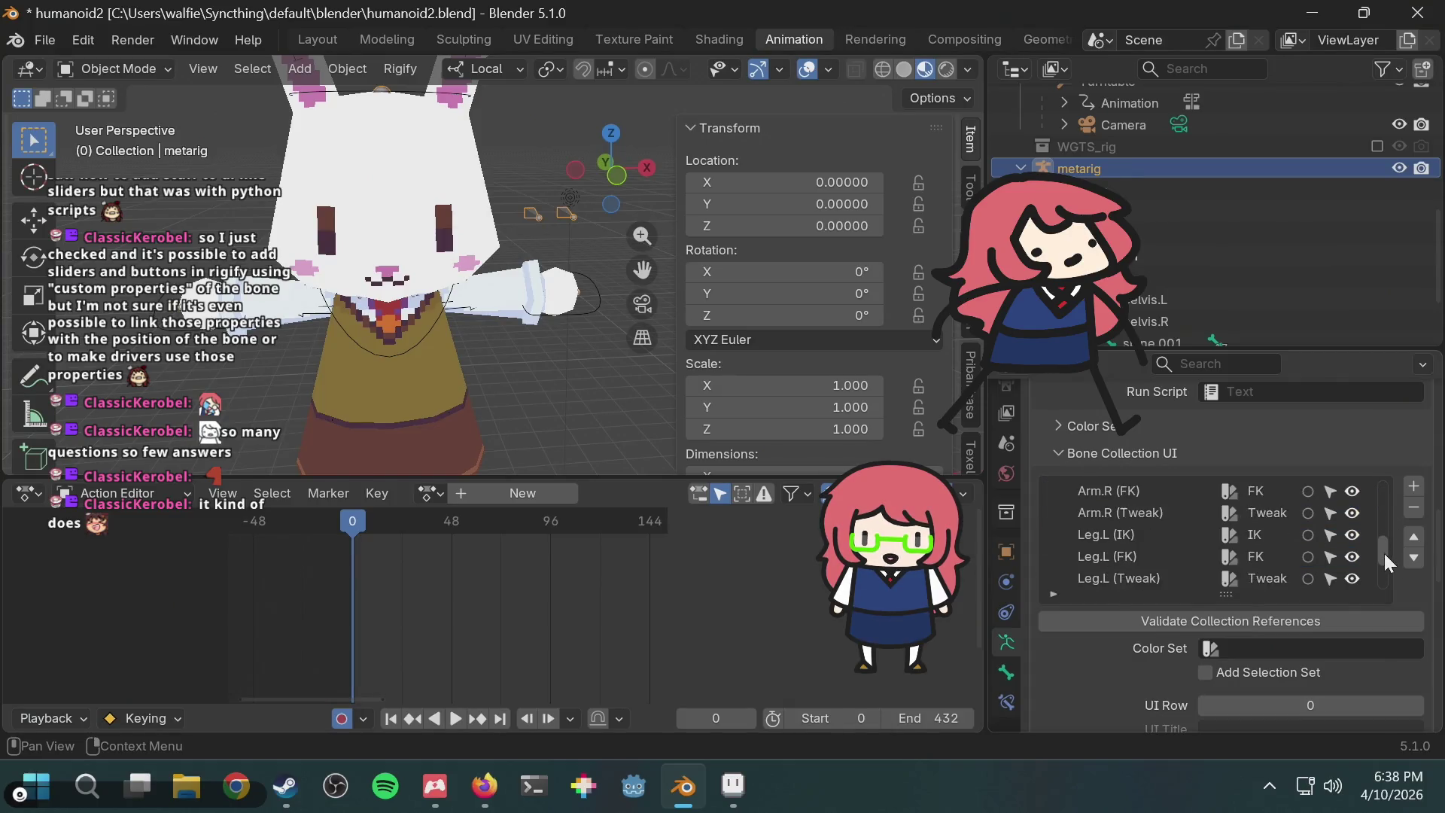
# Step: Review the metarig's bone collection entries, leaving the permanently hidden Face entry unchanged
pyautogui.scroll(-4, 1135, 693)
pyautogui.scroll(-5, 1081, 649)
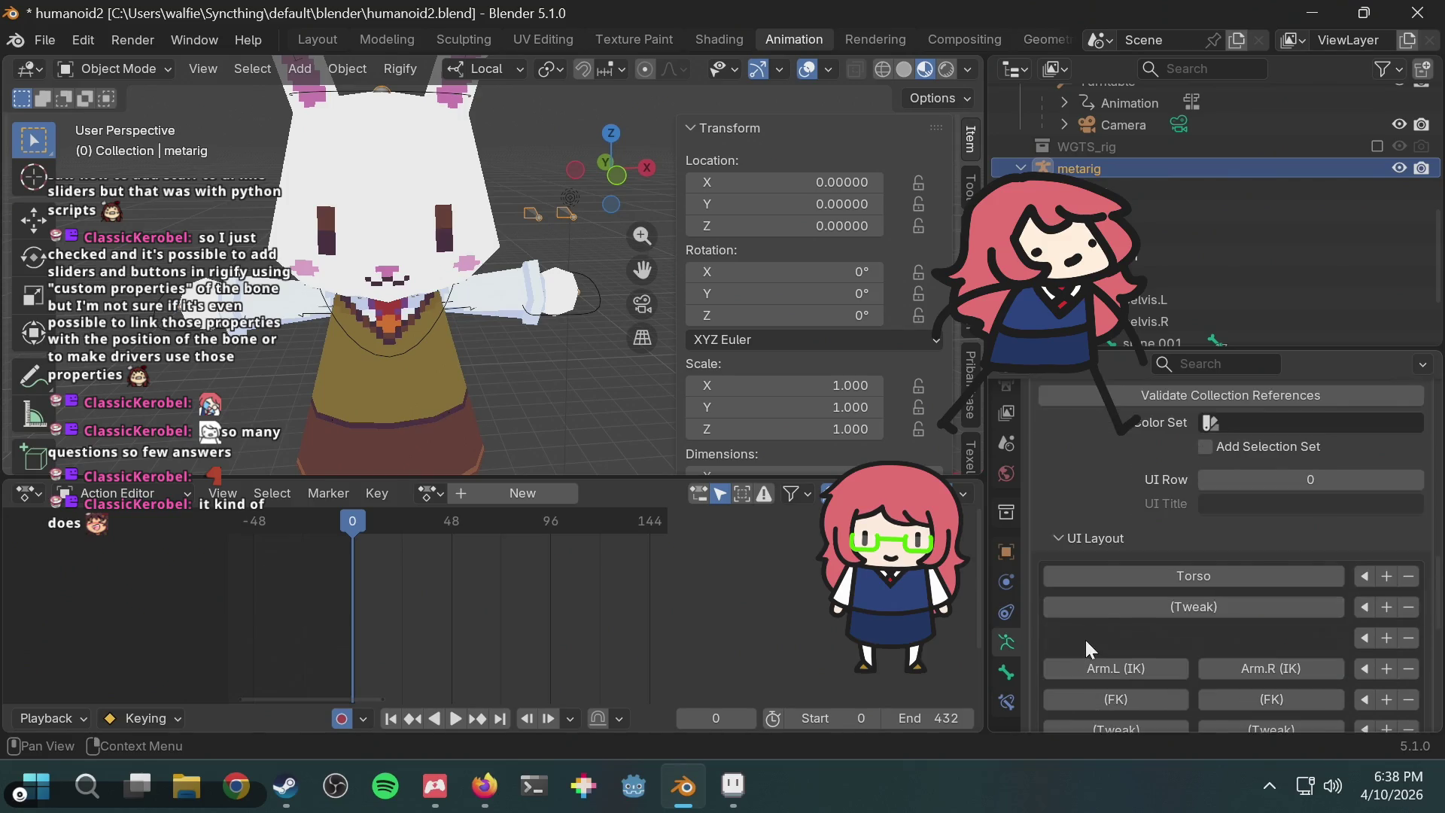
pyautogui.scroll(-8, 1093, 633)
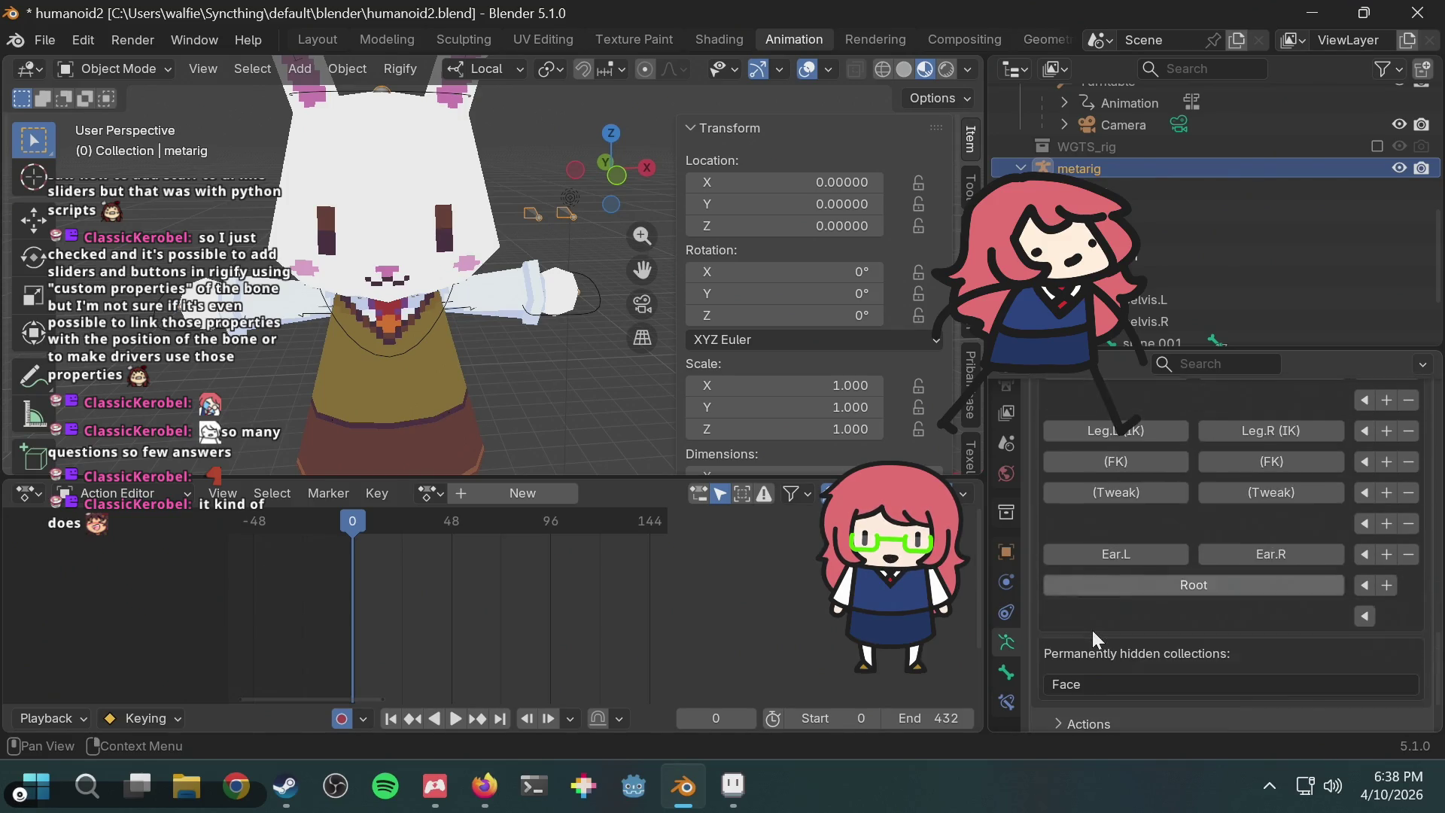
pyautogui.scroll(-1, 1093, 637)
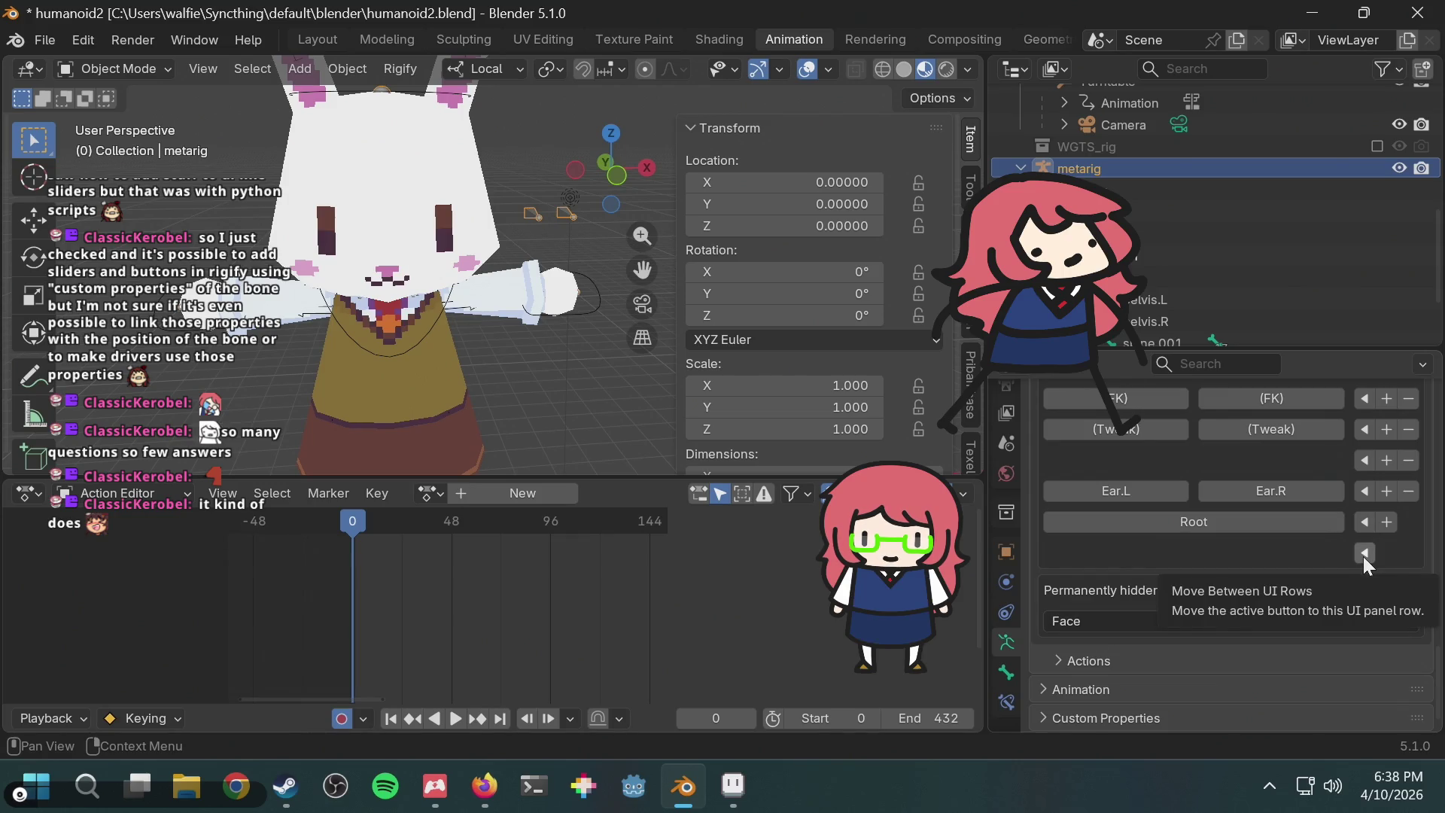
pyautogui.scroll(6, 1168, 618)
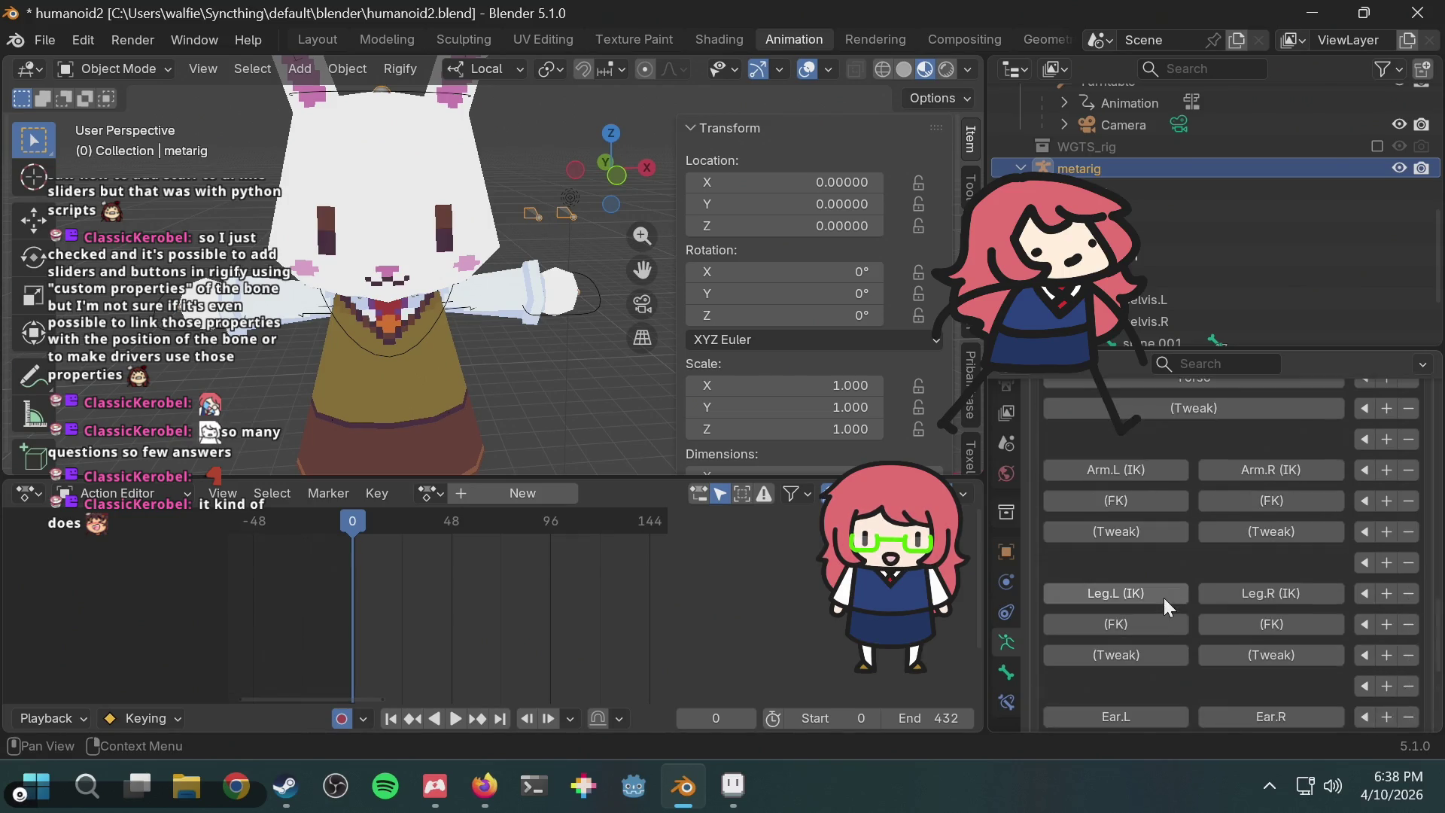
pyautogui.scroll(-6, 1164, 598)
pyautogui.click(1137, 623)
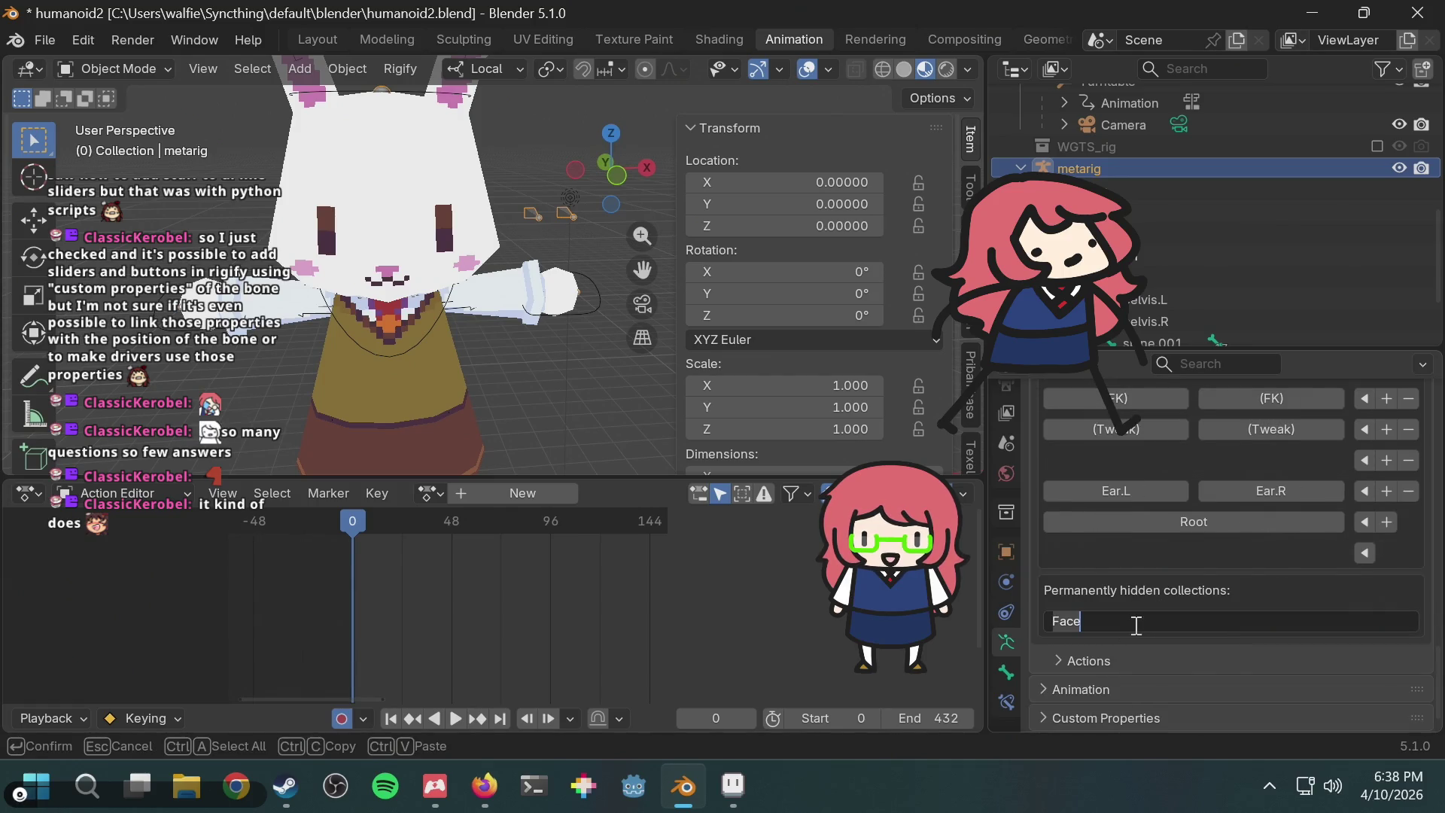
pyautogui.click(1185, 550)
# Step: Expand the metarig's Actions panel, add a test action entry, remove it, and collapse the panel
pyautogui.scroll(8, 1186, 550)
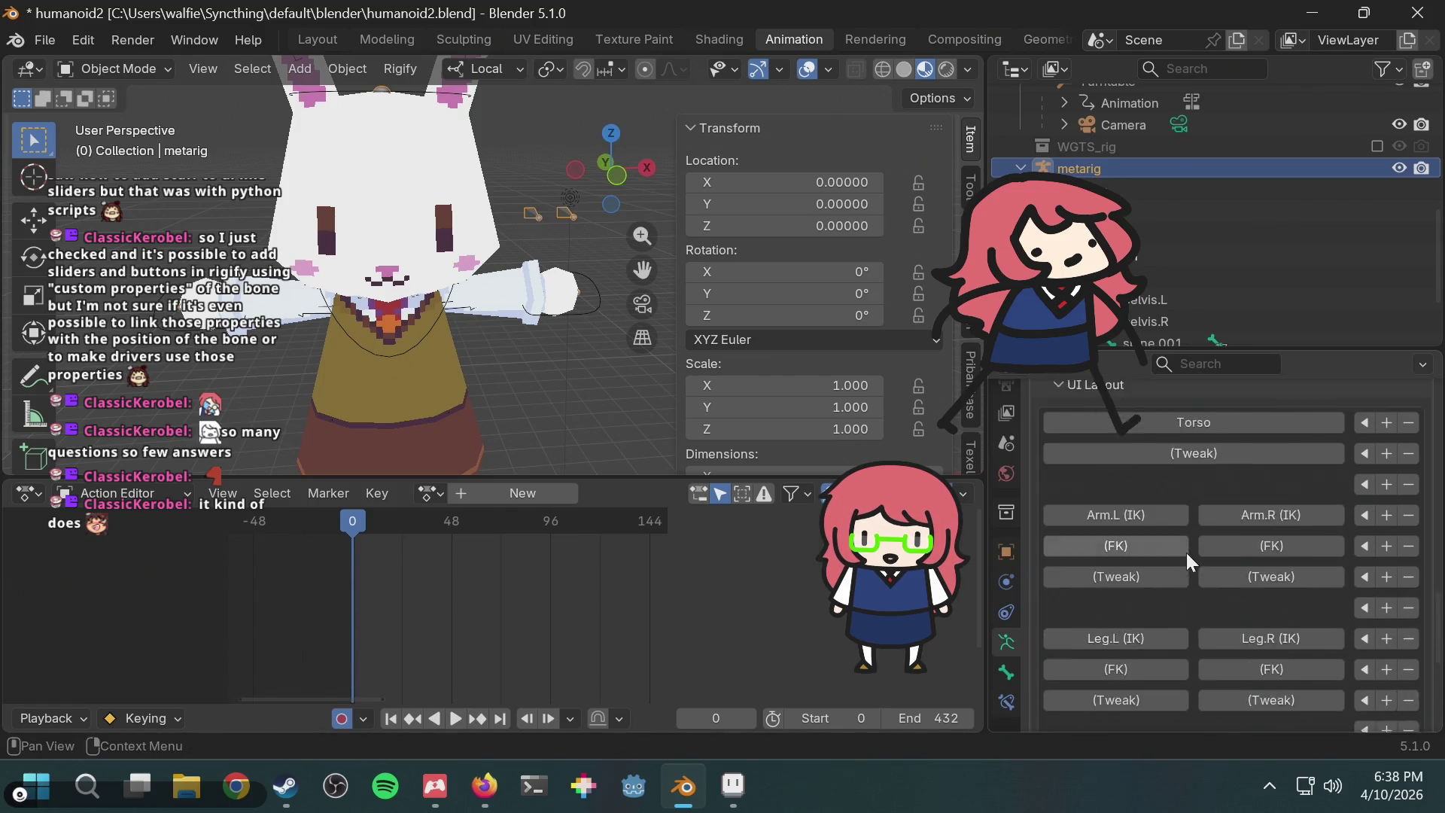
pyautogui.scroll(8, 1186, 553)
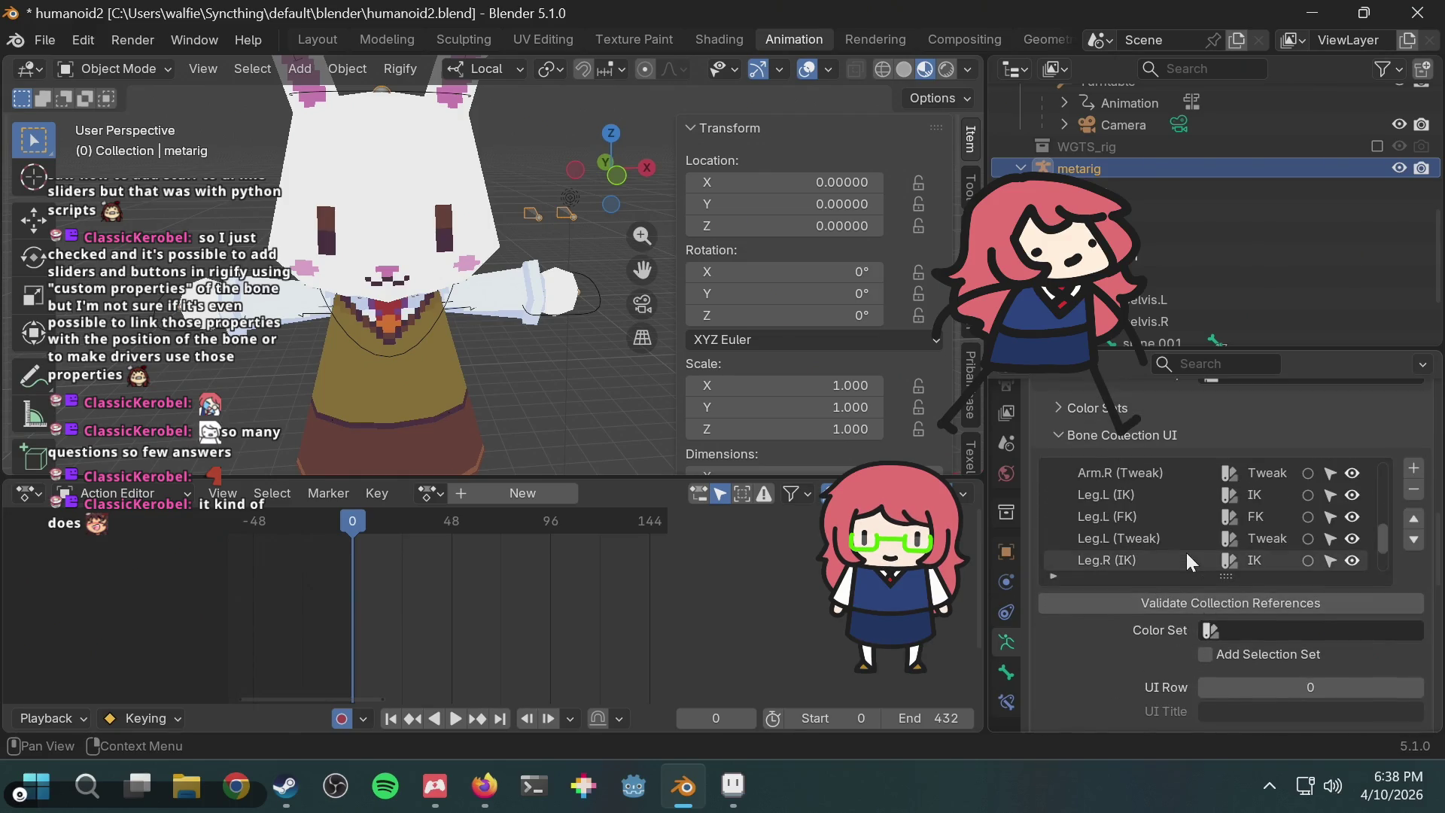
pyautogui.scroll(-15, 1194, 614)
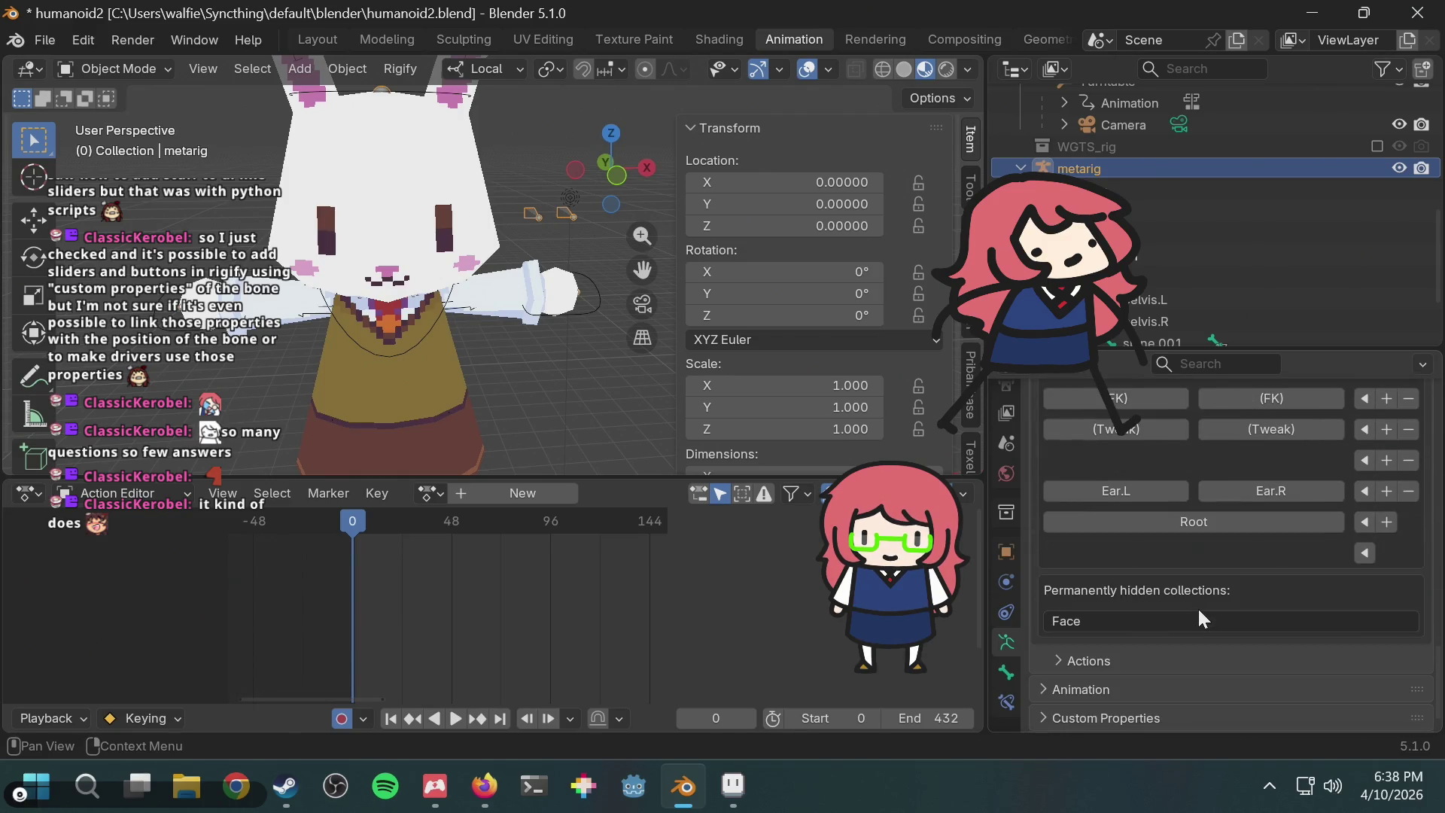
pyautogui.click(1097, 660)
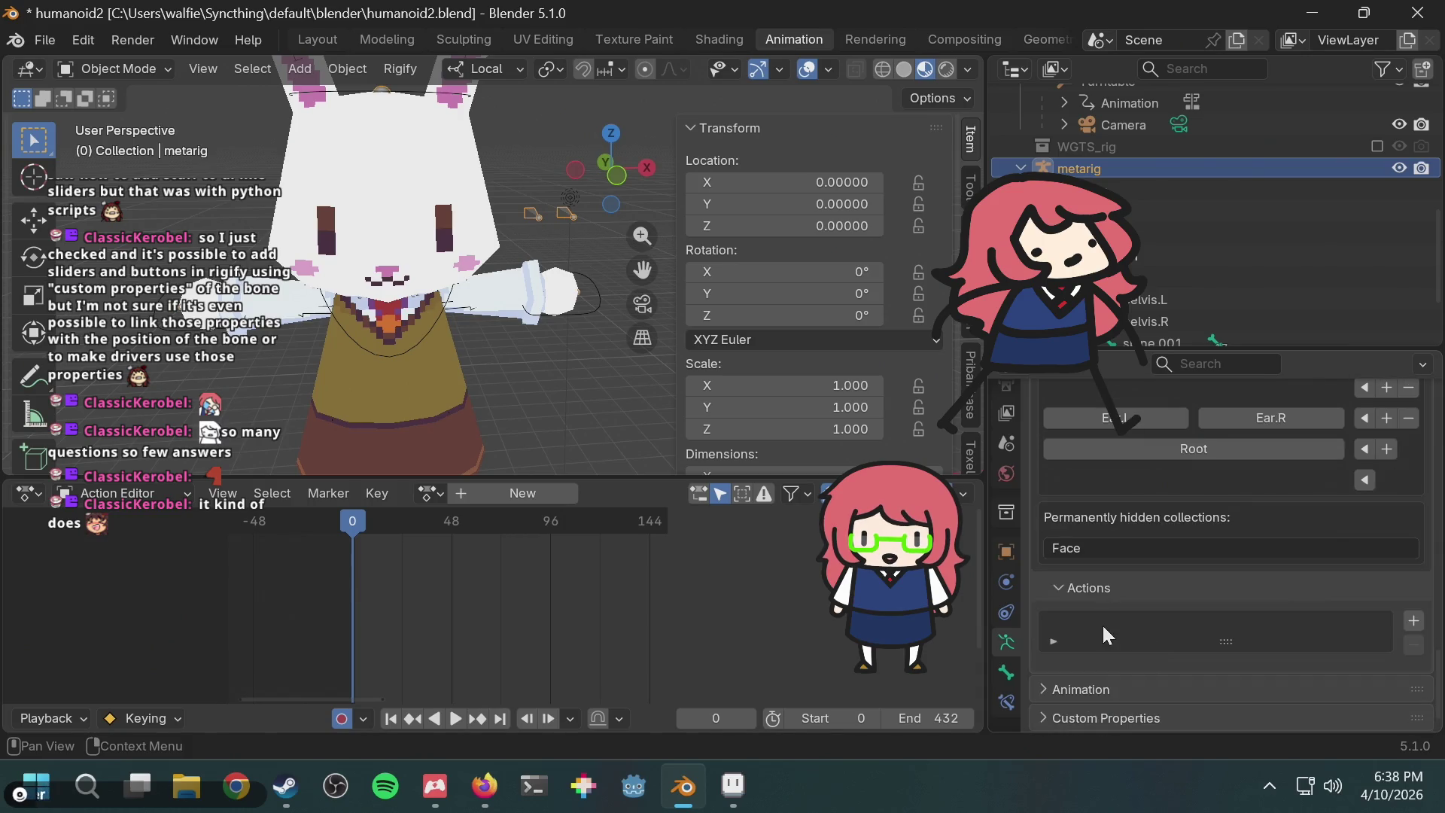
pyautogui.click(1051, 640)
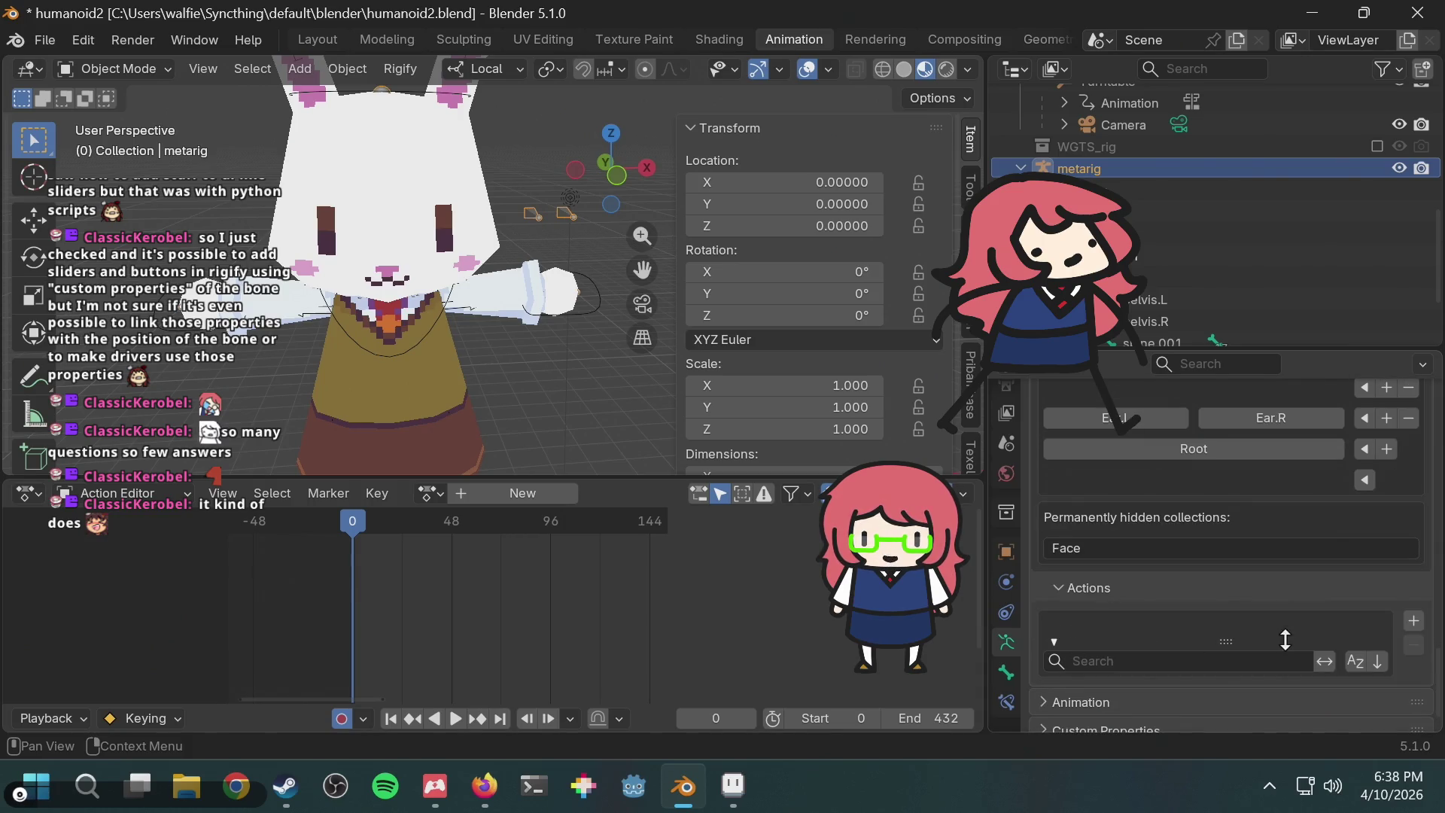
pyautogui.click(1413, 622)
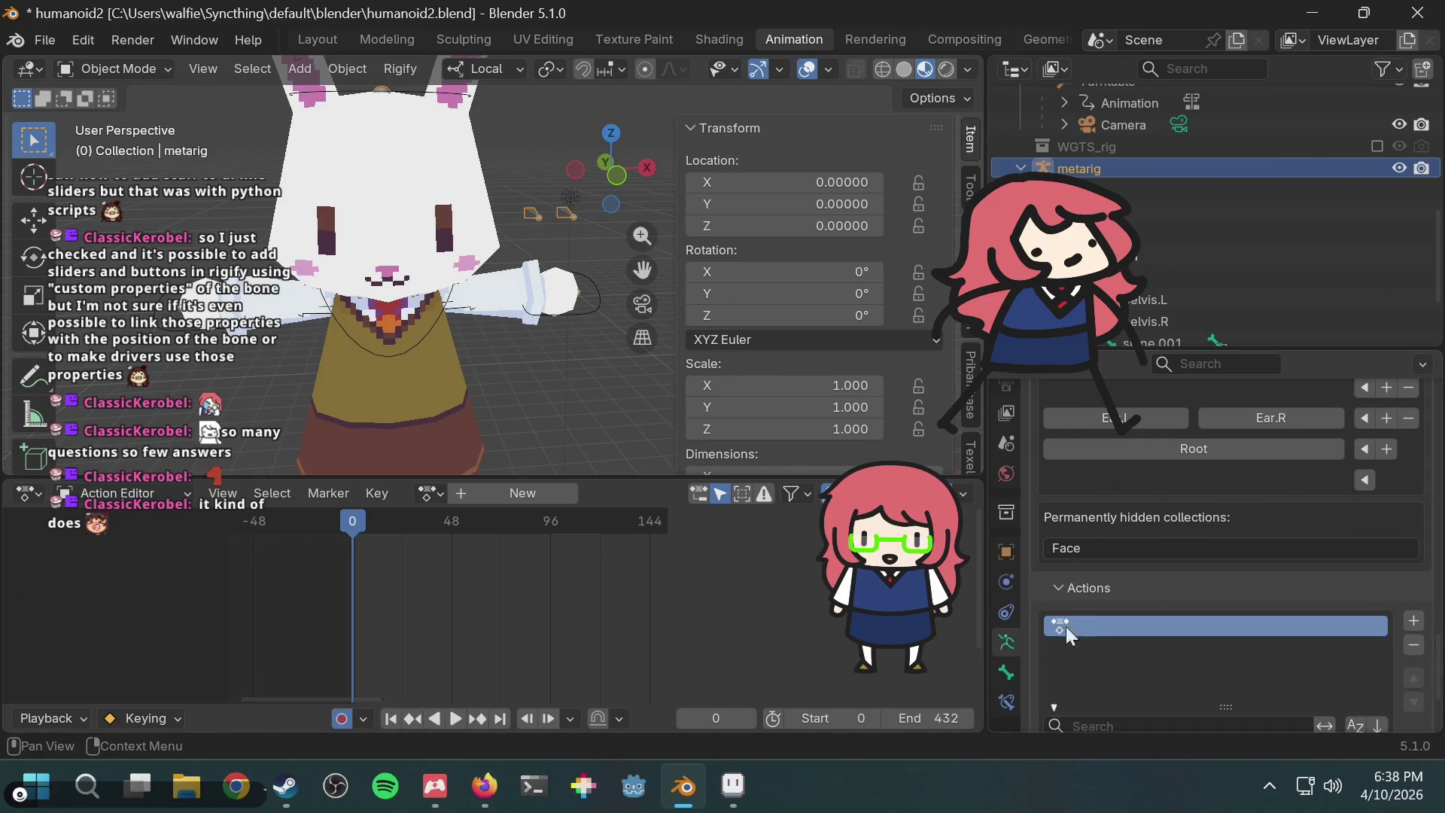
pyautogui.scroll(-2, 1099, 621)
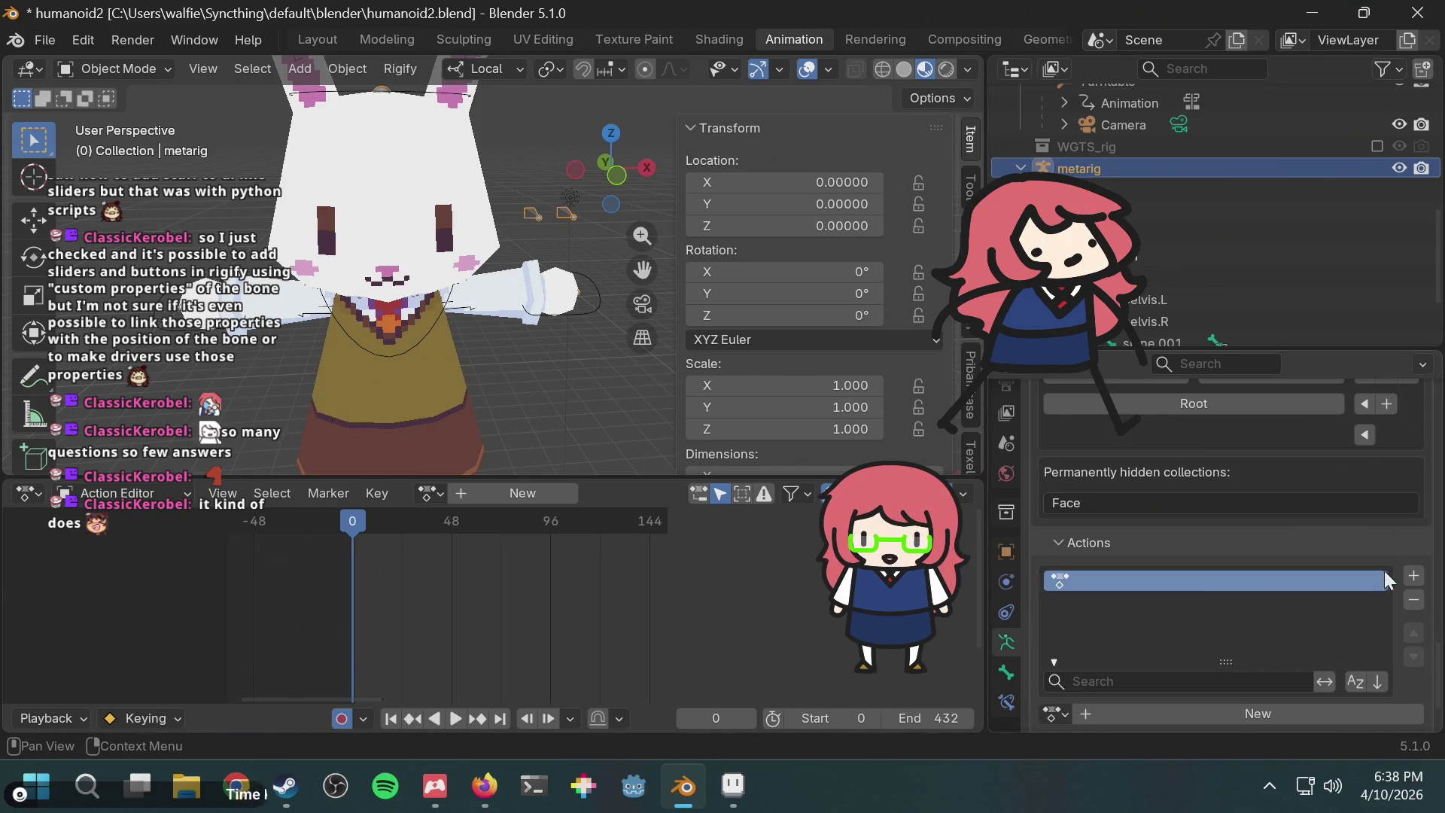
pyautogui.click(1413, 600)
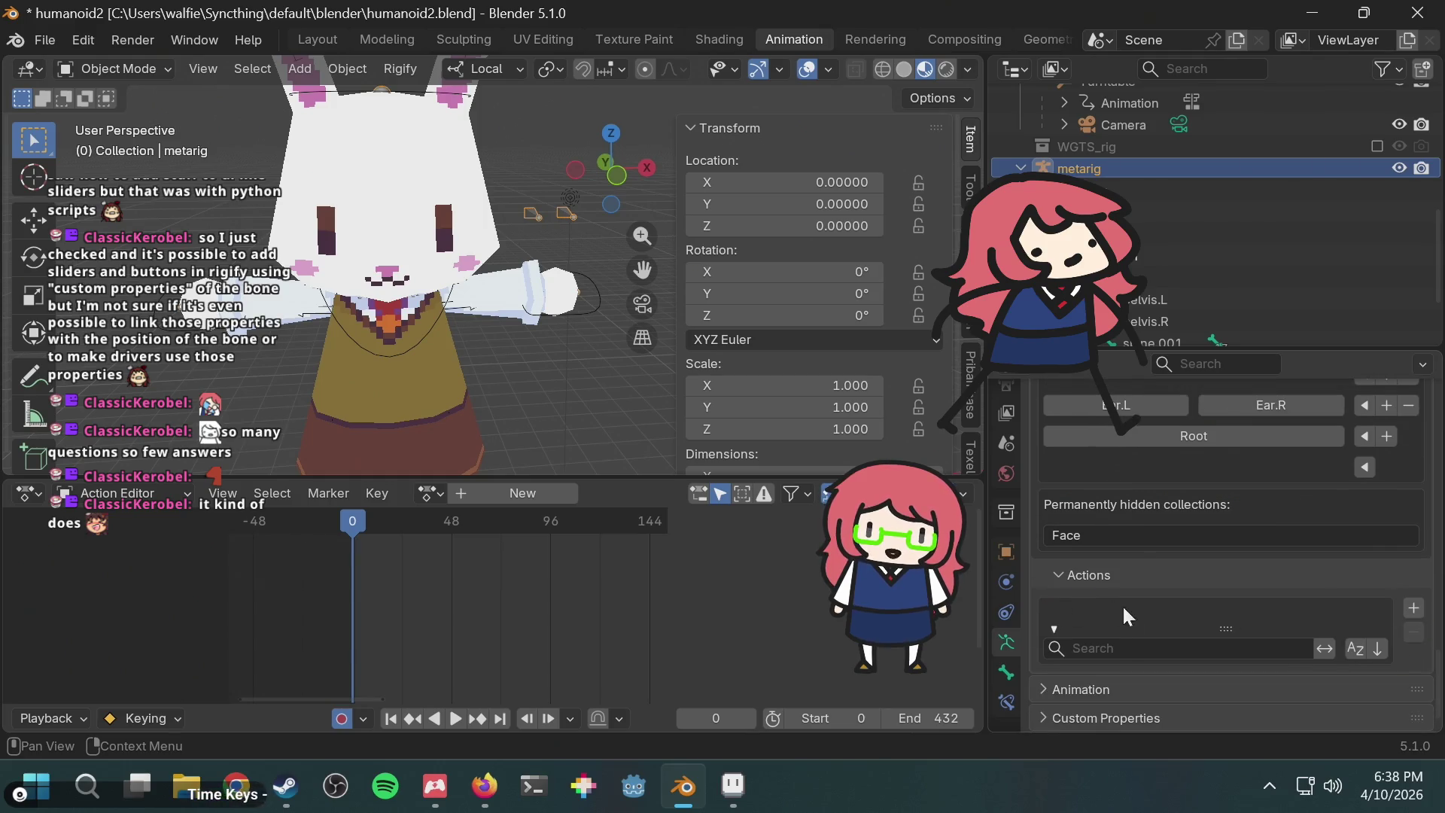
pyautogui.click(1054, 575)
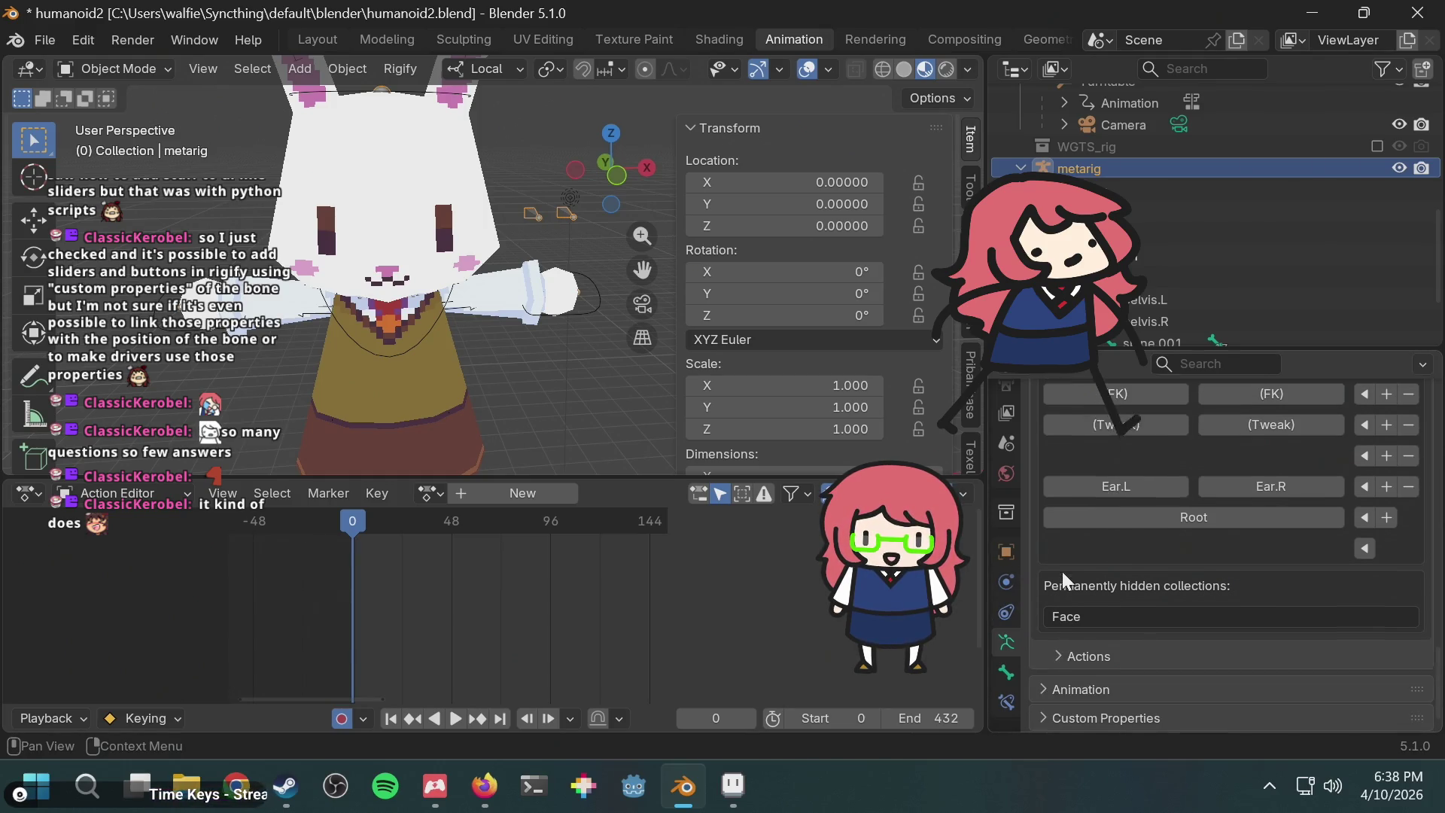
# Step: Check the metarig's Animation and Custom Properties panels, collapsing each again
pyautogui.click(1081, 690)
pyautogui.scroll(-1, 1182, 627)
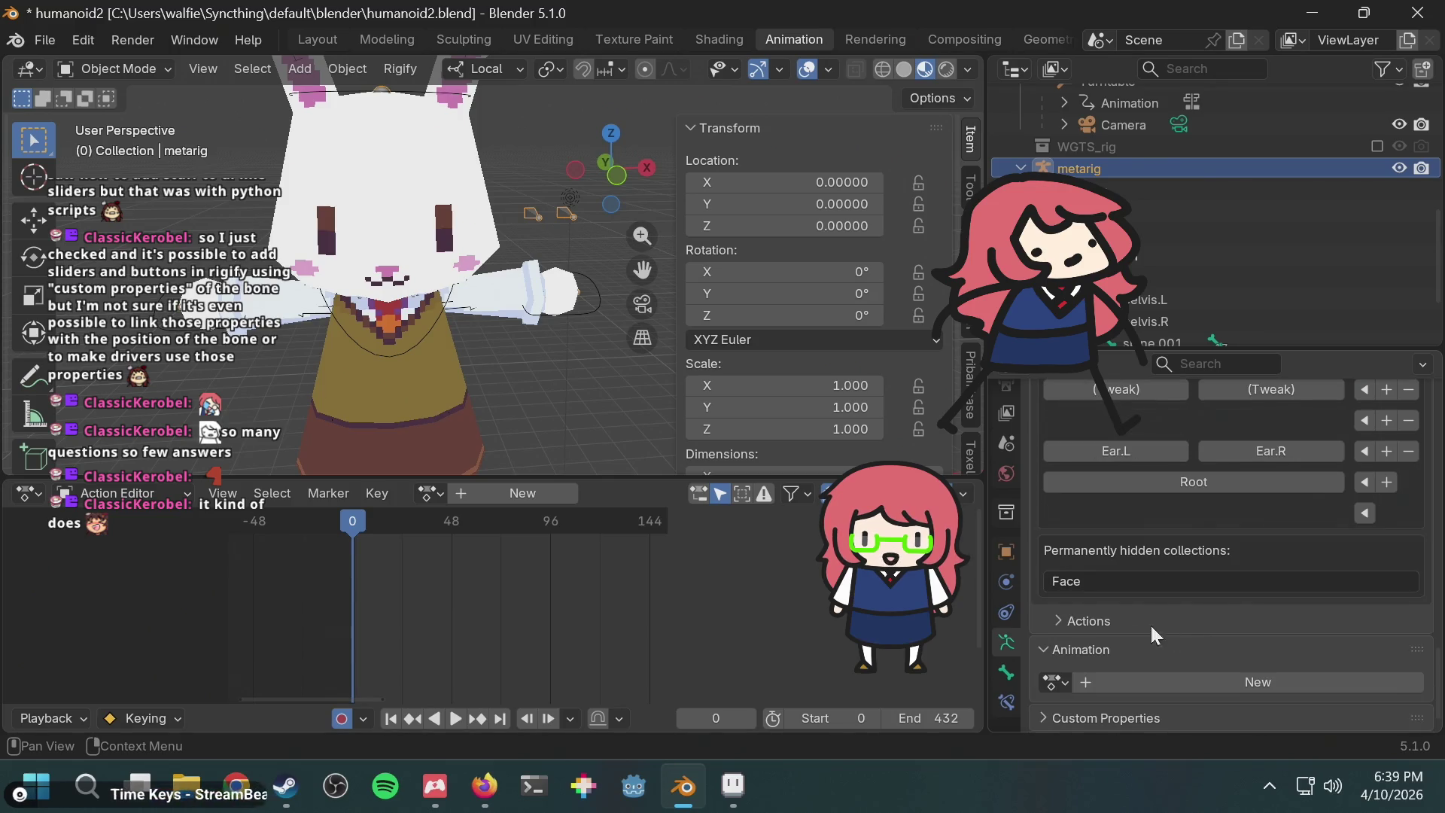
pyautogui.click(1039, 649)
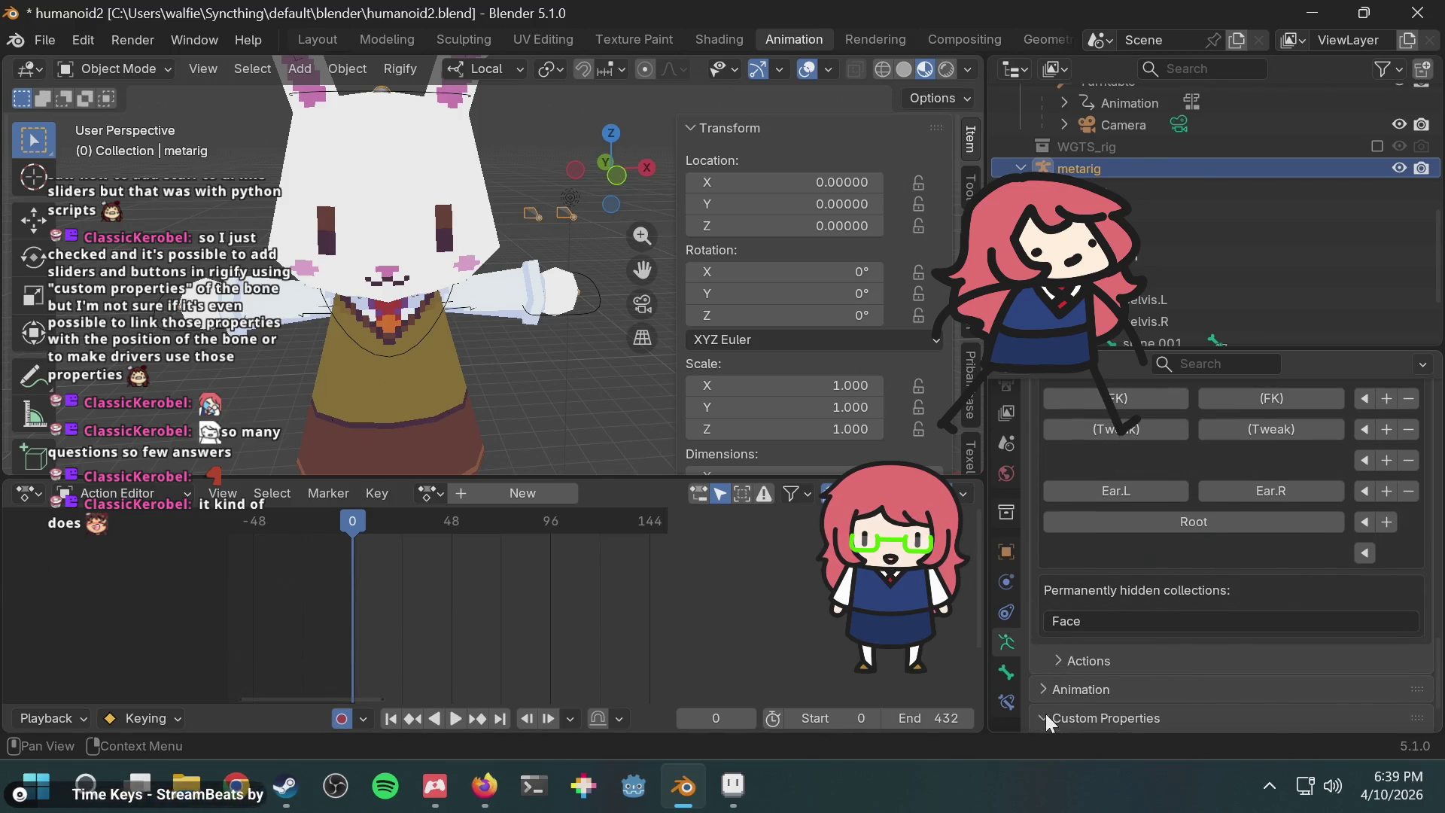
pyautogui.click(1046, 714)
pyautogui.click(1059, 662)
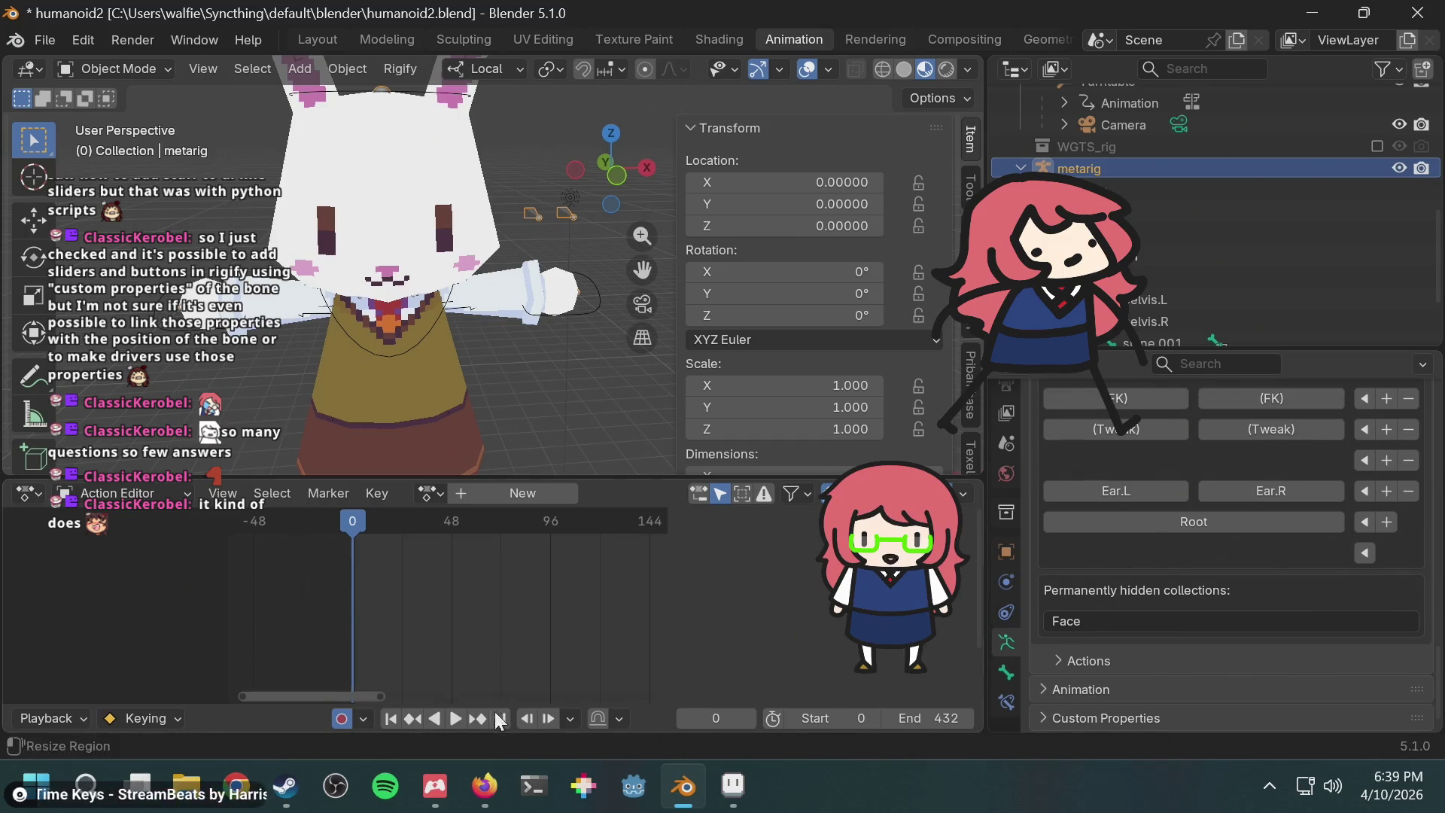
# Step: Return to the 'rigify custom properties' search results in Firefox and look through them
pyautogui.click(484, 786)
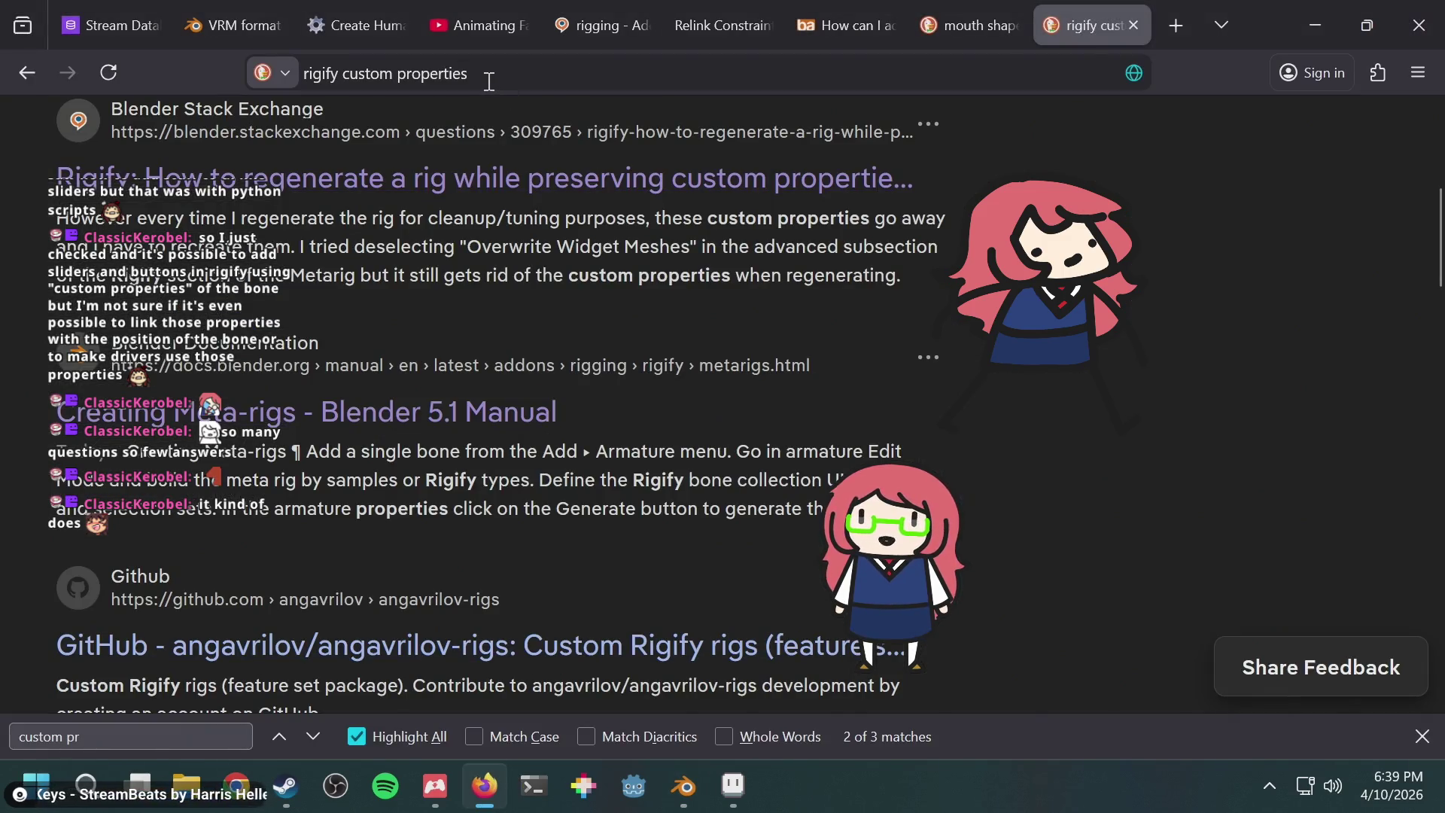
pyautogui.scroll(-2, 700, 388)
pyautogui.scroll(-2, 699, 389)
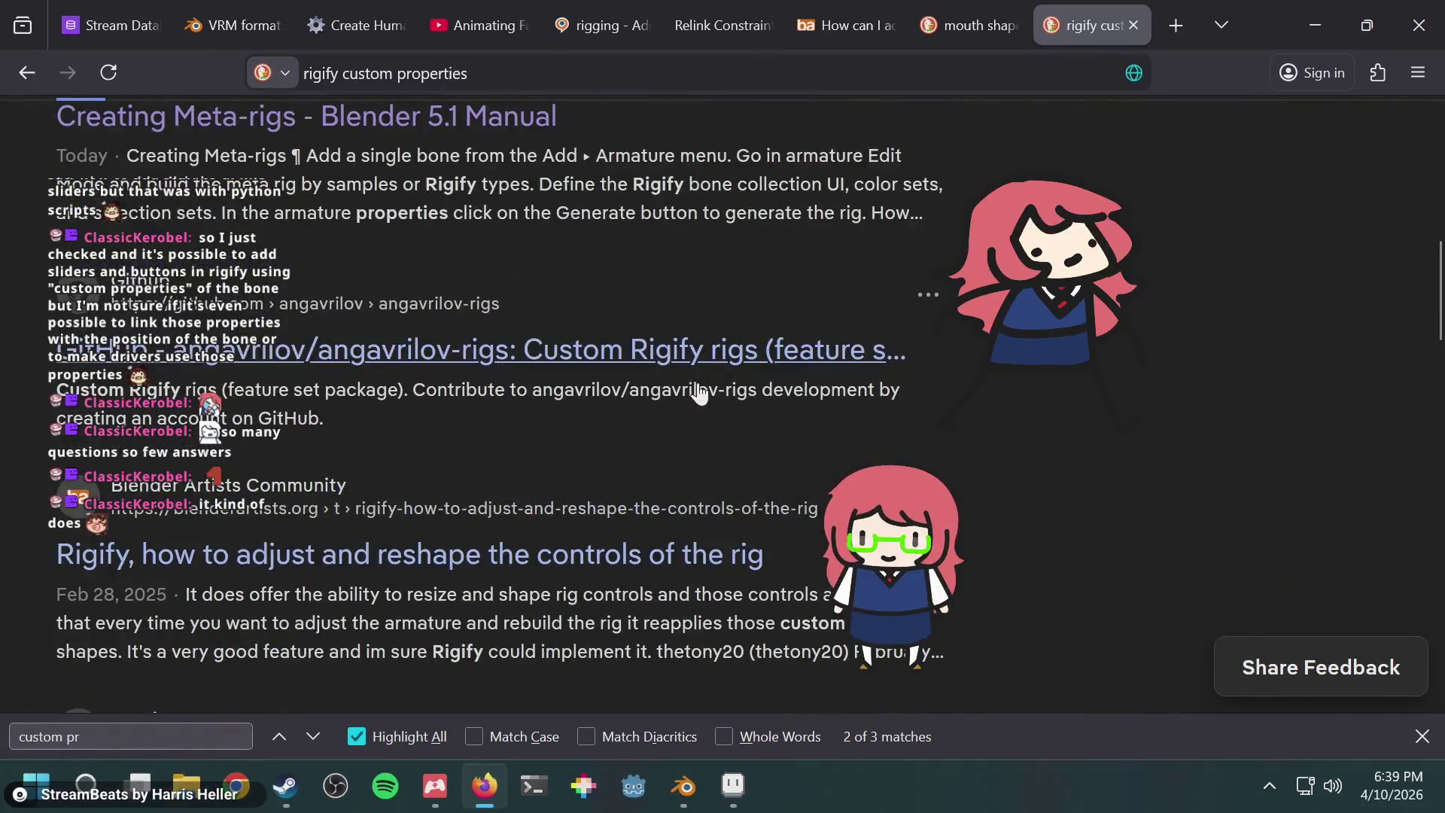
pyautogui.scroll(10, 694, 382)
pyautogui.scroll(-2, 693, 381)
pyautogui.scroll(2, 691, 383)
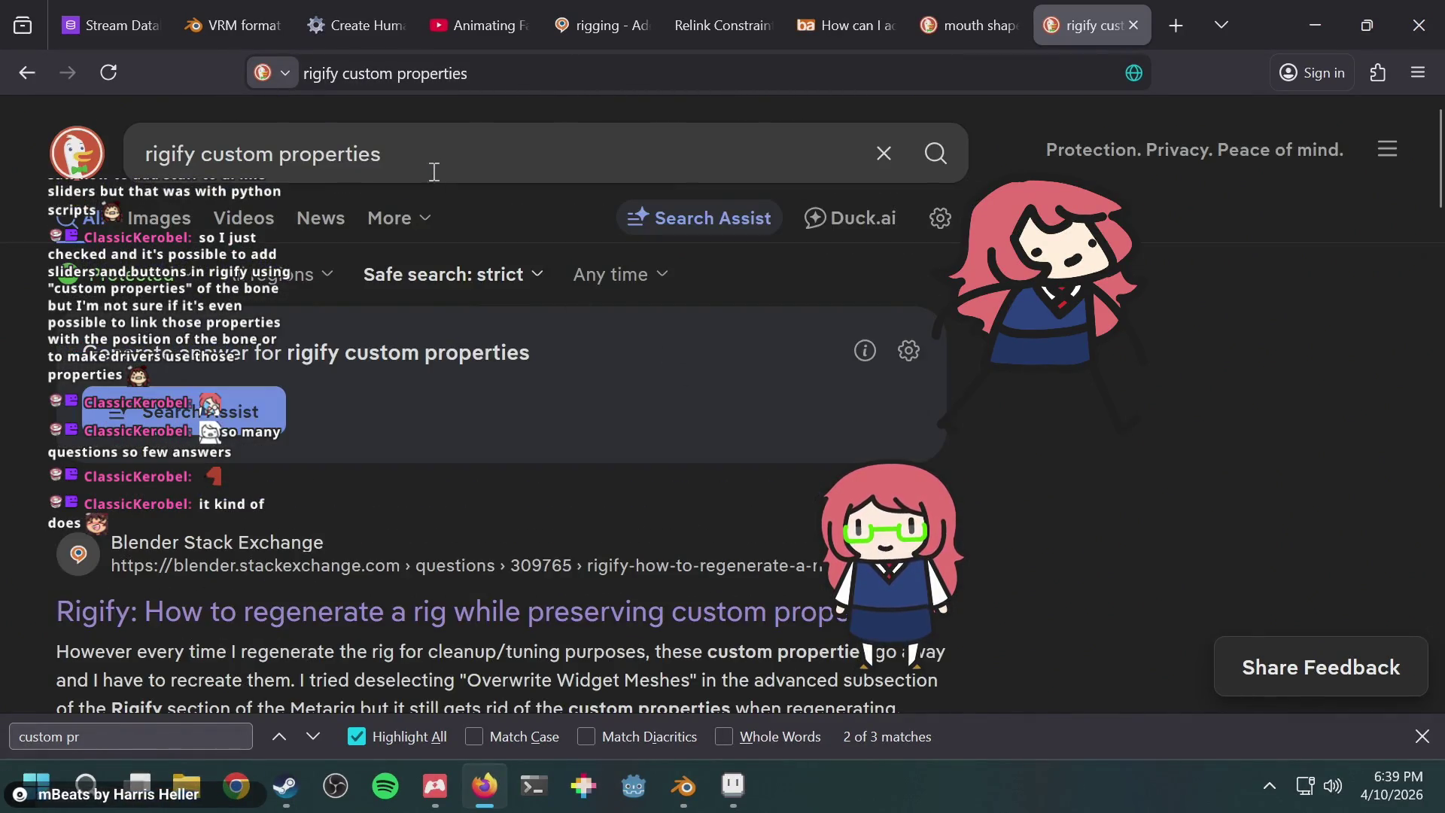
# Step: Search for 'rigify custom properties slider' and open the Generated Rig Features manual page
pyautogui.moveTo(343, 73); pyautogui.dragTo(652, 56)
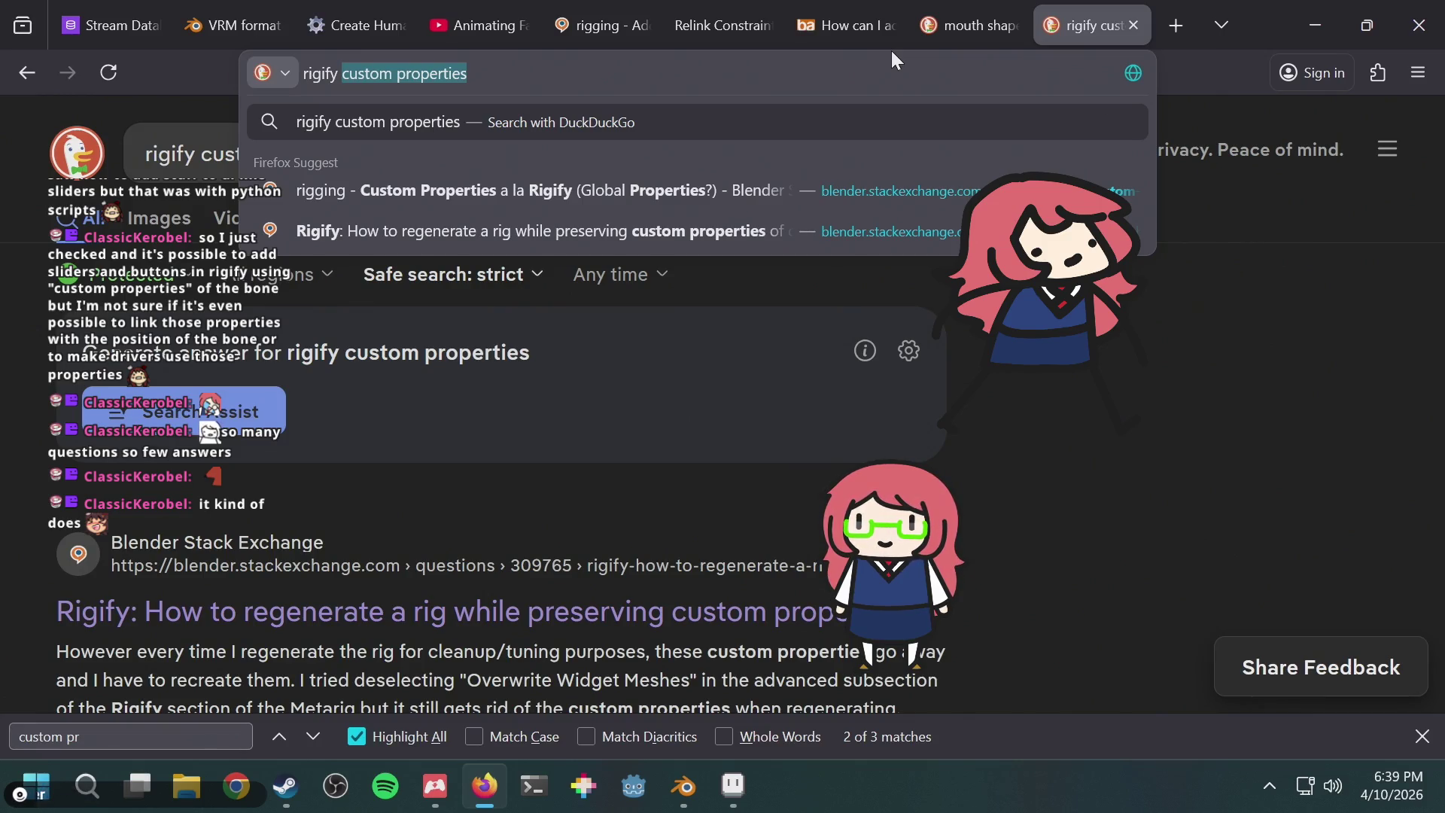
pyautogui.press('End')
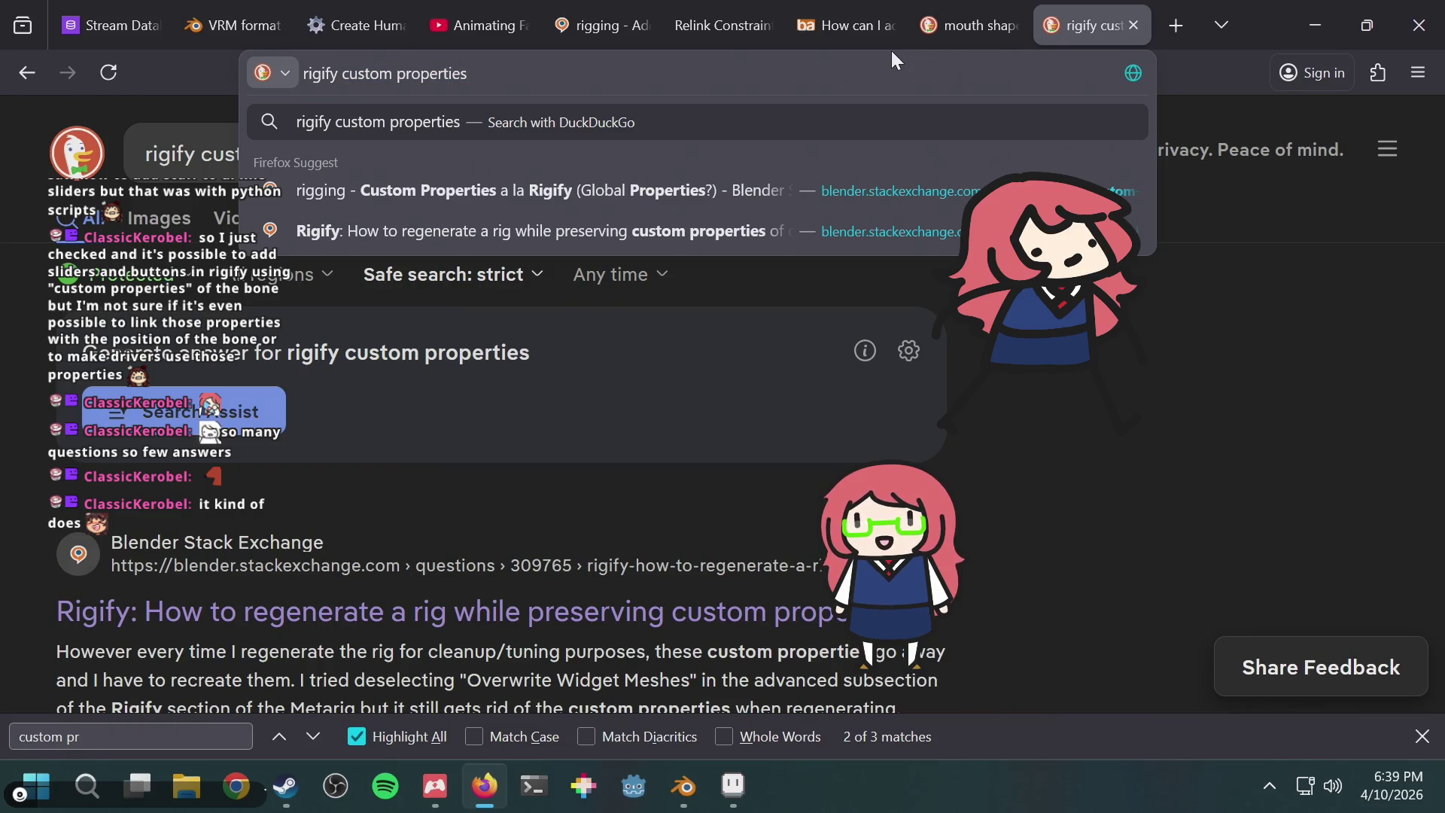
pyautogui.write(' slider')
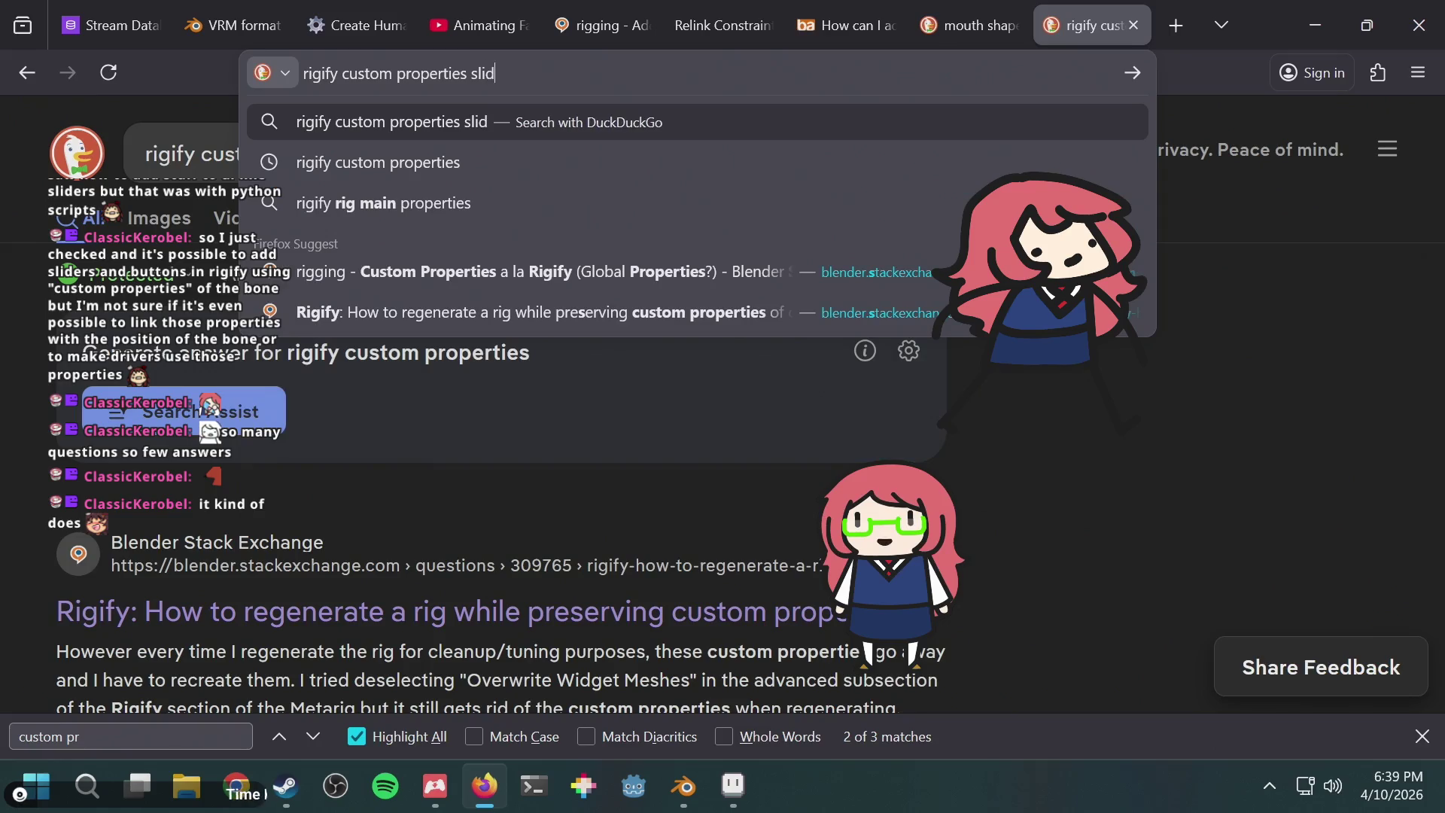
pyautogui.press('Return')
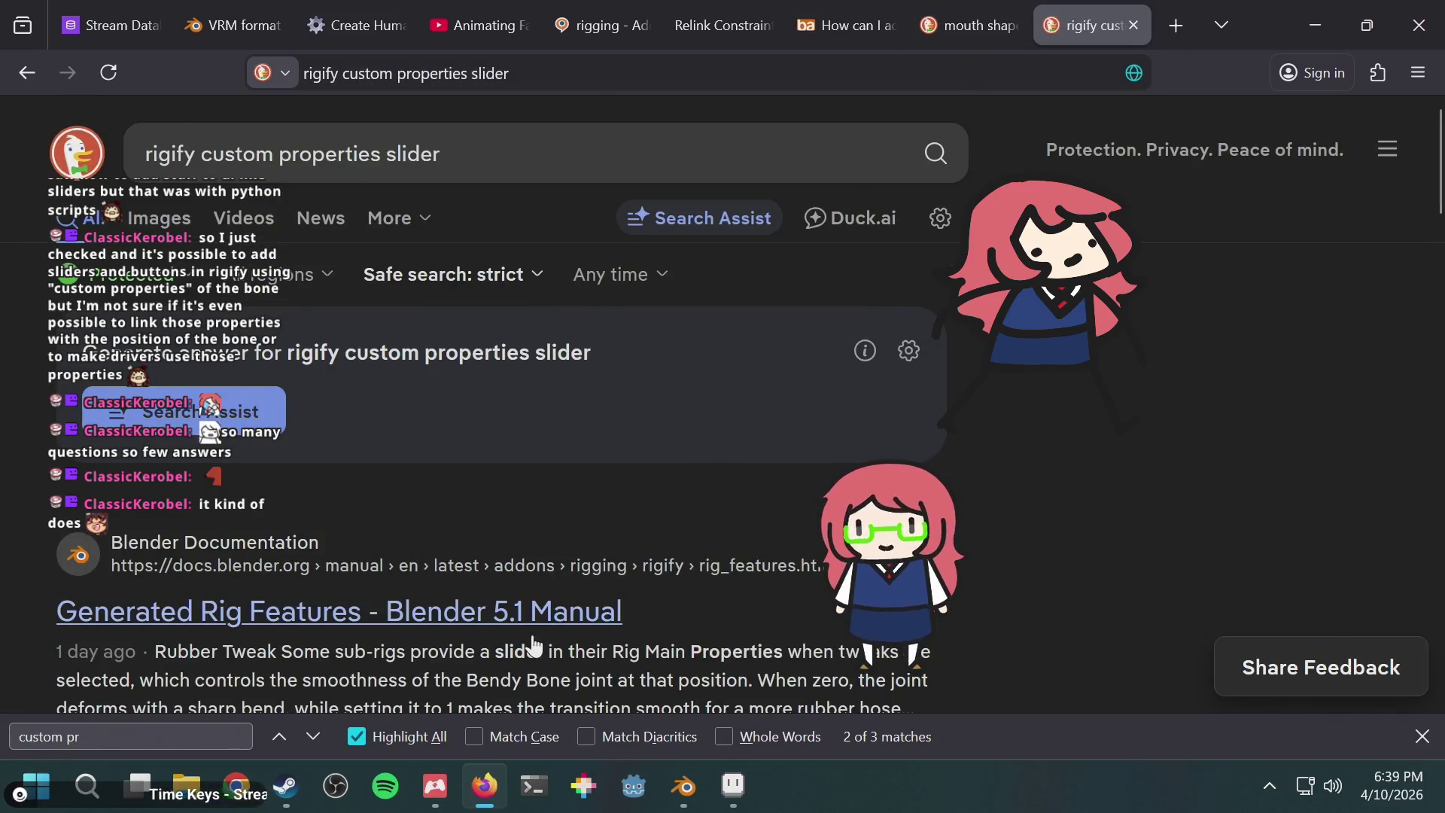
pyautogui.middleClick(530, 613)
pyautogui.click(1109, 36)
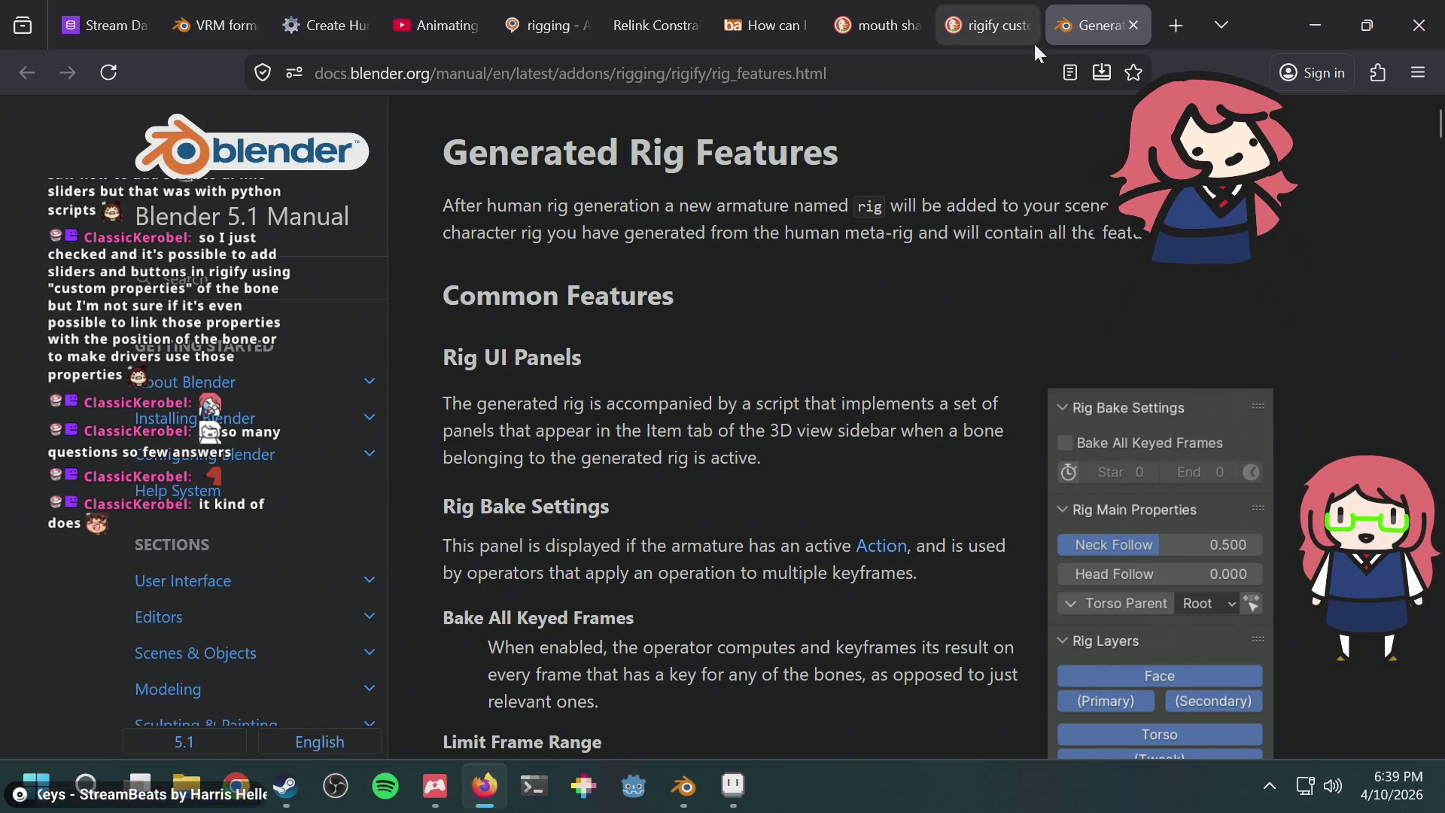
# Step: Read down the Generated Rig Features page past IK-FK and Eyelids Follow to Mouth Lock
pyautogui.scroll(-10, 866, 366)
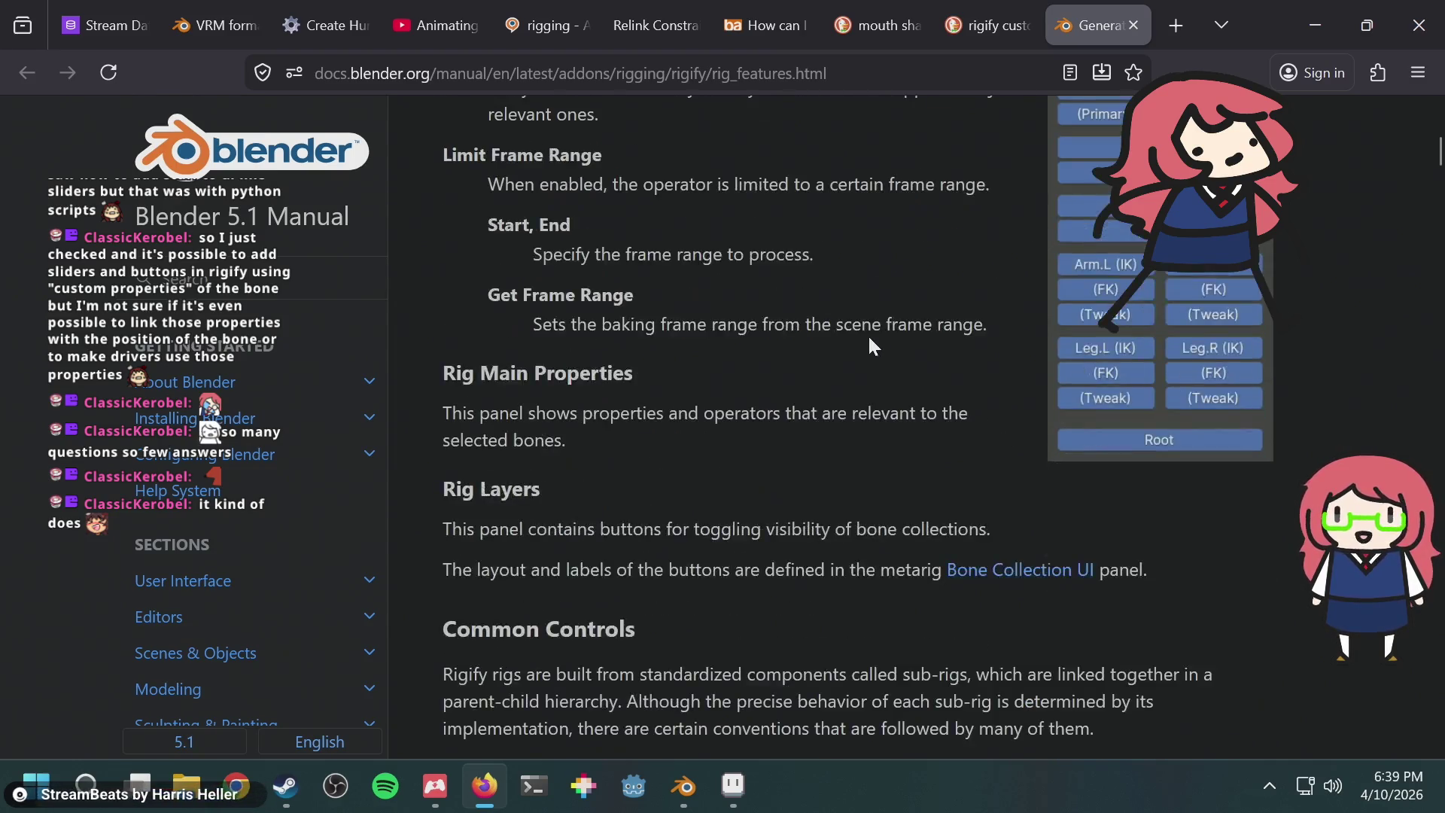
pyautogui.scroll(3, 866, 339)
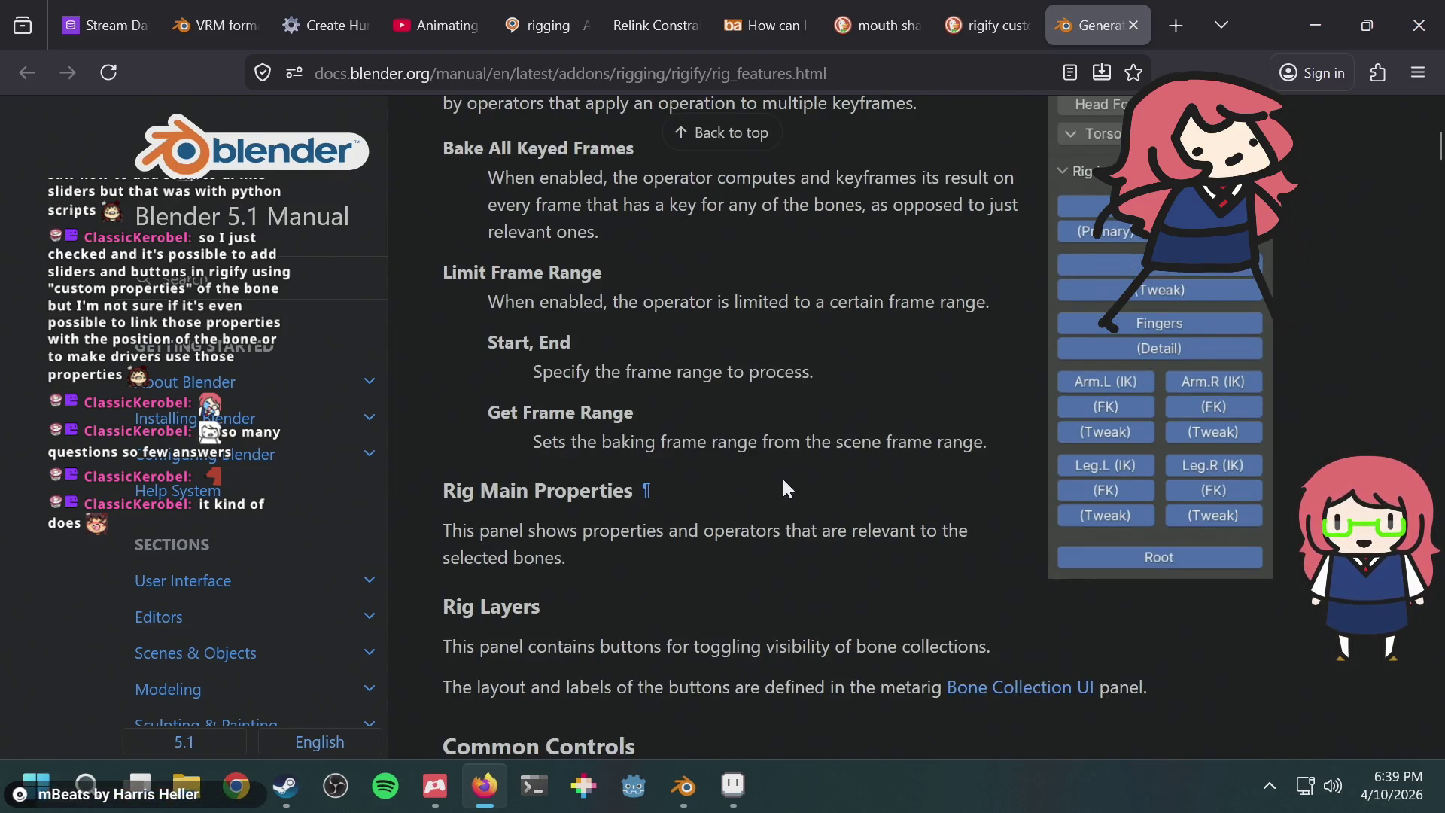
pyautogui.scroll(-3, 786, 489)
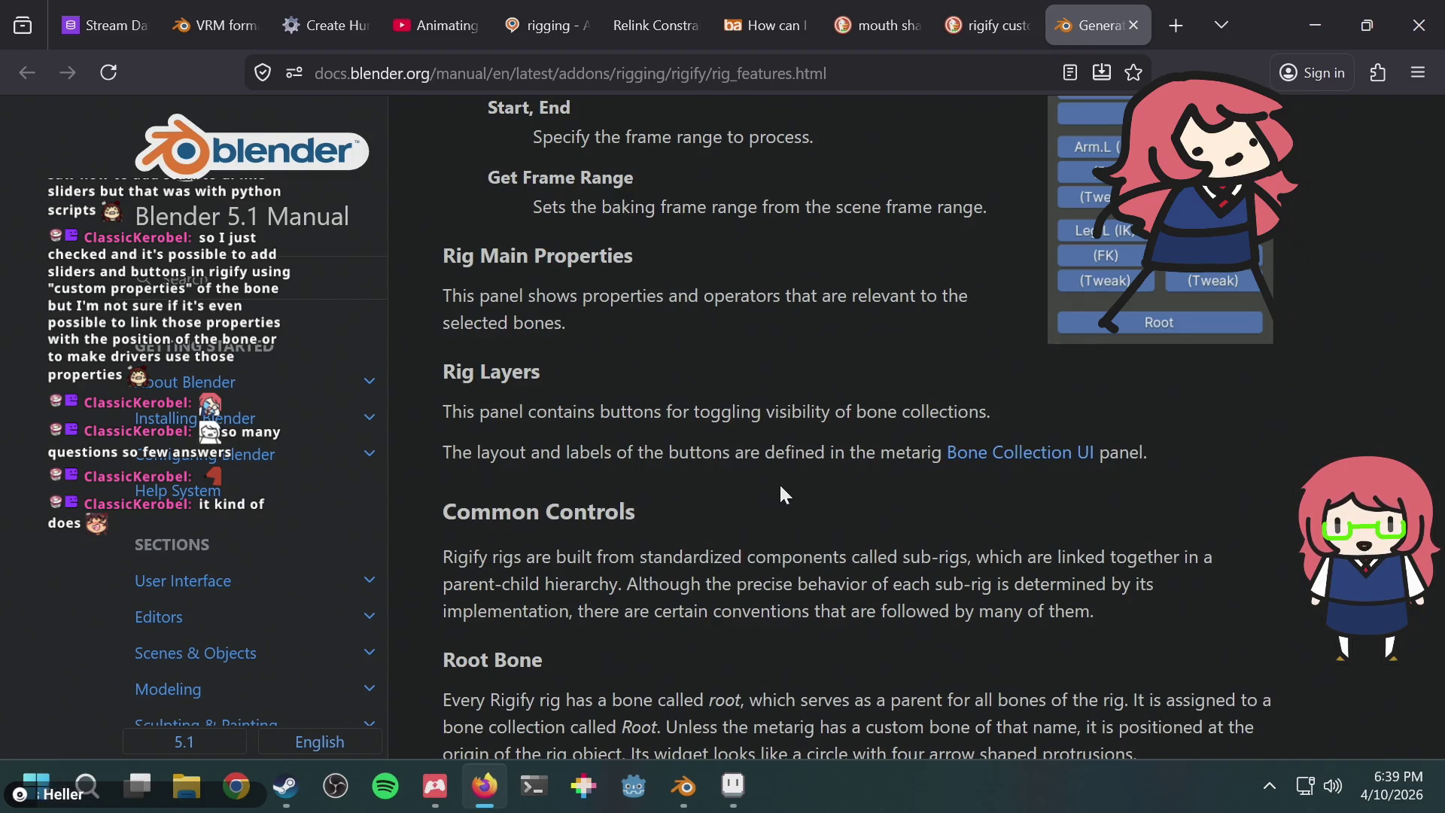
pyautogui.scroll(-3, 781, 488)
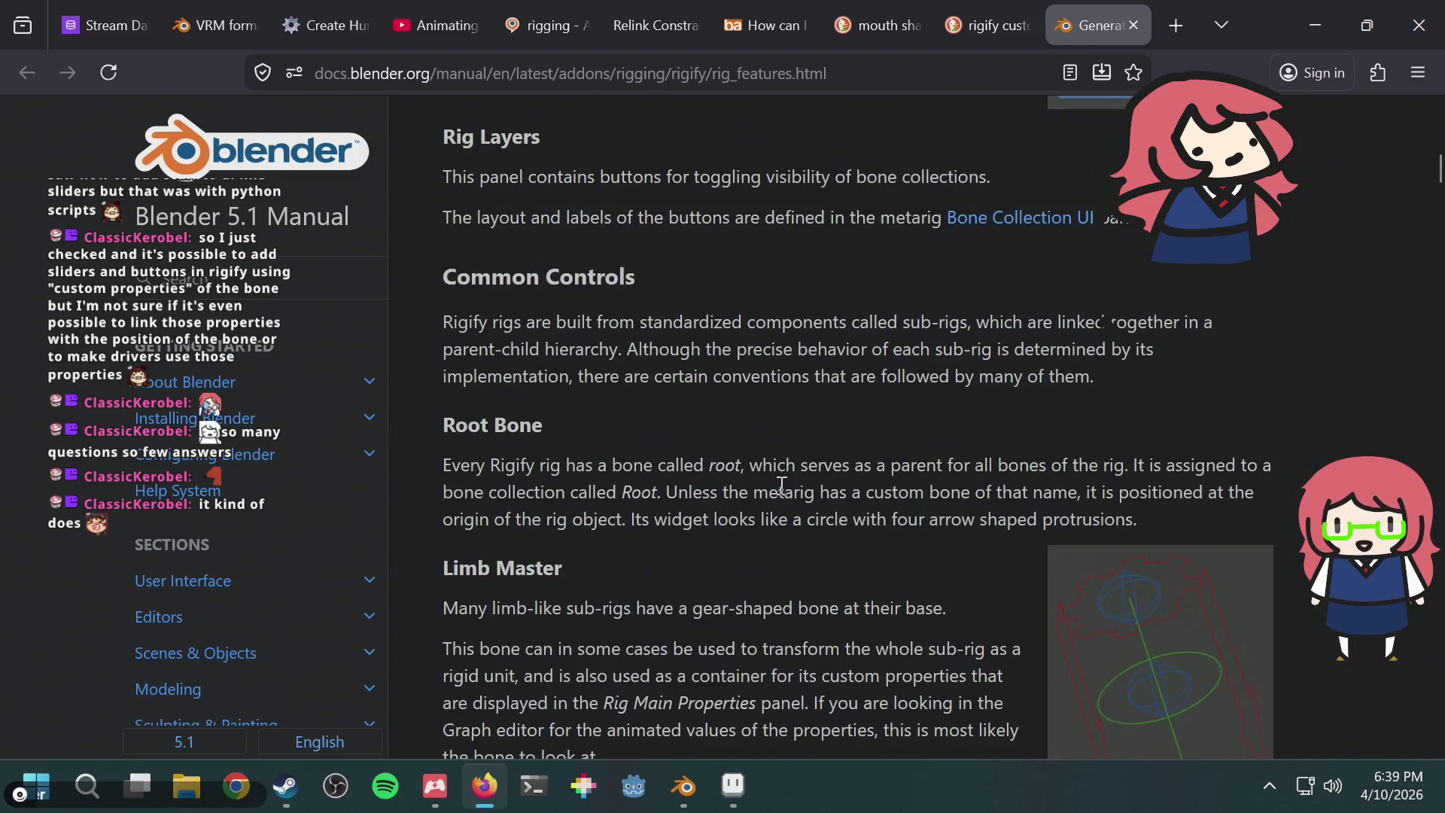
pyautogui.scroll(-4, 782, 485)
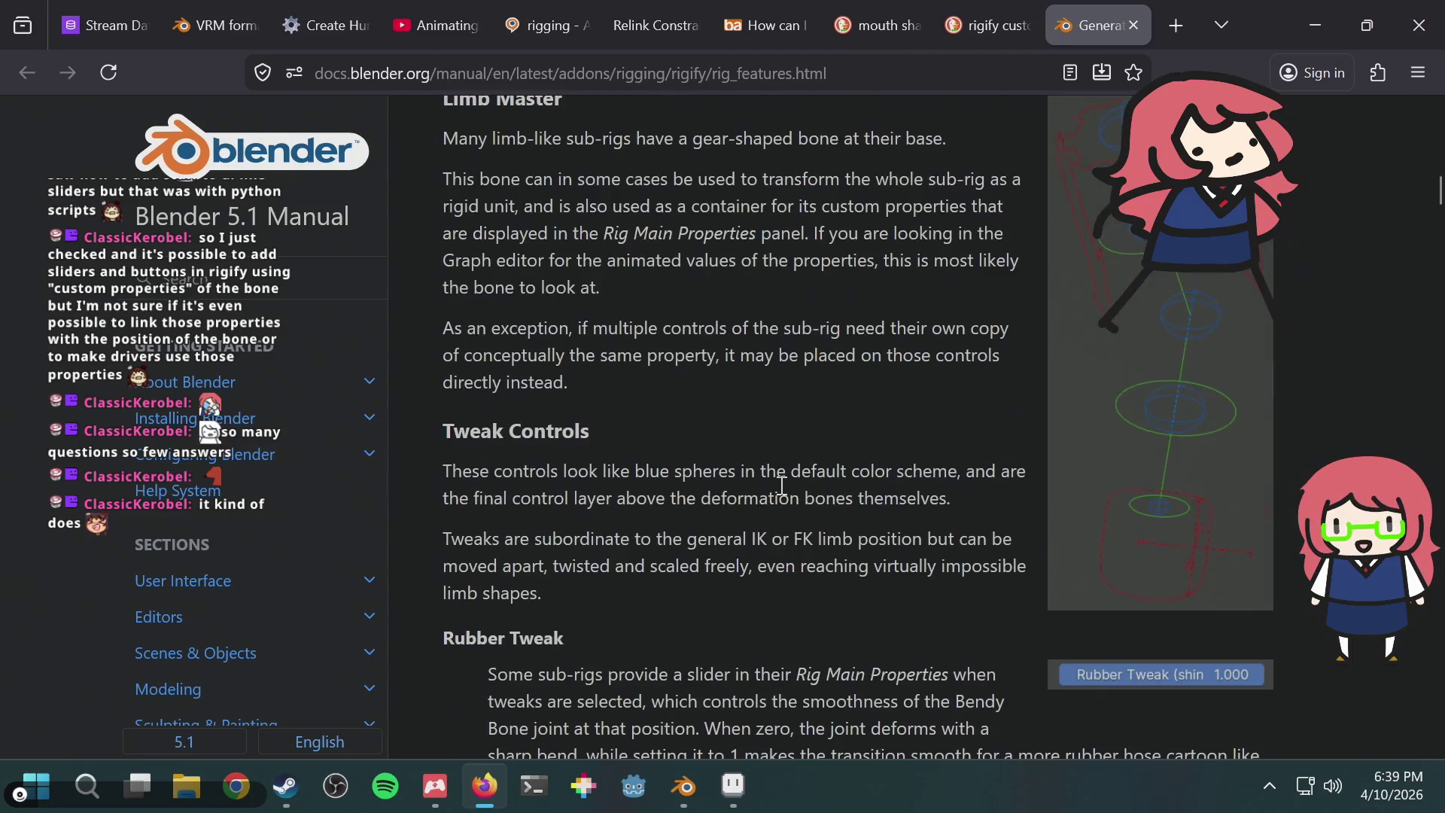
pyautogui.scroll(-6, 781, 493)
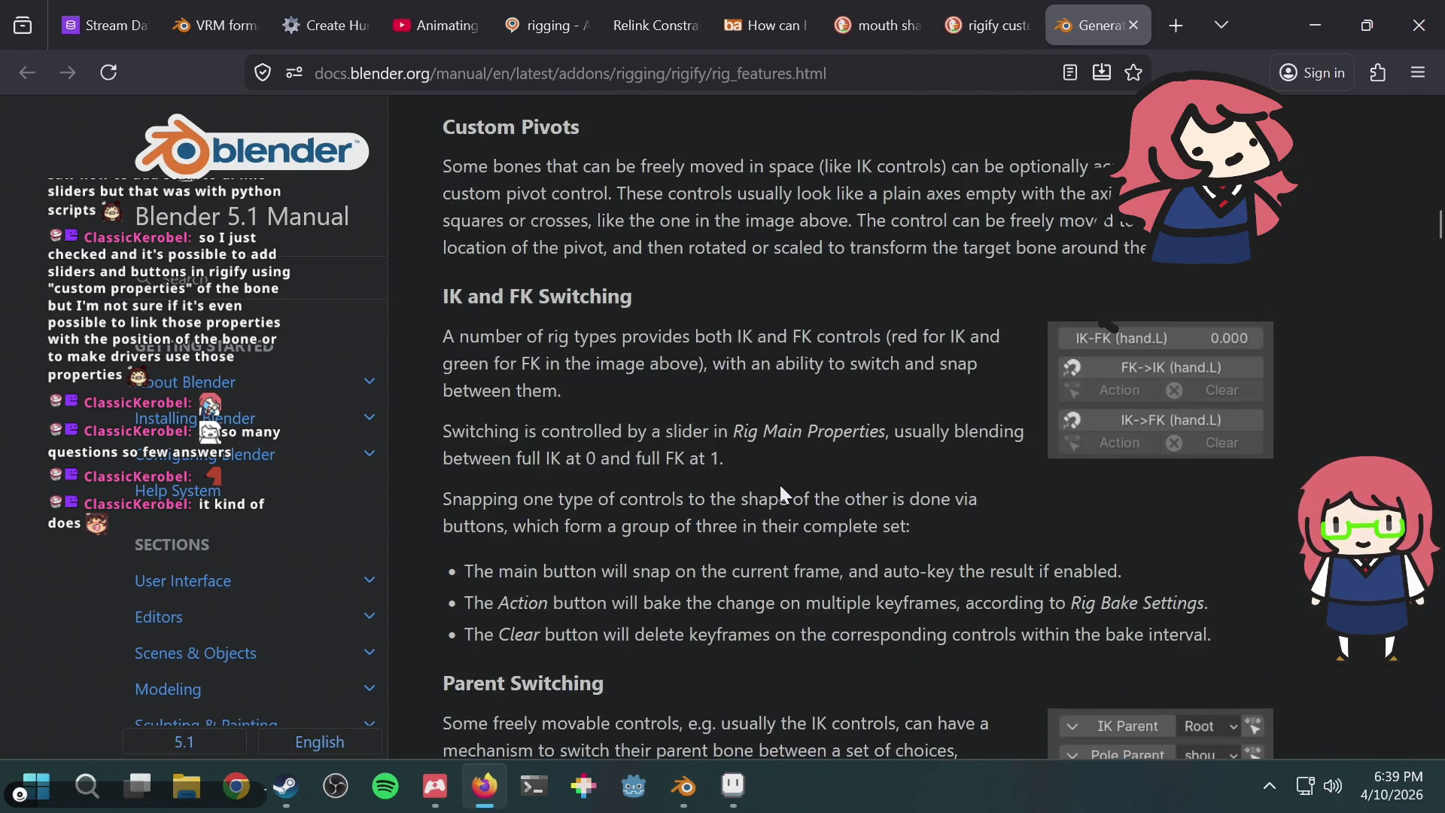
pyautogui.scroll(-10, 779, 482)
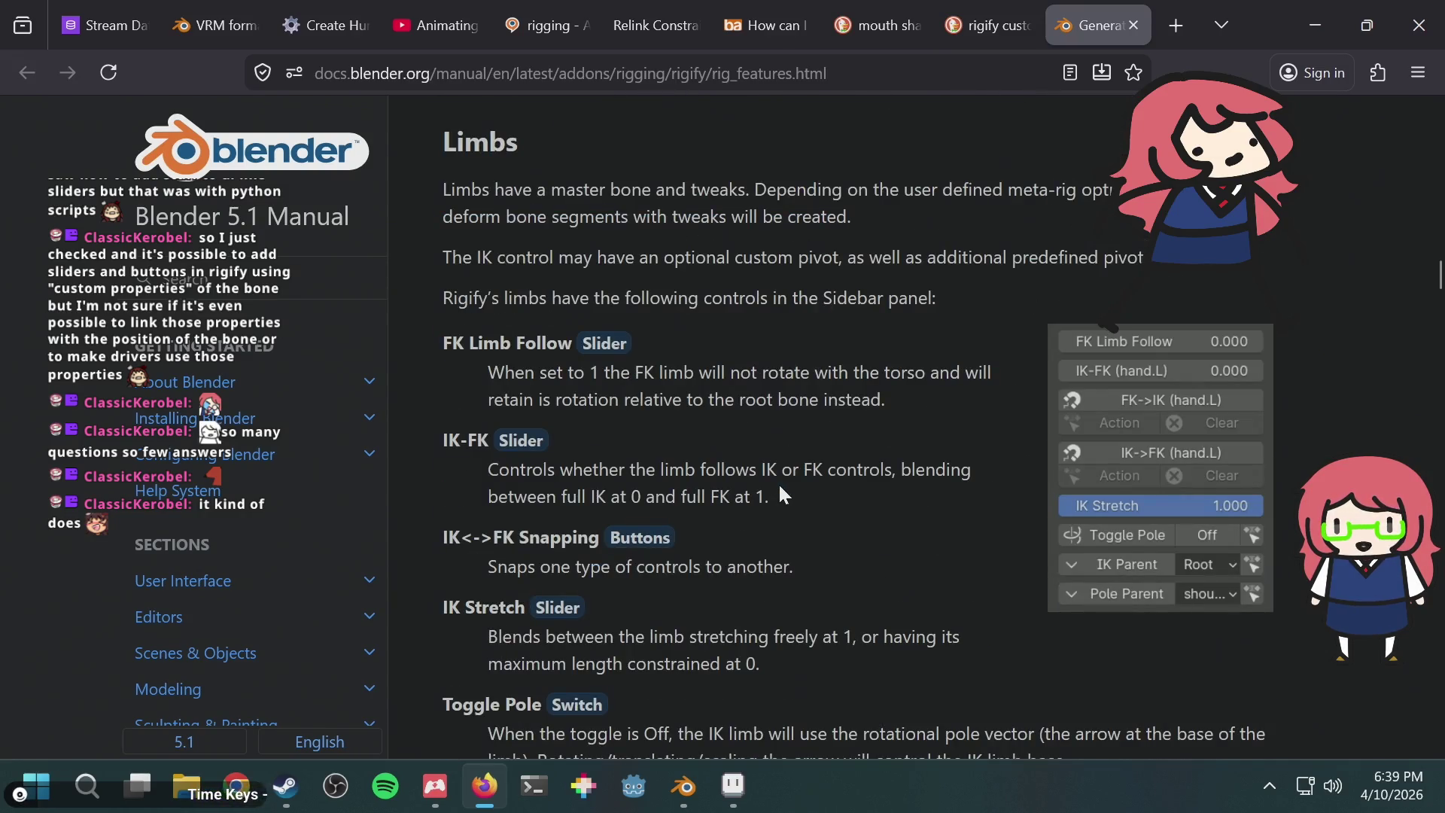
pyautogui.scroll(-12, 780, 488)
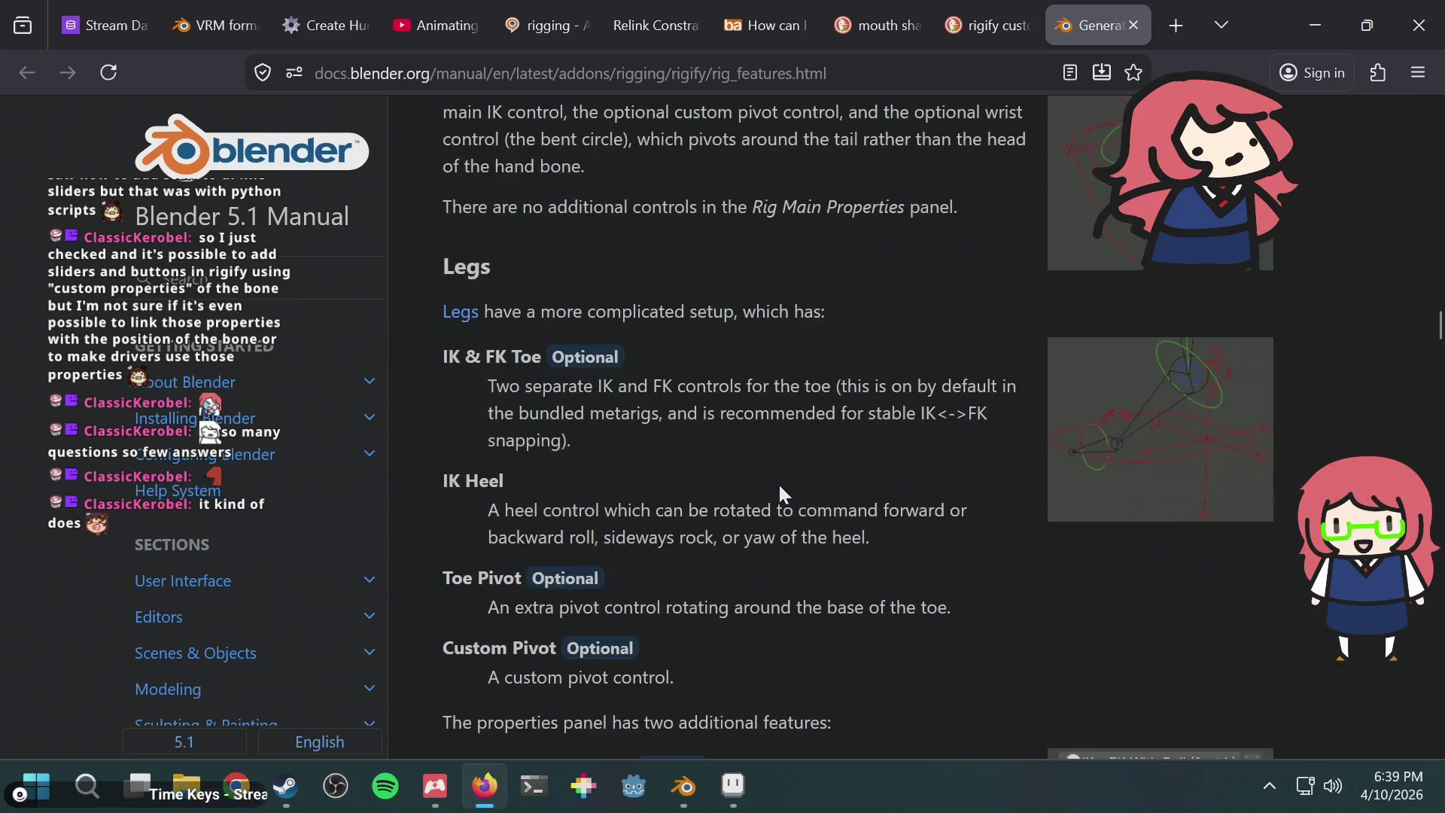
pyautogui.scroll(-14, 781, 486)
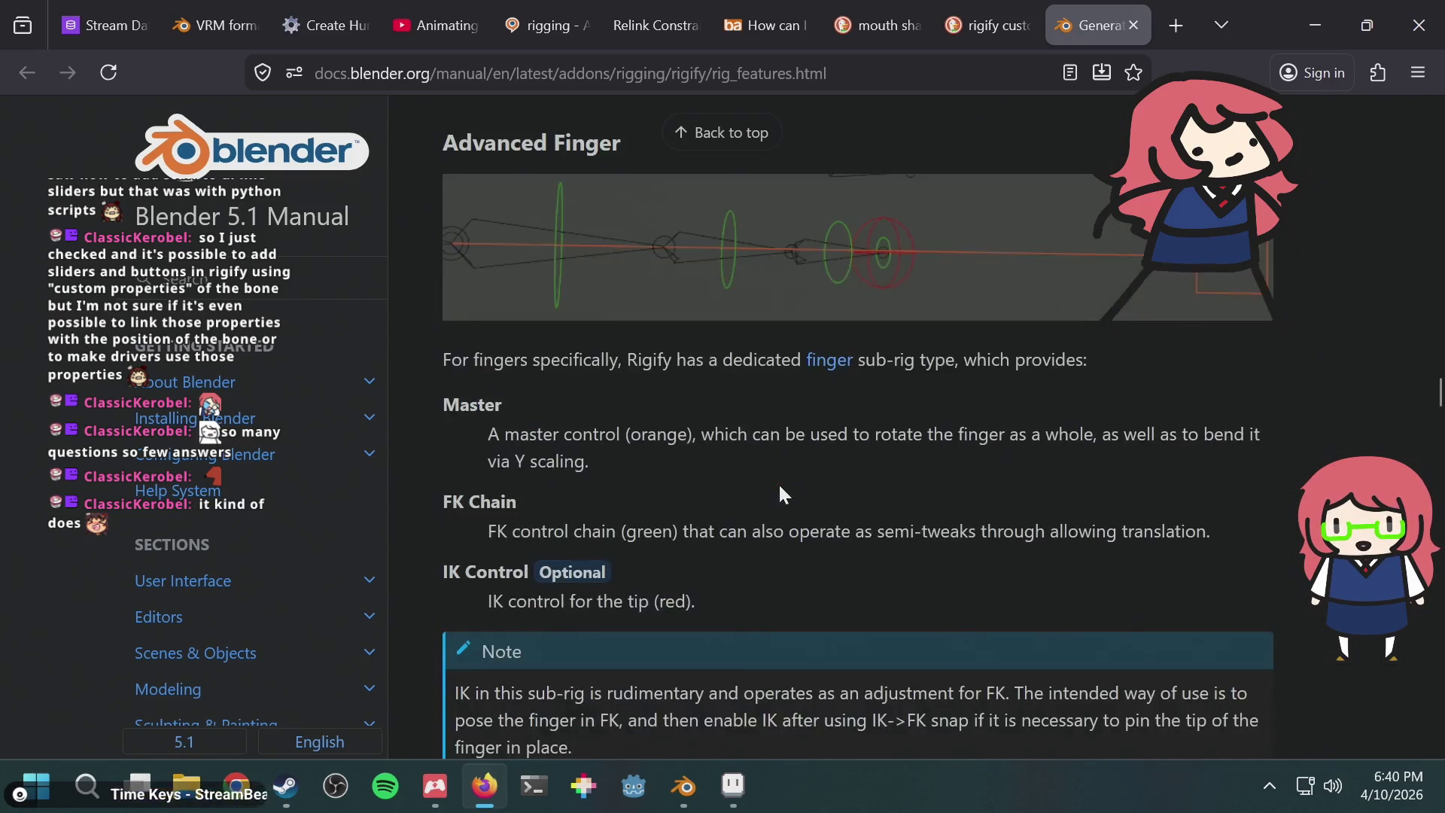
pyautogui.scroll(-14, 780, 486)
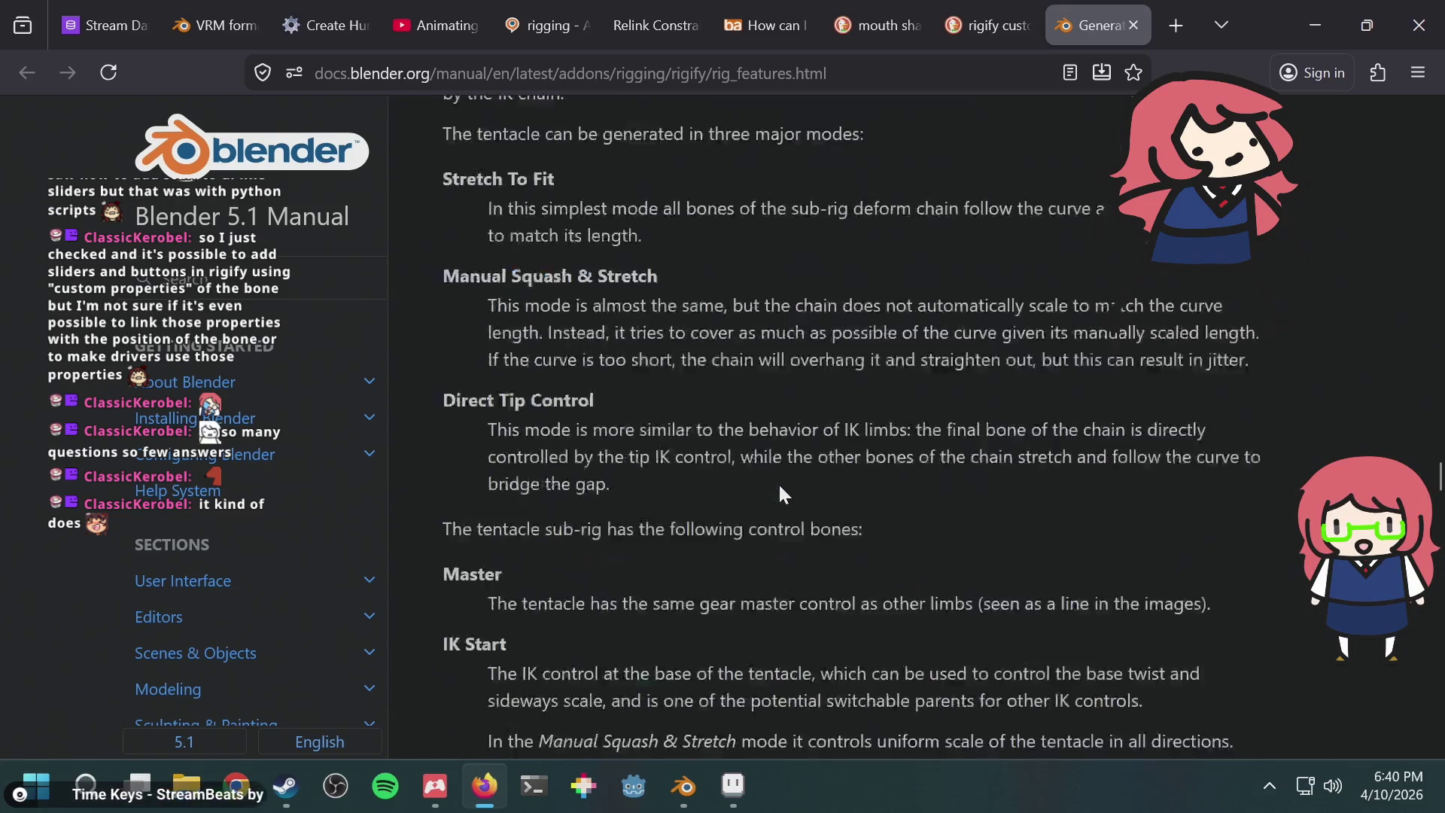
pyautogui.scroll(-15, 781, 488)
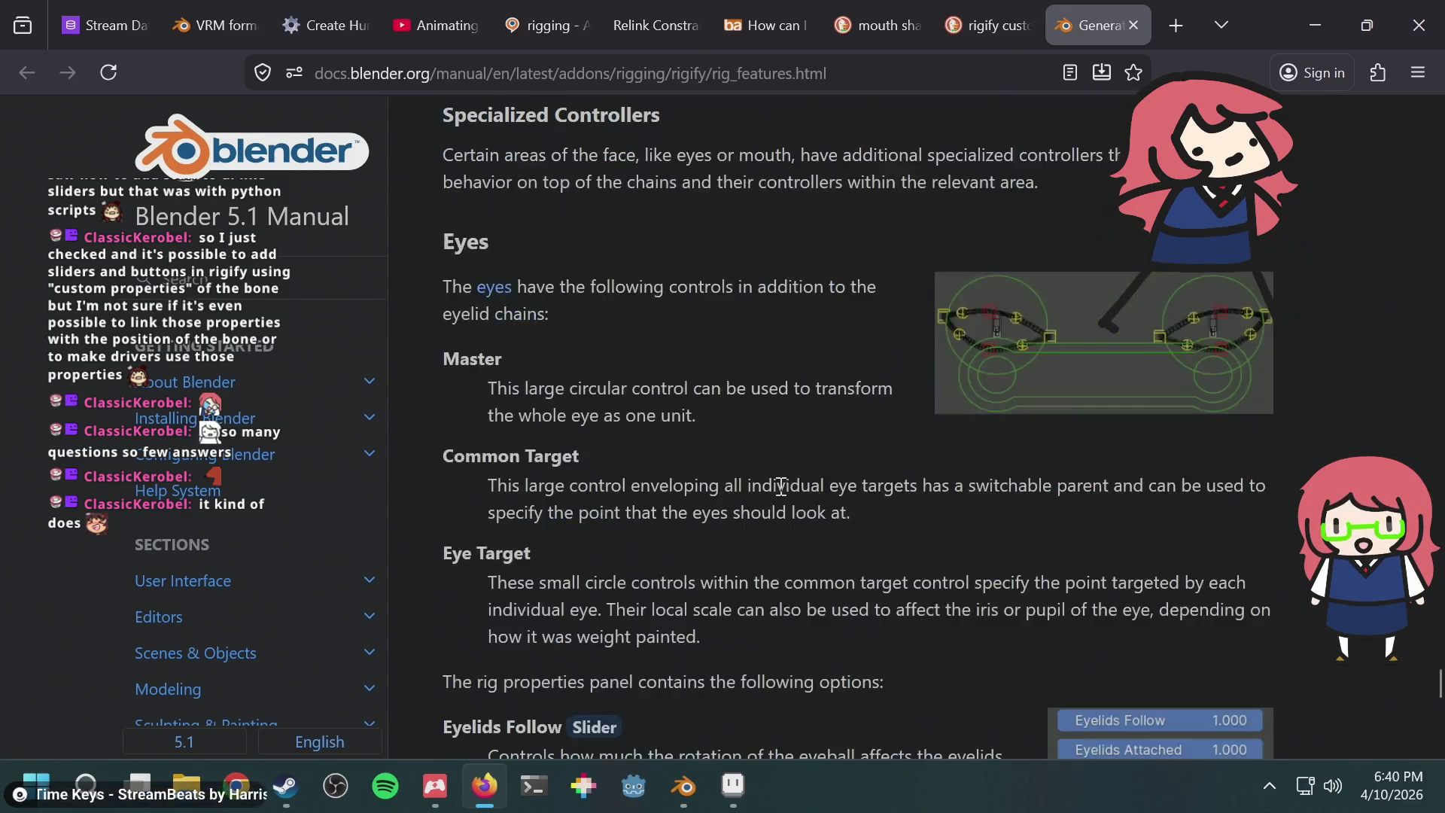
pyautogui.scroll(-3, 780, 488)
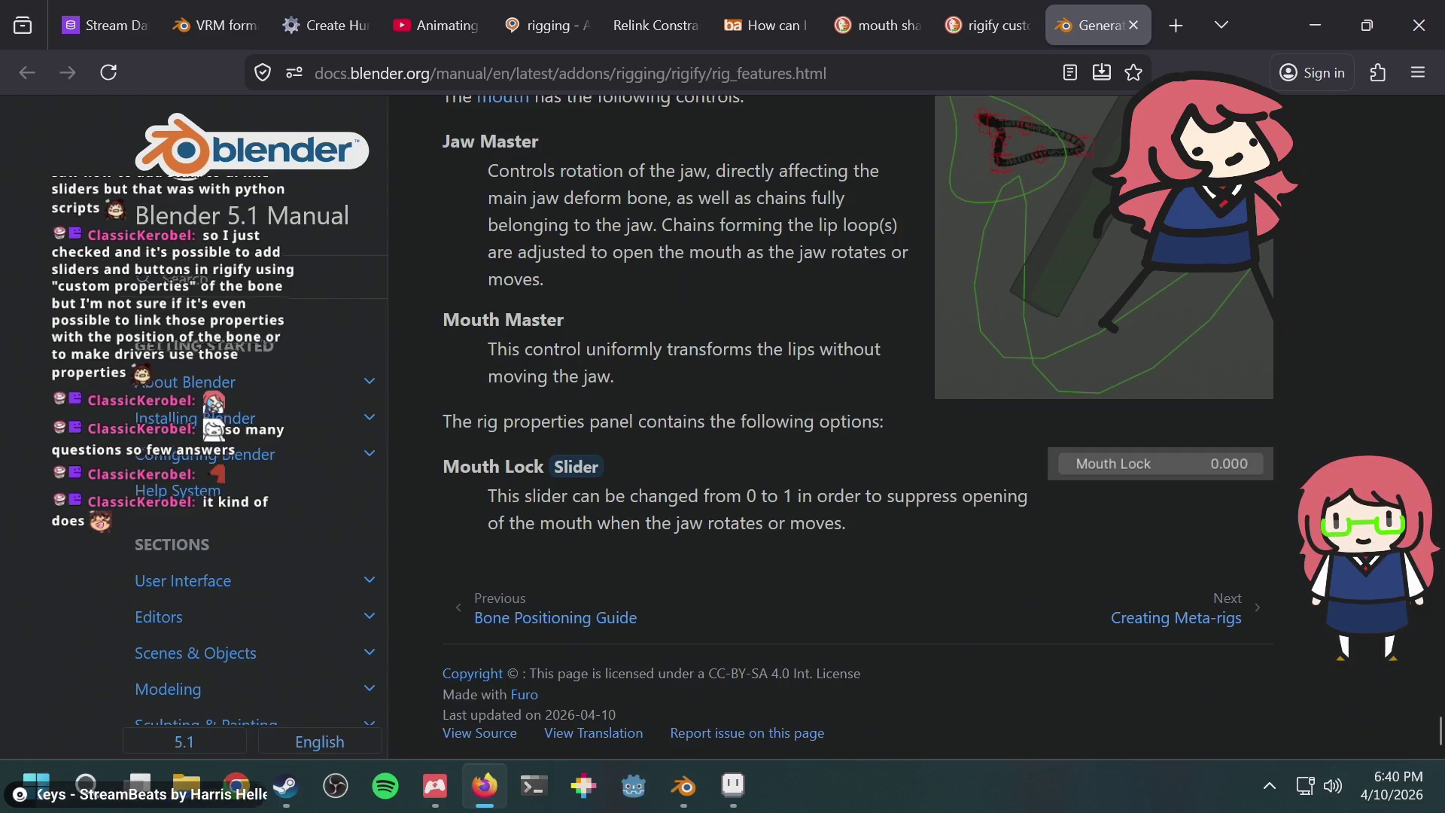
# Step: Visit the manual's User Interface and UI Elements pages, then go back to the Rigify page
pyautogui.click(214, 581)
pyautogui.scroll(-6, 254, 587)
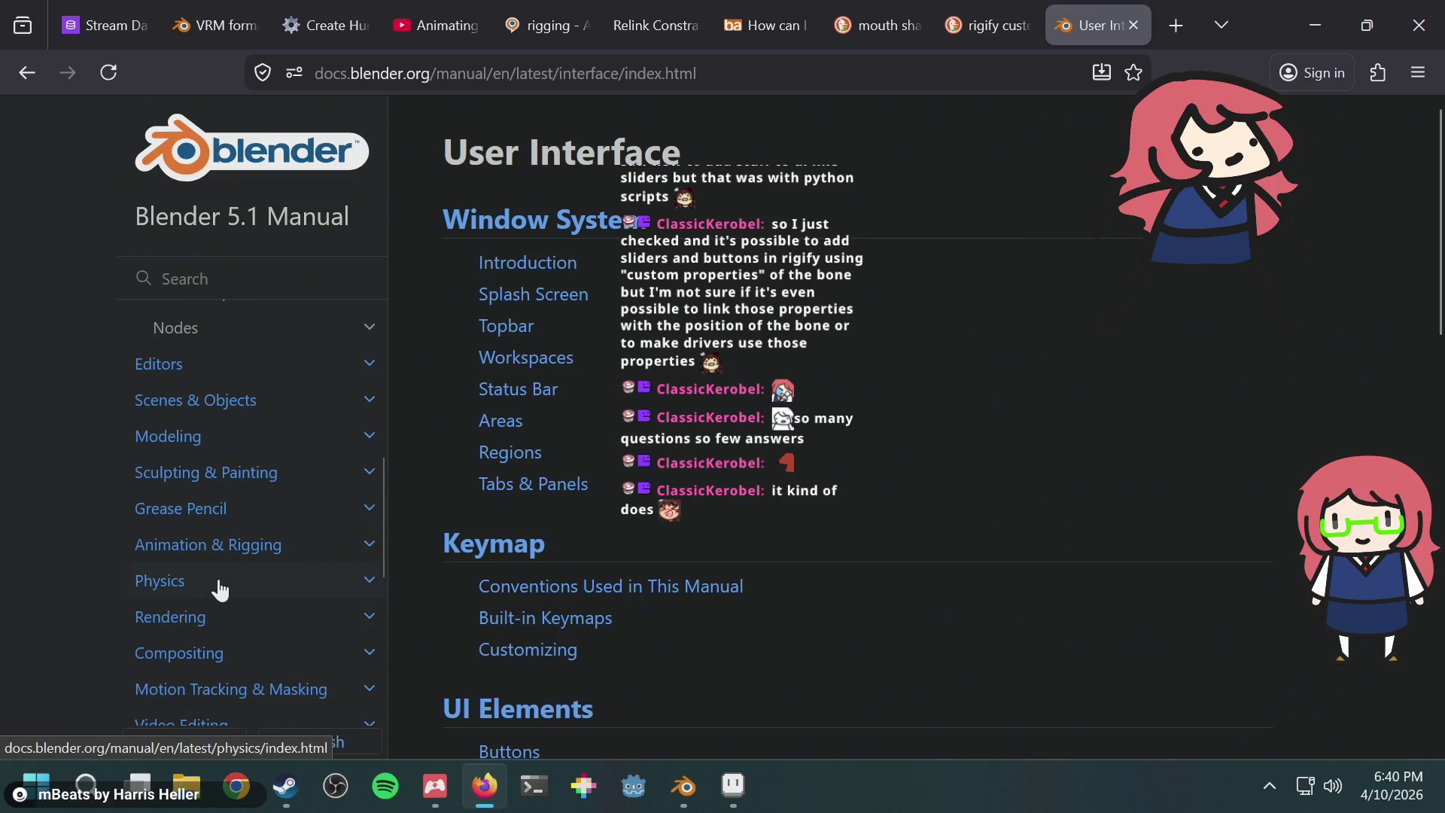
pyautogui.scroll(4, 222, 574)
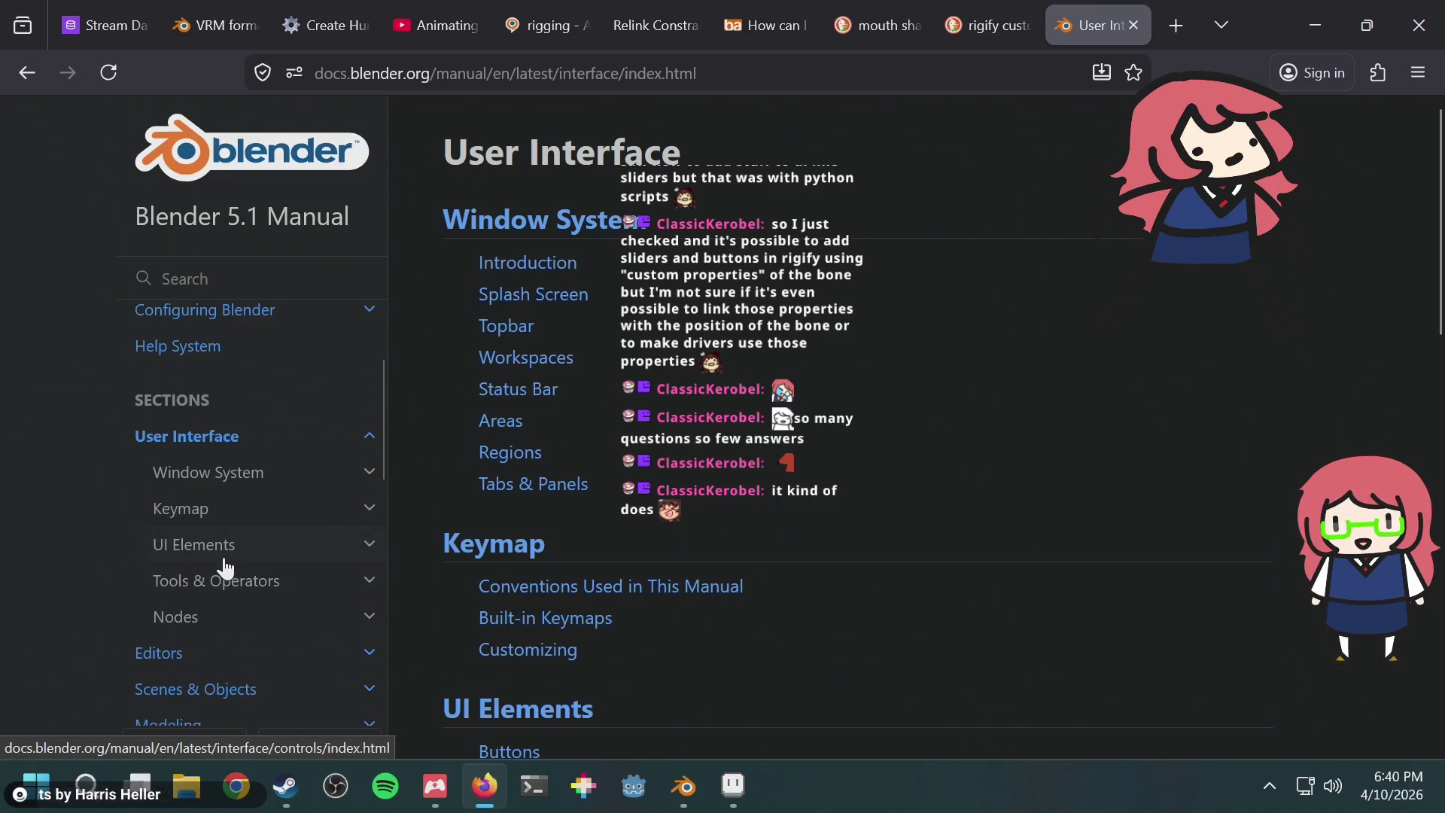
pyautogui.click(231, 548)
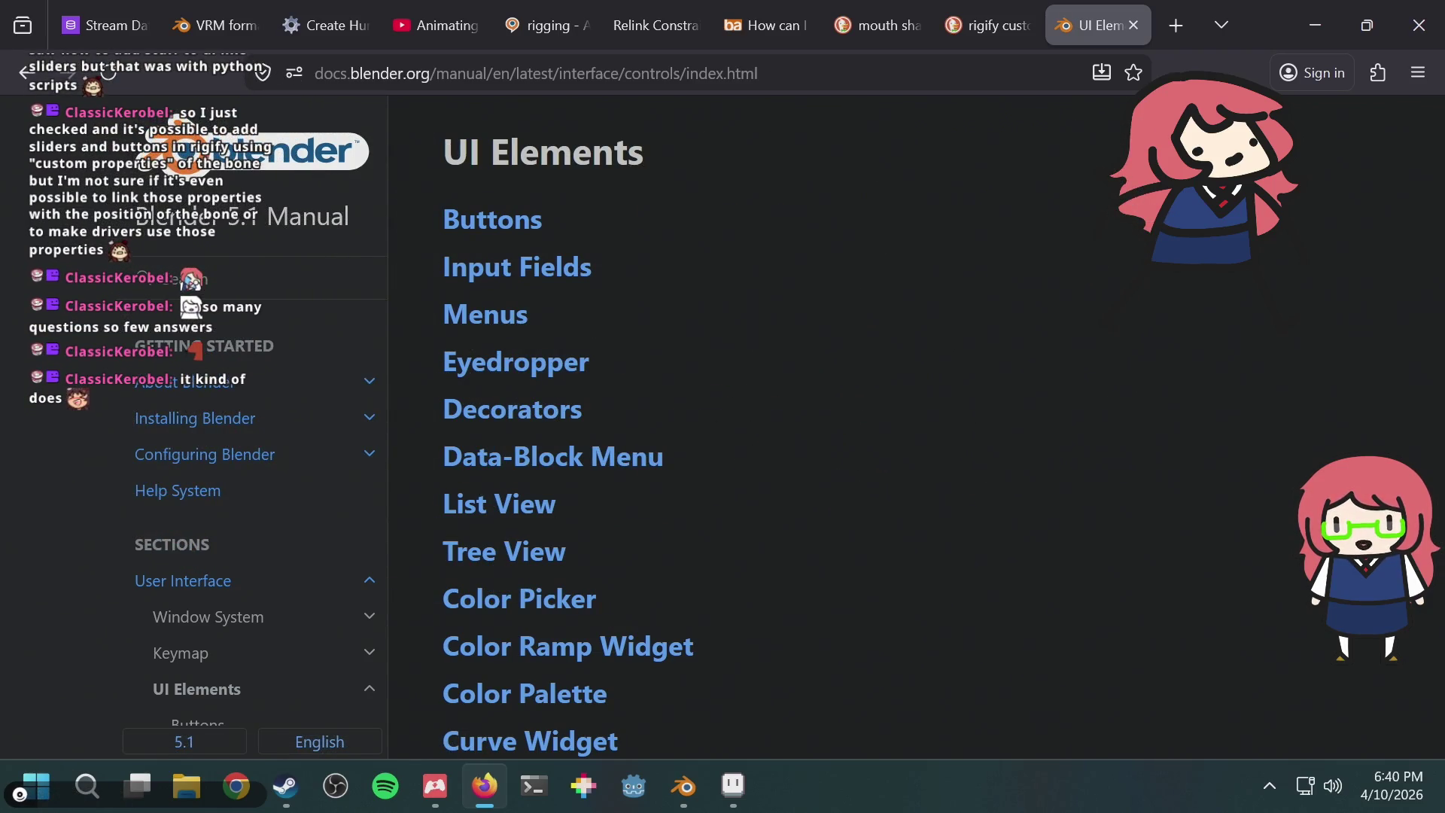
pyautogui.click(25, 75)
pyautogui.click(25, 78)
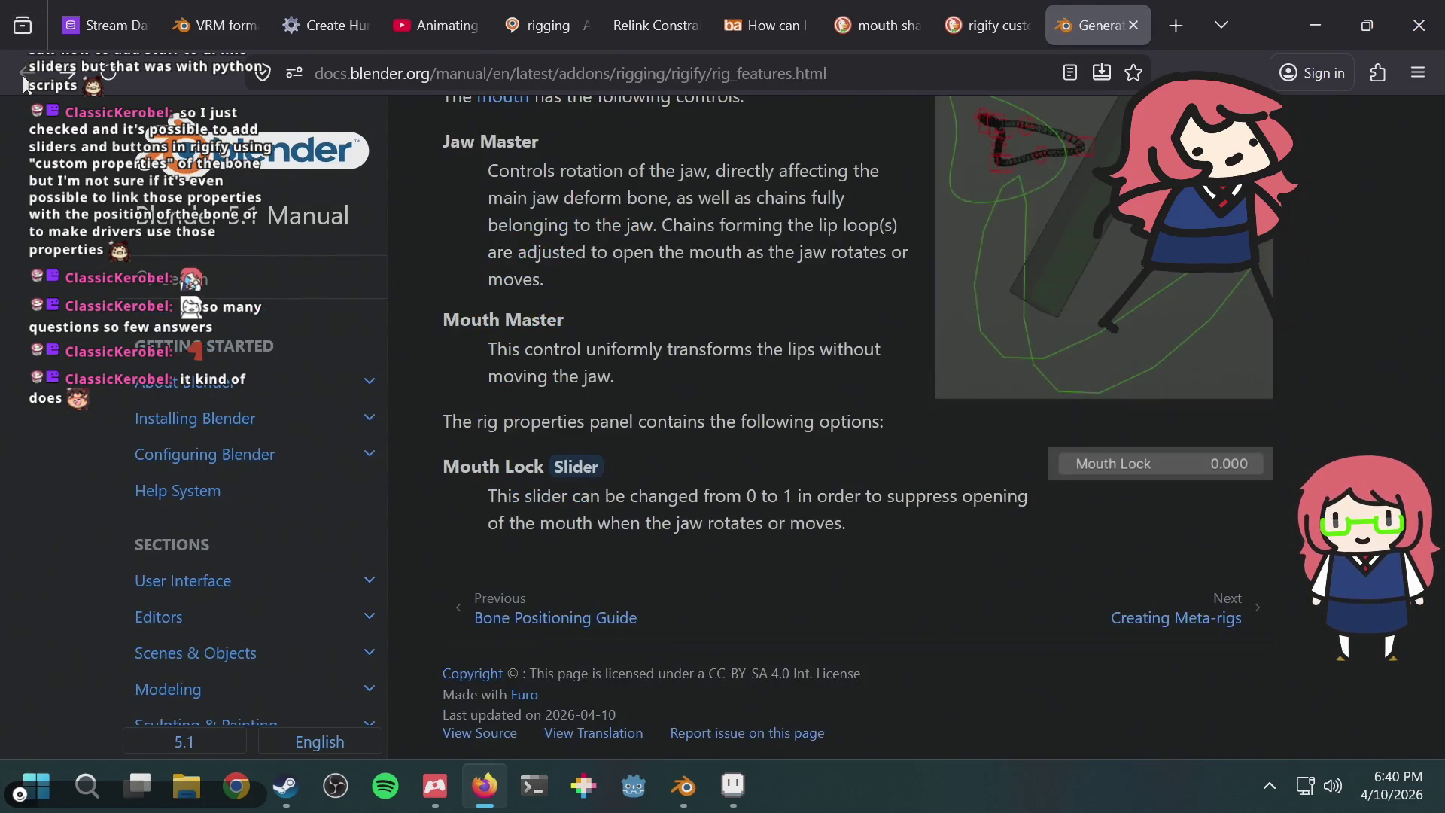
# Step: Close the Rigify manual tab and browse the 'rigify custom properties slider' results again
pyautogui.hotkey('ctrl', 'w')
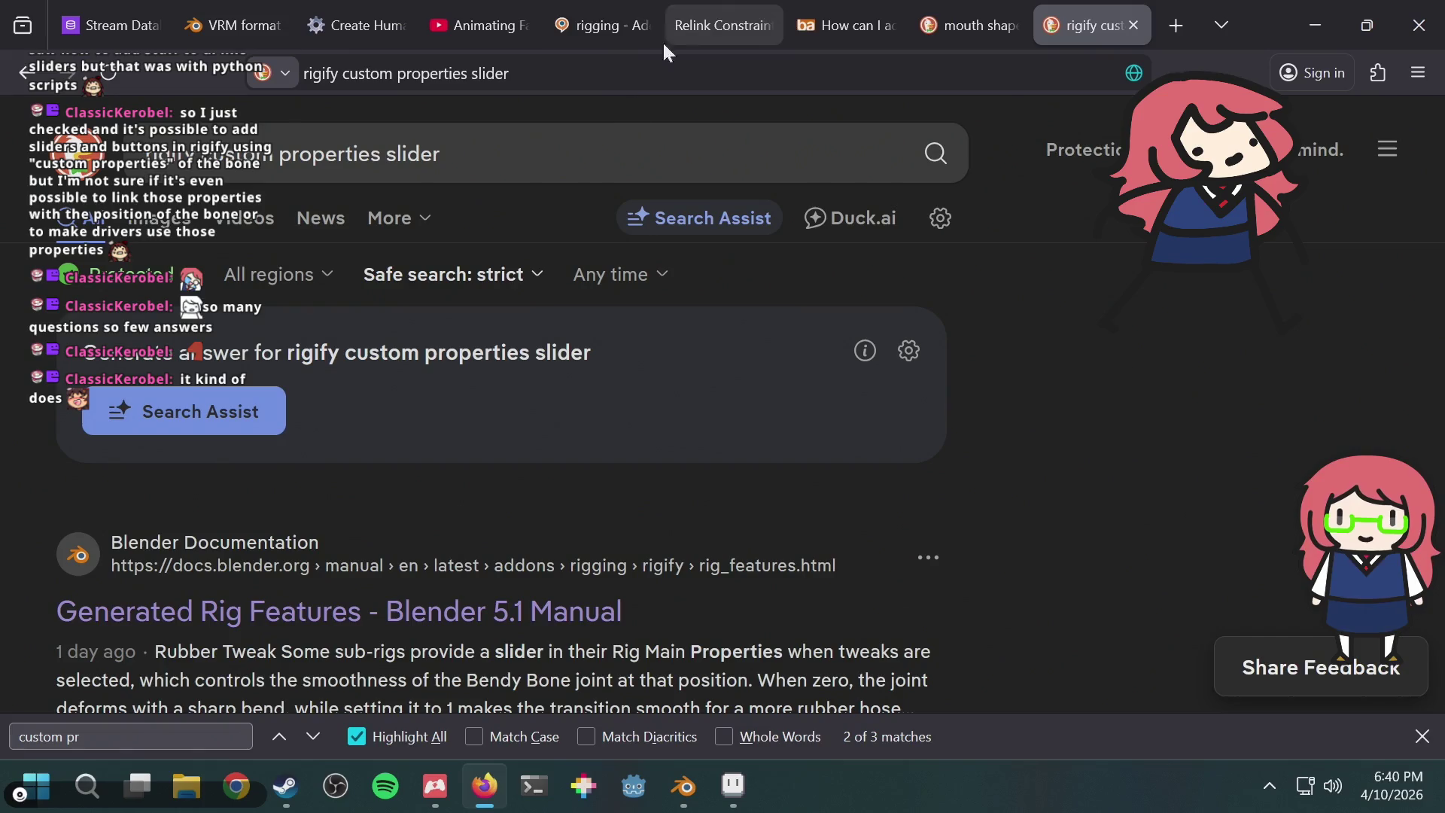
pyautogui.click(1423, 736)
pyautogui.scroll(-3, 1070, 416)
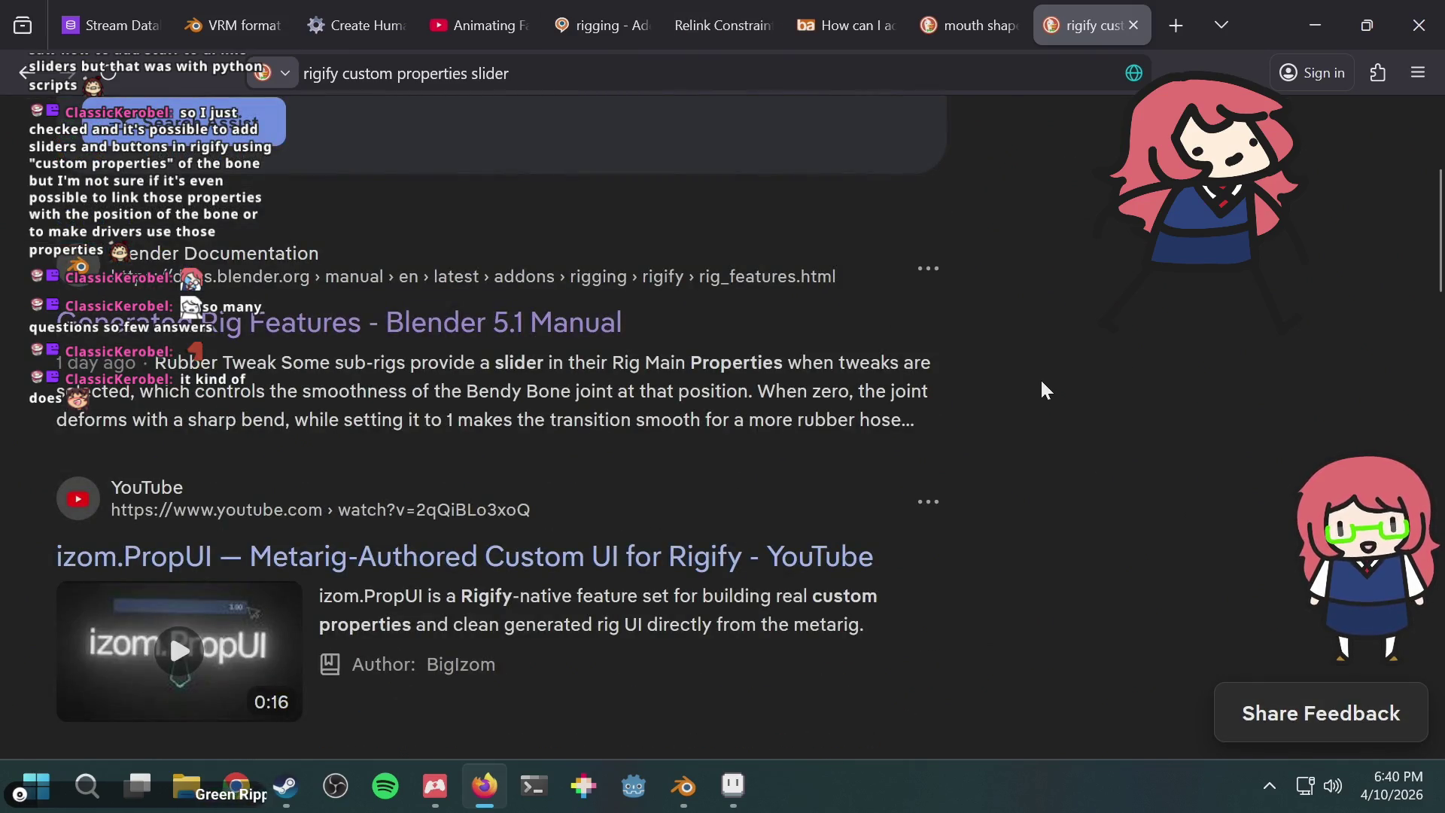
pyautogui.scroll(-3, 1037, 386)
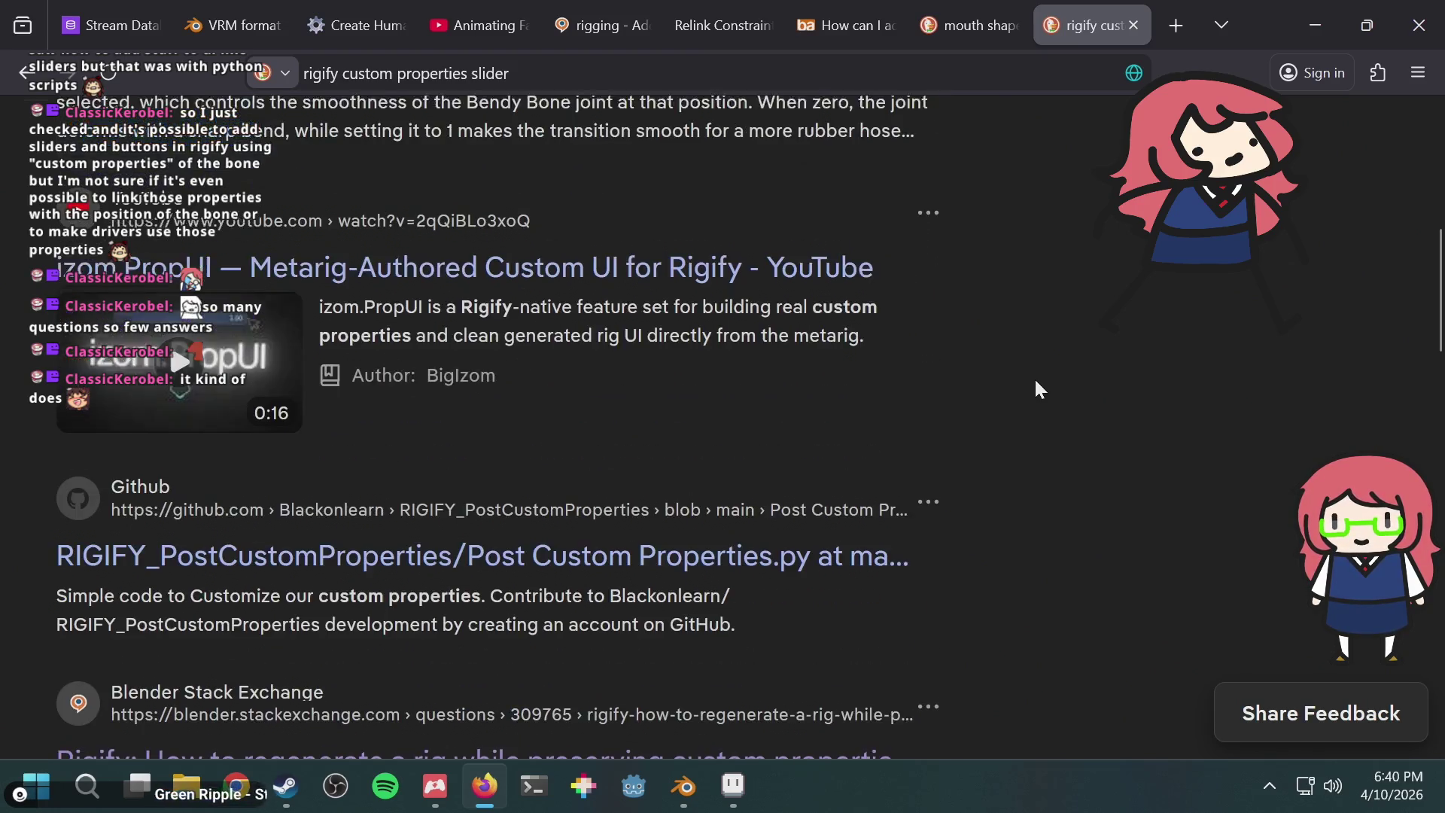
pyautogui.scroll(-2, 1038, 389)
pyautogui.scroll(-3, 1038, 388)
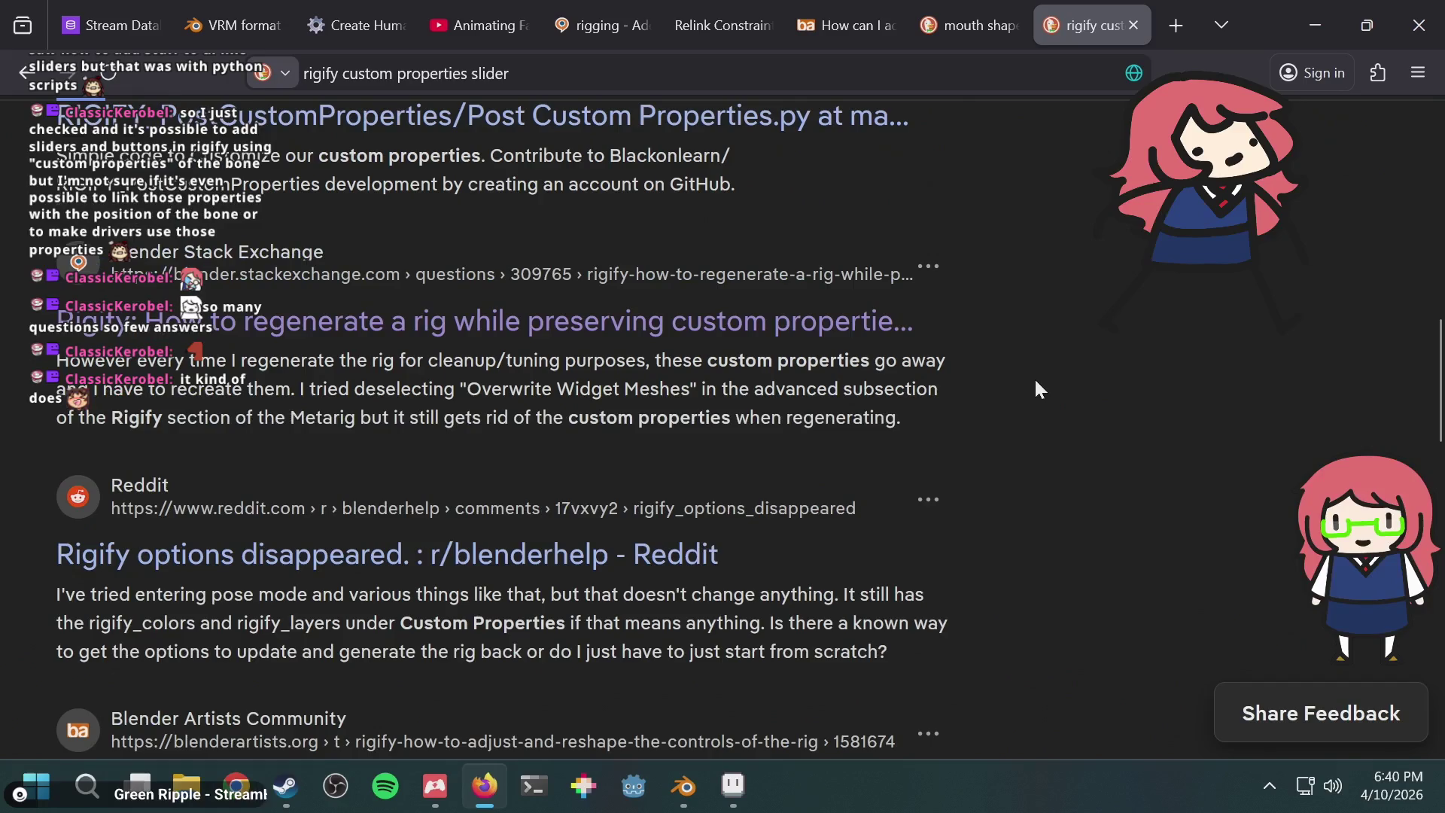
pyautogui.scroll(-2, 1036, 389)
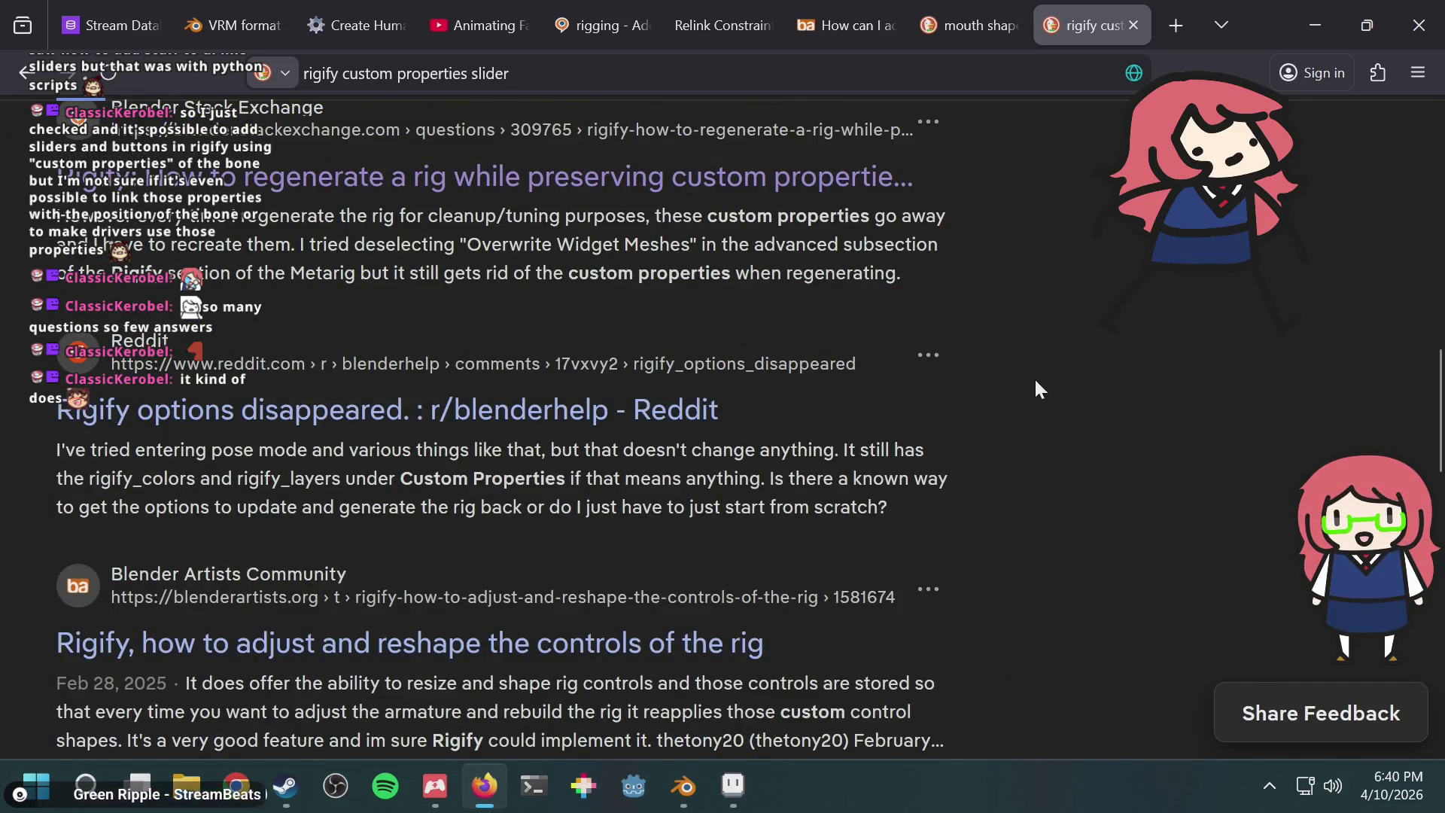
pyautogui.scroll(-3, 1036, 383)
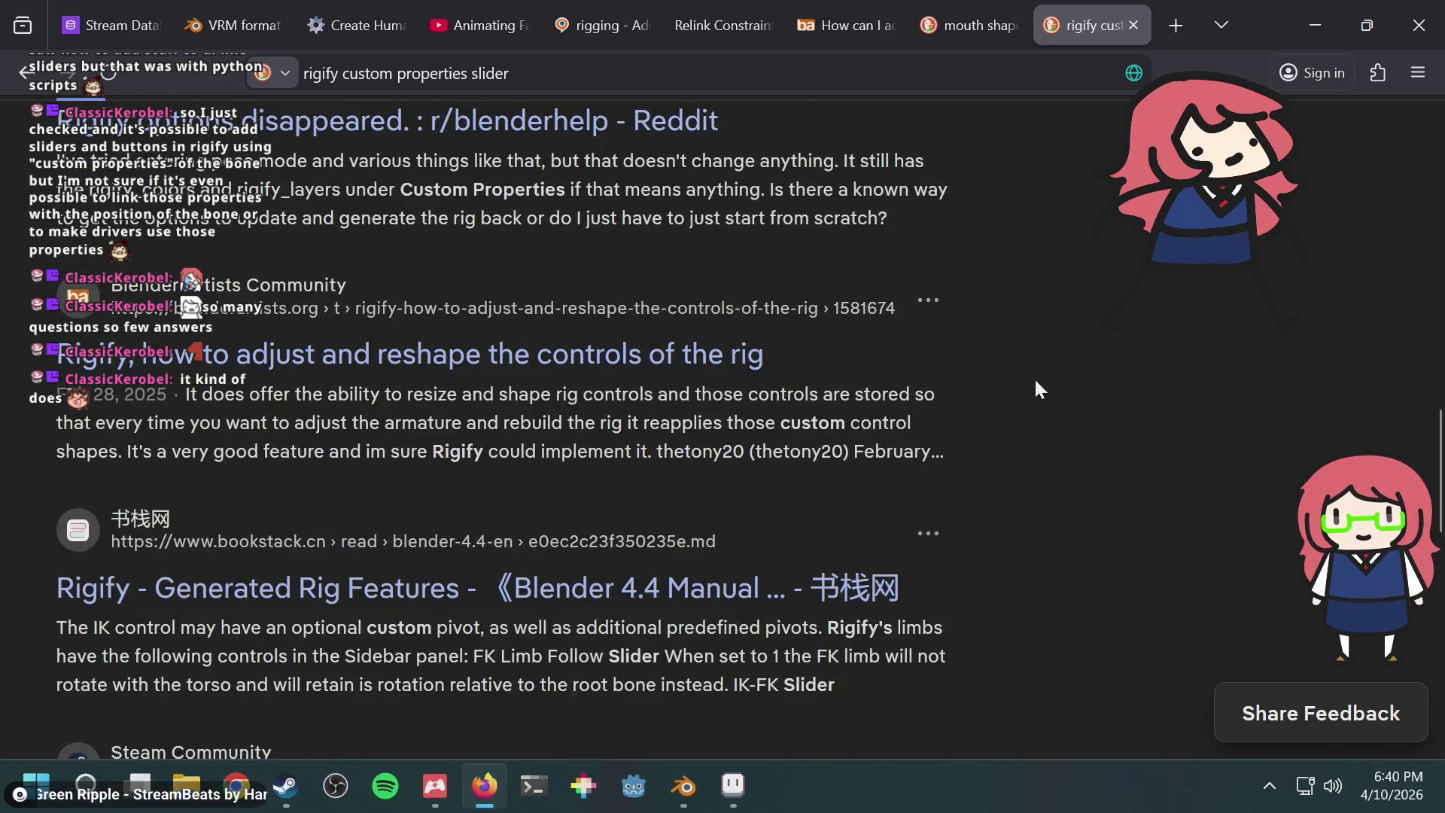
pyautogui.scroll(10, 1036, 390)
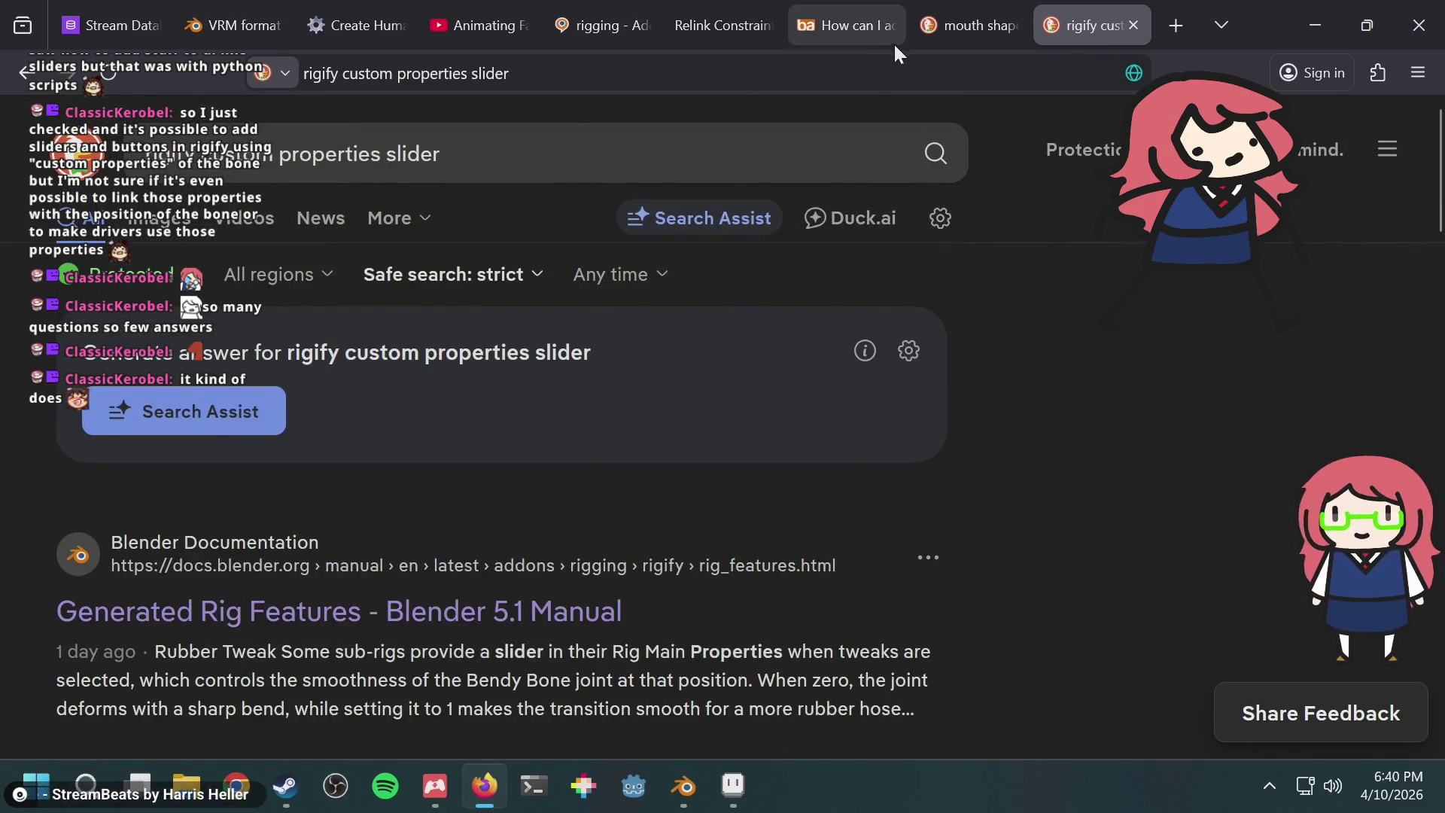
# Step: Search DuckDuckGo for 'rigify add custom slider or button'
pyautogui.hotkey('ctrl', 'w')
pyautogui.click(880, 68)
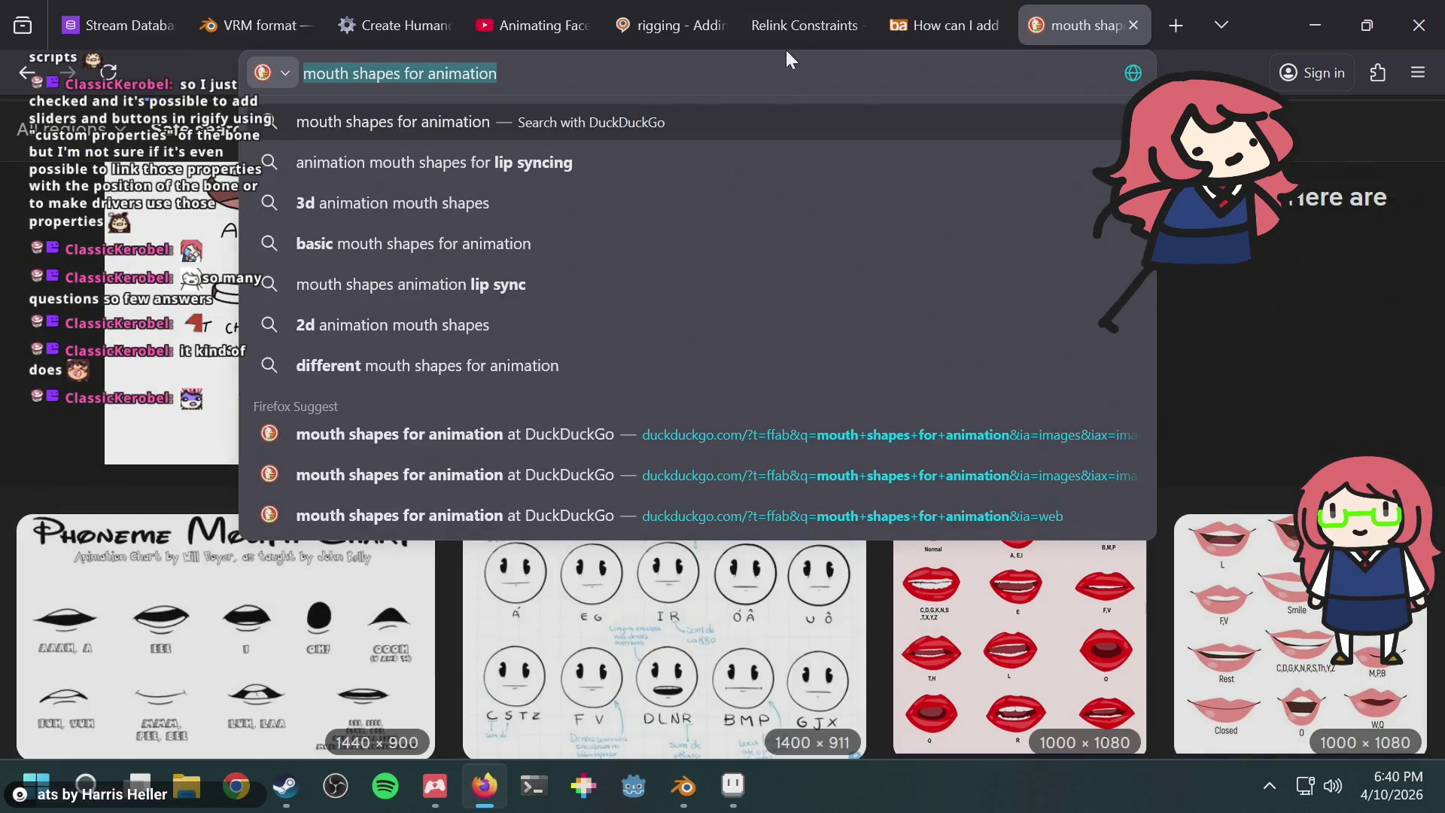
pyautogui.write('rigif')
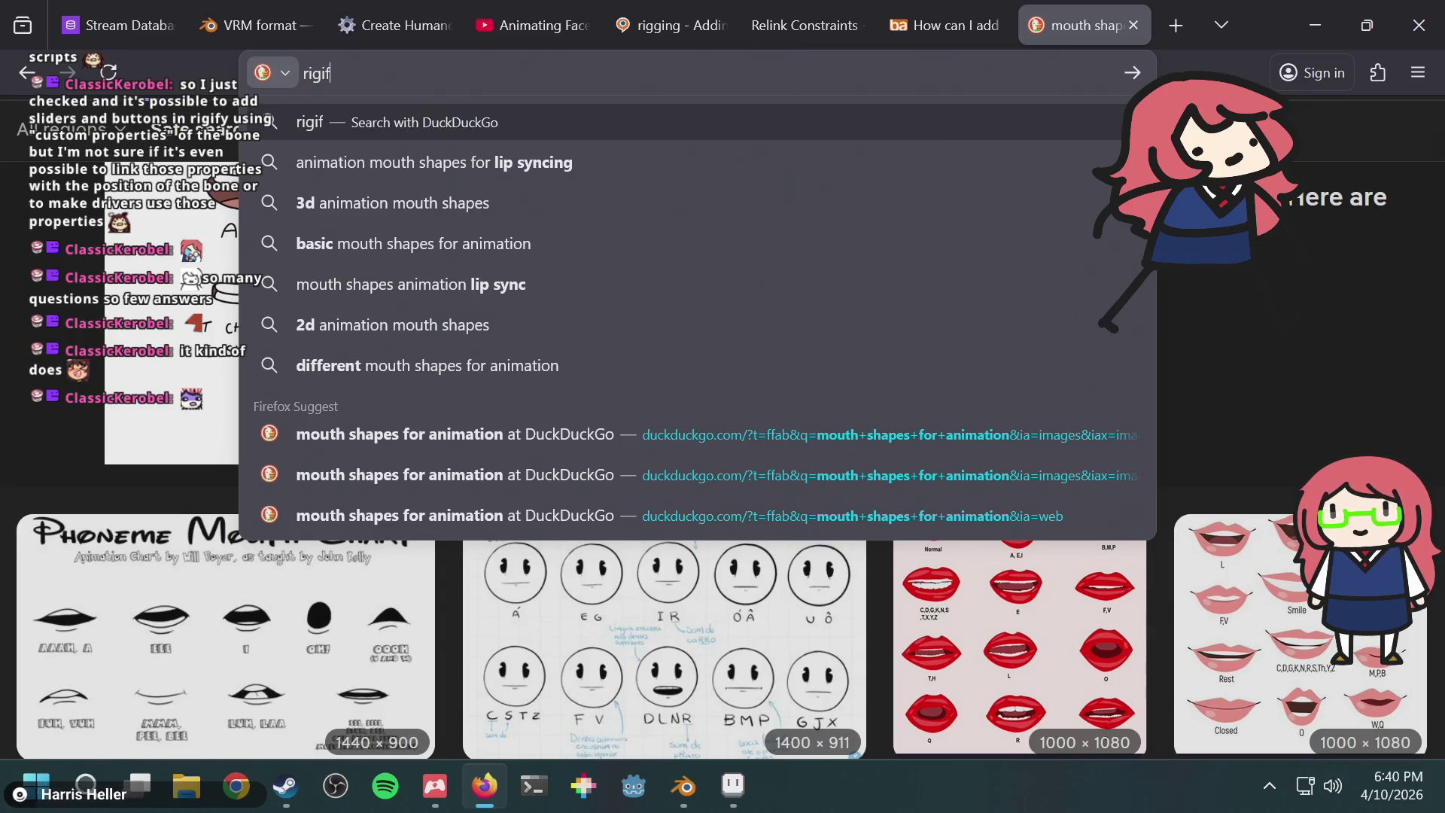
pyautogui.write('y add custo')
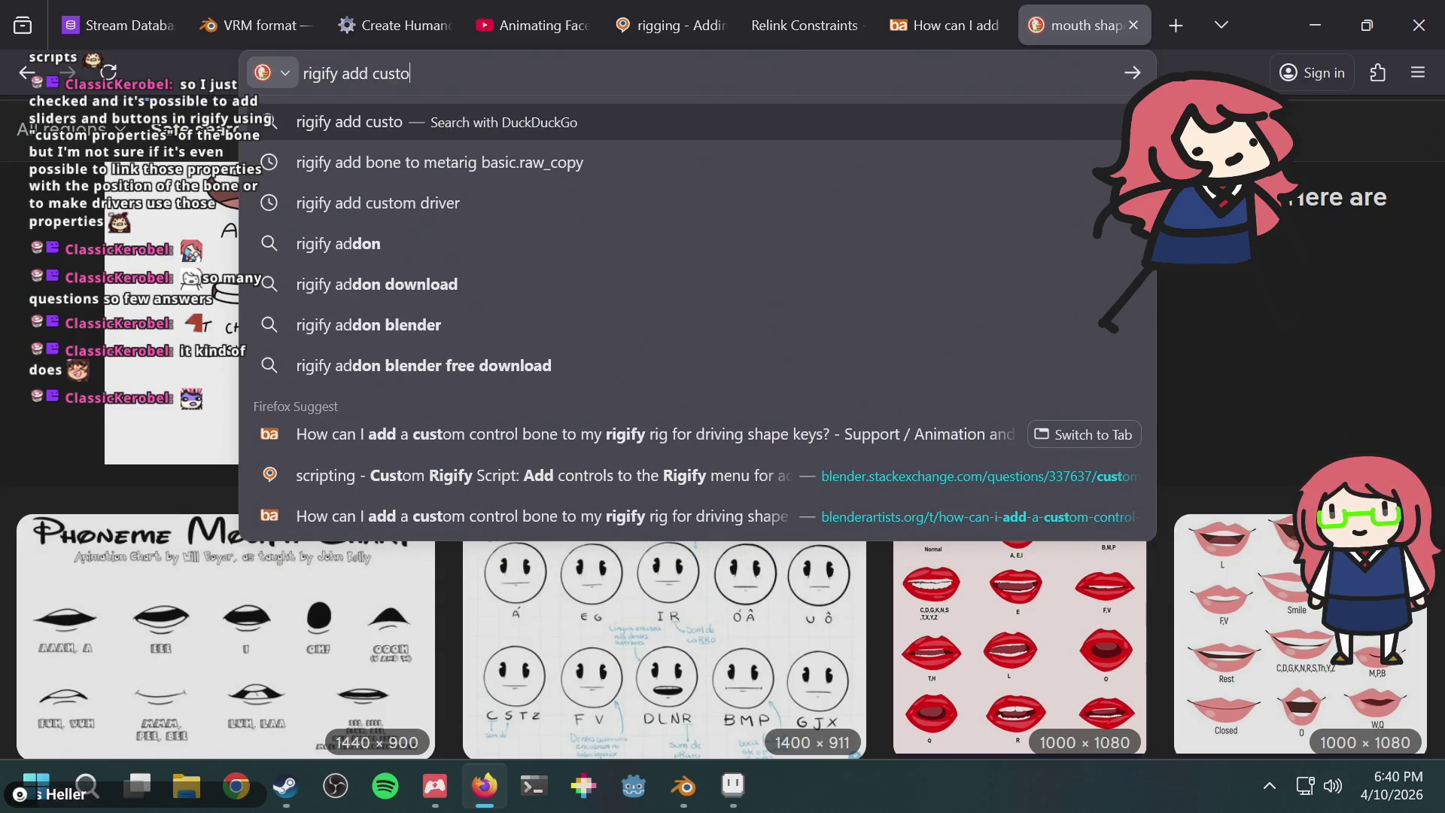
pyautogui.write('m slider andbutt')
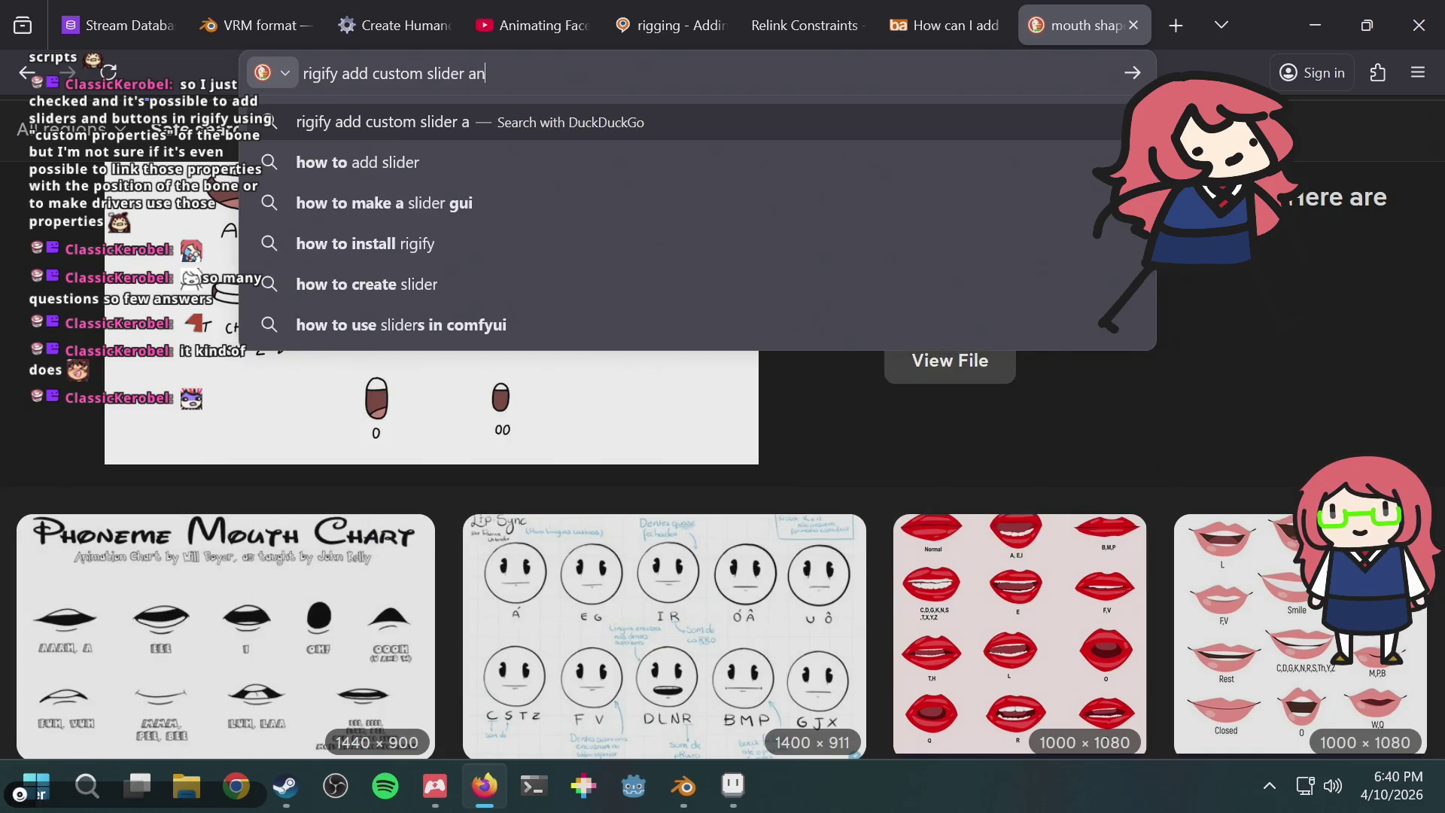
pyautogui.press('BackSpace')
pyautogui.press('BackSpace')
pyautogui.press('BackSpace')
pyautogui.write('or button')
pyautogui.press('Return')
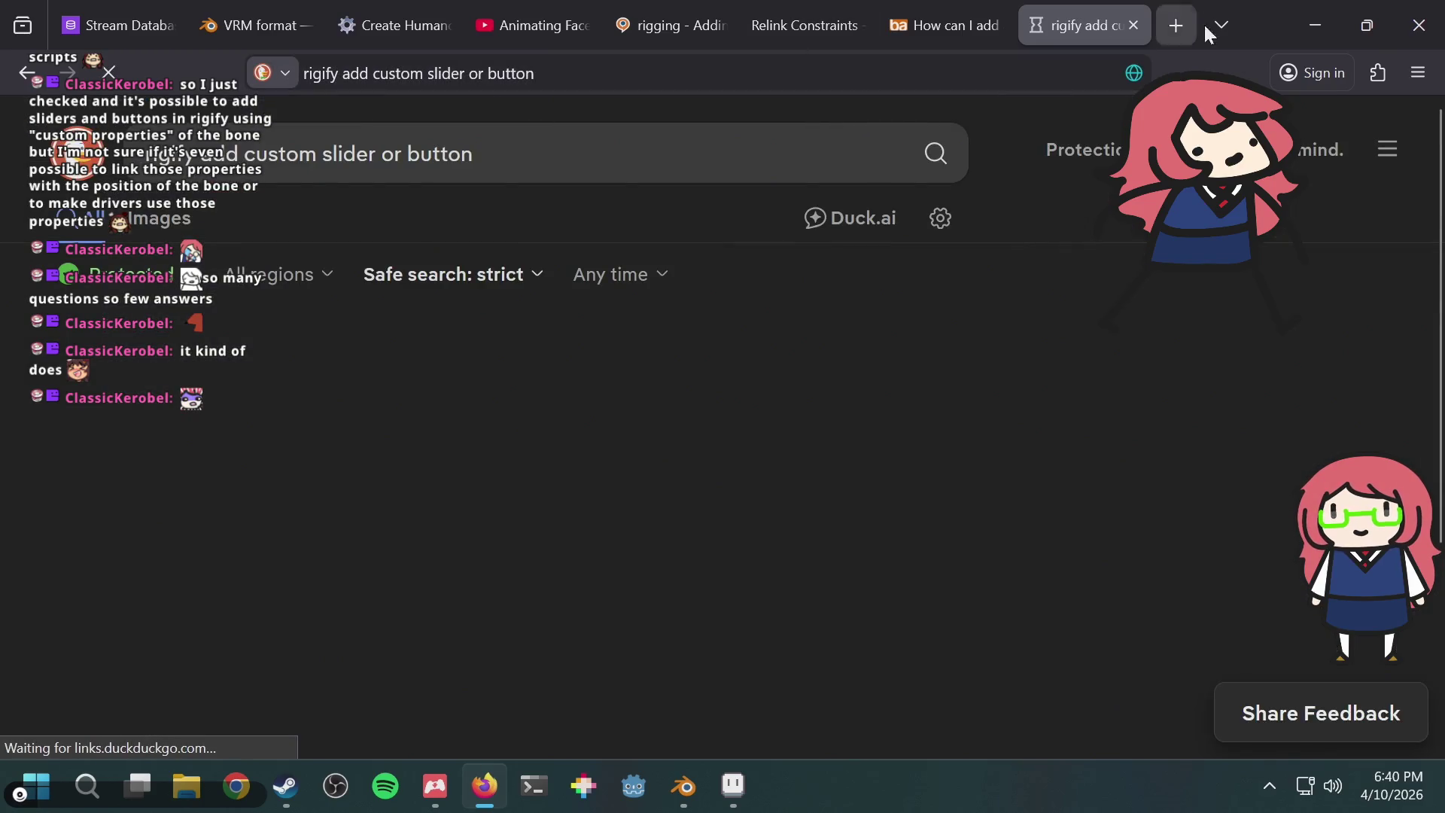
# Step: Open the Reddit thread about adding custom Rigify widgets from the results
pyautogui.scroll(-2, 1096, 410)
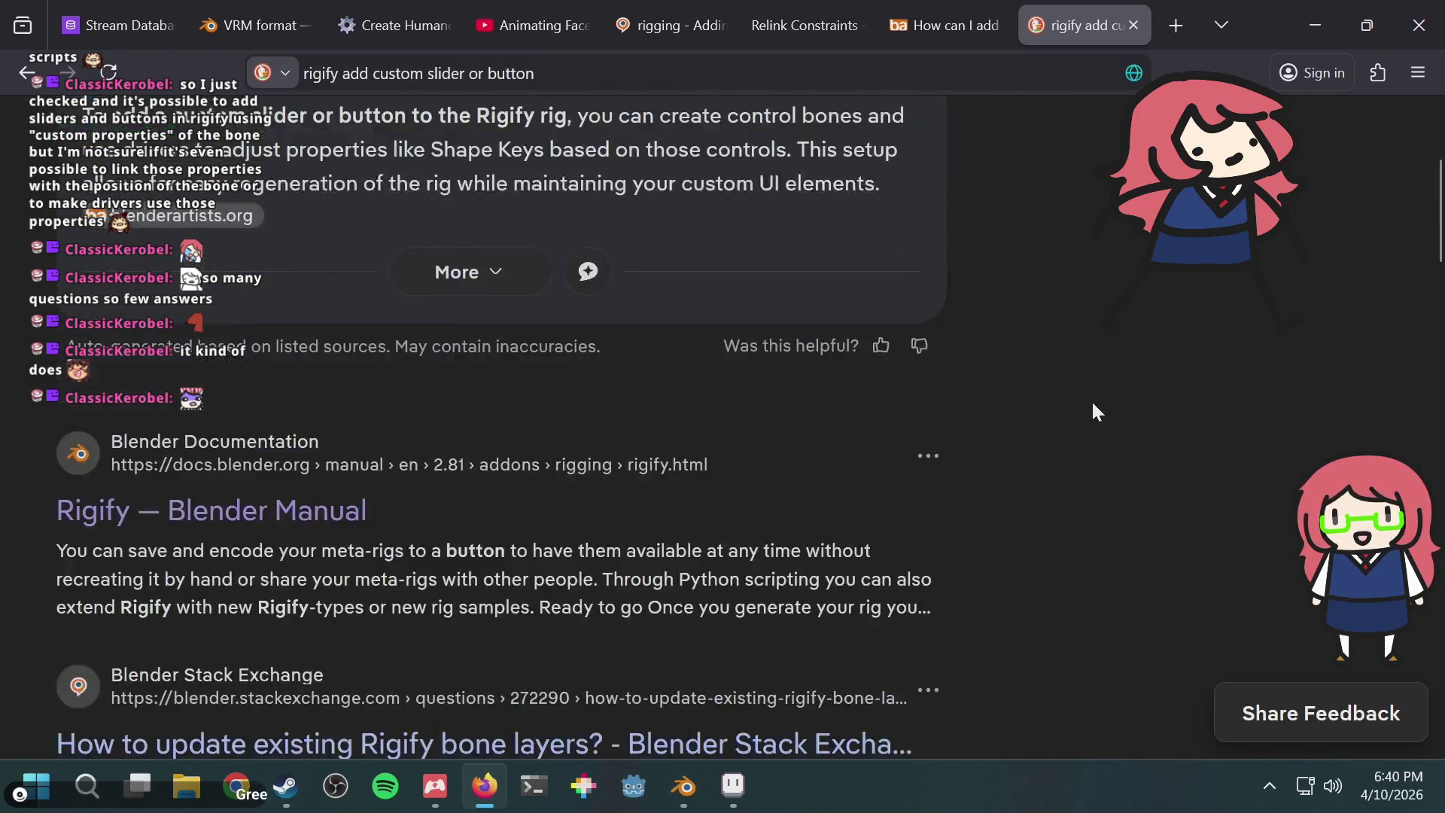
pyautogui.scroll(-2, 1096, 410)
pyautogui.scroll(-4, 1094, 410)
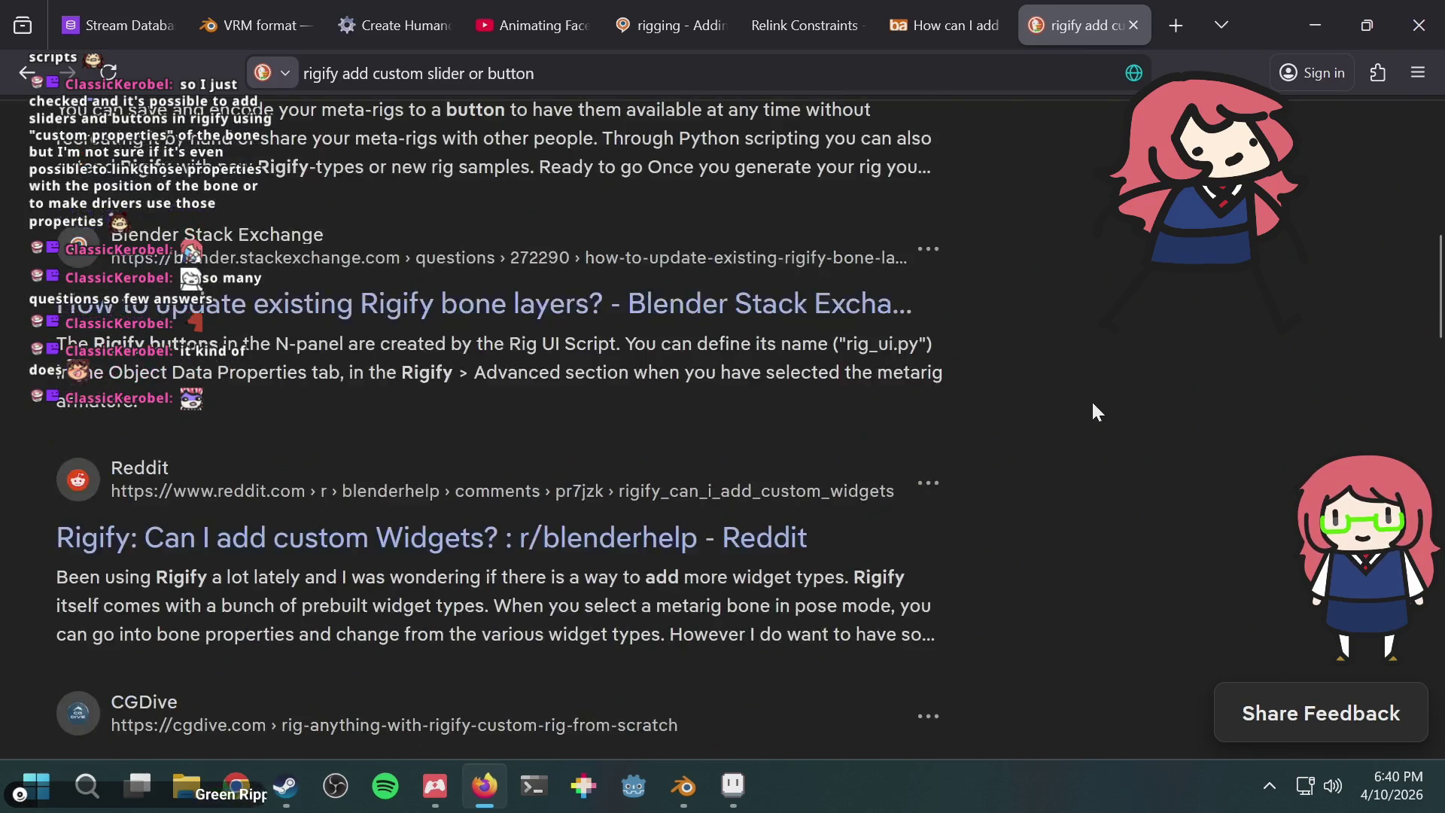
pyautogui.click(272, 540)
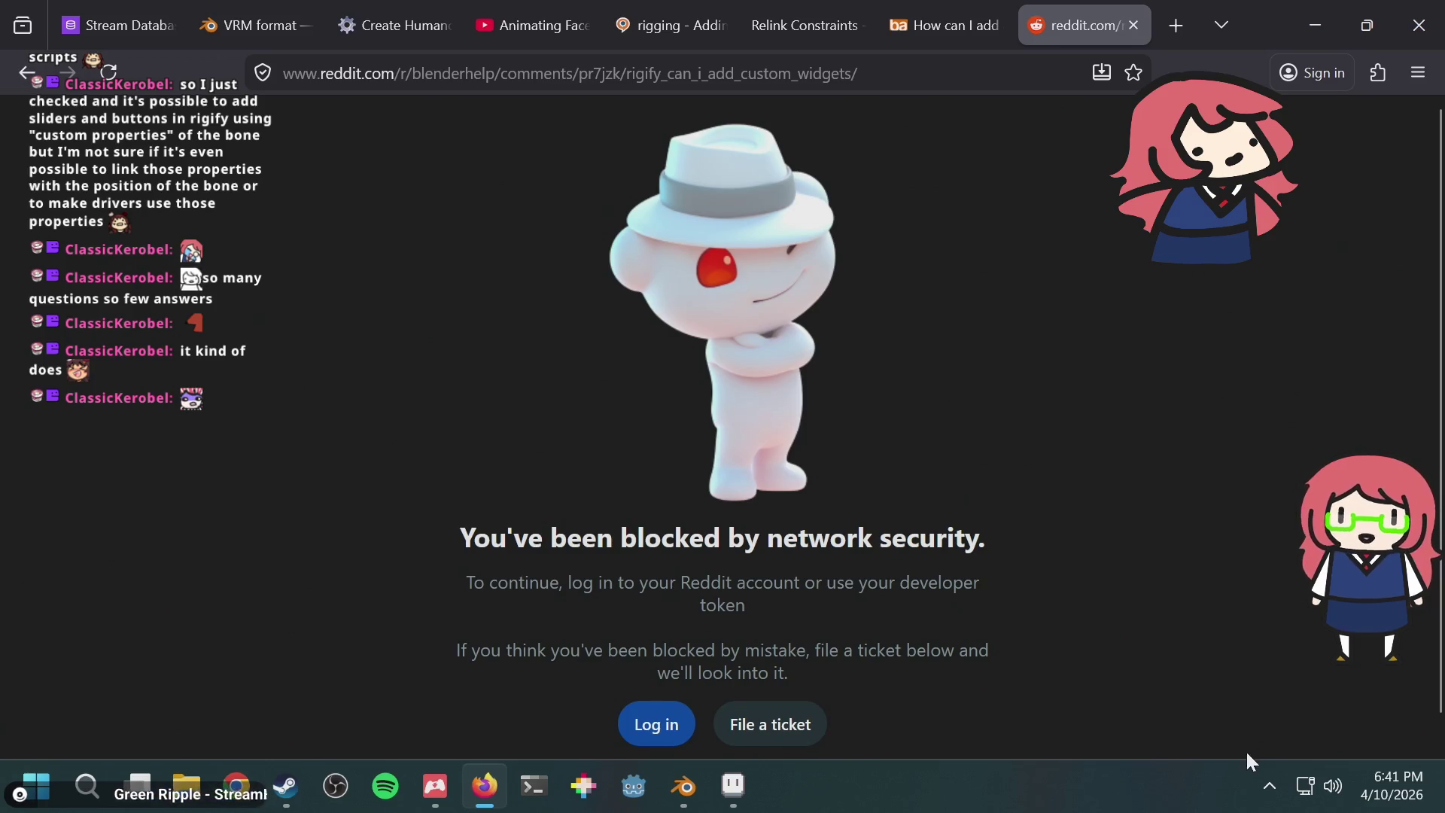
# Step: Change the VPN connection to get past the block, reload Reddit, and dismiss the Google sign-in prompt
pyautogui.click(1270, 785)
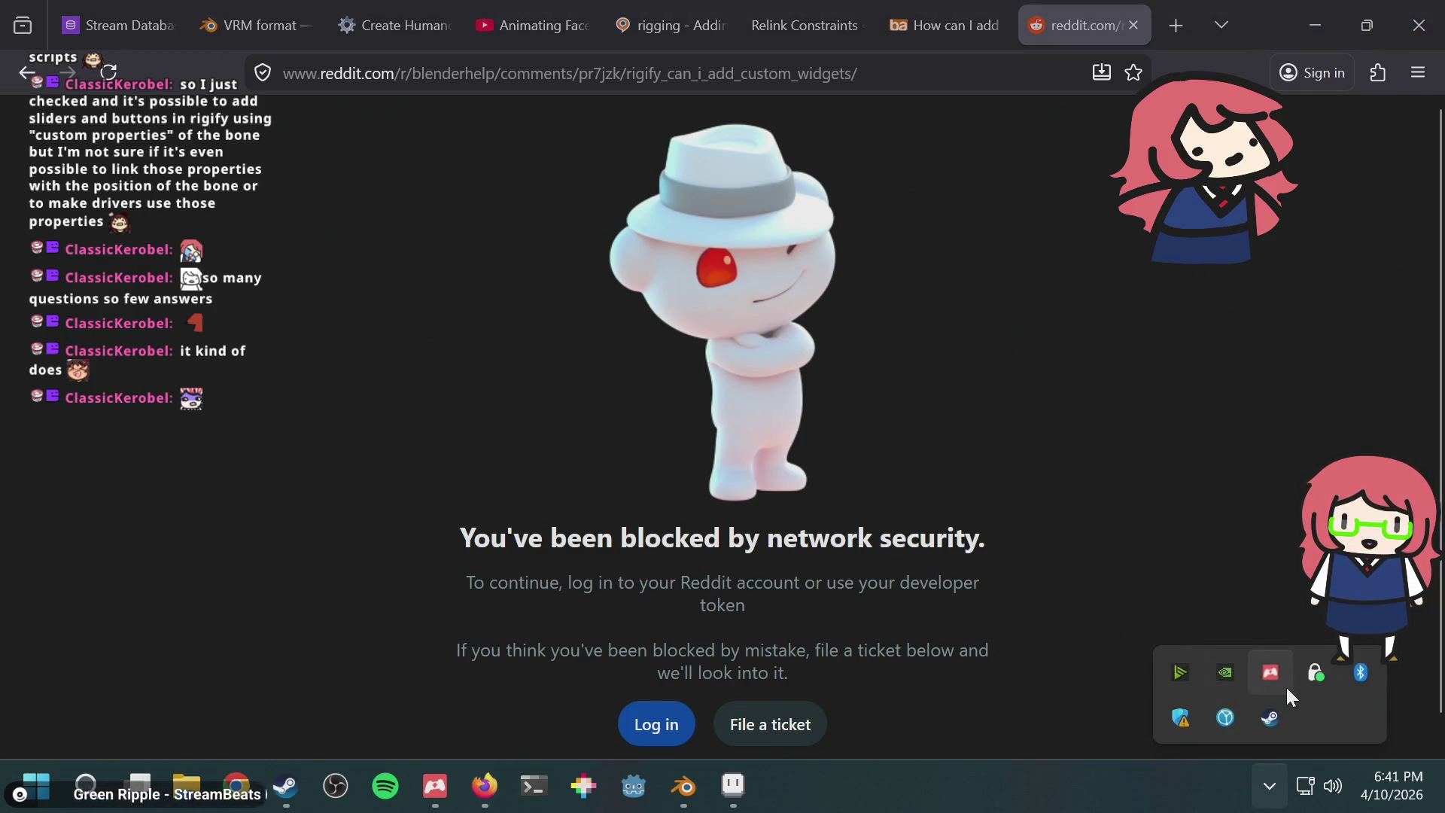
pyautogui.rightClick(1310, 687)
pyautogui.click(1042, 597)
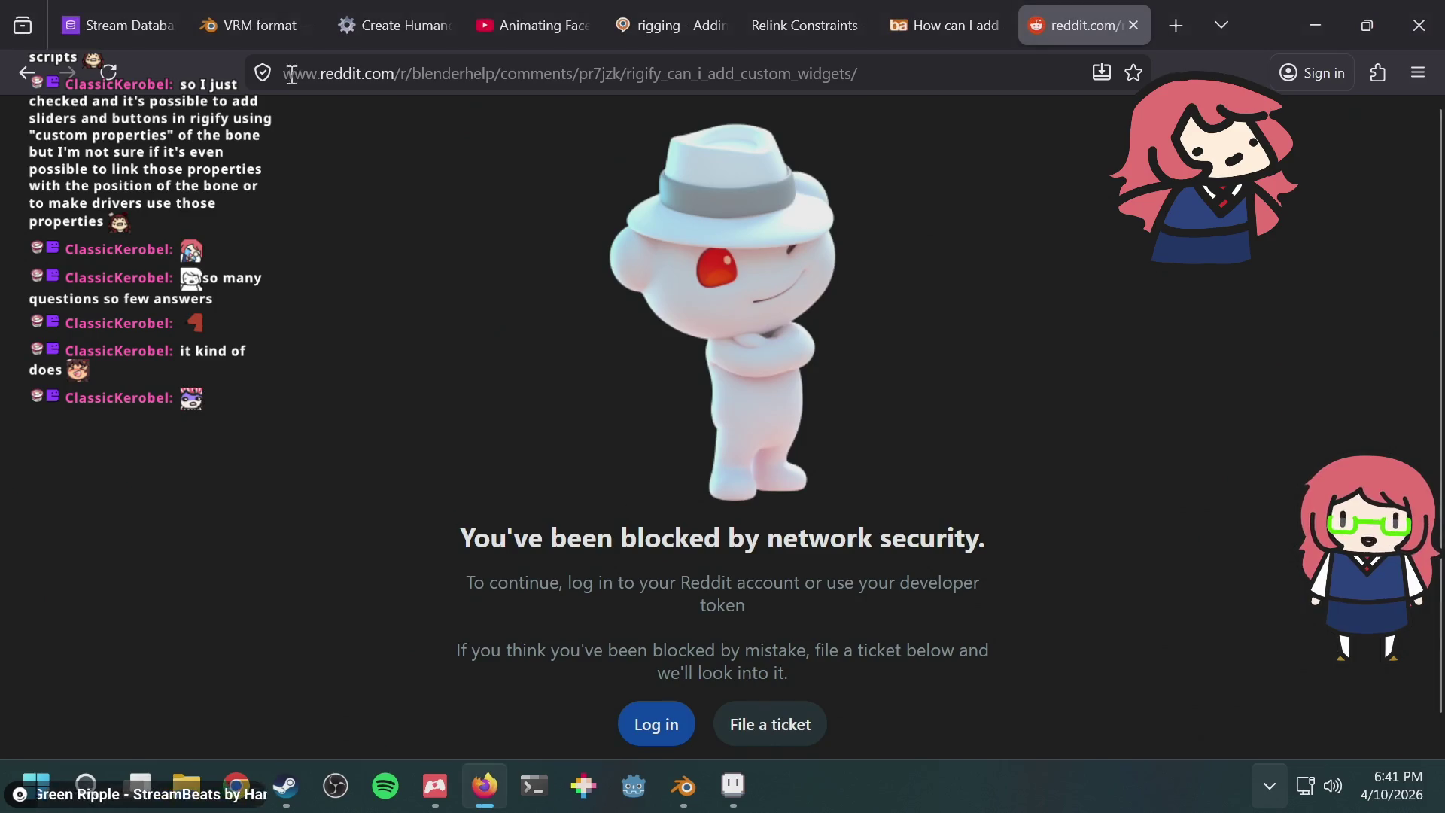
pyautogui.click(111, 73)
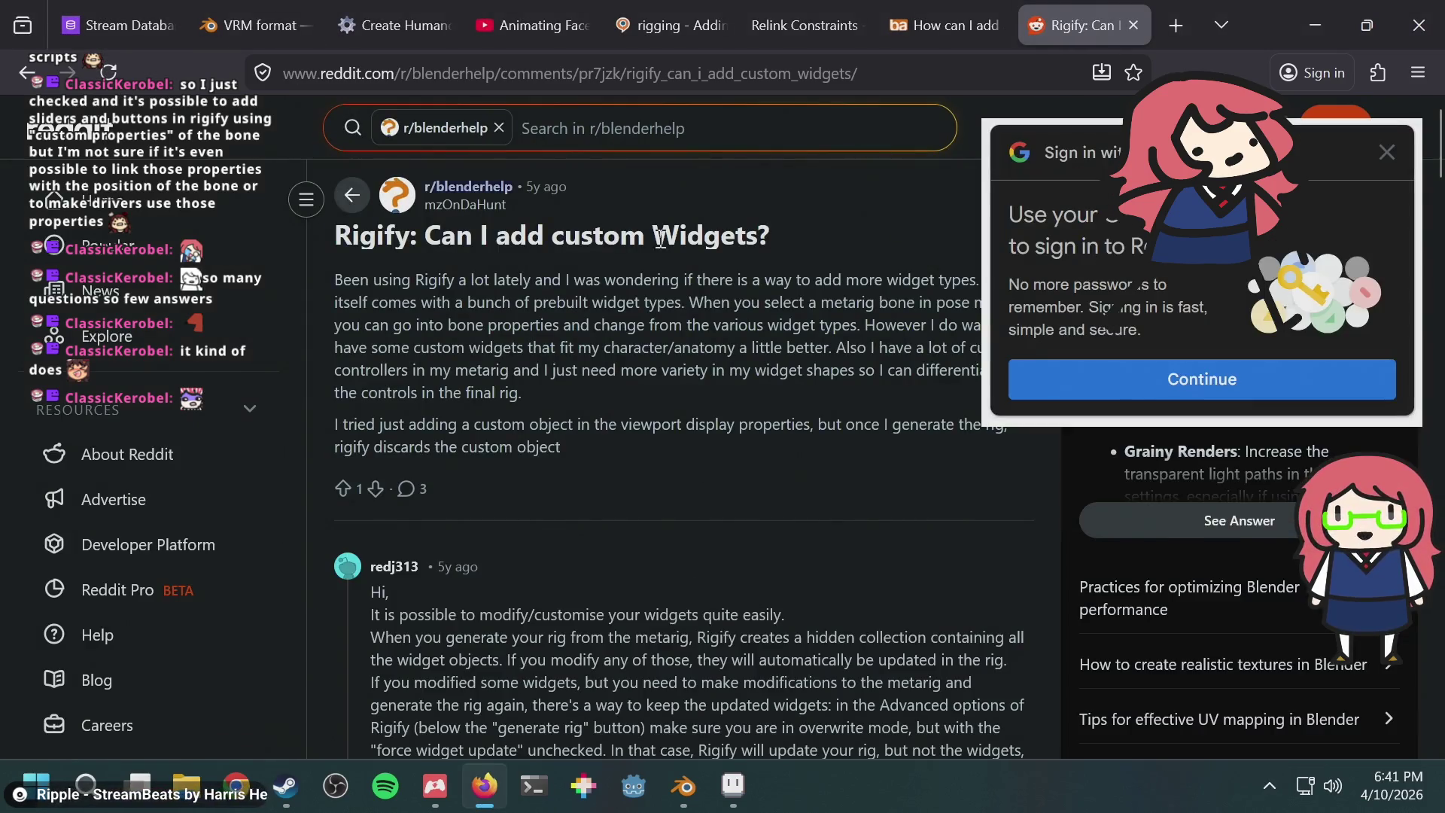
pyautogui.click(1388, 152)
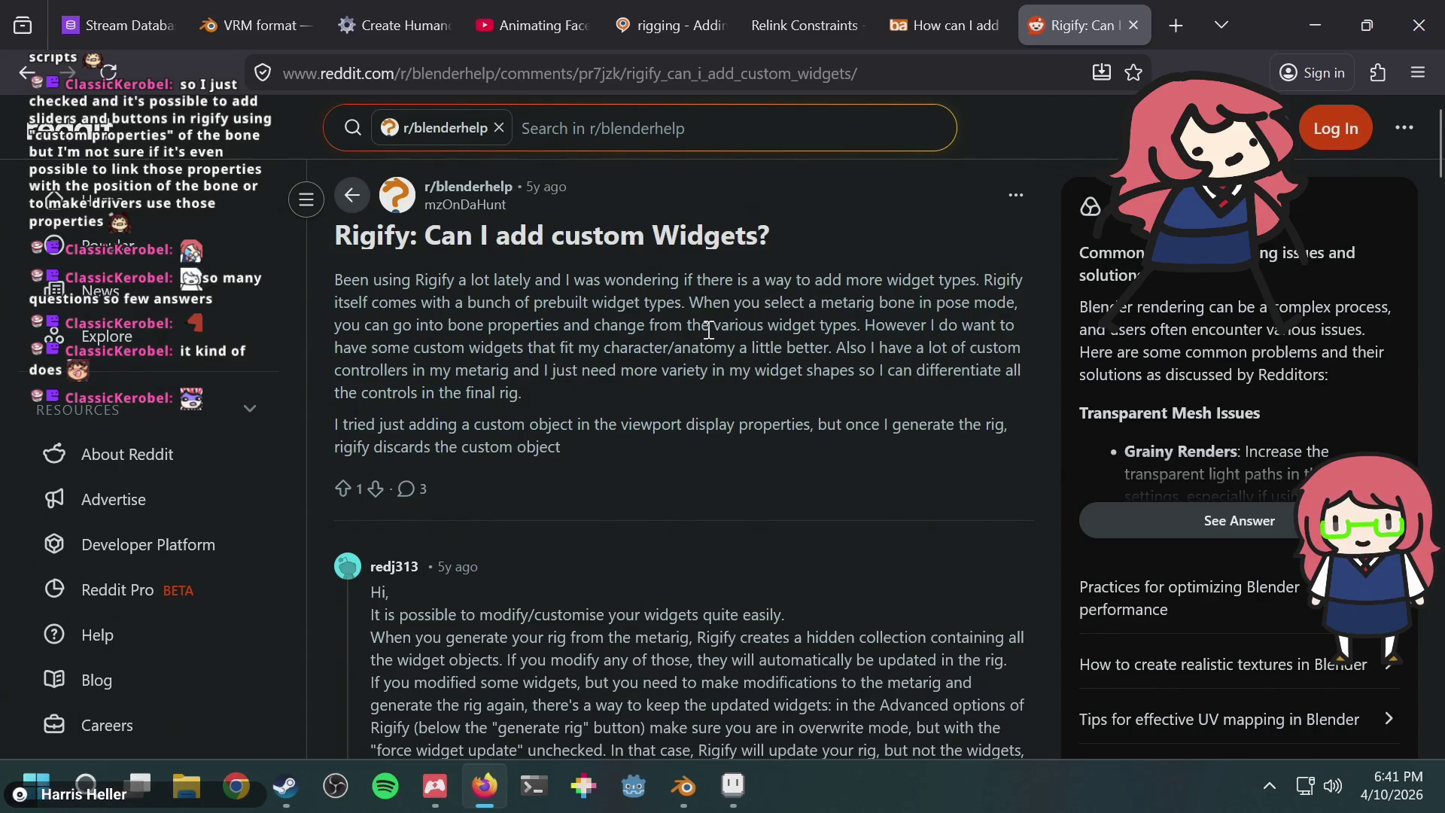
# Step: Read the r/blenderhelp Rigify widgets thread, briefly check Blender, then go back to the results
pyautogui.scroll(-5, 708, 331)
pyautogui.click(683, 786)
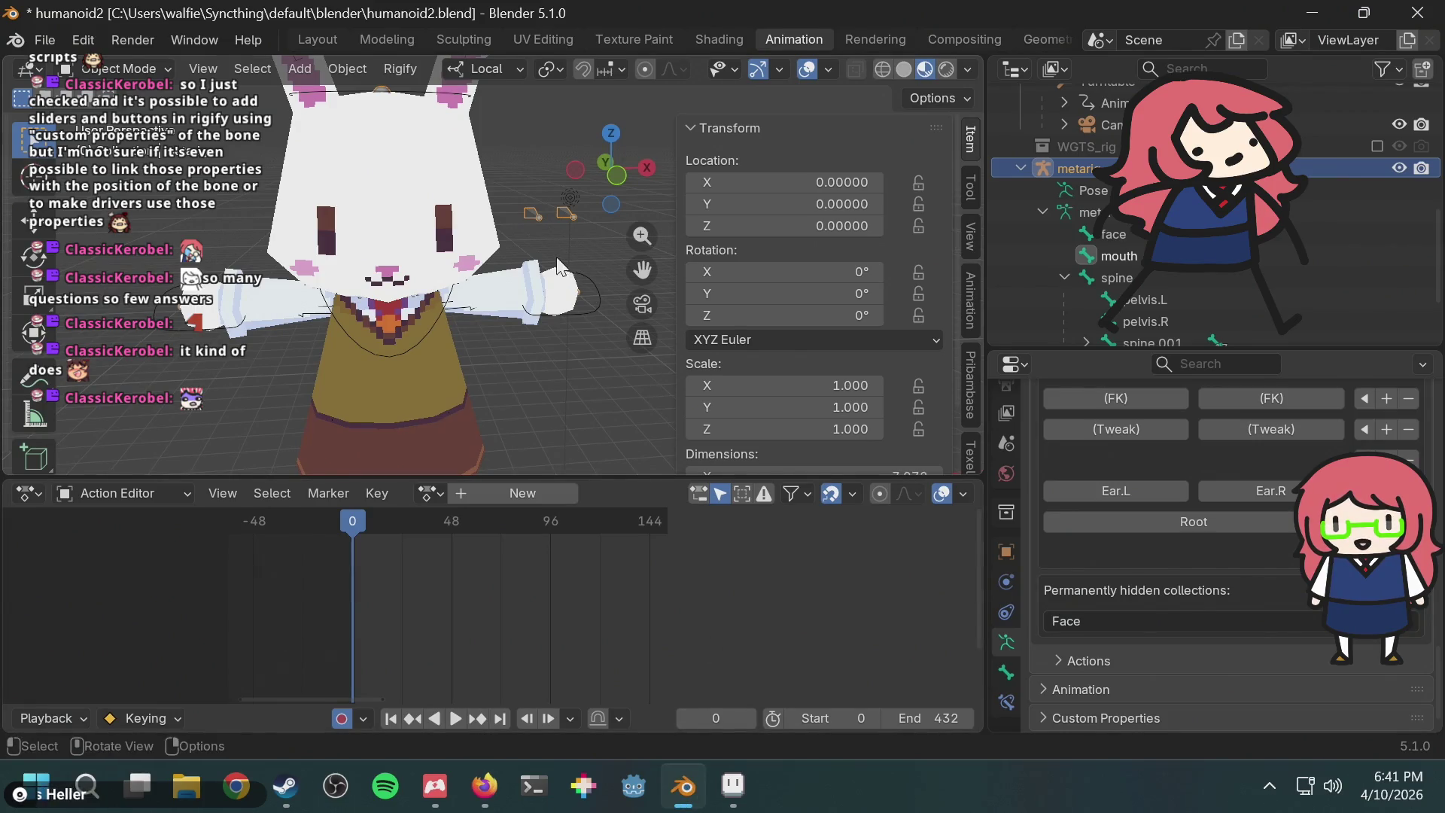
pyautogui.click(484, 786)
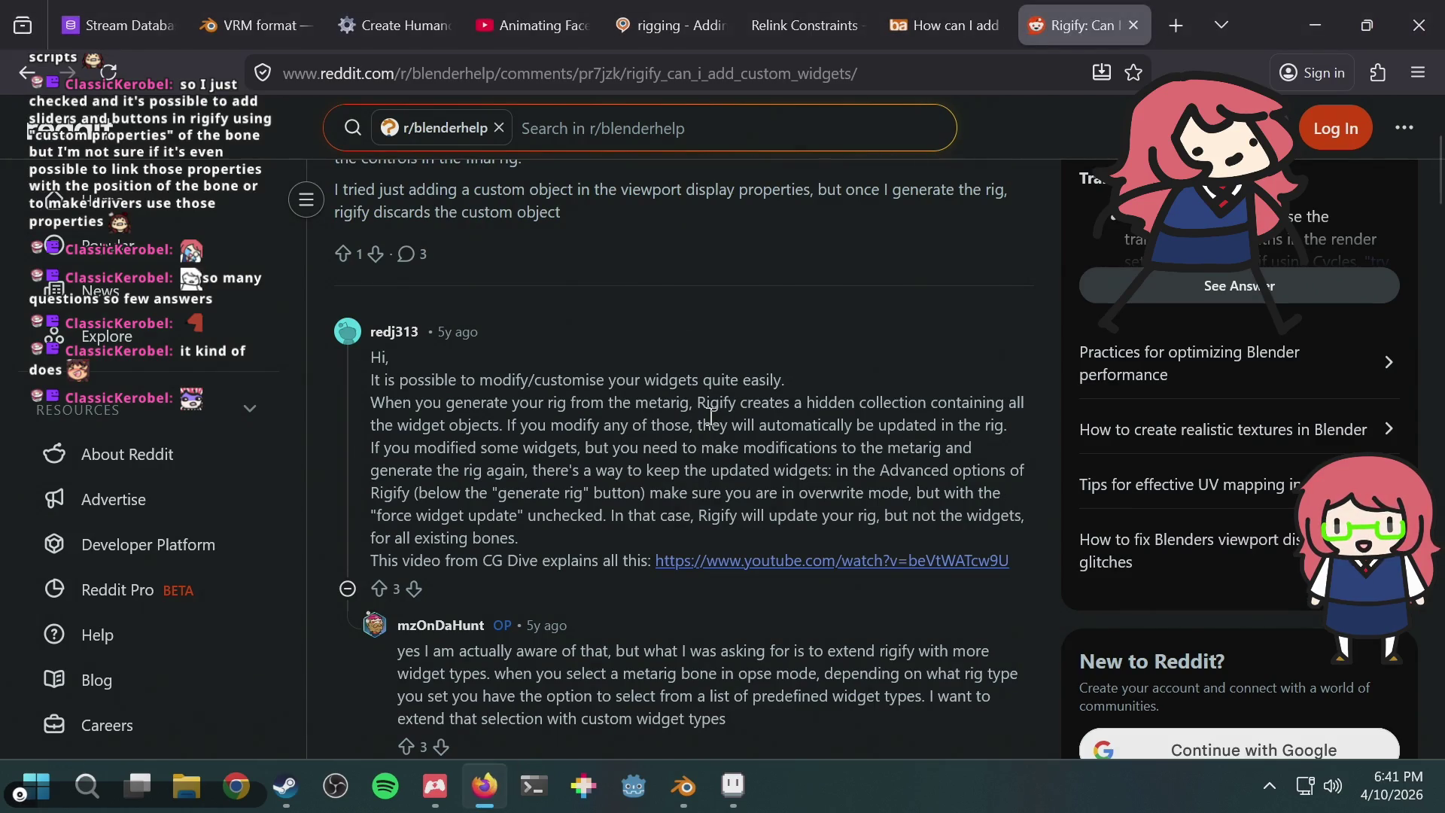
pyautogui.scroll(-5, 711, 416)
pyautogui.click(29, 72)
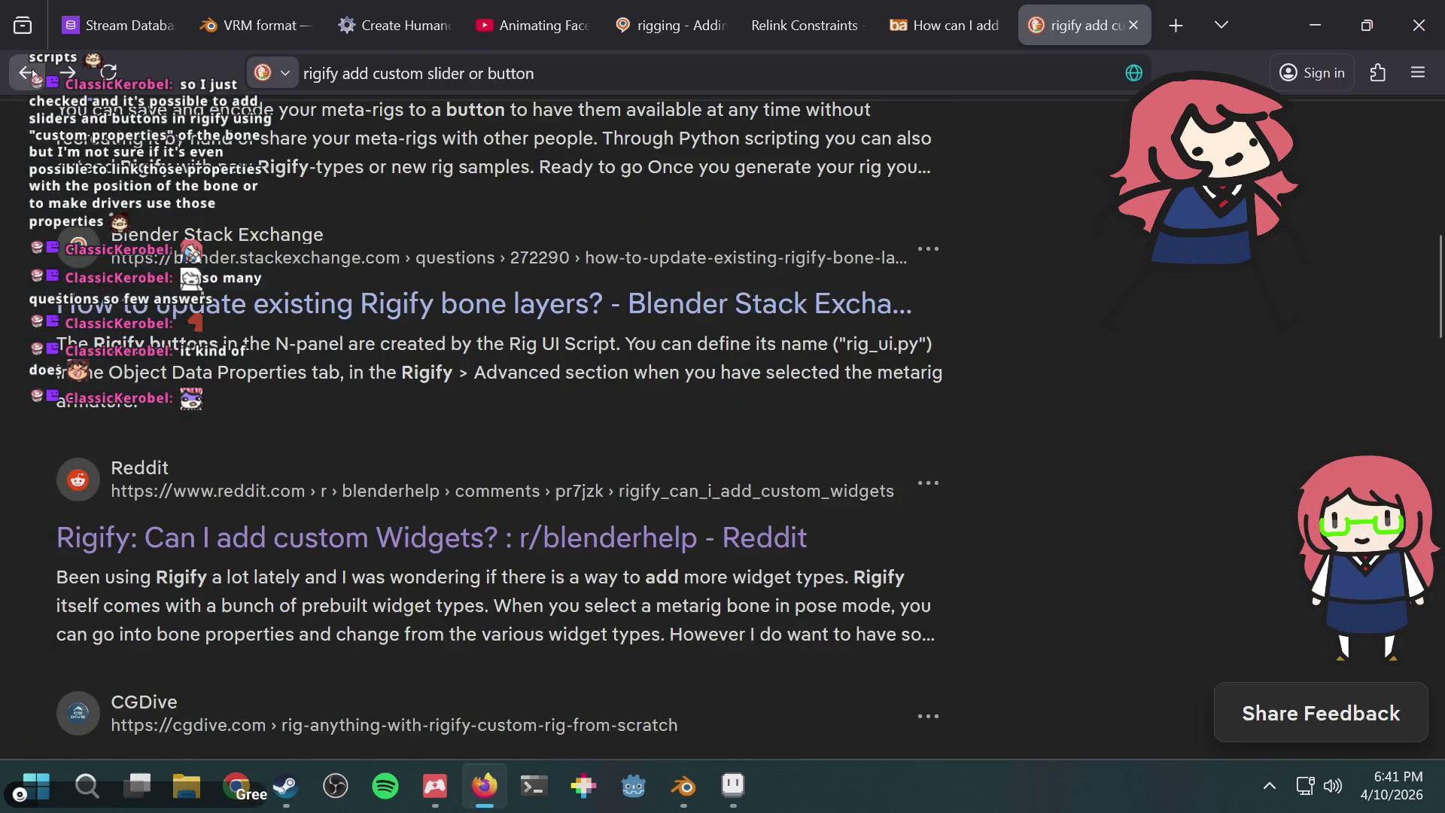
# Step: Scroll to the bottom of the Rigify slider results and load More Results
pyautogui.scroll(-4, 1030, 429)
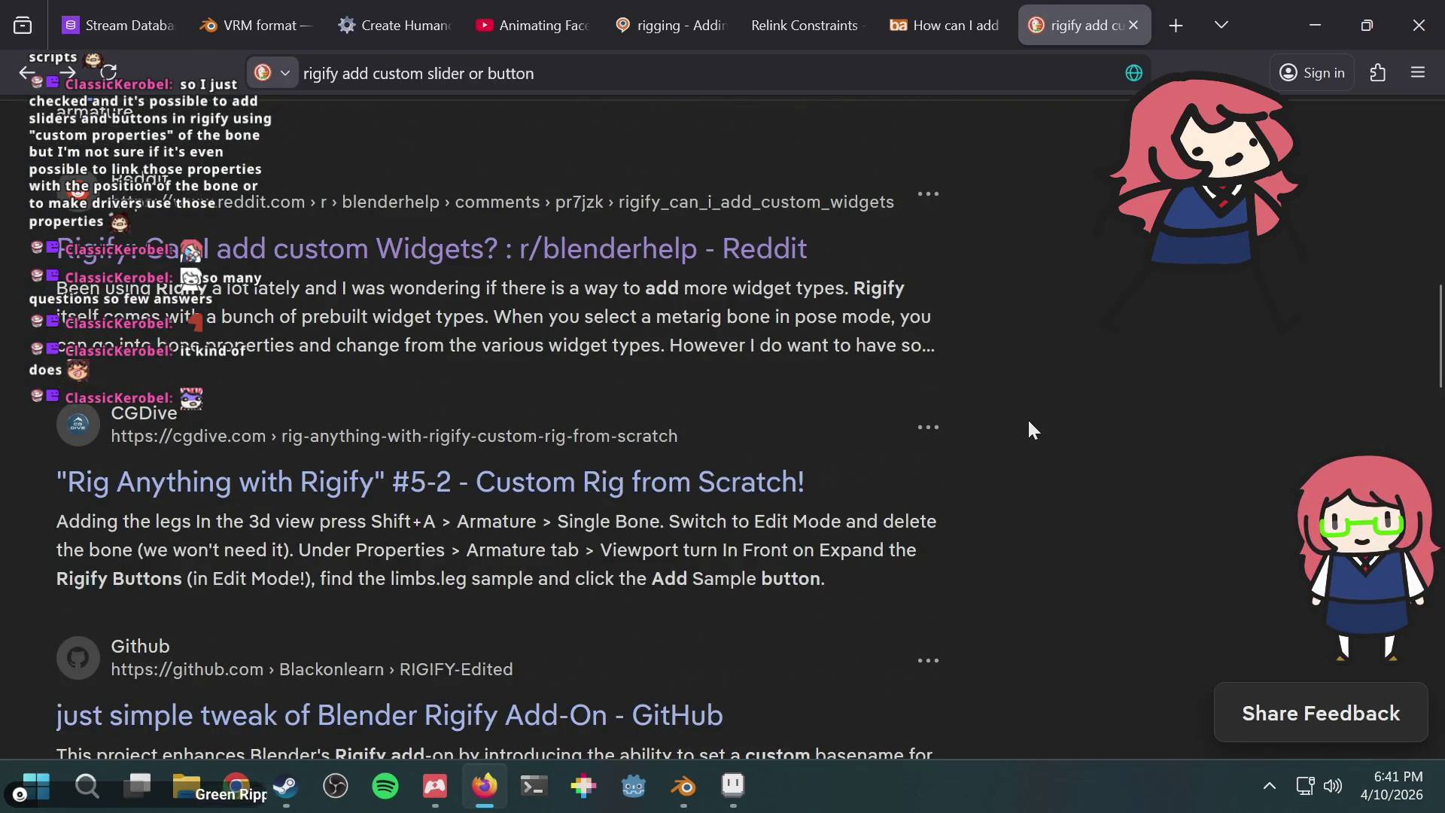
pyautogui.scroll(-6, 1030, 429)
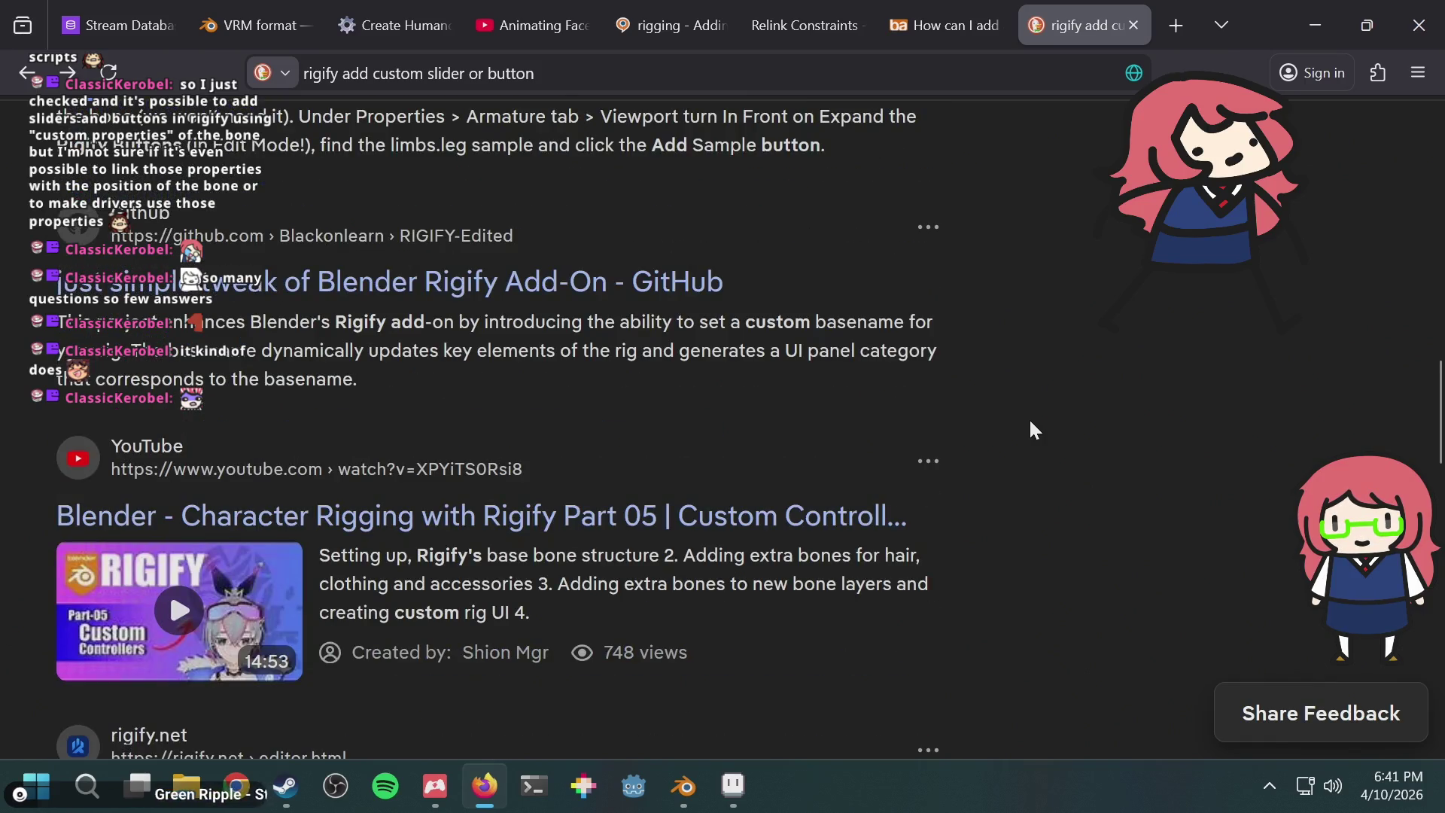
pyautogui.scroll(-4, 1029, 429)
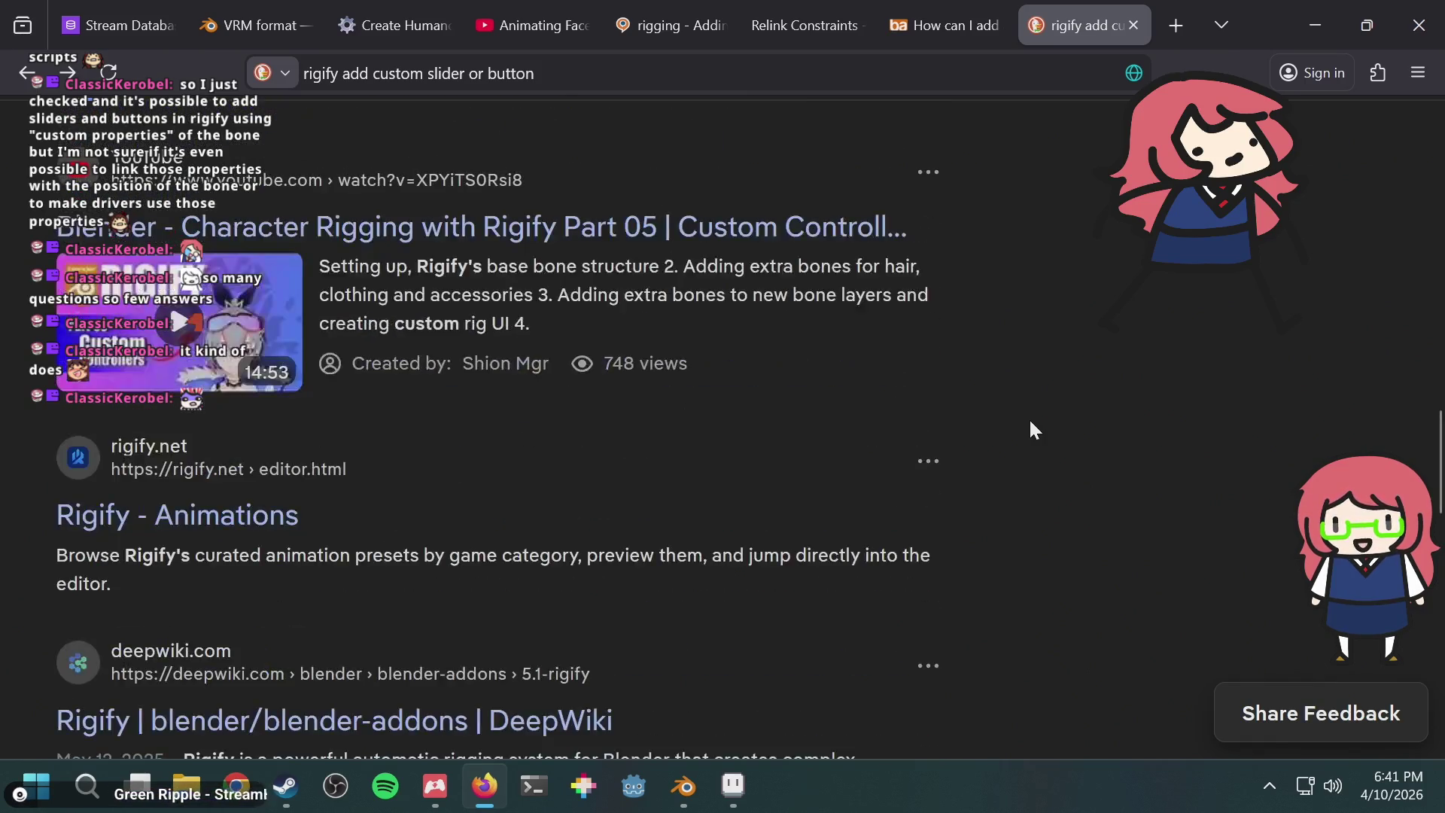
pyautogui.scroll(-2, 640, 482)
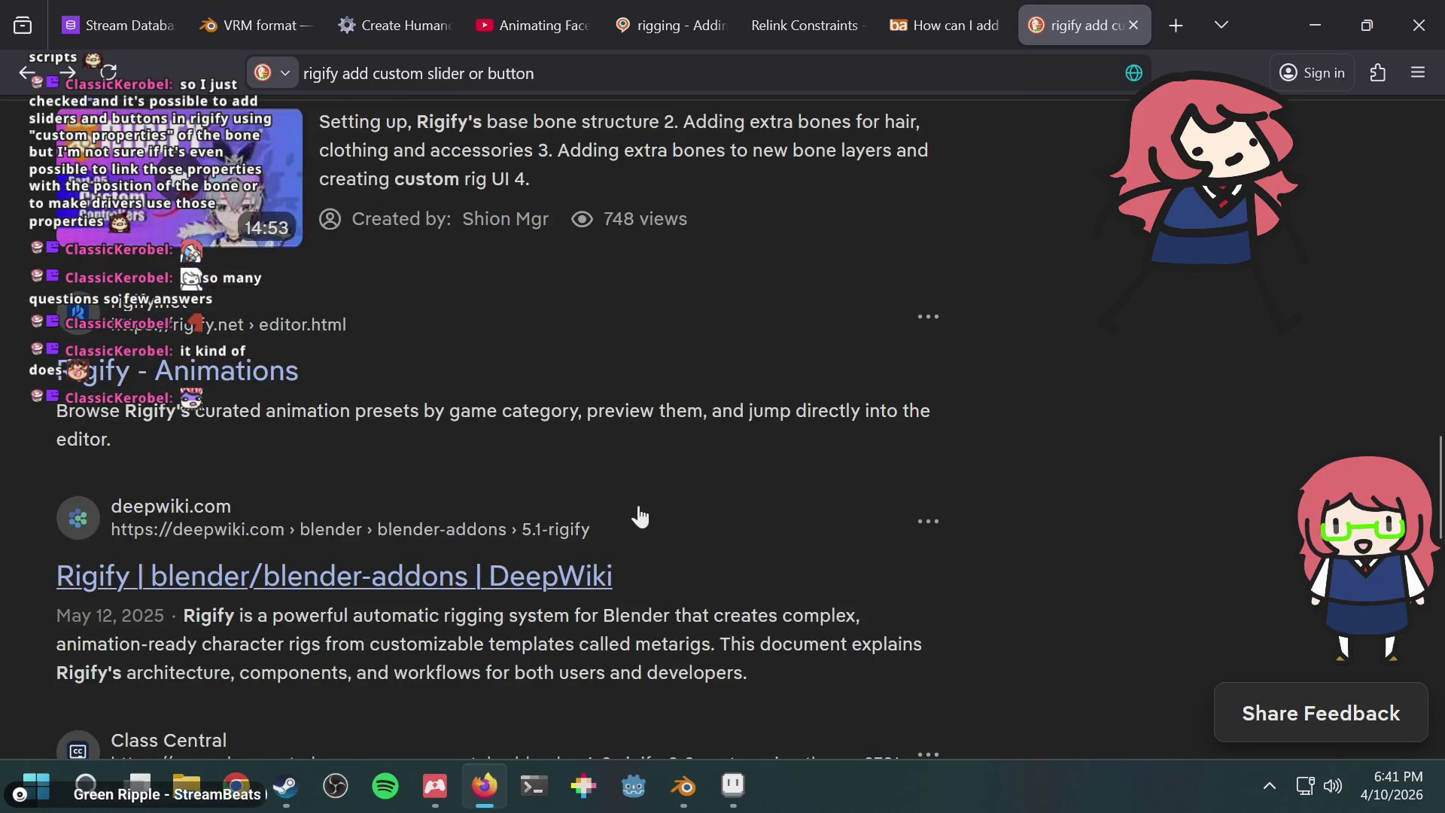
pyautogui.scroll(-2, 700, 510)
pyautogui.scroll(-12, 700, 510)
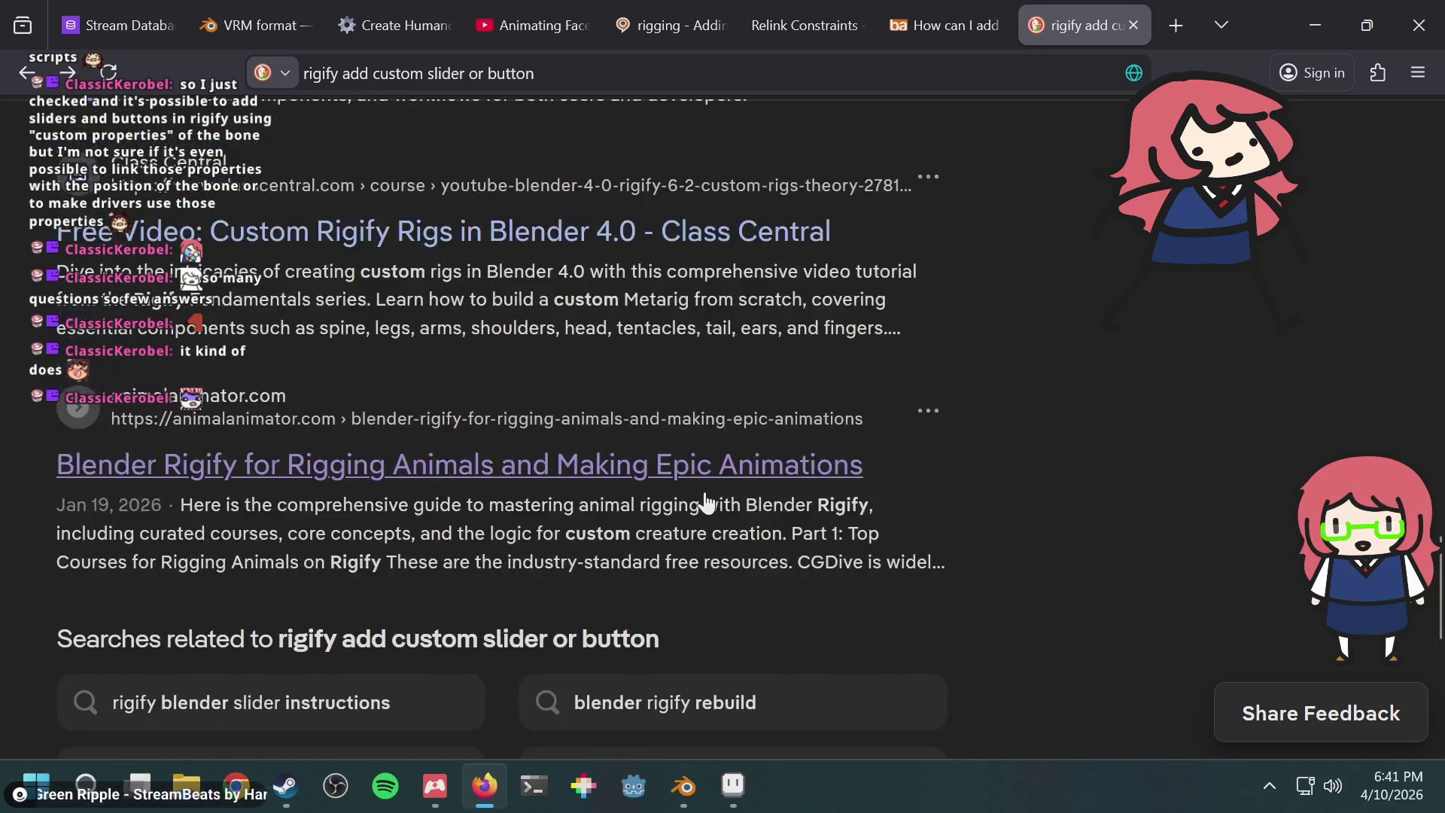
pyautogui.click(640, 586)
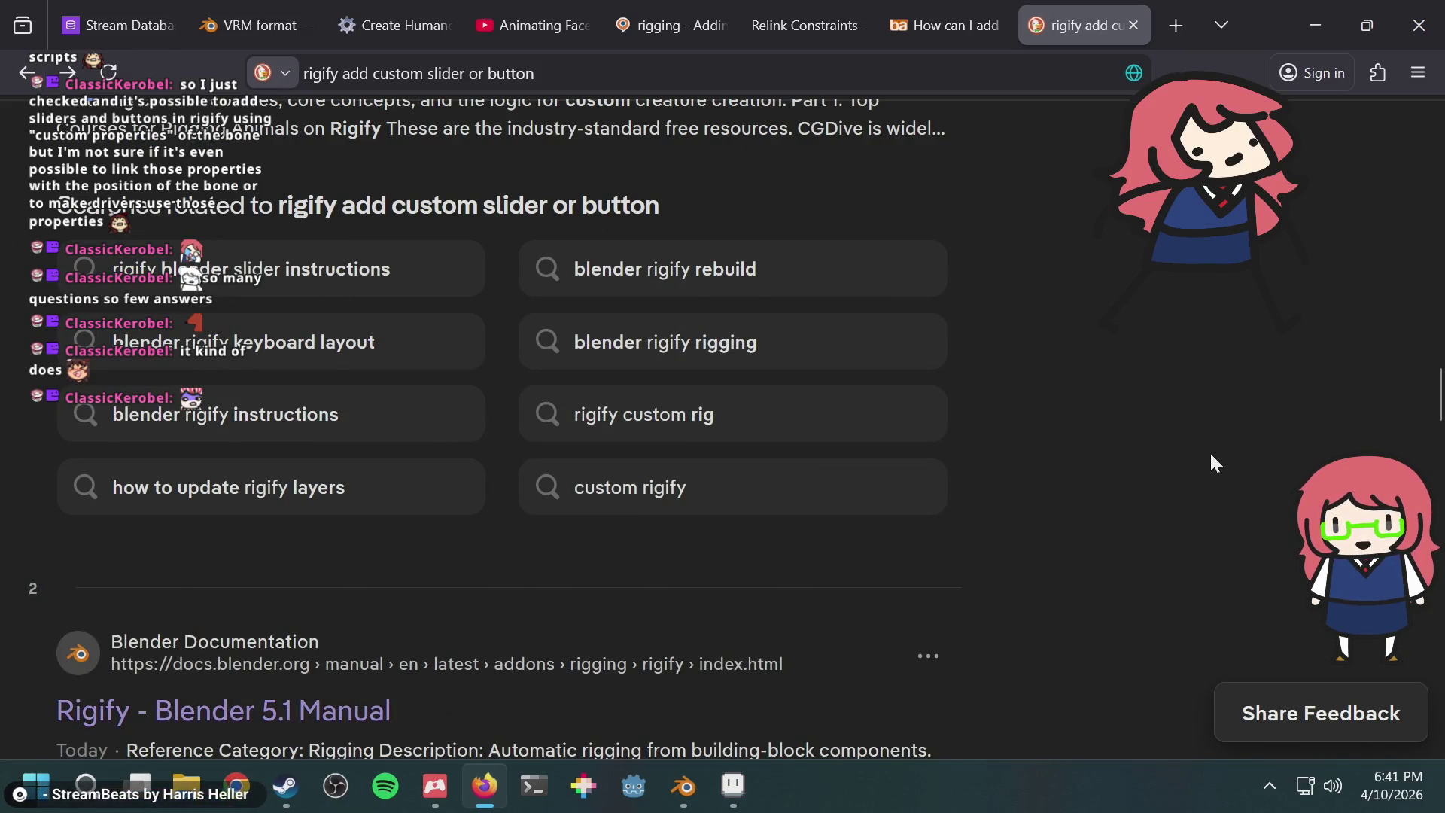
# Step: Skim the second page of results, then switch back to Blender
pyautogui.scroll(-8, 1211, 456)
pyautogui.scroll(2, 1211, 455)
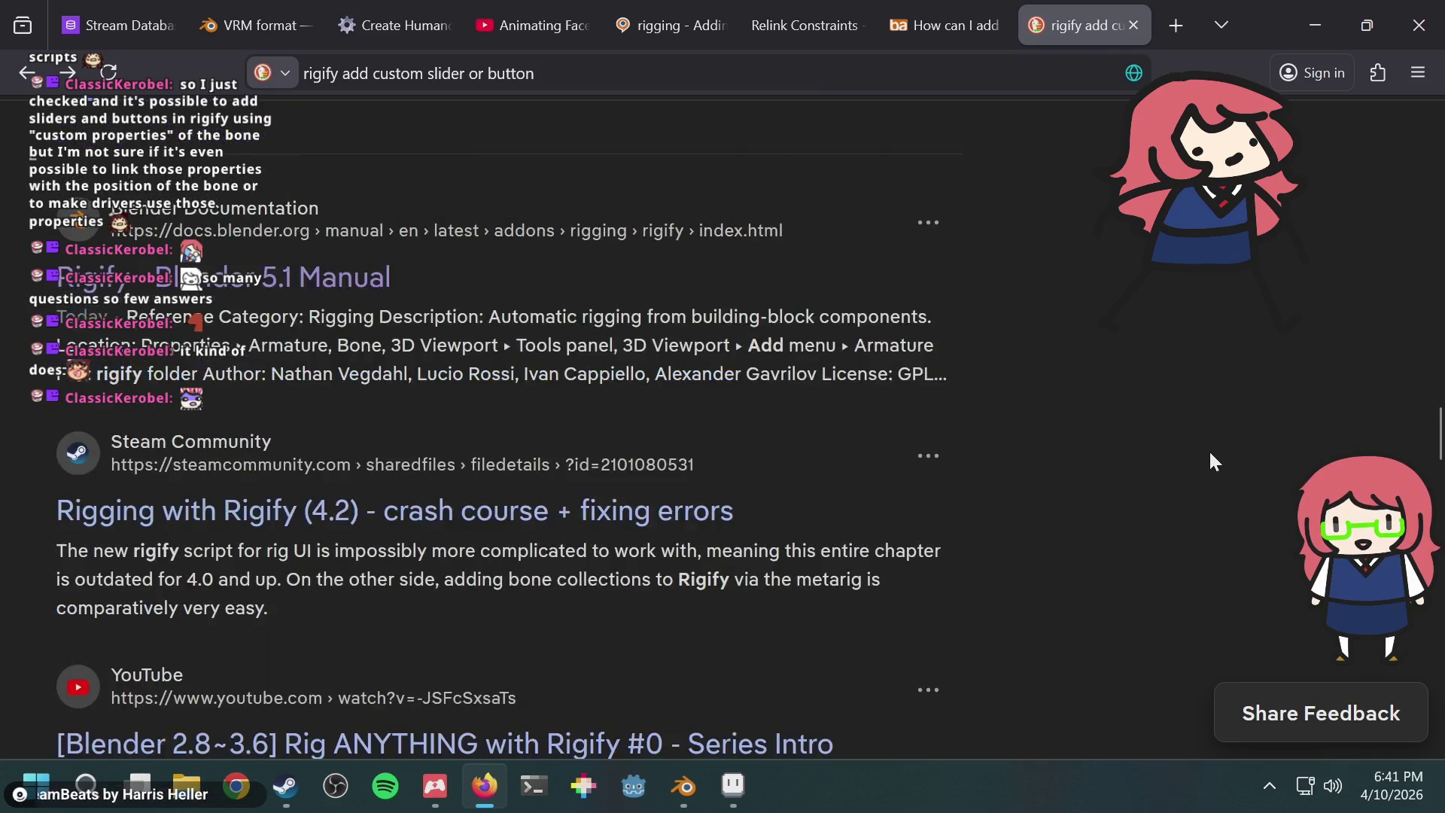
pyautogui.scroll(-10, 1210, 454)
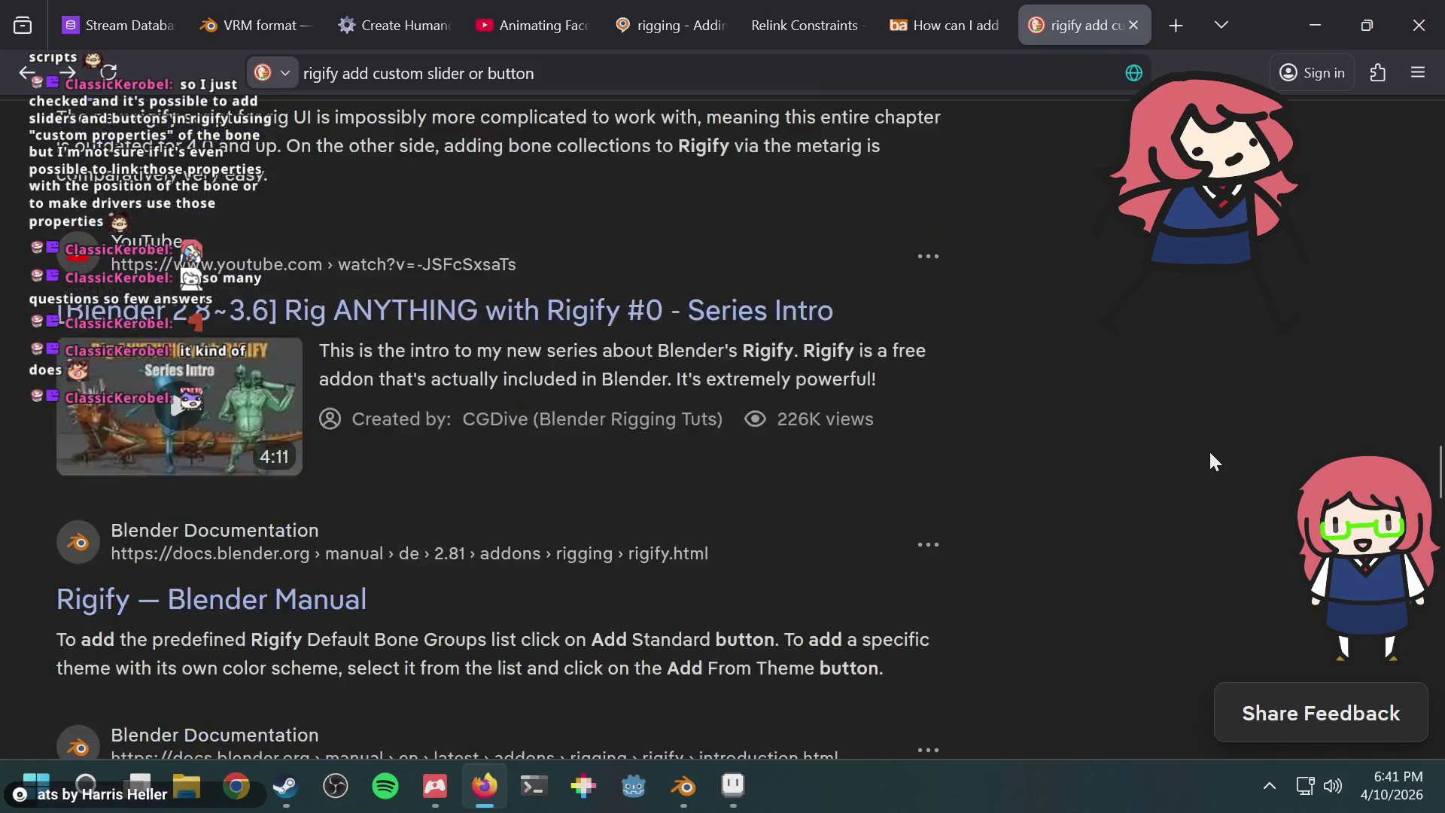
pyautogui.scroll(20, 1209, 440)
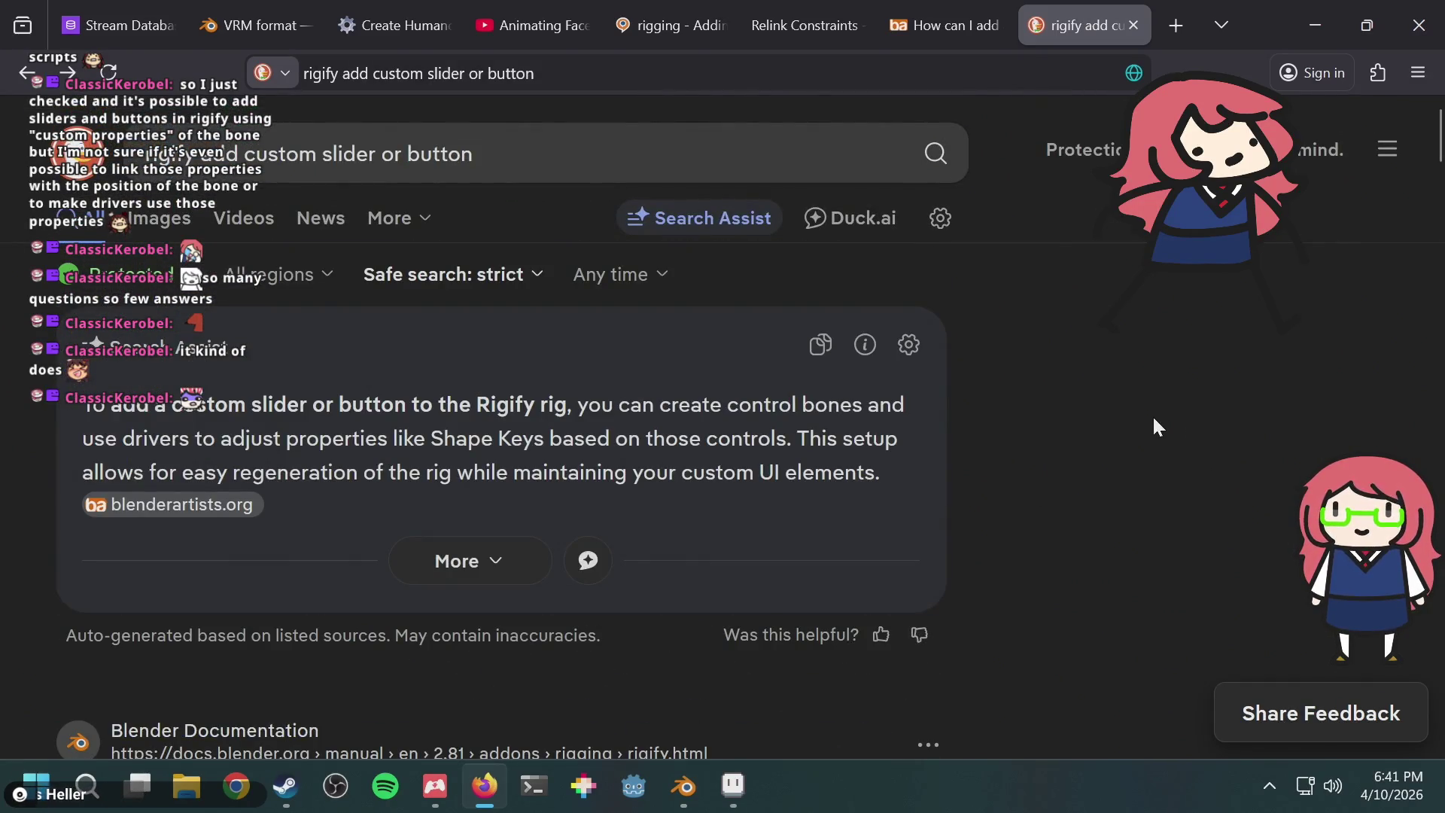
pyautogui.hotkey('alt', 'Tab')
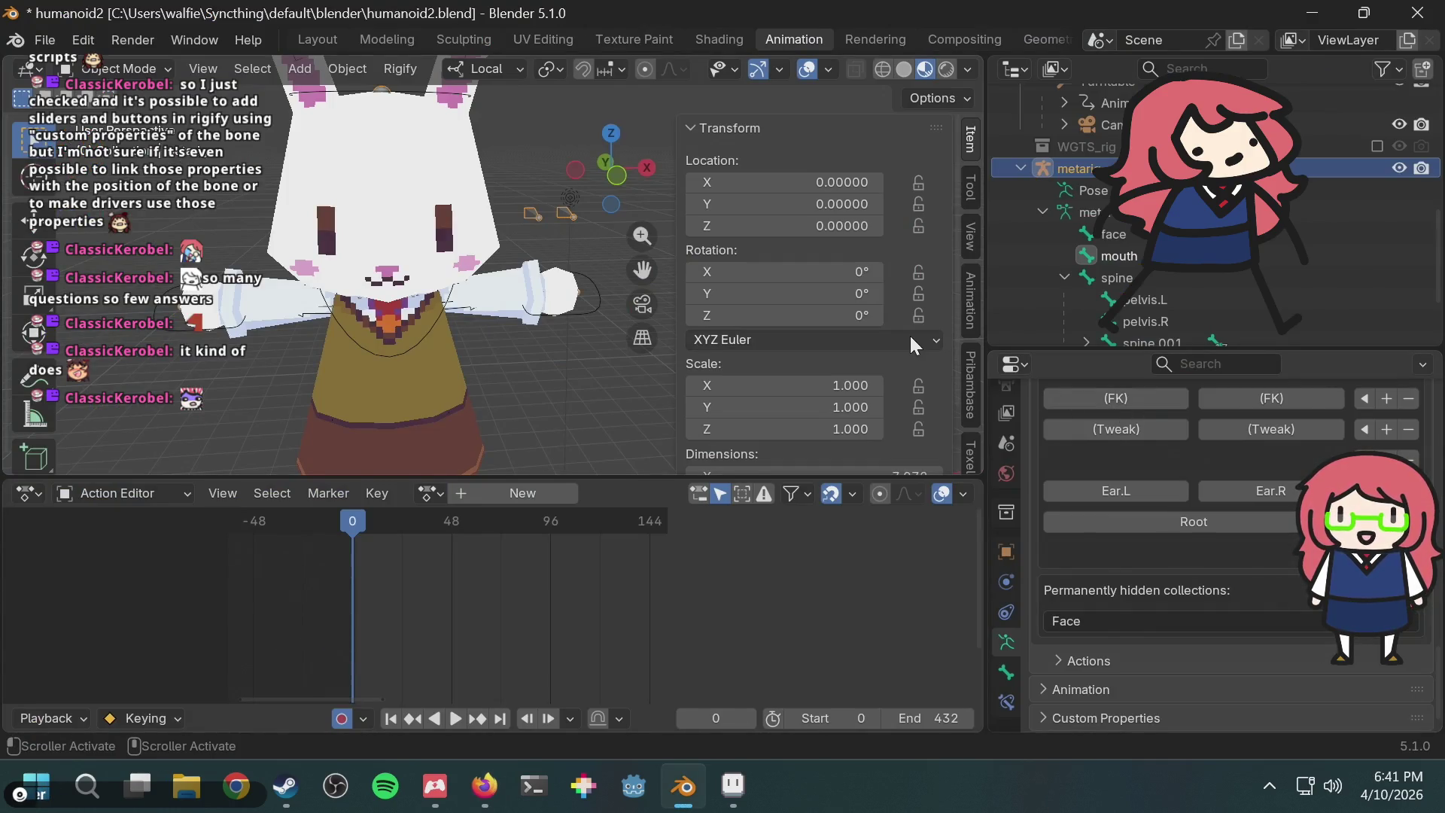
# Step: Glance at the Rigify search results in the browser and return to Blender
pyautogui.scroll(-3, 909, 332)
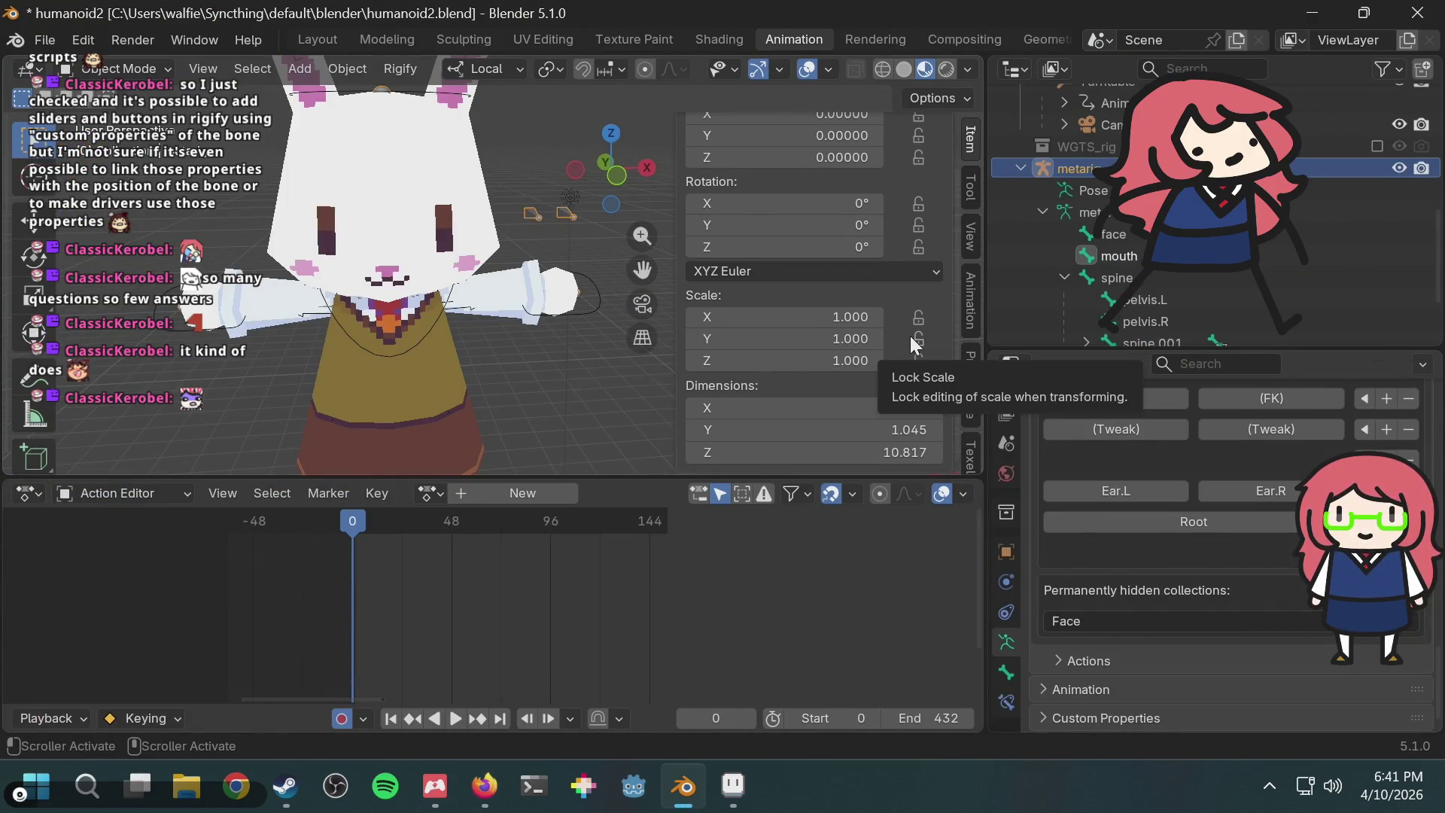
pyautogui.hotkey('alt', 'Tab')
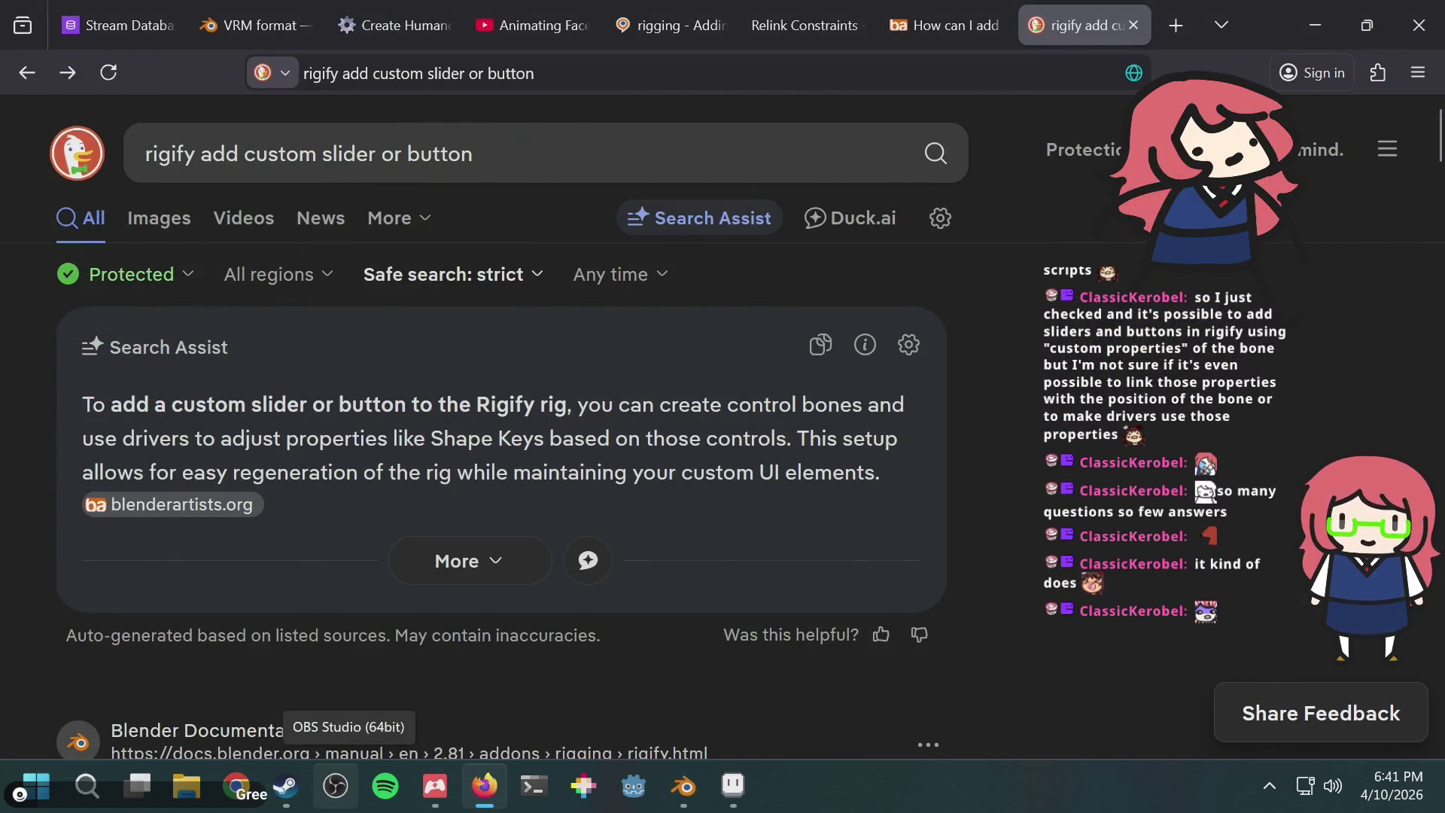
pyautogui.hotkey('alt', 'Tab')
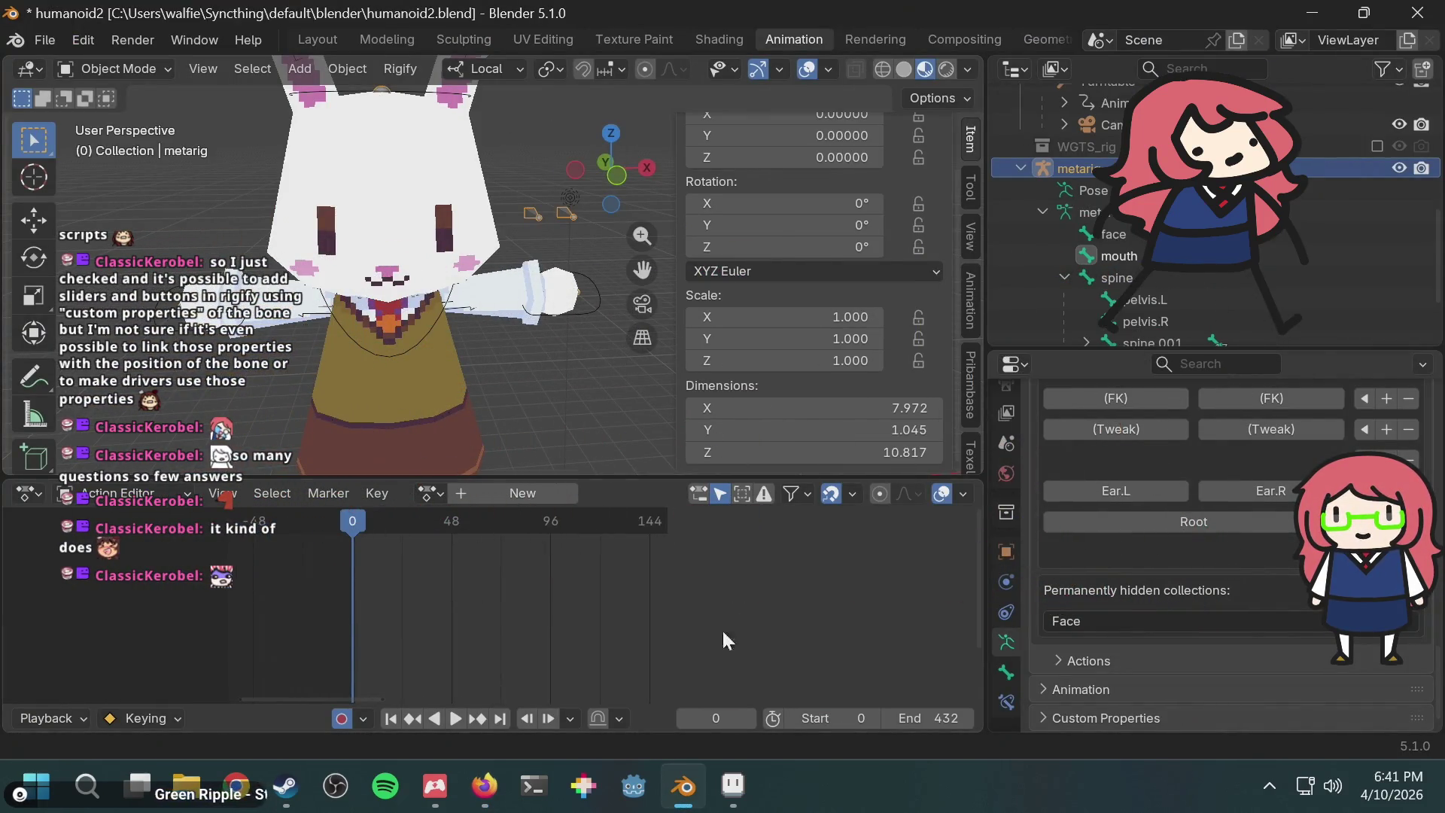
# Step: Select the generated rig rig.002 by its arm and switch it into Pose Mode
pyautogui.click(570, 284)
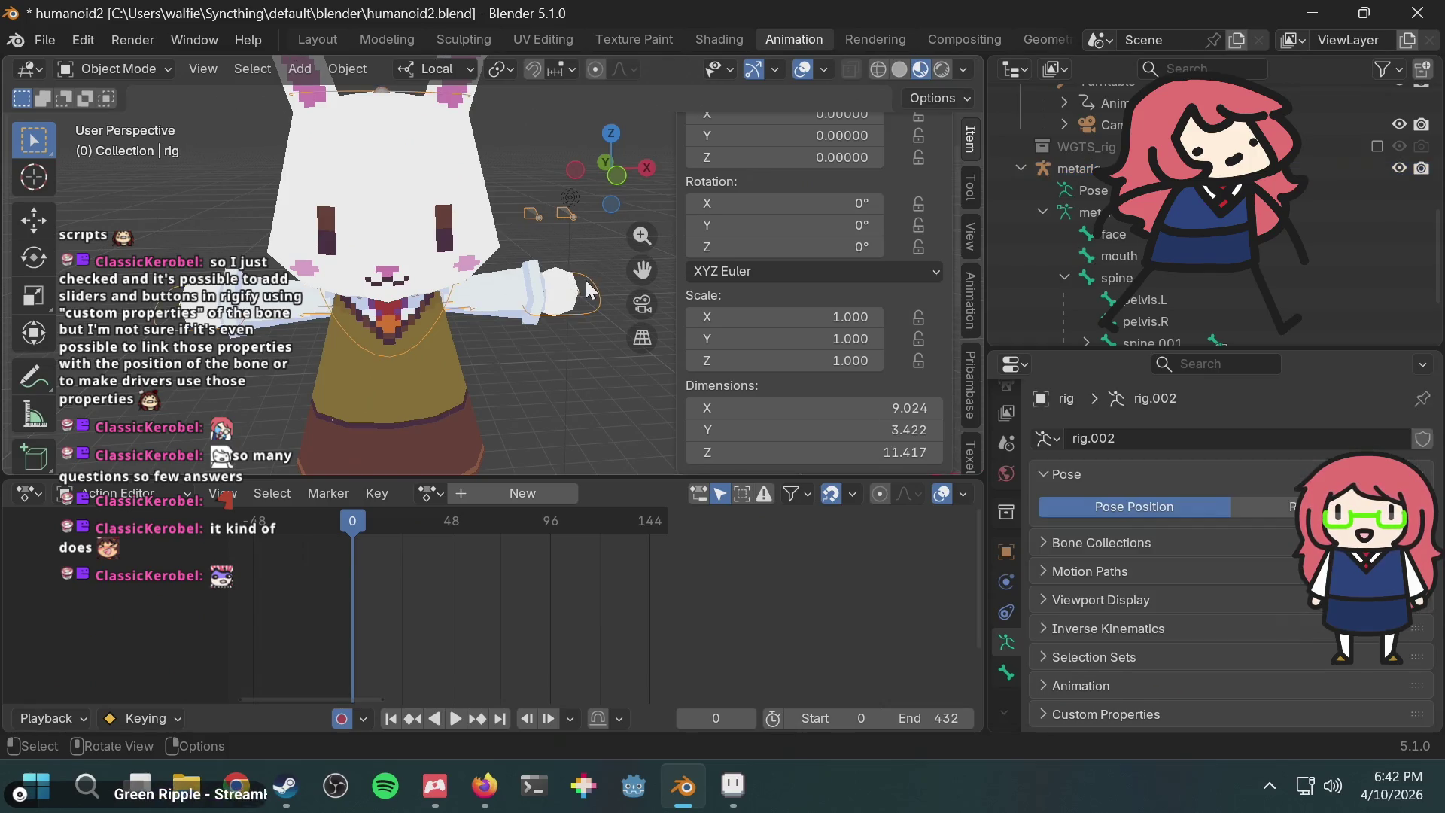
pyautogui.scroll(-10, 842, 331)
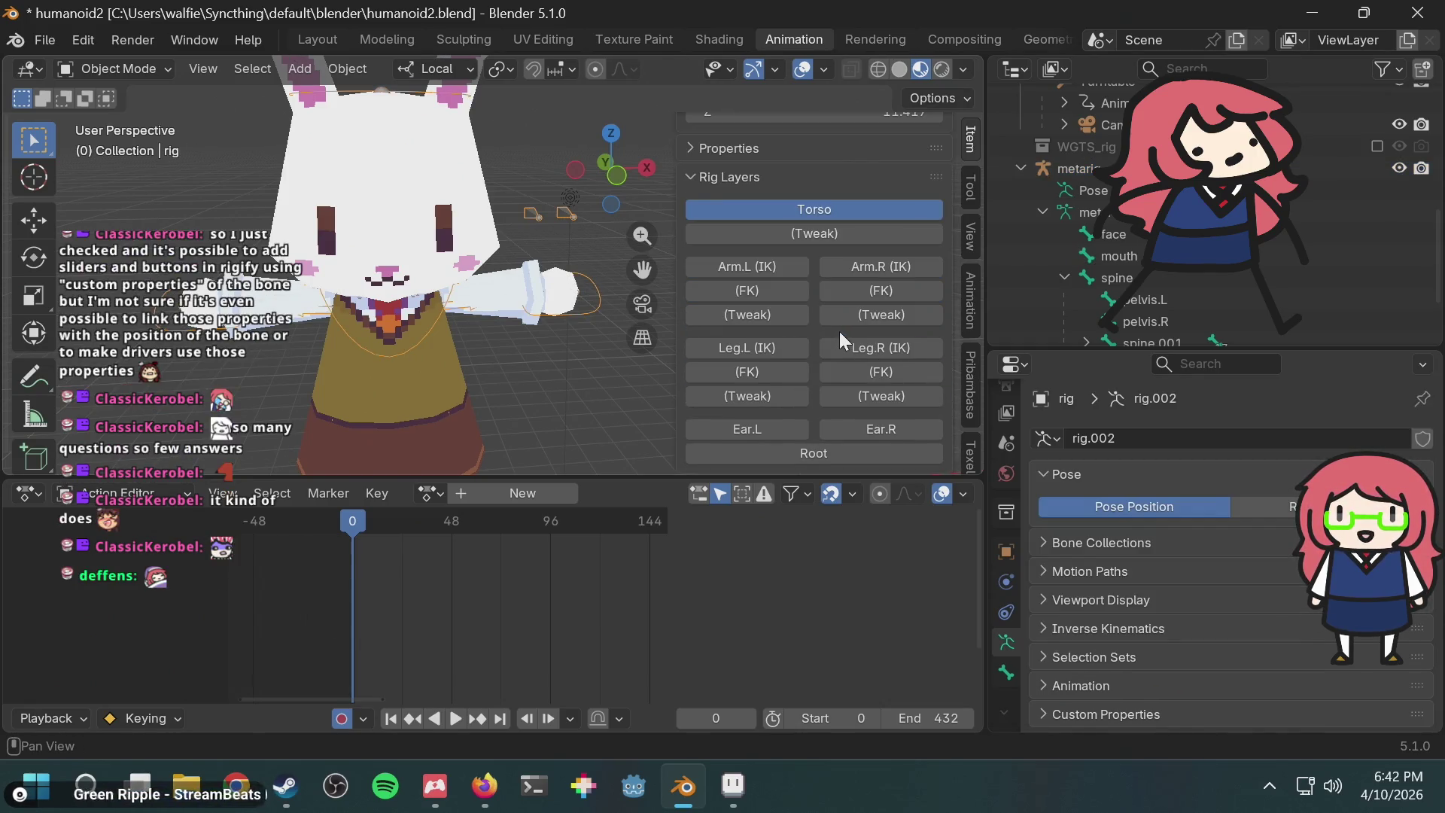
pyautogui.scroll(5, 838, 331)
pyautogui.click(693, 283)
pyautogui.click(693, 283)
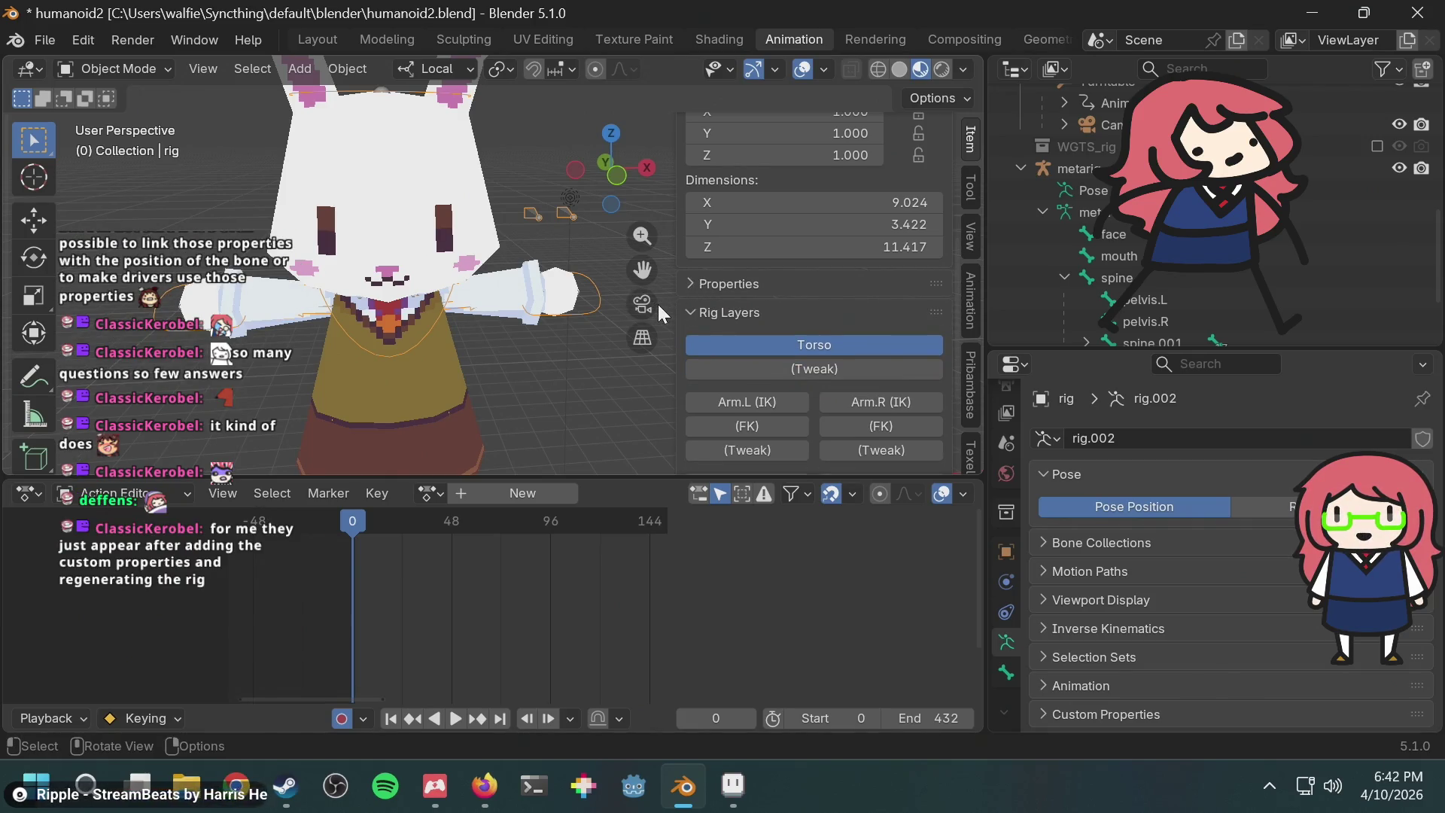
pyautogui.scroll(-2, 786, 295)
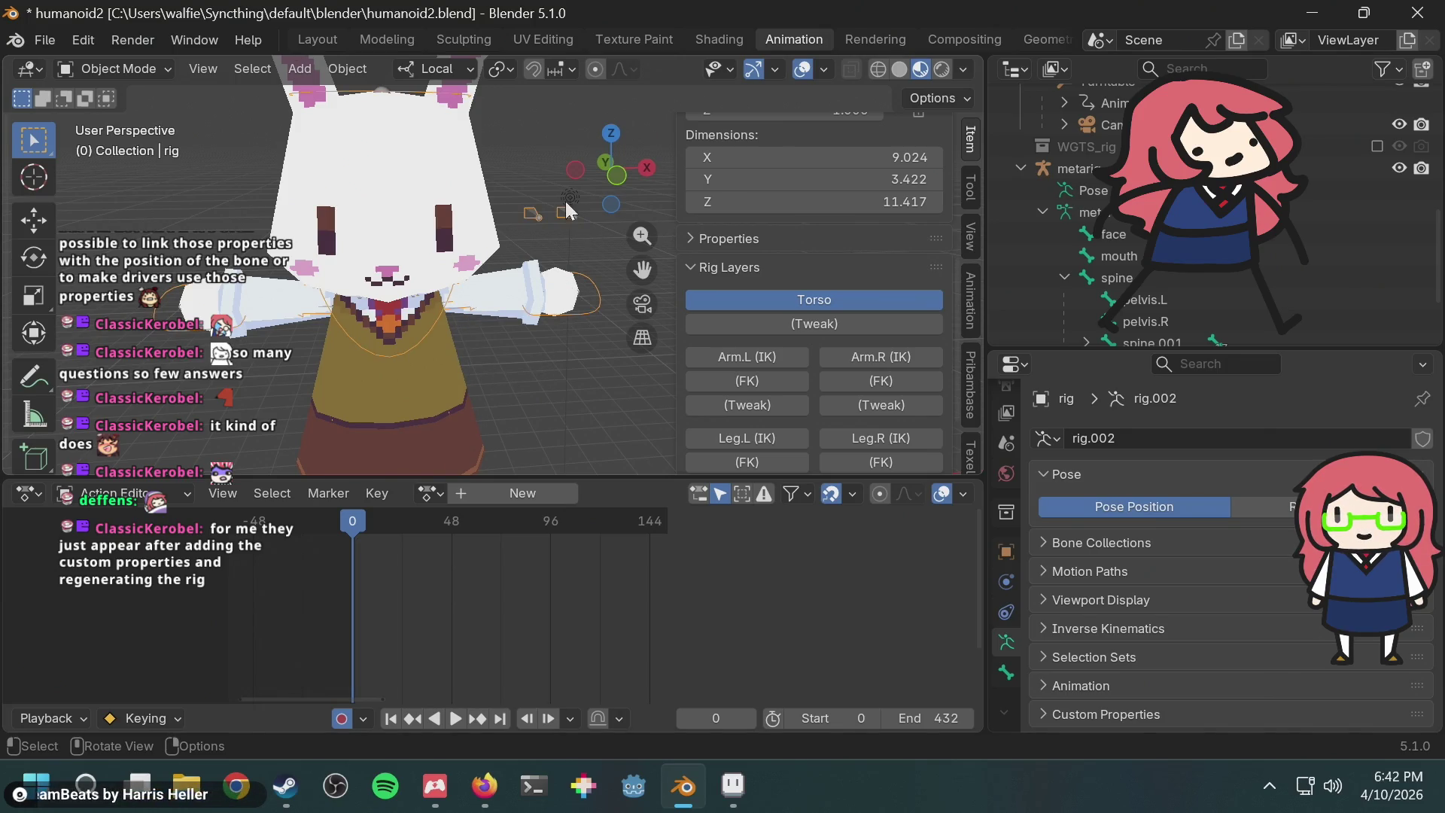
pyautogui.click(119, 69)
pyautogui.click(147, 141)
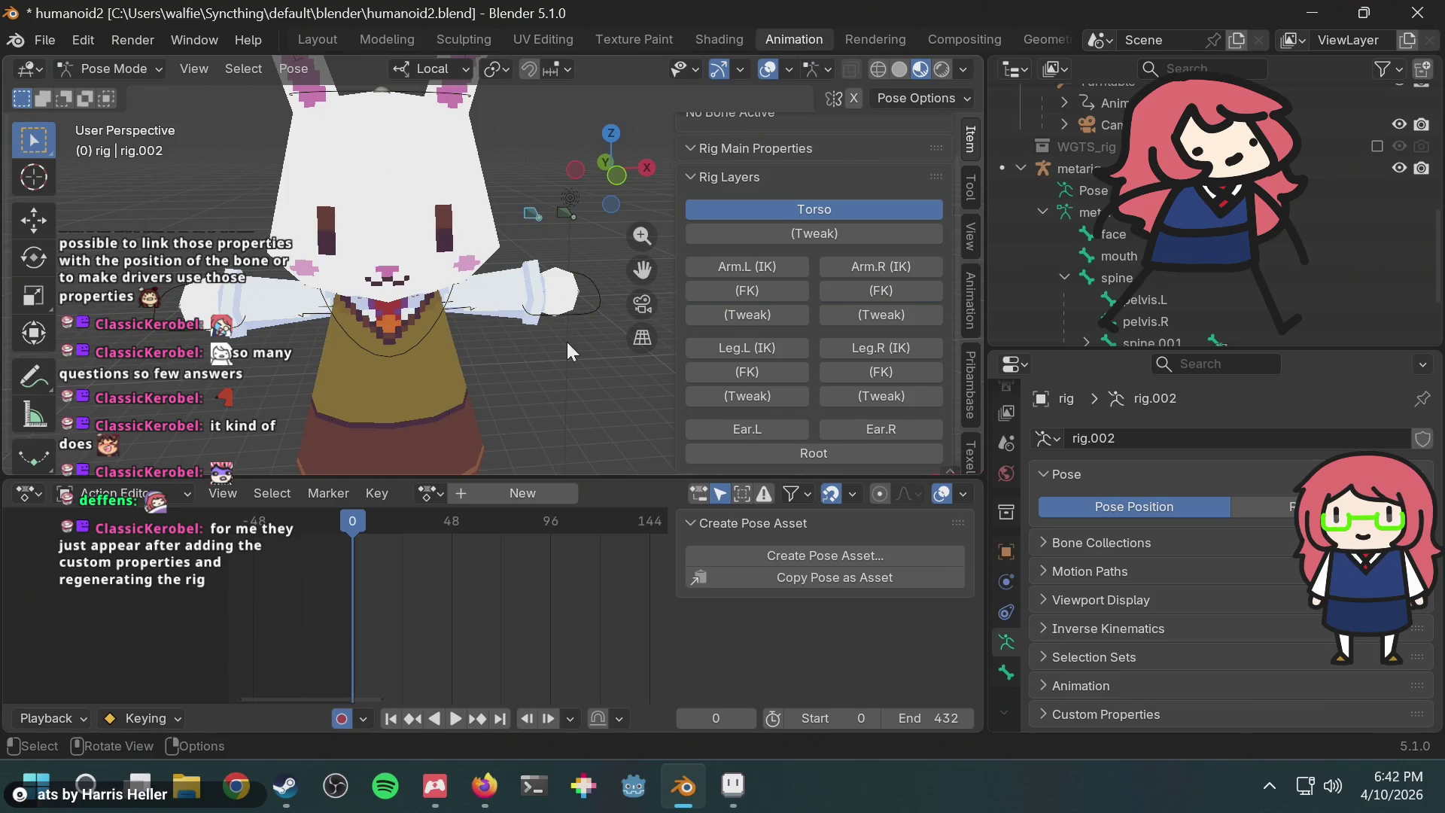
# Step: Select hand_ik.L and show its Rig Main Properties: IK-FK 0.000, IK Stretch 1.000
pyautogui.click(592, 295)
pyautogui.scroll(-10, 828, 314)
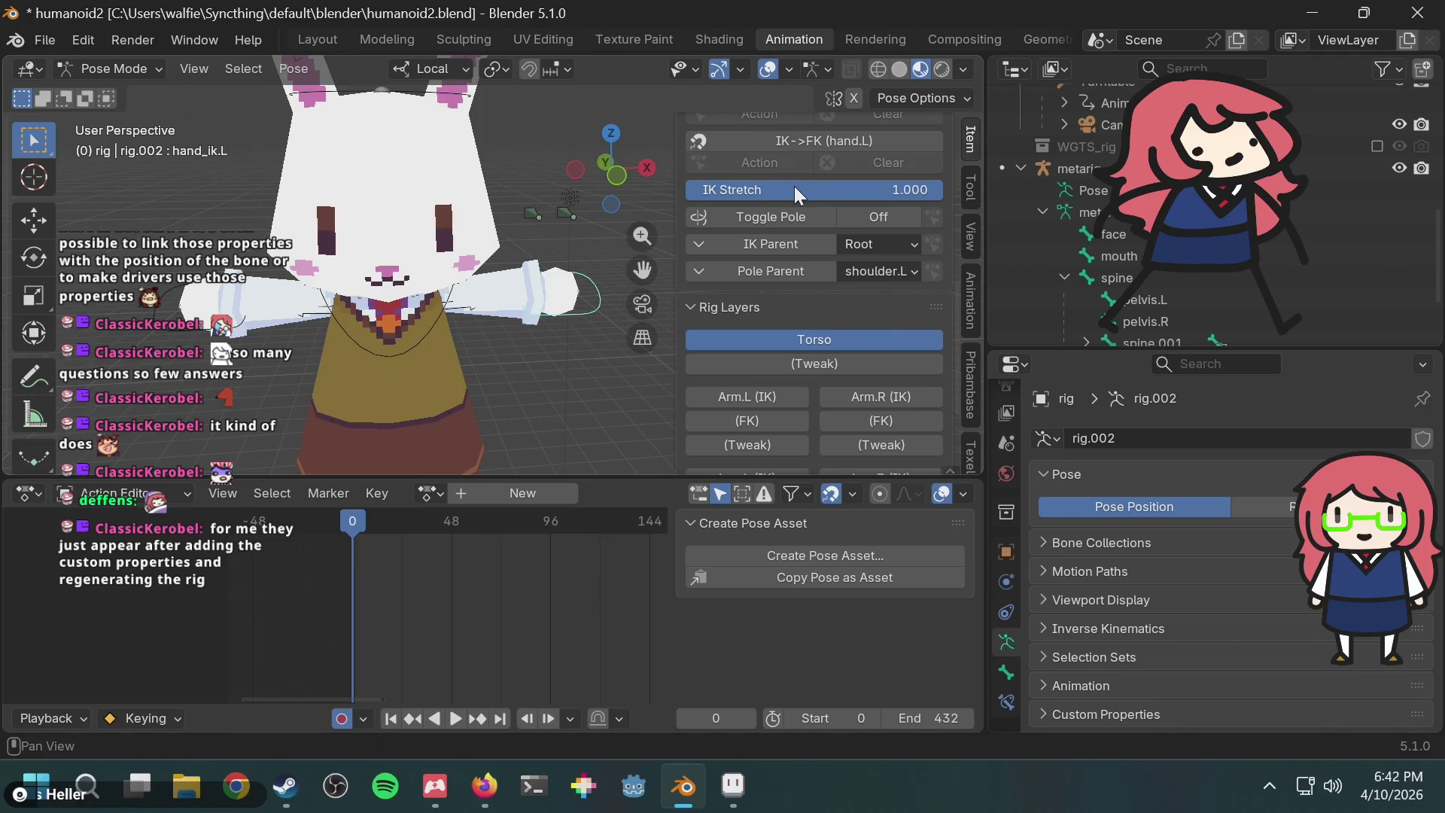
pyautogui.scroll(-4, 792, 333)
pyautogui.scroll(4, 796, 333)
pyautogui.scroll(6, 796, 344)
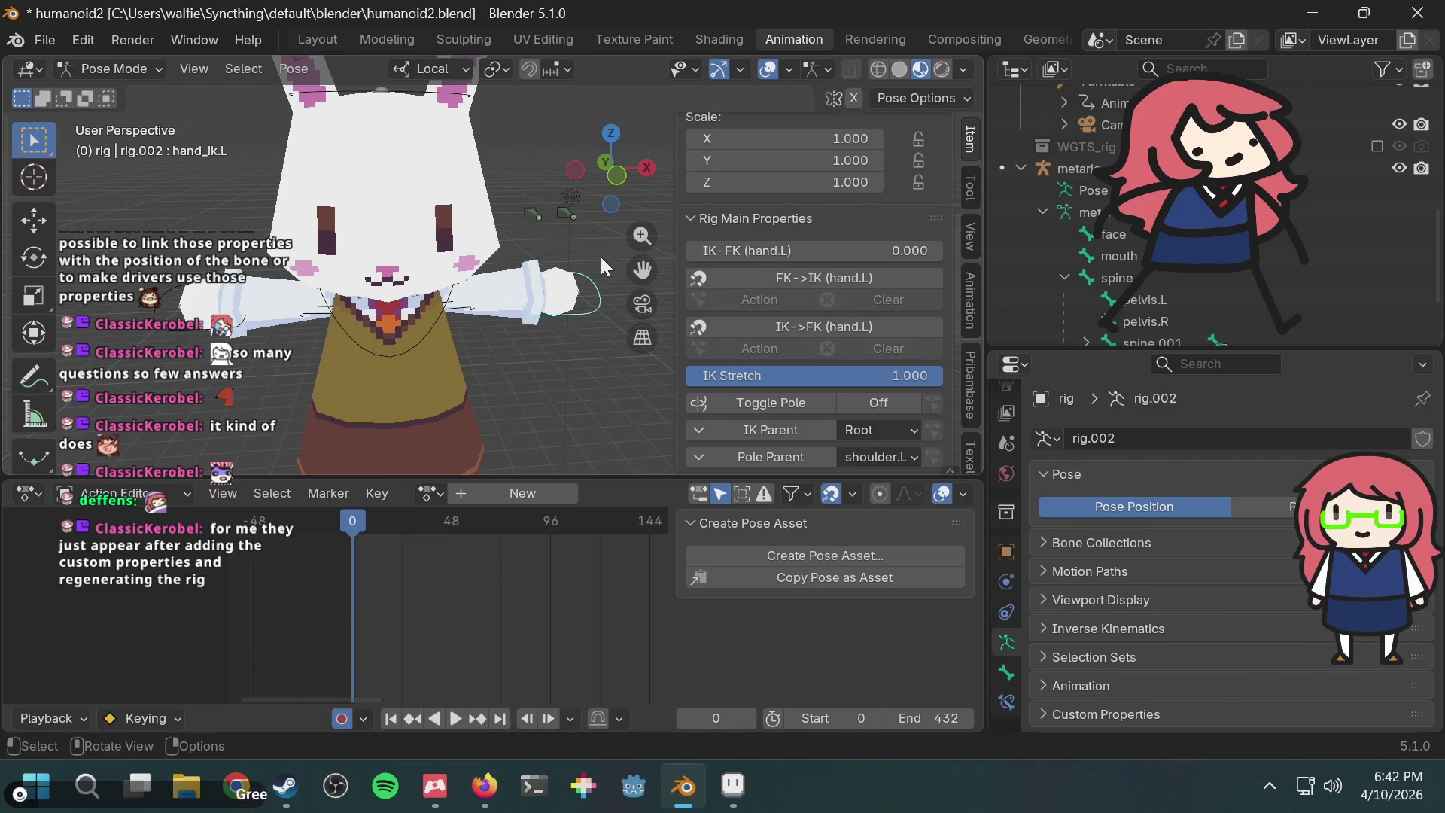
pyautogui.scroll(5, 601, 256)
pyautogui.scroll(-4, 601, 256)
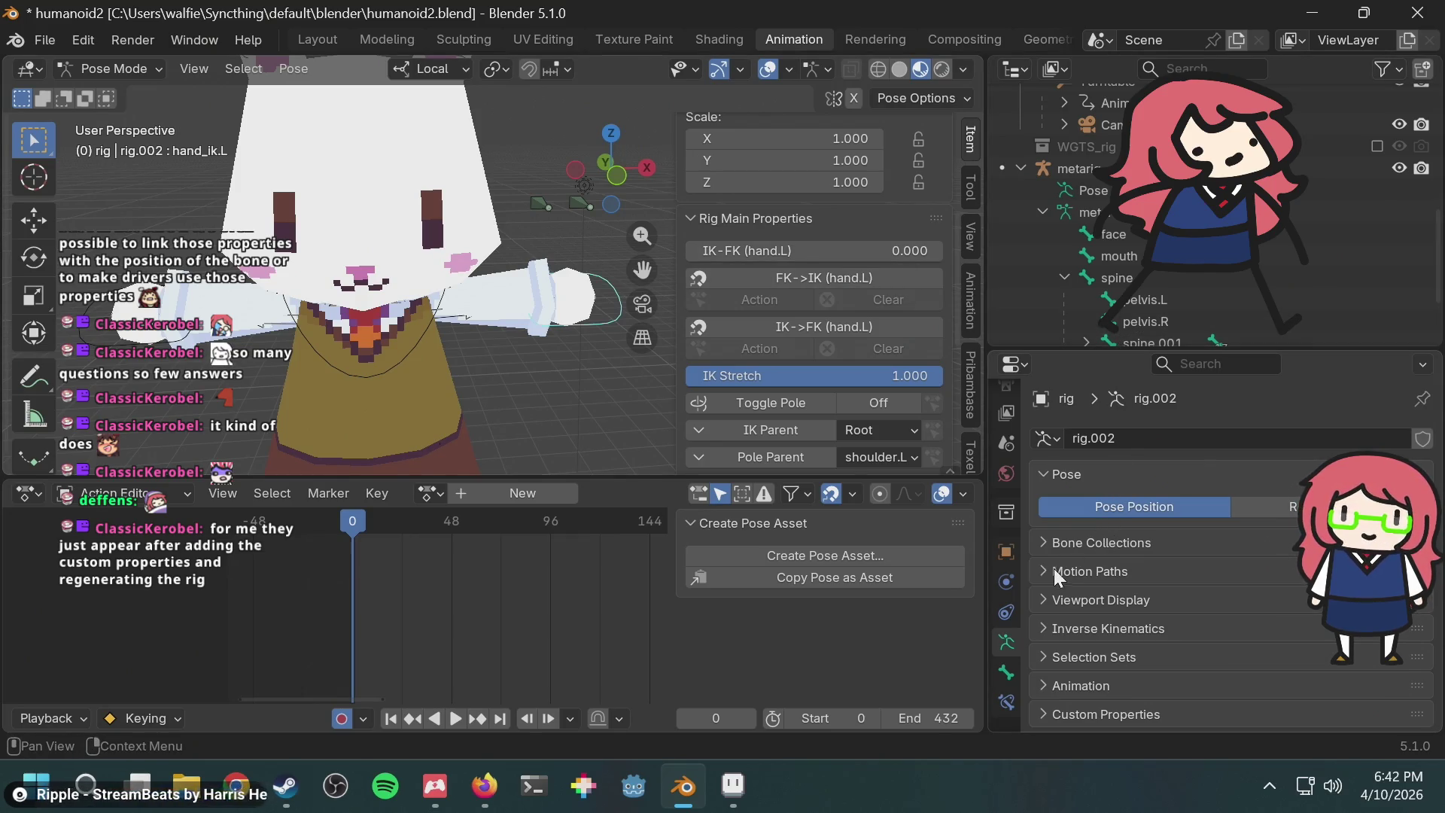
pyautogui.scroll(-3, 1077, 316)
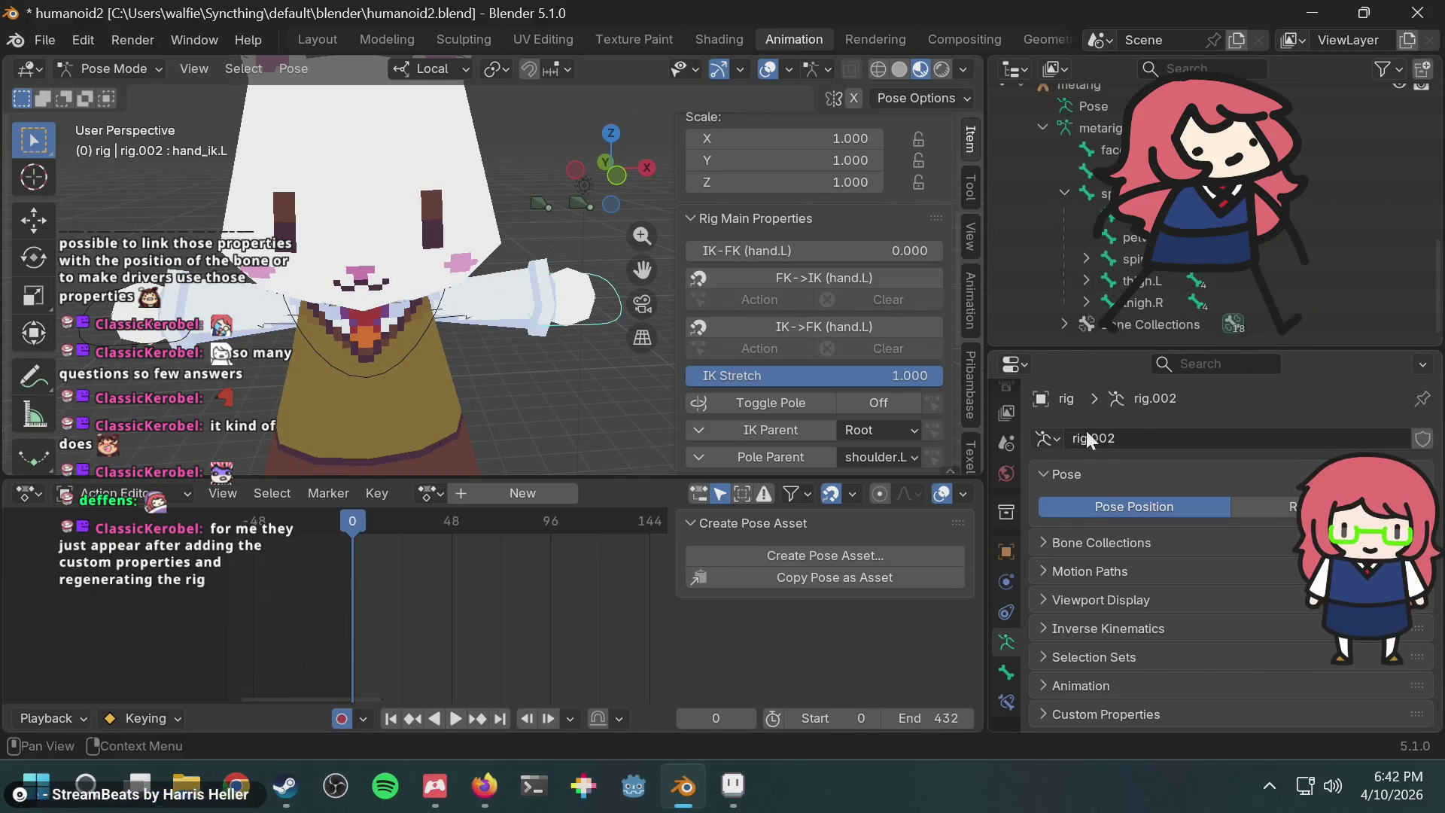
# Step: Return rig.002 to Object Mode, then select the metarig and put it into Pose Mode
pyautogui.click(1008, 669)
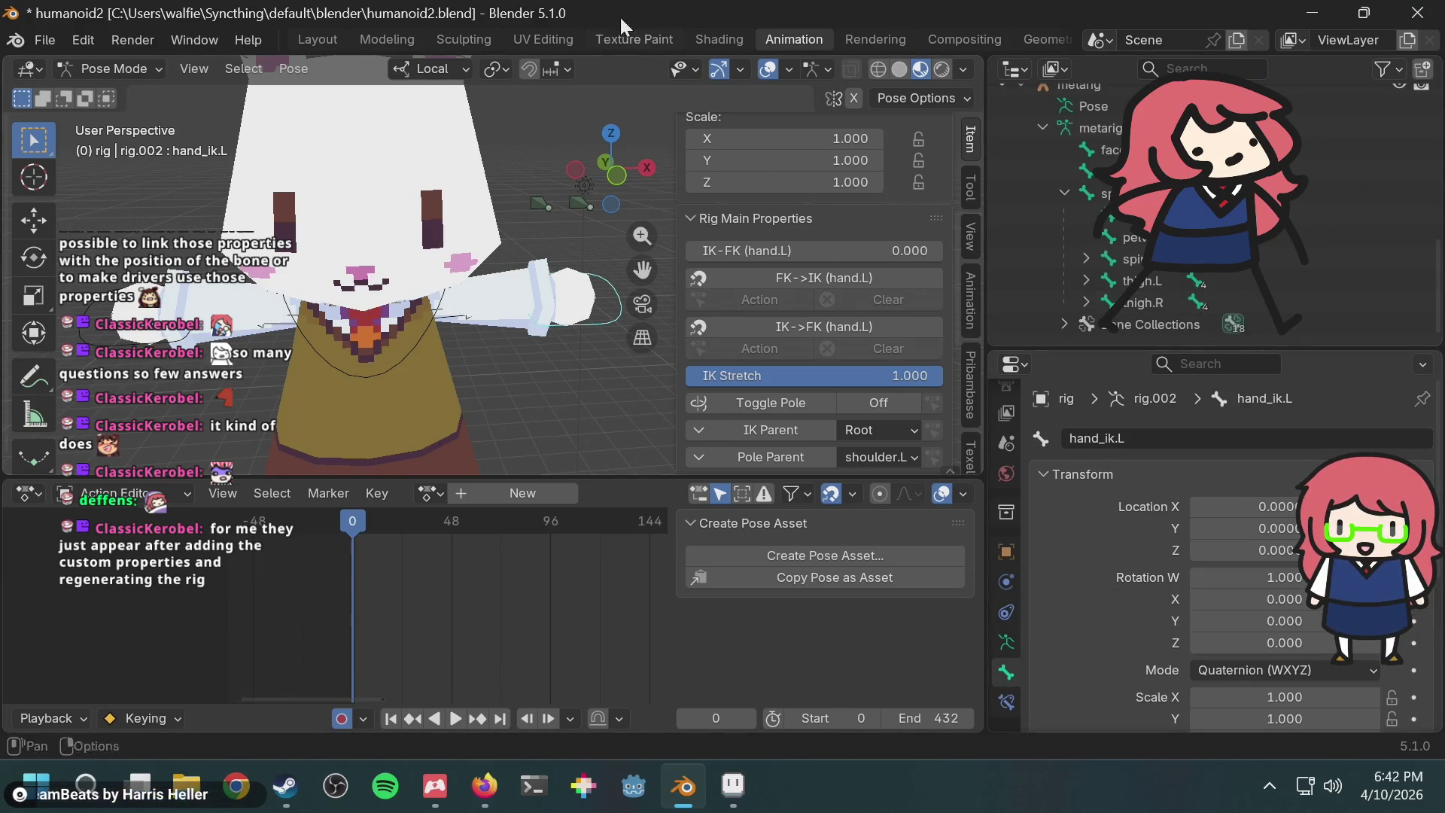
pyautogui.click(109, 73)
pyautogui.click(138, 97)
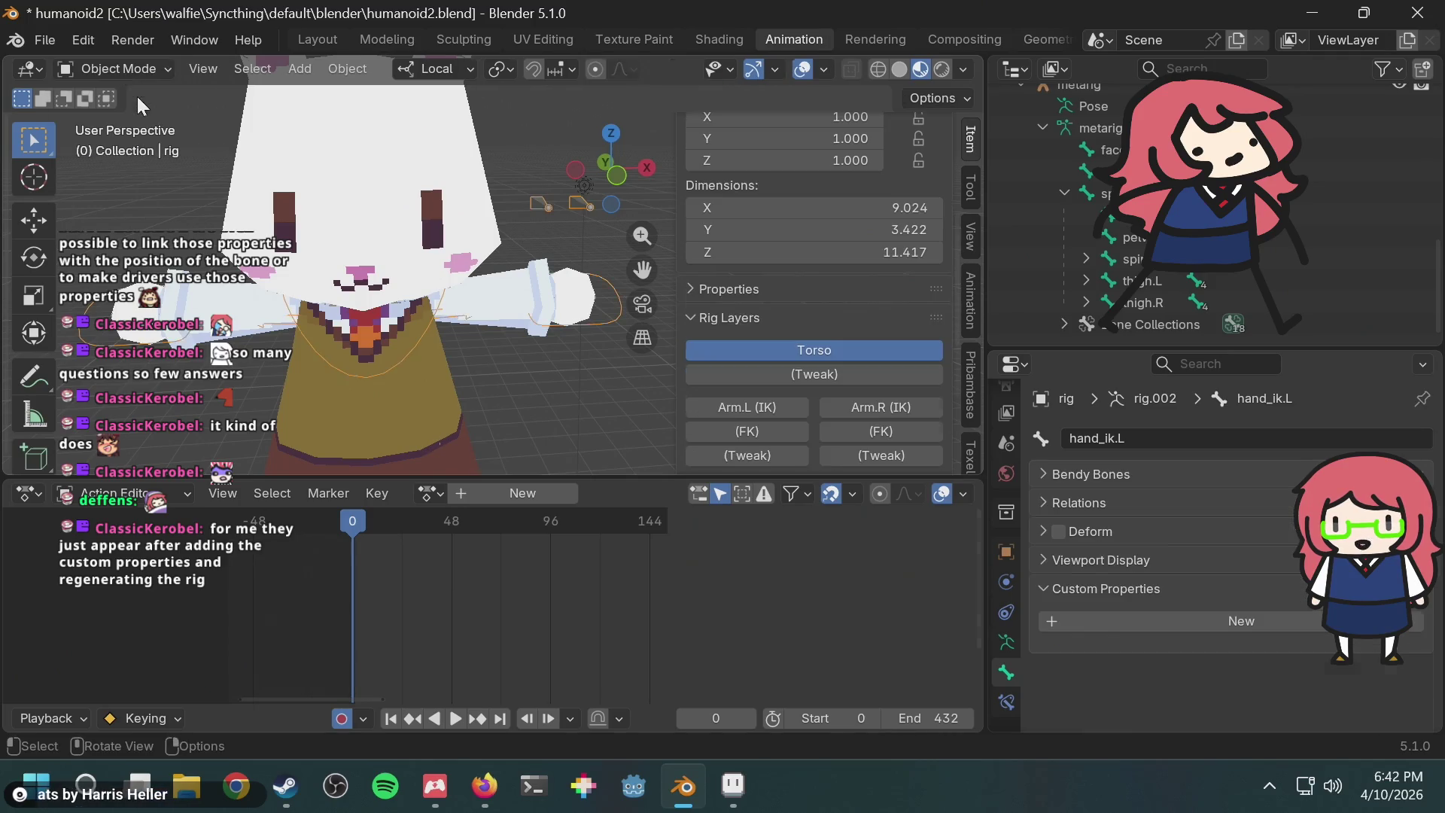
pyautogui.scroll(3, 1129, 241)
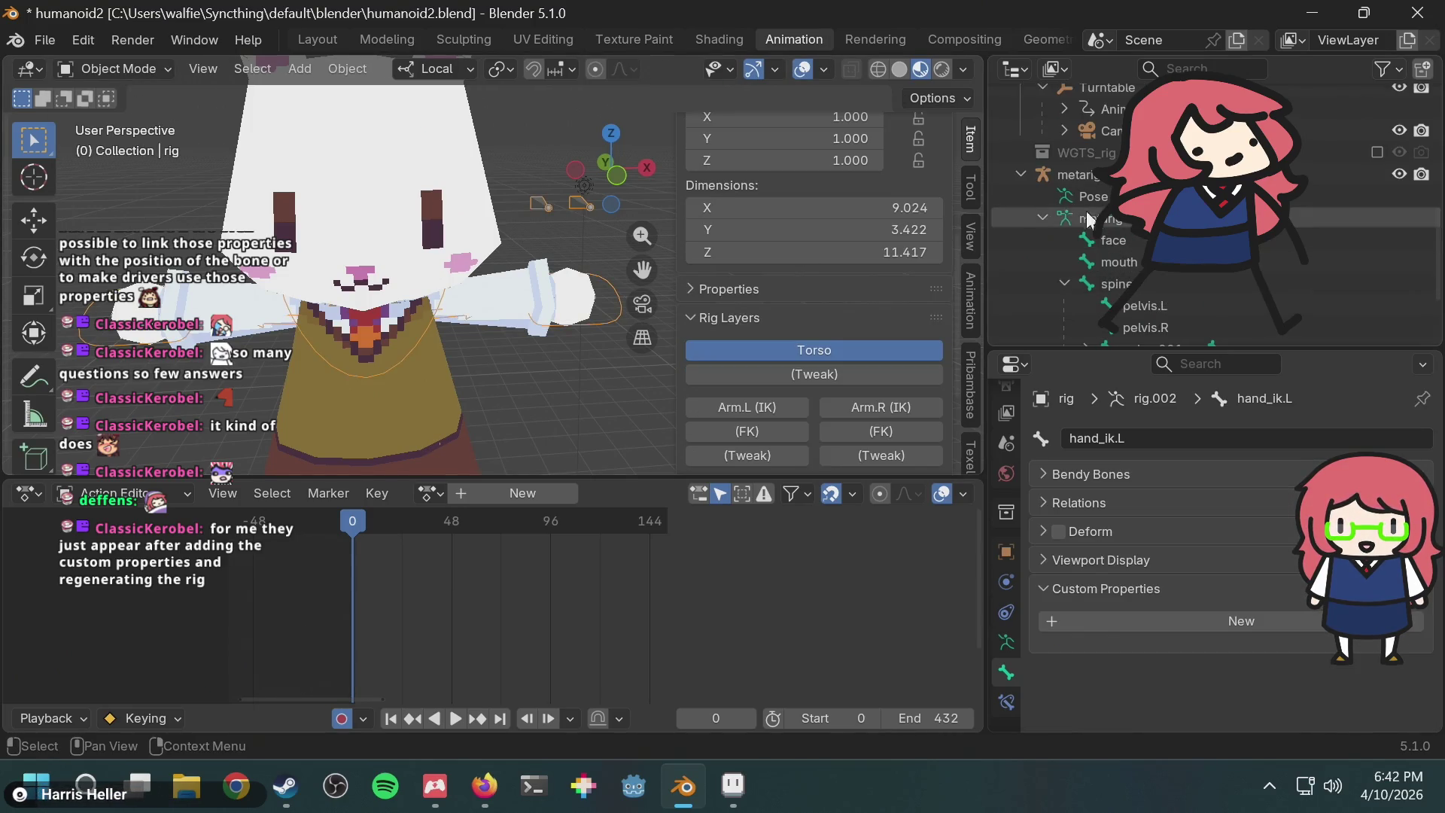
pyautogui.click(1074, 178)
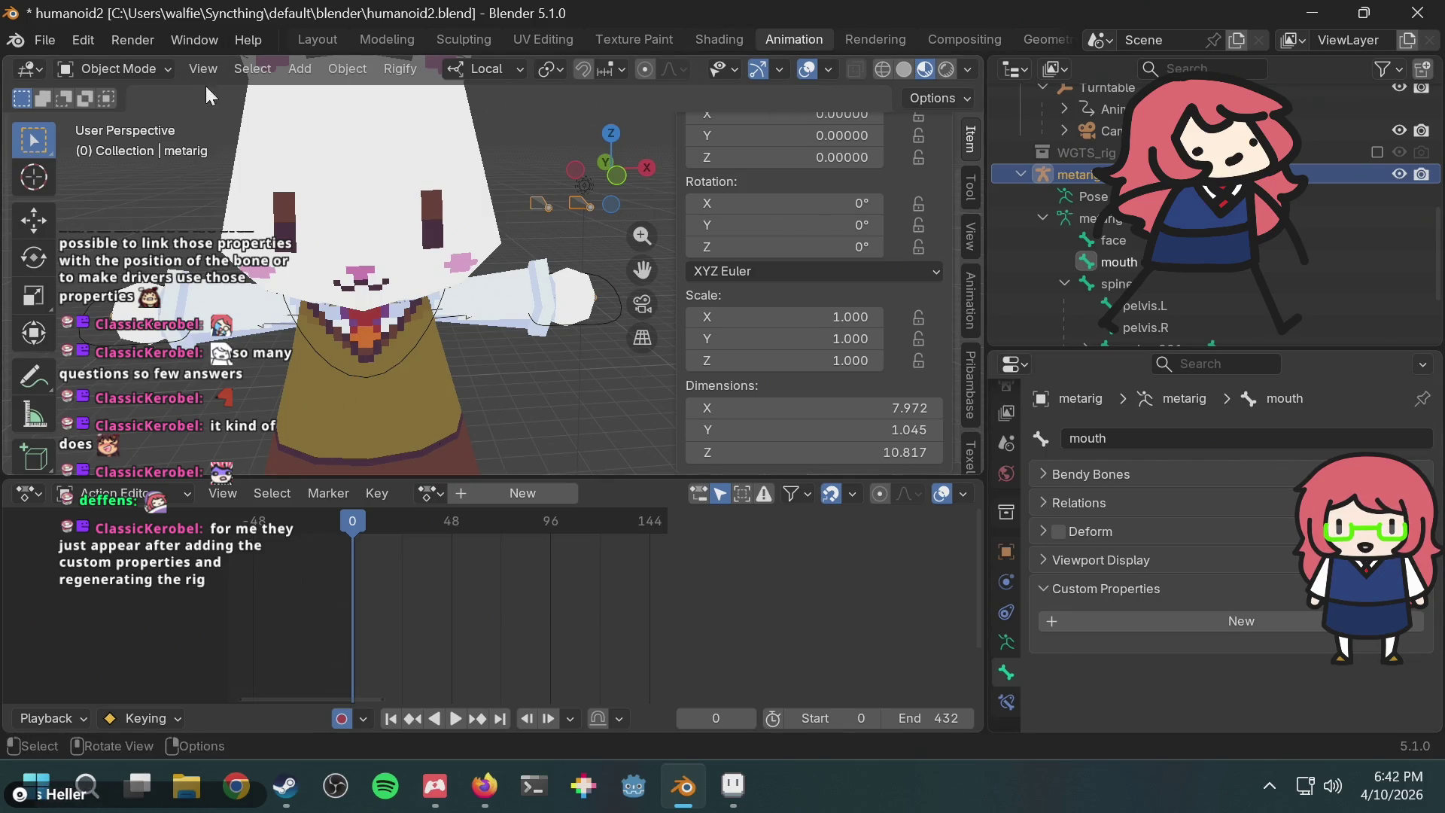
pyautogui.click(156, 69)
pyautogui.click(137, 139)
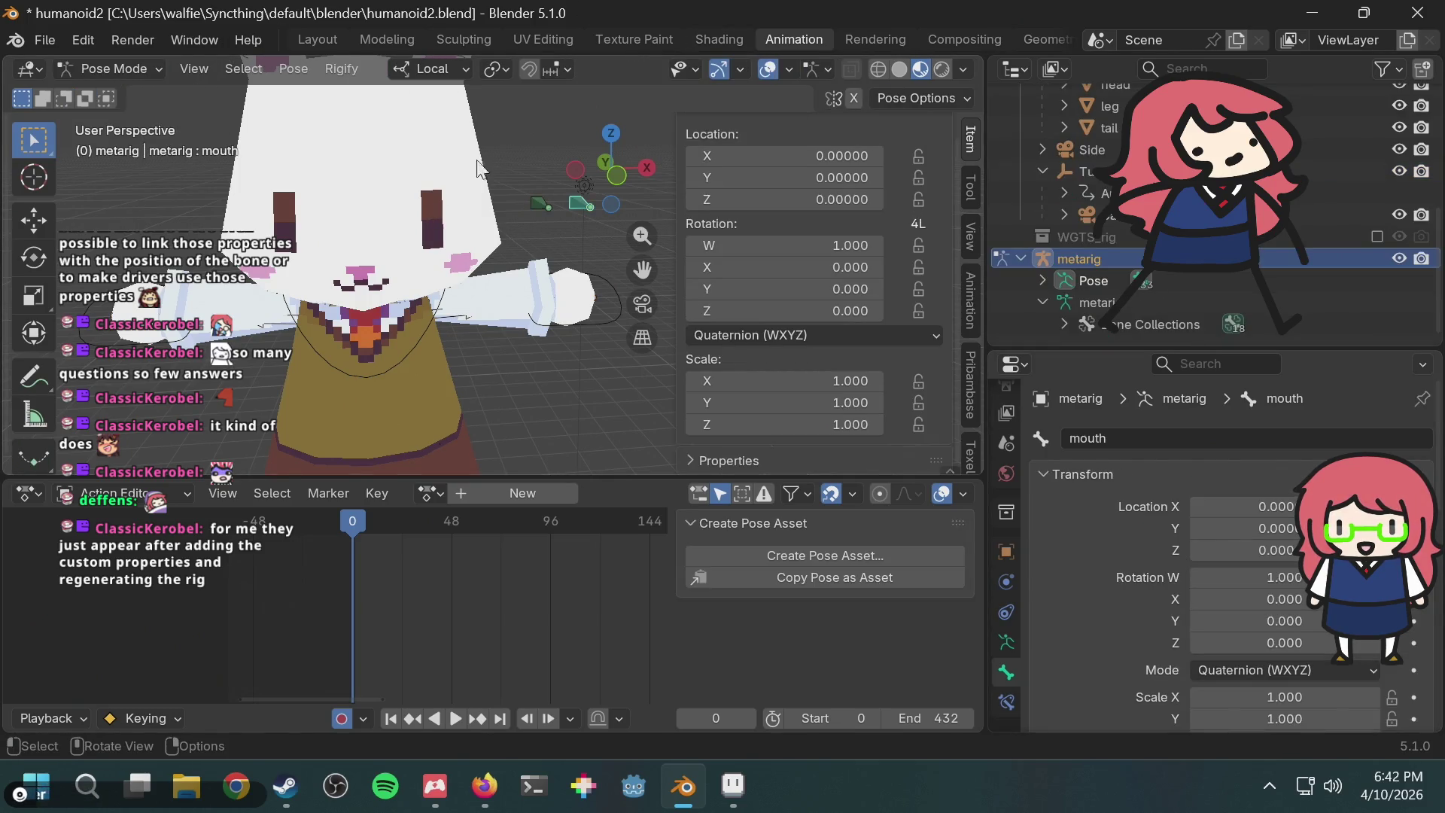
# Step: Select the face bone to show its Rigify type basic.raw_copy and eye_shape property of 1
pyautogui.click(542, 199)
pyautogui.scroll(-3, 1102, 557)
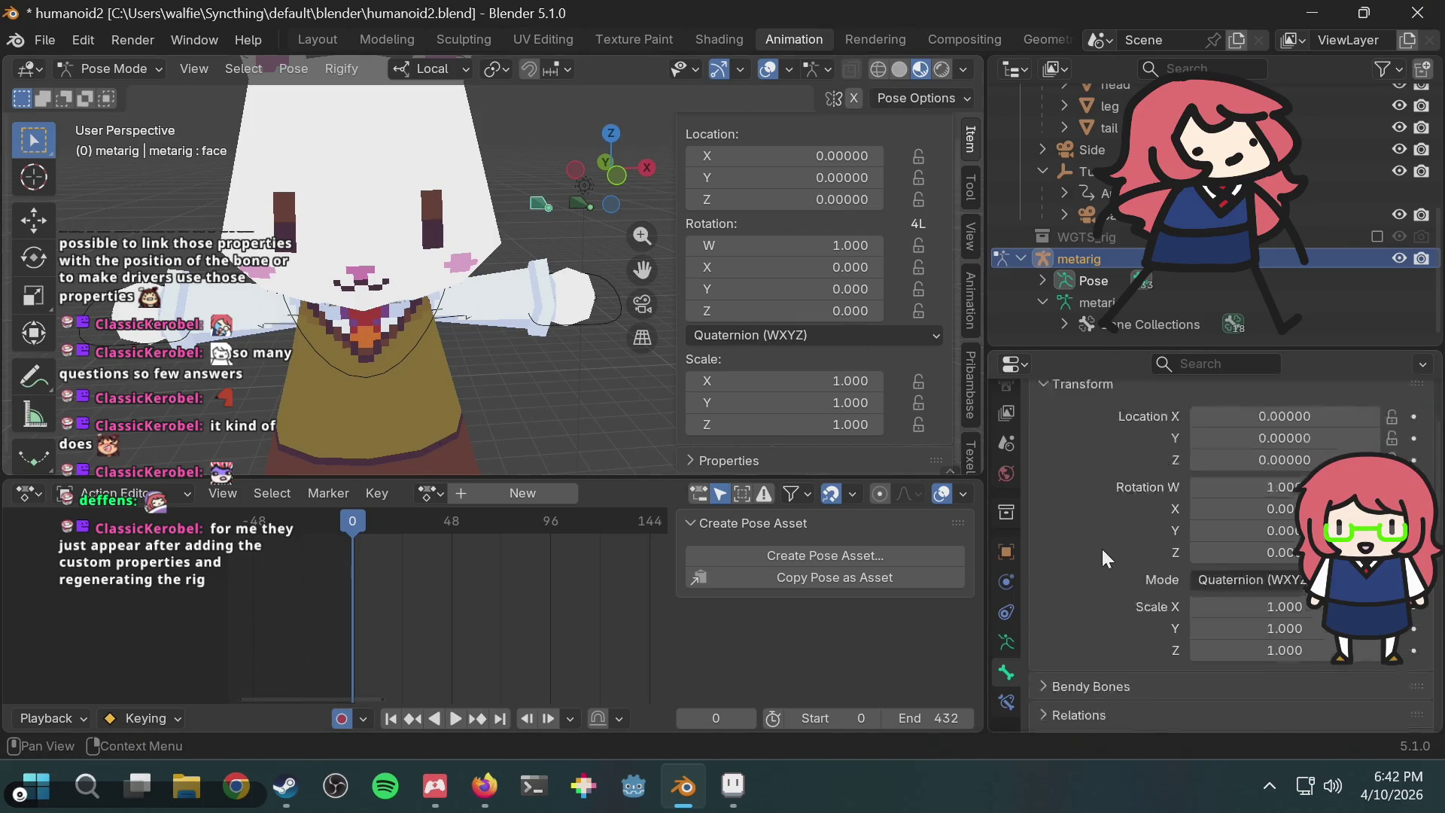
pyautogui.scroll(-5, 1103, 550)
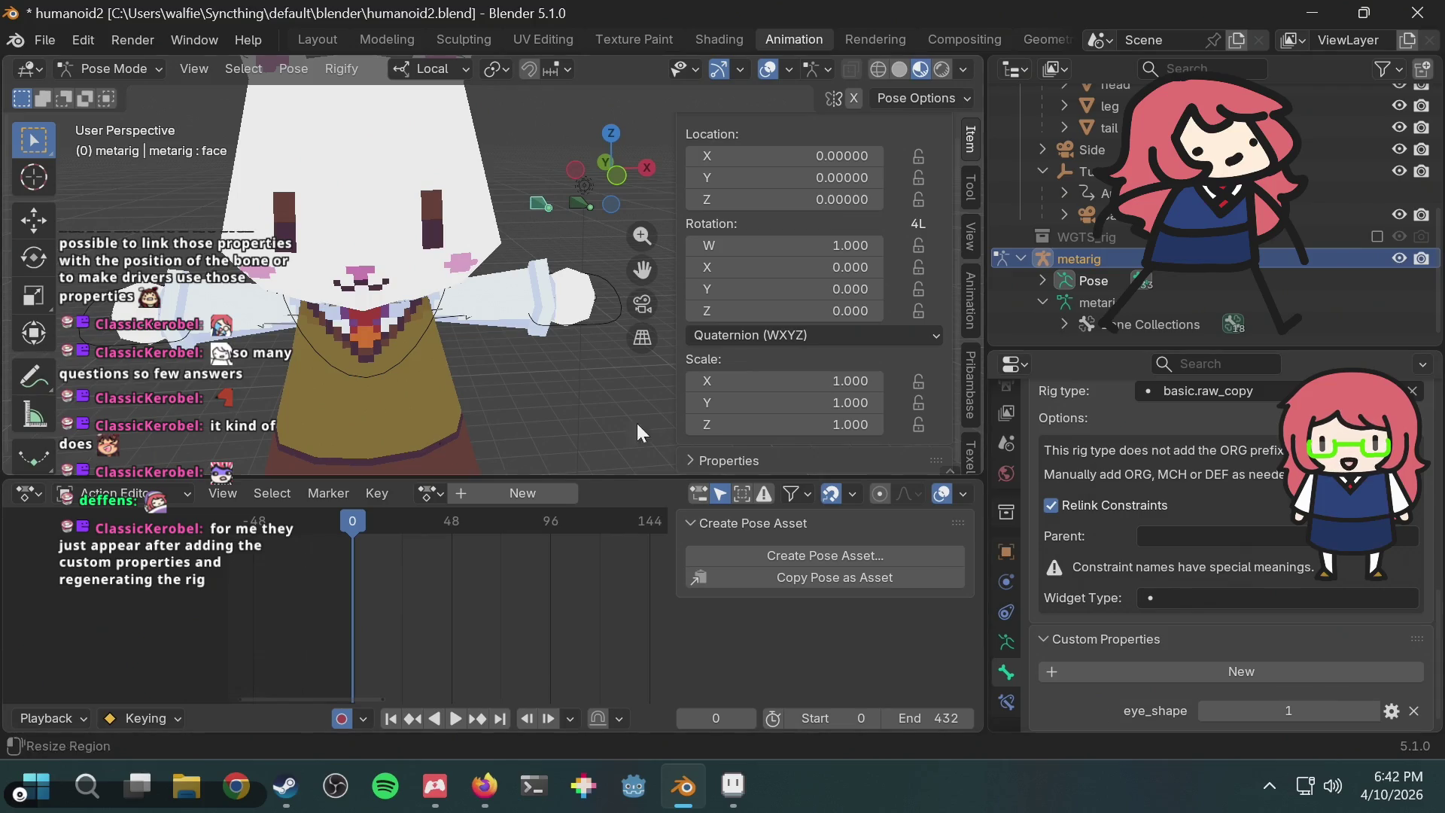
pyautogui.scroll(-1, 504, 293)
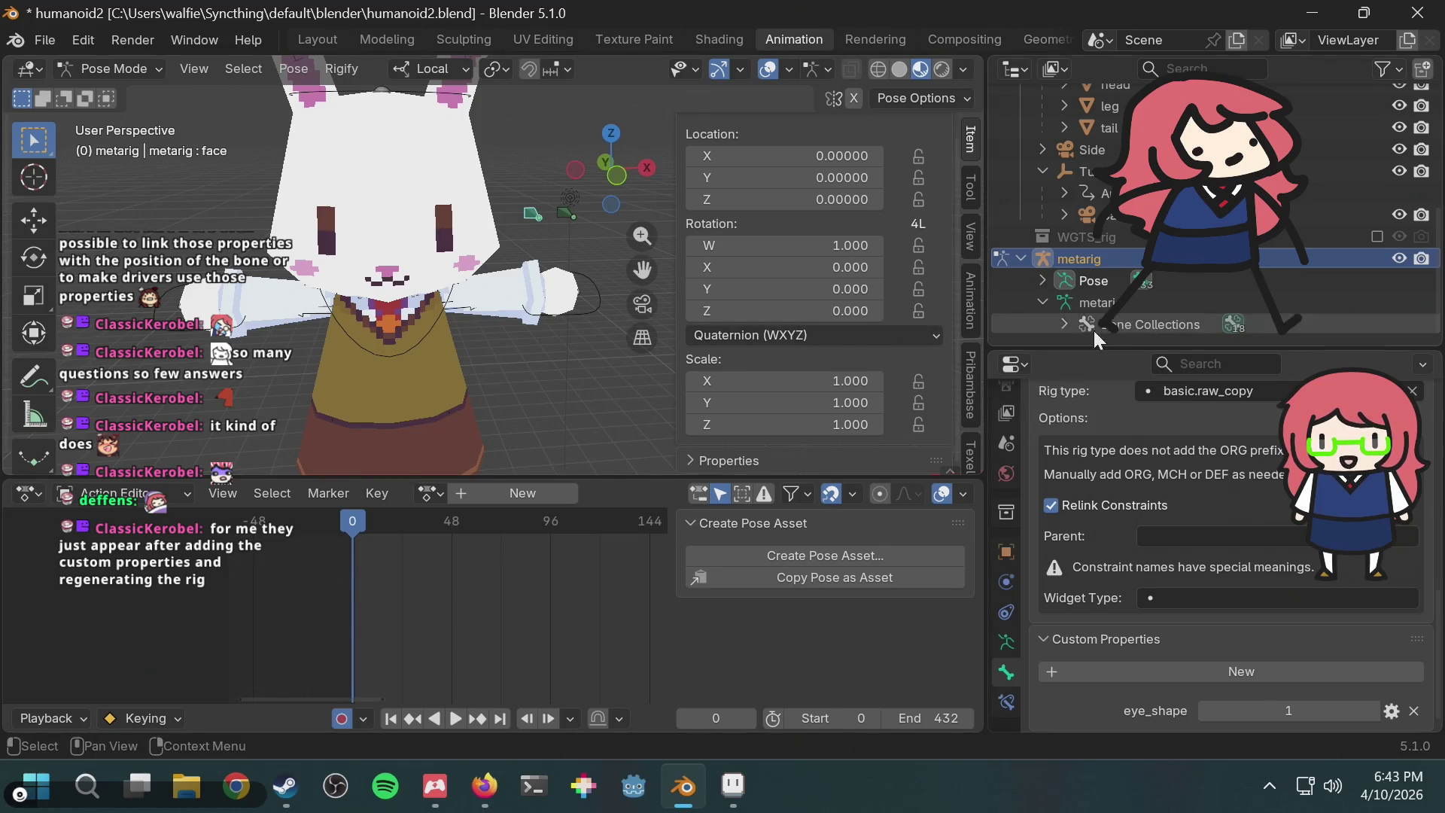
# Step: Select the metarig and add a new custom property 'prop' in its Armature Data tab
pyautogui.click(1083, 259)
pyautogui.scroll(5, 1104, 536)
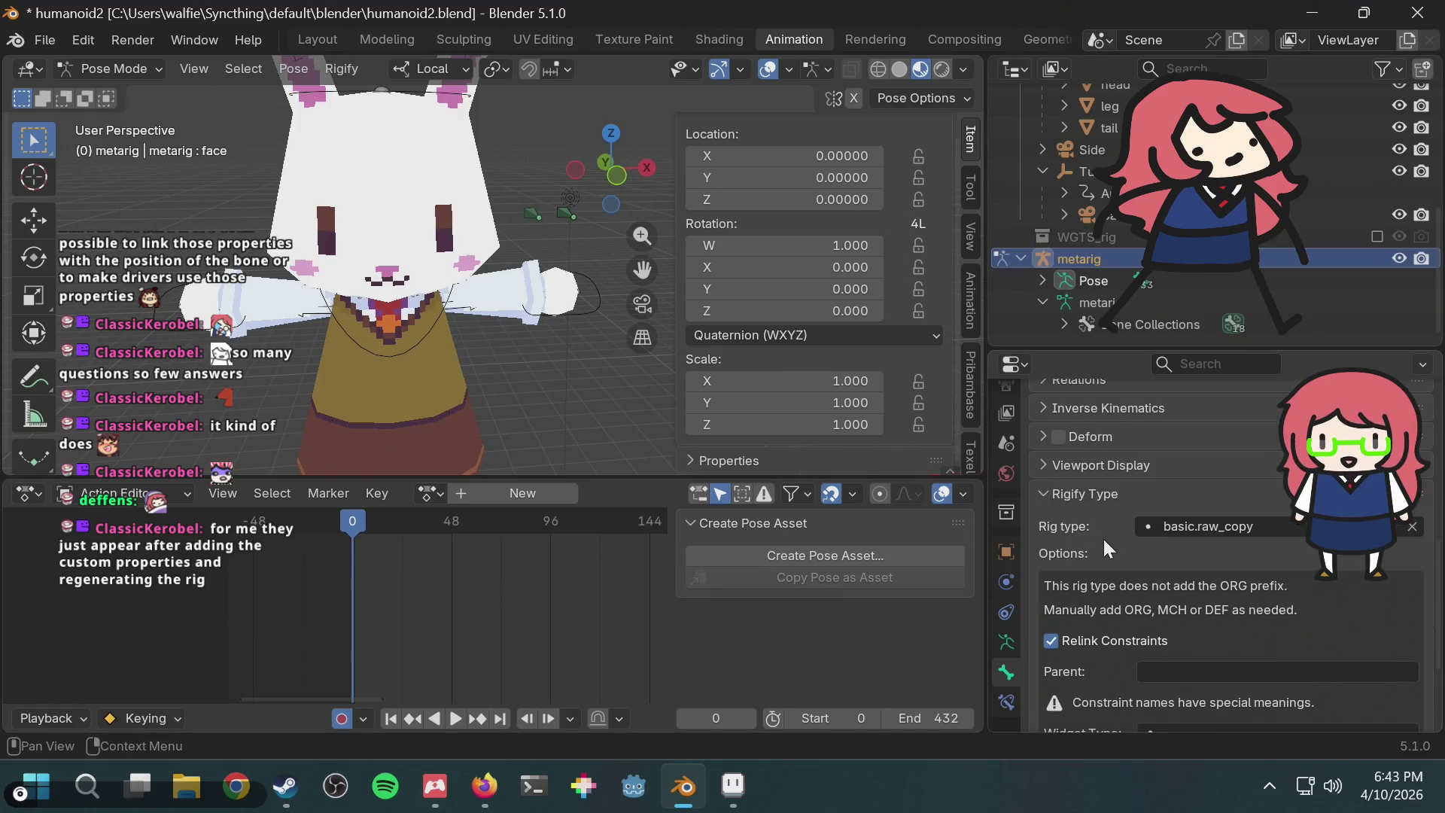
pyautogui.click(1005, 645)
pyautogui.scroll(-5, 1155, 540)
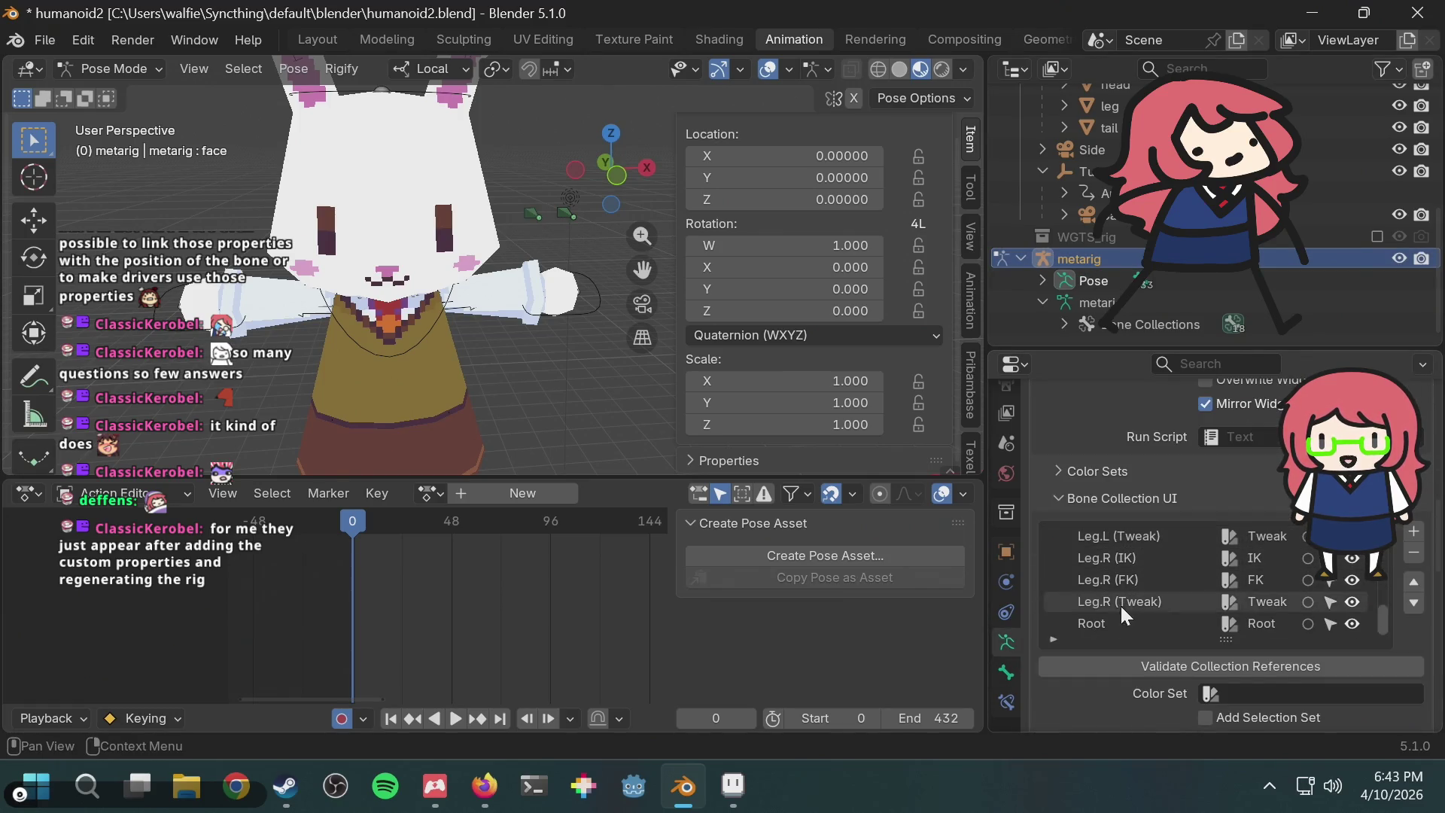
pyautogui.scroll(-8, 1137, 686)
pyautogui.scroll(-3, 1140, 679)
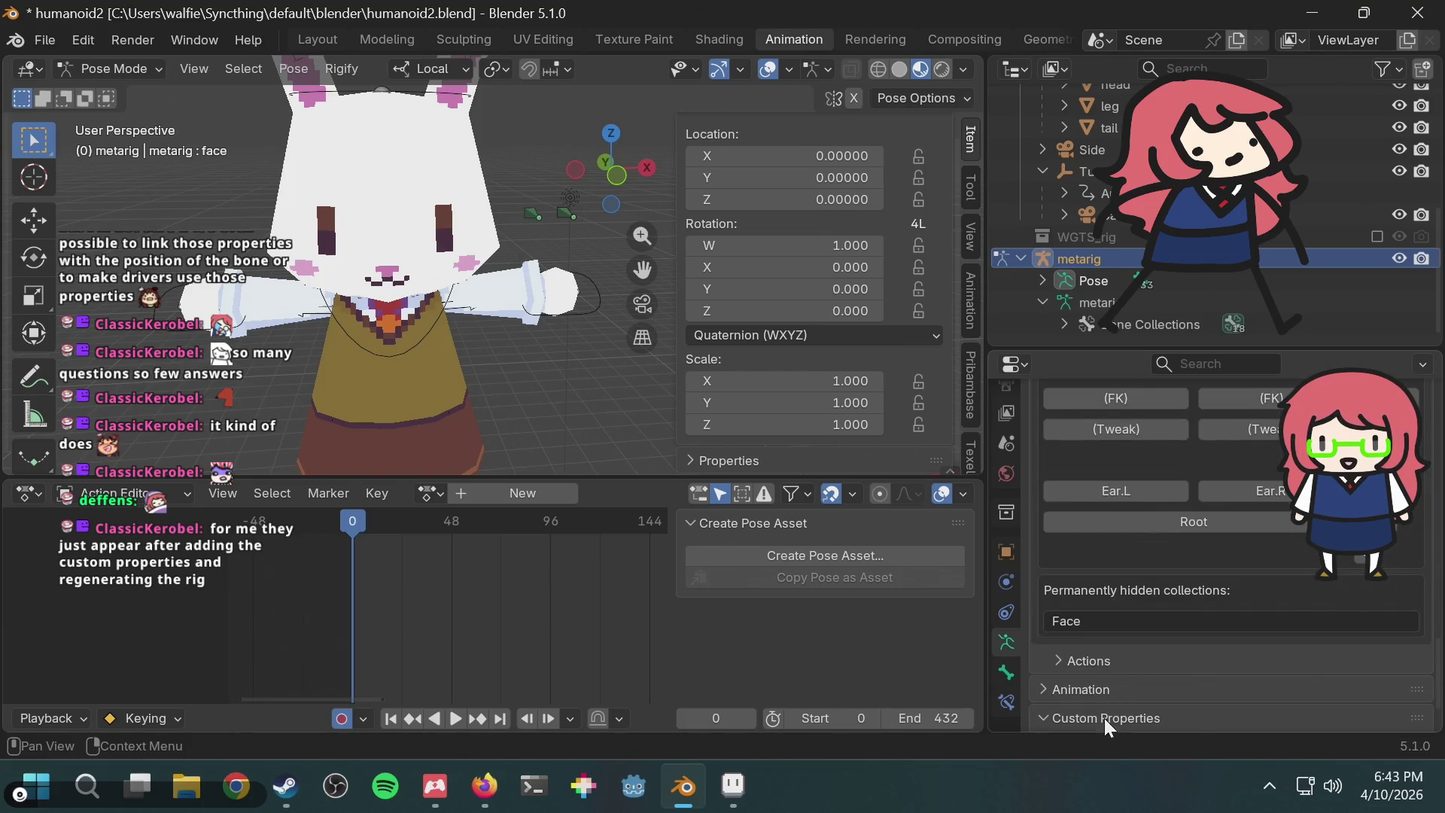
pyautogui.scroll(-2, 1132, 666)
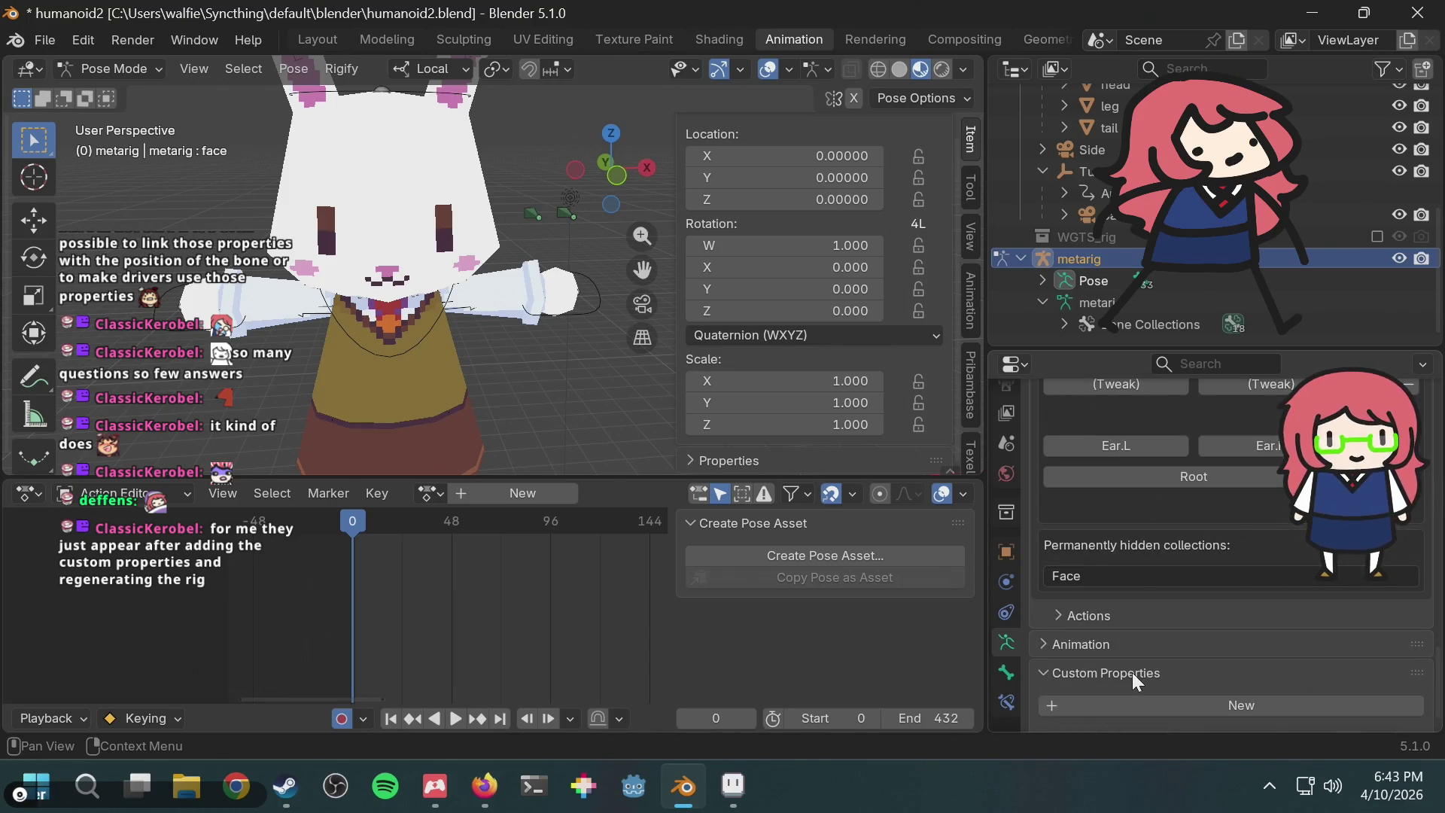
pyautogui.click(1137, 704)
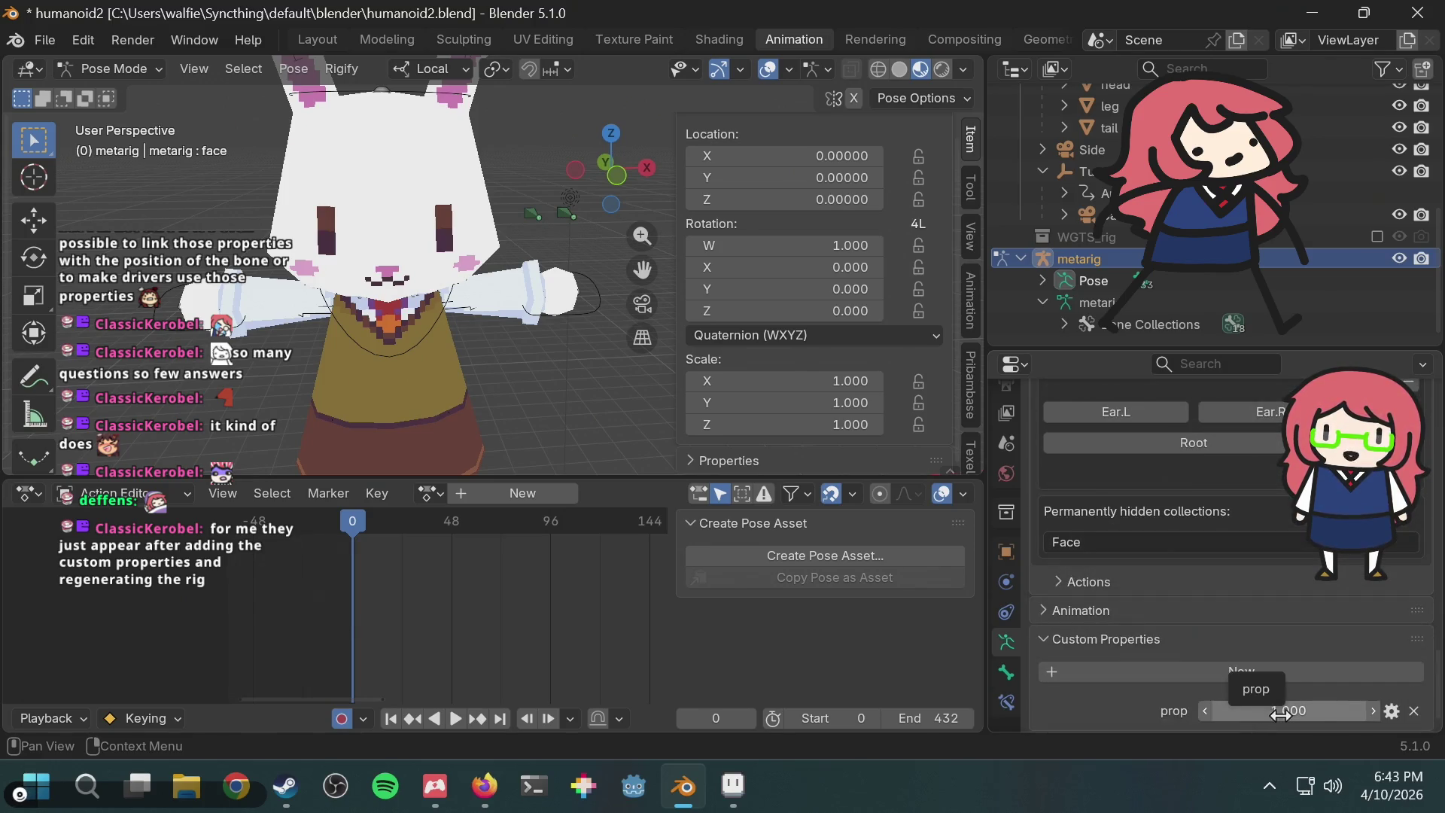
# Step: Scroll back up the armature properties to the Rigify bone collection layout
pyautogui.scroll(10, 1165, 490)
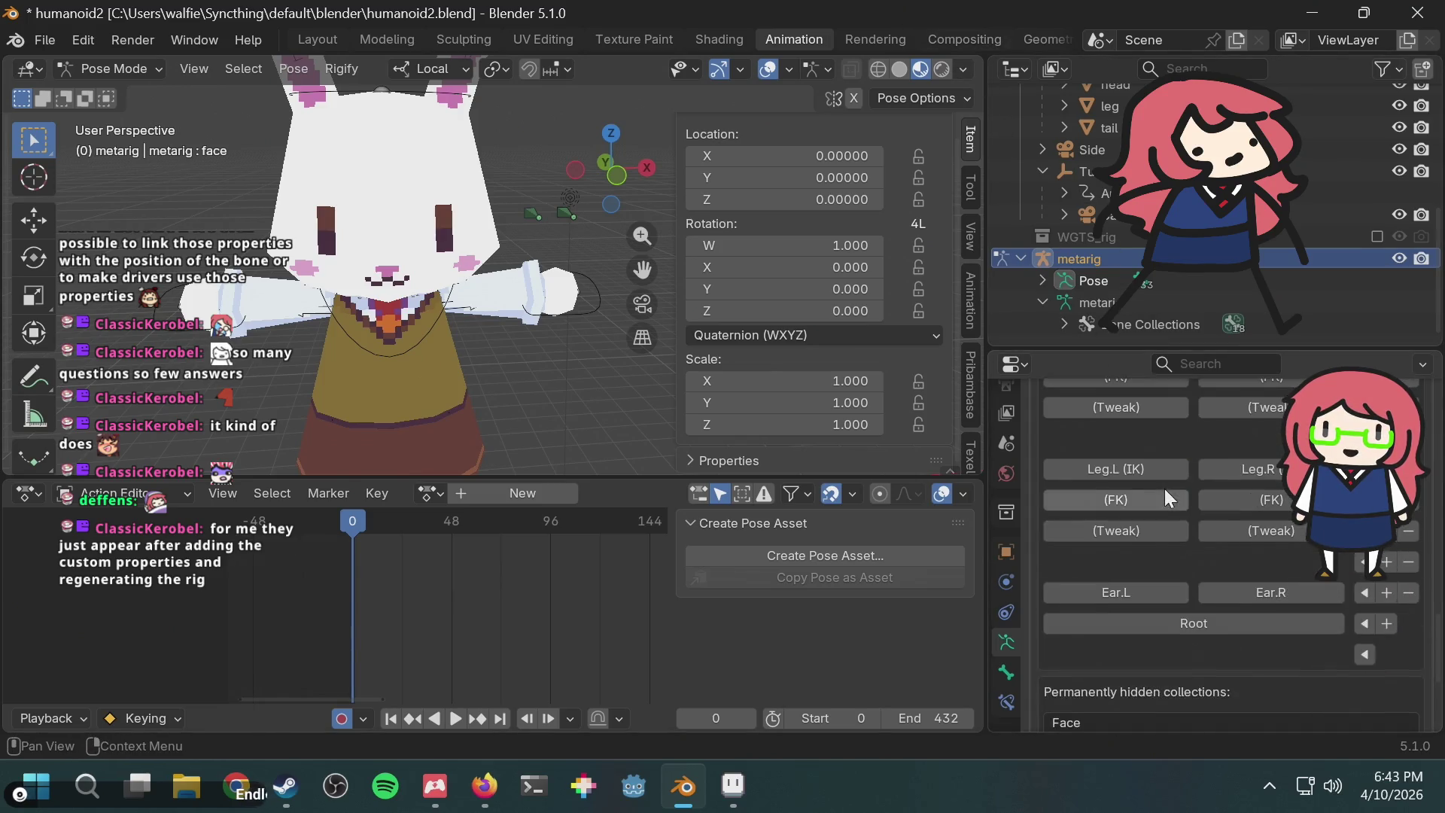
pyautogui.scroll(8, 1163, 485)
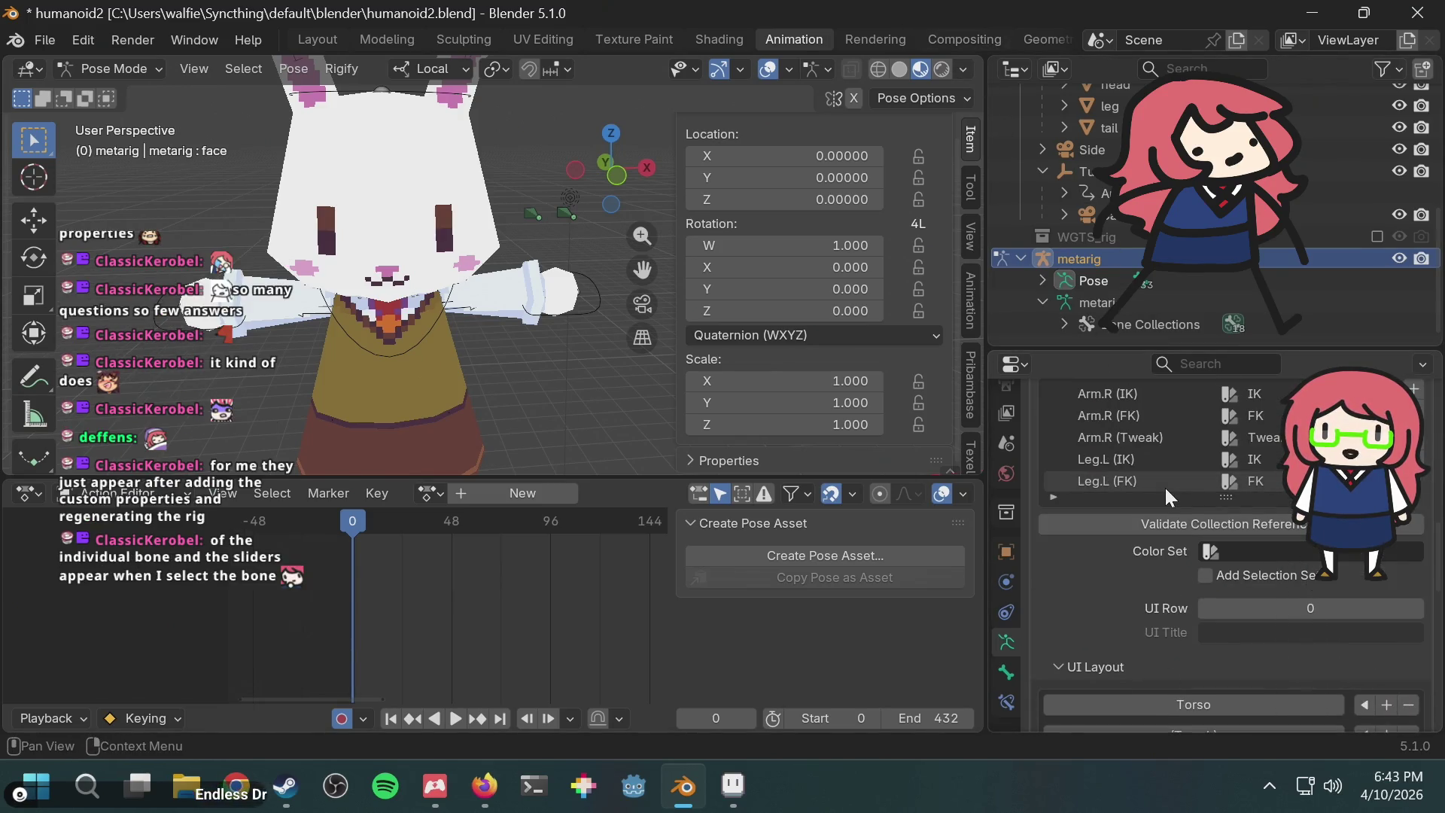
pyautogui.scroll(3, 1087, 588)
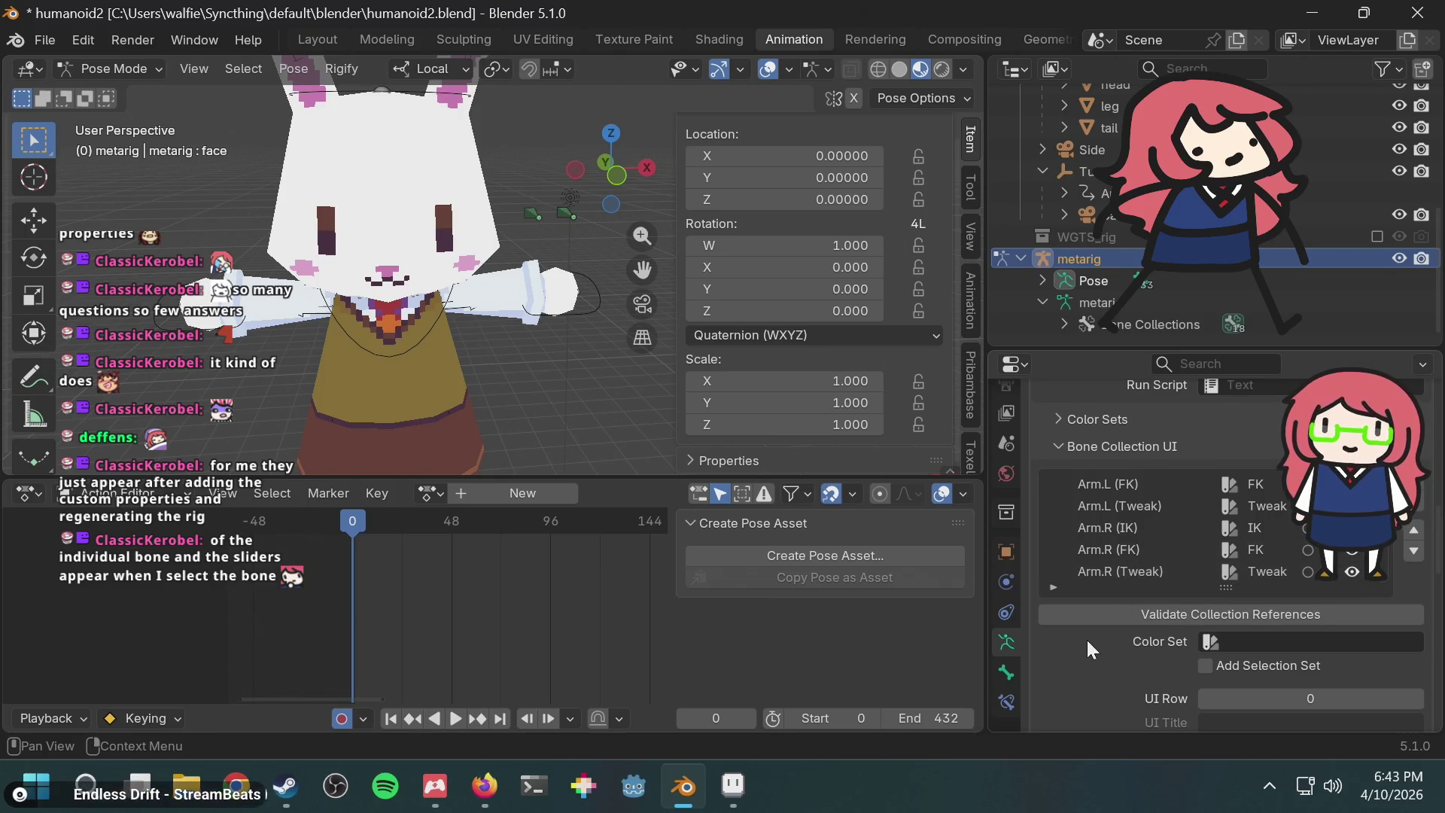
pyautogui.scroll(-10, 1091, 617)
pyautogui.scroll(-10, 1097, 609)
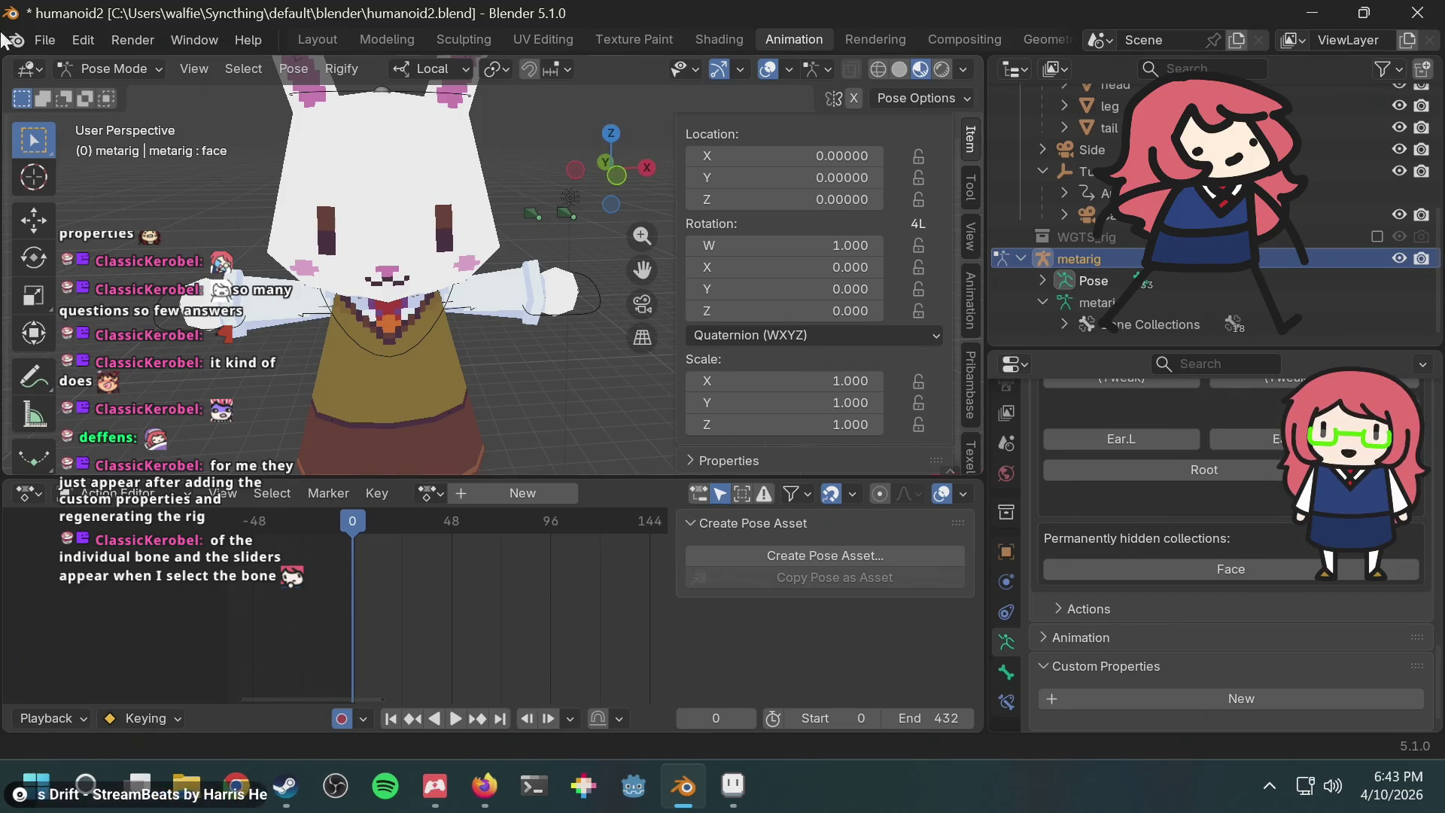
pyautogui.click(88, 66)
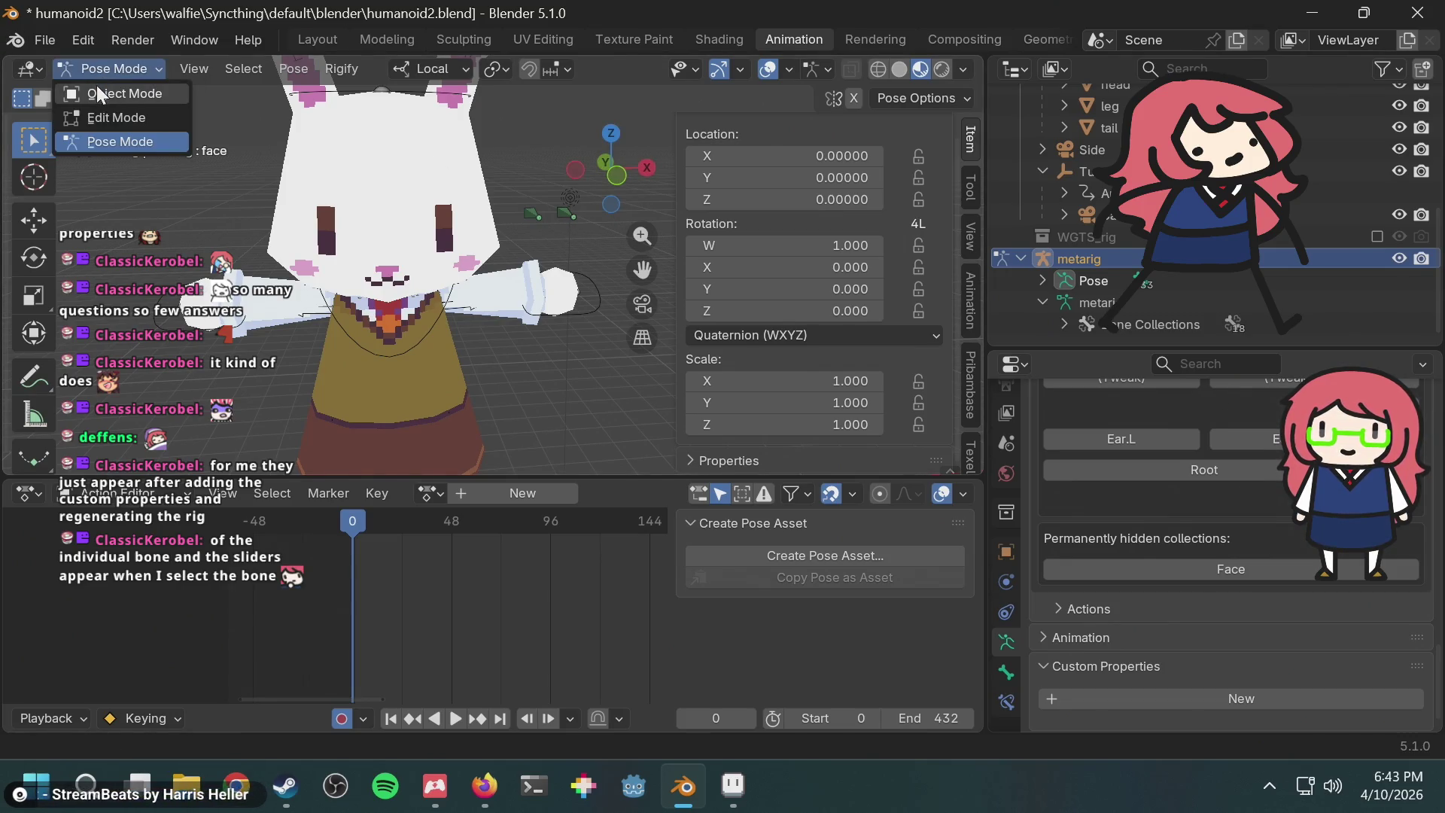
# Step: Return to Object Mode, select the generated rig and switch it into Pose Mode
pyautogui.click(97, 86)
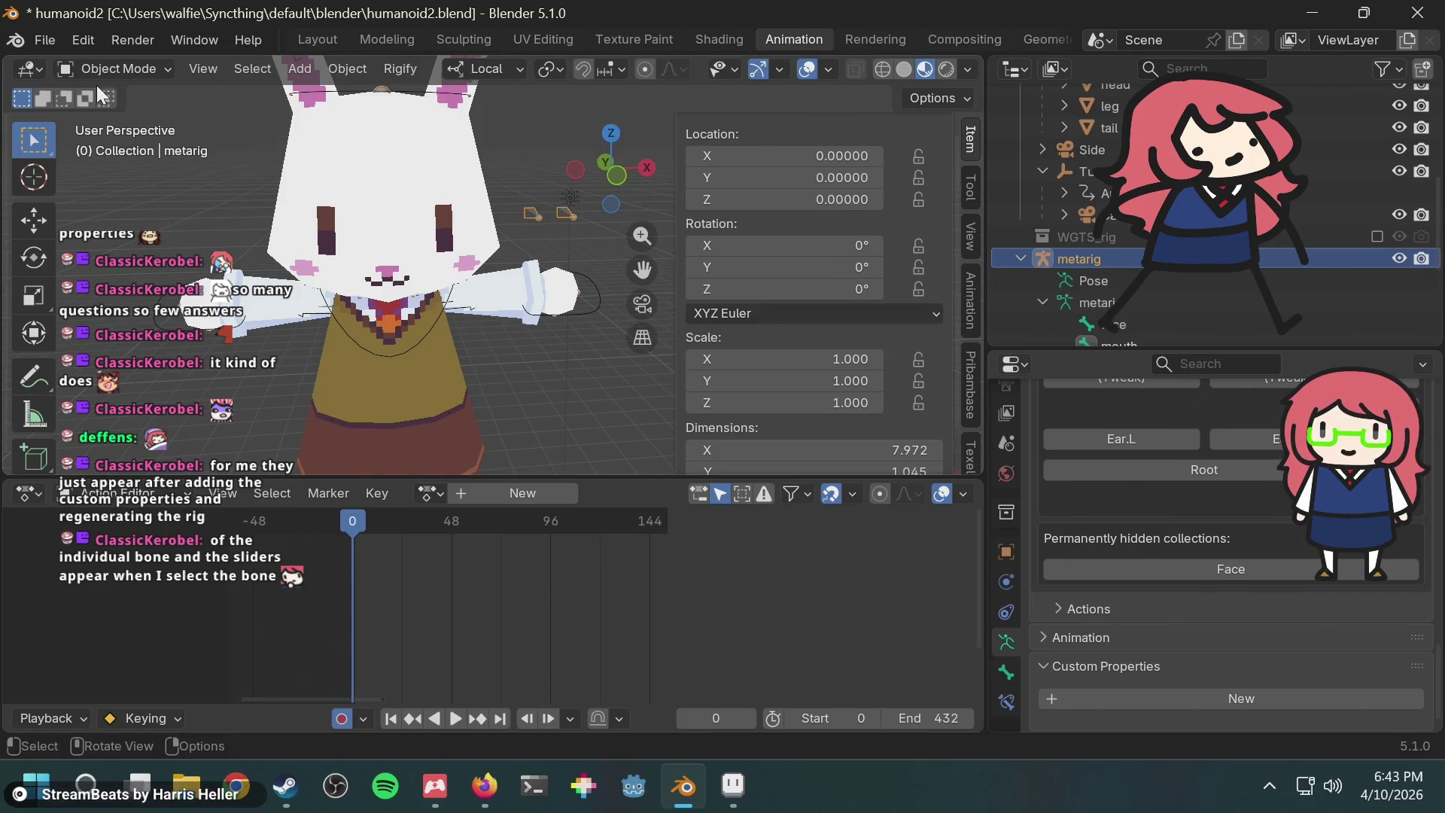
pyautogui.click(532, 211)
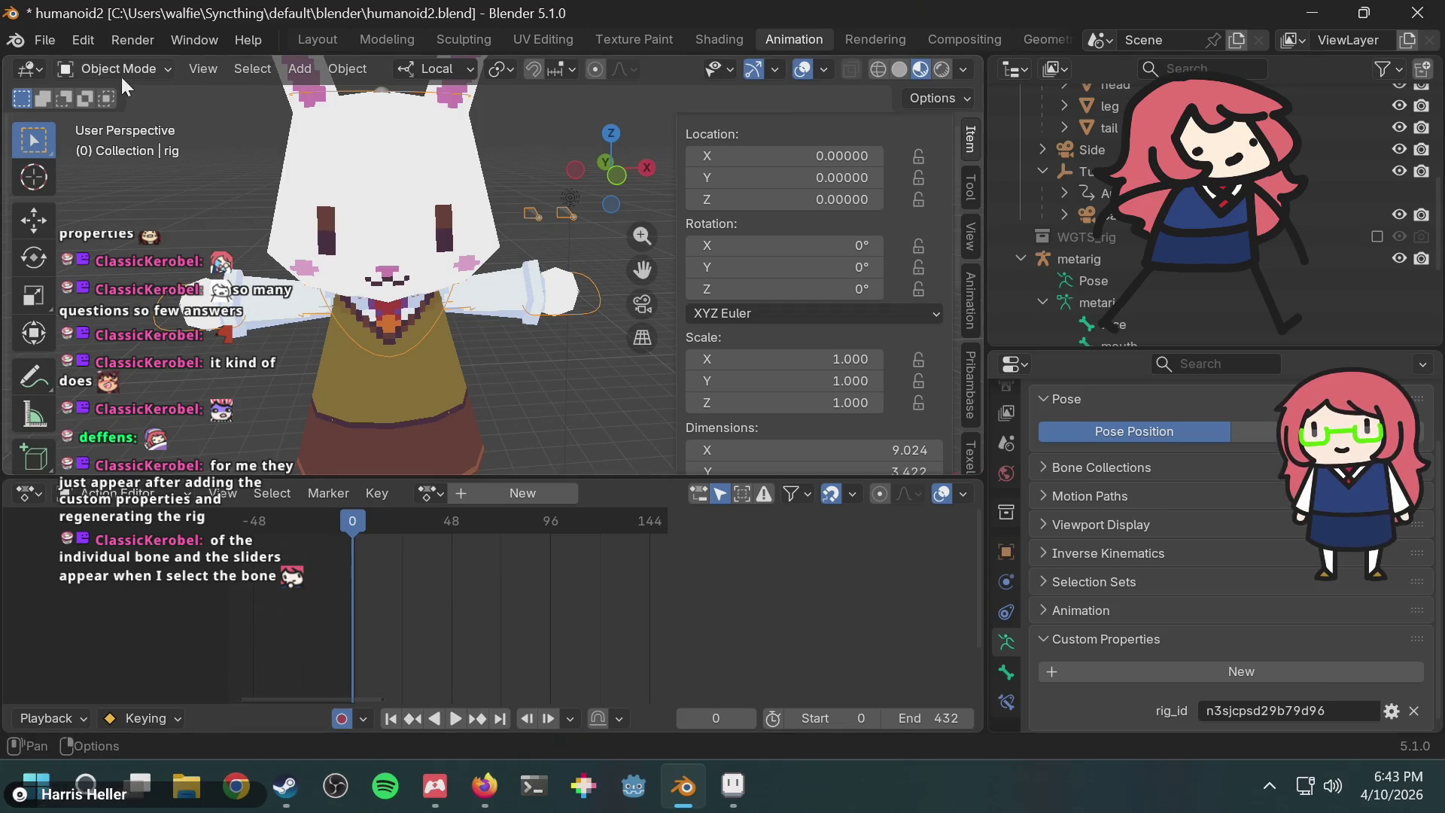
pyautogui.click(121, 73)
pyautogui.click(126, 143)
# Step: Select the face control and drag its eye_shape property to 0
pyautogui.click(535, 214)
pyautogui.scroll(-10, 842, 322)
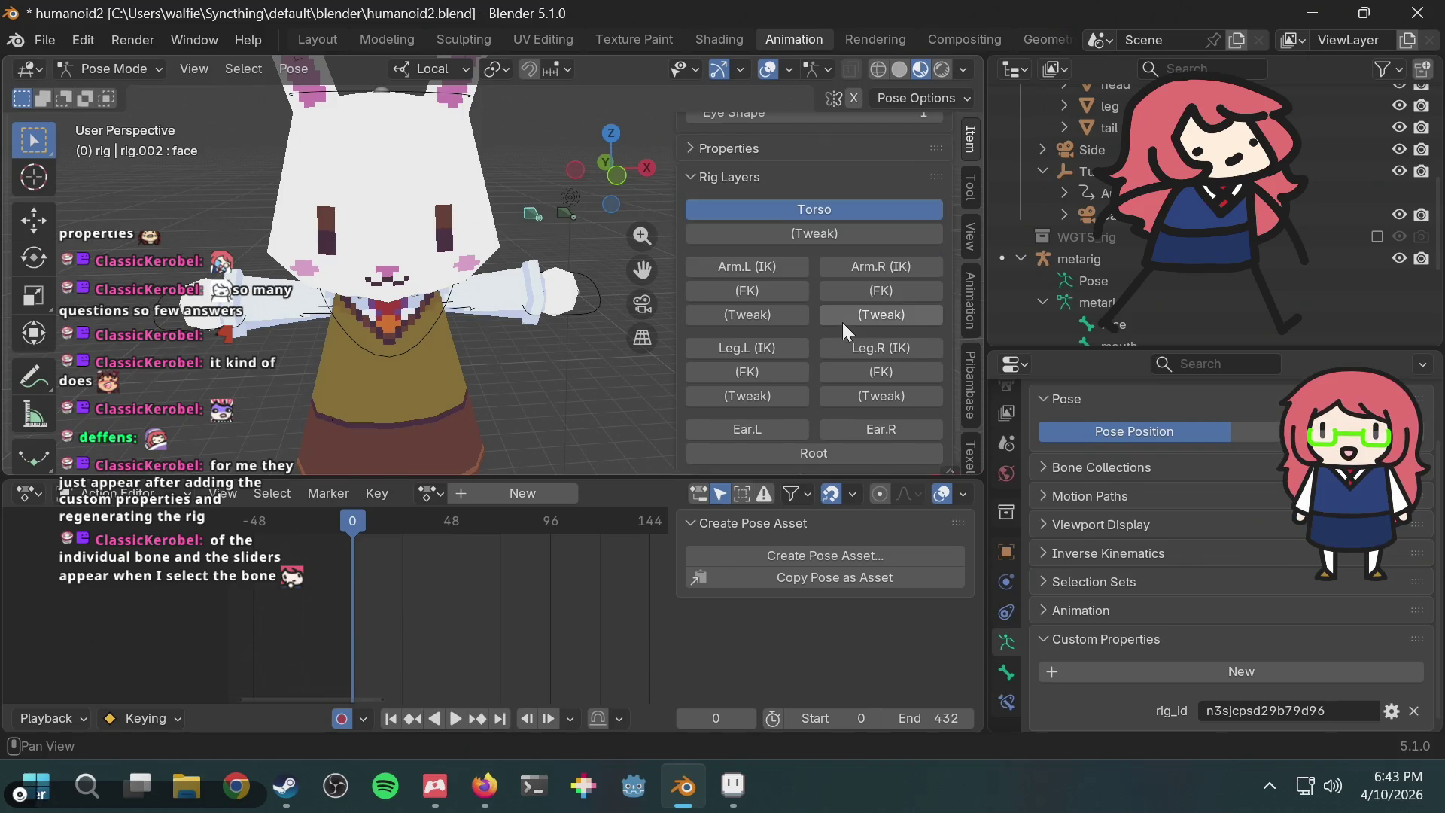
pyautogui.scroll(4, 837, 339)
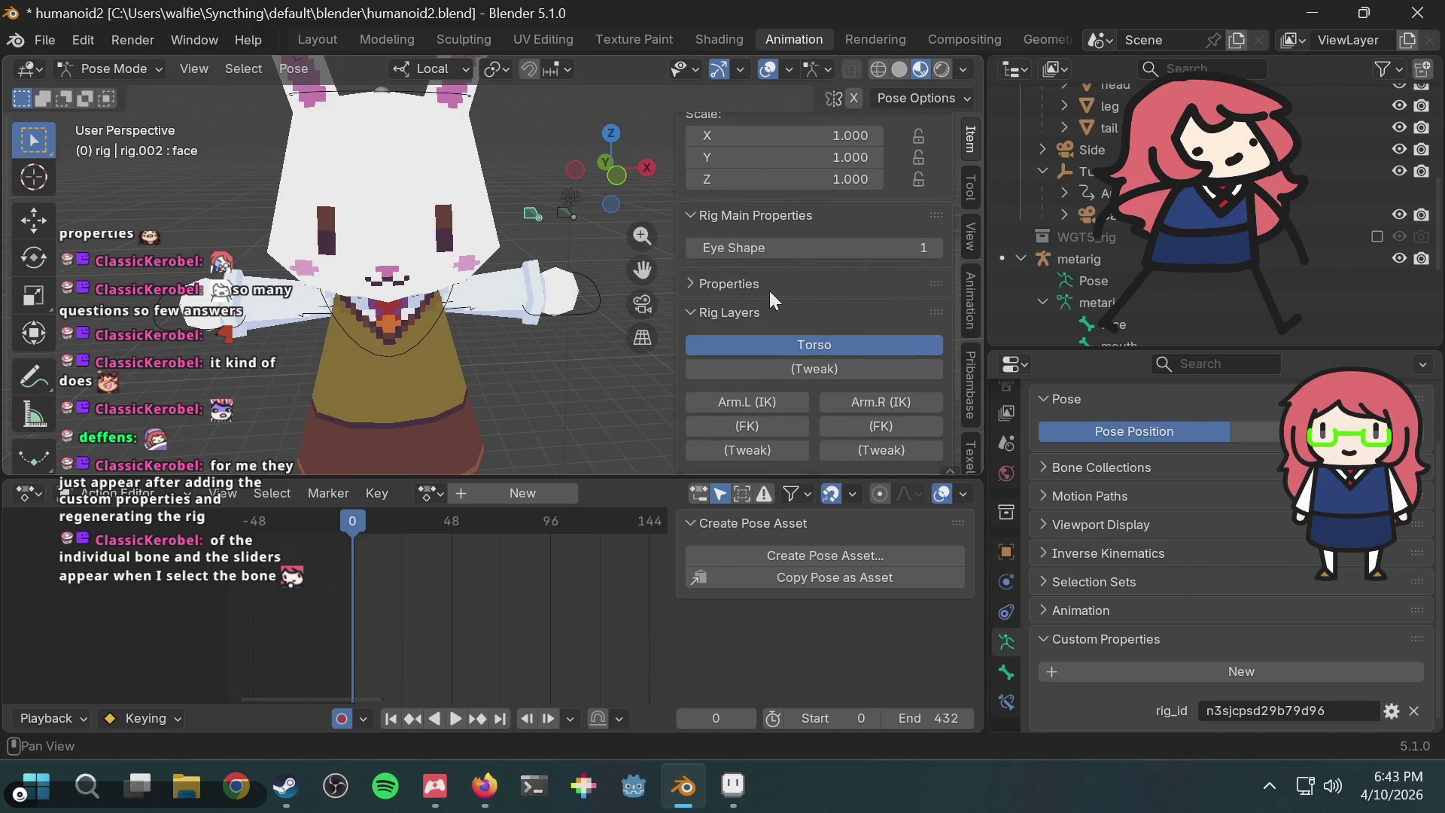
pyautogui.click(771, 292)
pyautogui.moveTo(866, 316)
pyautogui.mouseDown()
pyautogui.moveTo(904, 316)
pyautogui.moveTo(828, 316)
pyautogui.mouseUp()
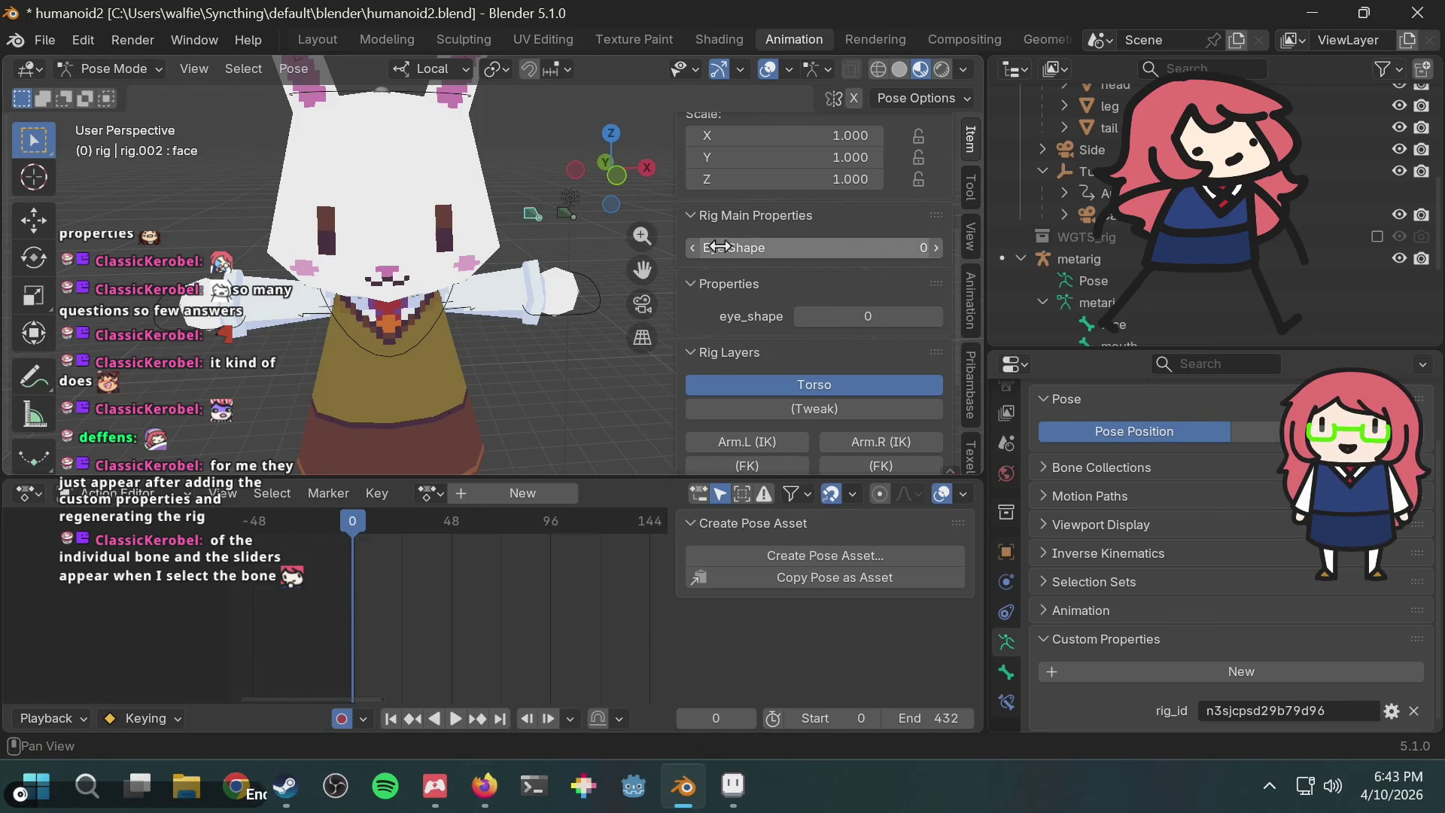
pyautogui.click(694, 283)
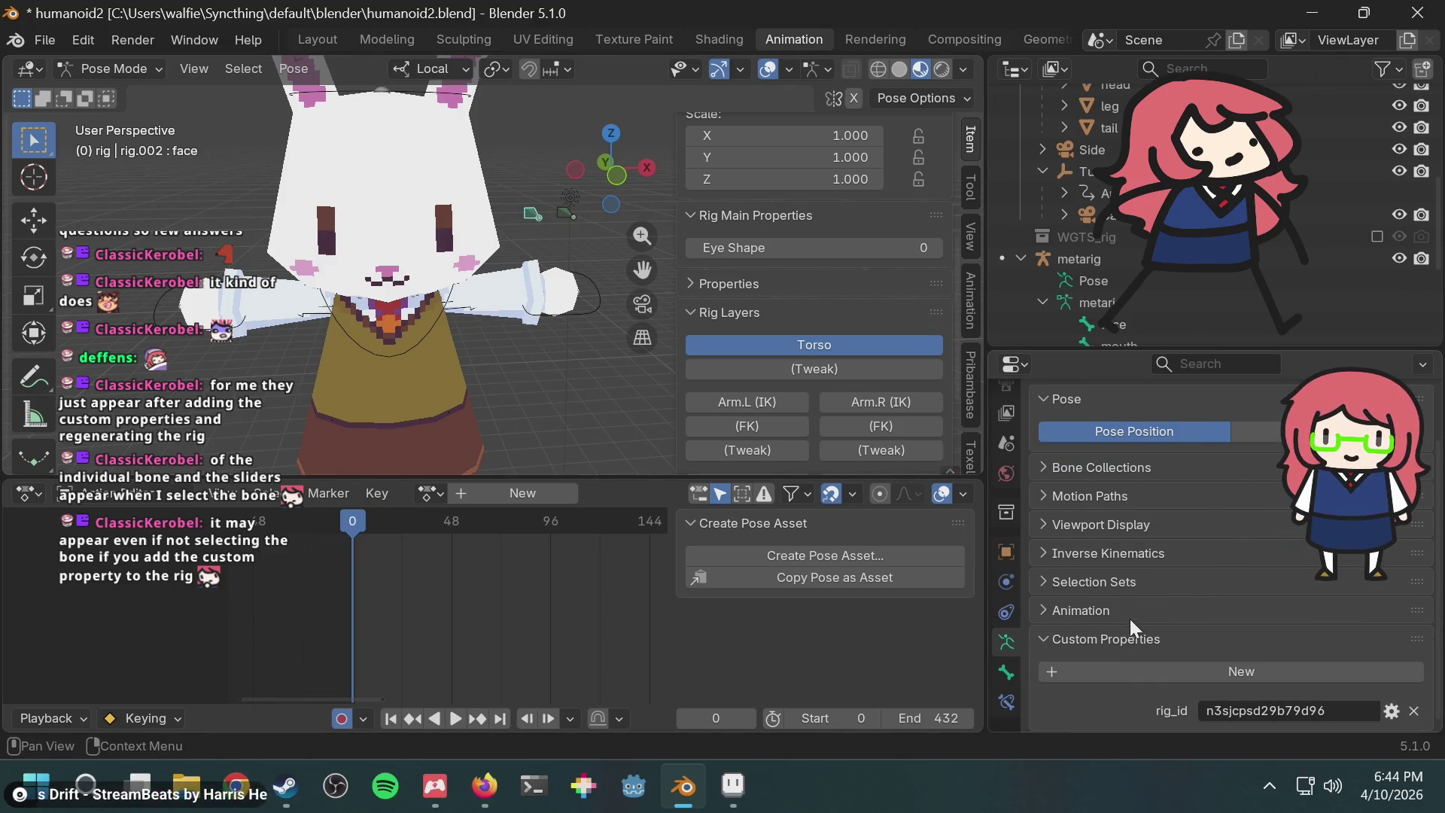
pyautogui.scroll(-5, 1043, 252)
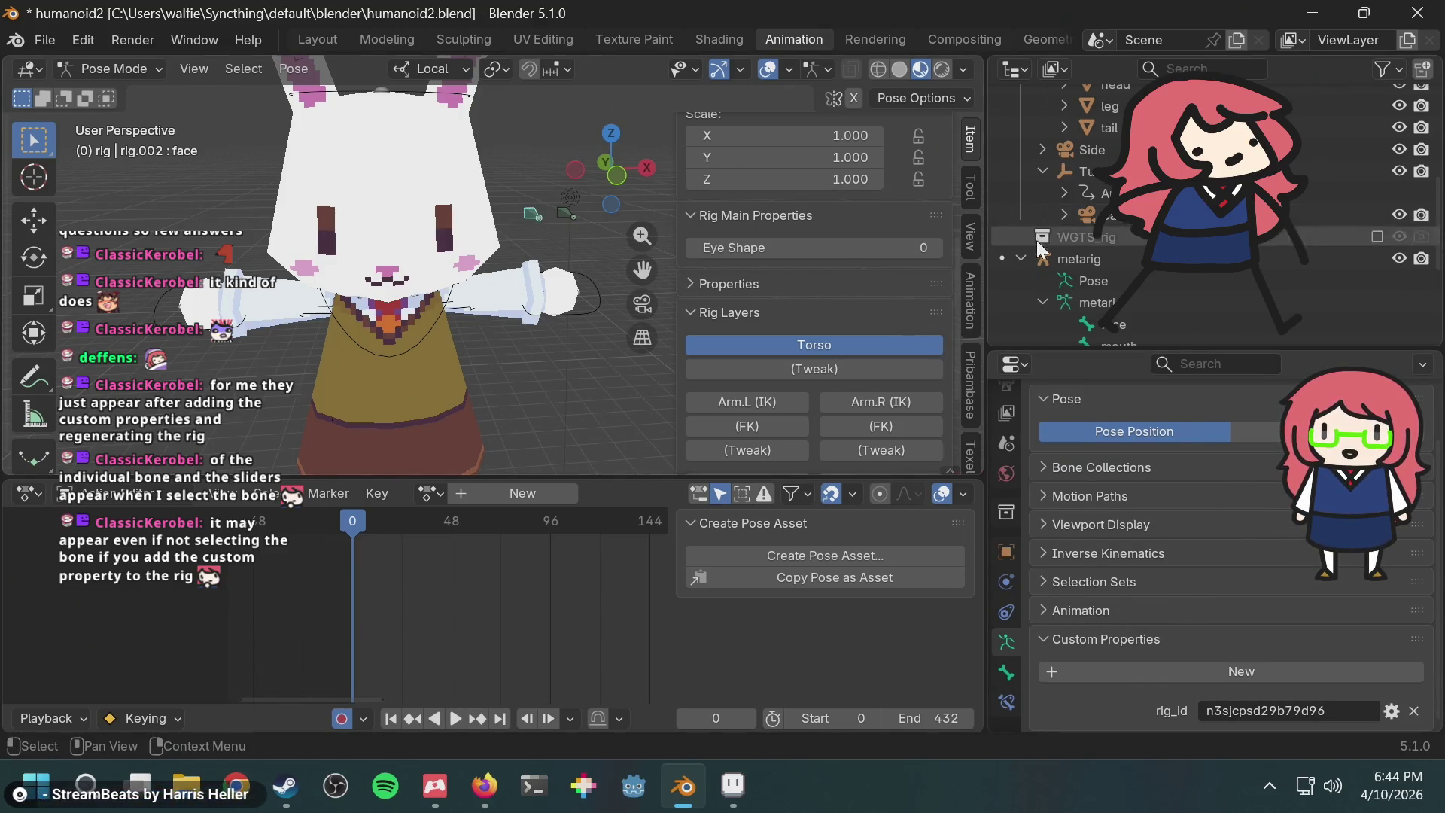
pyautogui.scroll(4, 1081, 190)
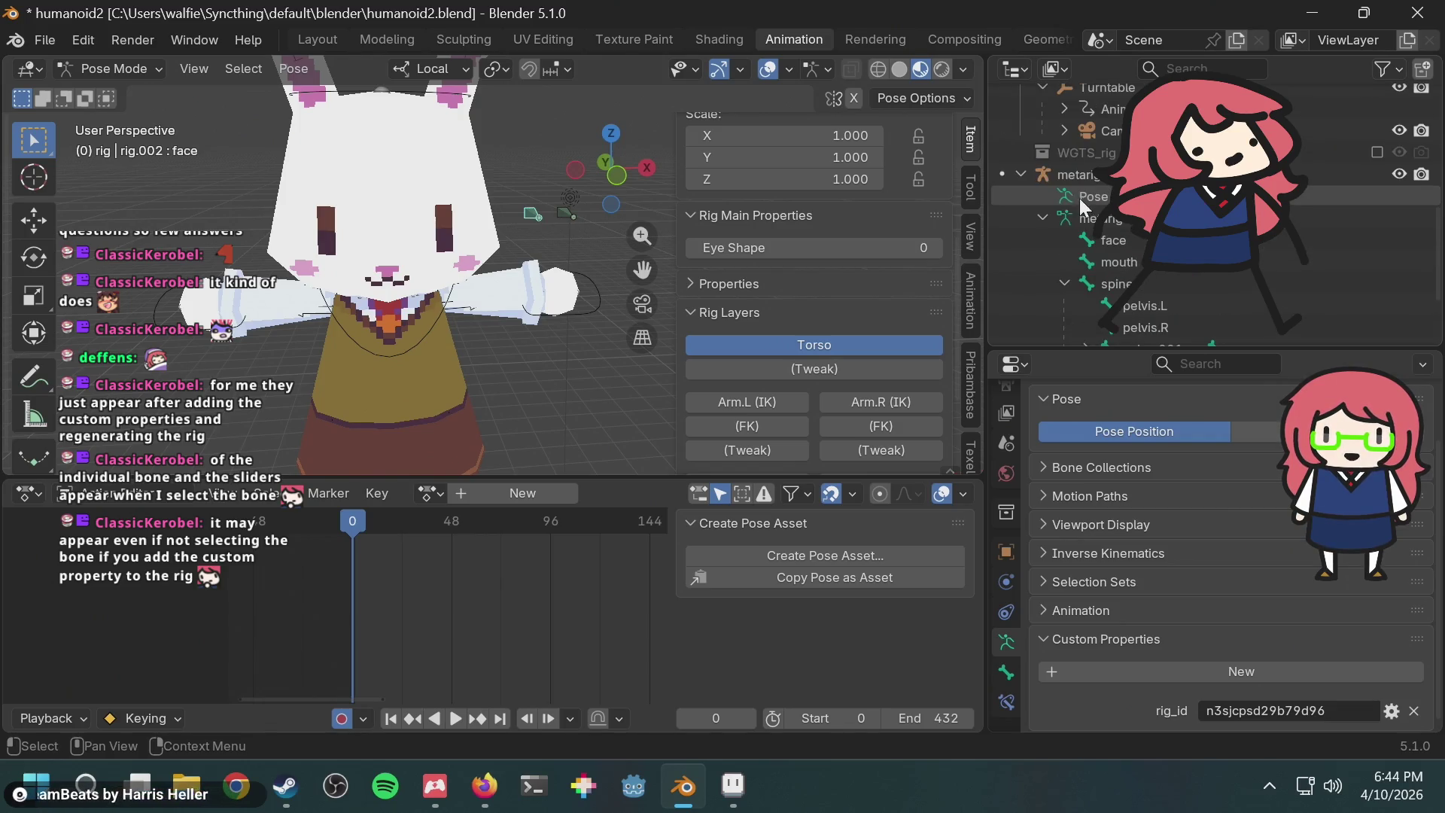
pyautogui.click(1081, 220)
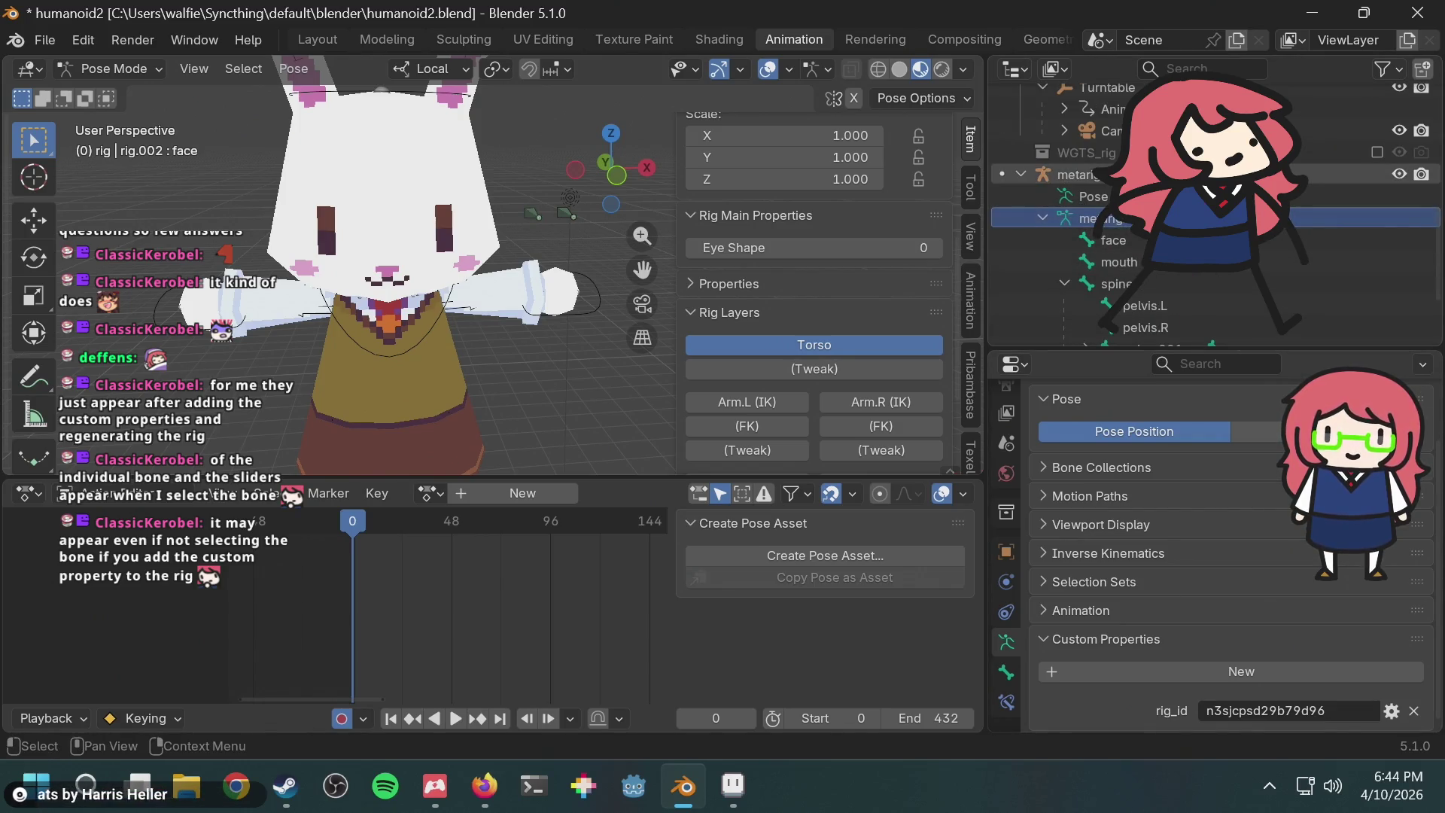
pyautogui.click(1070, 182)
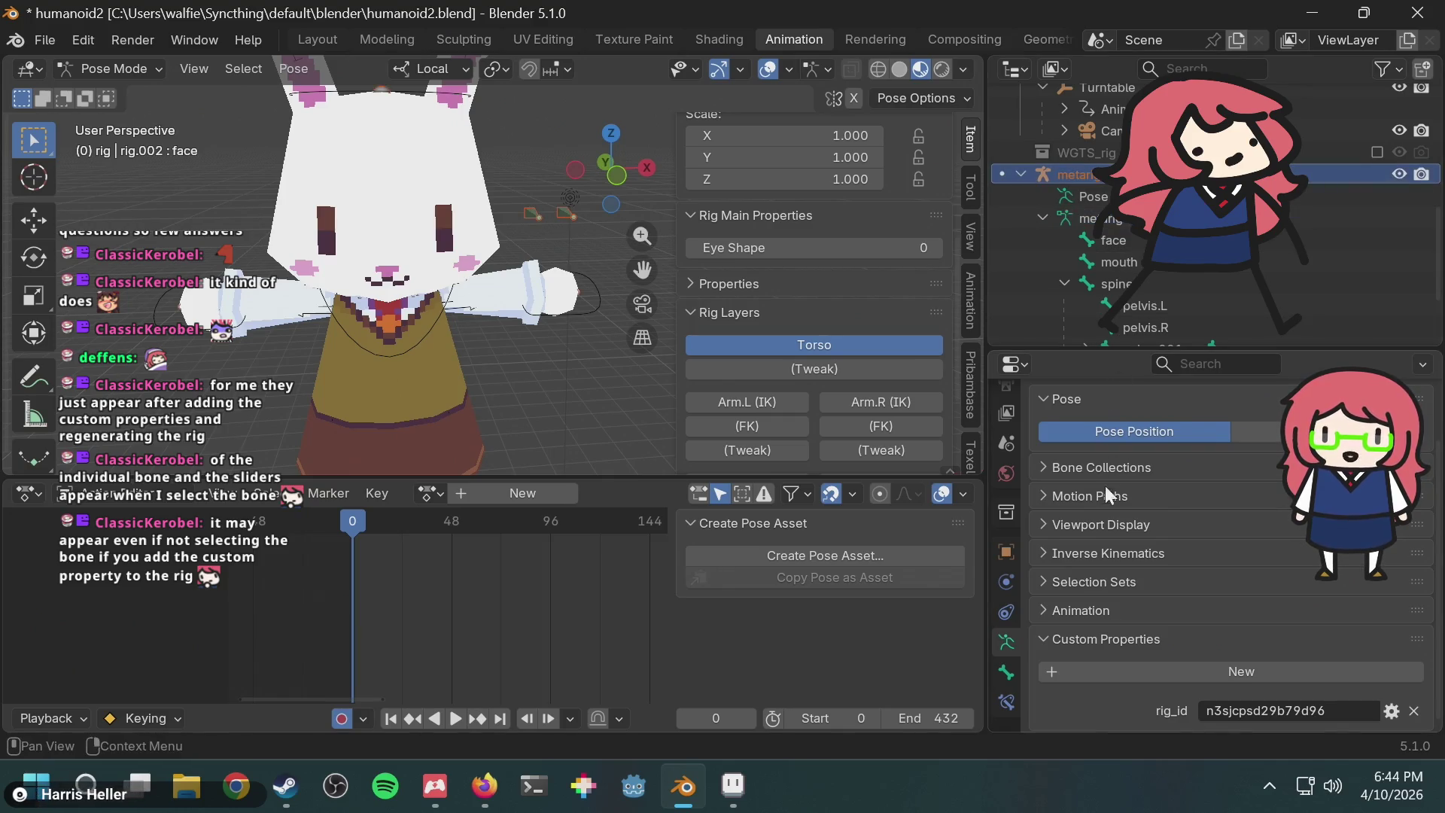
pyautogui.click(125, 69)
pyautogui.click(124, 66)
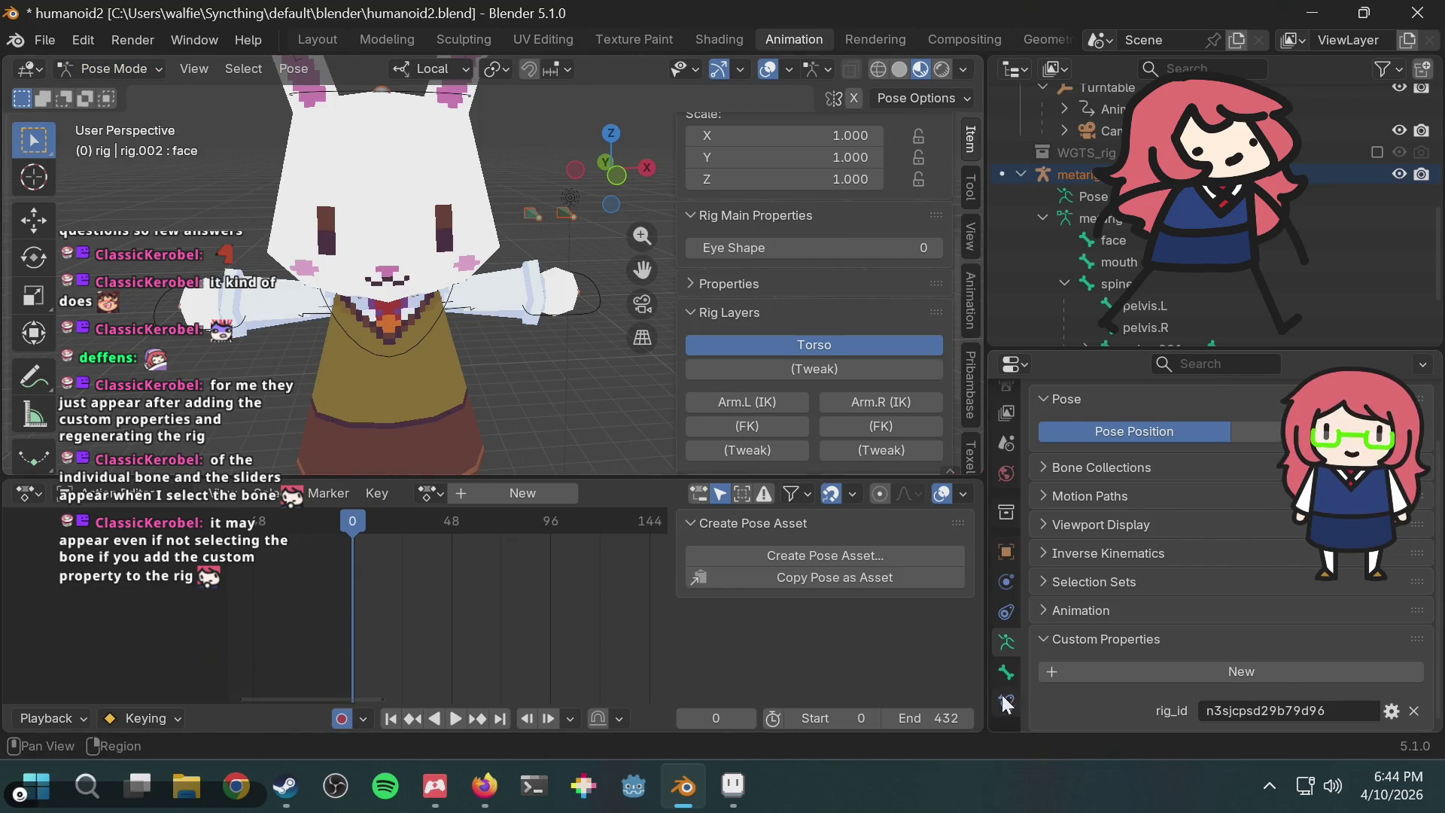
pyautogui.click(1008, 672)
pyautogui.scroll(-8, 1155, 685)
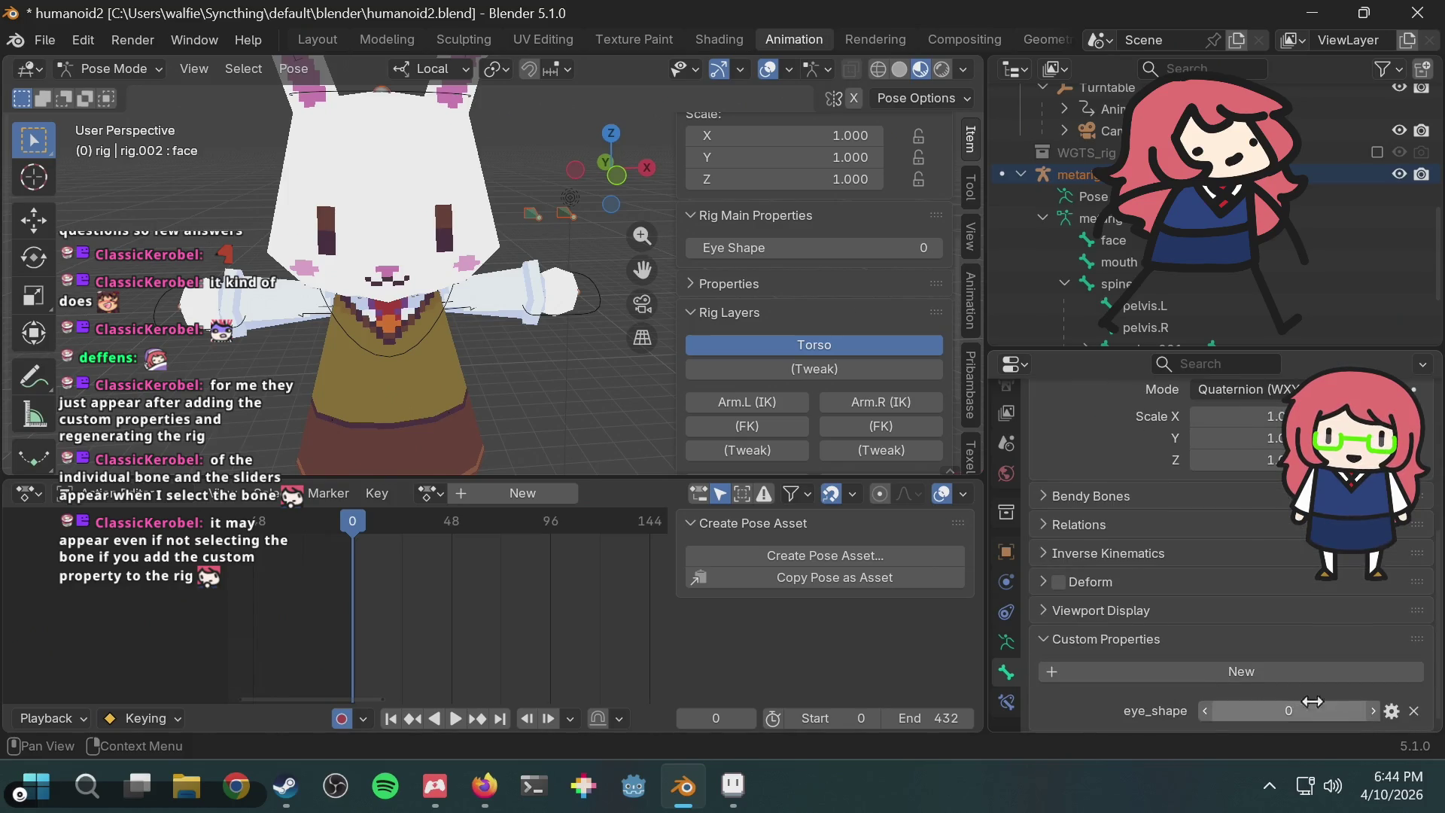
# Step: Delete the eye_shape and mouth_shape custom properties from the face and mouth bones
pyautogui.click(1415, 711)
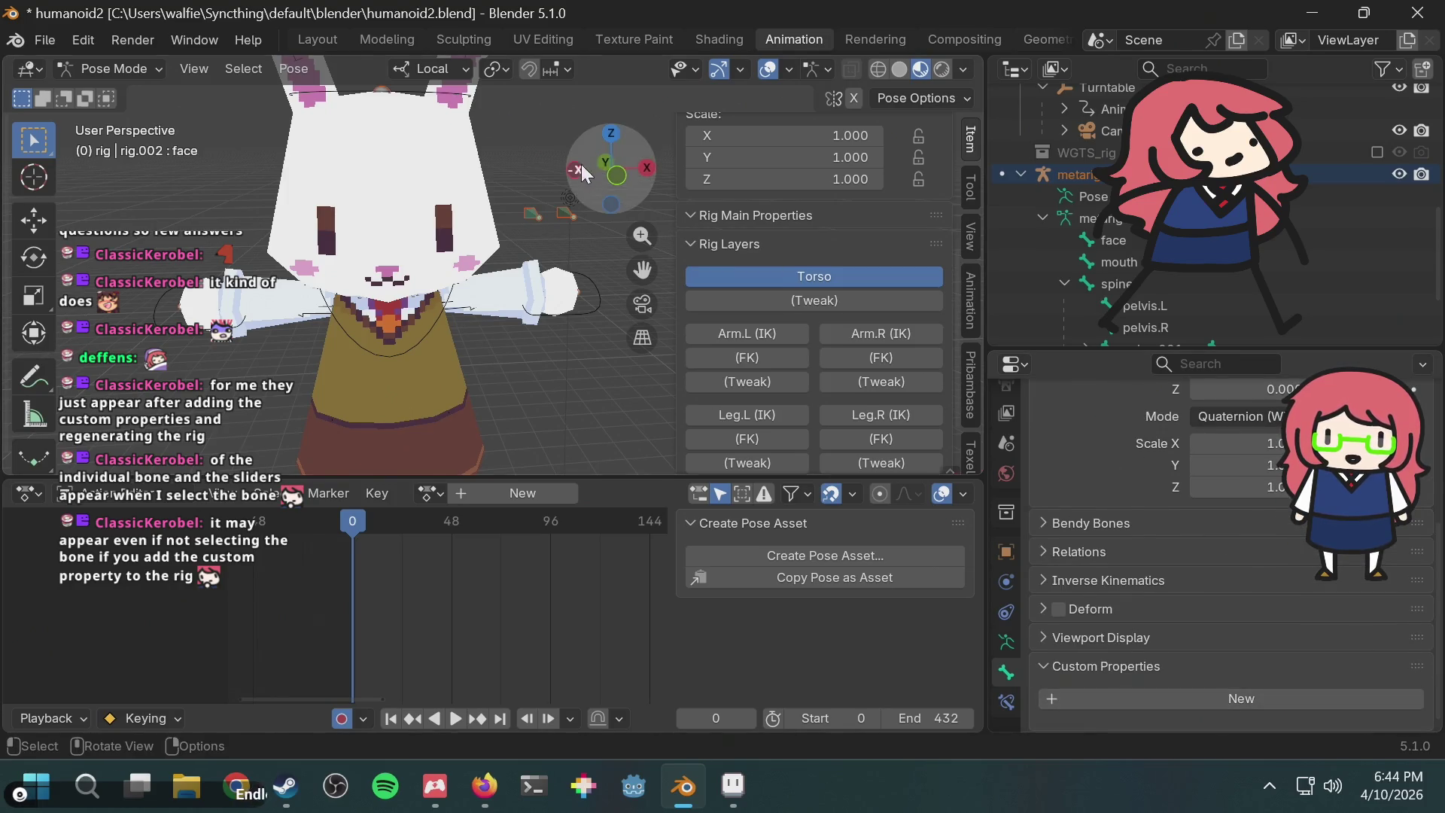
pyautogui.click(570, 223)
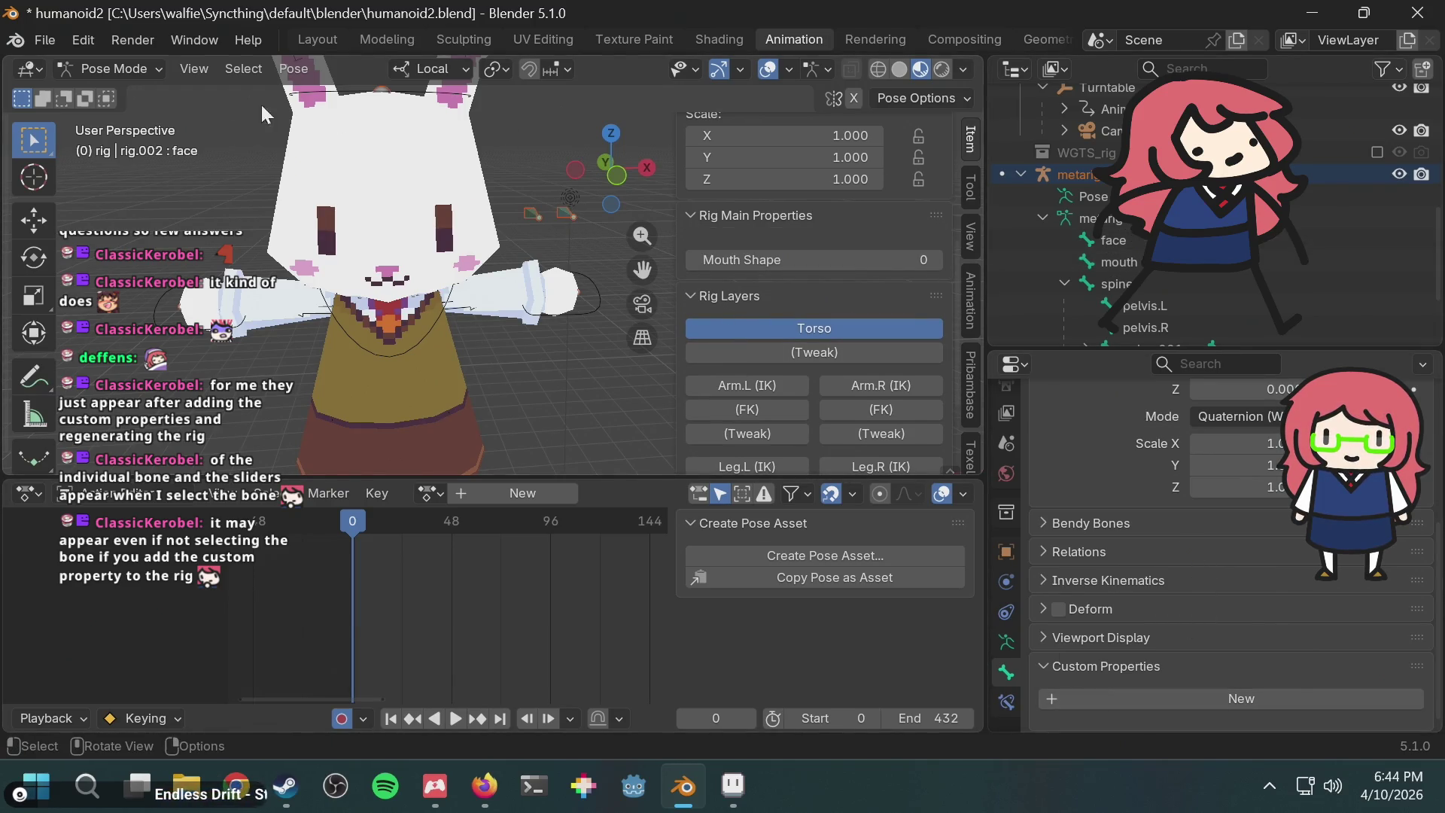
pyautogui.click(535, 214)
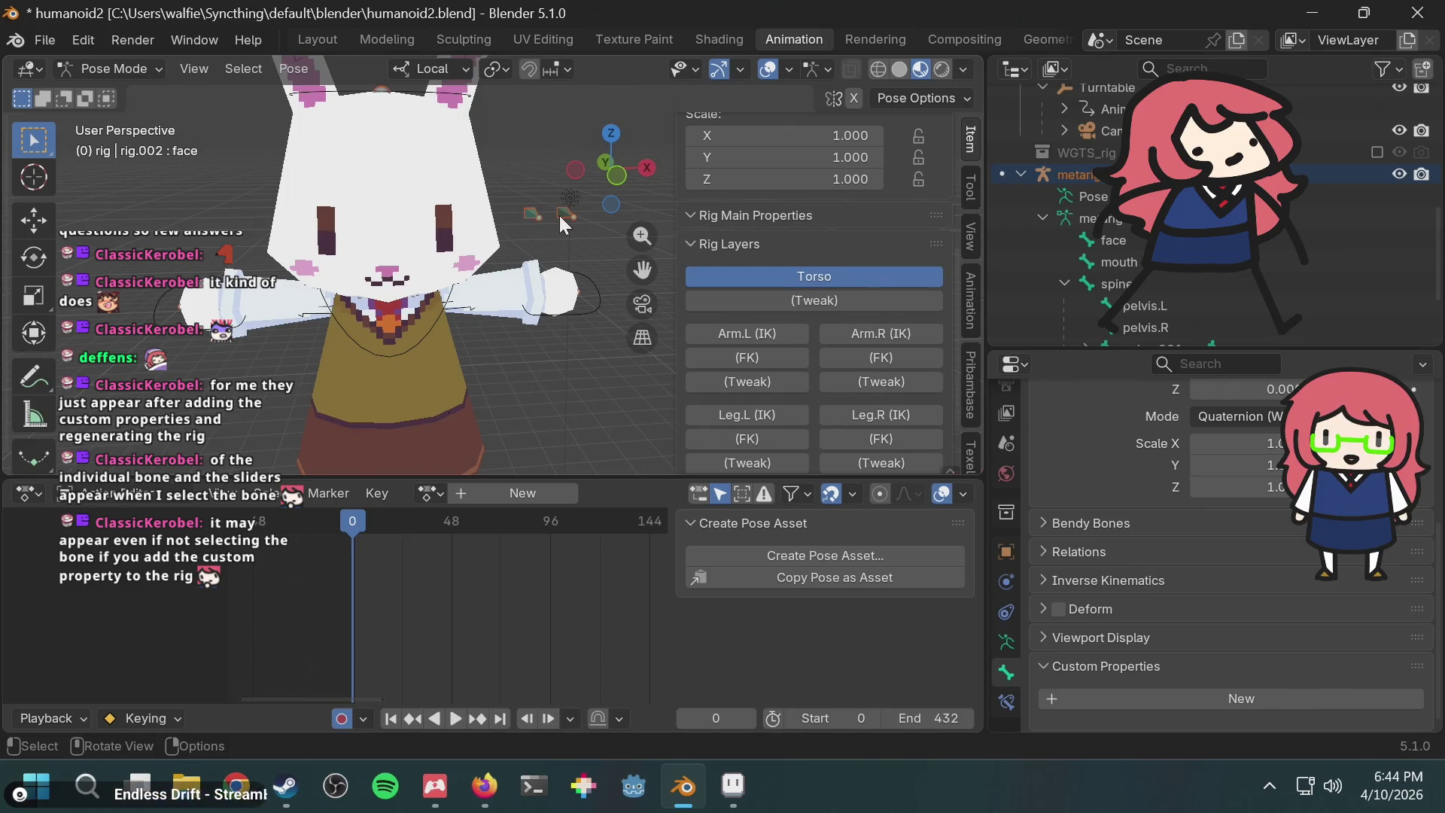
pyautogui.click(561, 216)
pyautogui.scroll(-1, 1204, 557)
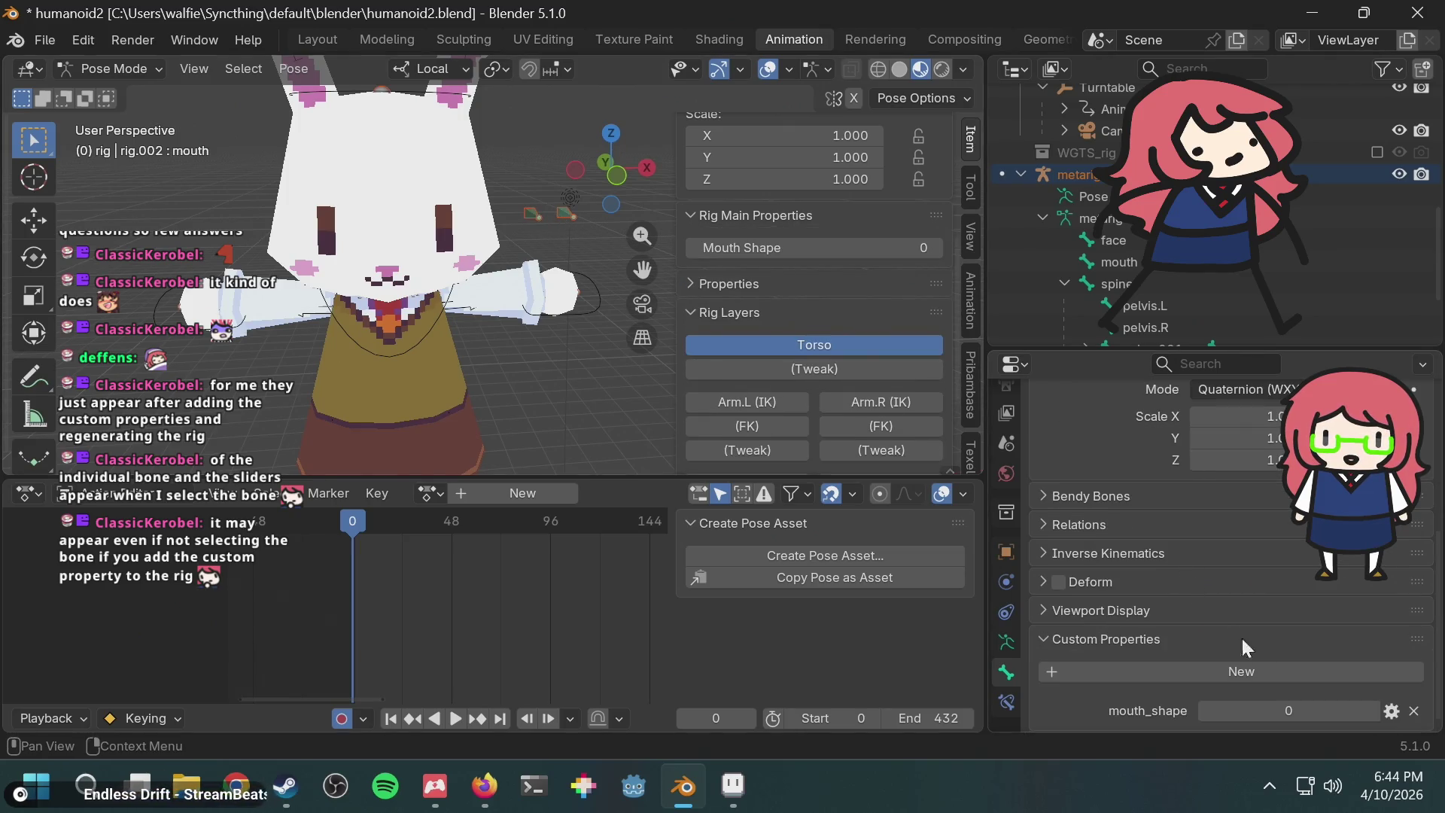
pyautogui.click(1415, 712)
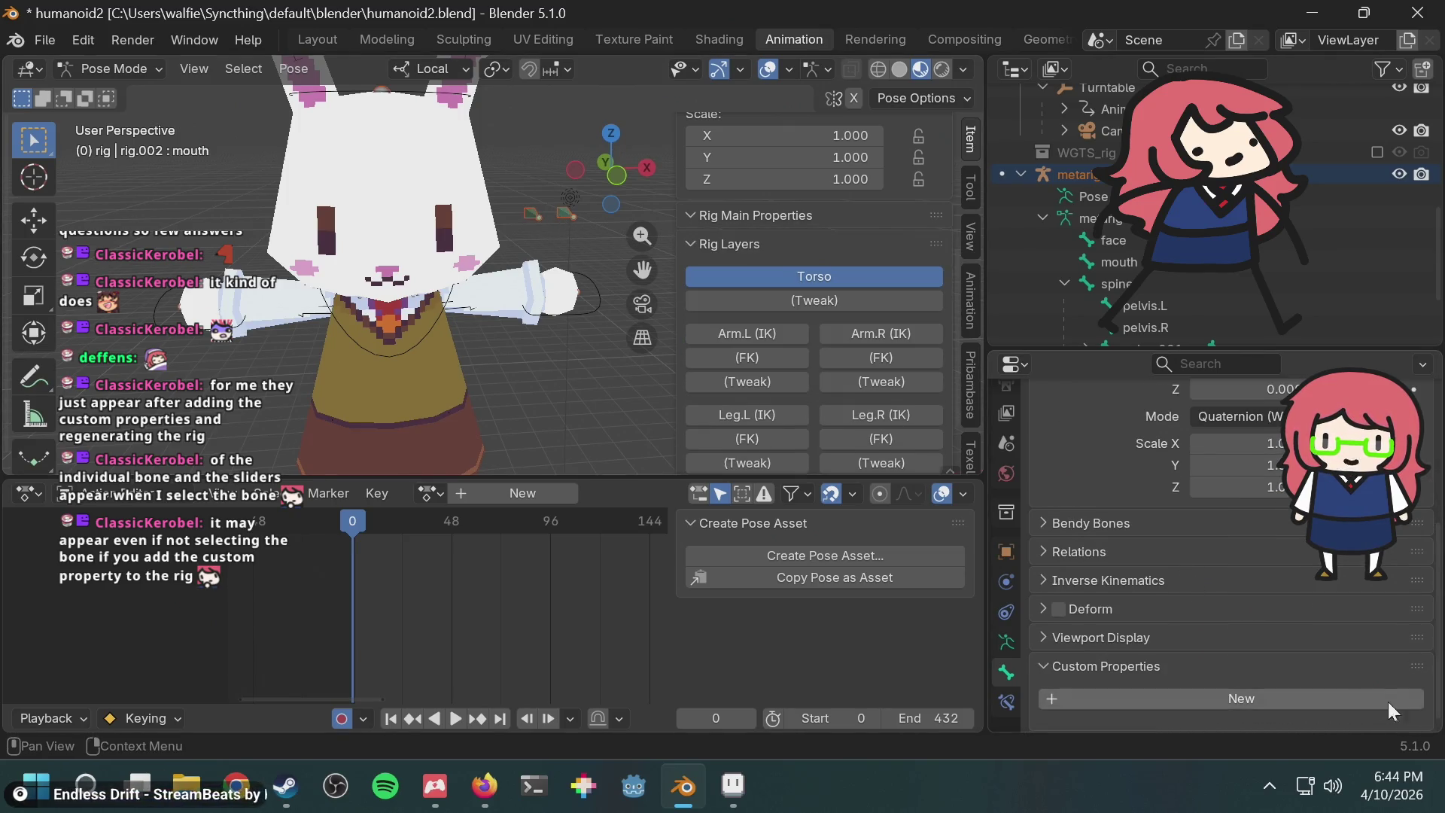
# Step: In Armature Data, add a new custom property 'prop' (1.000) beside rig_id
pyautogui.click(1006, 642)
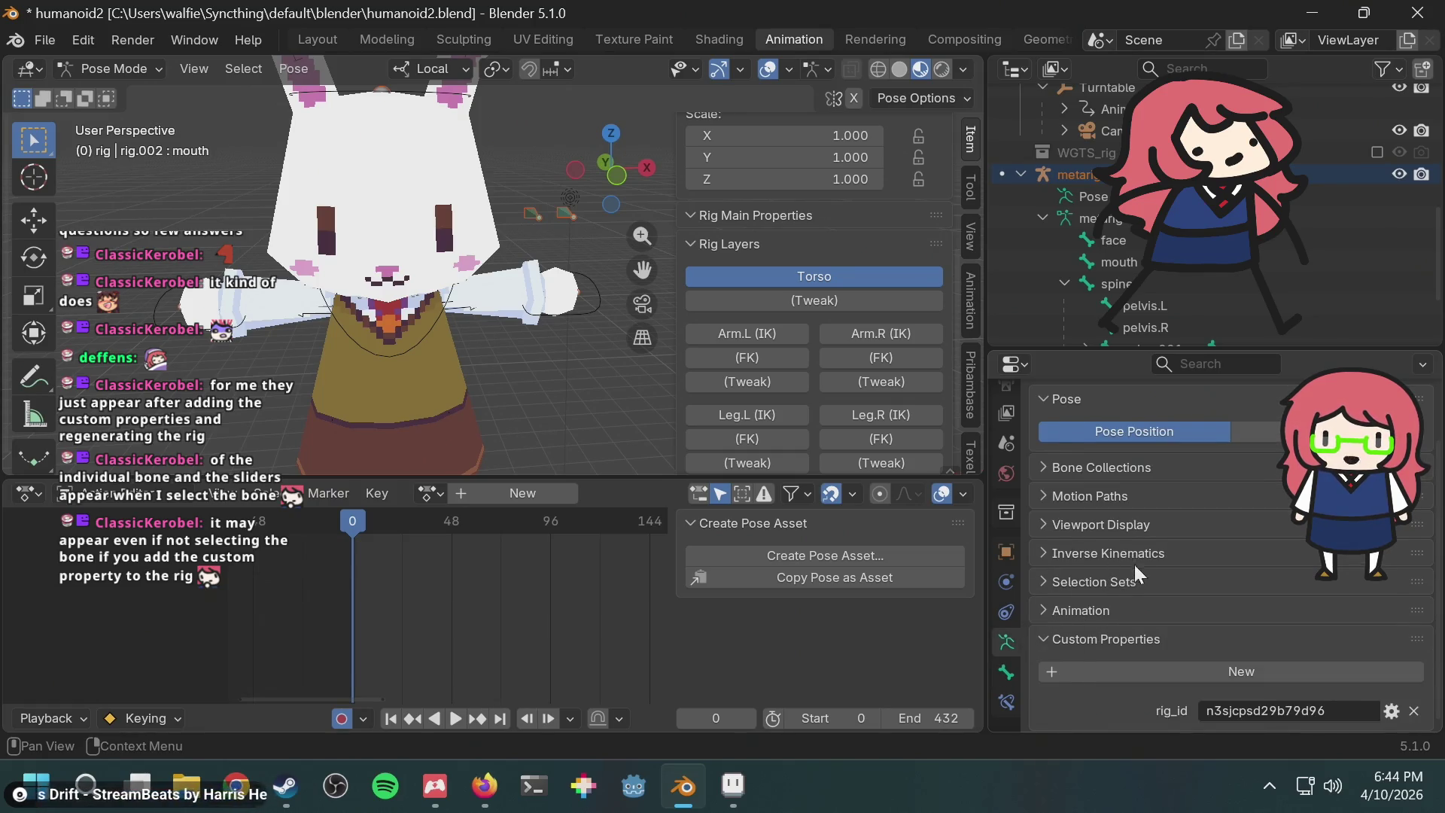
pyautogui.scroll(2, 1096, 656)
pyautogui.scroll(-2, 1108, 665)
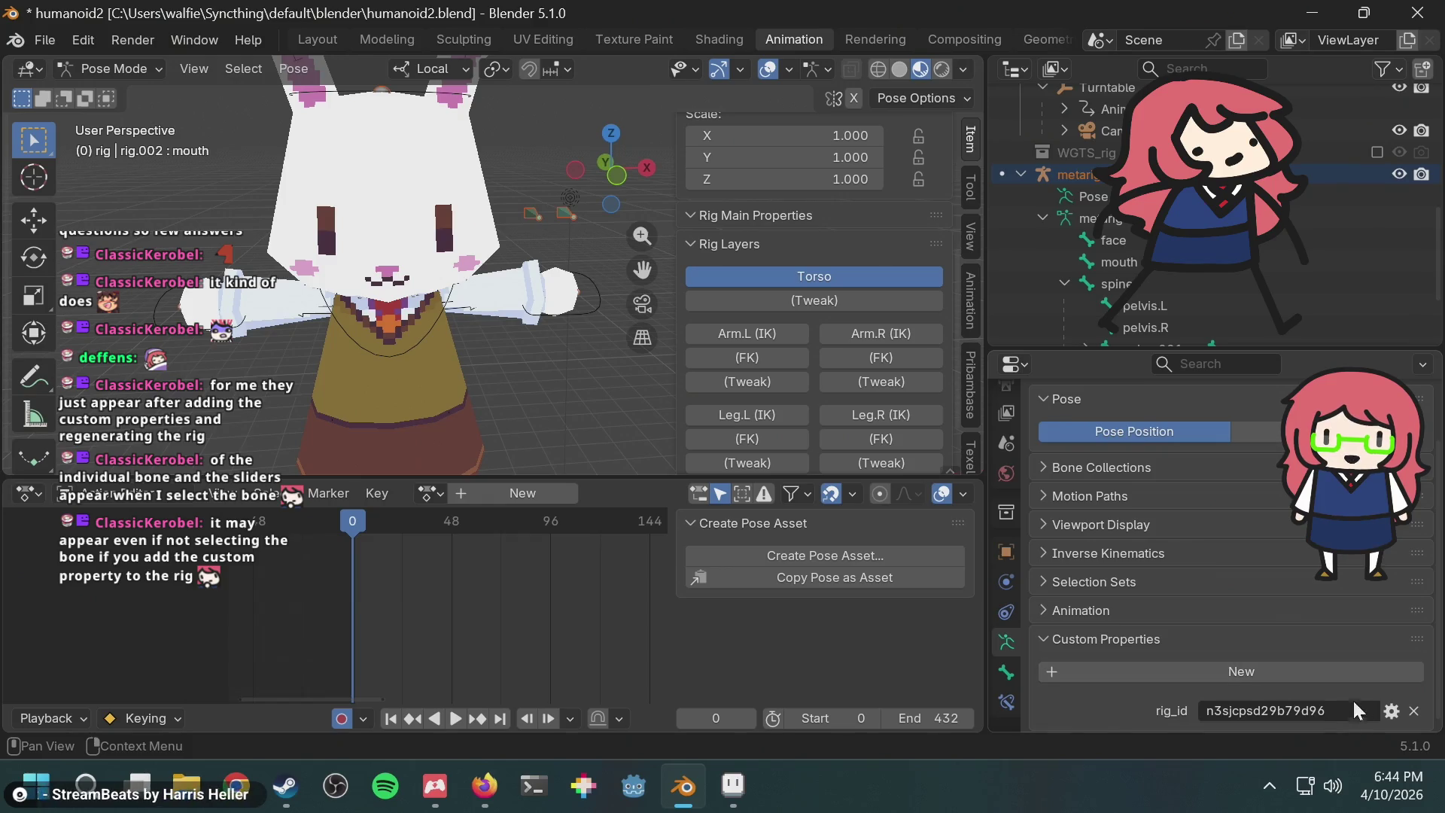
pyautogui.click(1266, 674)
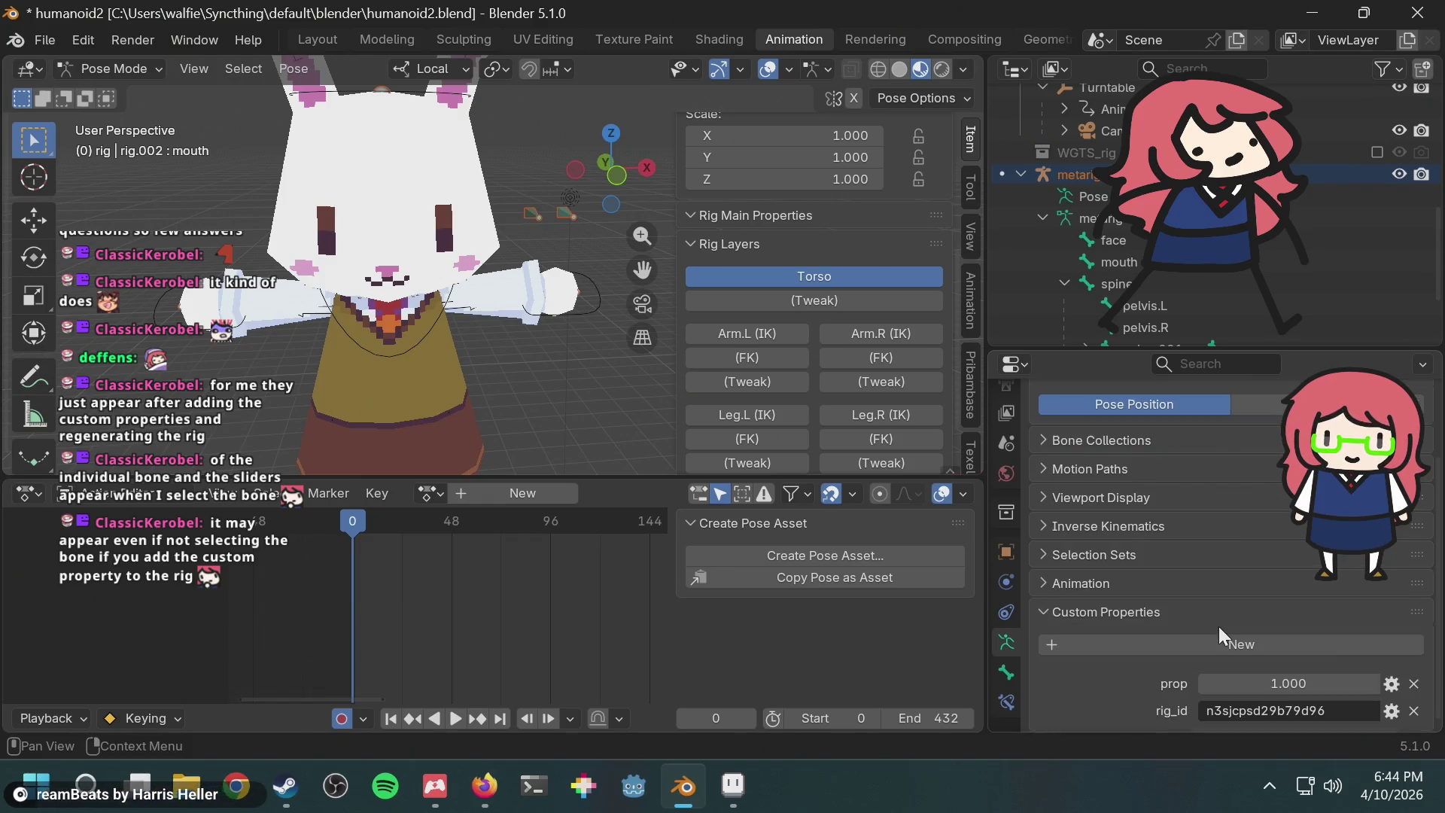
# Step: Open the new property's settings and rename it eye_shape
pyautogui.click(1273, 683)
pyautogui.click(1391, 683)
pyautogui.click(1391, 682)
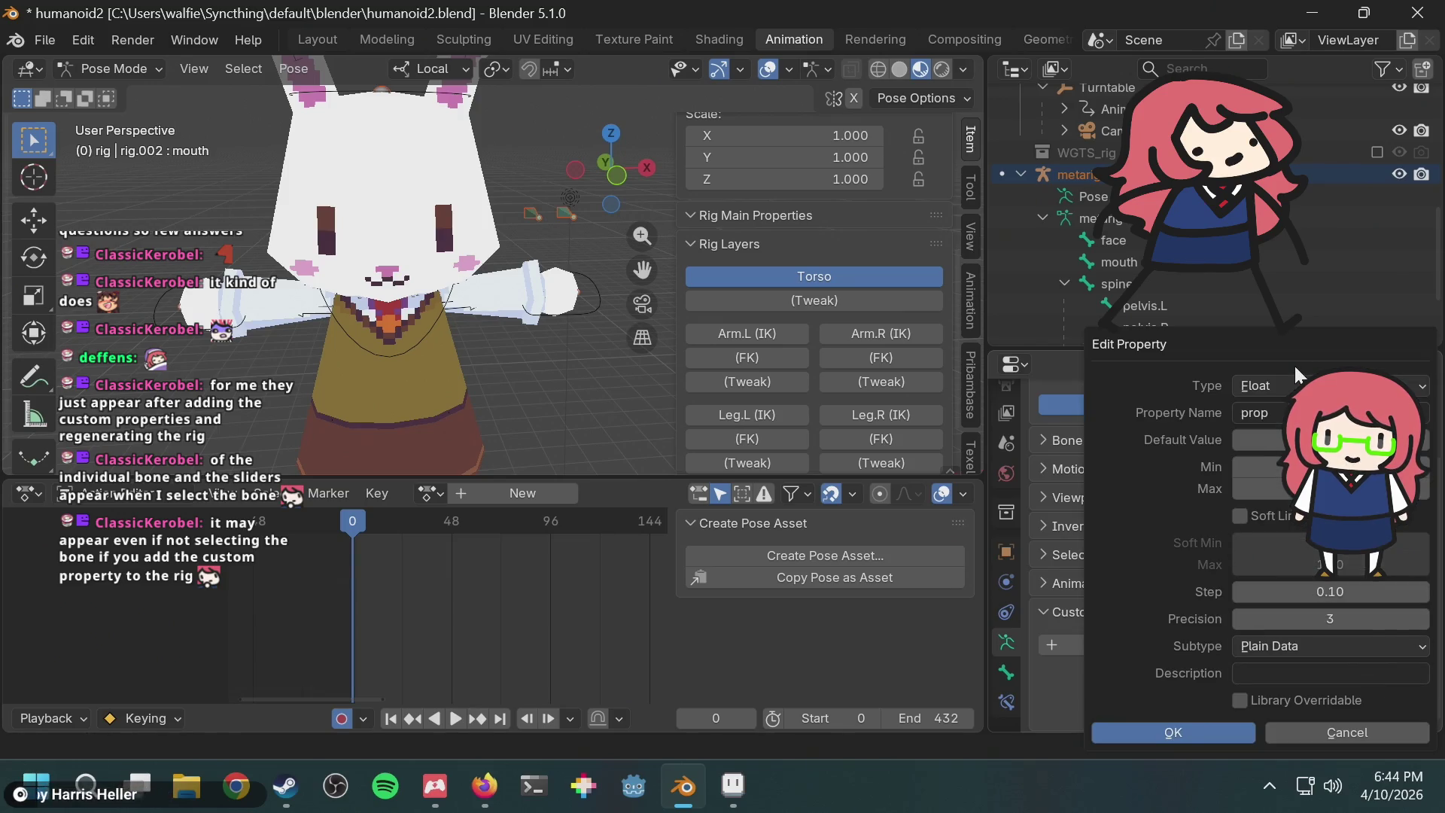
pyautogui.click(1270, 412)
pyautogui.write('eye_shape')
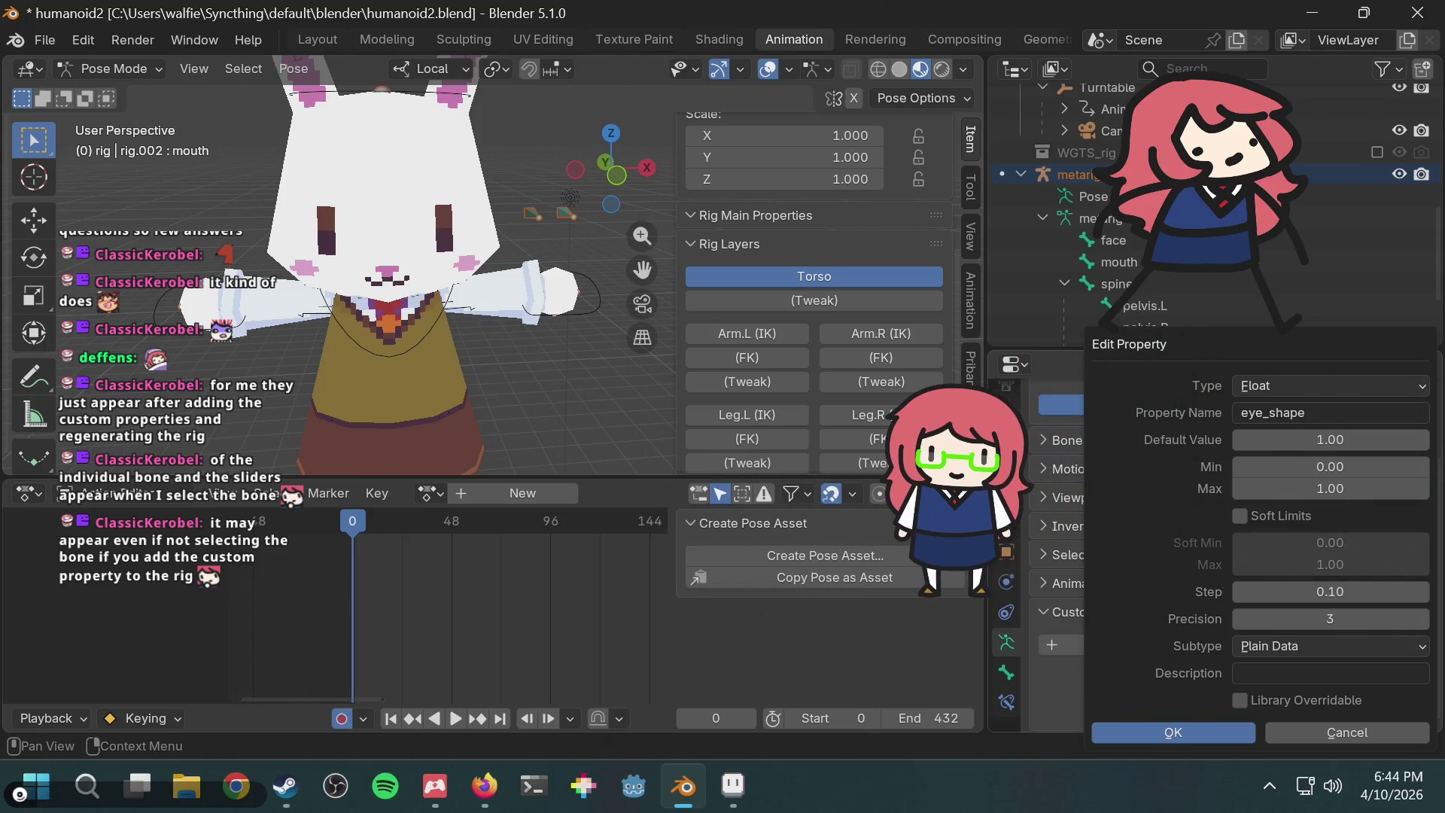
# Step: Make eye_shape an Integer with maximum 4, apply, and add a second custom property
pyautogui.click(1314, 388)
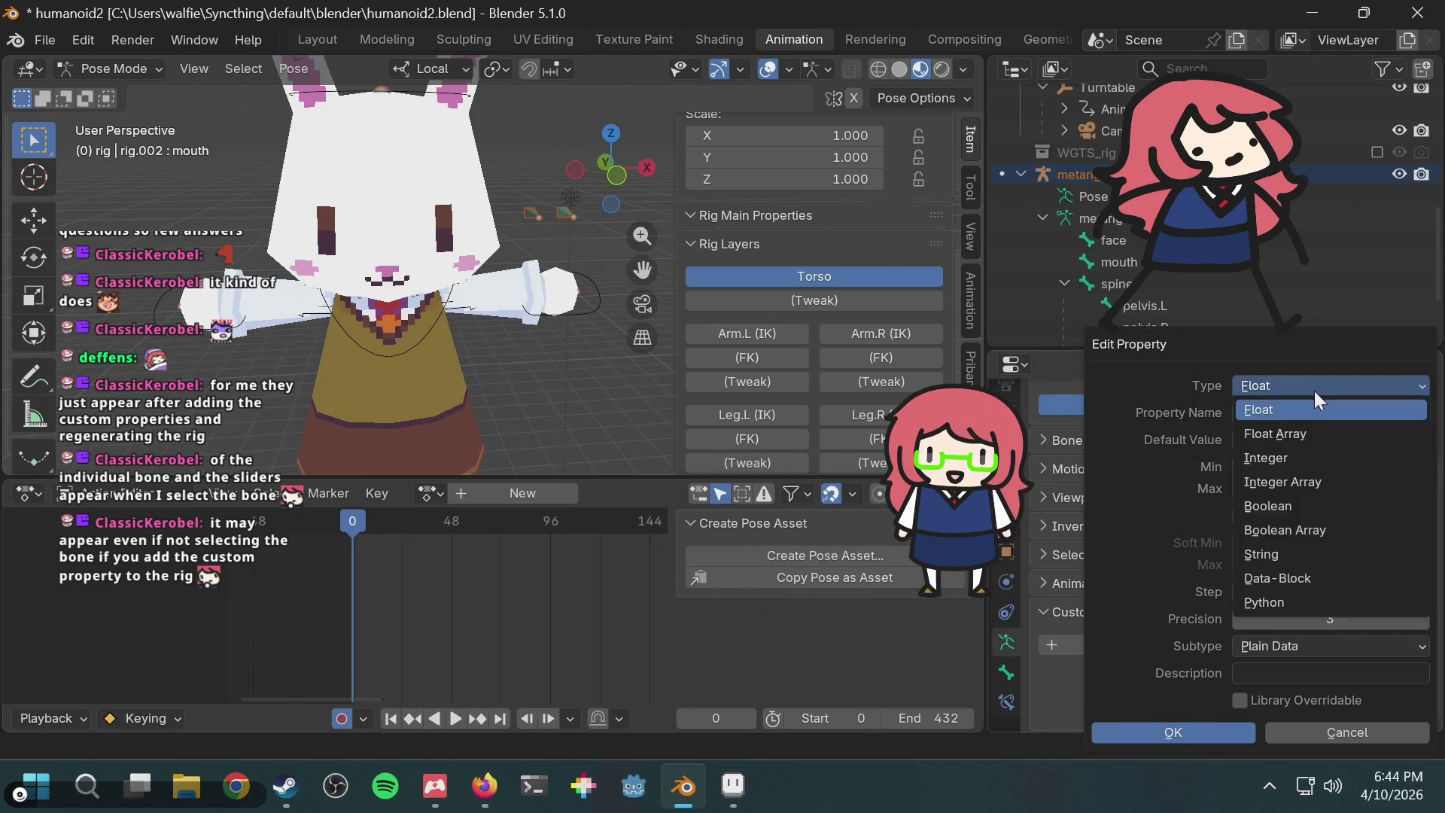
pyautogui.click(1288, 455)
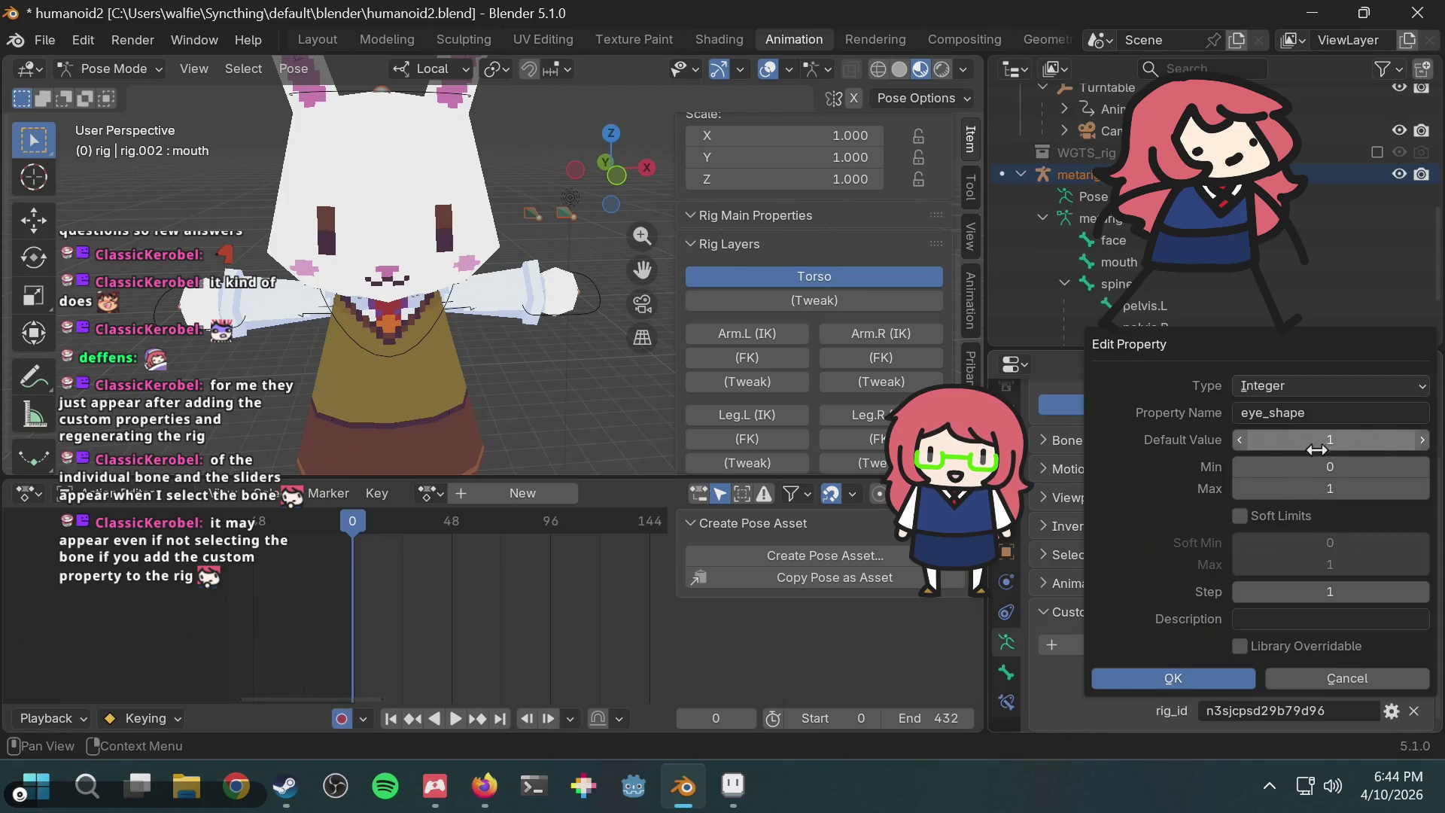
pyautogui.click(1325, 492)
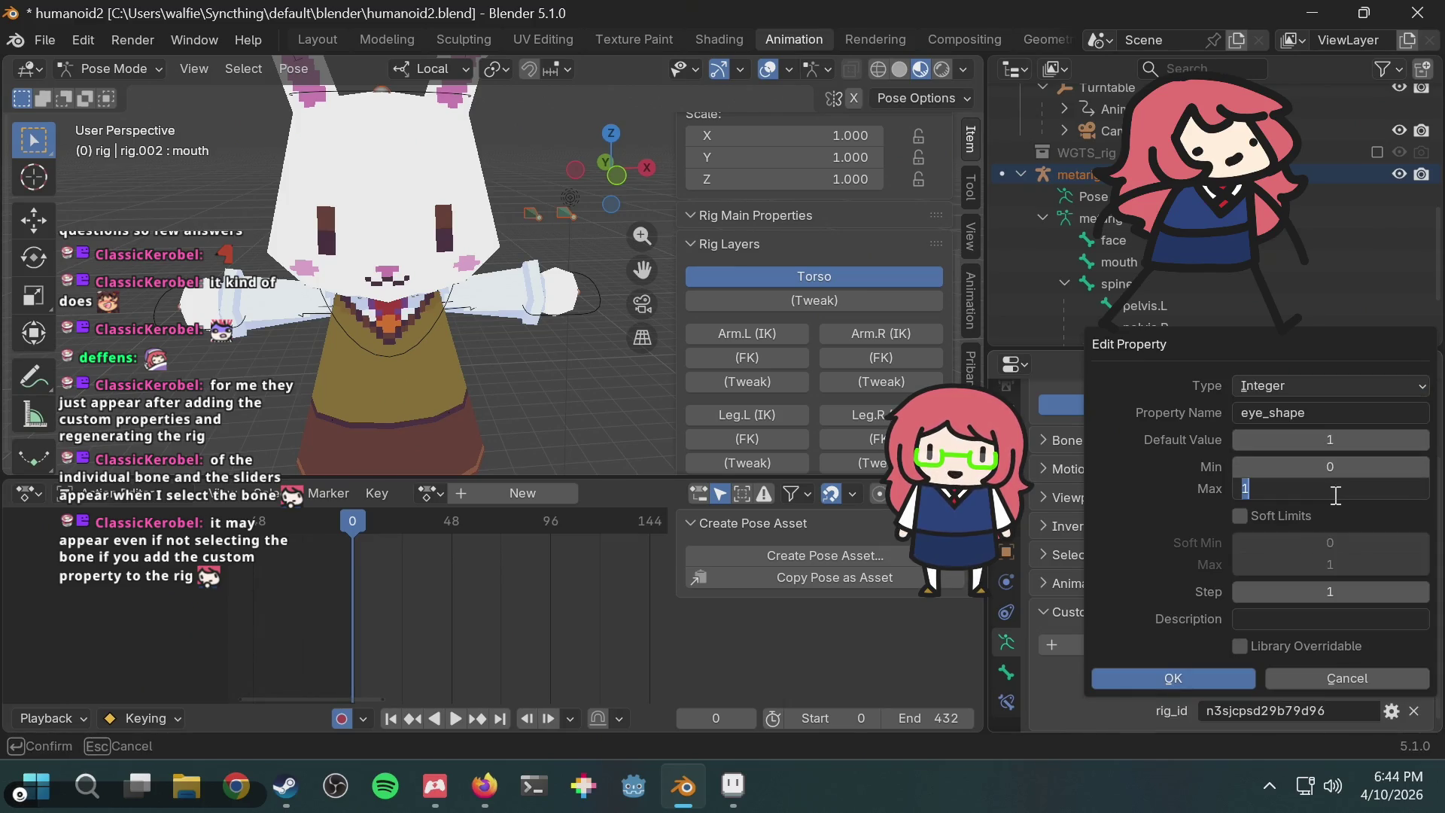
pyautogui.write('4')
pyautogui.press('Return')
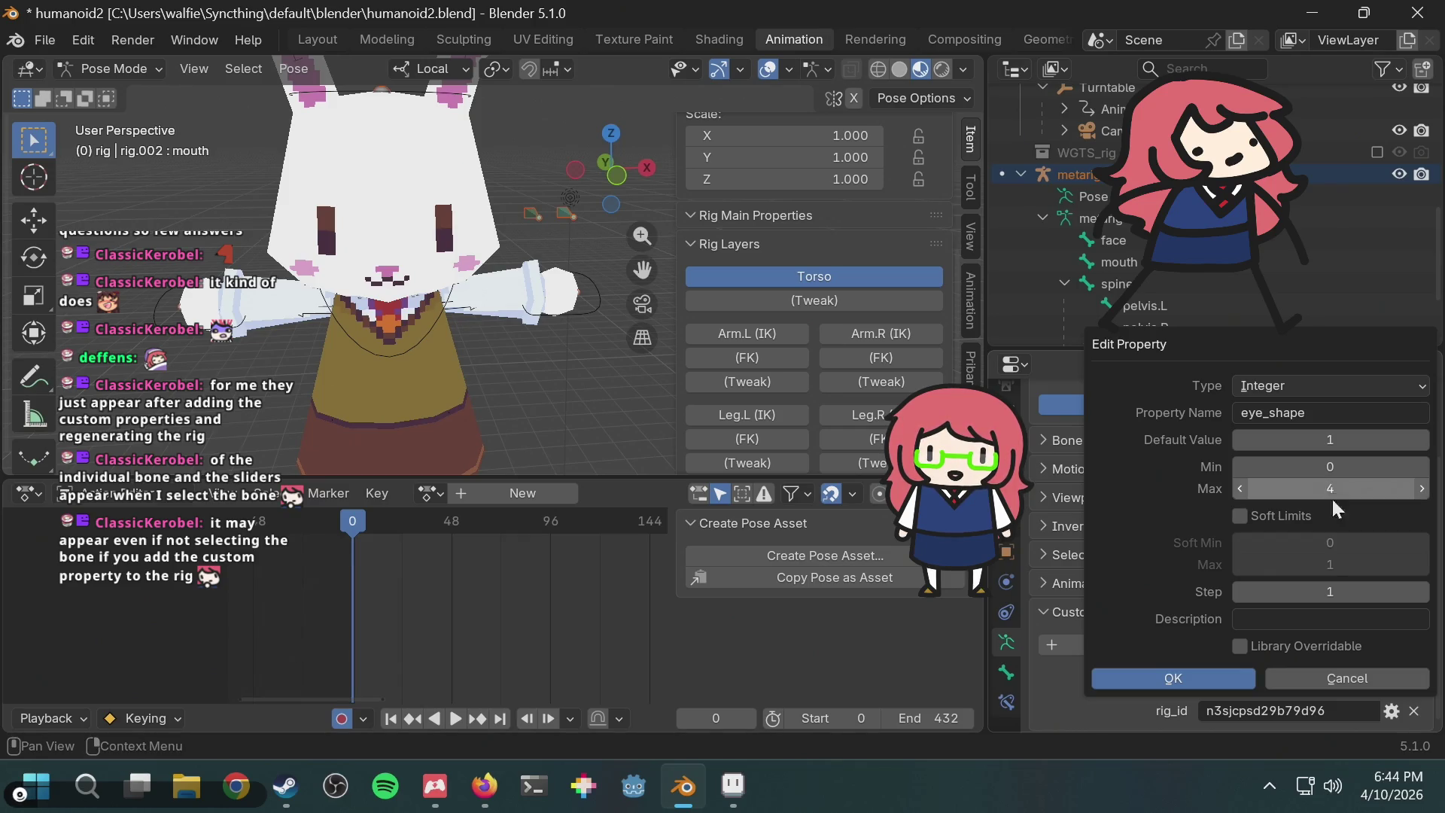
pyautogui.click(1191, 676)
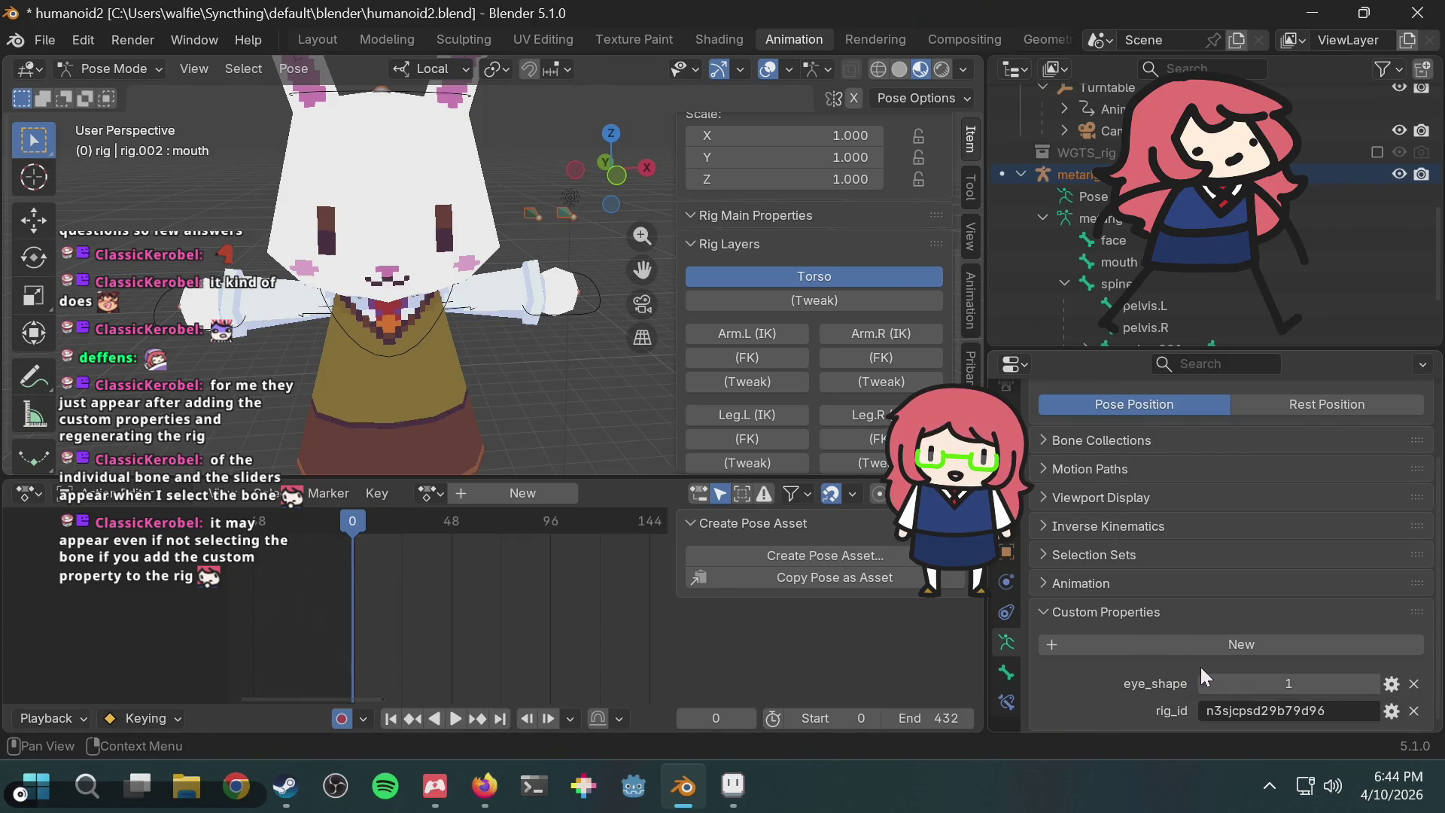
pyautogui.click(1284, 649)
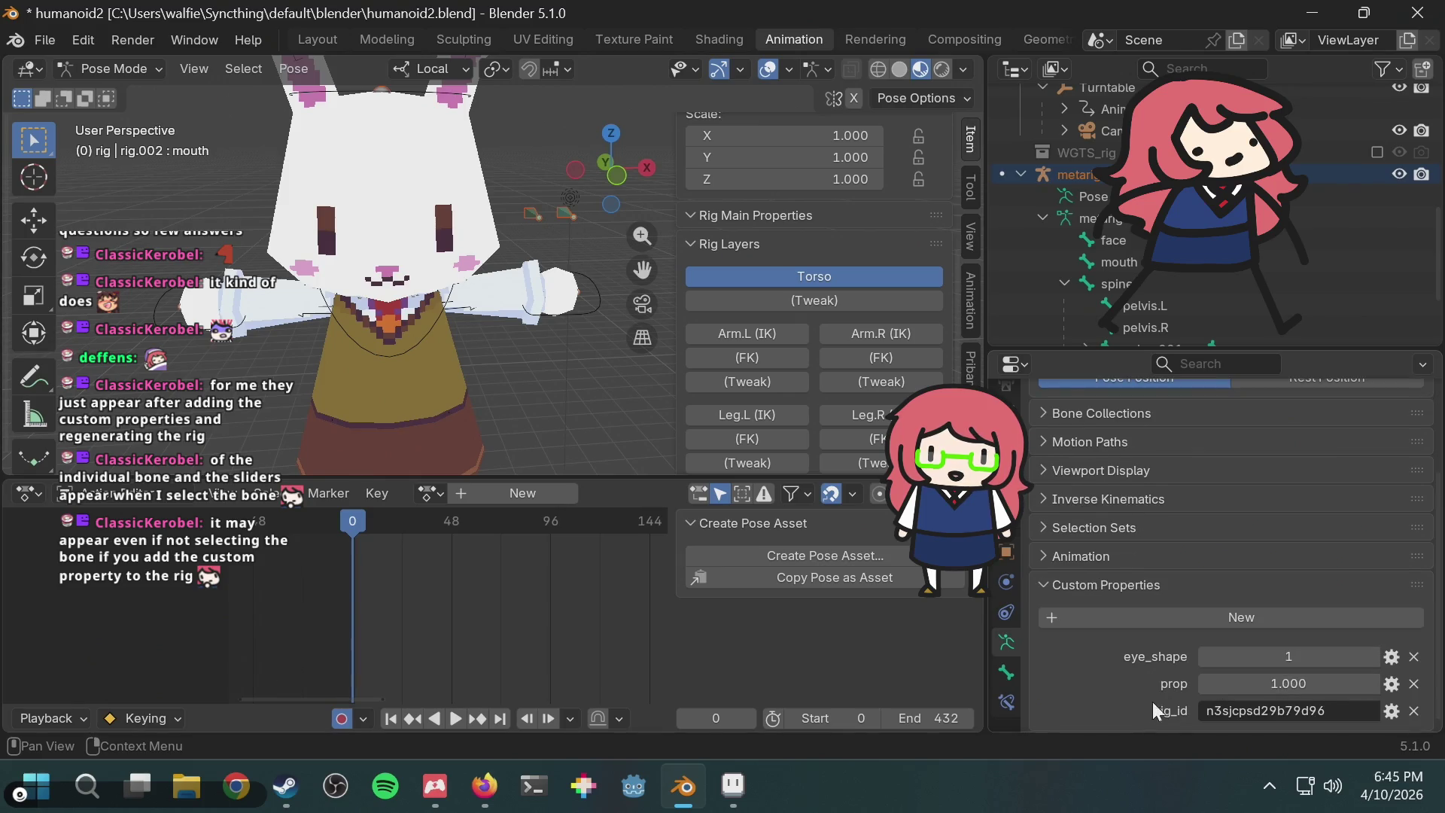
# Step: Configure the second property as integer mouth_shape with maximum 4 and default 0
pyautogui.click(1392, 683)
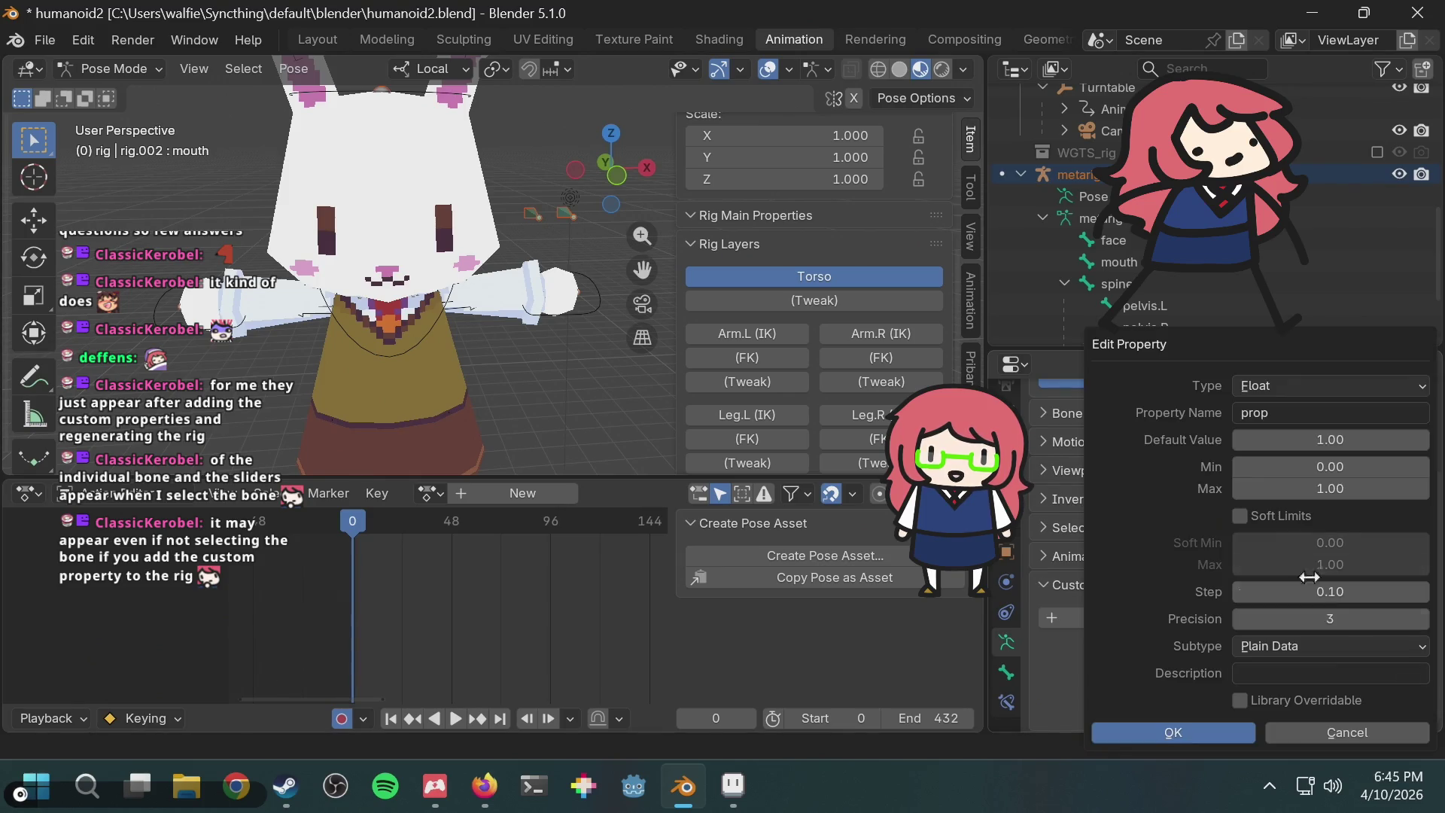
pyautogui.click(1292, 408)
pyautogui.write('mouth_shape')
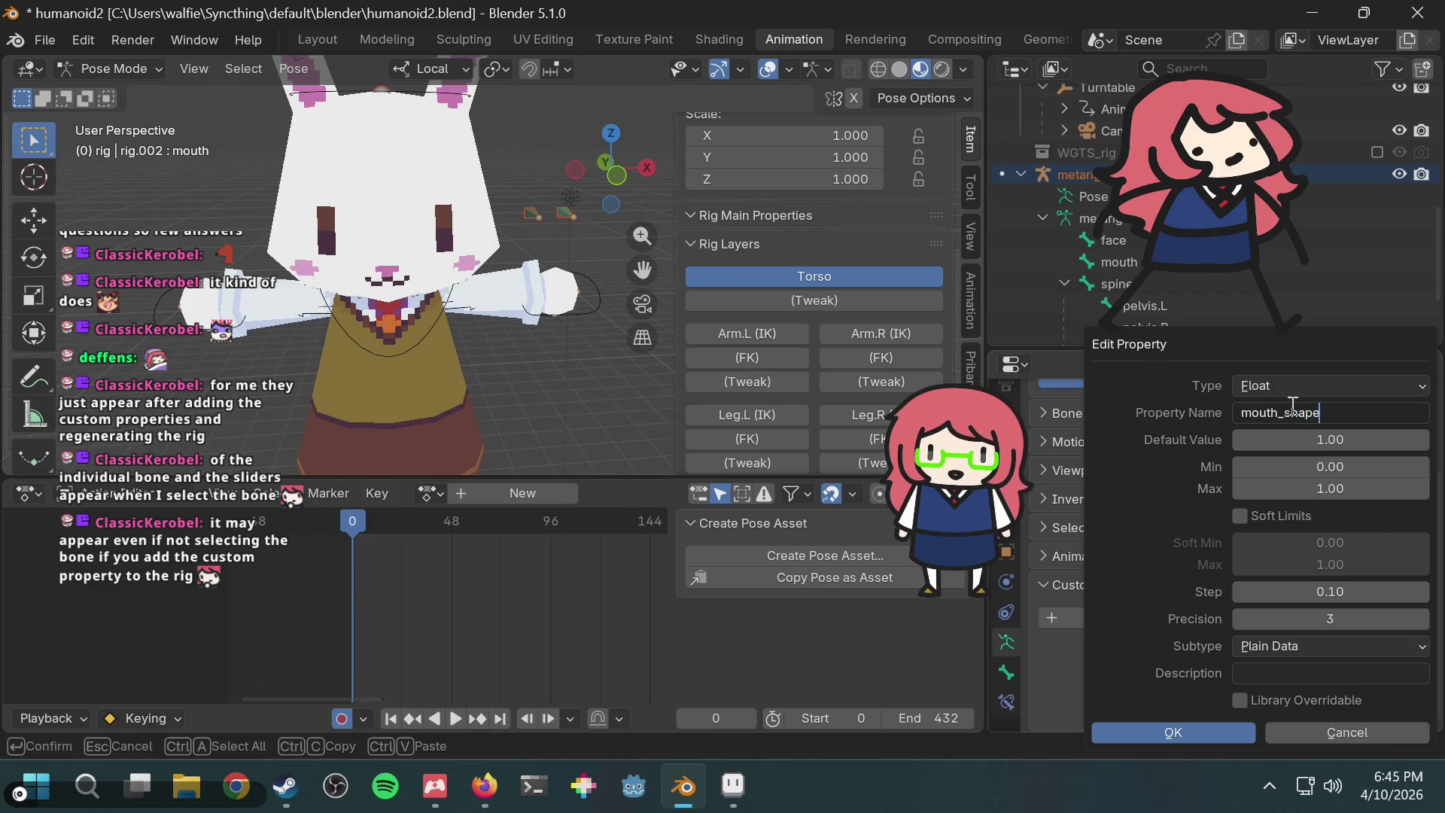
pyautogui.press('Return')
pyautogui.click(1298, 382)
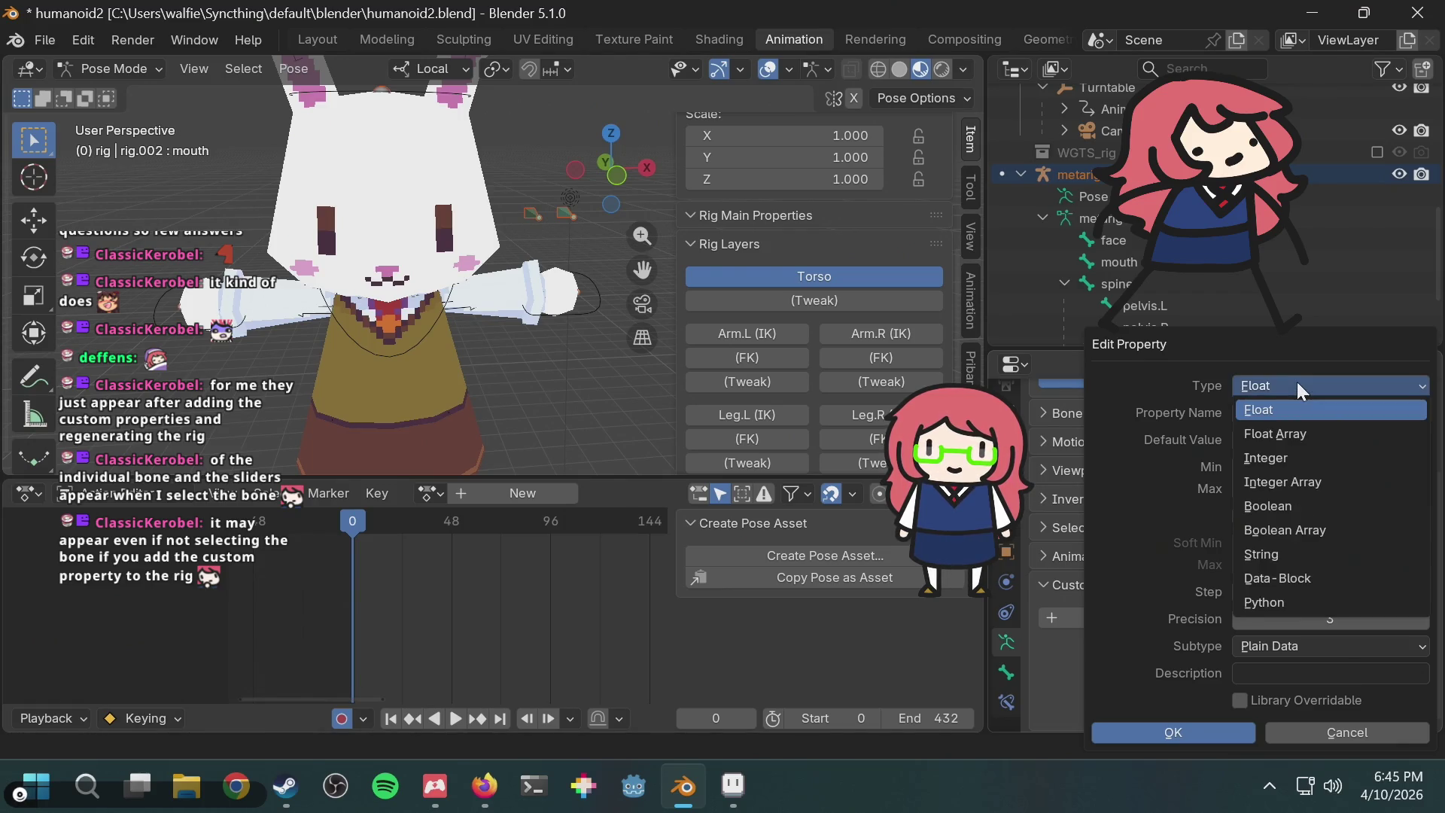
pyautogui.click(1347, 462)
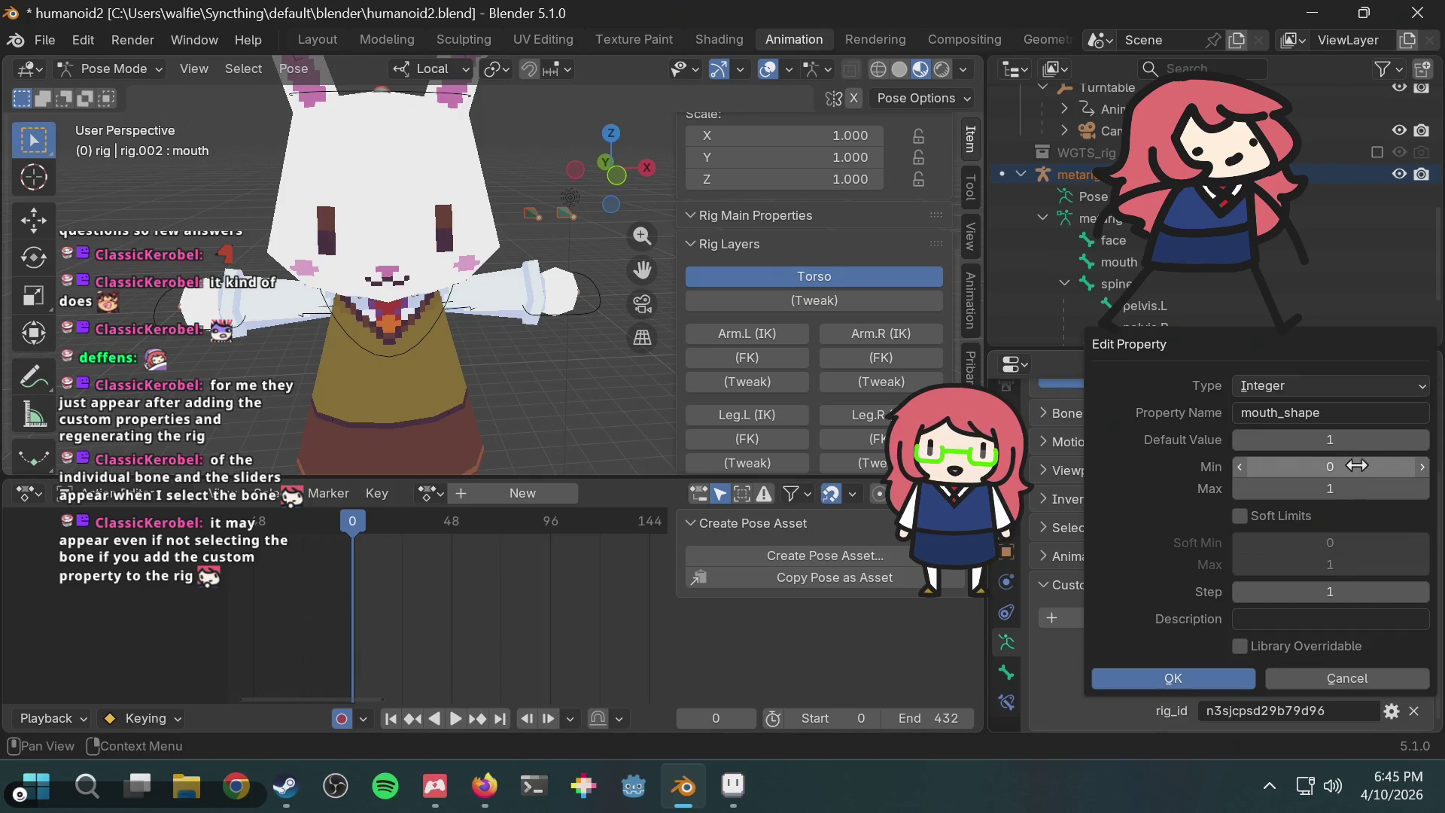
pyautogui.moveTo(1339, 488); pyautogui.dragTo(1355, 488)
pyautogui.click(1347, 437)
pyautogui.press('Return')
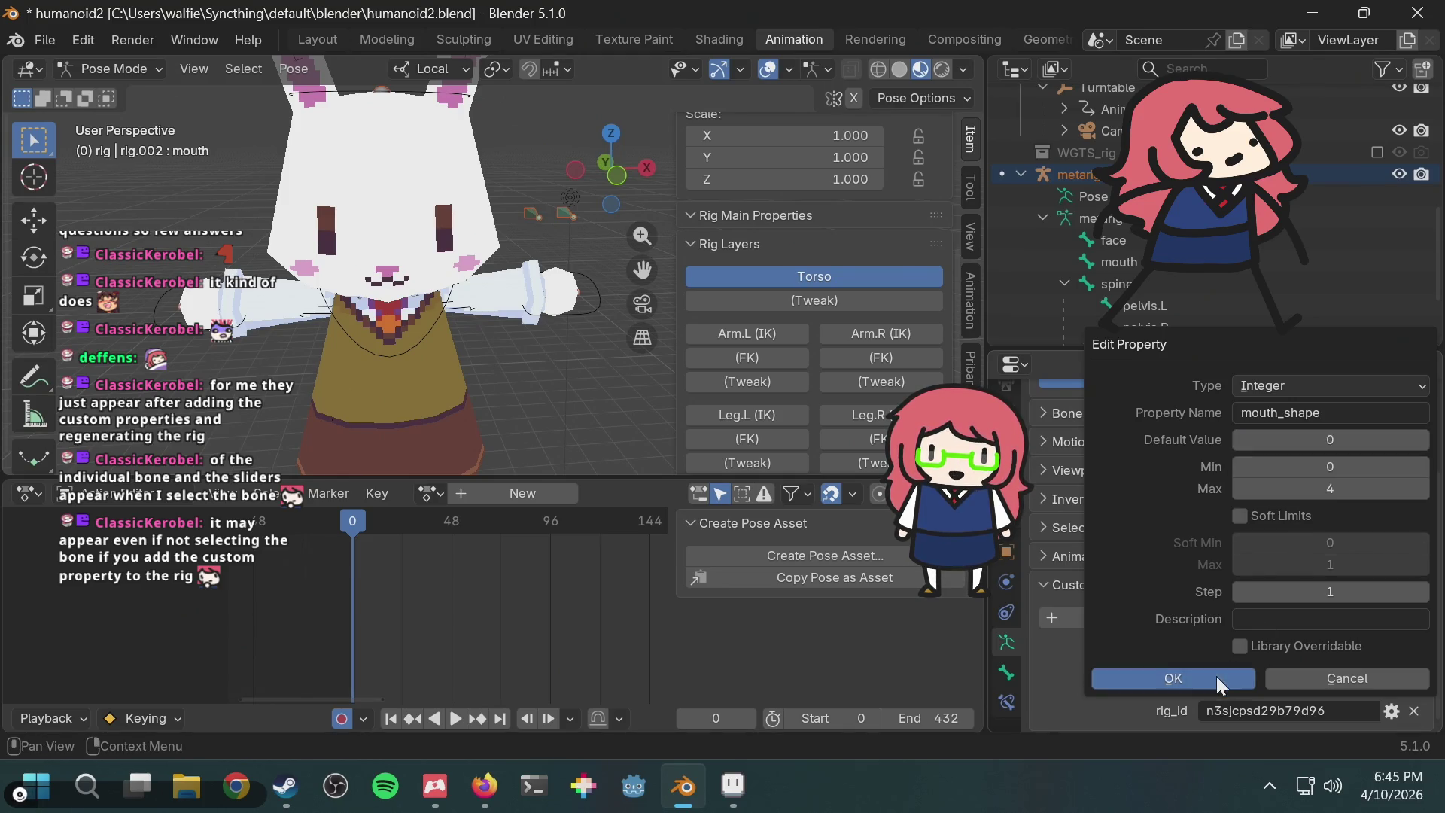
pyautogui.click(1220, 683)
# Step: Set eye_shape's default to 0 and drag the shape values to 0
pyautogui.click(1392, 656)
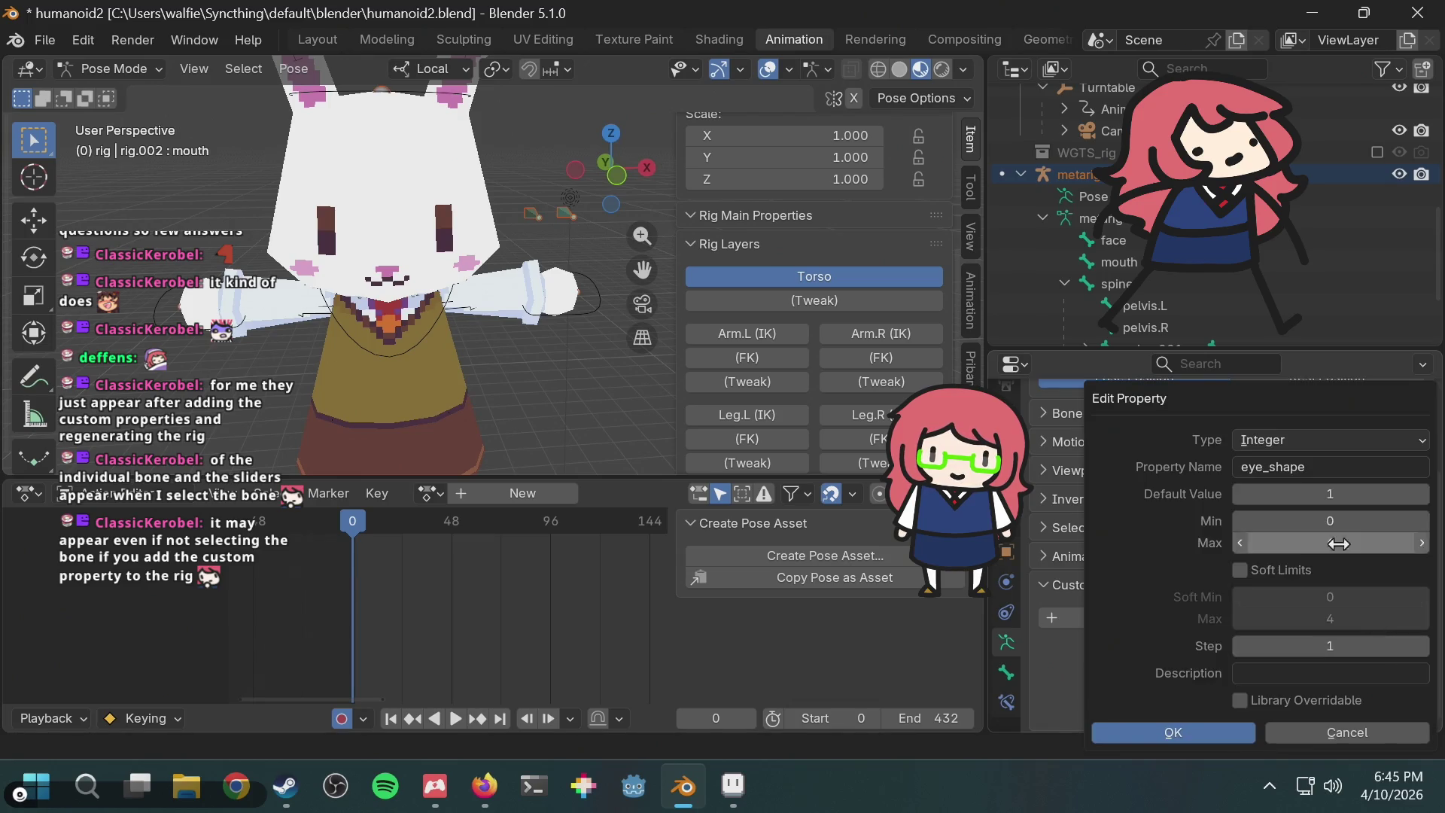
pyautogui.click(1337, 494)
pyautogui.write('0')
pyautogui.press('Return')
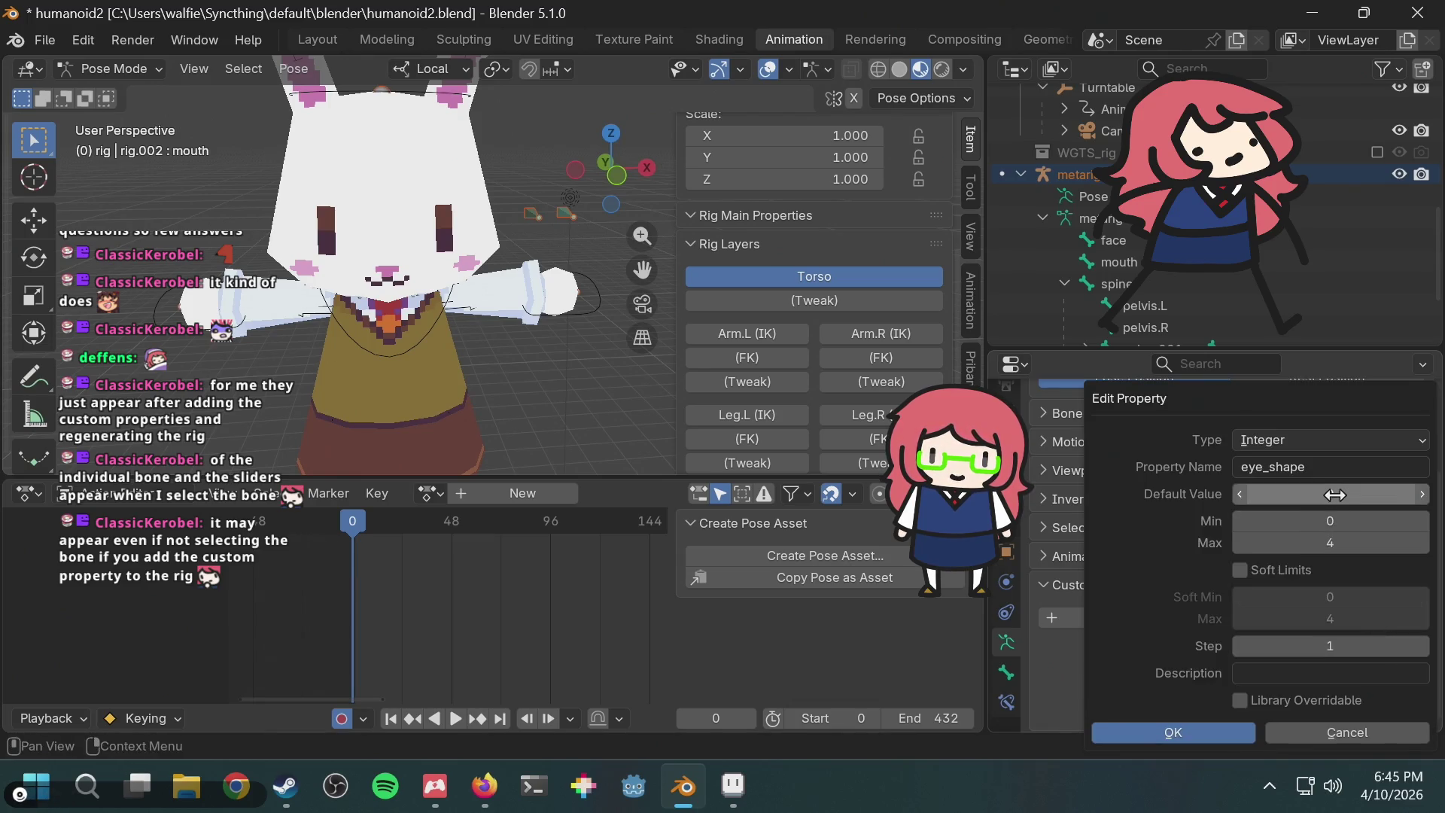
pyautogui.click(1157, 734)
pyautogui.moveTo(1289, 655)
pyautogui.mouseDown()
pyautogui.moveTo(1265, 656)
pyautogui.moveTo(1265, 683)
pyautogui.mouseUp()
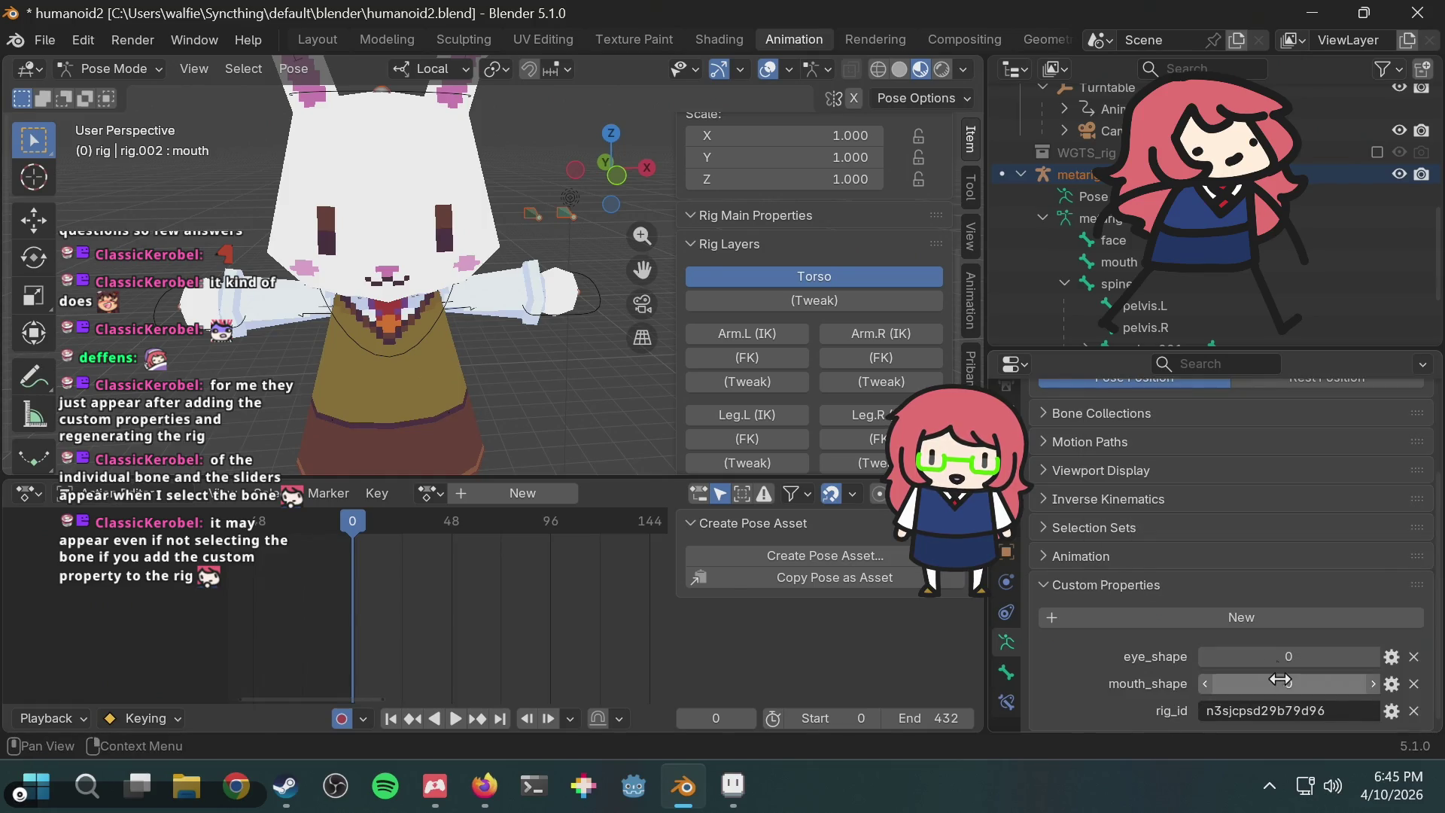
# Step: Back in Object Mode, select the metarig and click Re-Generate Rig in Rigify
pyautogui.scroll(5, 1127, 508)
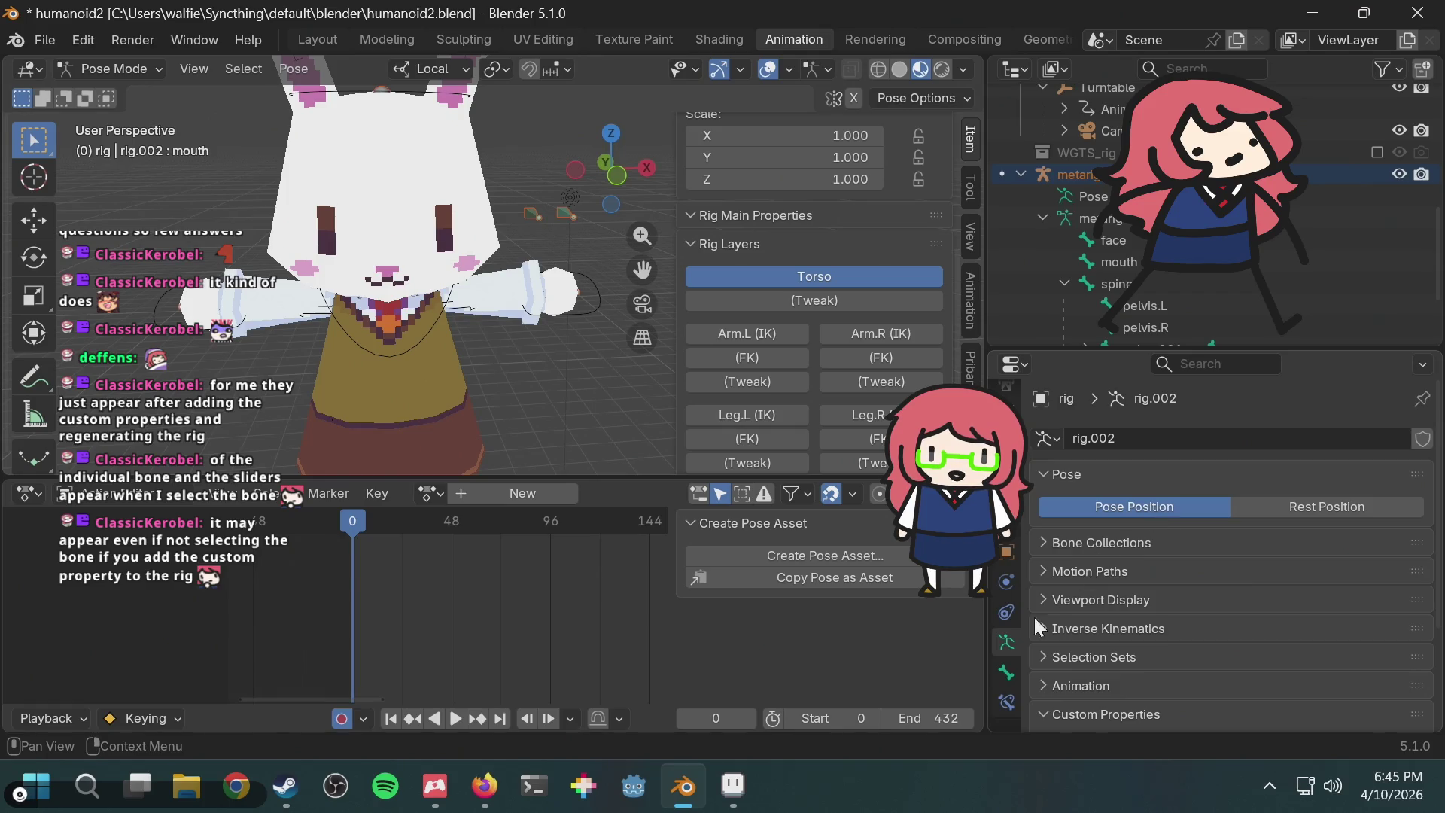
pyautogui.click(113, 69)
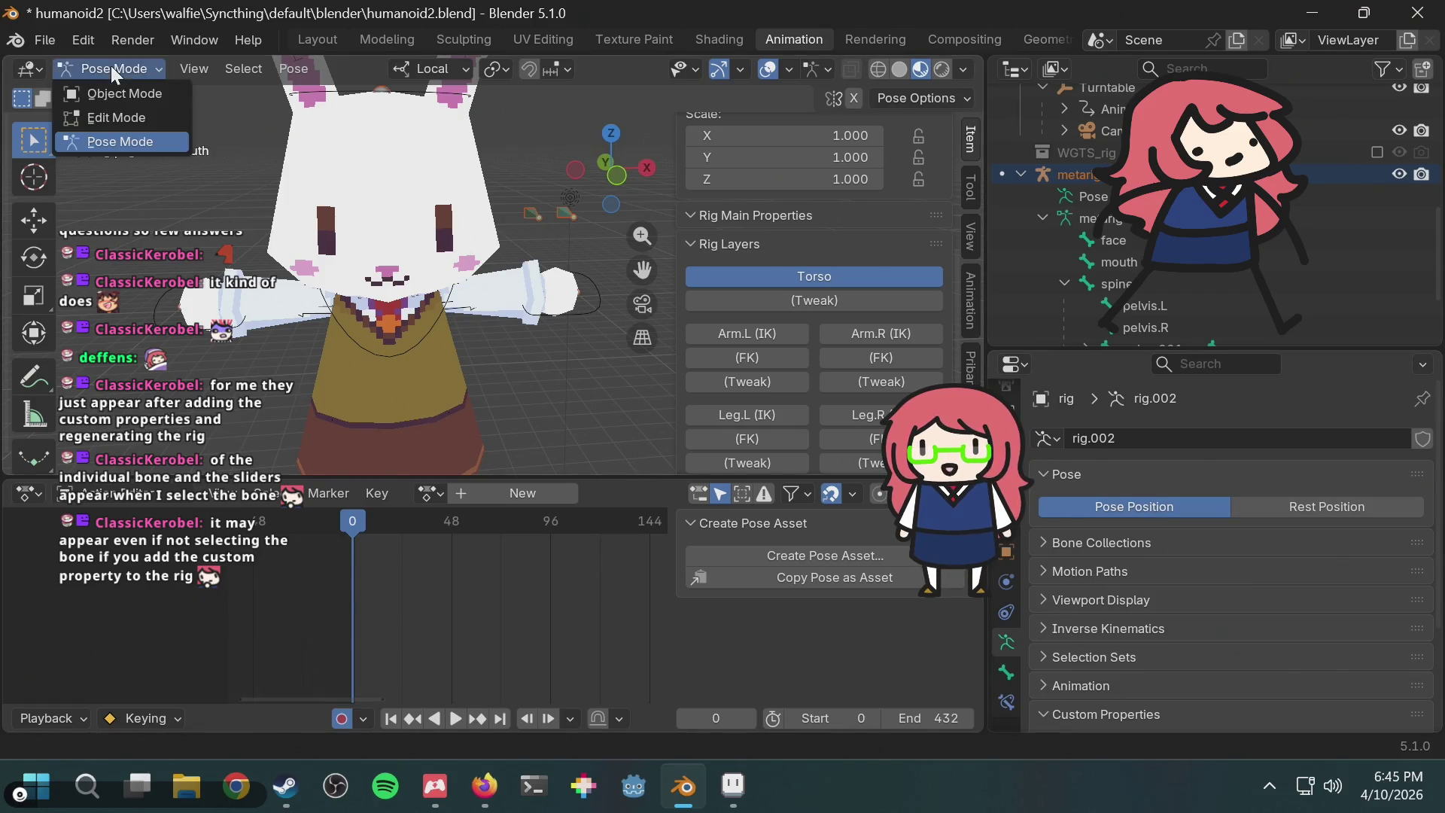
pyautogui.click(117, 91)
pyautogui.scroll(-4, 1213, 561)
pyautogui.scroll(4, 1213, 562)
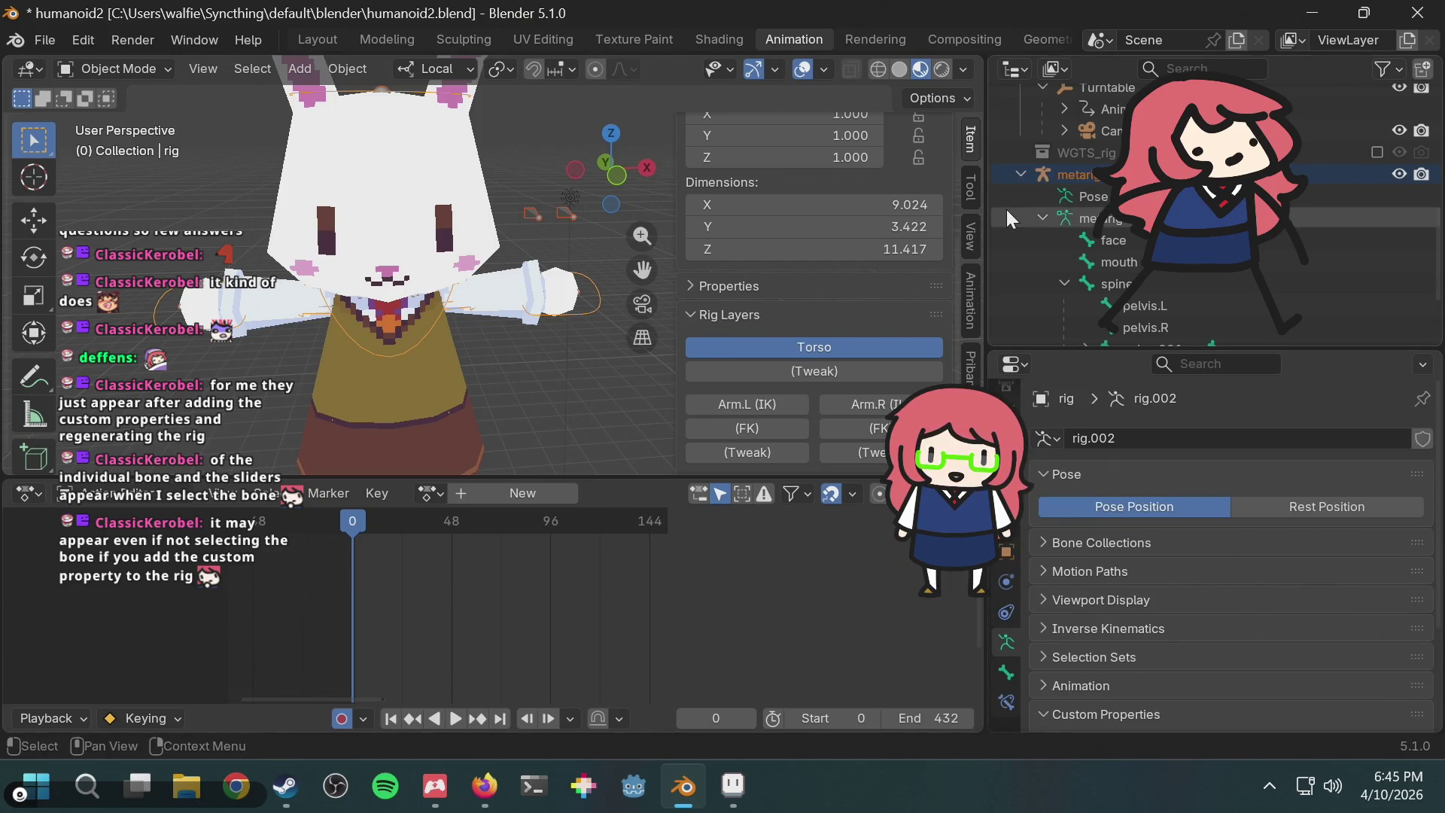
pyautogui.click(1095, 179)
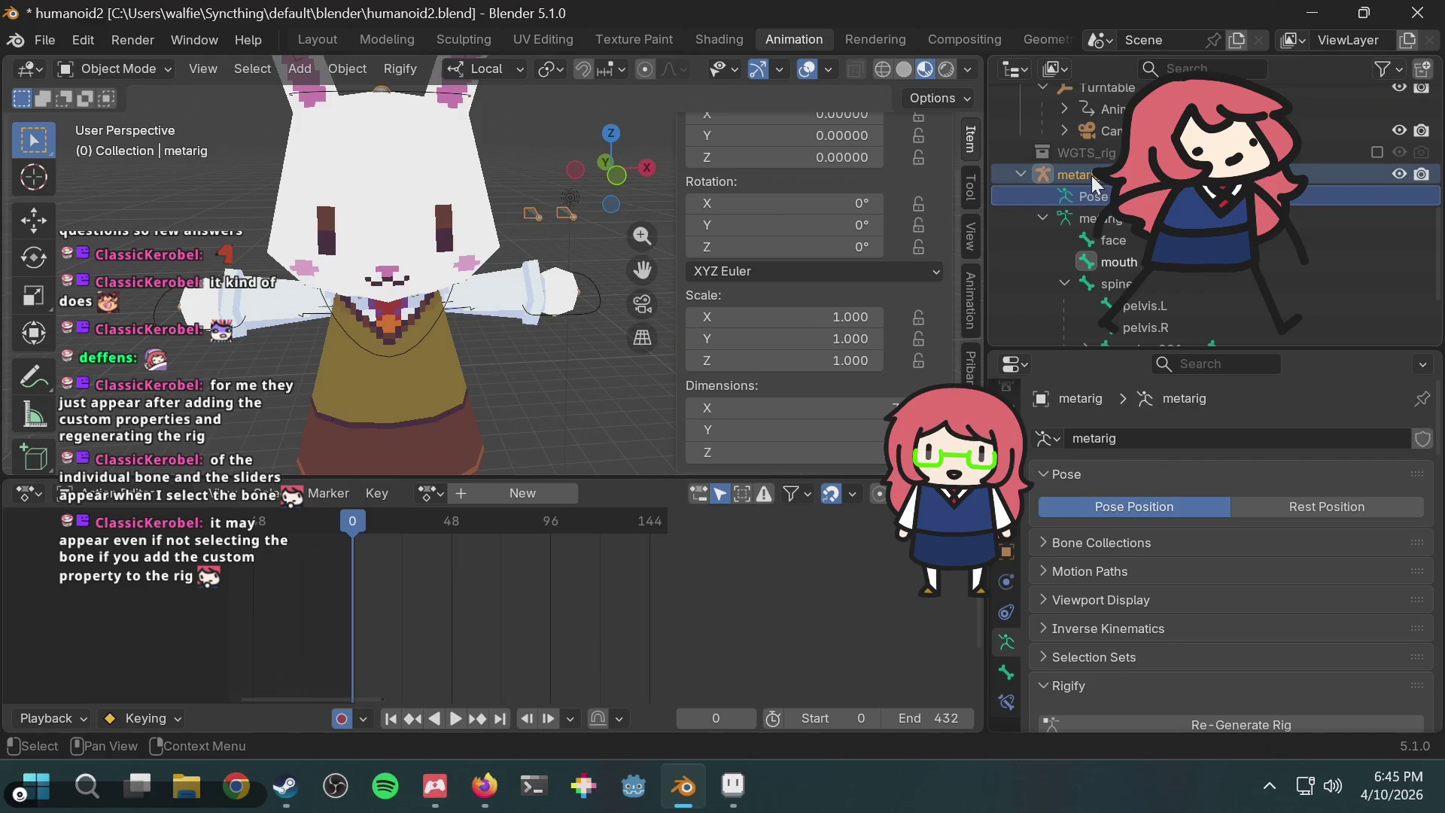
pyautogui.scroll(-2, 1184, 588)
pyautogui.click(1147, 679)
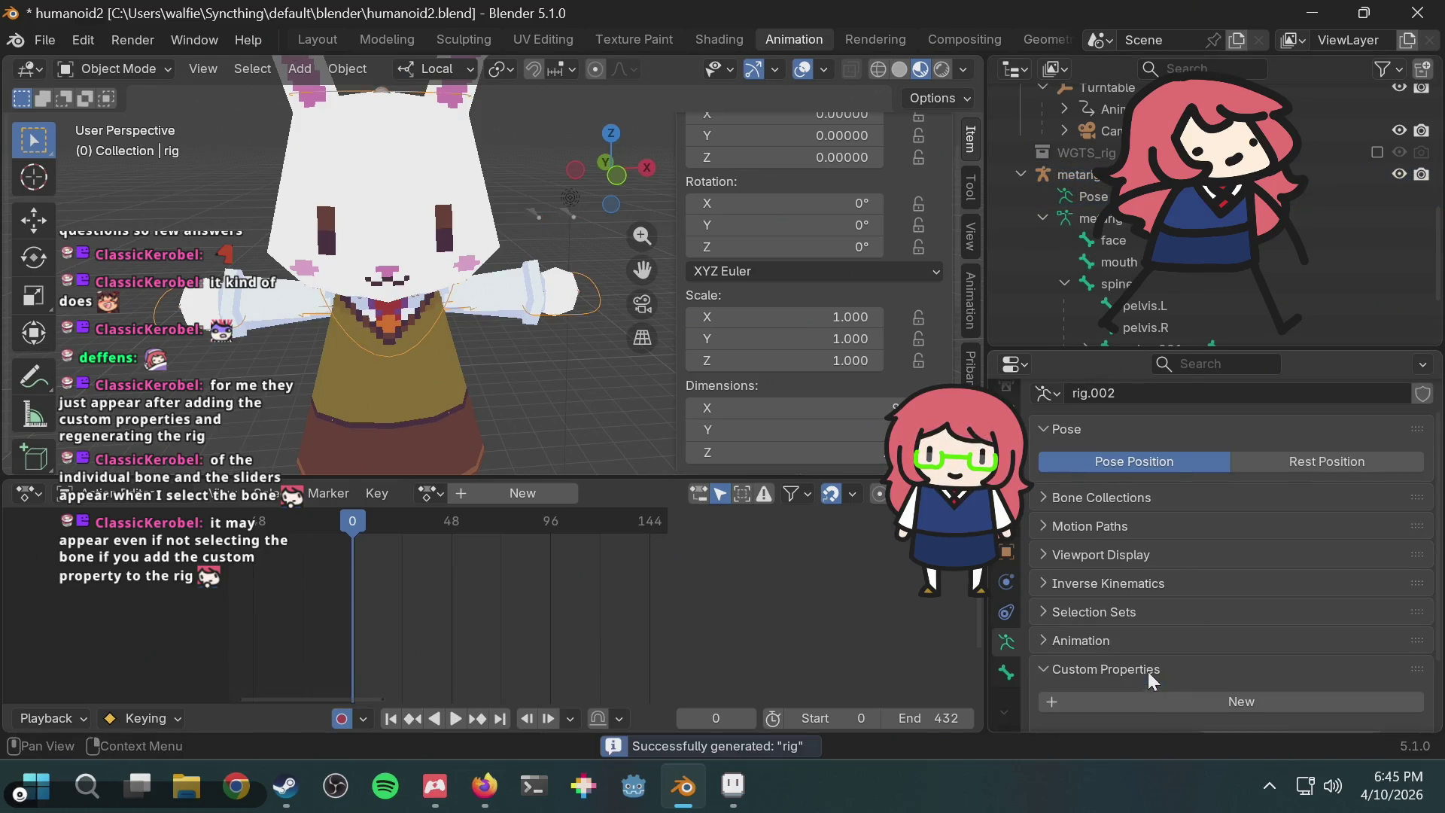
pyautogui.scroll(10, 1054, 188)
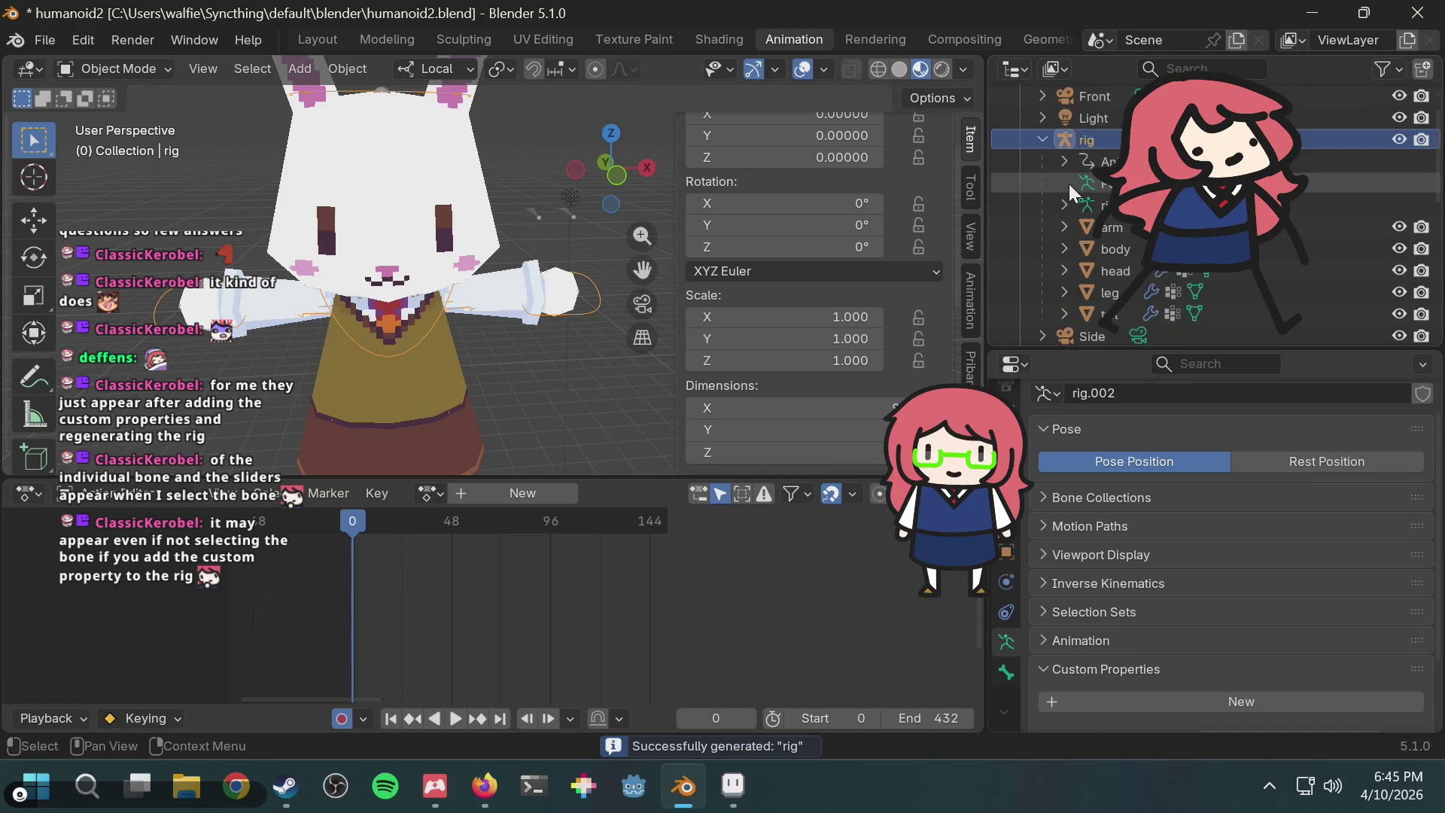
pyautogui.scroll(-10, 787, 268)
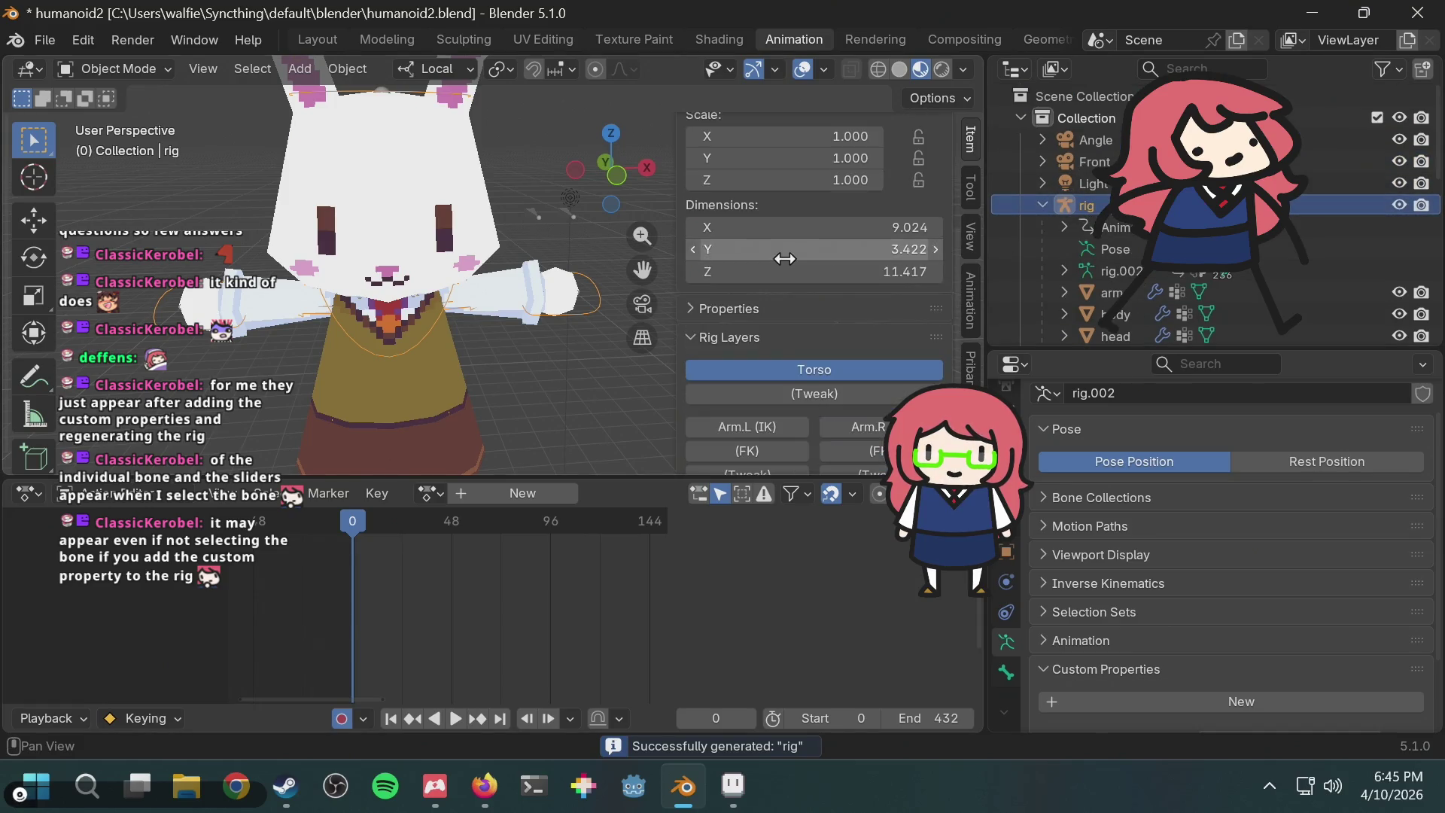
pyautogui.scroll(3, 783, 259)
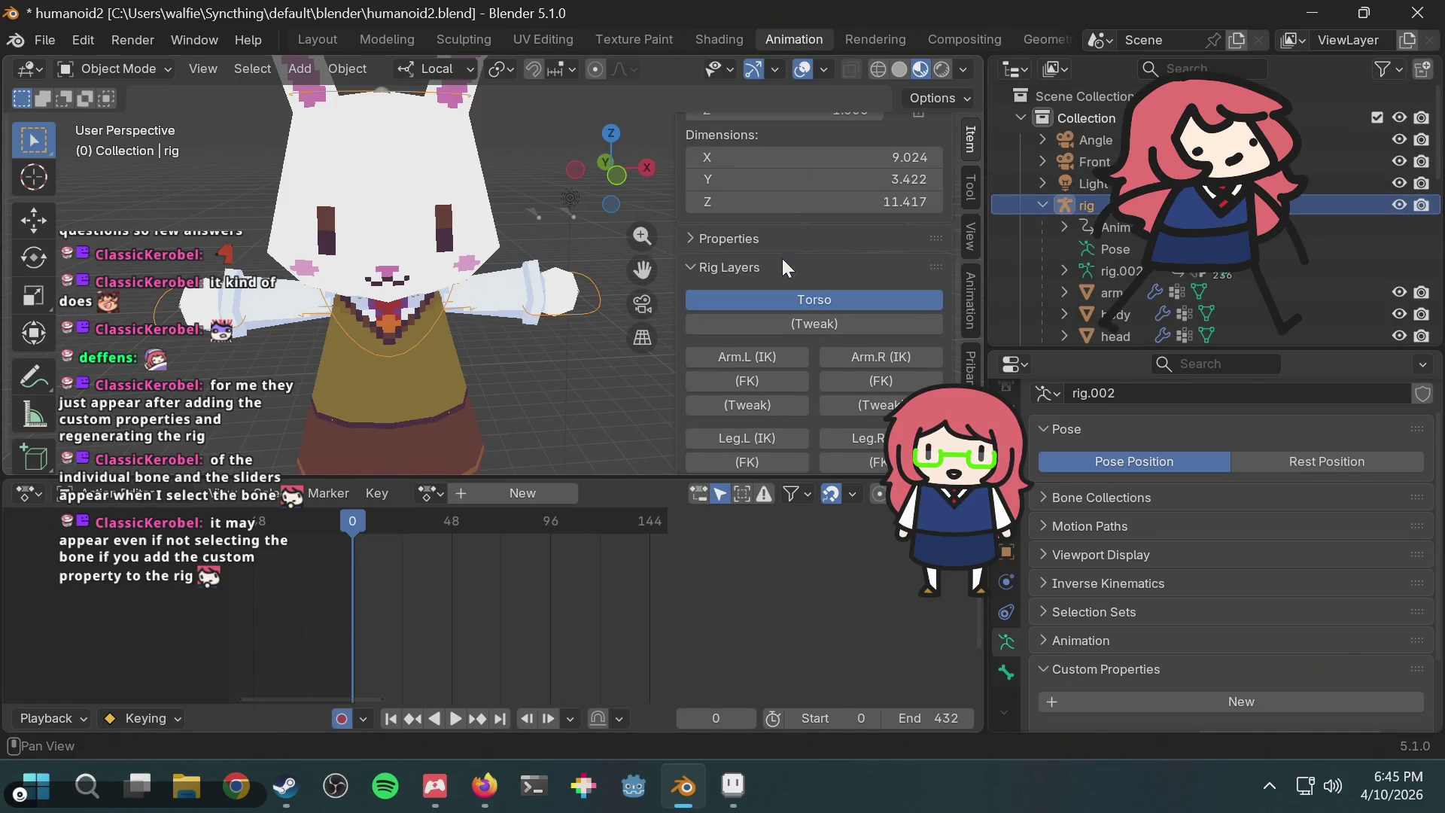
pyautogui.click(741, 239)
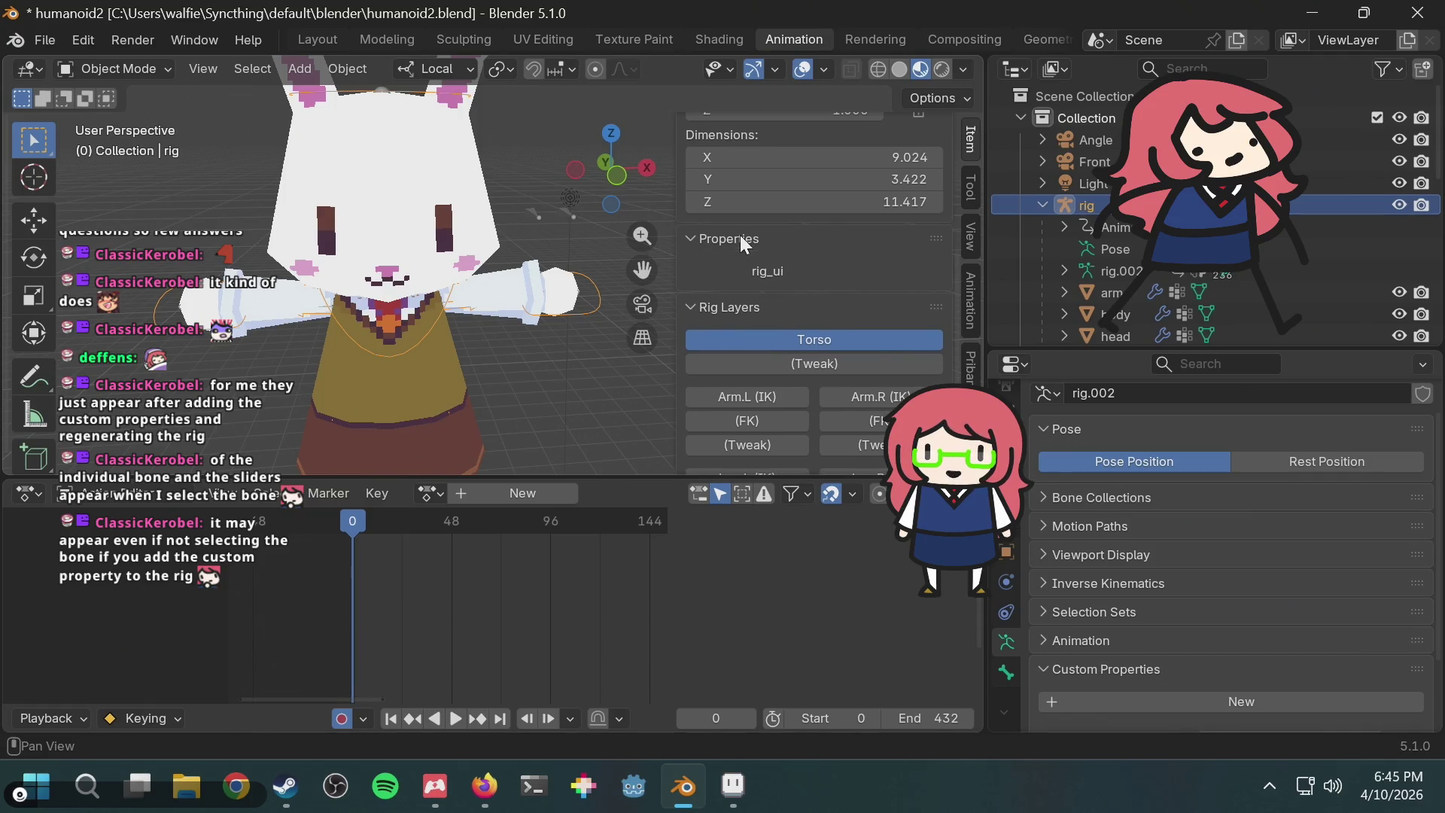
pyautogui.click(740, 238)
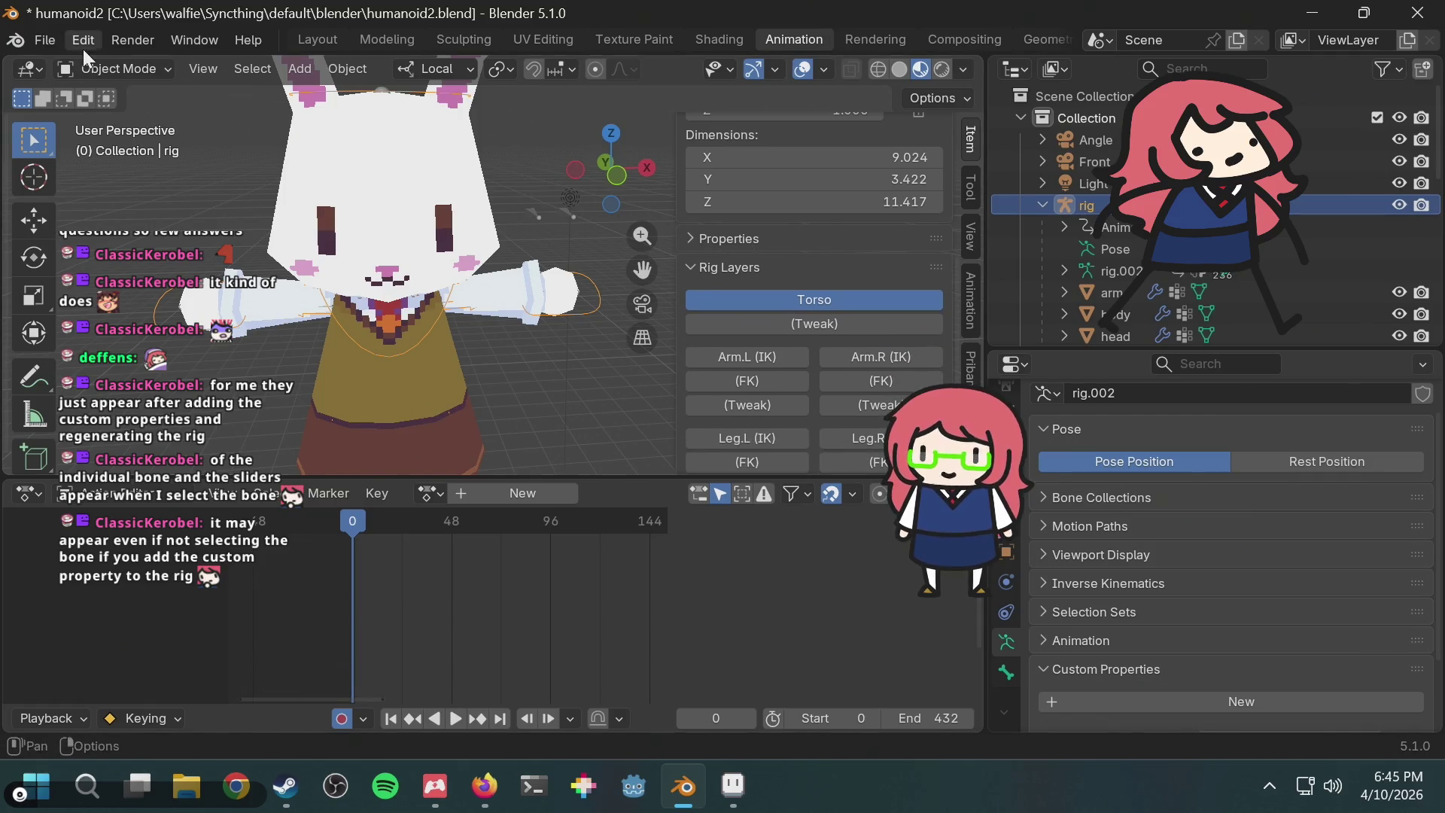
pyautogui.click(107, 65)
pyautogui.click(125, 137)
pyautogui.scroll(2, 870, 286)
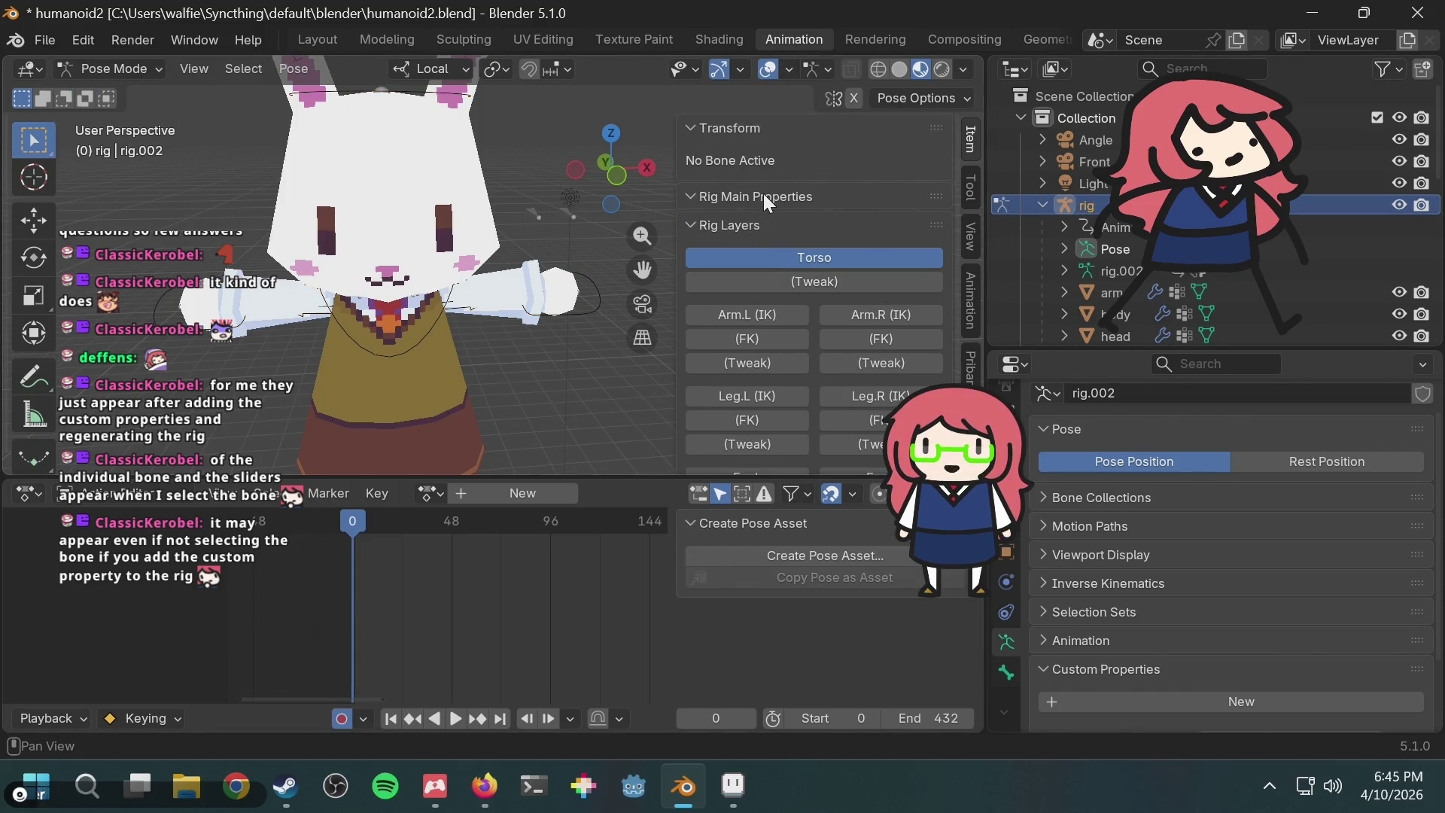
pyautogui.click(743, 193)
pyautogui.click(743, 192)
pyautogui.scroll(-2, 743, 193)
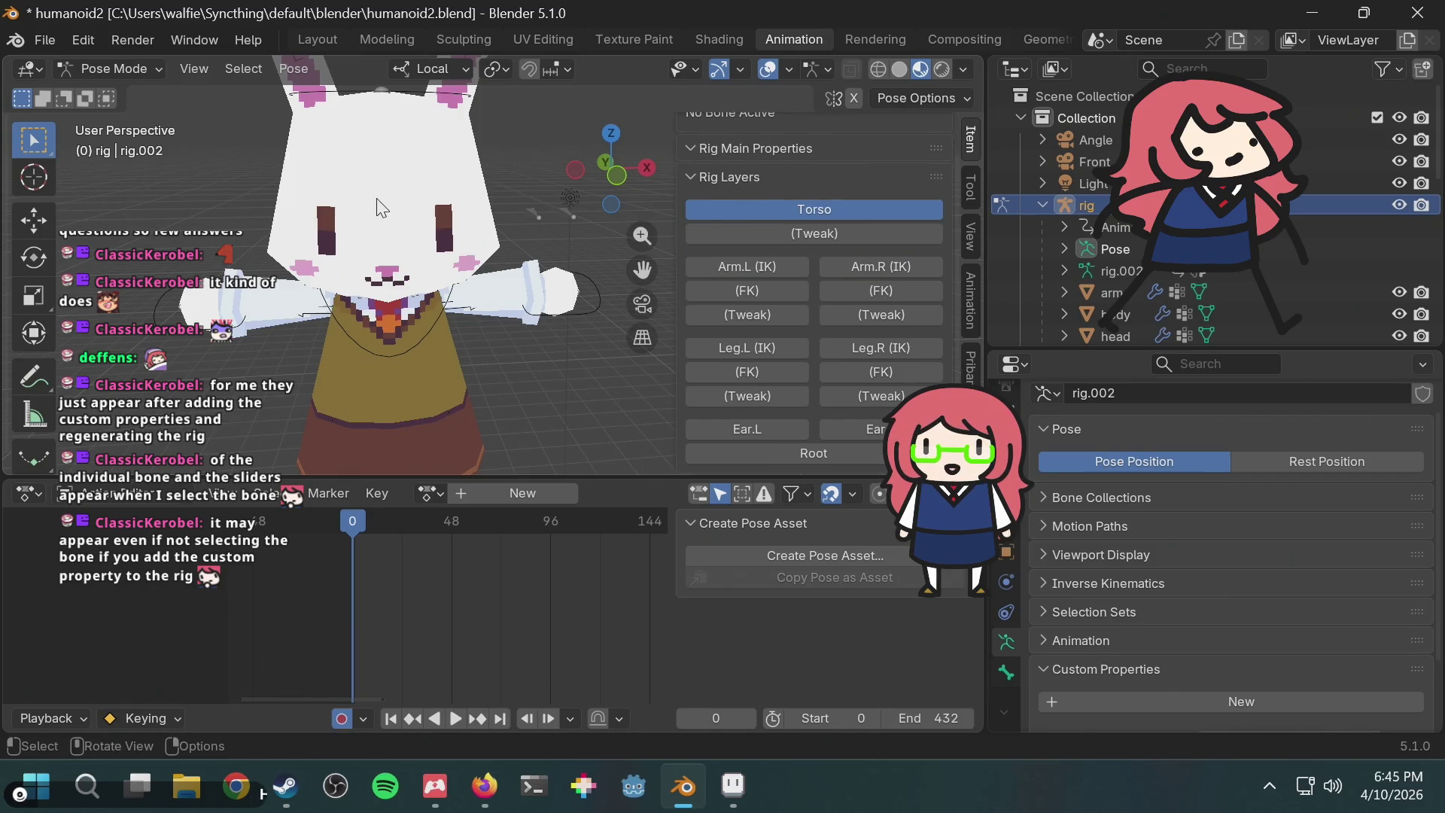
# Step: Select the chest bone and review its Neck Follow, Head Follow and Torso Parent properties
pyautogui.click(423, 318)
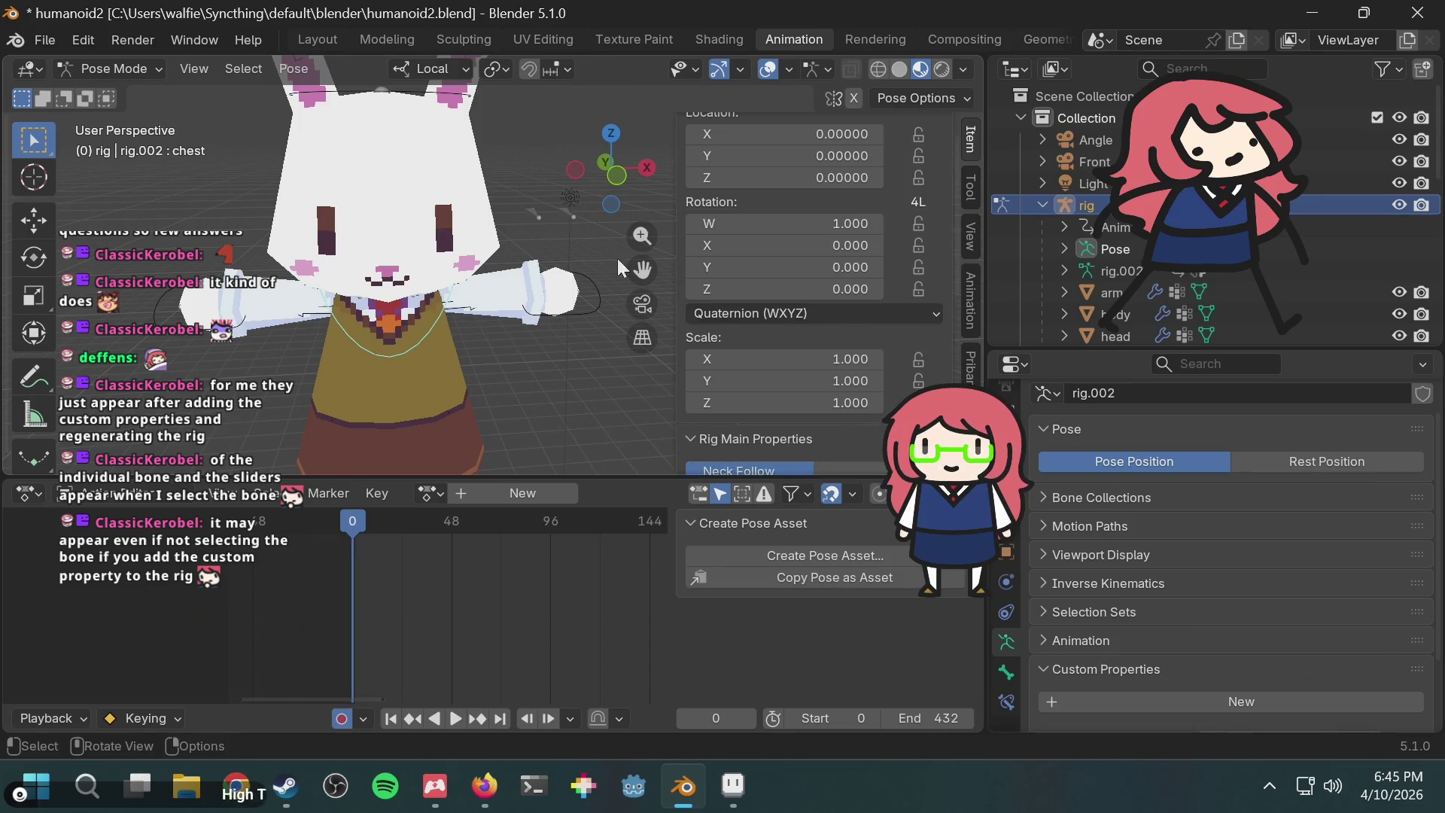
pyautogui.scroll(-5, 753, 252)
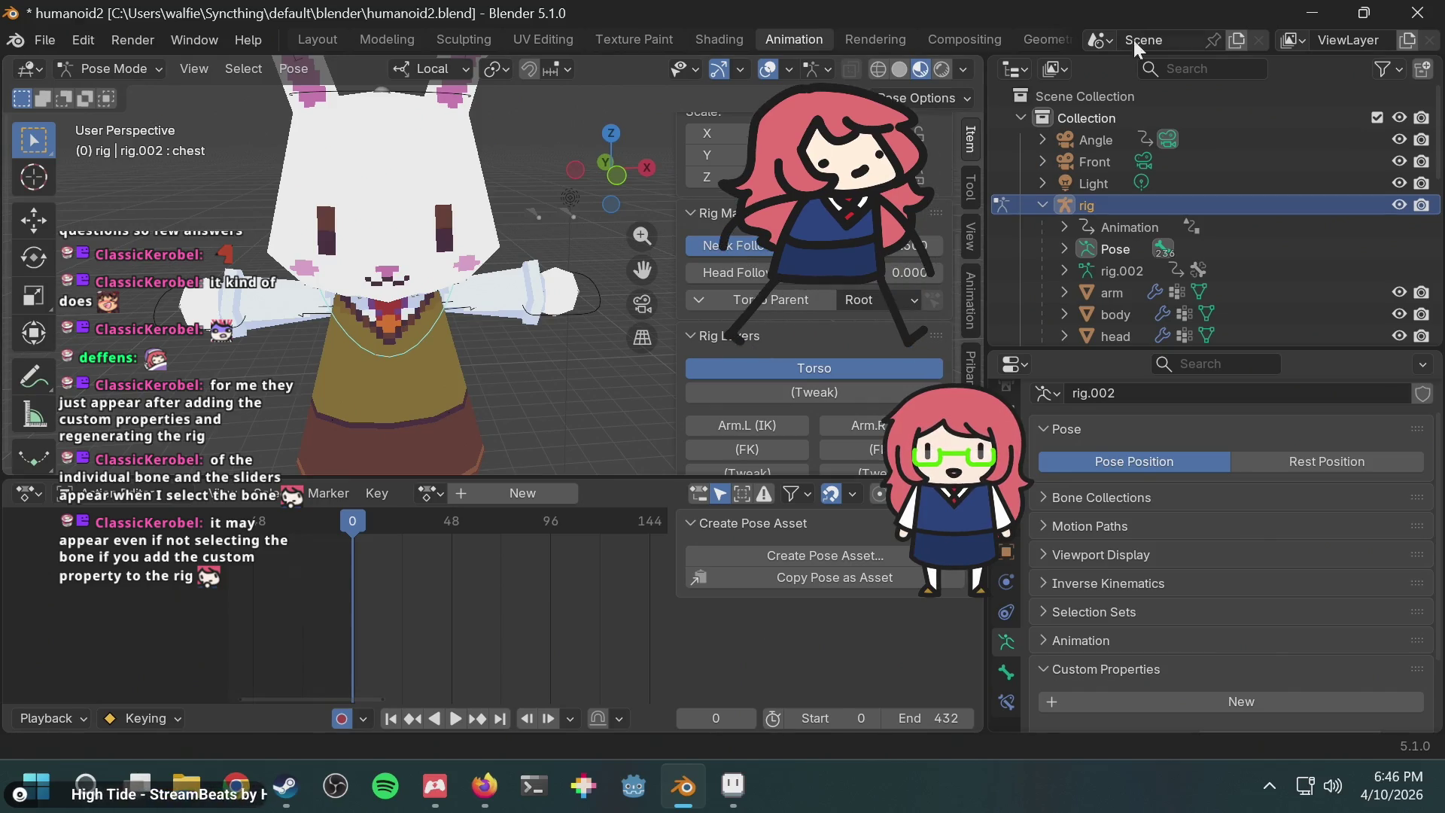
pyautogui.scroll(-3, 1110, 643)
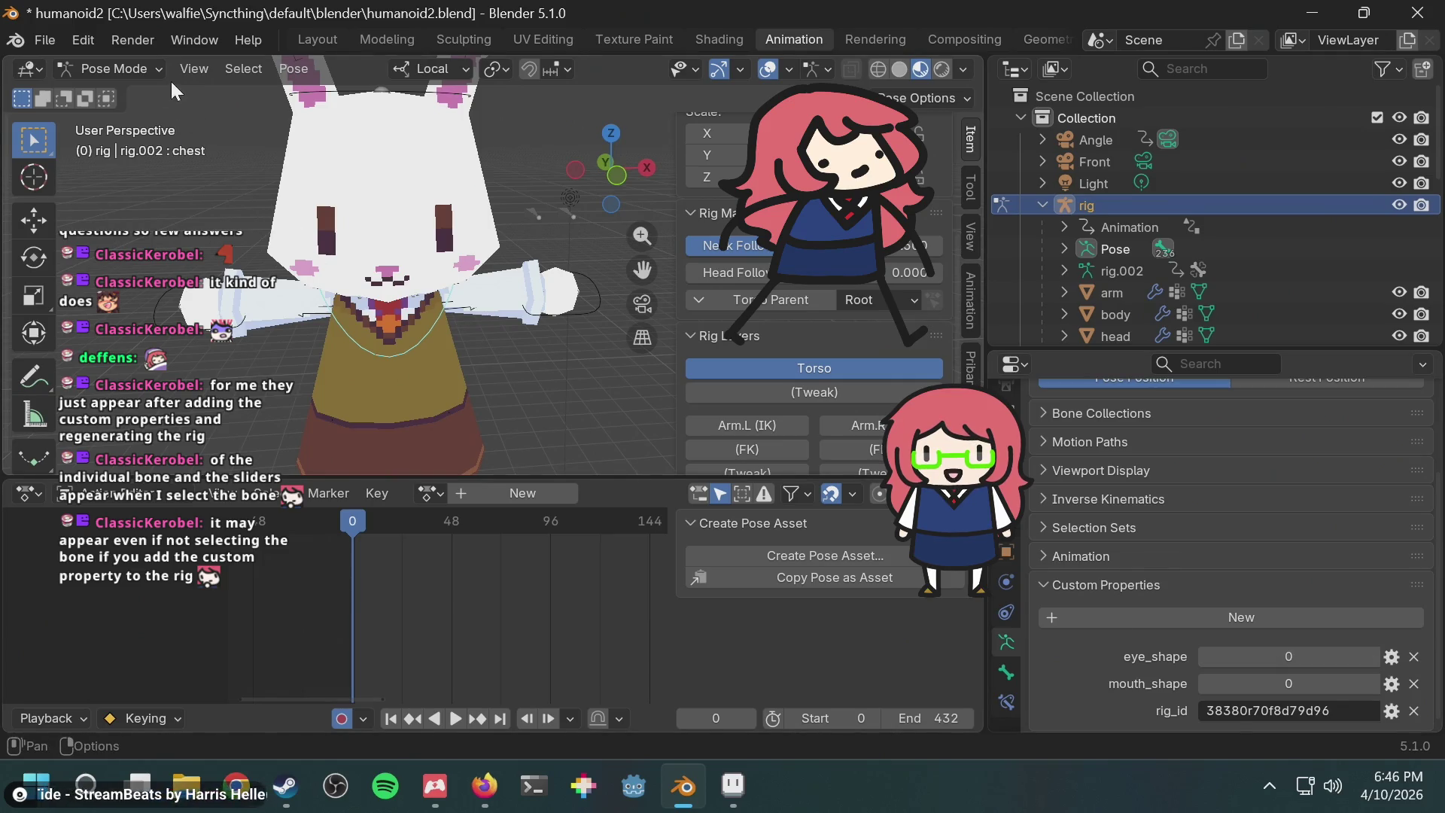
# Step: In Object Mode, select the head mesh then the rig, and return to Pose Mode
pyautogui.click(128, 70)
pyautogui.click(125, 94)
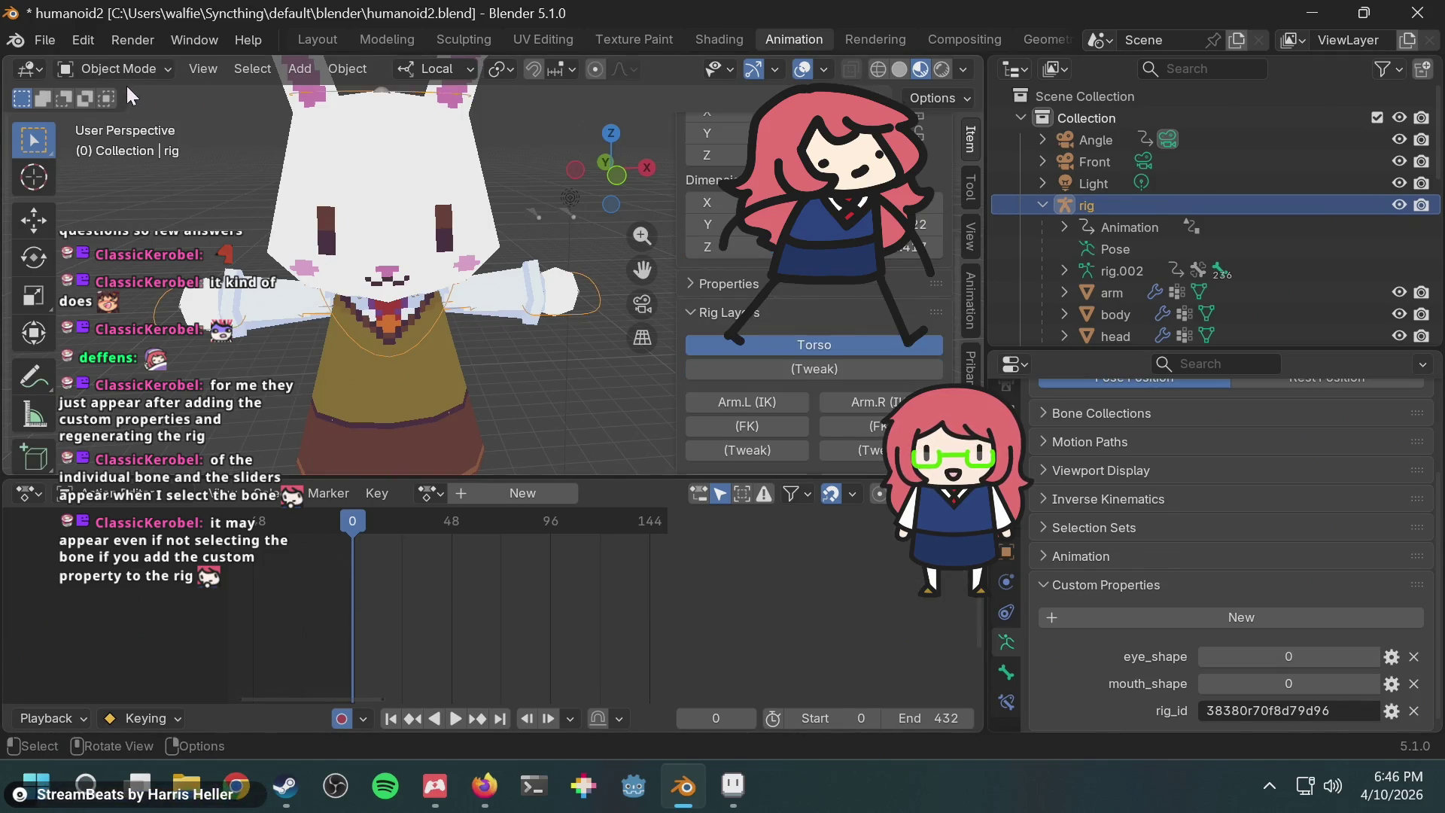
pyautogui.click(457, 180)
pyautogui.scroll(-3, 482, 197)
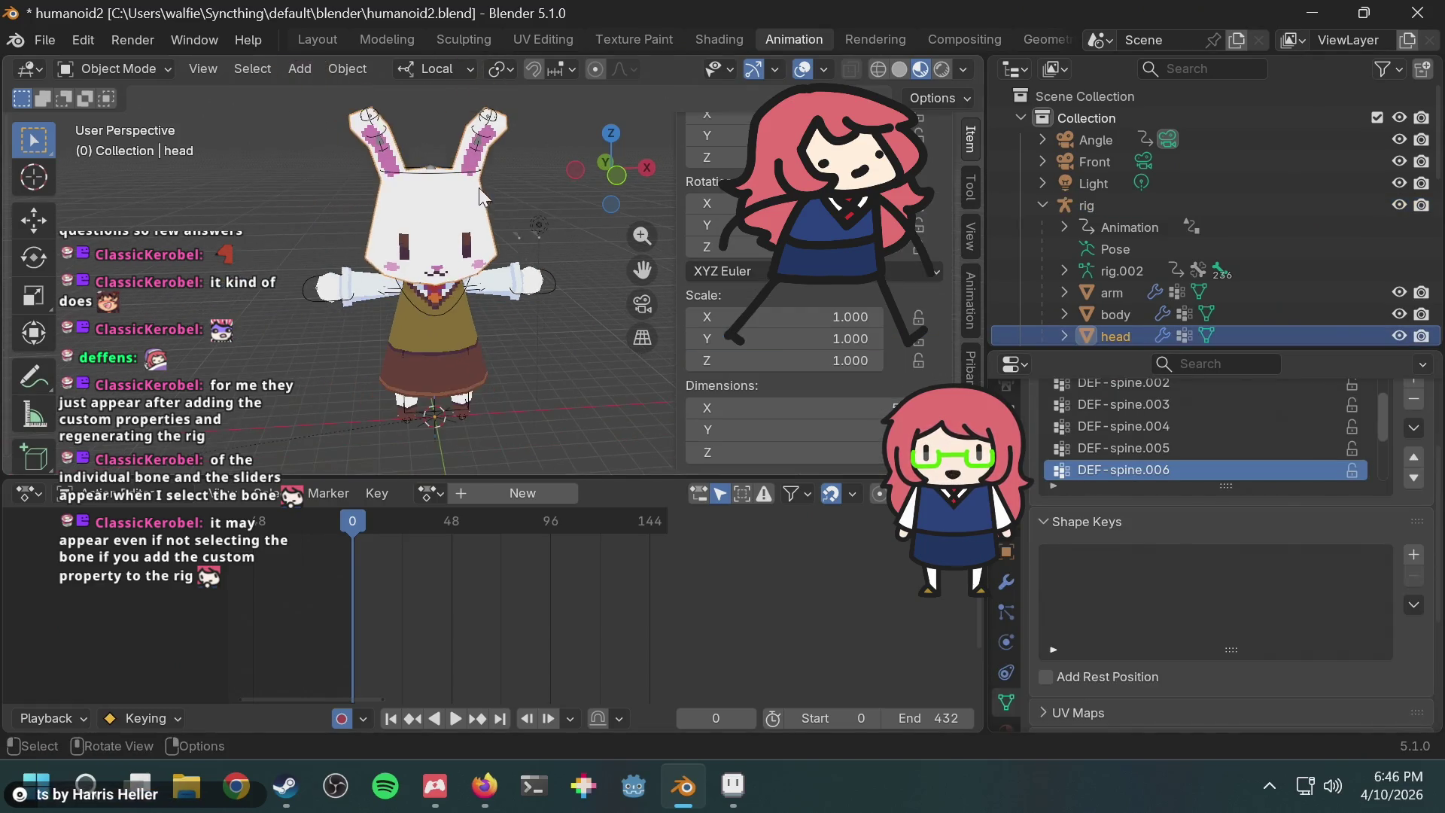
pyautogui.click(1127, 207)
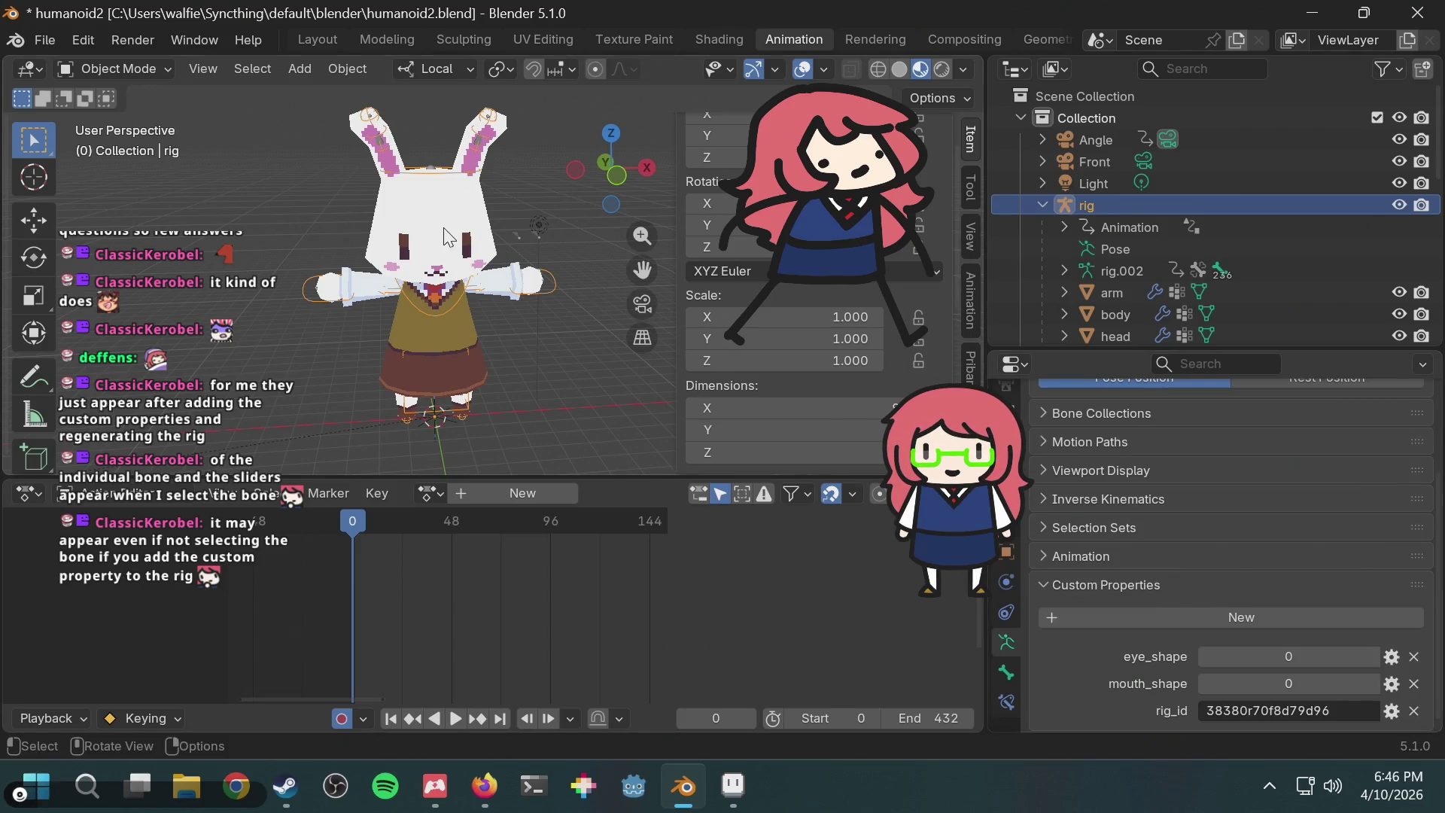
pyautogui.click(105, 67)
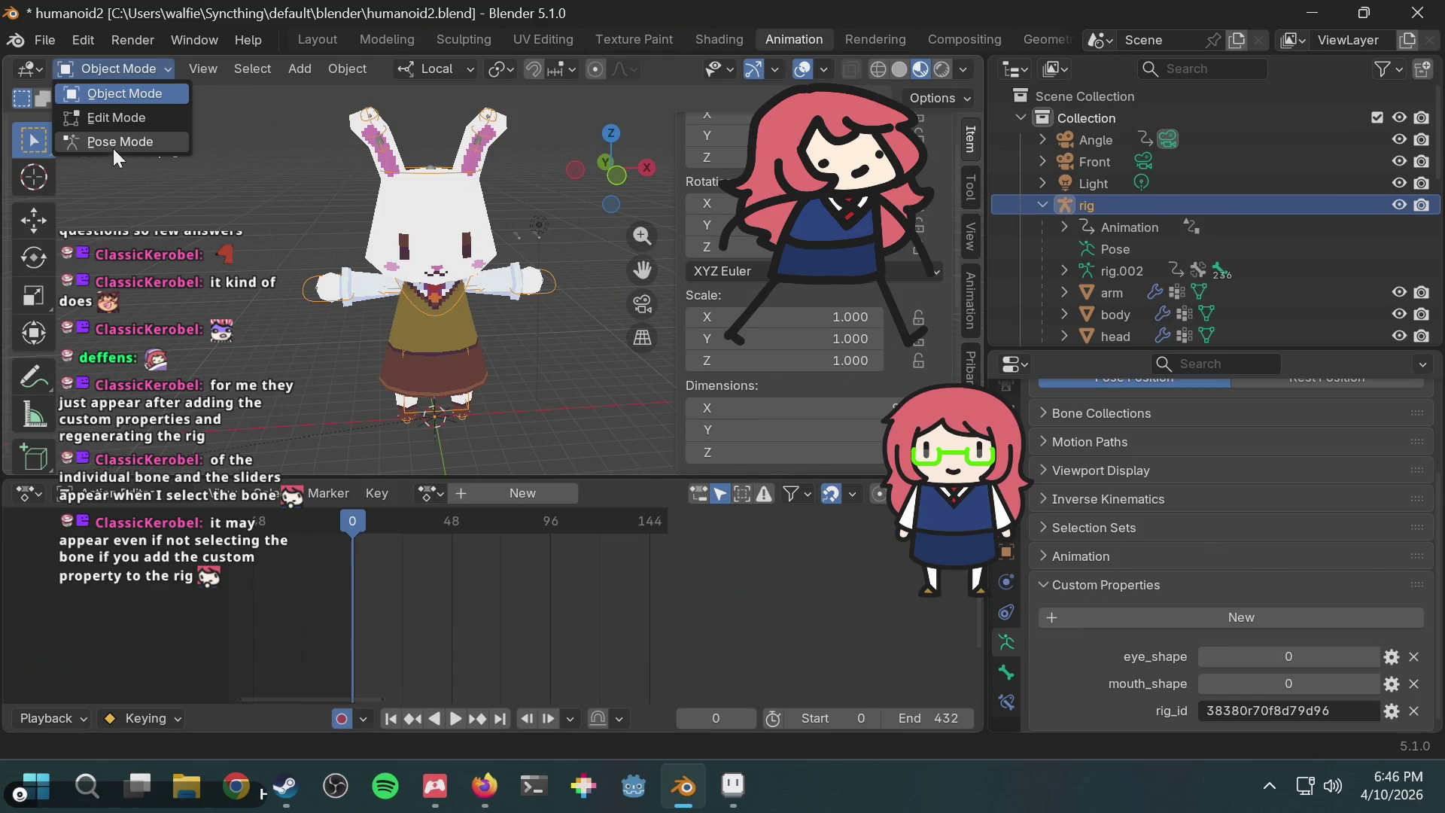
pyautogui.click(113, 147)
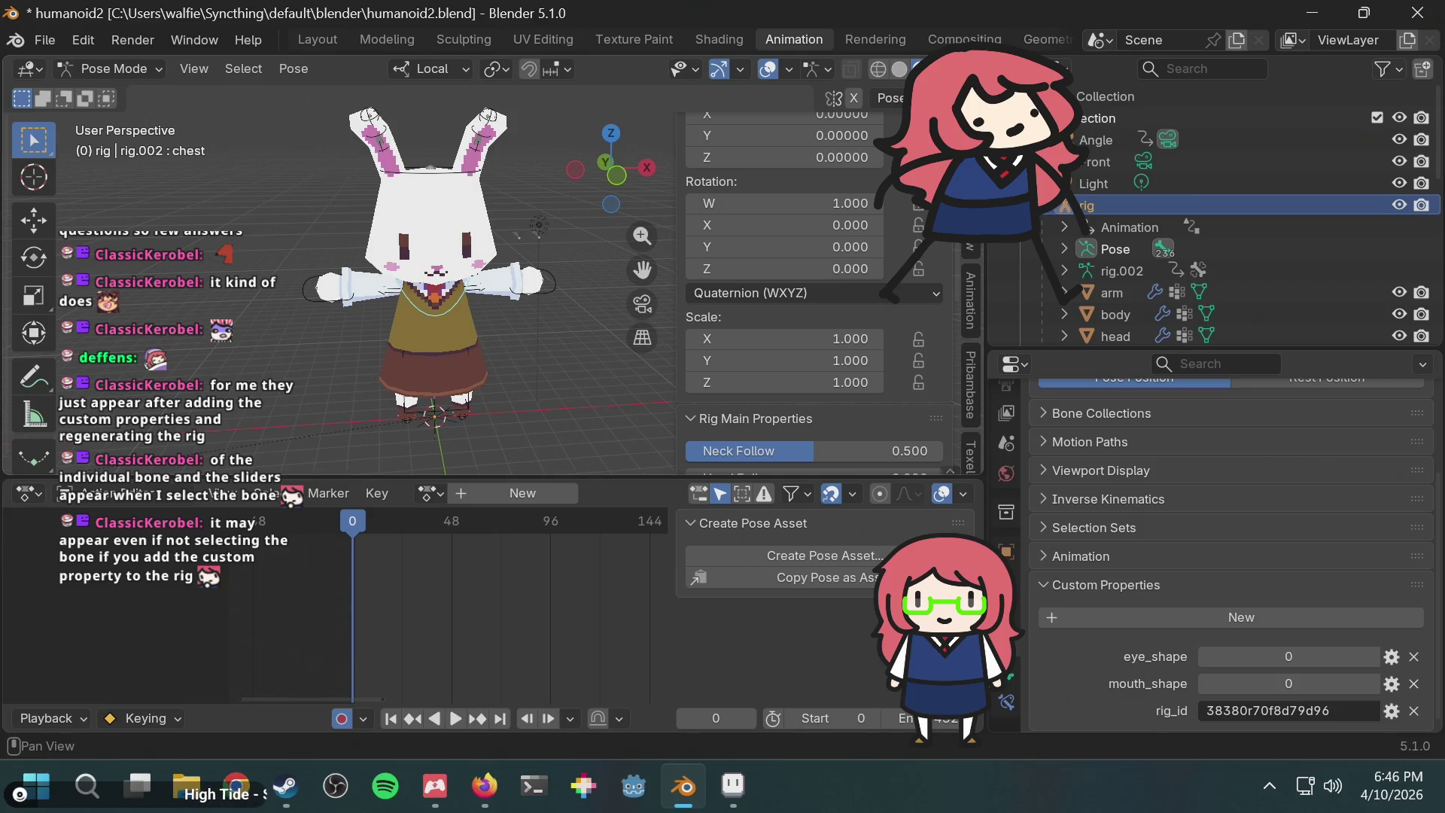
pyautogui.scroll(-5, 820, 218)
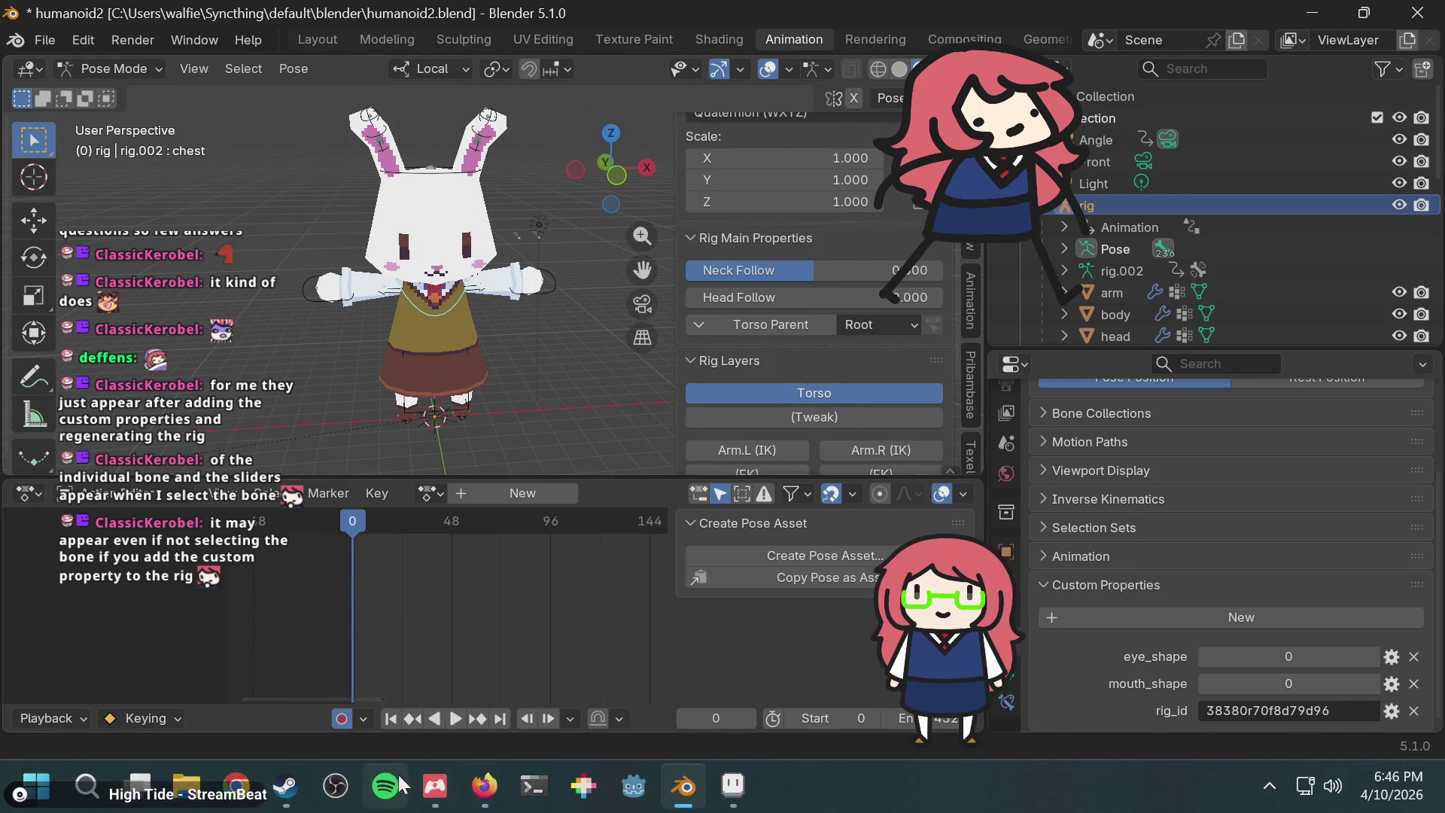
pyautogui.click(483, 786)
# Step: Search for rigify "rig main properties" and scroll through the troubleshooting results
pyautogui.hotkey('ctrl', 'l')
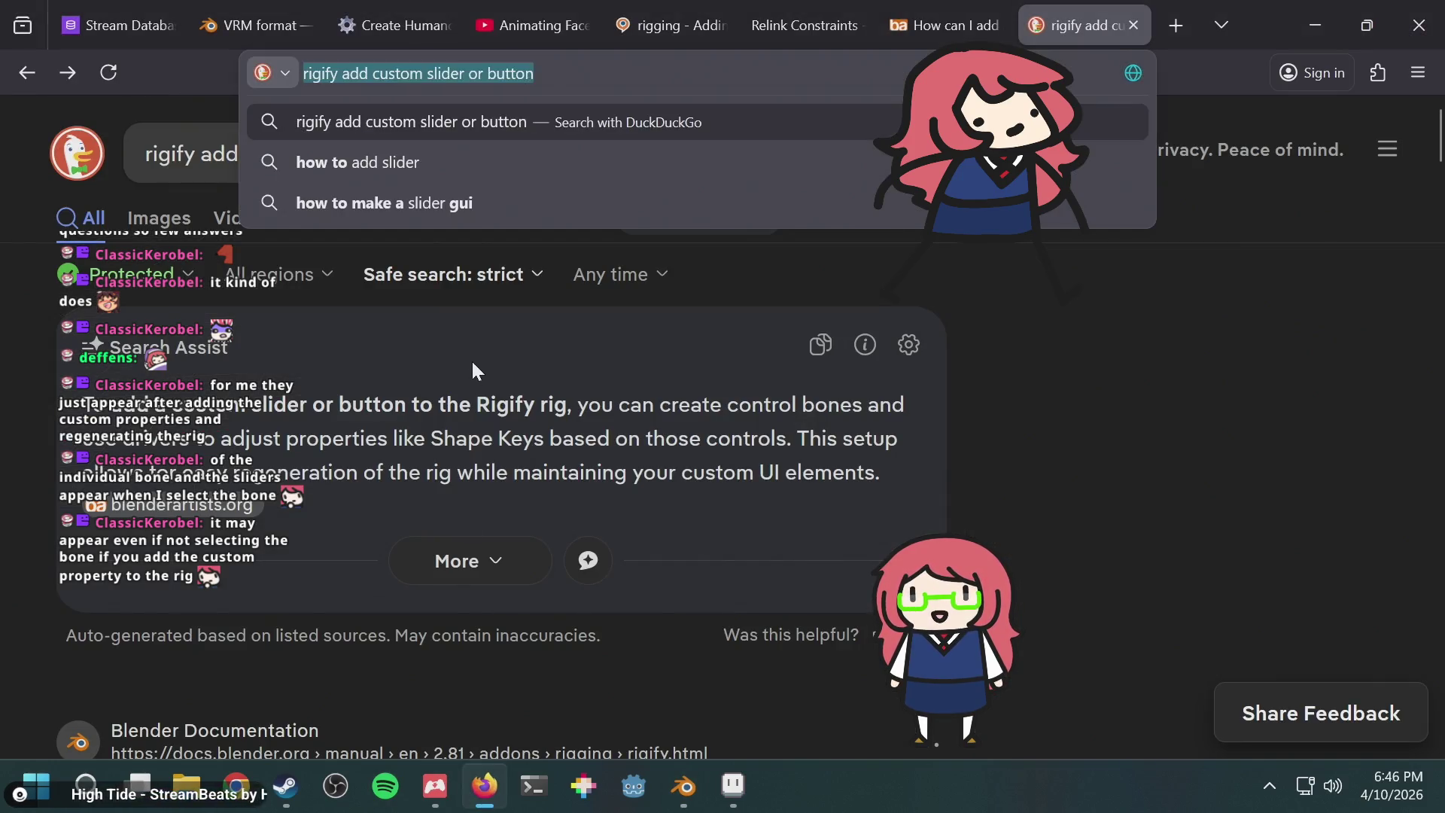
pyautogui.write('rigify "rig main propert')
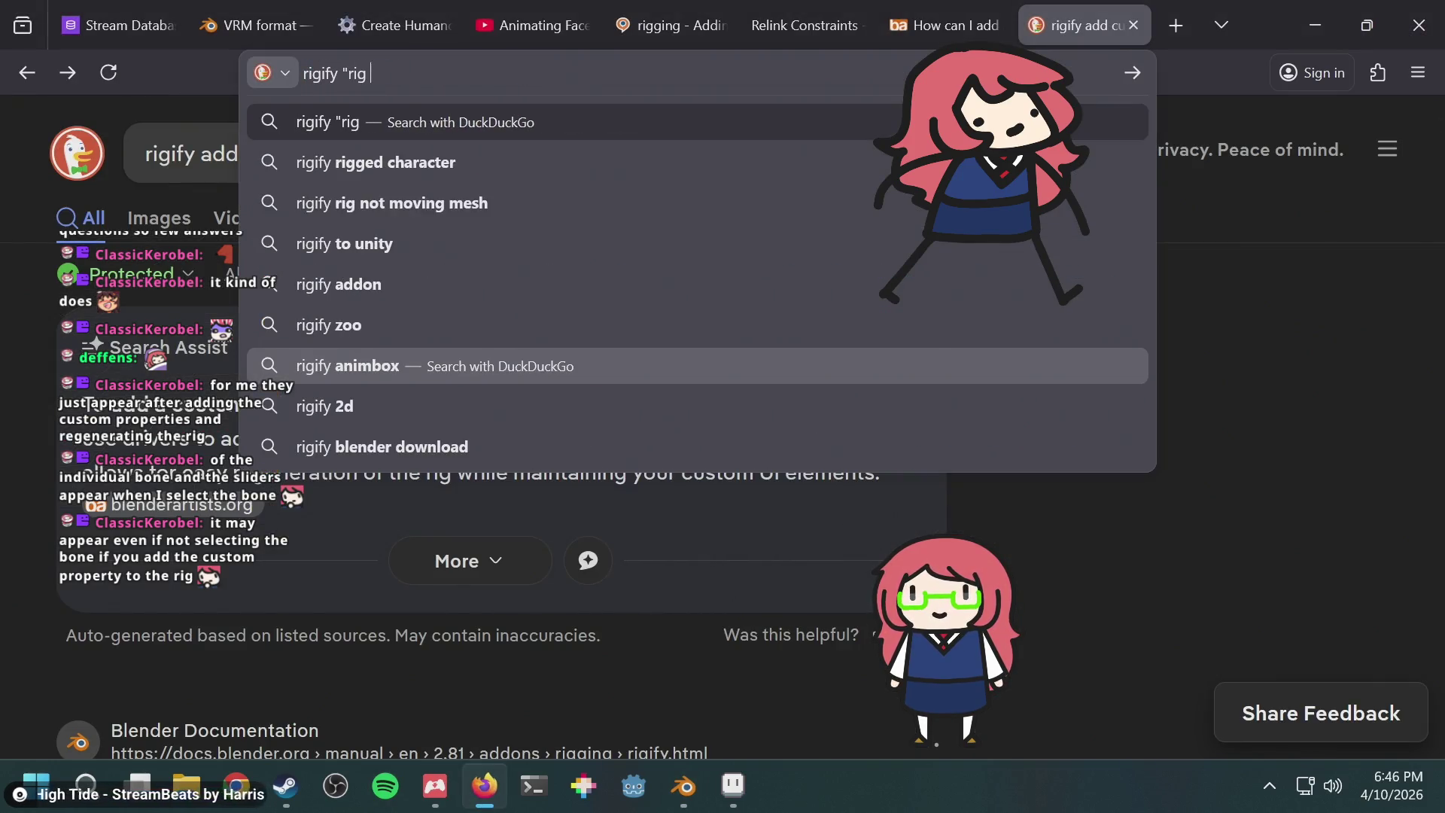
pyautogui.write('ies"')
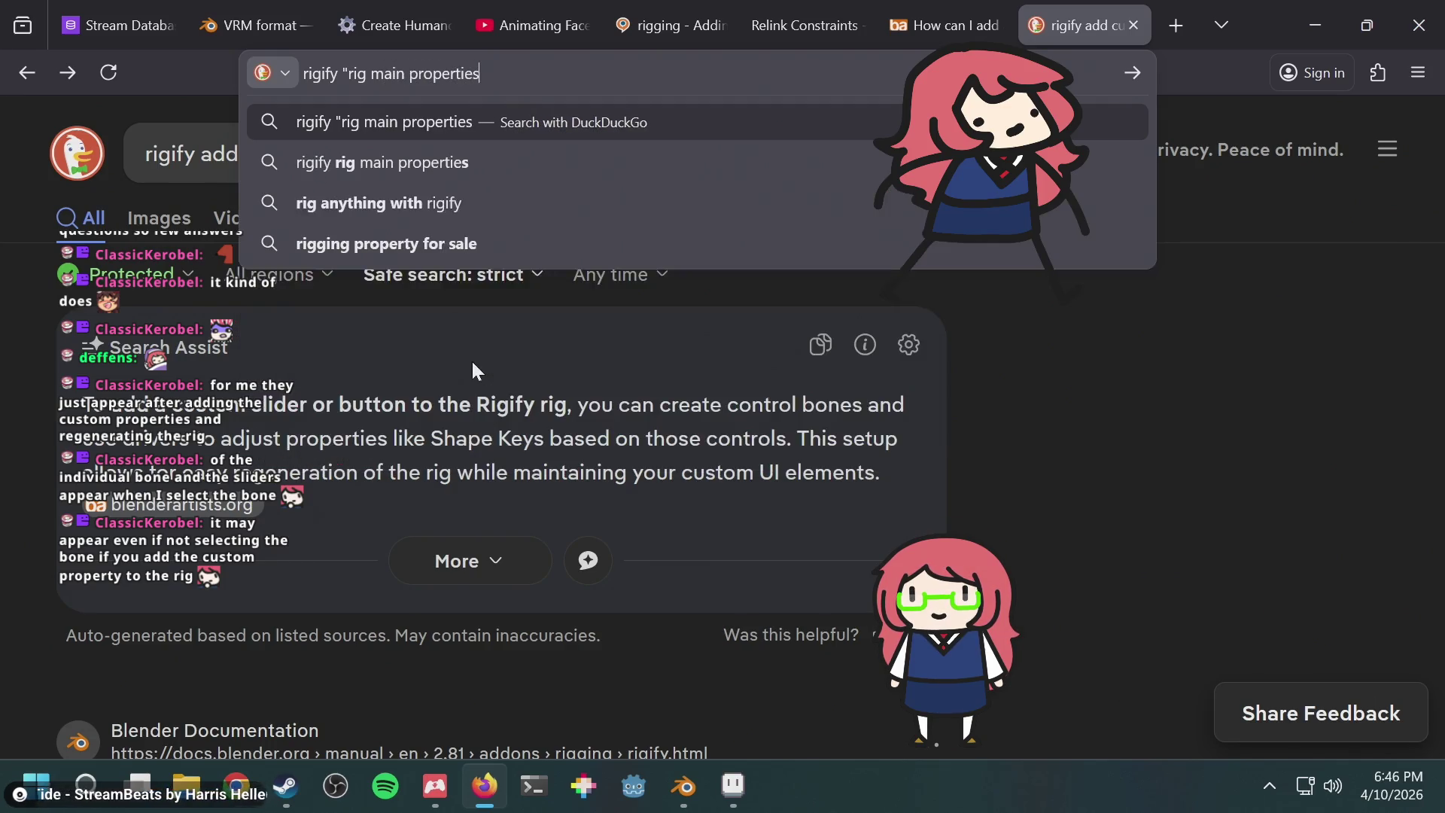
pyautogui.press('Return')
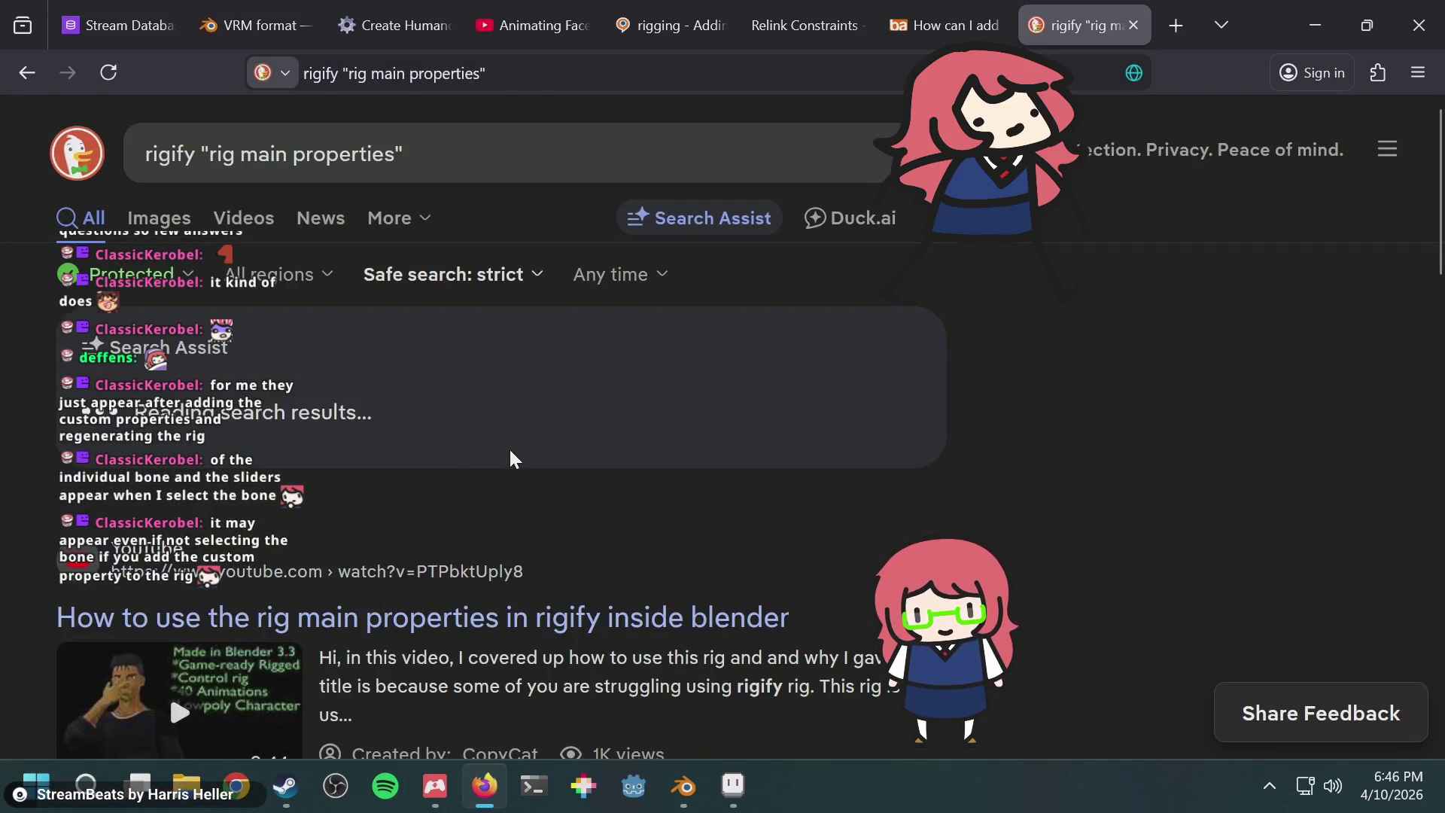
pyautogui.scroll(-5, 841, 398)
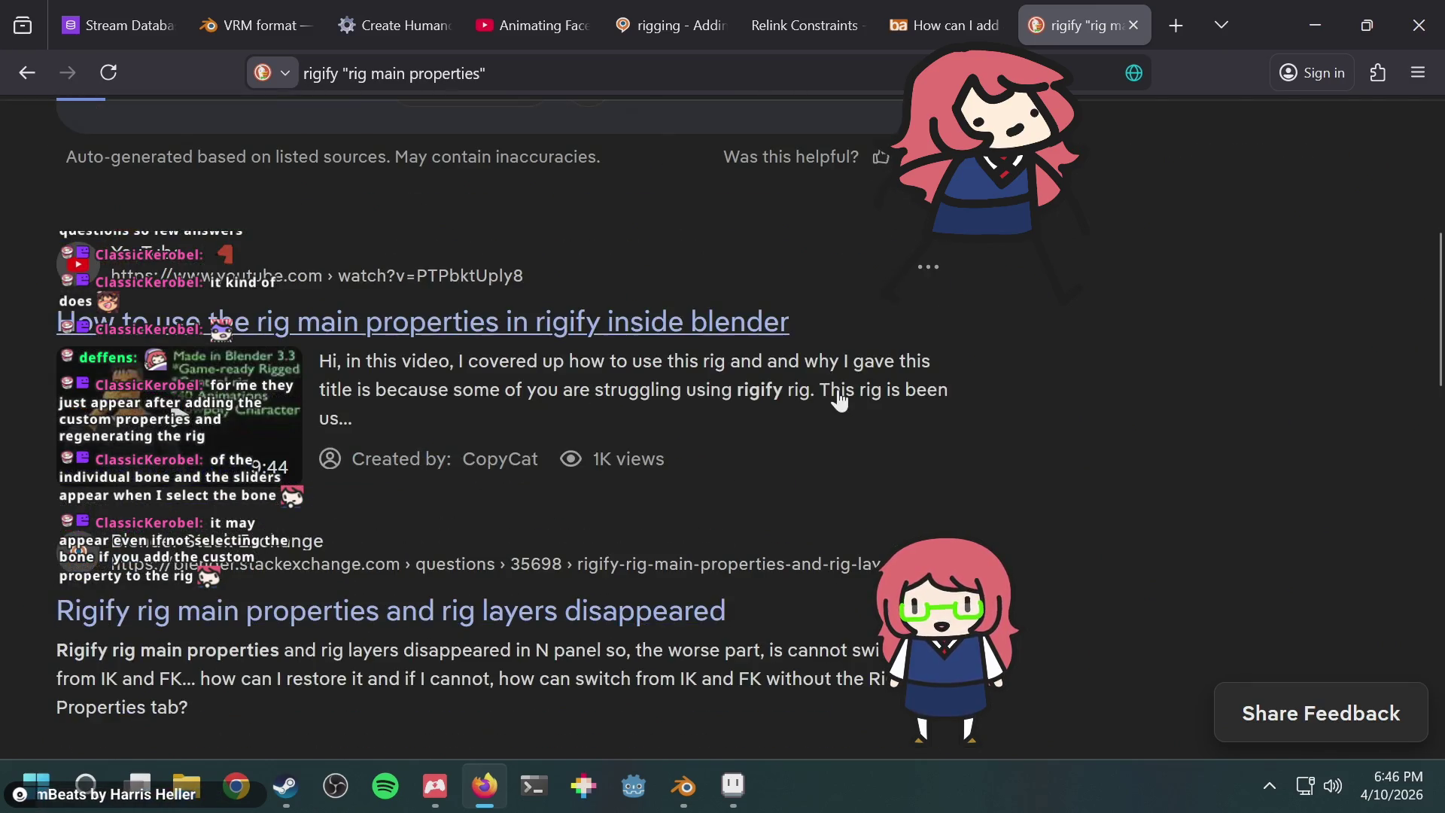
pyautogui.scroll(-5, 841, 398)
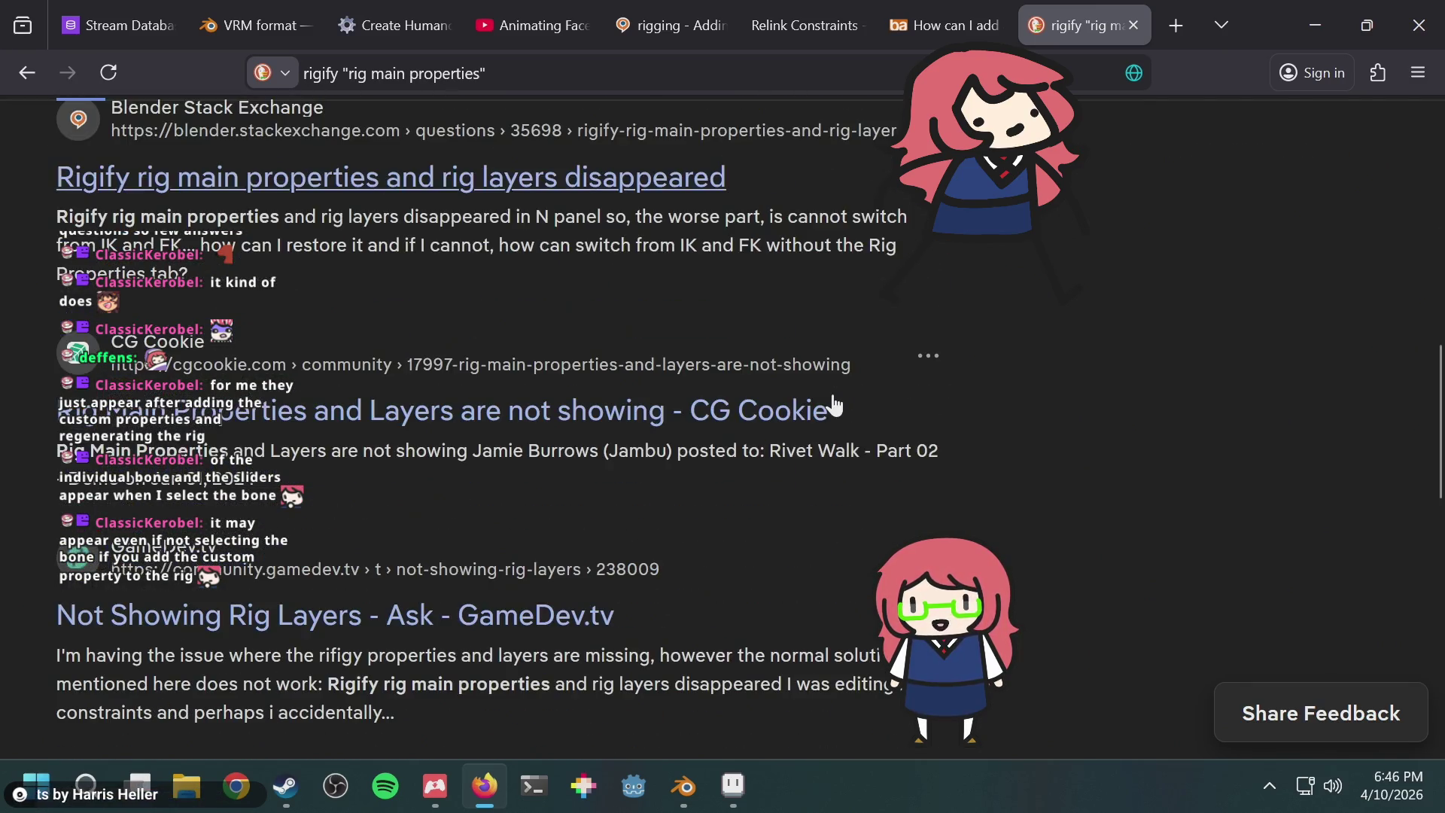
pyautogui.scroll(-3, 826, 411)
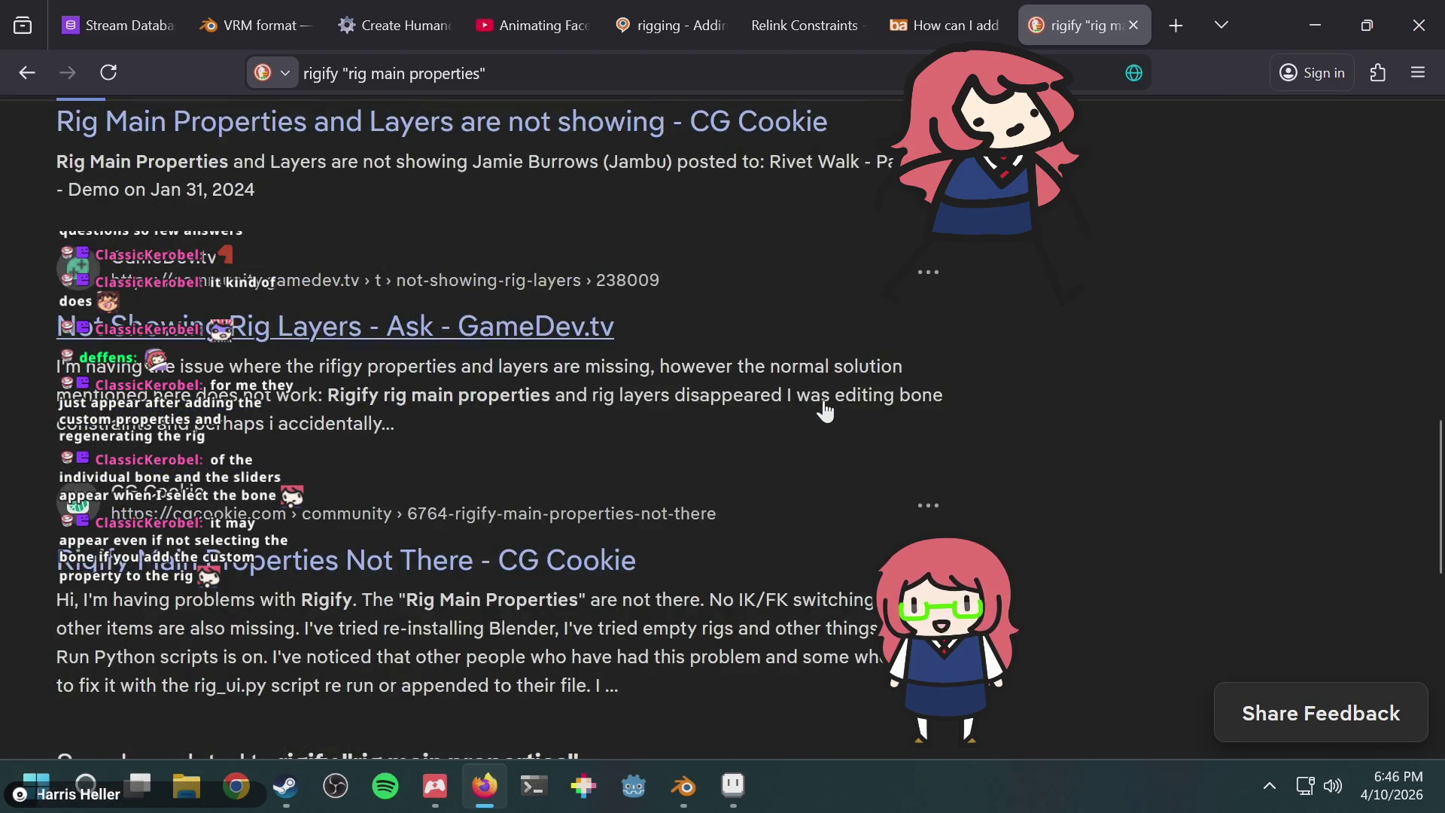
pyautogui.scroll(2, 826, 411)
pyautogui.scroll(-5, 805, 437)
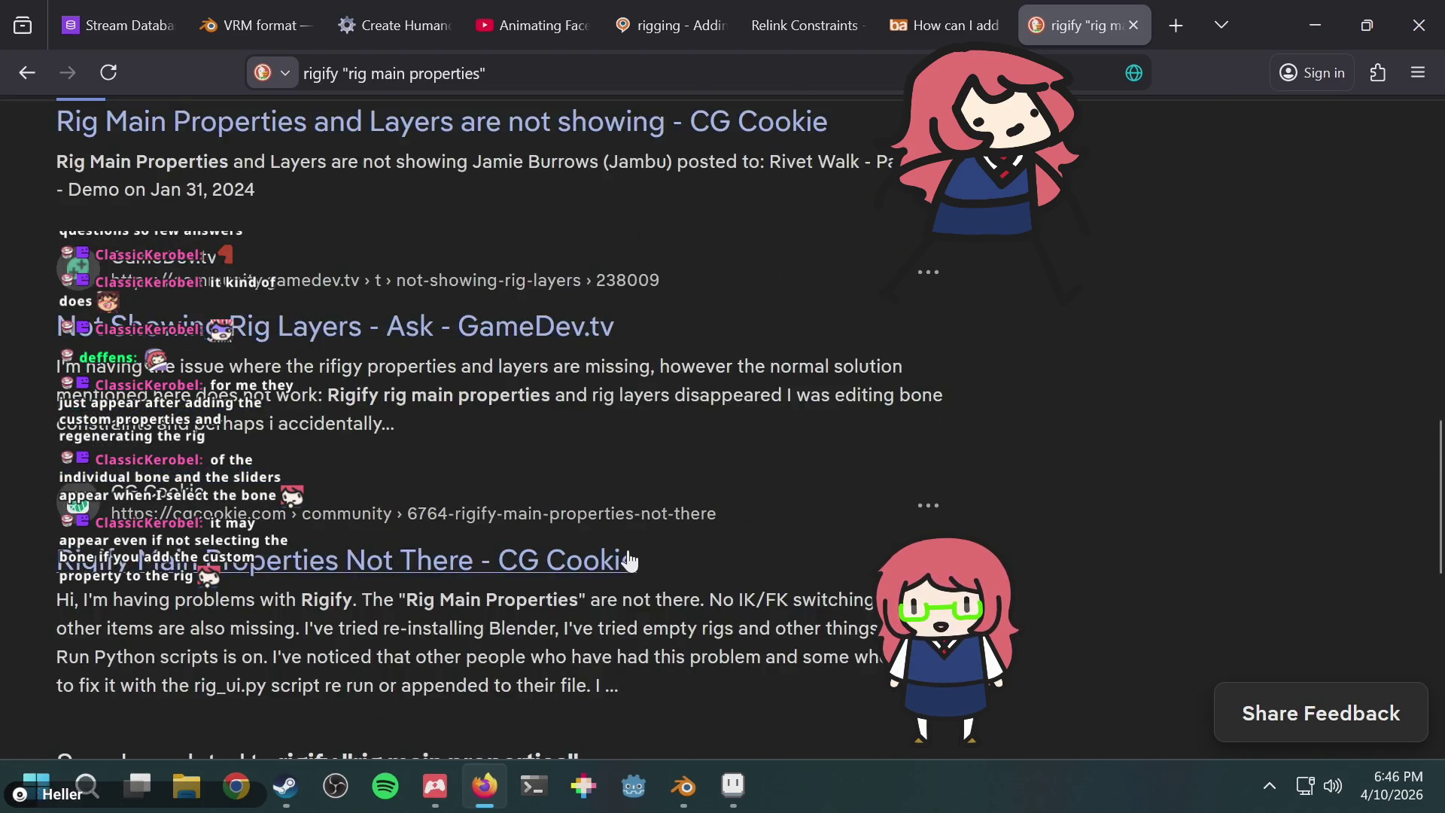
pyautogui.click(680, 782)
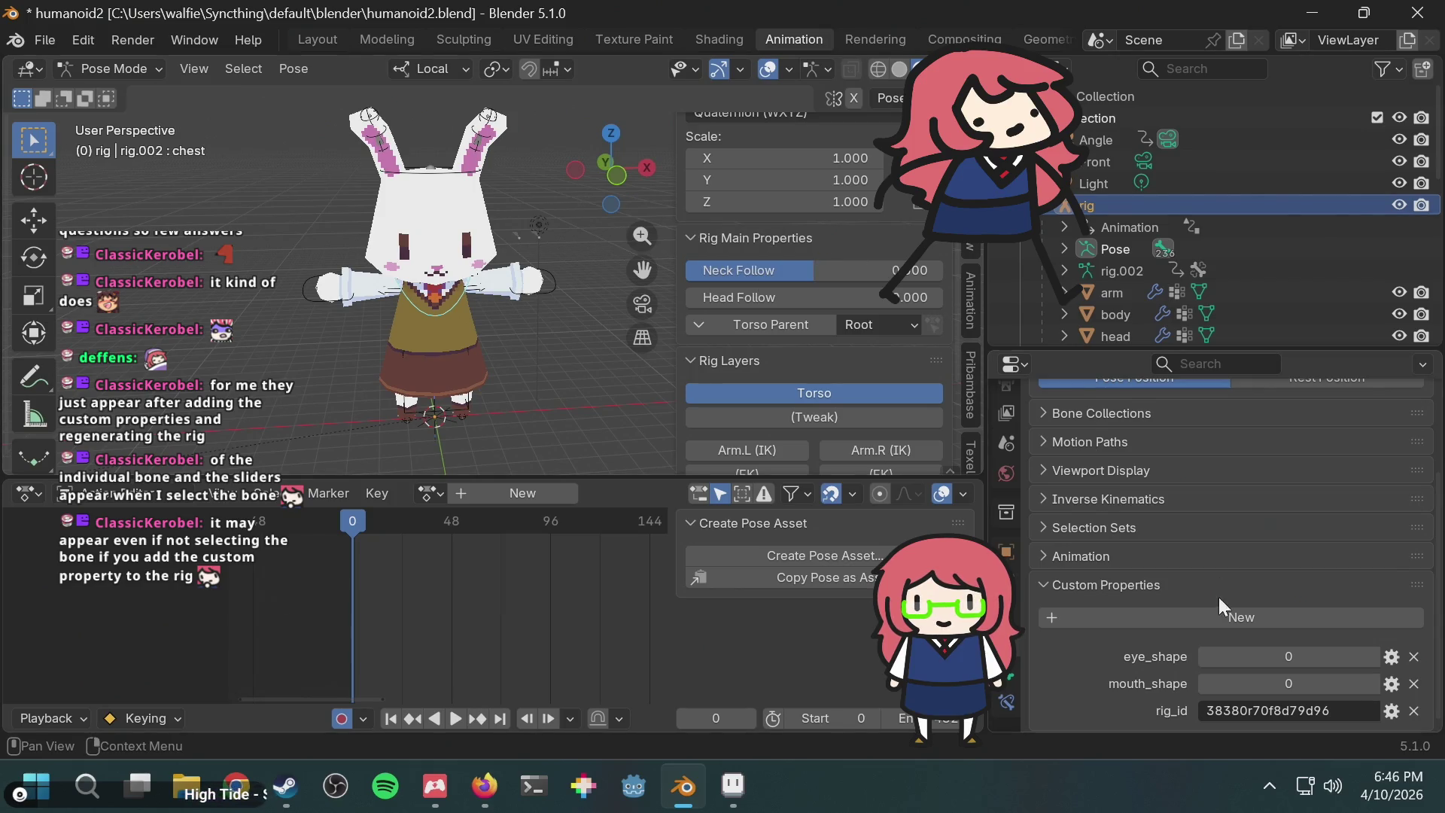
# Step: Compare the chest bone's Bone tab with the armature's eye_shape and mouth_shape properties
pyautogui.scroll(2, 1097, 588)
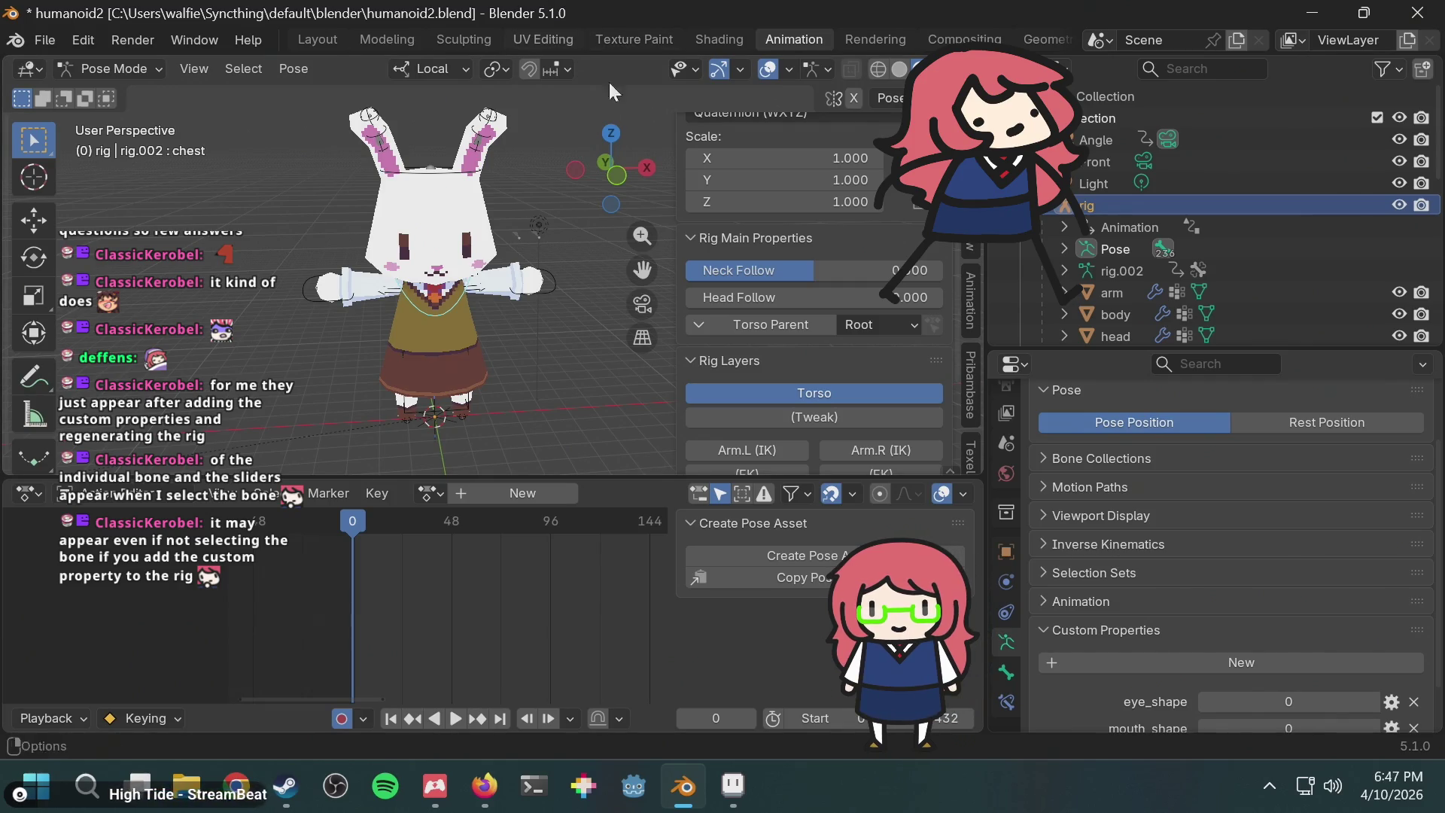
pyautogui.scroll(-5, 819, 275)
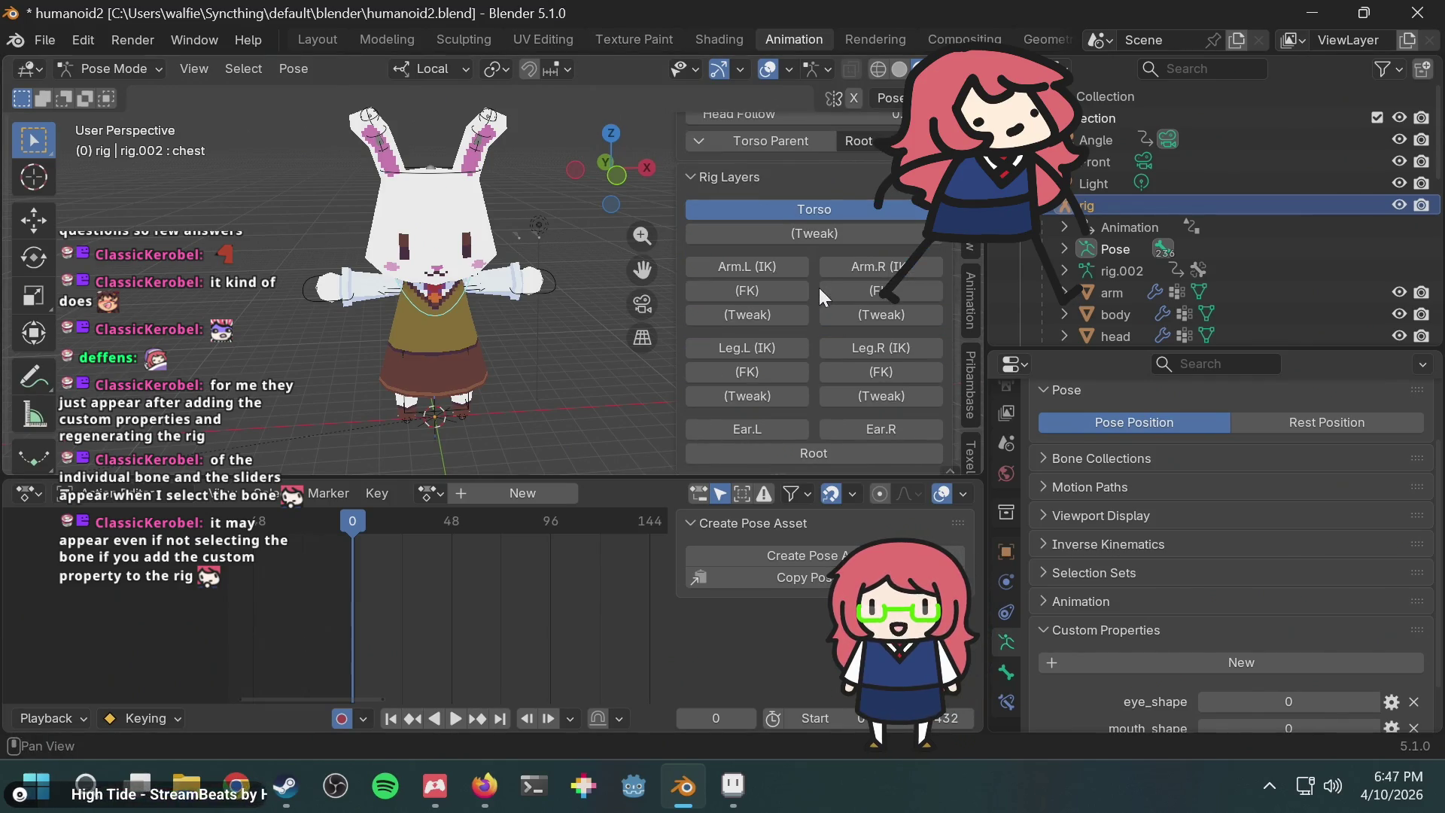
pyautogui.scroll(12, 819, 288)
pyautogui.scroll(-6, 819, 288)
pyautogui.scroll(-7, 819, 289)
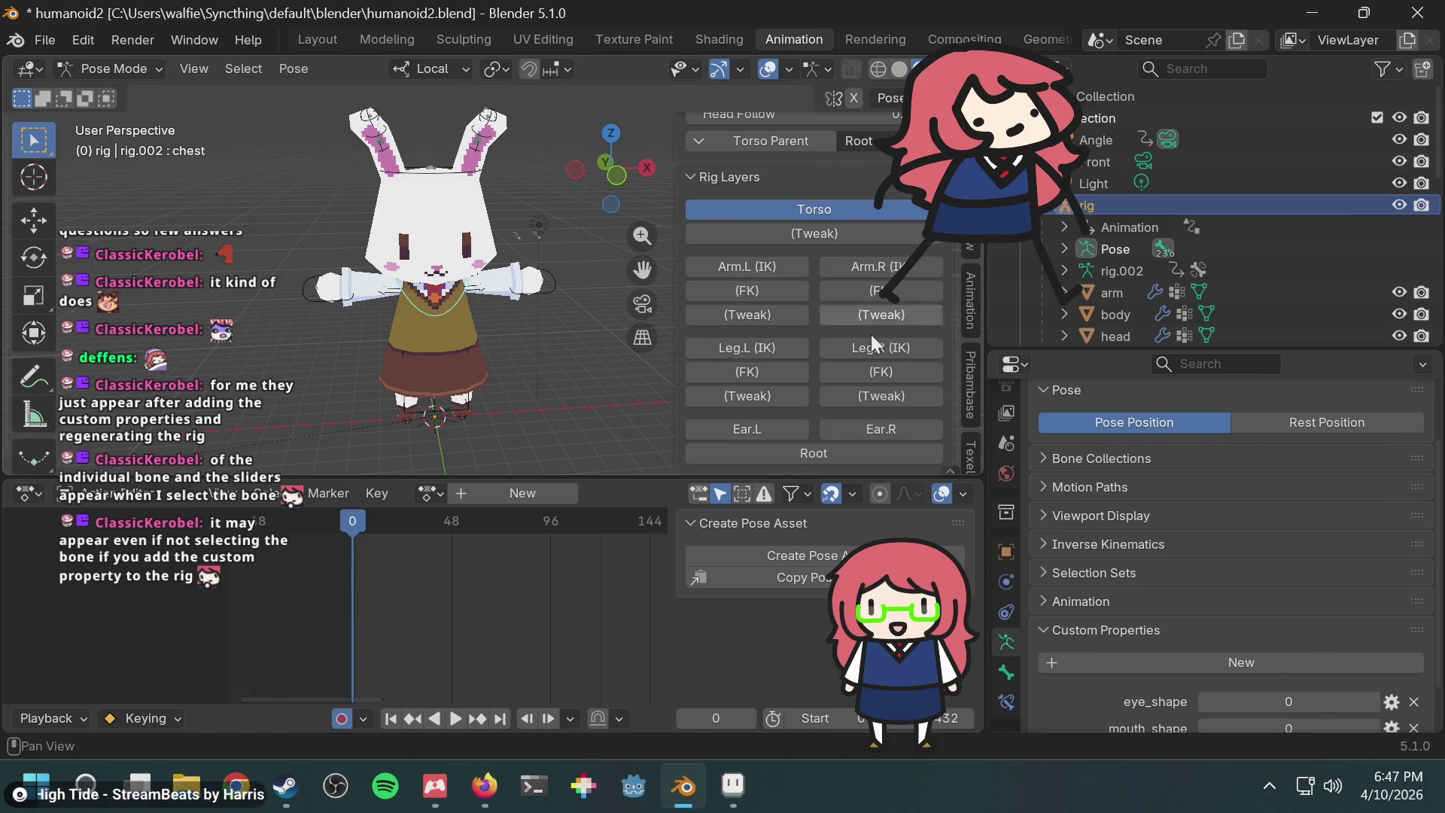
pyautogui.click(1009, 665)
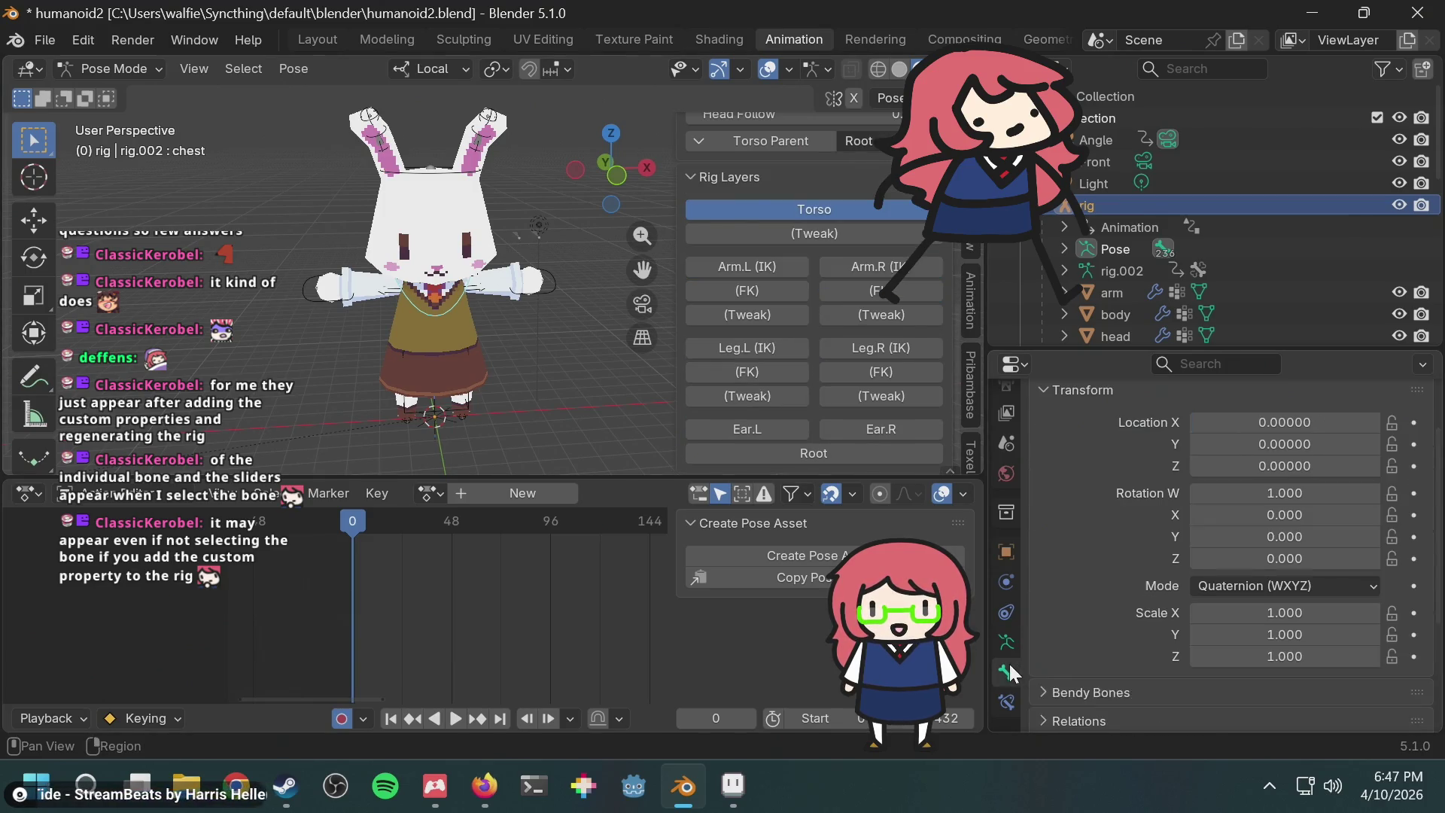
pyautogui.click(1008, 646)
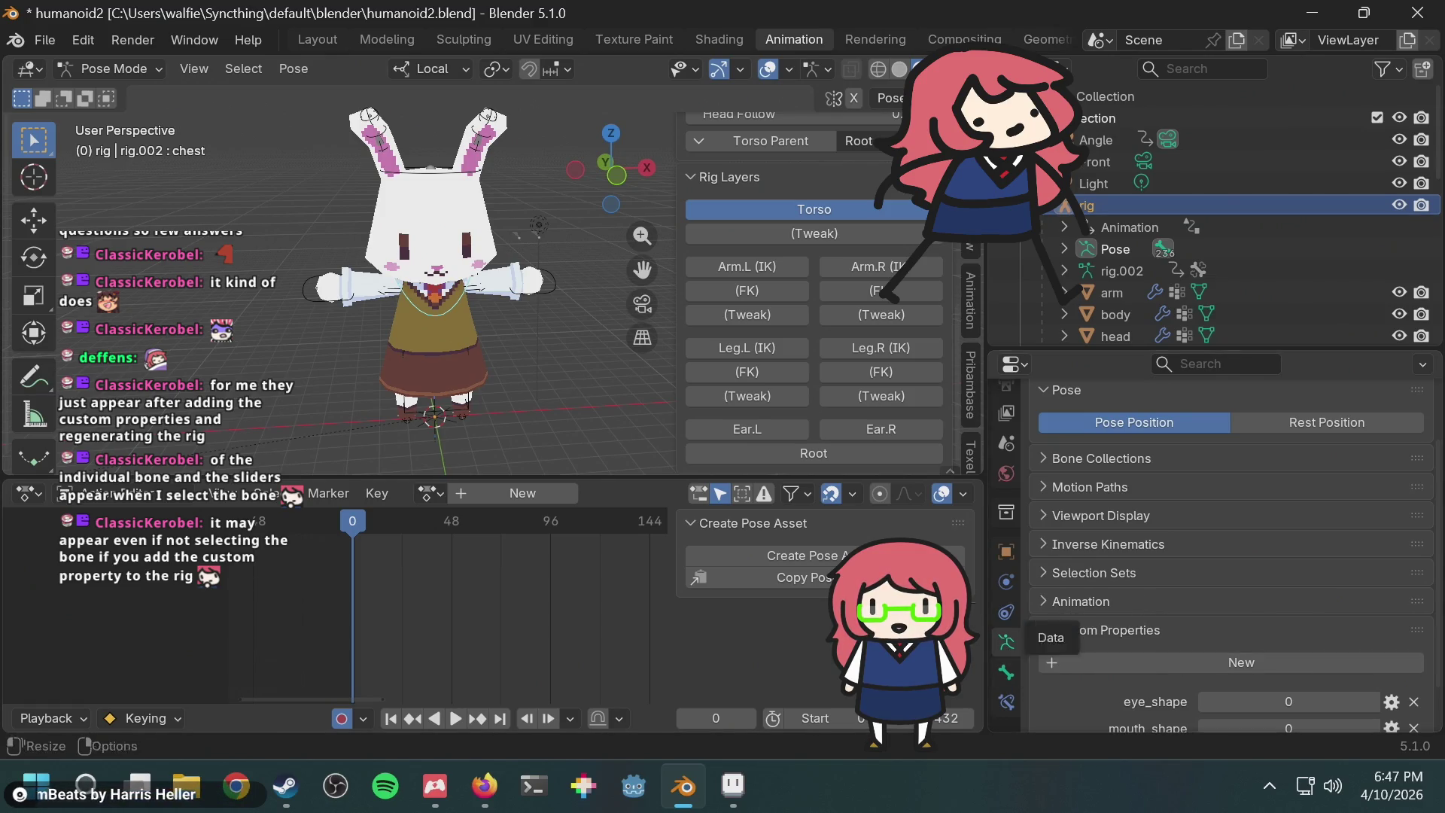
pyautogui.scroll(3, 809, 337)
pyautogui.scroll(7, 809, 337)
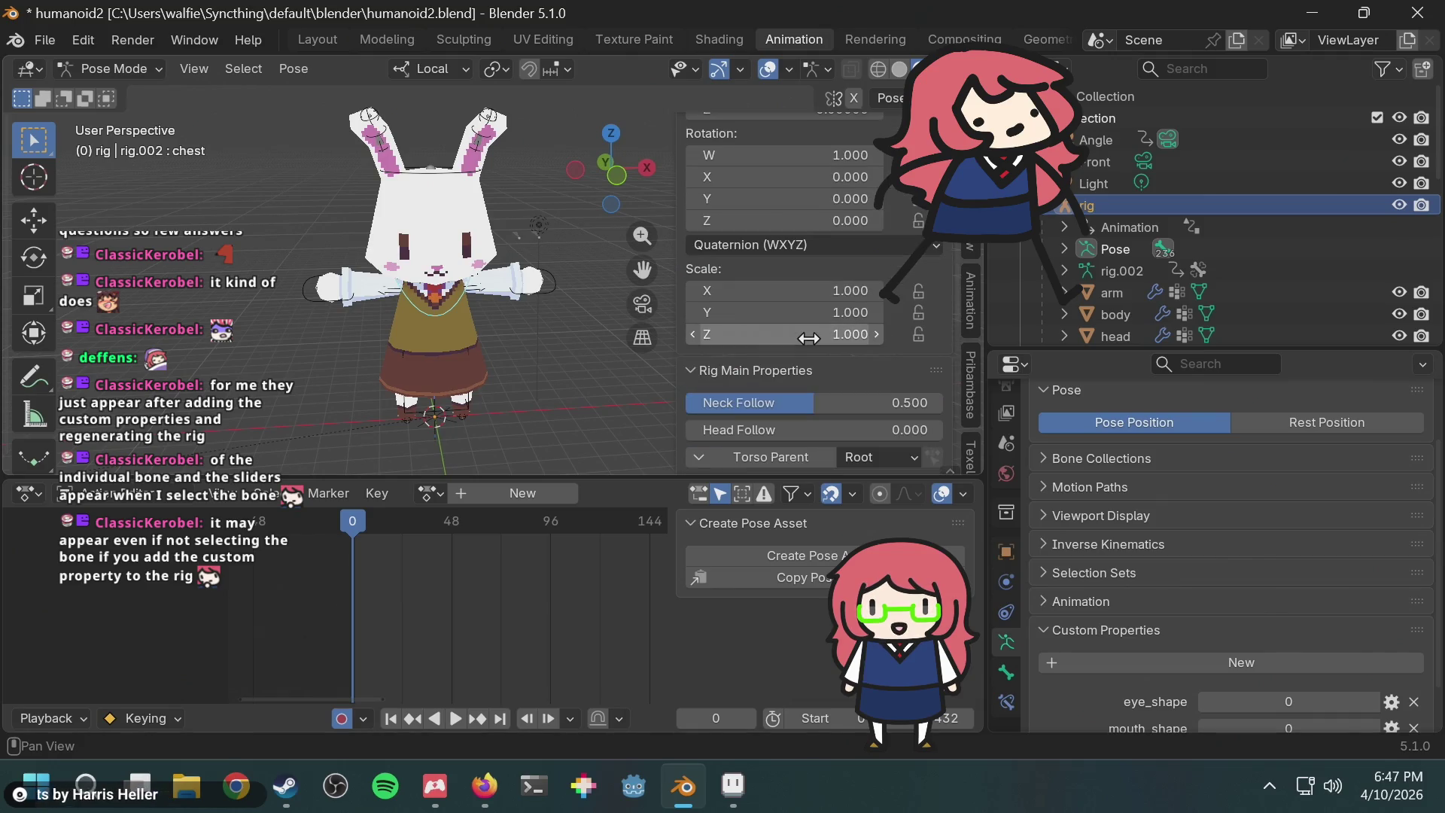
pyautogui.scroll(-2, 1112, 611)
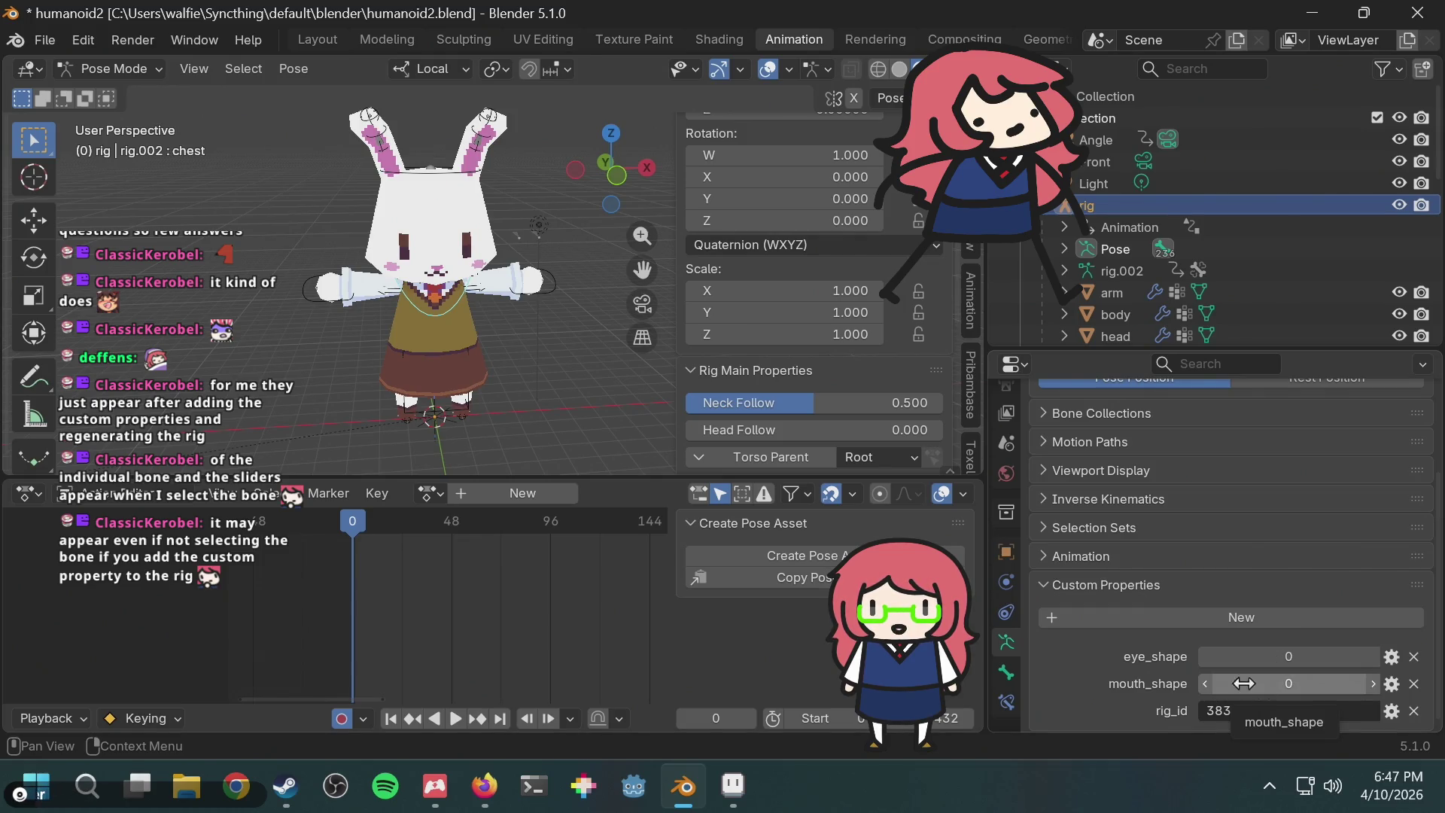
pyautogui.click(1002, 671)
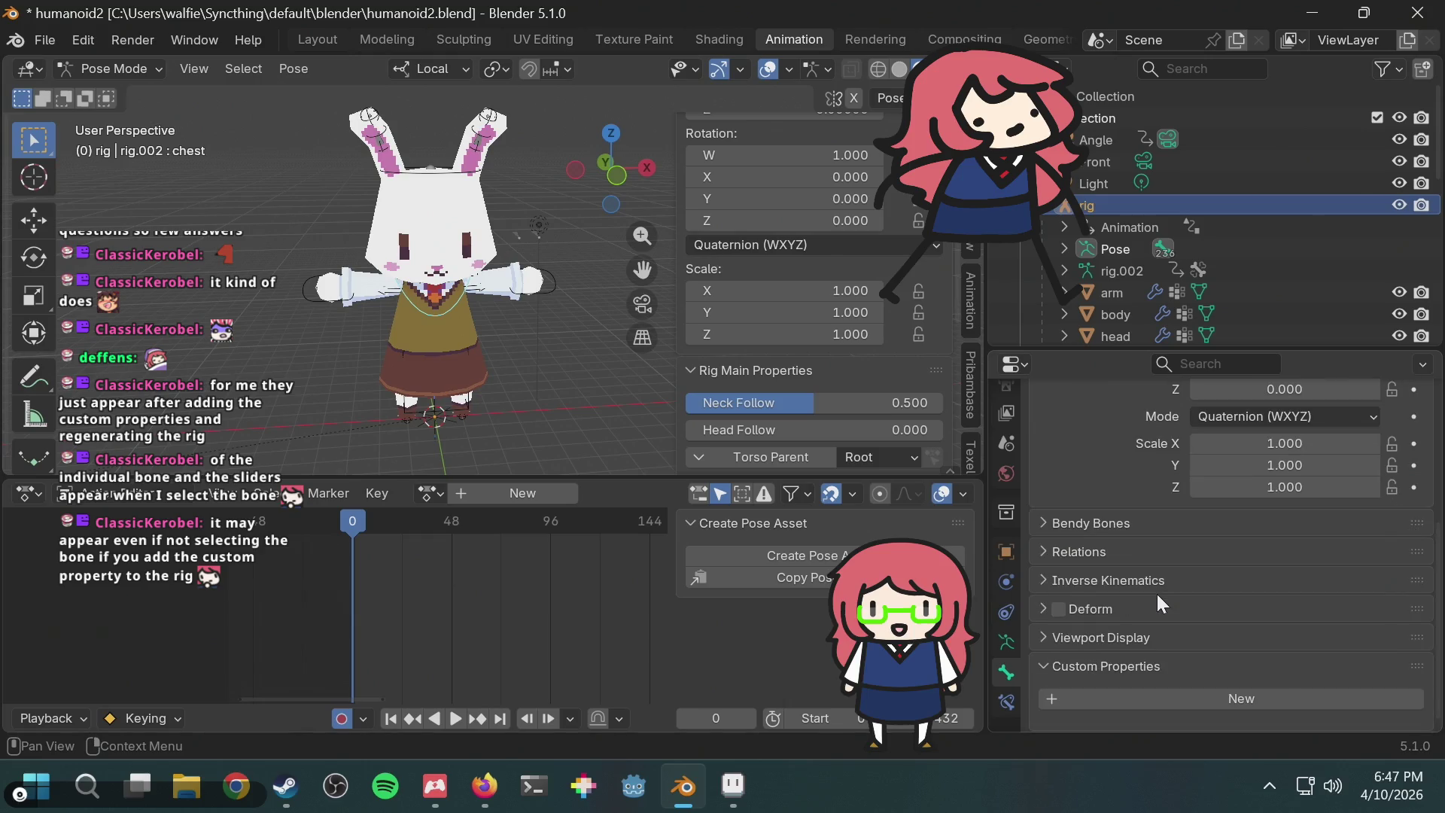
pyautogui.scroll(5, 1158, 594)
pyautogui.scroll(-5, 1157, 594)
pyautogui.click(1007, 642)
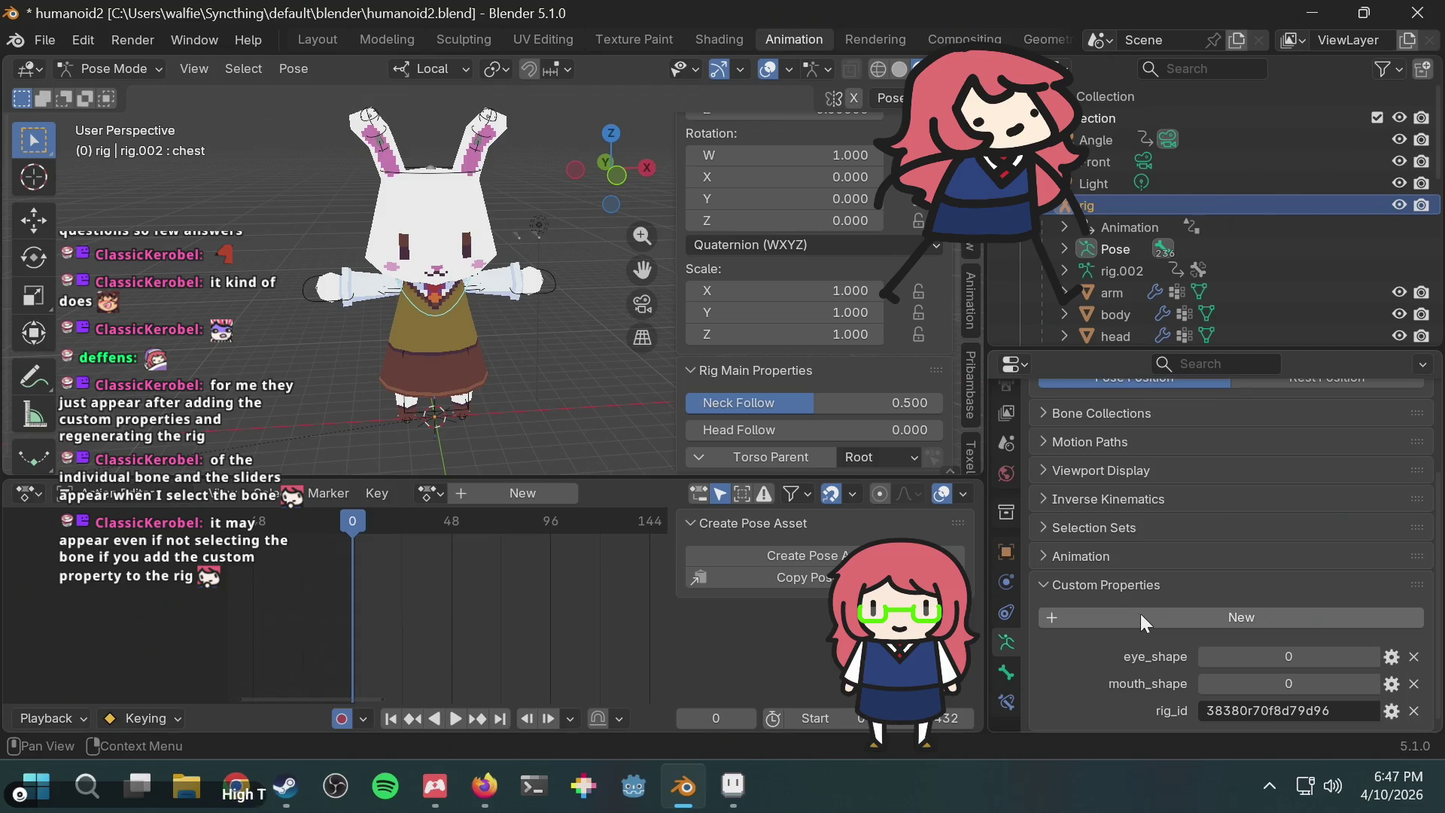
# Step: Inspect eye_shape's settings without changes, then open the Torso Parent choices
pyautogui.click(1392, 657)
pyautogui.click(1344, 730)
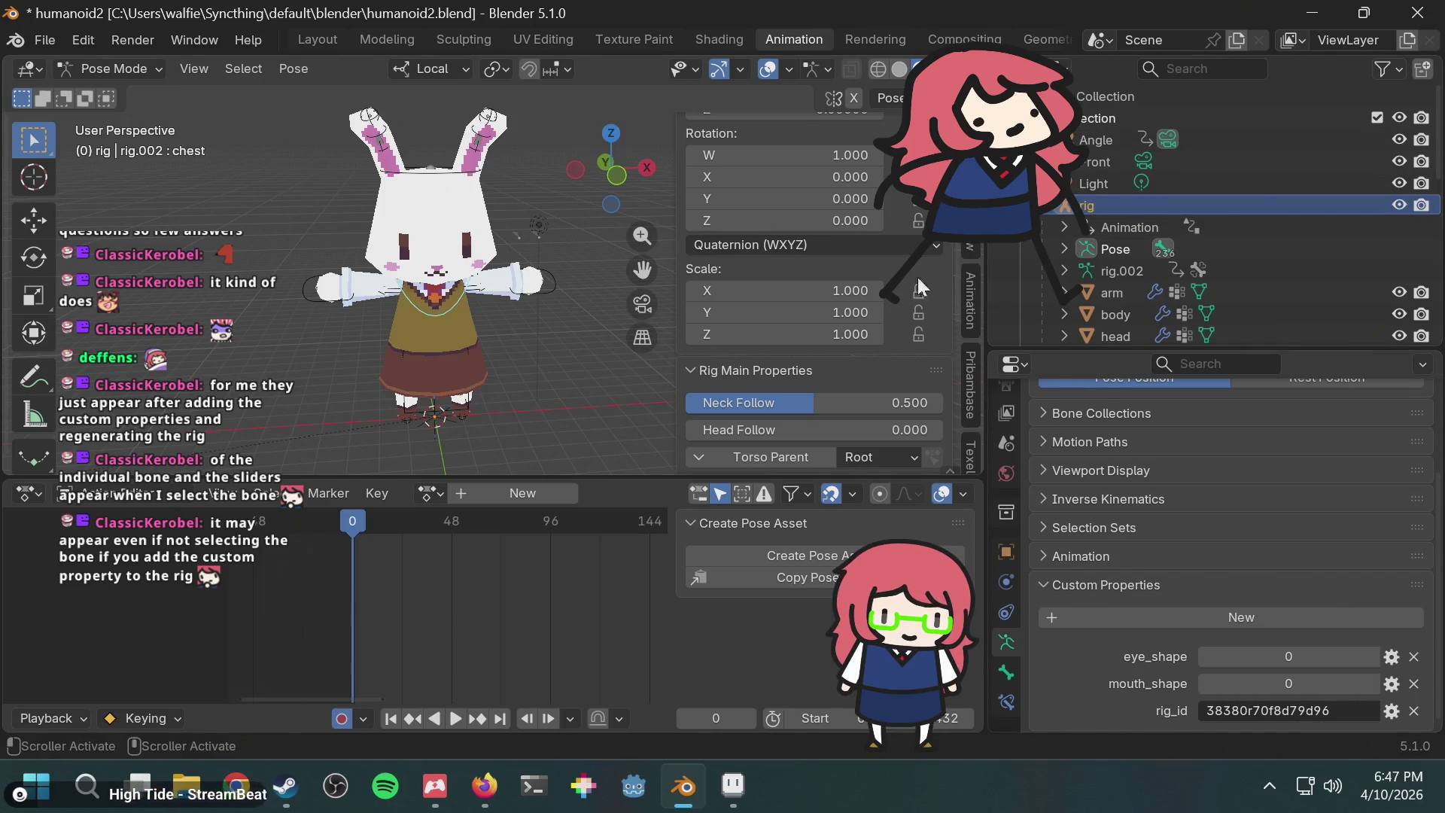
pyautogui.scroll(-5, 874, 347)
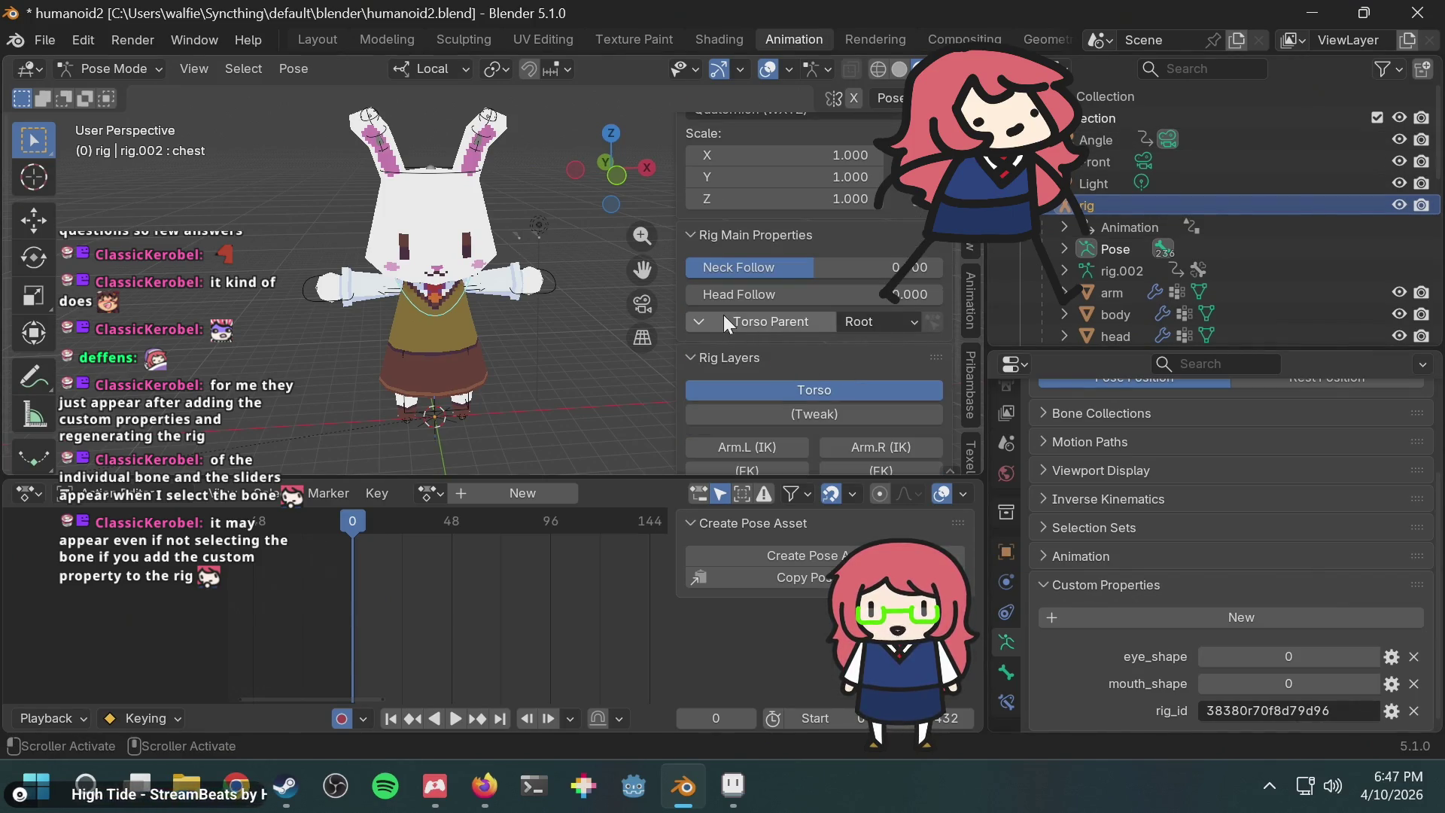
pyautogui.click(725, 317)
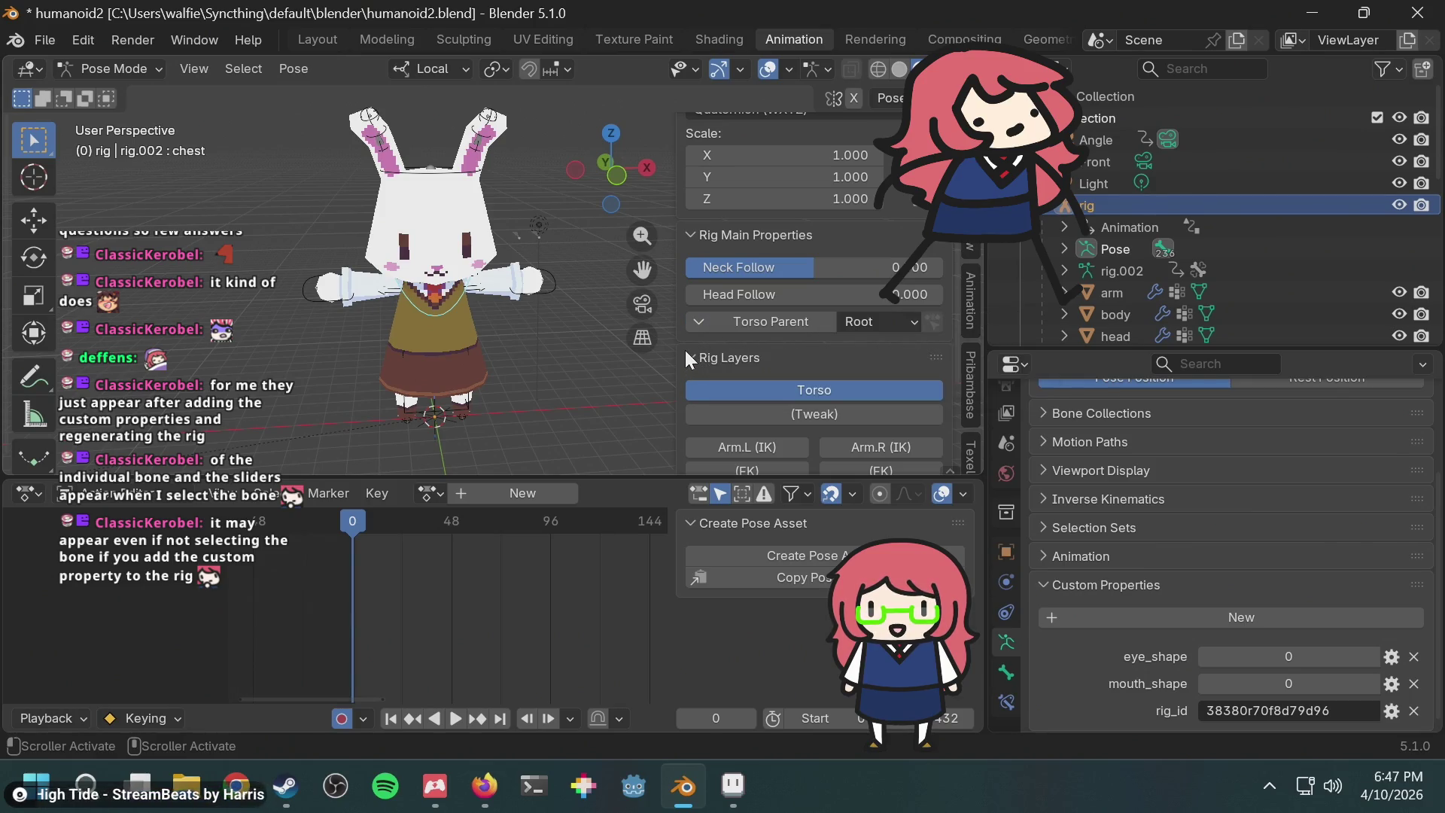
pyautogui.scroll(-4, 778, 348)
pyautogui.scroll(-2, 779, 348)
pyautogui.scroll(4, 779, 346)
pyautogui.scroll(10, 698, 271)
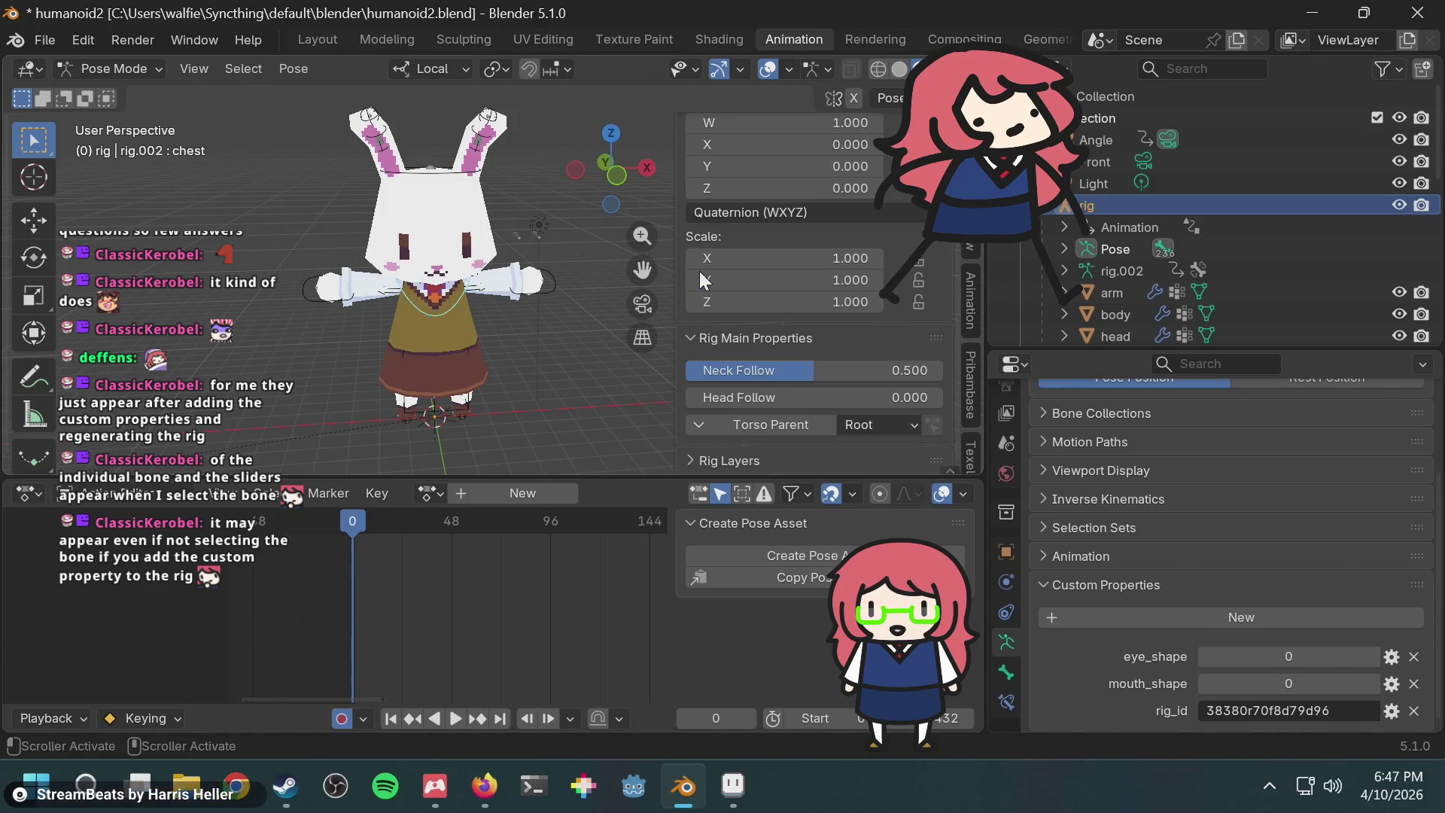
pyautogui.scroll(-4, 719, 158)
pyautogui.scroll(1, 765, 301)
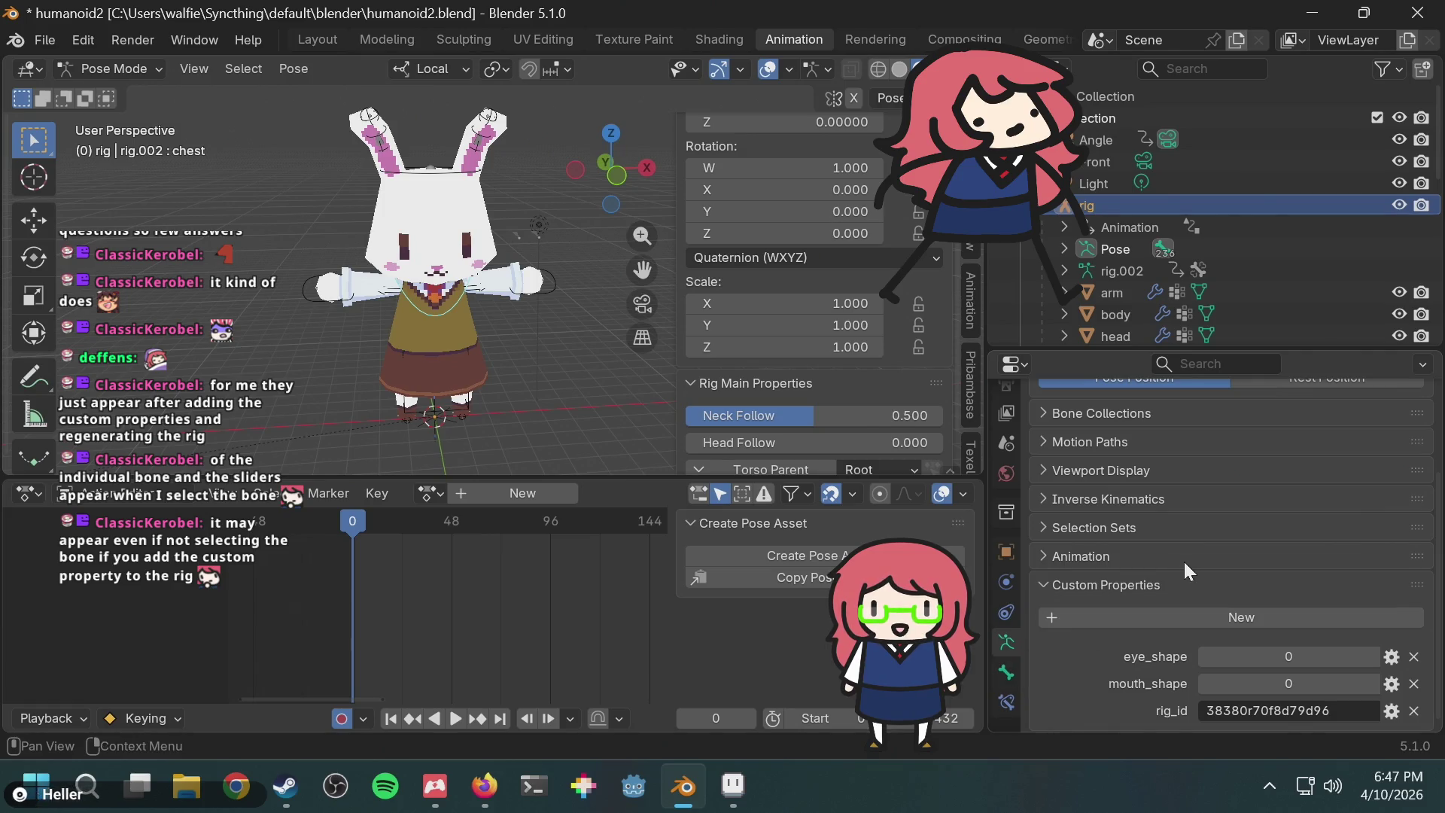
pyautogui.scroll(2, 1185, 571)
pyautogui.scroll(1, 1128, 574)
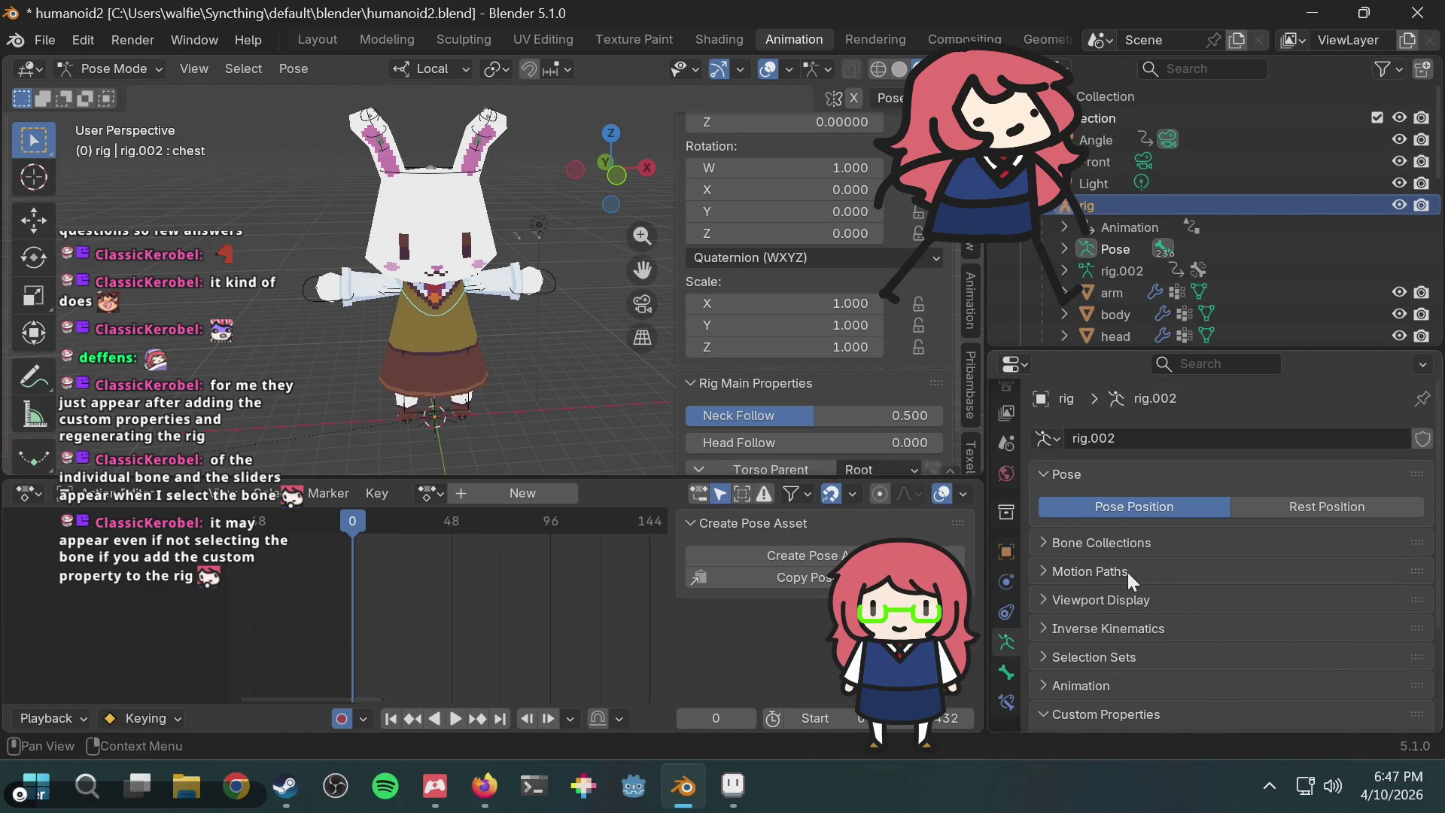
# Step: Toggle the Bone Collections, Animation and Selection Sets panels, then show the chest bone's properties
pyautogui.click(1122, 543)
pyautogui.click(1121, 543)
pyautogui.click(1121, 544)
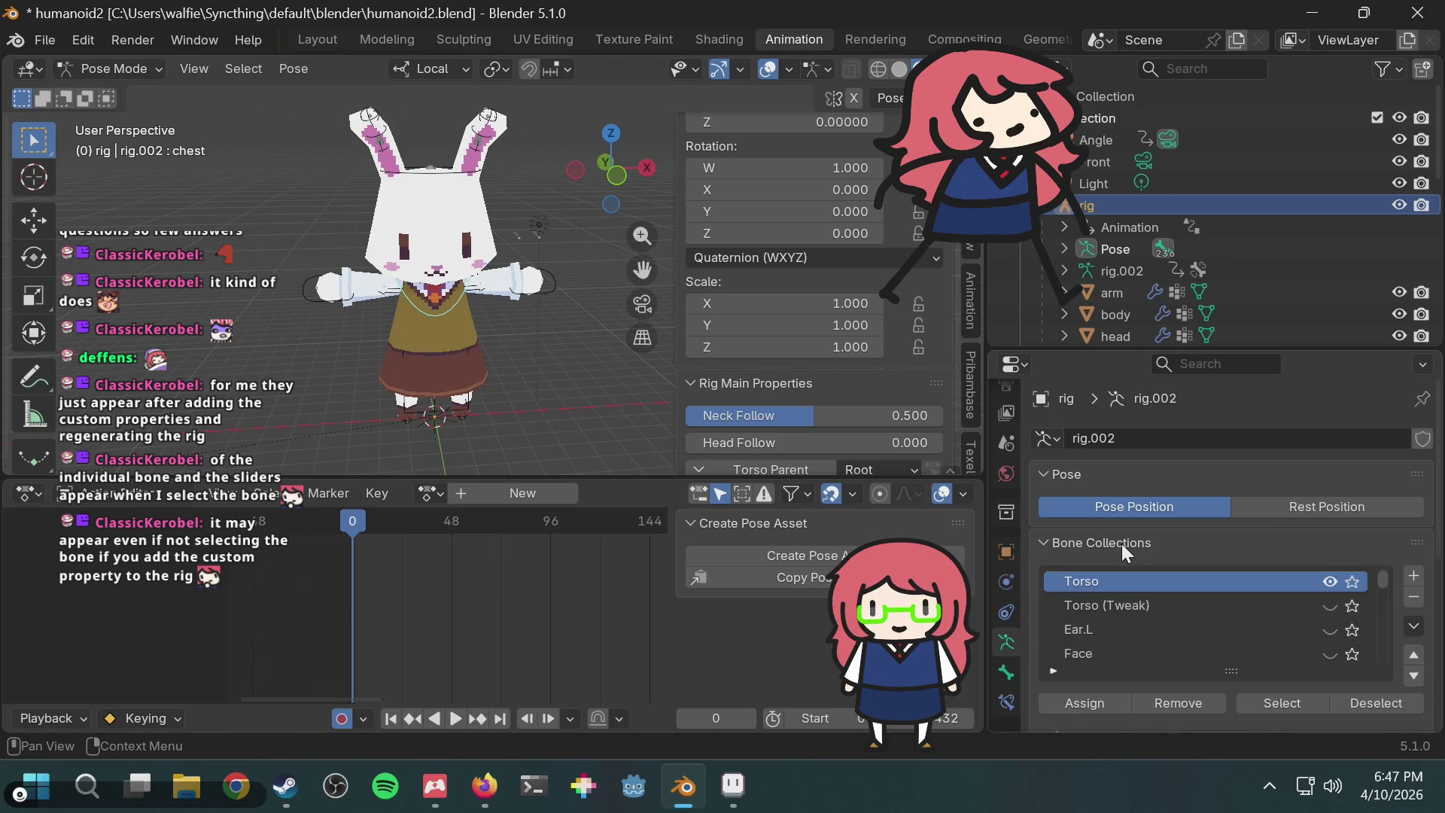
pyautogui.click(1091, 542)
pyautogui.scroll(-3, 1195, 608)
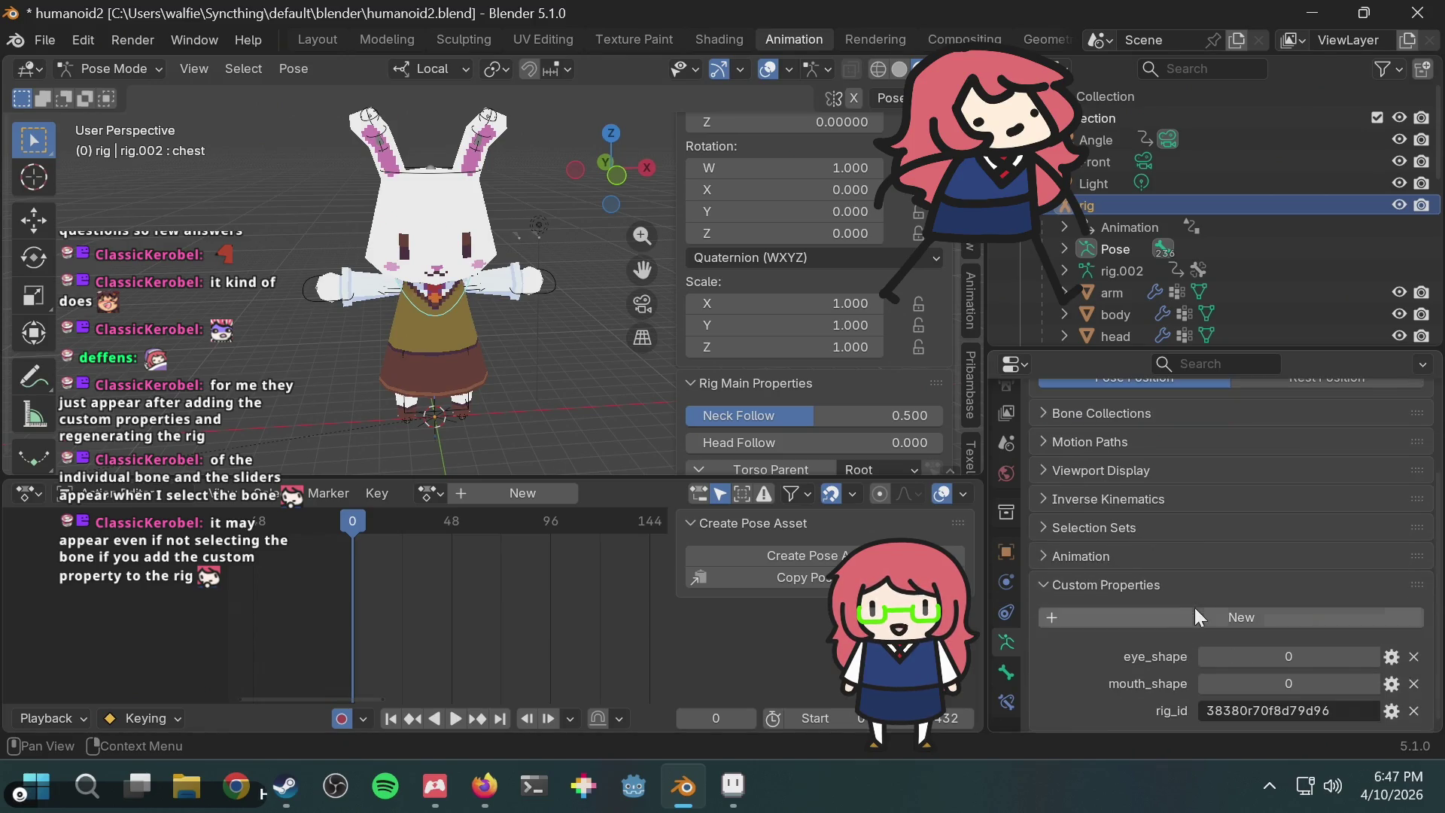
pyautogui.click(1118, 545)
pyautogui.click(1117, 559)
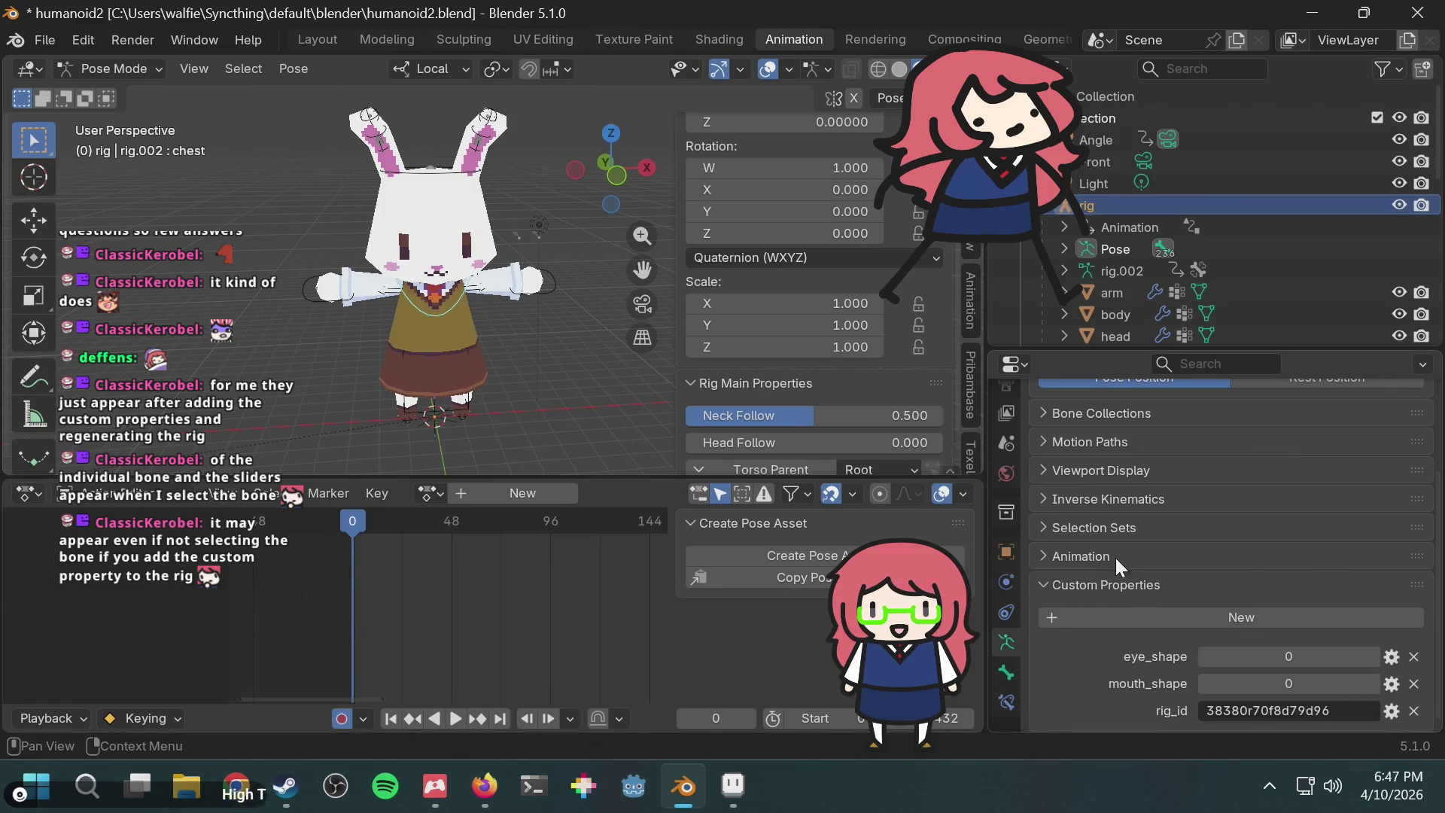
pyautogui.click(1104, 532)
pyautogui.click(1104, 532)
pyautogui.click(1009, 672)
pyautogui.scroll(5, 1113, 563)
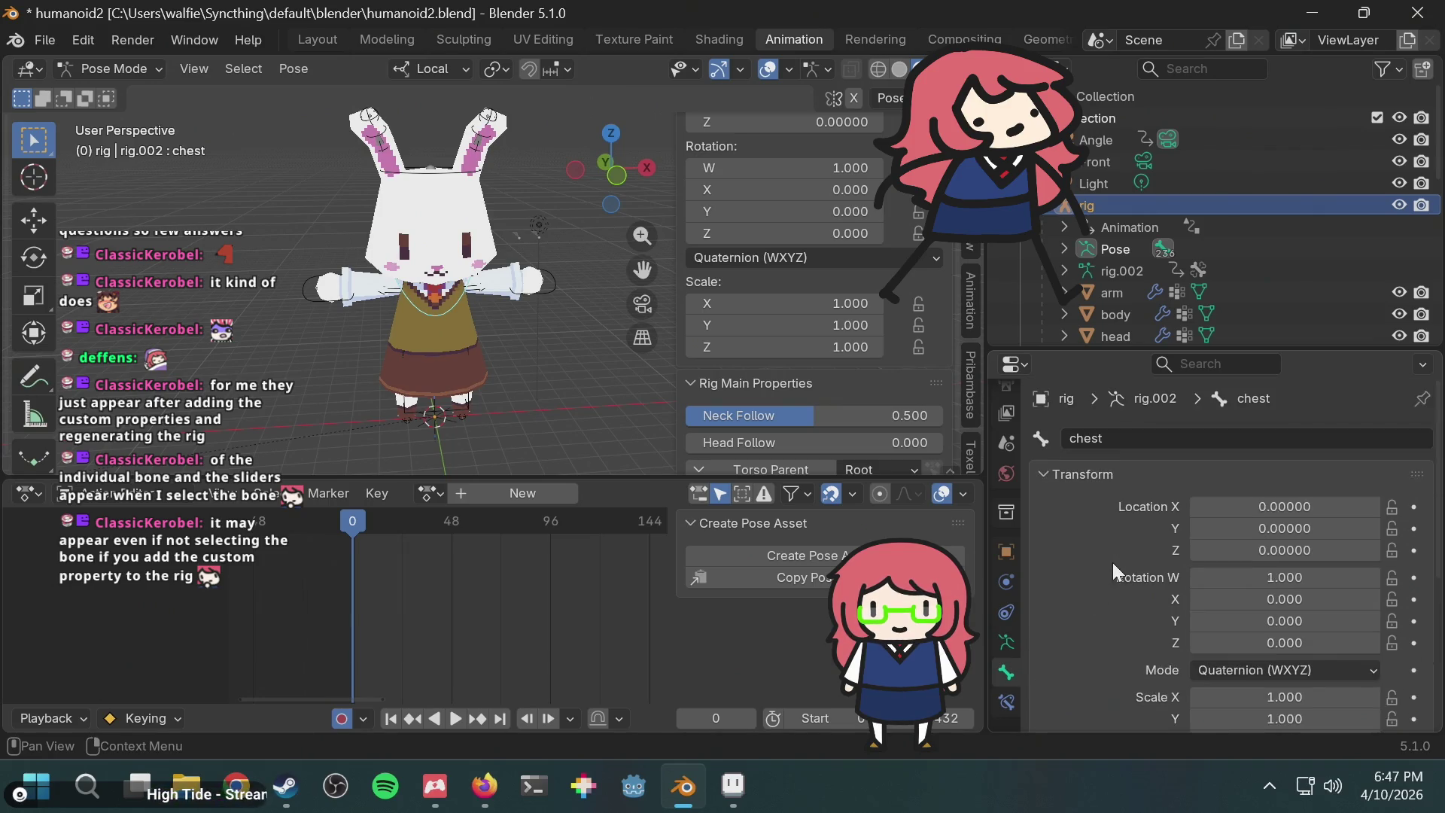
# Step: Review the chest bone's empty Custom Properties, select the metarig's spine bone, then return to Firefox
pyautogui.scroll(-5, 1113, 562)
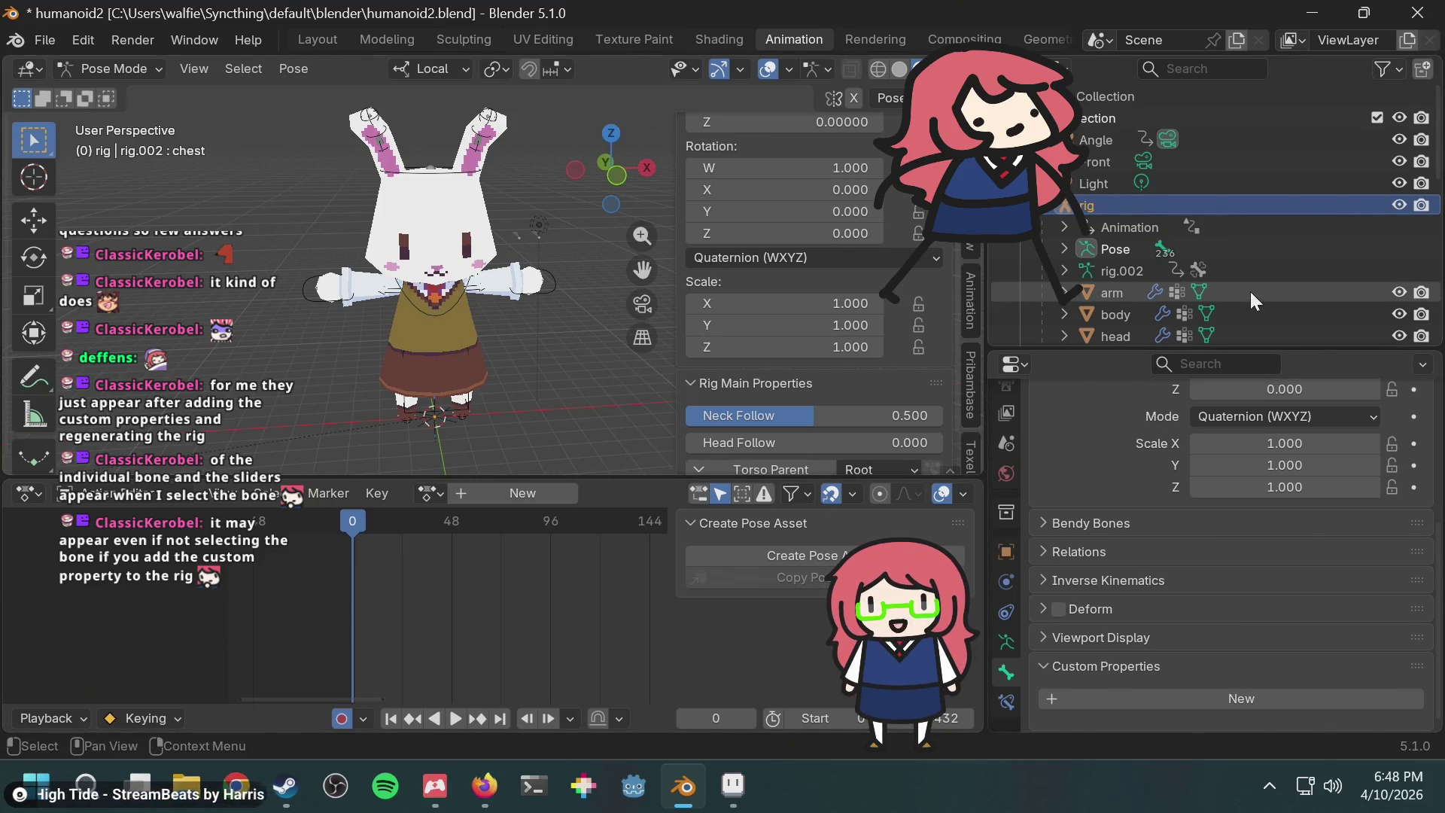
pyautogui.scroll(-5, 1177, 264)
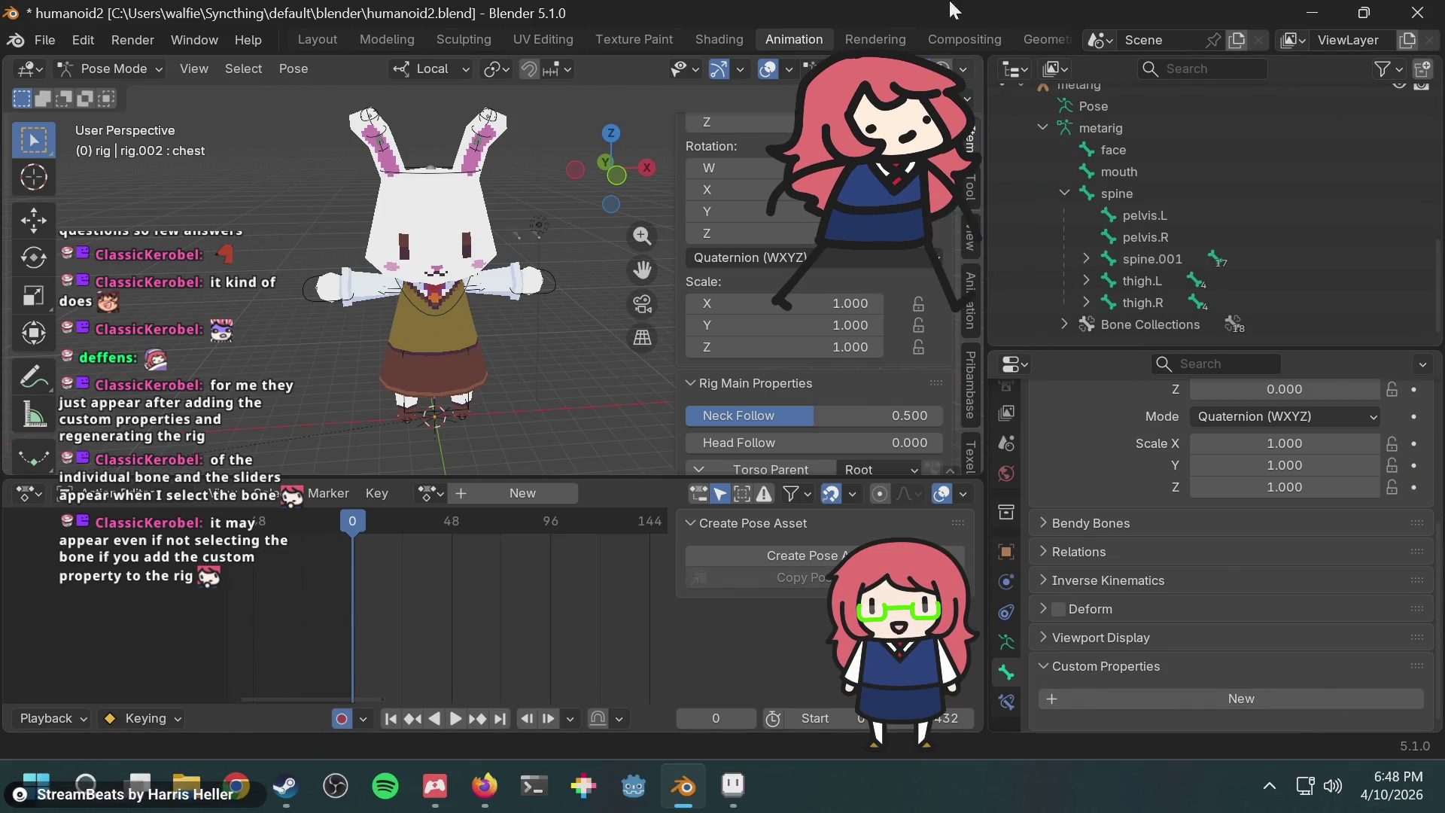
pyautogui.click(1186, 192)
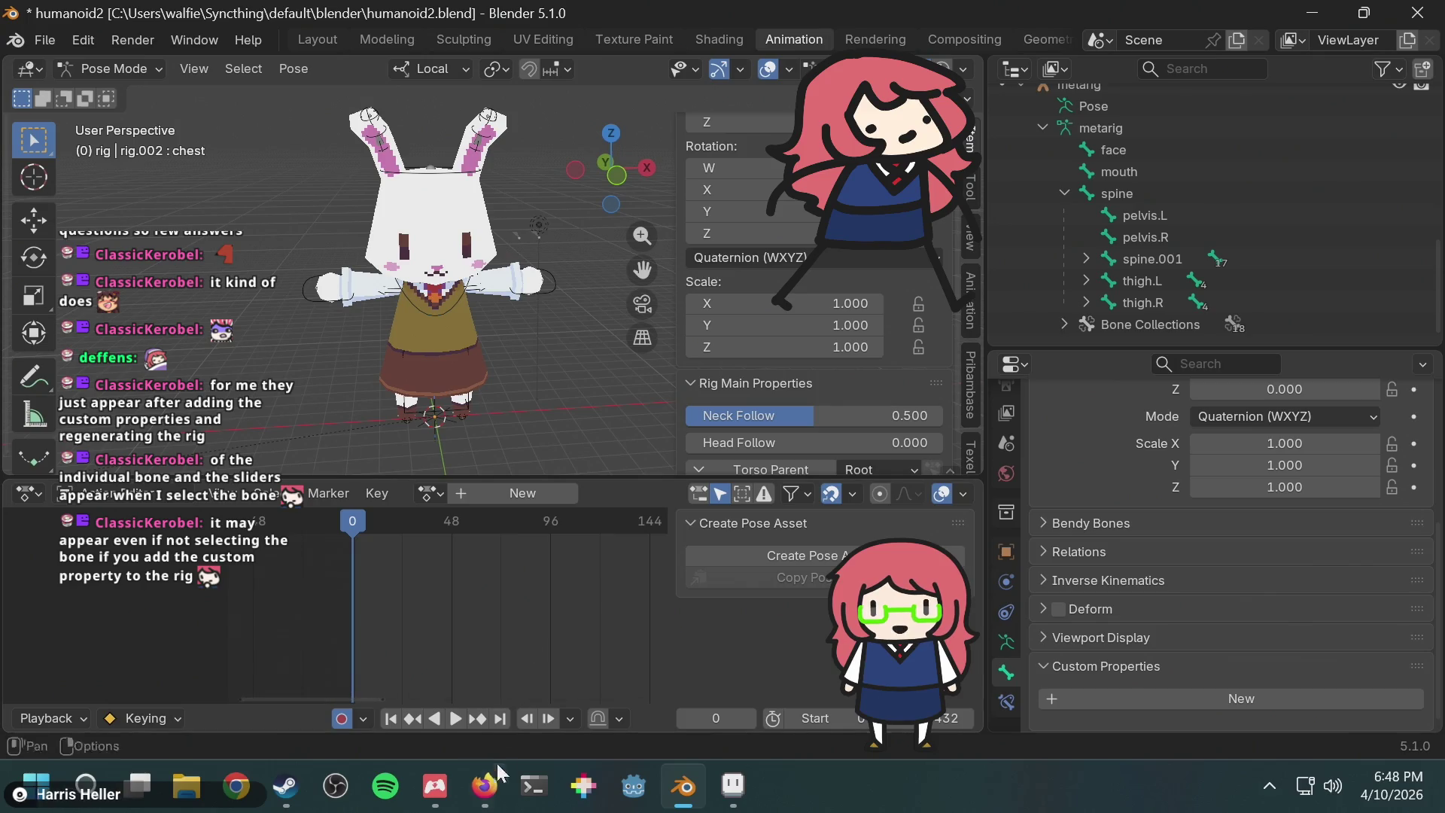
pyautogui.click(484, 786)
pyautogui.scroll(-3, 788, 433)
# Step: Load more results for the rig main properties search
pyautogui.click(715, 410)
pyautogui.scroll(-3, 1113, 431)
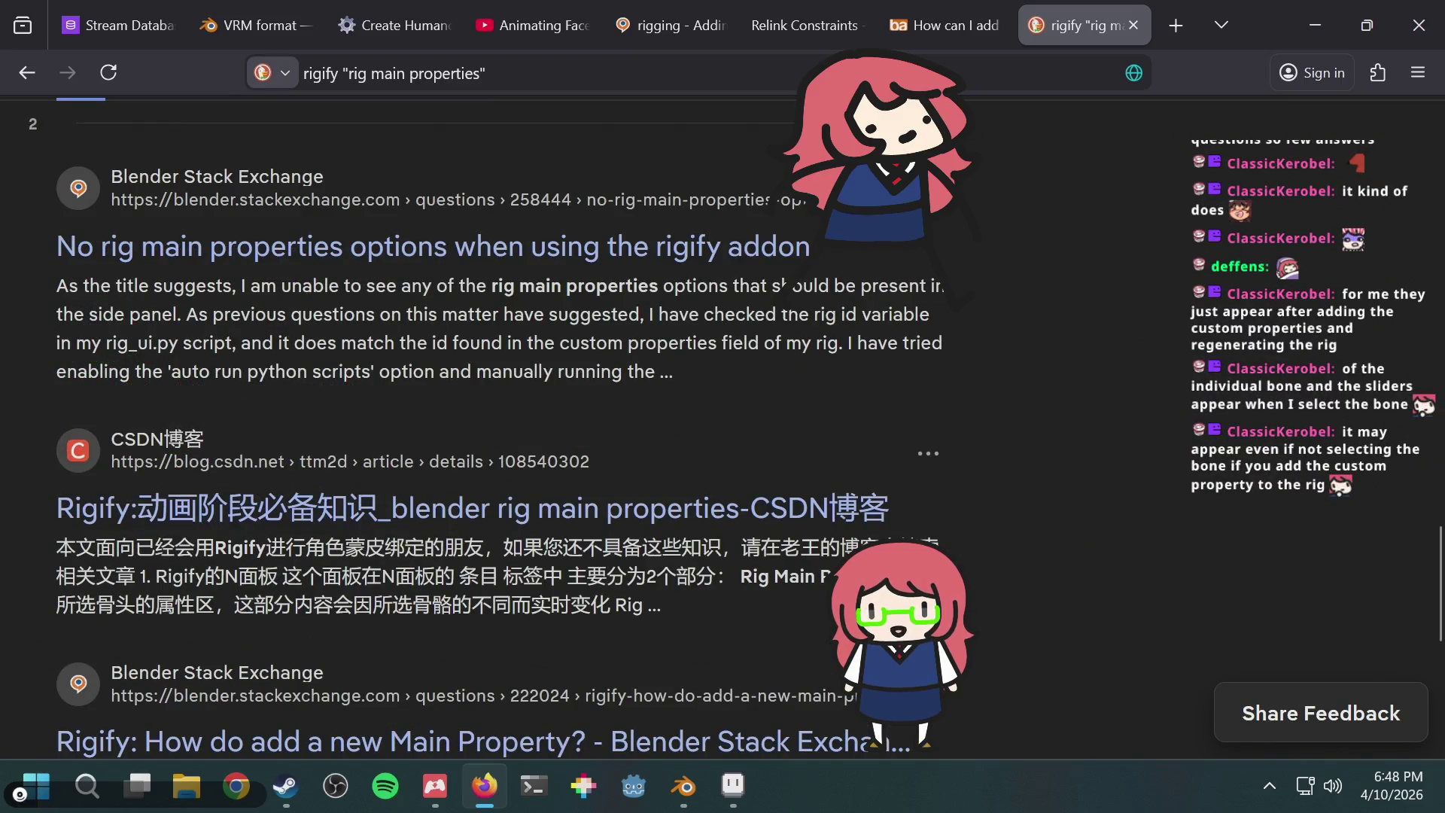
pyautogui.scroll(15, 486, 143)
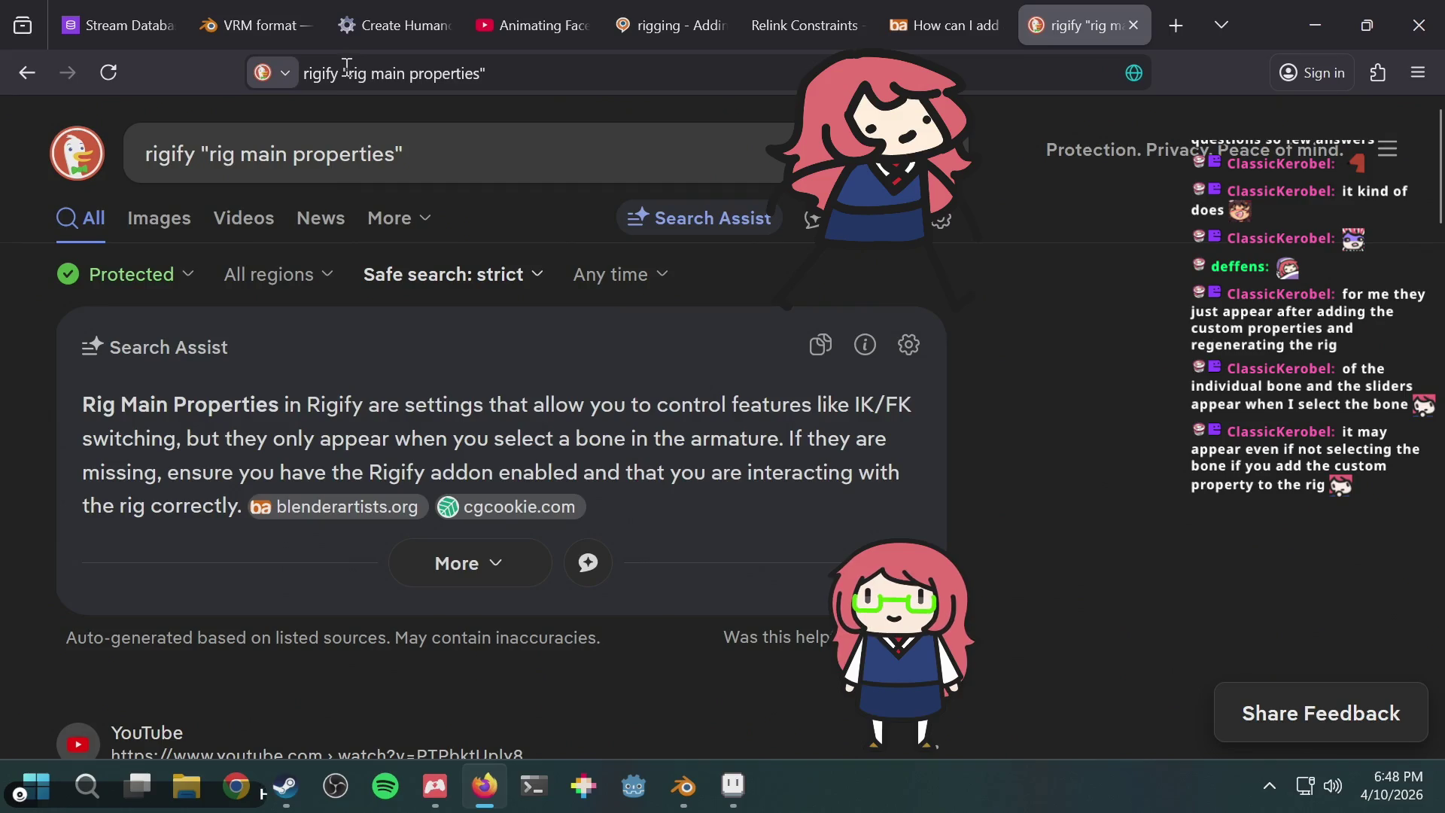
# Step: Search for 'rigify add custom slider' and scroll through the results
pyautogui.click(347, 66)
pyautogui.write('rigify add cu')
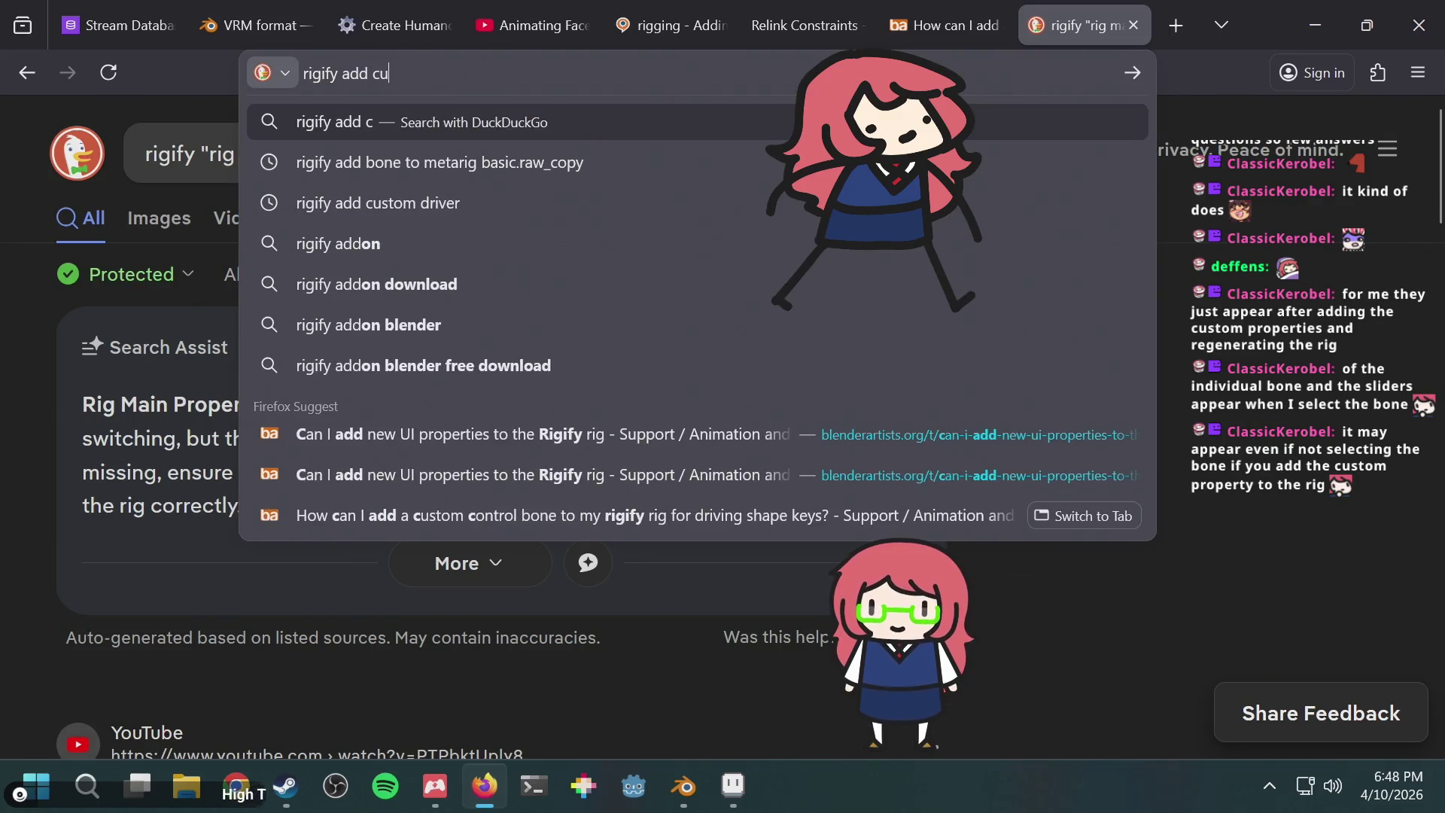
pyautogui.write('stom sld')
pyautogui.write('ider')
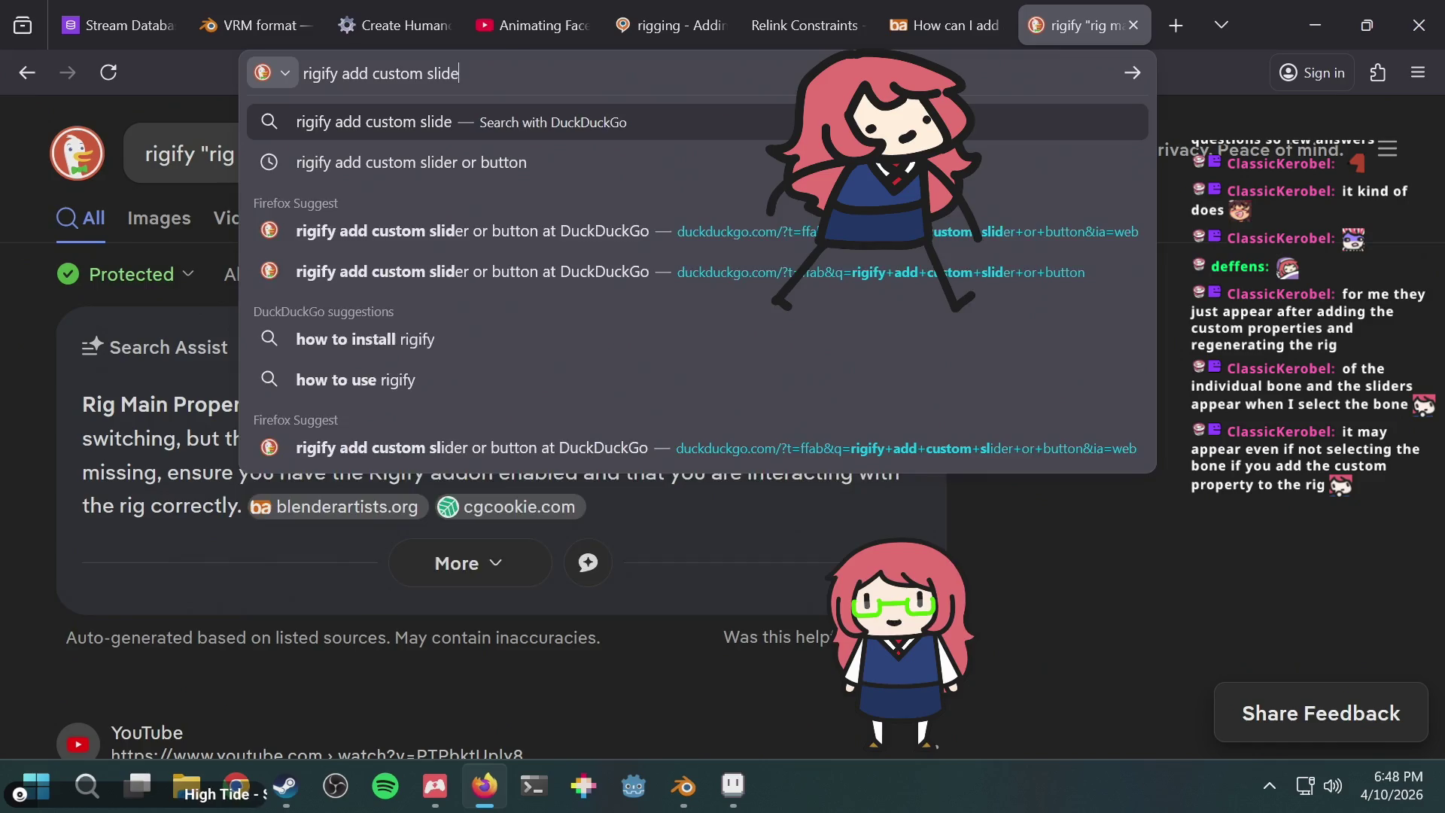
pyautogui.press('Return')
pyautogui.scroll(-10, 595, 309)
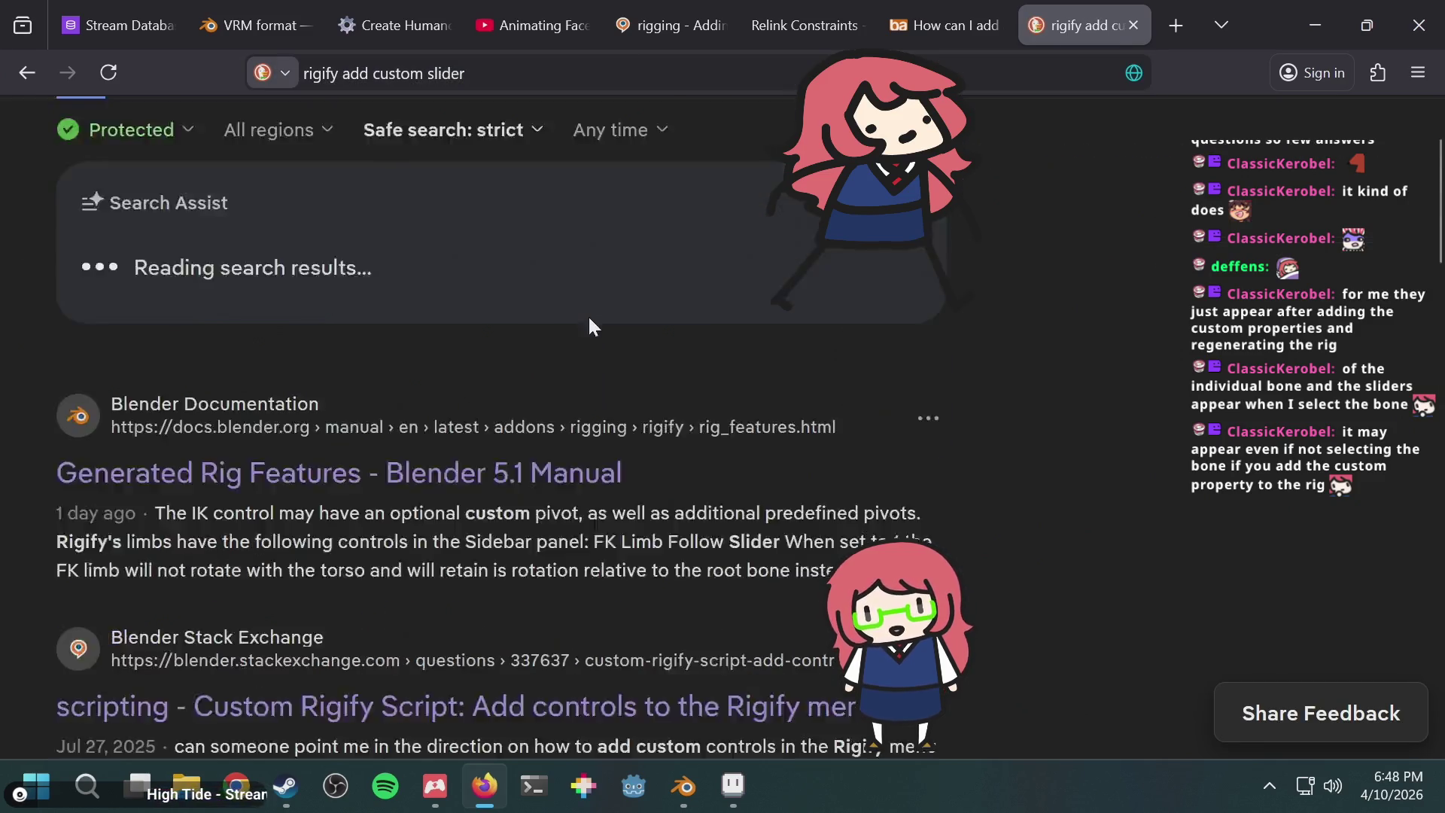
pyautogui.scroll(-2, 579, 334)
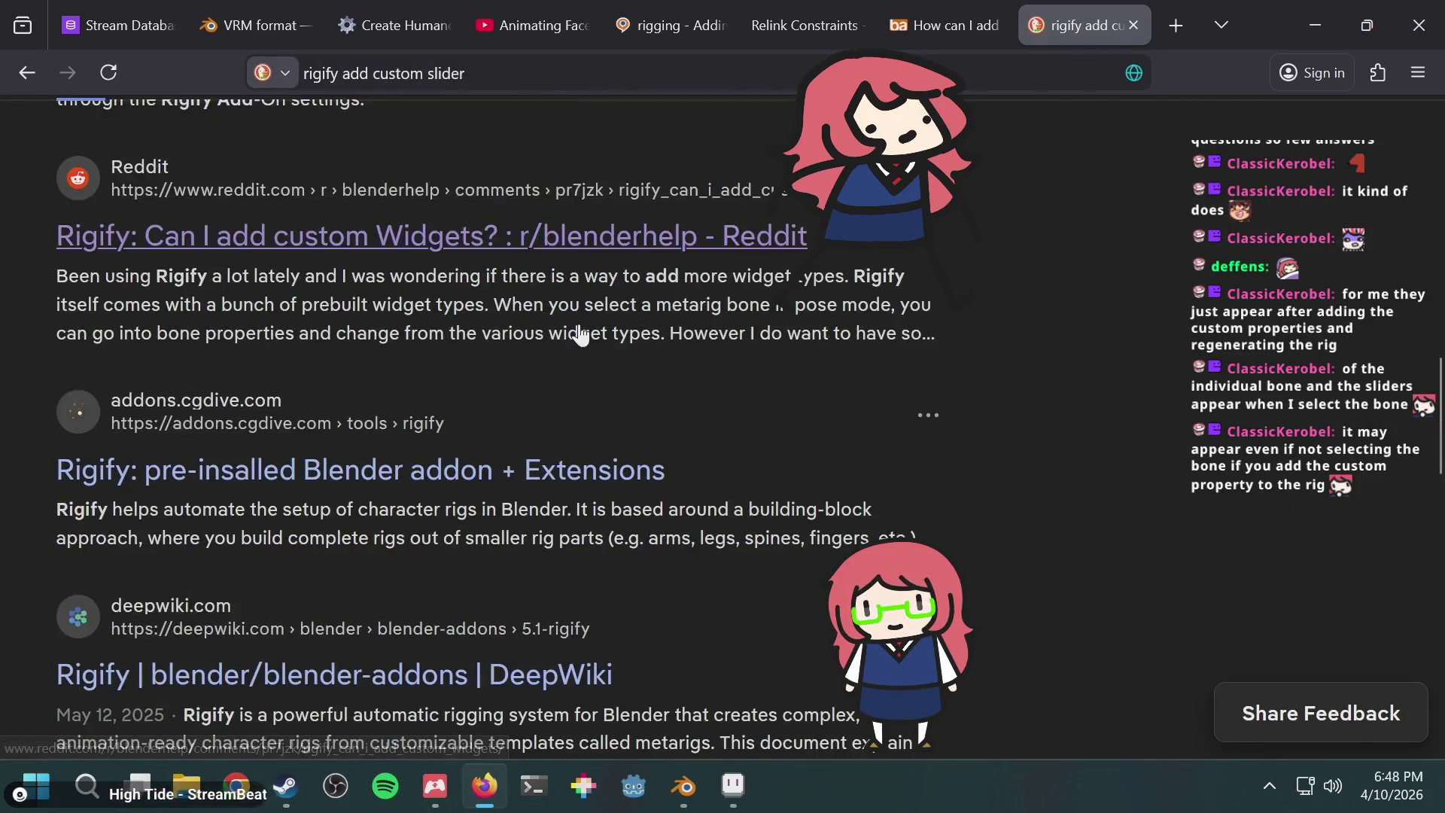
pyautogui.scroll(-3, 549, 462)
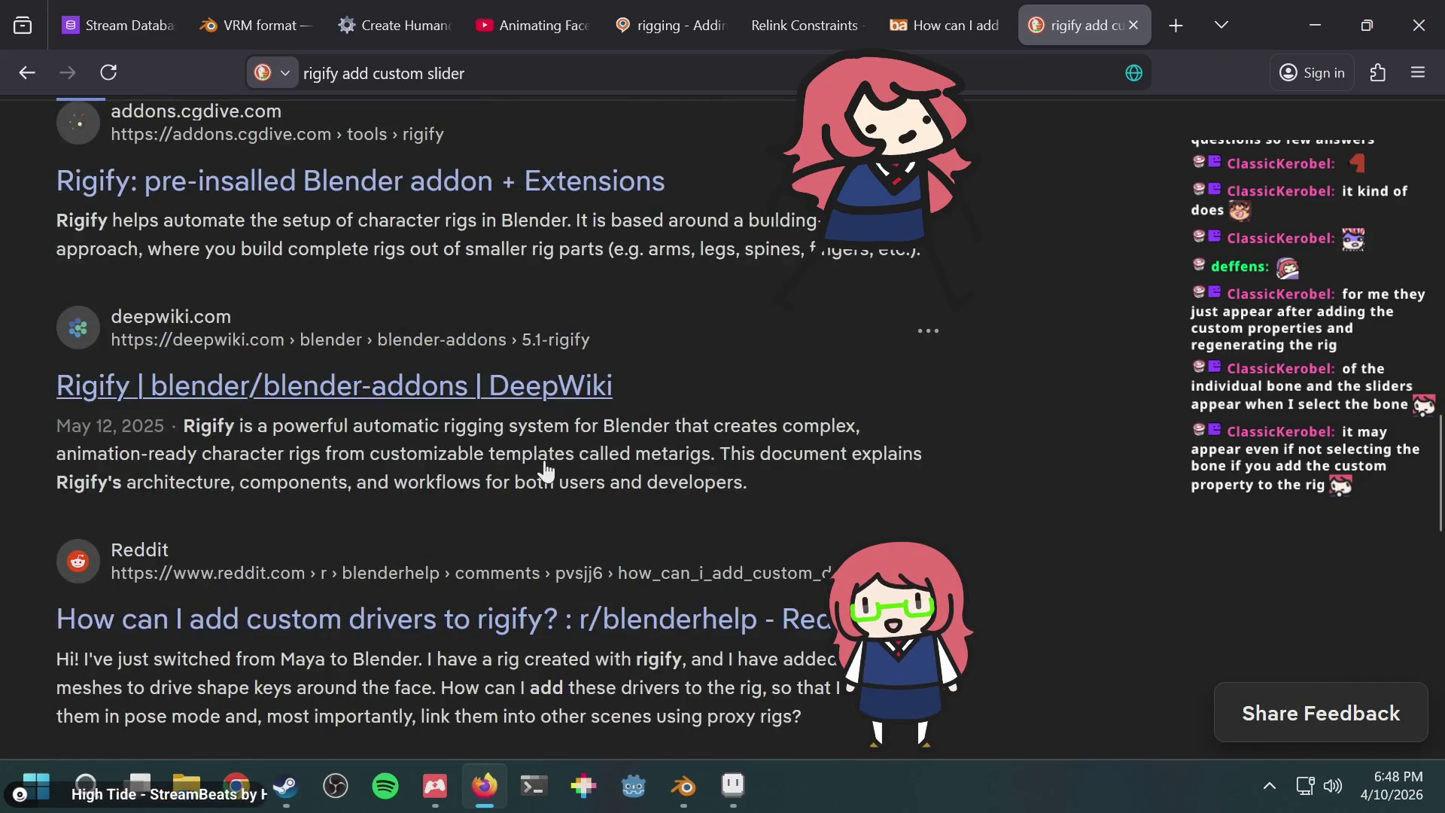
# Step: Open the Reddit post on custom rigify drivers and its linked Stack Exchange answer
pyautogui.click(471, 628)
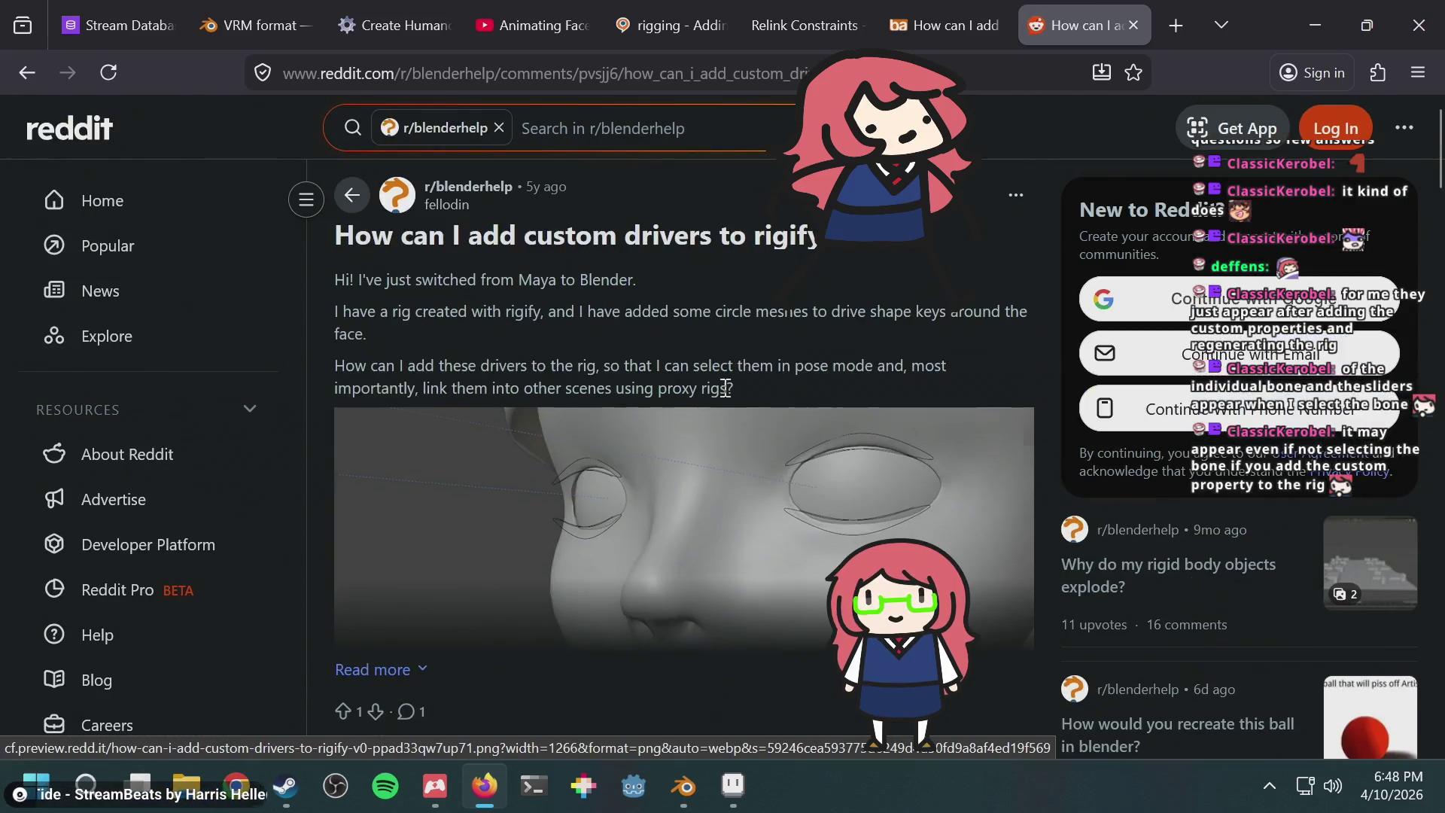
pyautogui.scroll(-5, 742, 388)
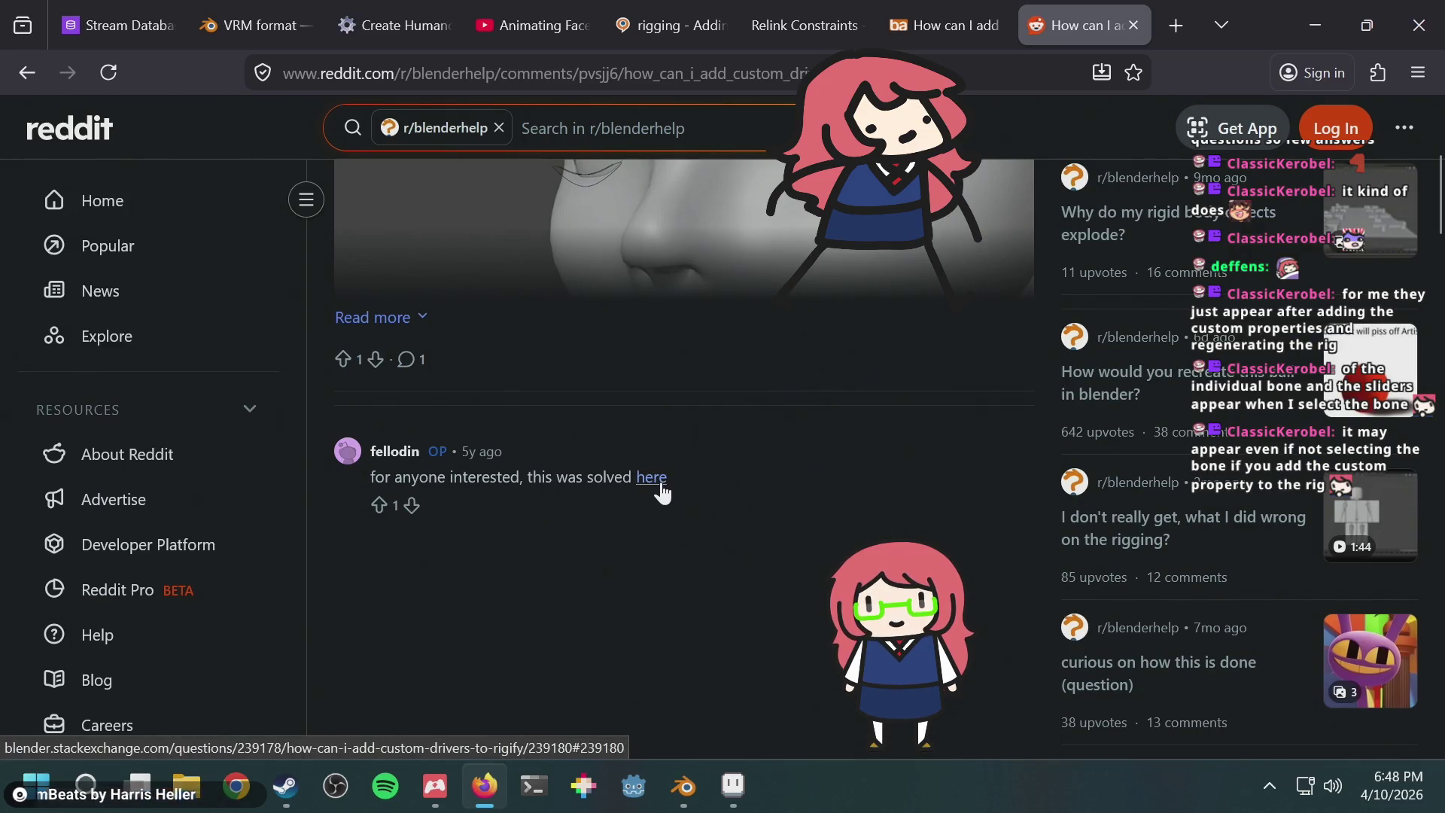
pyautogui.click(661, 485)
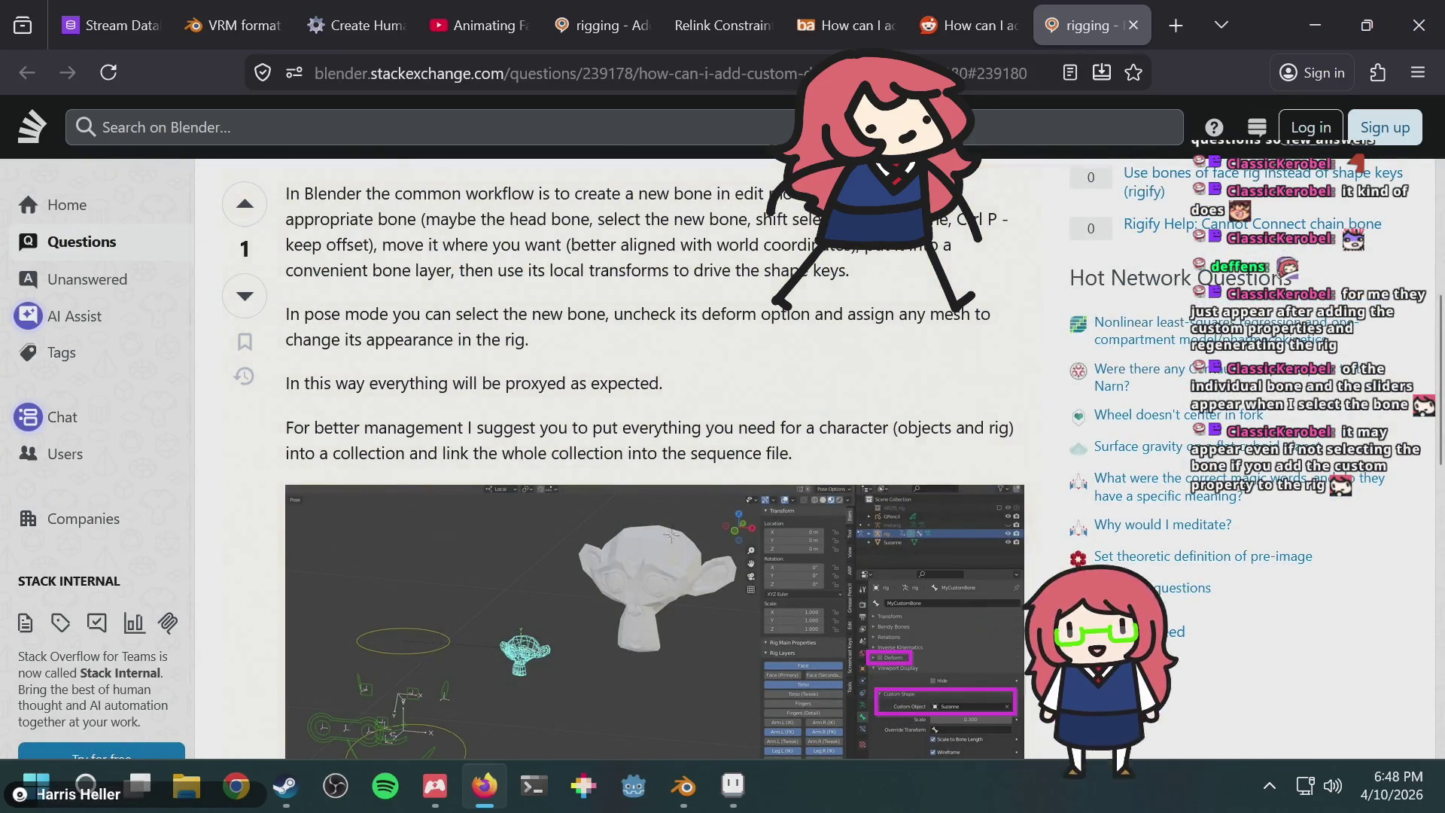
# Step: Read the answer on unchecking deform and driving shape keys from a helper bone, then return to Blender
pyautogui.scroll(10, 744, 370)
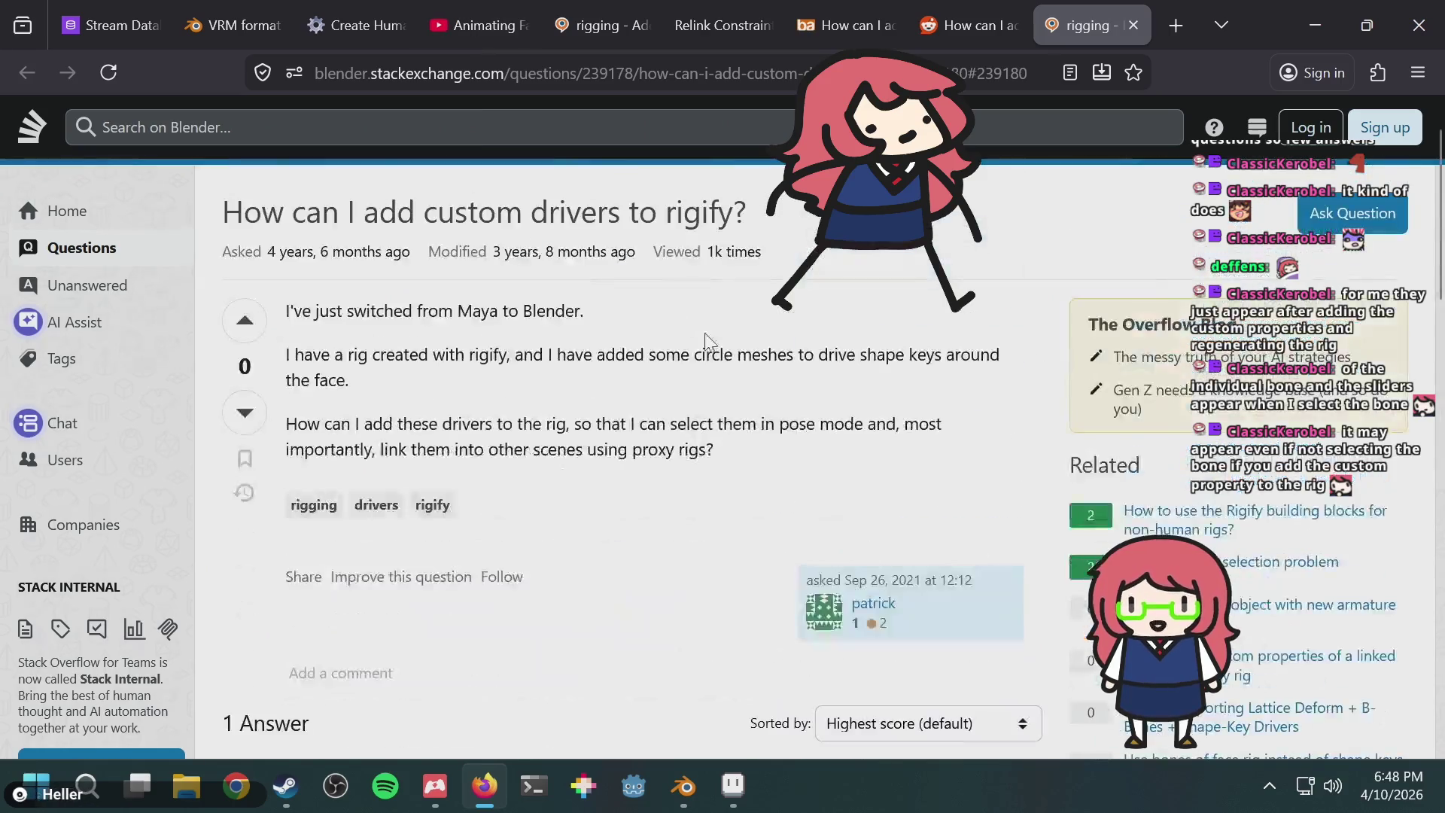
pyautogui.scroll(-8, 736, 405)
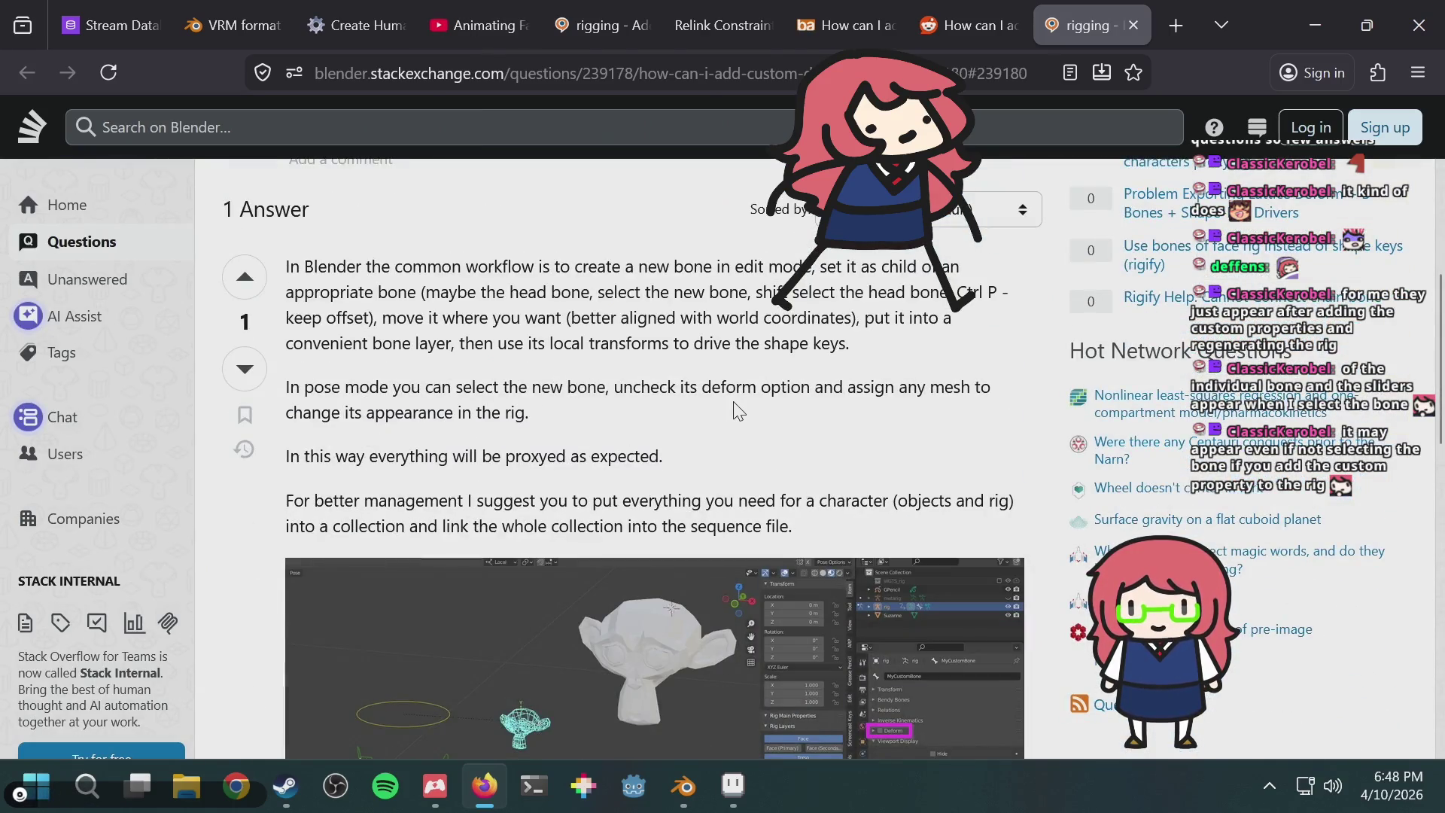
pyautogui.moveTo(733, 785)
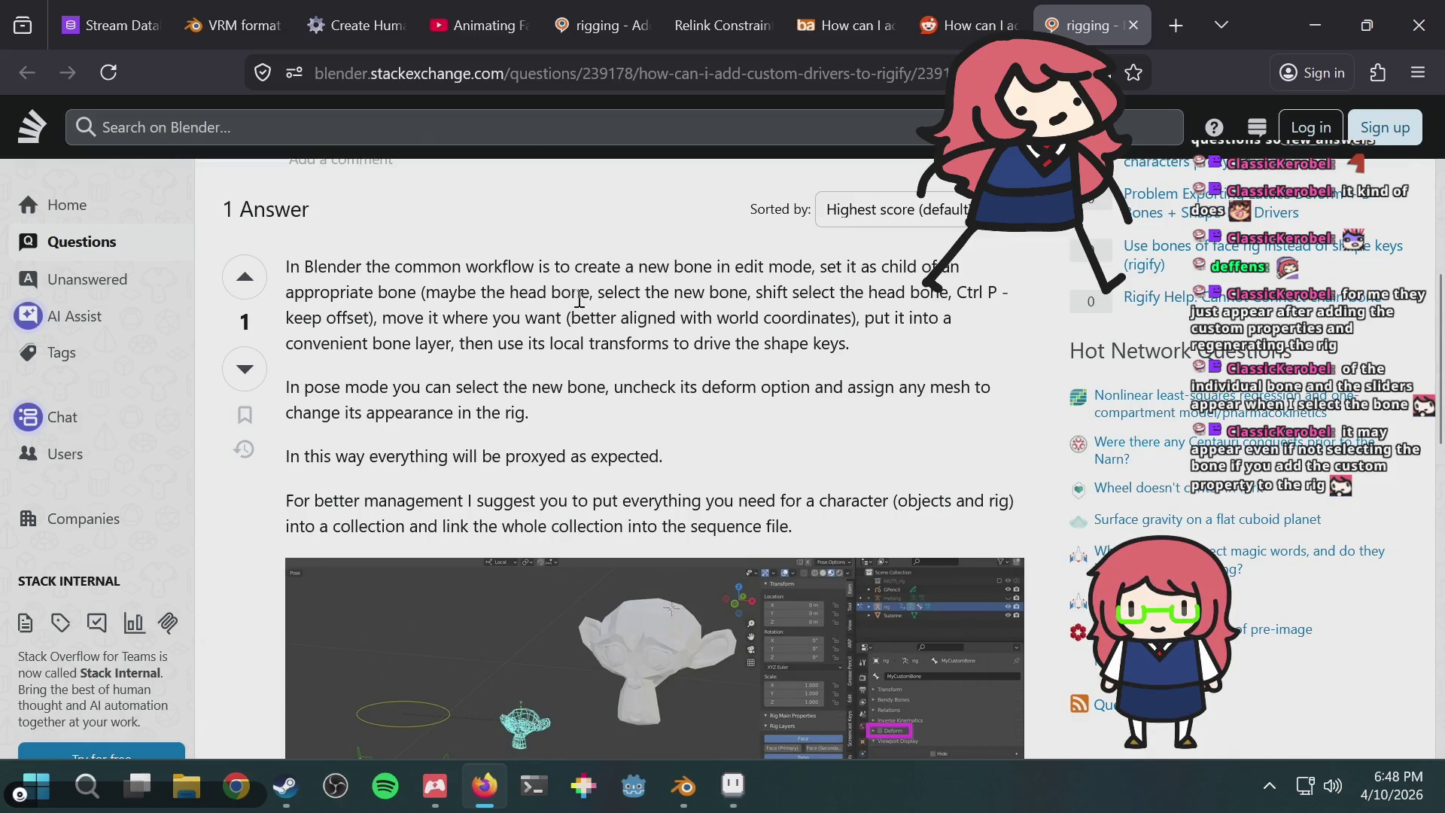
pyautogui.moveTo(369, 389); pyautogui.dragTo(676, 387)
pyautogui.click(680, 410)
pyautogui.scroll(-2, 723, 470)
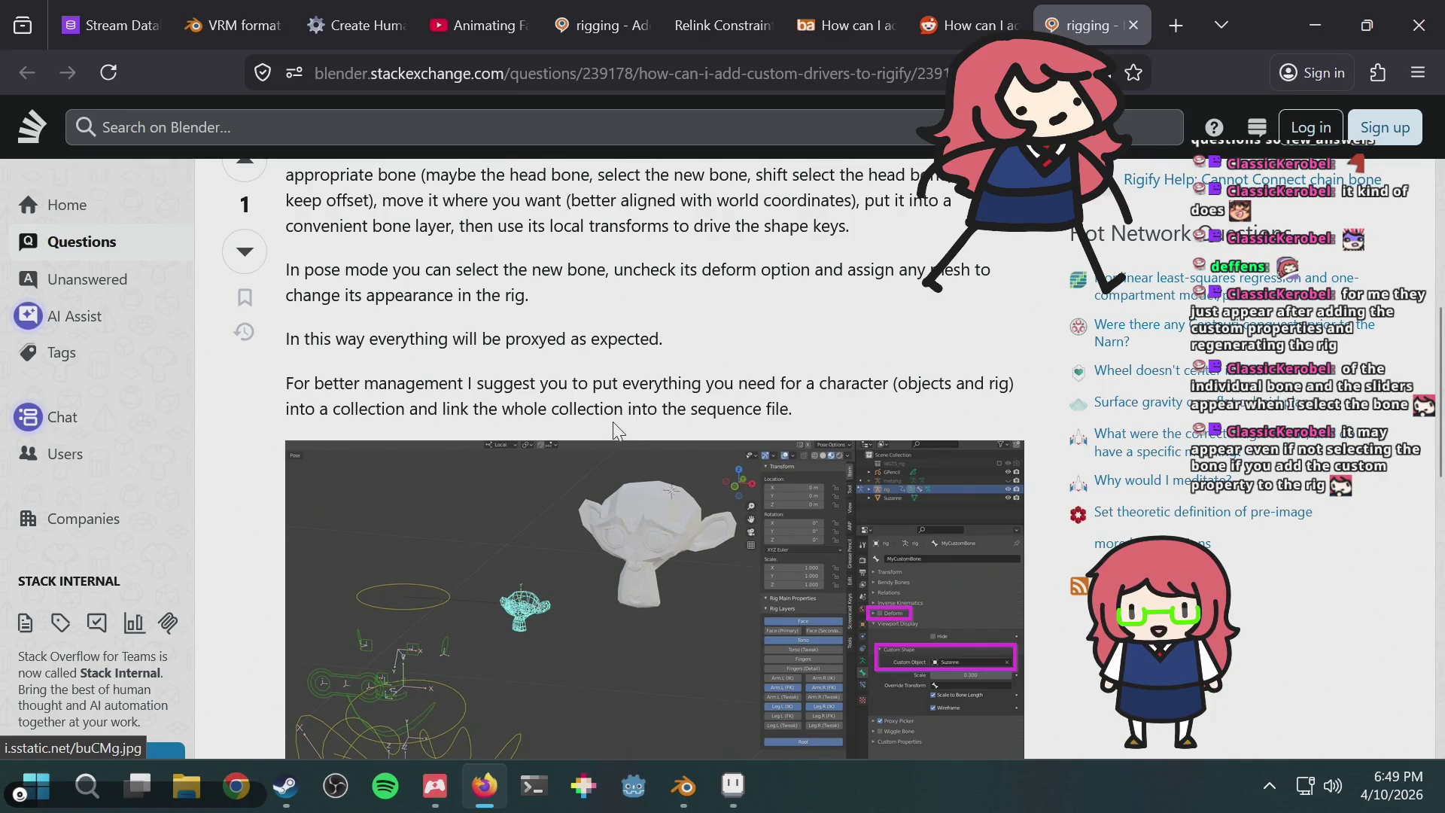
pyautogui.moveTo(694, 367); pyautogui.dragTo(724, 386)
pyautogui.click(783, 388)
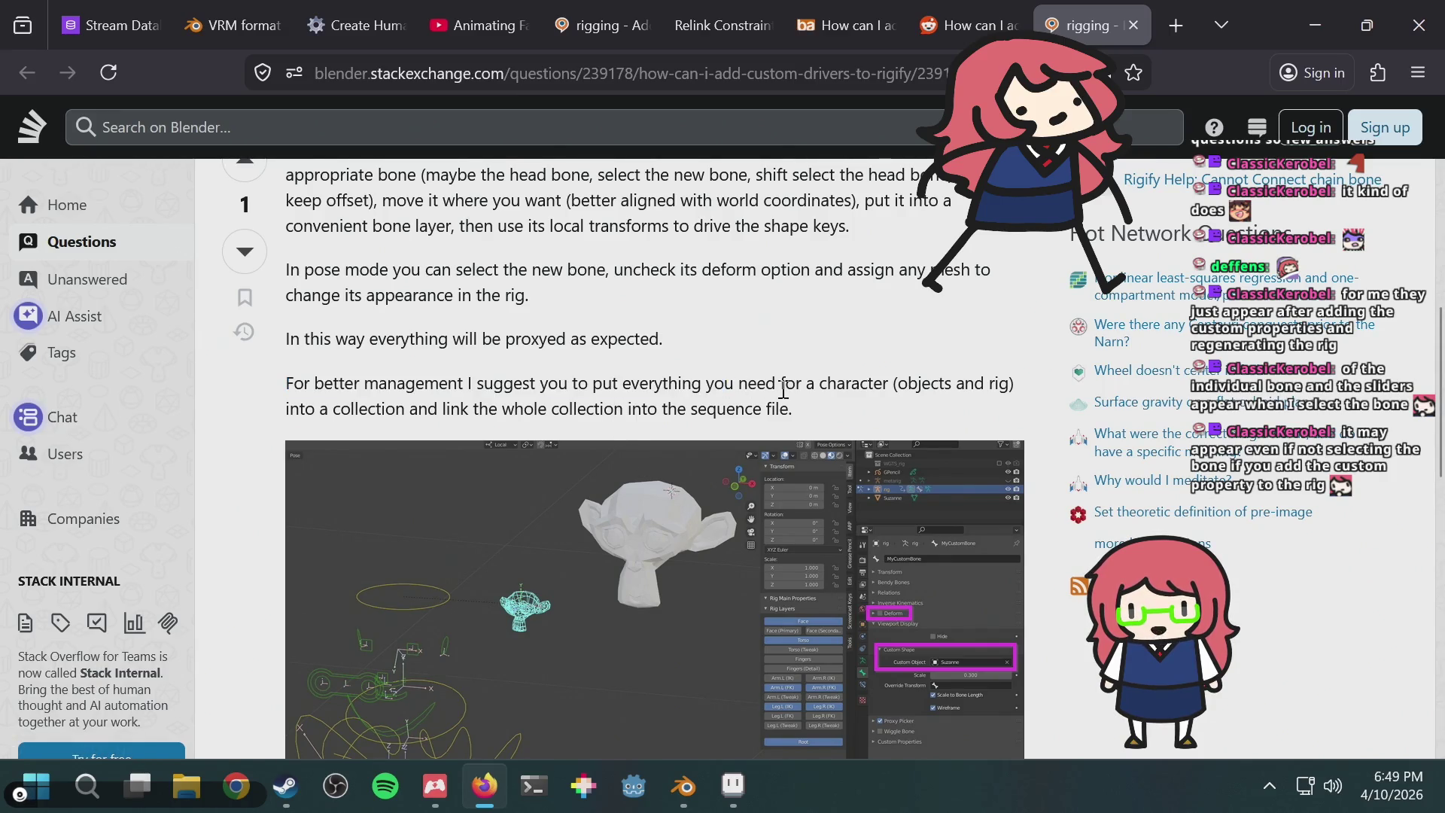
pyautogui.scroll(-6, 784, 390)
pyautogui.scroll(5, 786, 397)
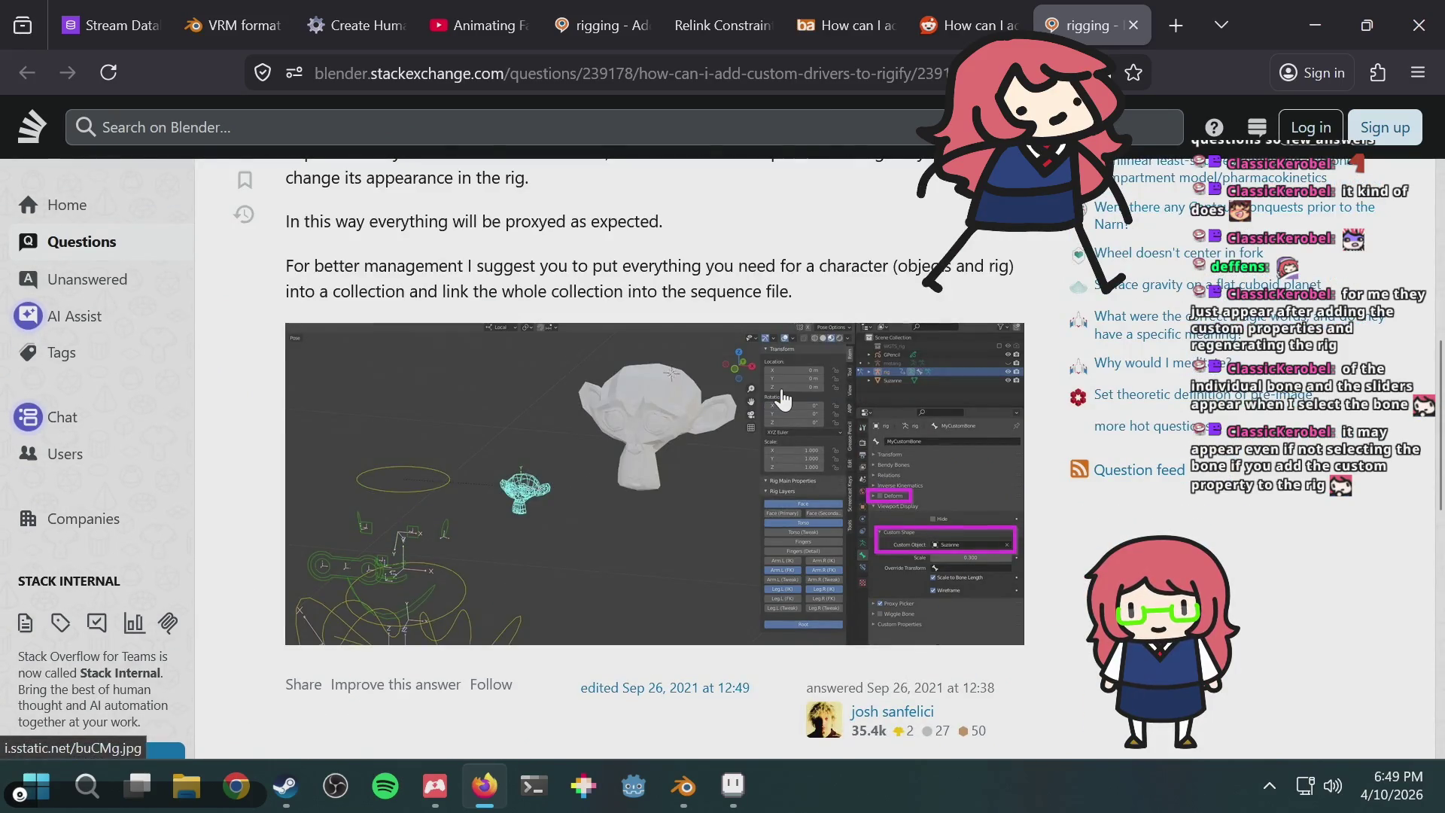
pyautogui.scroll(3, 783, 397)
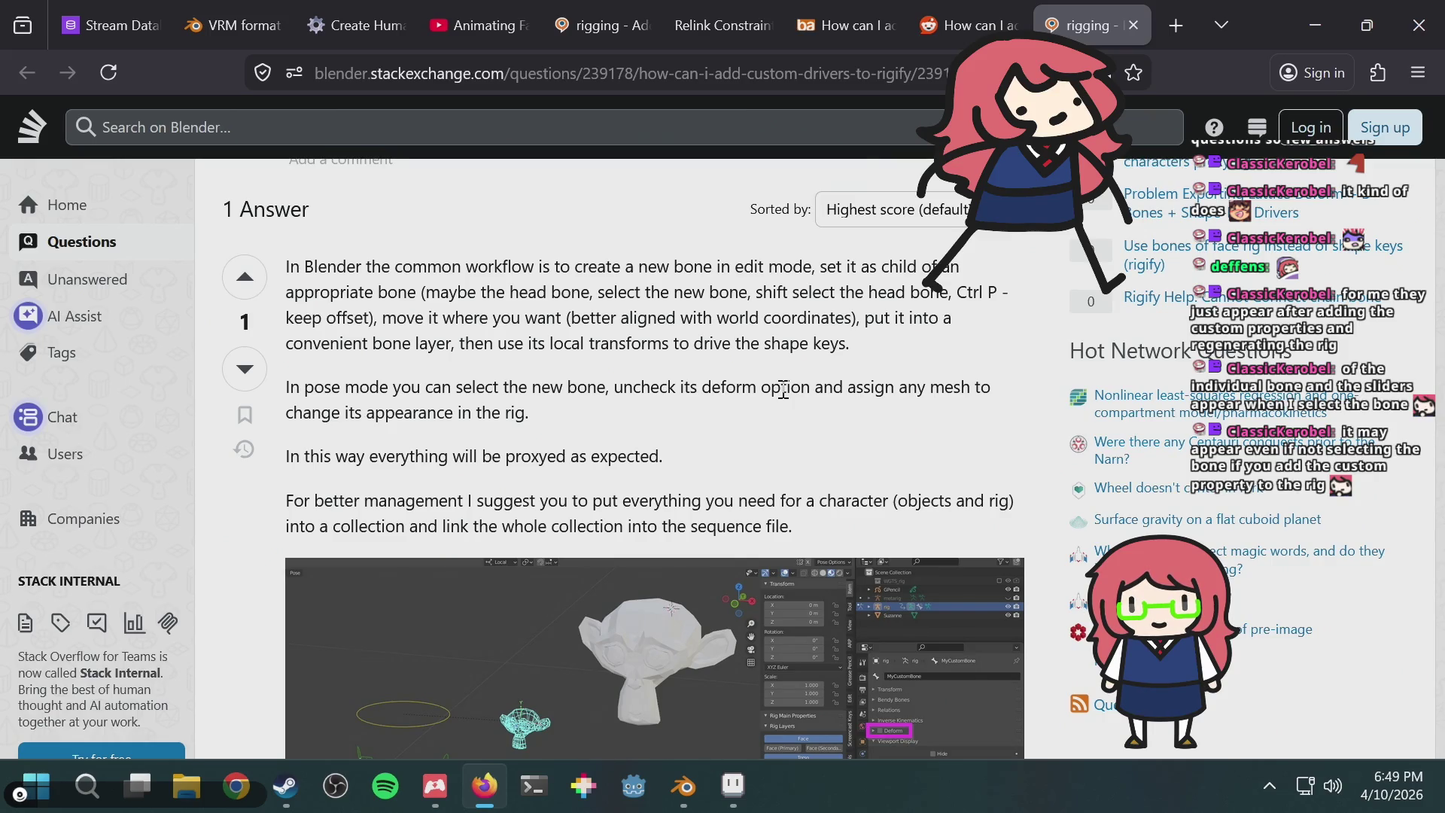
pyautogui.click(684, 783)
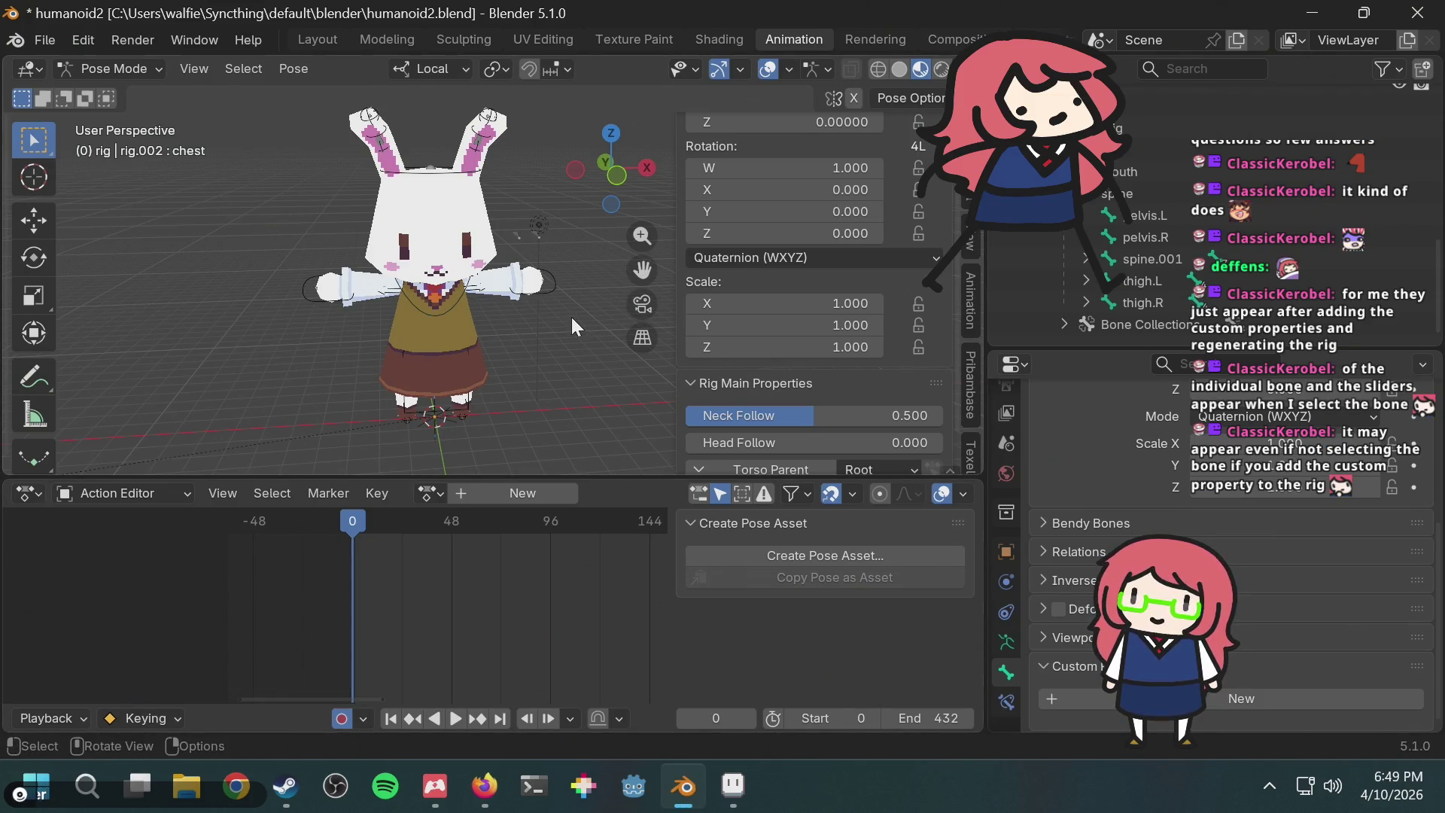
# Step: Delete the eye_shape and mouth_shape custom properties from the generated rig
pyautogui.click(1007, 642)
pyautogui.click(1415, 658)
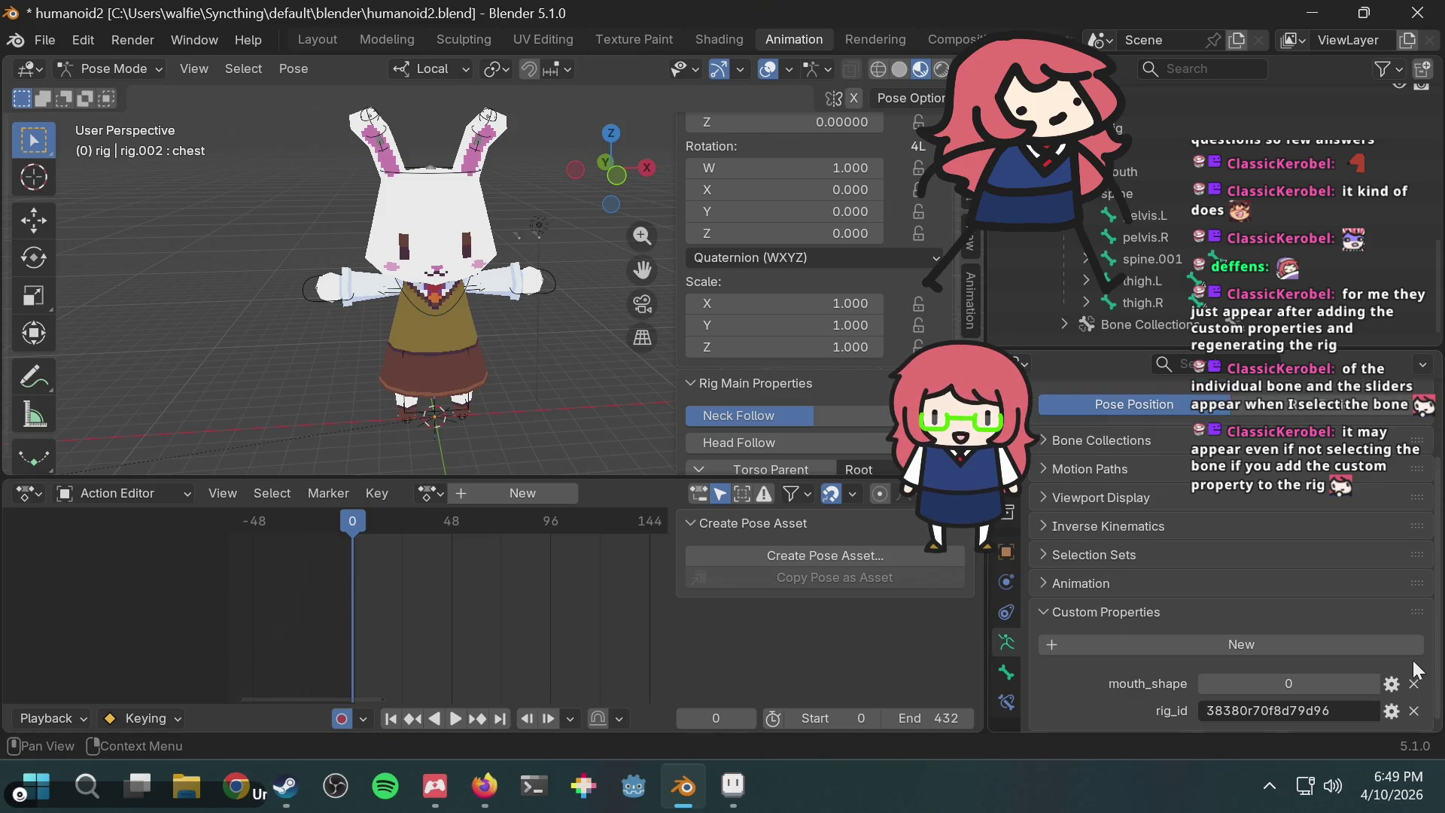
pyautogui.click(1415, 682)
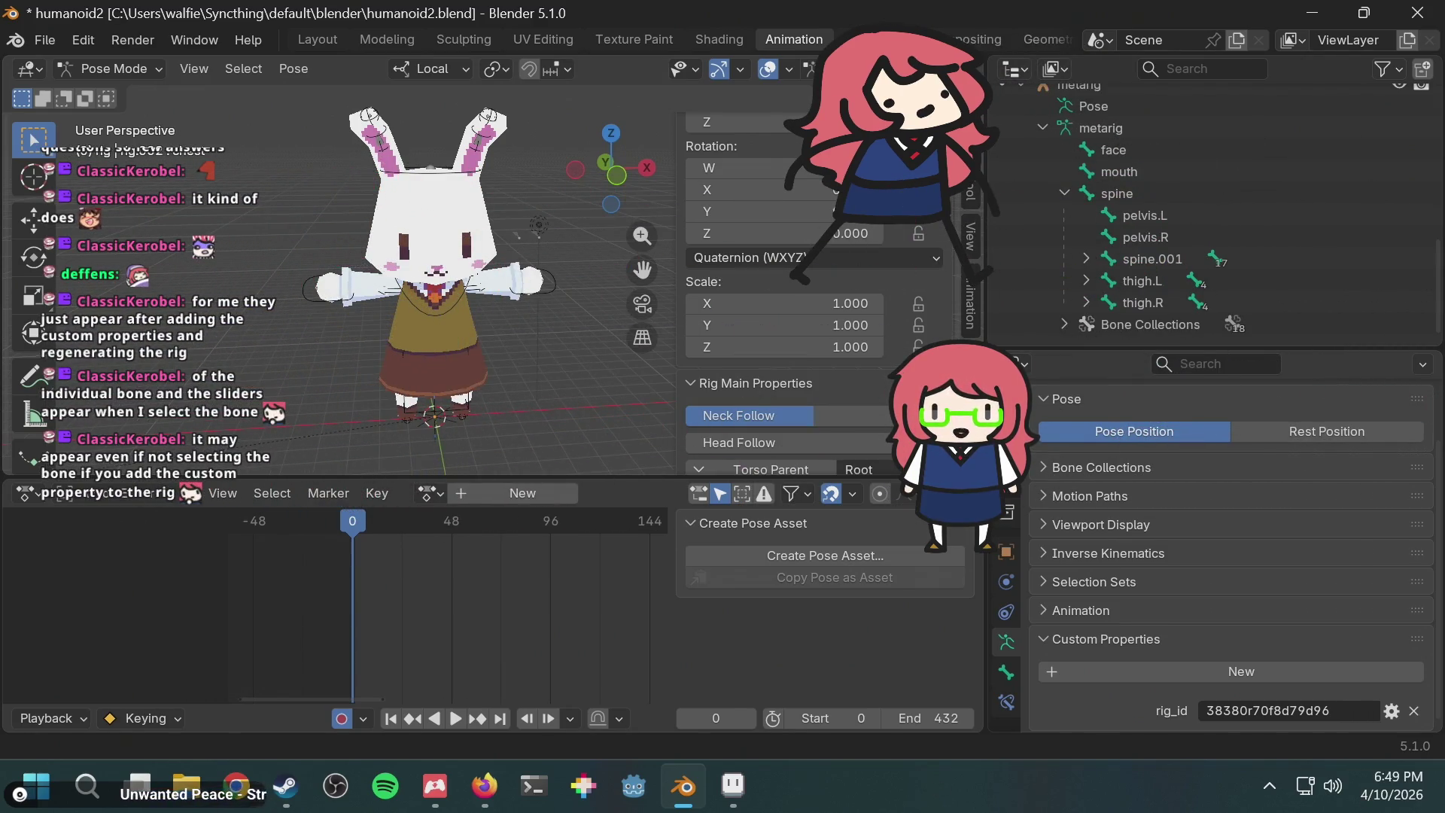
# Step: Select the metarig, put it in Object Mode and show its Custom Properties panel
pyautogui.scroll(3, 1157, 193)
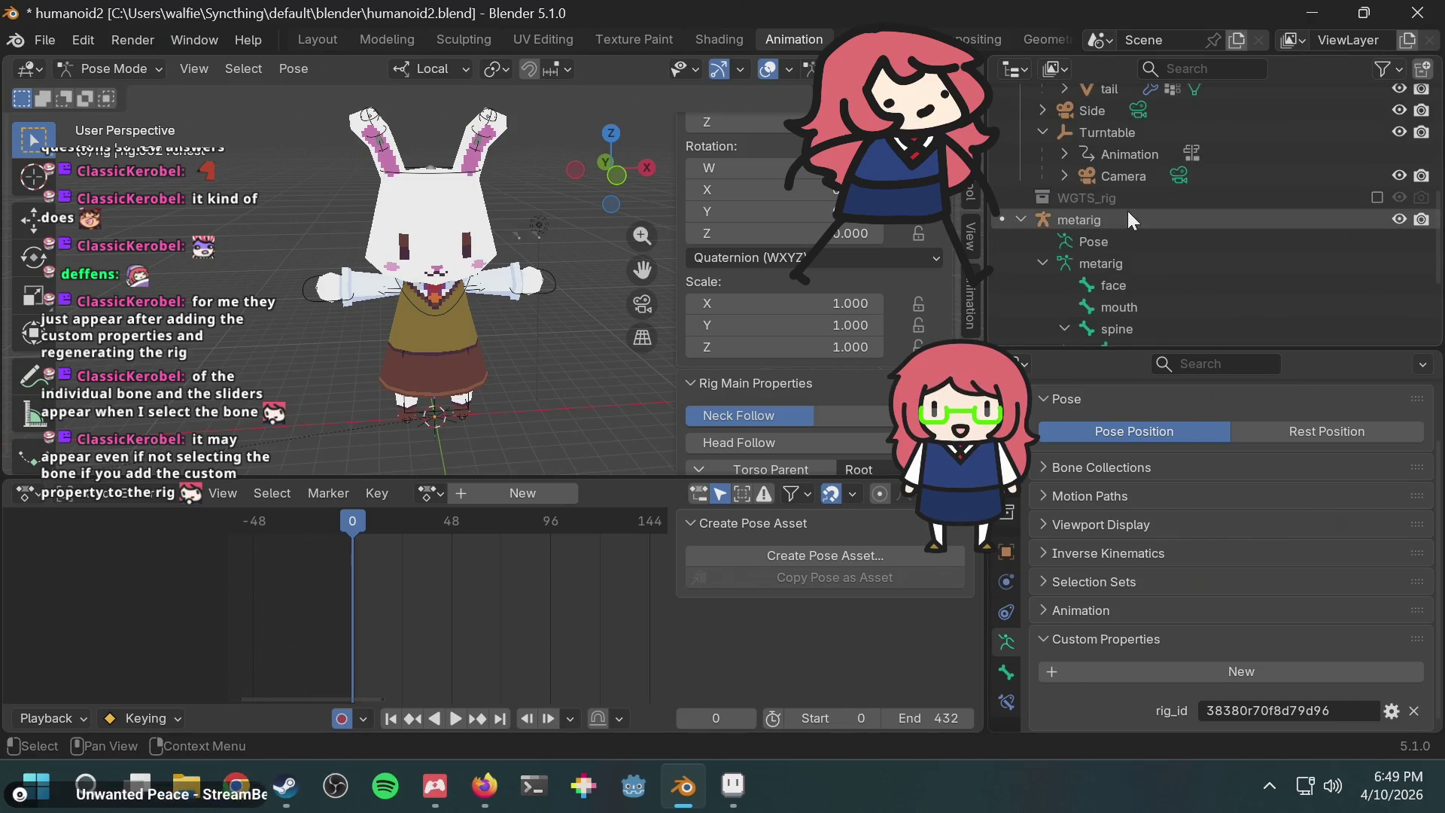
pyautogui.click(1128, 214)
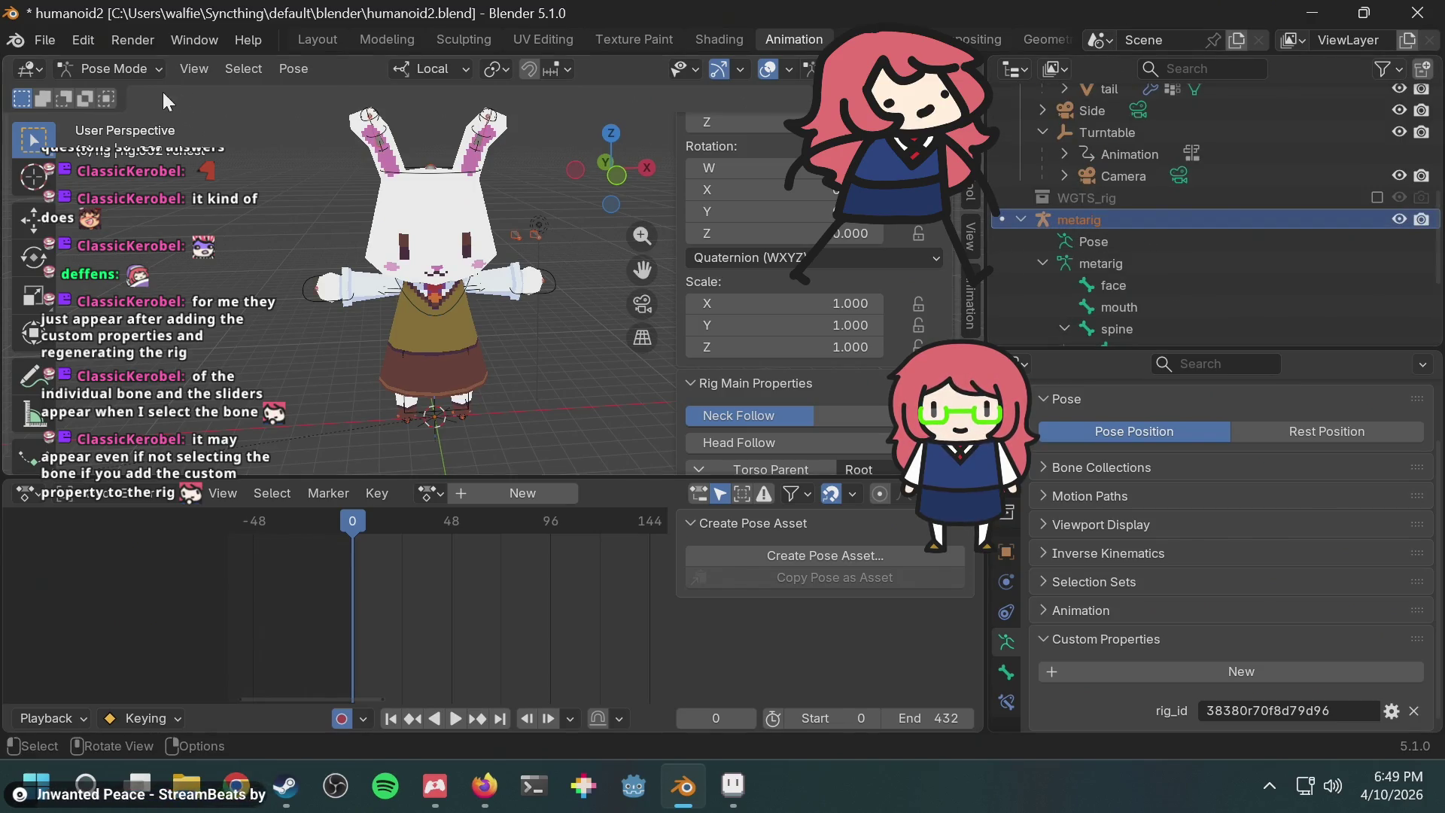
pyautogui.click(144, 70)
pyautogui.click(137, 89)
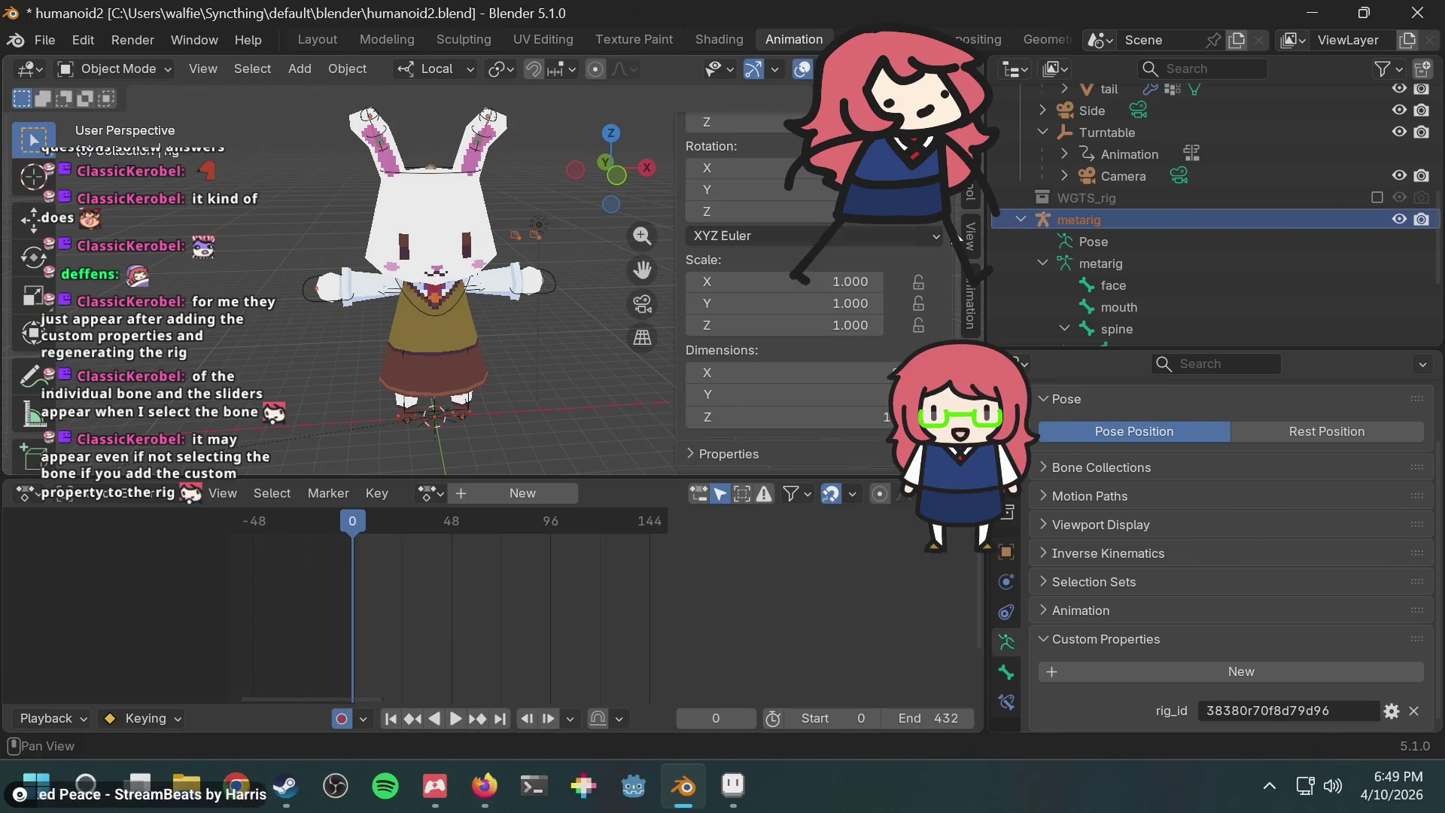
pyautogui.scroll(-10, 1222, 508)
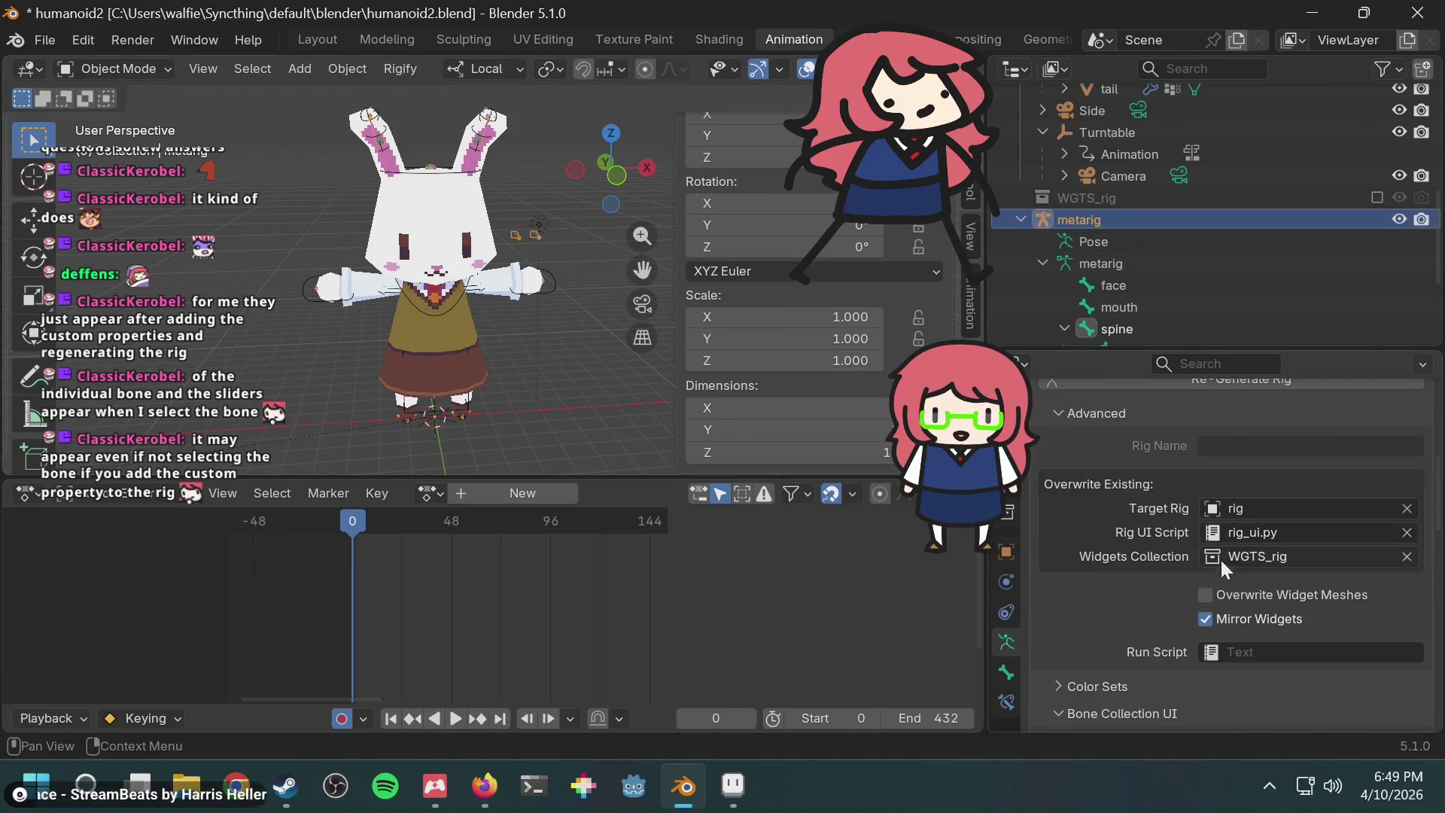
pyautogui.scroll(-12, 1157, 666)
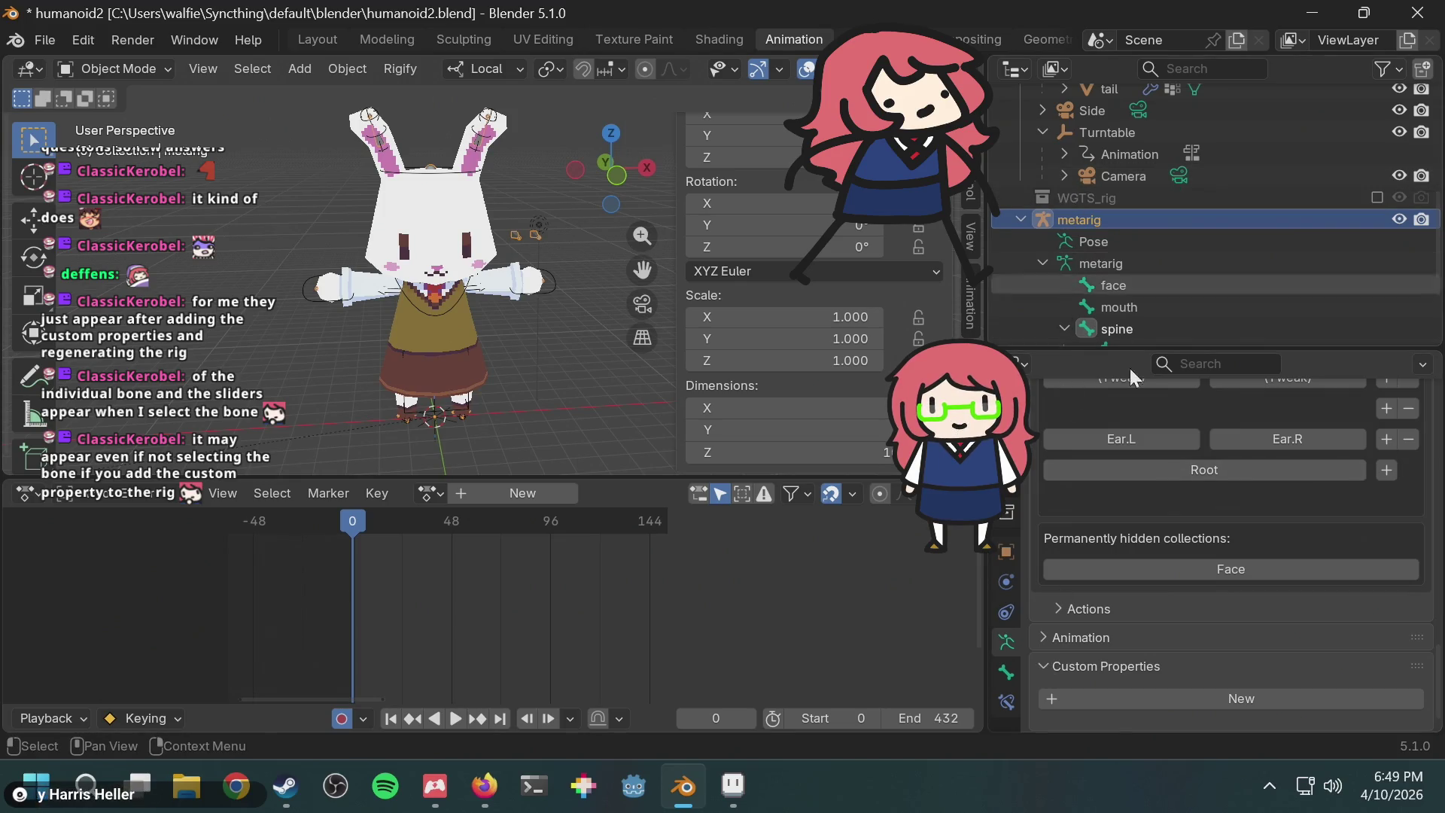
pyautogui.click(1119, 666)
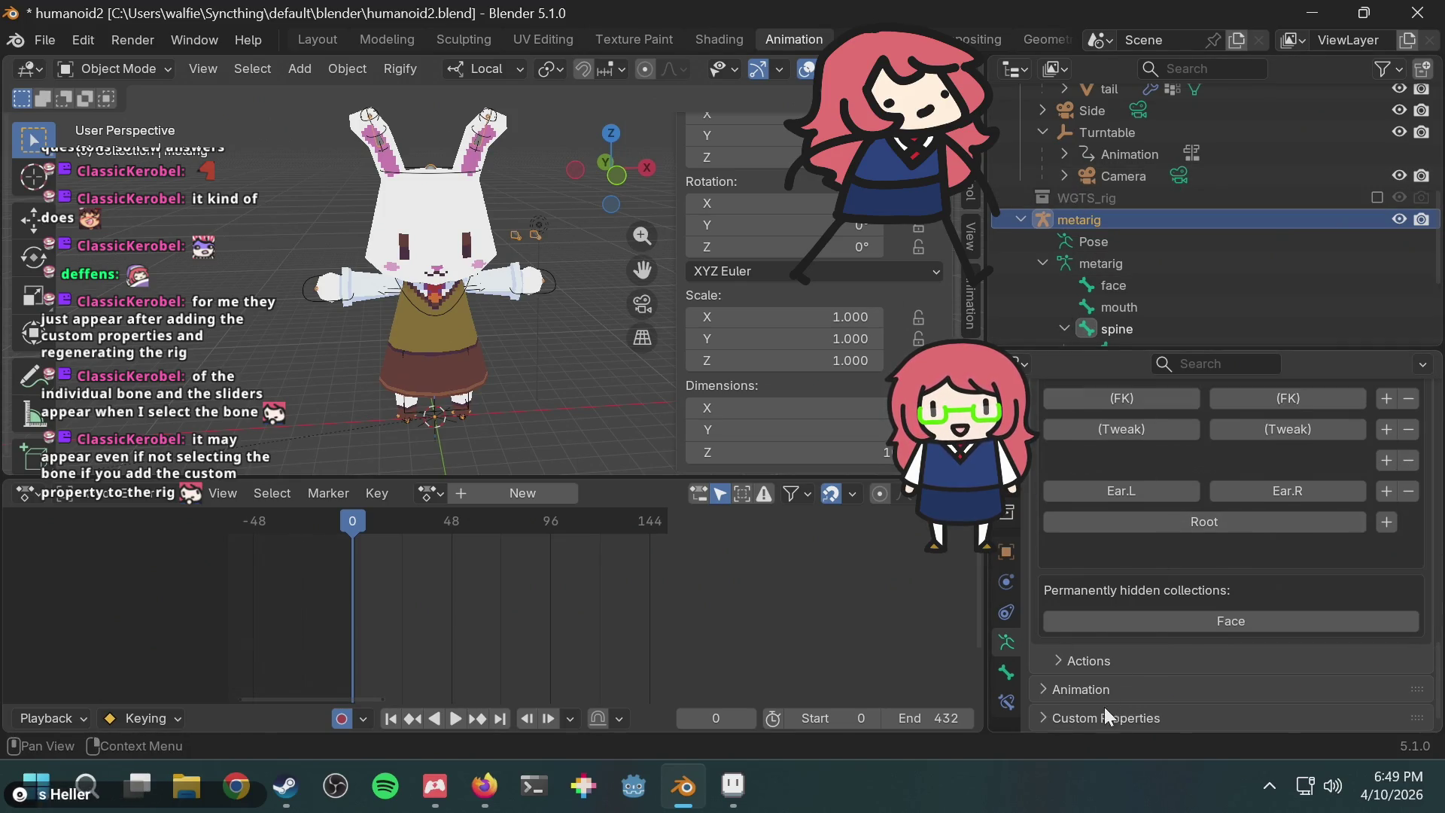
pyautogui.click(1085, 720)
# Step: Define eye_shape as an integer custom property with default 0 and maximum 4
pyautogui.scroll(-2, 1114, 698)
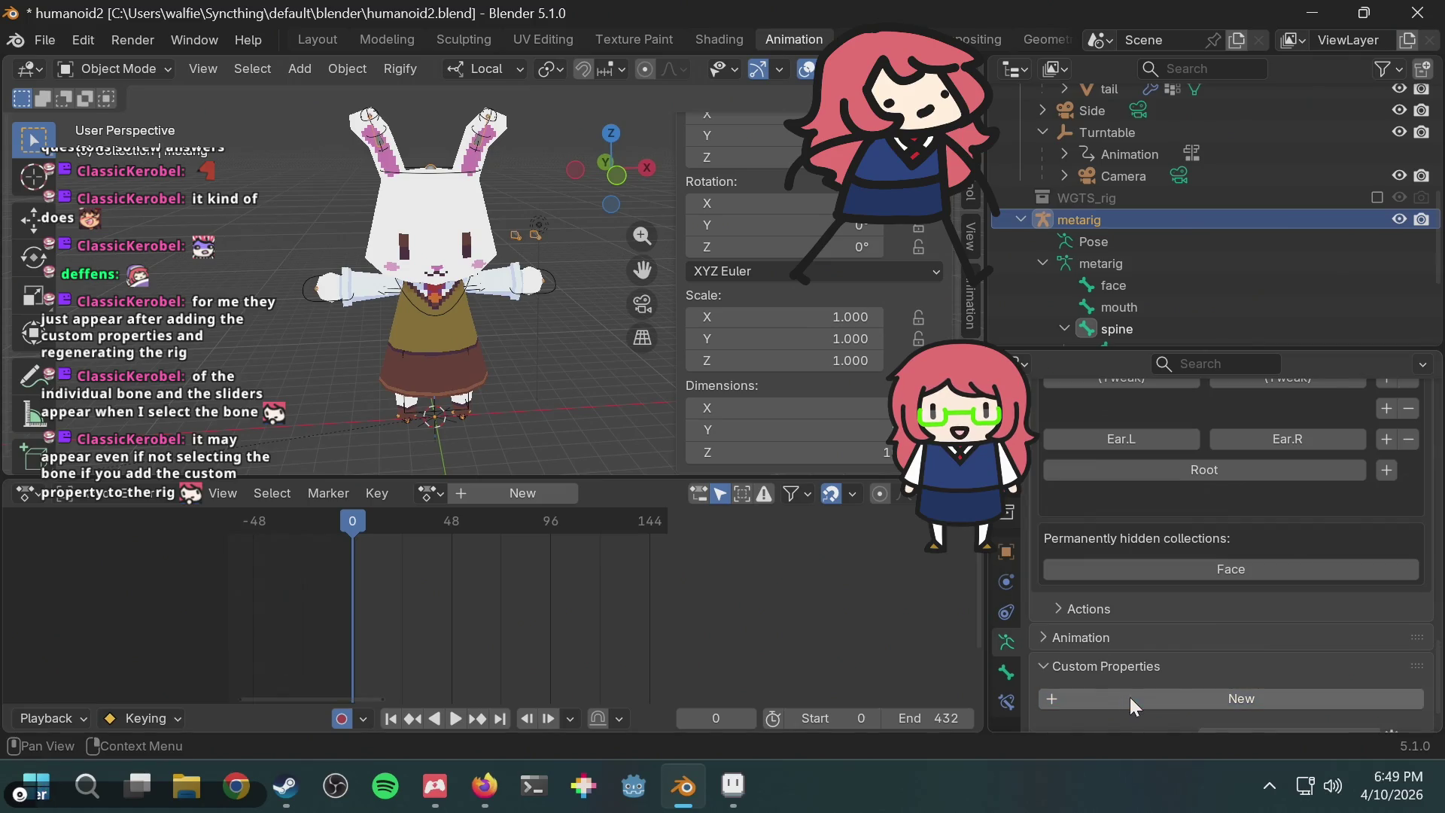
pyautogui.scroll(-1, 1159, 696)
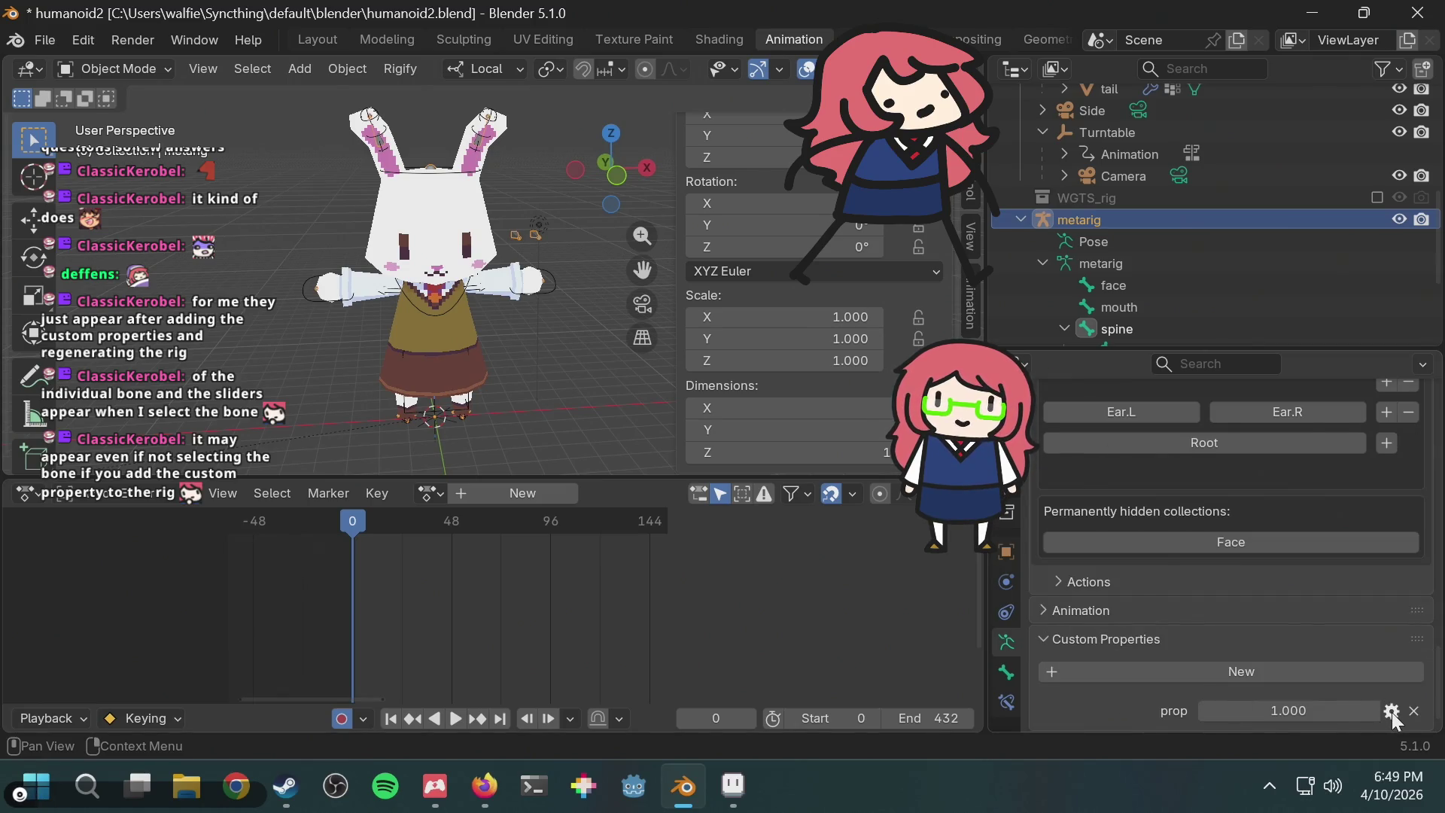
pyautogui.click(1393, 712)
pyautogui.click(1326, 384)
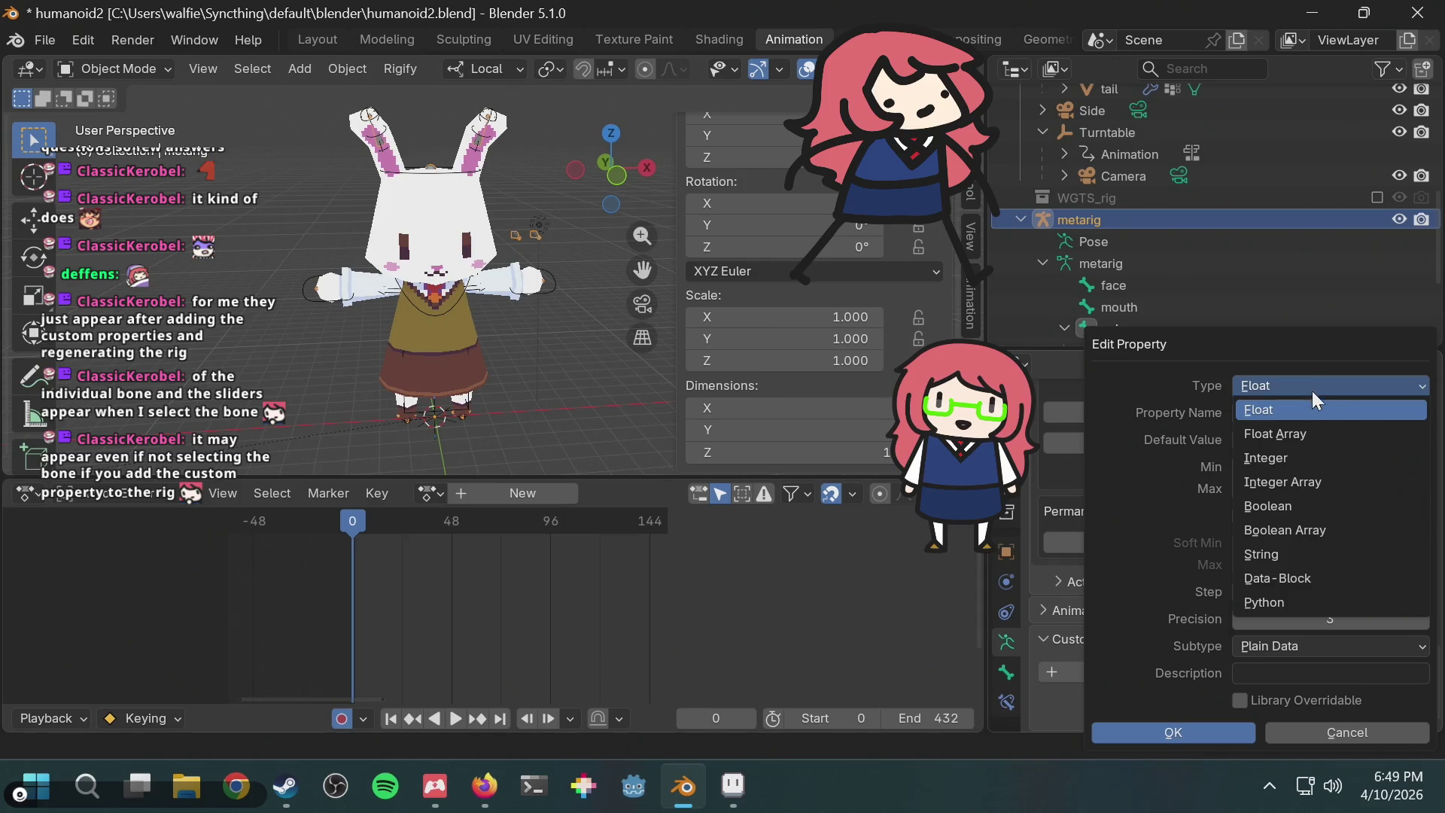
pyautogui.click(1266, 456)
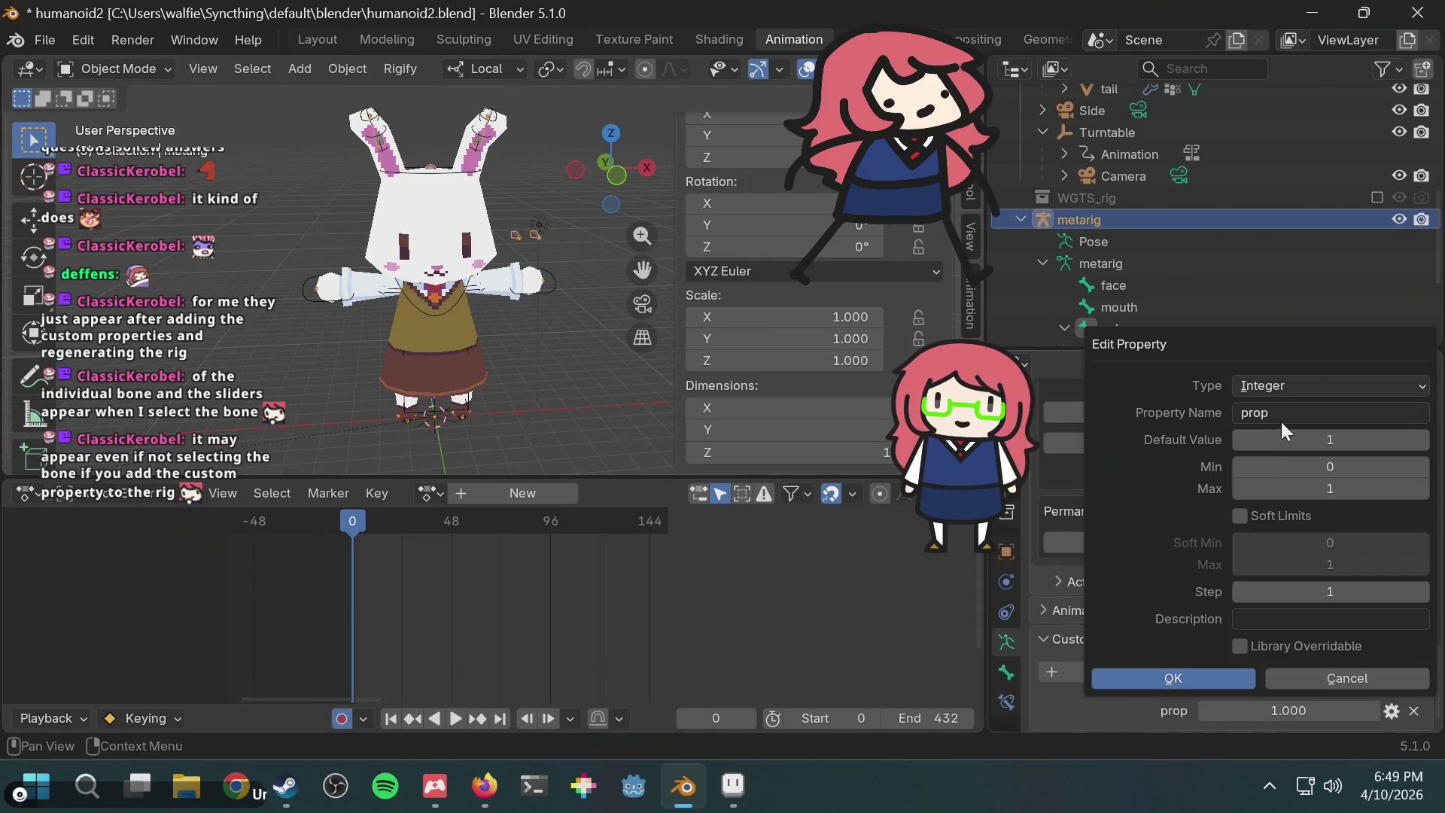
pyautogui.click(1282, 420)
pyautogui.write('e')
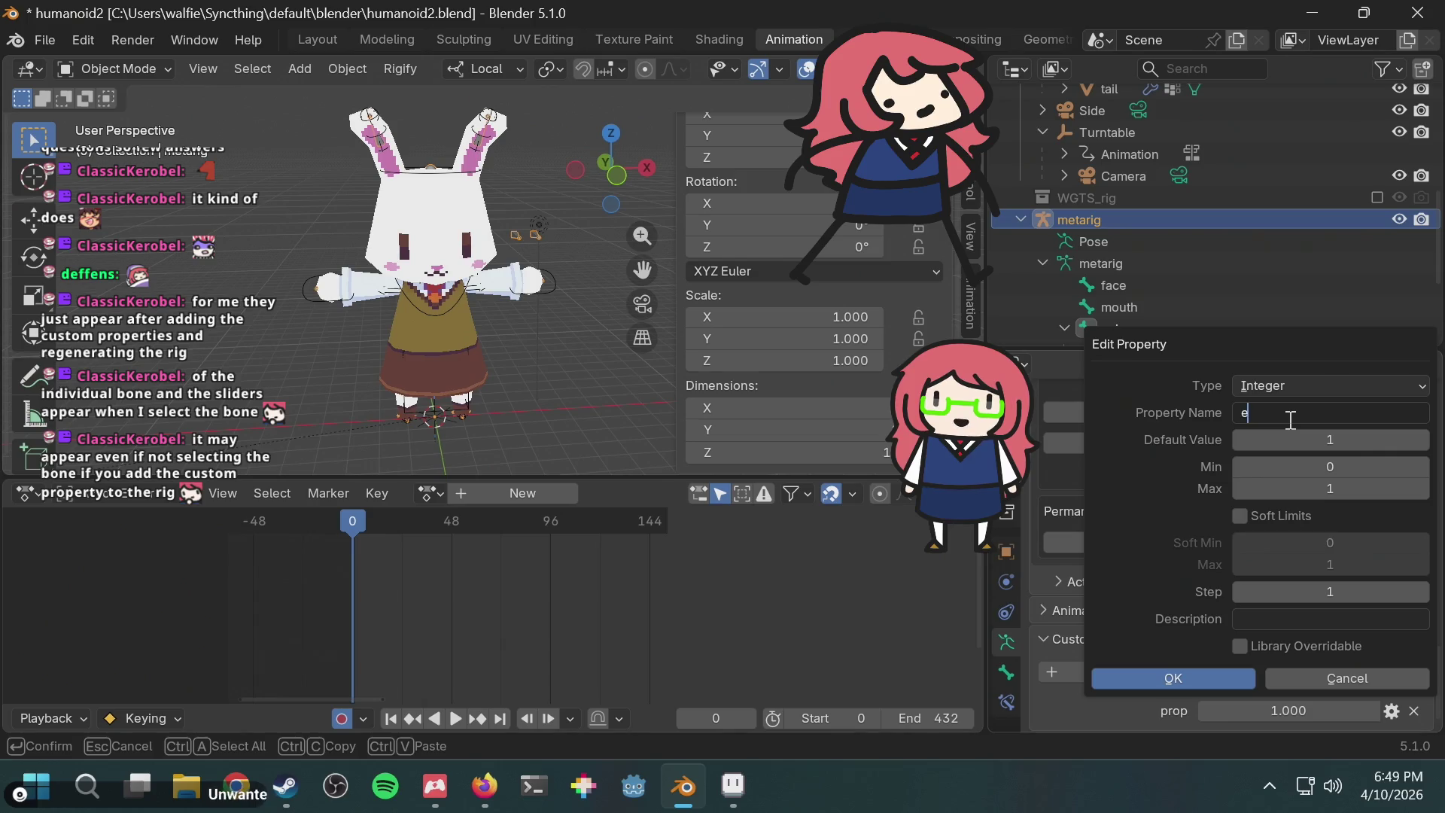
pyautogui.write('ye_shape')
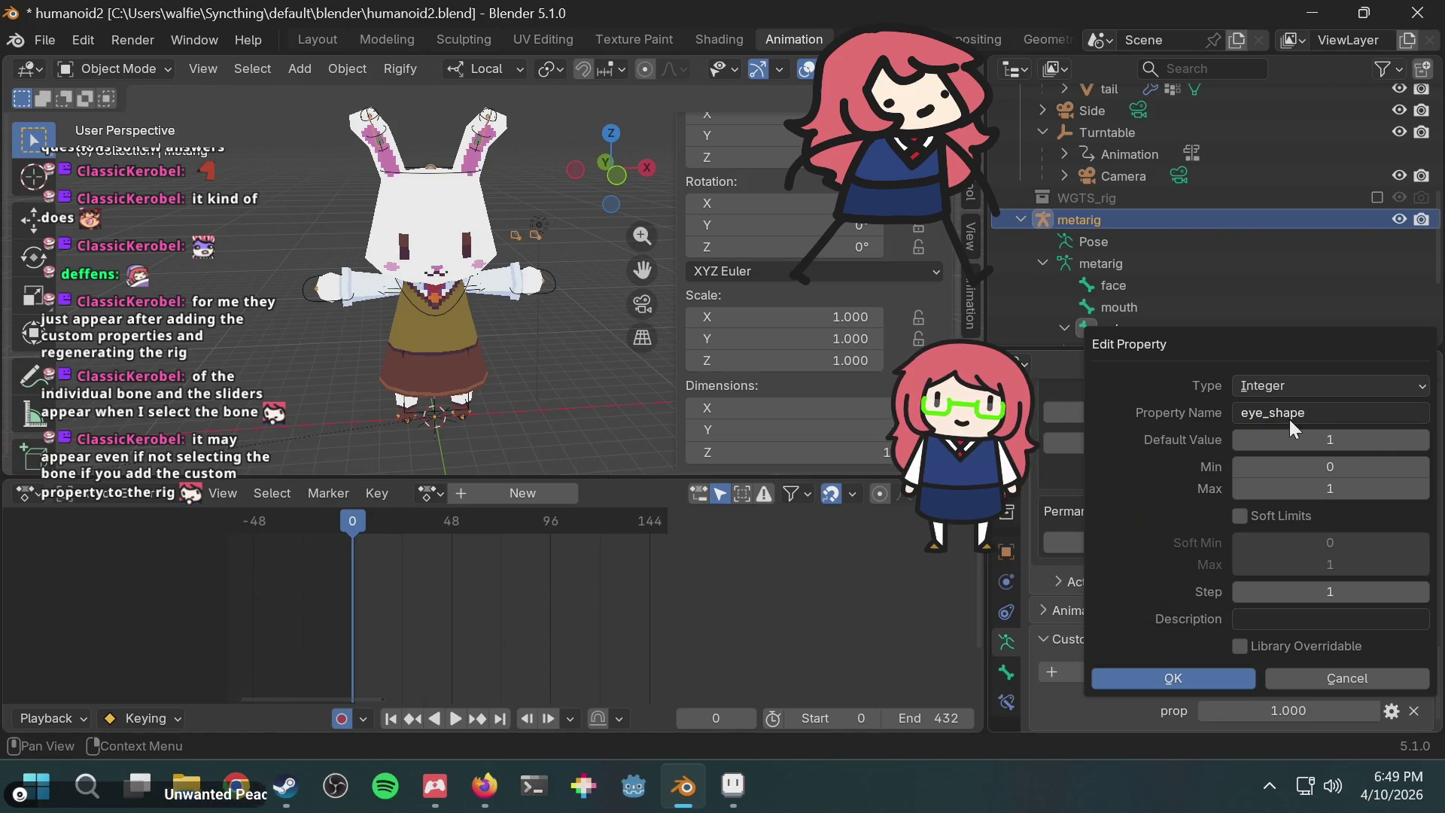
pyautogui.click(1312, 440)
pyautogui.write('0')
pyautogui.press('Return')
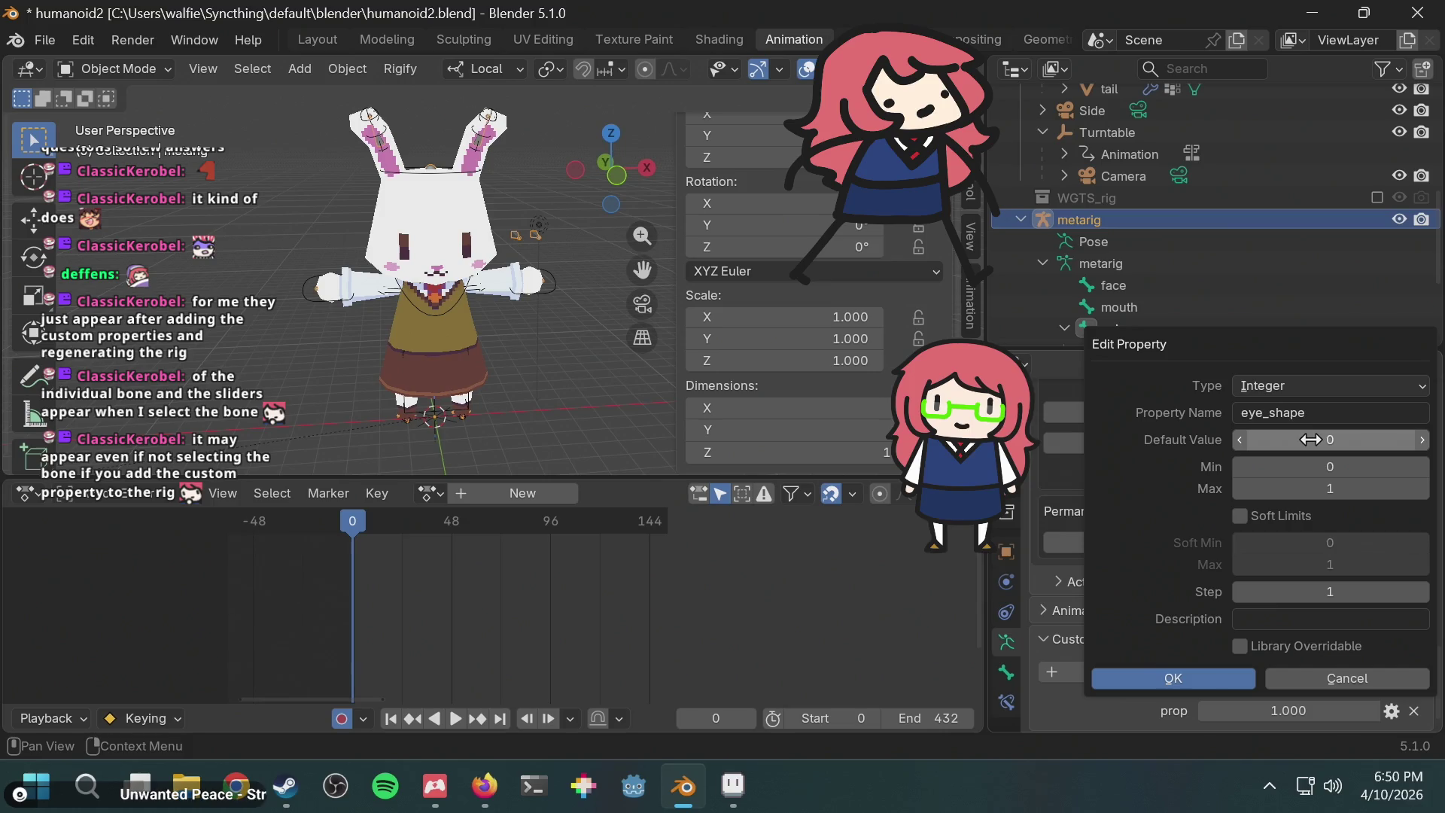
pyautogui.click(1319, 483)
pyautogui.write('4')
pyautogui.press('Return')
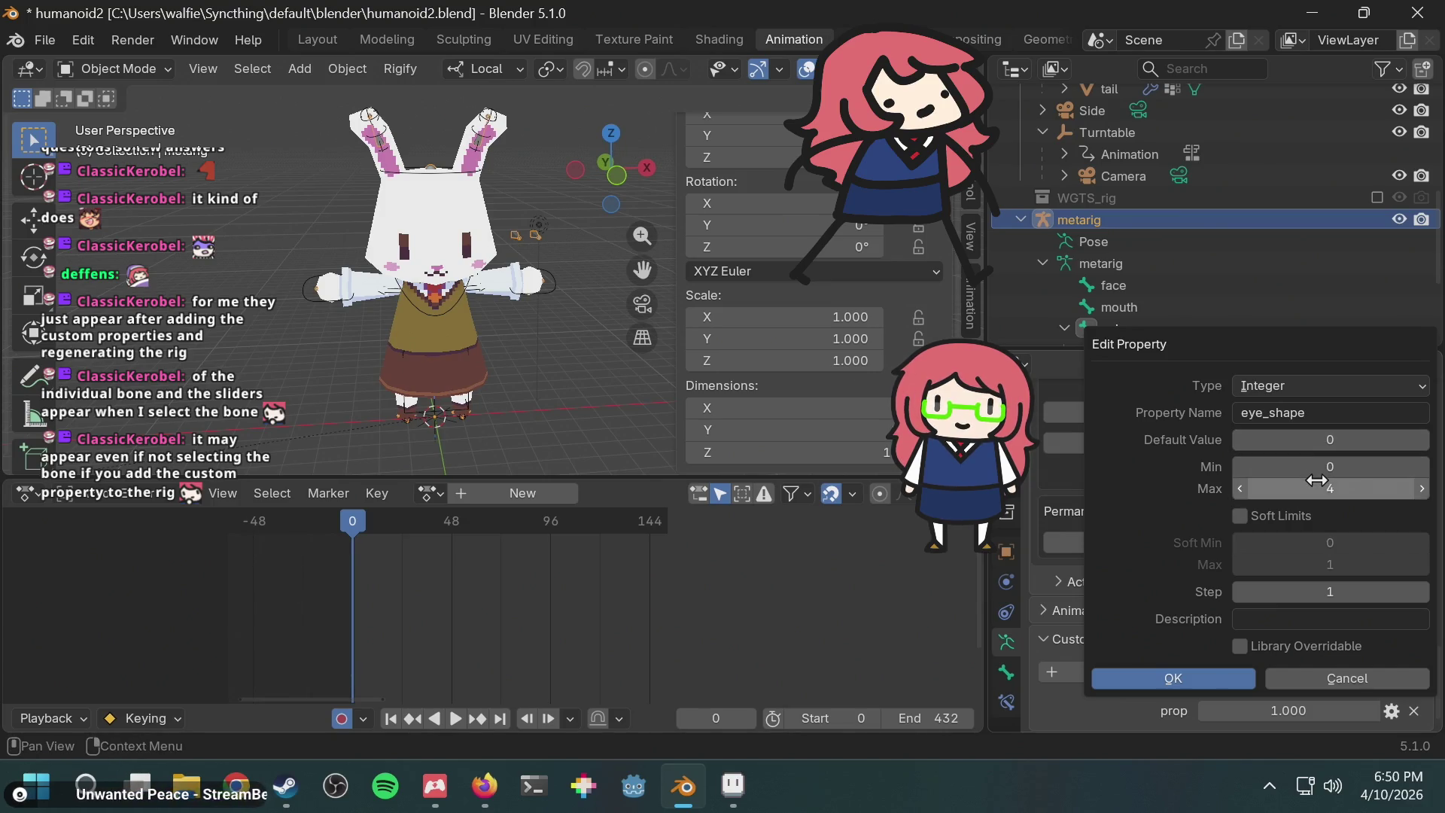
pyautogui.click(1191, 676)
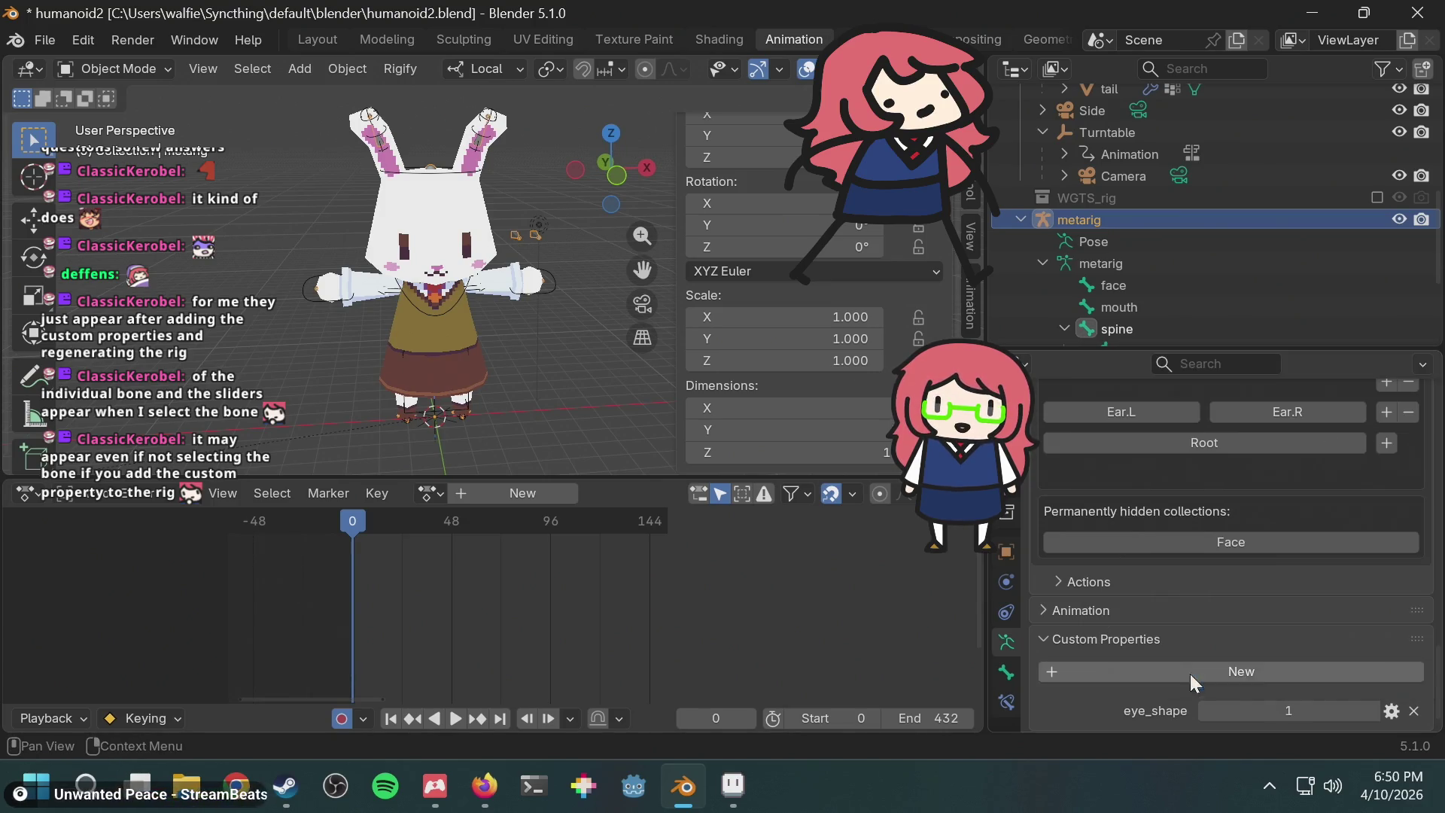
# Step: Add a second integer custom property named mouth_shape with default 0
pyautogui.click(1317, 663)
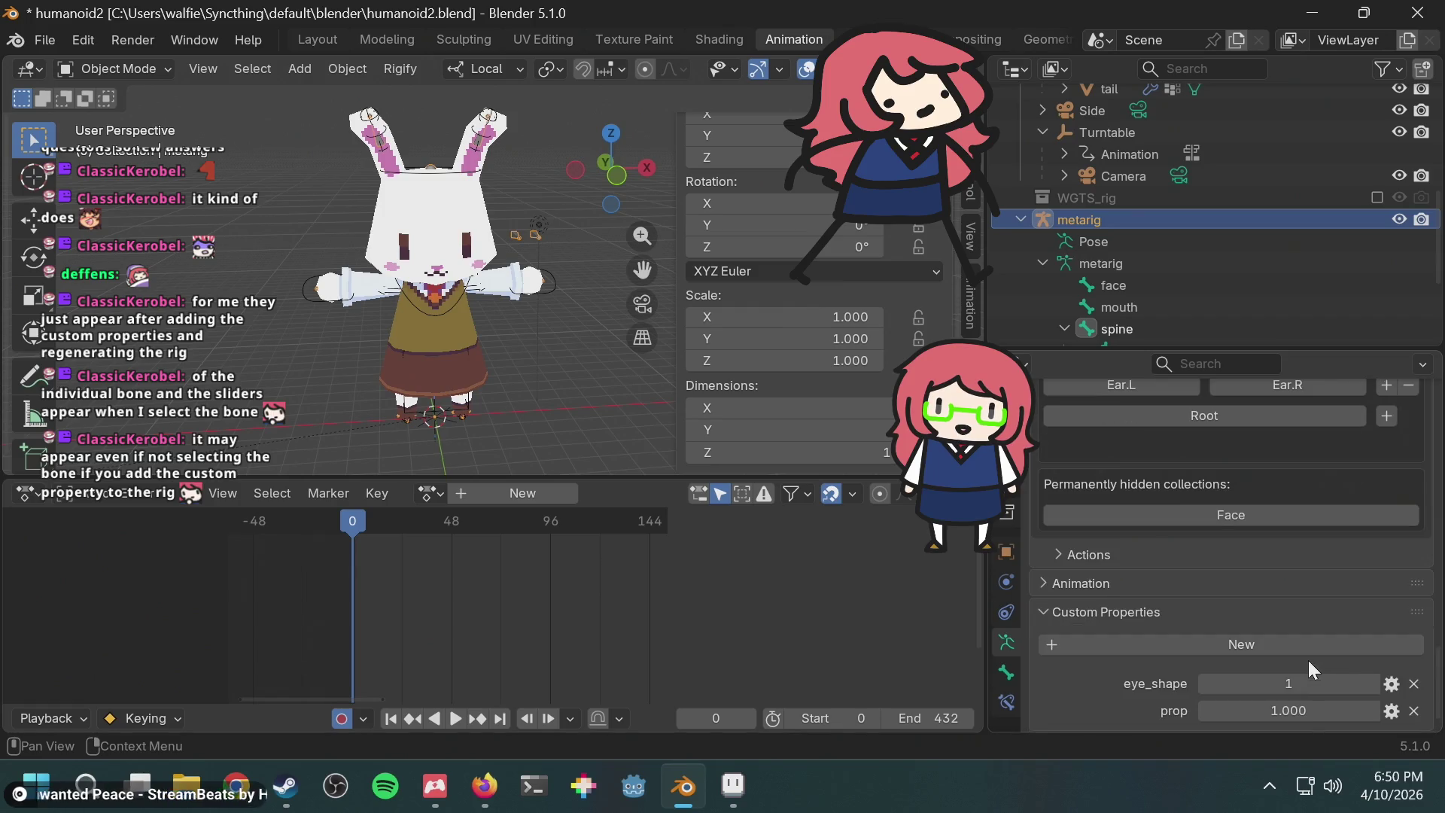
pyautogui.click(1393, 714)
pyautogui.click(1277, 387)
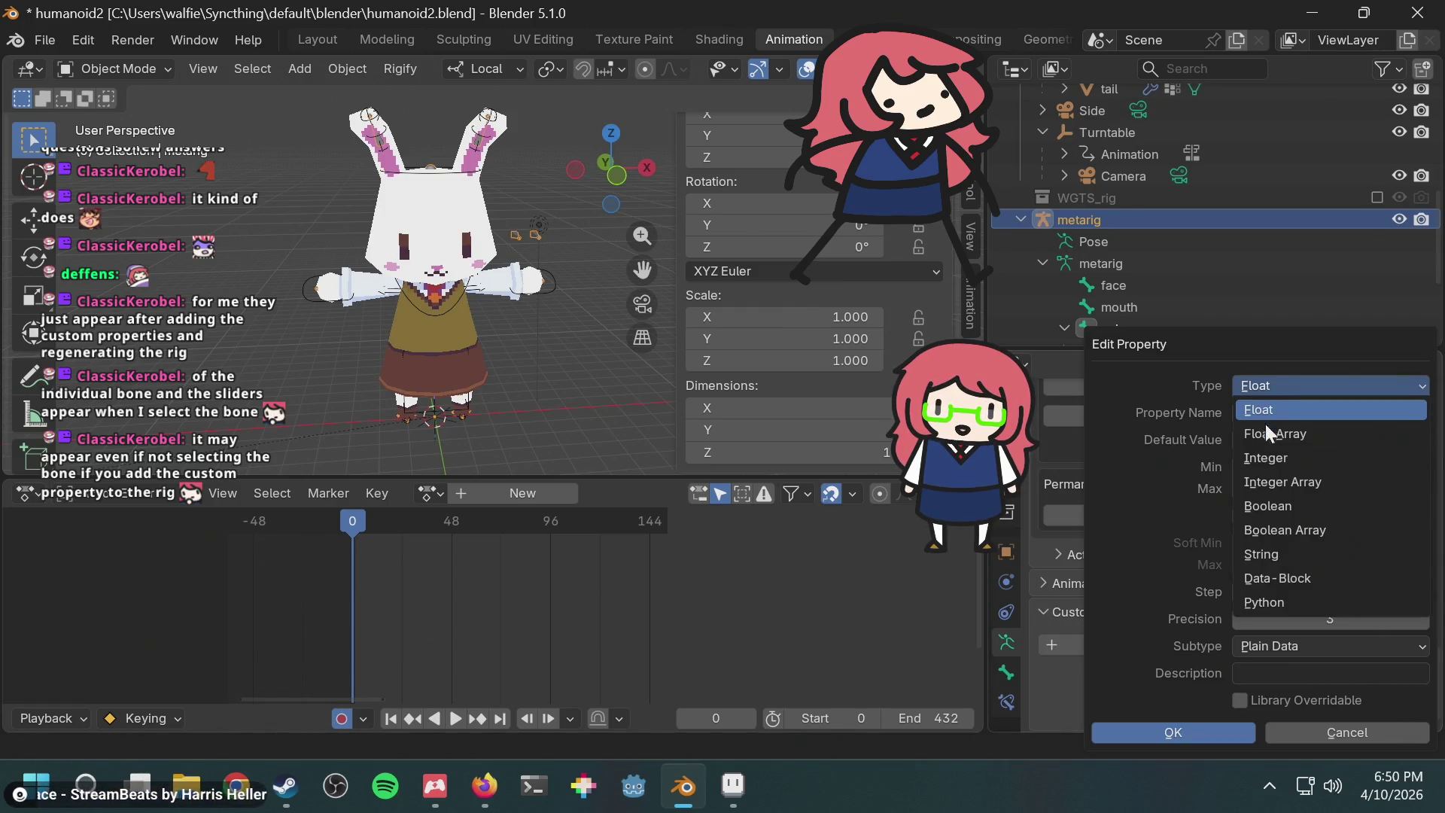
pyautogui.click(1273, 458)
pyautogui.click(1290, 415)
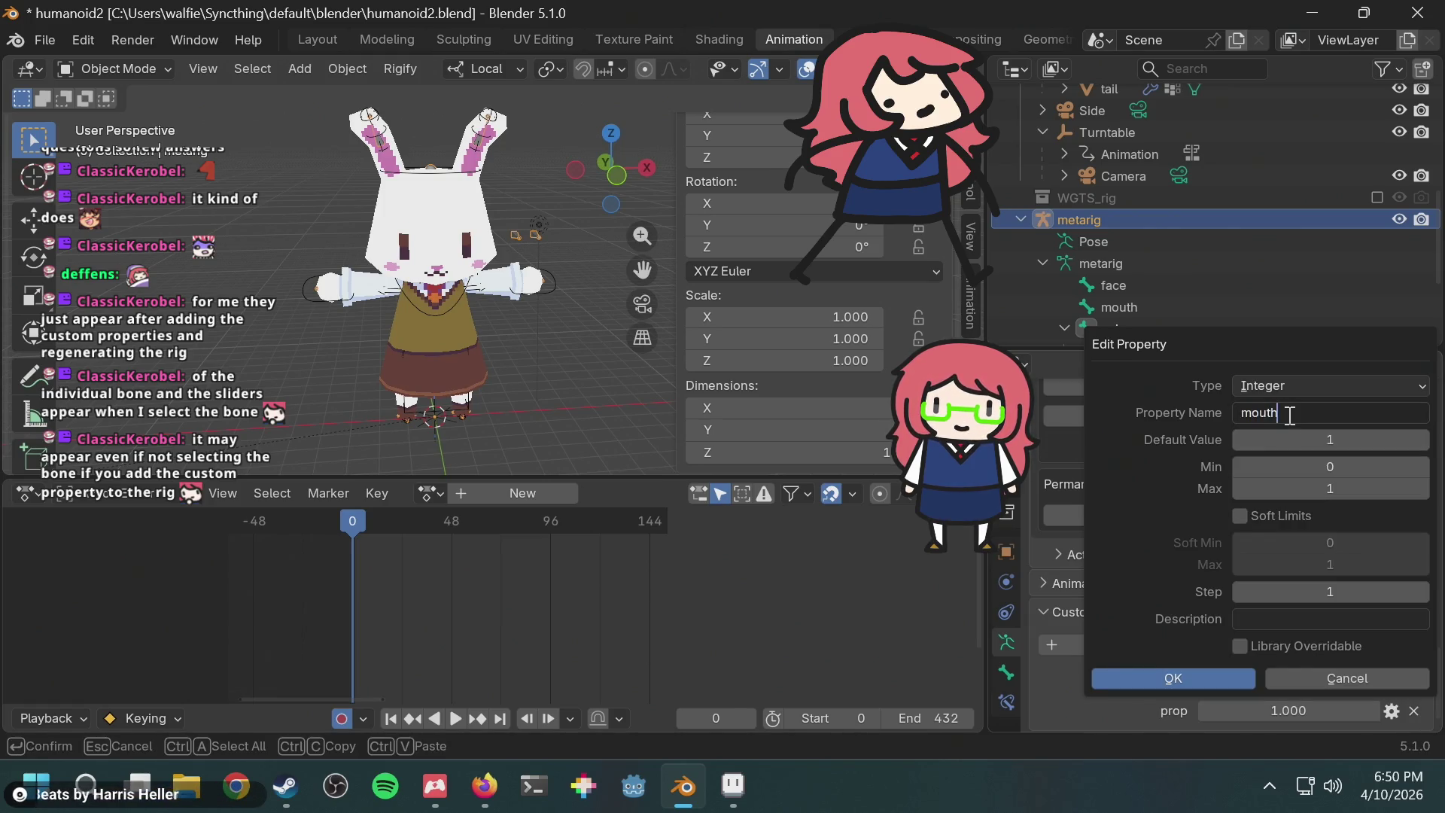
pyautogui.write('ape')
pyautogui.press('Return')
pyautogui.click(1307, 440)
pyautogui.write('0')
pyautogui.press('Return')
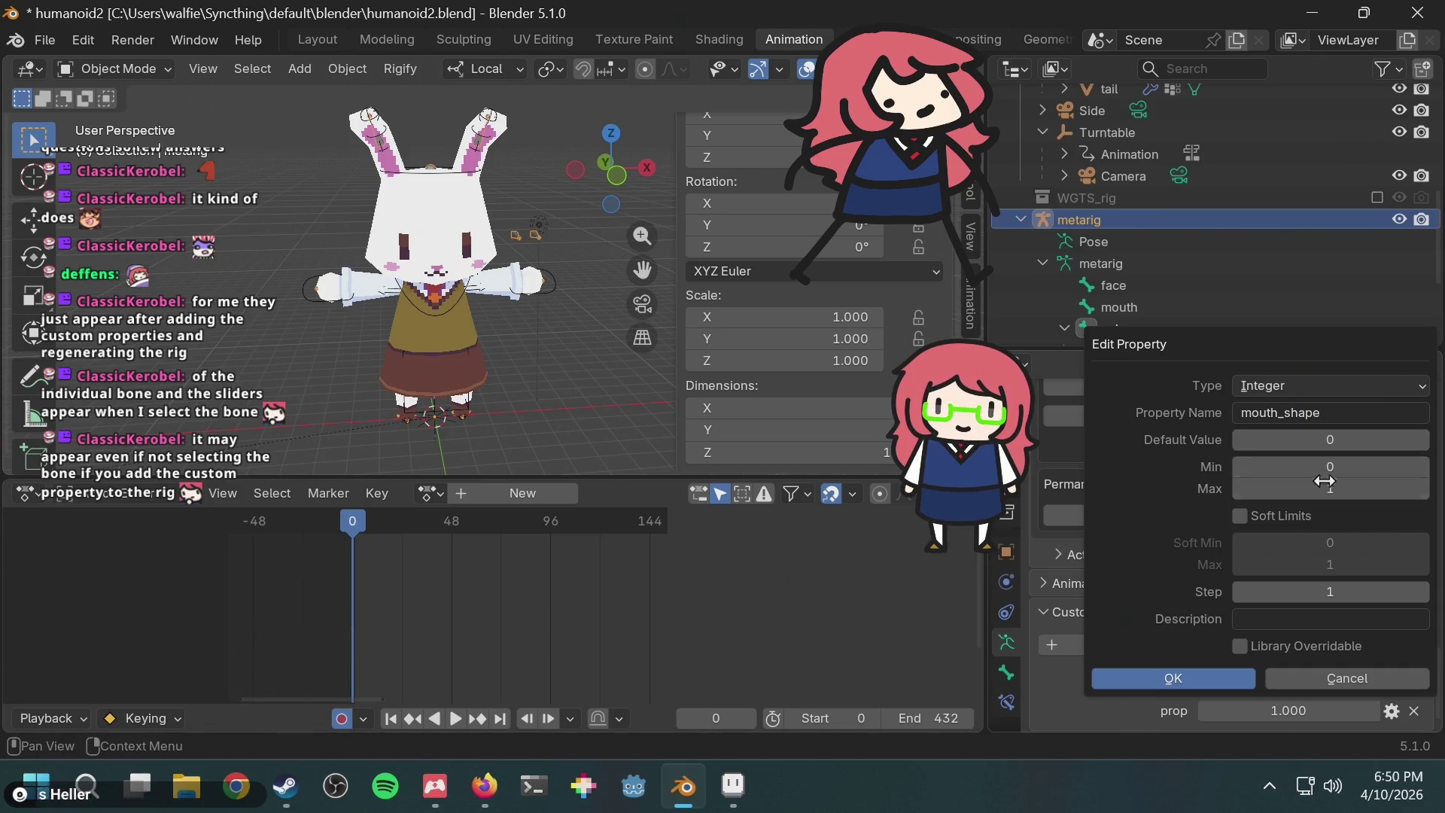
# Step: Confirm the mouth_shape property, Re-Generate Rig from the metarig, and select the bunny's head mesh
pyautogui.click(1214, 677)
pyautogui.scroll(6, 1187, 557)
pyautogui.scroll(8, 1188, 558)
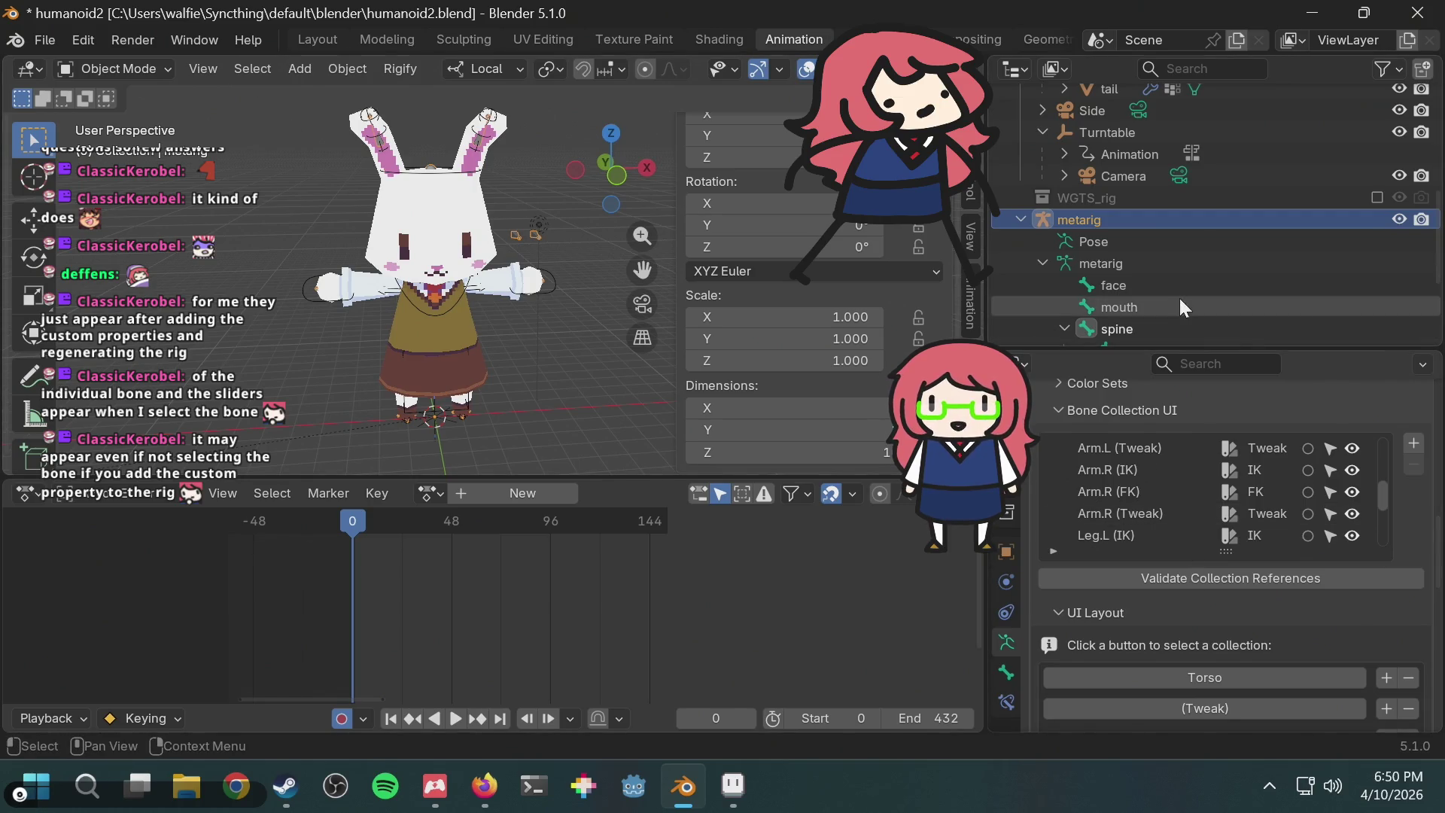
pyautogui.scroll(-3, 1212, 556)
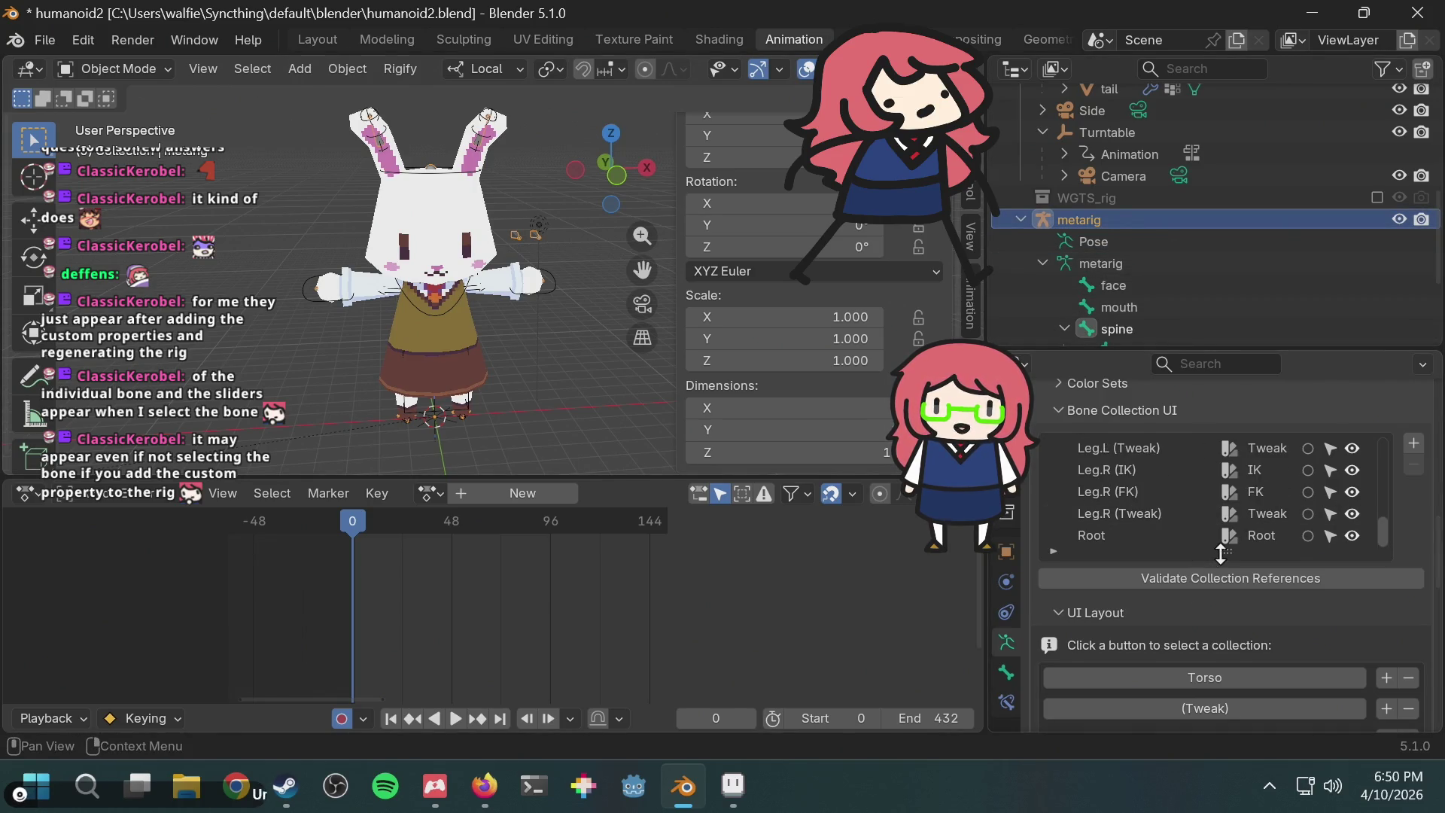
pyautogui.scroll(-8, 1194, 616)
pyautogui.scroll(15, 1195, 616)
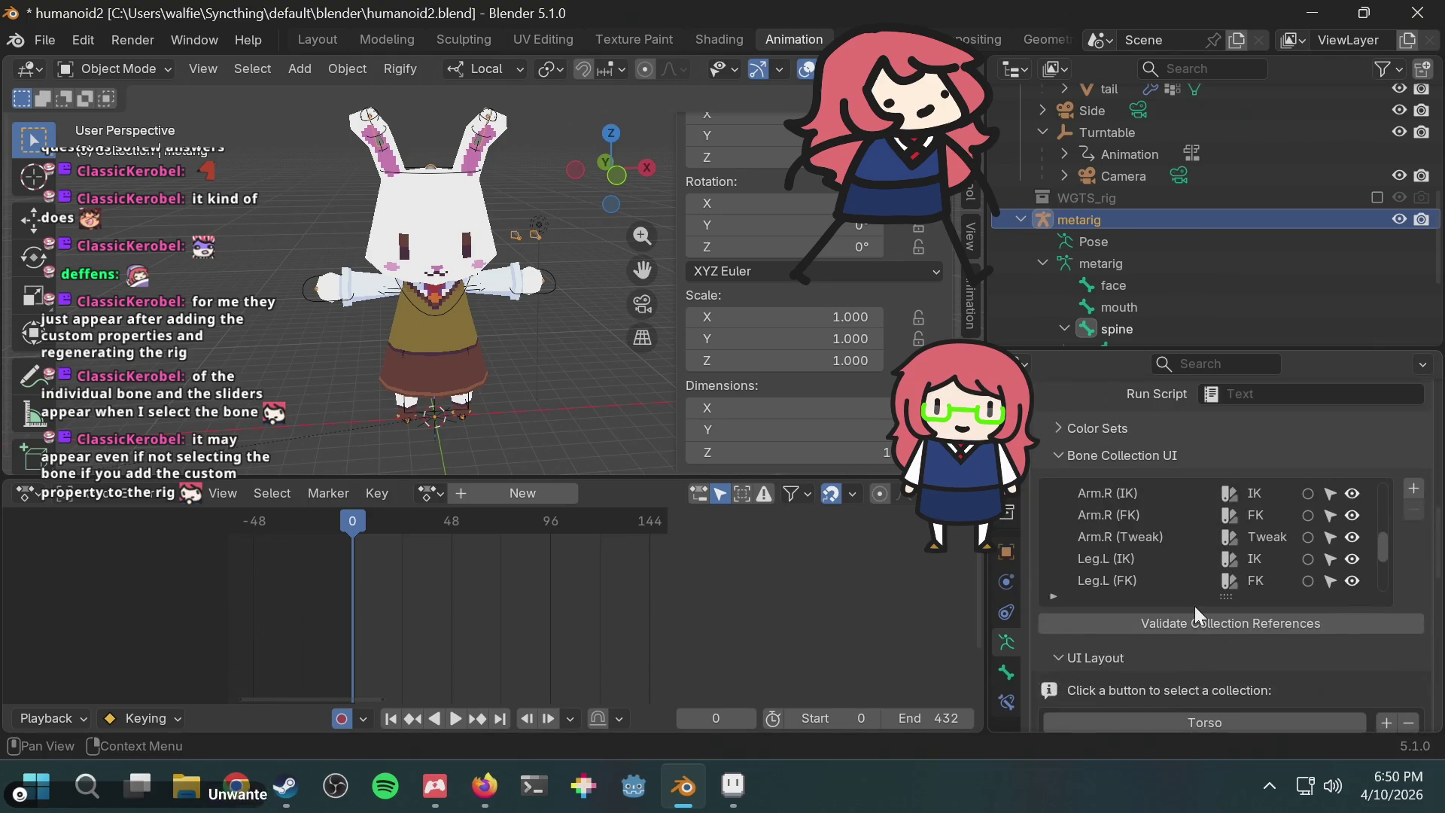
pyautogui.scroll(-5, 1242, 527)
pyautogui.click(1212, 594)
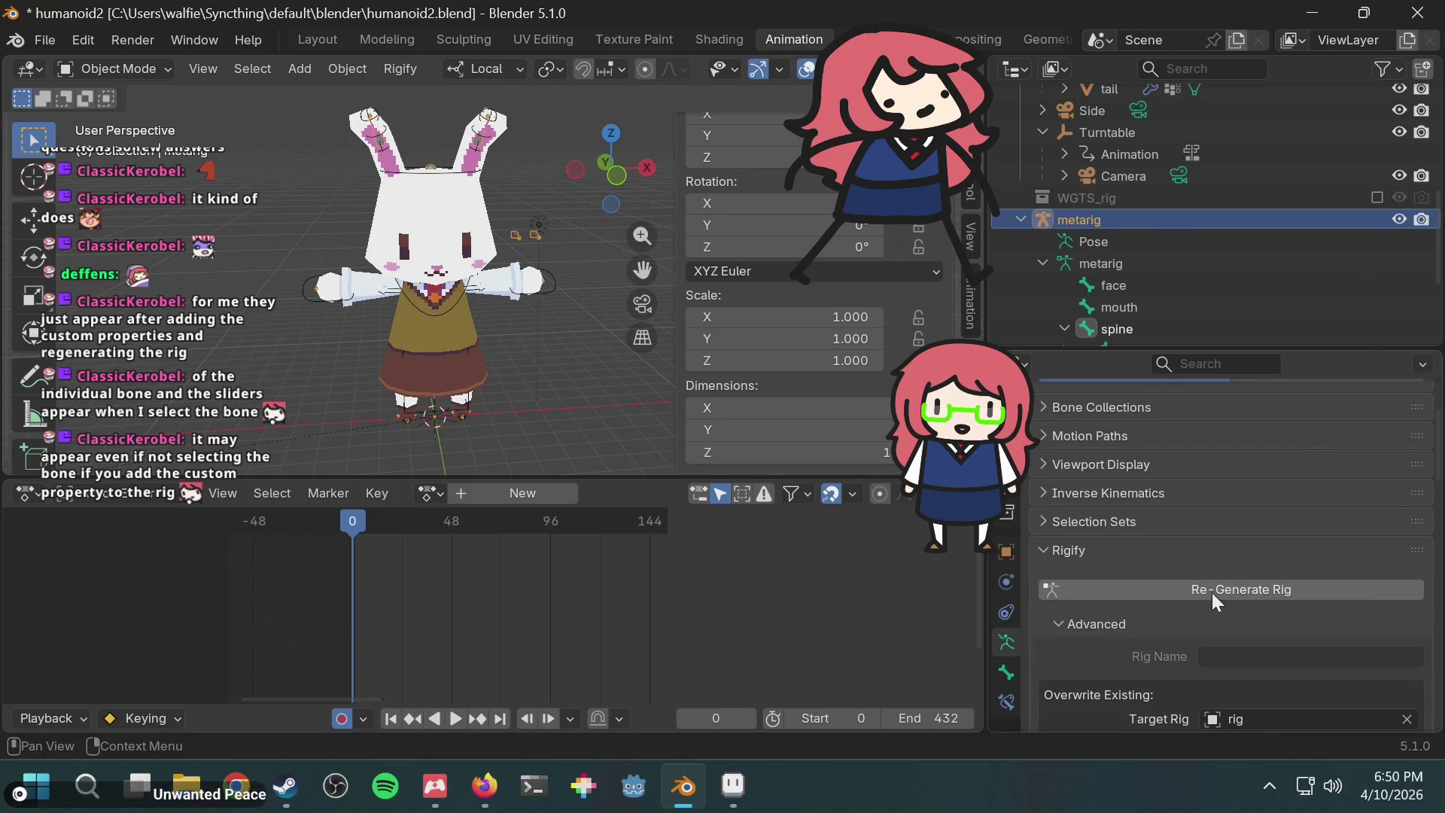
pyautogui.click(469, 248)
pyautogui.scroll(10, 1186, 212)
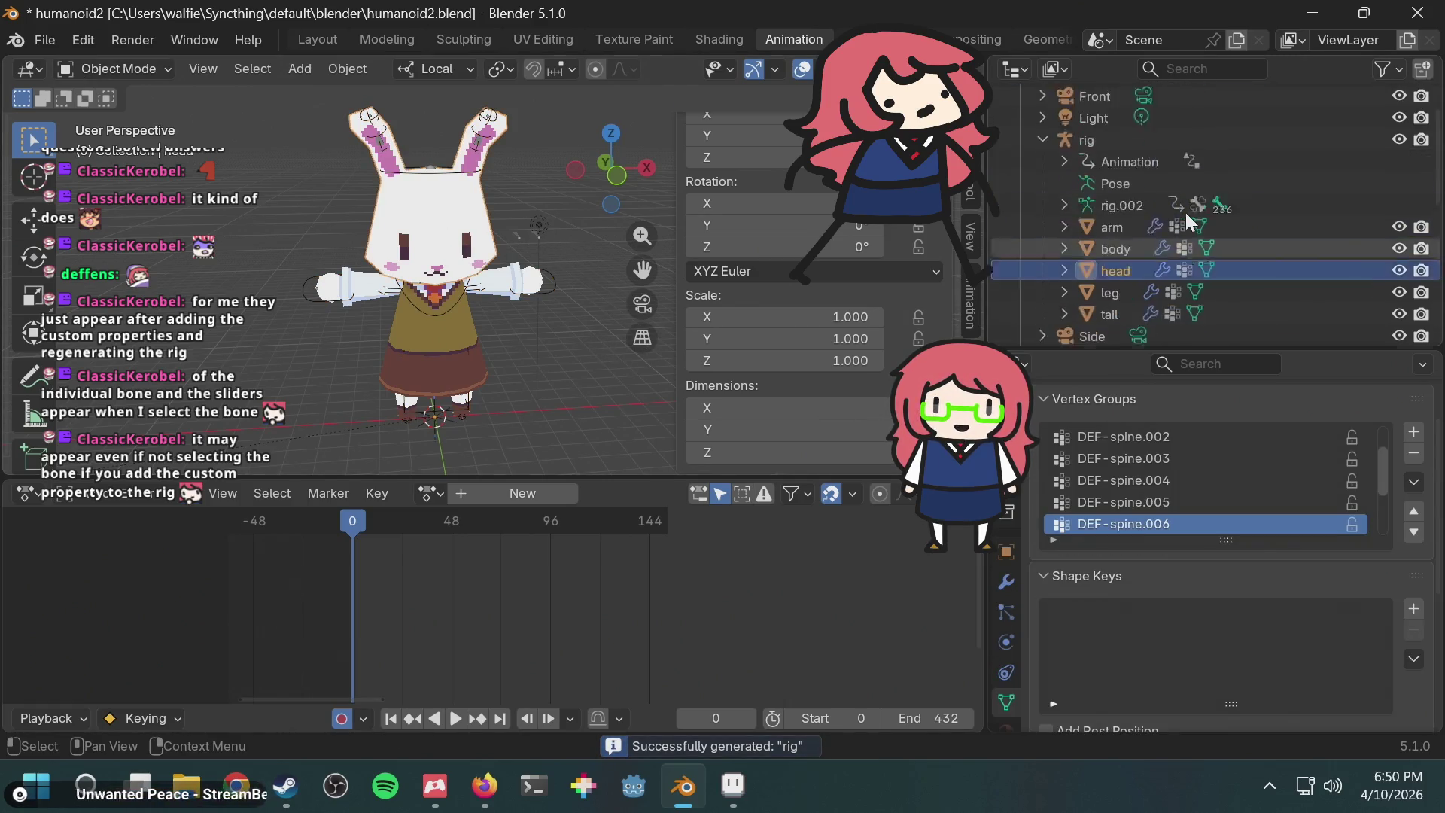
pyautogui.click(1141, 214)
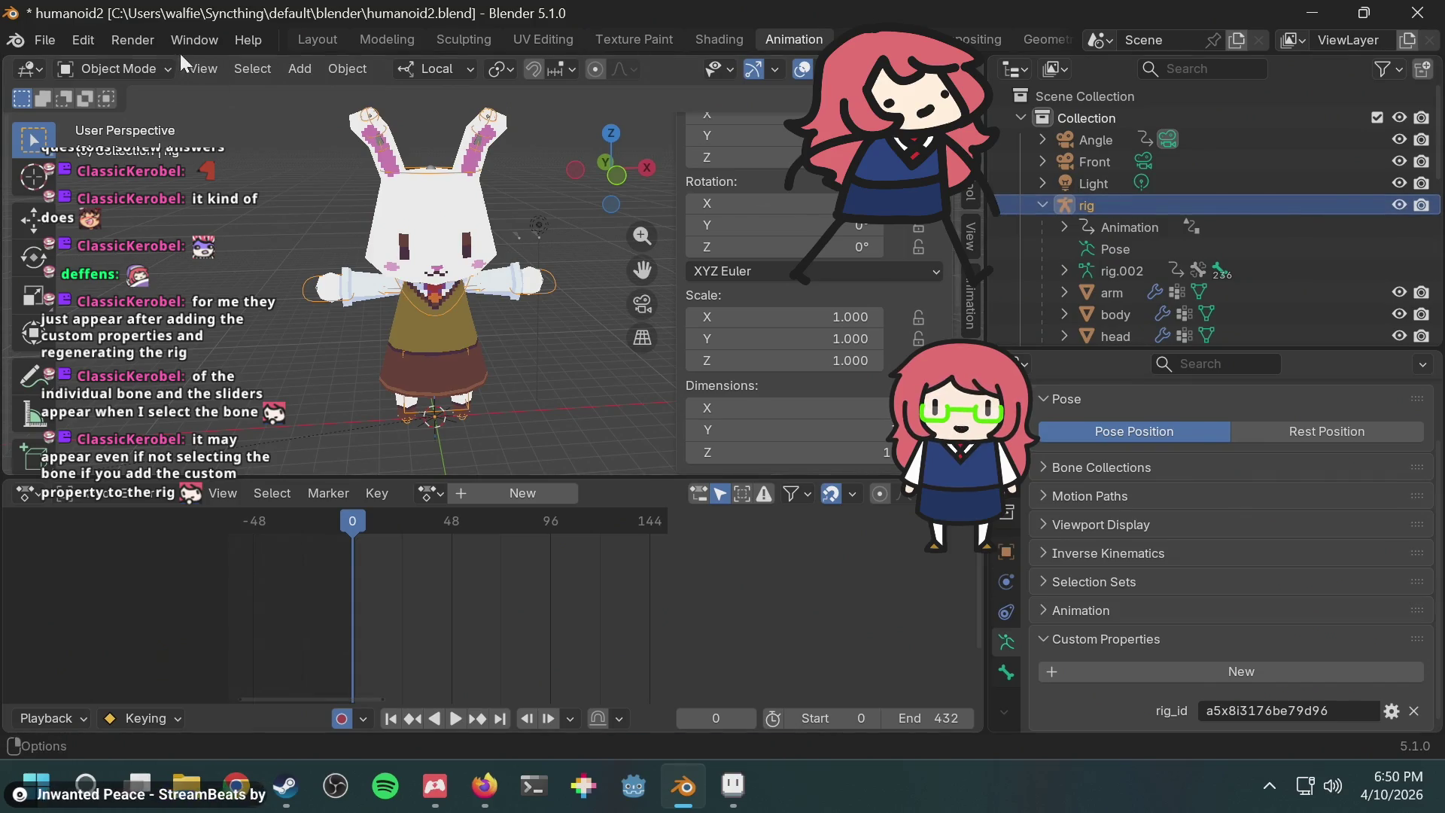
pyautogui.click(124, 69)
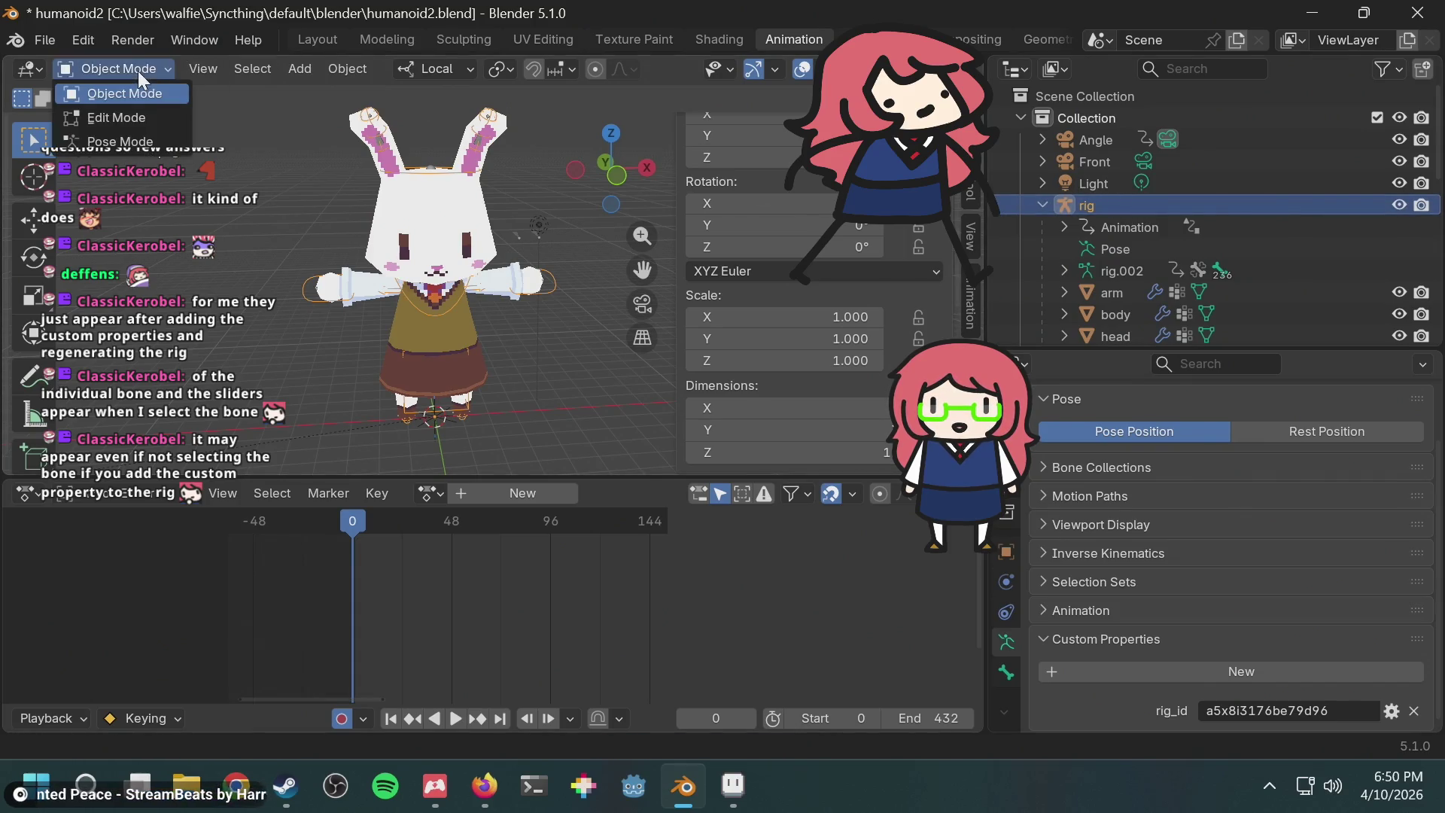
pyautogui.click(124, 144)
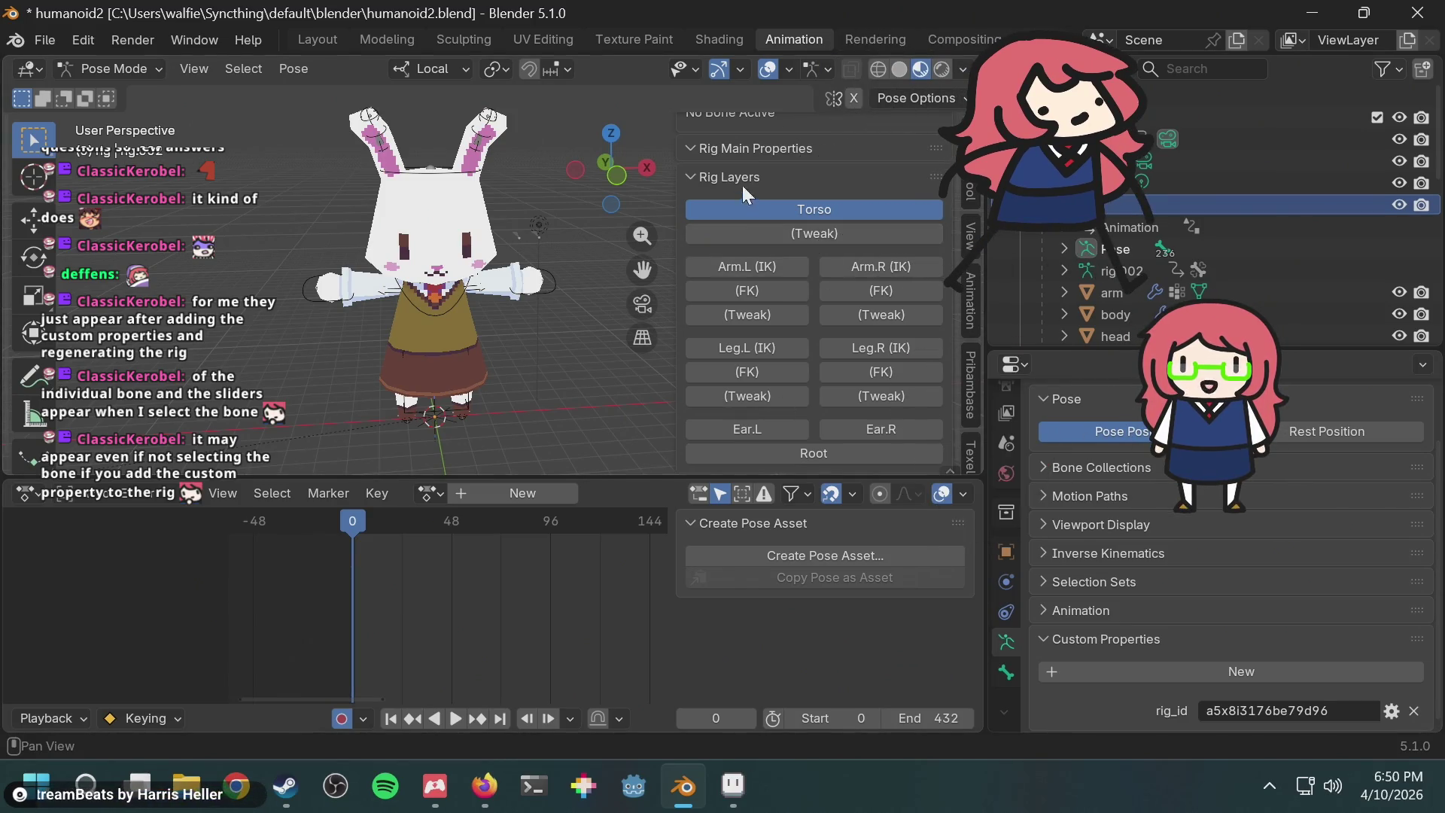
pyautogui.scroll(2, 739, 150)
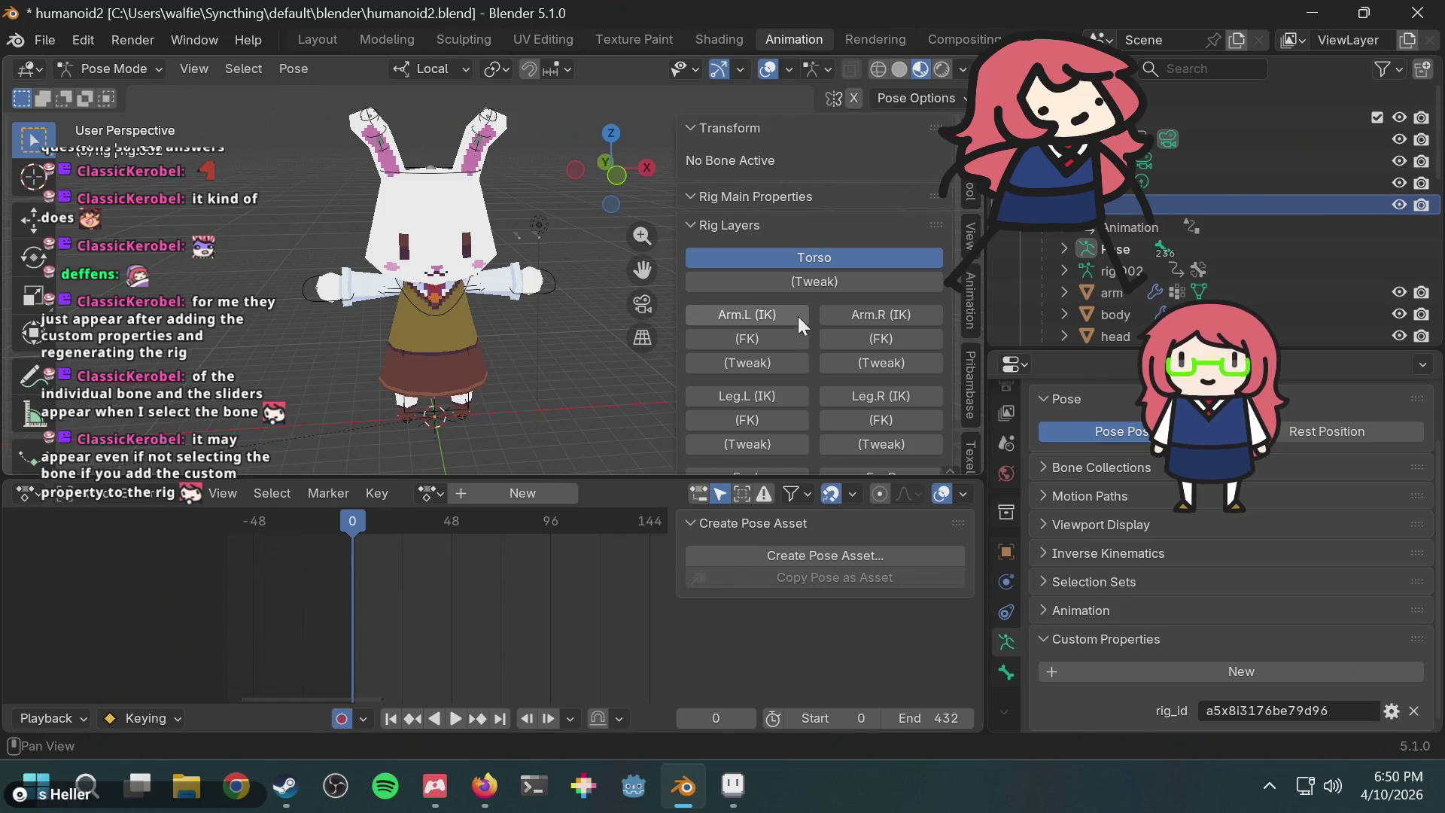
pyautogui.scroll(-2, 799, 319)
pyautogui.scroll(2, 801, 328)
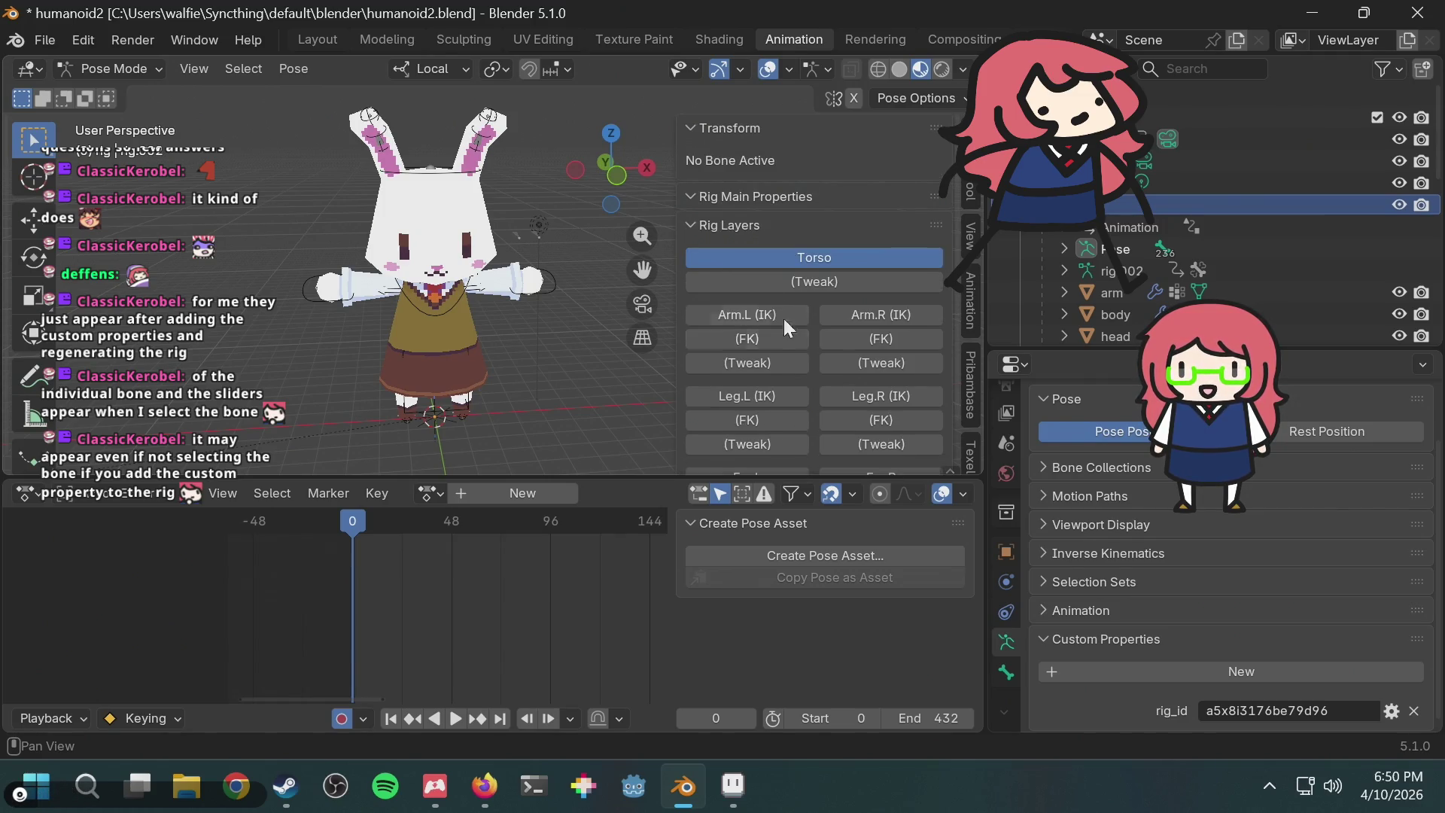
pyautogui.click(749, 201)
pyautogui.click(748, 201)
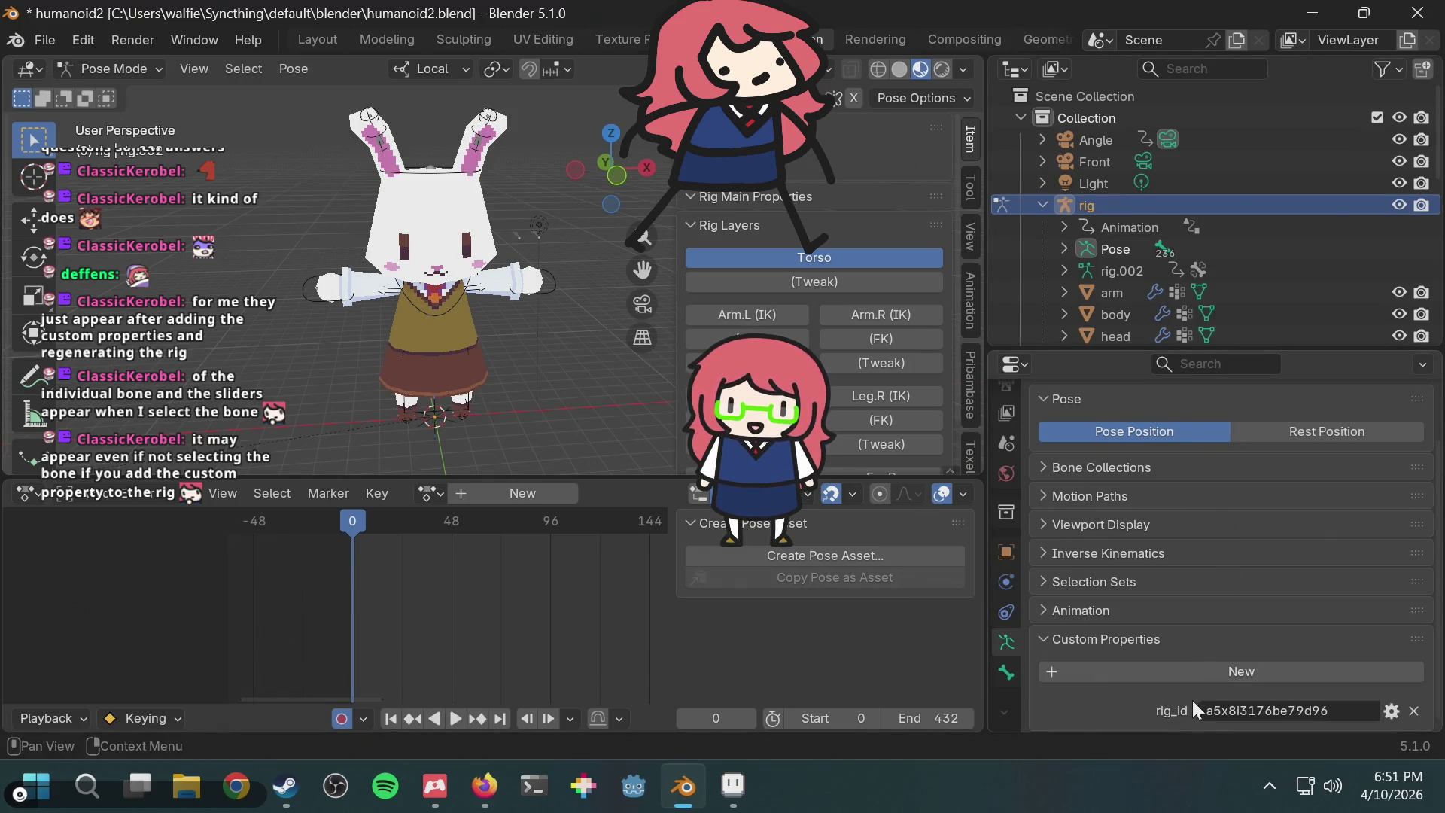
# Step: Return to Object Mode and select the metarig
pyautogui.scroll(-10, 1119, 283)
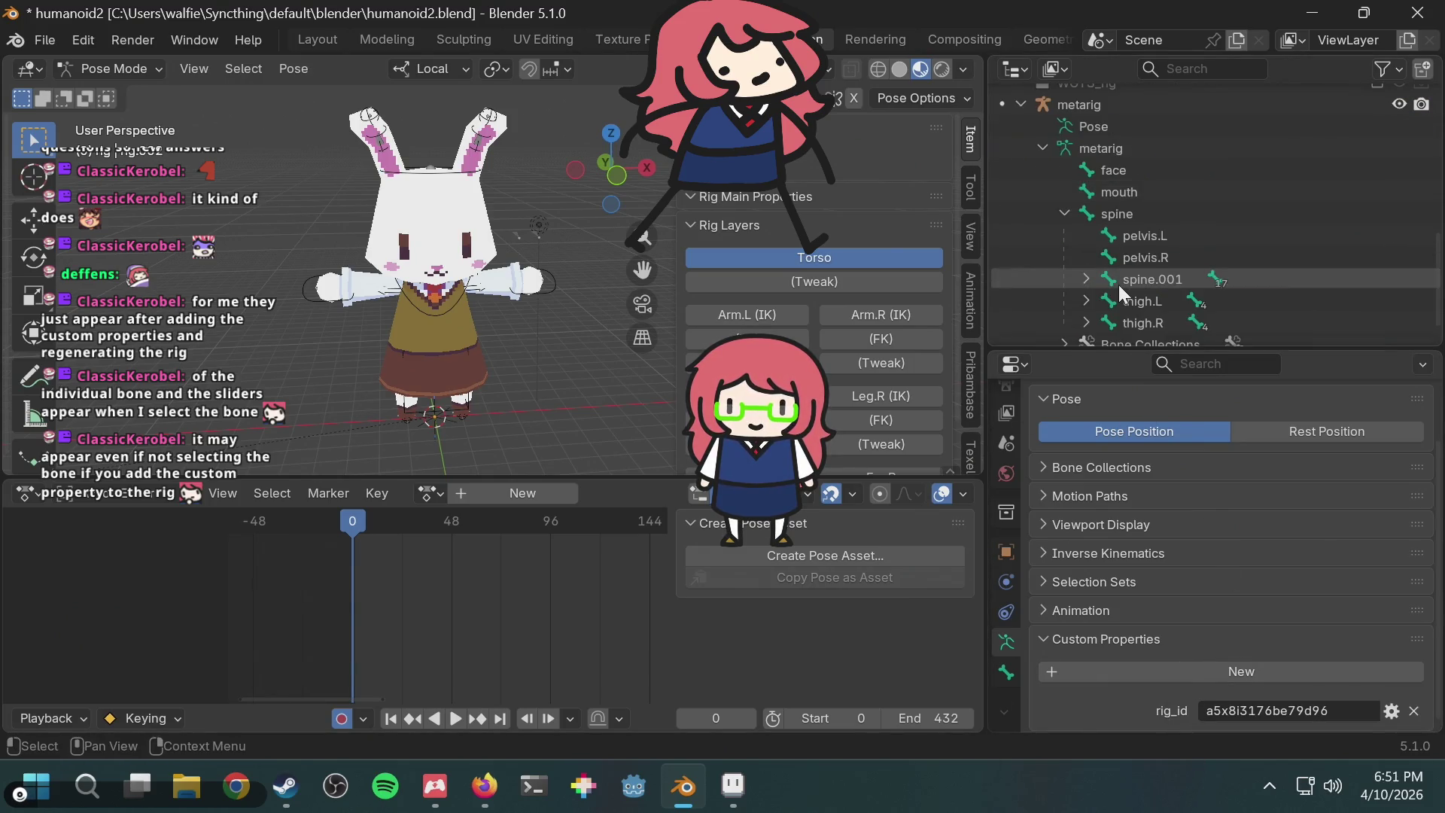
pyautogui.scroll(2, 1121, 309)
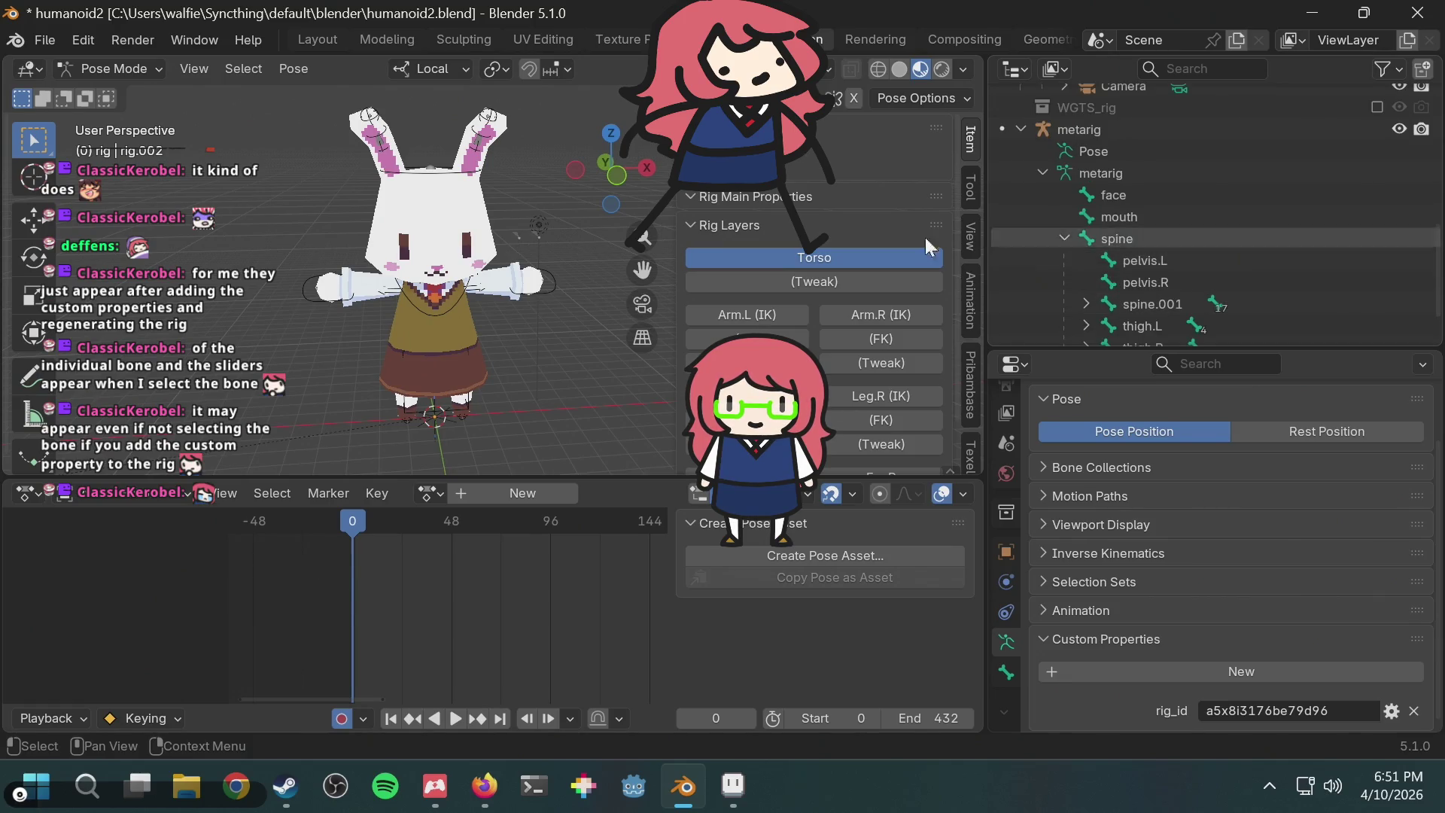
pyautogui.click(152, 69)
pyautogui.click(142, 100)
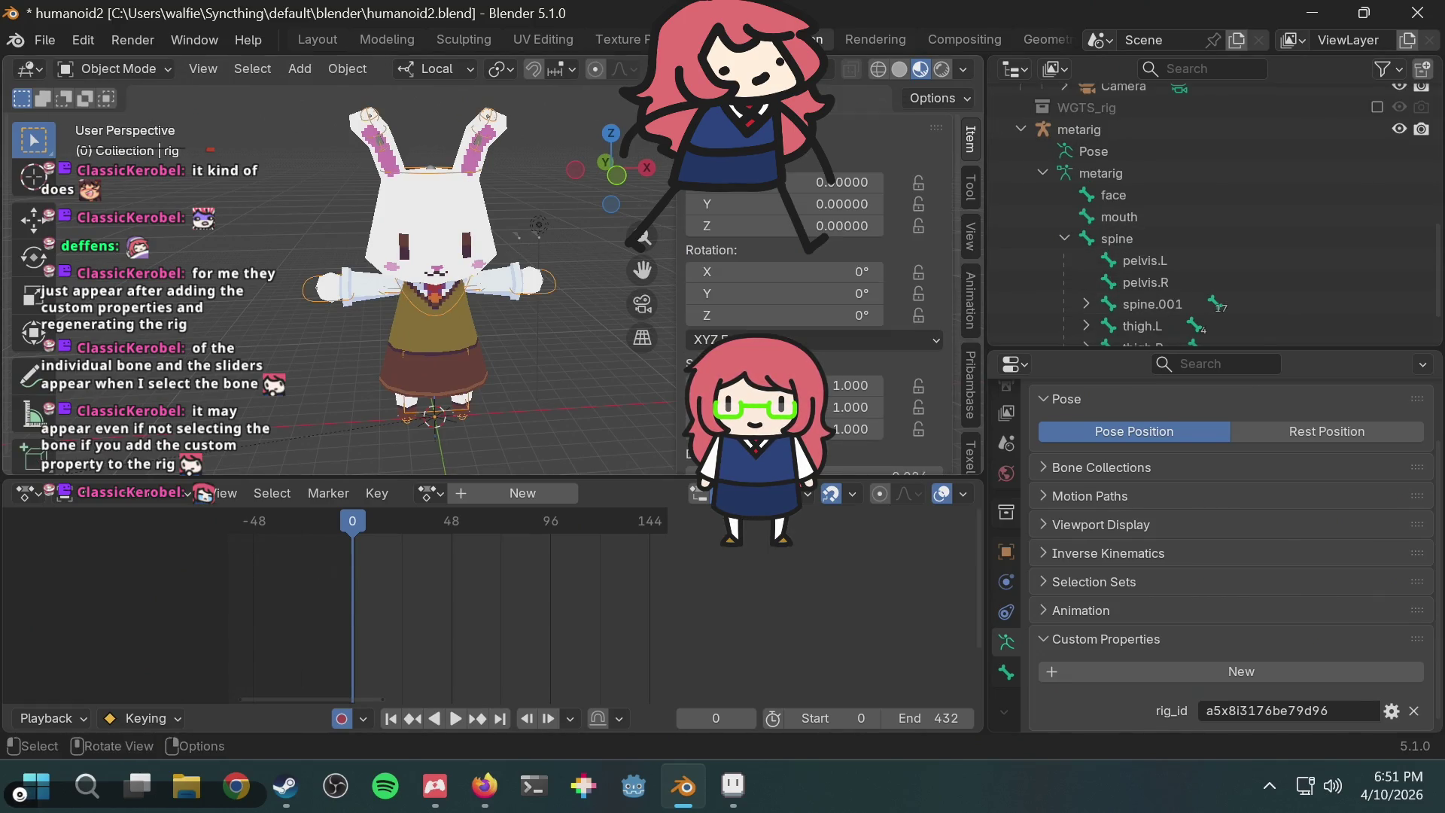
pyautogui.click(1189, 134)
# Step: Set the metarig's mouth_shape custom property to 0 in the Armature properties
pyautogui.scroll(-8, 1247, 678)
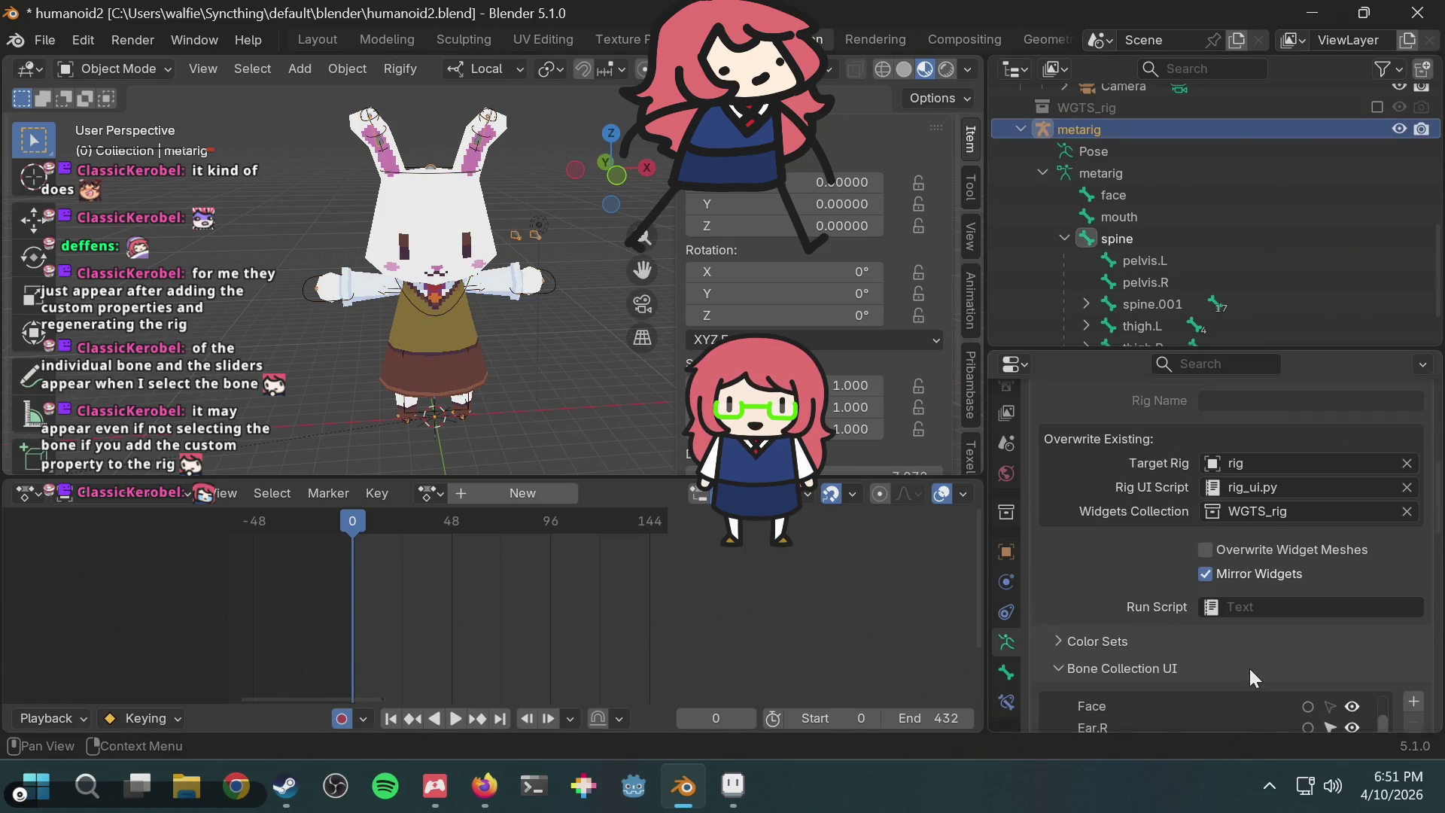
pyautogui.scroll(-3, 1369, 590)
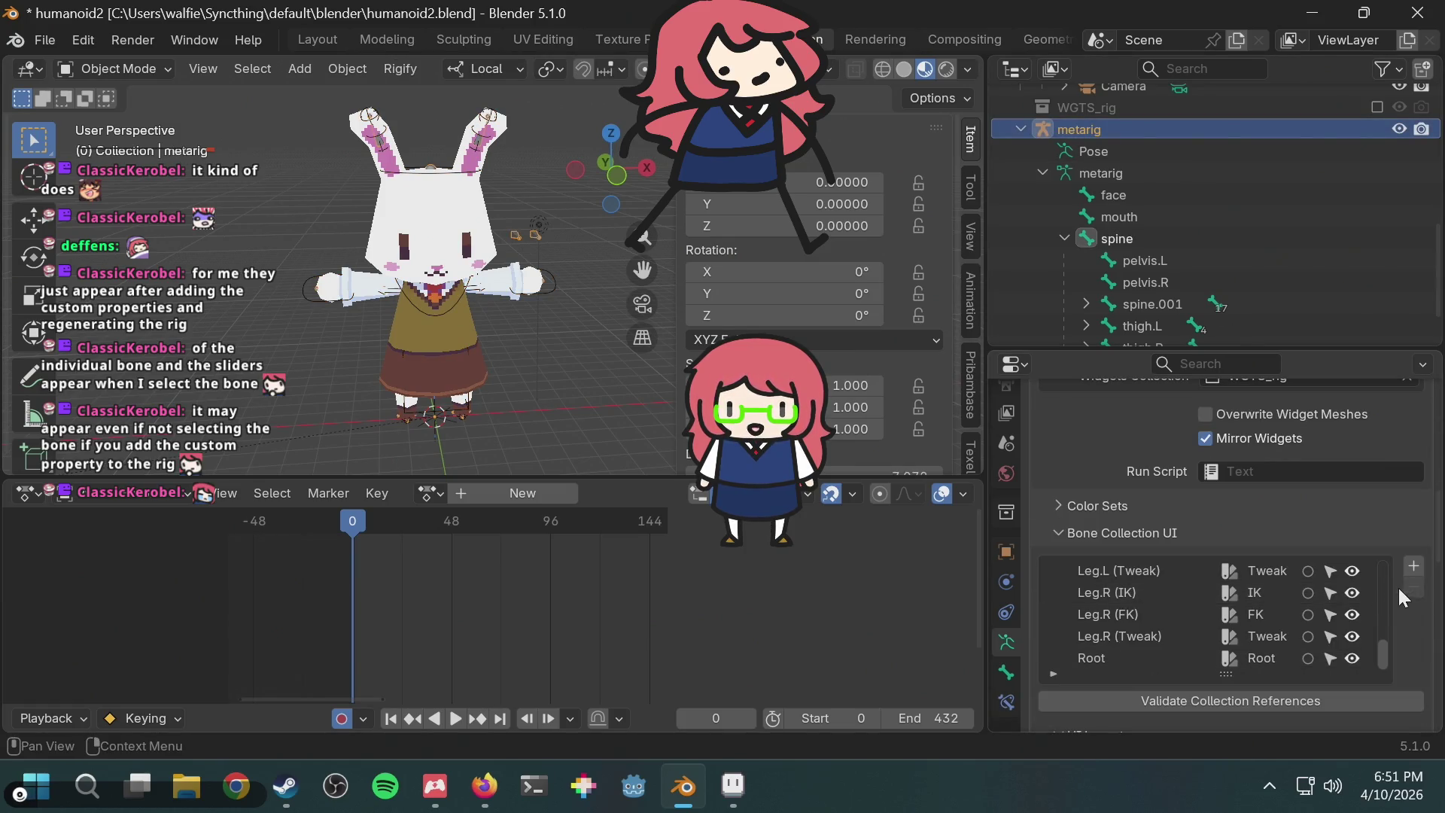
pyautogui.click(1107, 529)
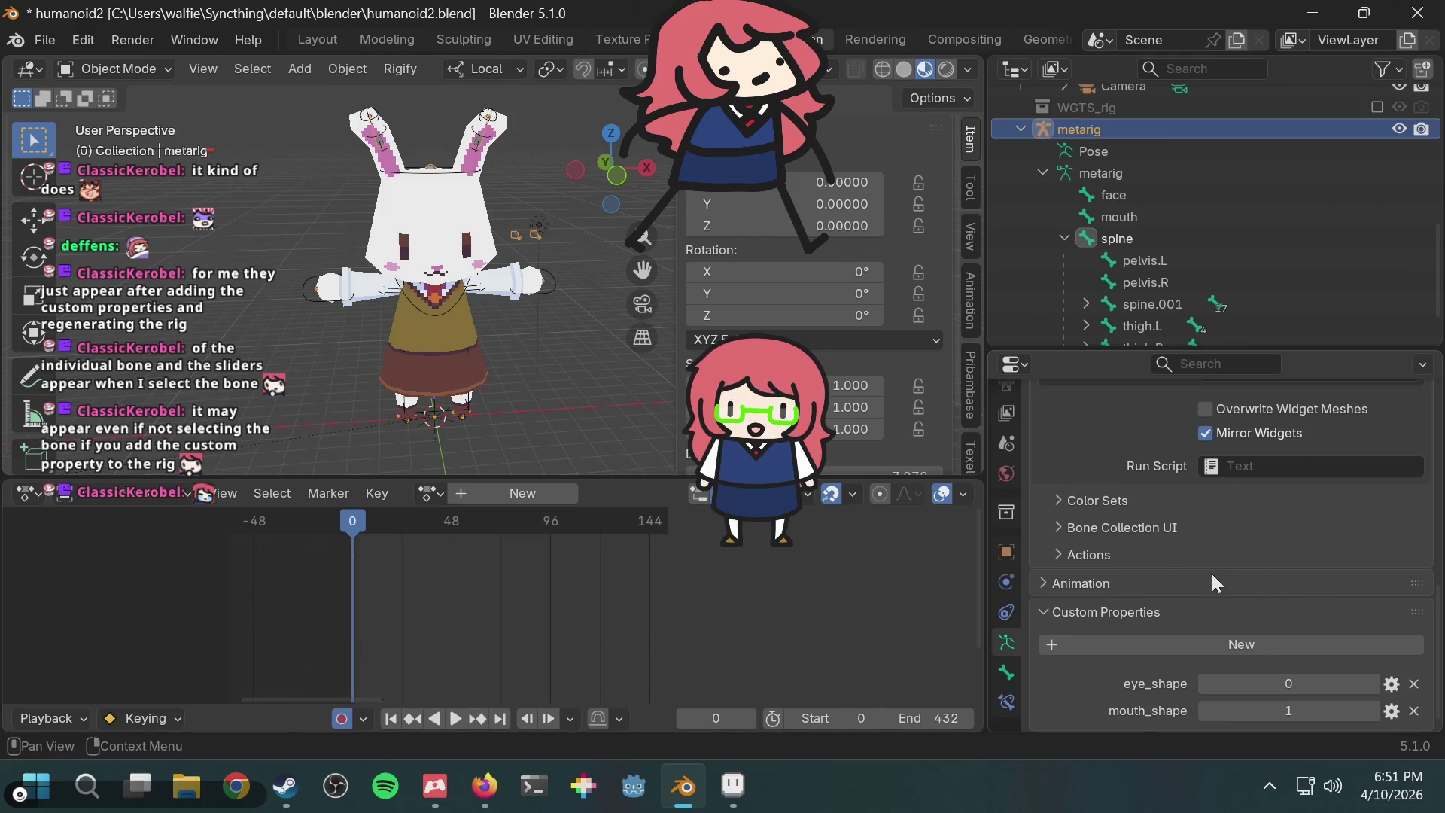
pyautogui.click(1130, 556)
pyautogui.click(1127, 555)
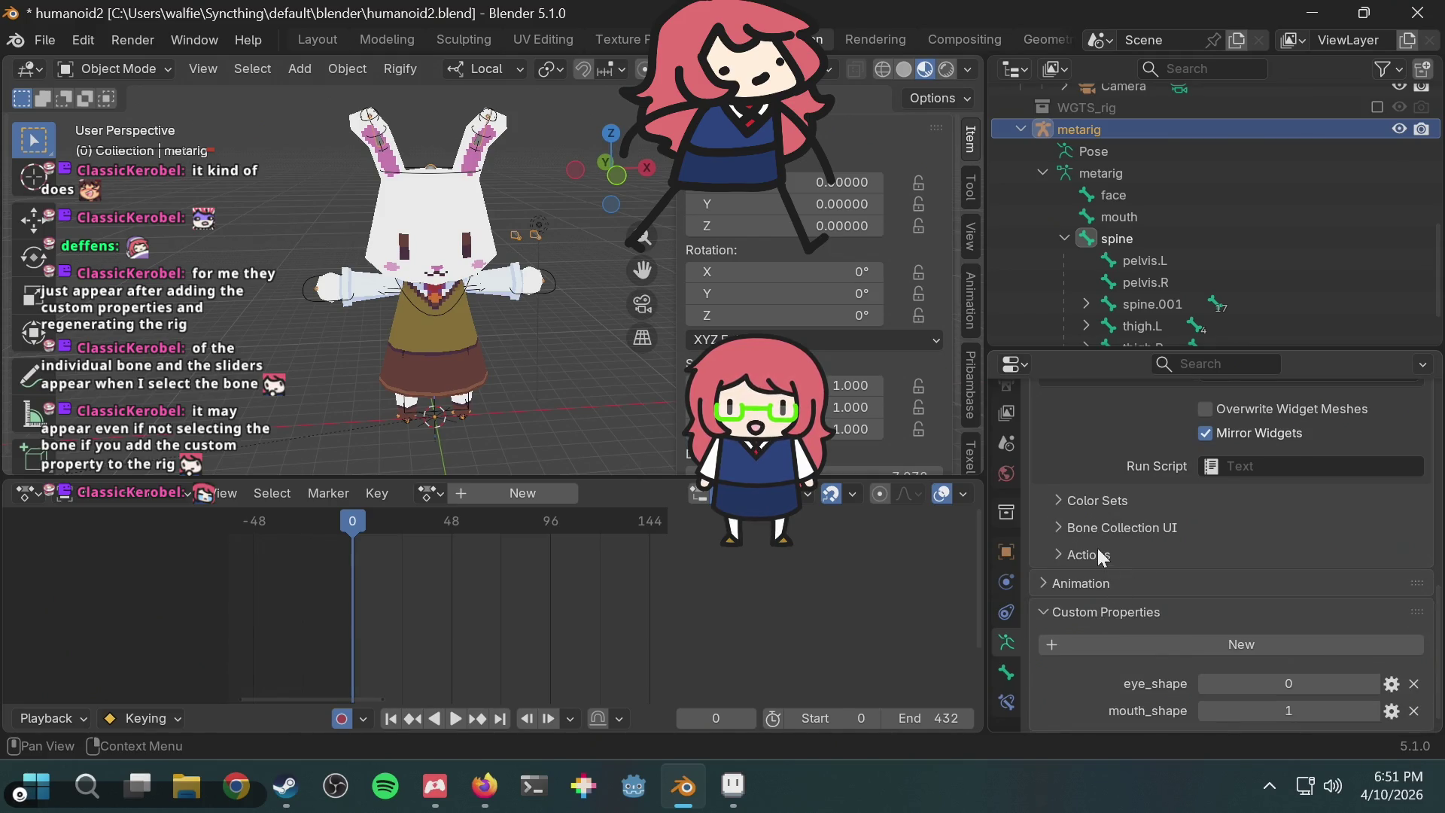
pyautogui.click(1098, 554)
pyautogui.click(1069, 557)
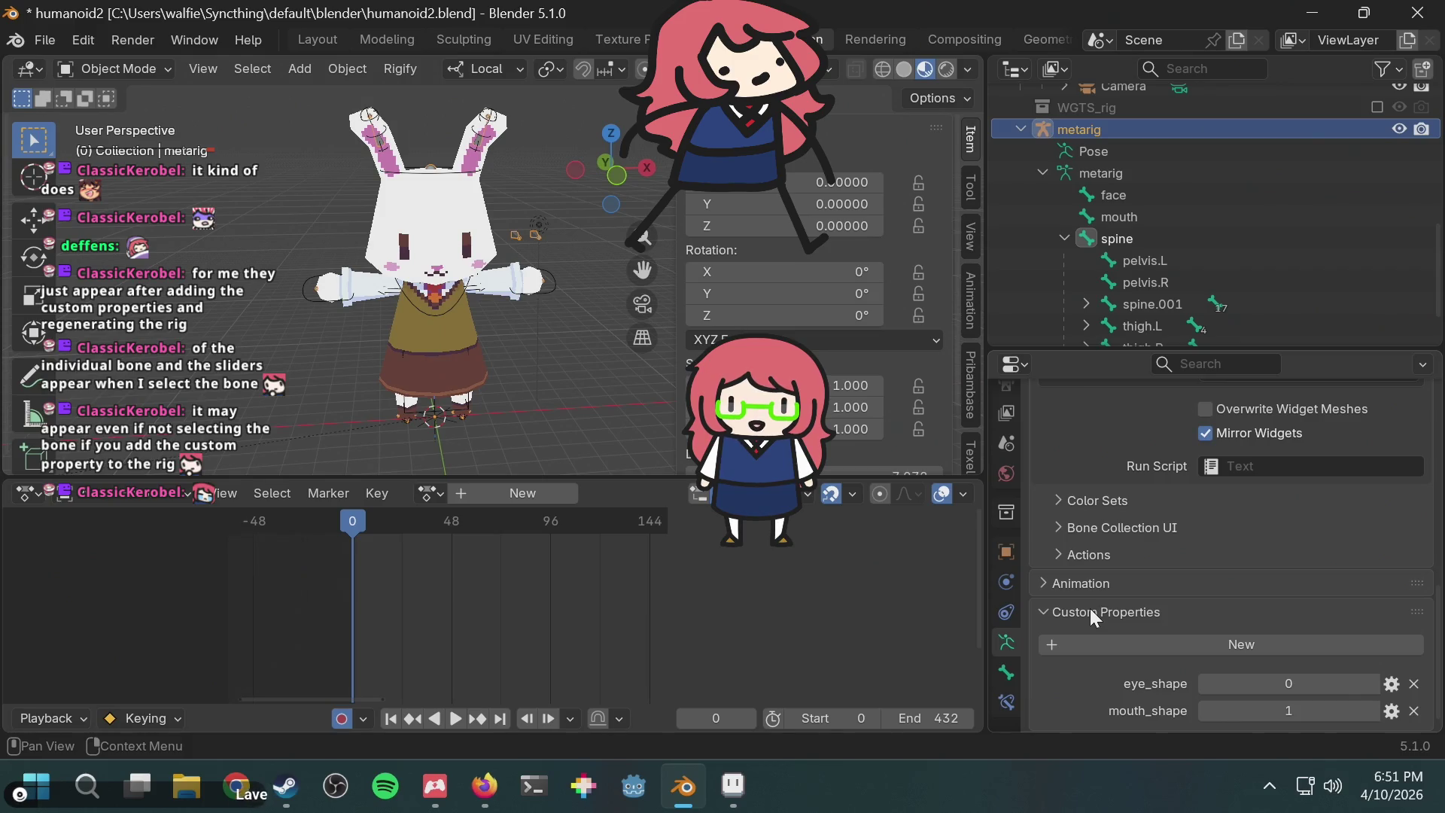
pyautogui.click(1049, 577)
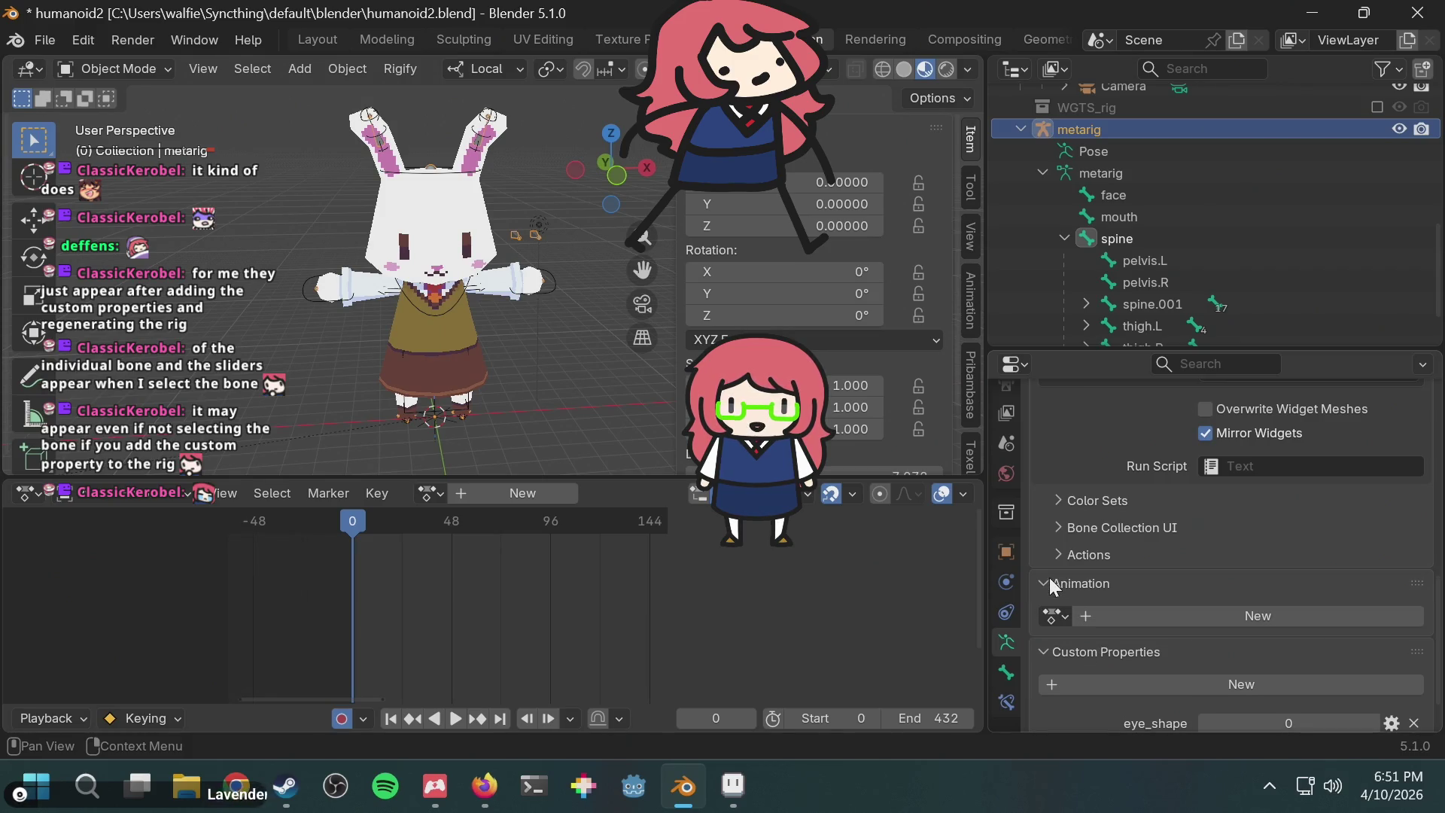
pyautogui.click(1050, 576)
pyautogui.click(1299, 710)
pyautogui.press('Return')
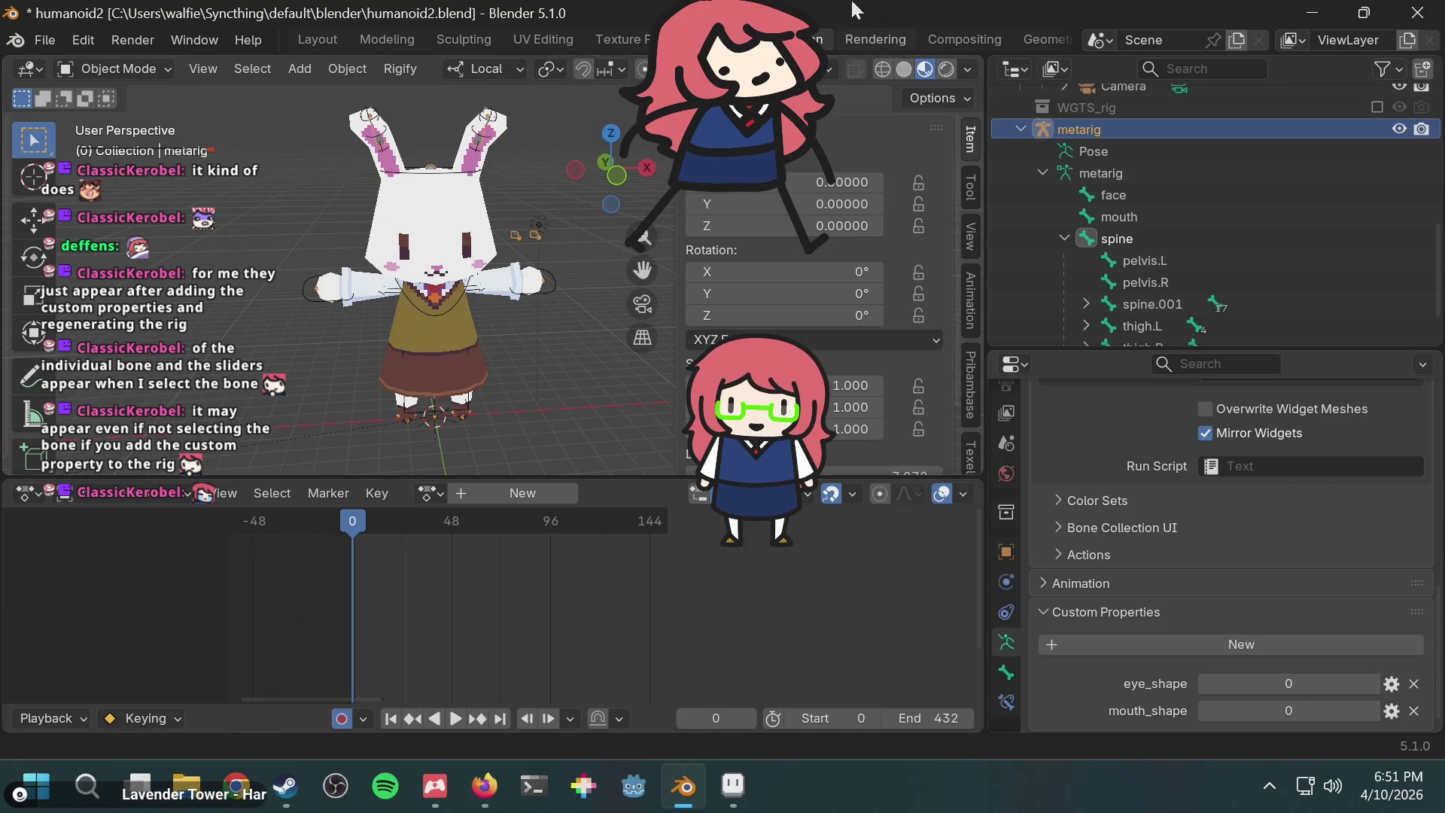
pyautogui.moveTo(732, 786)
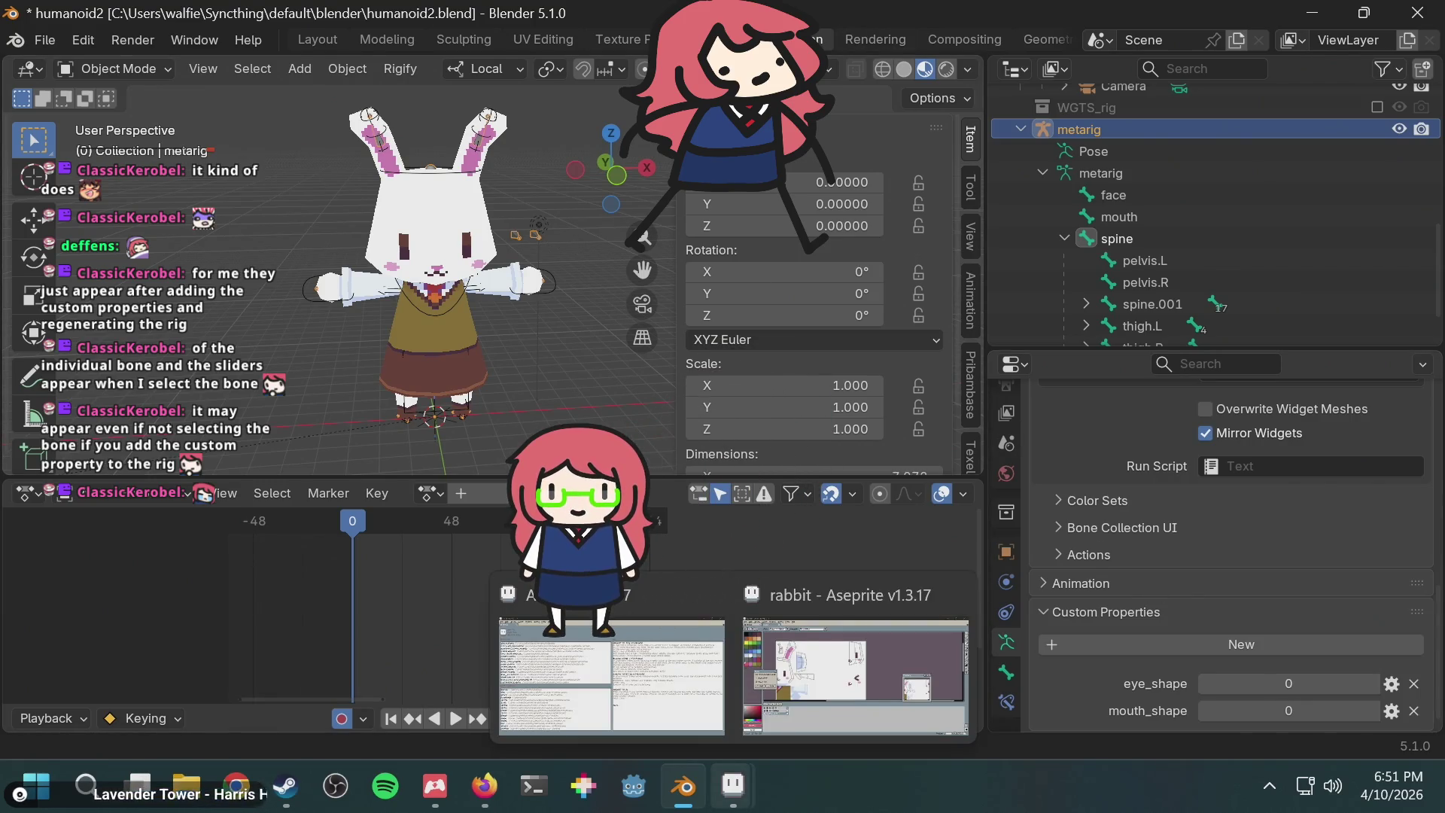
pyautogui.scroll(10, 1243, 201)
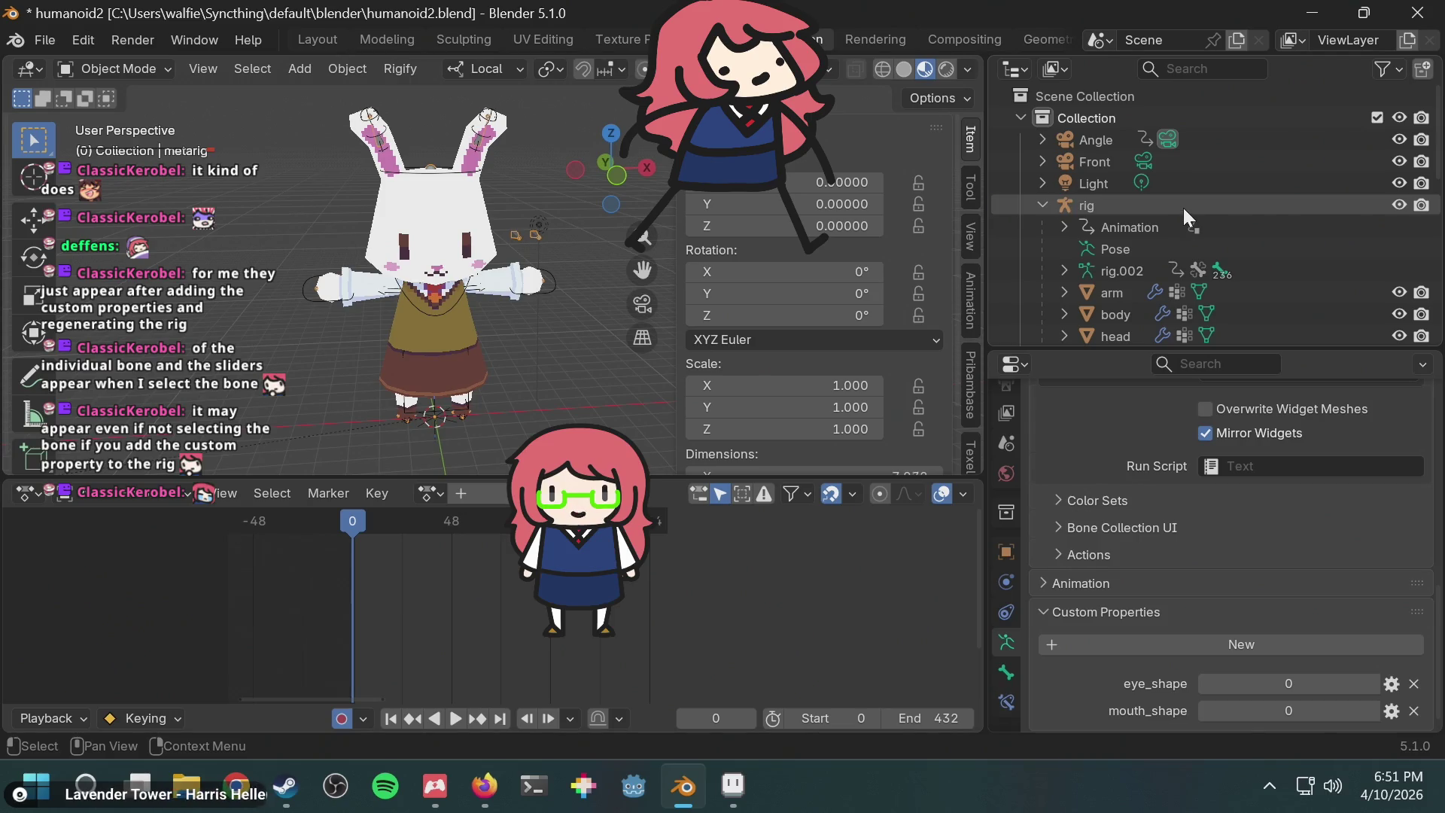
# Step: Select the generated rig and switch it into Pose Mode
pyautogui.click(1184, 208)
pyautogui.click(143, 75)
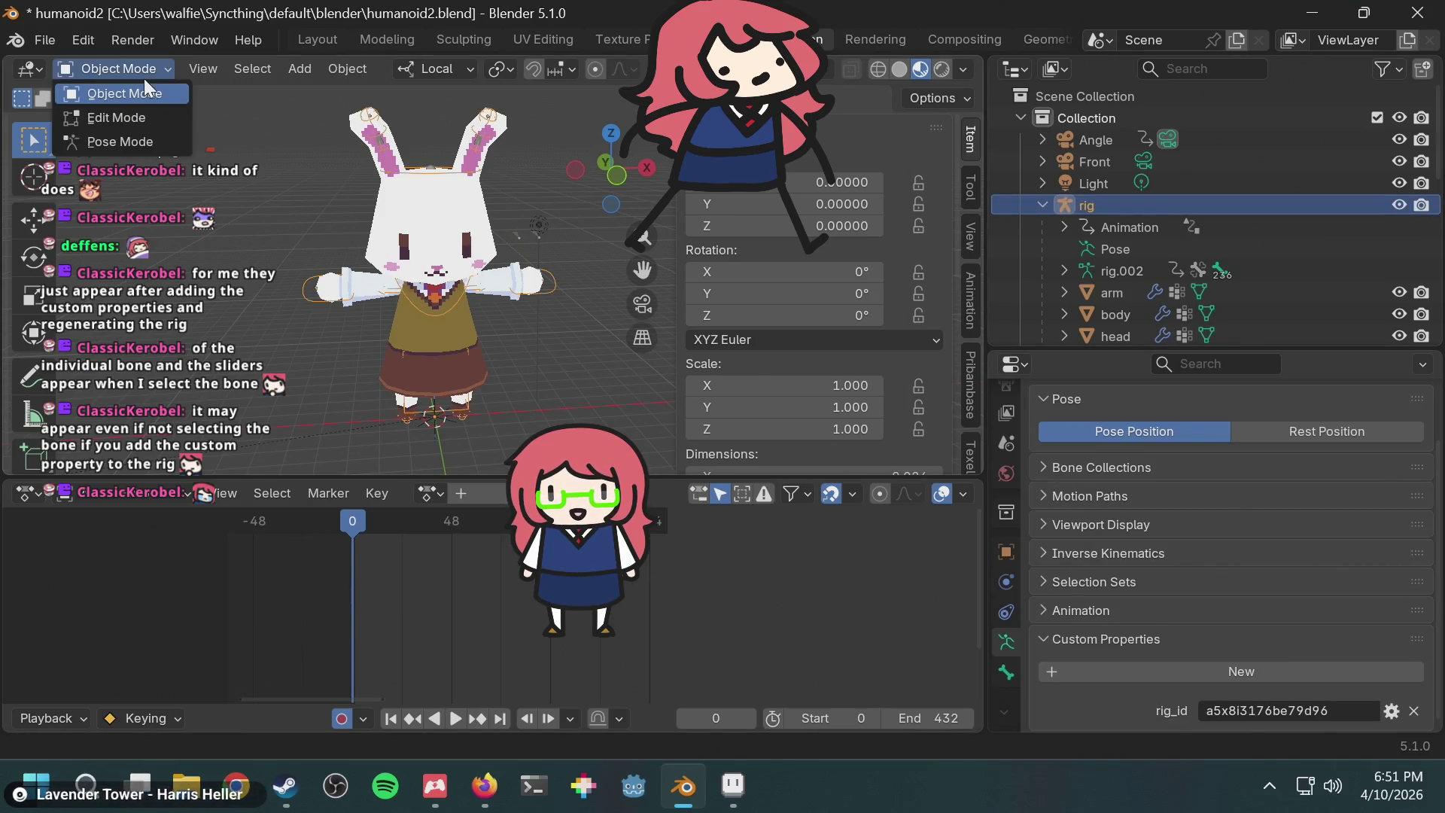
pyautogui.click(146, 140)
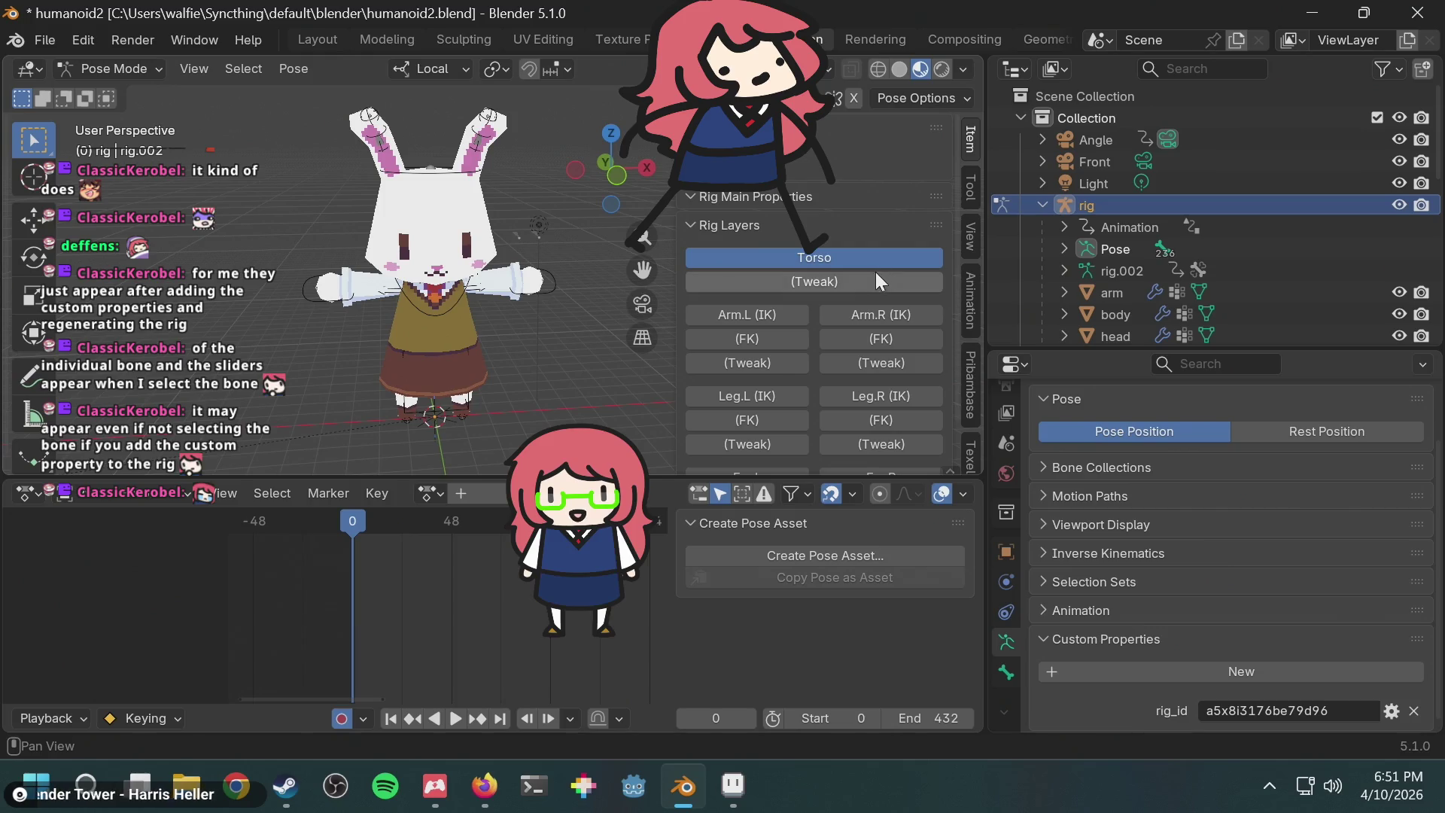
pyautogui.click(761, 196)
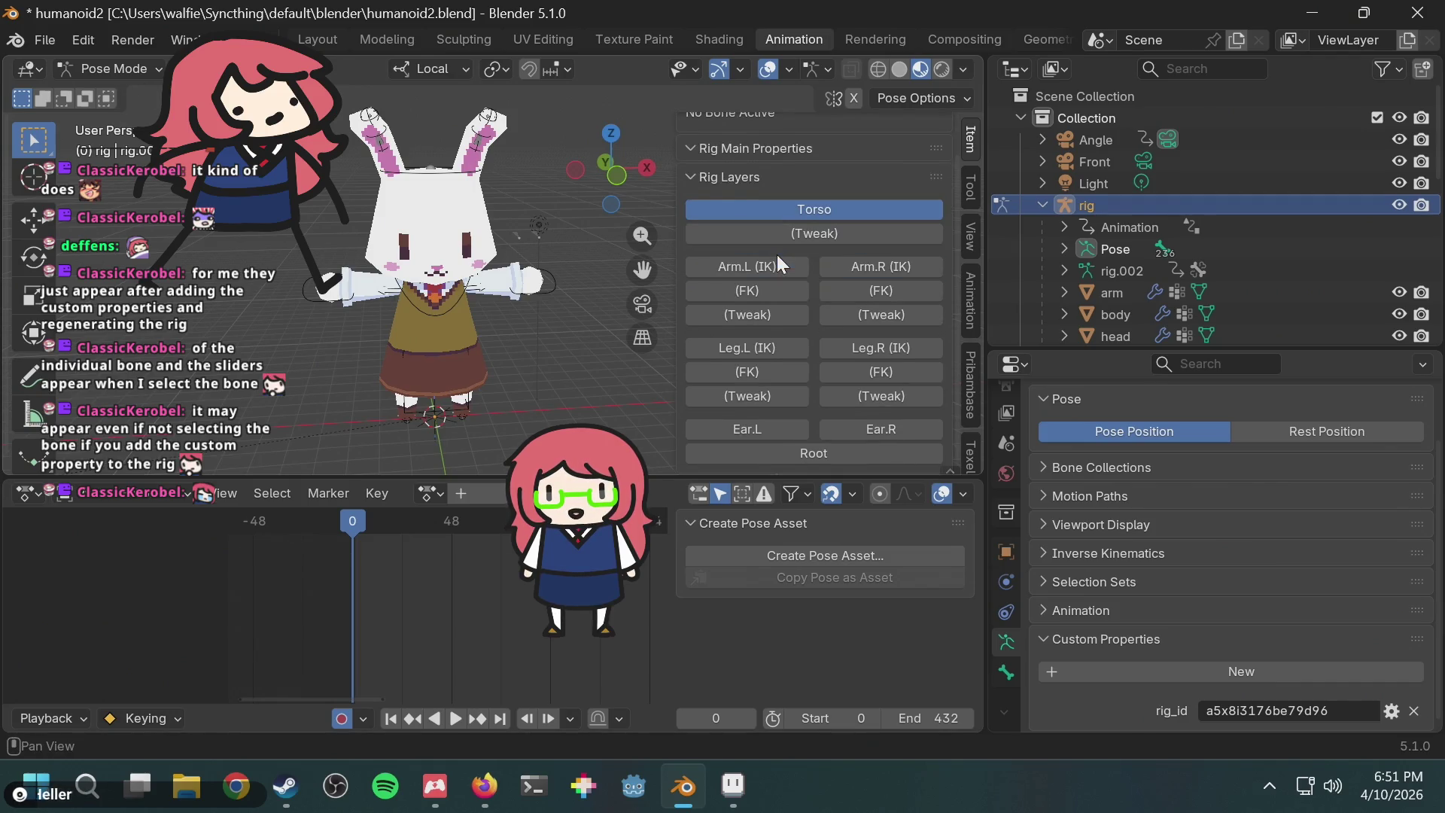
pyautogui.scroll(2, 777, 255)
pyautogui.click(738, 200)
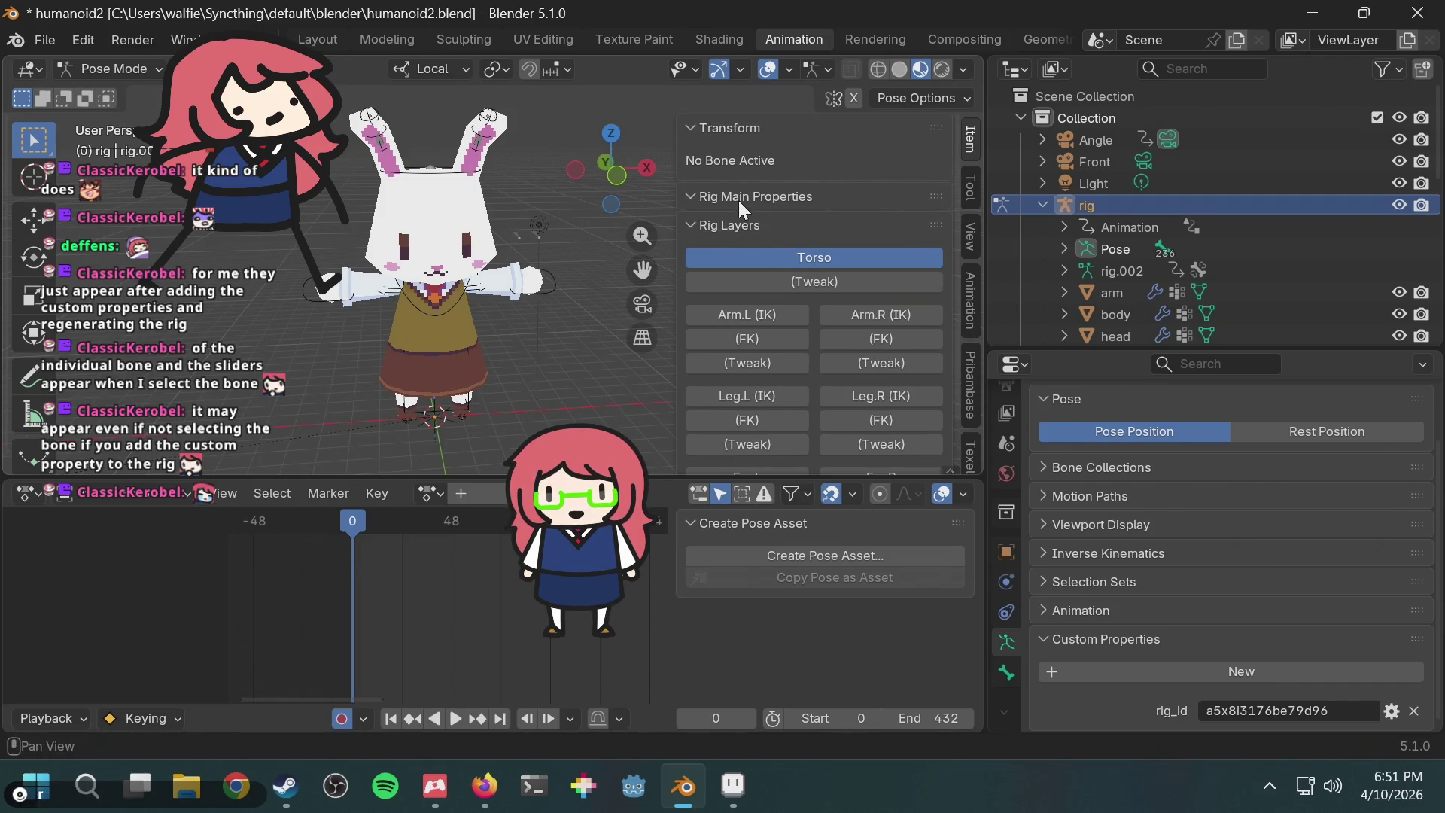
# Step: Check the hand.L and foot.L controls' sidebar properties, then return to the Stack Exchange answer
pyautogui.click(553, 278)
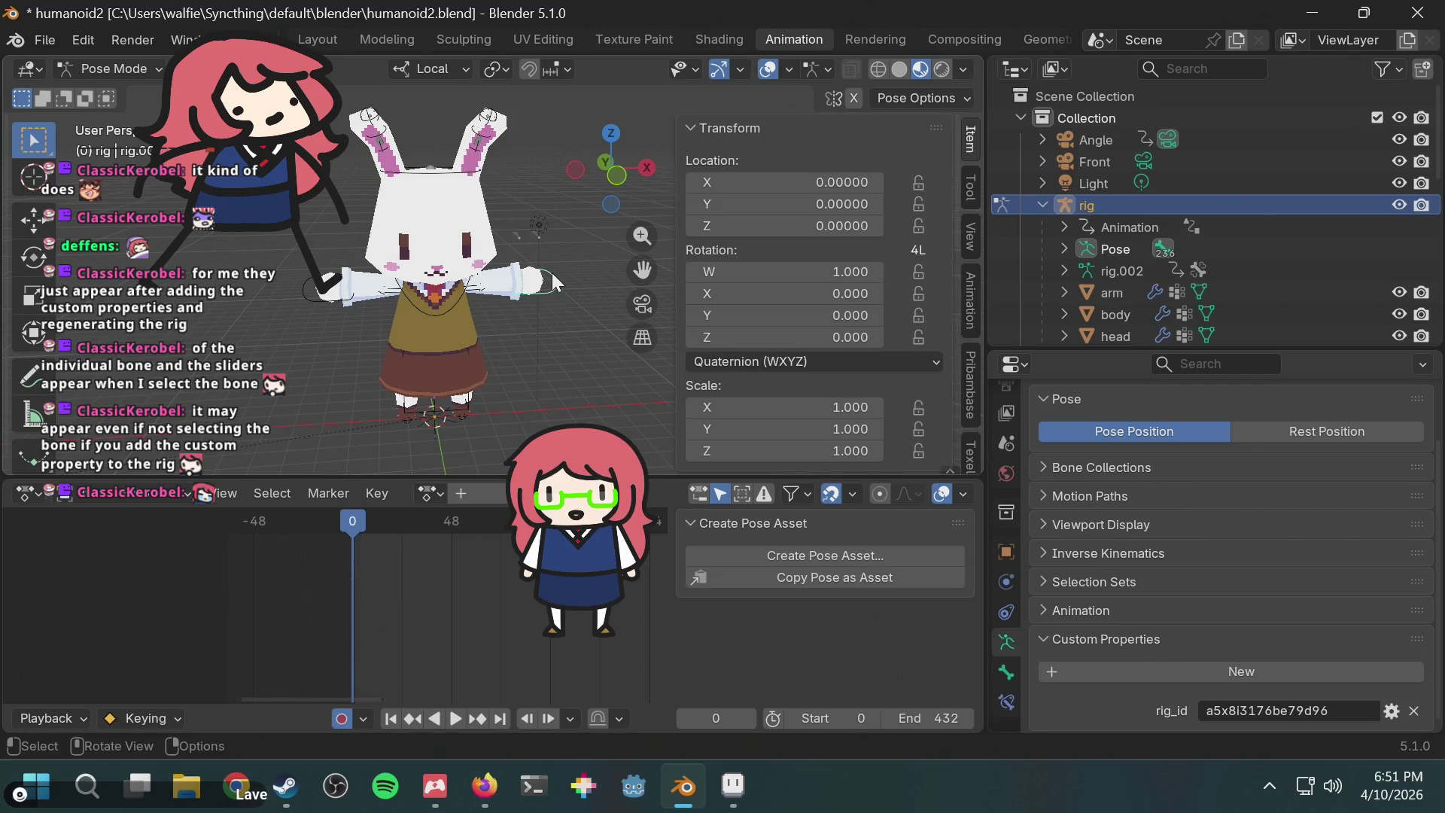
pyautogui.scroll(-5, 761, 276)
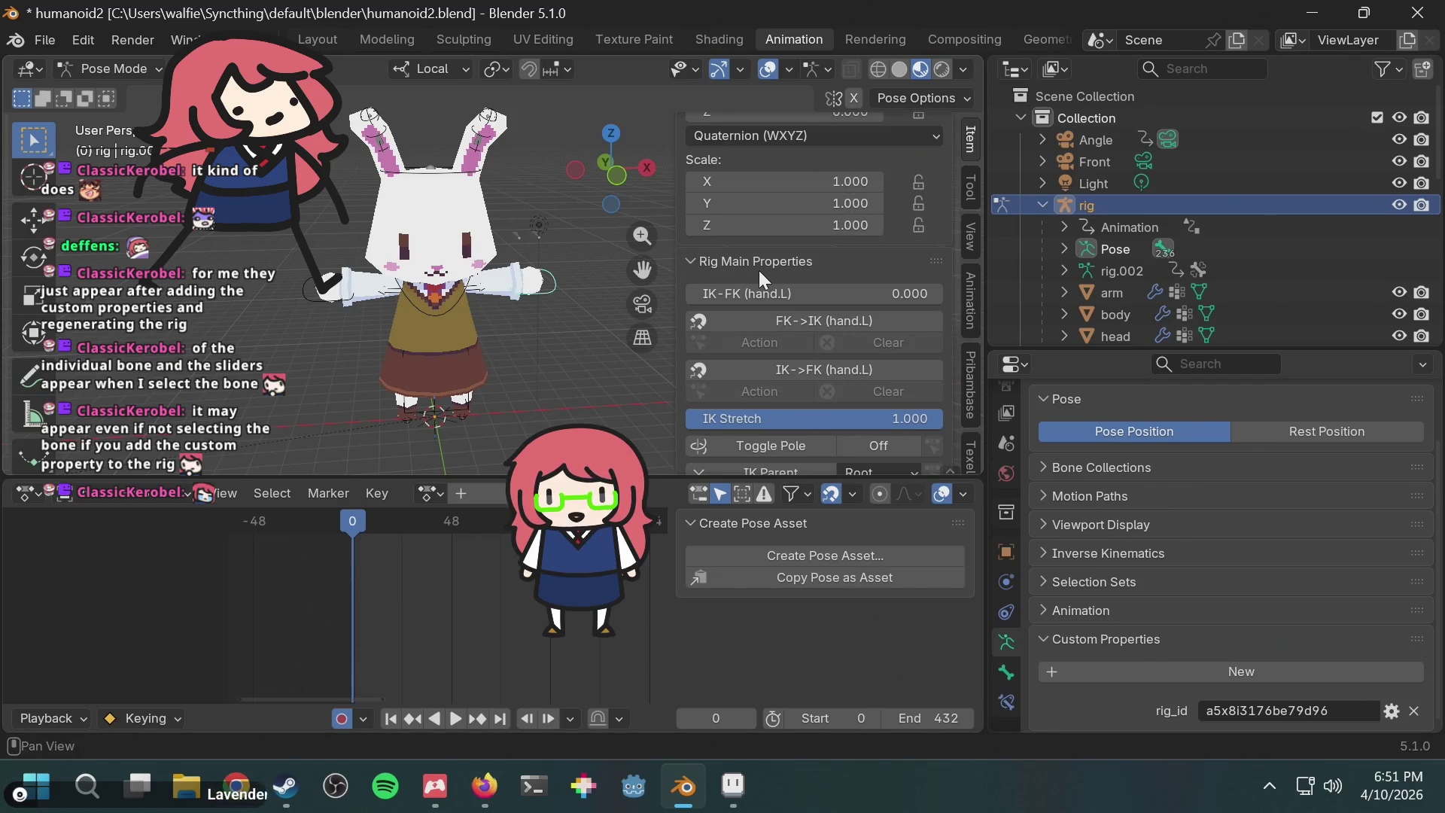
pyautogui.scroll(-3, 757, 265)
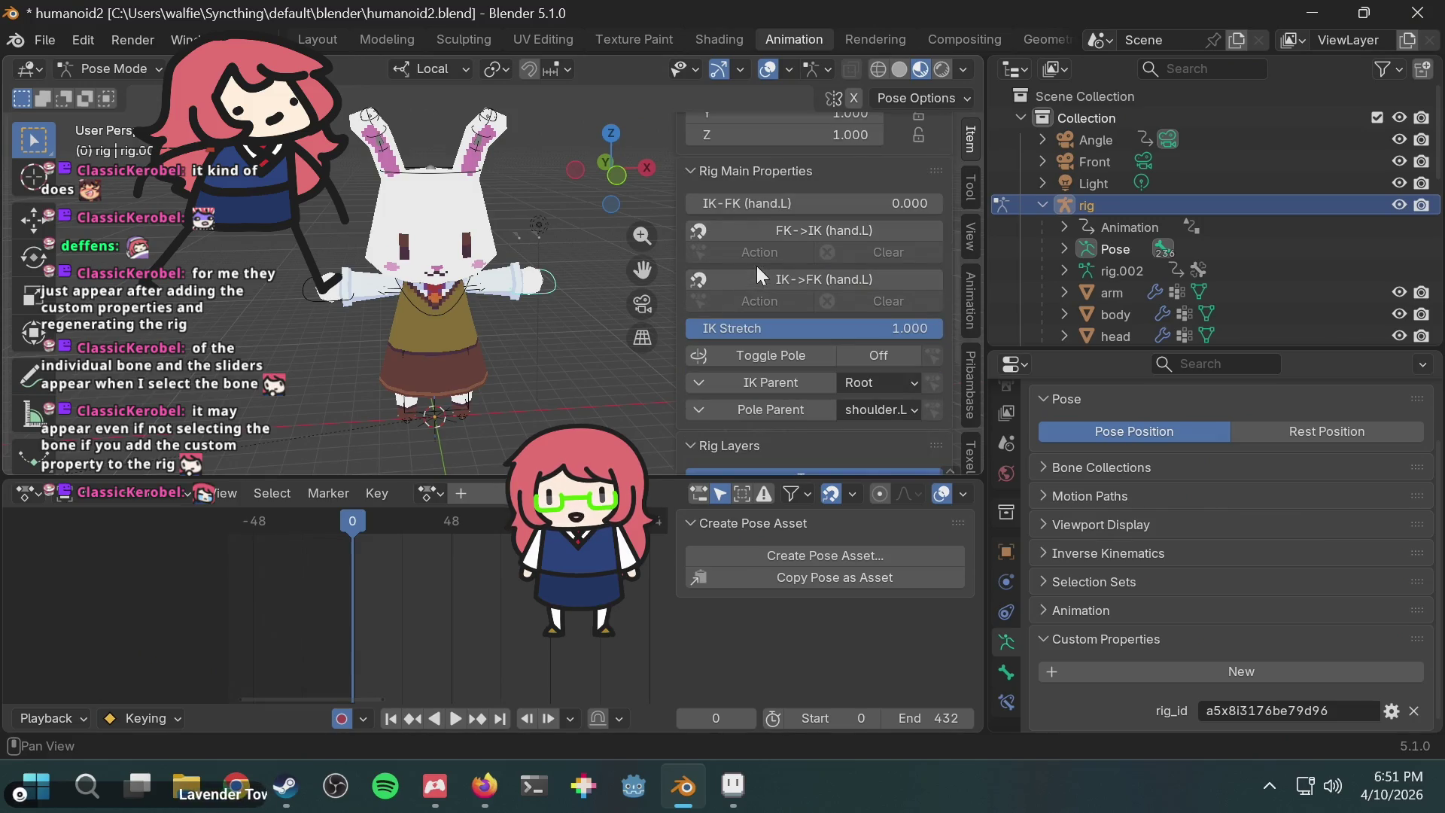
pyautogui.click(460, 414)
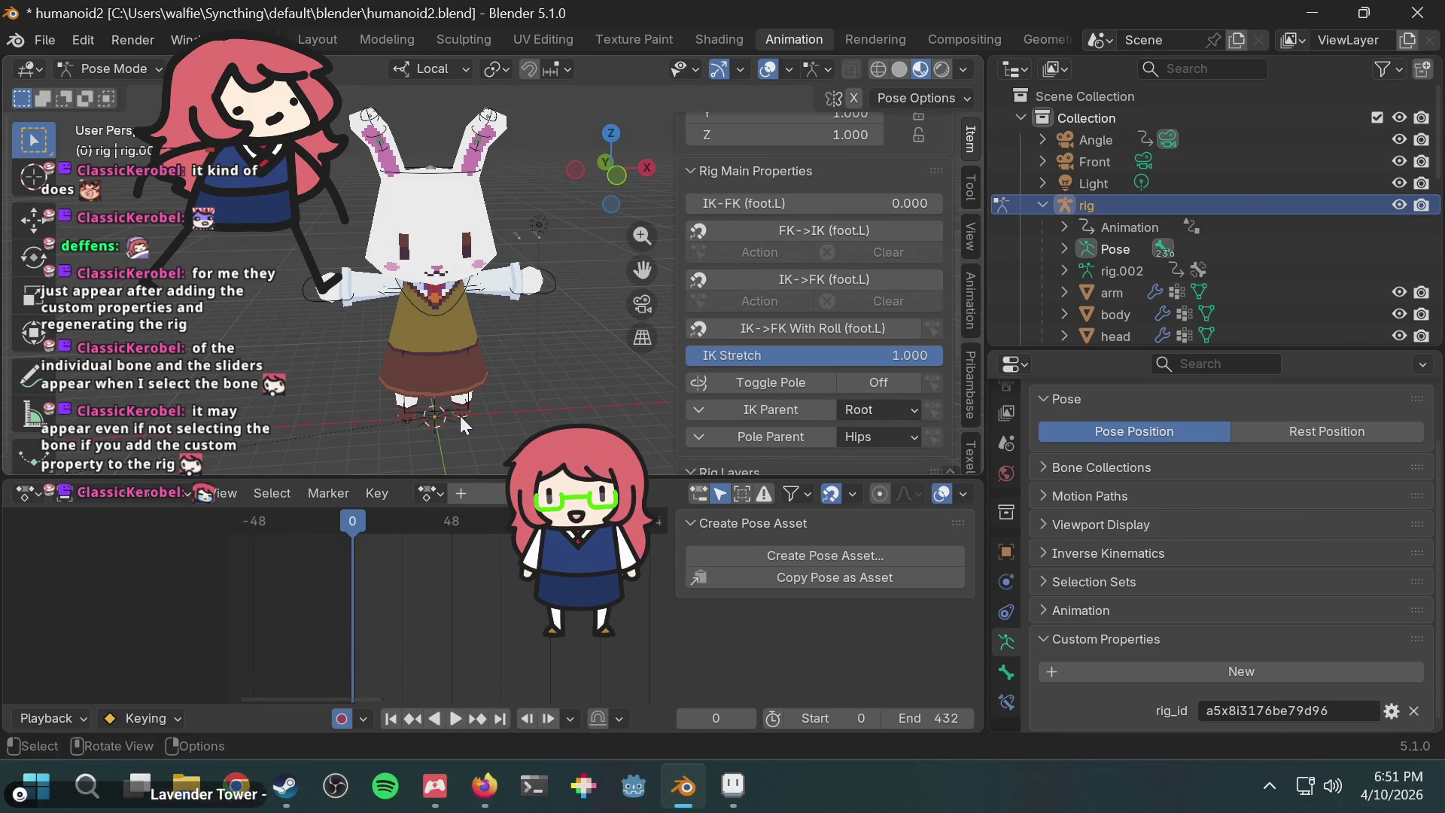
pyautogui.click(558, 278)
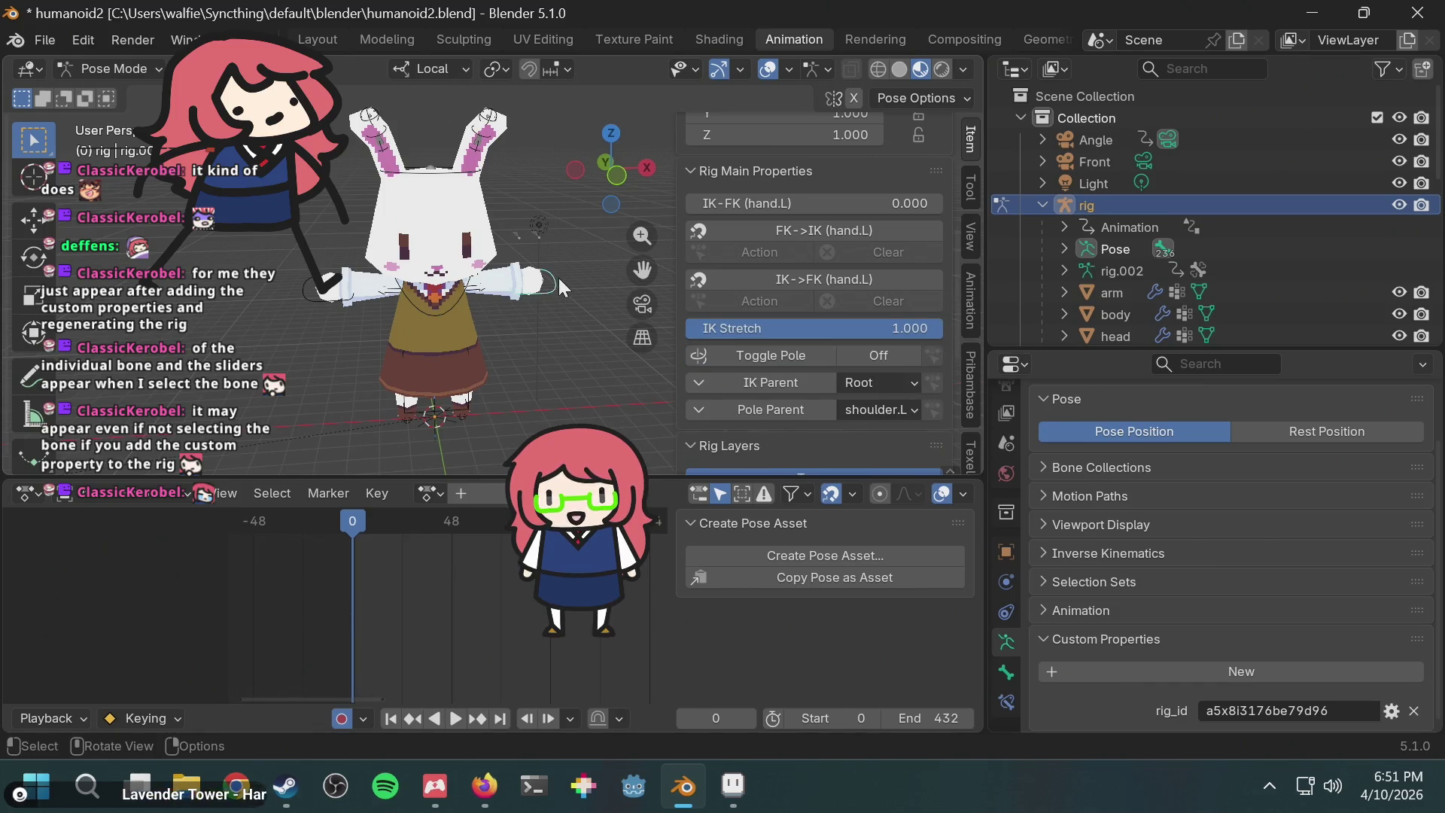
pyautogui.scroll(2, 559, 278)
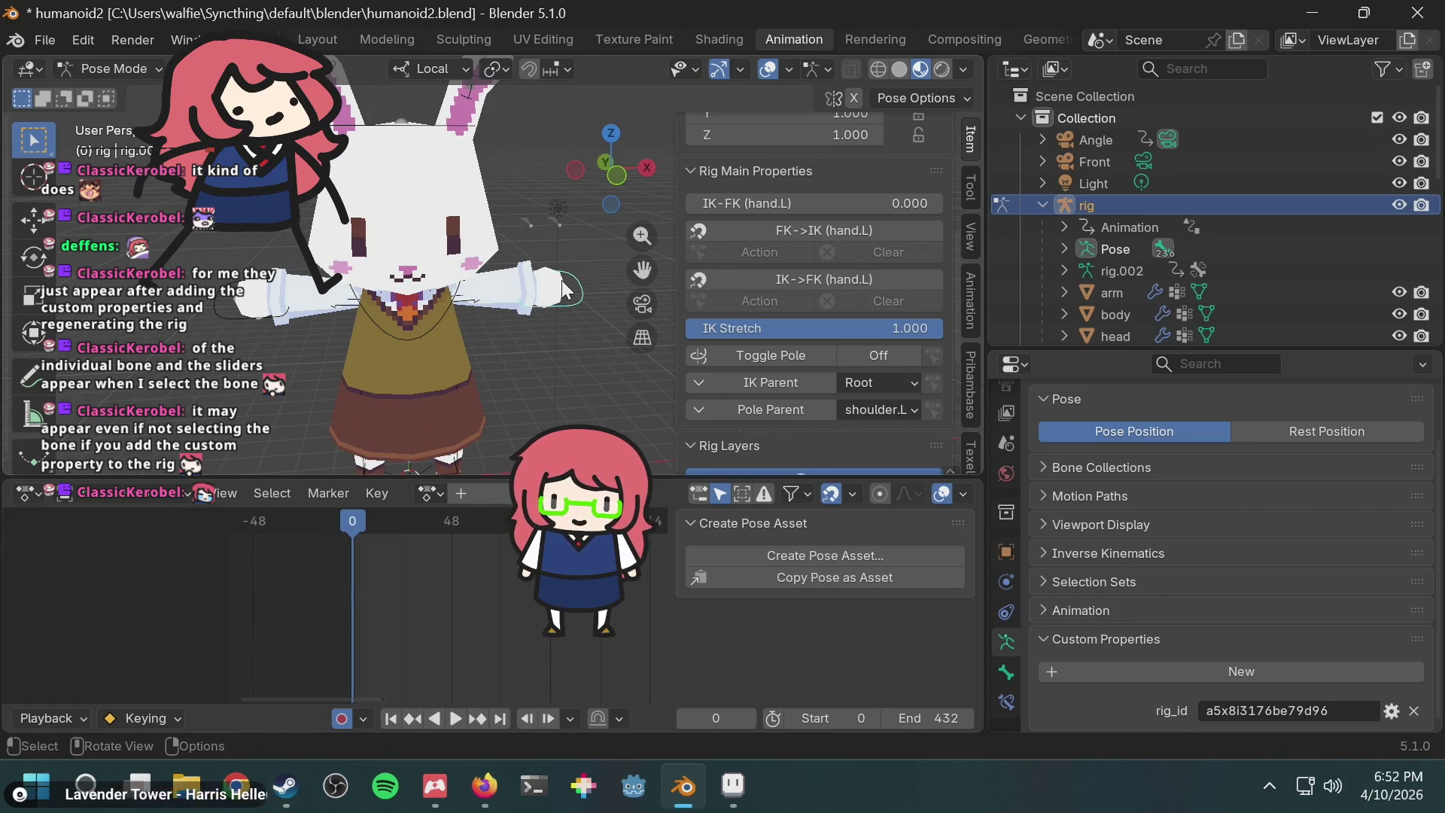
pyautogui.scroll(-3, 548, 289)
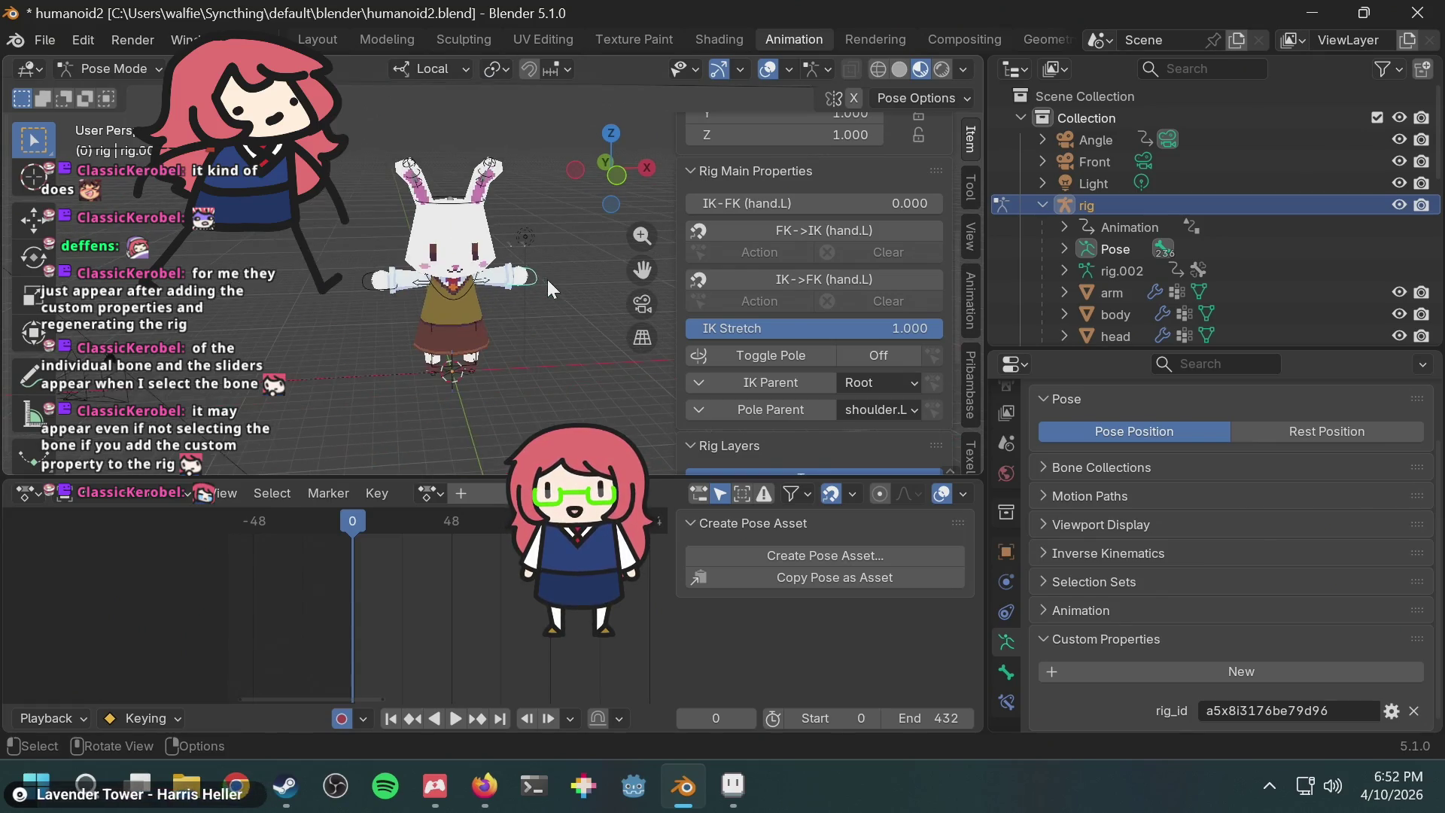
pyautogui.scroll(3, 548, 289)
pyautogui.moveTo(548, 289); pyautogui.dragTo(462, 256, button='middle')
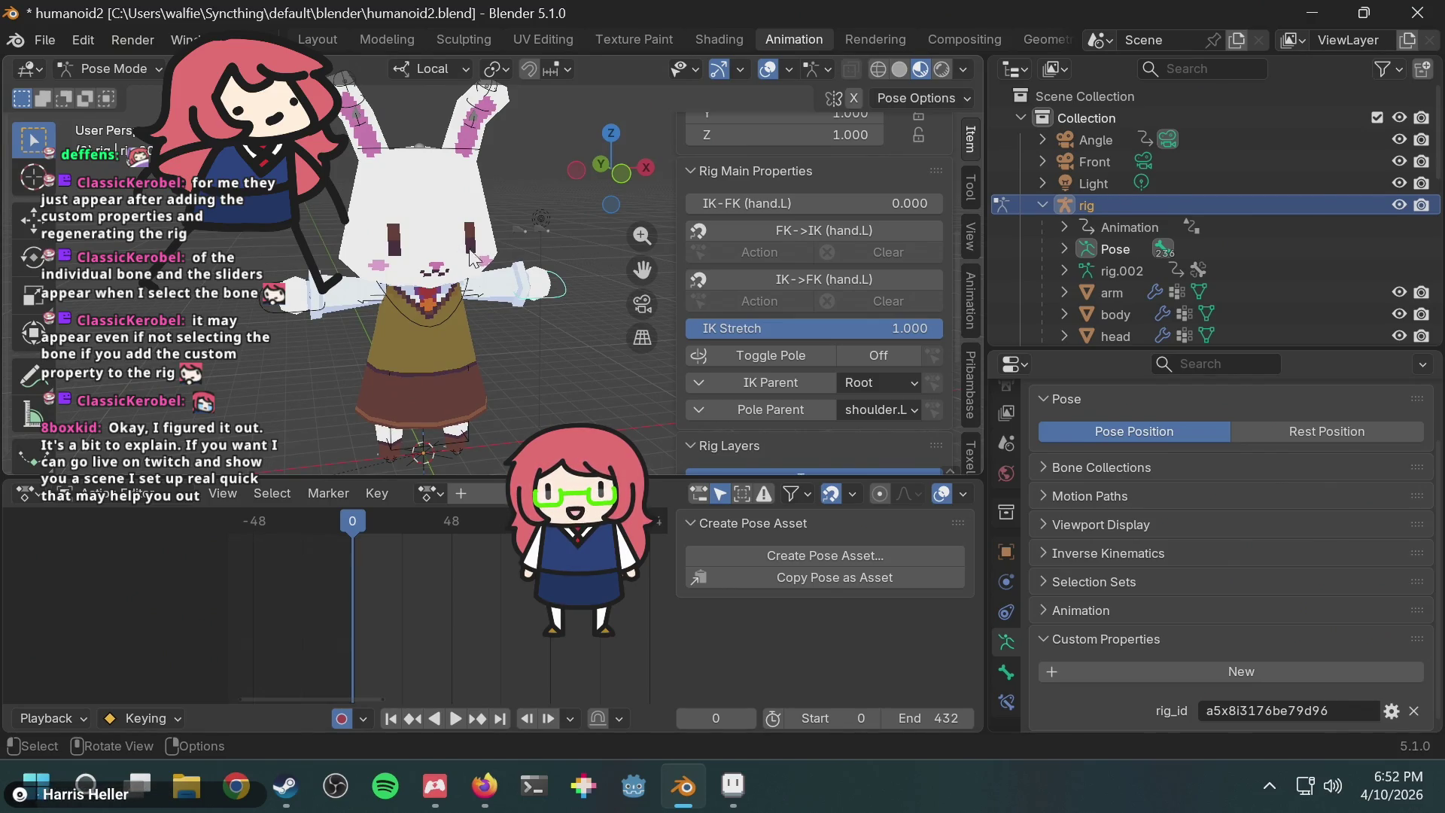
pyautogui.moveTo(477, 296); pyautogui.dragTo(446, 286, button='middle')
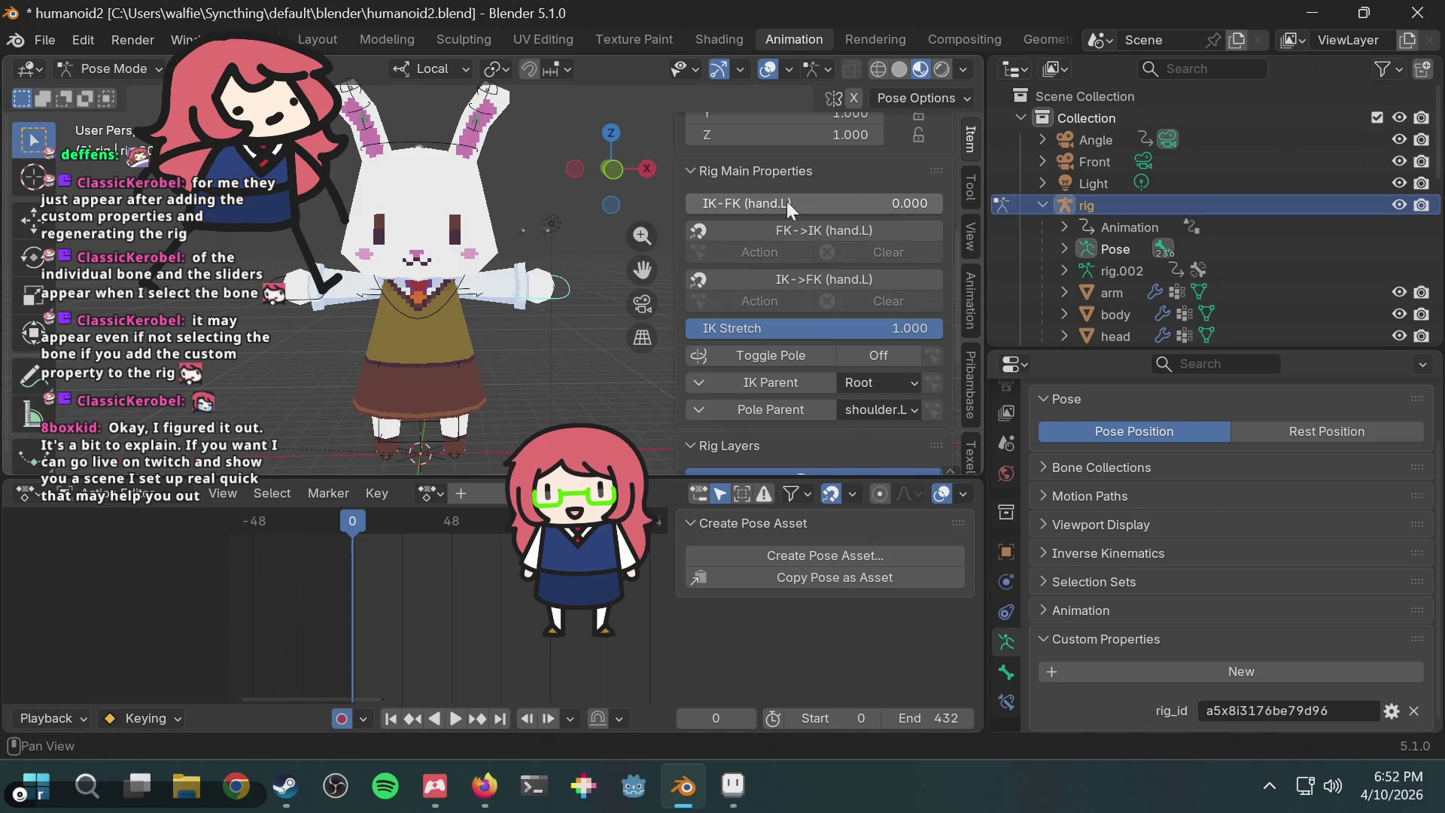
pyautogui.scroll(5, 790, 198)
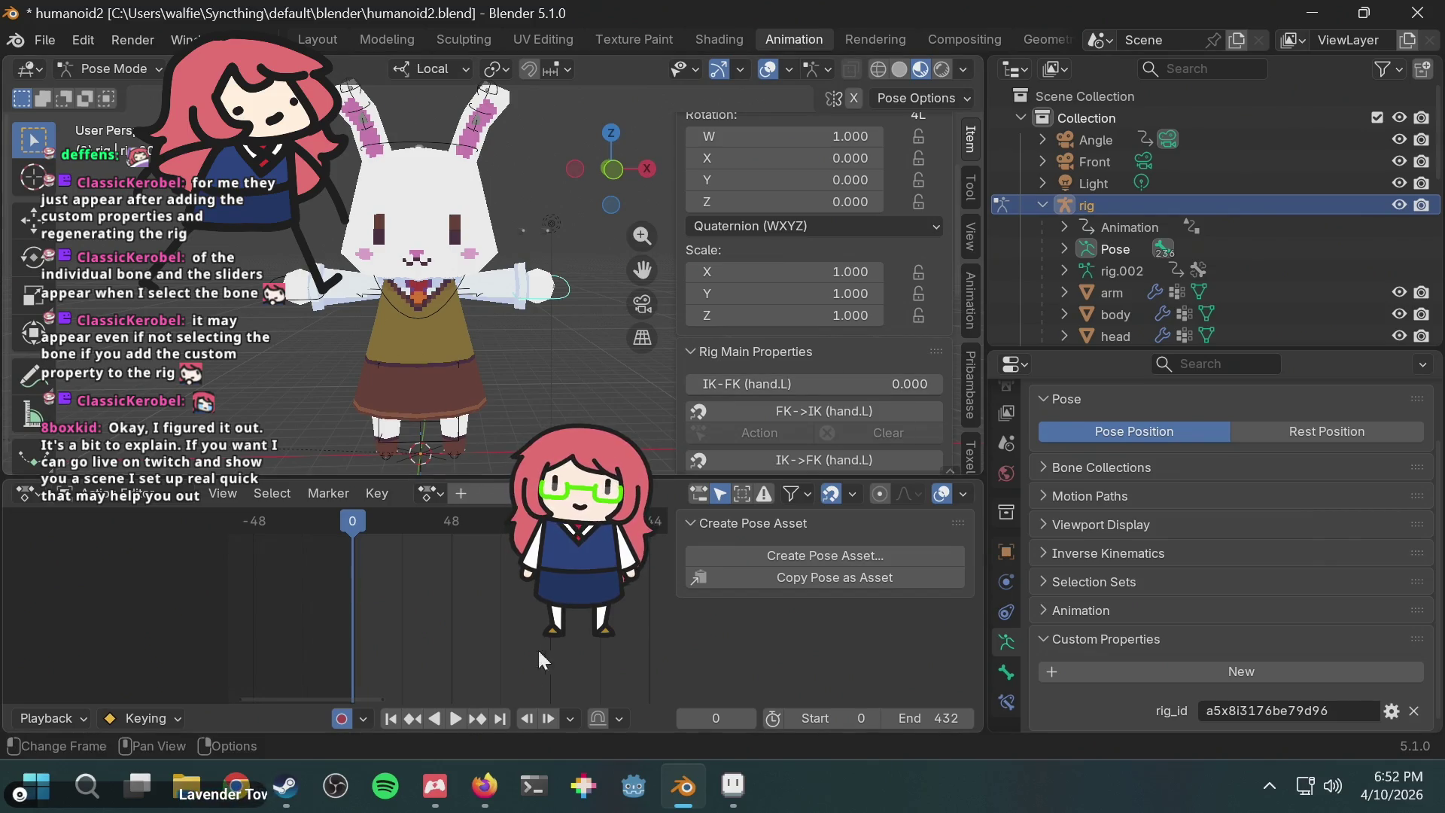
pyautogui.click(485, 783)
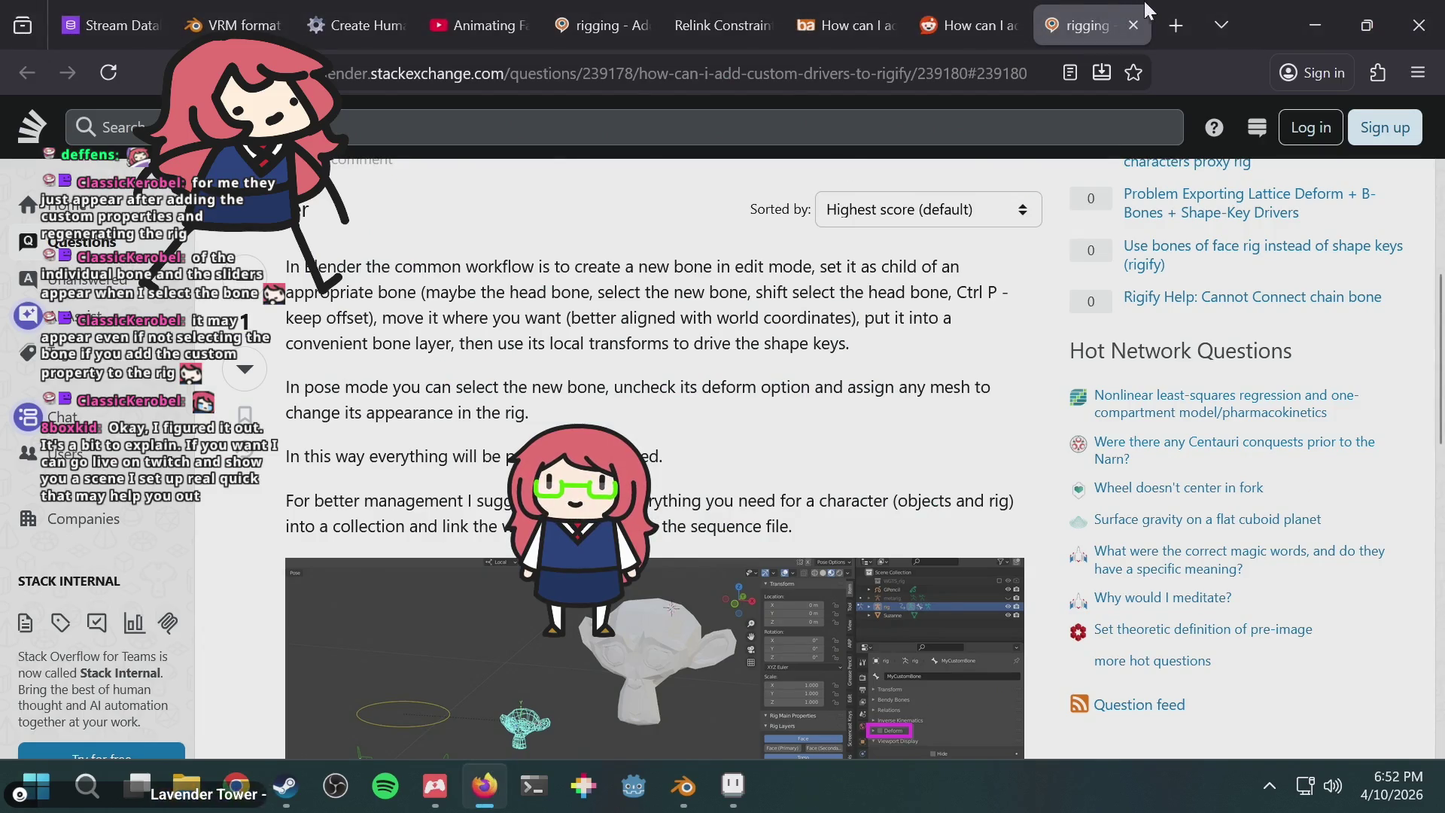
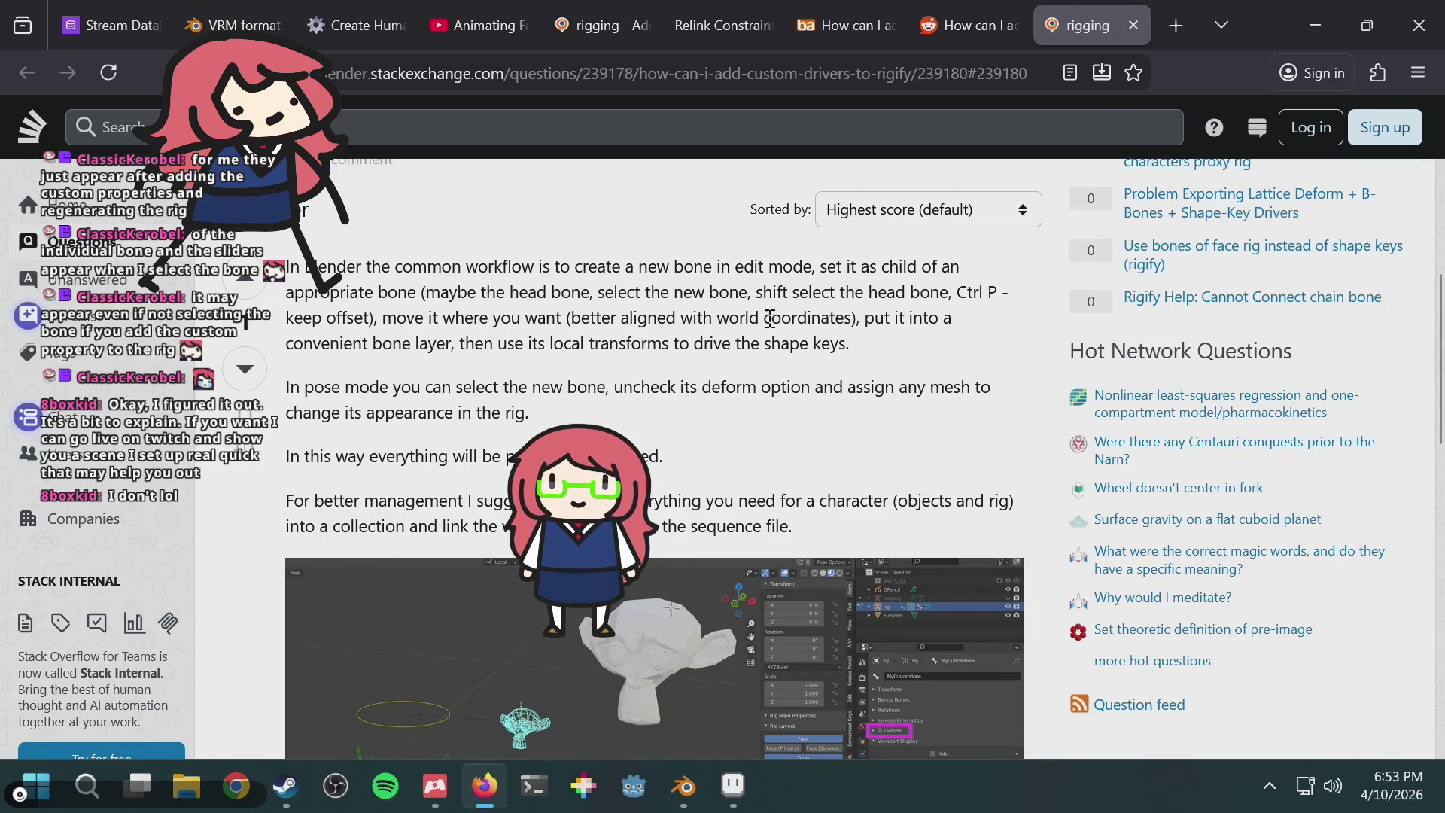
# Step: Scroll back up to the rigify custom drivers question, then return to the Blender bunny rig
pyautogui.scroll(5, 783, 273)
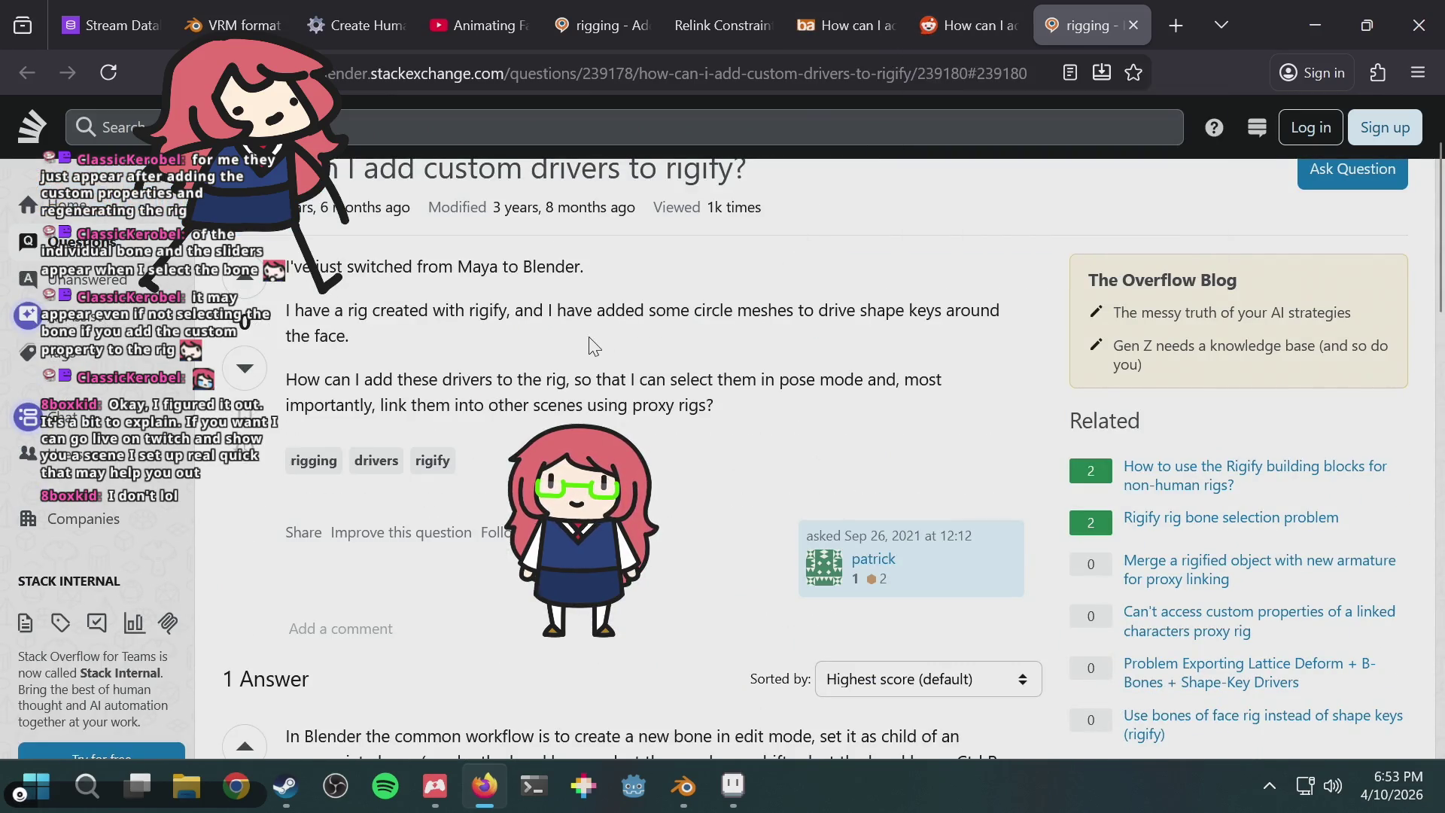
pyautogui.scroll(2, 584, 344)
pyautogui.hotkey('alt', 'Tab')
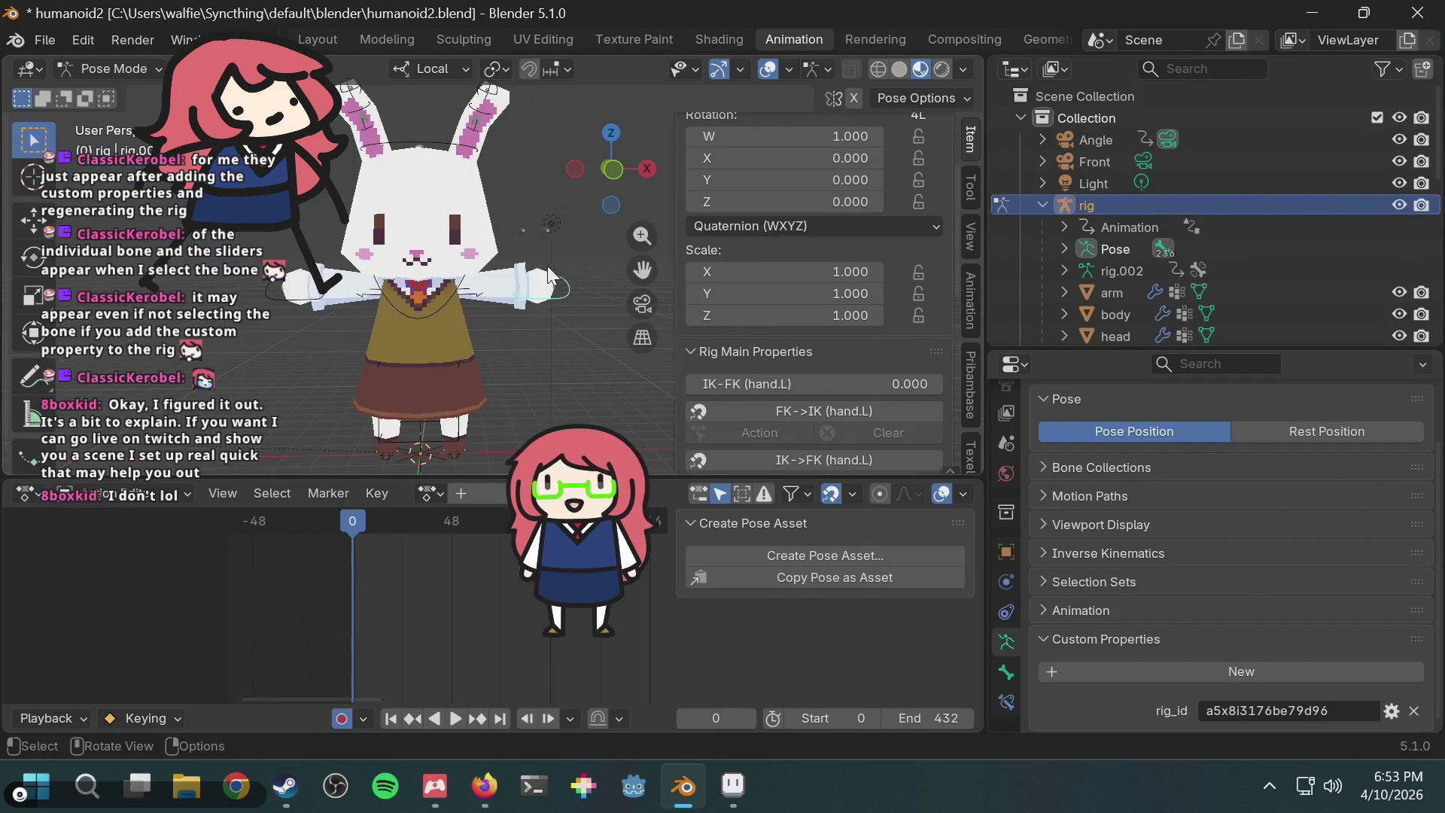
# Step: Collapse and expand the Rig Main Properties and Rig Layers panels to review the IK-FK settings
pyautogui.scroll(-3, 545, 256)
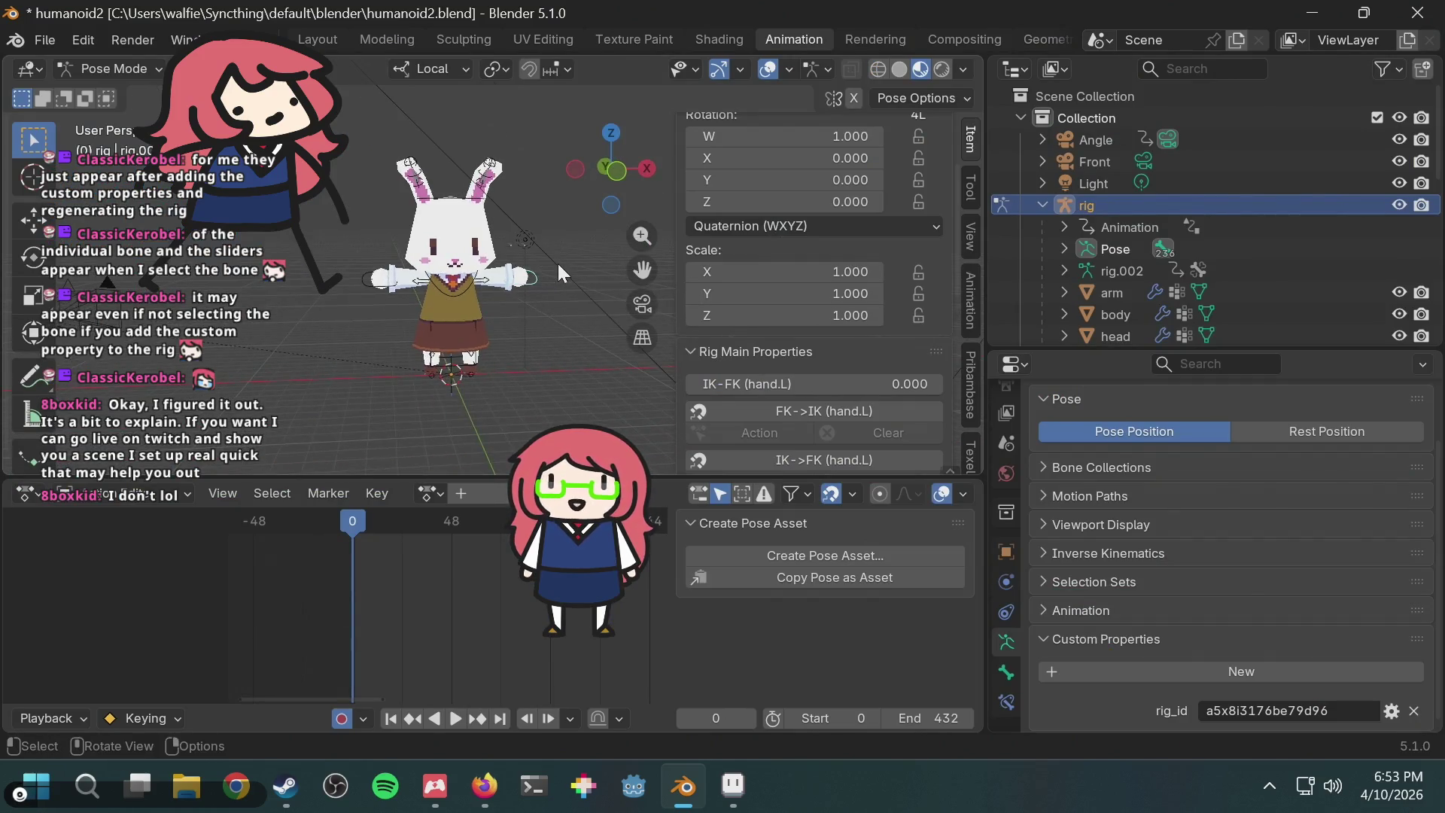
pyautogui.scroll(2, 557, 264)
pyautogui.scroll(-5, 826, 318)
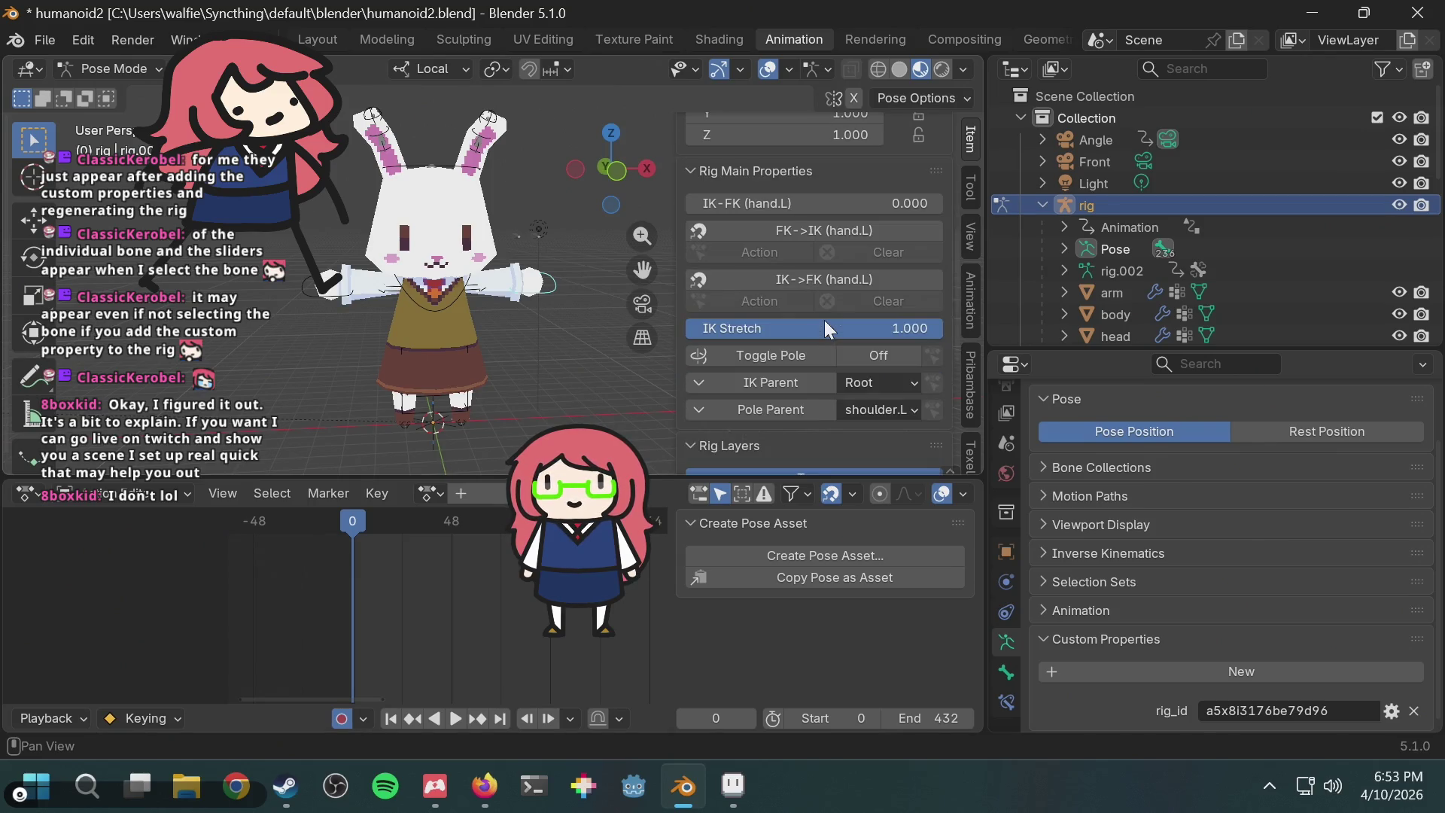
pyautogui.scroll(3, 792, 331)
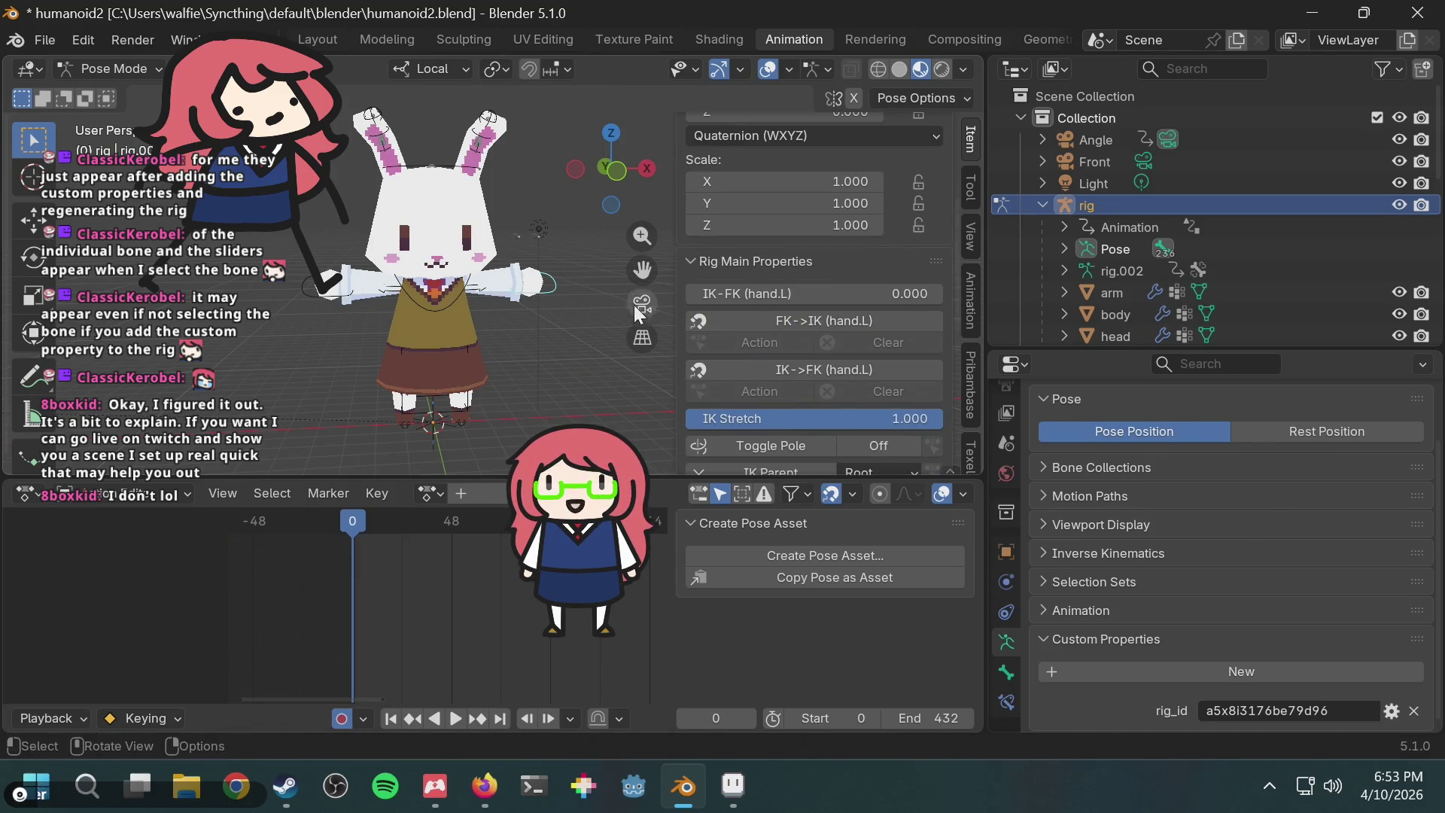
pyautogui.click(810, 256)
pyautogui.click(807, 256)
pyautogui.click(804, 256)
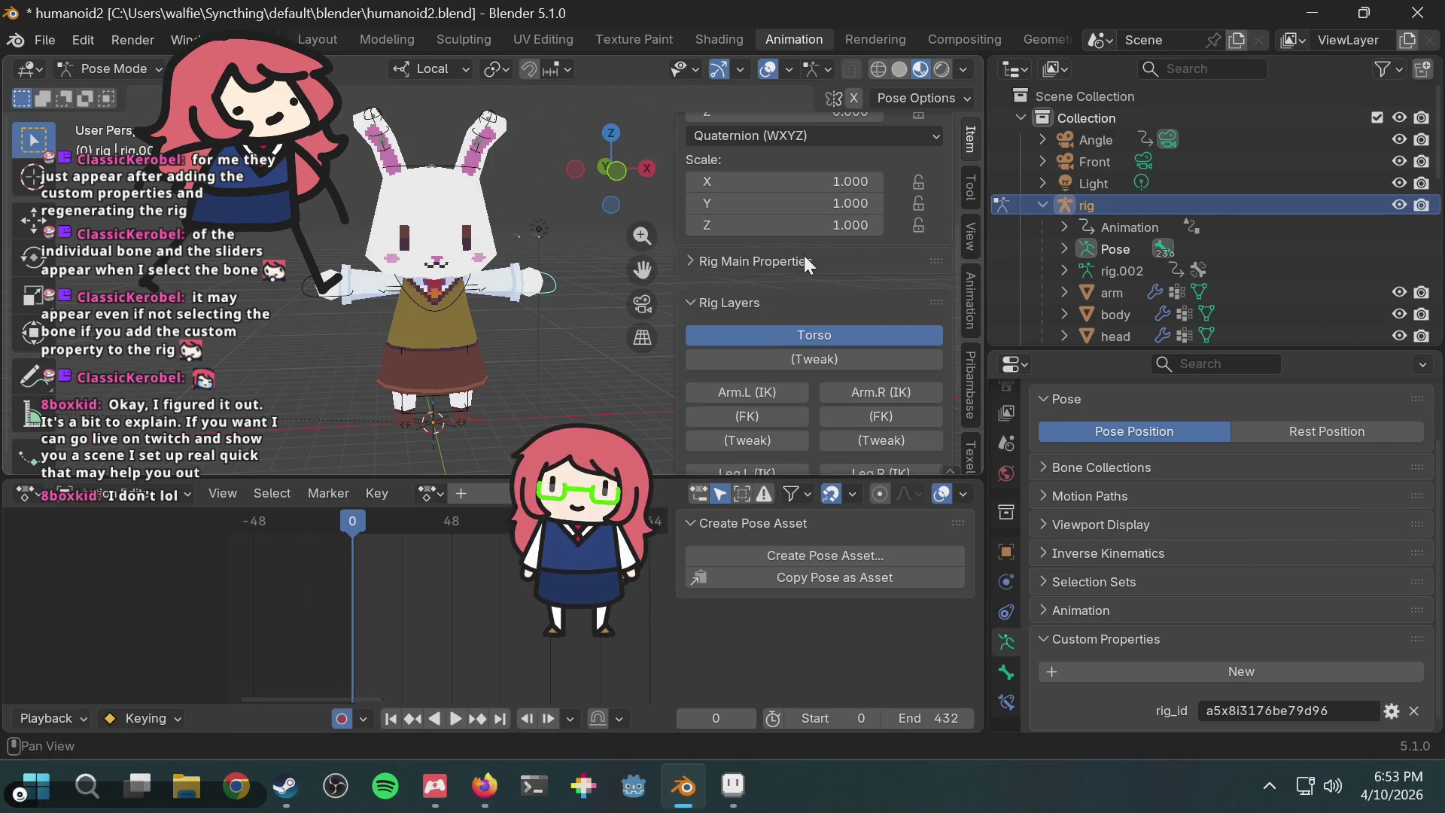
pyautogui.click(725, 284)
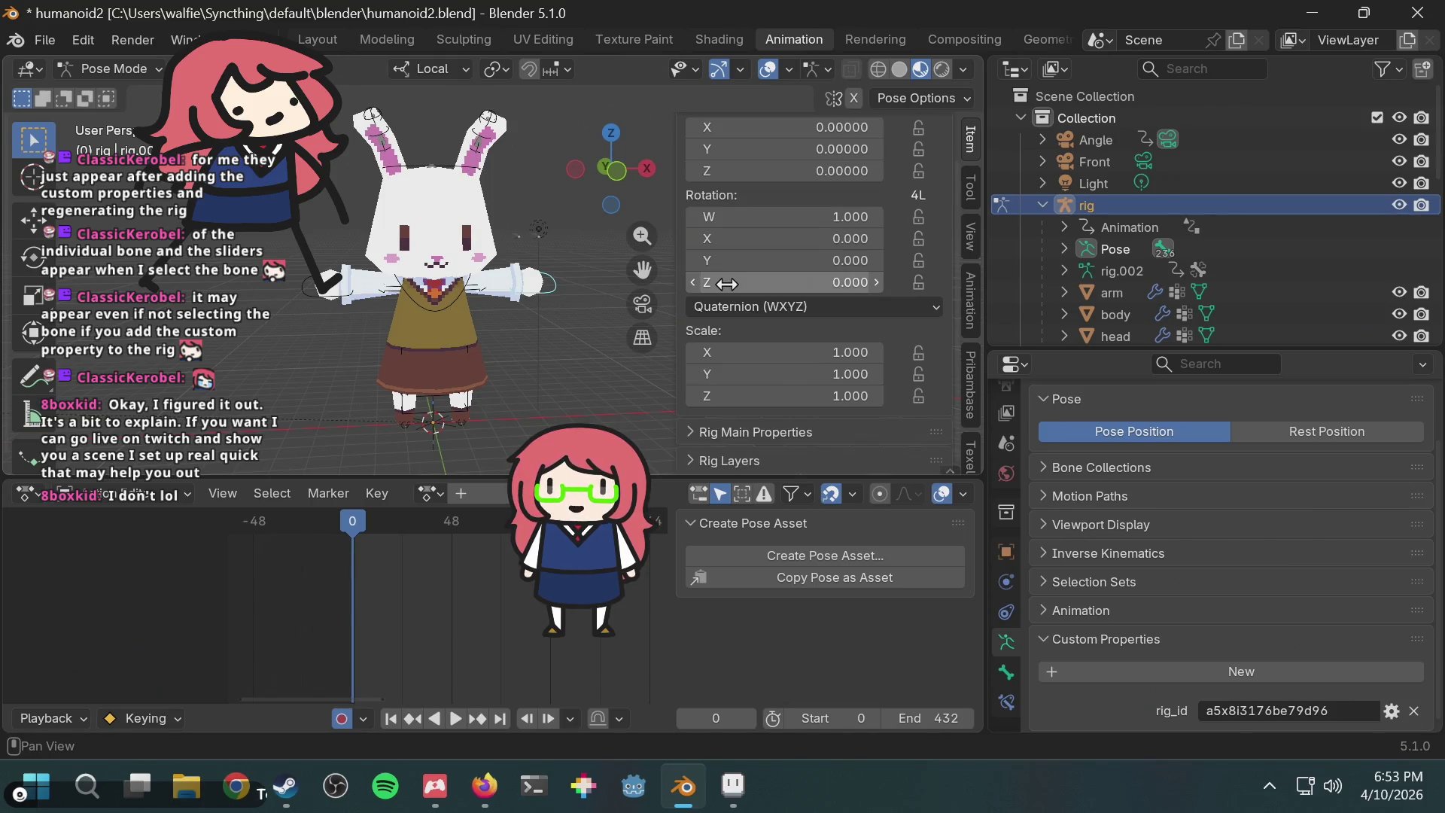
pyautogui.click(760, 435)
pyautogui.scroll(-5, 762, 433)
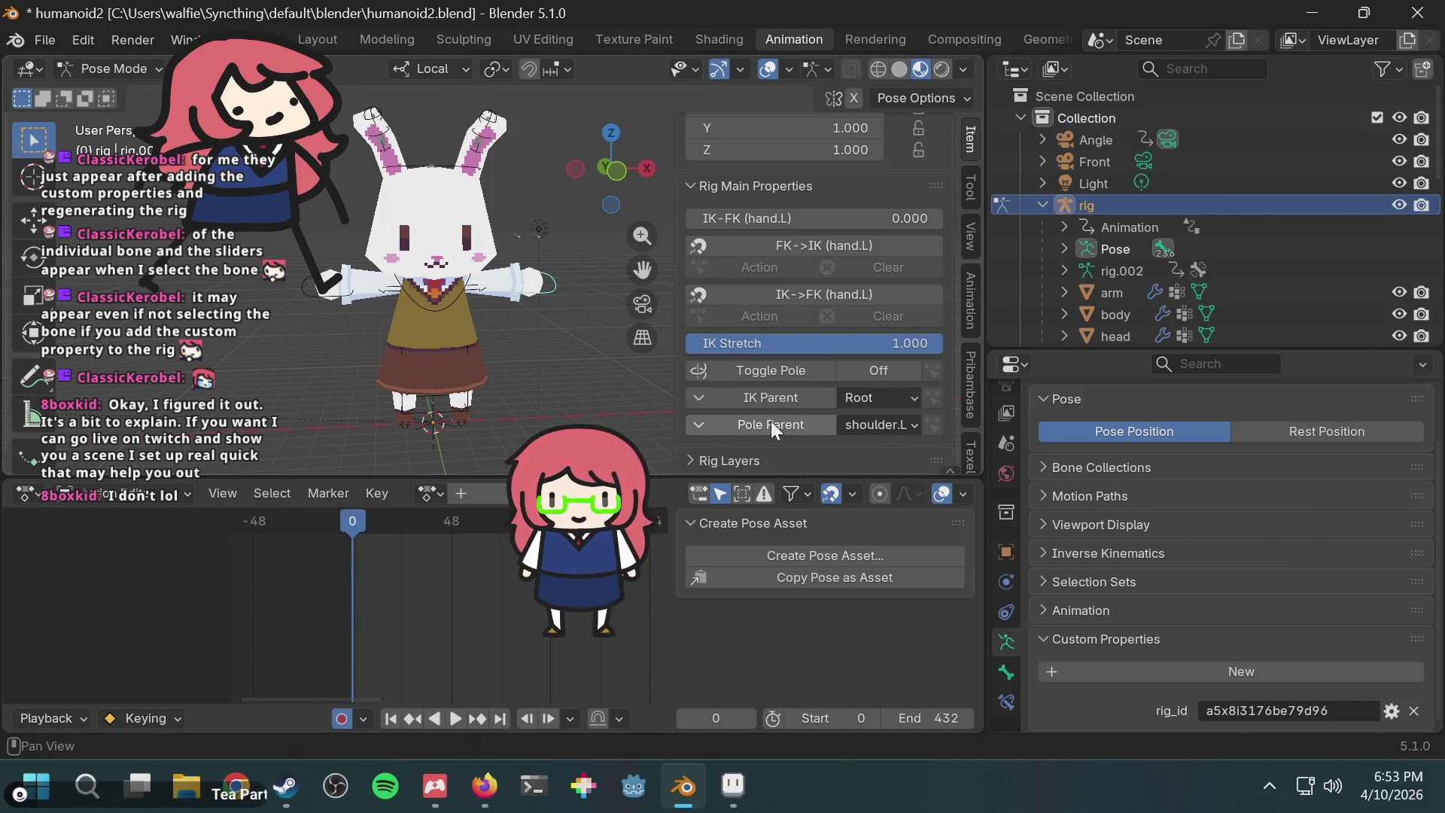
# Step: Expand Rig Layers and scroll through its layer toggles
pyautogui.click(750, 461)
pyautogui.scroll(-5, 771, 417)
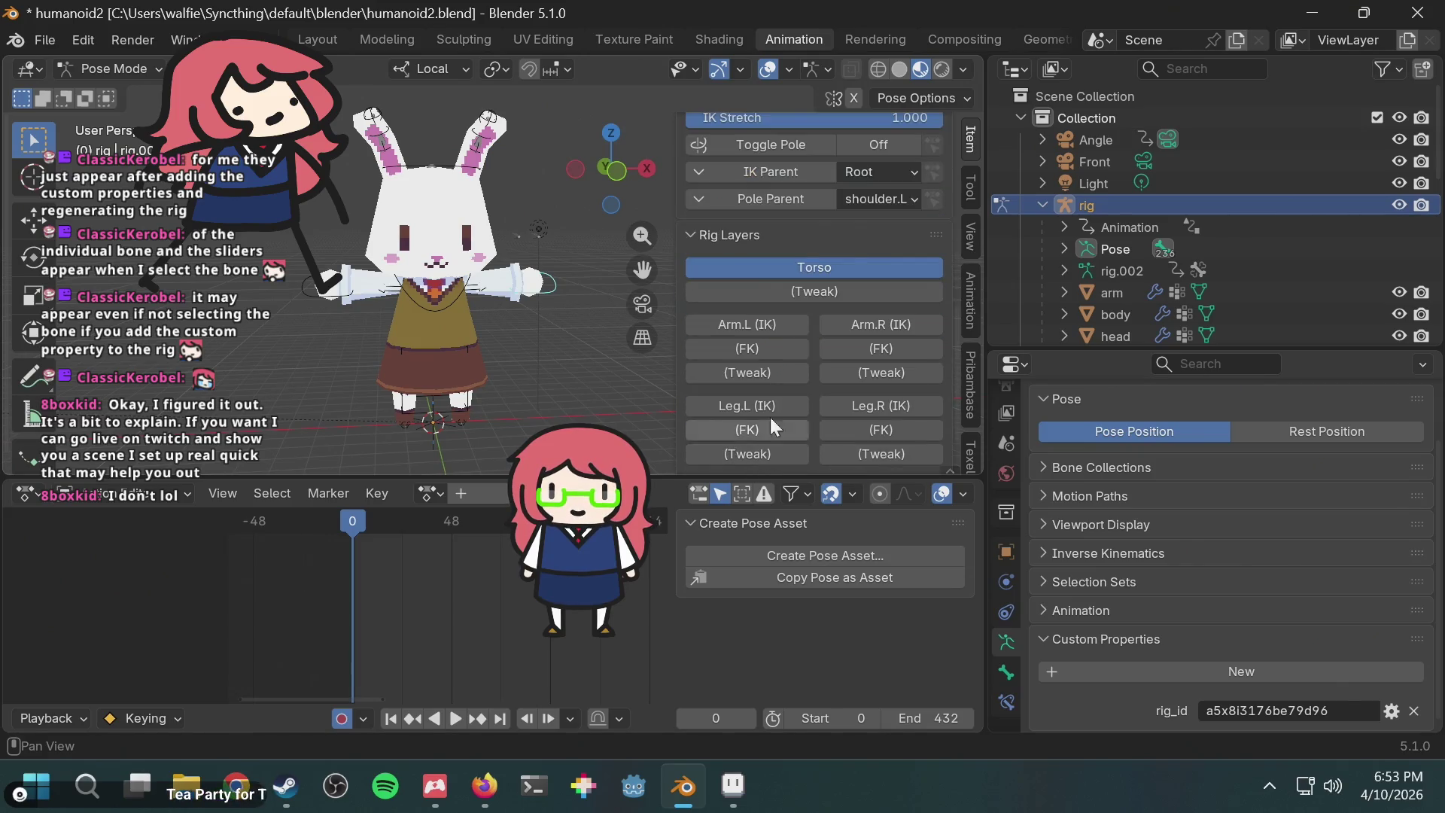
pyautogui.scroll(7, 752, 229)
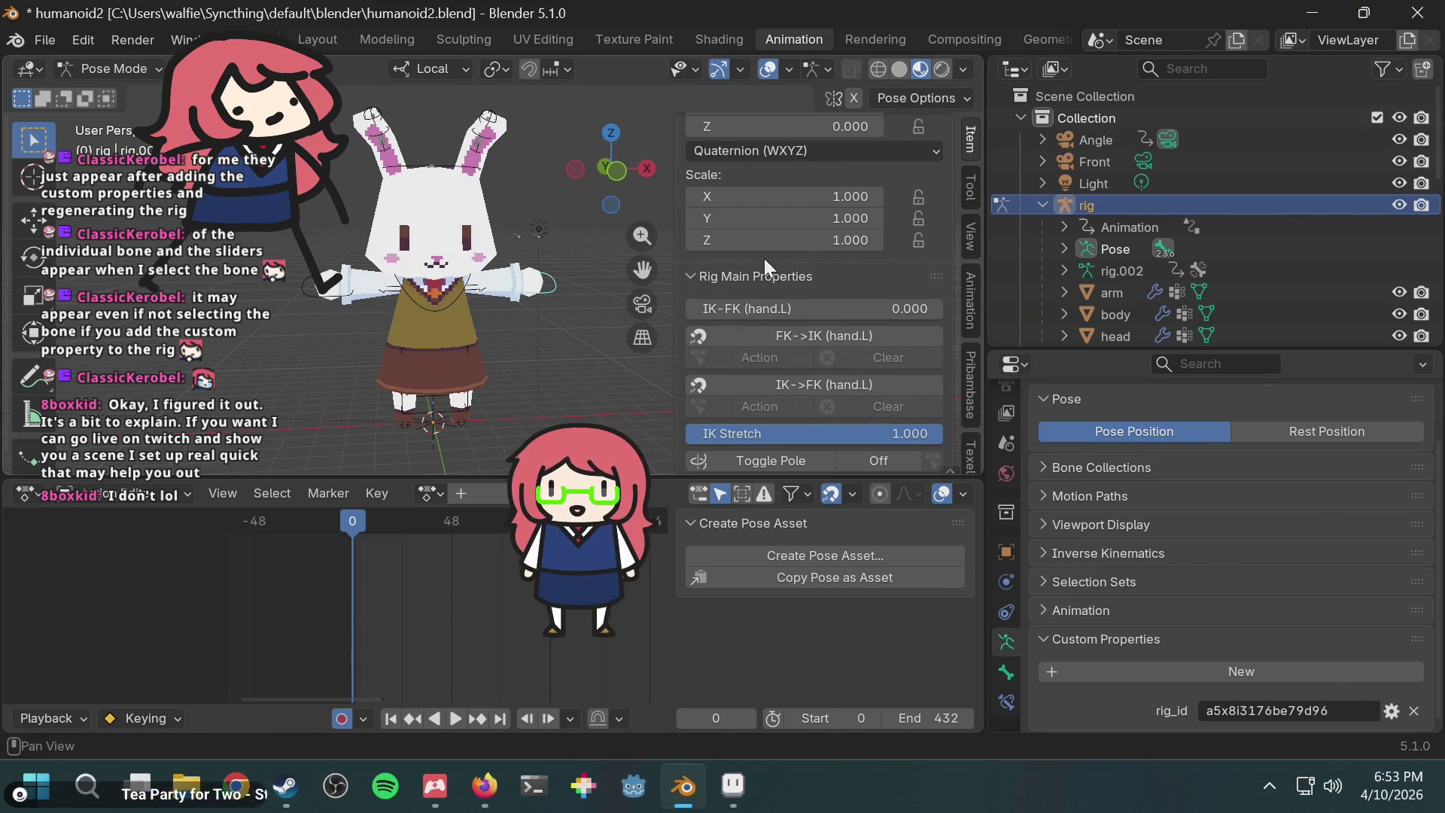
pyautogui.scroll(5, 761, 291)
pyautogui.scroll(-5, 787, 337)
# Step: Open the Reddit thread on rigify custom drivers, then undo in Blender so head and ears face forward
pyautogui.hotkey('alt', 'Tab')
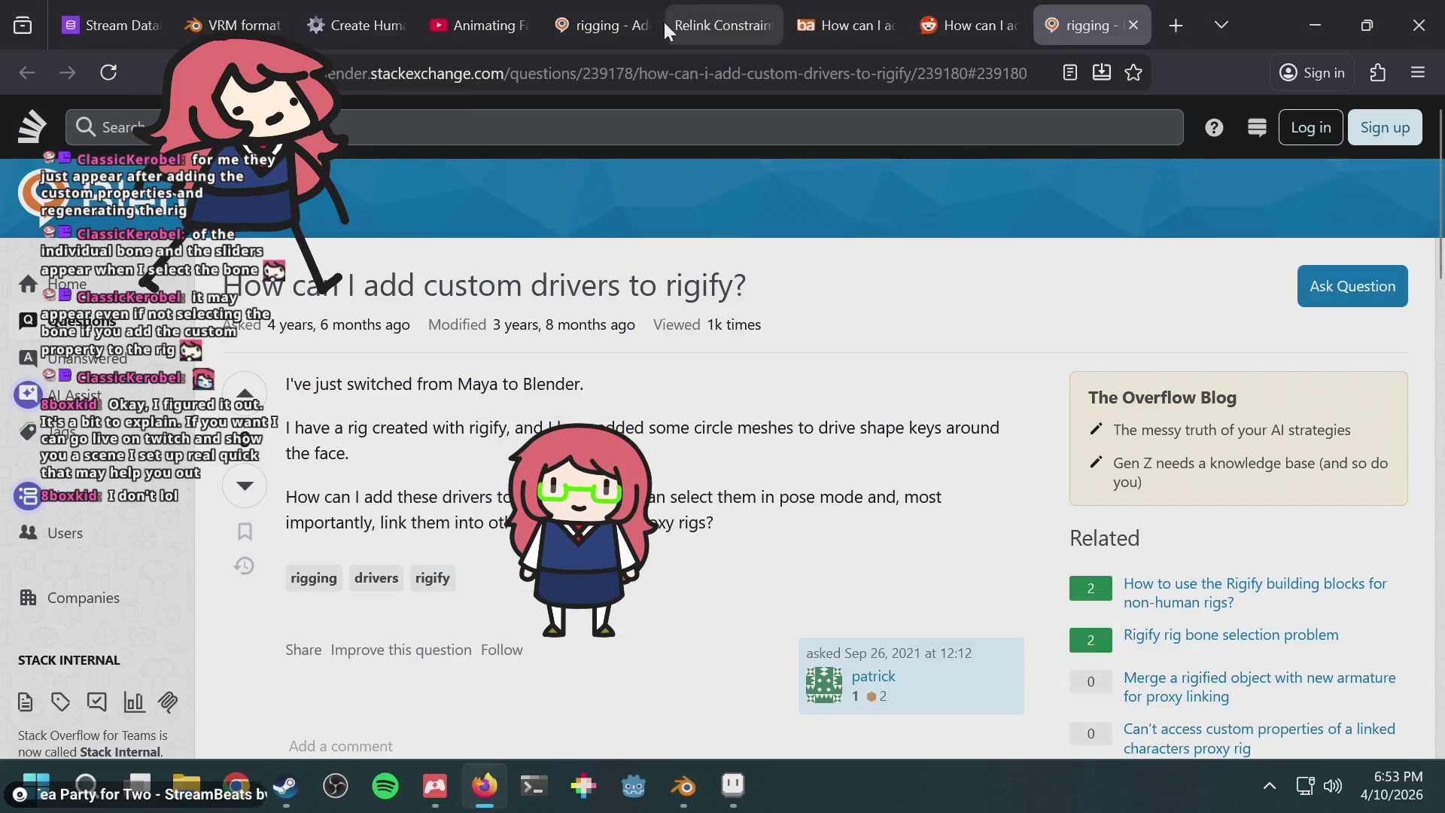
pyautogui.click(949, 28)
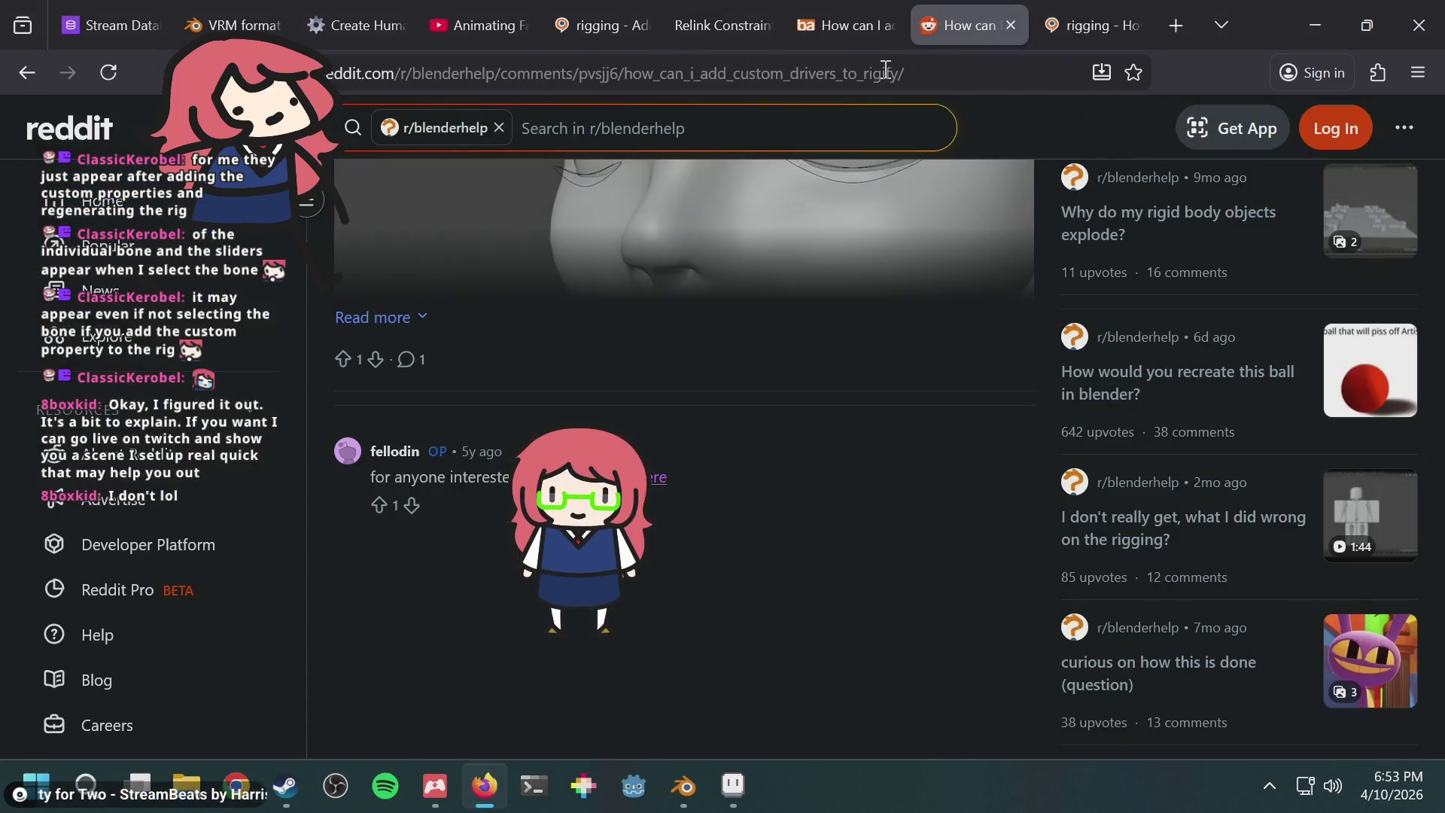
pyautogui.hotkey('alt', 'Tab')
pyautogui.hotkey('ctrl', 'z')
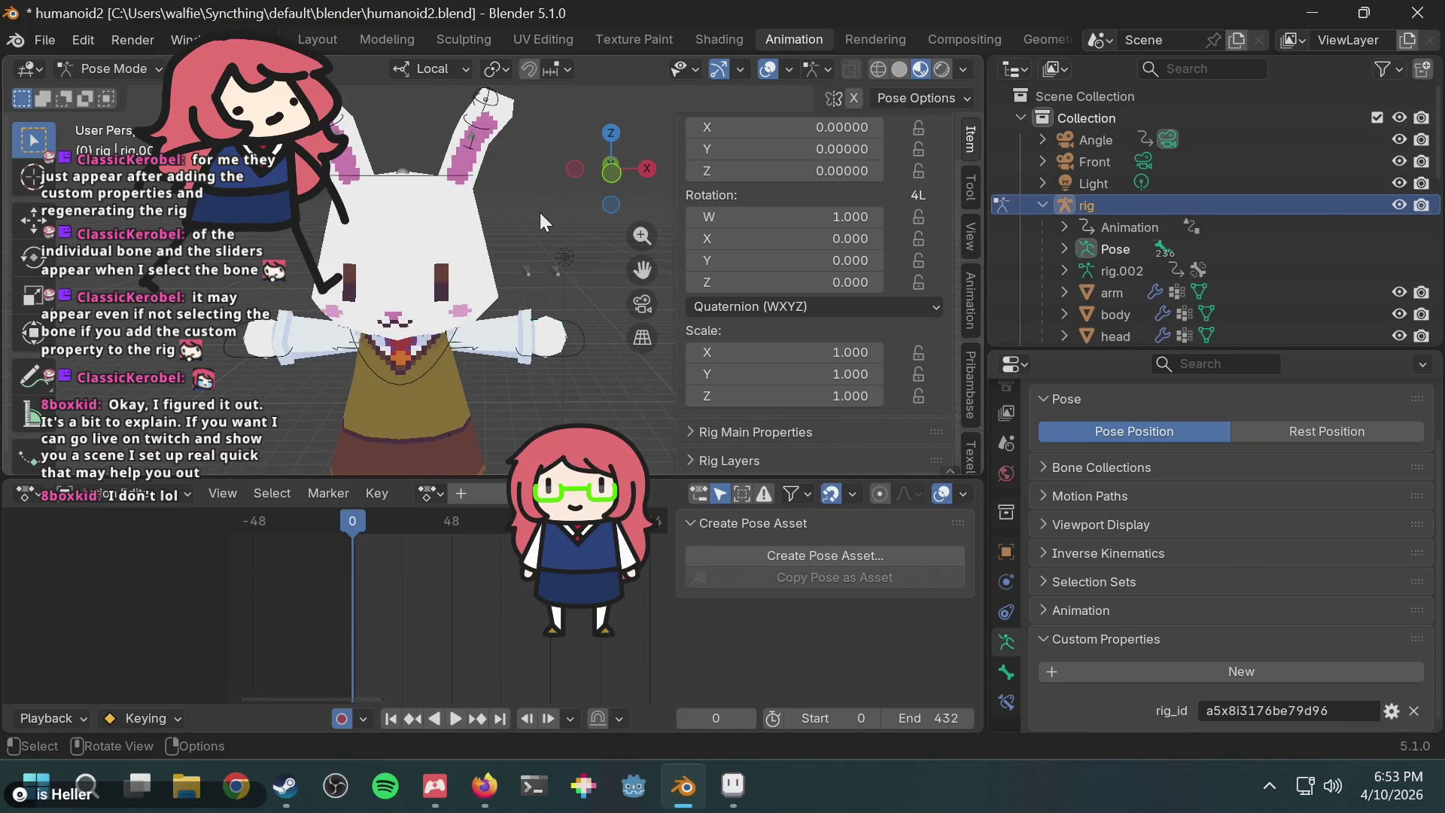
# Step: Expand the Rig Main Properties sidebar section and scroll through its settings
pyautogui.click(788, 430)
pyautogui.scroll(-3, 791, 376)
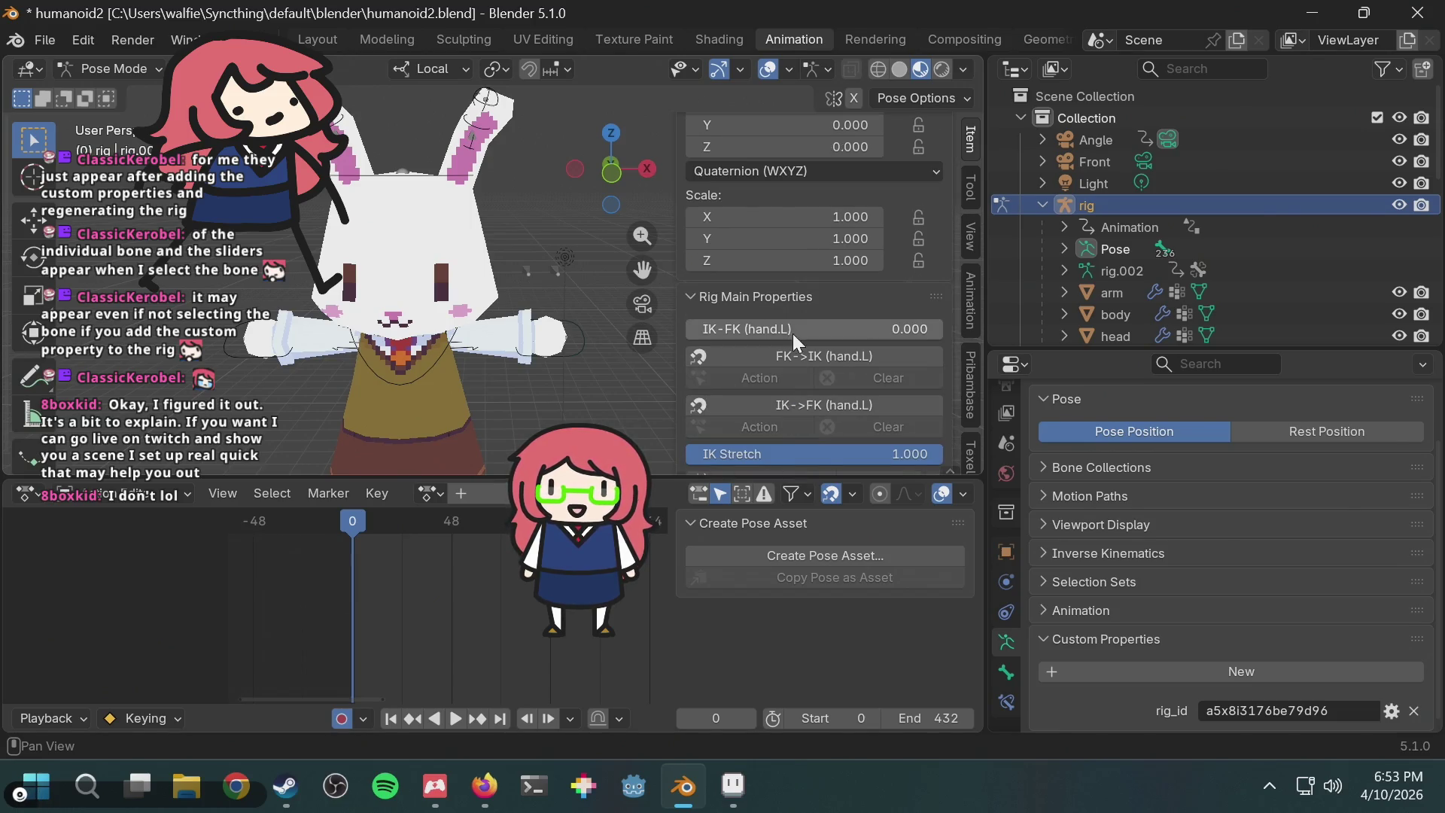
pyautogui.click(792, 292)
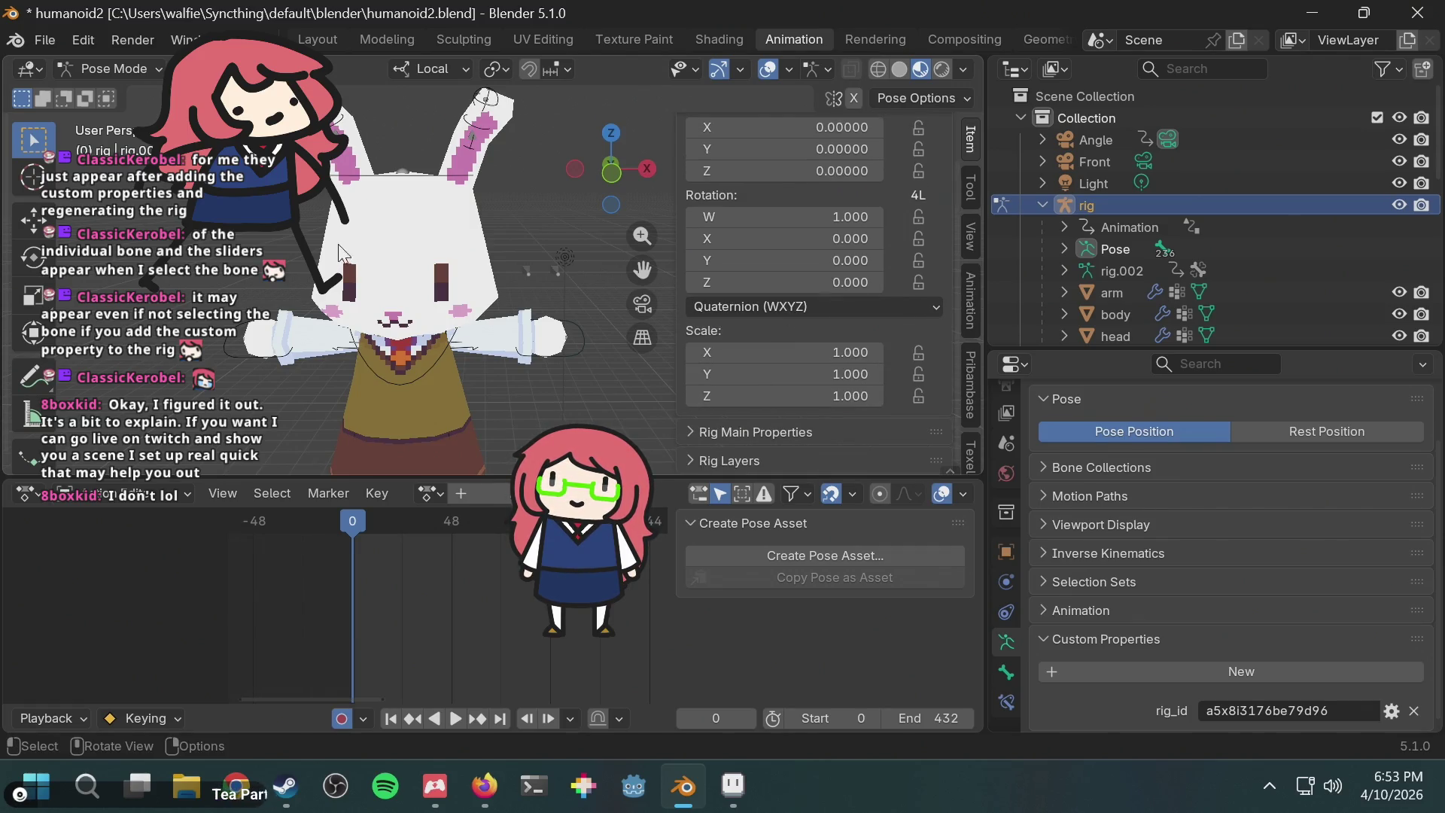
pyautogui.scroll(2, 895, 314)
pyautogui.scroll(-2, 896, 315)
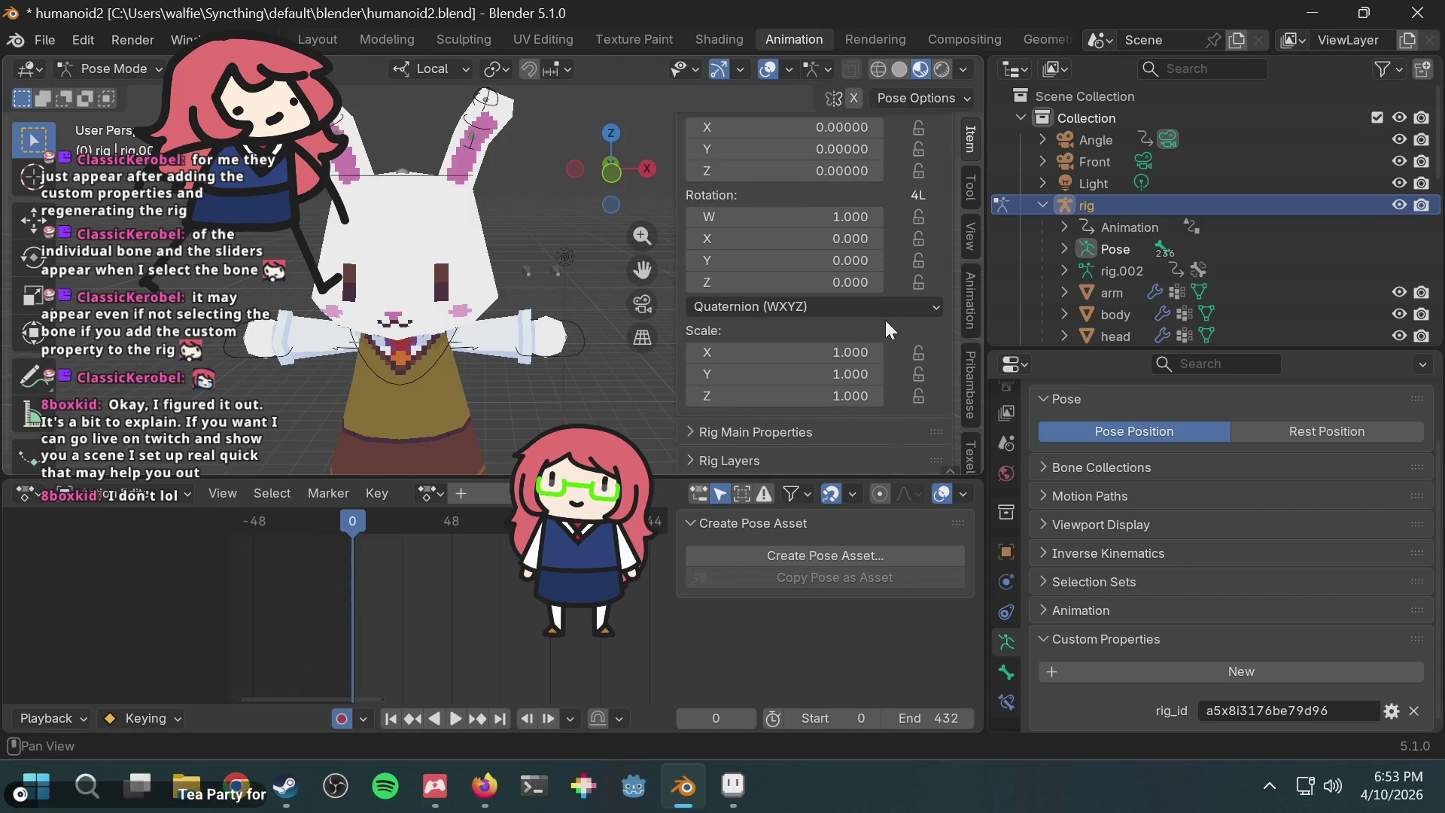
pyautogui.click(779, 431)
pyautogui.scroll(-5, 790, 417)
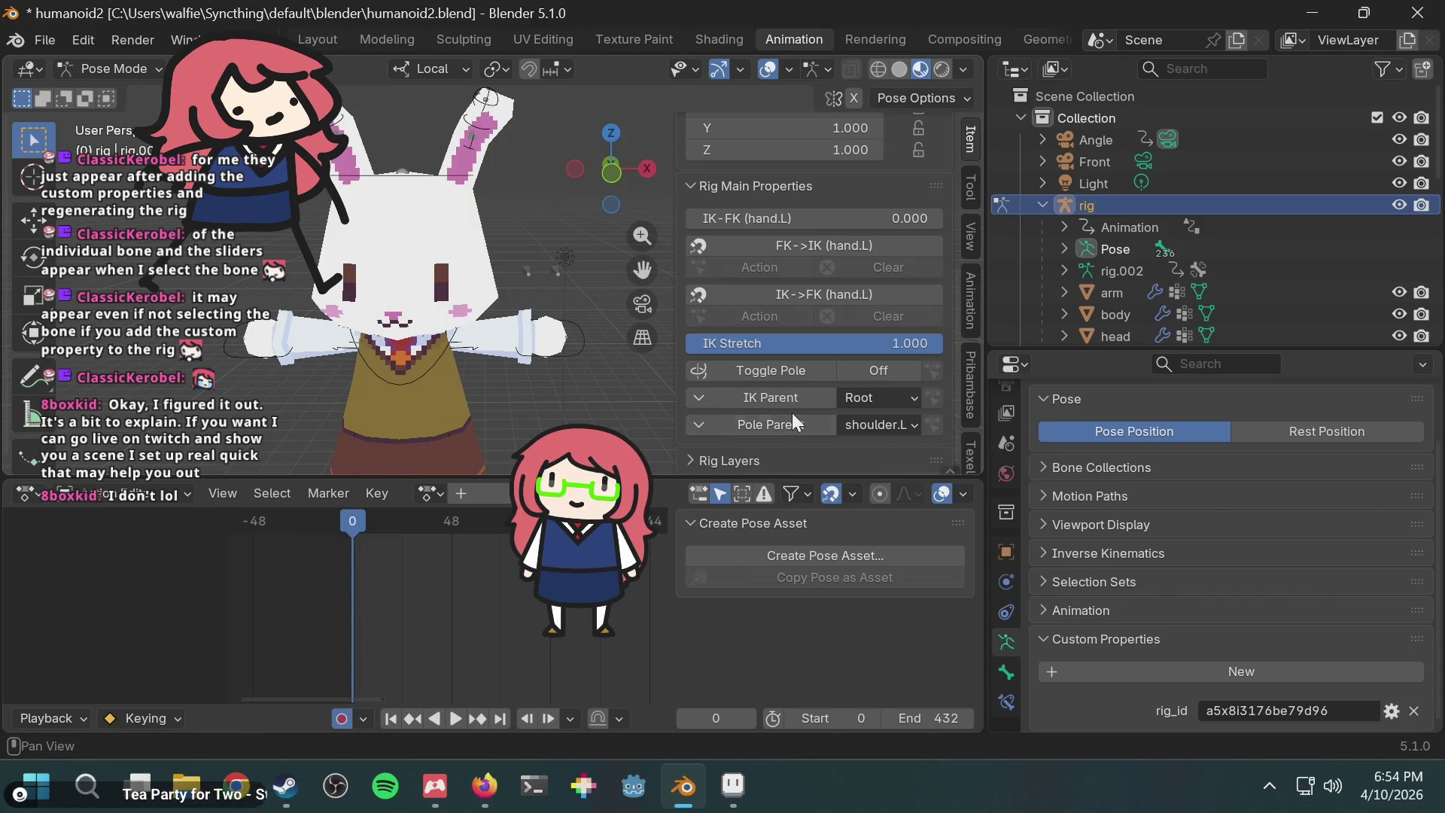
# Step: Expand Rig Layers and scroll down to the Ear.L, Ear.R and Root toggles
pyautogui.click(769, 461)
pyautogui.scroll(-6, 770, 459)
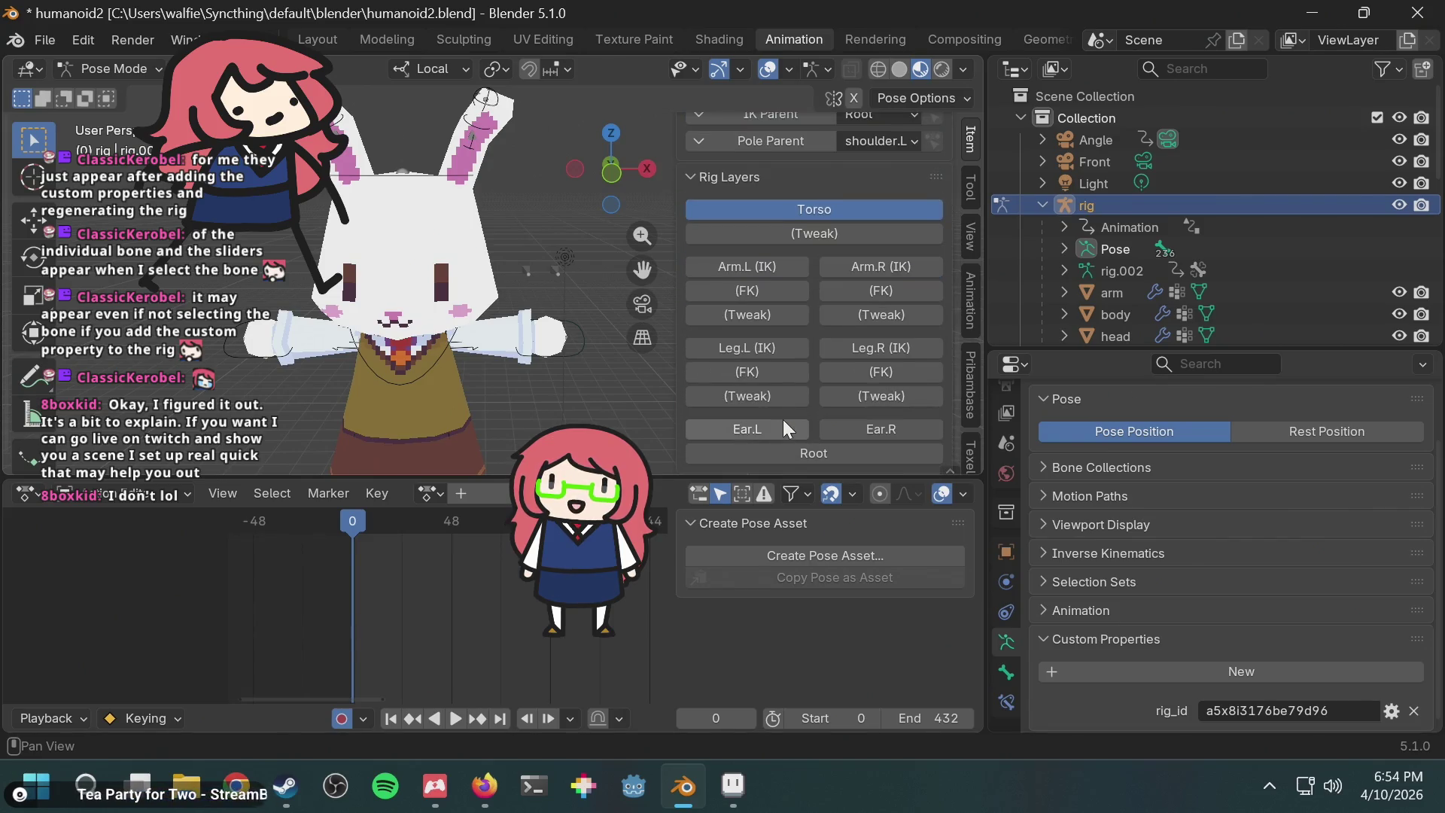
pyautogui.scroll(1, 783, 419)
pyautogui.click(741, 223)
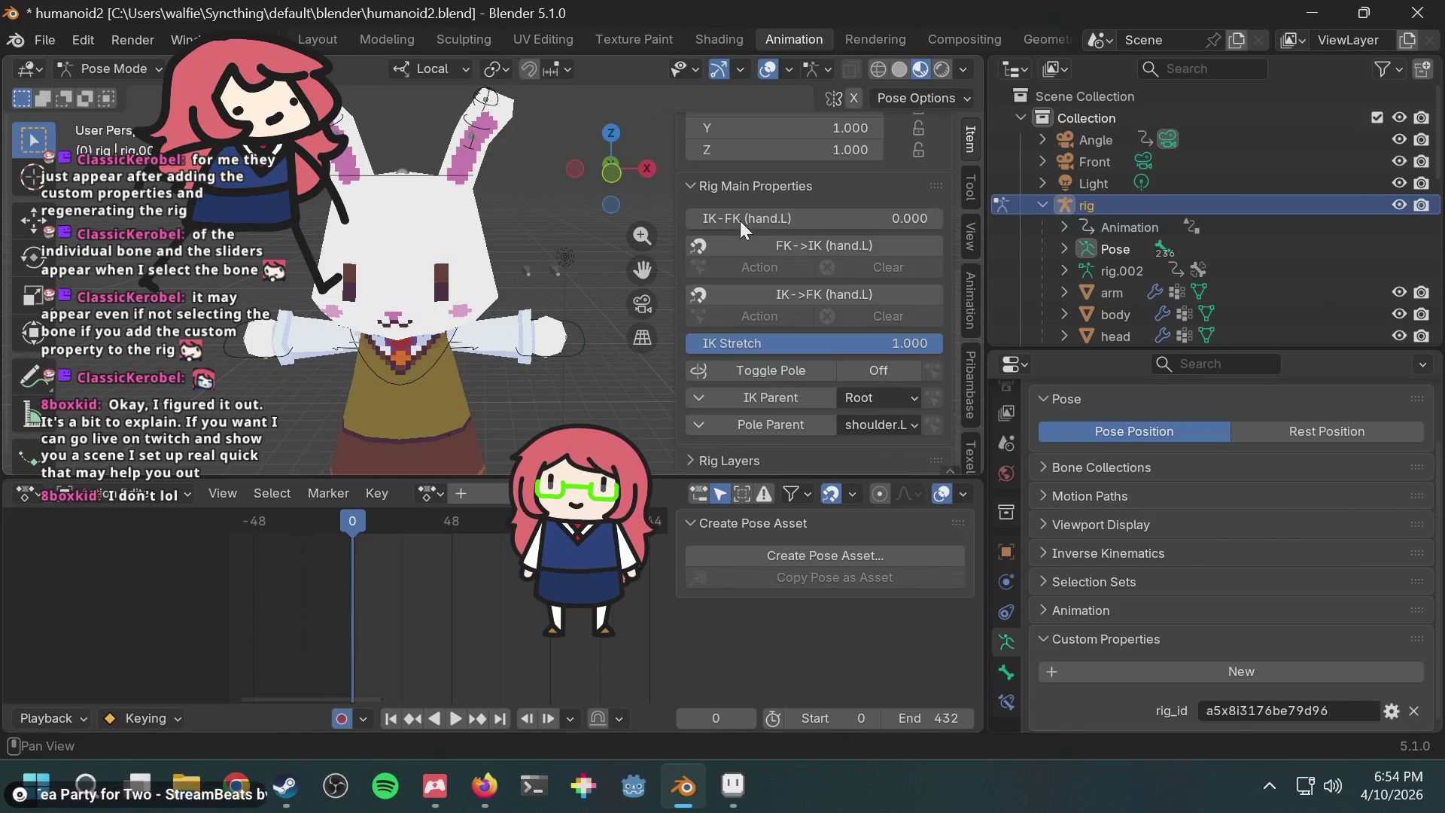
pyautogui.click(744, 453)
pyautogui.scroll(-4, 783, 421)
pyautogui.scroll(-2, 783, 419)
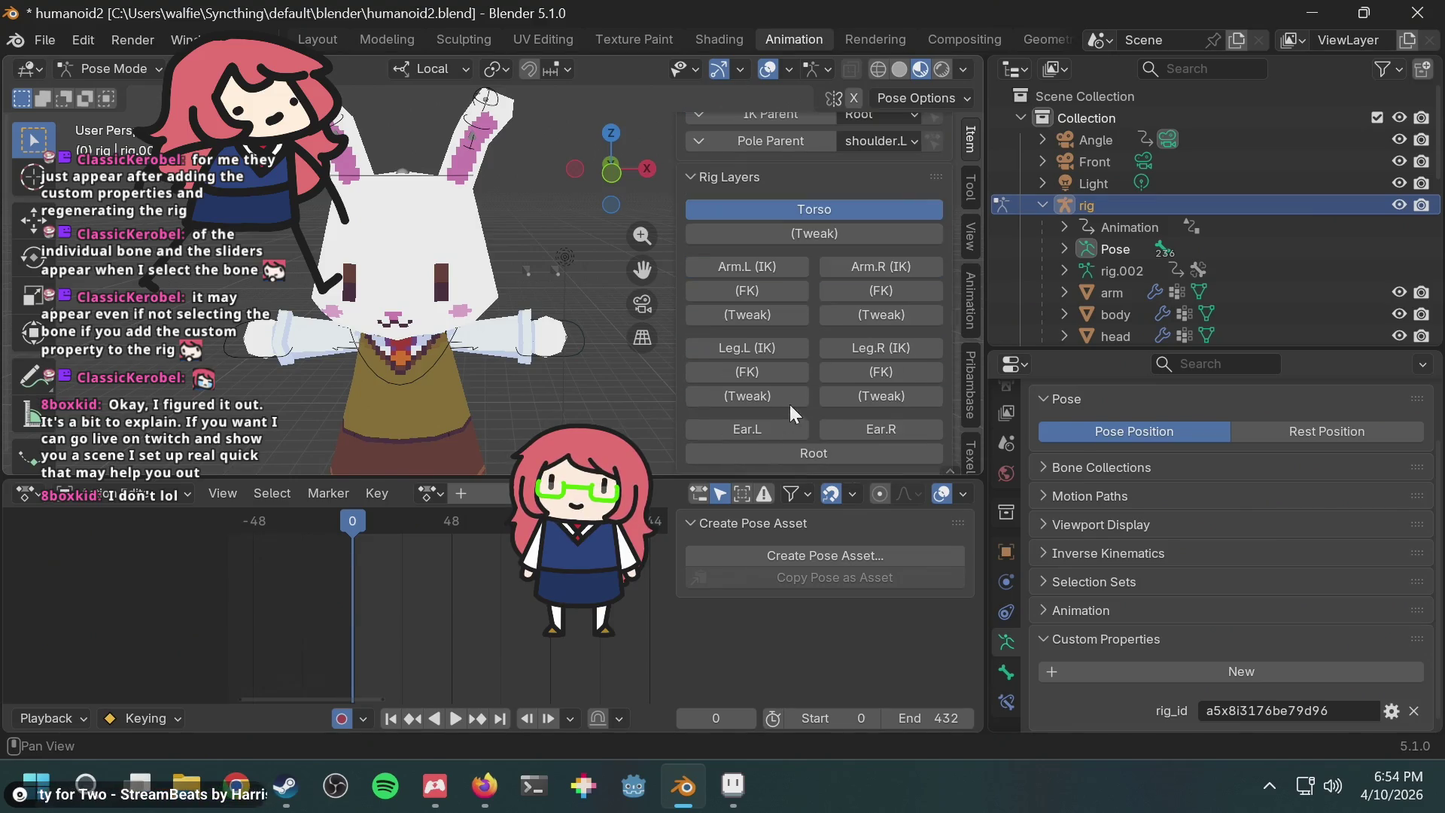
# Step: Show the bone's transform properties, then open a new Firefox tab
pyautogui.click(1006, 667)
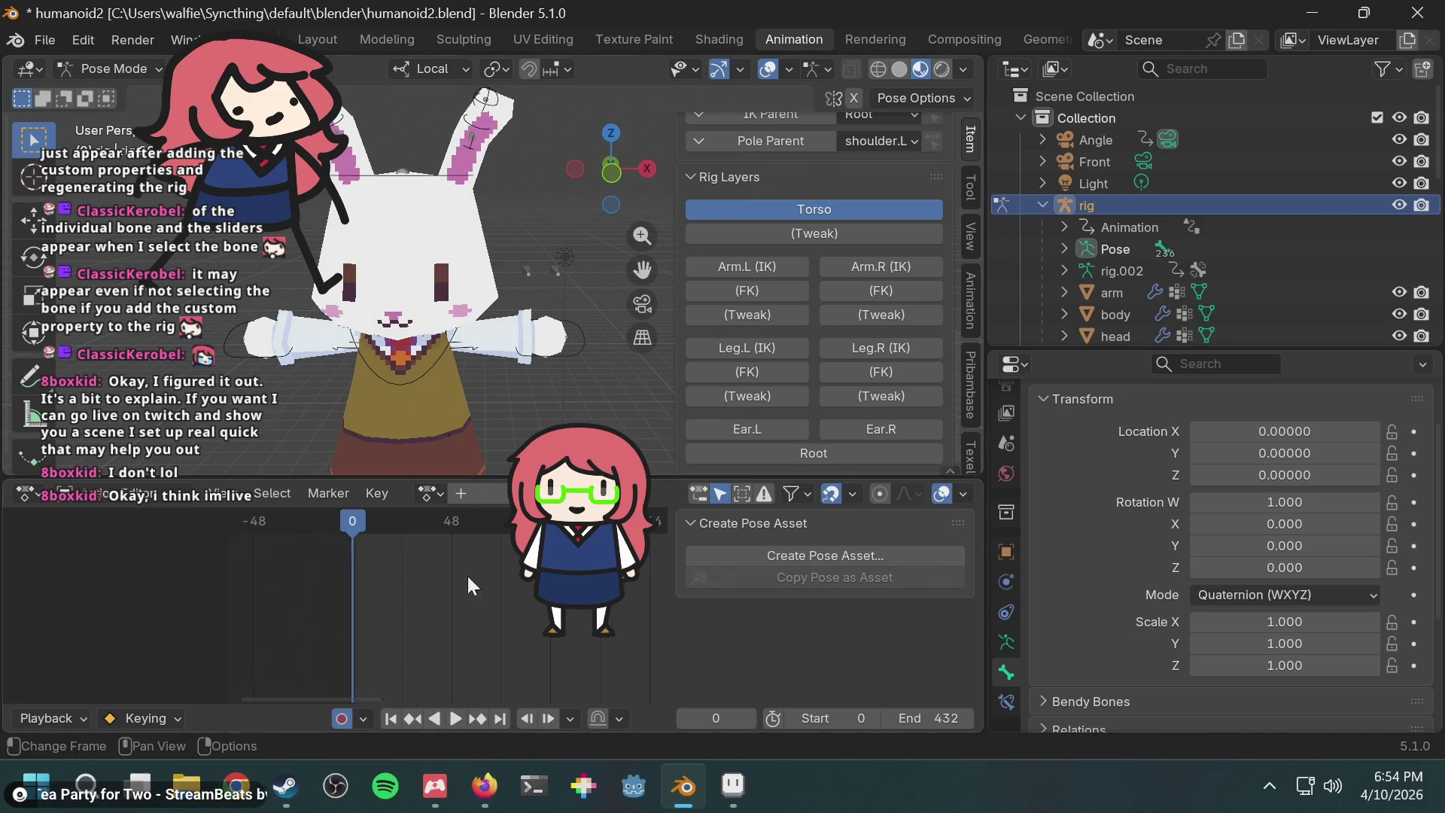
pyautogui.click(484, 786)
pyautogui.hotkey('ctrl', 't')
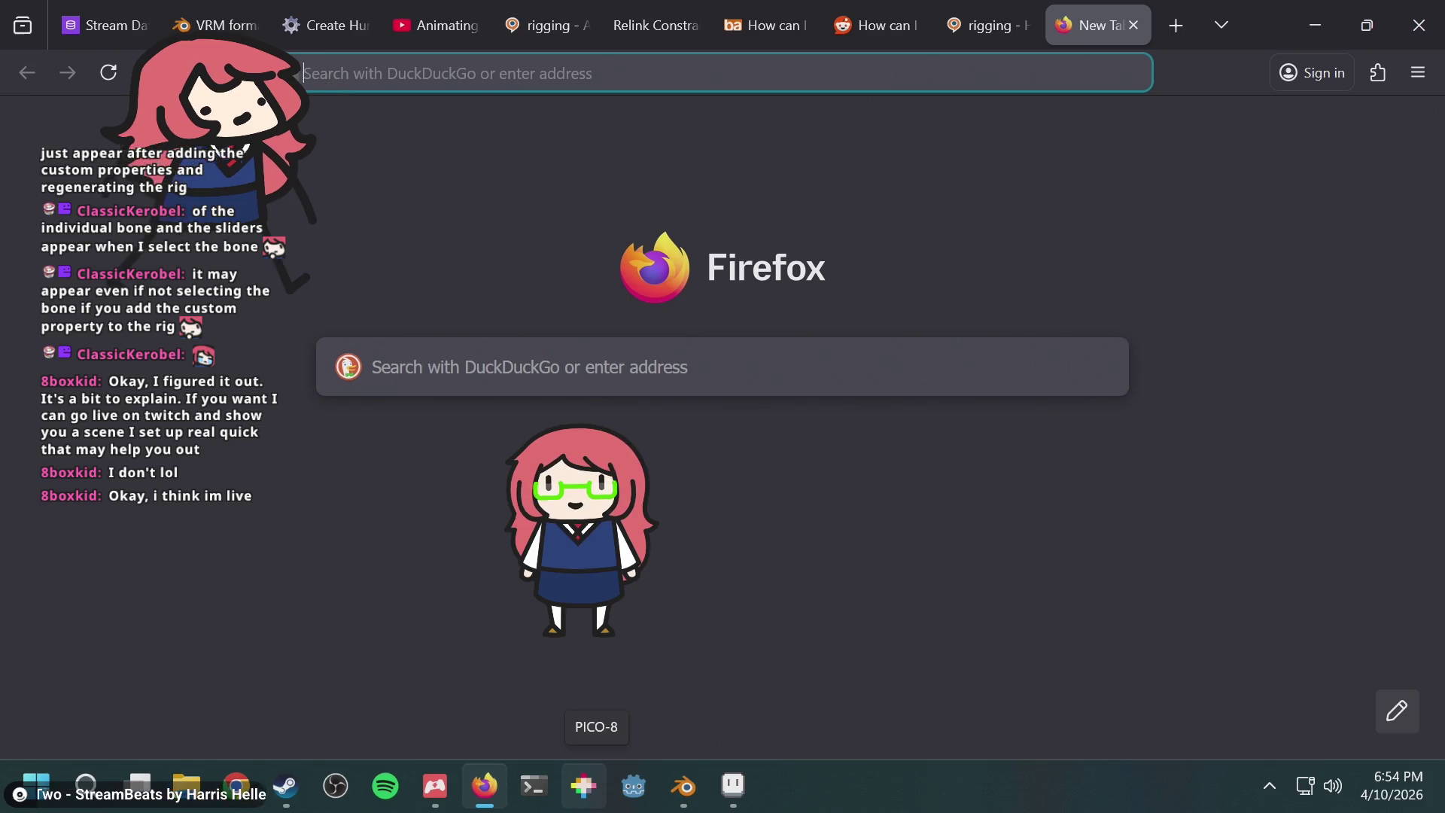
# Step: Load the chat member's twitch.tv channel in the new tab and unmute the live stream
pyautogui.click(545, 74)
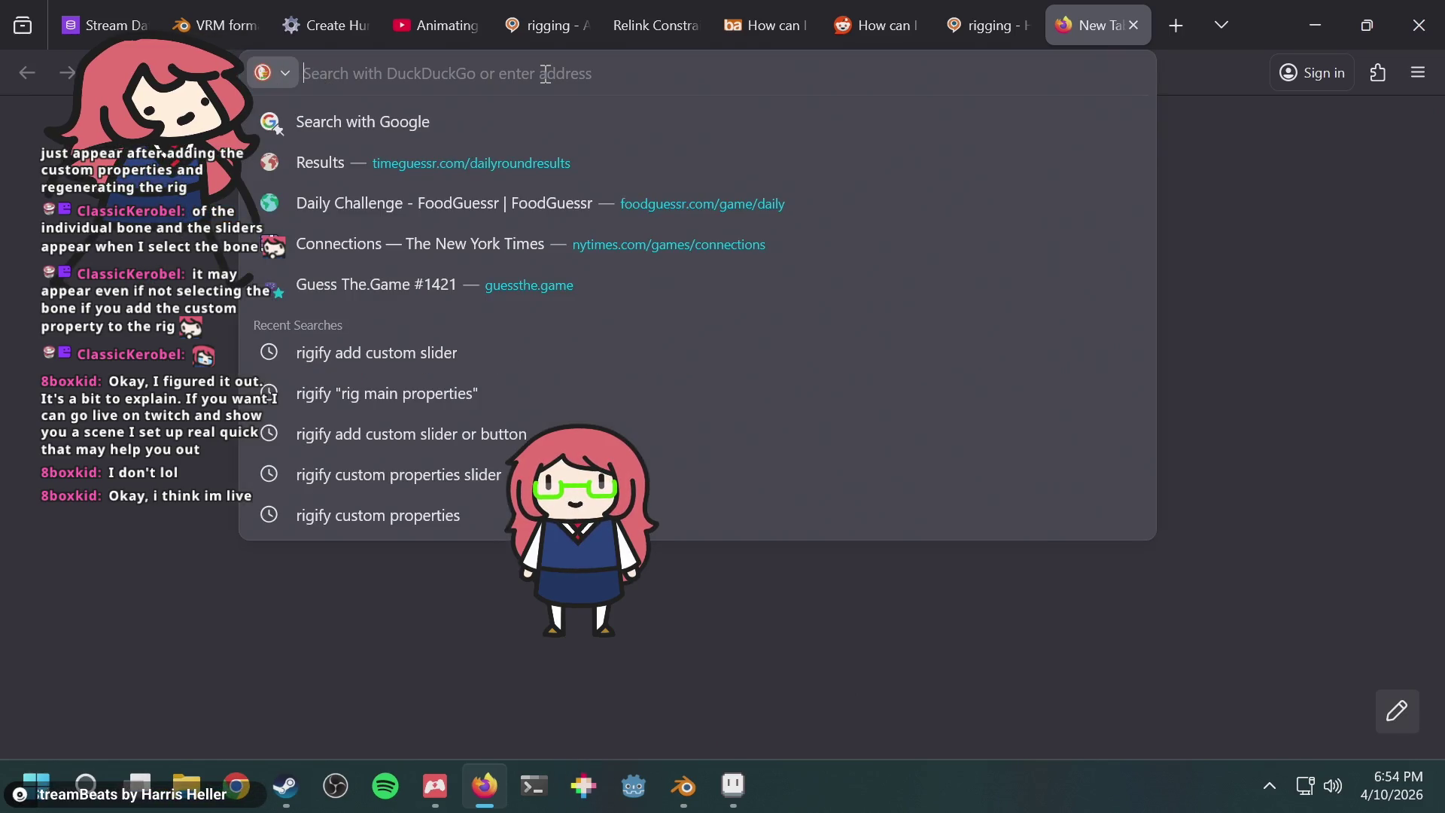
pyautogui.write('twitch.')
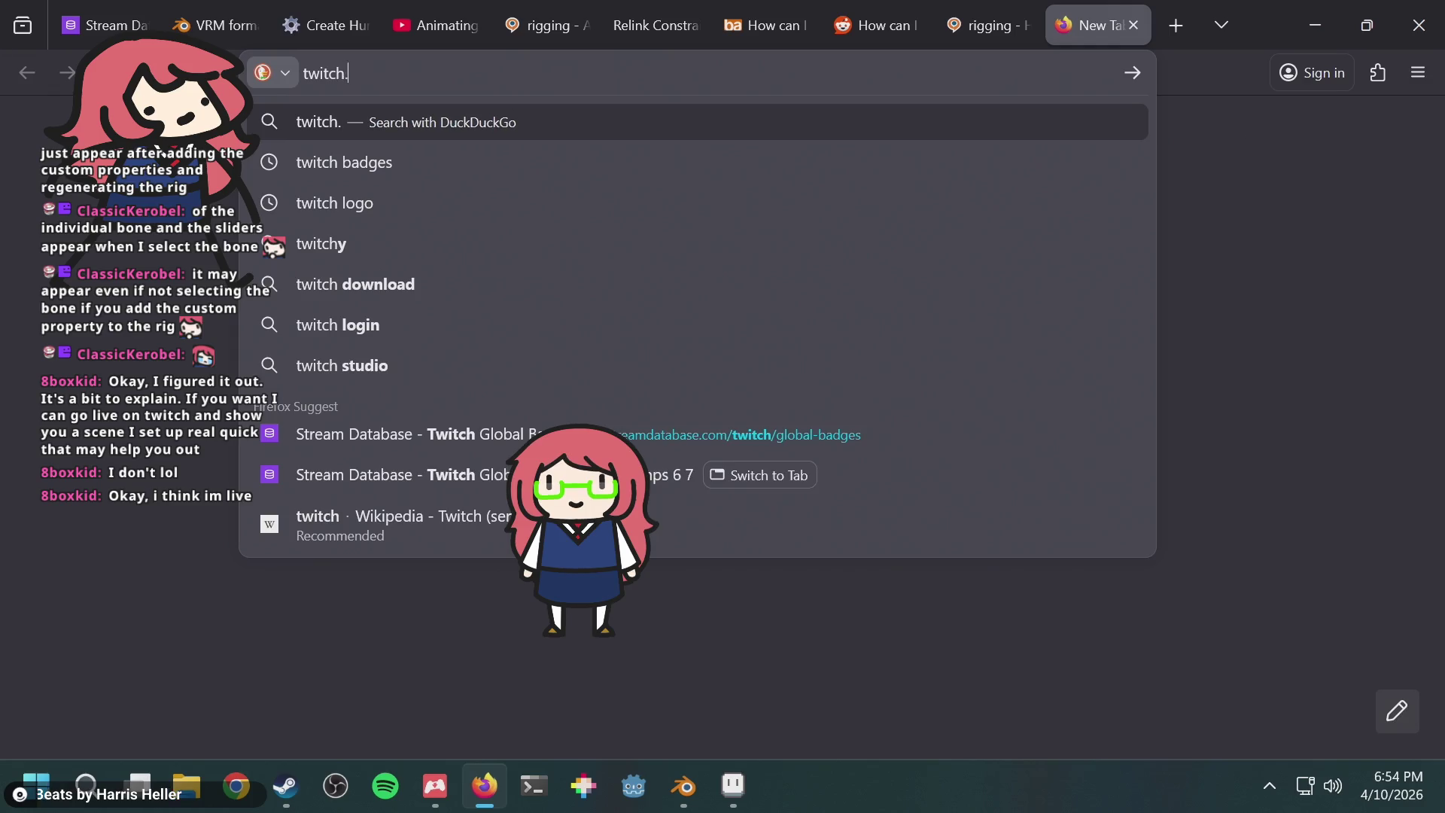
pyautogui.write('tv/8boxkid')
pyautogui.press('Return')
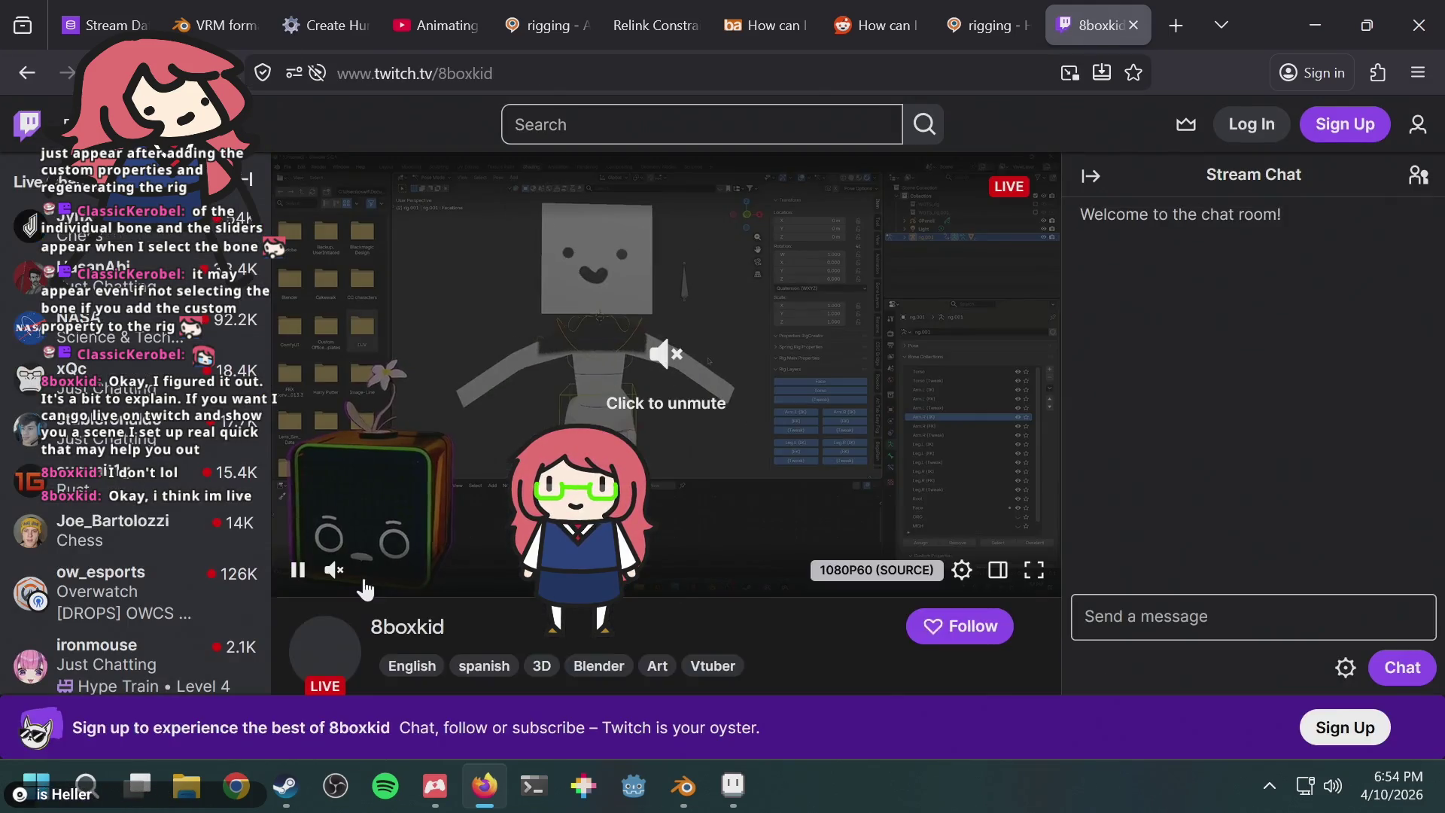
pyautogui.click(386, 576)
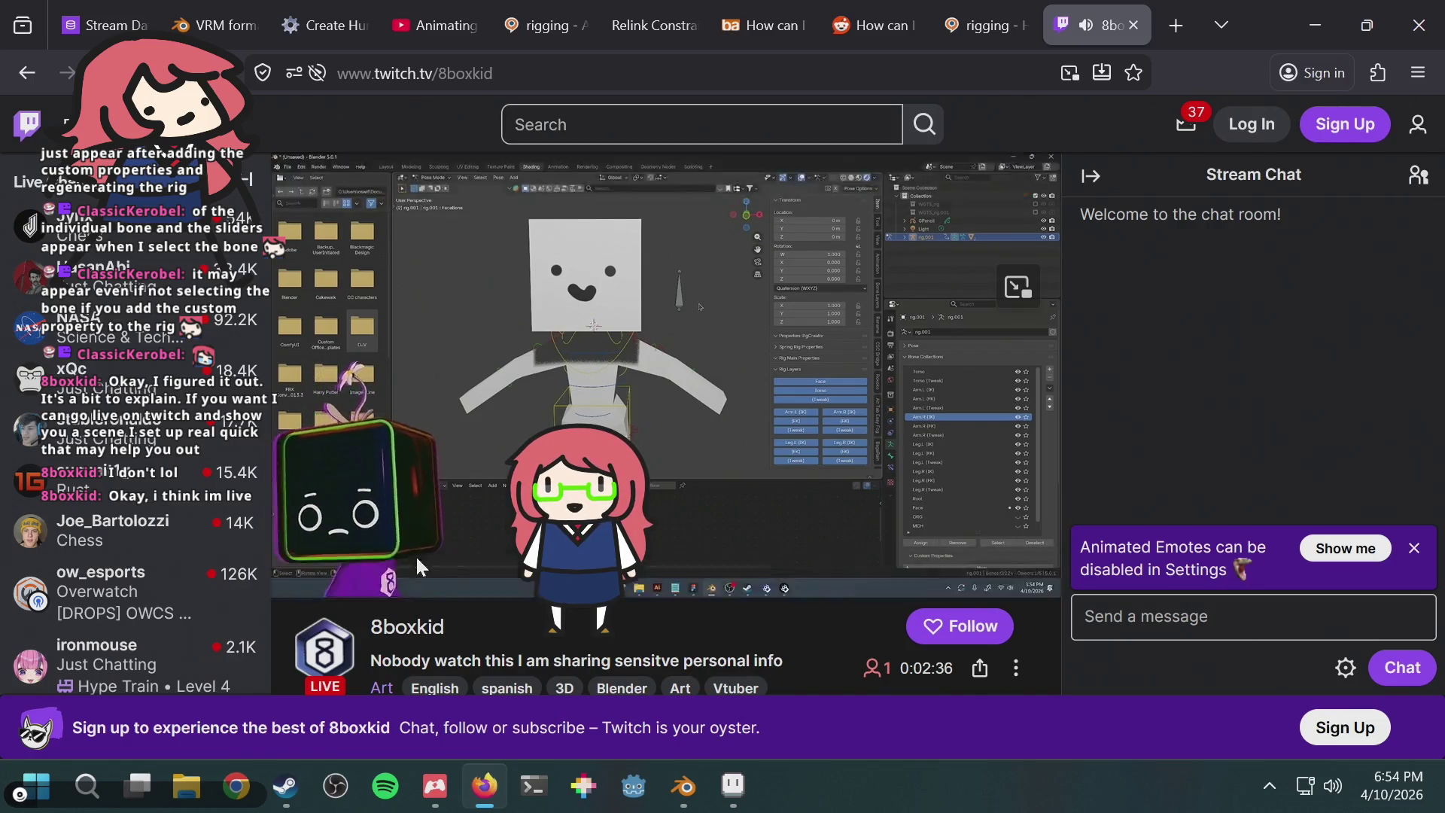
pyautogui.click(474, 571)
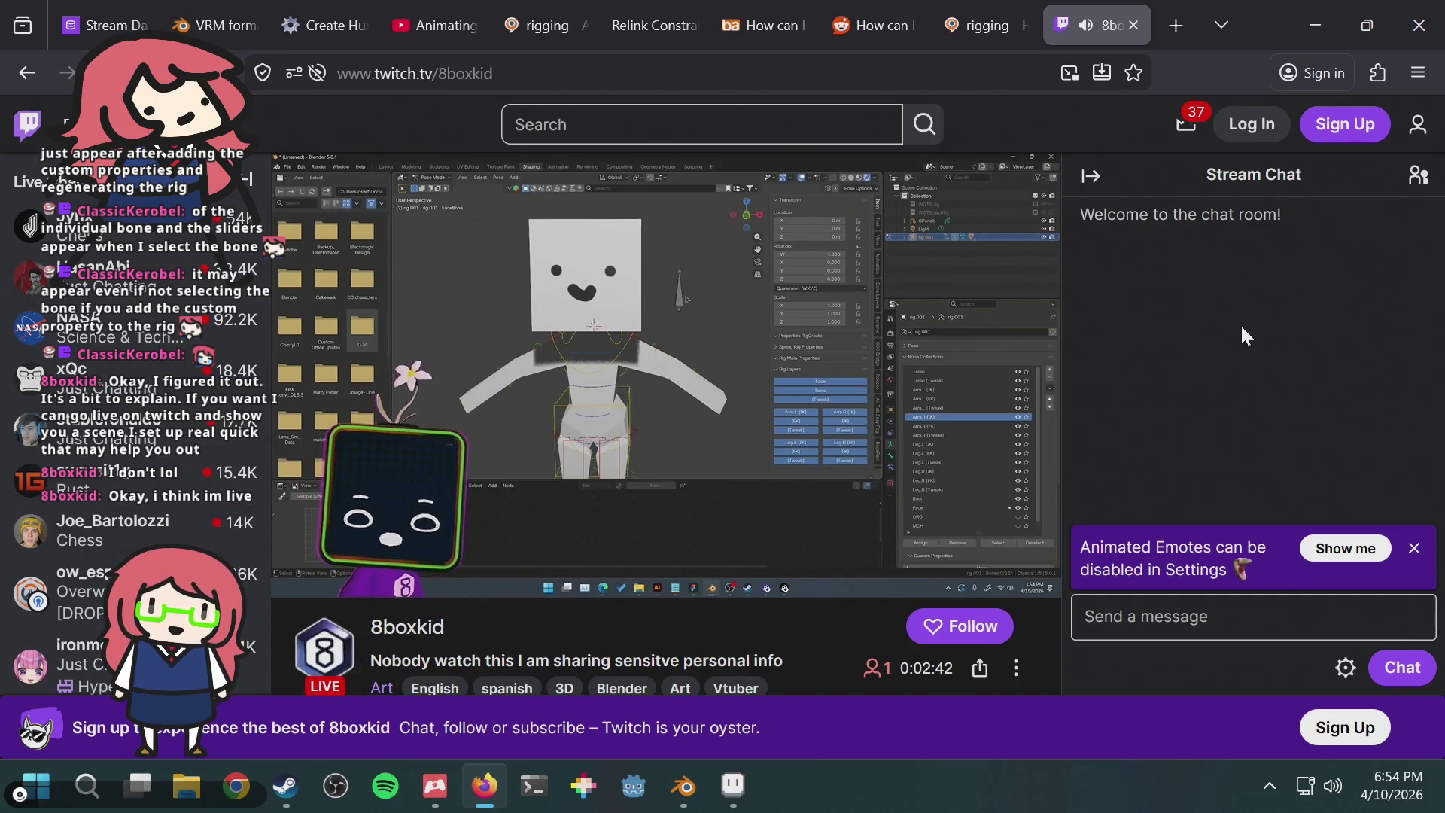
pyautogui.moveTo(329, 468)
pyautogui.moveTo(350, 570)
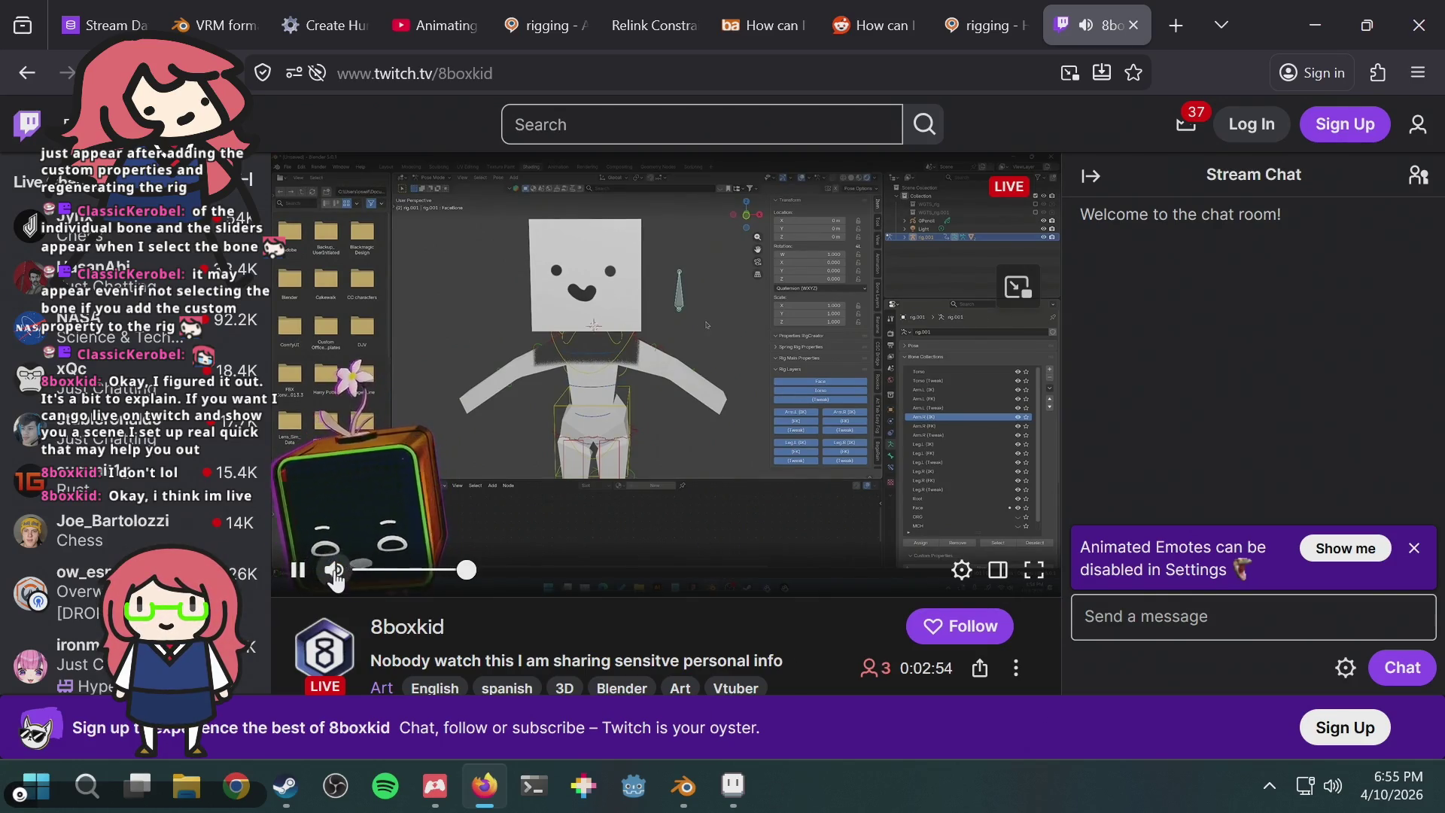
pyautogui.click(963, 572)
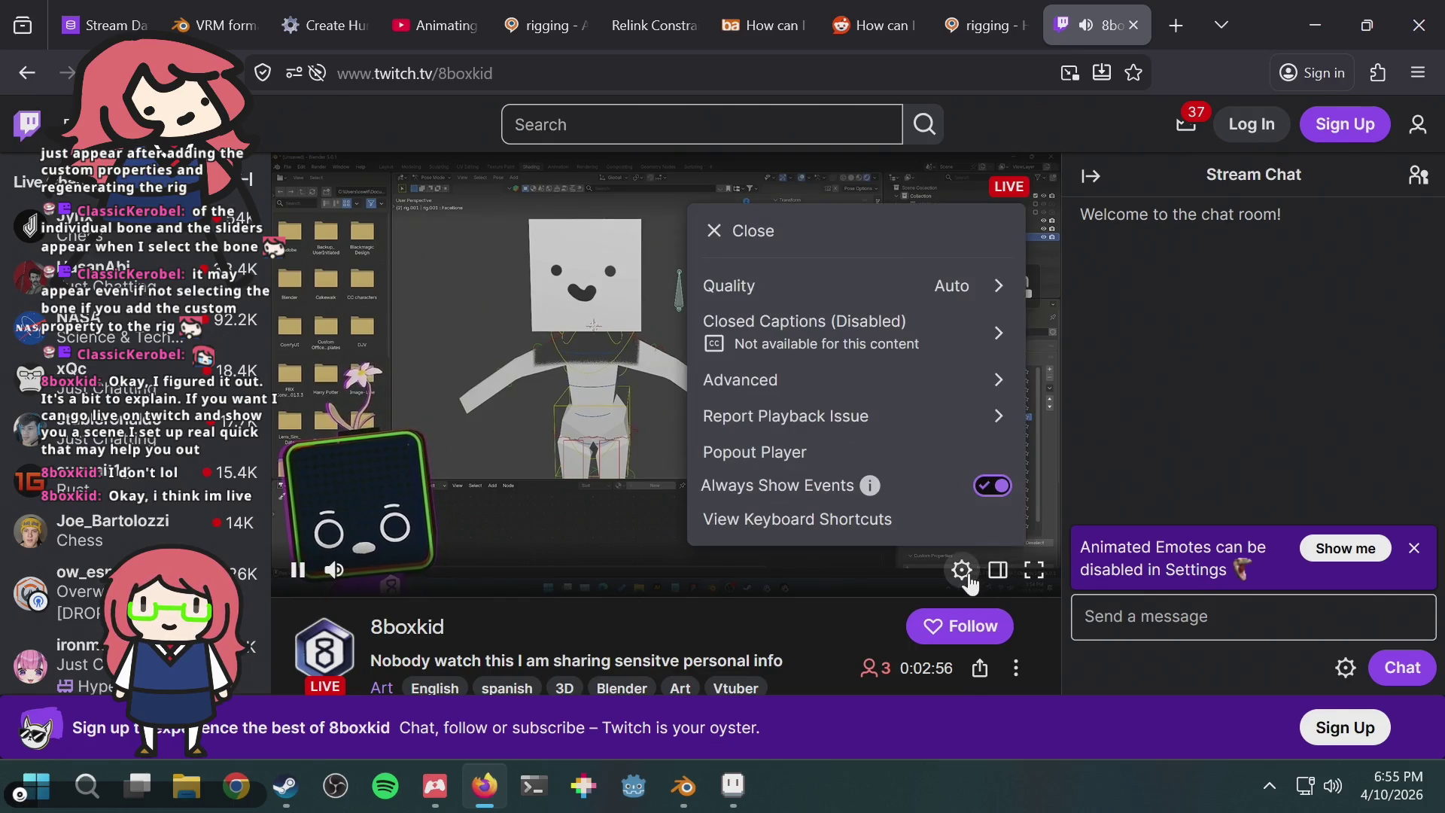
pyautogui.click(963, 570)
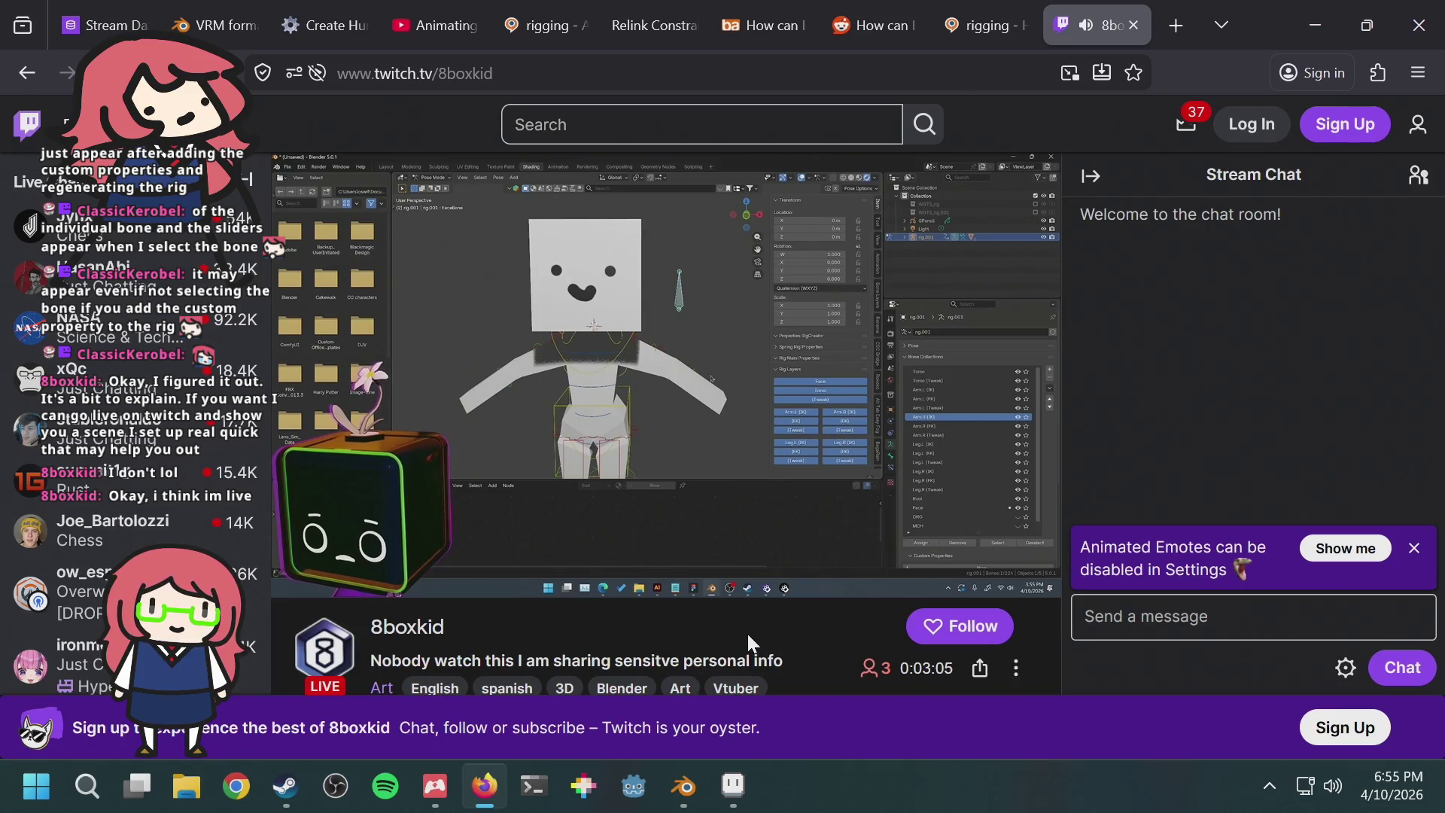
pyautogui.moveTo(805, 456)
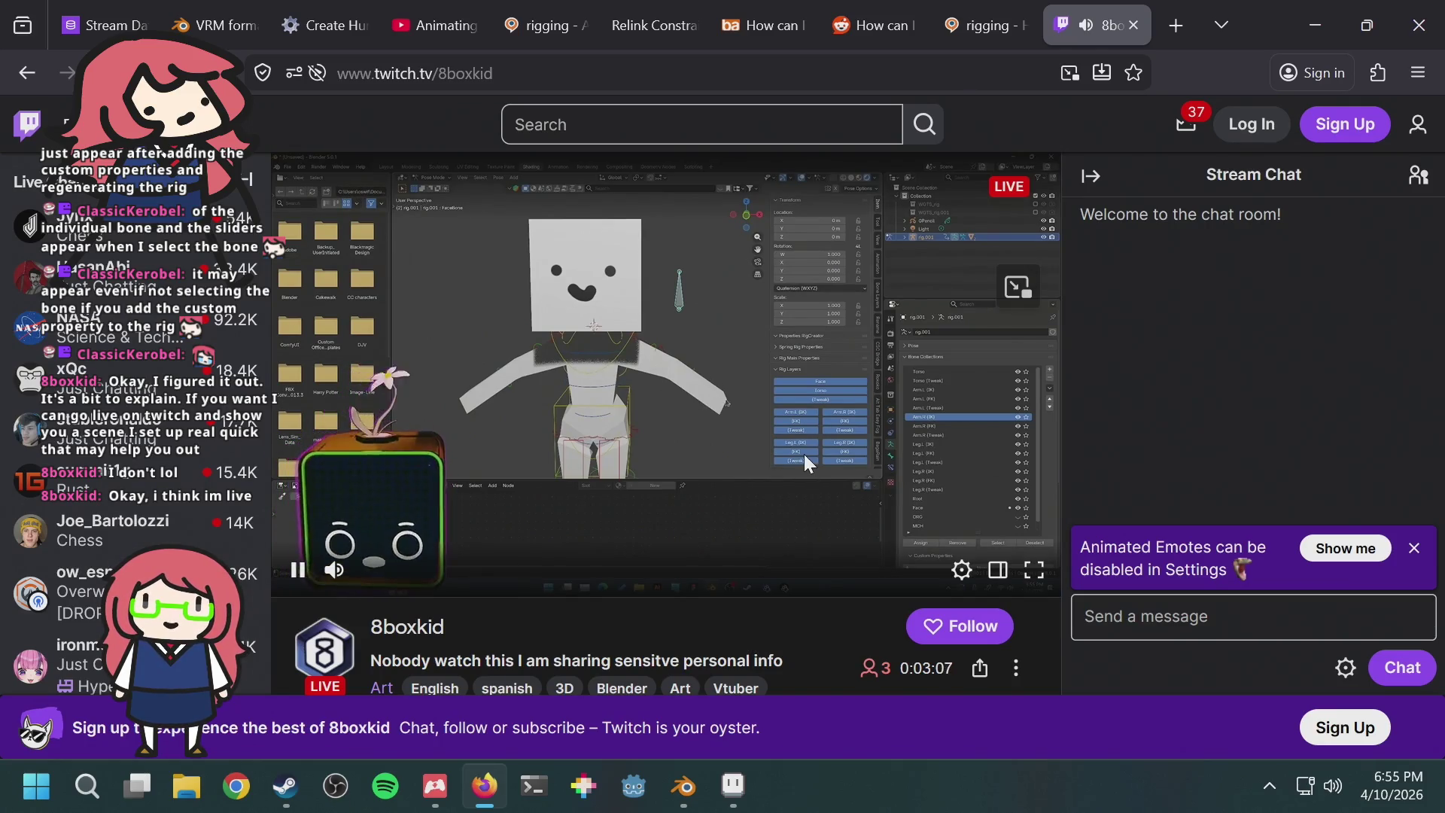
pyautogui.moveTo(387, 573)
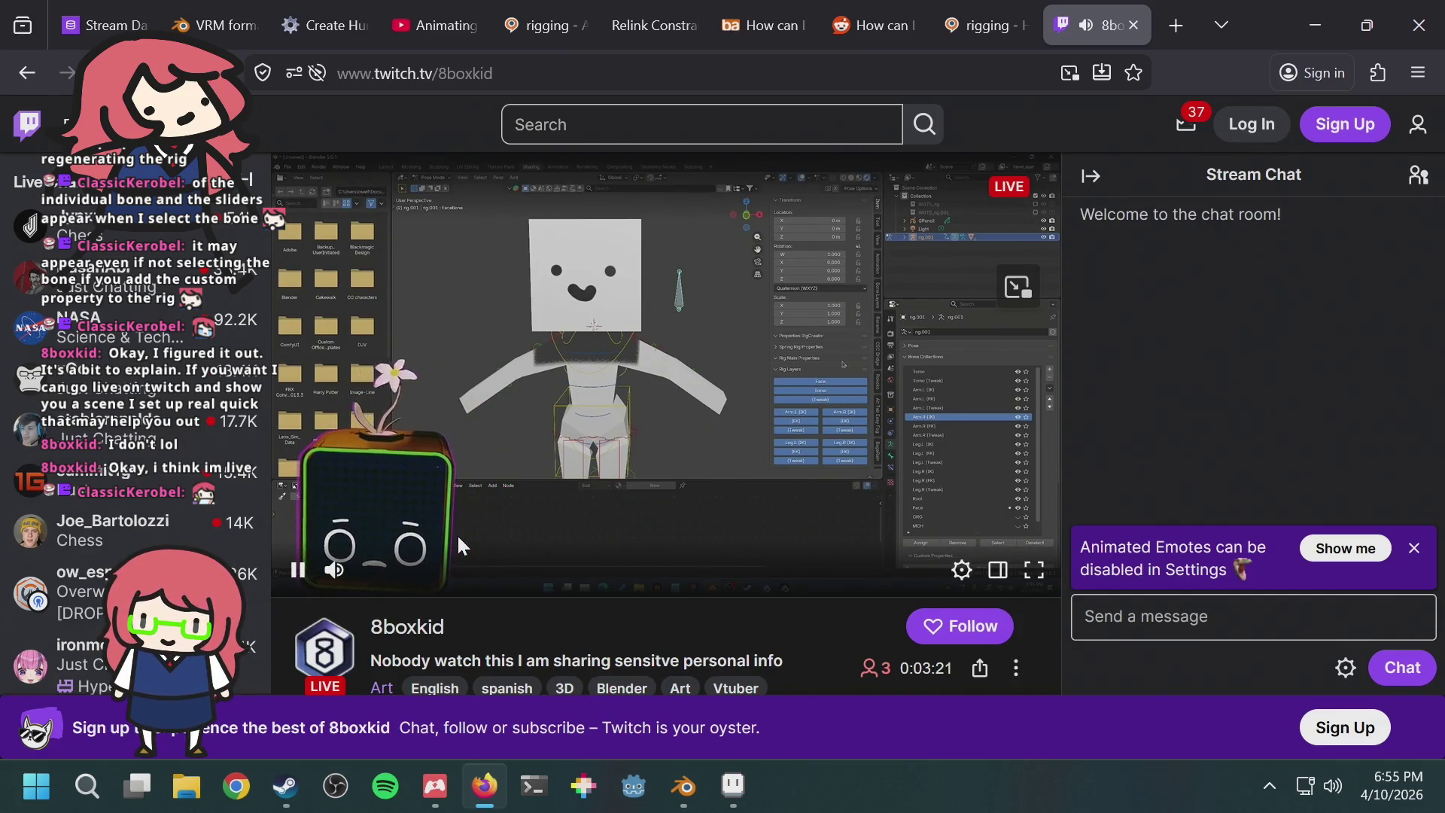
pyautogui.moveTo(341, 584)
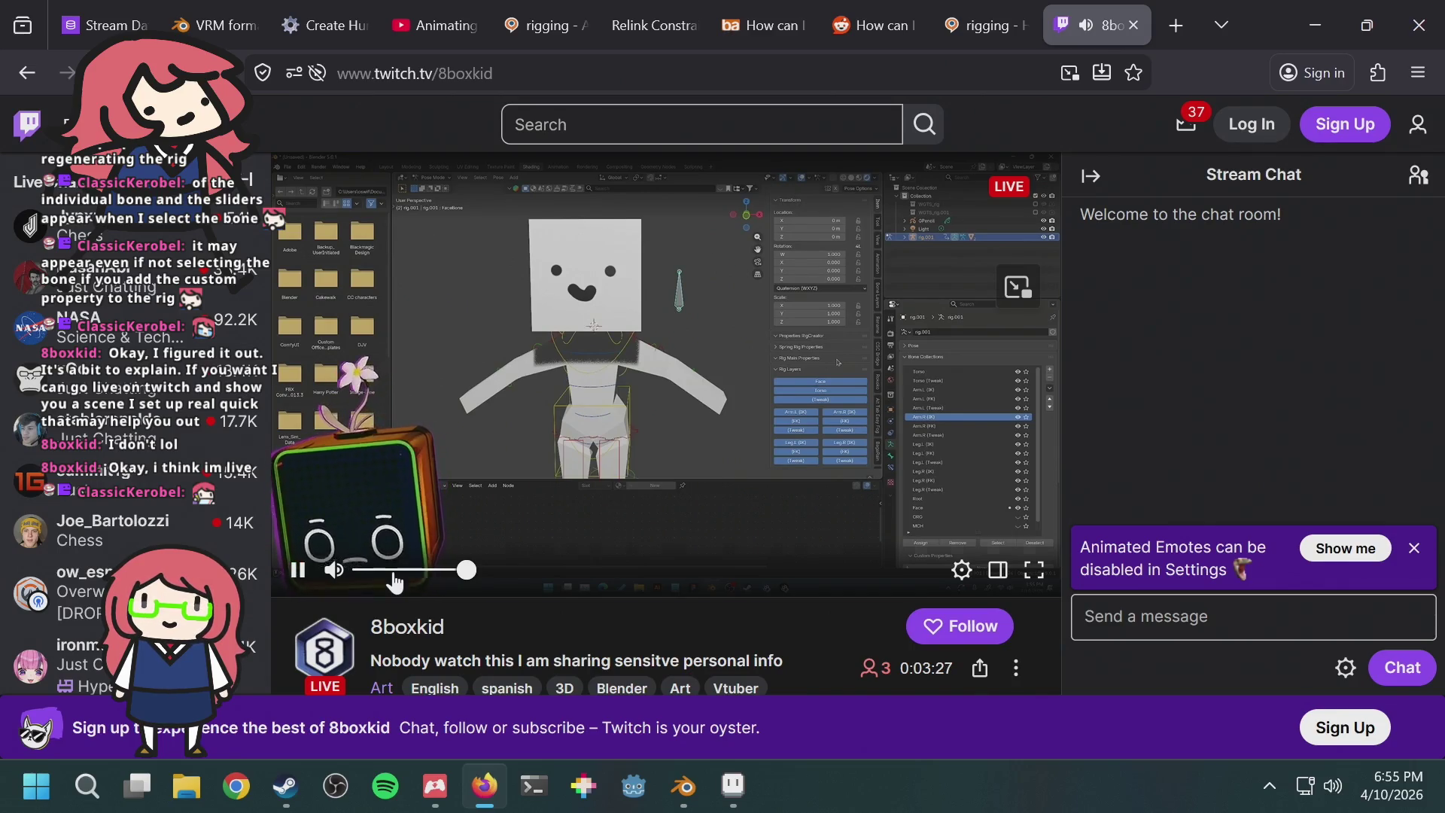
pyautogui.click(998, 558)
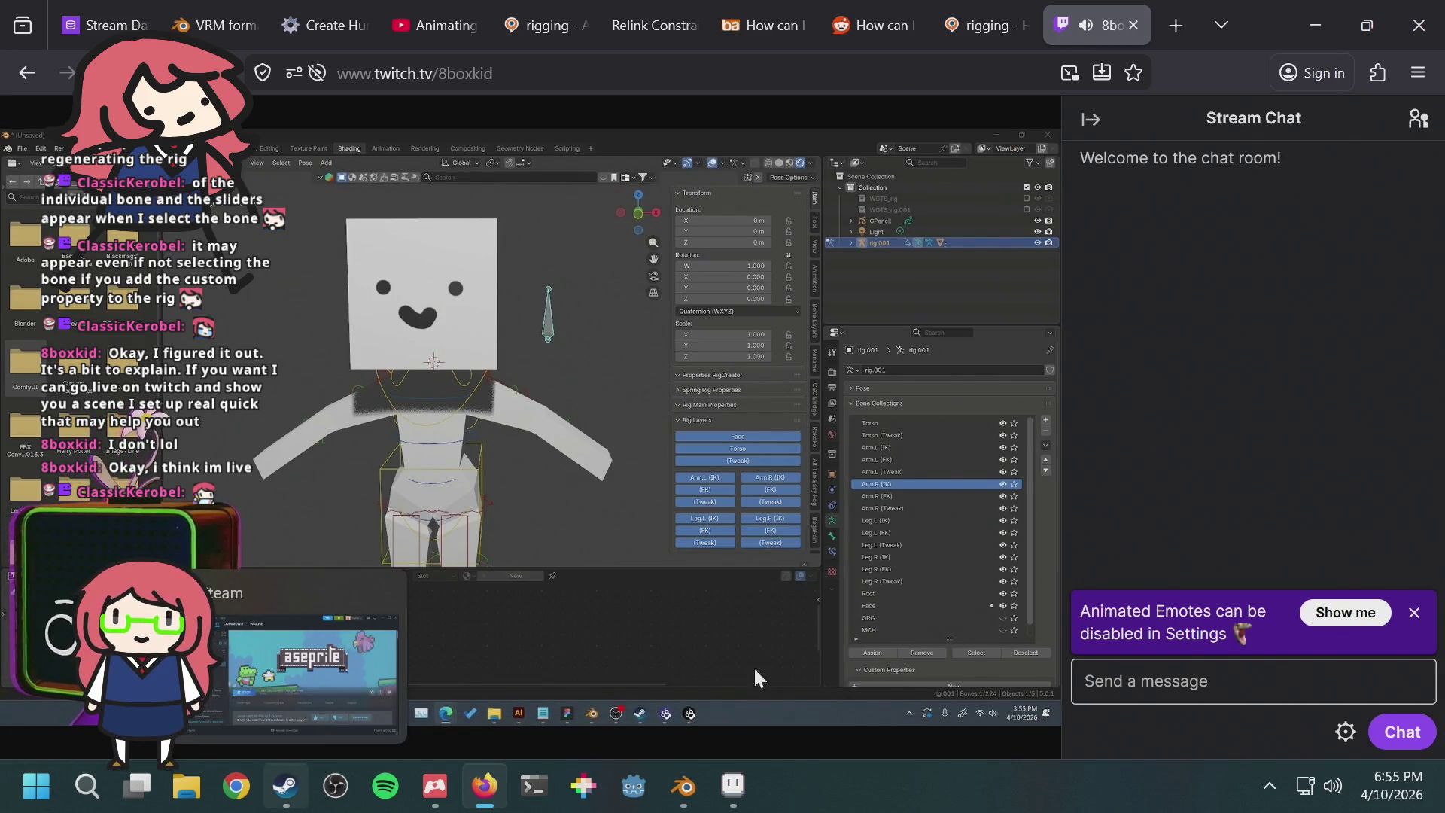
# Step: Exit and re-enter Twitch theatre mode while watching the rig demo, then return to Blender
pyautogui.moveTo(500, 381)
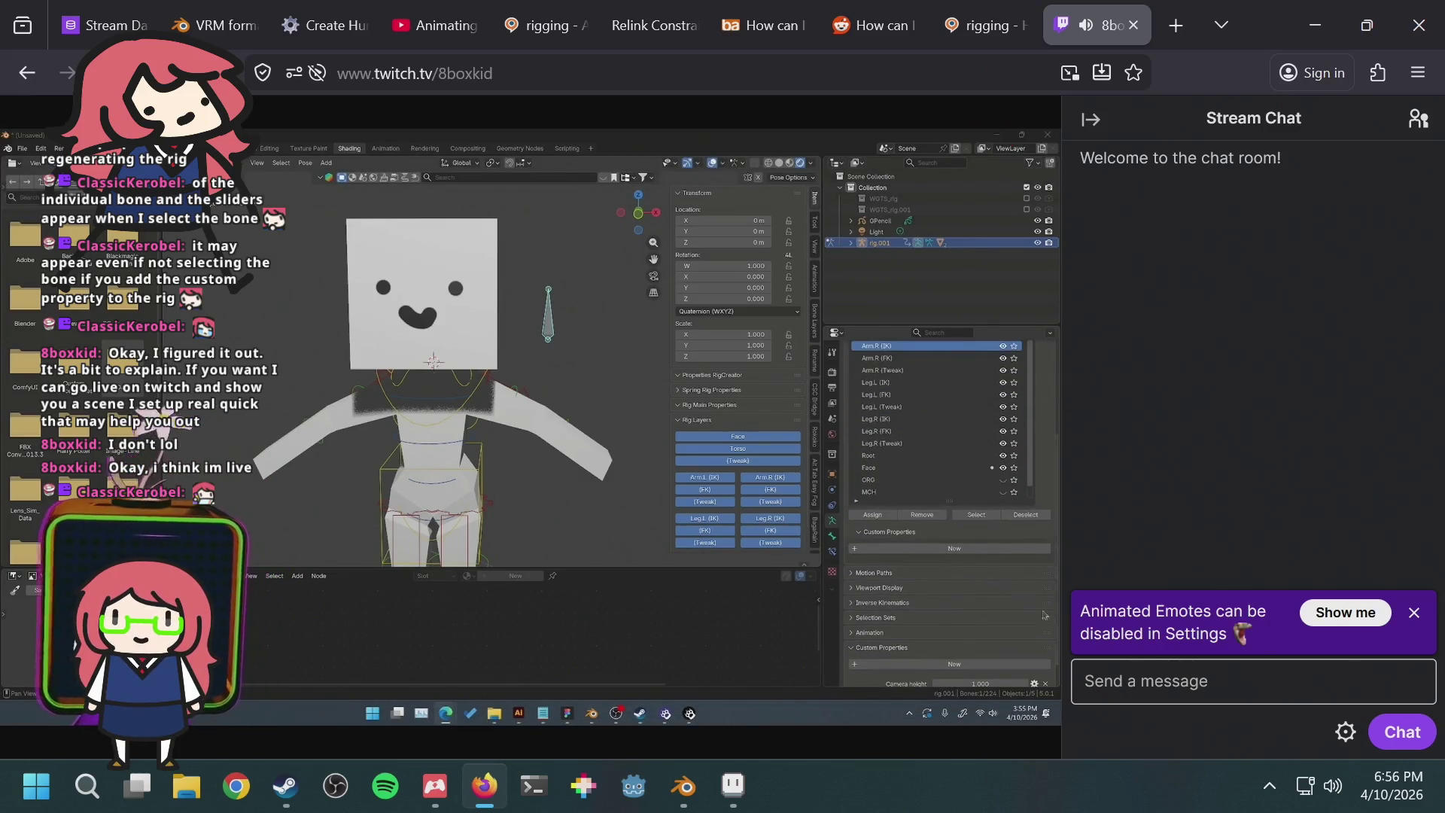
pyautogui.moveTo(368, 520)
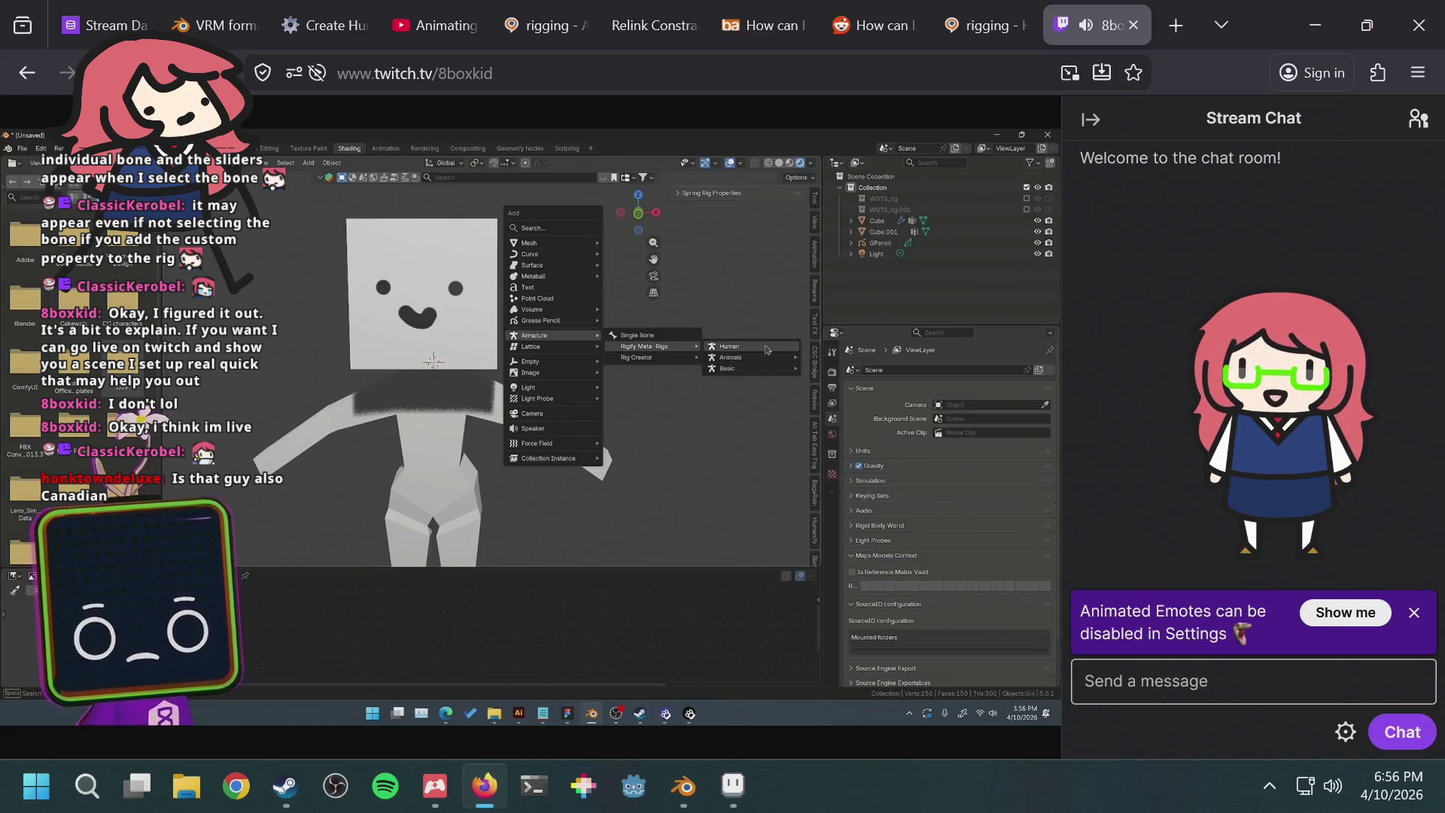
pyautogui.moveTo(920, 292)
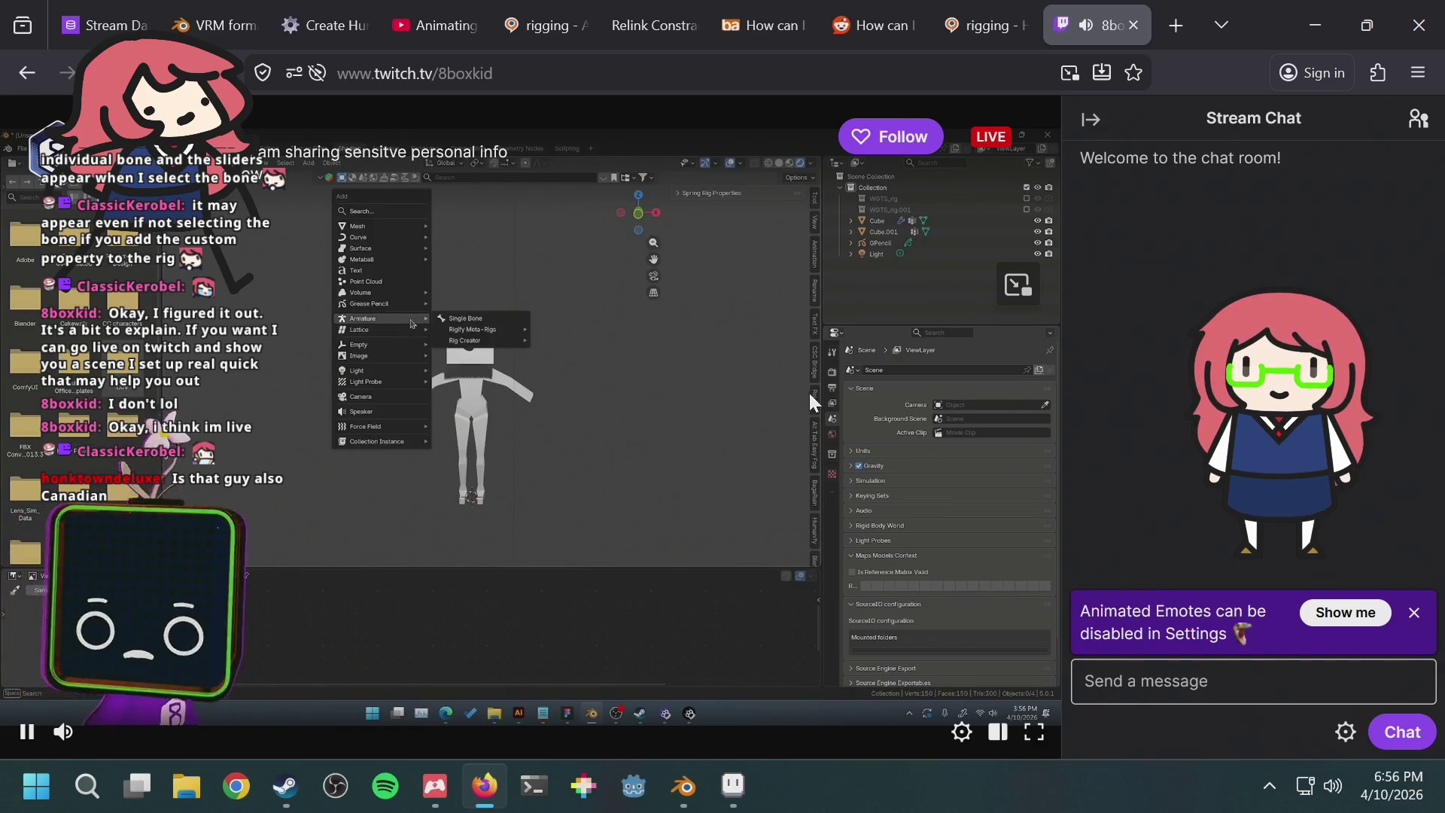
pyautogui.press('Escape')
pyautogui.scroll(-3, 679, 364)
pyautogui.scroll(3, 710, 396)
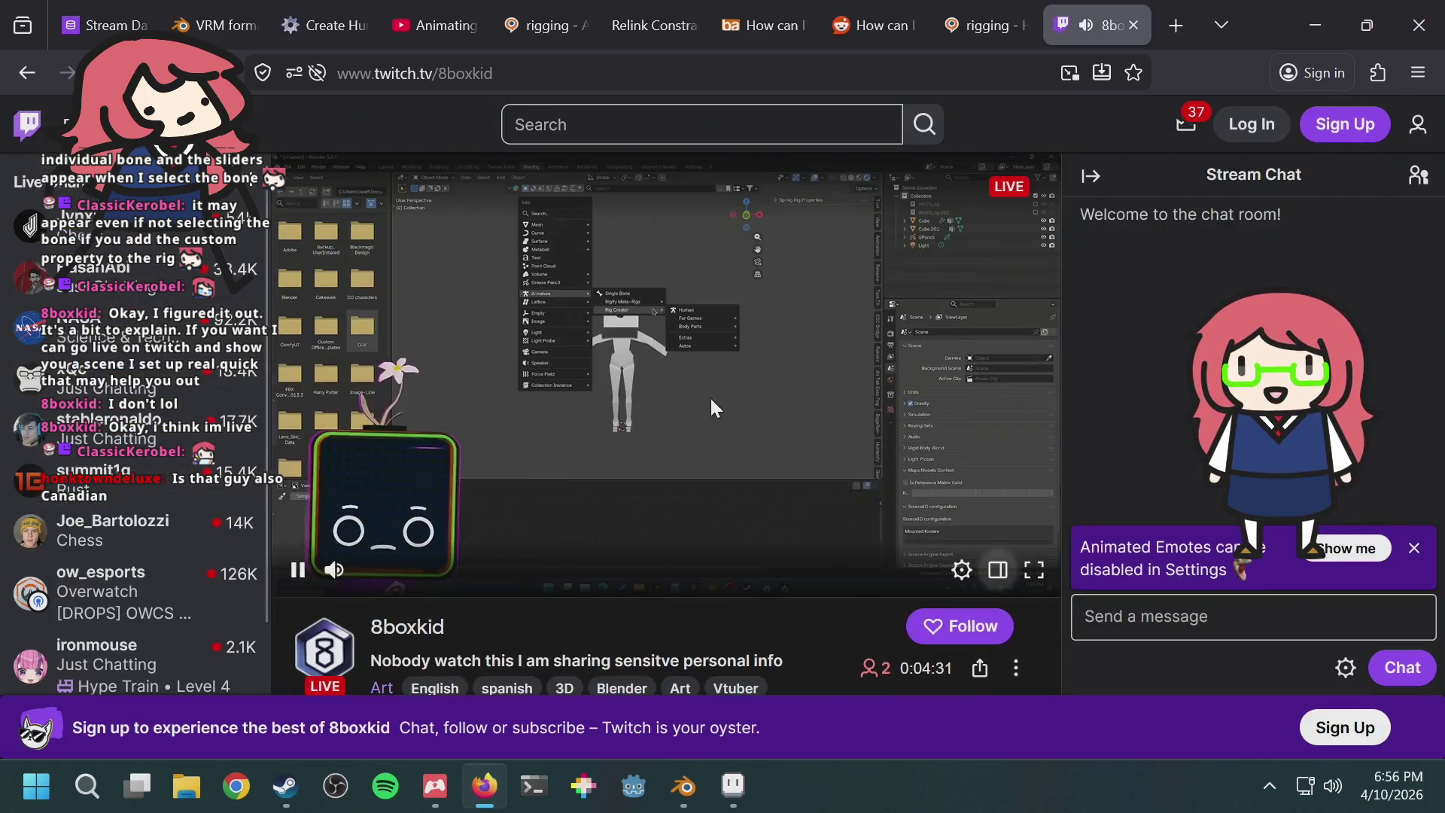
pyautogui.click(997, 572)
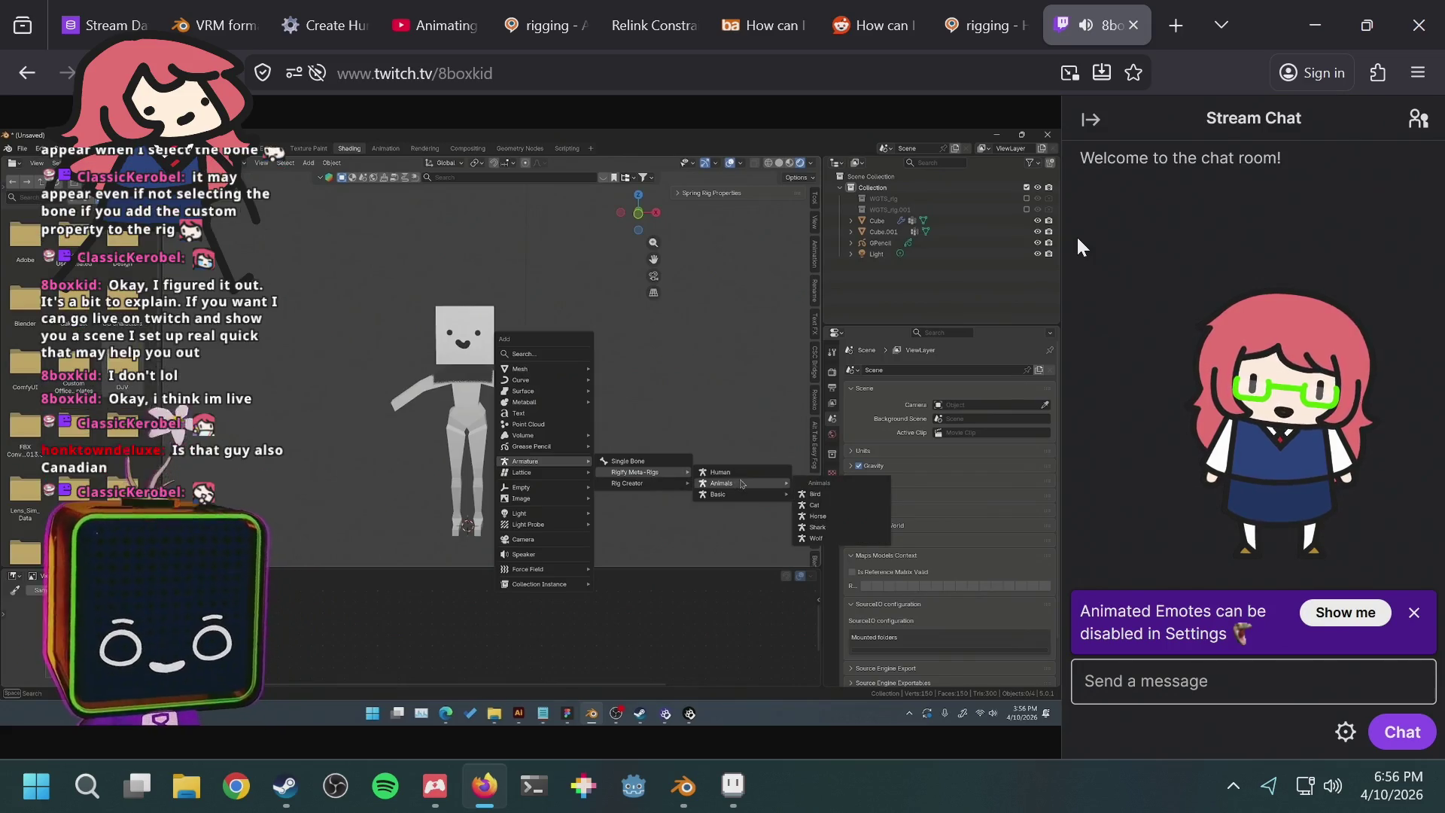
pyautogui.moveTo(643, 381)
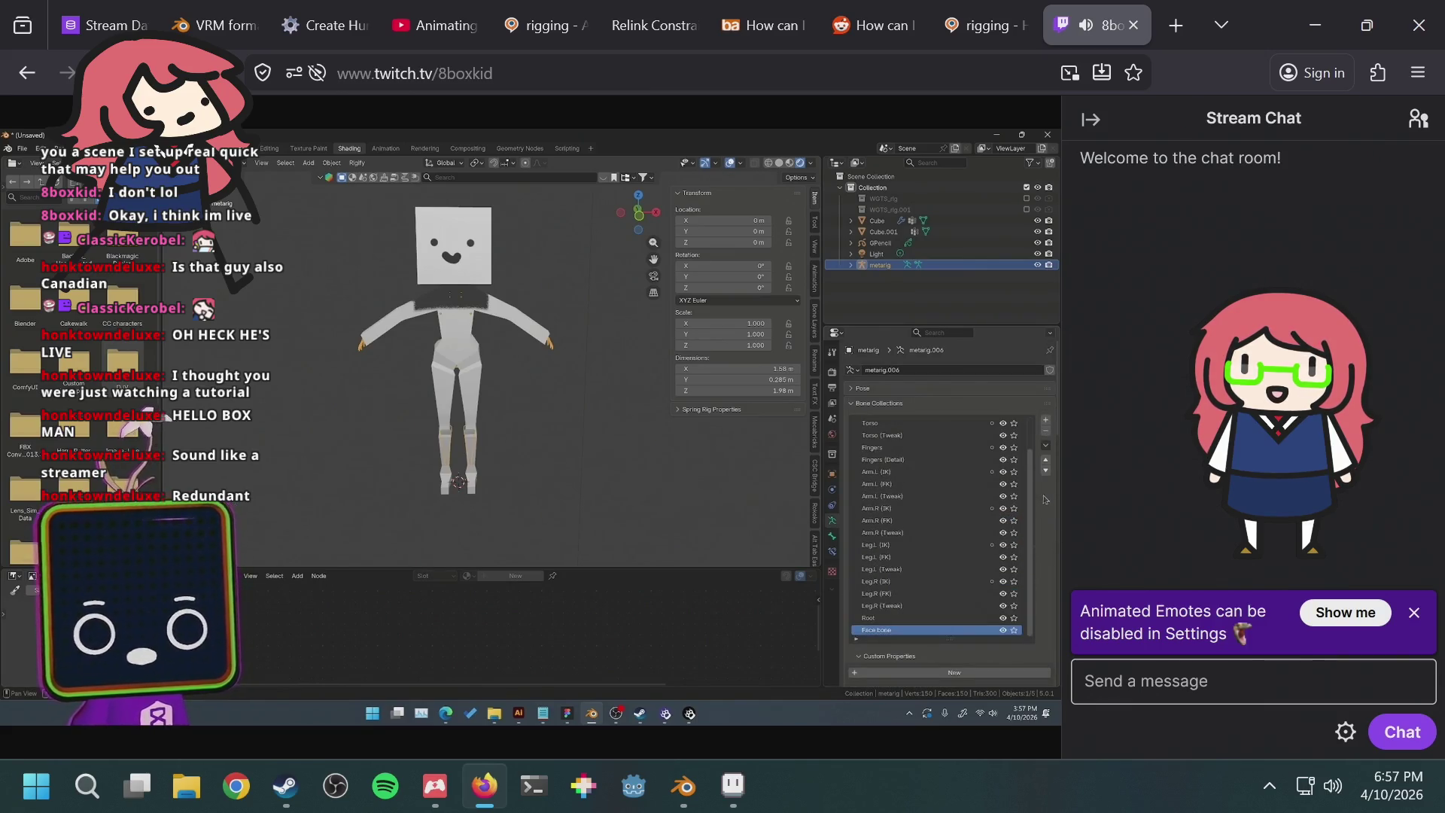
pyautogui.moveTo(937, 350)
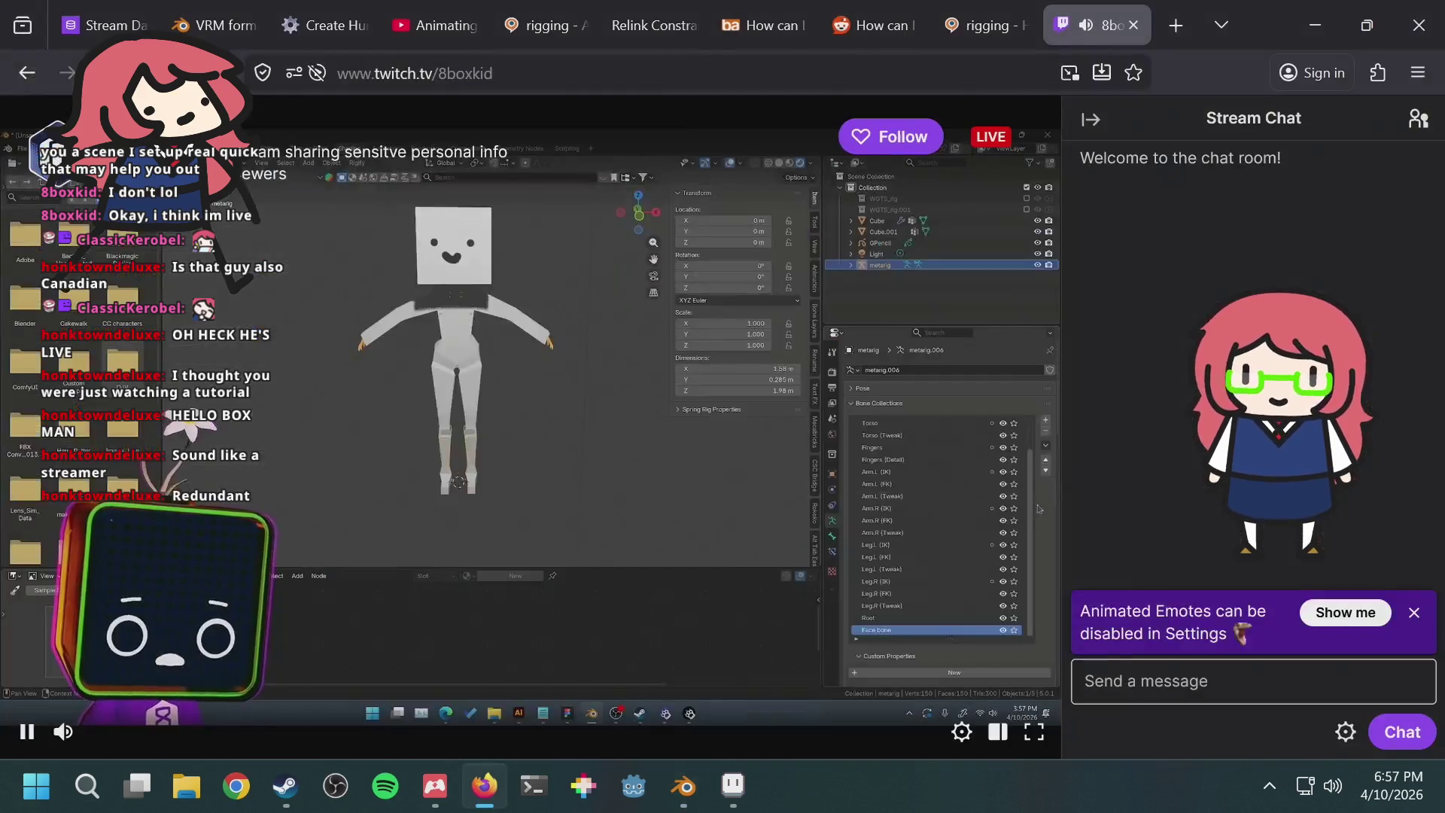
pyautogui.hotkey('alt', 'Tab')
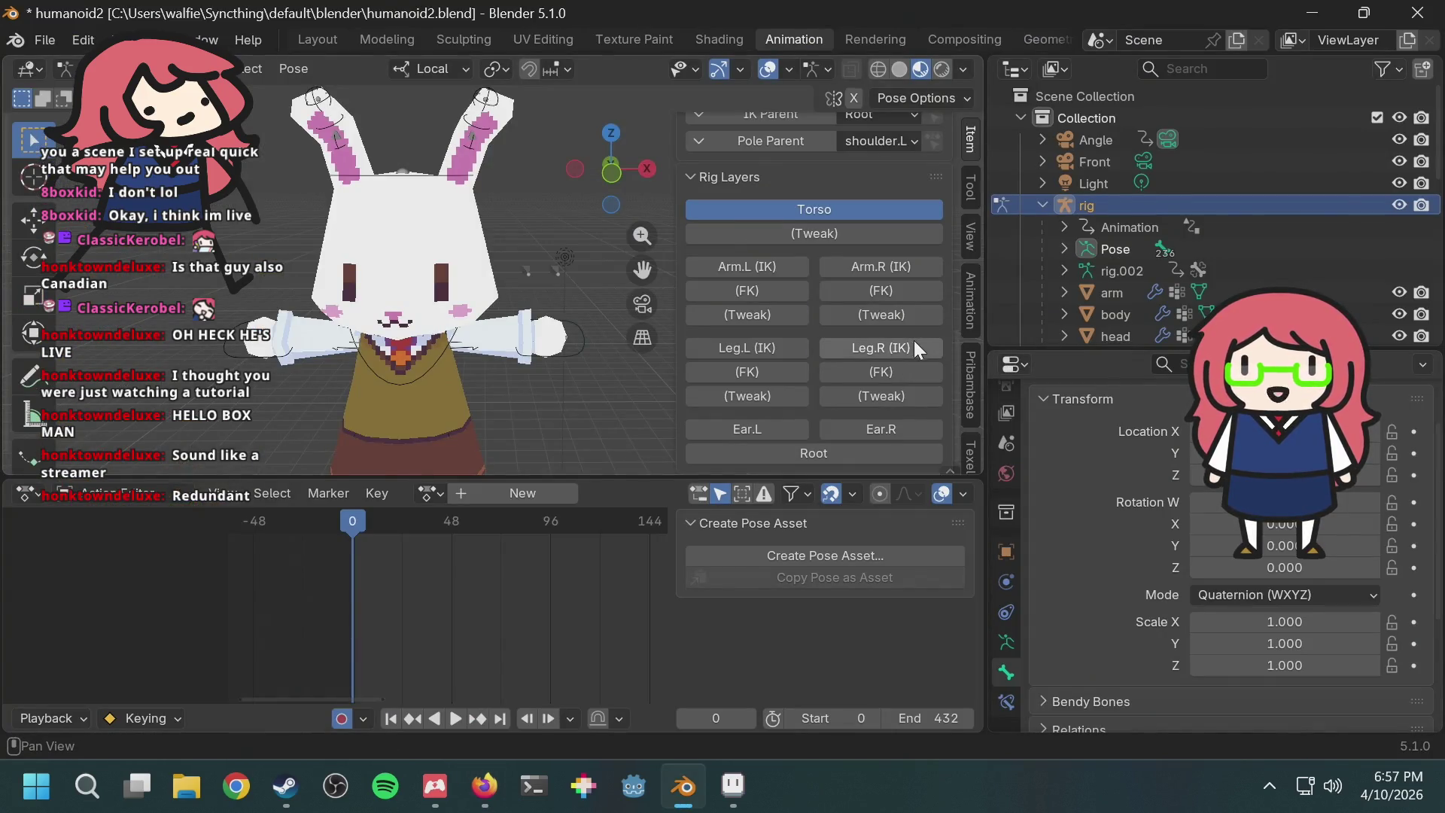
pyautogui.click(760, 424)
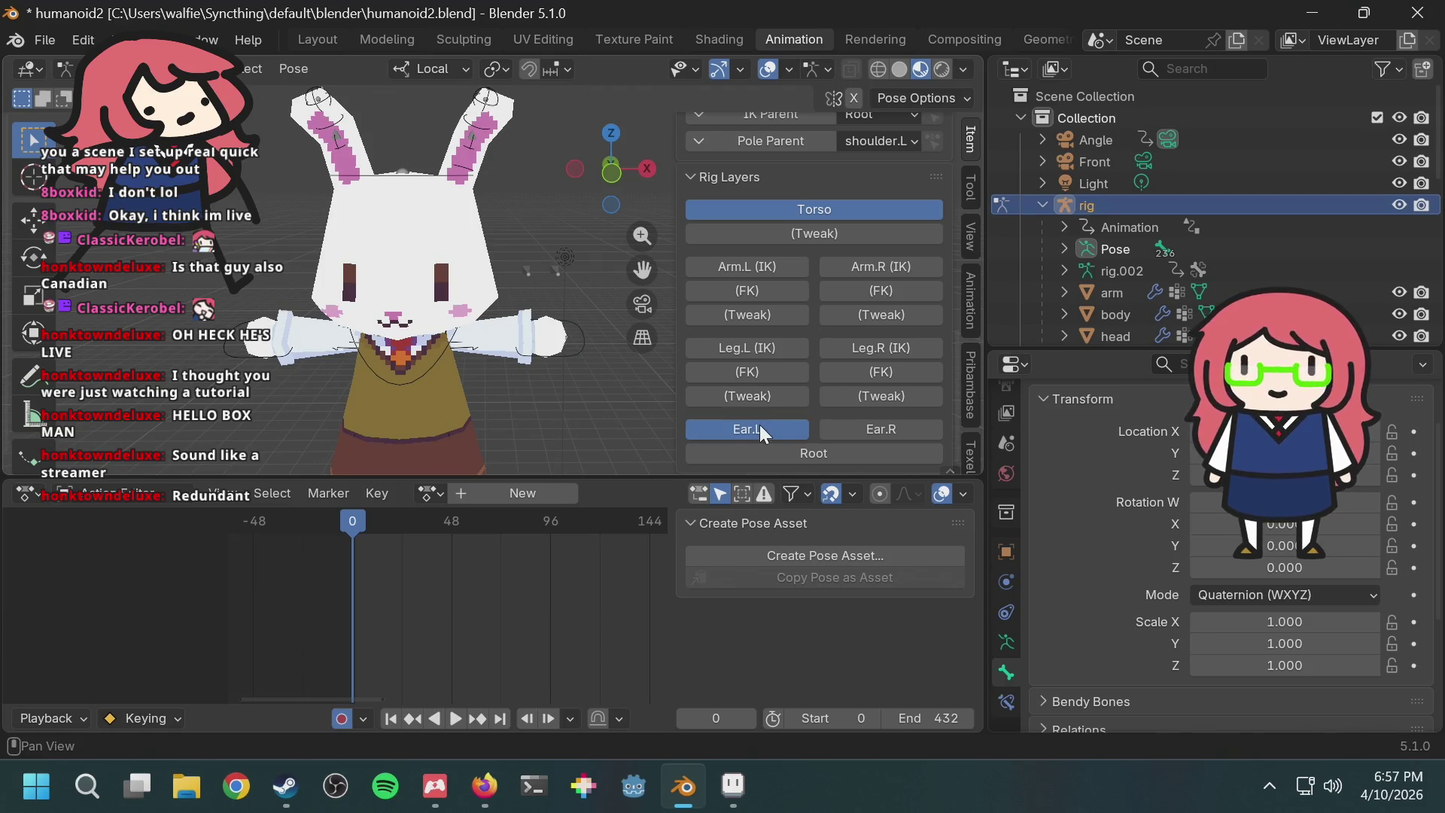
pyautogui.scroll(2, 410, 199)
pyautogui.moveTo(411, 200)
pyautogui.mouseDown(button='middle')
pyautogui.moveTo(490, 222)
pyautogui.moveTo(621, 313)
pyautogui.mouseUp(button='middle')
pyautogui.scroll(2, 493, 224)
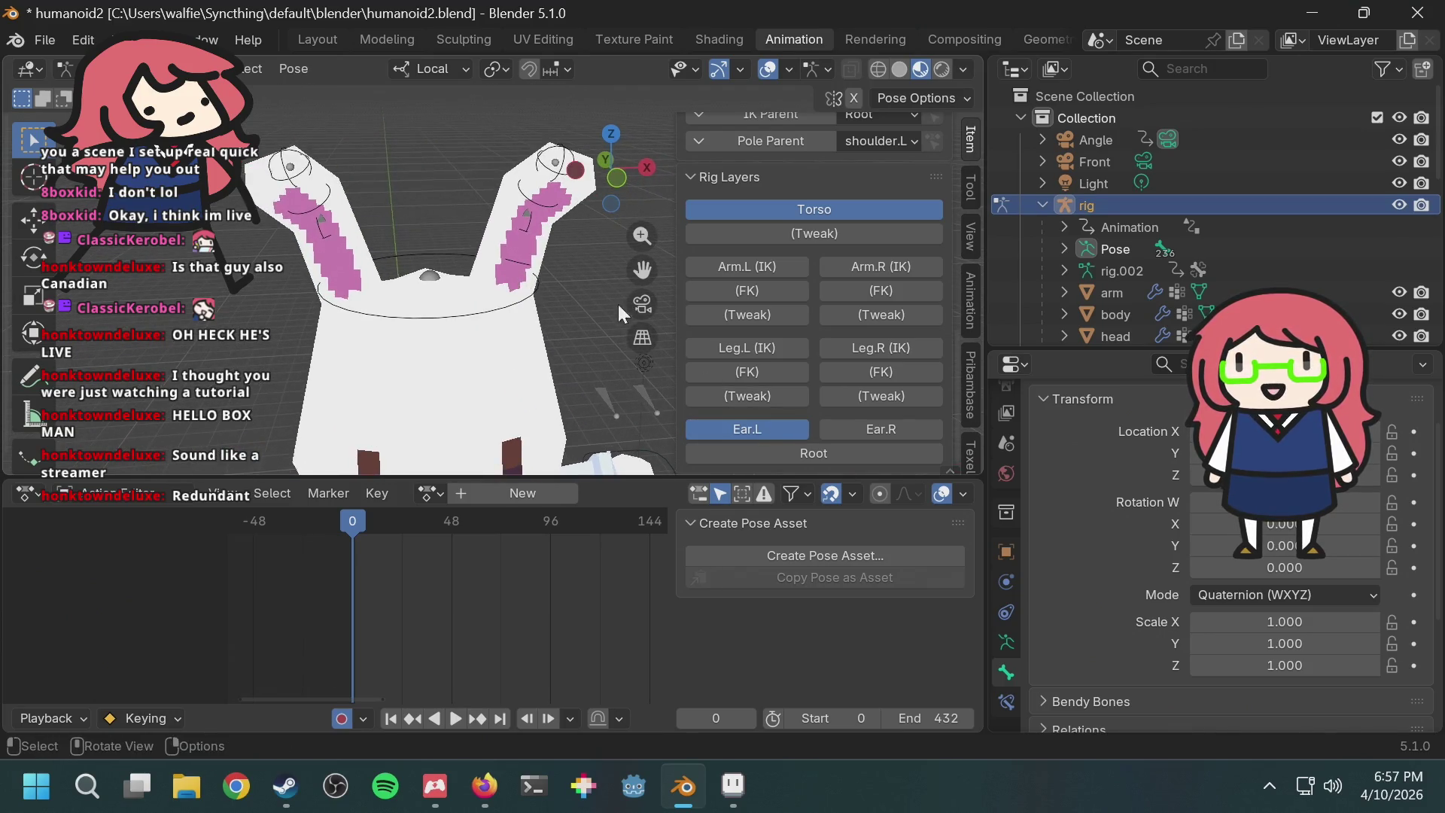
pyautogui.click(799, 423)
pyautogui.click(880, 426)
pyautogui.scroll(4, 545, 287)
pyautogui.scroll(-4, 606, 327)
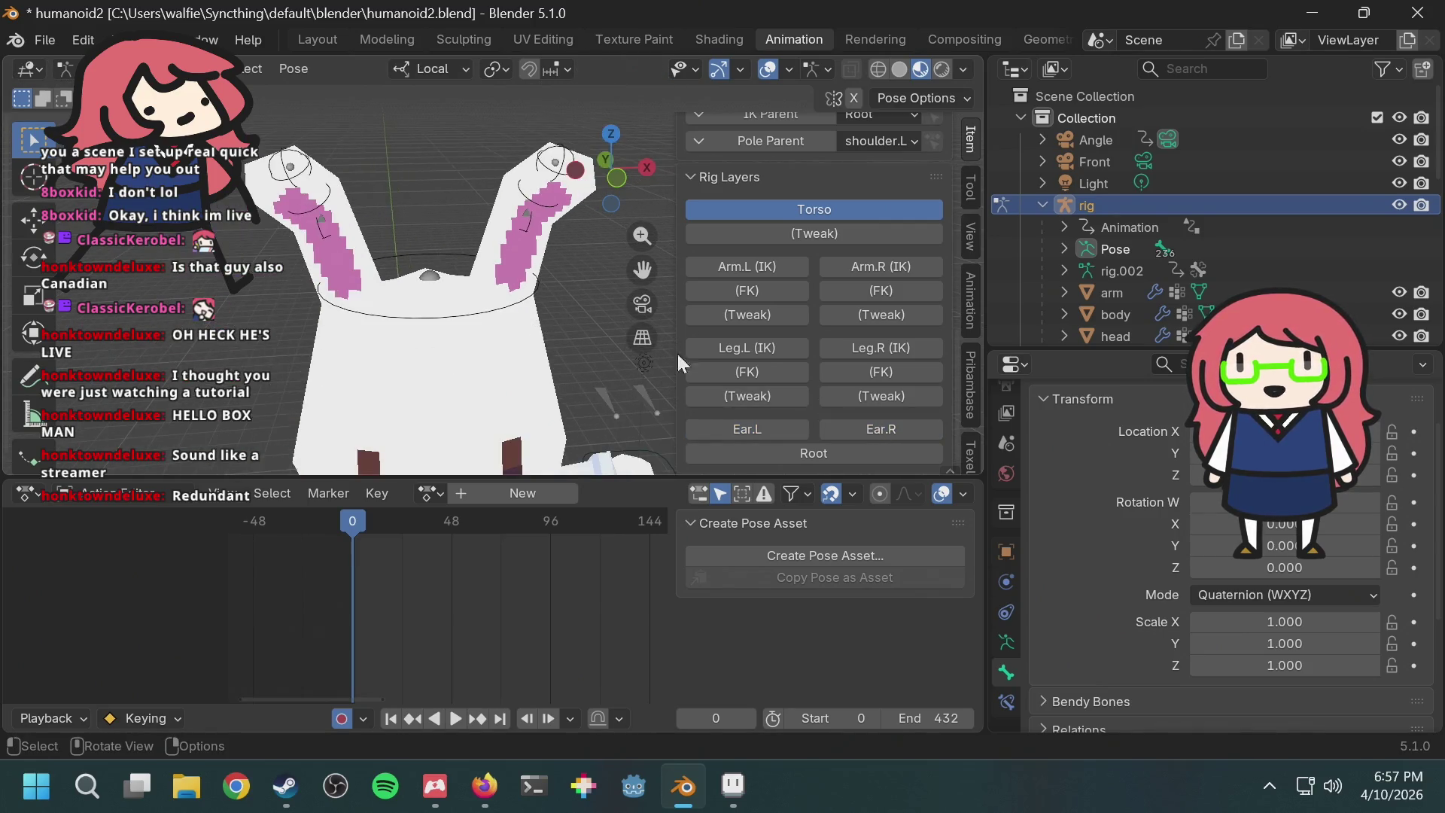
pyautogui.click(855, 424)
pyautogui.click(792, 426)
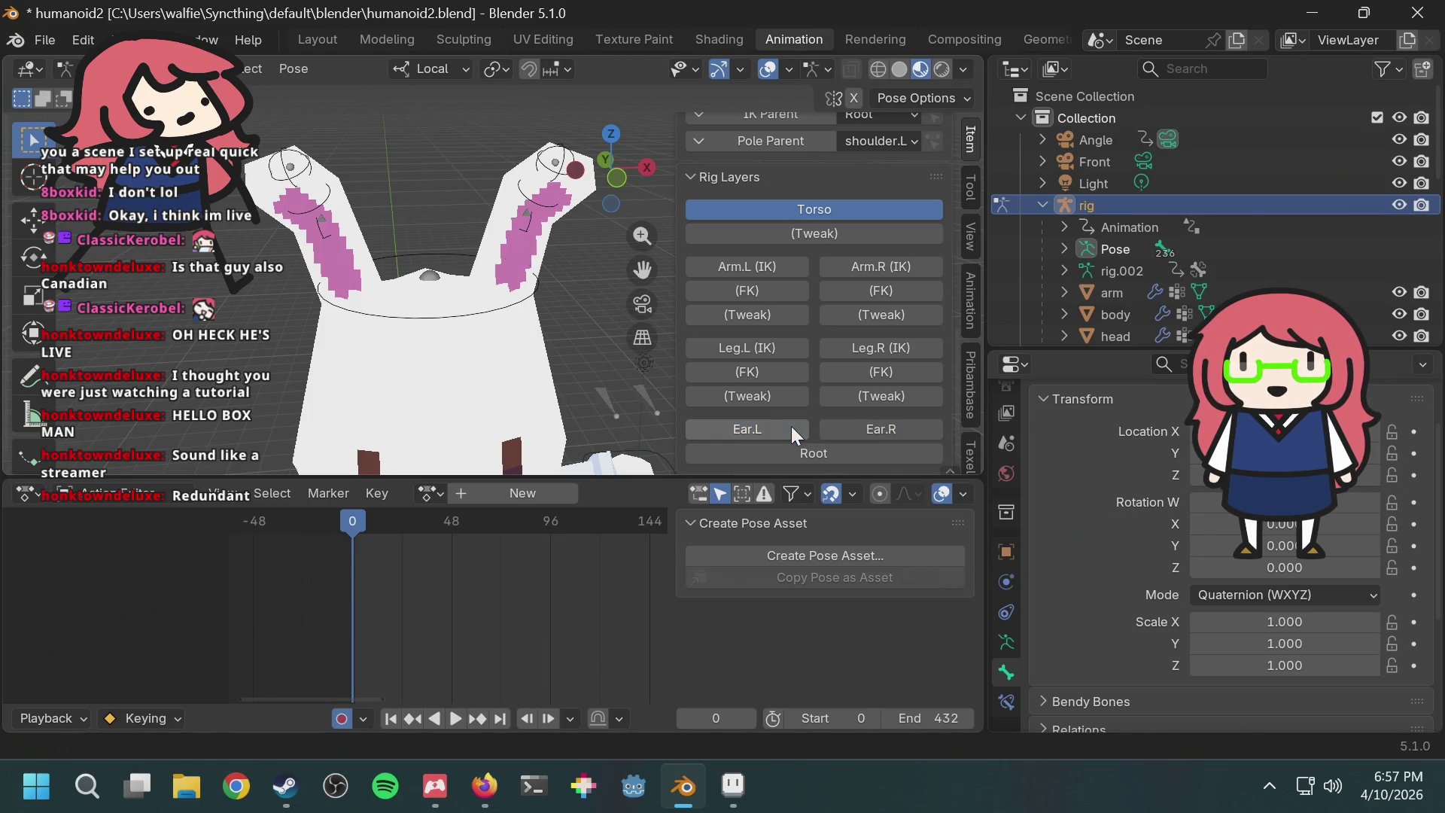
pyautogui.hotkey('alt', 'Tab')
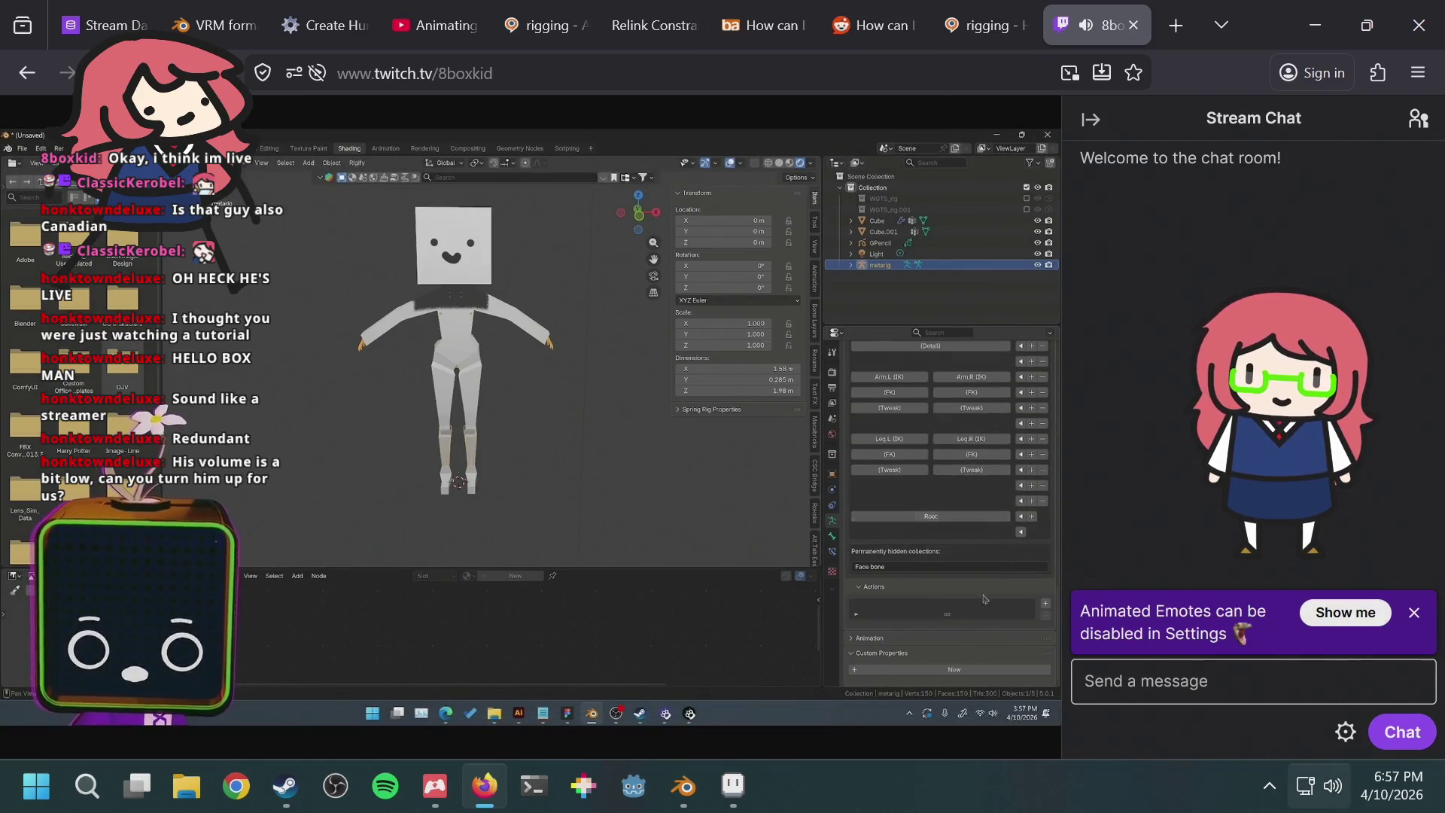
# Step: Raise the system volume to 100 in the taskbar quick settings, then return to Blender
pyautogui.click(1332, 786)
pyautogui.moveTo(1321, 641); pyautogui.dragTo(1356, 644)
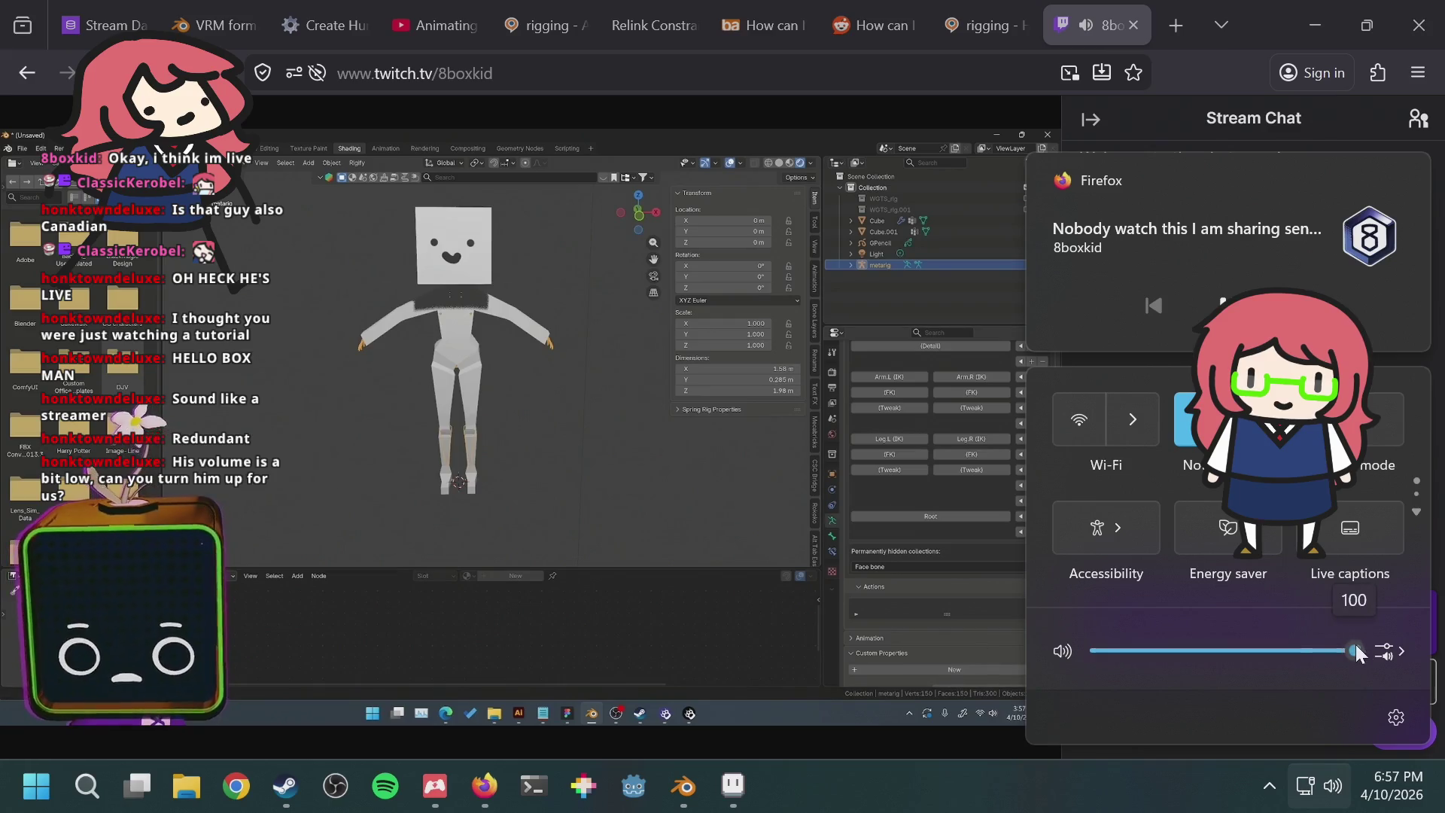
pyautogui.click(740, 548)
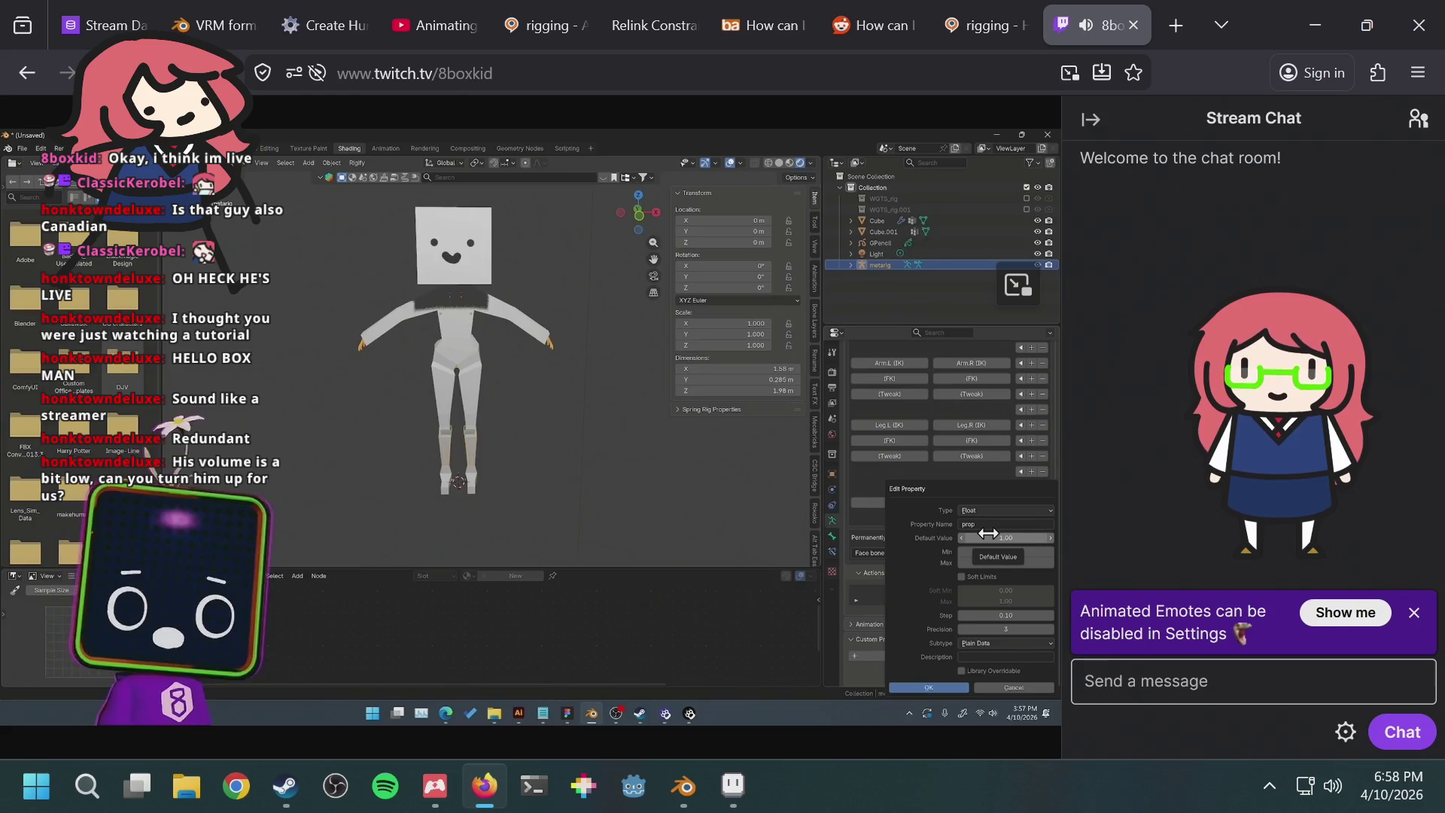
pyautogui.moveTo(688, 366)
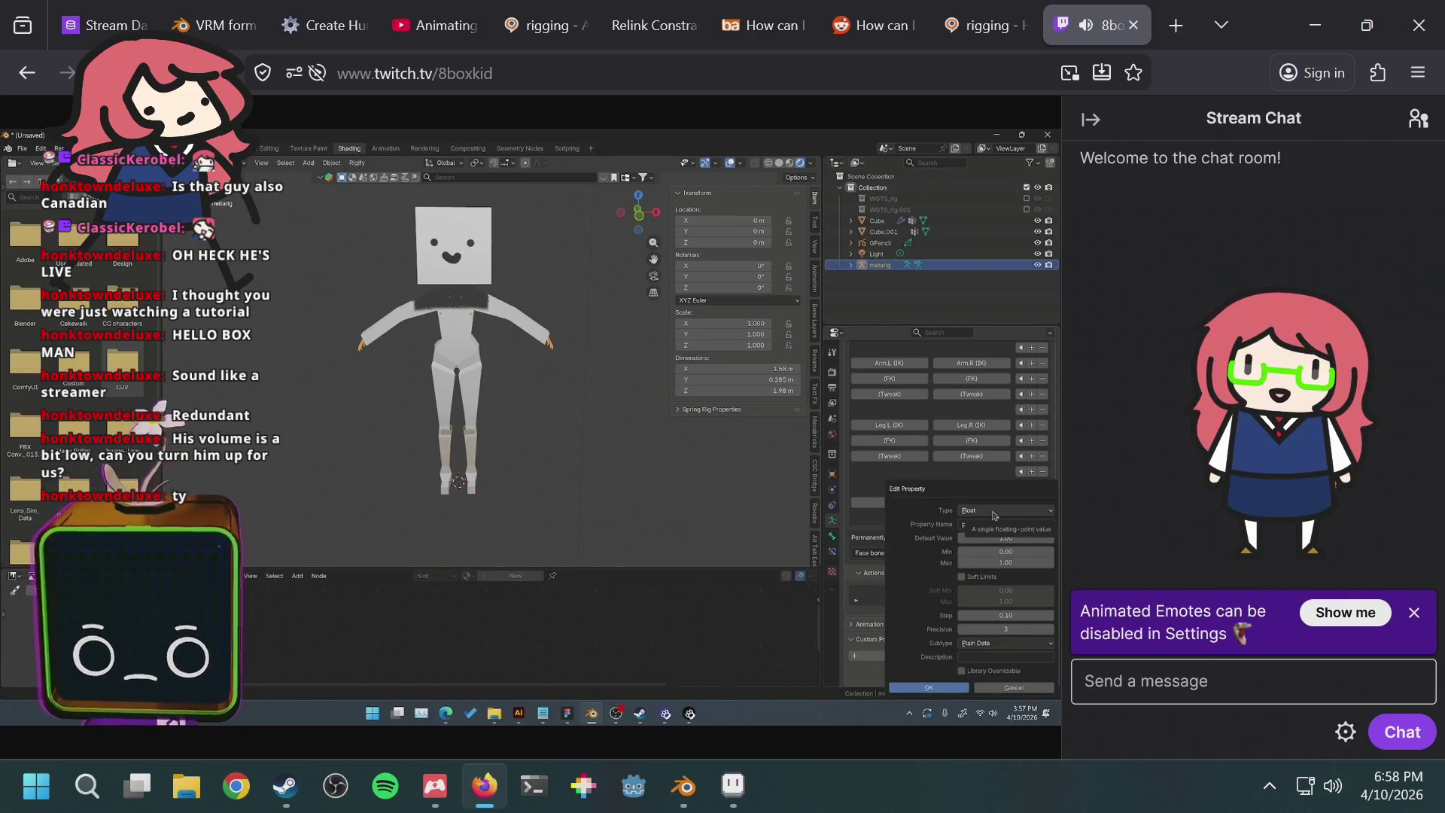
pyautogui.hotkey('alt', 'Tab')
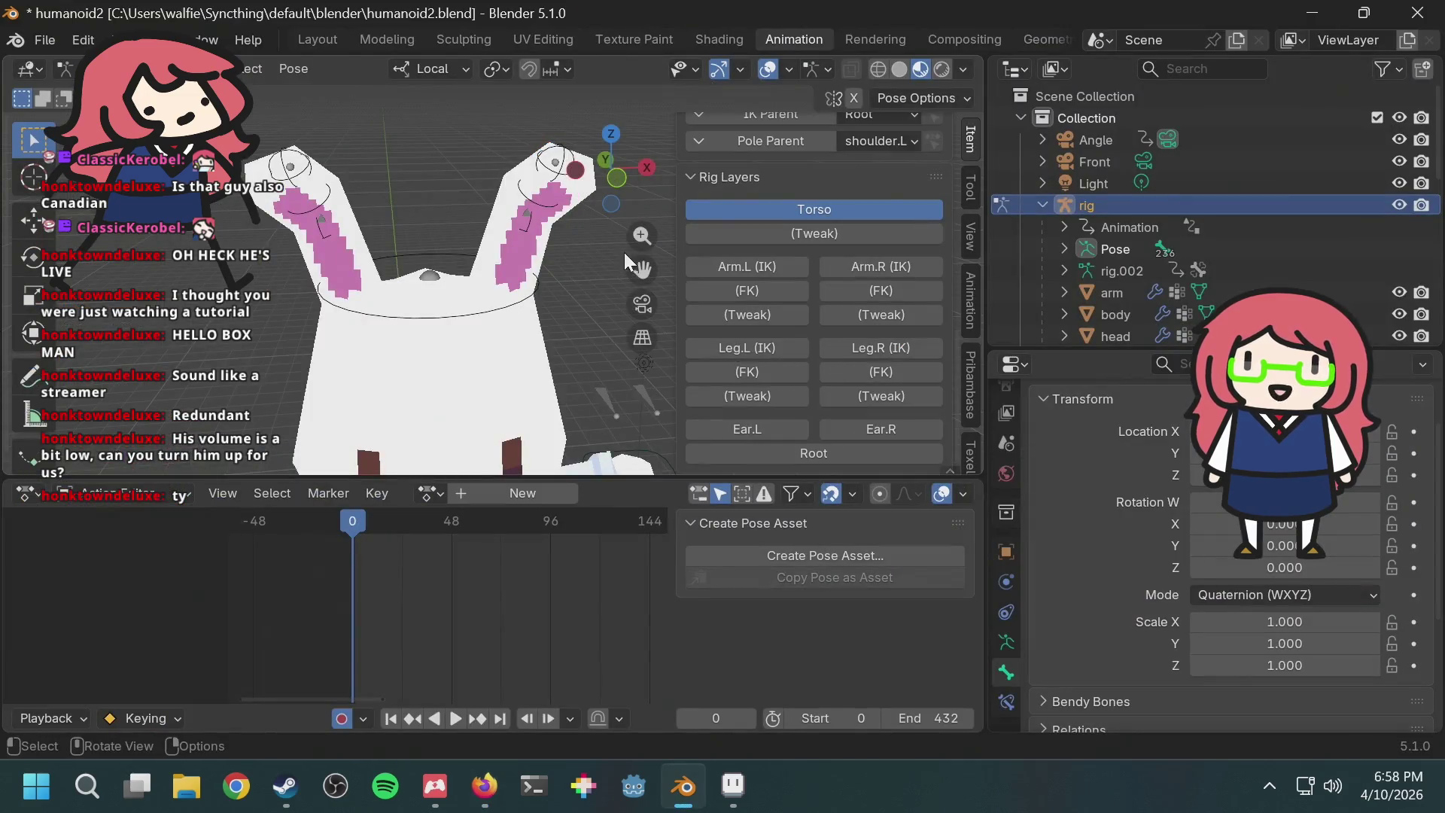
# Step: Switch back to the Firefox Twitch stream showing the streamer's custom property named prop
pyautogui.hotkey('alt', 'Tab')
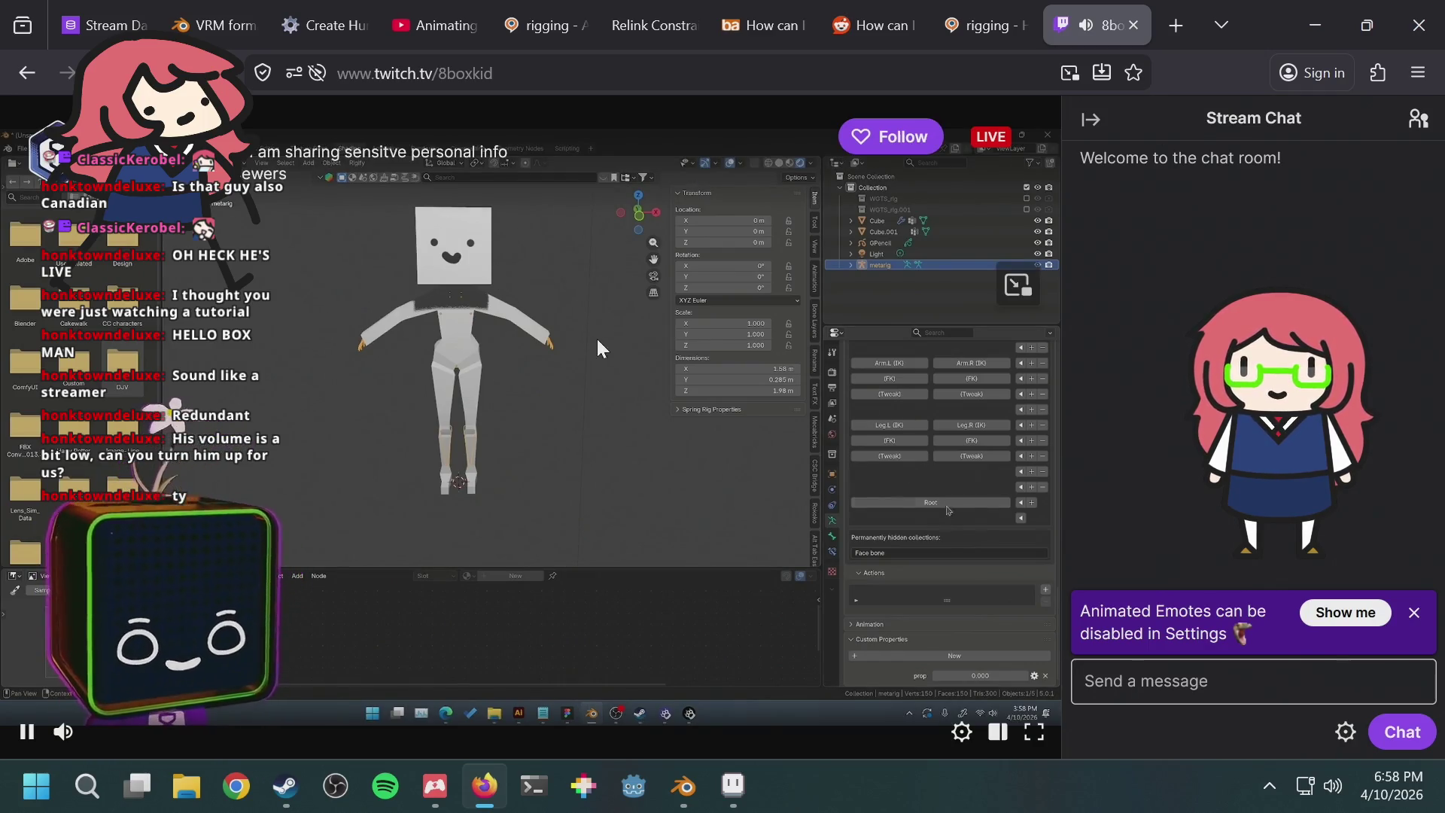
# Step: Close the Twitch tab and return to the humanoid2.blend bunny rig in Blender
pyautogui.click(1132, 24)
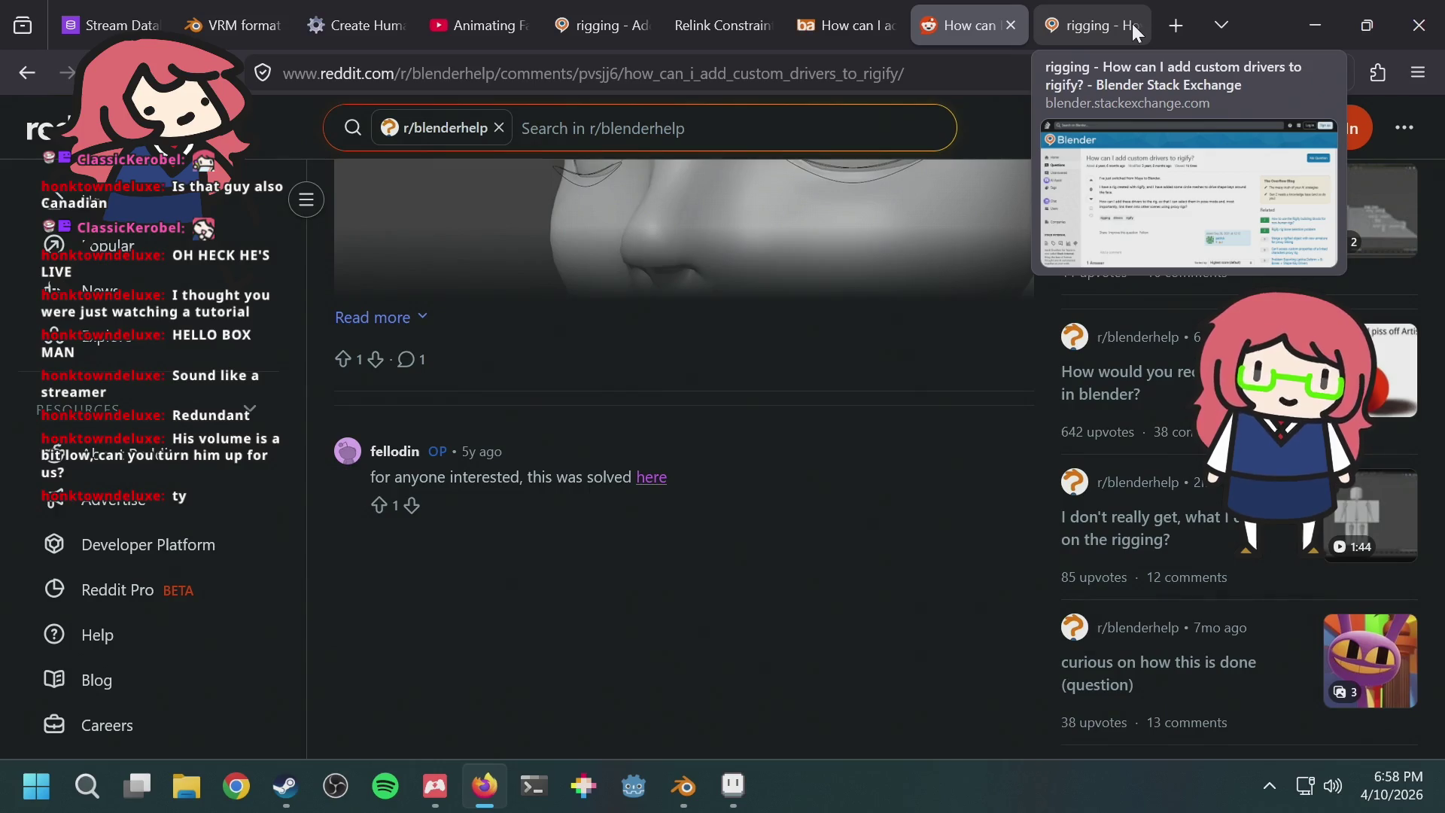
pyautogui.hotkey('alt', 'Tab')
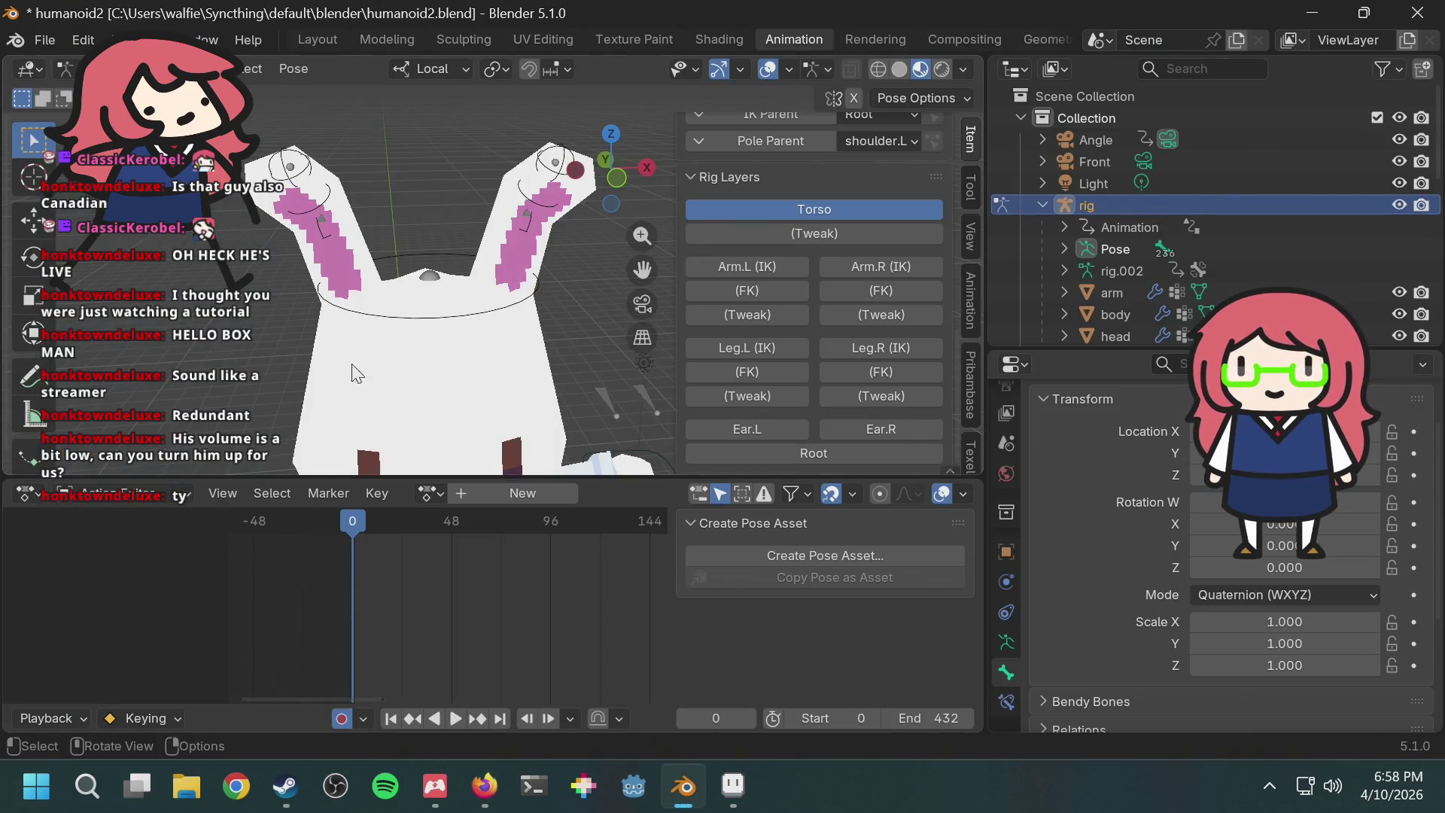
# Step: Show hand_ik.L's bone constraints and drag the divider right to widen the viewport and timeline
pyautogui.scroll(-5, 439, 322)
pyautogui.scroll(2, 444, 309)
pyautogui.moveTo(444, 309); pyautogui.dragTo(467, 299, button='middle')
pyautogui.scroll(-4, 450, 301)
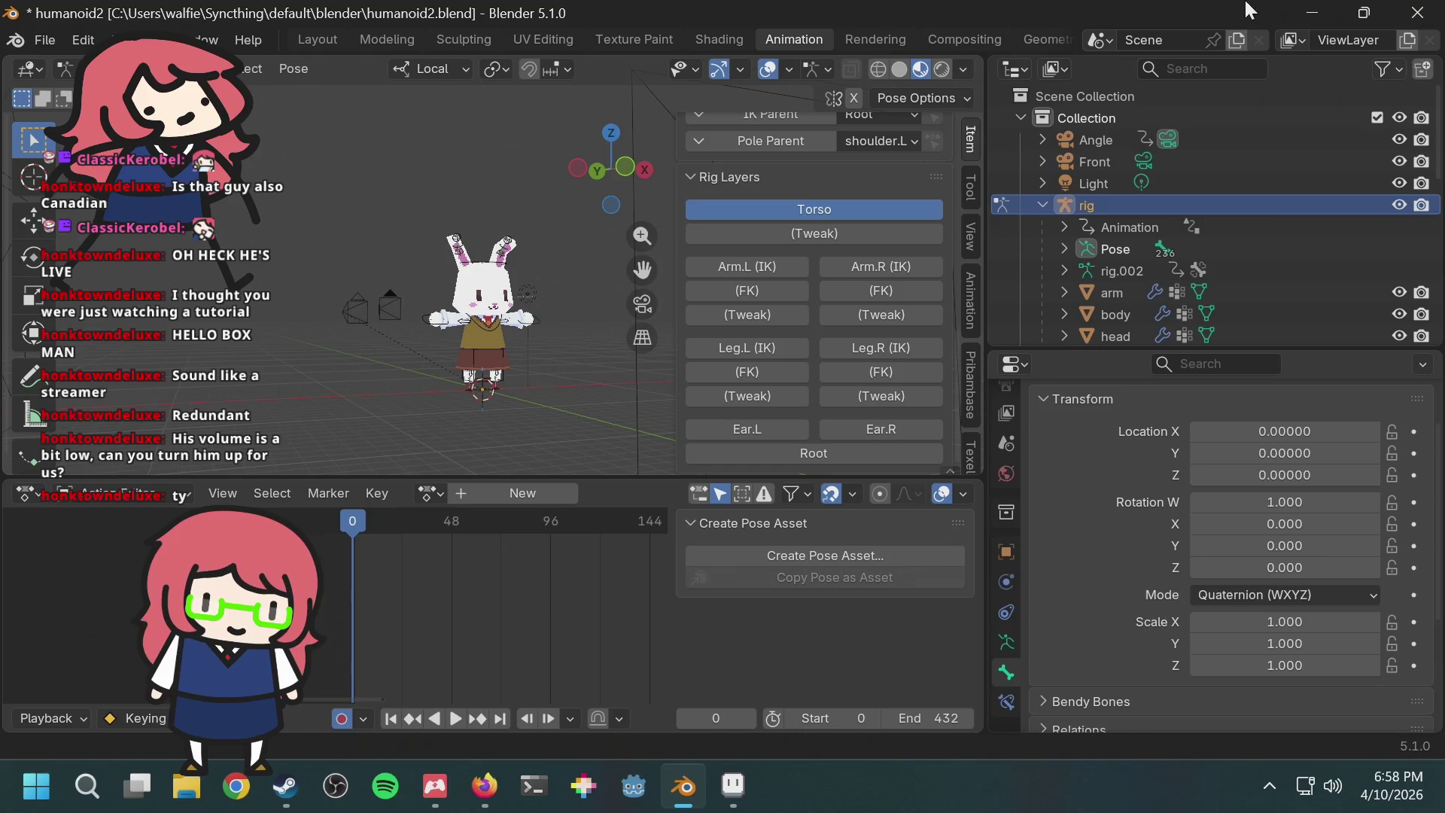
pyautogui.click(1007, 703)
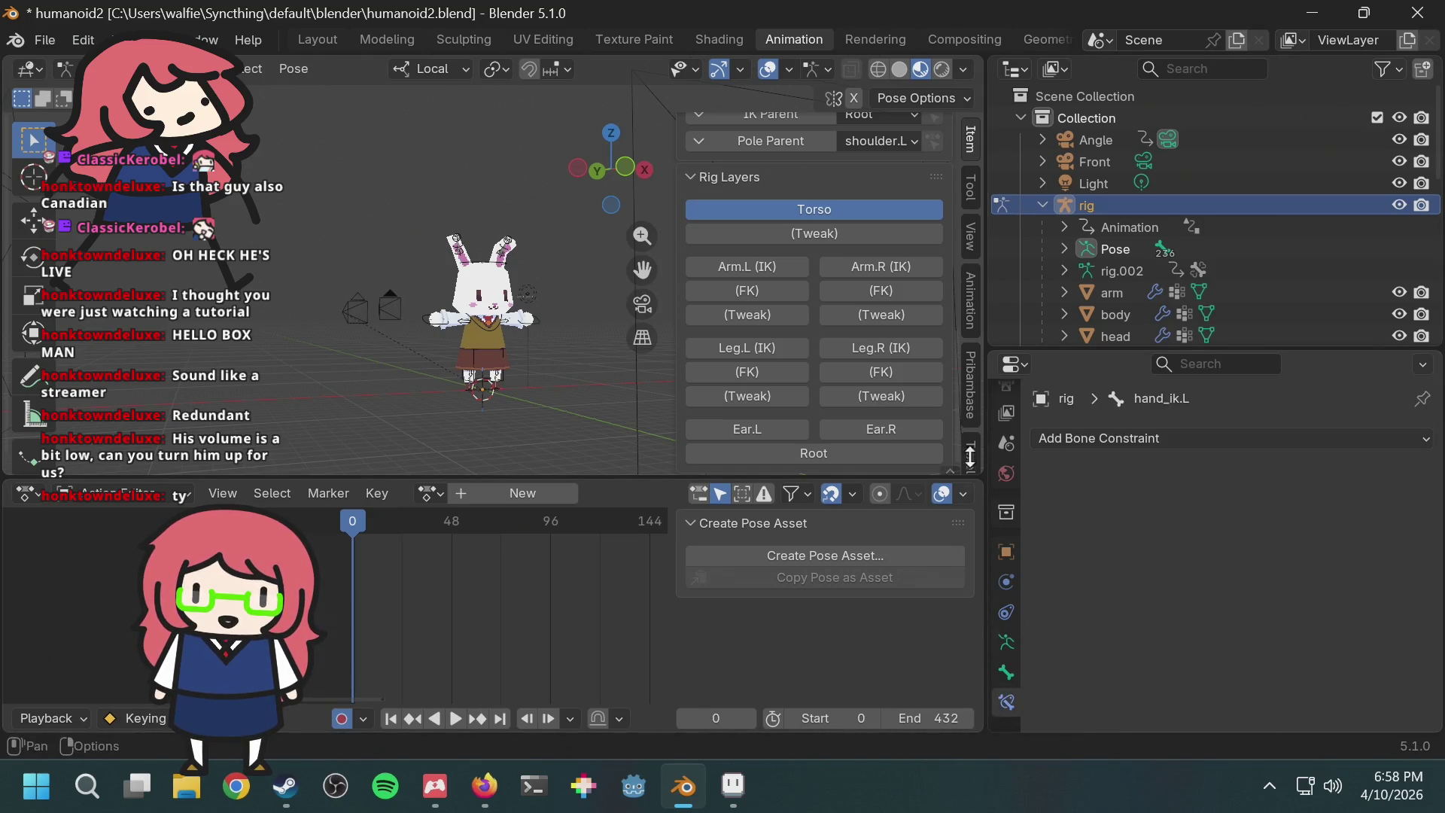
pyautogui.scroll(3, 434, 337)
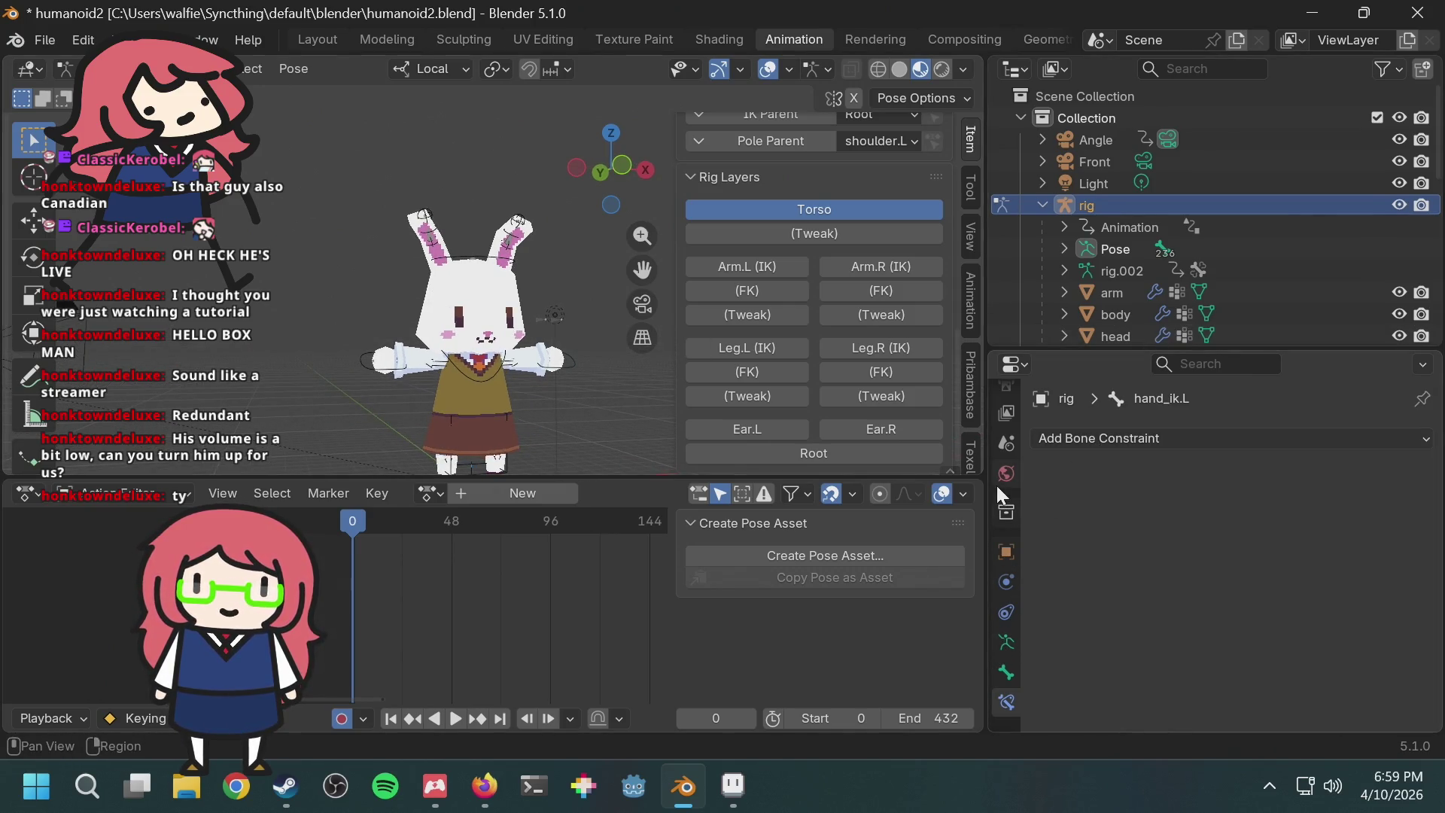
pyautogui.moveTo(986, 484); pyautogui.dragTo(1057, 483)
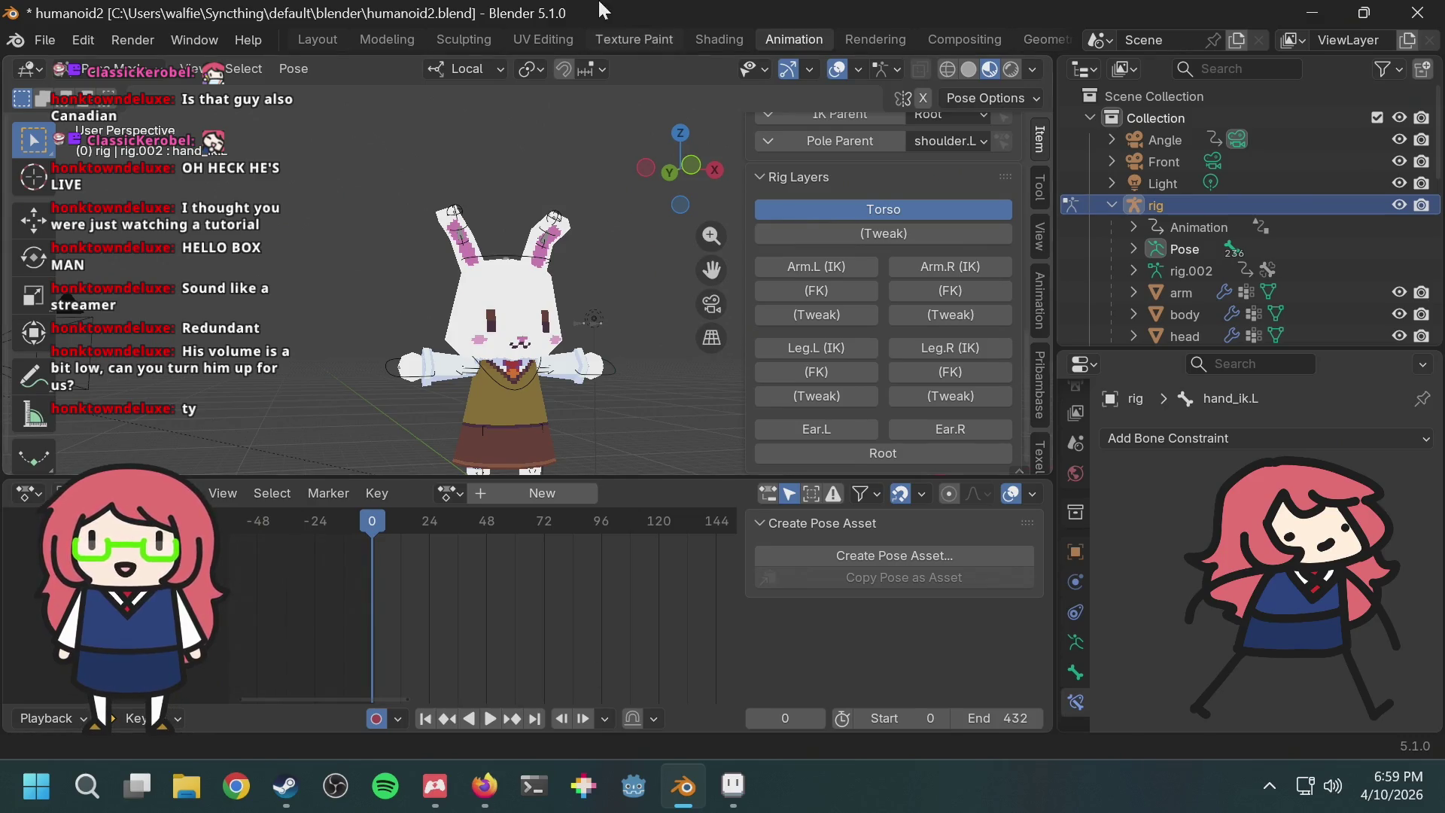
# Step: Scroll through Rig Main Properties, then pan the view to frame the bunny's head and ears
pyautogui.scroll(3, 883, 286)
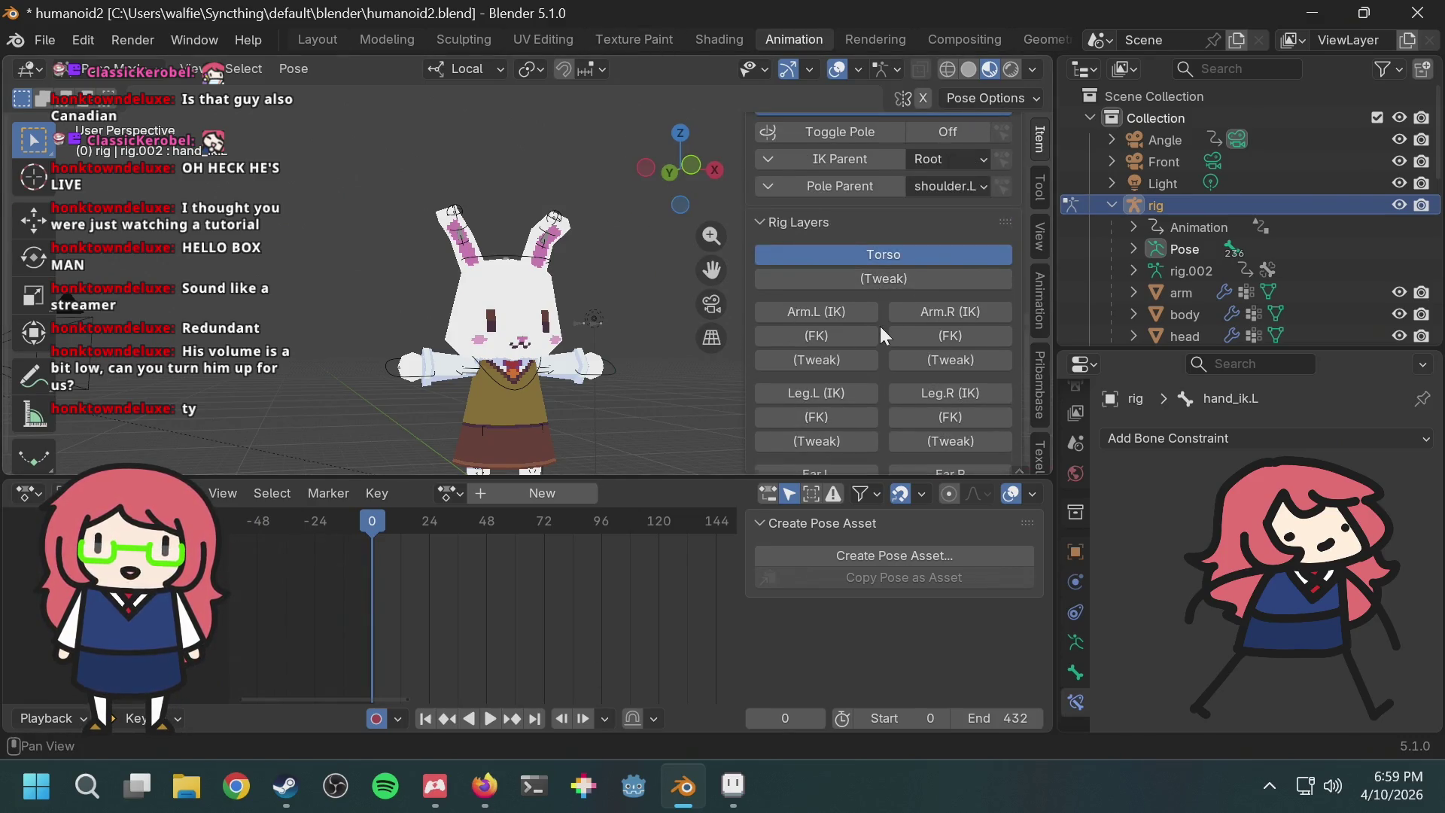
pyautogui.scroll(-2, 879, 326)
pyautogui.scroll(10, 879, 327)
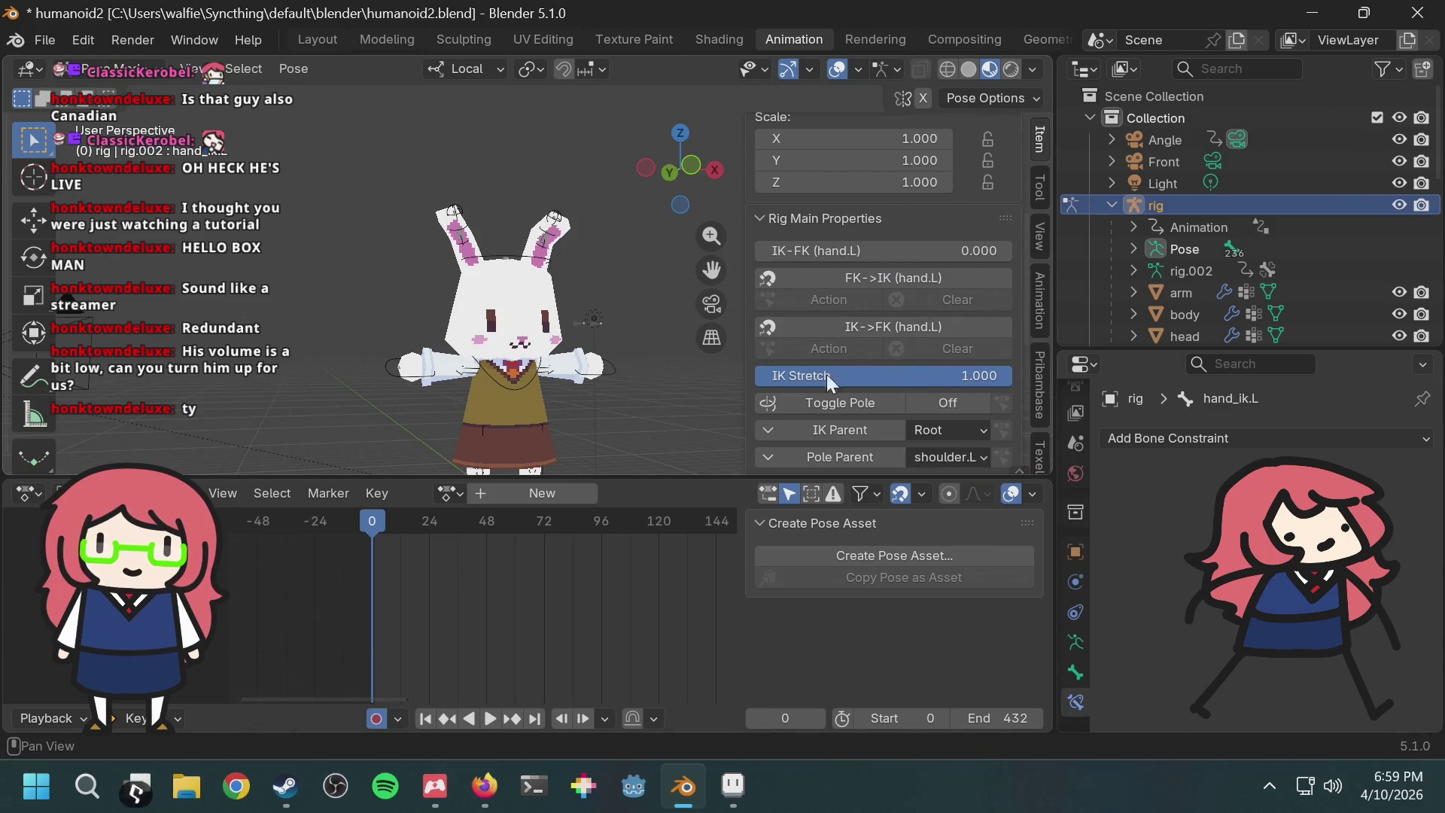
pyautogui.scroll(-5, 614, 289)
pyautogui.scroll(4, 608, 298)
pyautogui.scroll(8, 608, 298)
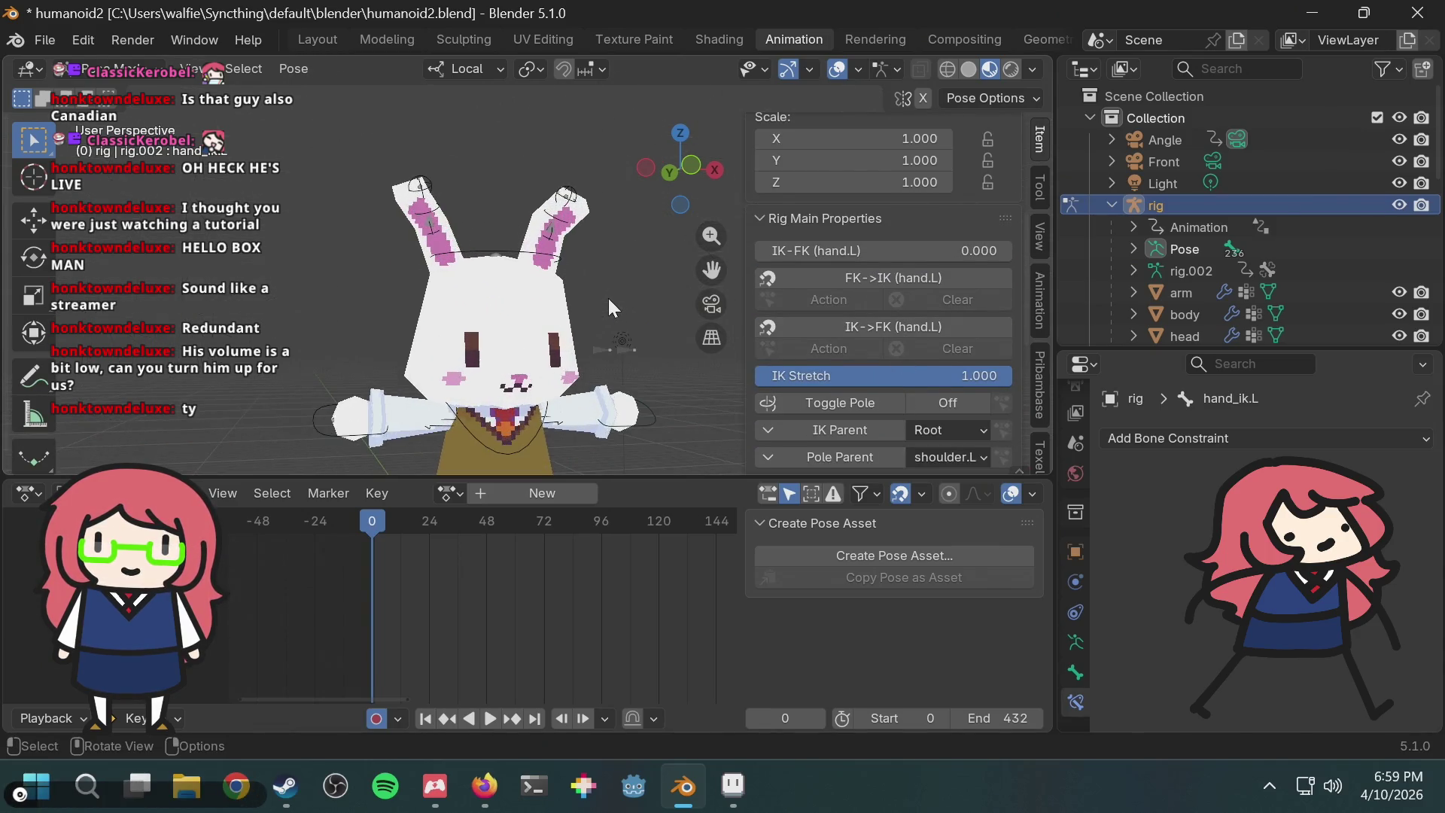
pyautogui.moveTo(626, 382)
pyautogui.keyDown('shift'); pyautogui.mouseDown(button='middle')
pyautogui.moveTo(551, 352)
pyautogui.moveTo(536, 373)
pyautogui.mouseUp(button='middle'); pyautogui.keyUp('shift')
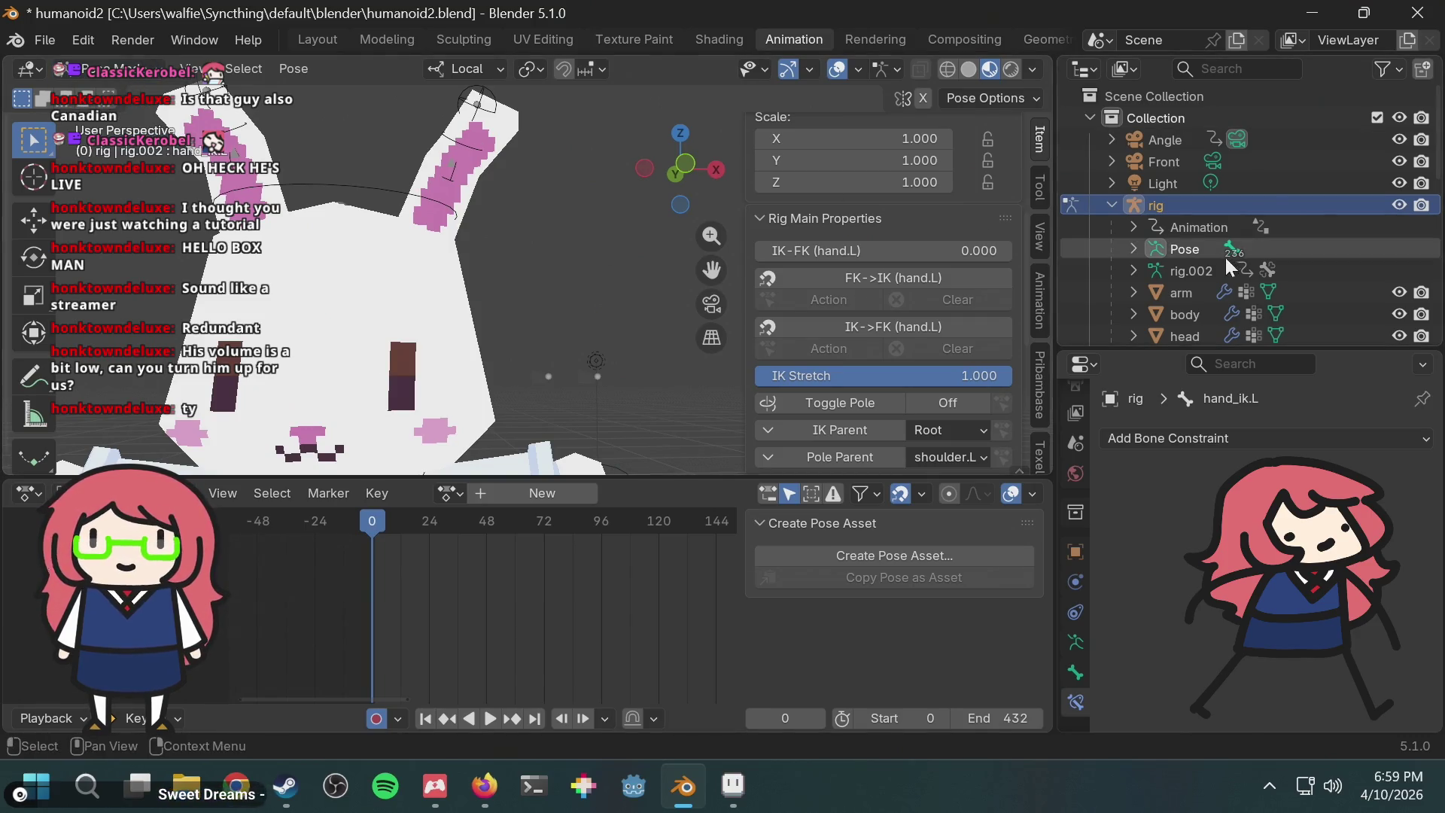
# Step: In rig.002's armature data, expand Bone Collections and turn on the Face collection's visibility
pyautogui.click(1077, 643)
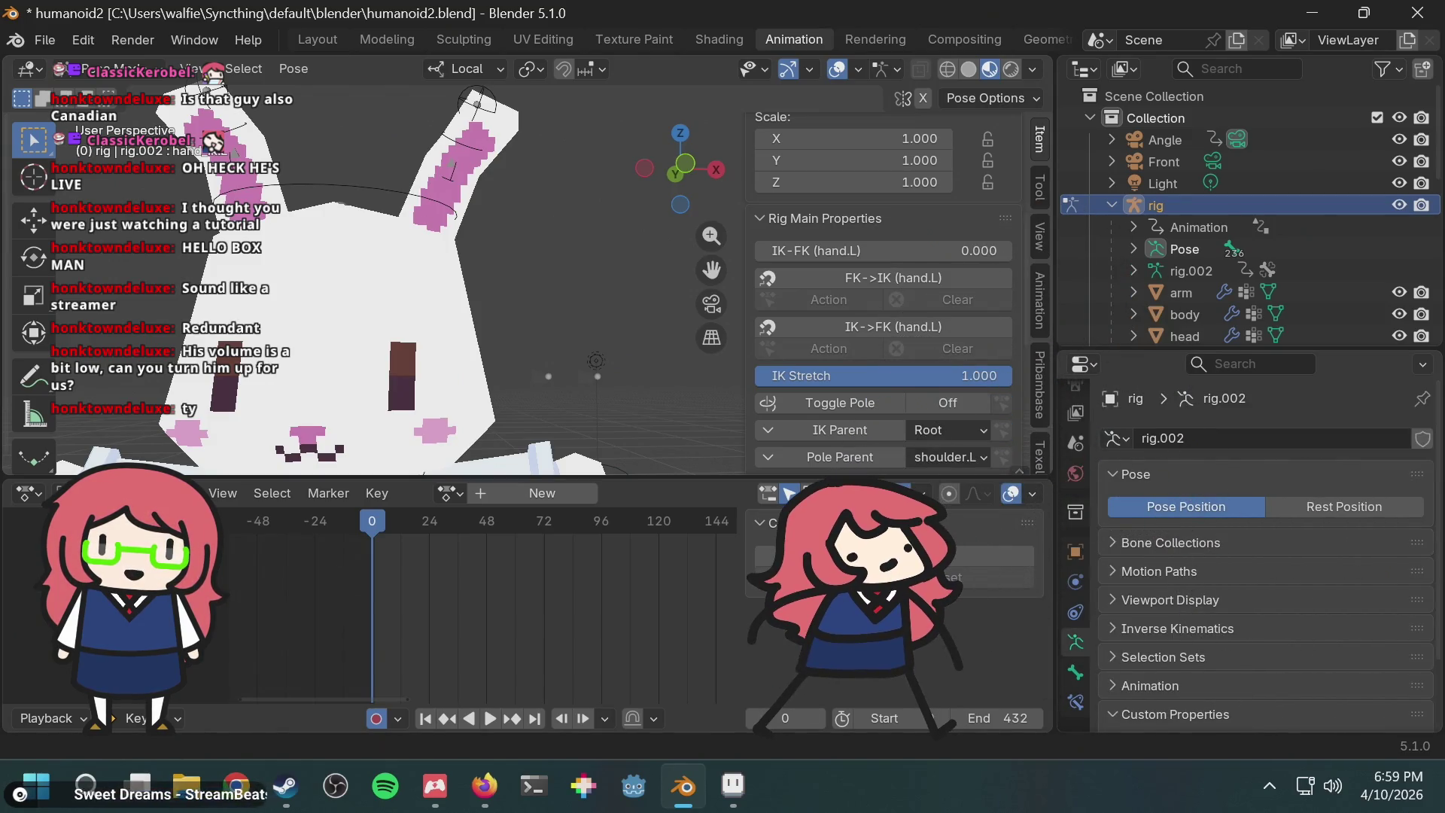
pyautogui.click(1073, 664)
pyautogui.click(1077, 642)
pyautogui.click(1205, 542)
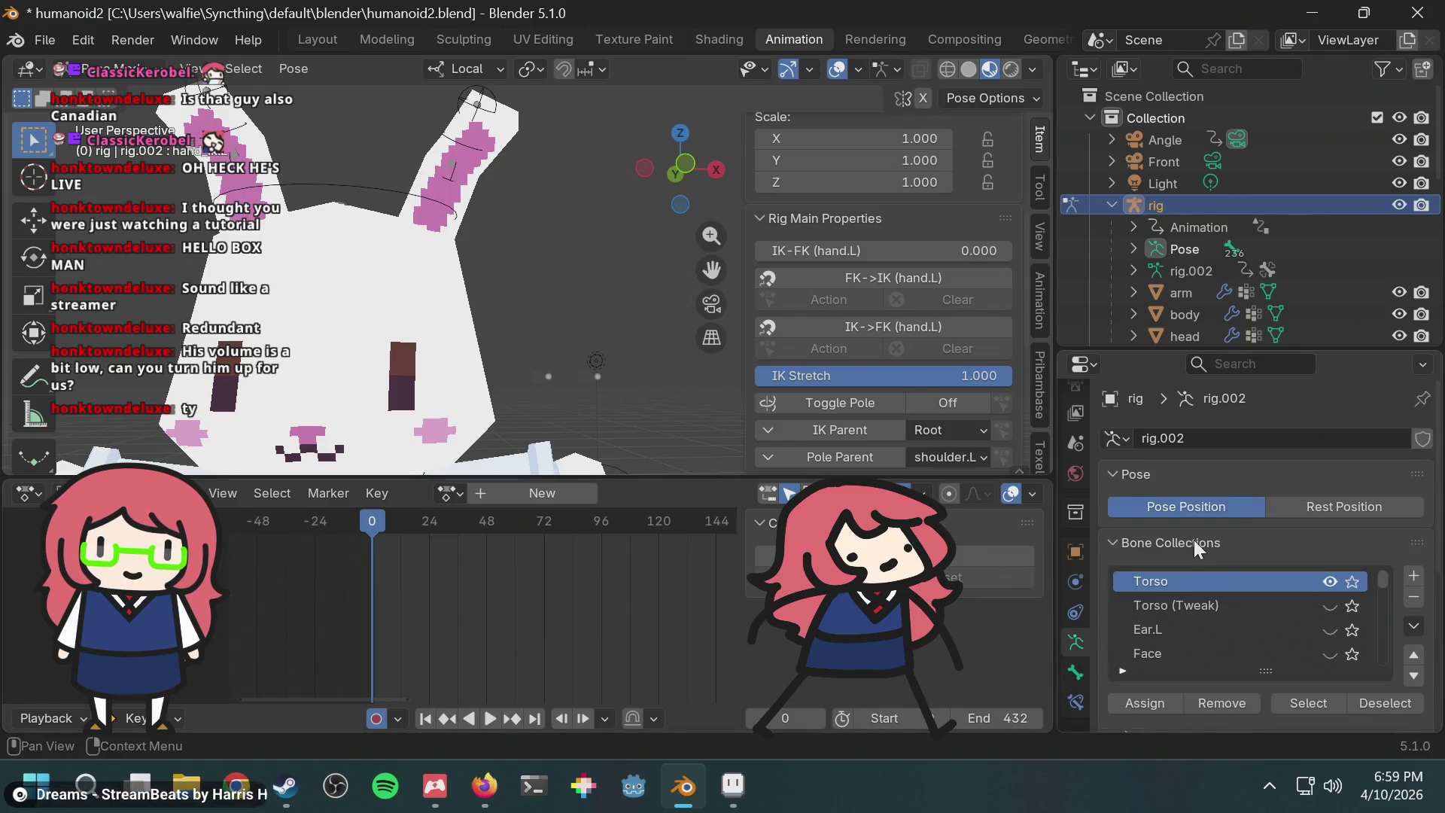
pyautogui.scroll(-2, 1234, 618)
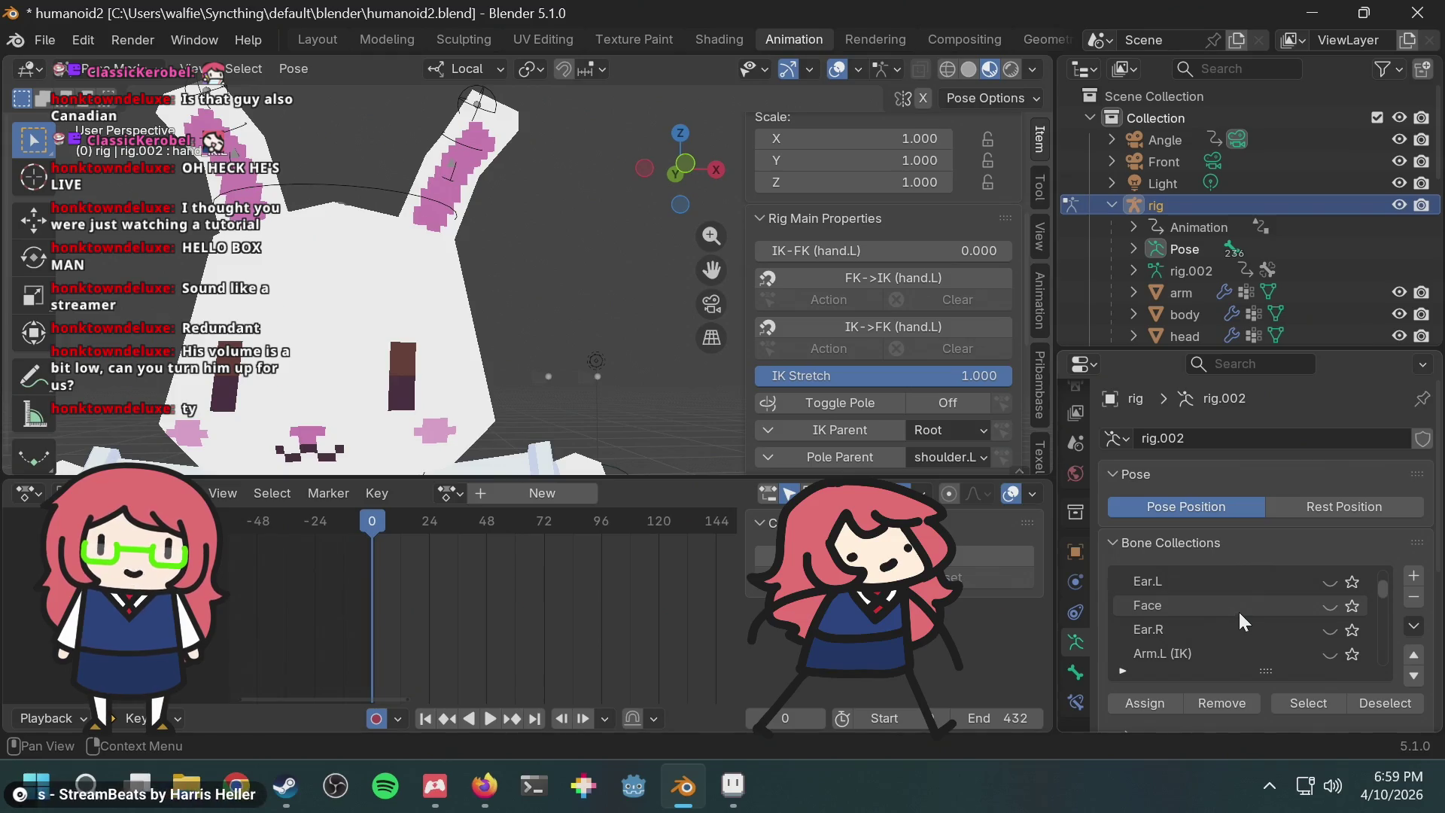
pyautogui.scroll(-7, 1239, 607)
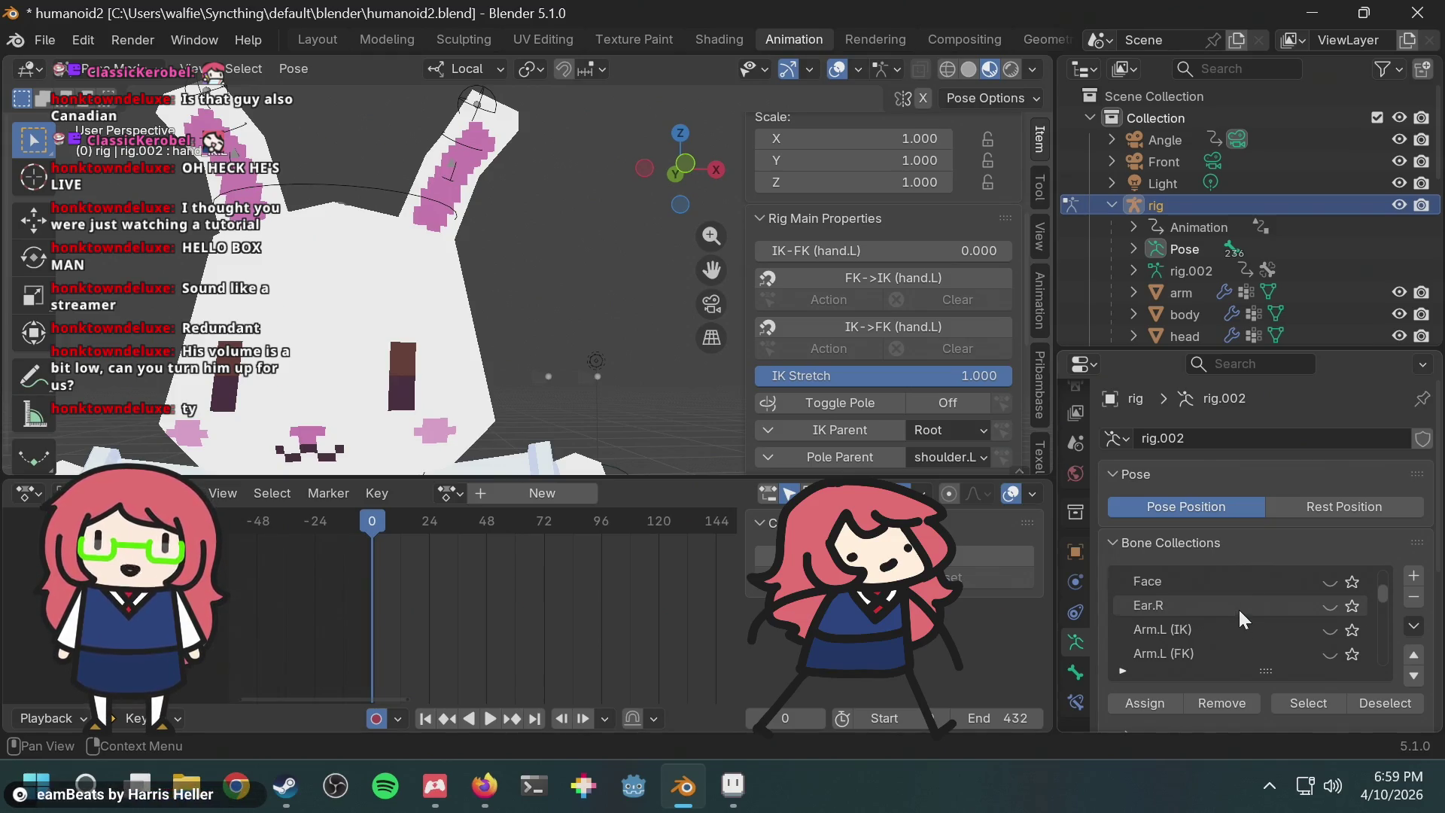
pyautogui.scroll(-8, 1258, 626)
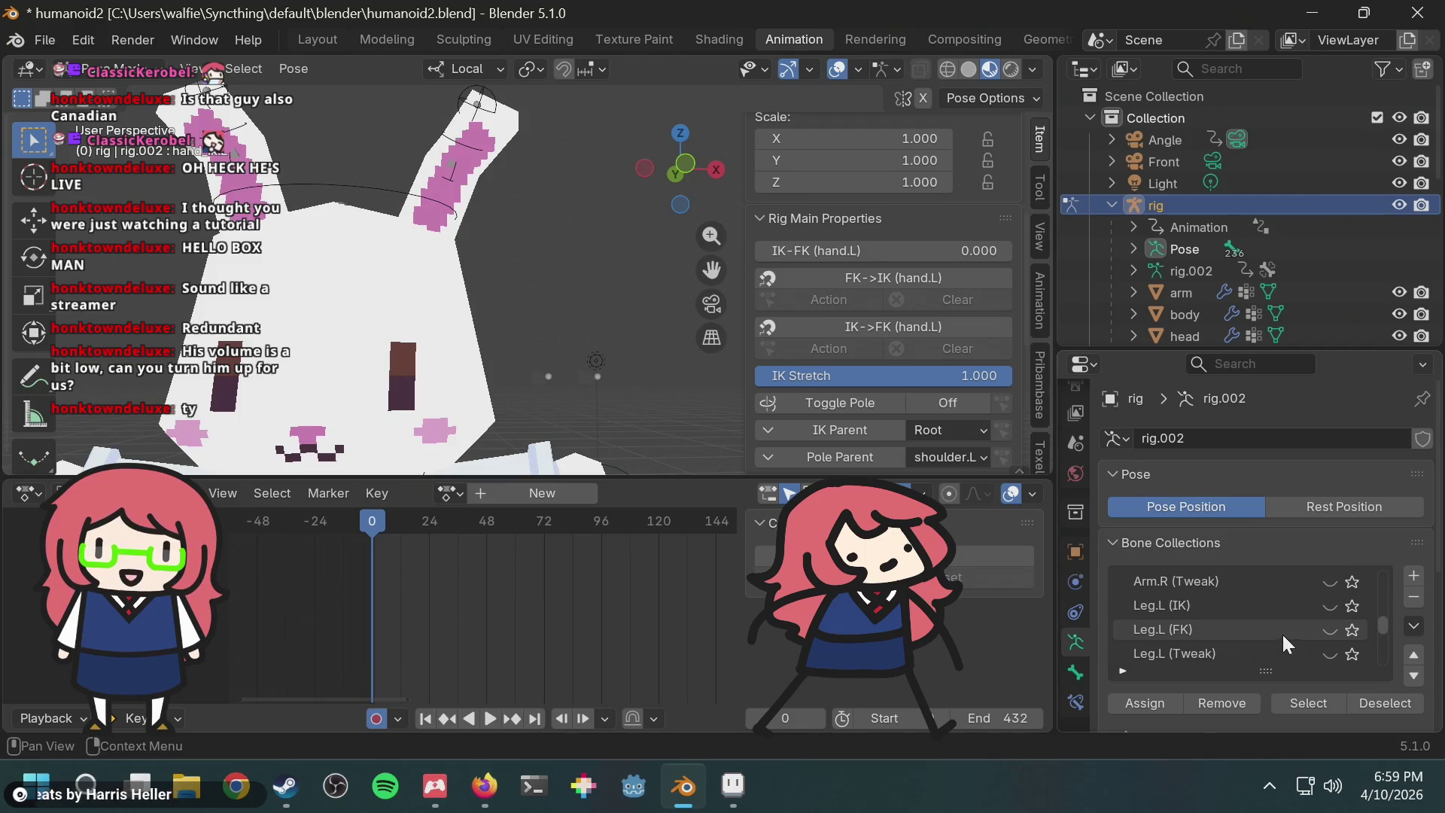
pyautogui.scroll(4, 1325, 625)
pyautogui.scroll(10, 1312, 625)
pyautogui.scroll(2, 1312, 624)
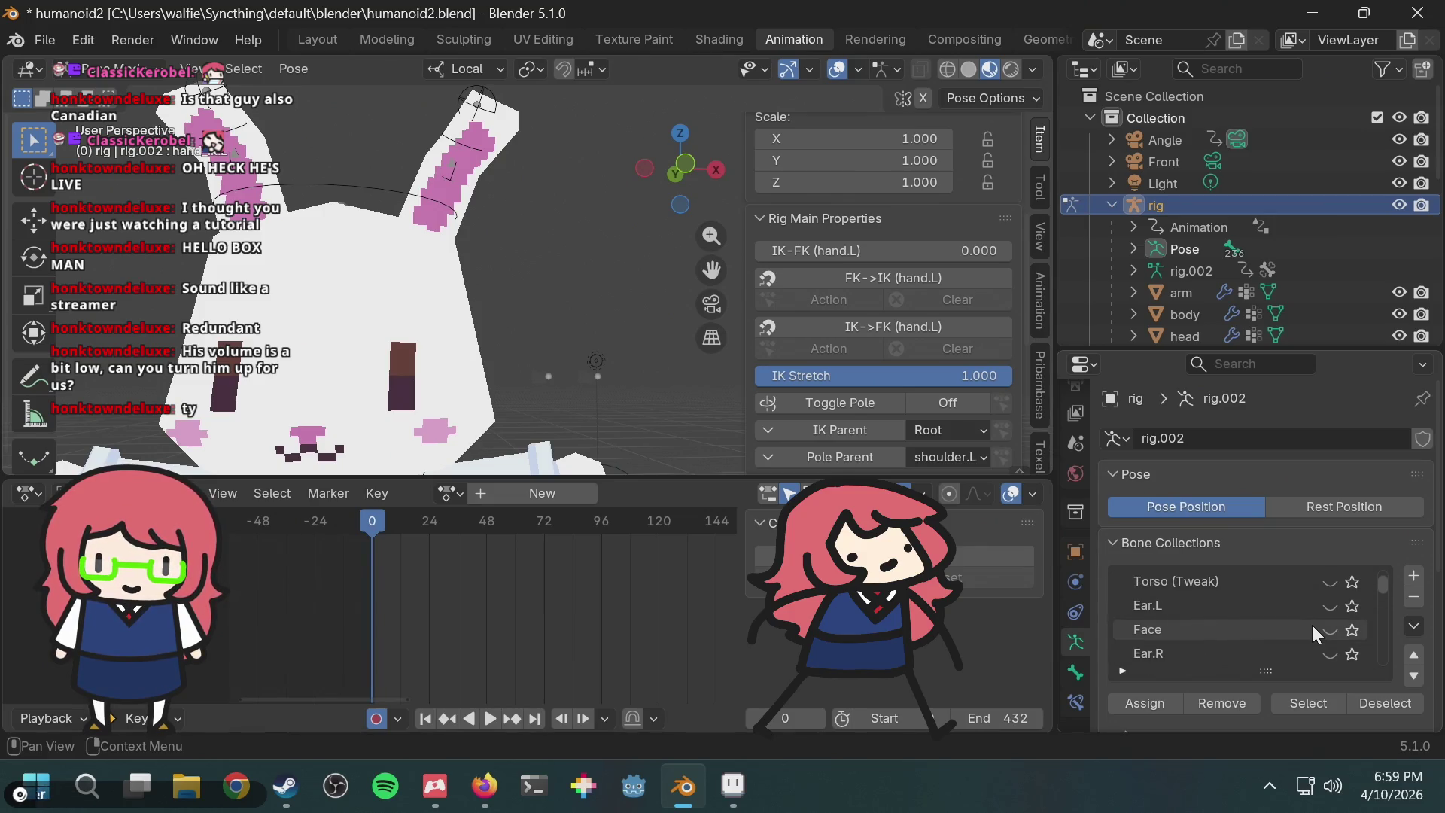
pyautogui.scroll(-10, 853, 323)
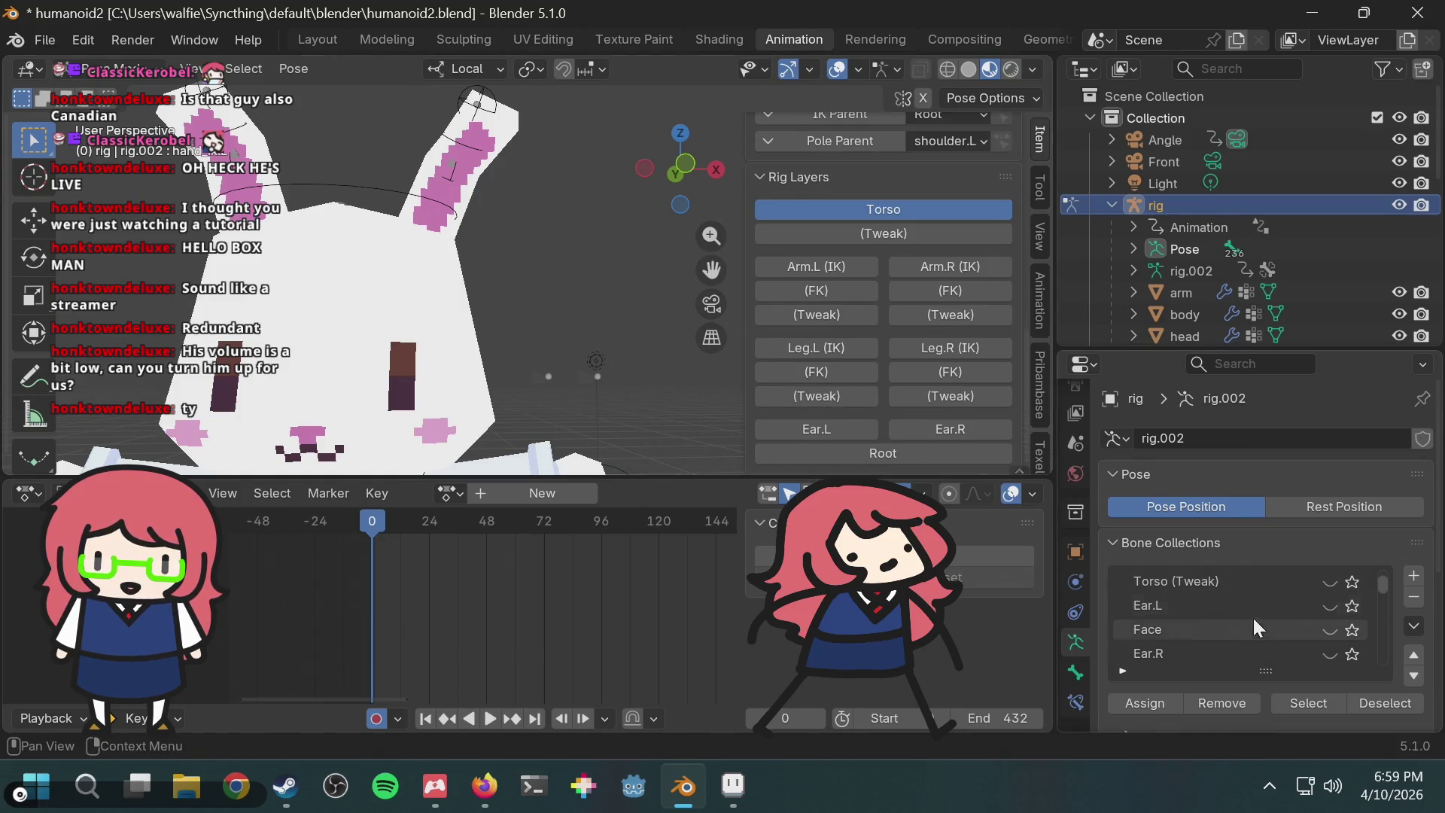
pyautogui.click(1331, 631)
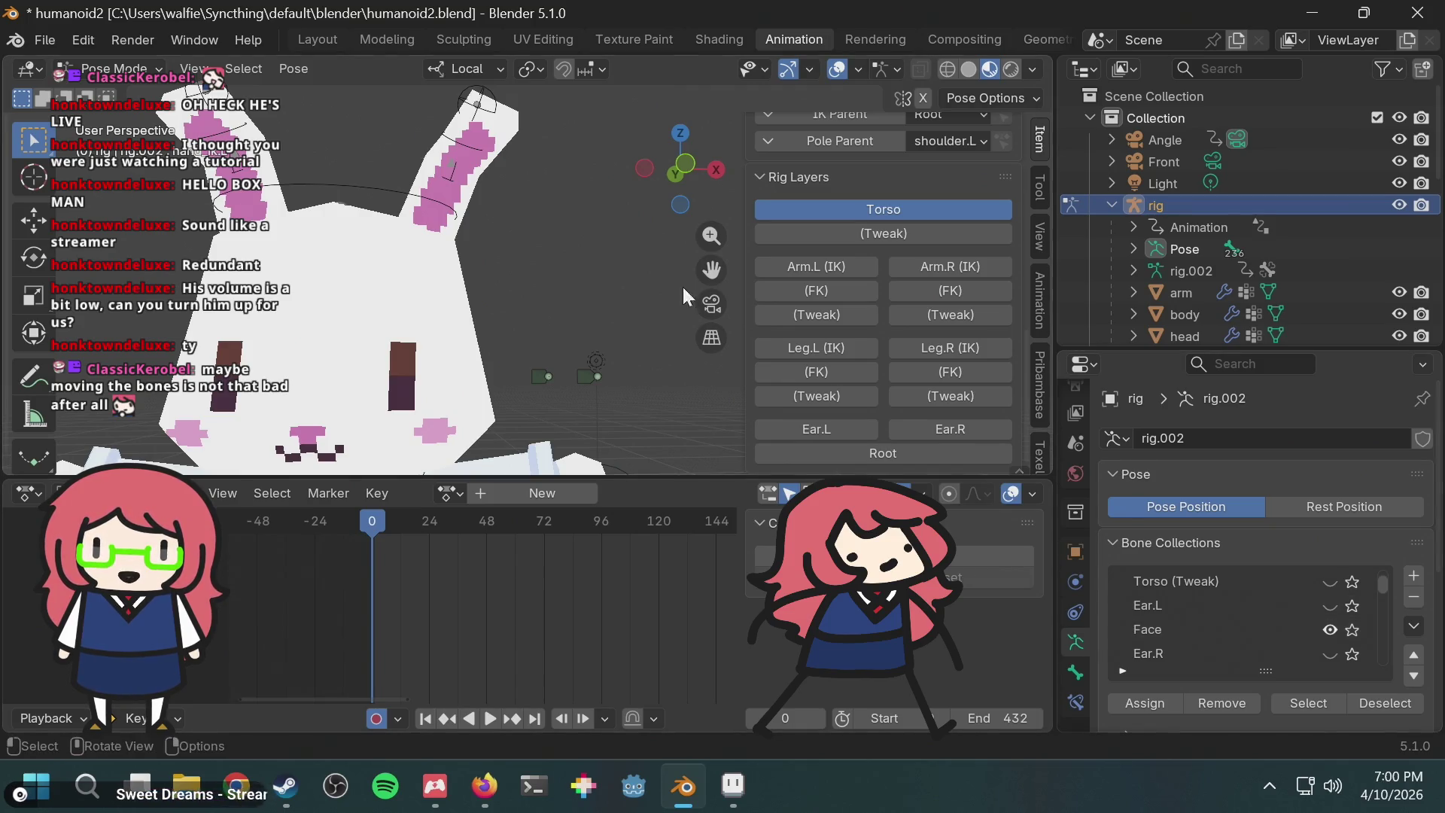
# Step: Check the still-empty Custom Properties section and leave it collapsed
pyautogui.scroll(-7, 1250, 628)
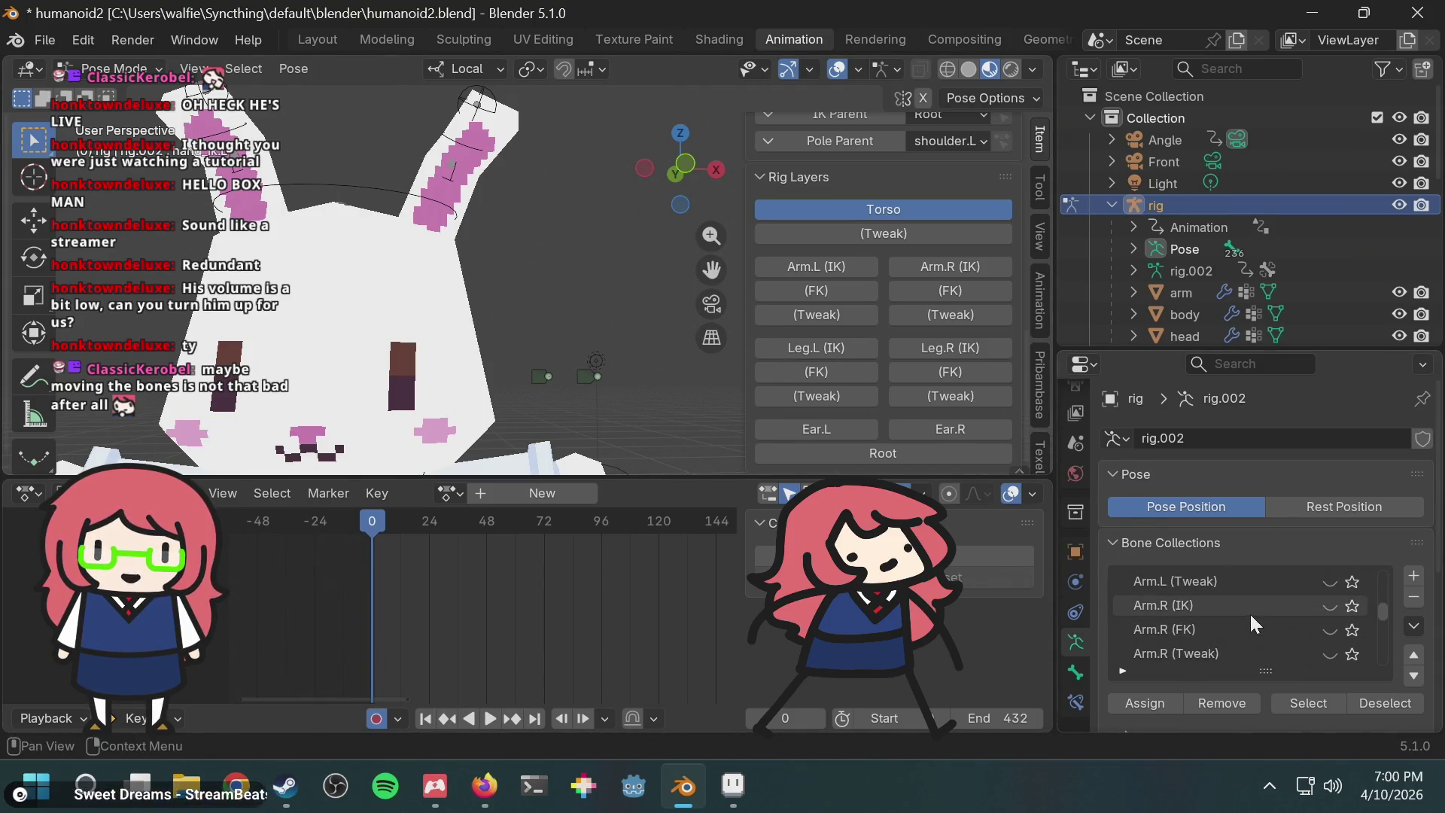
pyautogui.scroll(-8, 1365, 557)
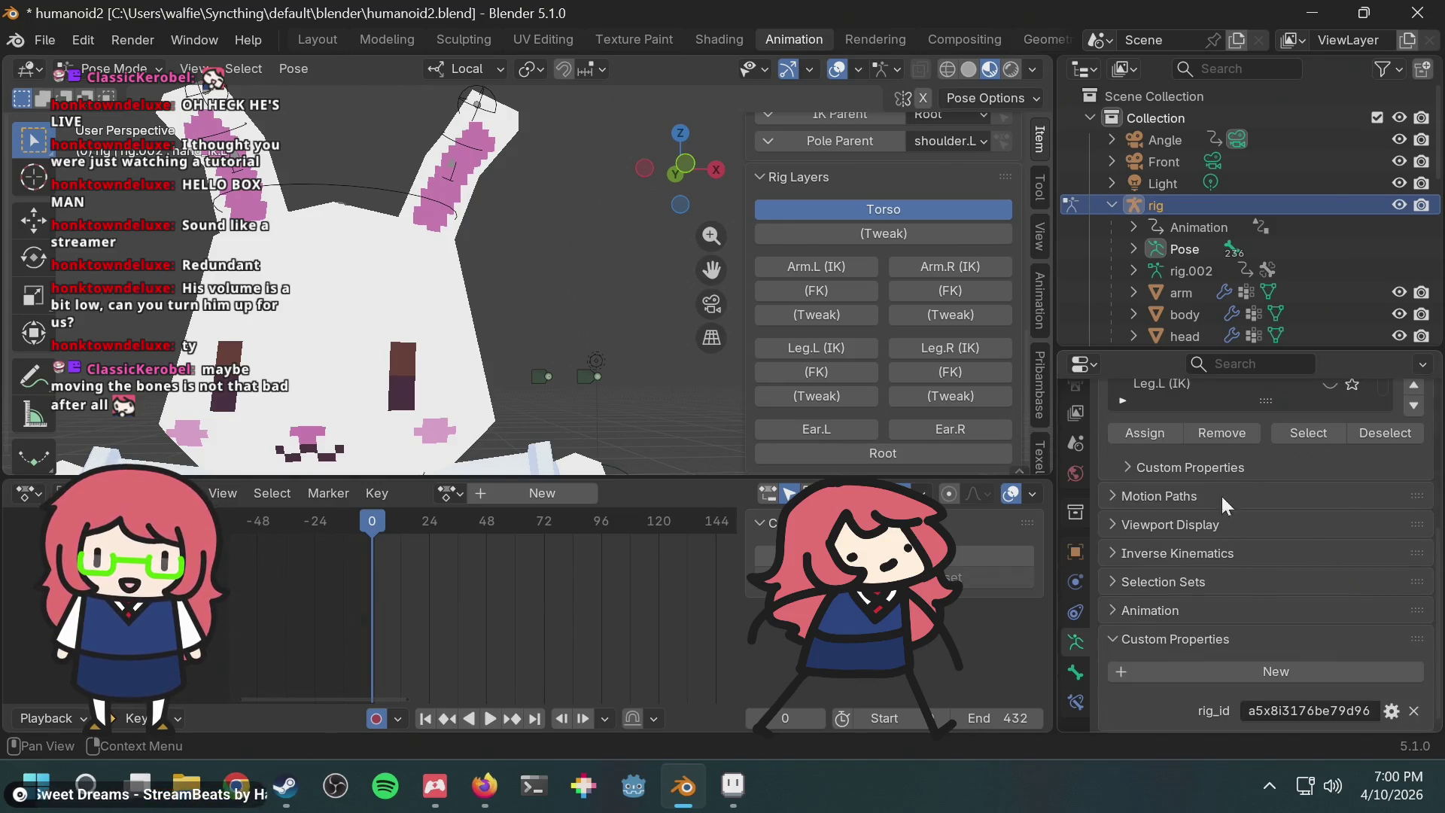
pyautogui.click(1220, 463)
pyautogui.click(1217, 463)
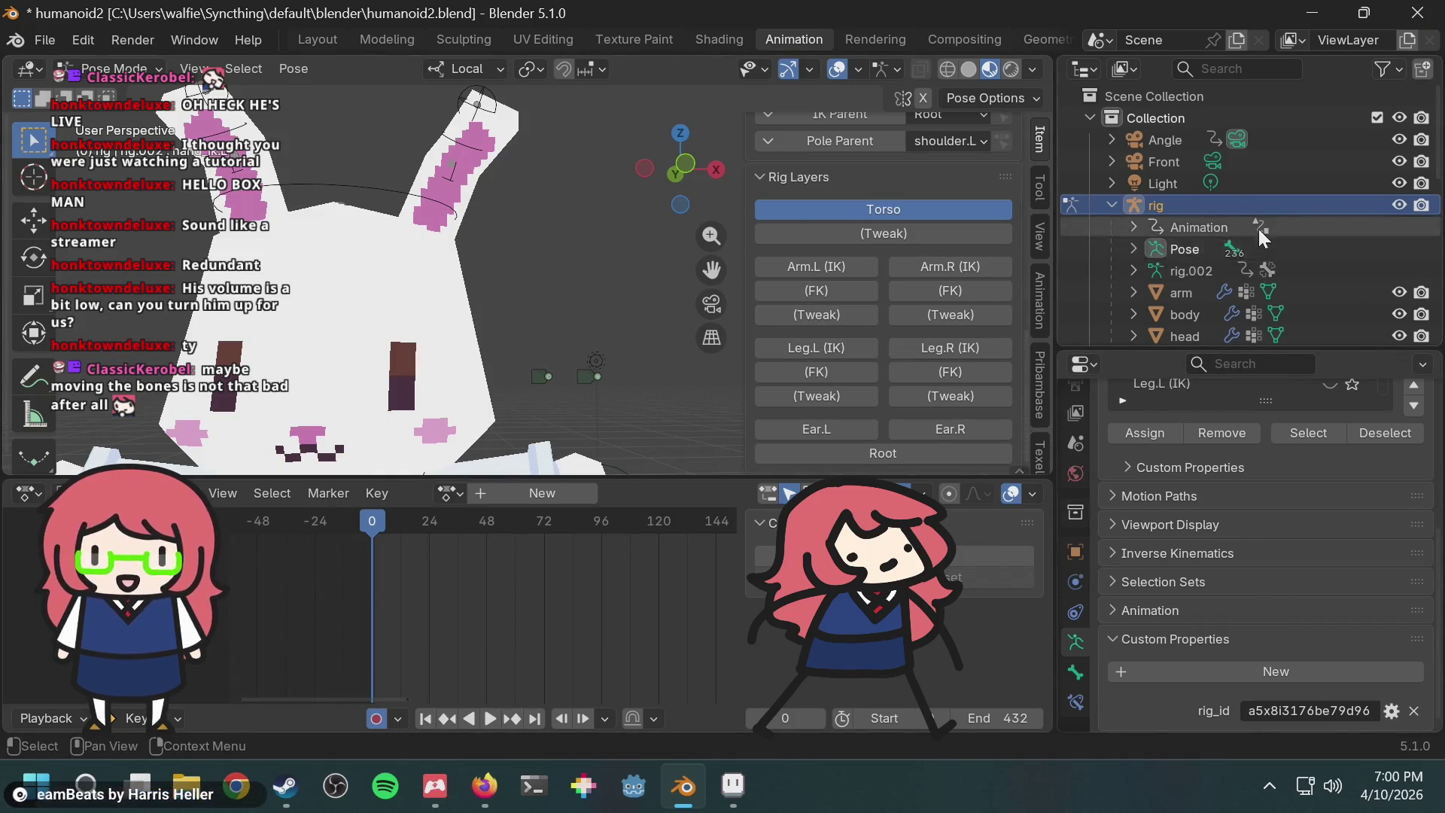
pyautogui.scroll(-15, 1190, 241)
pyautogui.scroll(3, 1190, 252)
# Step: Select the metarig and review its active bone's Bendy Bones, Relations and IK panels
pyautogui.click(1175, 130)
pyautogui.click(1078, 670)
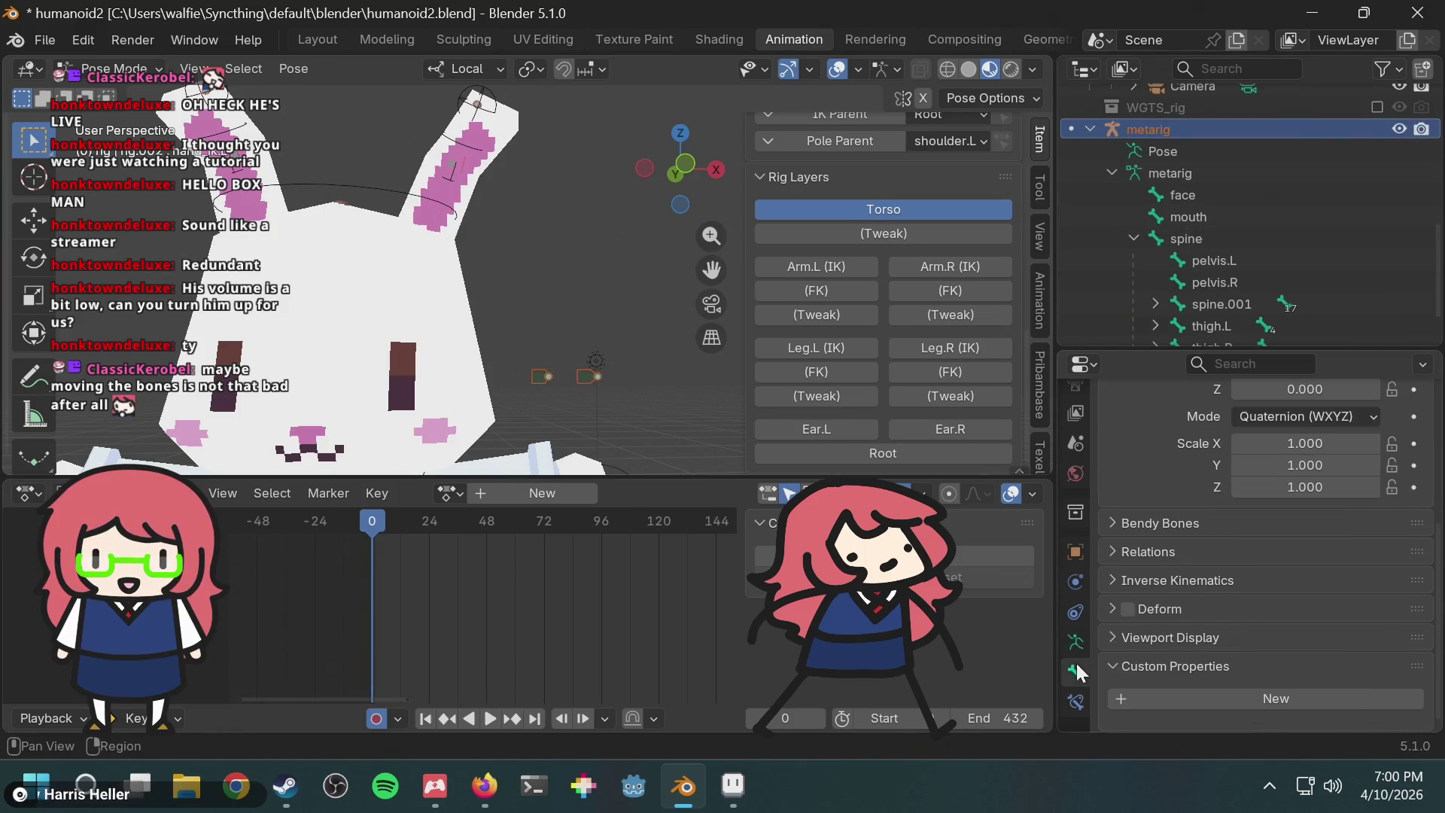
pyautogui.scroll(6, 1265, 569)
pyautogui.scroll(-5, 1182, 568)
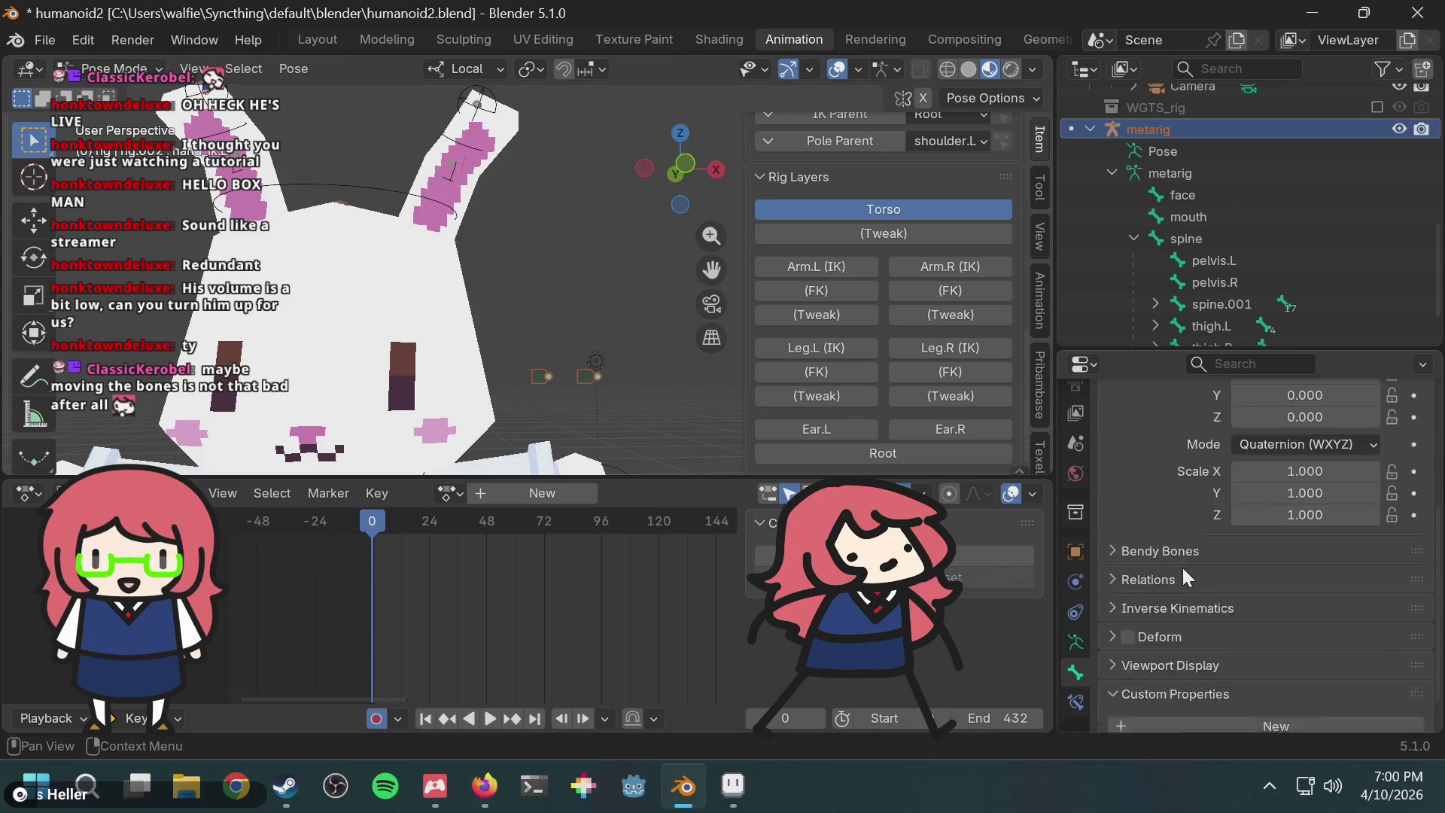
pyautogui.click(1163, 572)
pyautogui.click(1162, 567)
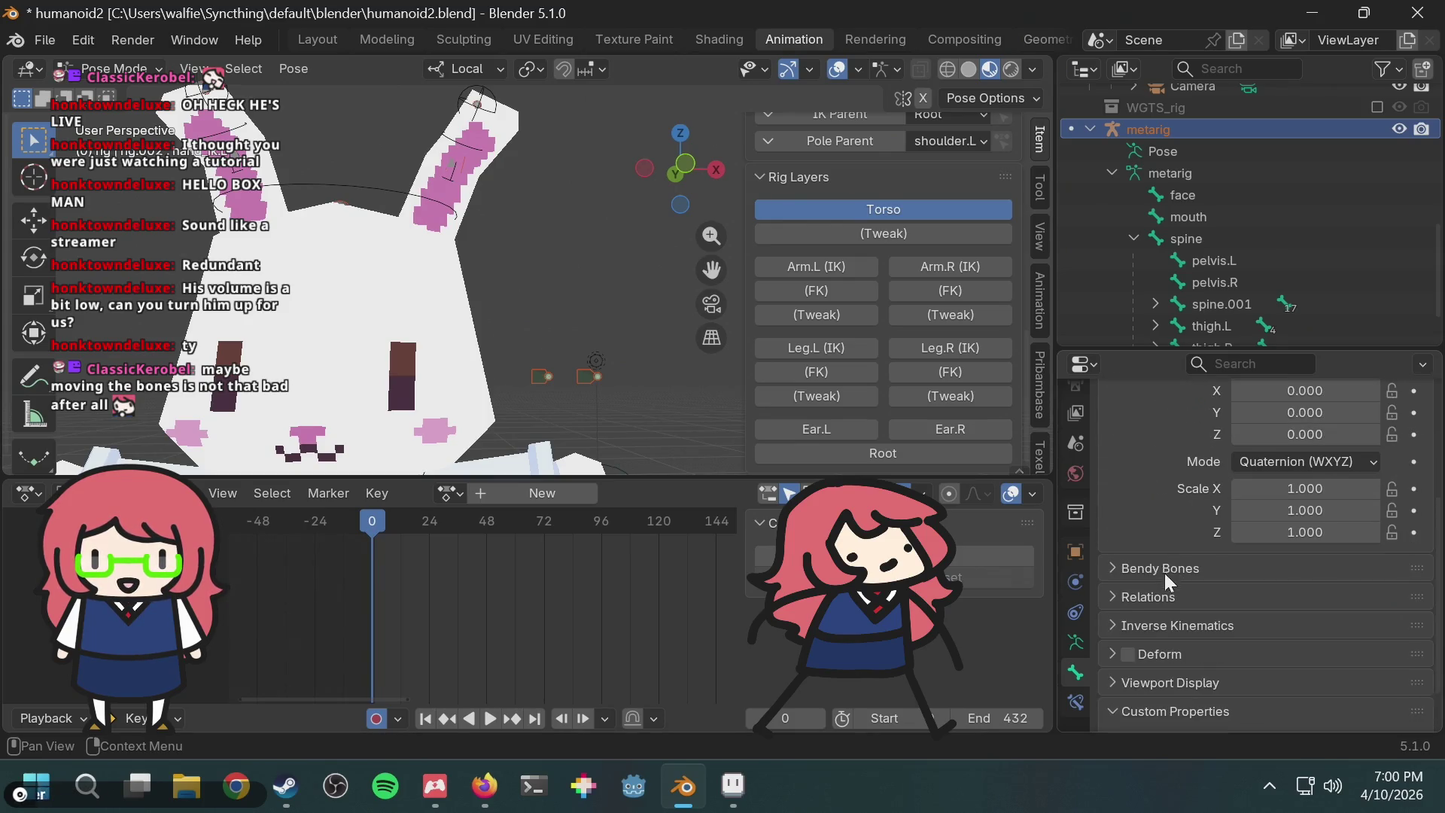
pyautogui.scroll(-2, 1164, 572)
pyautogui.click(1159, 550)
pyautogui.click(1159, 551)
pyautogui.click(1154, 582)
# Step: Make Face the active bone collection in the armature data settings
pyautogui.click(1076, 642)
pyautogui.scroll(-1, 1234, 569)
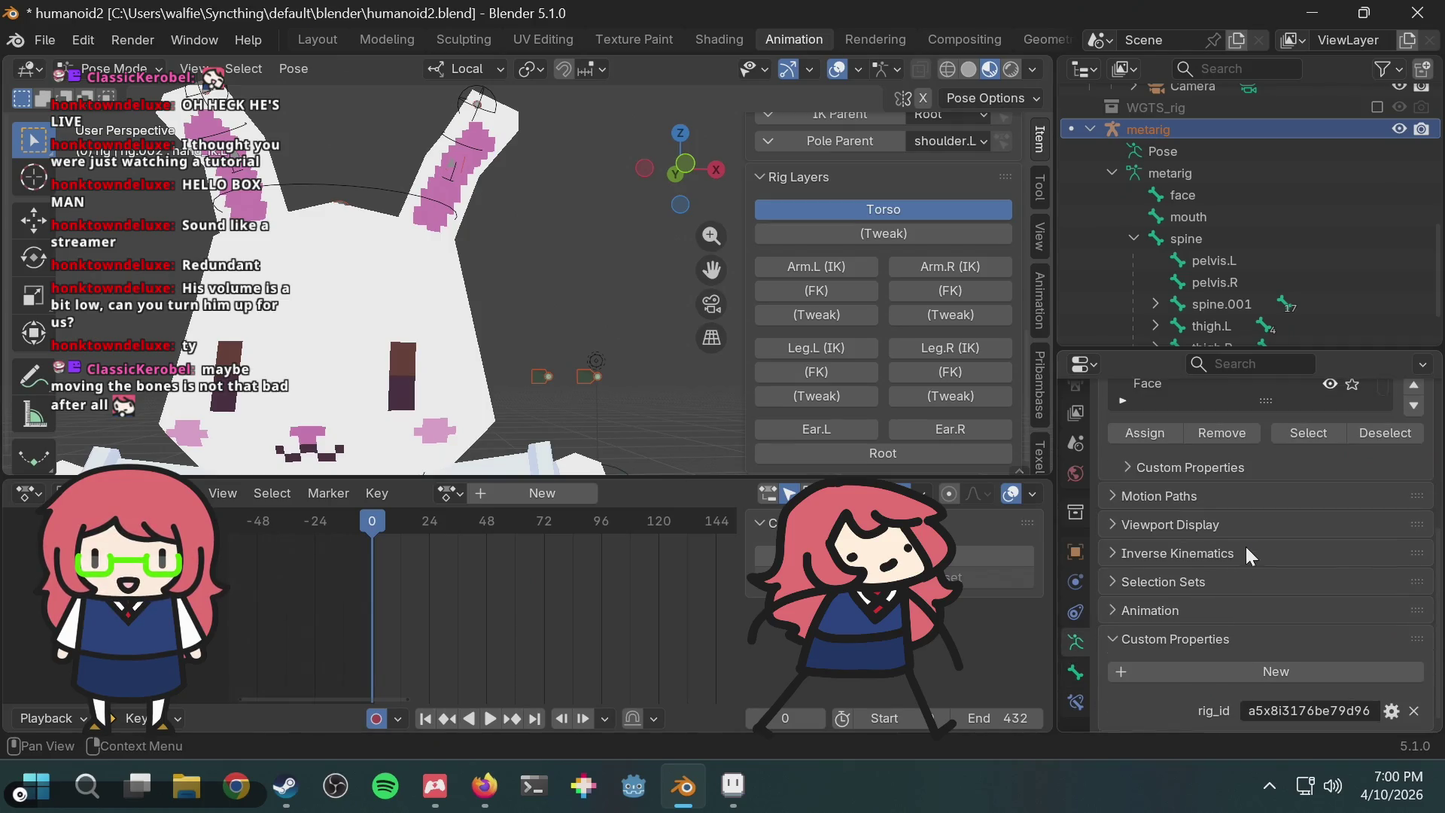
pyautogui.scroll(5, 1250, 545)
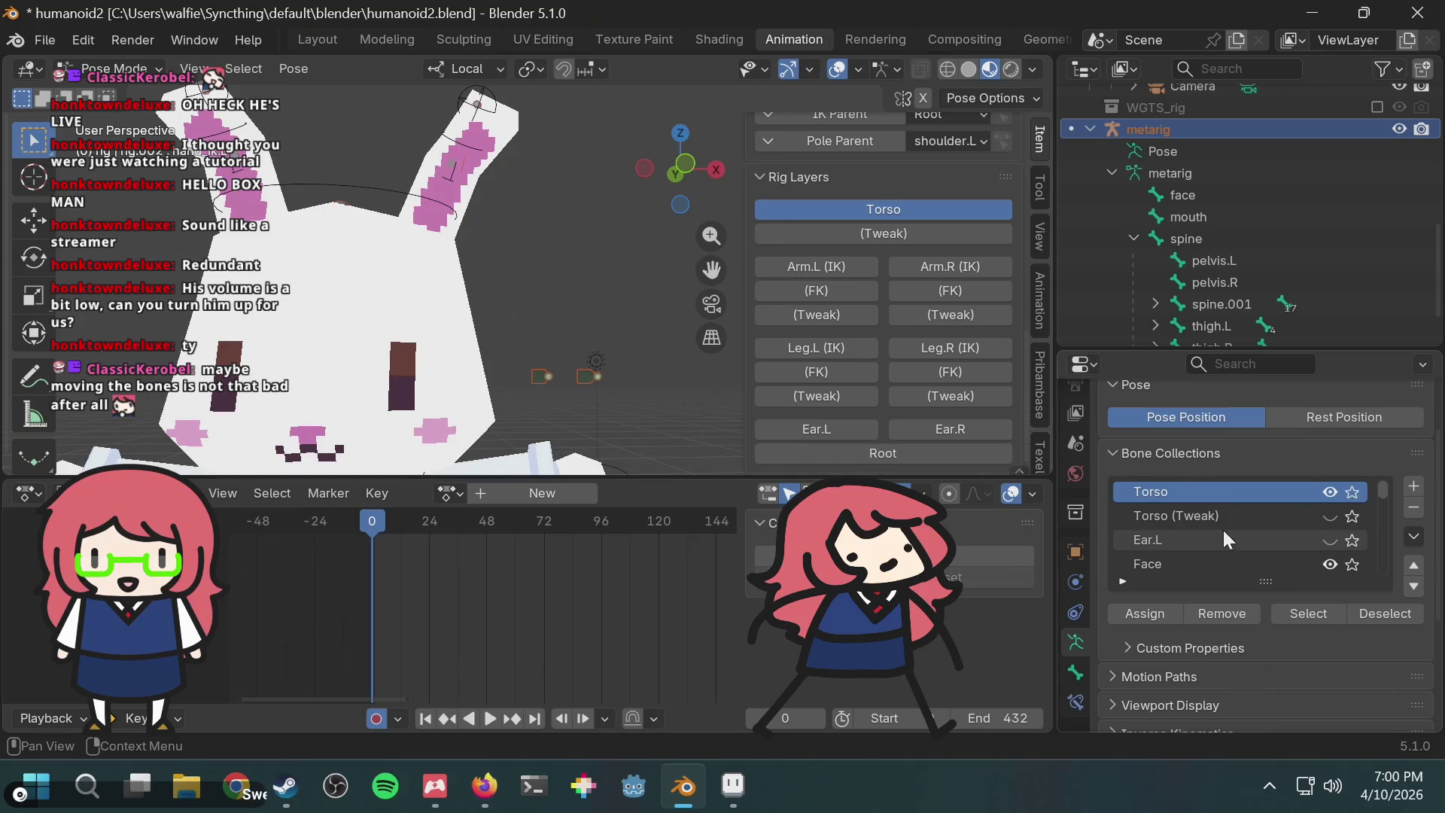
pyautogui.click(1226, 566)
pyautogui.scroll(-3, 1278, 644)
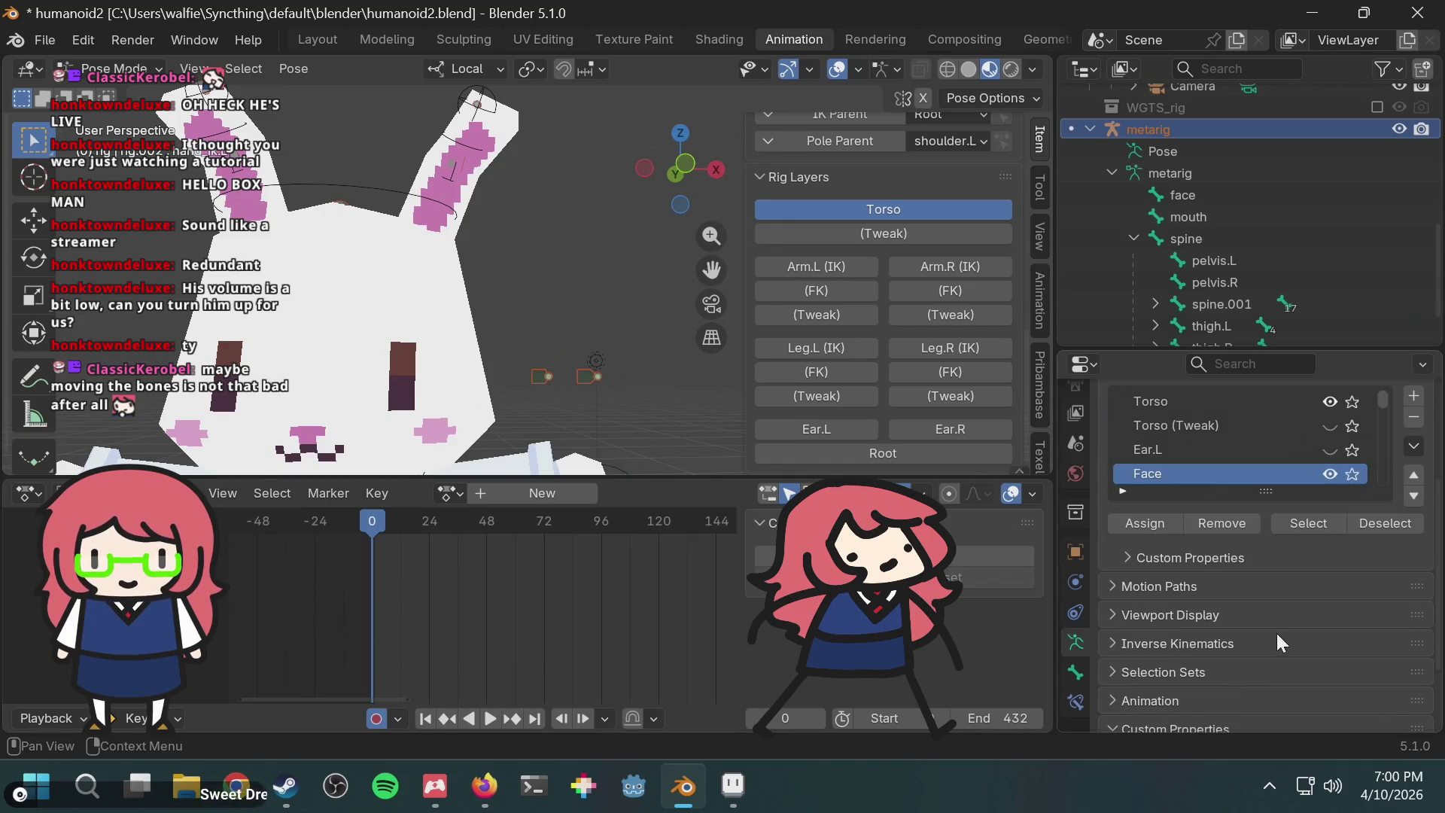
pyautogui.scroll(-2, 1197, 589)
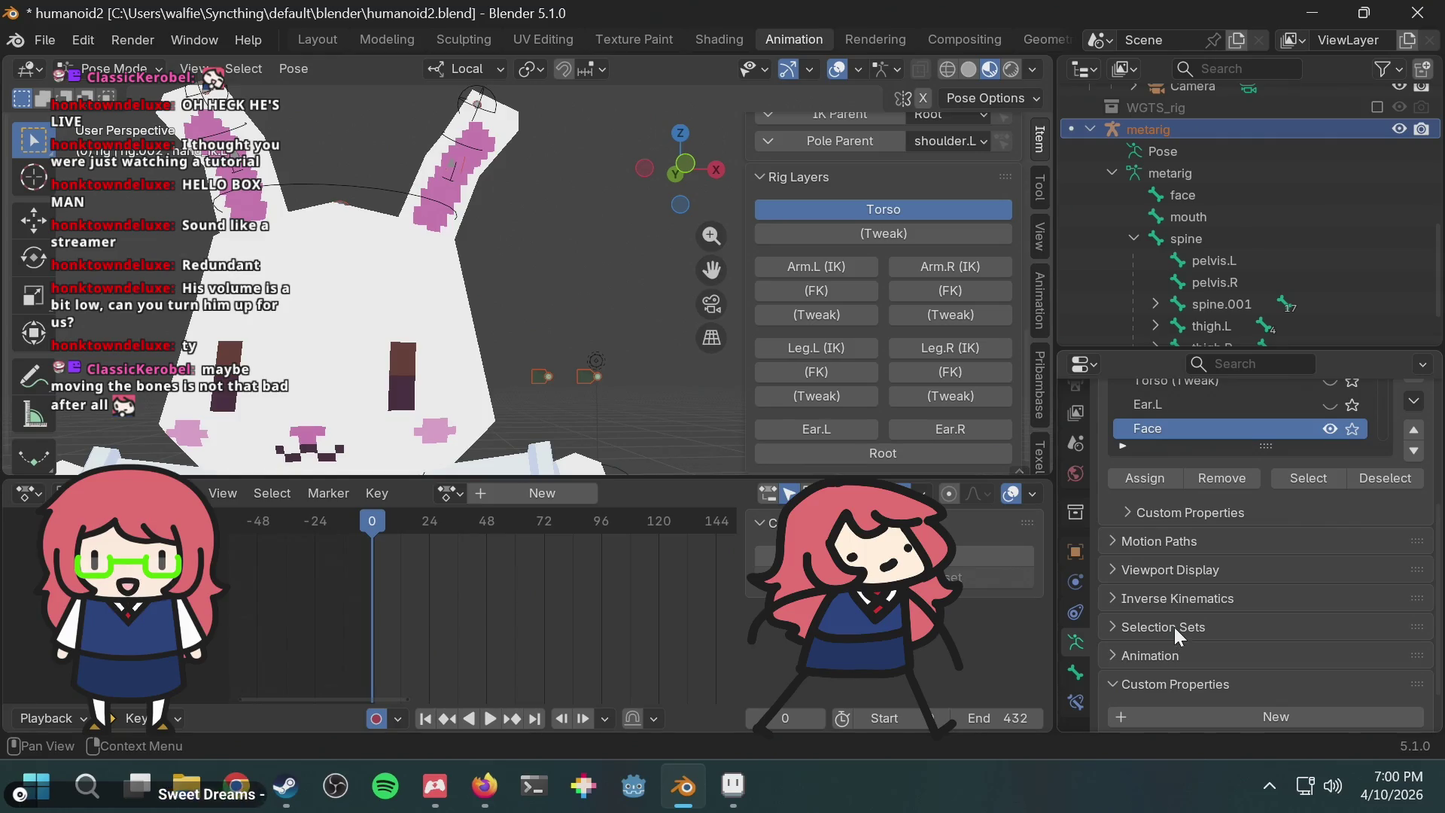
# Step: Bring up the rig's Object Constraints, which are still empty
pyautogui.click(1074, 675)
pyautogui.click(1075, 642)
pyautogui.scroll(-2, 1352, 528)
pyautogui.scroll(2, 1334, 536)
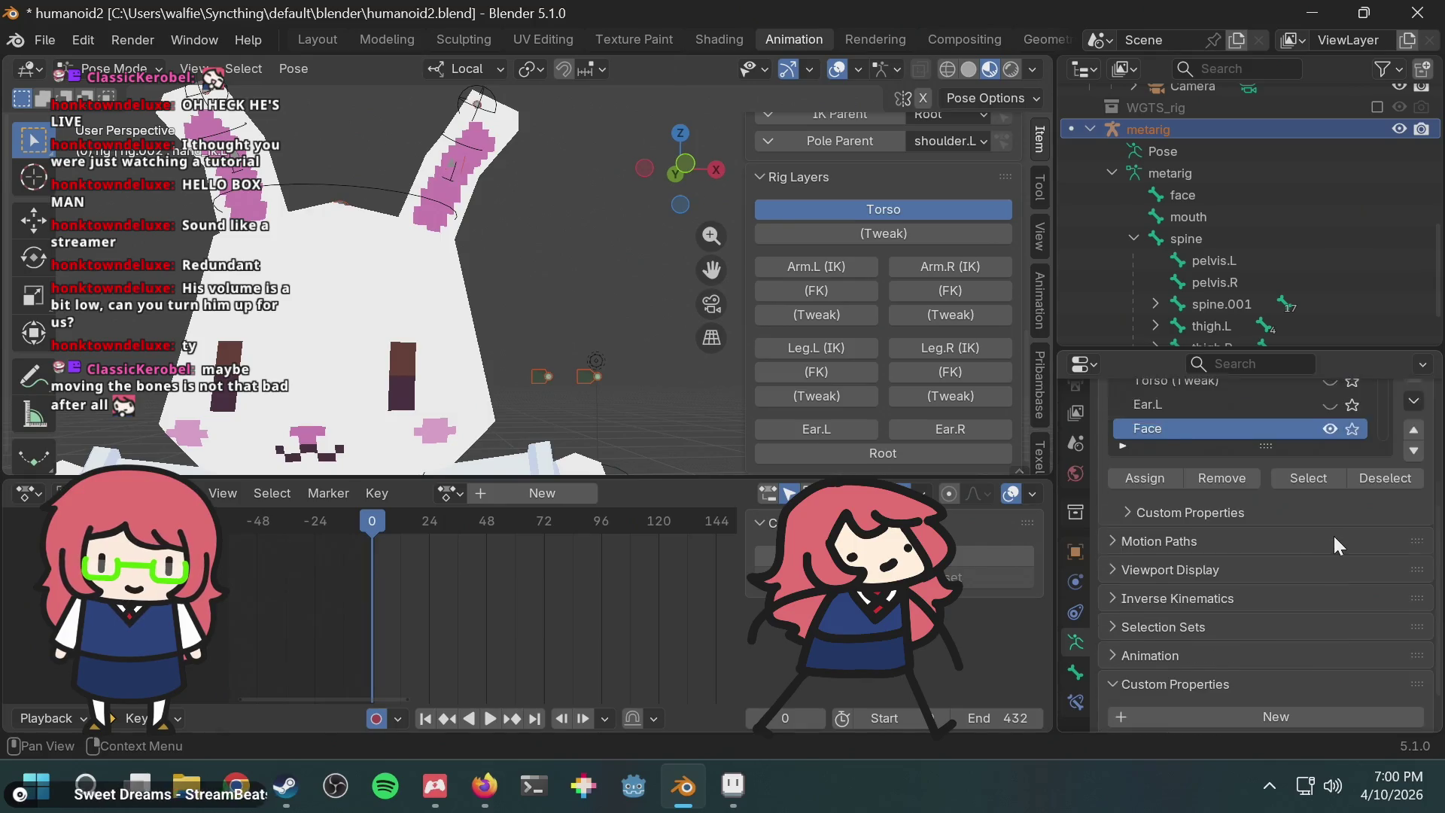
pyautogui.scroll(2, 1334, 536)
pyautogui.click(1076, 611)
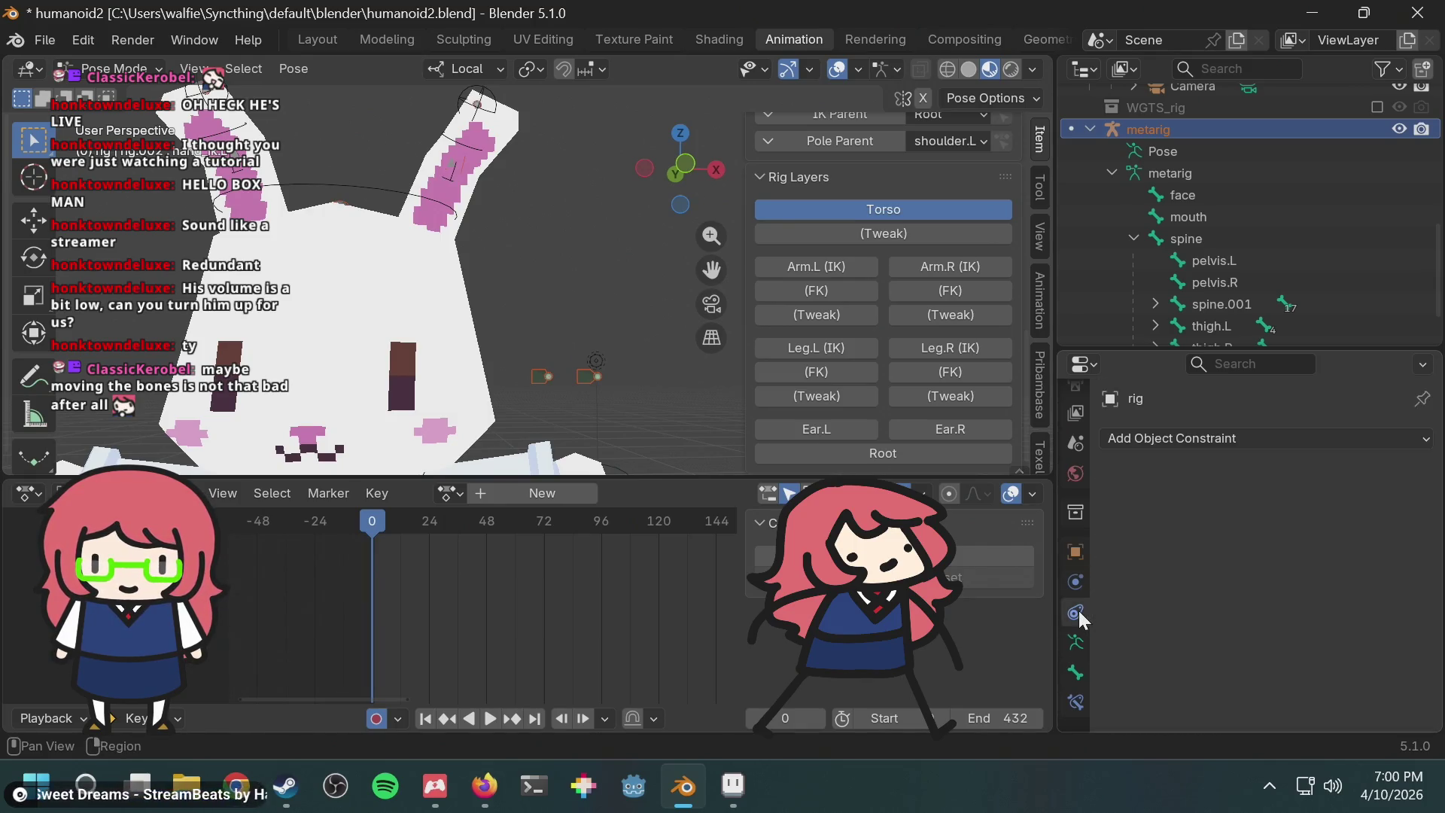
# Step: In the armature data settings, check the Motion Paths and Viewport Display panels
pyautogui.click(1075, 642)
pyautogui.scroll(-3, 1337, 602)
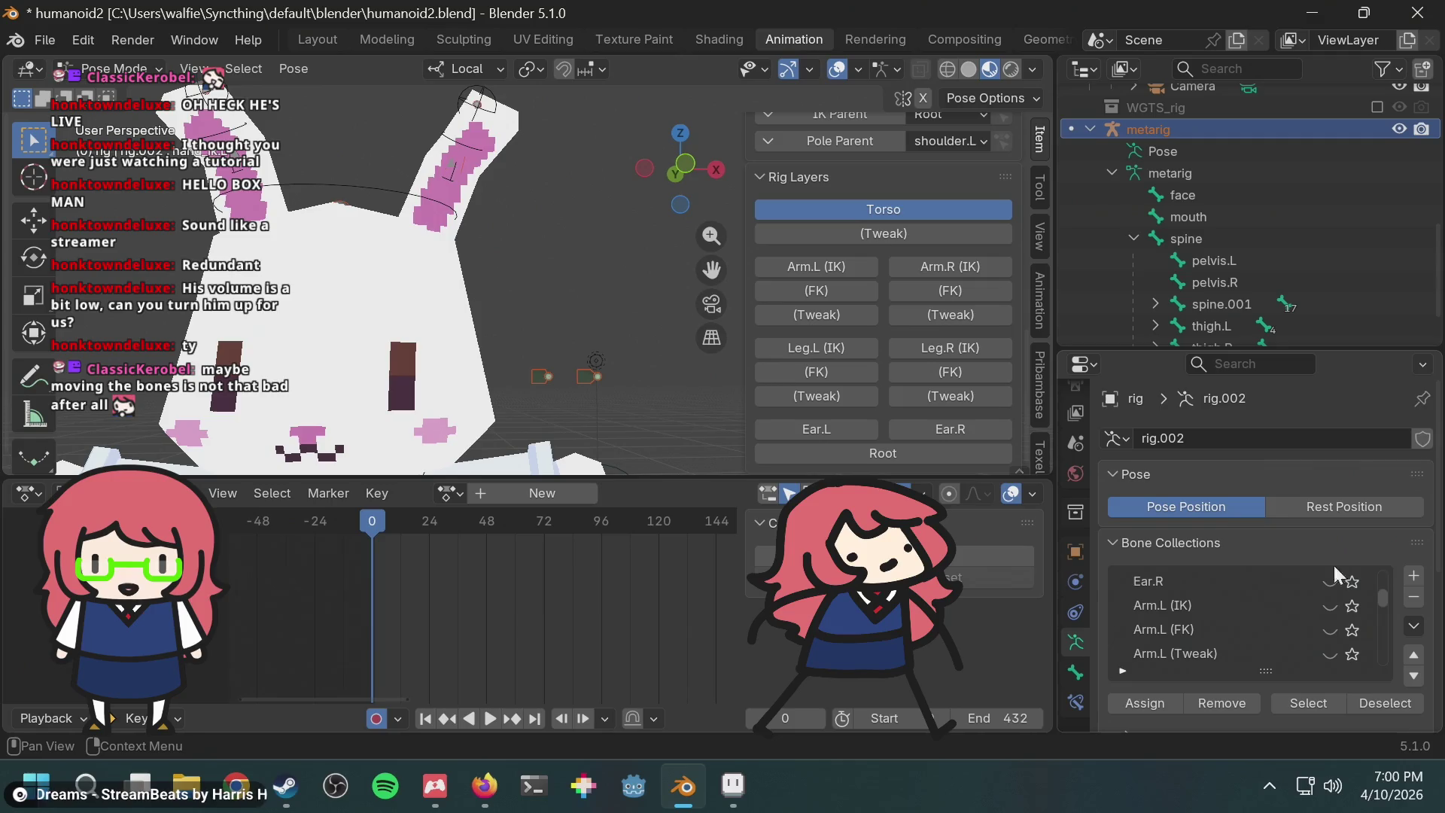
pyautogui.moveTo(1434, 422); pyautogui.dragTo(1433, 538)
pyautogui.scroll(-2, 1433, 538)
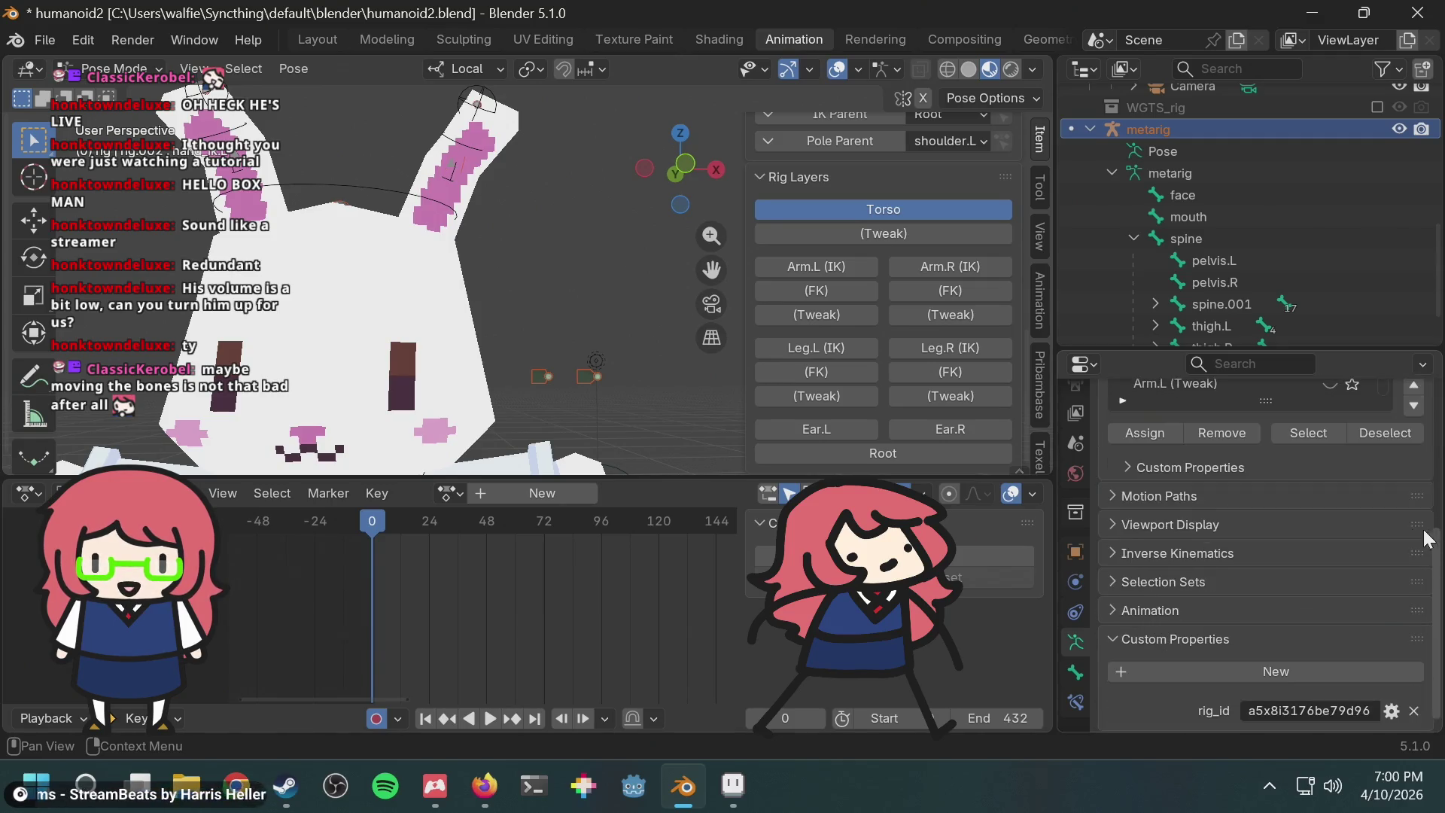
pyautogui.click(1142, 501)
pyautogui.click(1150, 500)
pyautogui.click(1191, 527)
pyautogui.click(1191, 527)
# Step: Make Face the active bone collection and collapse the Bone Collections list
pyautogui.scroll(5, 1194, 534)
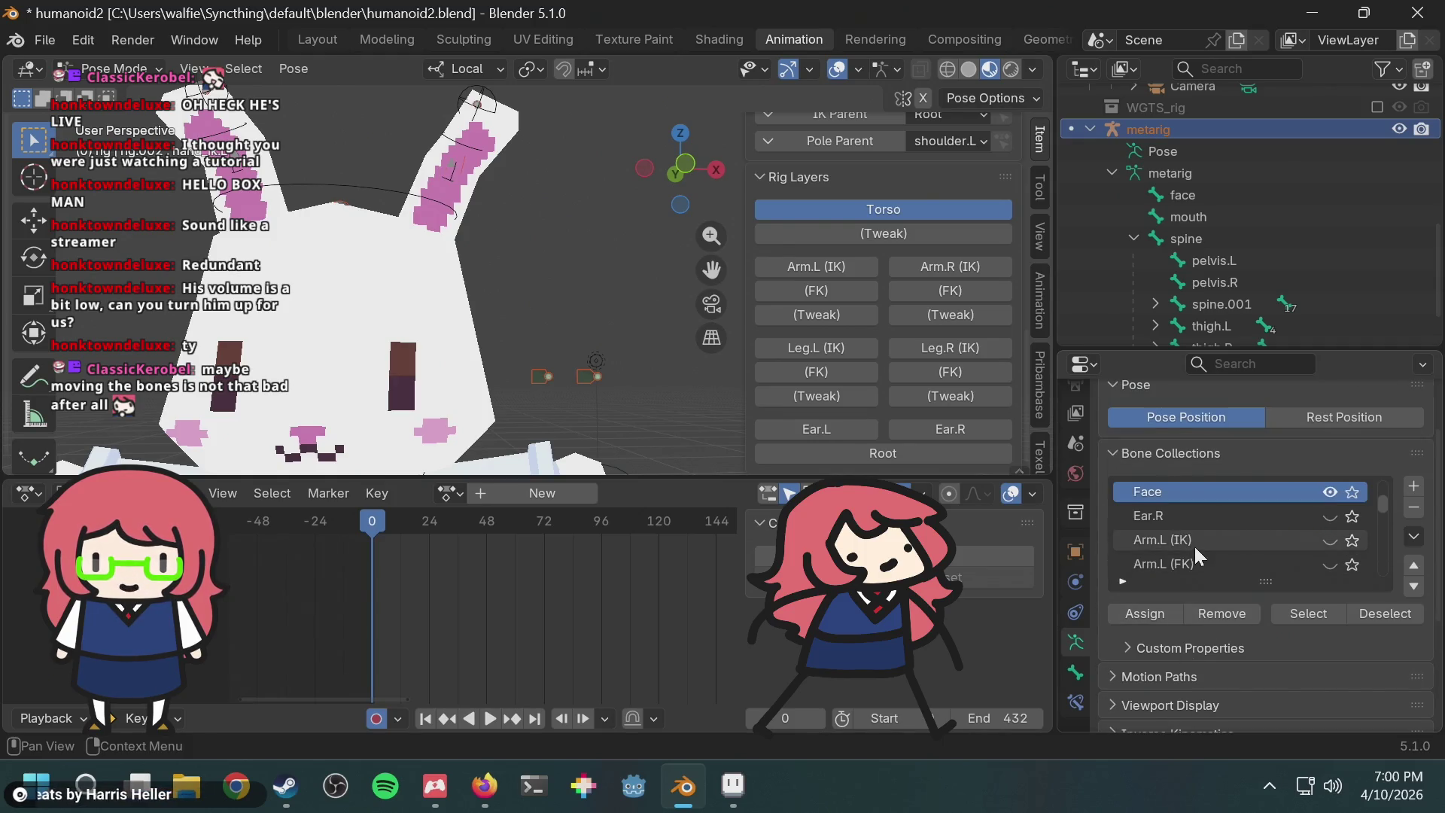
pyautogui.click(1205, 517)
pyautogui.scroll(4, 1391, 513)
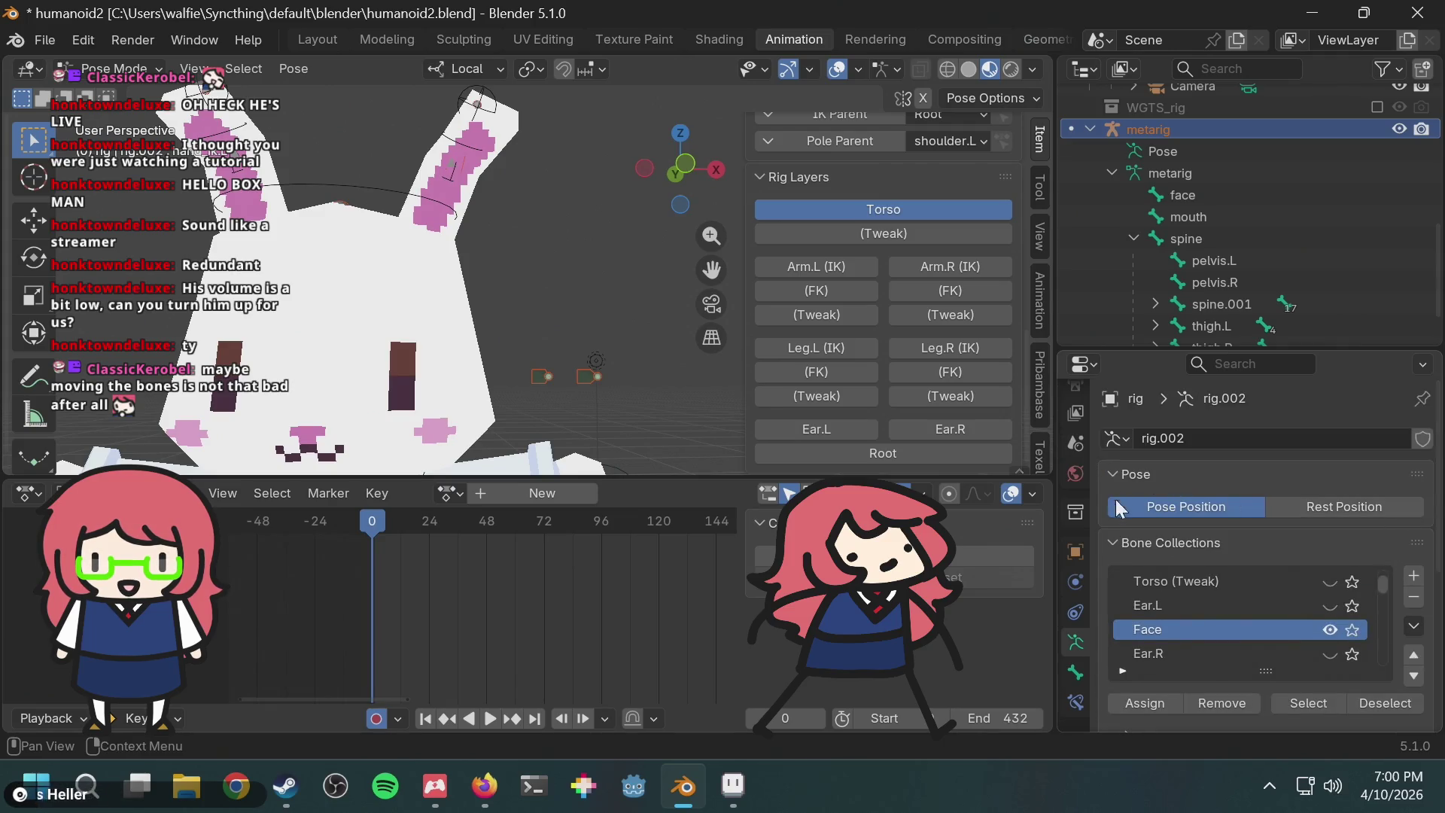
pyautogui.click(1135, 543)
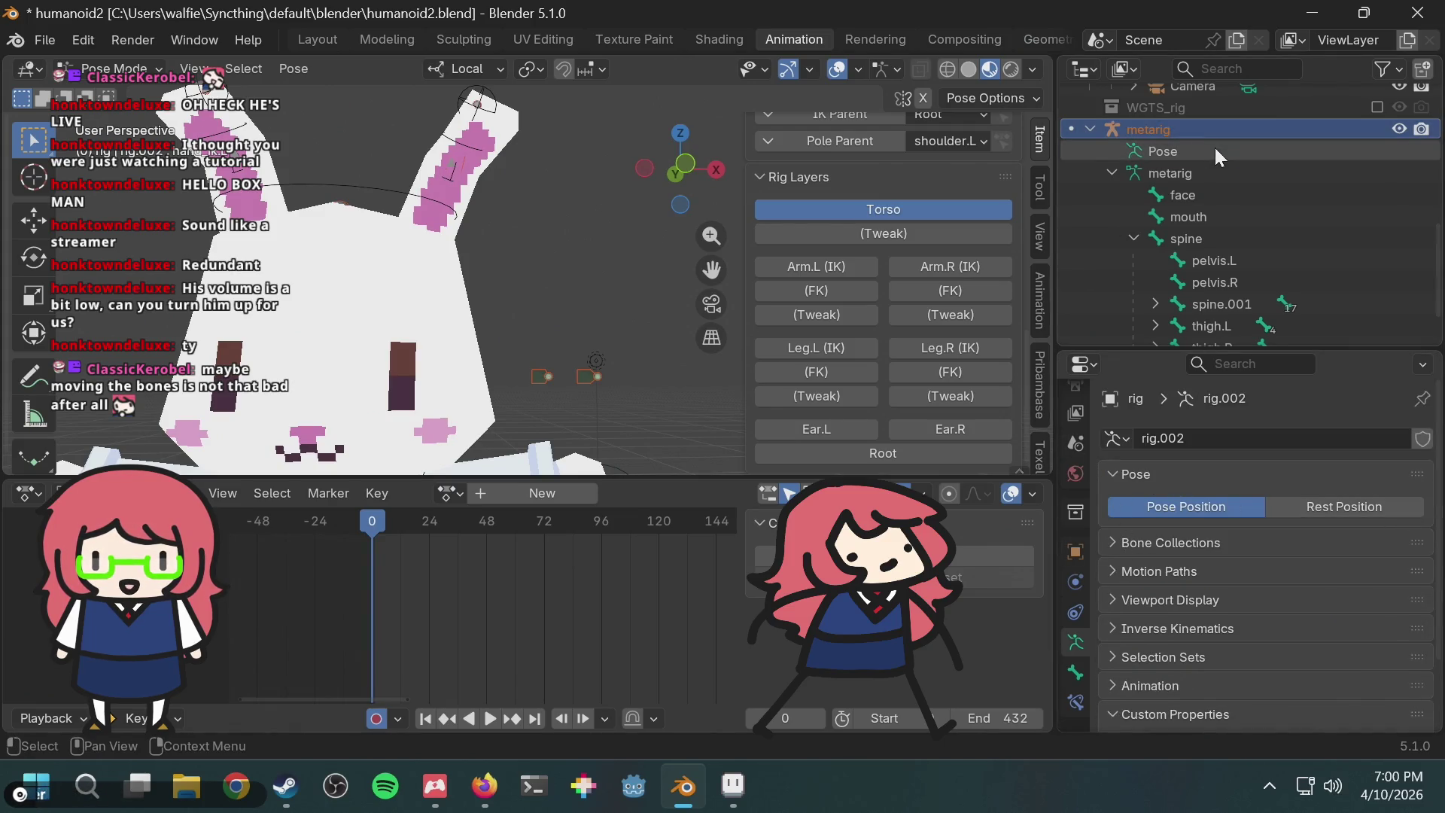
# Step: Make the generated rig active and inspect its rig_id custom property
pyautogui.scroll(-3, 1193, 588)
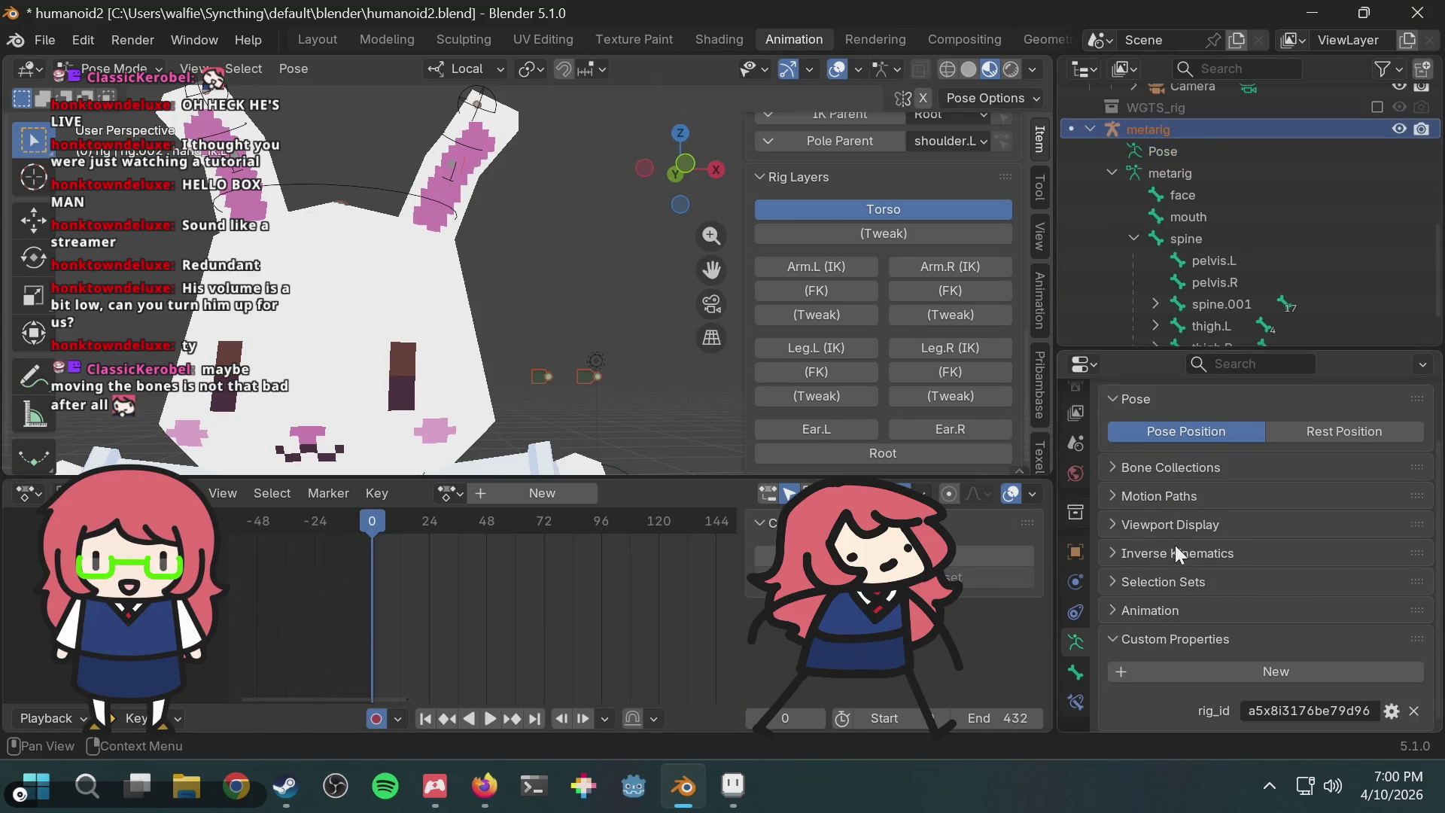
pyautogui.scroll(3, 1190, 512)
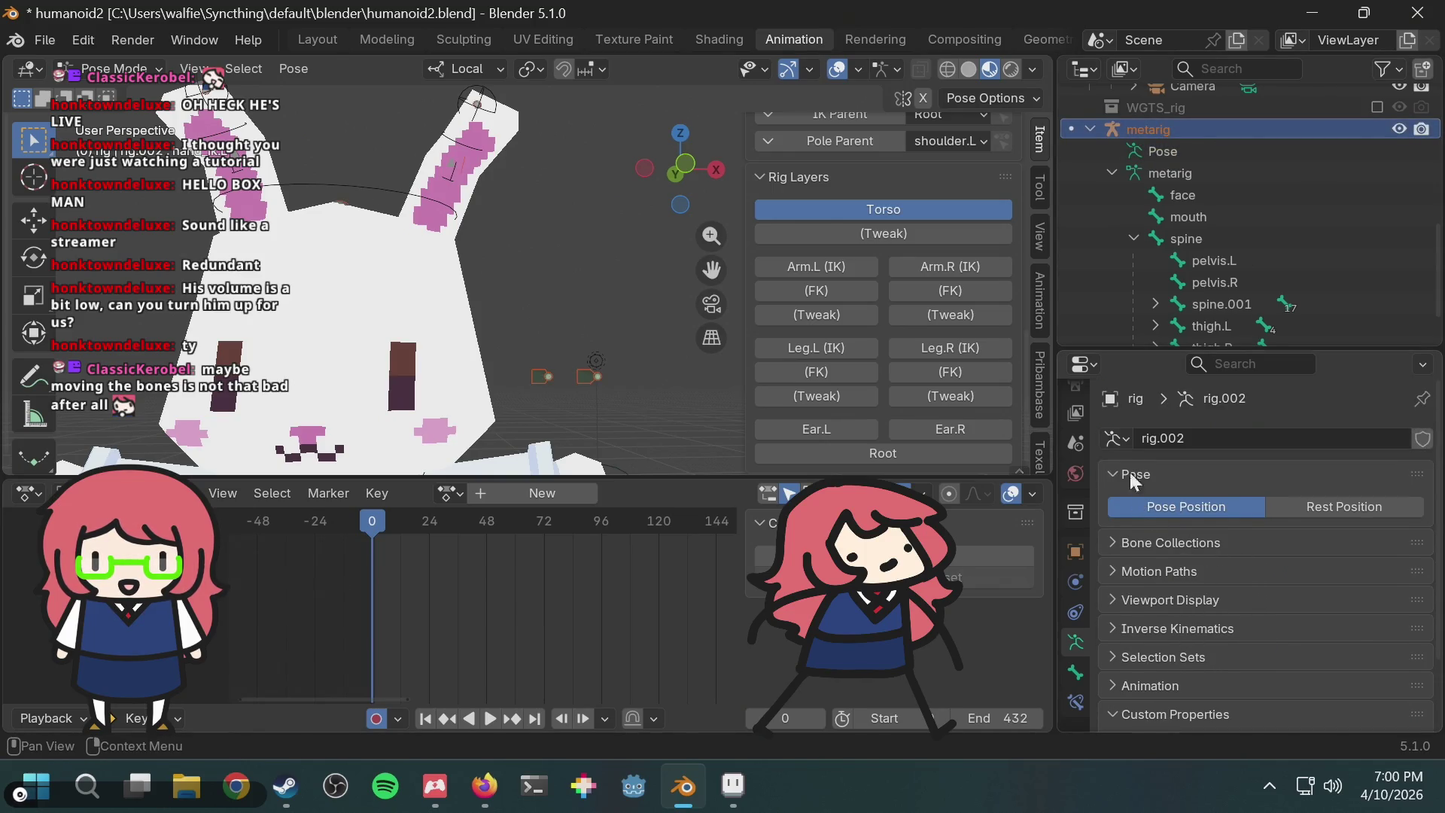
pyautogui.scroll(5, 1198, 223)
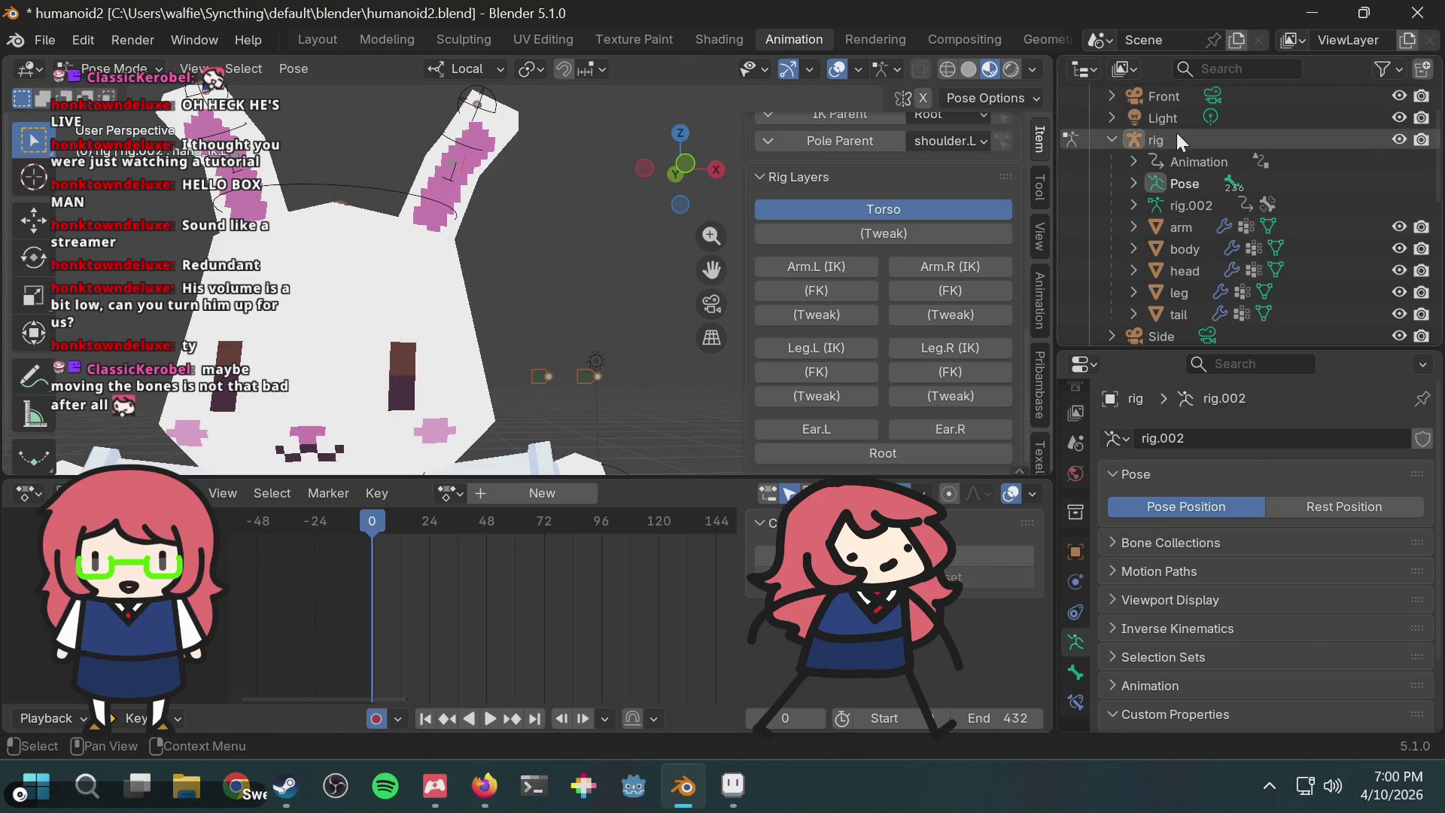
pyautogui.scroll(-2, 1177, 143)
pyautogui.scroll(4, 1196, 211)
pyautogui.click(1187, 182)
pyautogui.scroll(-2, 1218, 557)
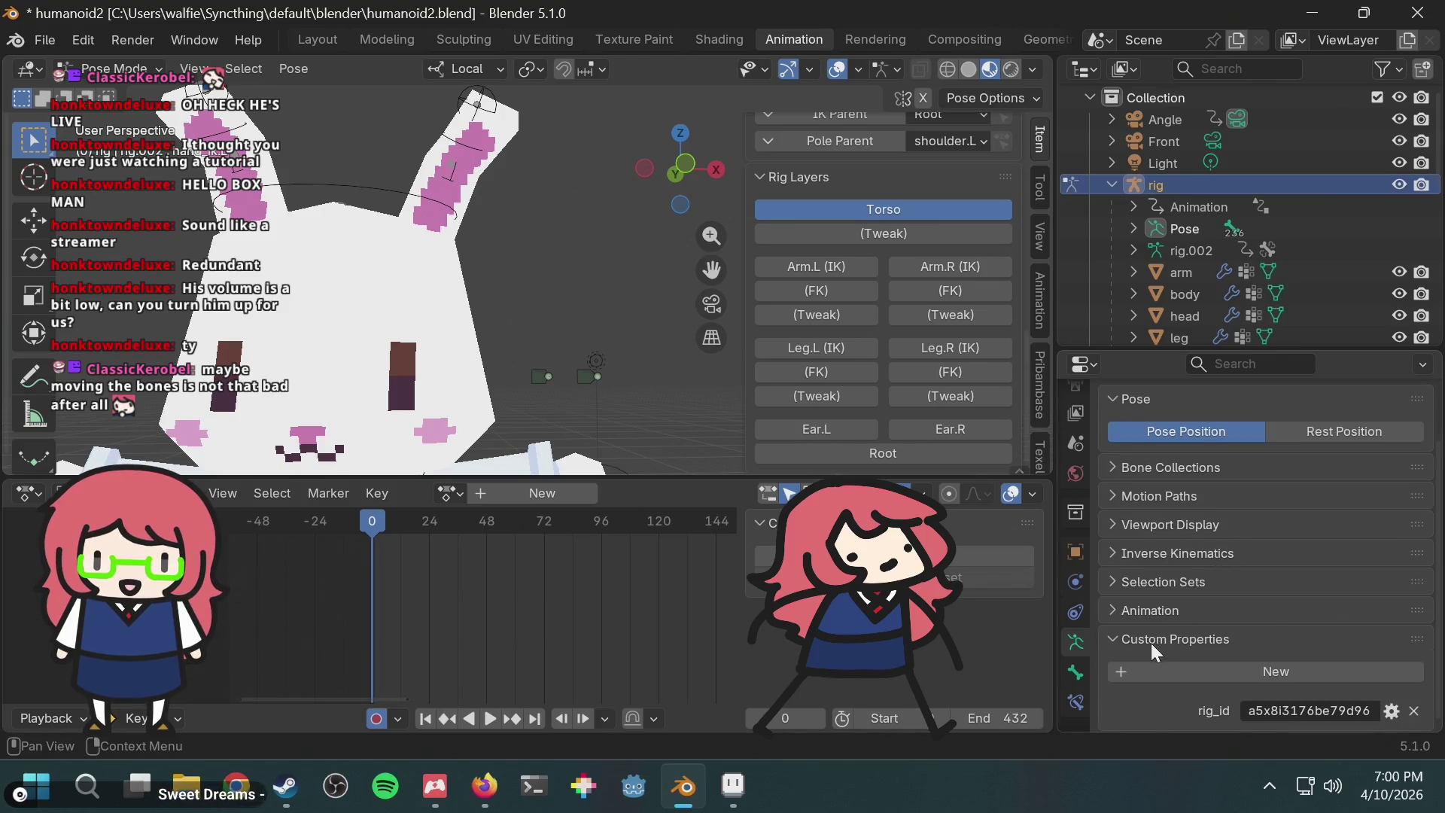
pyautogui.scroll(-5, 1239, 191)
# Step: Switch from Pose Mode to Object Mode and make the metarig the active object
pyautogui.click(1203, 317)
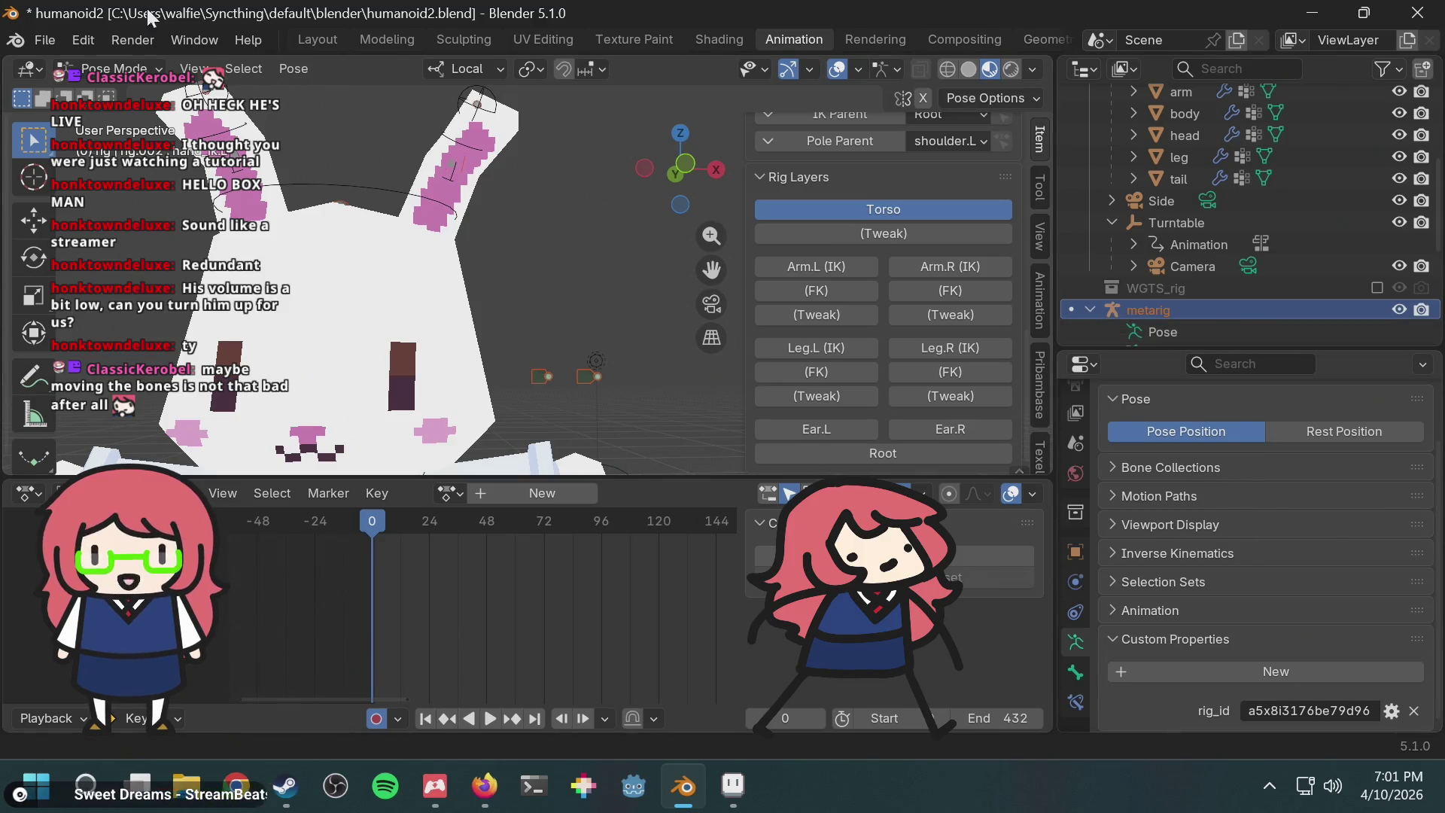
pyautogui.click(113, 69)
pyautogui.click(142, 93)
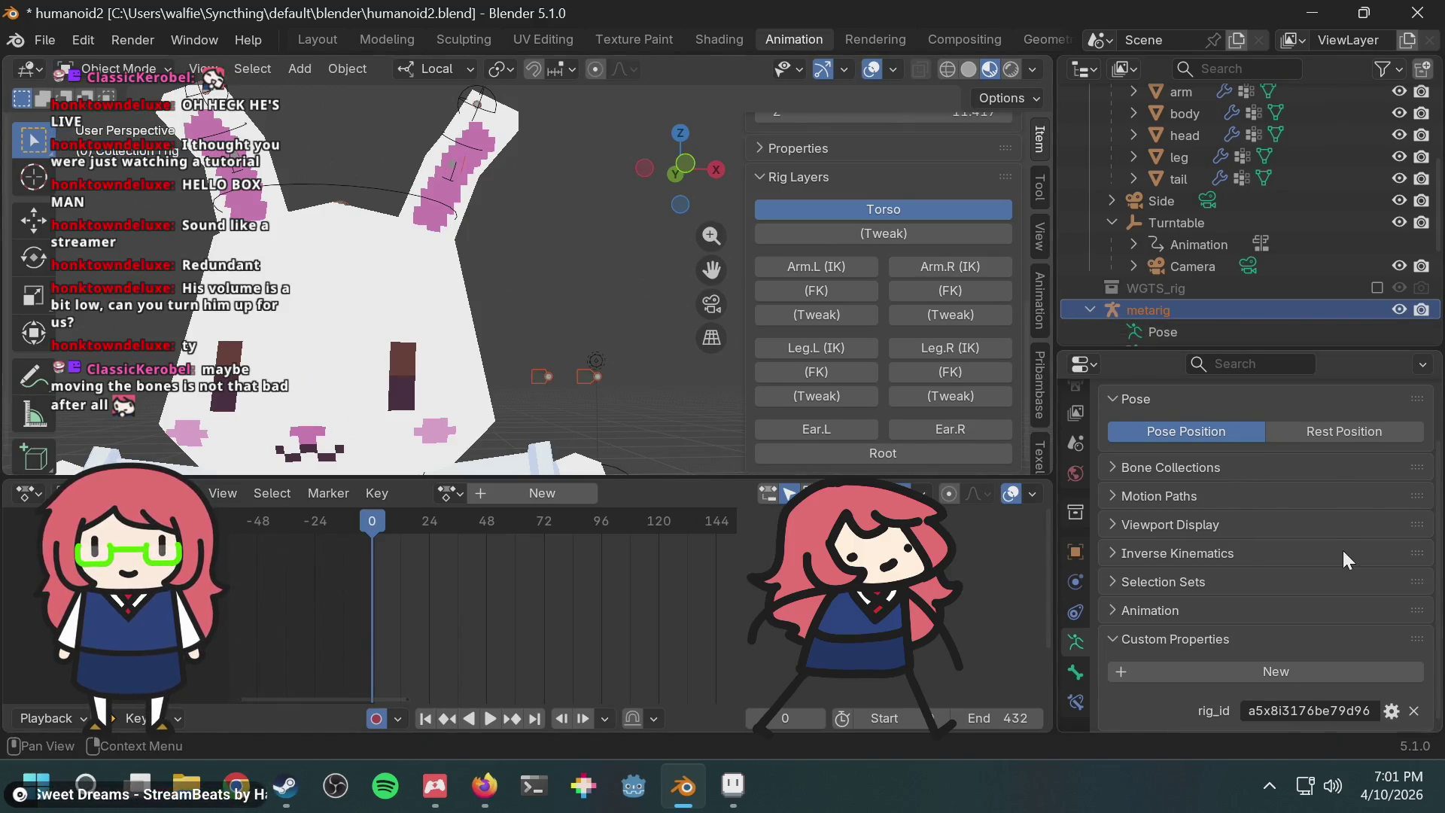
pyautogui.click(422, 303)
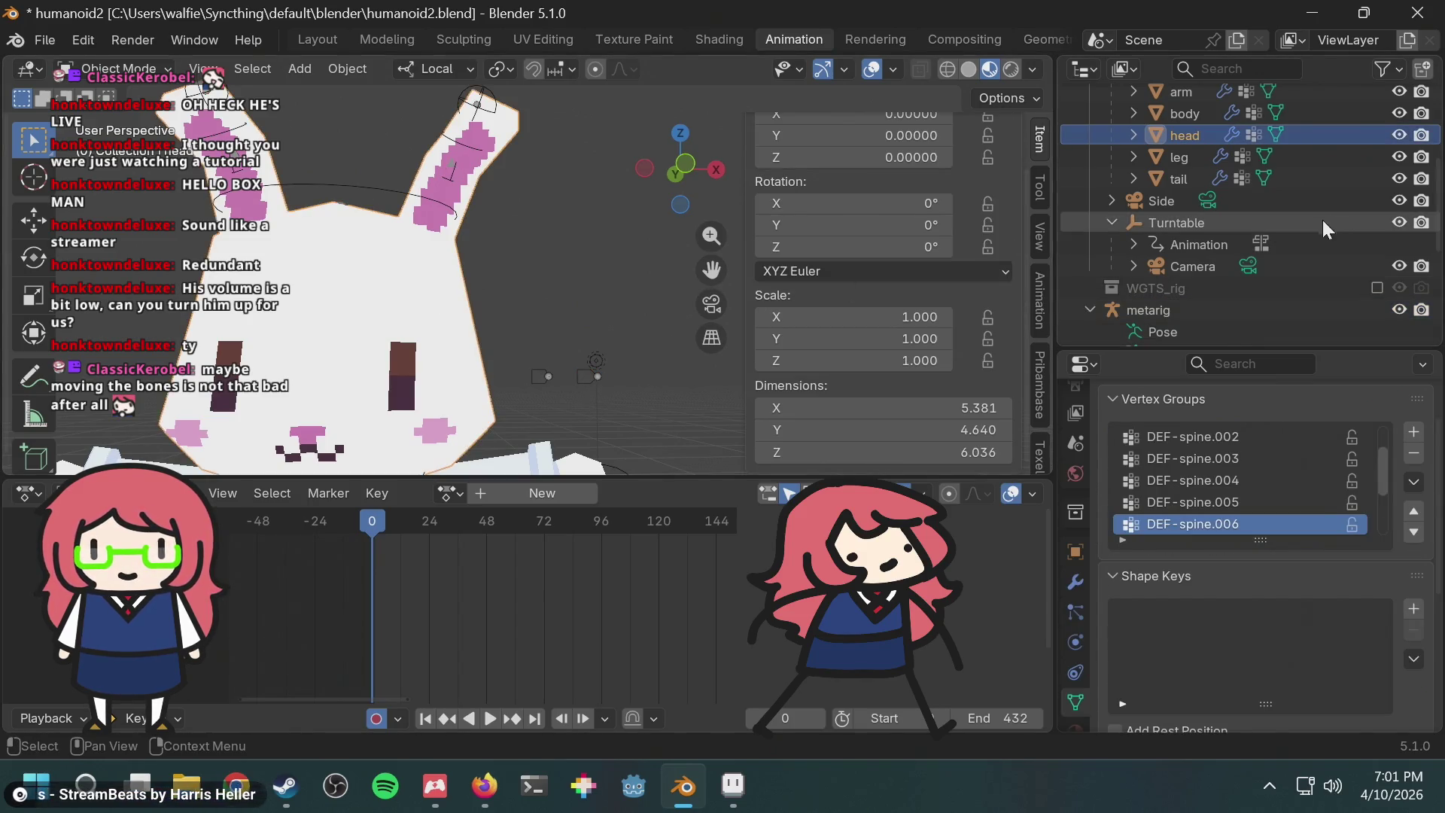
pyautogui.click(1199, 294)
pyautogui.click(1190, 310)
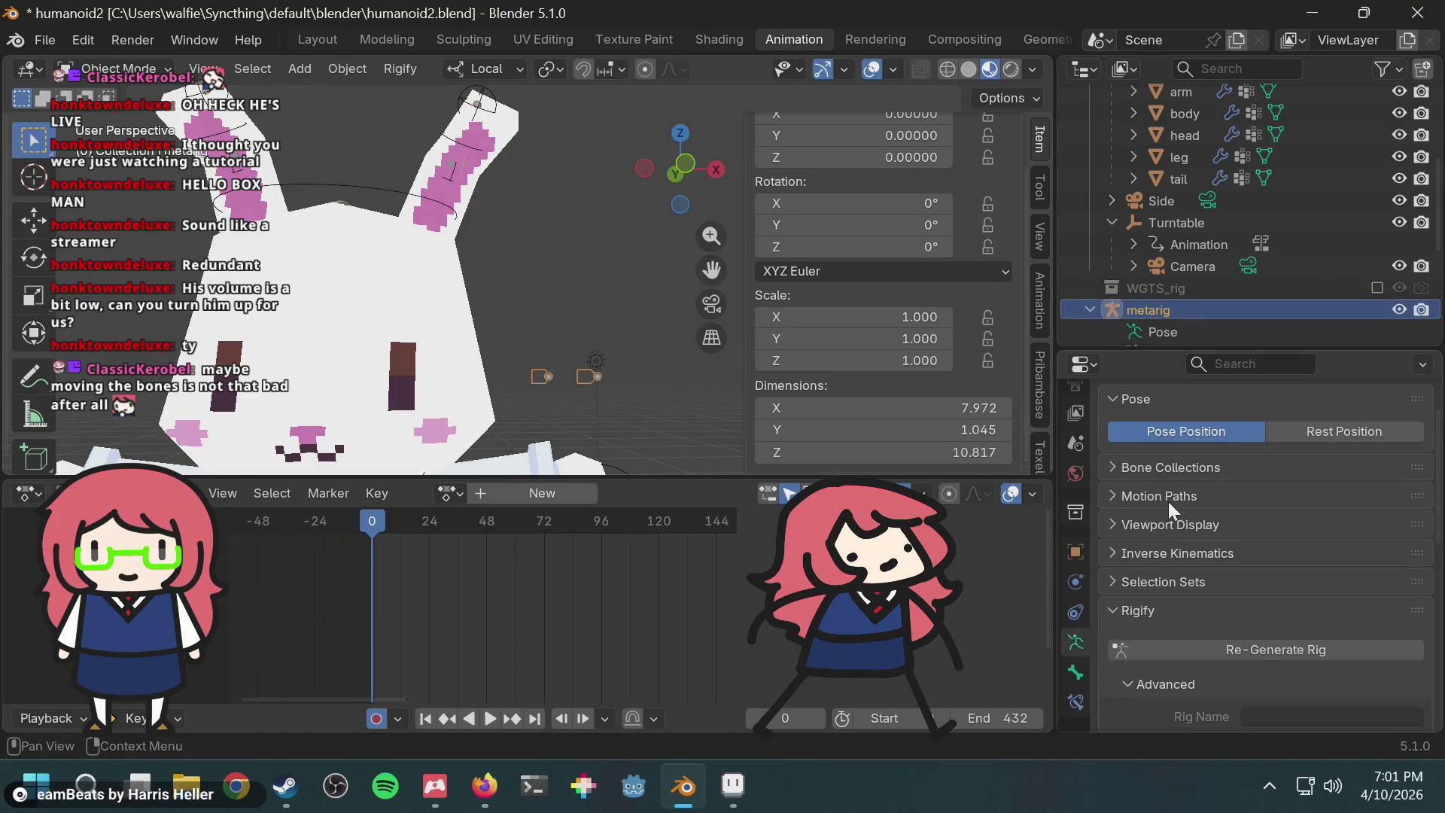
# Step: In Rigify's Bone Collection UI, select Face and make its bones unselectable
pyautogui.scroll(-4, 1281, 554)
pyautogui.scroll(1, 1213, 522)
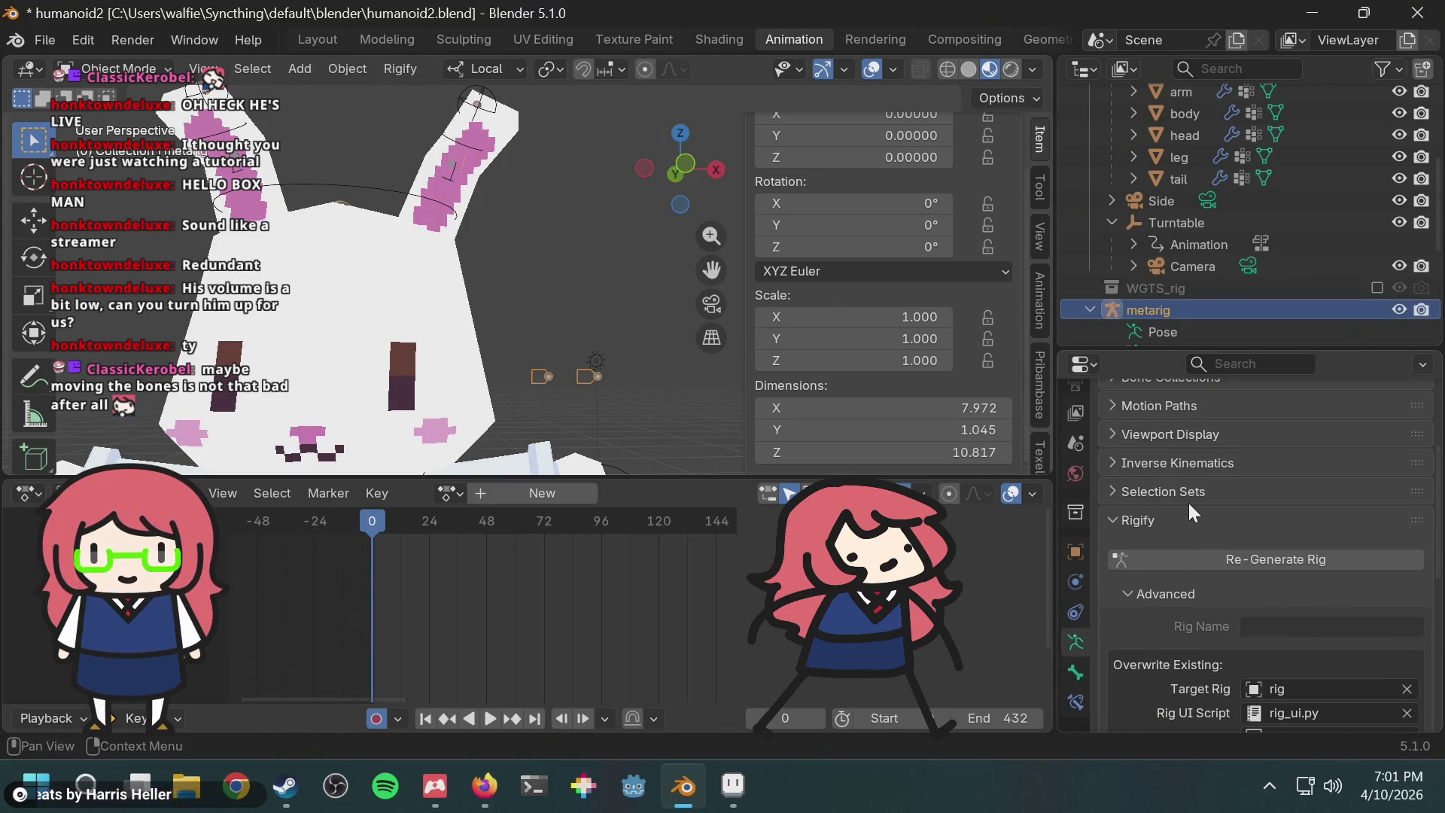
pyautogui.scroll(2, 1190, 502)
pyautogui.scroll(-7, 1190, 503)
pyautogui.scroll(-4, 1220, 532)
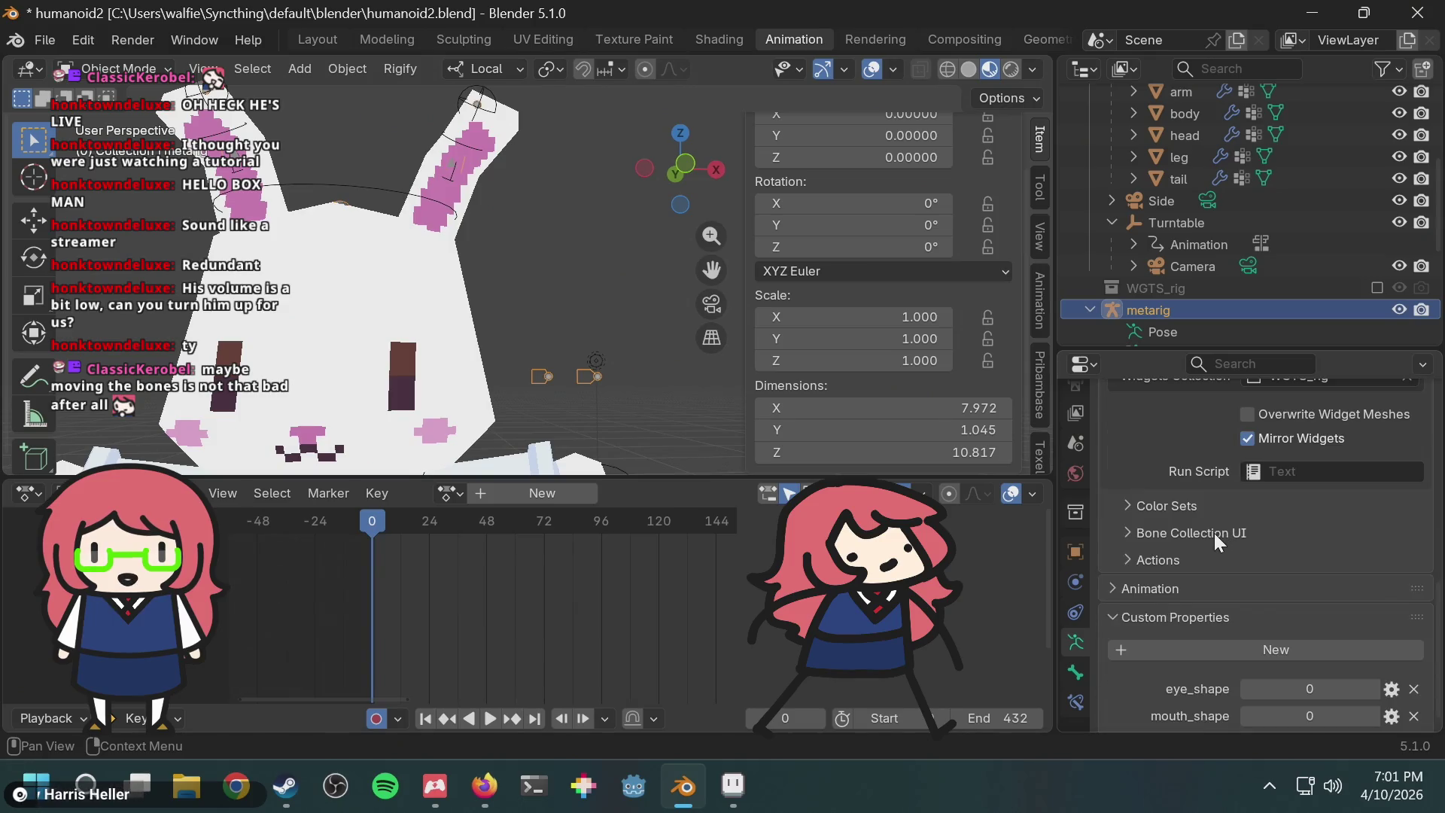
pyautogui.click(1190, 531)
pyautogui.scroll(-2, 1189, 528)
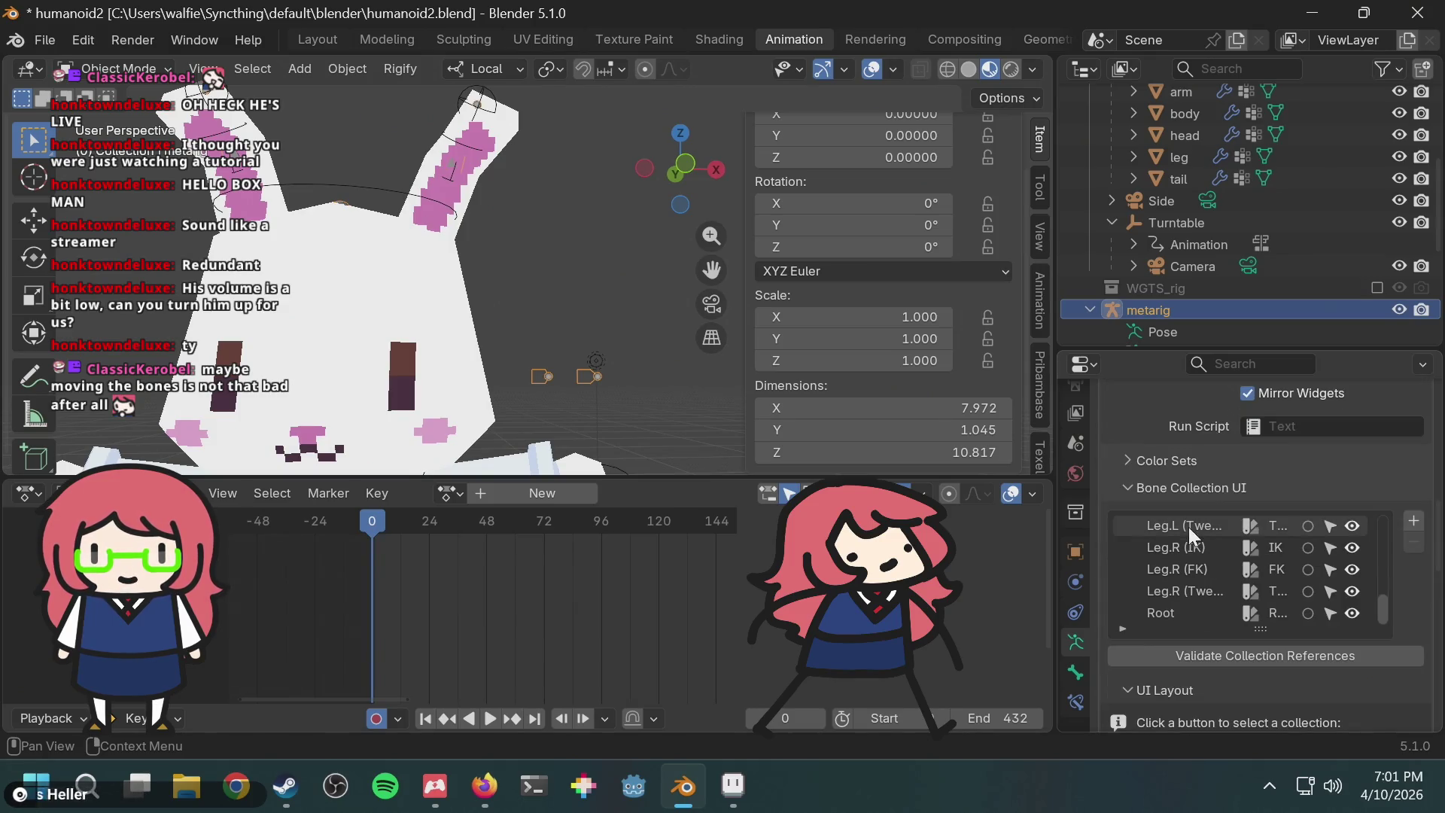
pyautogui.scroll(4, 1288, 557)
pyautogui.scroll(4, 1300, 558)
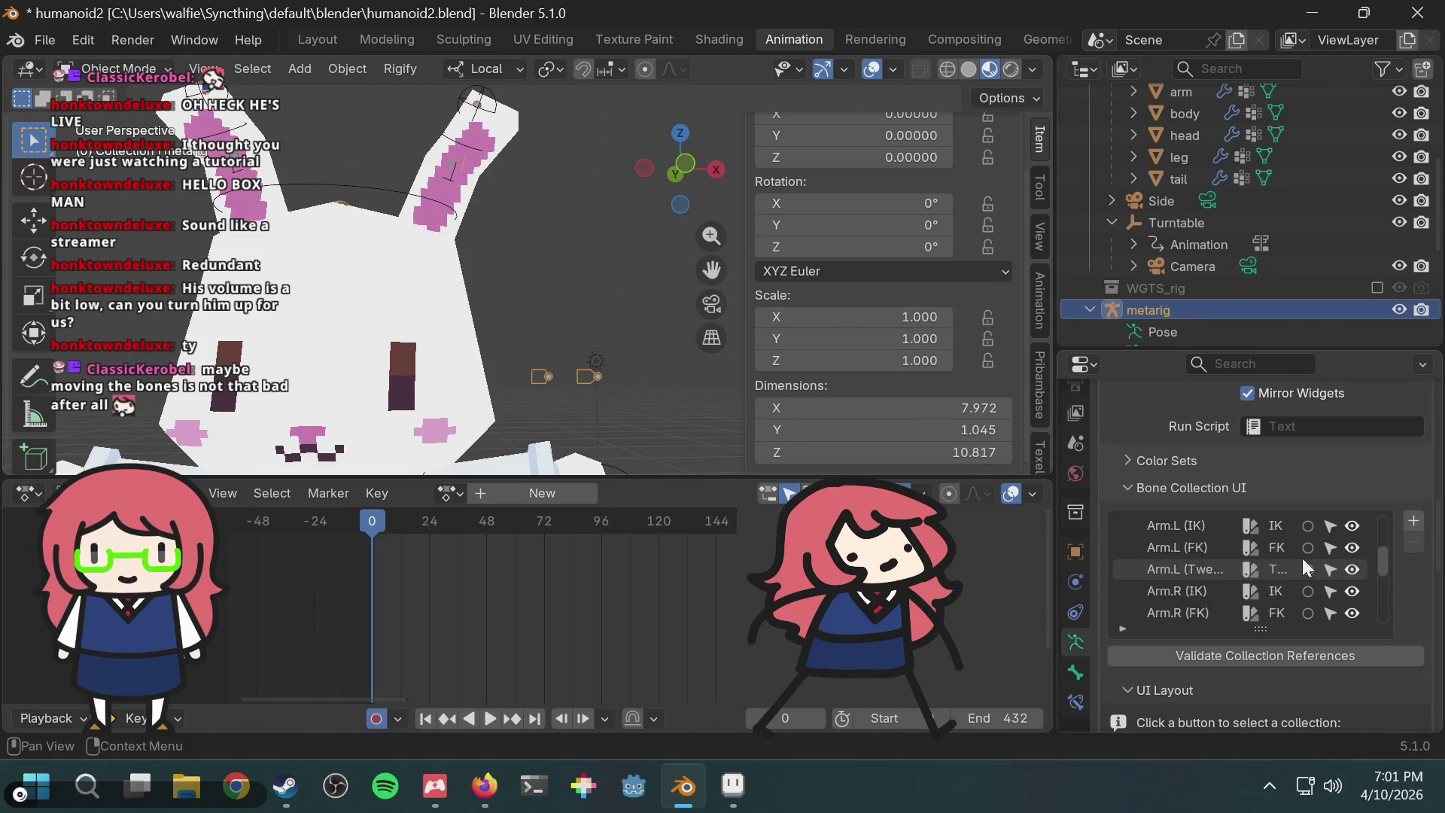
pyautogui.click(1210, 595)
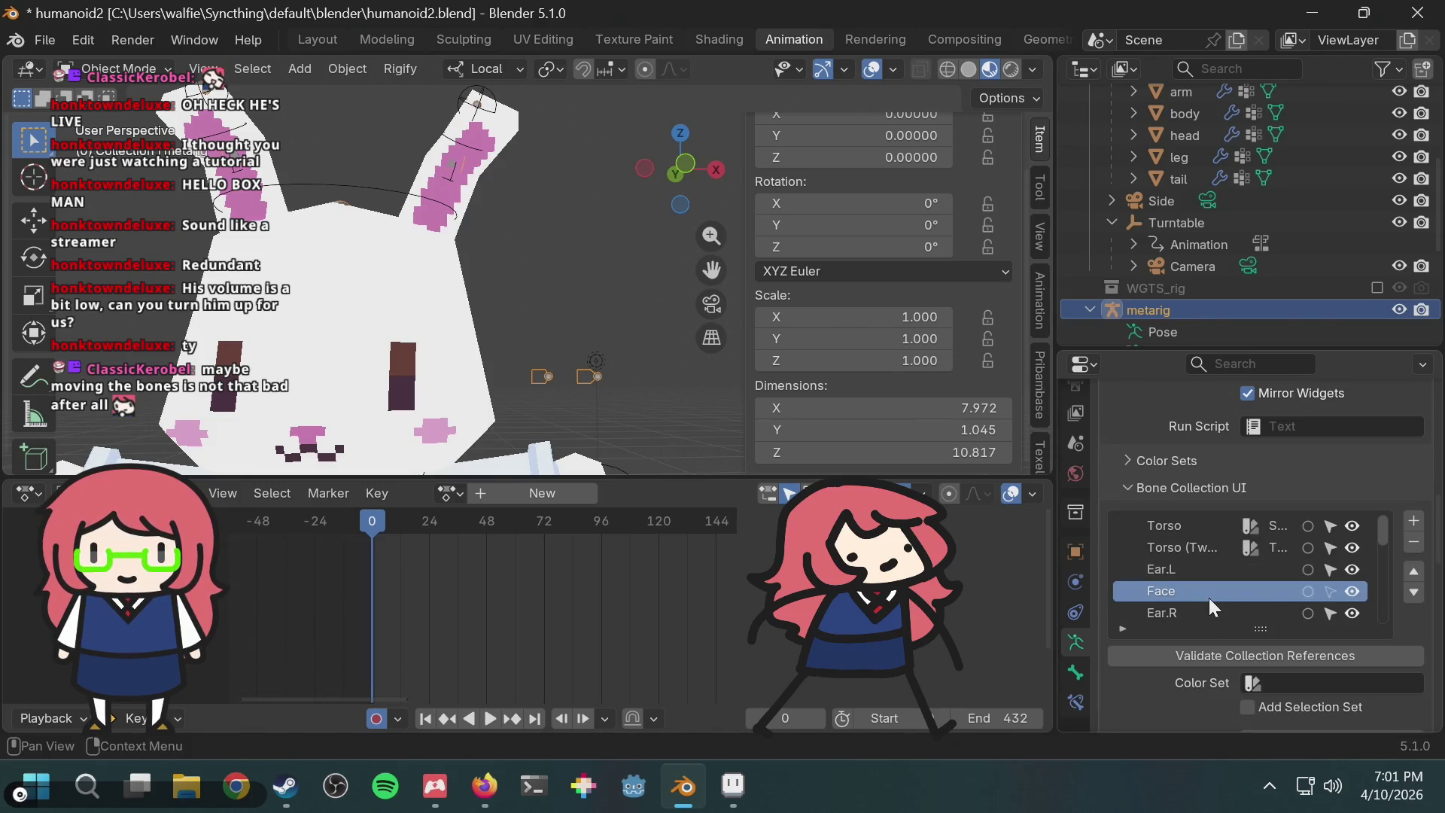
pyautogui.click(1331, 594)
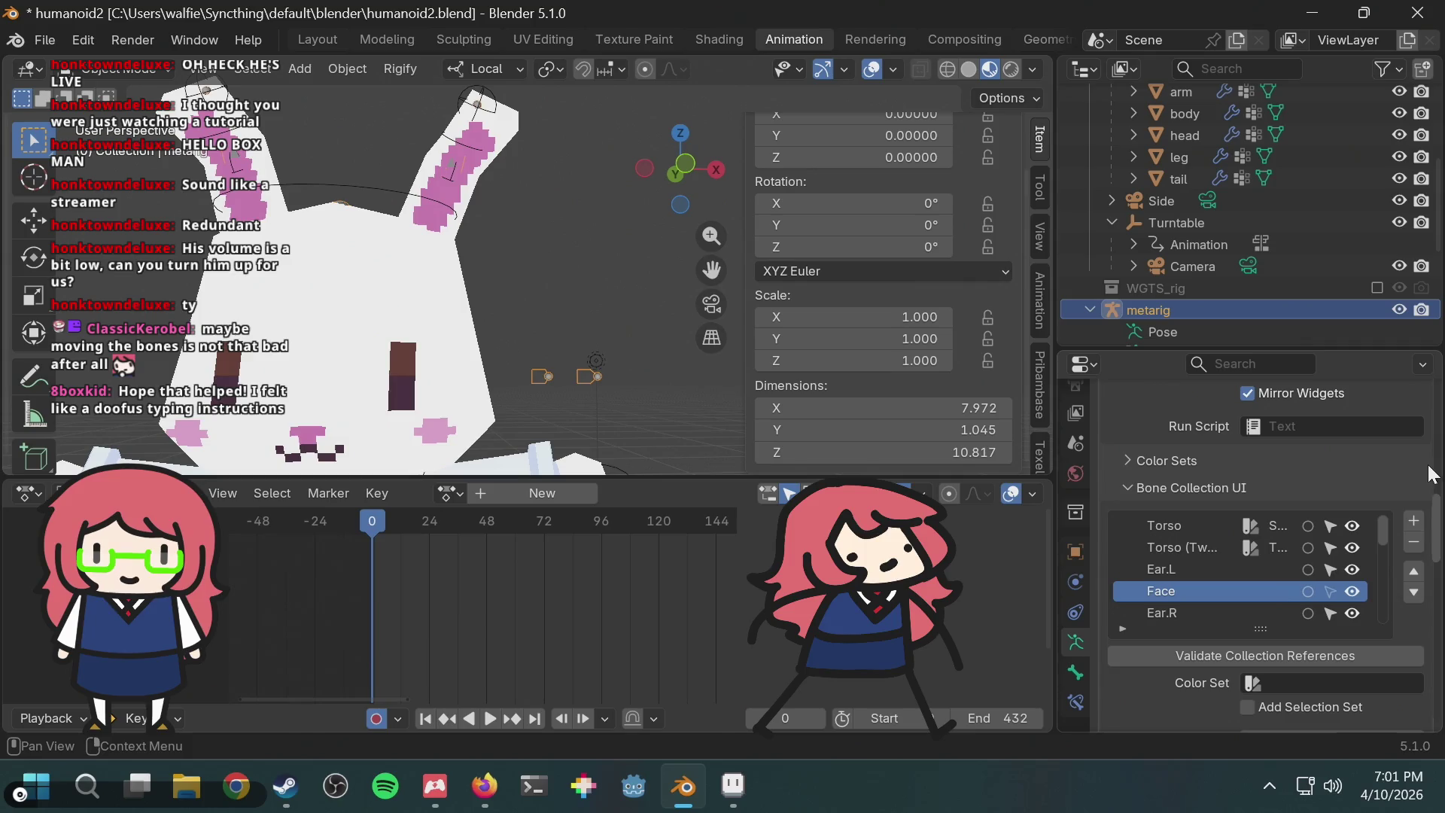
# Step: Review the UI Layout settings, where Face now appears under permanently hidden collections
pyautogui.scroll(-3, 1430, 484)
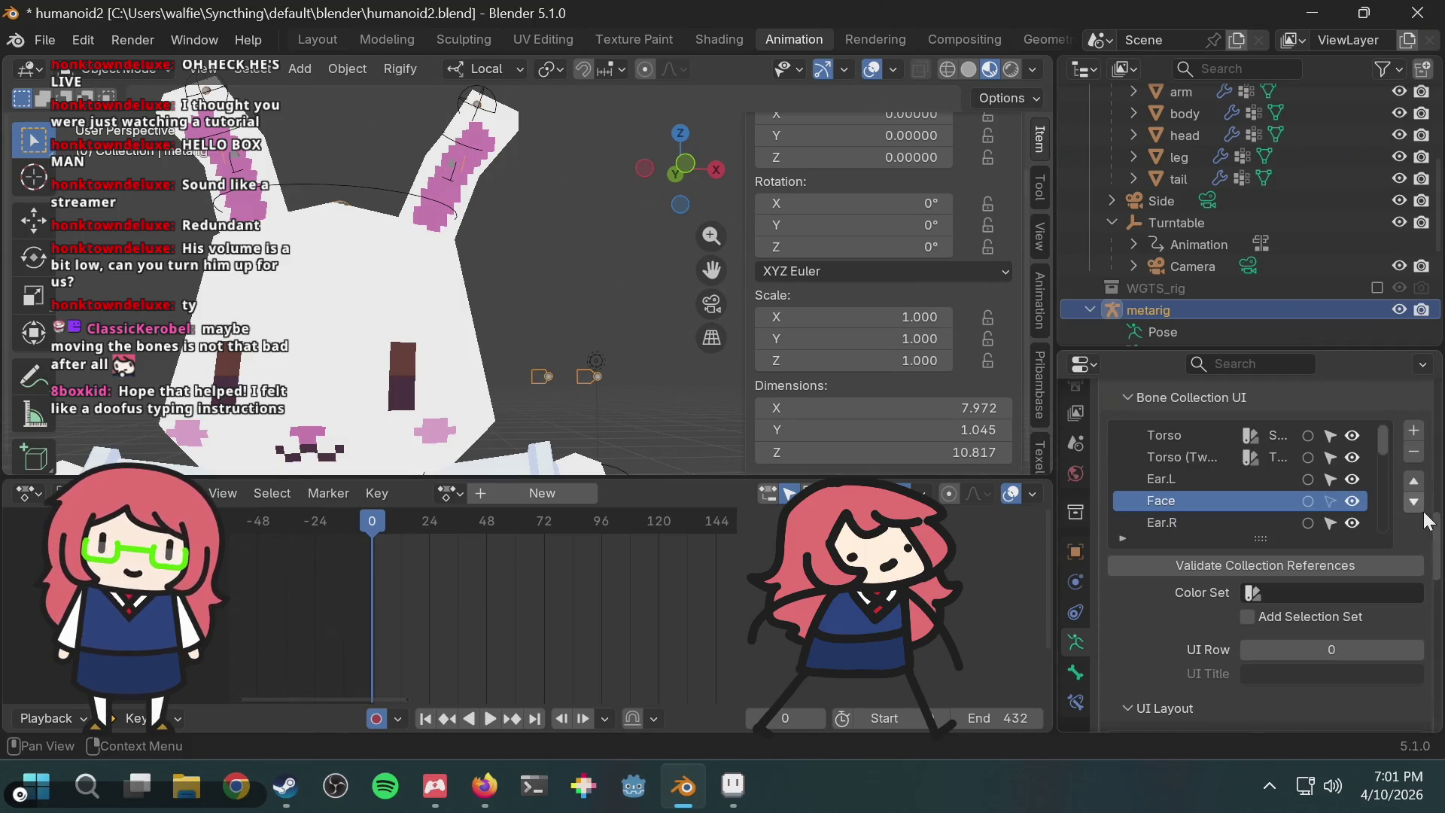
pyautogui.scroll(-2, 1427, 520)
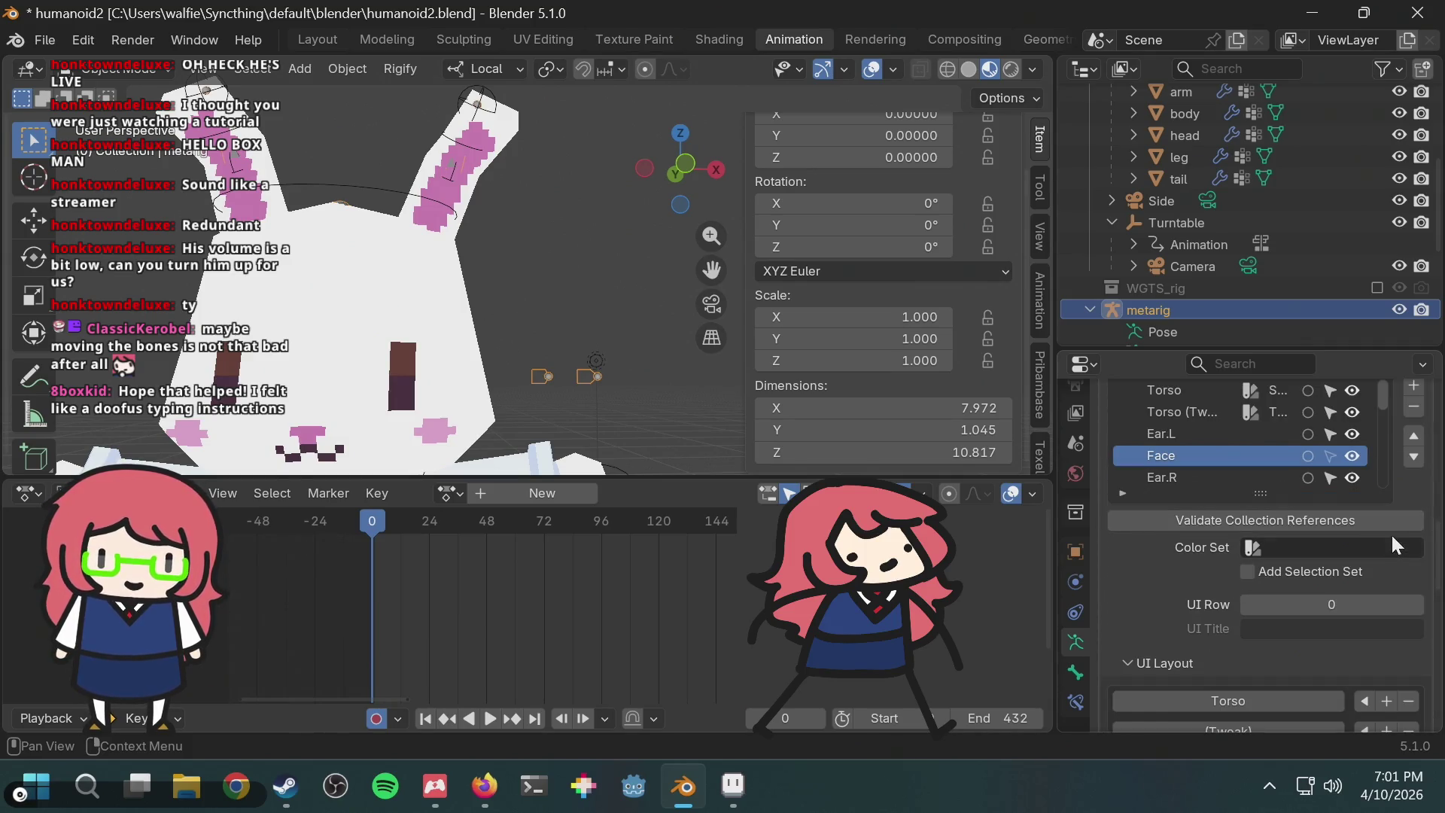
pyautogui.scroll(-2, 1208, 589)
pyautogui.scroll(-15, 1204, 580)
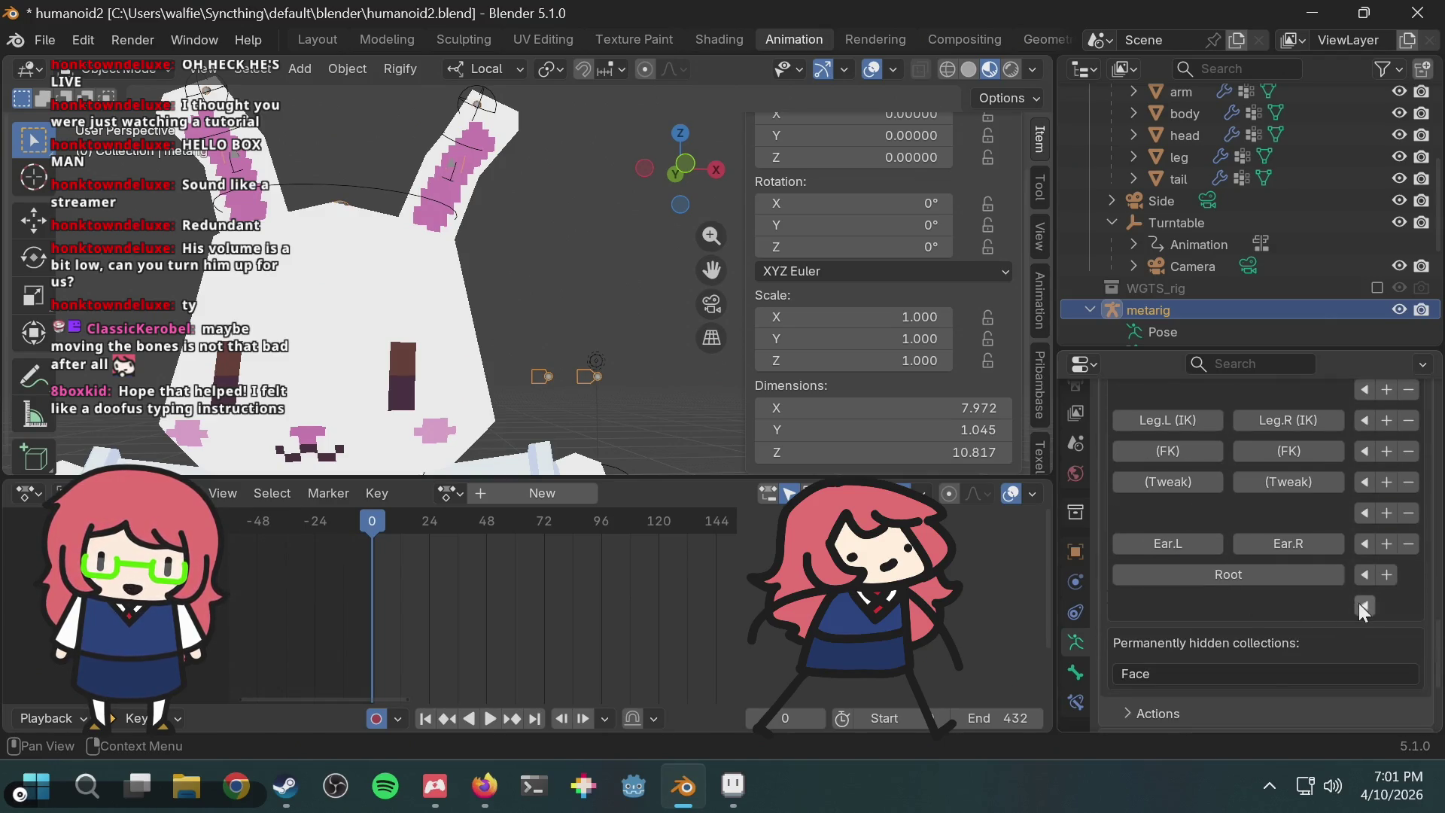
# Step: Leave the hidden Face entry unchanged, and toggle a Face selection set on then off
pyautogui.click(1163, 675)
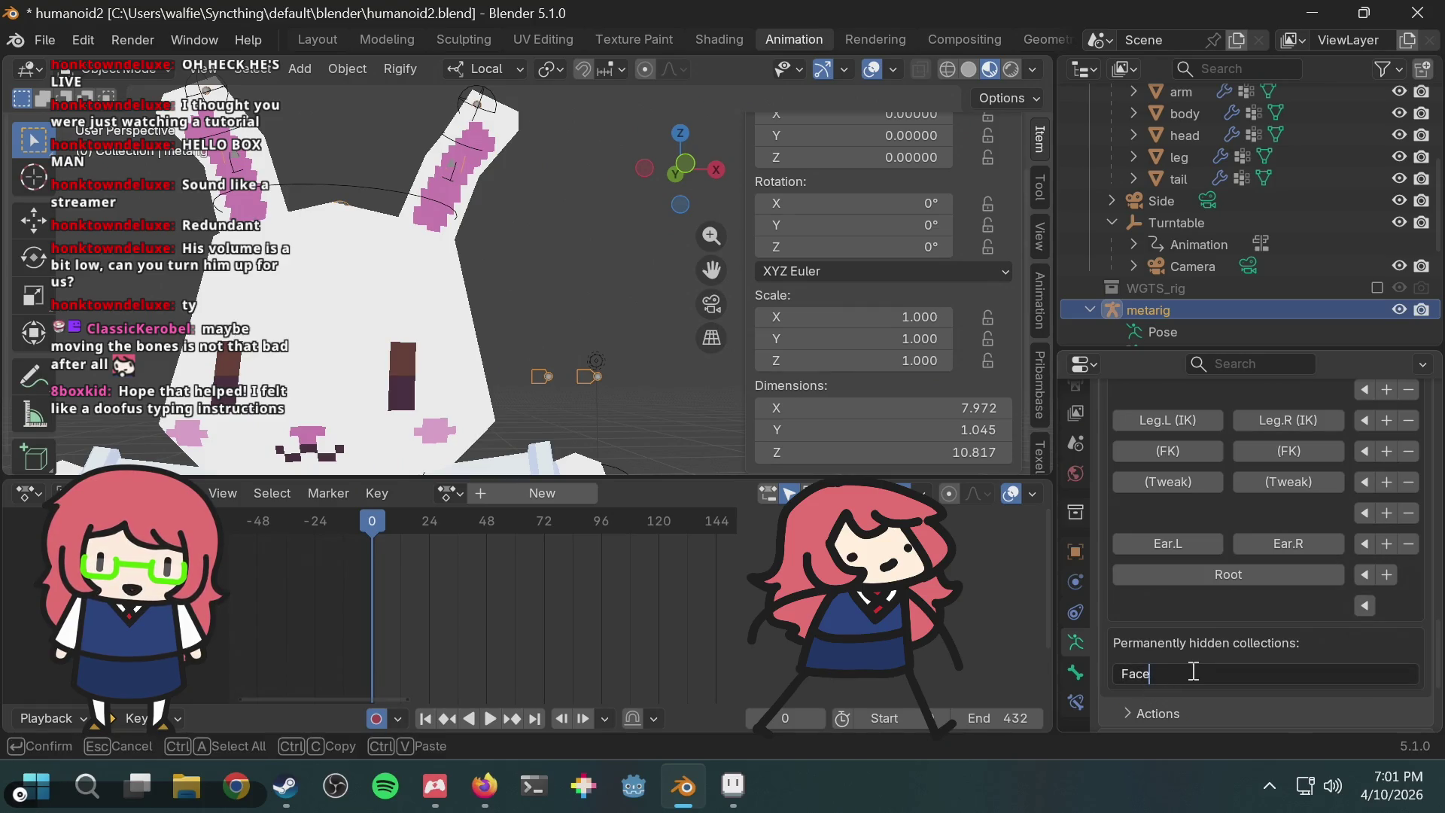
pyautogui.press('Return')
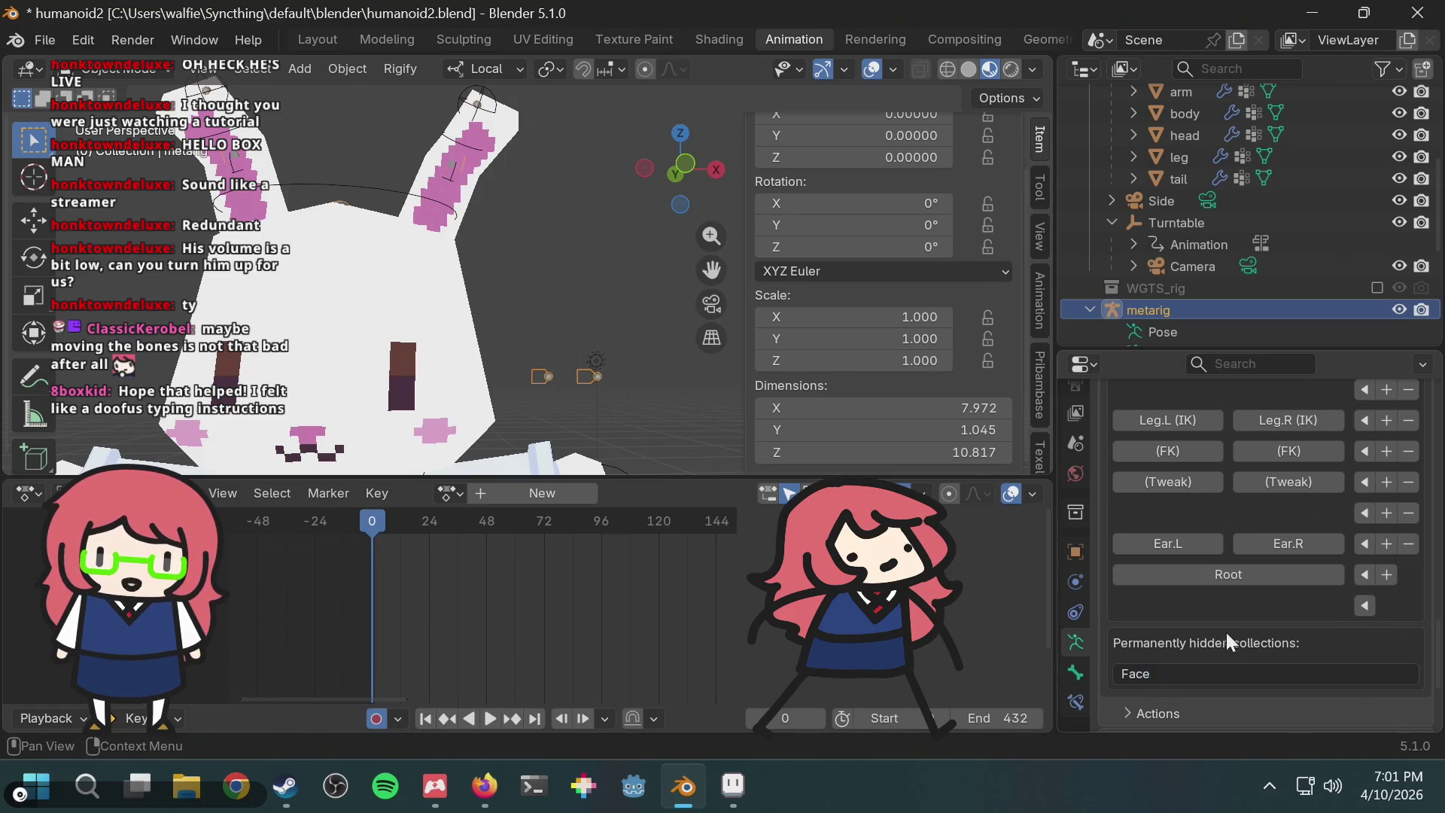
pyautogui.scroll(10, 1226, 632)
pyautogui.scroll(2, 1231, 621)
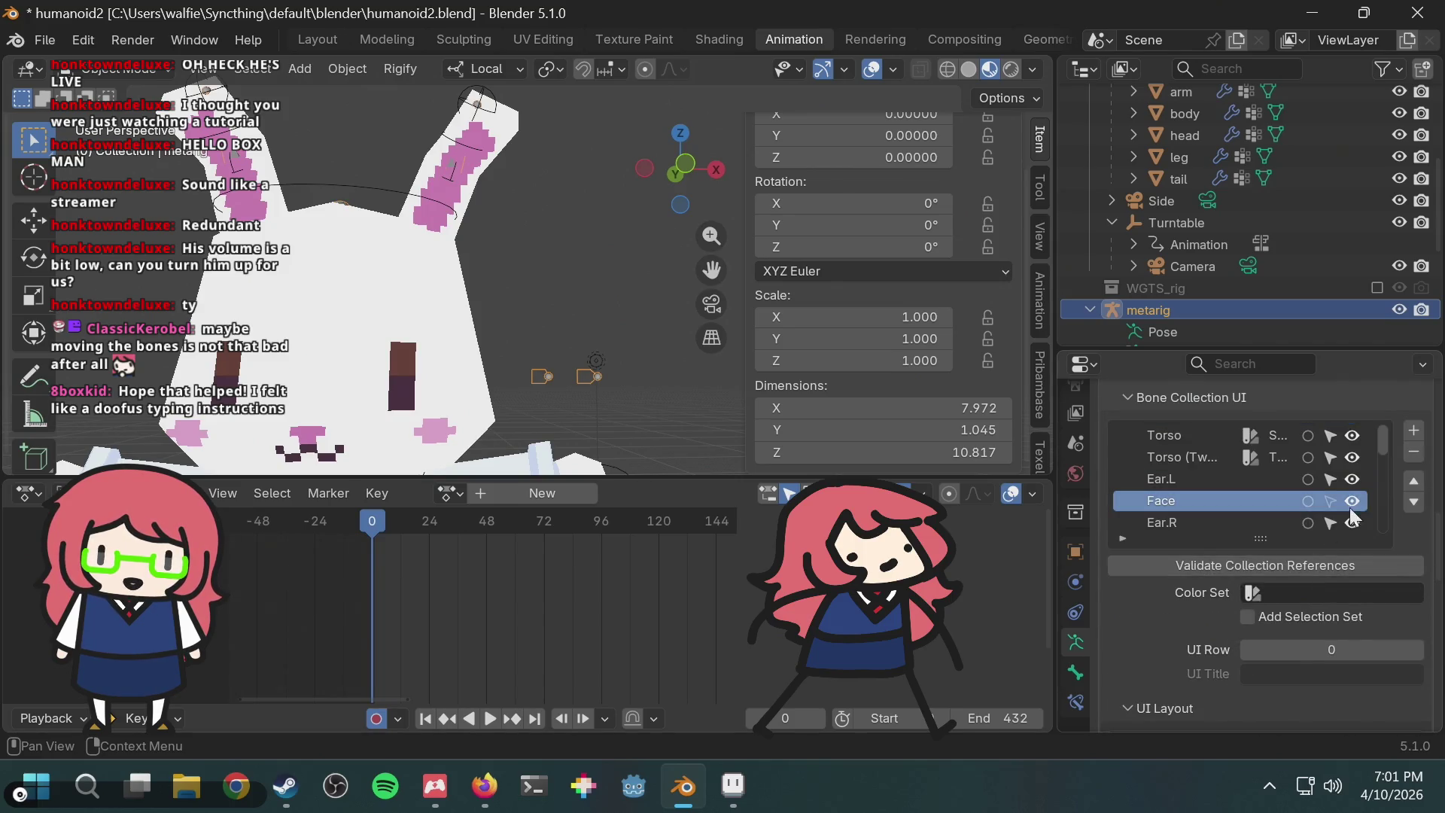
pyautogui.click(1309, 500)
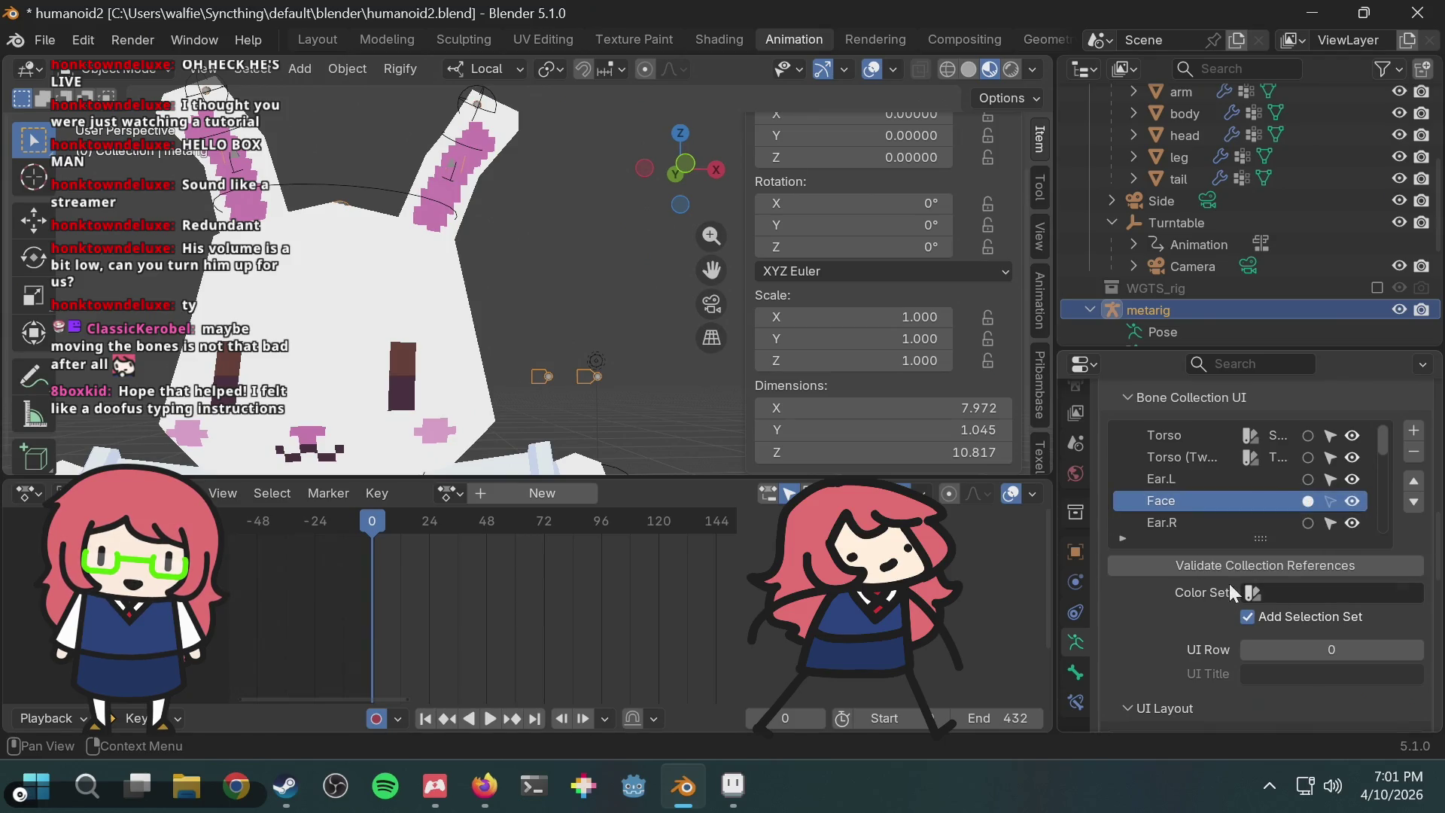
pyautogui.scroll(-15, 1208, 576)
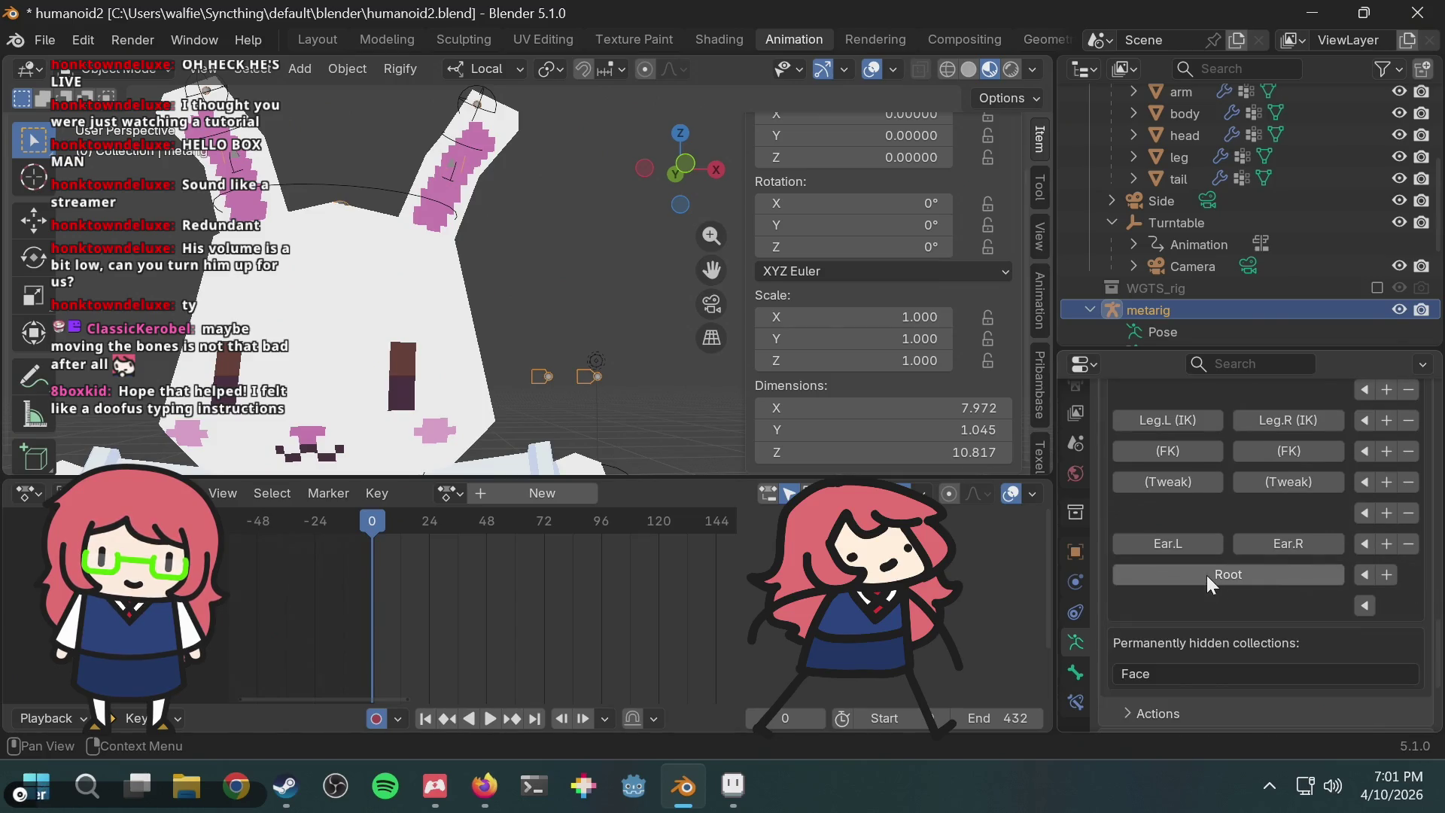
pyautogui.scroll(12, 1207, 575)
pyautogui.scroll(2, 1335, 506)
pyautogui.click(1308, 500)
pyautogui.scroll(-2, 1245, 532)
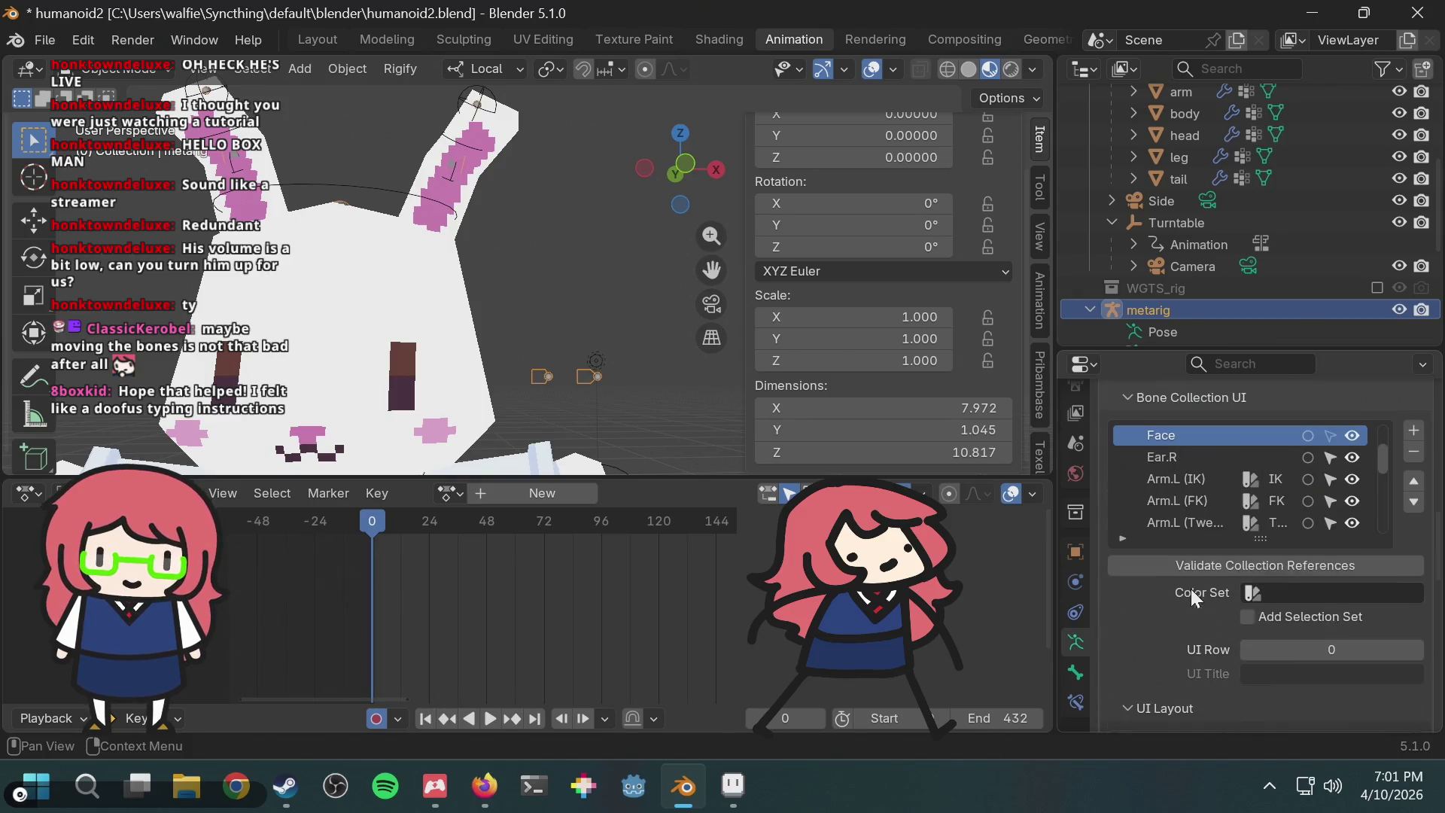
pyautogui.scroll(-8, 1199, 640)
pyautogui.scroll(-6, 1205, 635)
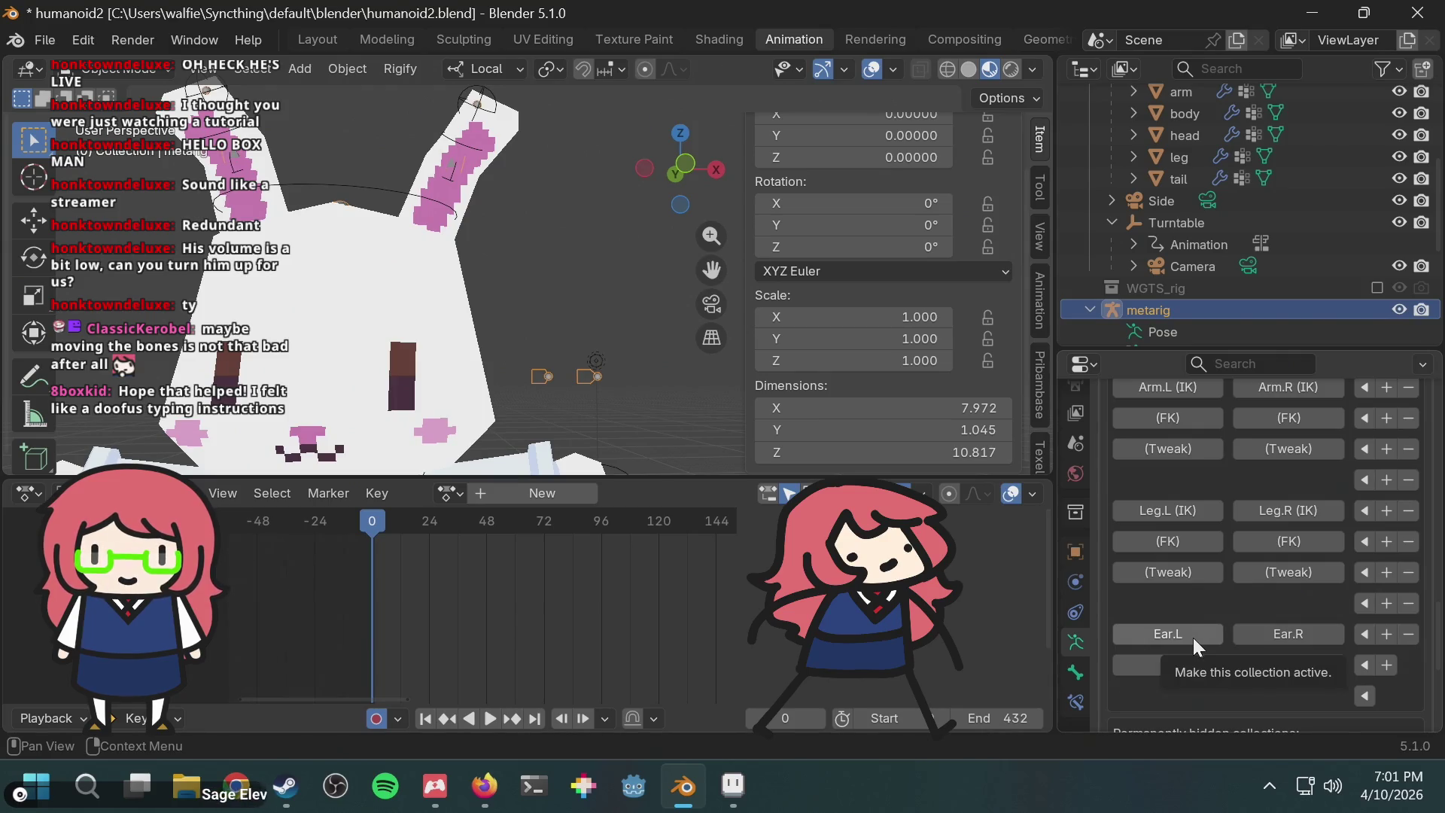
# Step: Give Face its own row in the Rigify UI layout, removing the extra empty row
pyautogui.click(1365, 693)
pyautogui.scroll(-2, 1325, 628)
pyautogui.scroll(-2, 1324, 626)
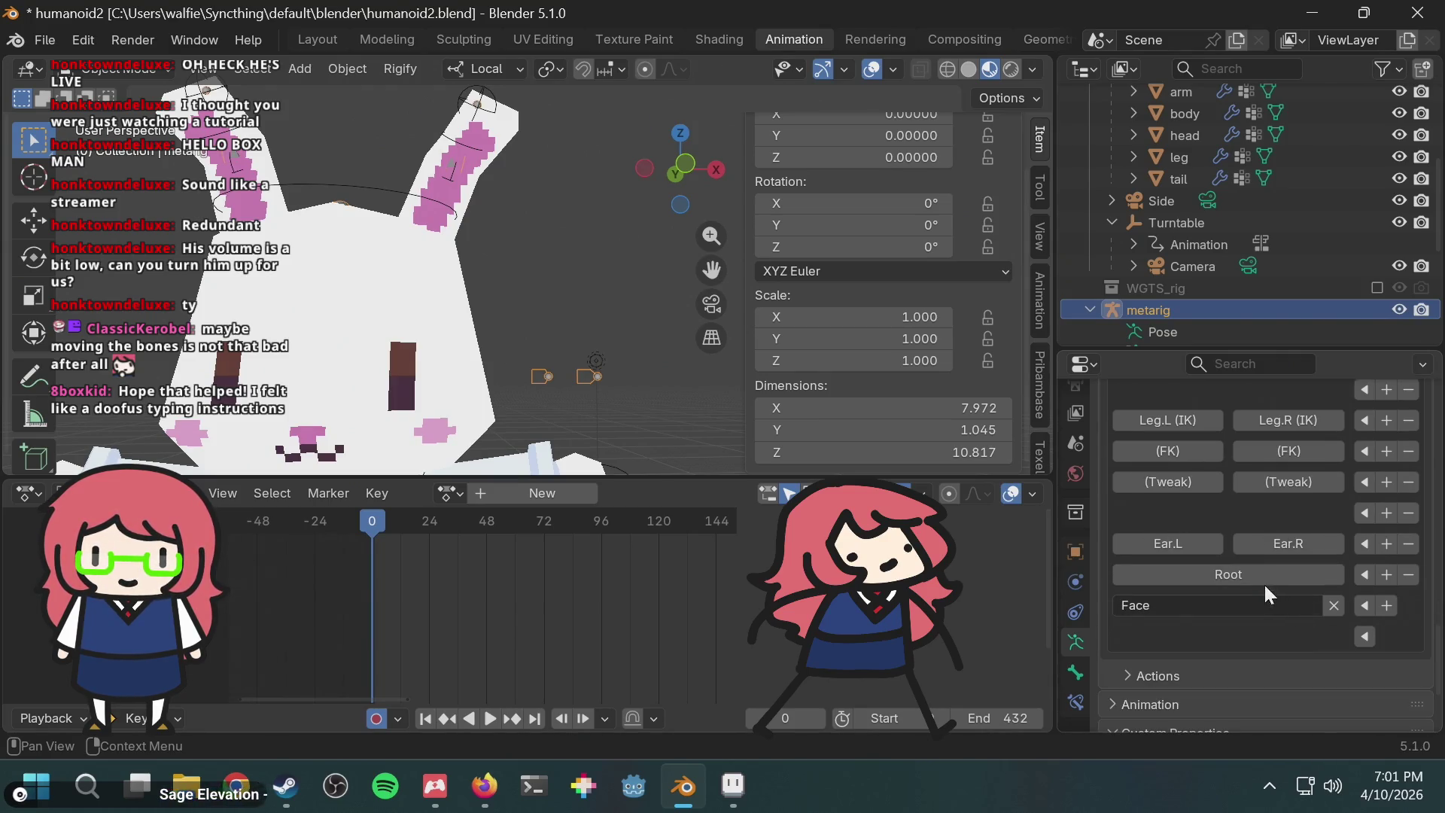
pyautogui.click(1239, 599)
pyautogui.press('Return')
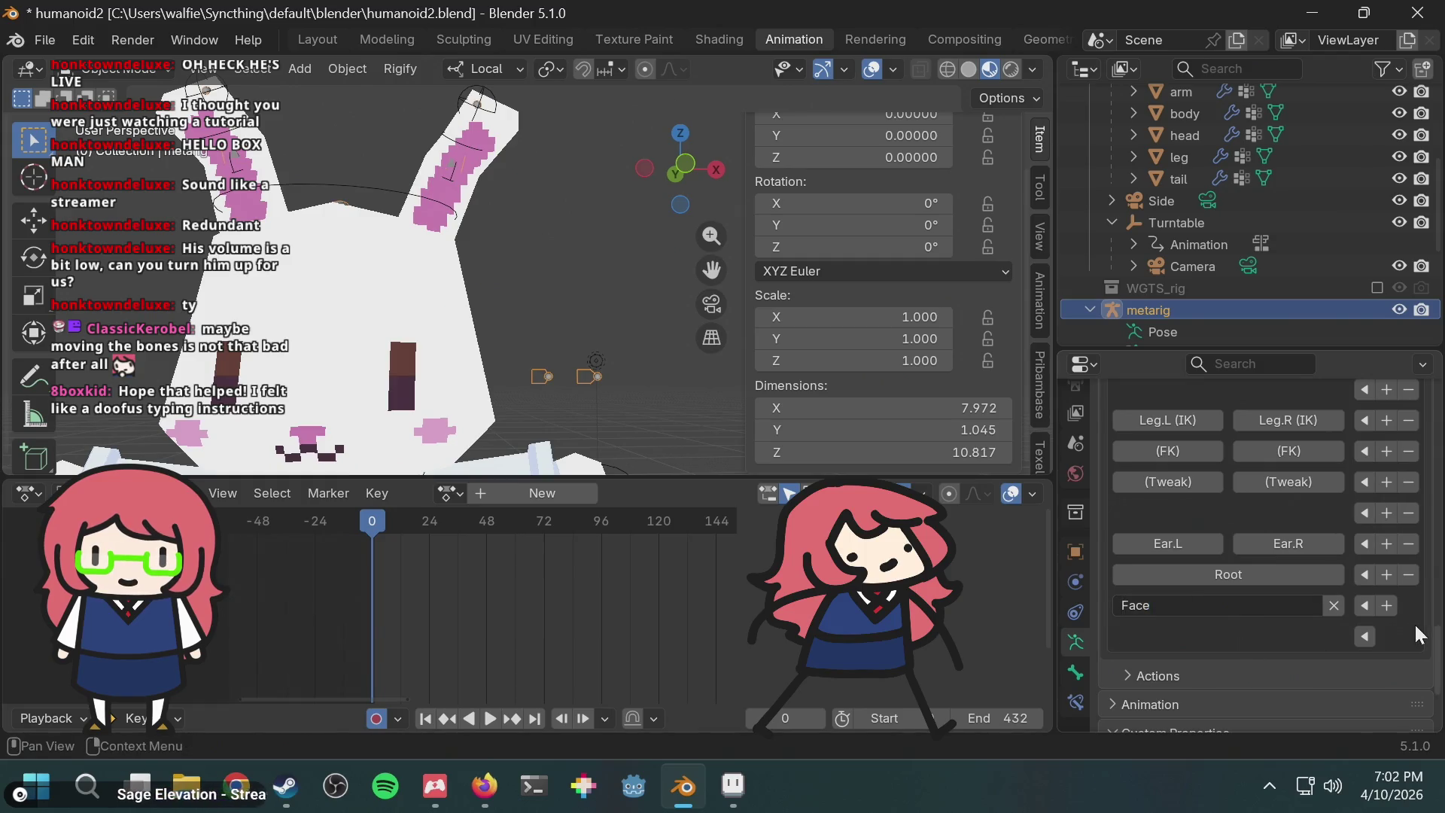
pyautogui.click(1388, 603)
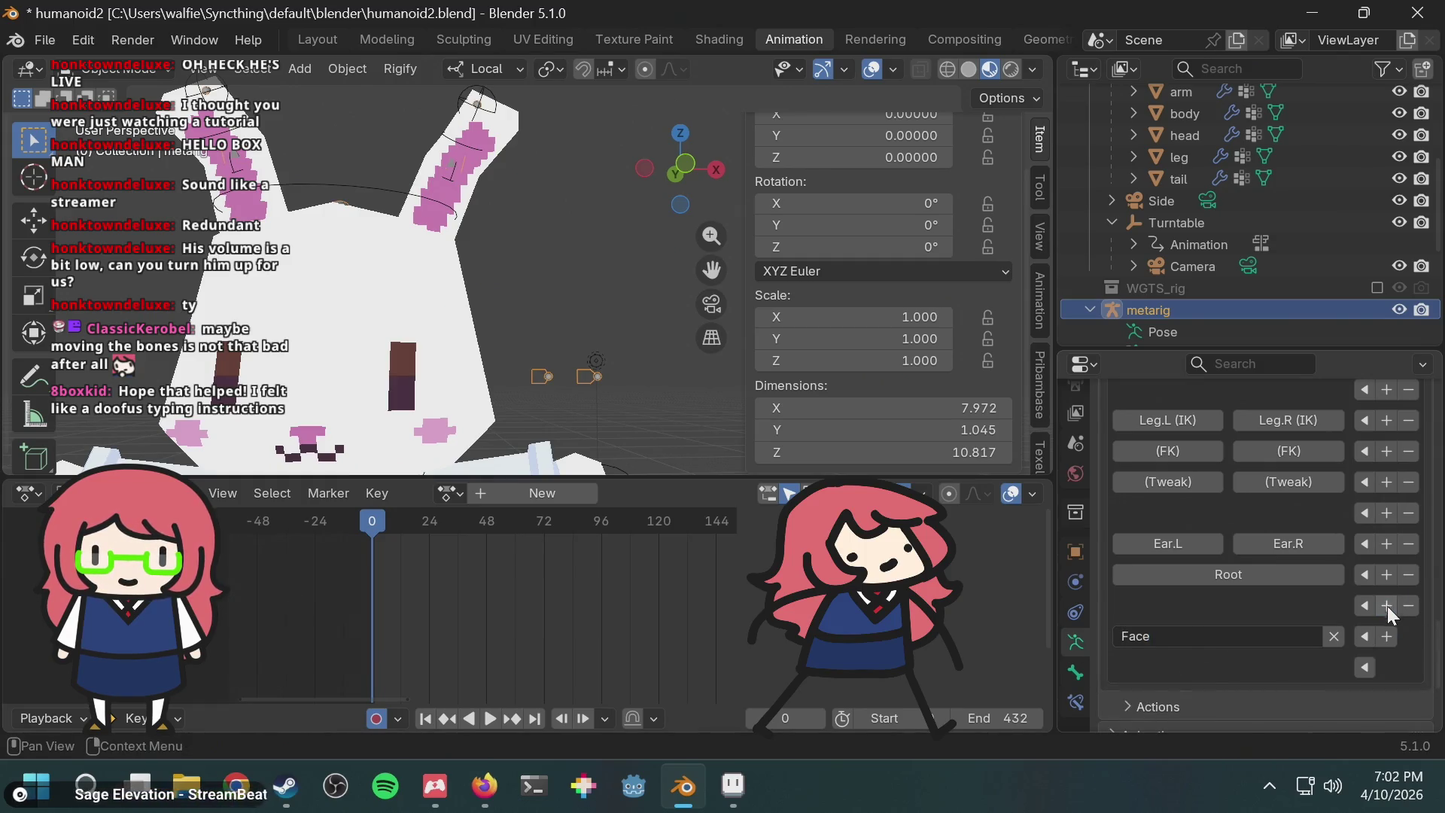
pyautogui.click(1406, 605)
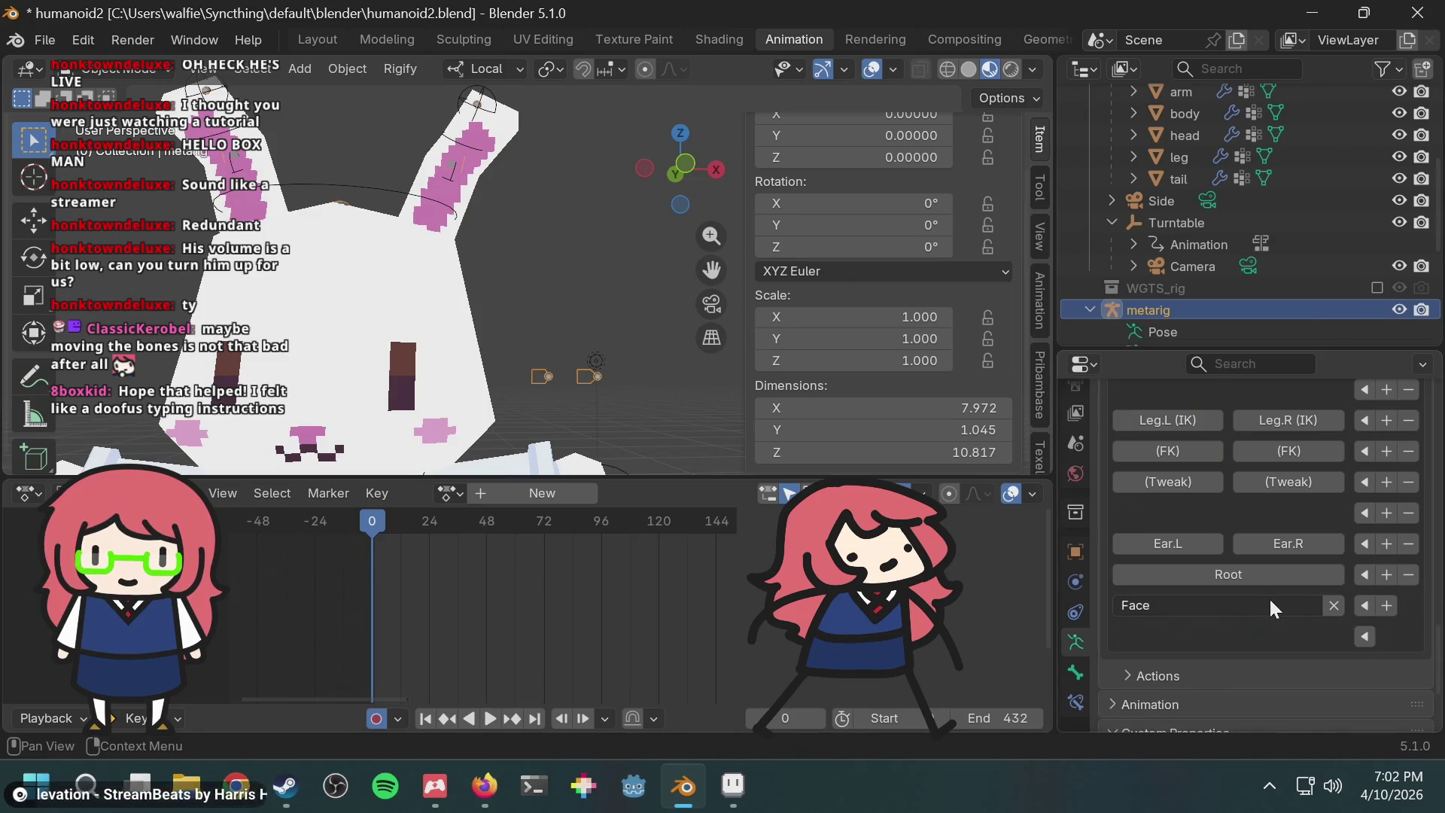
pyautogui.scroll(1, 1269, 597)
pyautogui.scroll(-1, 1257, 617)
pyautogui.scroll(6, 1253, 620)
pyautogui.scroll(12, 1254, 622)
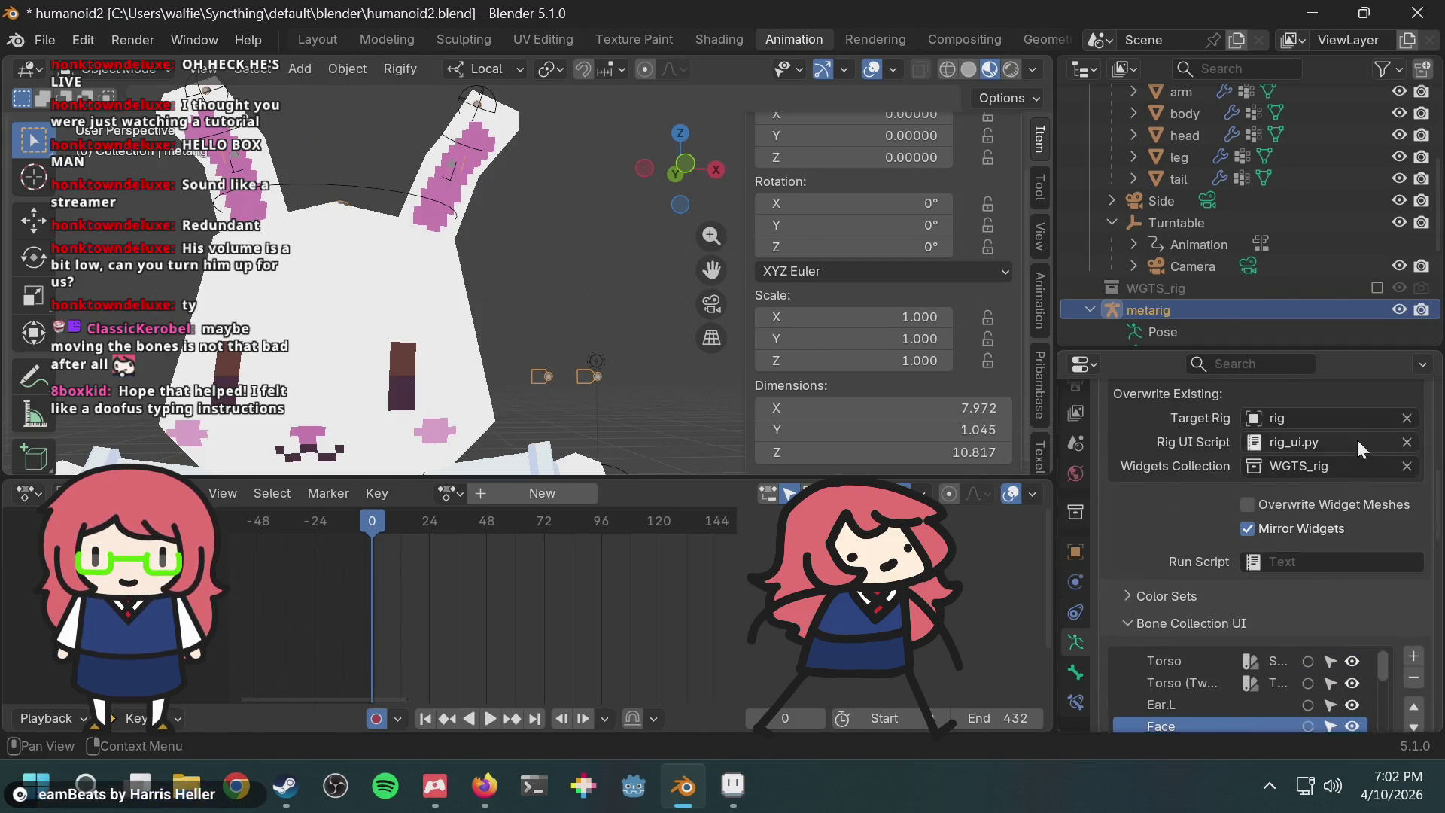
pyautogui.scroll(8, 1355, 452)
# Step: Re-generate the rig from the metarig and switch on the new Face toggle in Rig Layers
pyautogui.click(1225, 599)
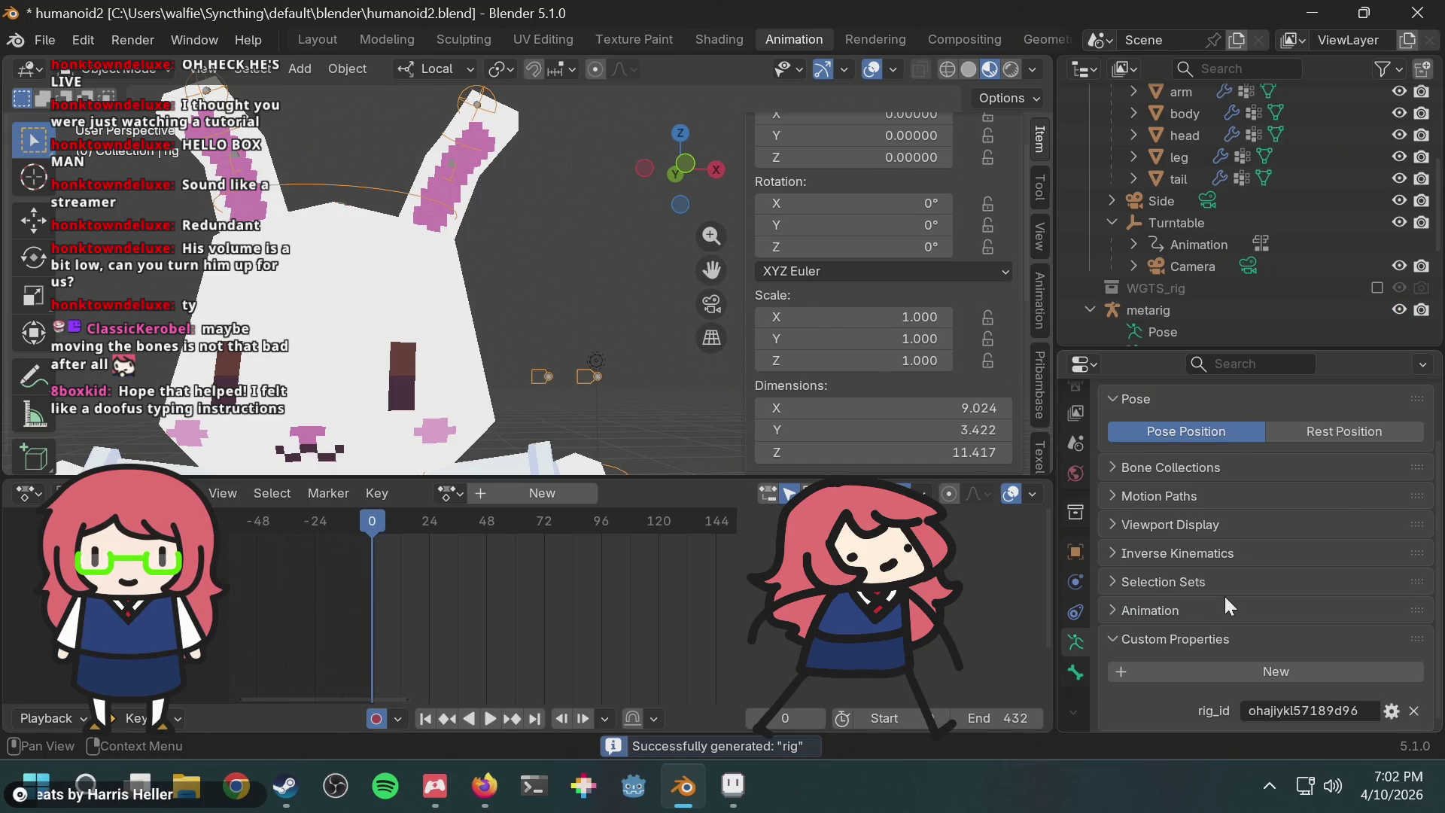
pyautogui.scroll(-2, 644, 273)
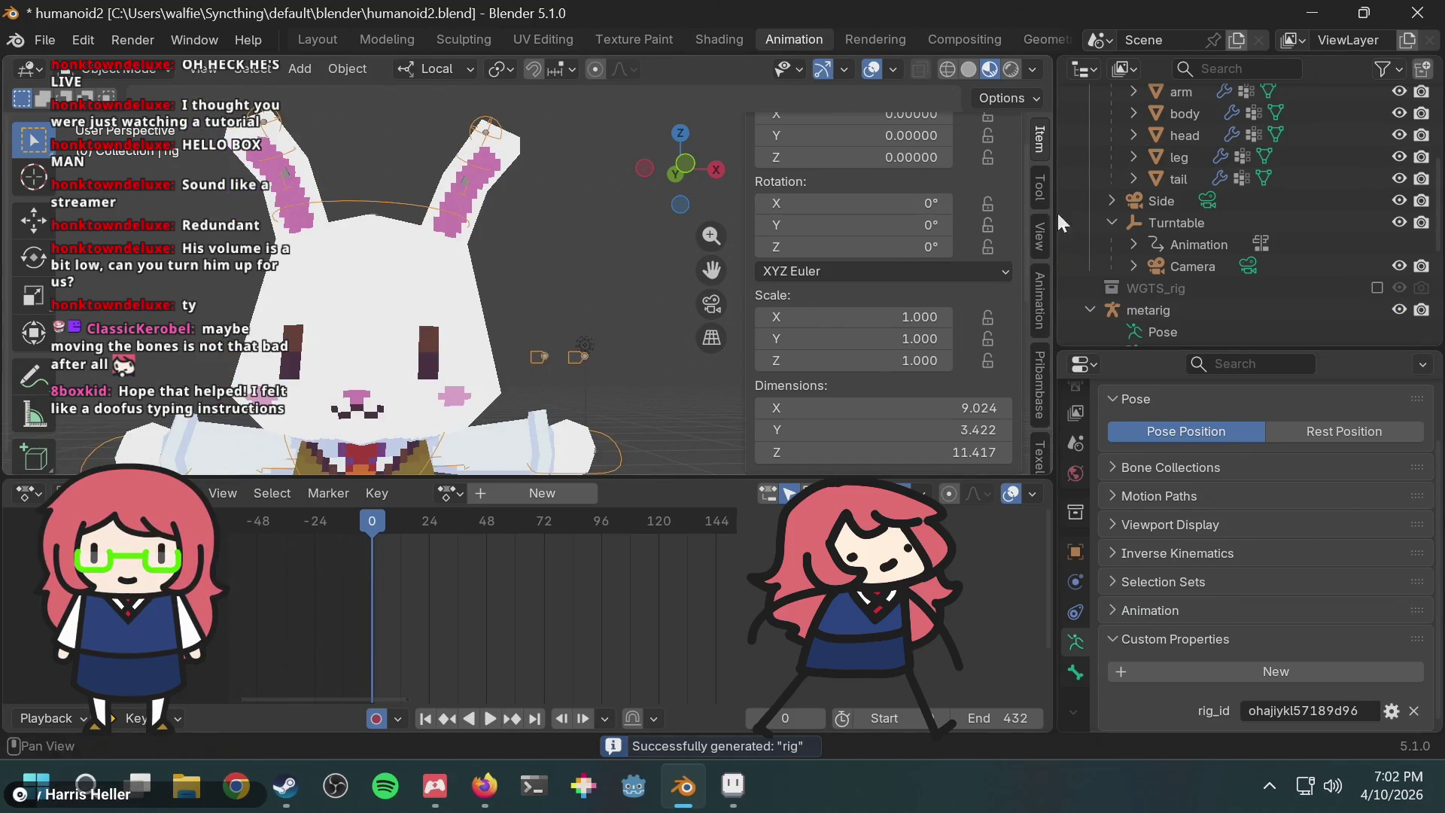
pyautogui.scroll(5, 1248, 202)
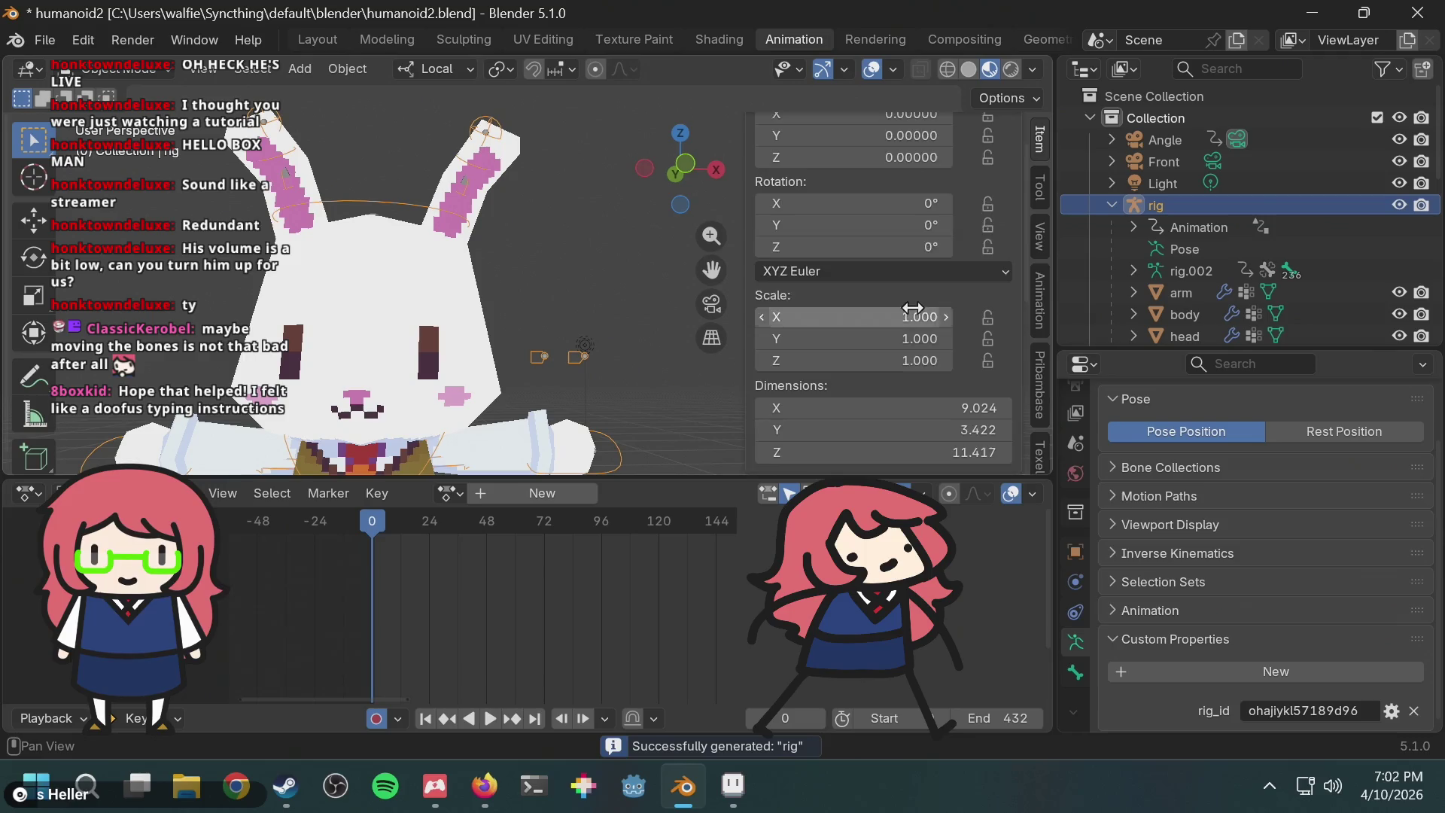
pyautogui.scroll(-5, 912, 307)
pyautogui.scroll(-5, 912, 307)
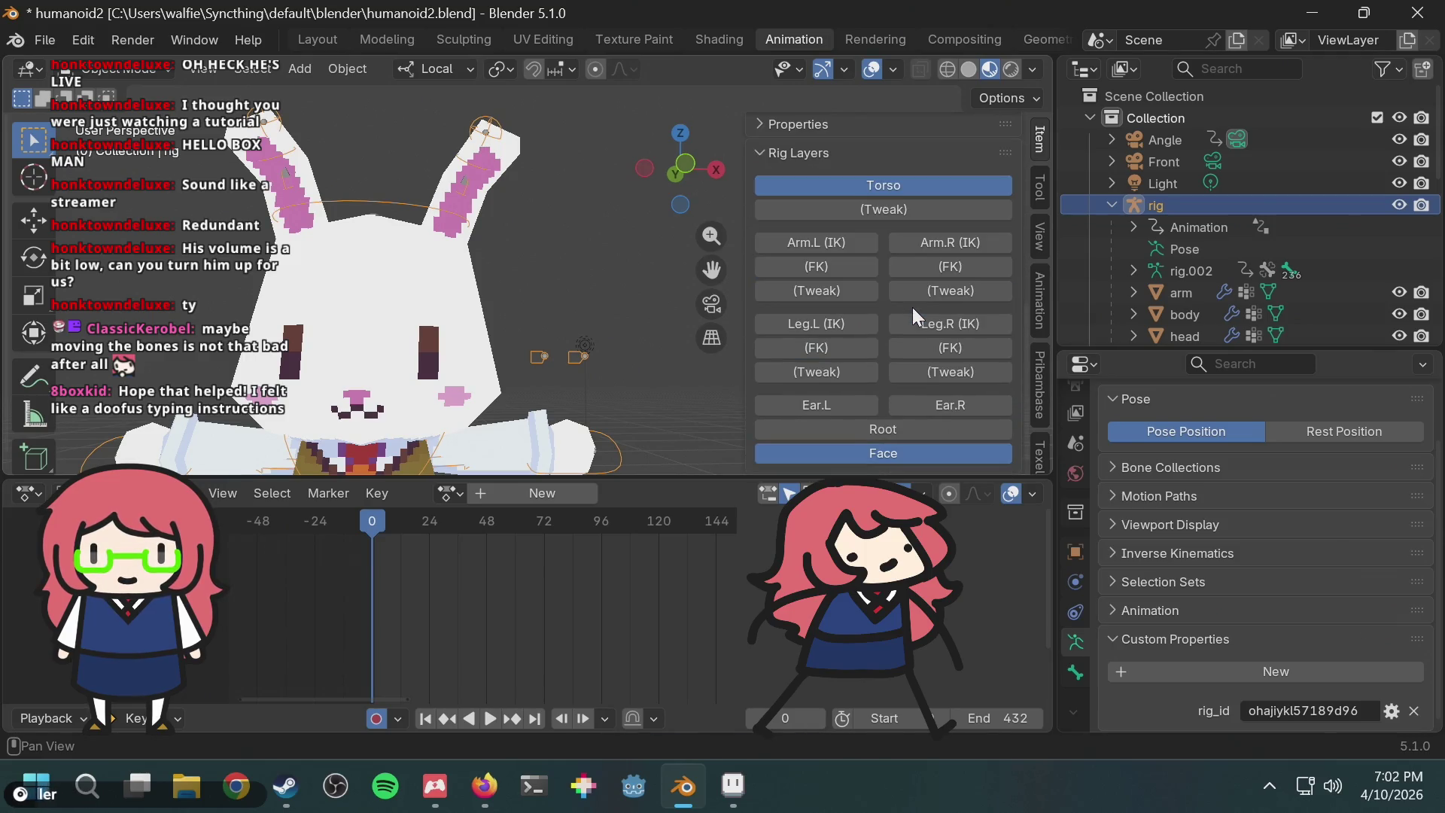
pyautogui.click(873, 454)
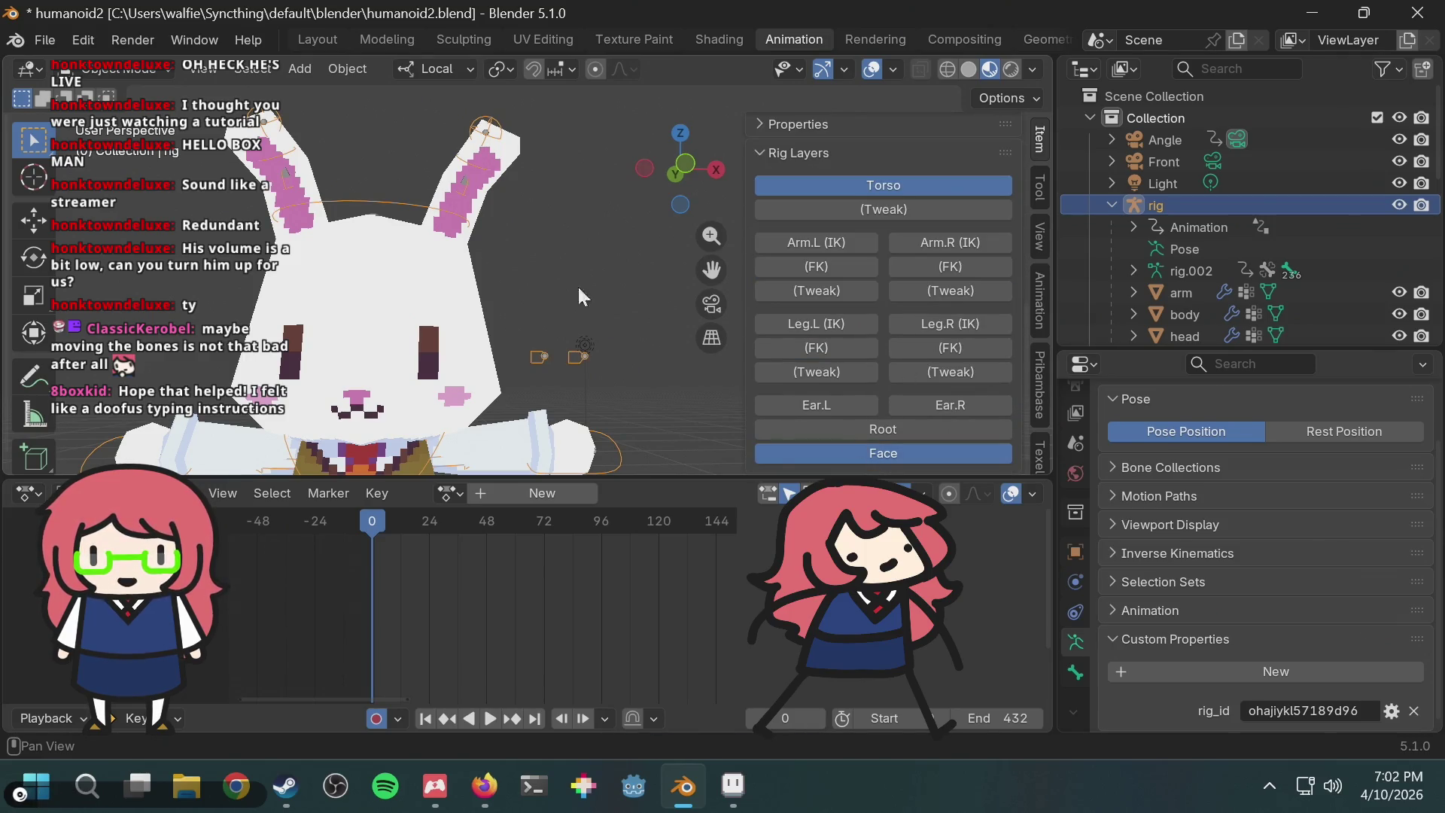
pyautogui.moveTo(435, 786)
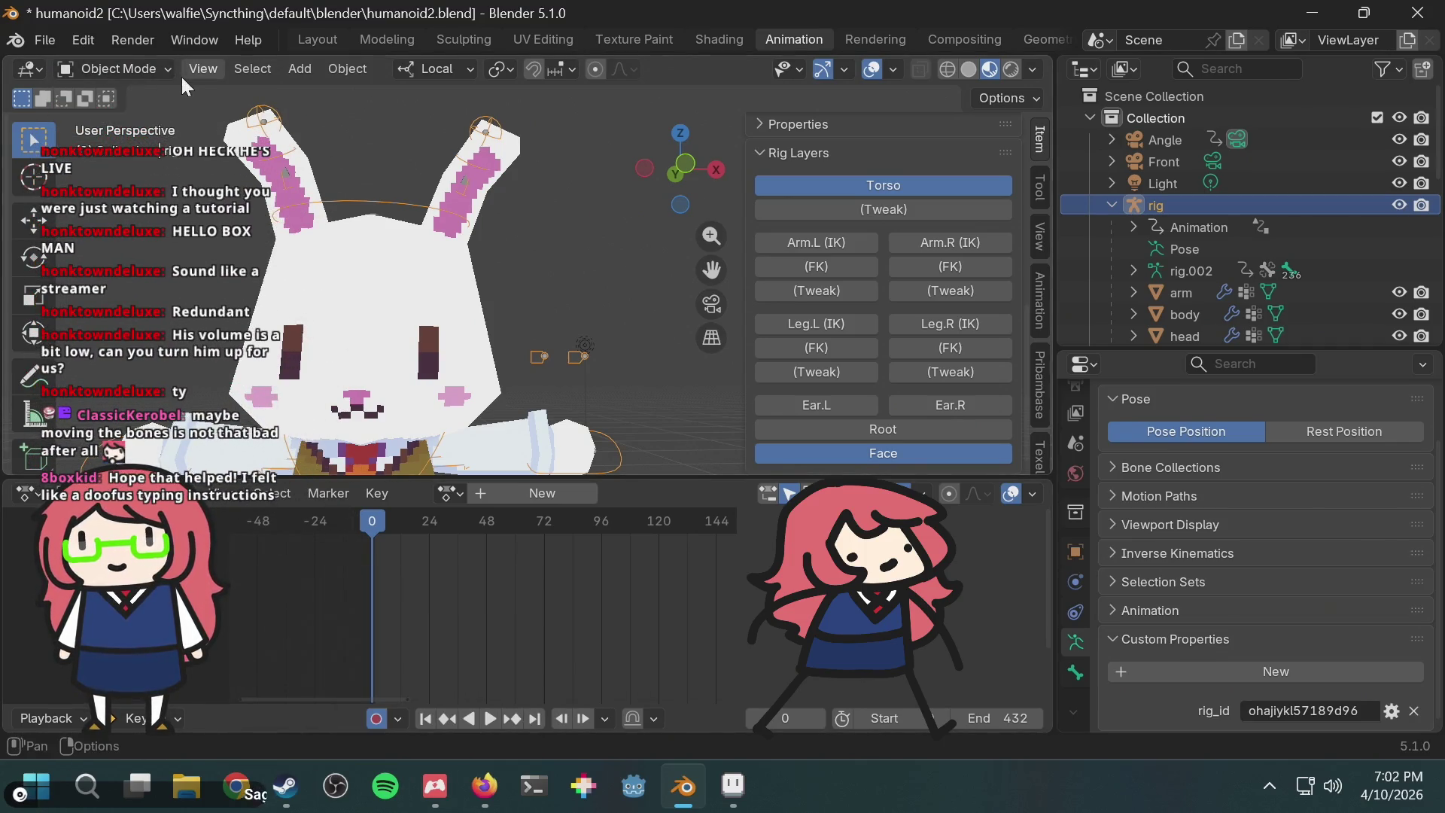
# Step: In Pose Mode, test-move the eye bones along local Z, cancel, and save humanoid2.blend
pyautogui.click(166, 66)
pyautogui.click(85, 138)
pyautogui.click(539, 356)
pyautogui.press('g')
pyautogui.press('Escape')
pyautogui.click(580, 353)
pyautogui.press('g')
pyautogui.press('z')
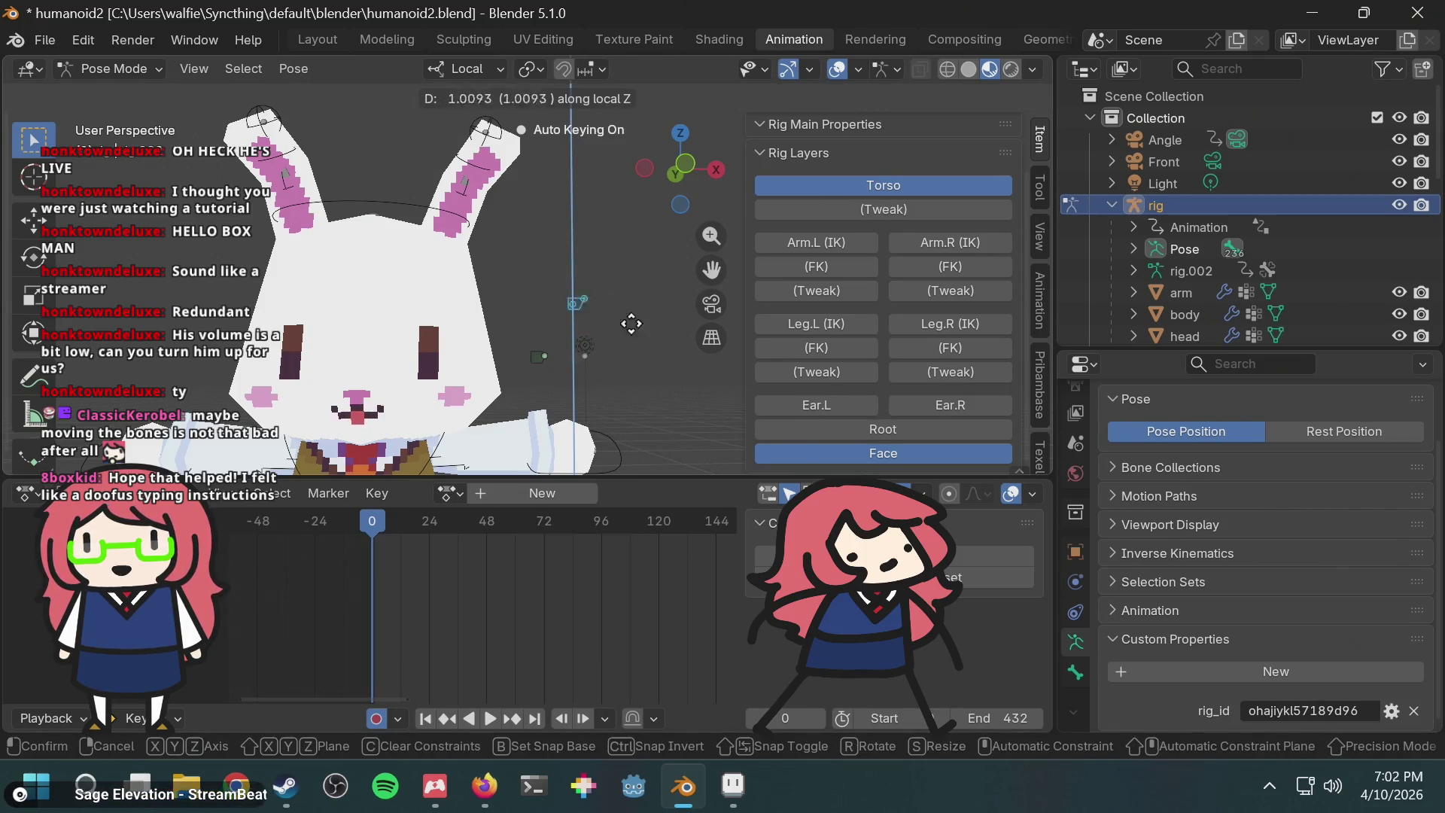
pyautogui.press('Escape')
pyautogui.scroll(-3, 612, 277)
pyautogui.hotkey('ctrl', 's')
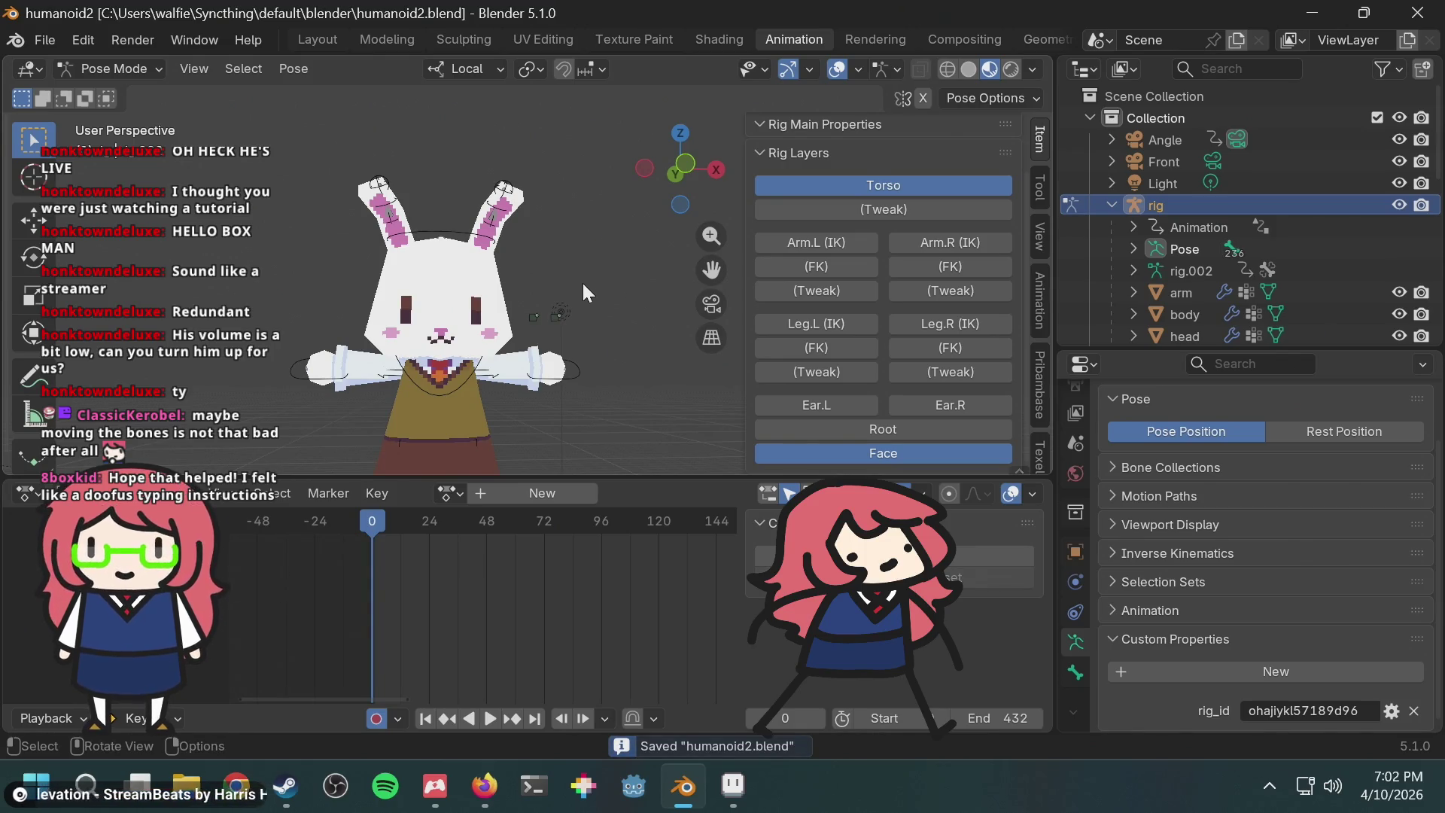
# Step: Preview the bunny in rendered shading, then return to material preview
pyautogui.press('z')
pyautogui.click(576, 189)
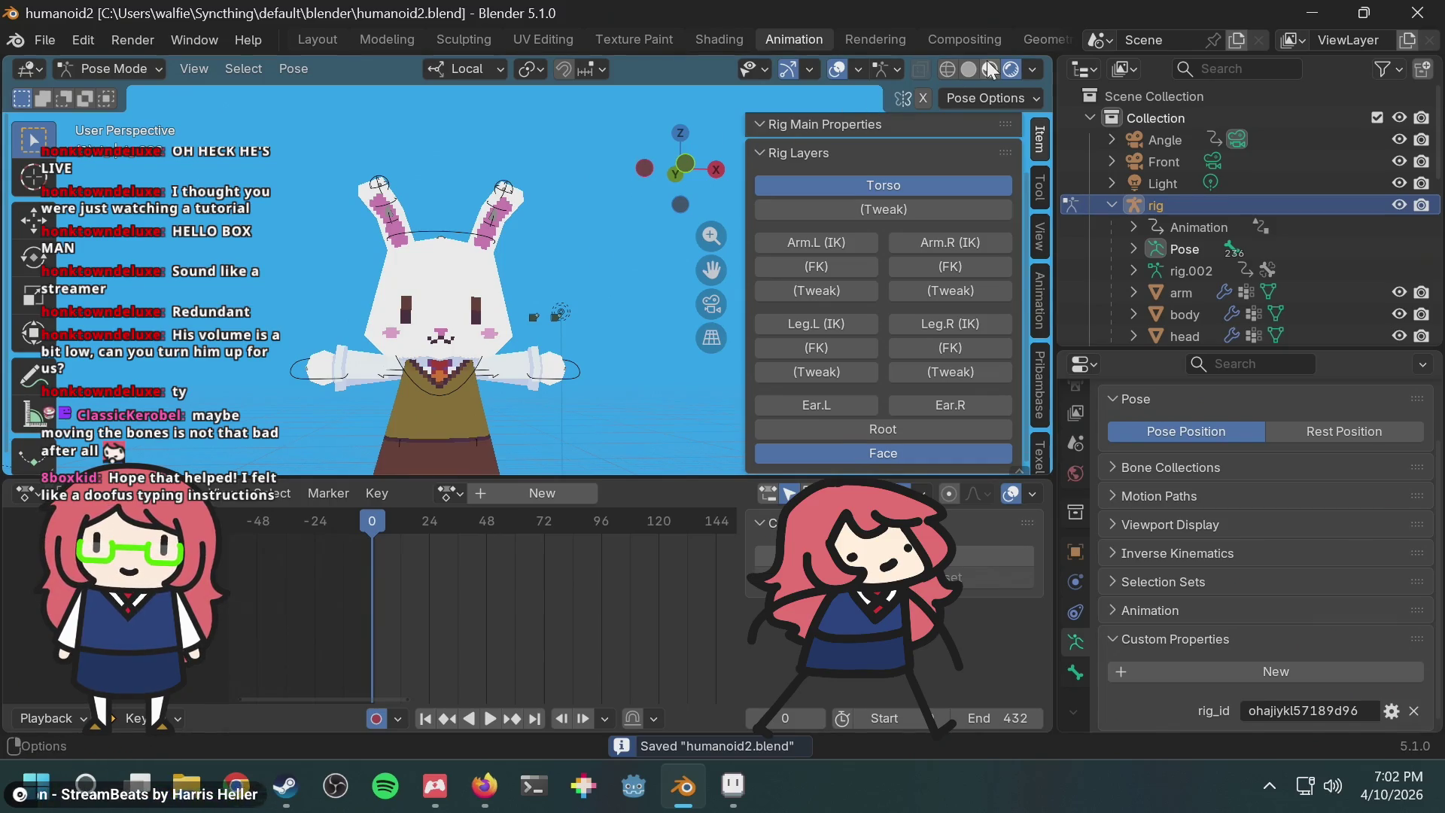
pyautogui.click(989, 68)
# Step: Test-move the two hand bones along local Z, cancel, and save humanoid2.blend again
pyautogui.moveTo(572, 237)
pyautogui.mouseDown(button='middle')
pyautogui.moveTo(633, 246)
pyautogui.moveTo(586, 289)
pyautogui.mouseUp(button='middle')
pyautogui.moveTo(524, 283); pyautogui.dragTo(567, 358)
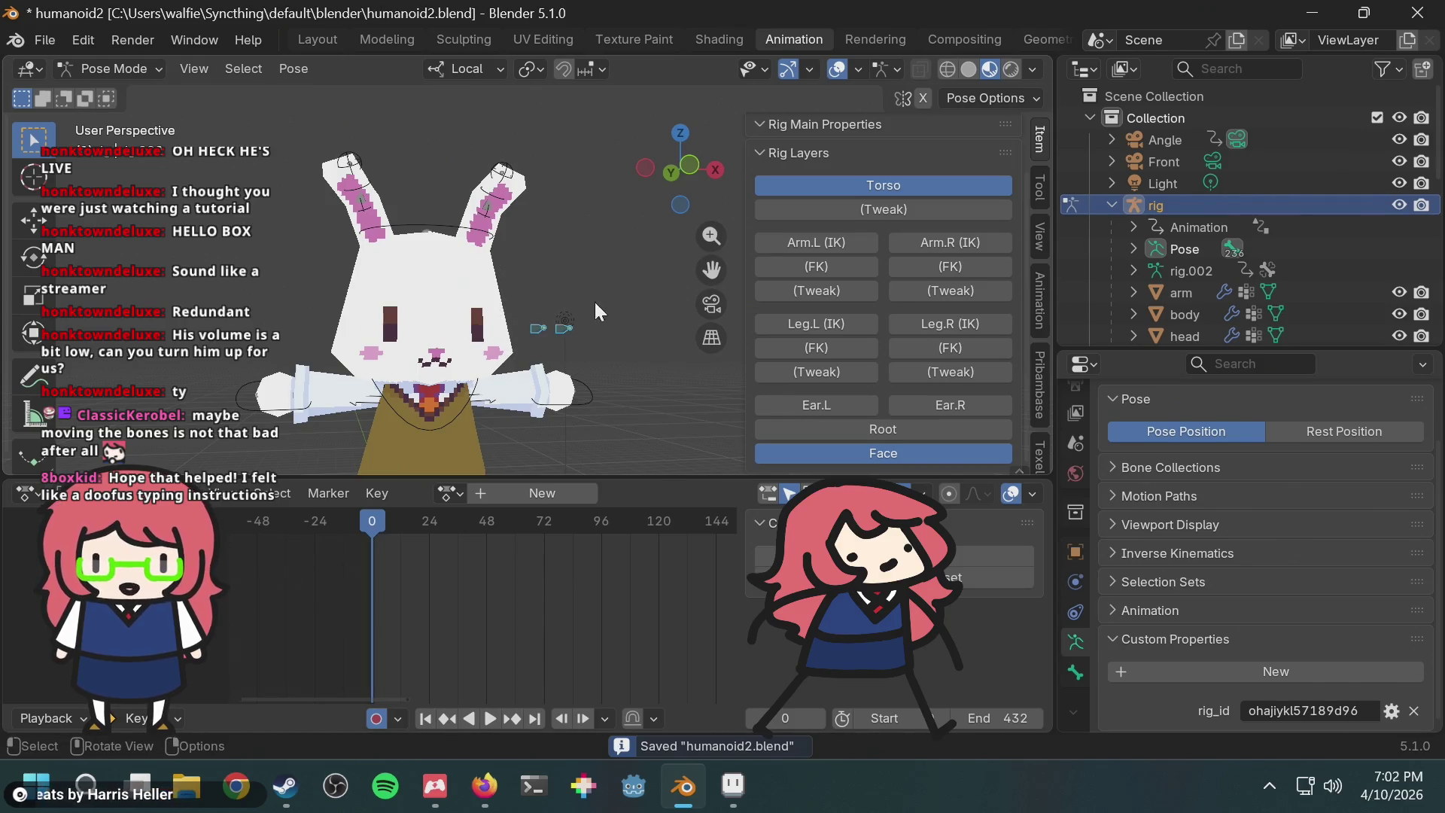
pyautogui.press('g')
pyautogui.press('z')
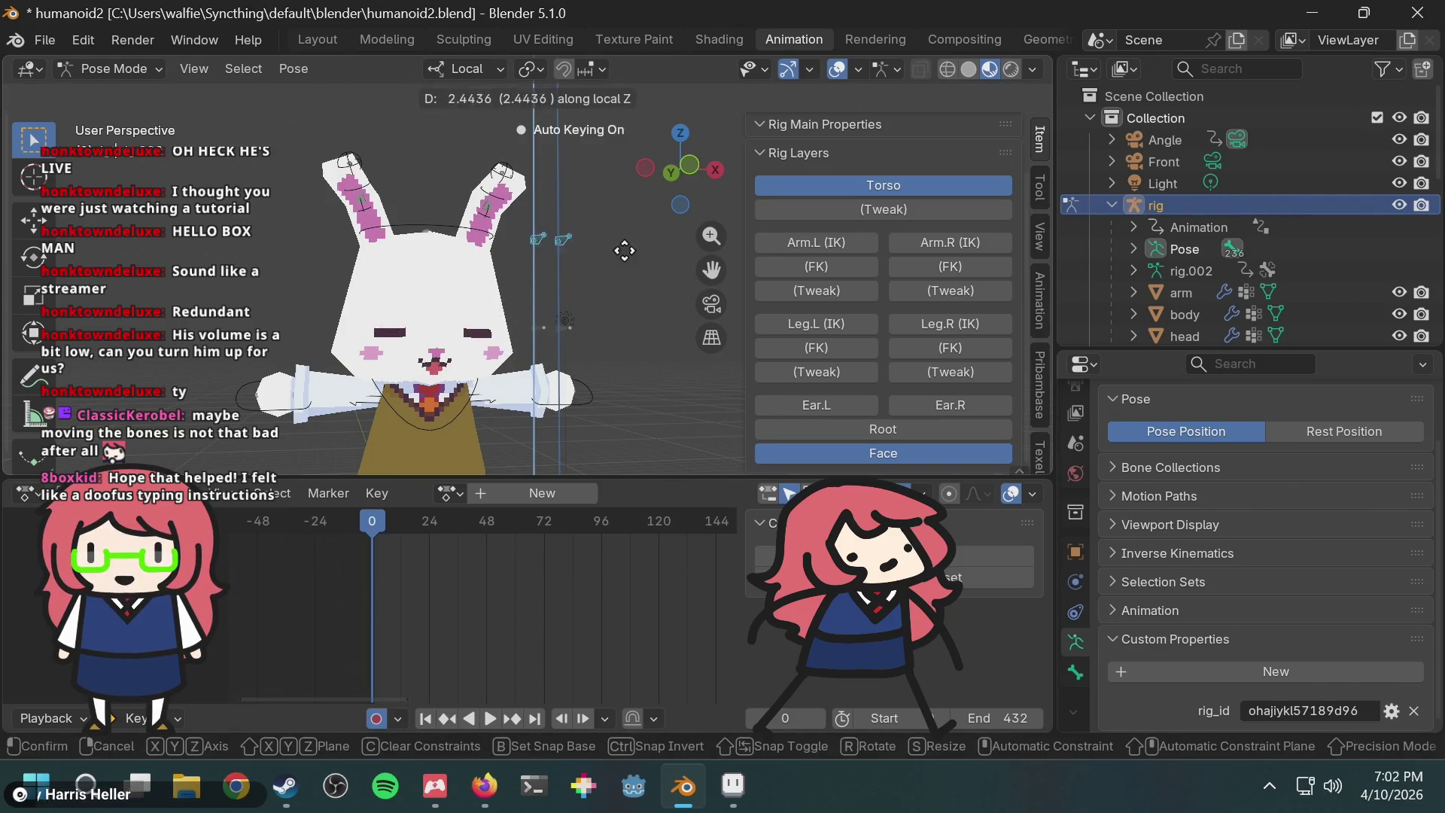
pyautogui.rightClick(626, 225)
pyautogui.scroll(-3, 606, 248)
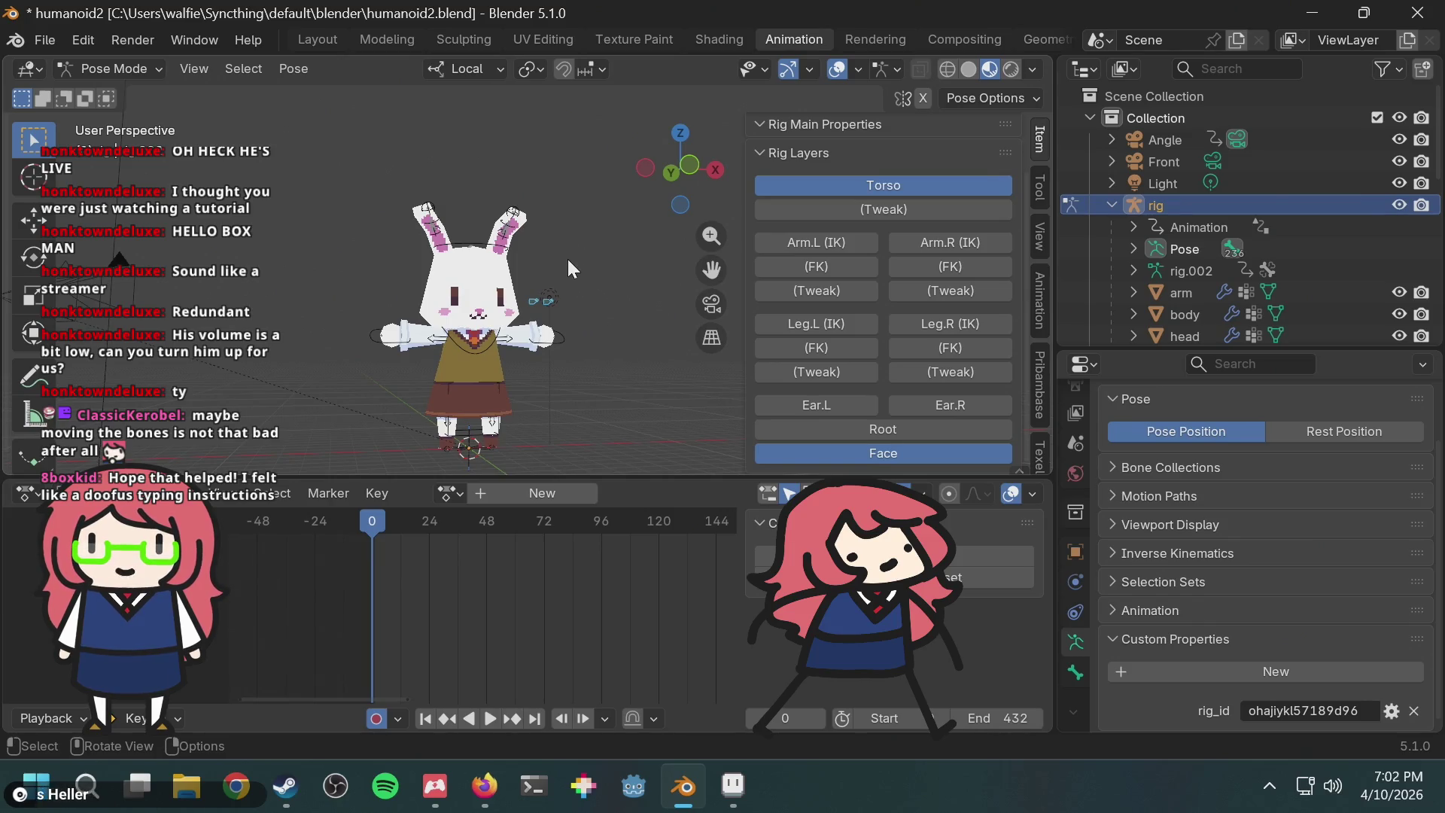
pyautogui.scroll(5, 550, 286)
pyautogui.hotkey('ctrl', 's')
pyautogui.moveTo(540, 300); pyautogui.dragTo(598, 302, button='middle')
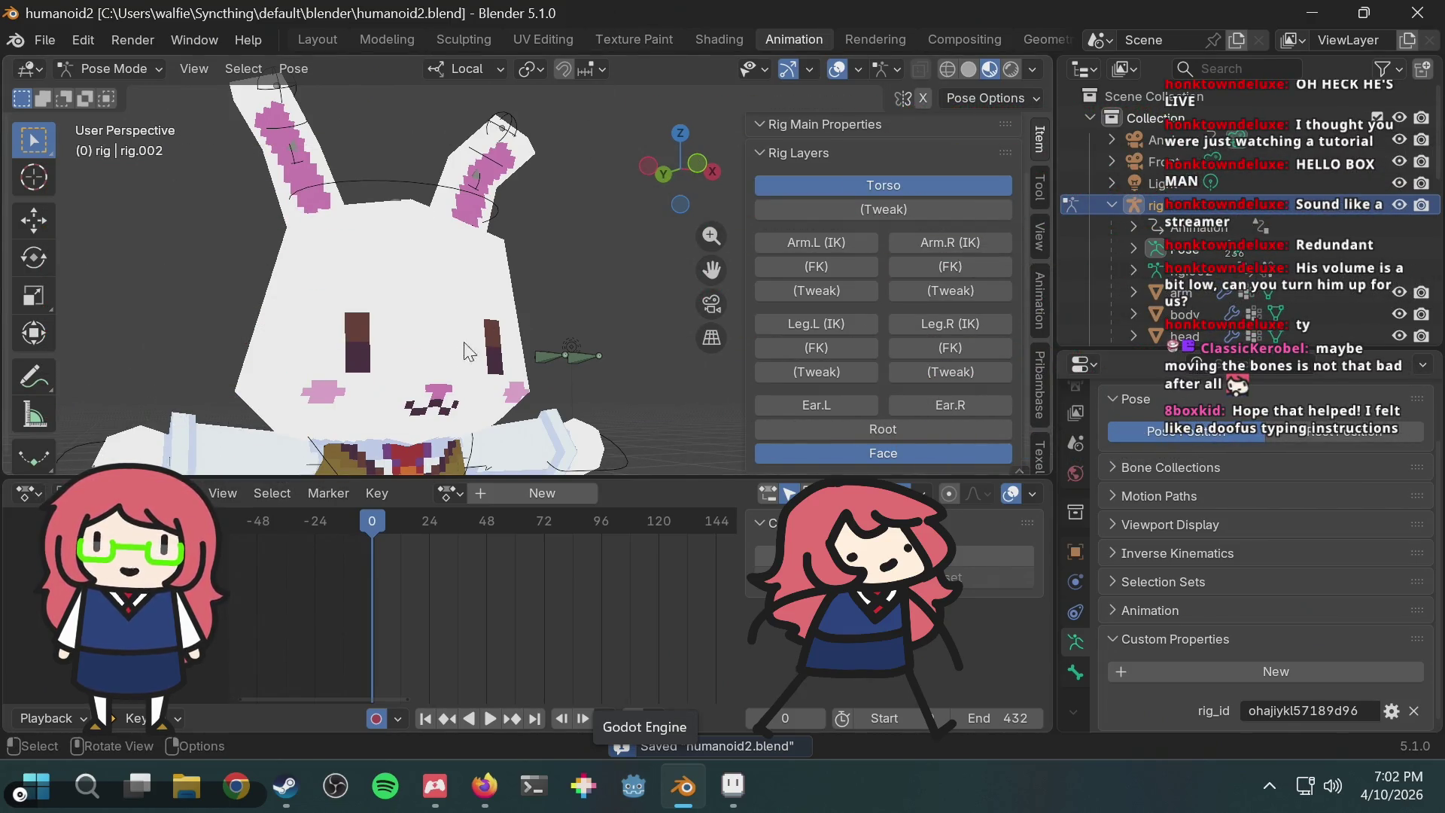
# Step: Select an eye bone and move it along local Z to reshape the bunny's eye
pyautogui.scroll(-3, 468, 352)
pyautogui.moveTo(468, 351); pyautogui.dragTo(527, 301, button='middle')
pyautogui.scroll(3, 548, 286)
pyautogui.click(539, 353)
pyautogui.press('g')
pyautogui.press('z')
pyautogui.press('z')
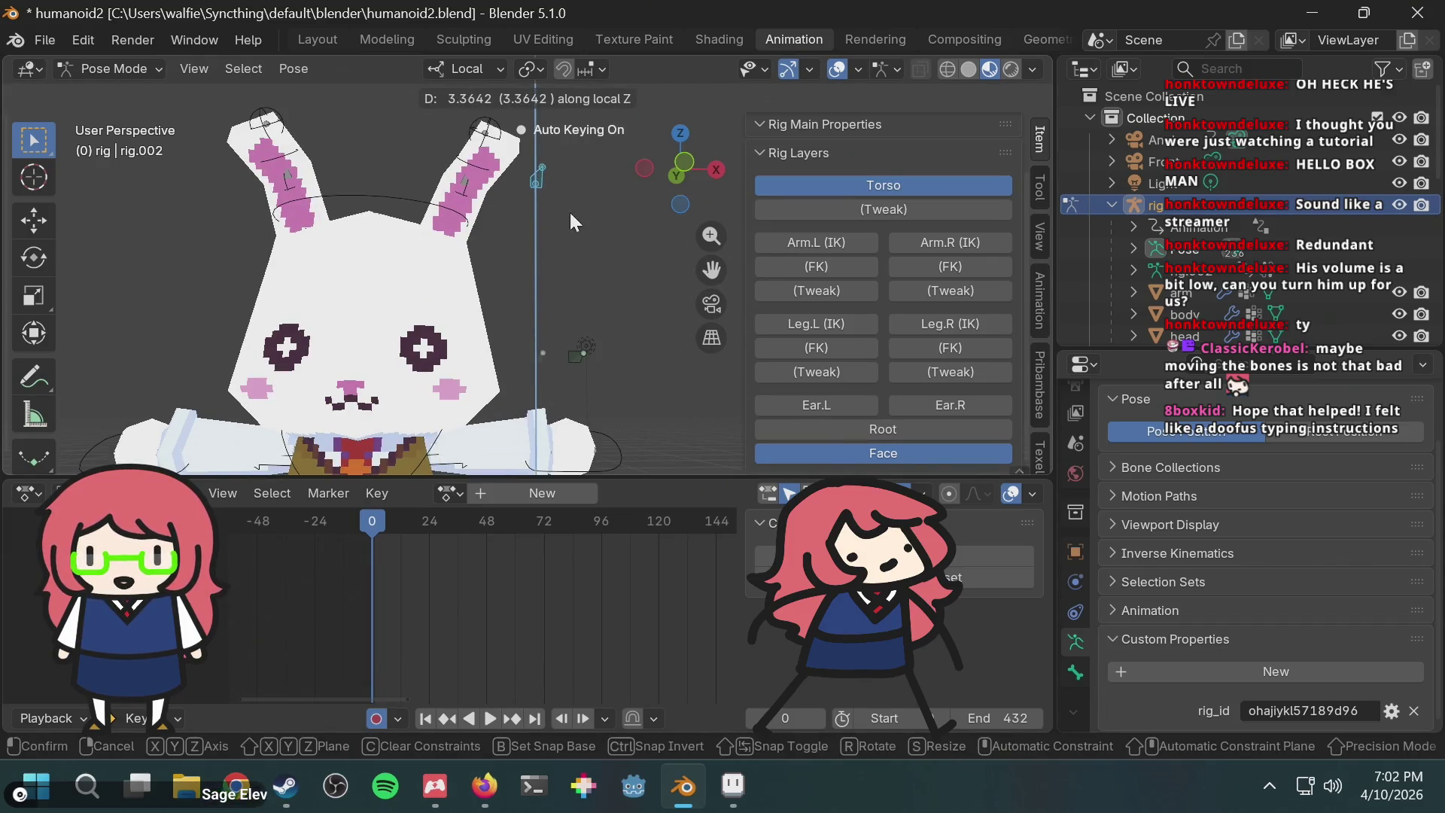
pyautogui.click(595, 248)
pyautogui.press('g')
pyautogui.press('z')
pyautogui.press('z')
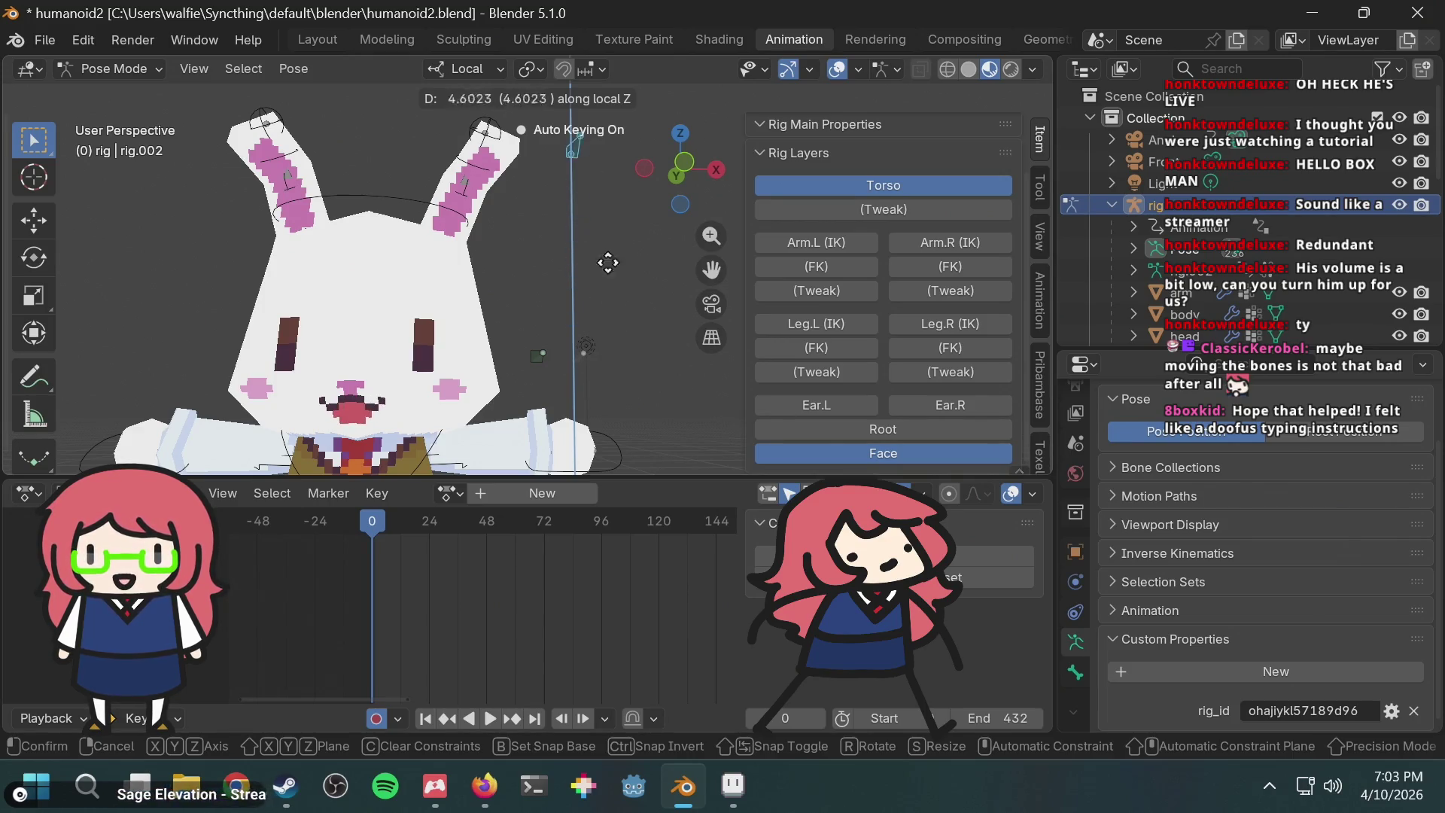
pyautogui.click(615, 329)
# Step: Select the left eye bone and move it upward, keying the new position
pyautogui.moveTo(510, 314); pyautogui.dragTo(549, 384)
pyautogui.press('g')
pyautogui.press('Escape')
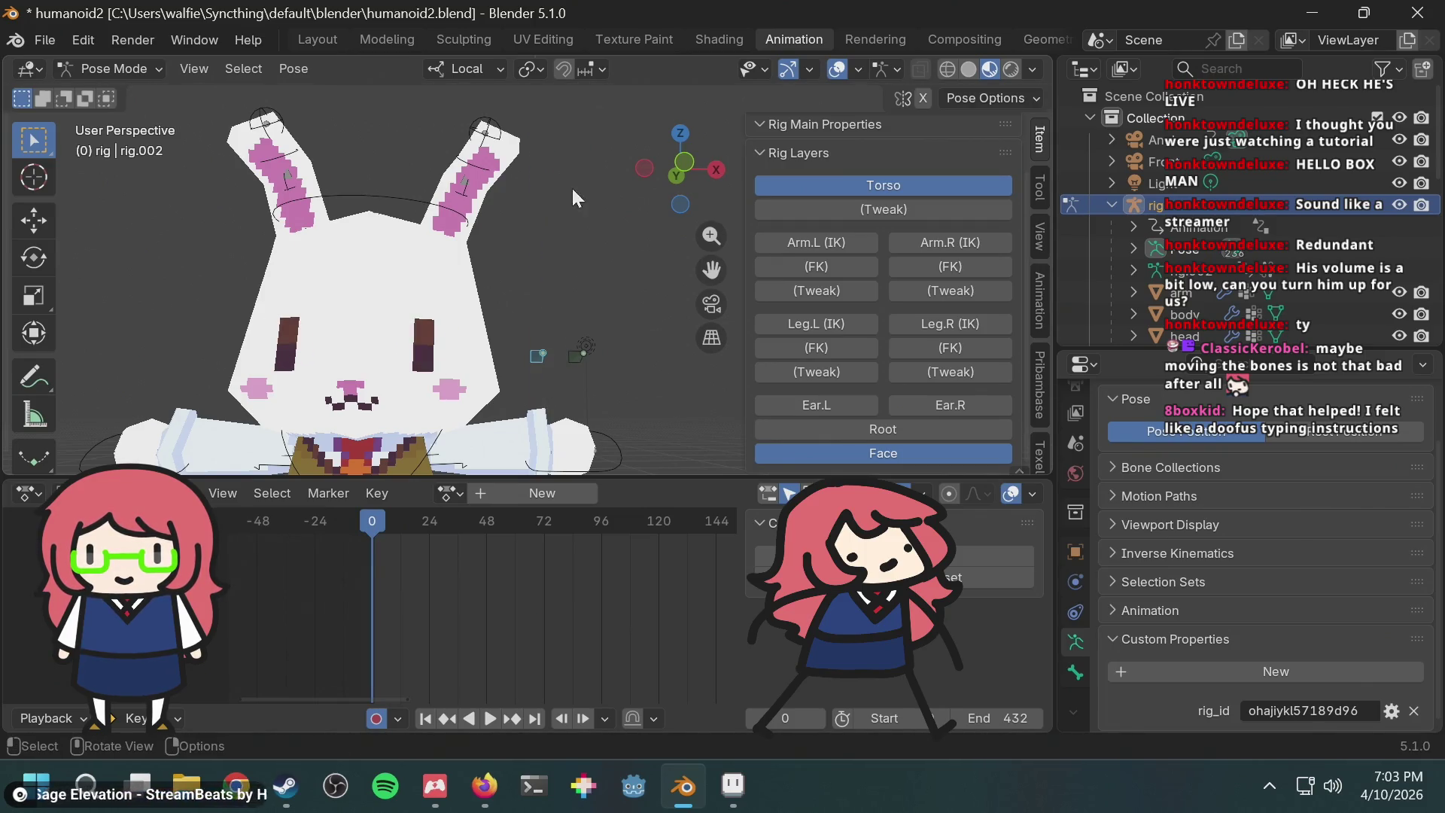
pyautogui.press('g')
pyautogui.press('Escape')
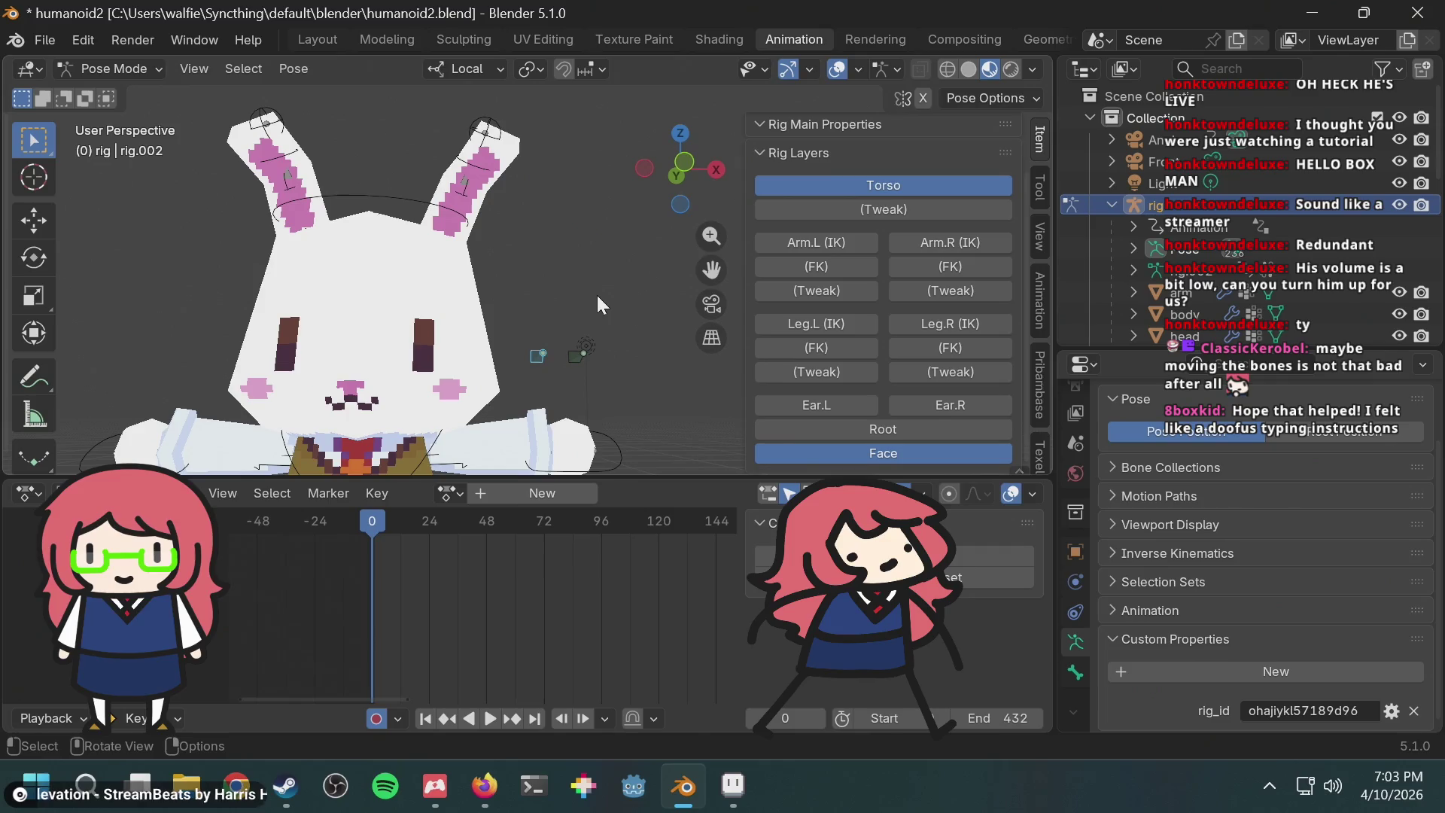
pyautogui.press('g')
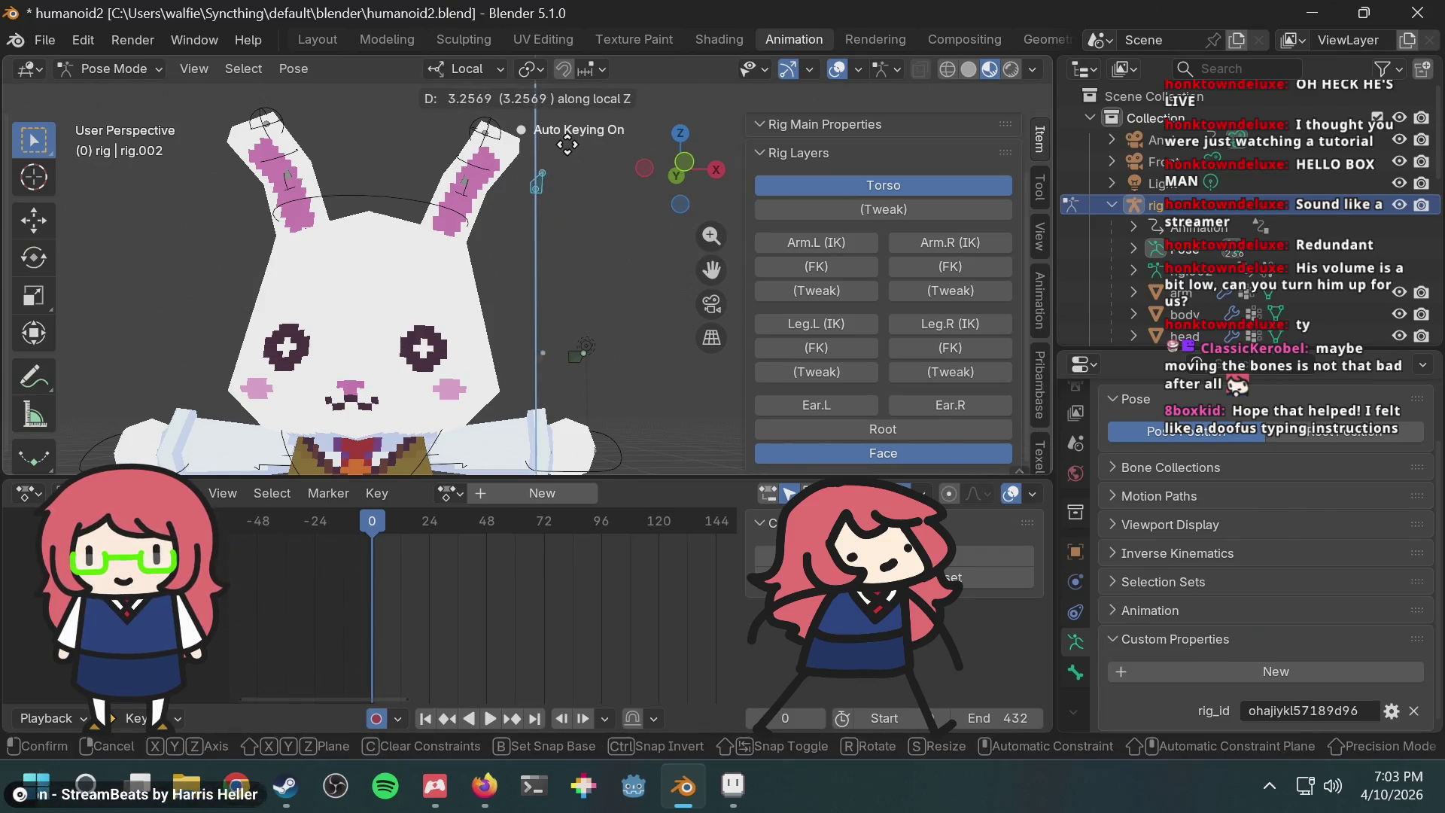
pyautogui.click(563, 258)
# Step: Undo the keyed eye moves, clear the test pose and save humanoid2.blend
pyautogui.hotkey('ctrl', 'z')
pyautogui.press('g')
pyautogui.press('z')
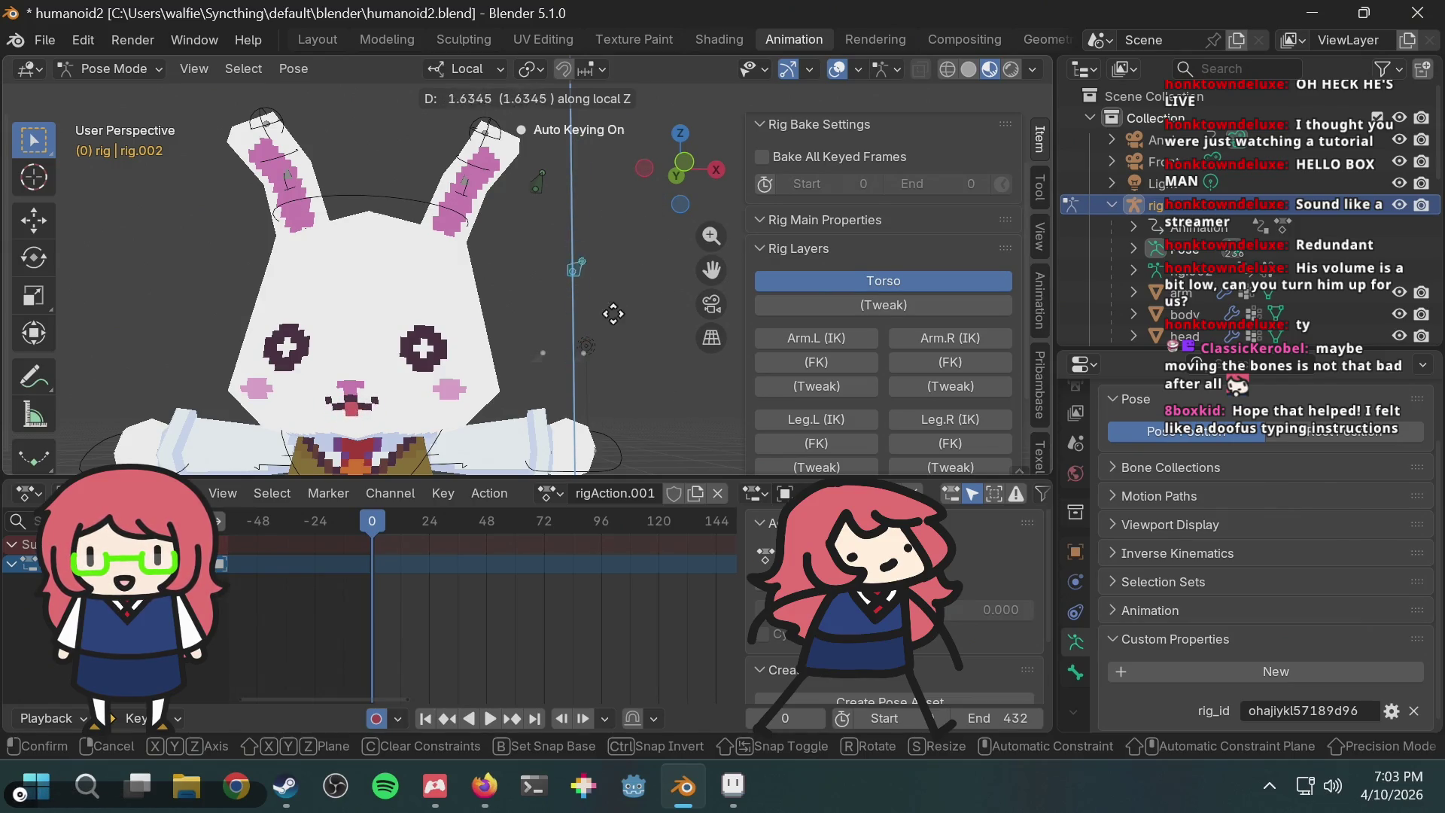
pyautogui.click(606, 280)
pyautogui.scroll(-2, 606, 277)
pyautogui.hotkey('ctrl', 'z')
pyautogui.hotkey('ctrl', 'z')
pyautogui.hotkey('ctrl', 'z')
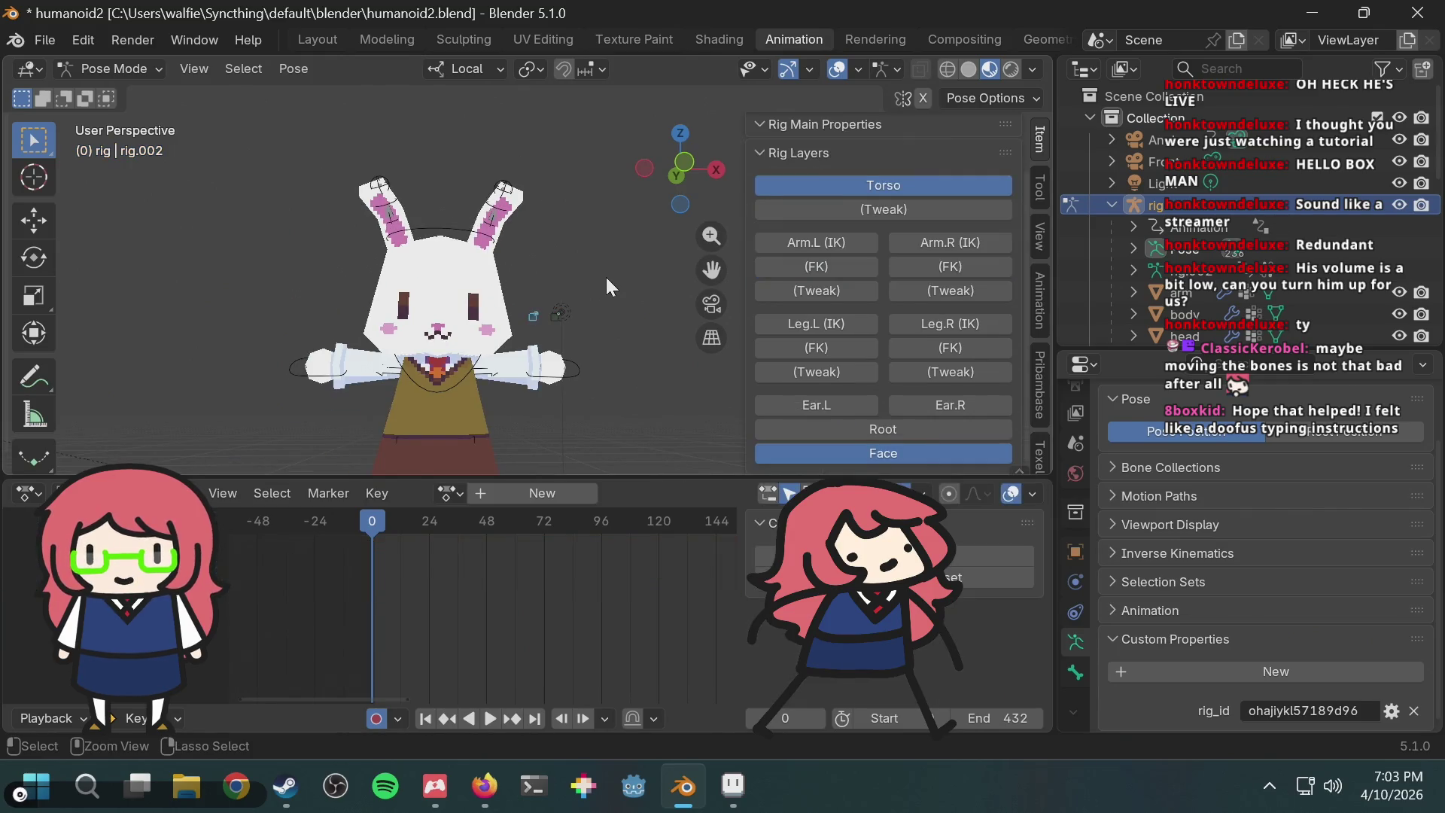
pyautogui.hotkey('ctrl', 's')
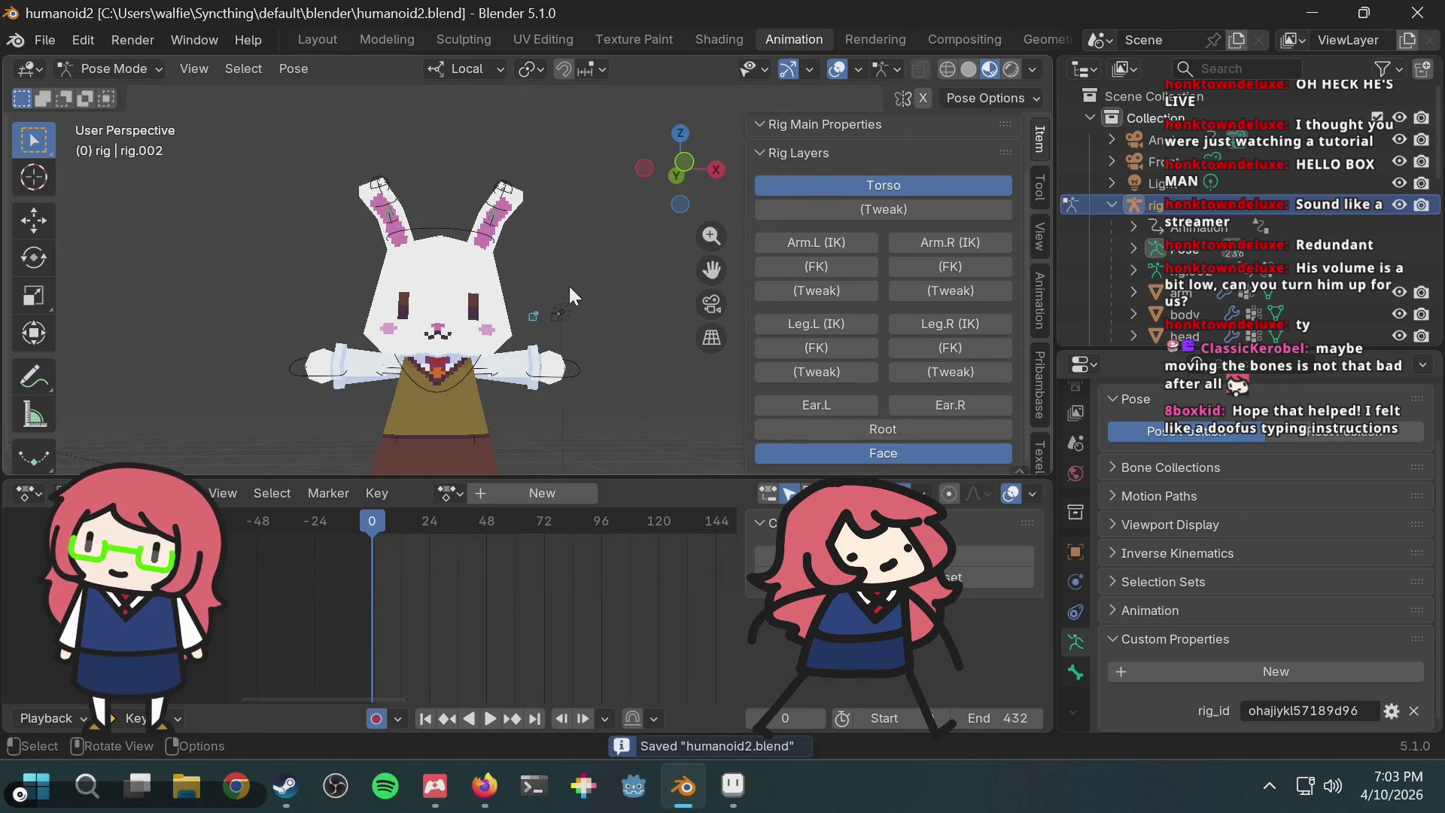
pyautogui.moveTo(559, 282); pyautogui.dragTo(577, 287, button='middle')
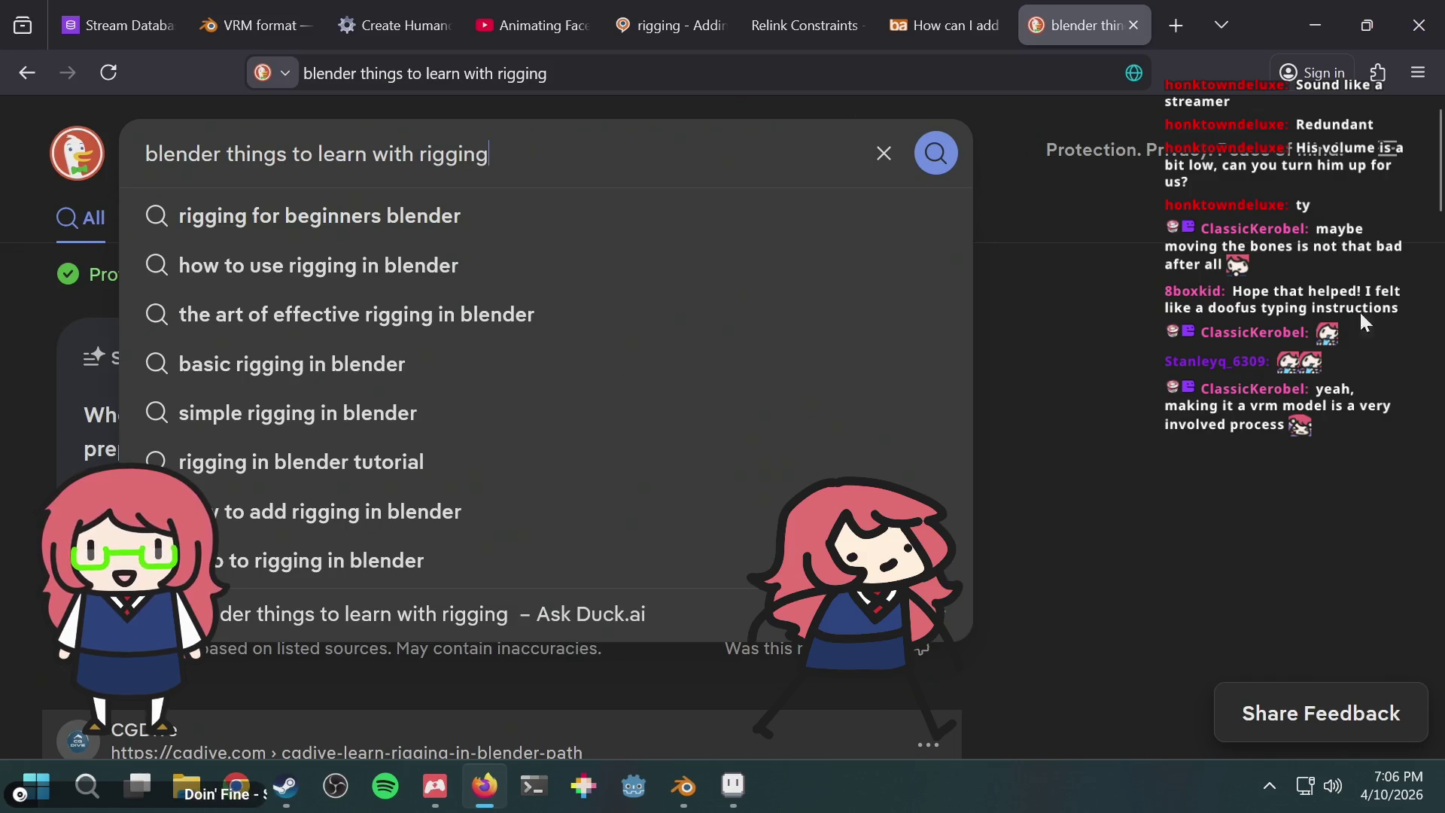
# Step: Dismiss the suggestions and load more DuckDuckGo results for Blender rigging topics
pyautogui.click(1114, 440)
pyautogui.scroll(-10, 1114, 437)
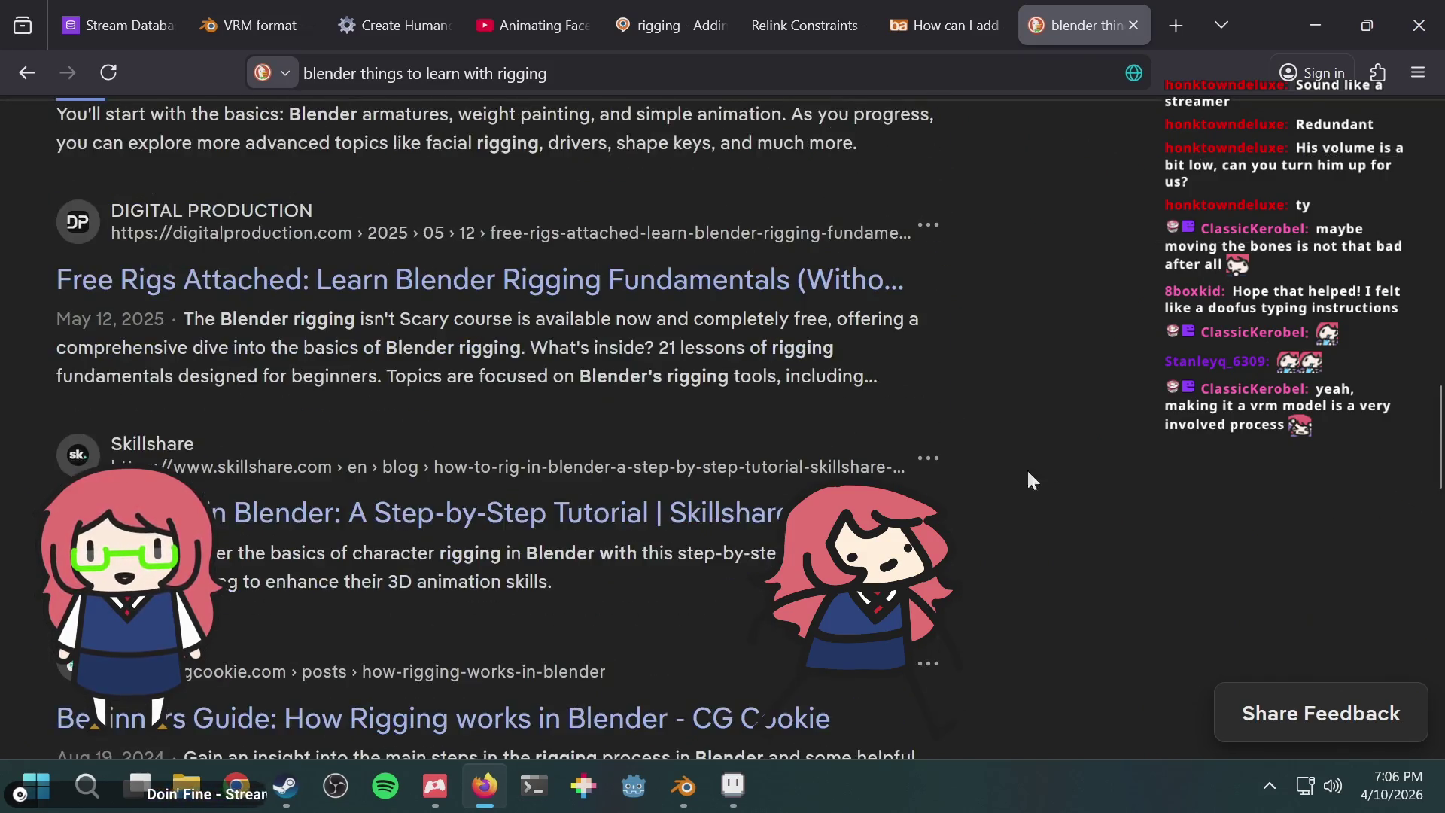
pyautogui.scroll(-10, 678, 577)
pyautogui.click(452, 413)
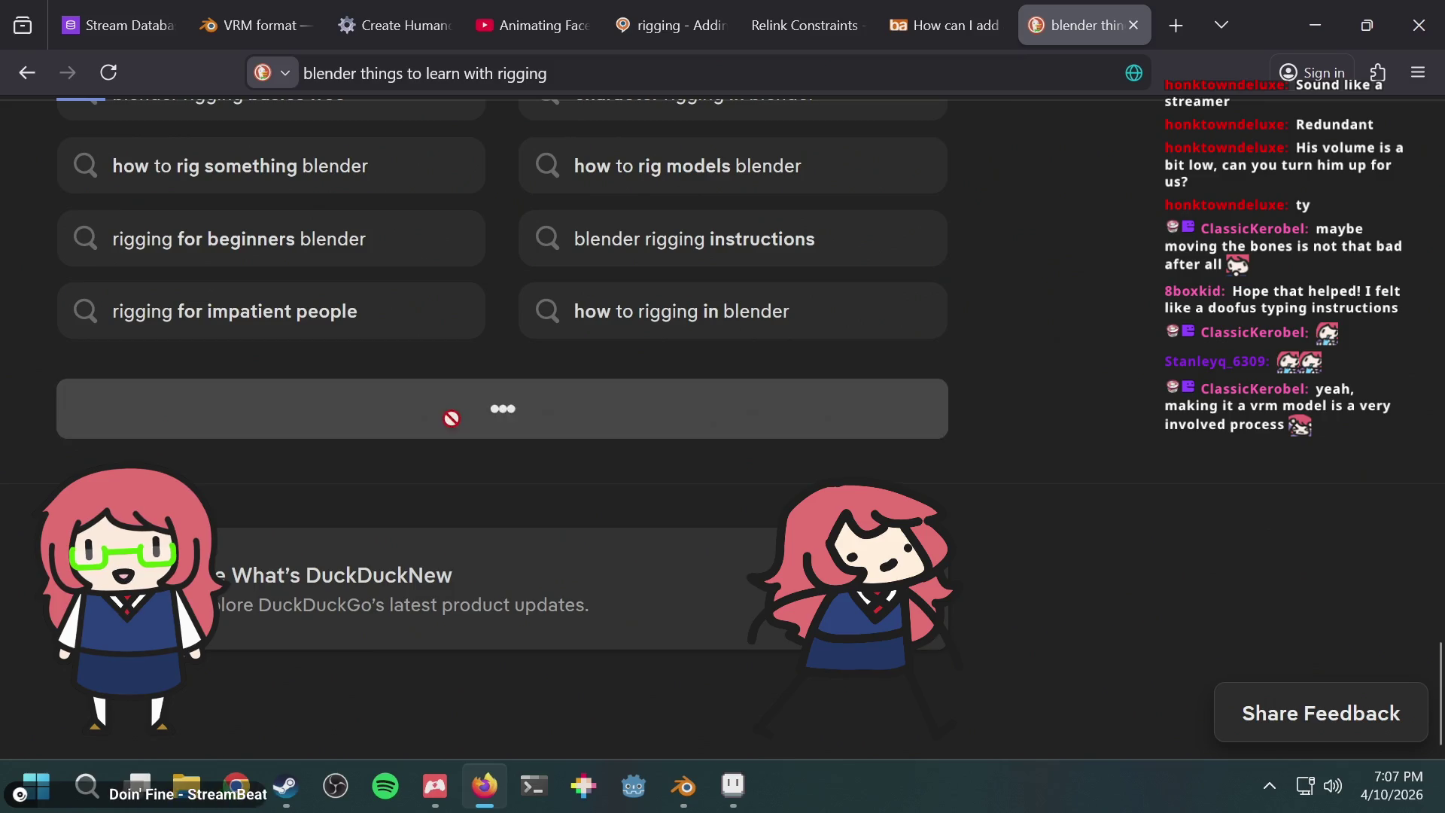
# Step: Skim the additional rigging results, then switch back to Blender
pyautogui.scroll(-3, 1057, 356)
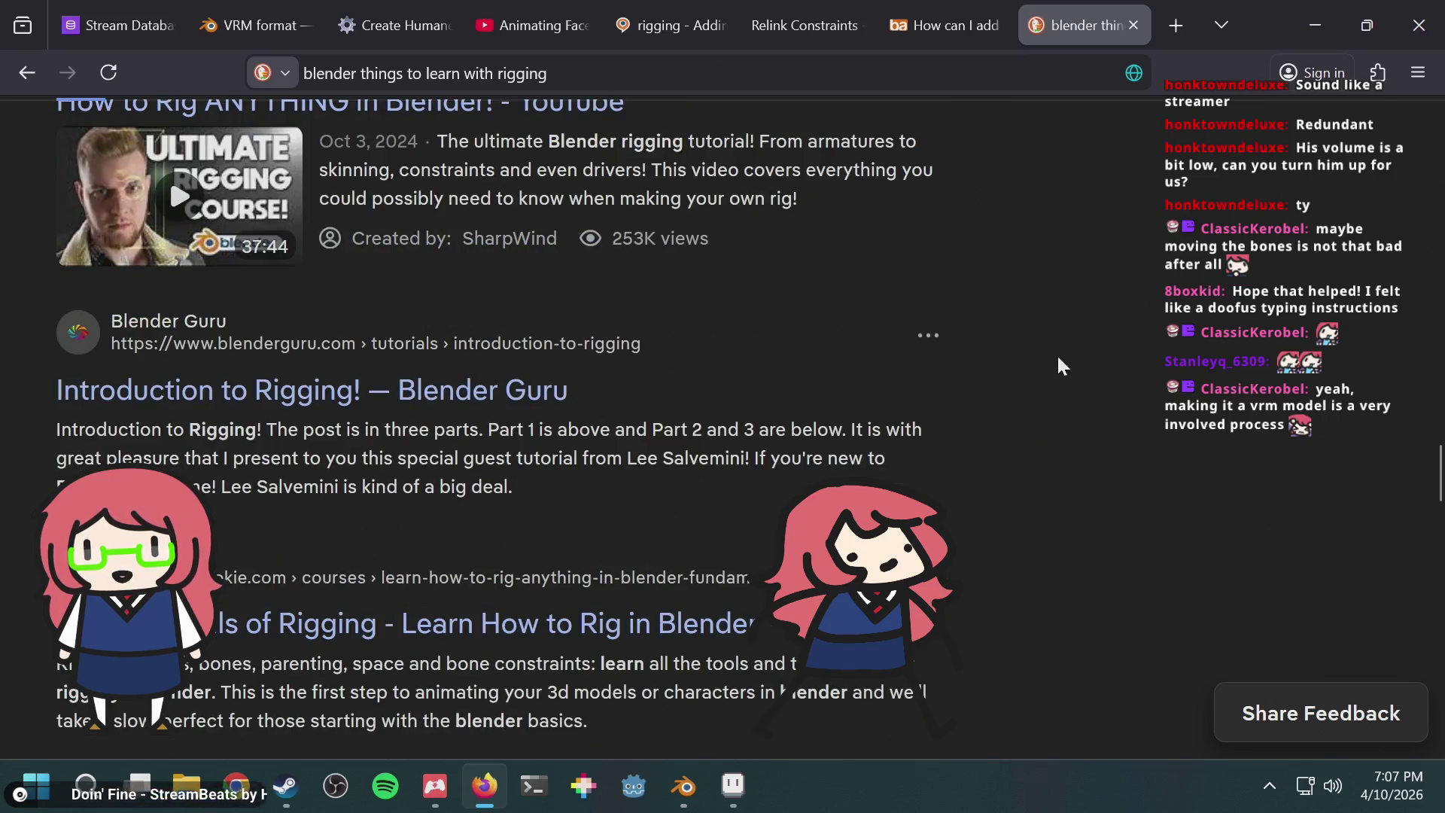
pyautogui.scroll(-2, 1057, 356)
pyautogui.scroll(-10, 662, 361)
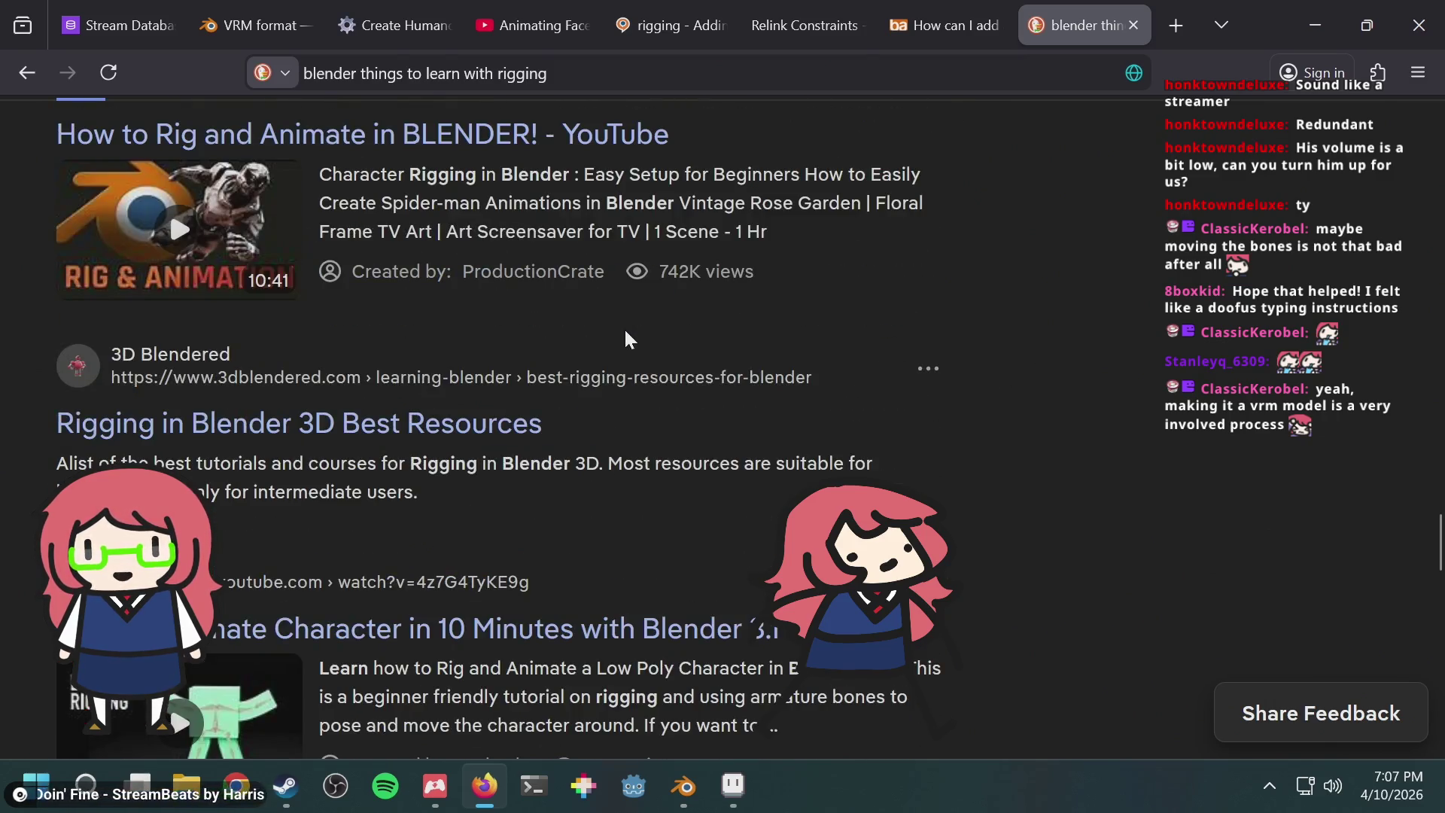
pyautogui.scroll(-7, 626, 338)
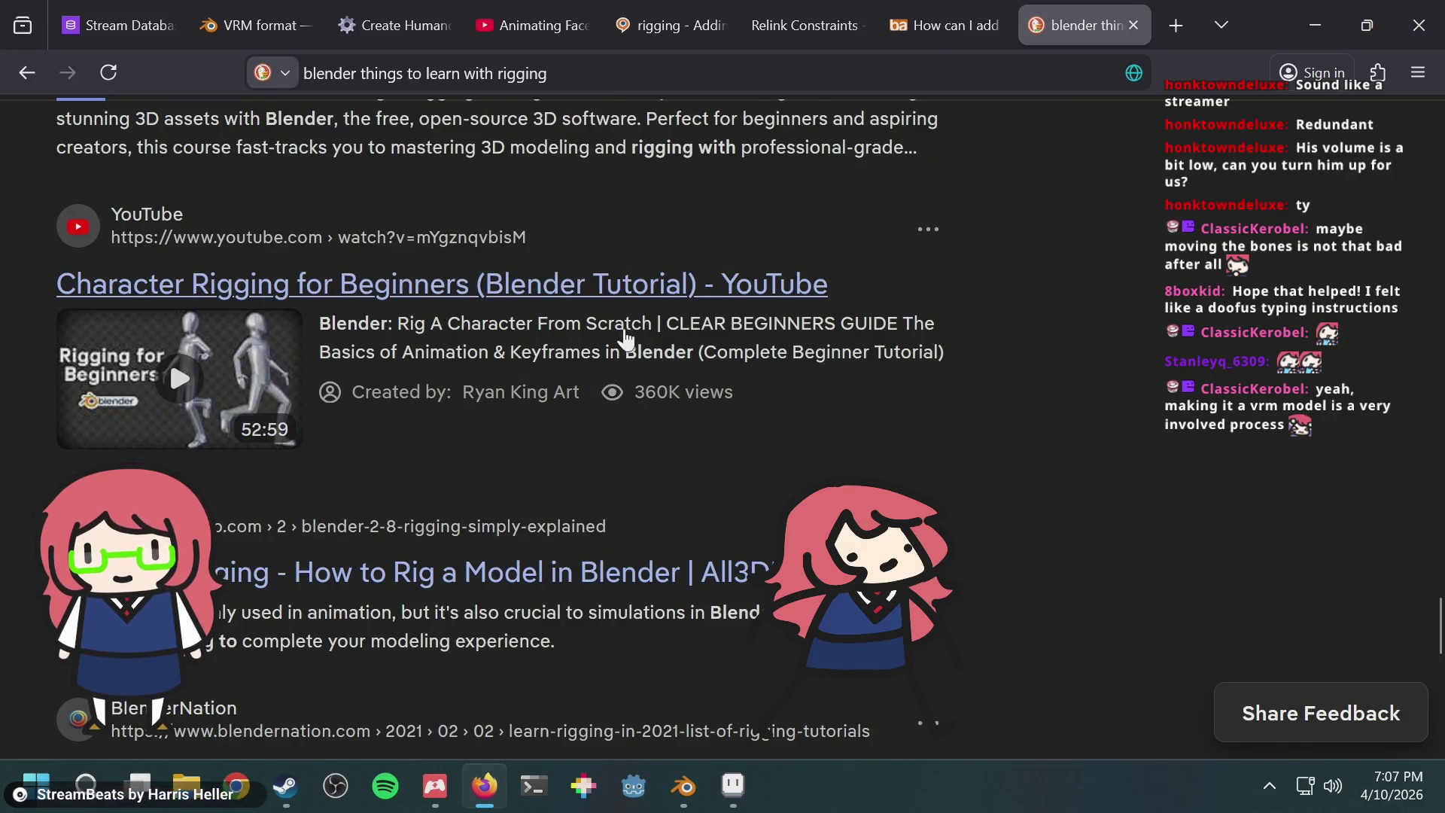
pyautogui.scroll(15, 625, 340)
pyautogui.hotkey('alt', 'Tab')
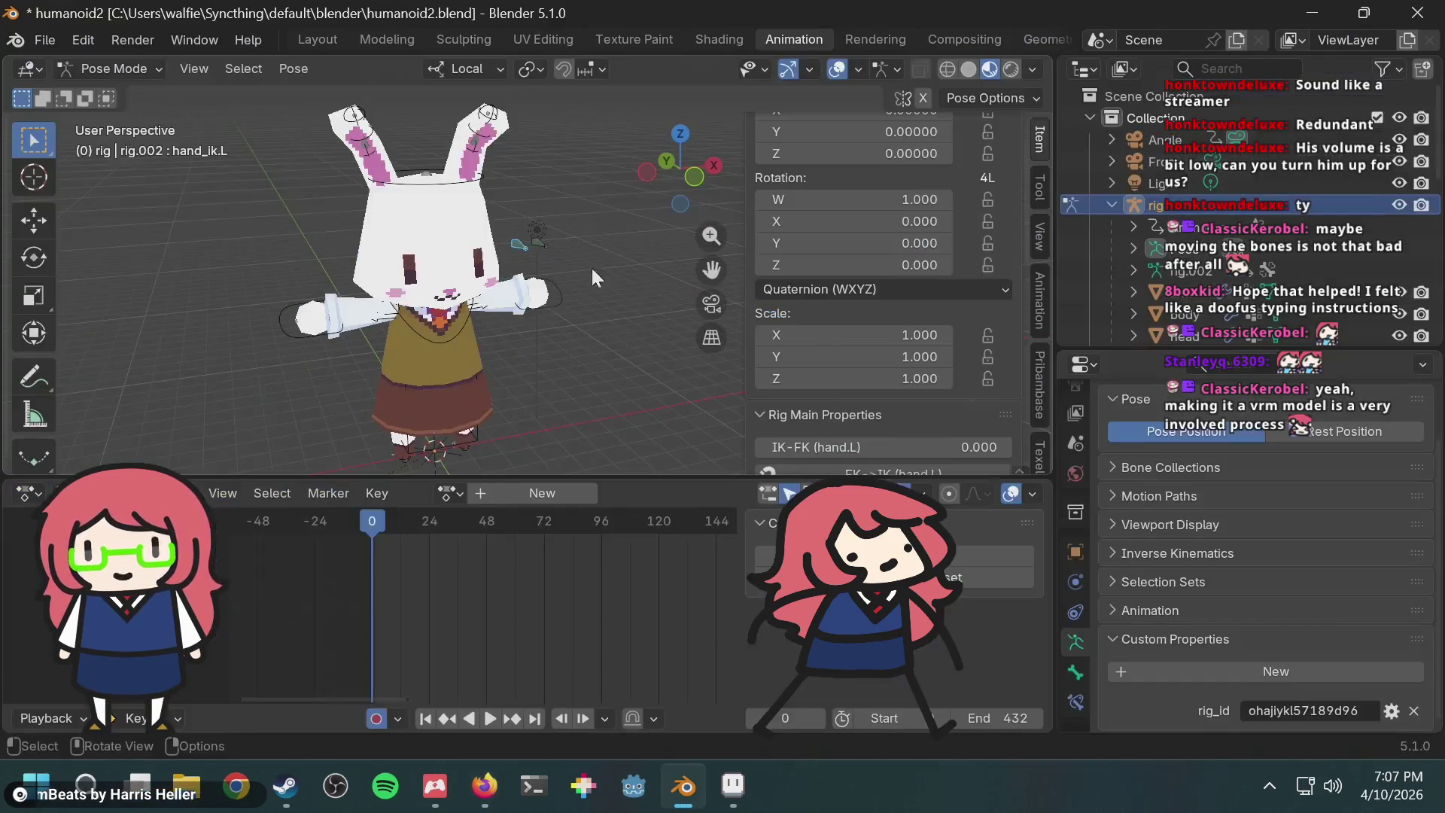
# Step: Orbit the viewport in close around the bunny's left hand bones
pyautogui.scroll(5, 554, 291)
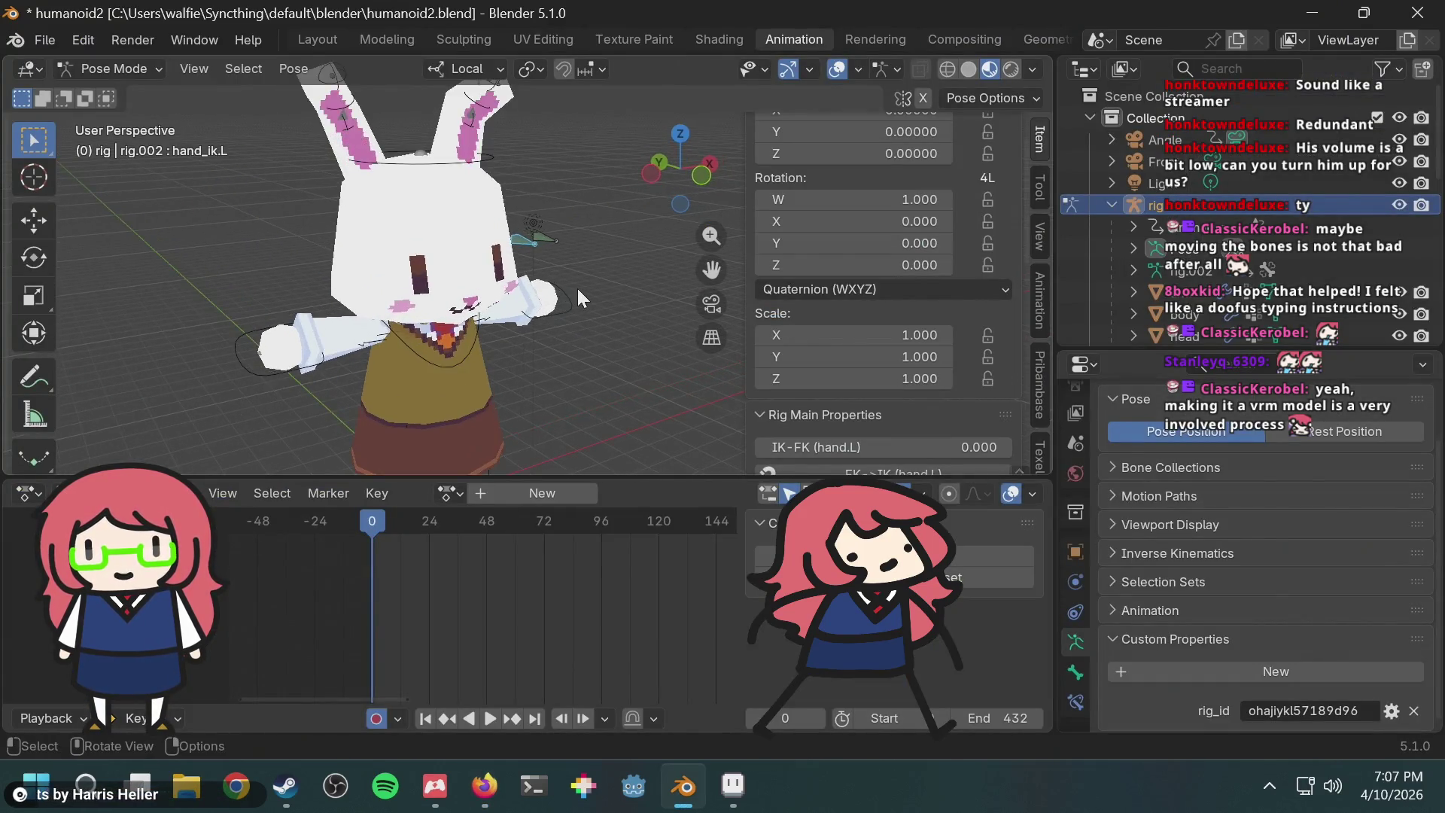
pyautogui.moveTo(626, 274); pyautogui.dragTo(481, 286, button='middle')
pyautogui.scroll(4, 495, 200)
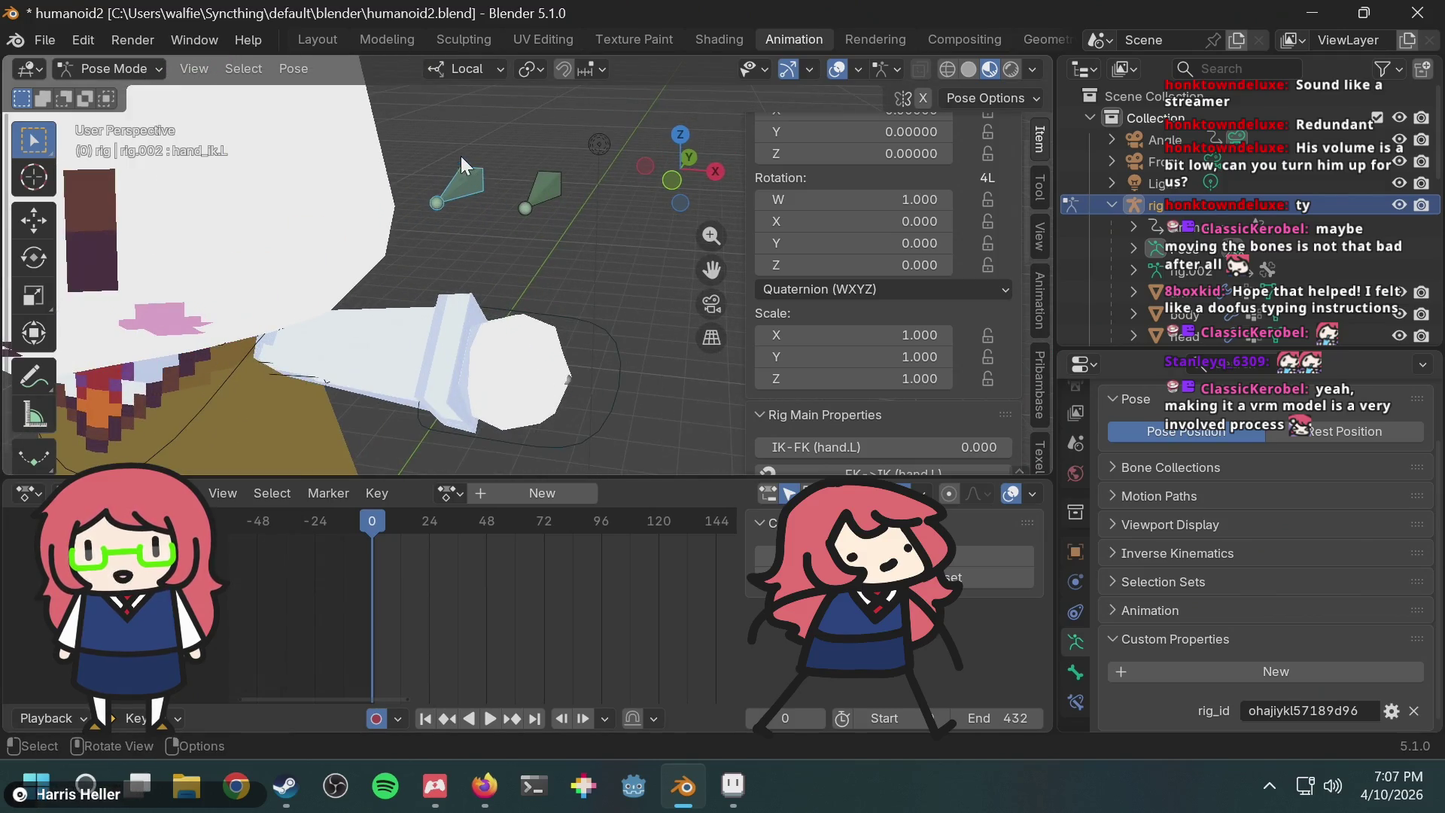
pyautogui.moveTo(598, 242)
pyautogui.mouseDown(button='middle')
pyautogui.moveTo(580, 243)
pyautogui.moveTo(581, 70)
pyautogui.mouseUp(button='middle')
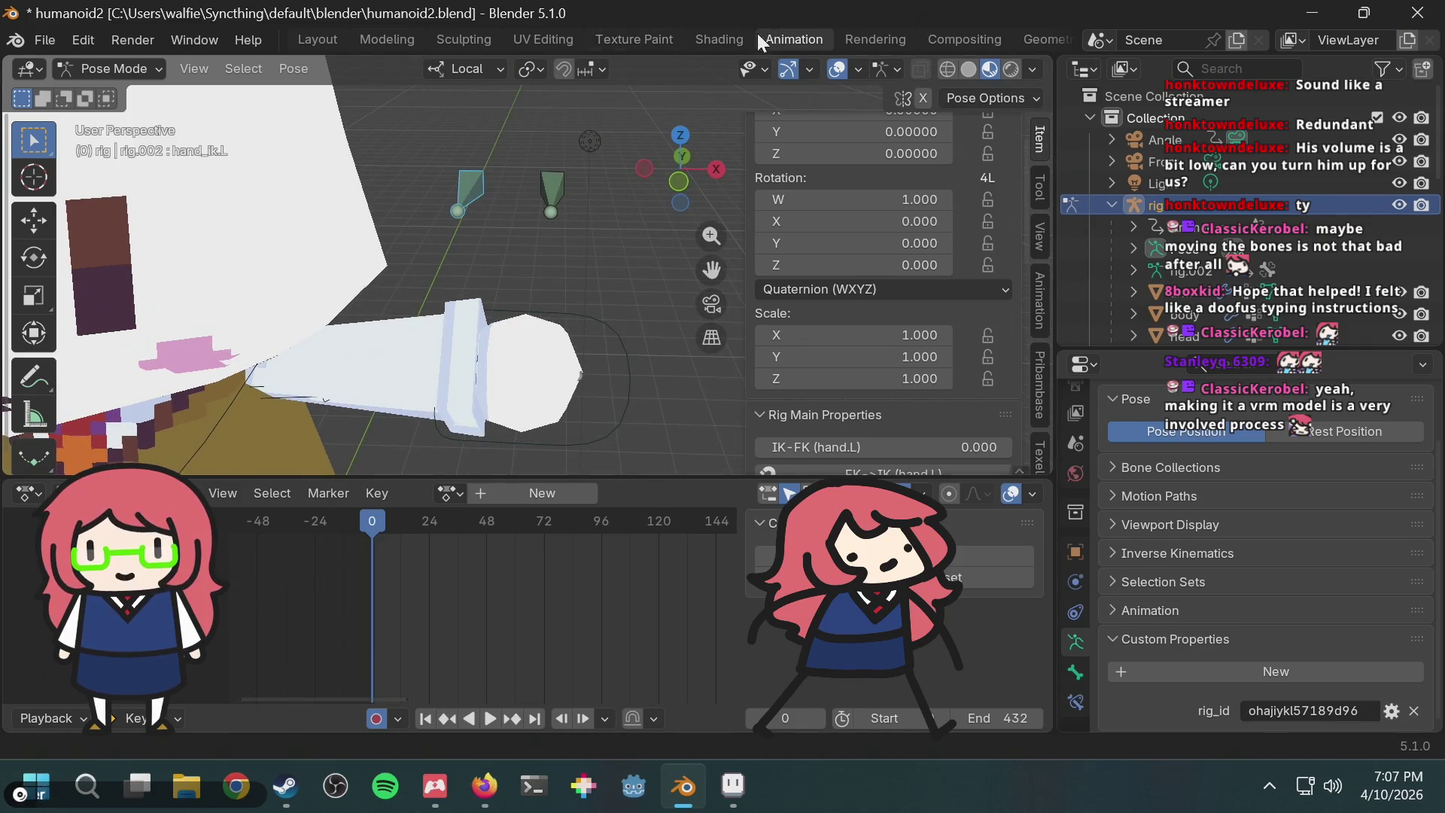
# Step: In the Shading workspace, select the rabbit head and pan its RabbitMouthMaterial nodes to the Texture Coordinate node
pyautogui.click(739, 39)
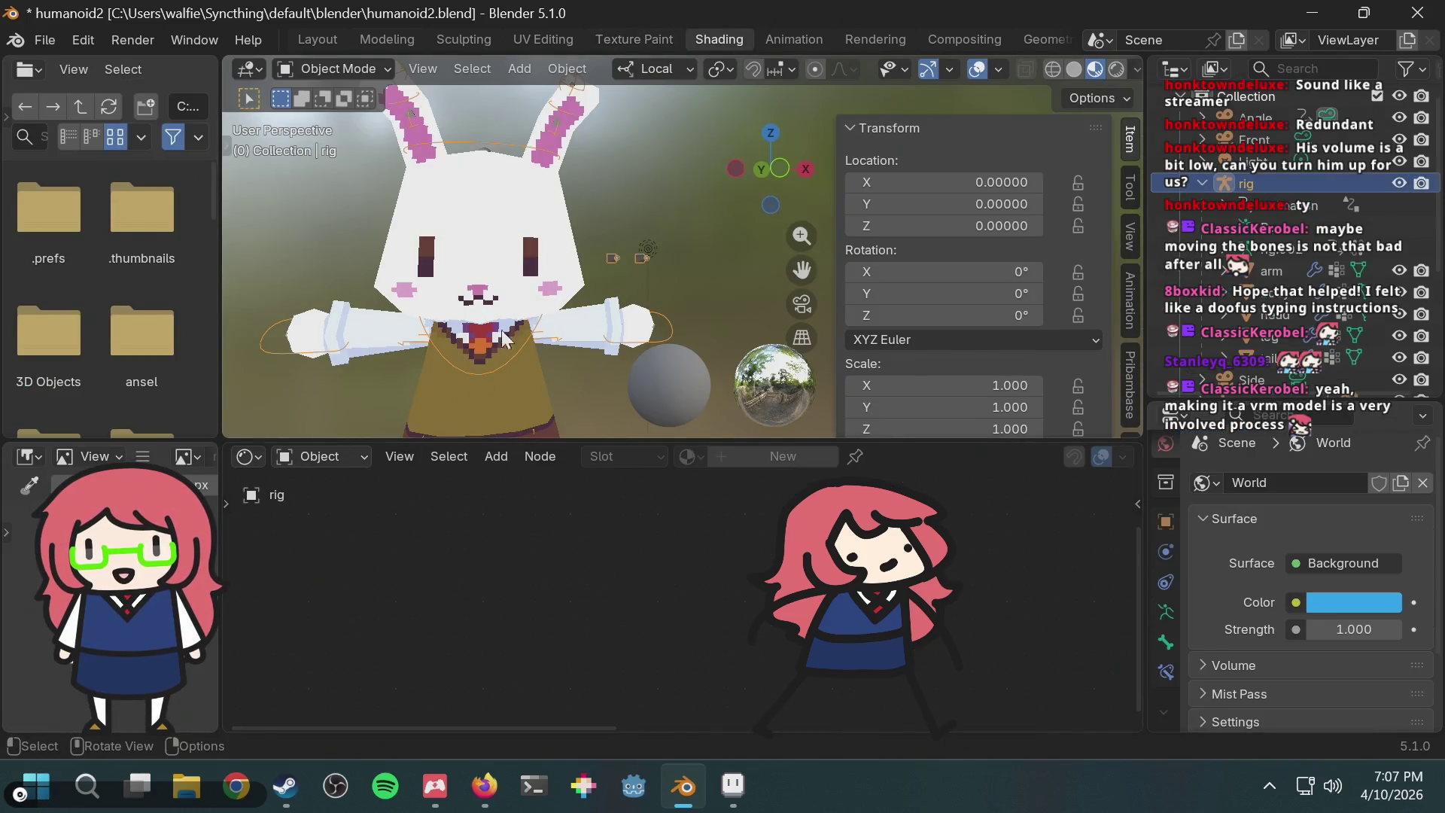
pyautogui.click(479, 184)
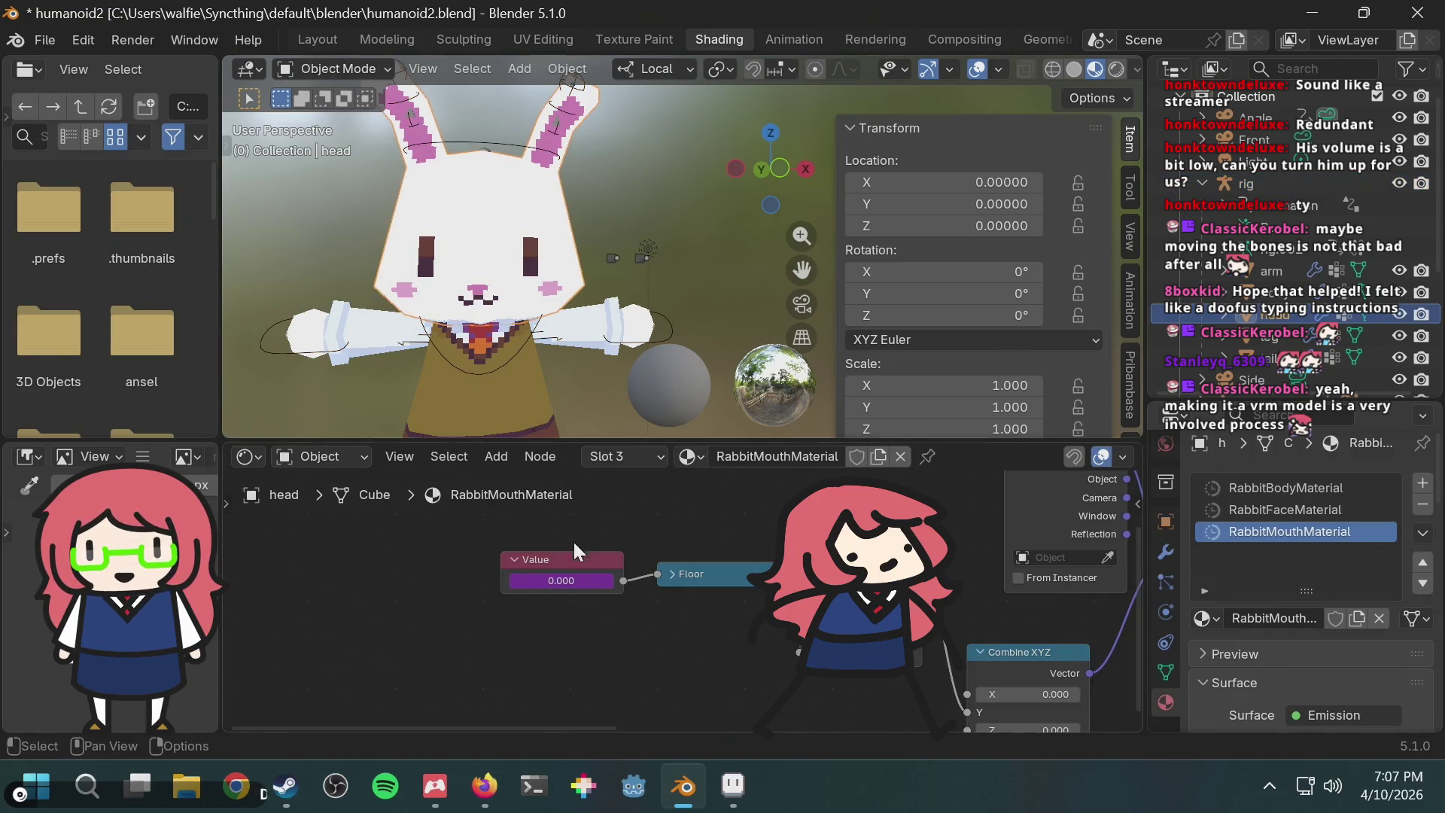
pyautogui.moveTo(604, 655); pyautogui.dragTo(389, 666, button='middle')
pyautogui.scroll(-1, 531, 583)
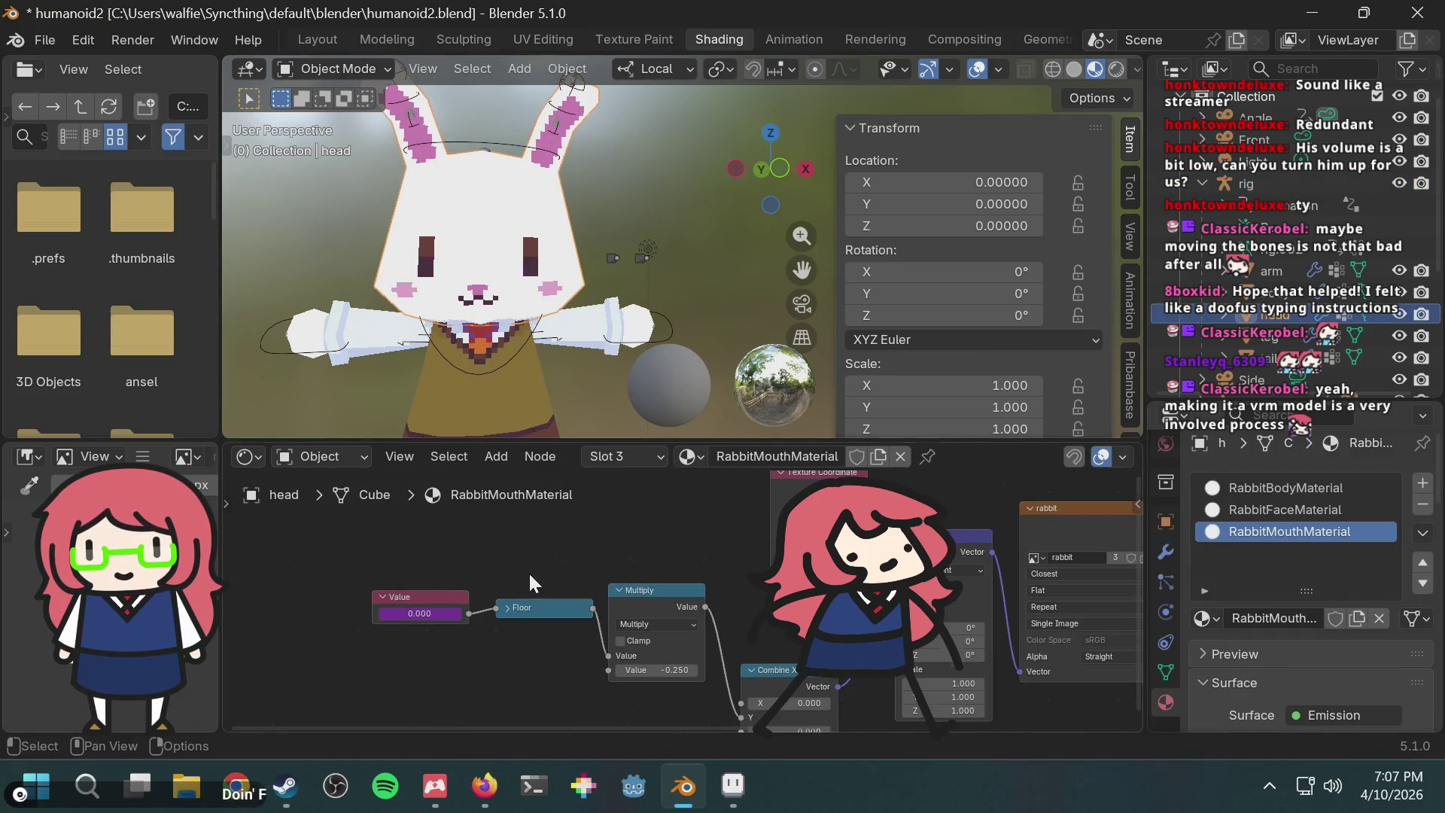
pyautogui.moveTo(577, 561); pyautogui.dragTo(466, 572, button='middle')
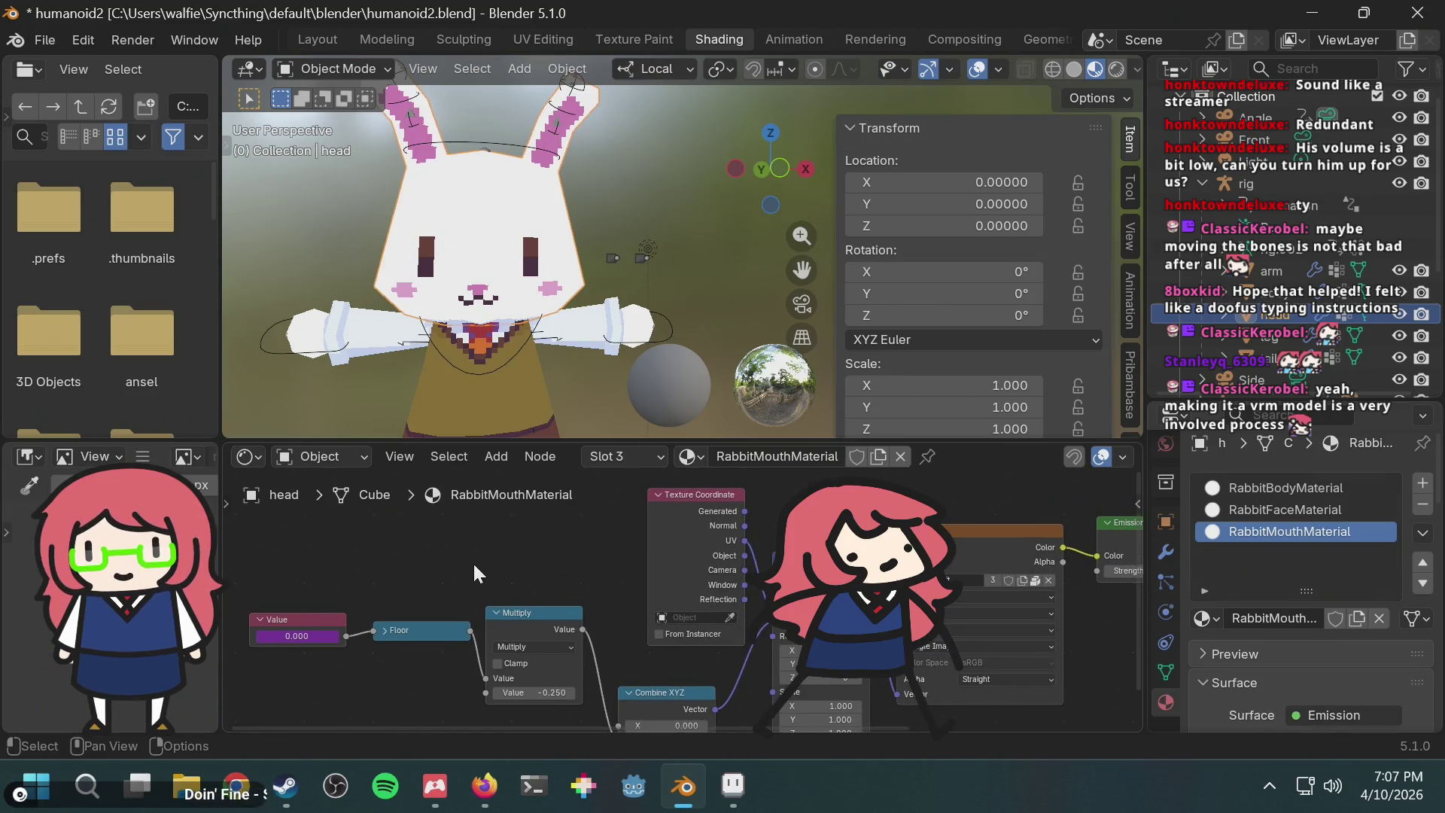
pyautogui.hotkey('alt', 'Tab')
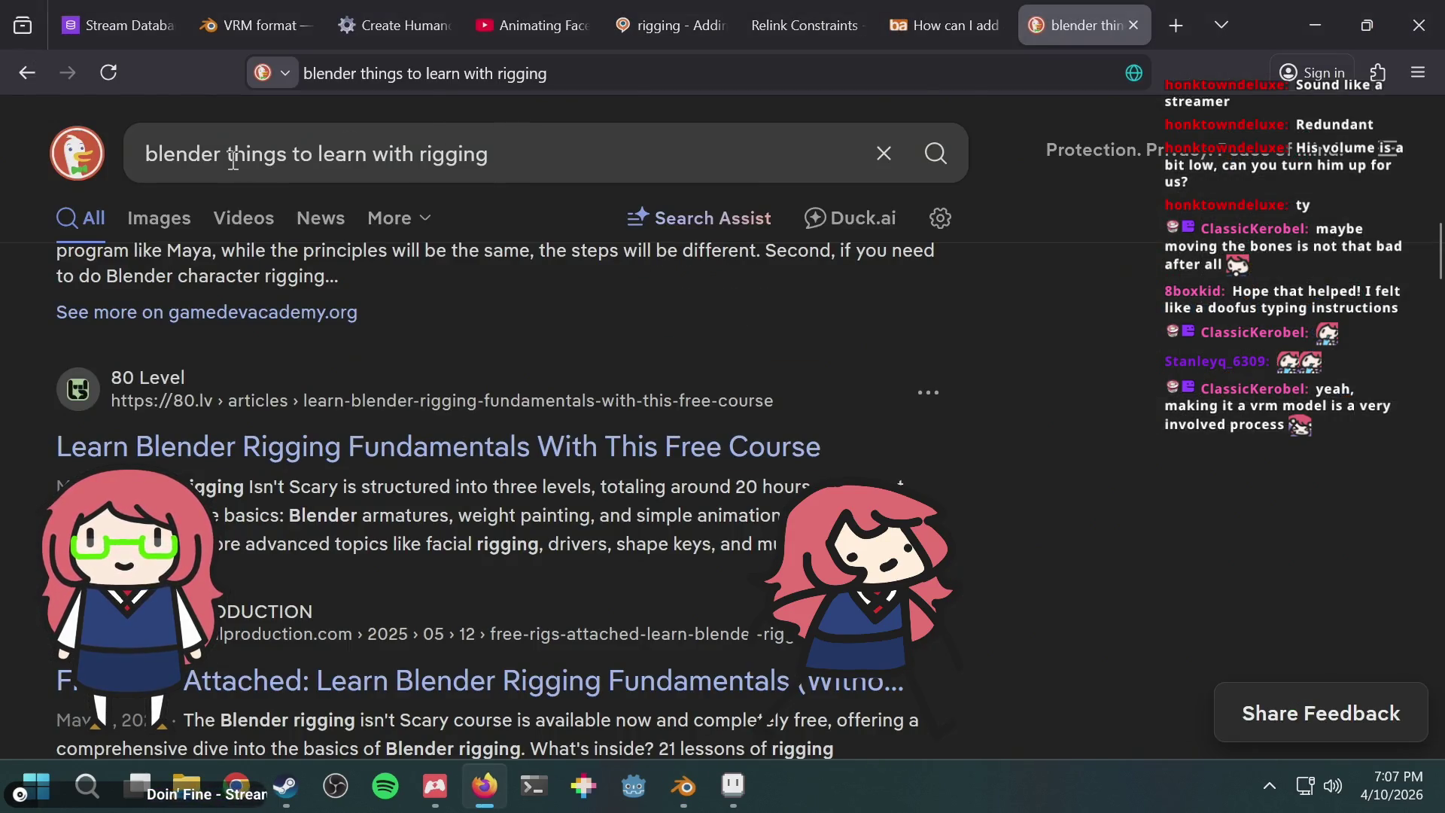
# Step: Change the DuckDuckGo query to 'blender drivers', run it, and return to Blender
pyautogui.click(234, 161)
pyautogui.hotkey('ctrl', 'shift', 'Right')
pyautogui.hotkey('ctrl', 'shift', 'Right')
pyautogui.hotkey('ctrl', 'shift', 'Right')
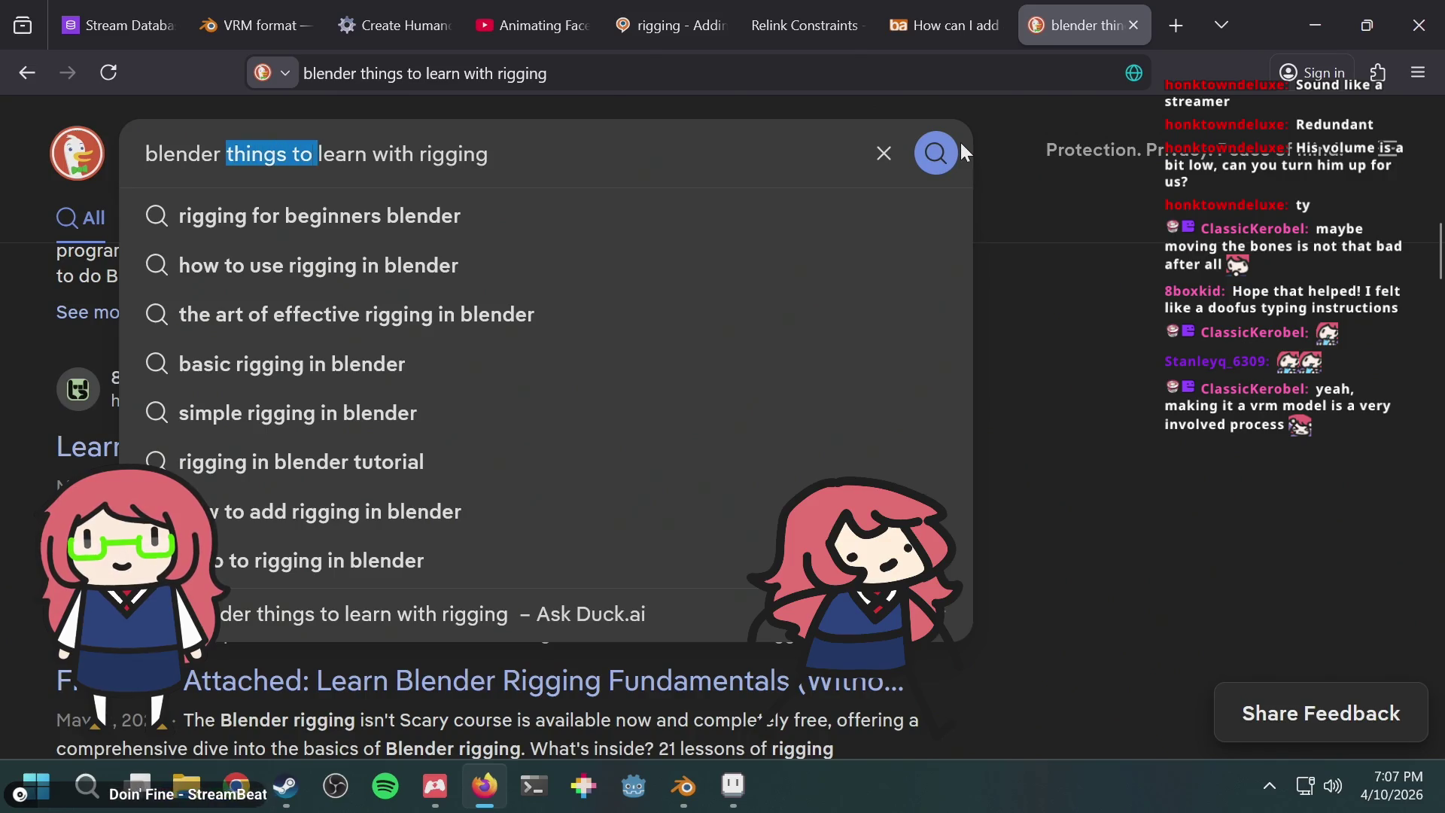
pyautogui.write('drivers')
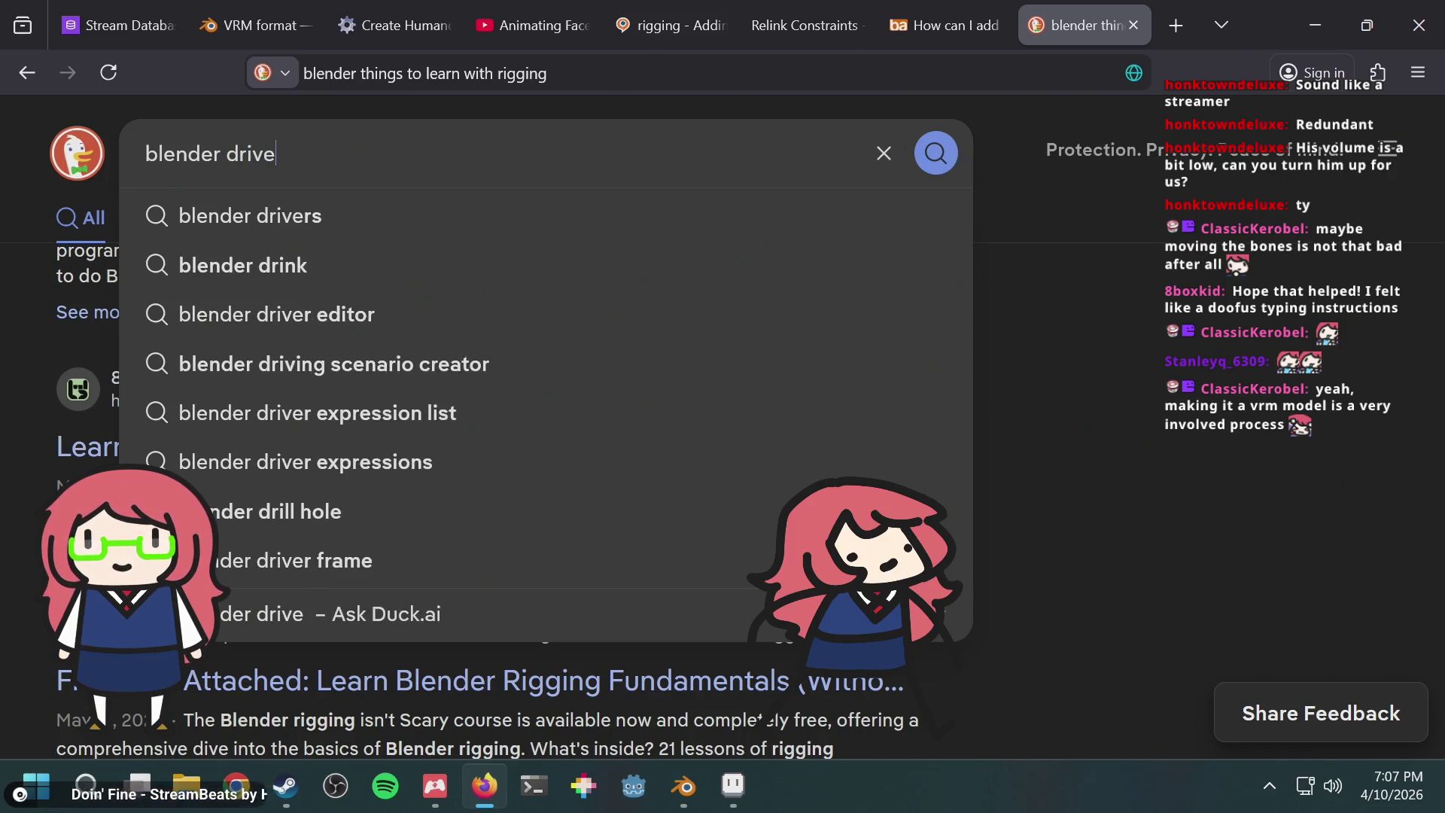
pyautogui.click(950, 154)
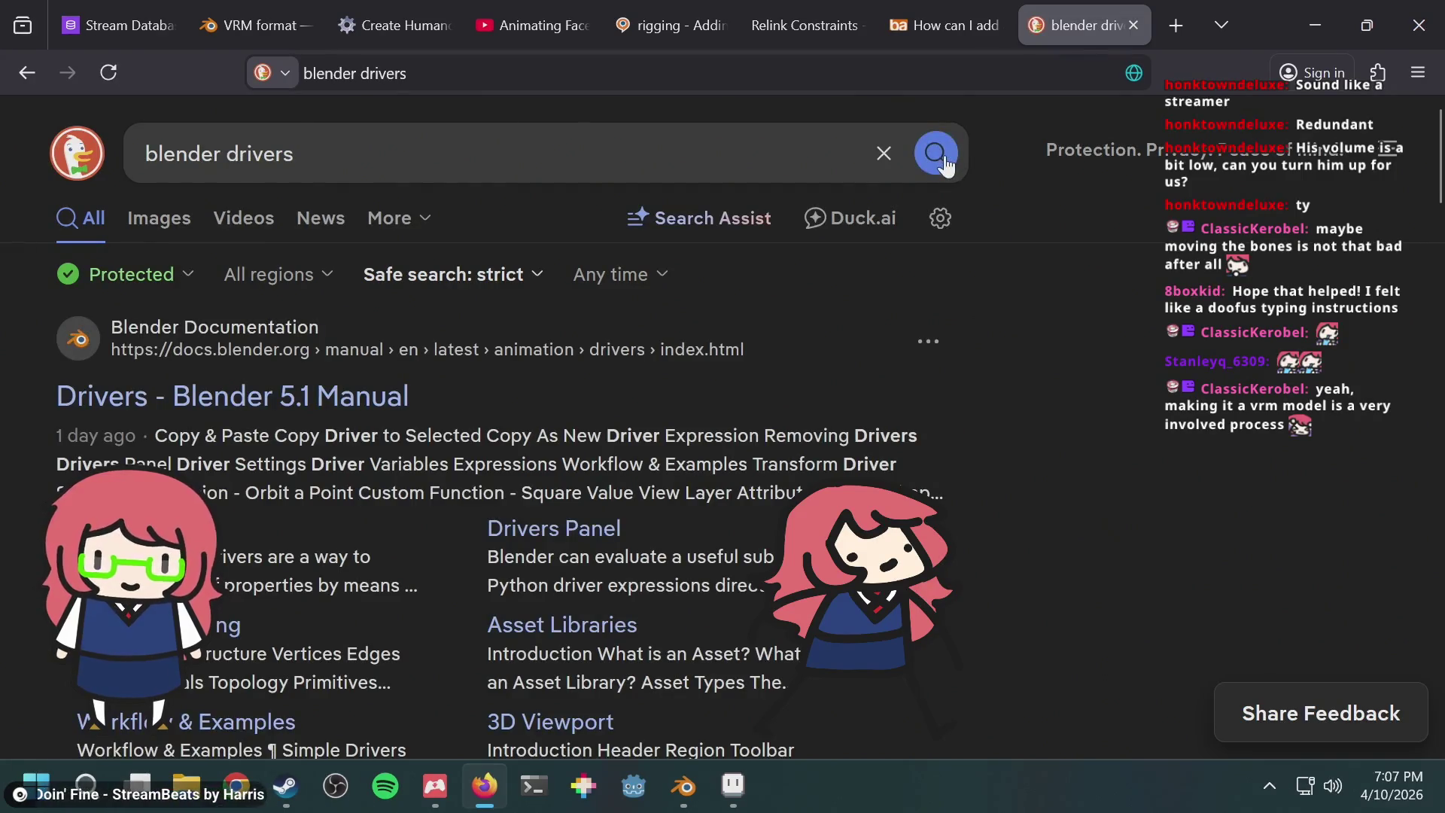
pyautogui.hotkey('alt', 'Tab')
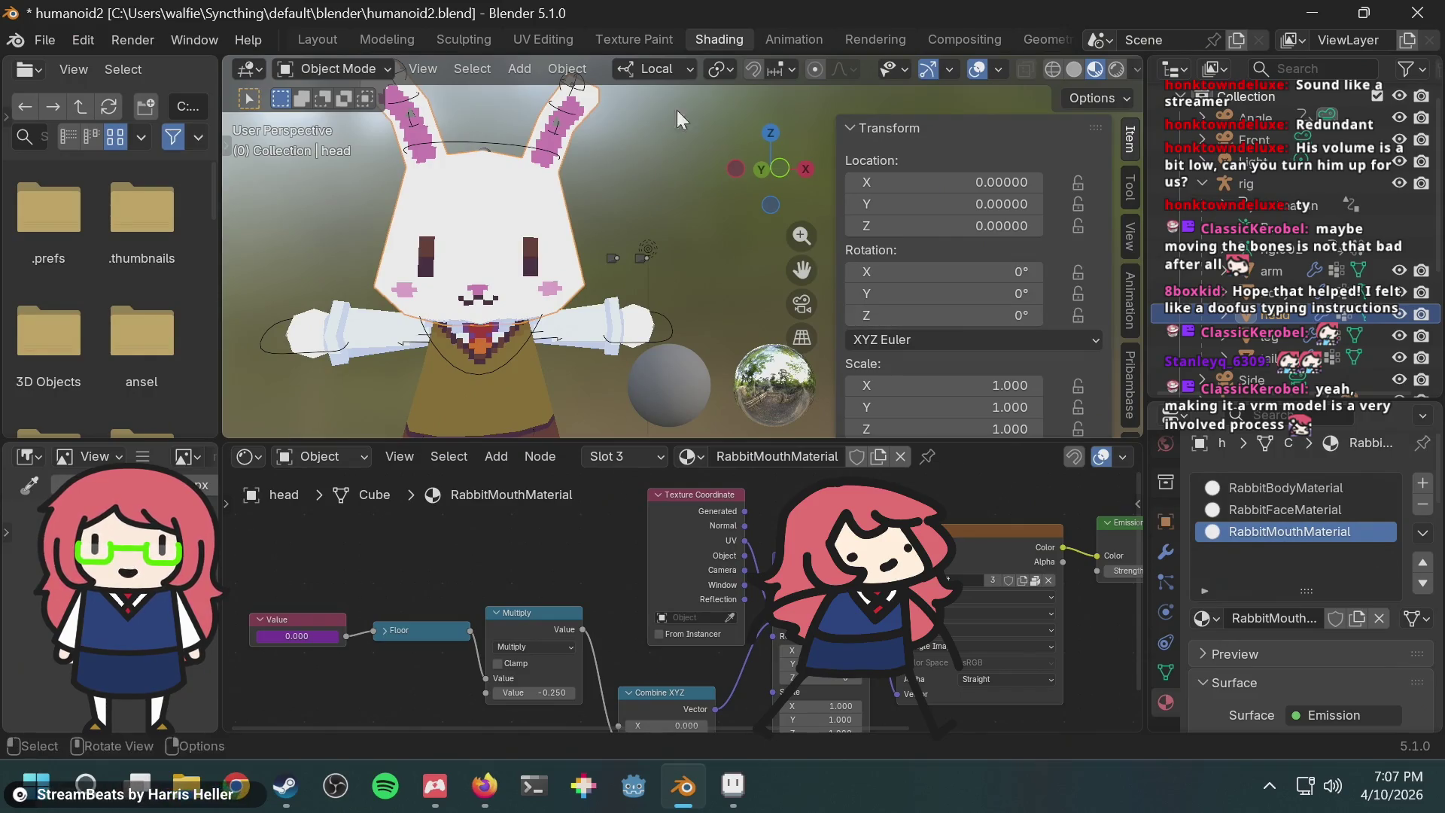
# Step: Switch to the Layout workspace and show the View settings in the sidebar
pyautogui.click(340, 66)
pyautogui.click(335, 91)
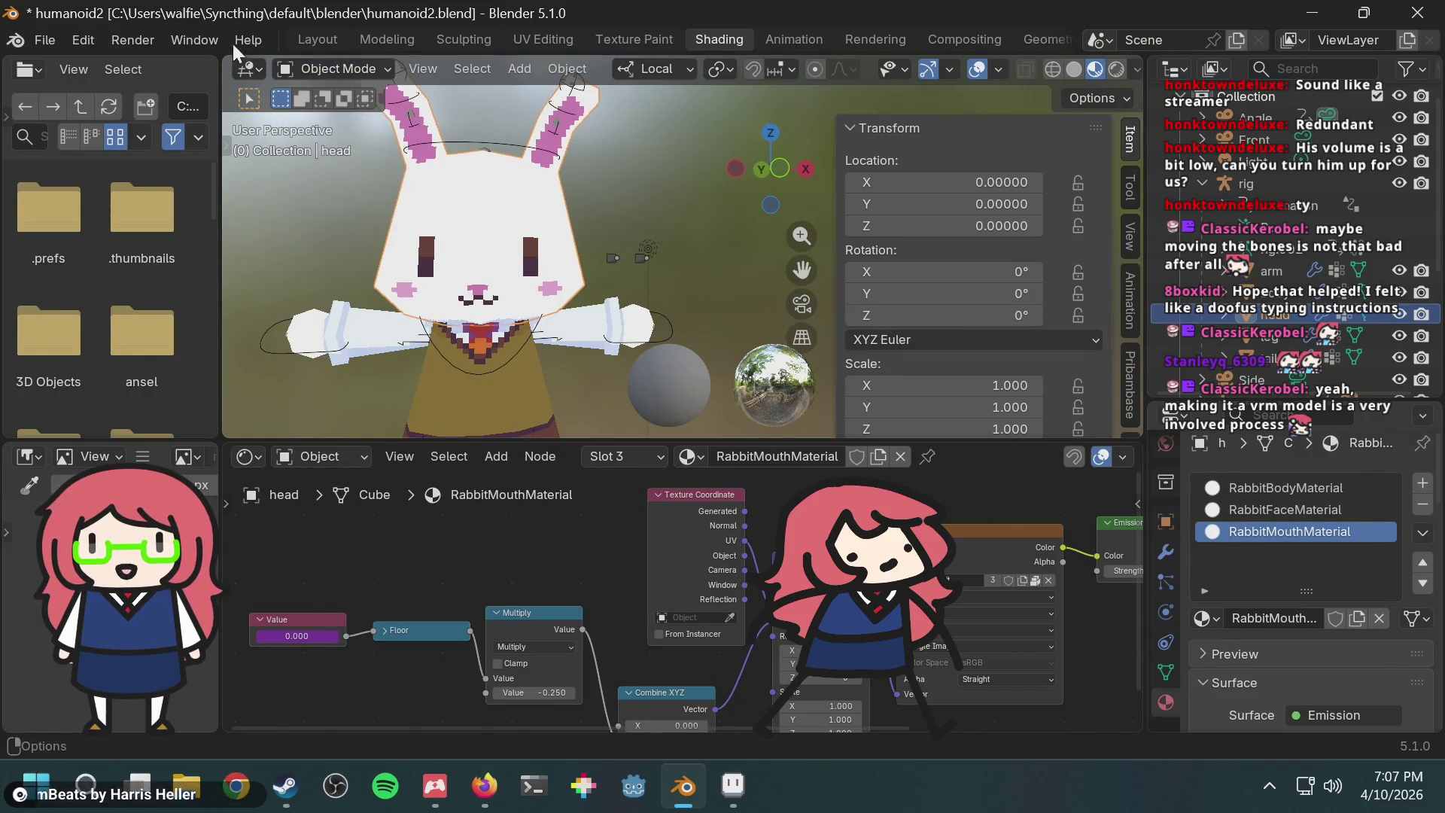
pyautogui.click(330, 38)
pyautogui.scroll(-2, 918, 321)
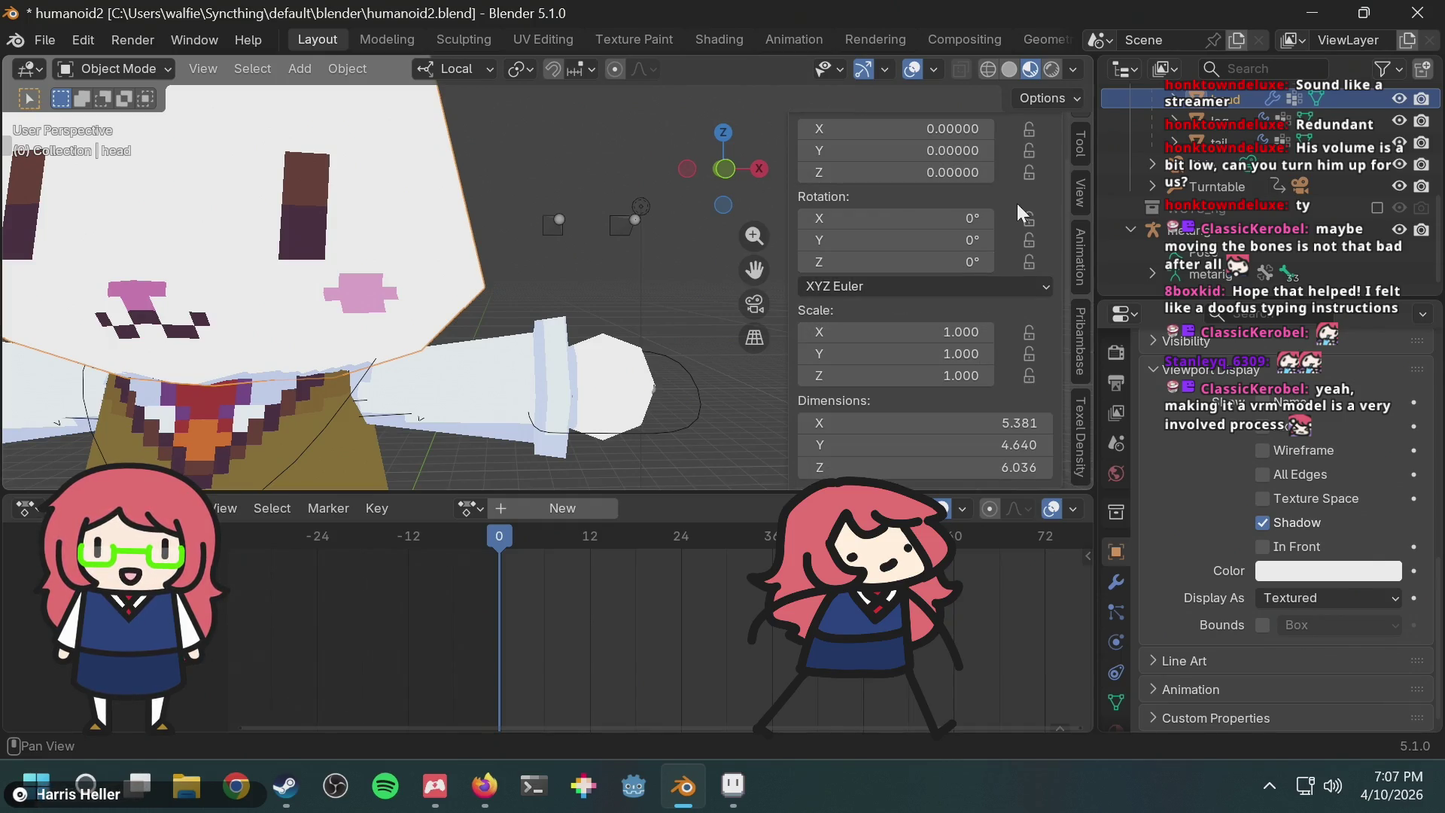
pyautogui.click(1081, 191)
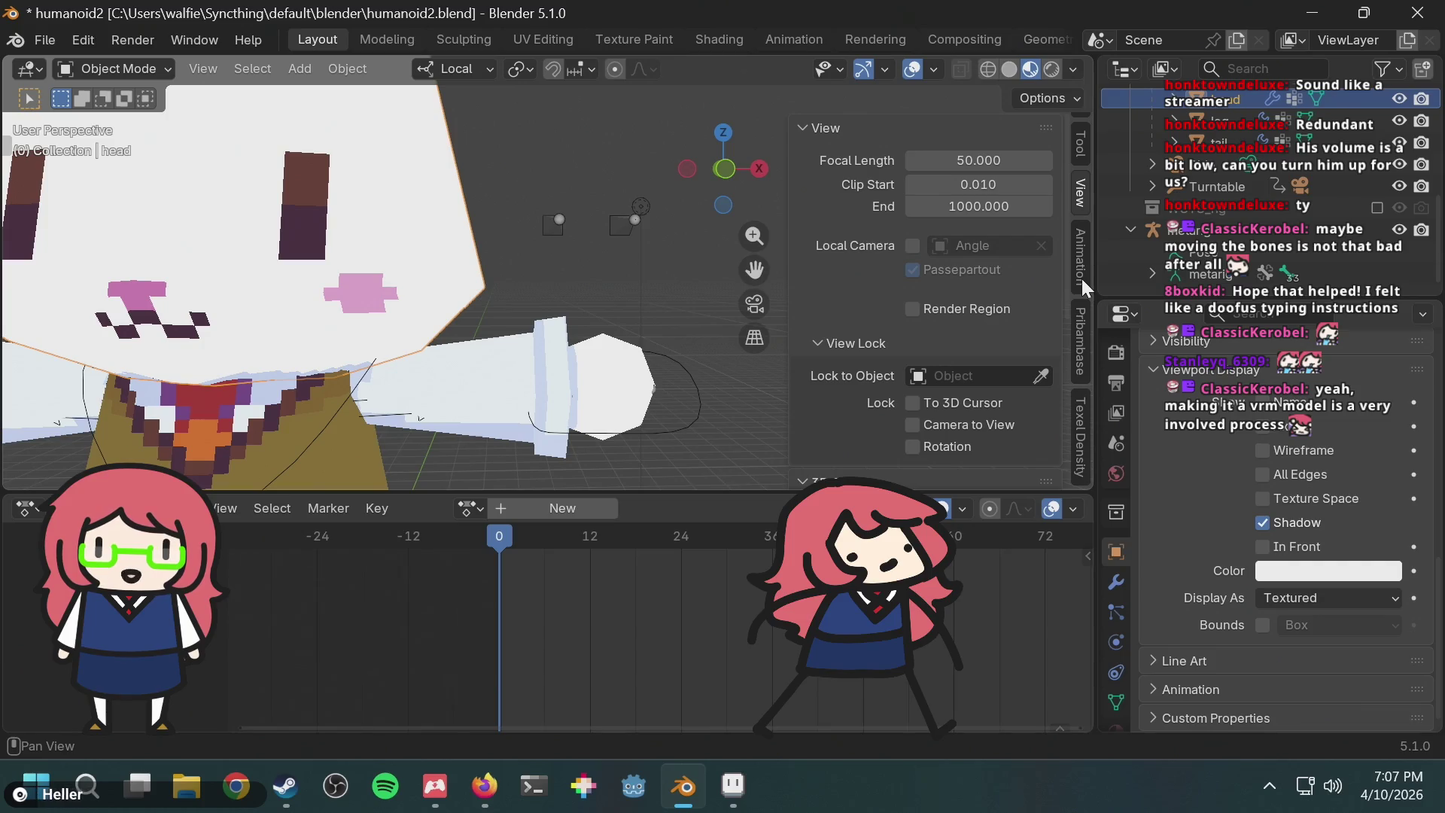
pyautogui.click(113, 64)
pyautogui.scroll(3, 1200, 185)
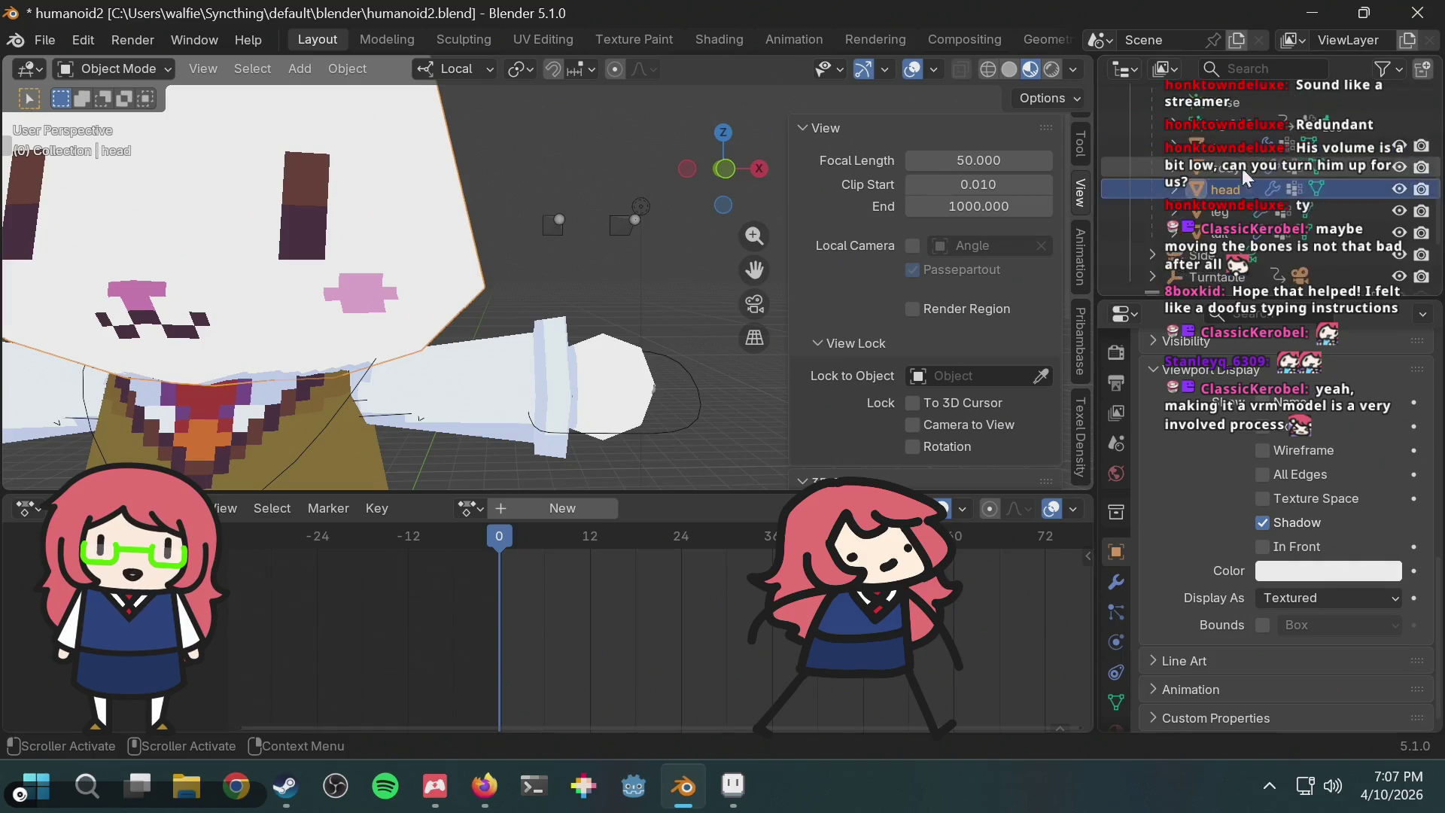
# Step: Select the rig object and put it into Pose Mode with no bone selected
pyautogui.click(1184, 172)
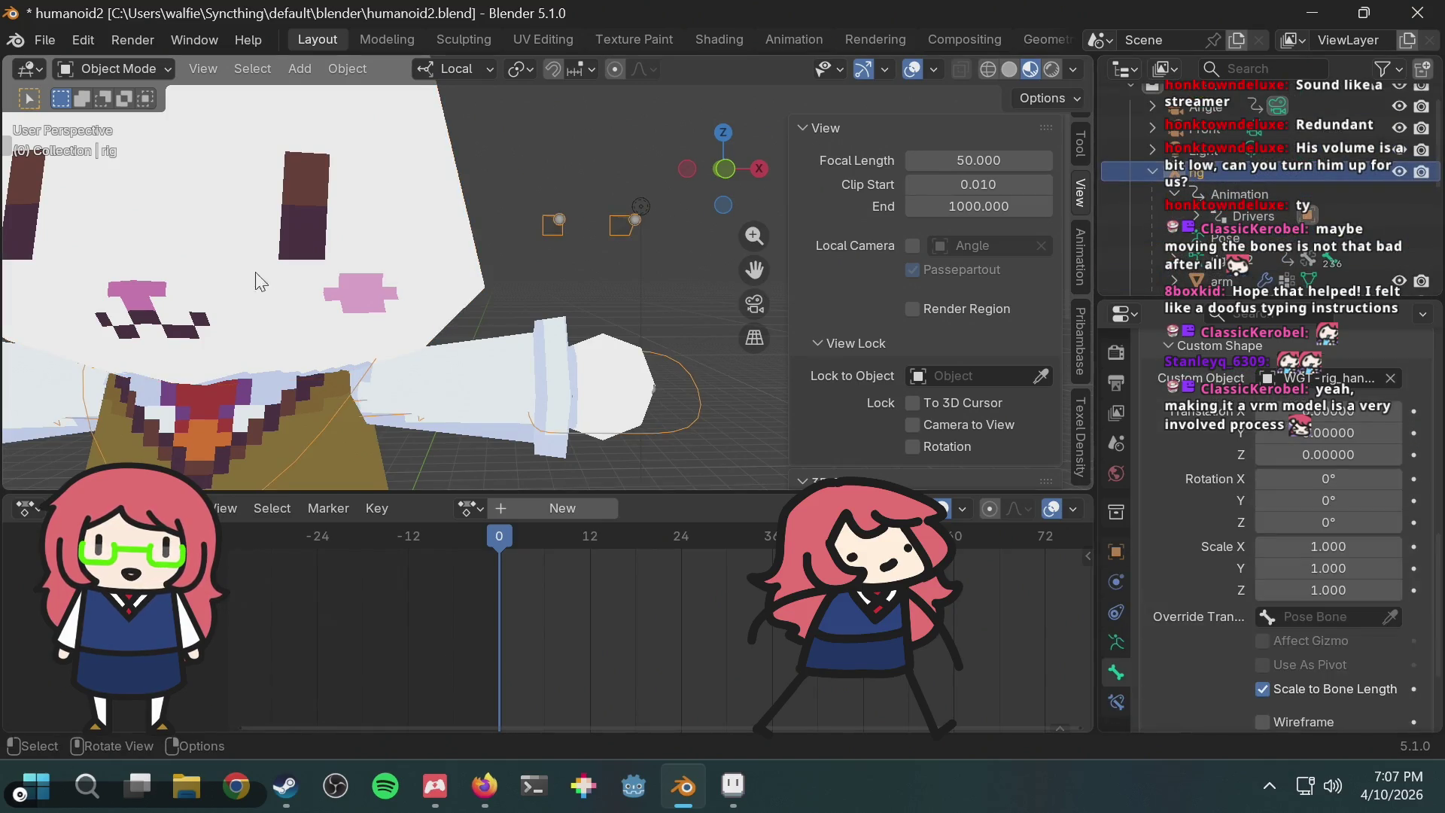
pyautogui.rightClick(216, 246)
pyautogui.click(139, 70)
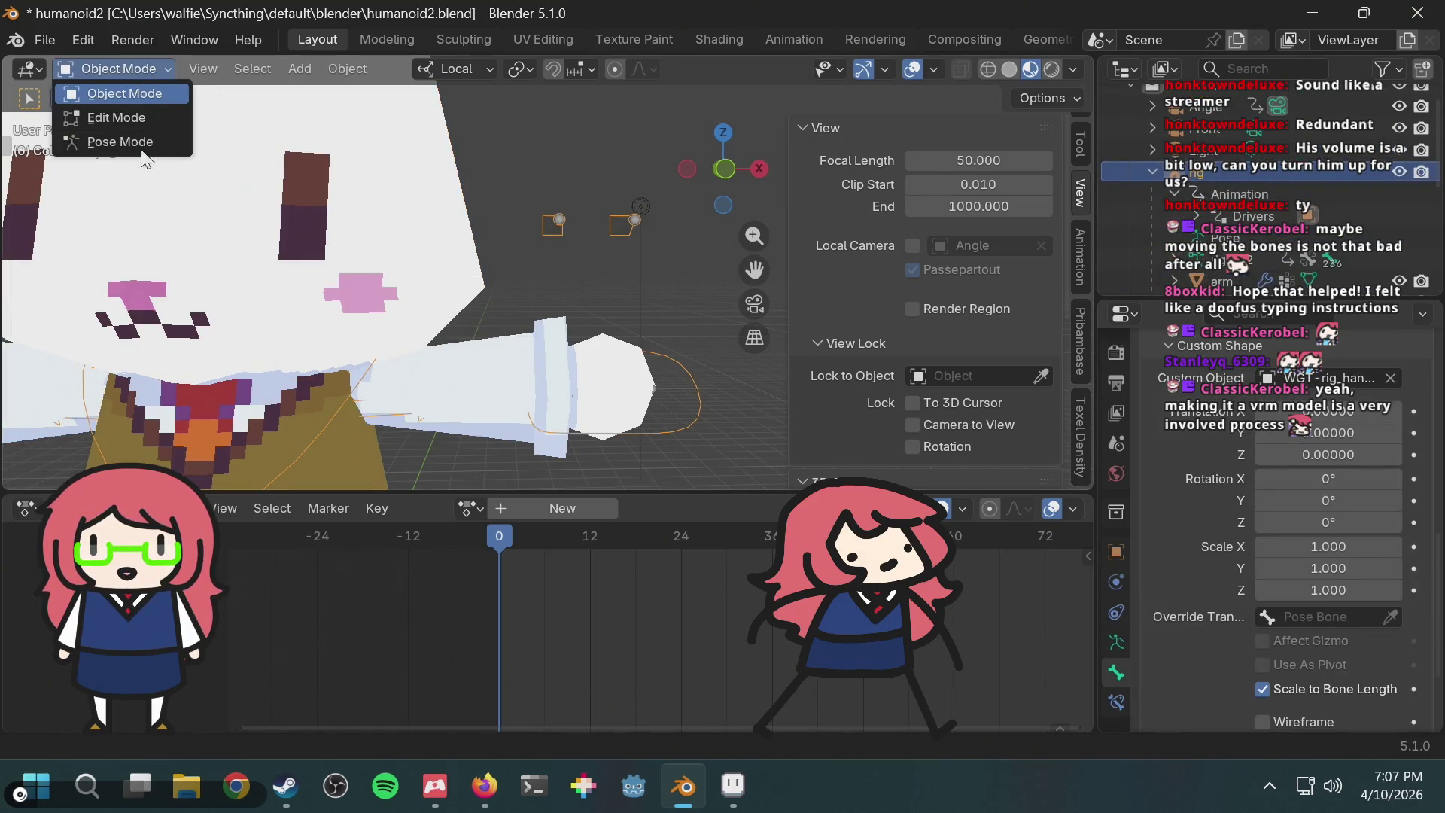
pyautogui.click(151, 140)
pyautogui.scroll(-5, 915, 339)
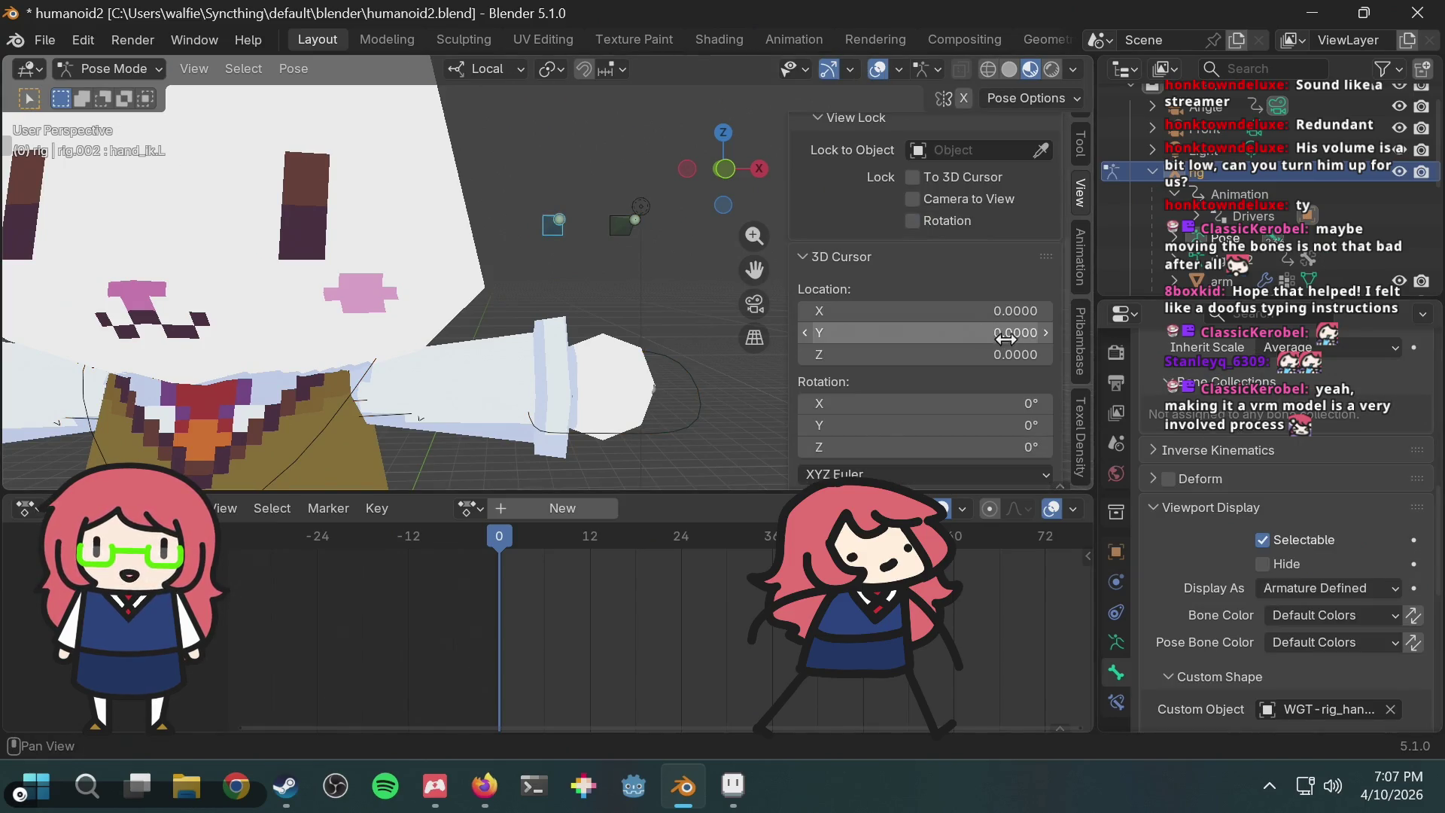
pyautogui.click(336, 265)
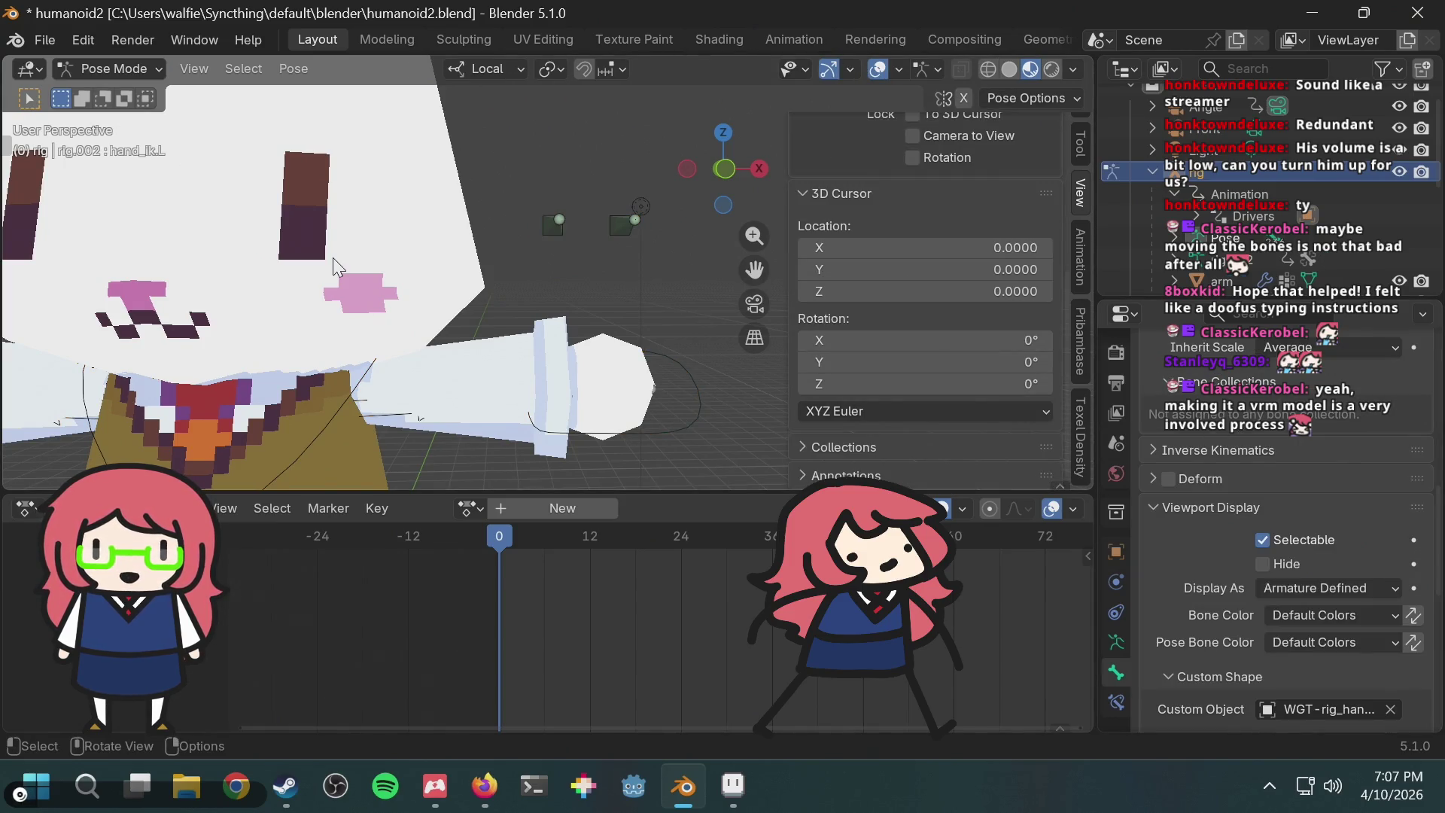
# Step: Select the hand.L IK control and bring up its IK Stretch property menu in the Item tab
pyautogui.click(652, 430)
pyautogui.scroll(5, 986, 294)
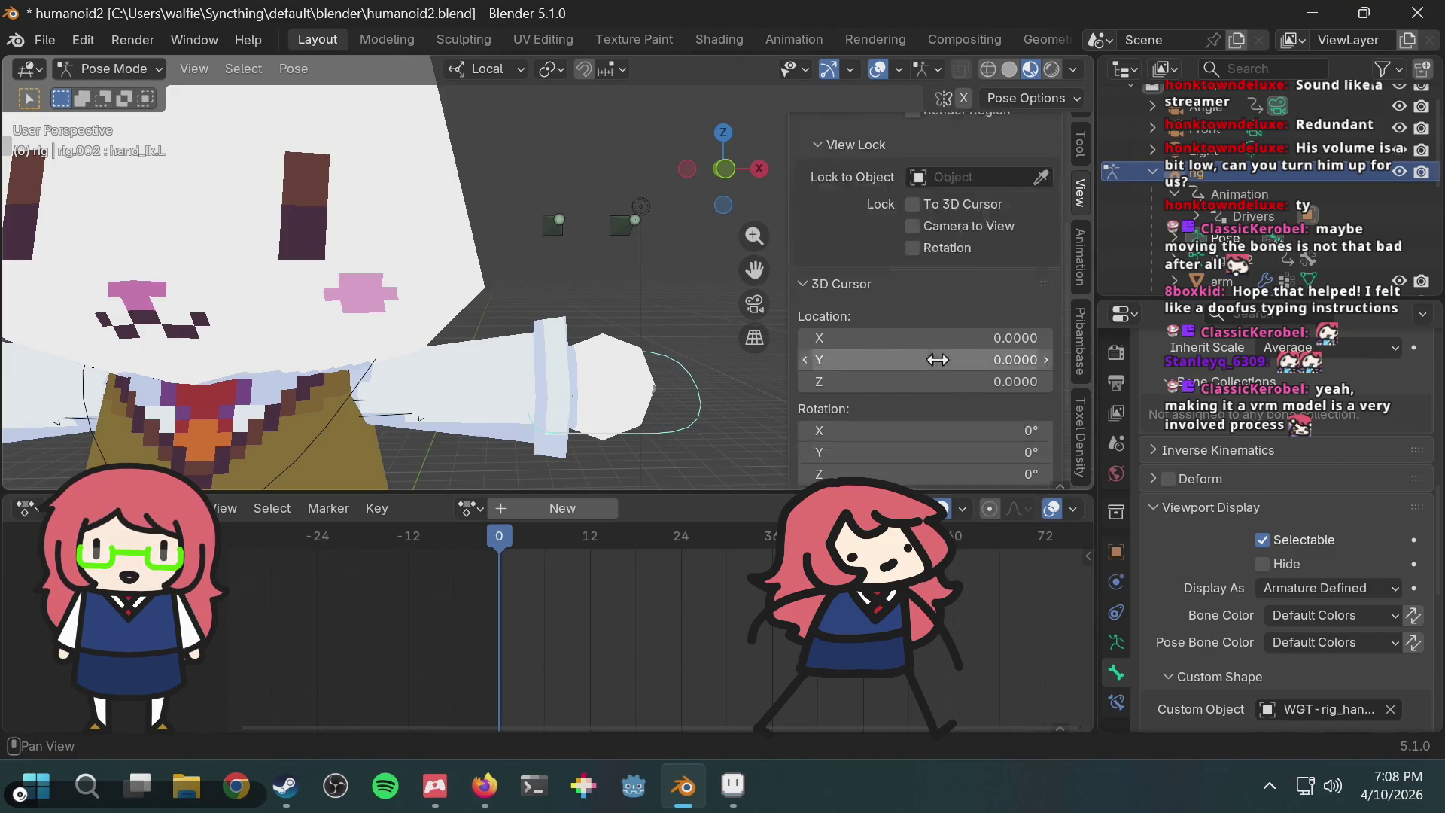
pyautogui.scroll(2, 1046, 245)
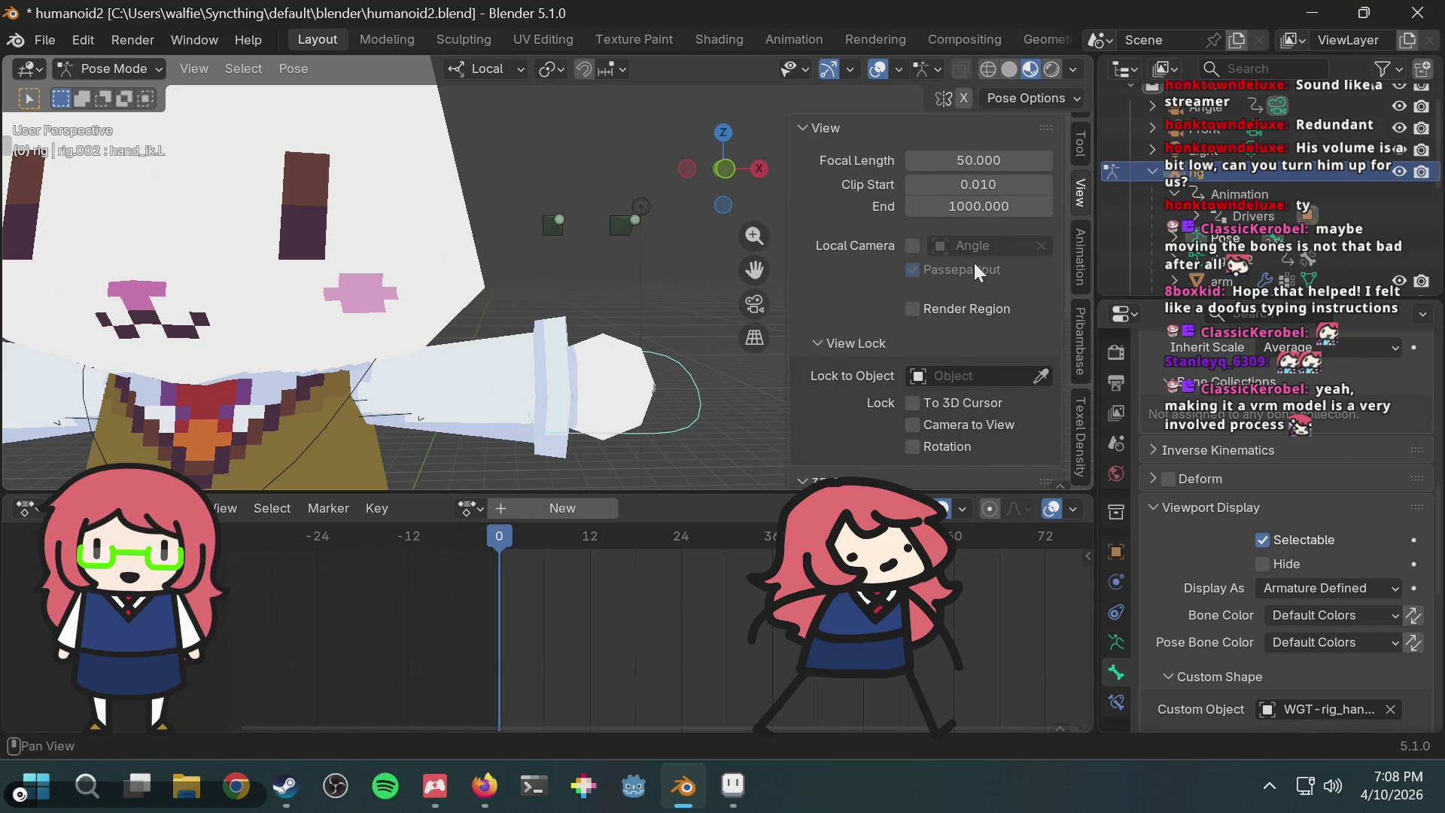
pyautogui.click(1079, 143)
pyautogui.scroll(-15, 1020, 288)
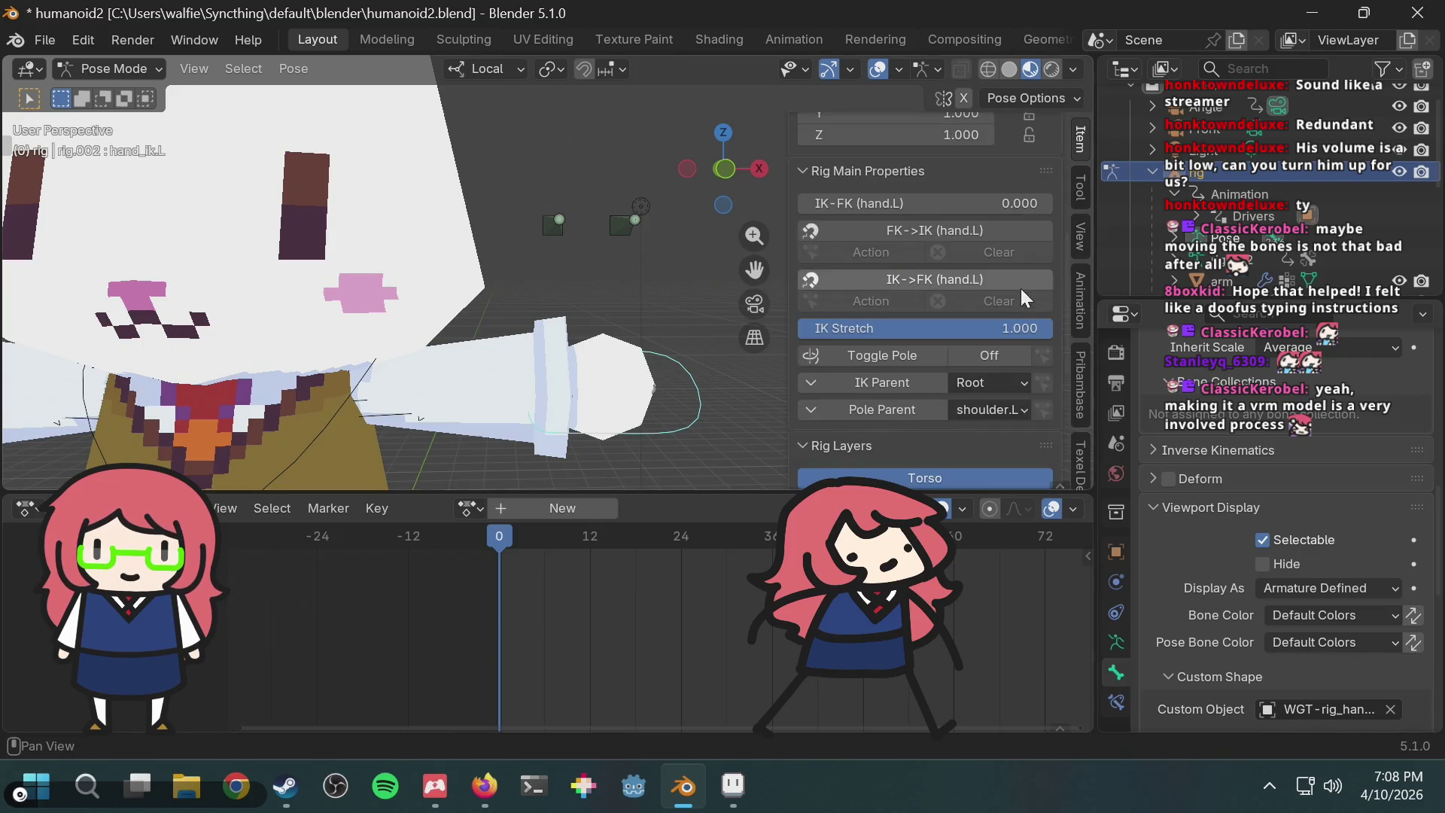
pyautogui.scroll(3, 978, 301)
pyautogui.rightClick(884, 192)
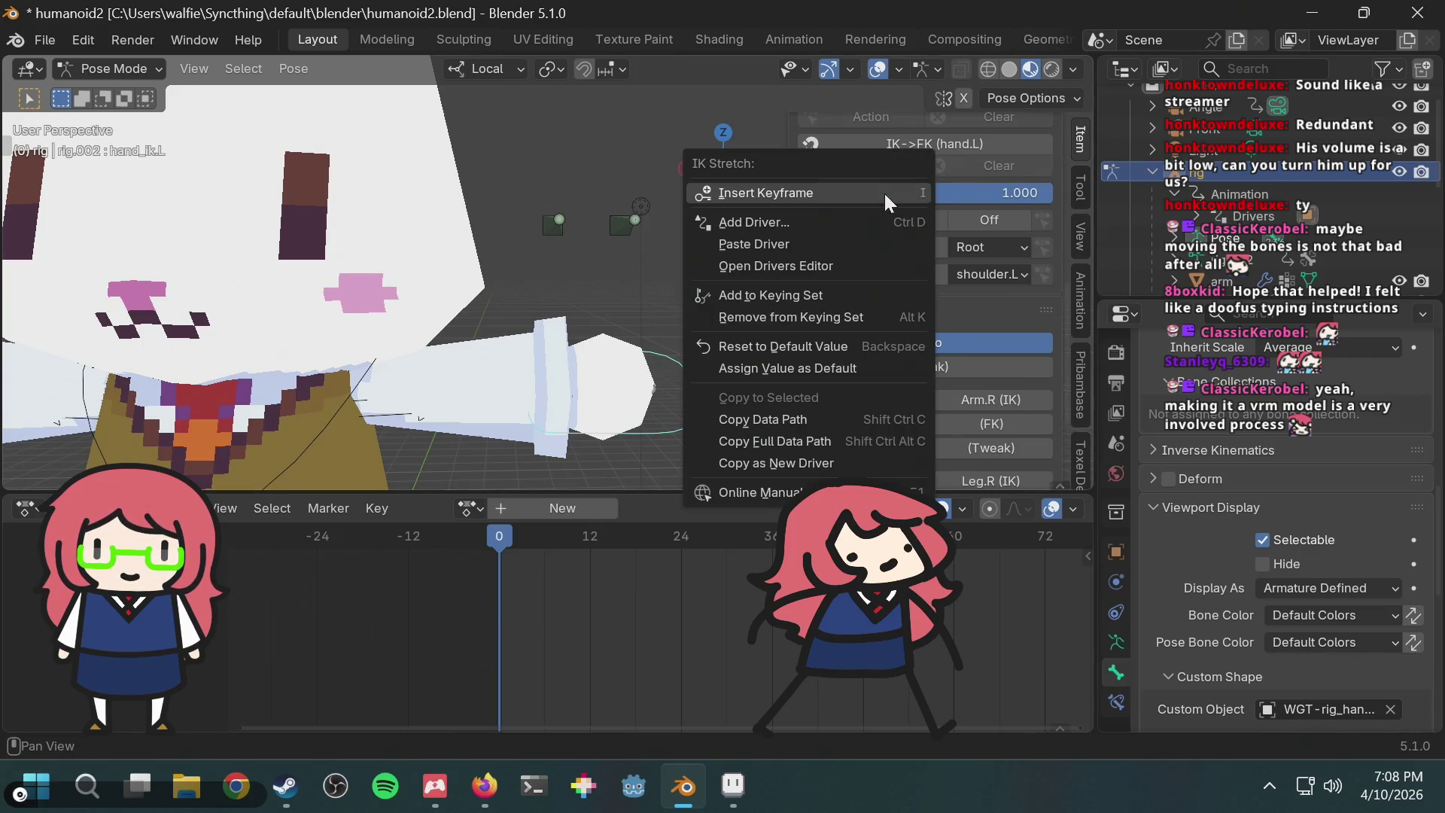
# Step: In the Drivers Editor, expand rig.002 and inspect its upper arm and DEF-thigh.L Ease Out drivers
pyautogui.click(796, 261)
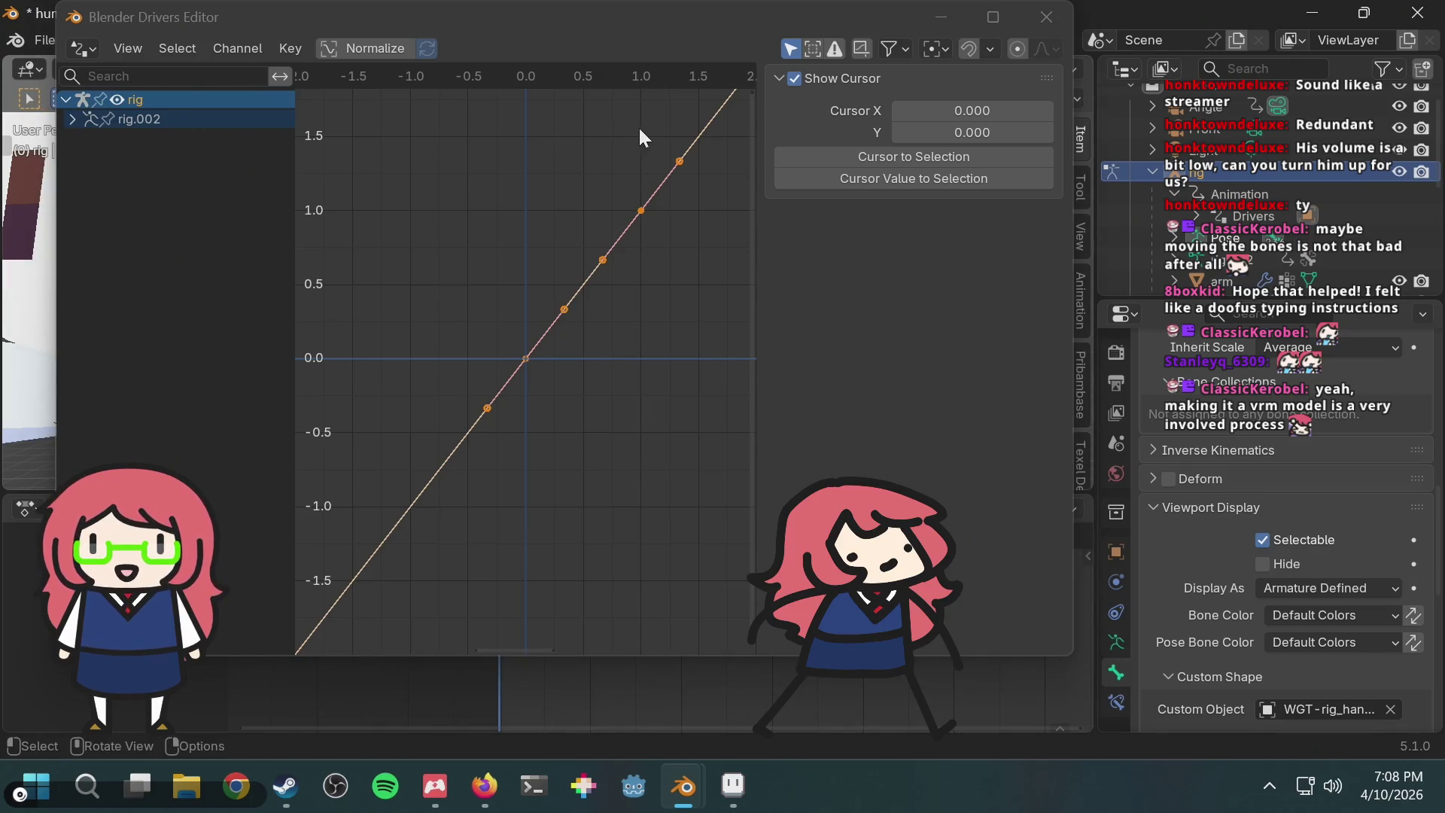
pyautogui.click(71, 121)
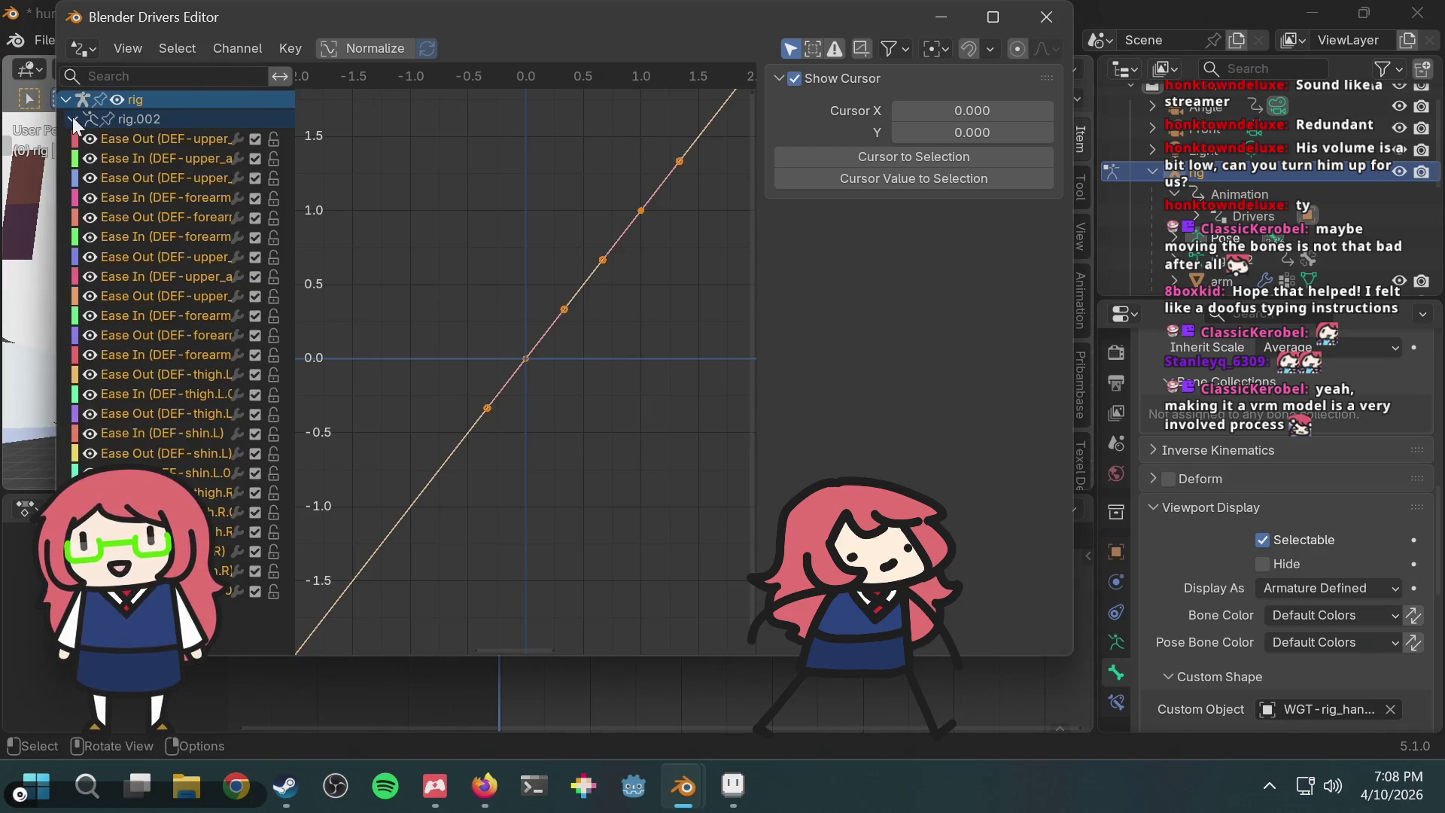
pyautogui.click(169, 165)
pyautogui.click(157, 247)
pyautogui.click(192, 367)
pyautogui.click(180, 143)
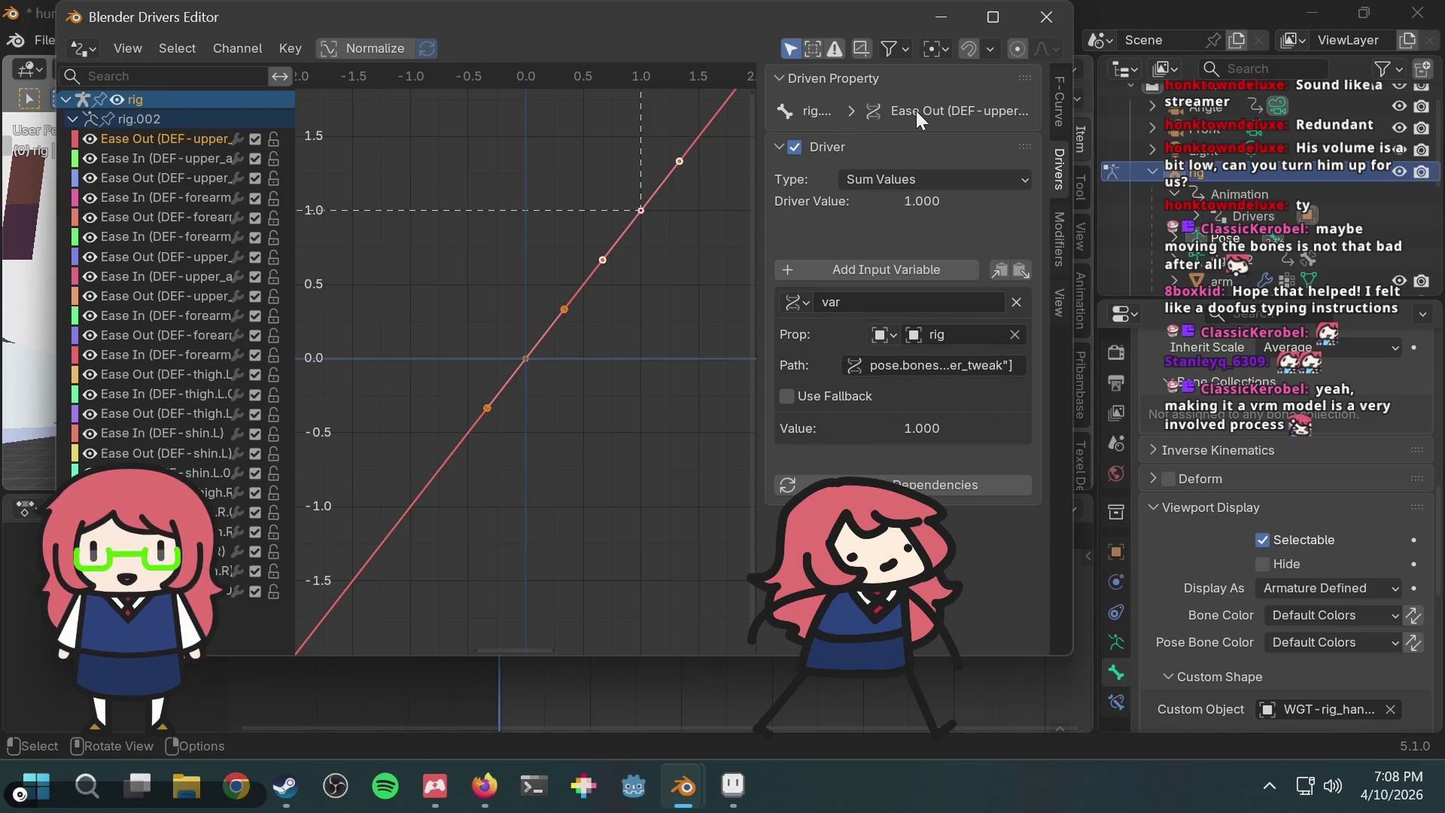
pyautogui.click(143, 276)
pyautogui.click(182, 200)
# Step: Check the forearm, upper arm and thigh Ease In driver curves, ending on thigh.L Ease In
pyautogui.click(202, 357)
pyautogui.click(218, 512)
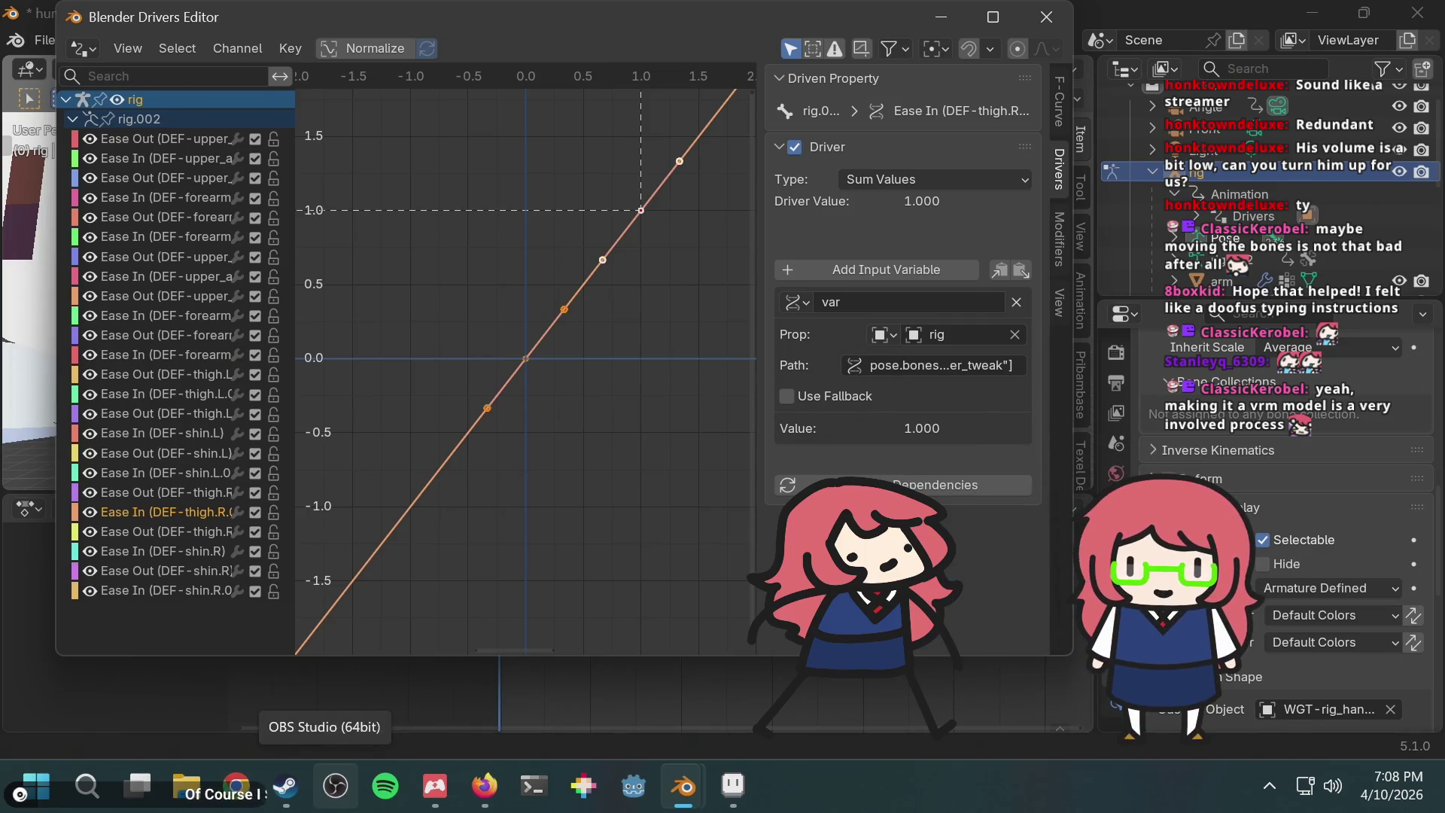
pyautogui.click(143, 150)
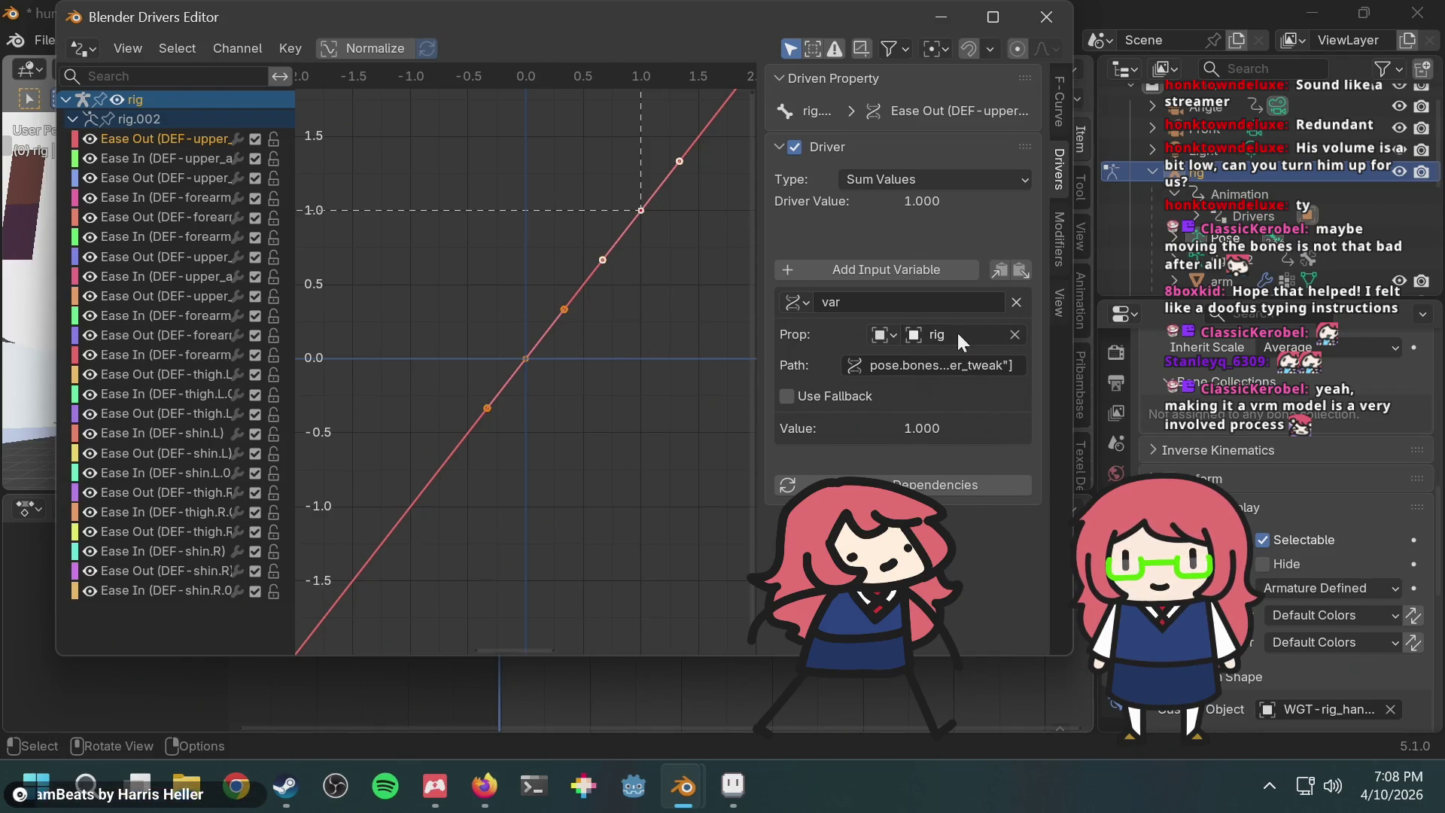
pyautogui.click(177, 157)
pyautogui.click(172, 201)
pyautogui.click(196, 278)
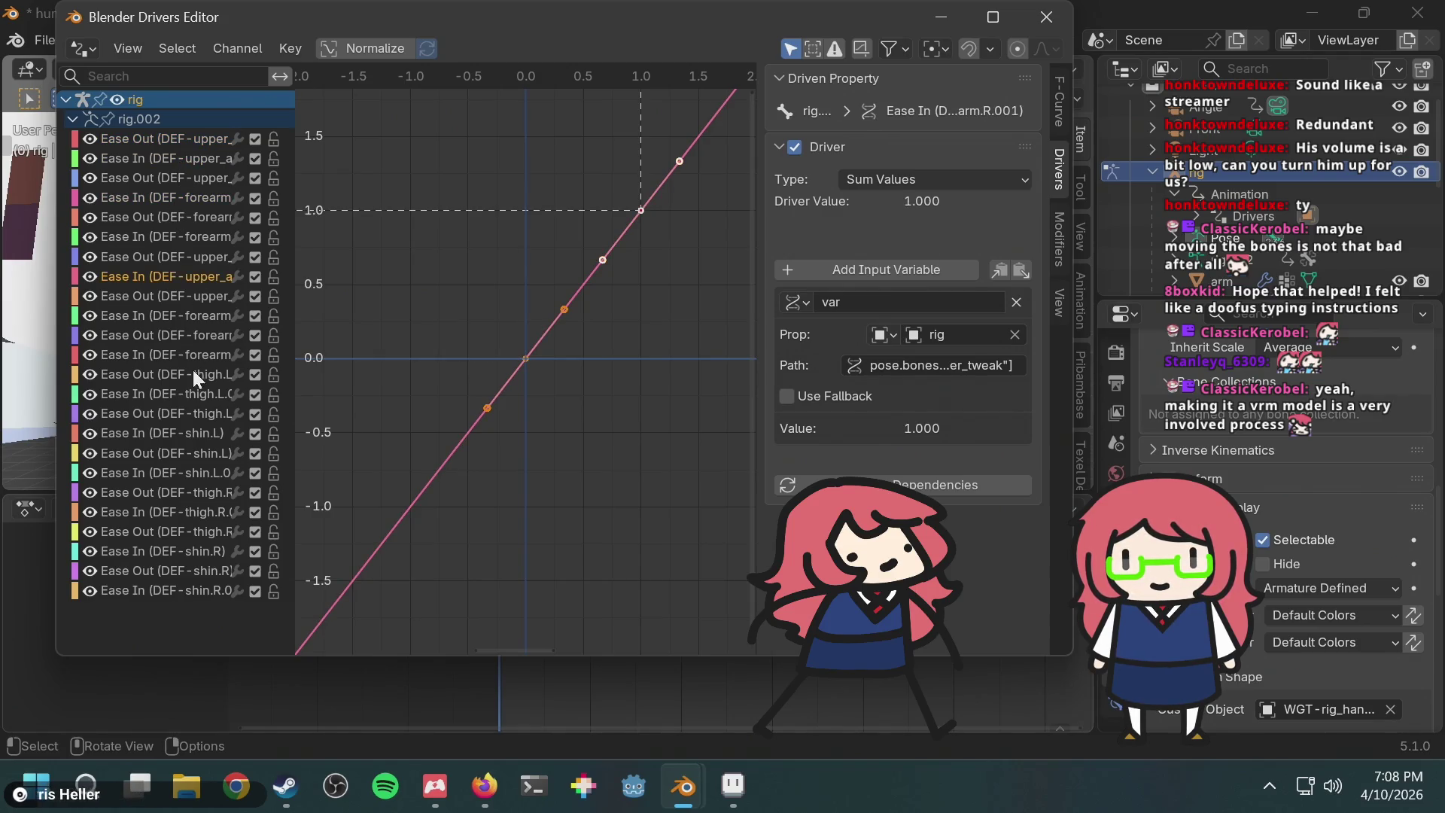
pyautogui.click(141, 396)
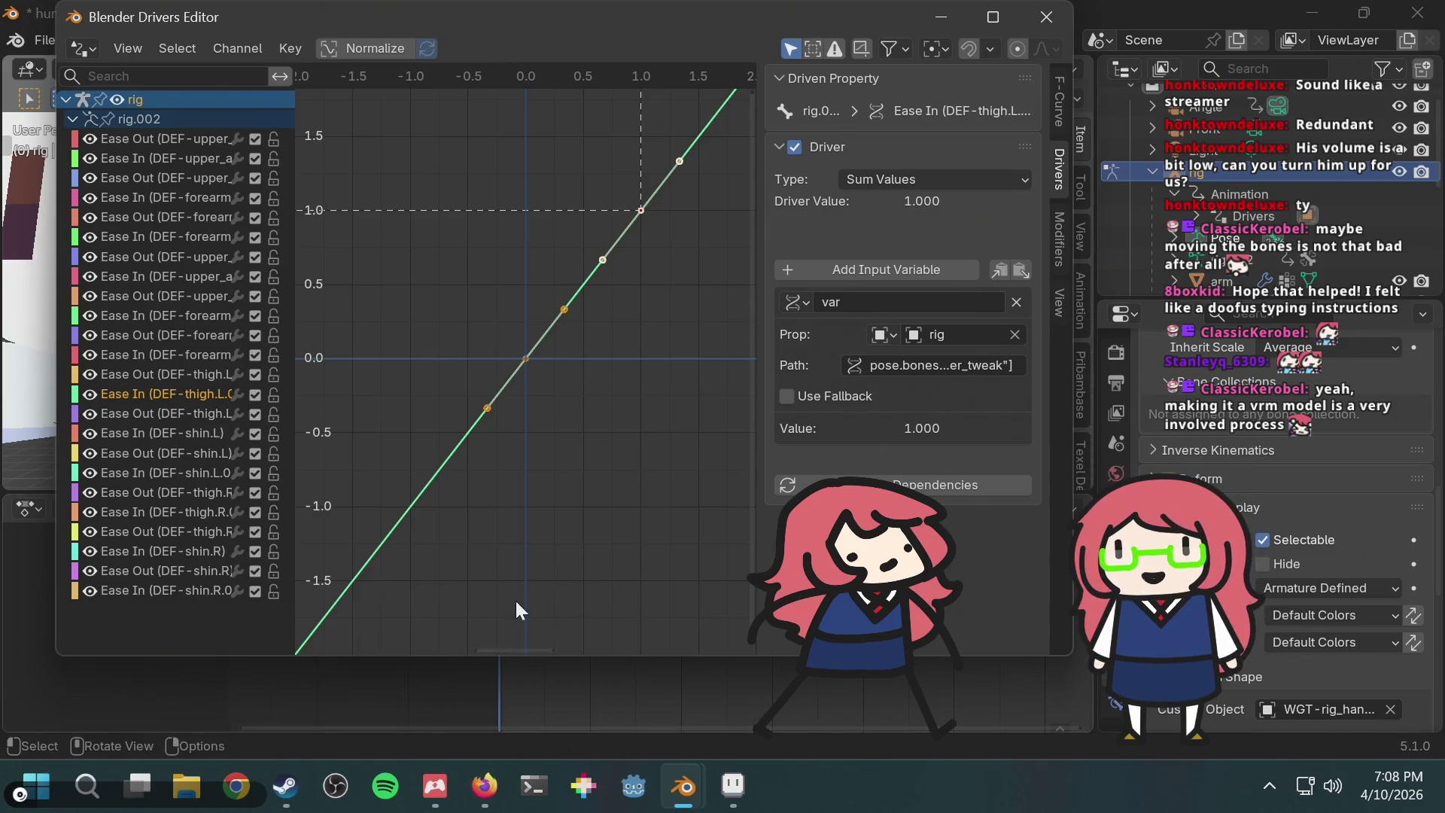
pyautogui.click(485, 785)
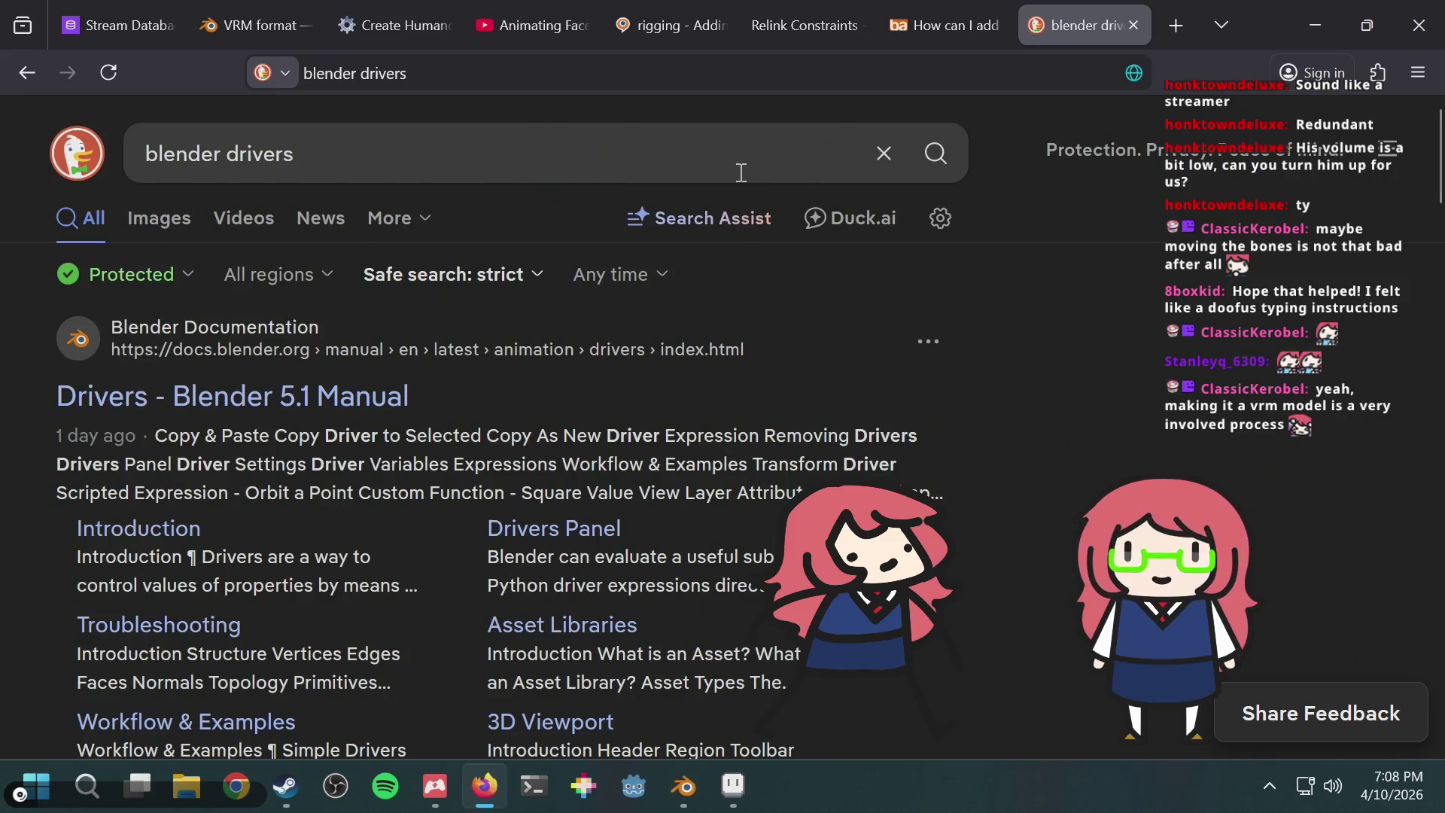
# Step: Open and scroll through the Blender manual's Drivers page
pyautogui.hotkey('ctrl', 'l')
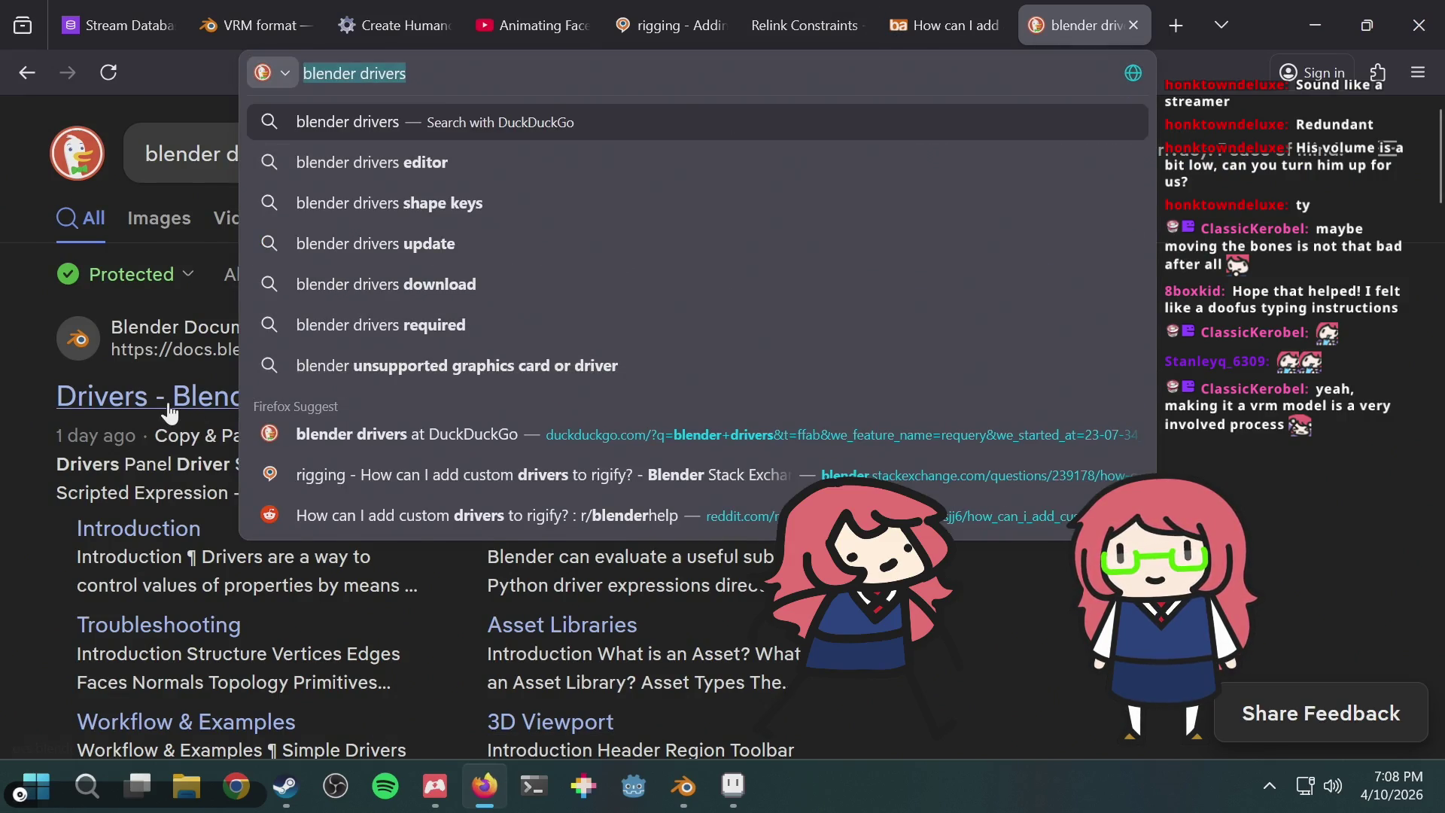
pyautogui.click(169, 414)
pyautogui.scroll(-8, 841, 331)
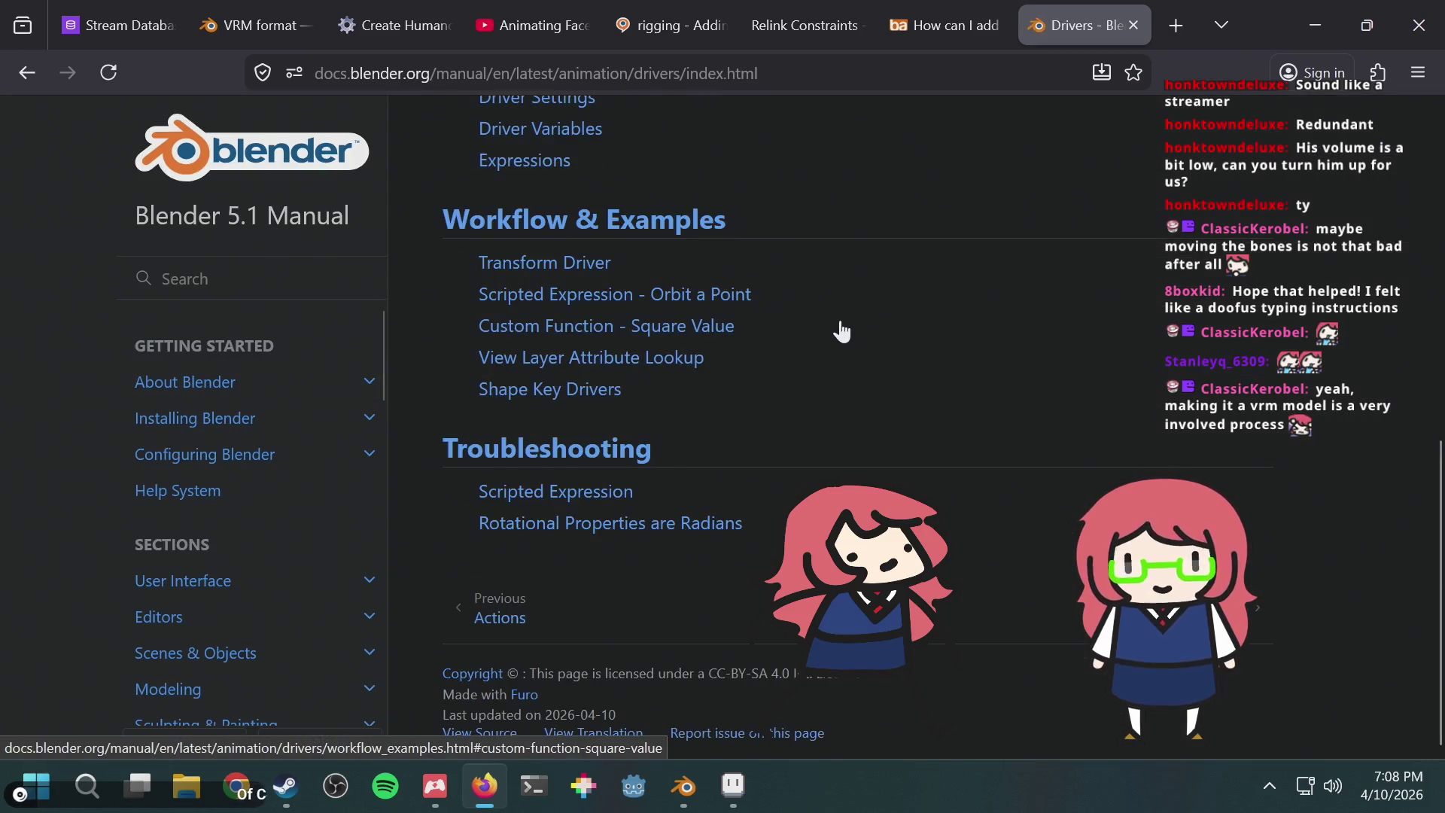
pyautogui.scroll(8, 842, 331)
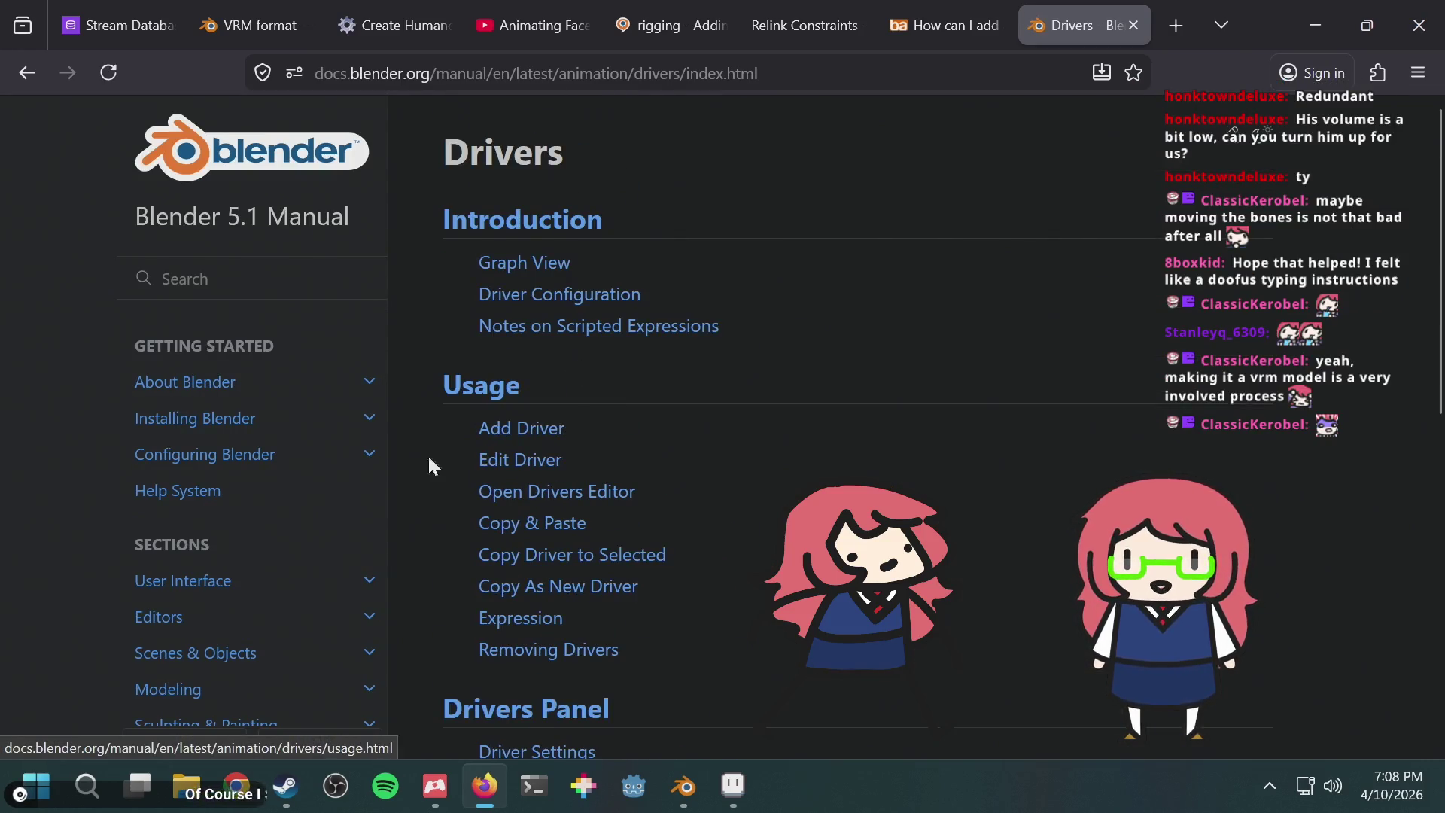
pyautogui.scroll(-10, 274, 565)
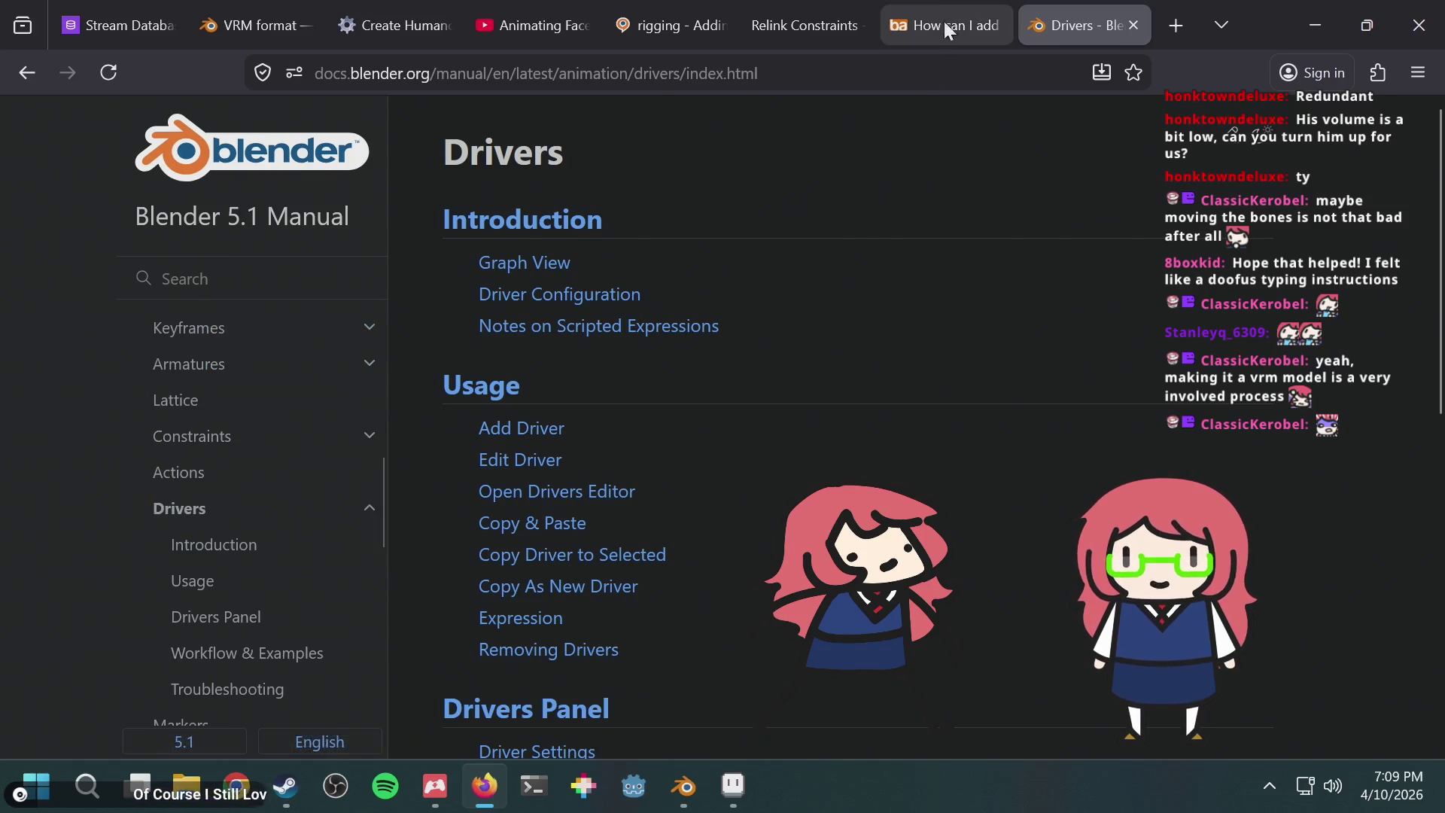
# Step: Search 'blender drivers editor' and scan the results, highlighting the 'I can't see Drivers' title
pyautogui.click(944, 21)
pyautogui.hotkey('ctrl', 'l')
pyautogui.write('blender drivers editor')
pyautogui.press('Return')
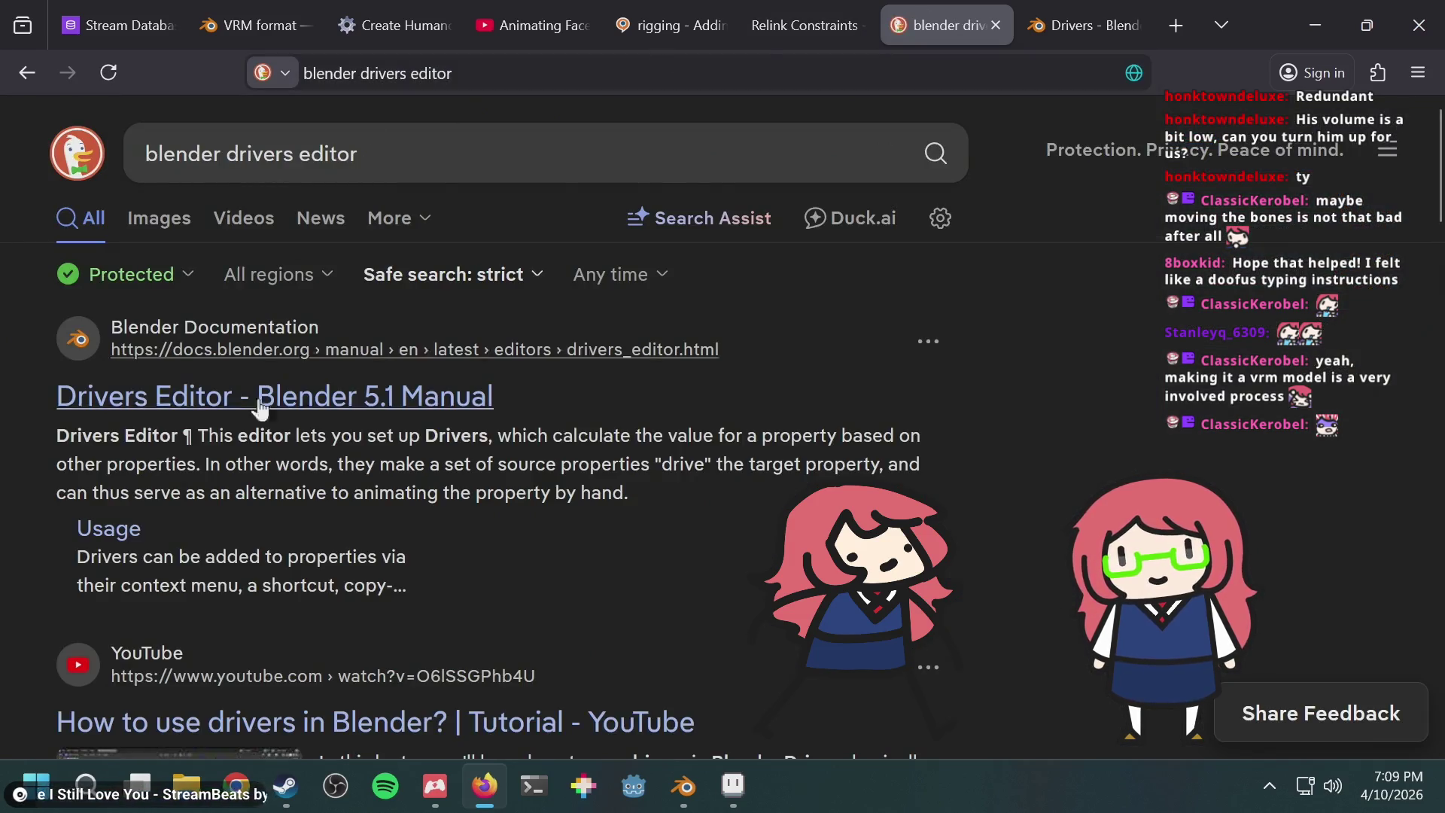
pyautogui.scroll(-2, 396, 445)
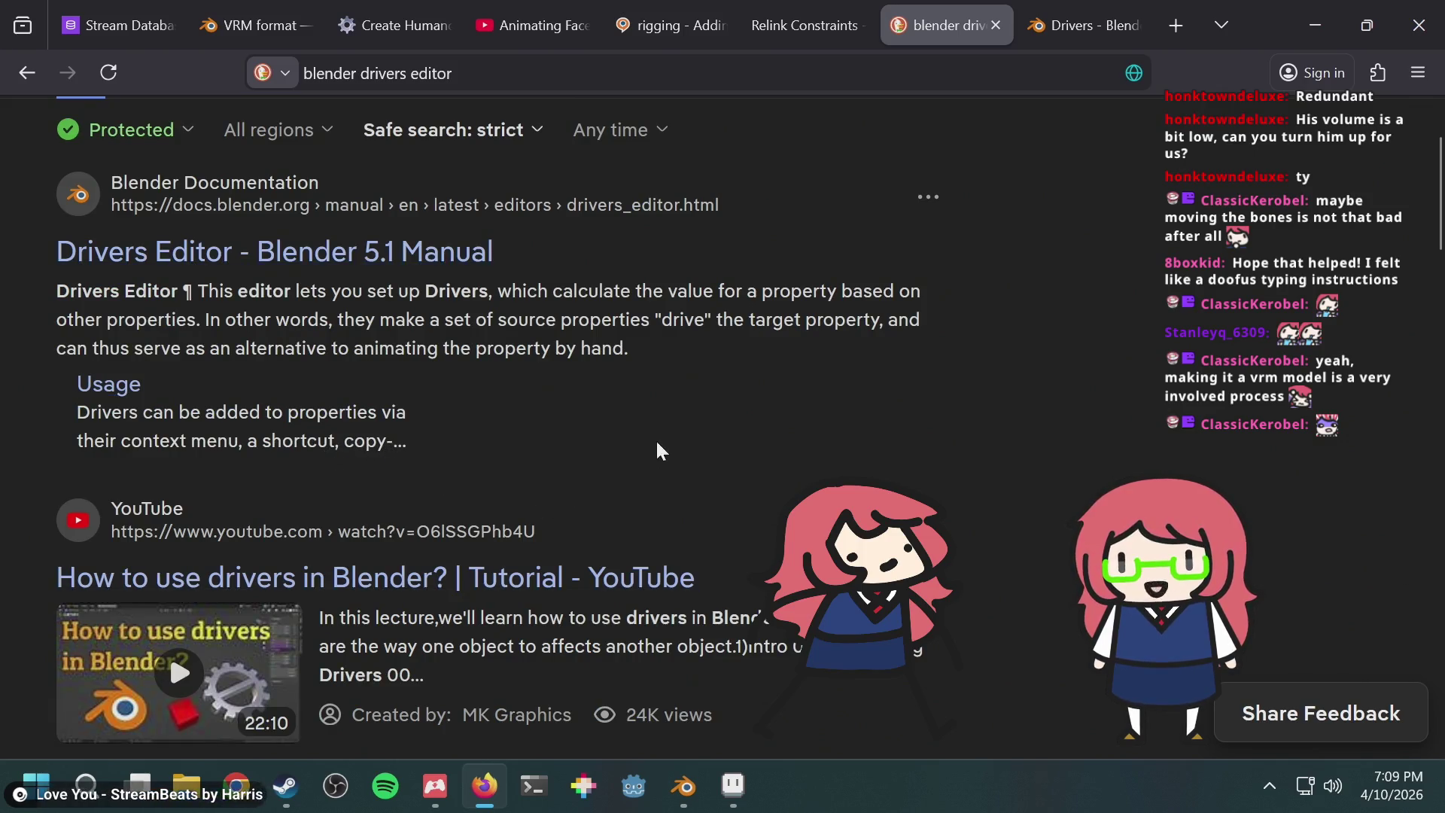
pyautogui.scroll(-4, 708, 414)
pyautogui.scroll(-2, 705, 413)
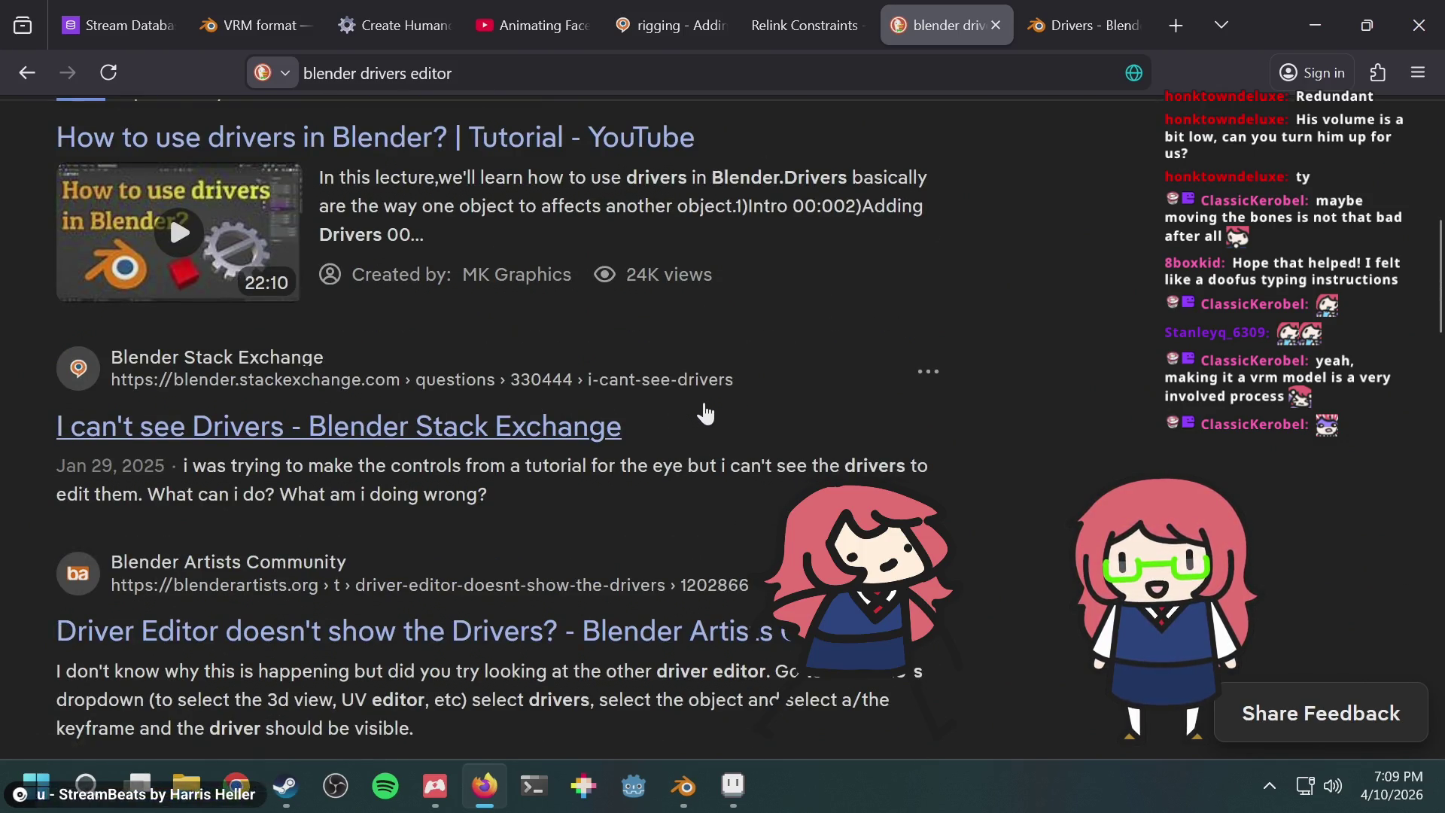
pyautogui.moveTo(13, 433); pyautogui.dragTo(282, 430)
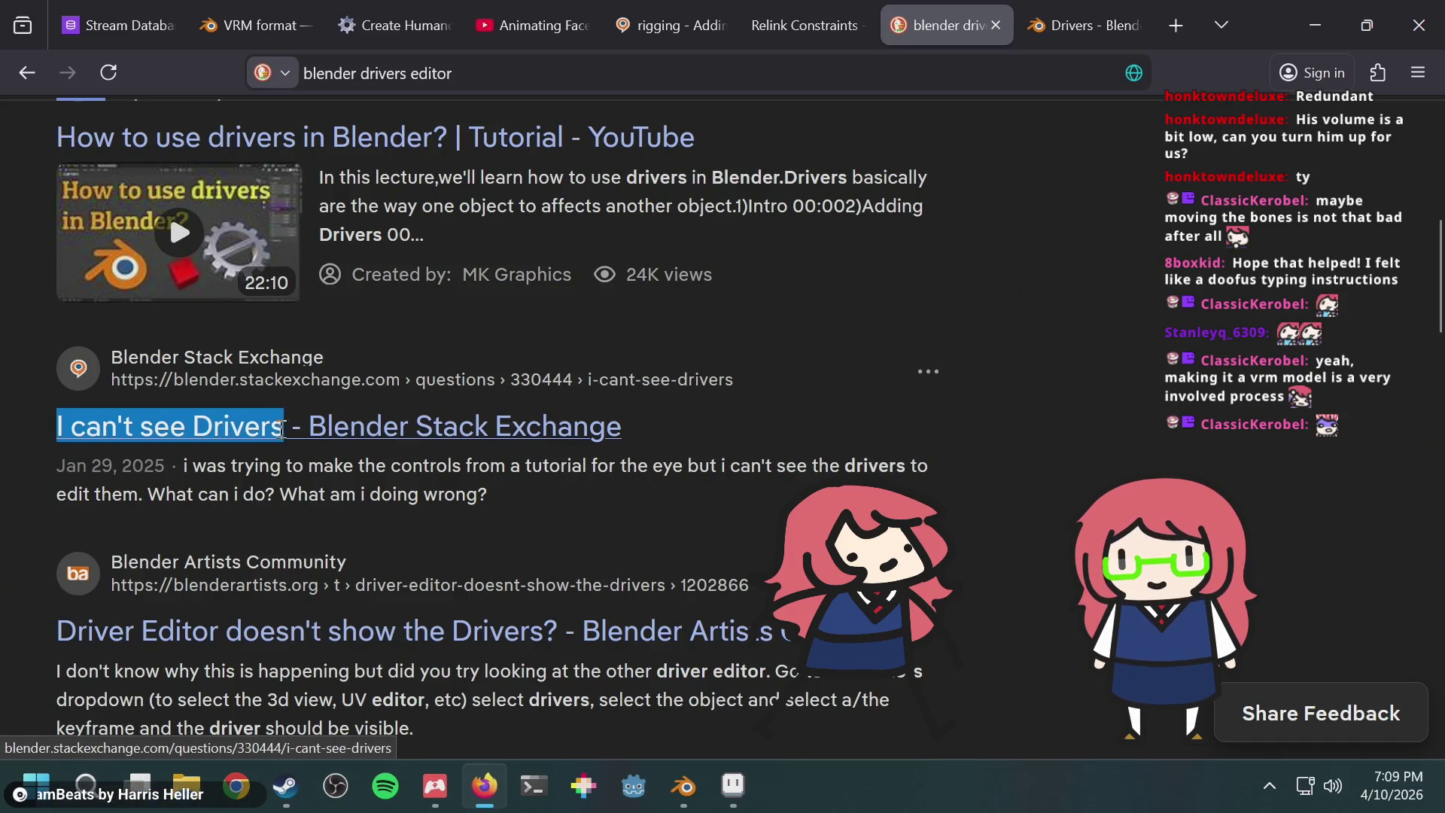
pyautogui.scroll(-2, 1001, 358)
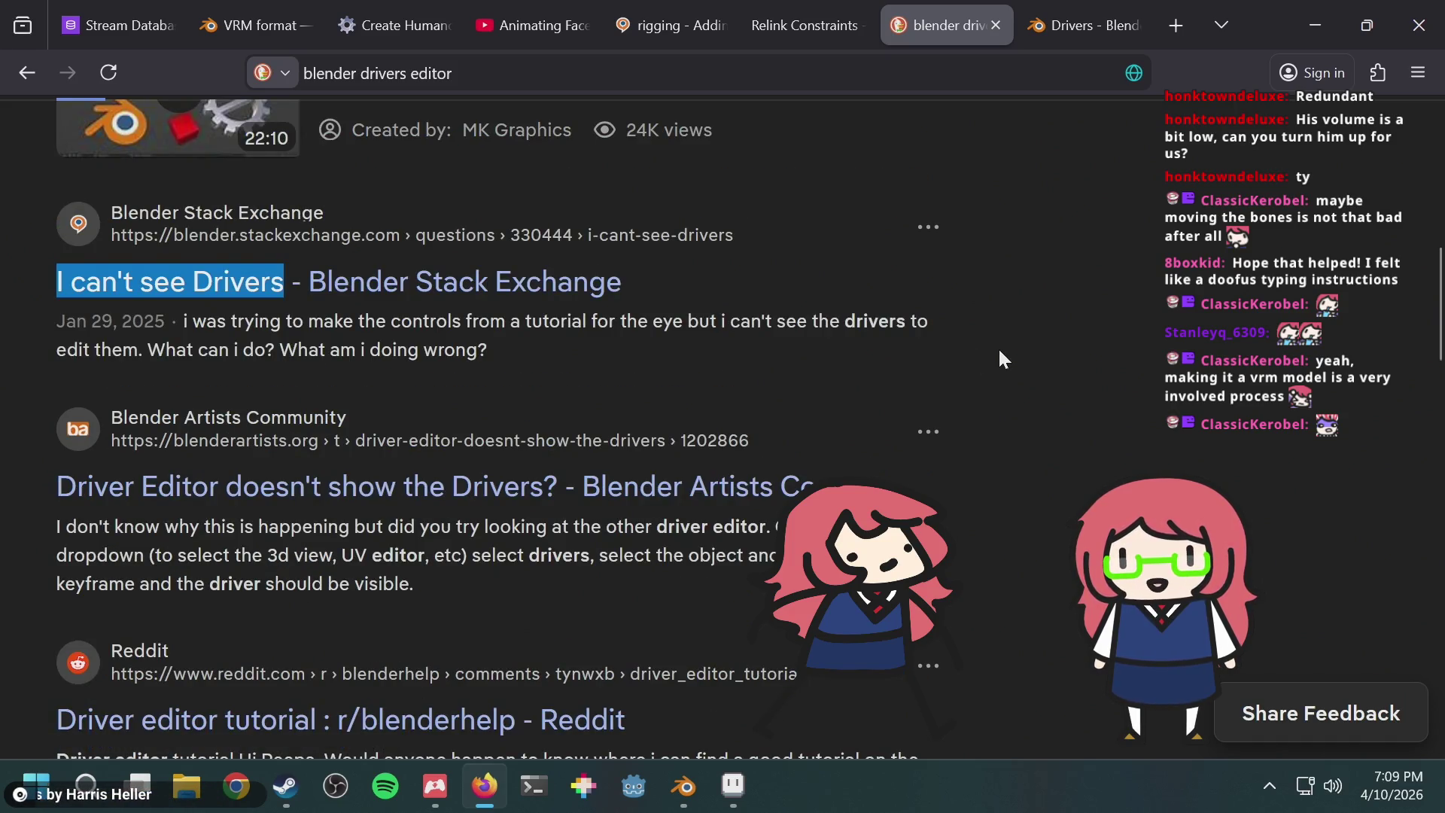
pyautogui.scroll(-4, 1000, 352)
pyautogui.scroll(4, 999, 352)
pyautogui.scroll(-2, 1001, 358)
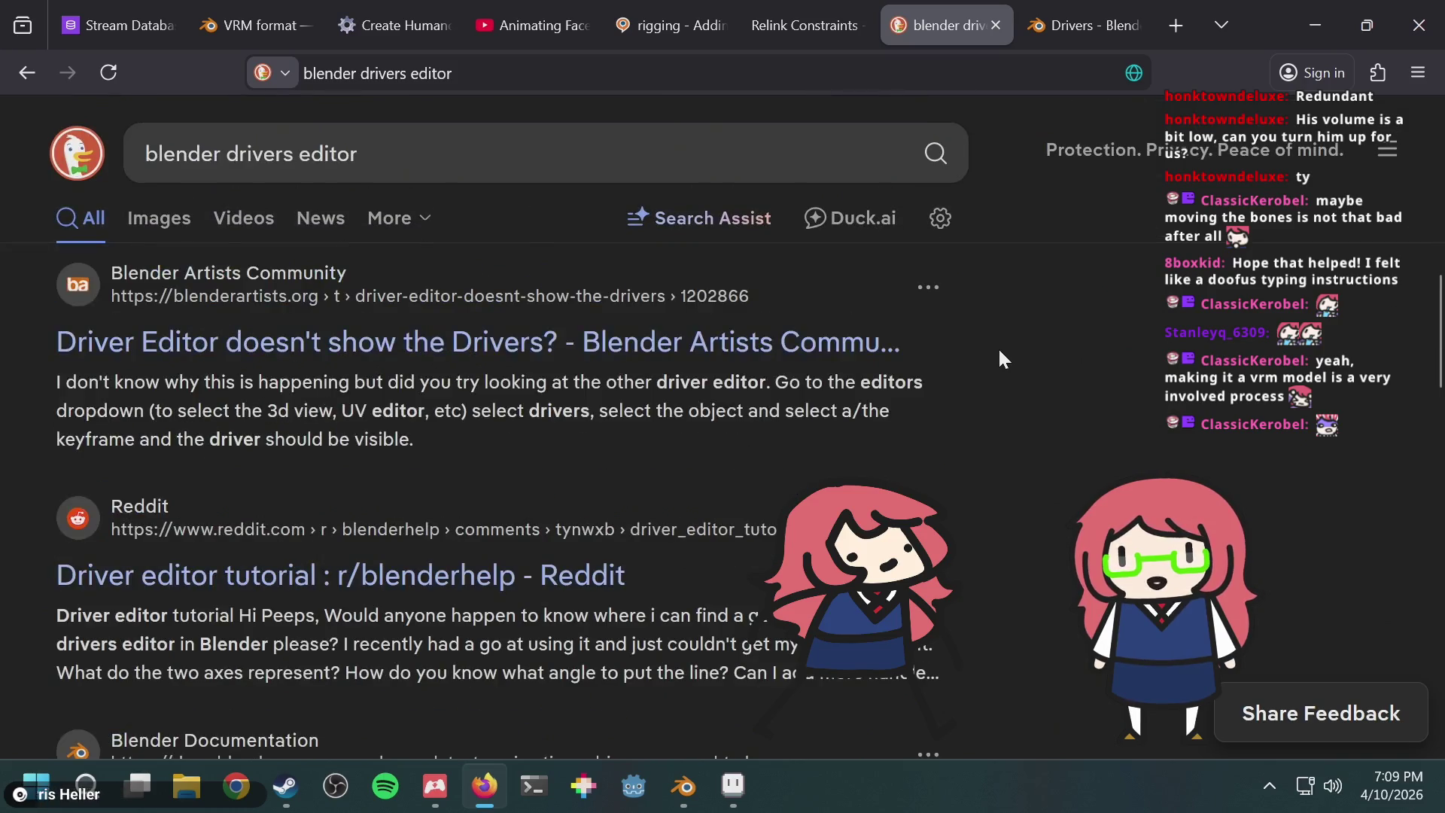
# Step: Read the Blender Artists thread on missing drivers, then go back to the results and the manual tab
pyautogui.click(89, 350)
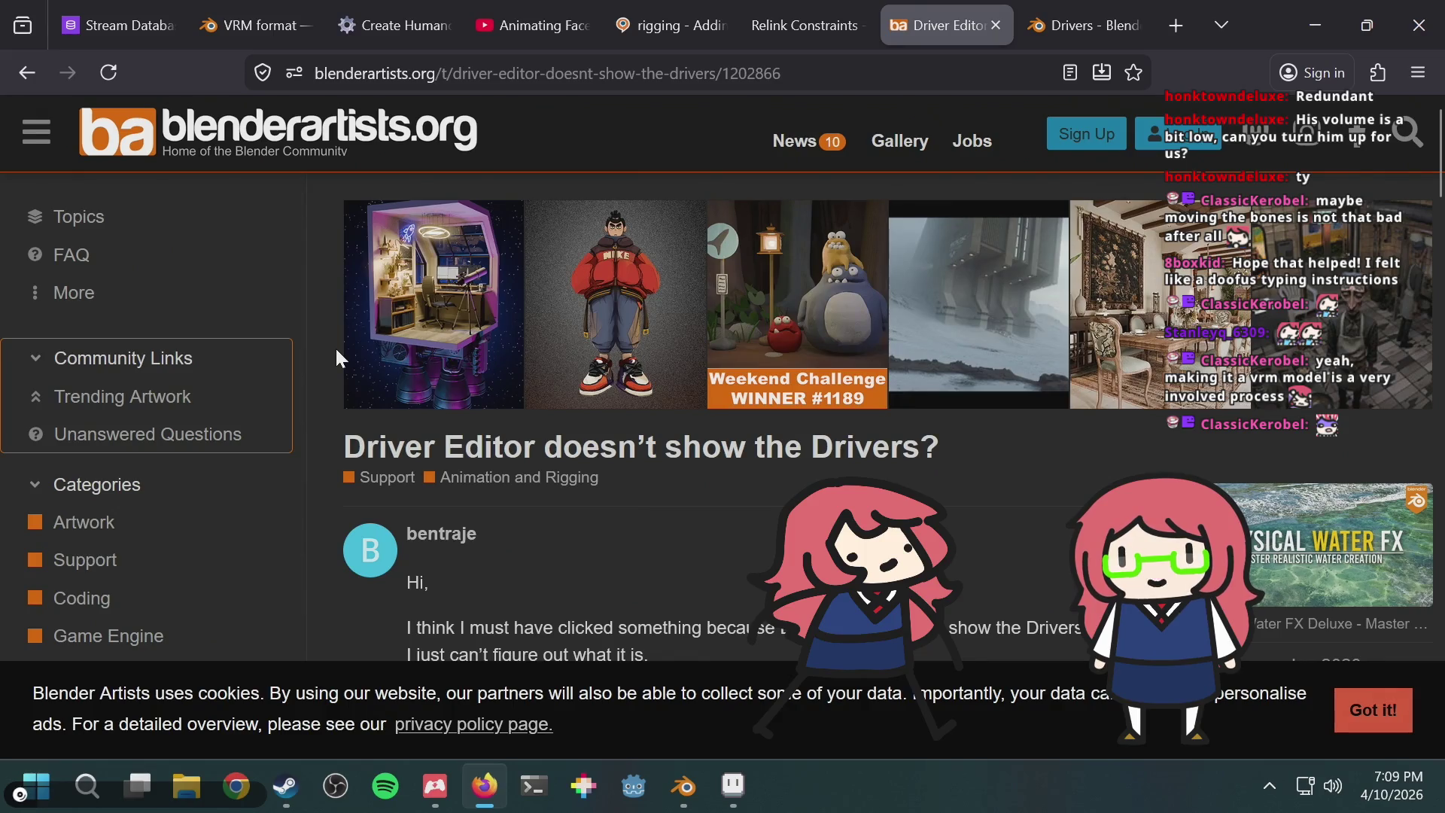
pyautogui.scroll(-6, 336, 351)
pyautogui.scroll(-8, 354, 335)
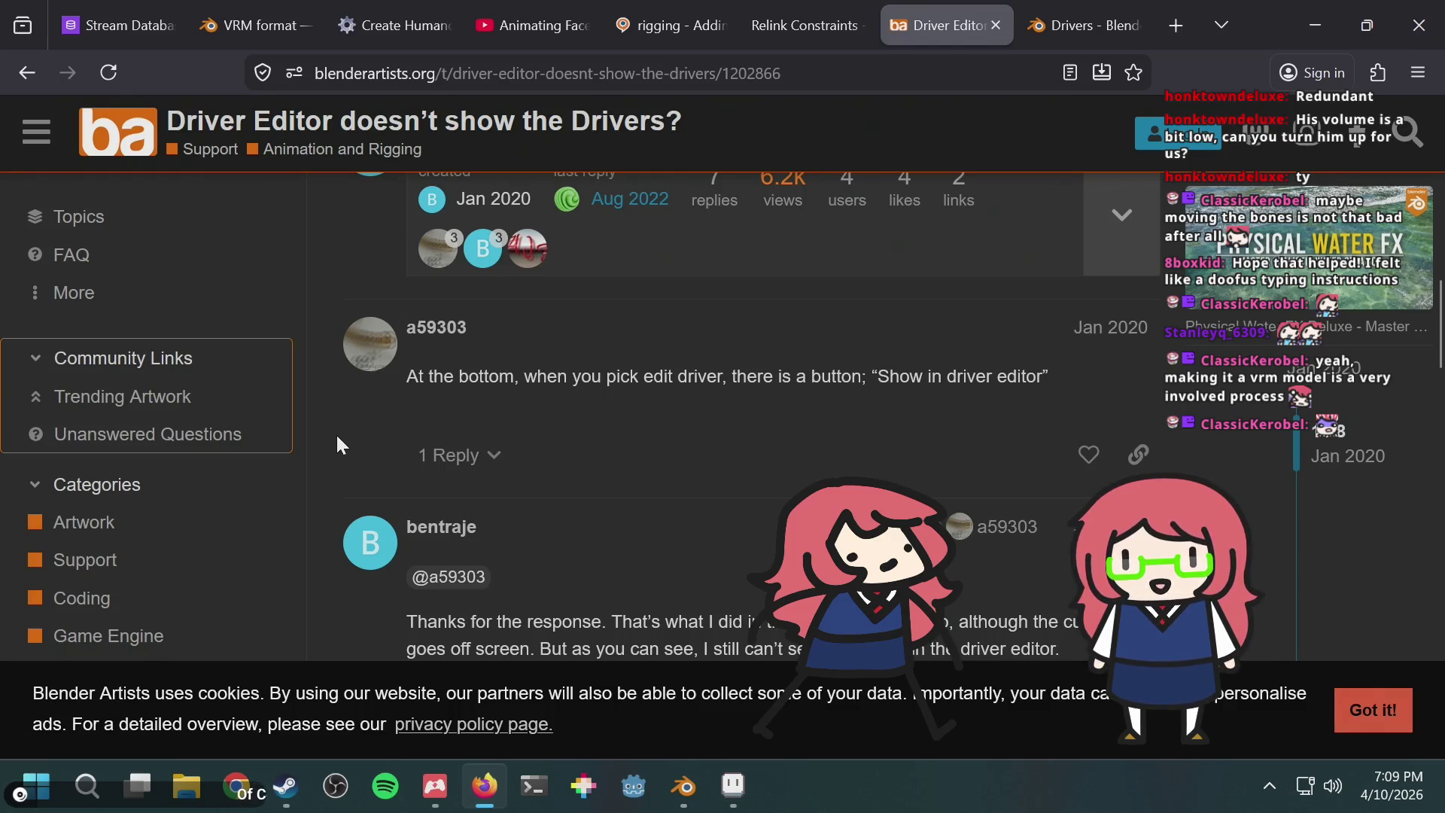
pyautogui.scroll(-3, 354, 415)
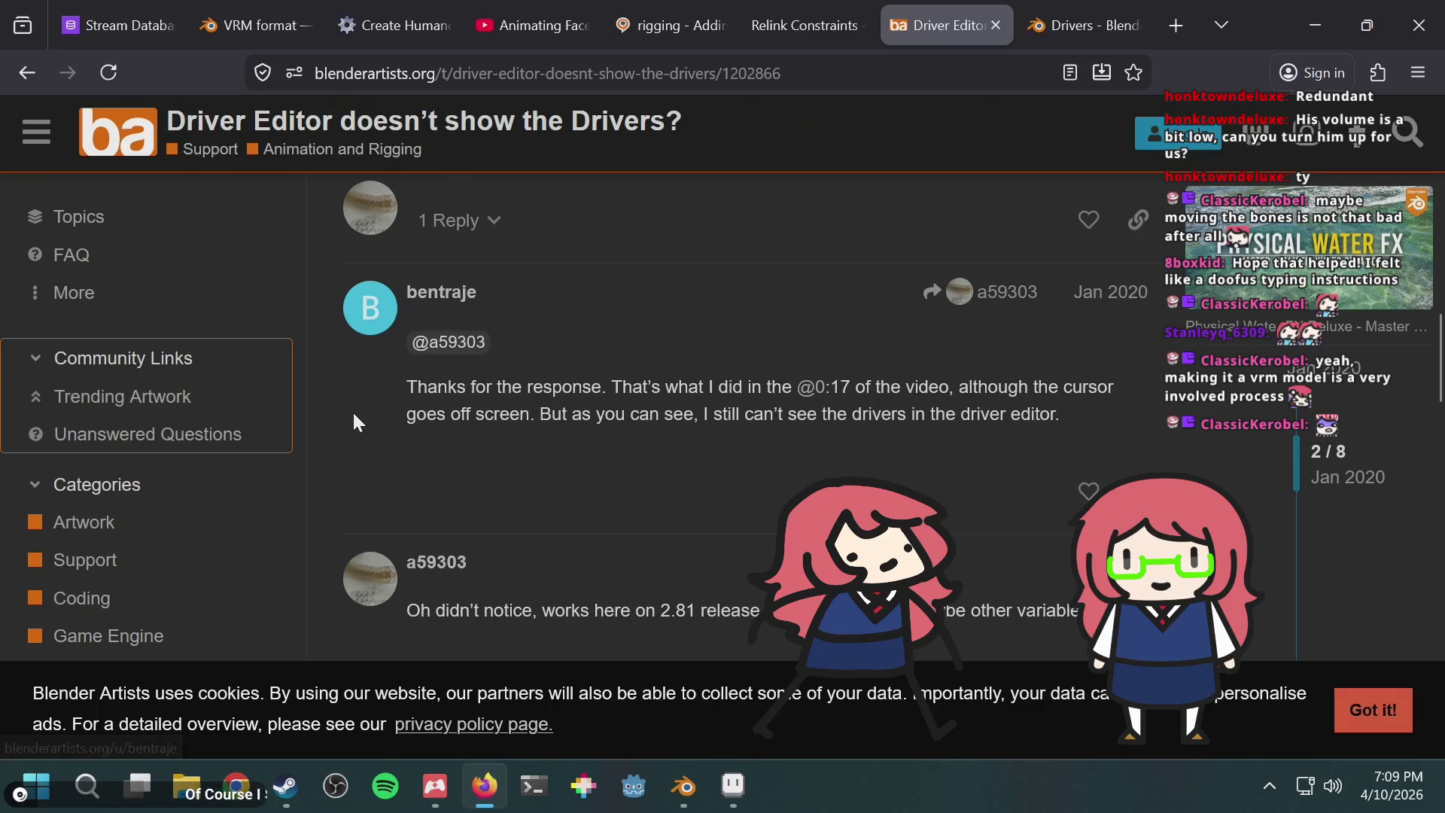
pyautogui.click(17, 72)
pyautogui.scroll(-7, 472, 365)
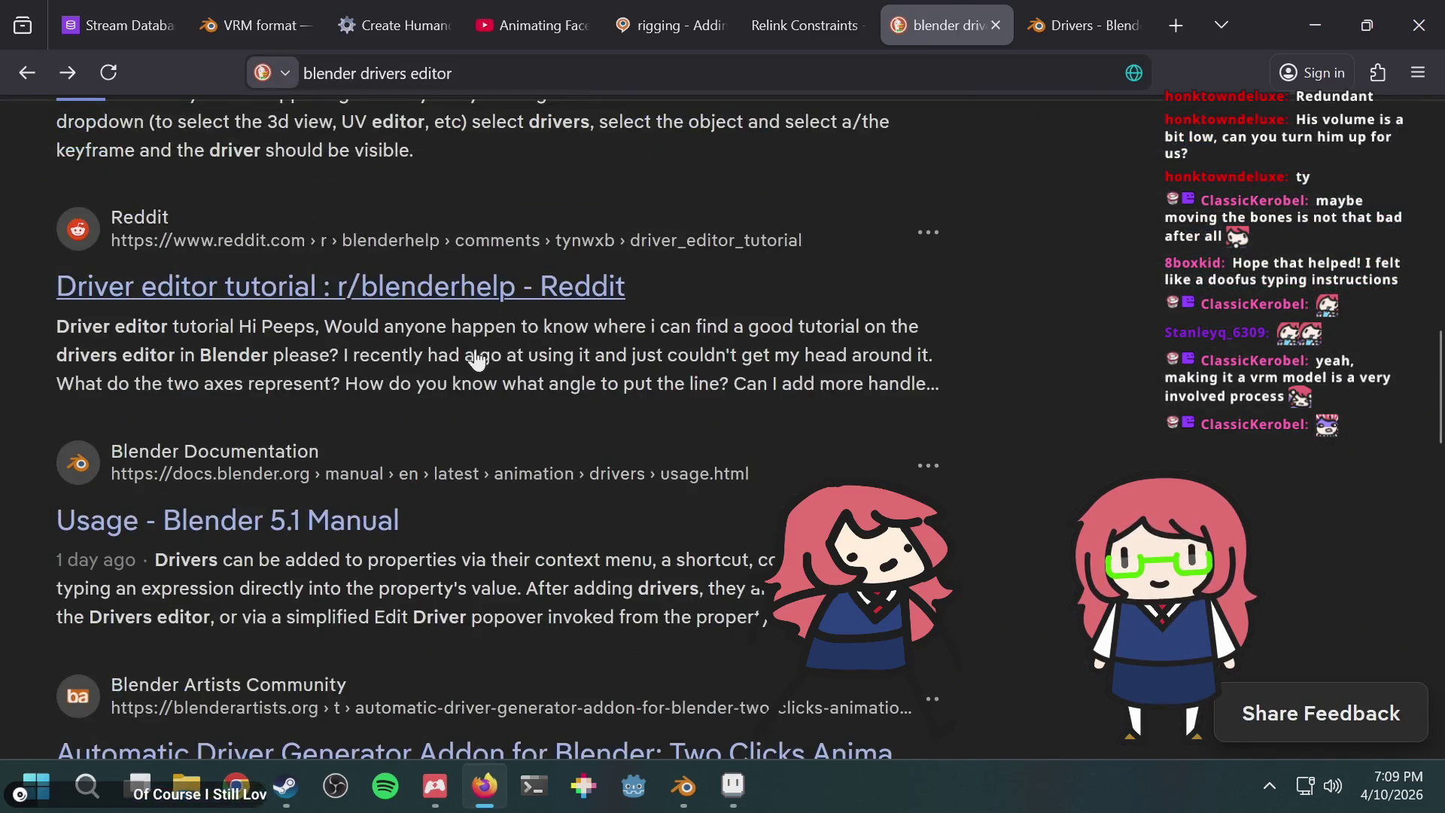
pyautogui.scroll(-2, 472, 365)
pyautogui.scroll(9, 474, 362)
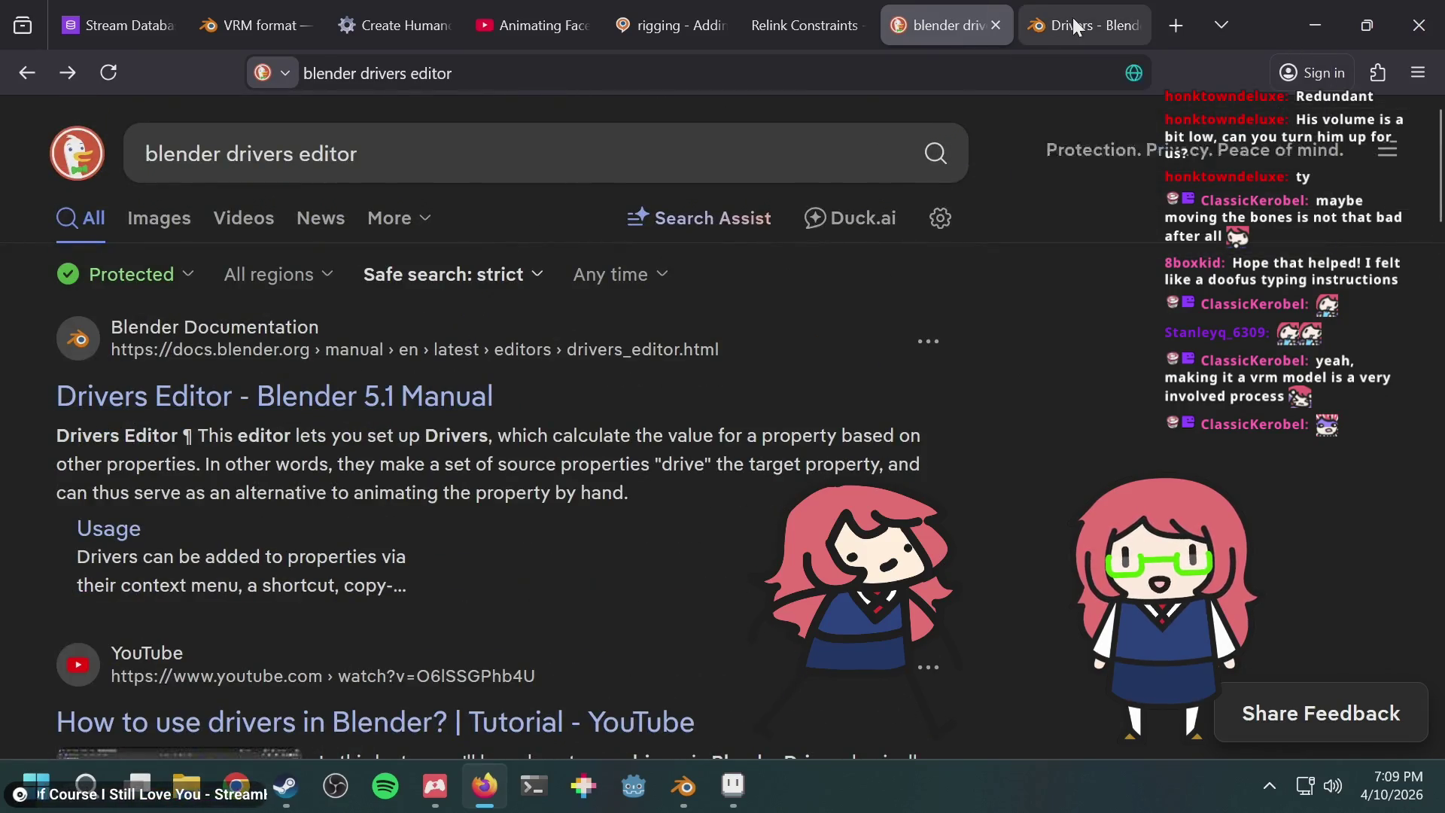
pyautogui.click(1073, 22)
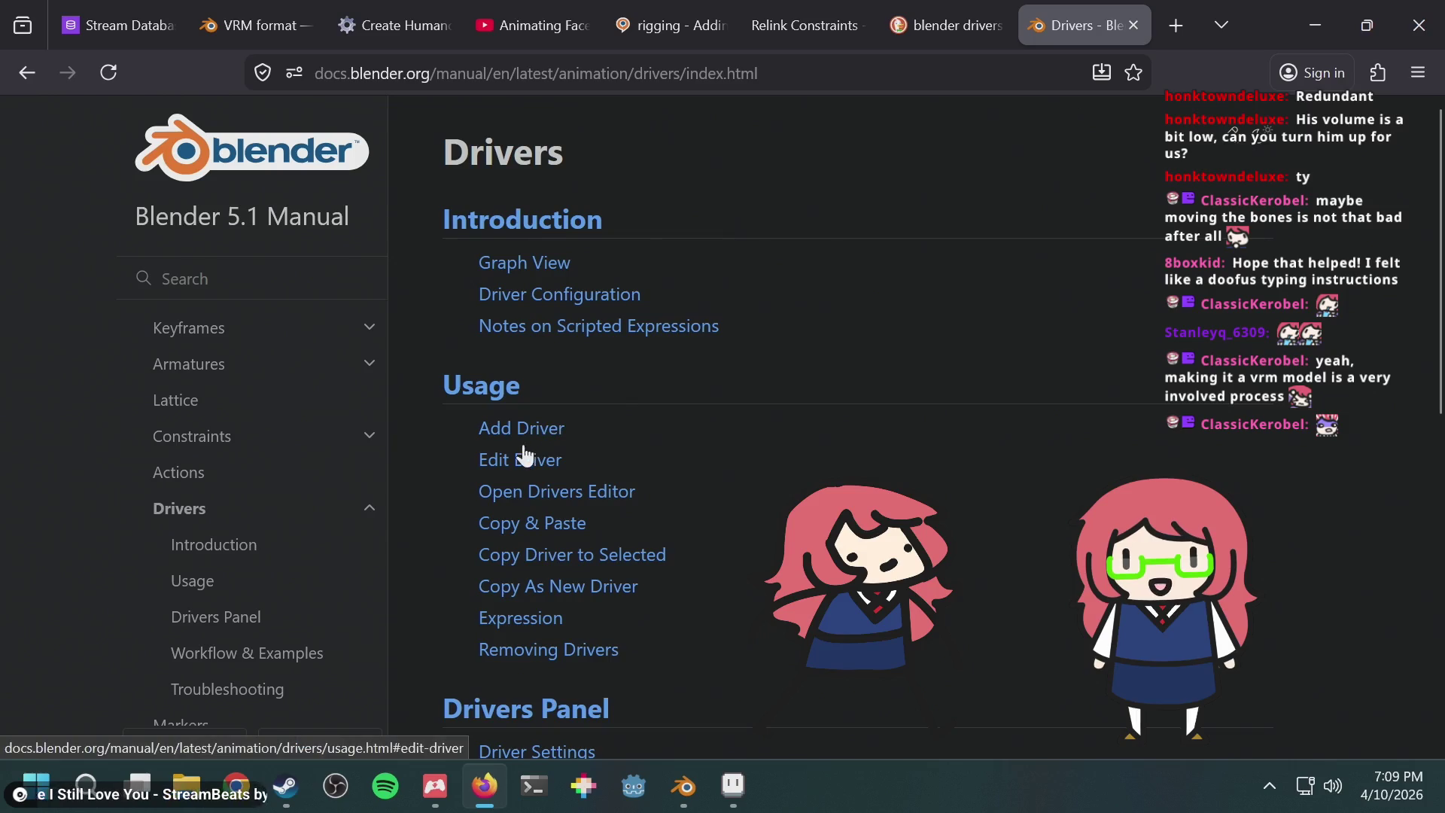
# Step: Bring the Blender Drivers Editor window forward and shift it slightly down
pyautogui.moveTo(684, 787)
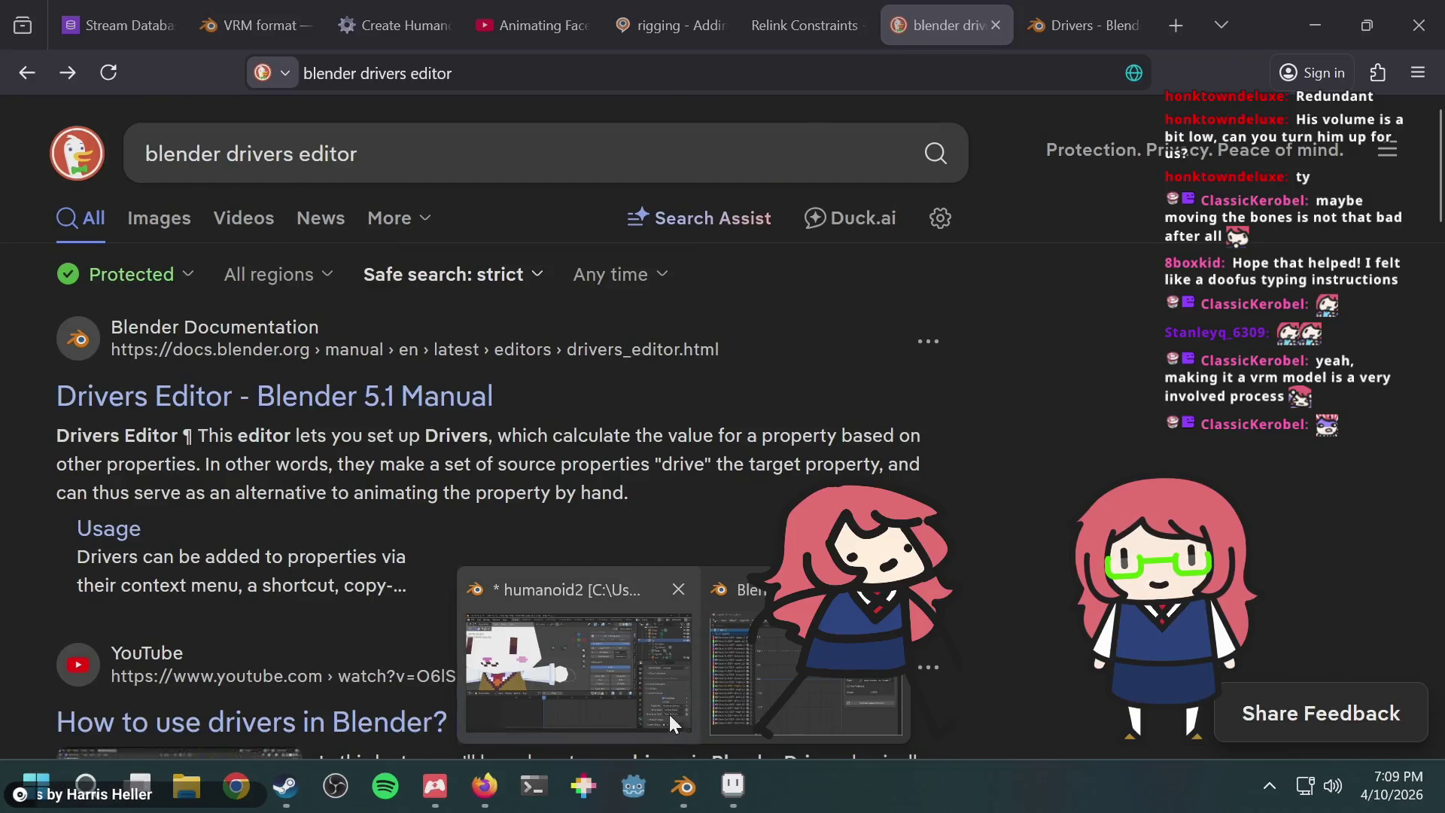
pyautogui.click(852, 680)
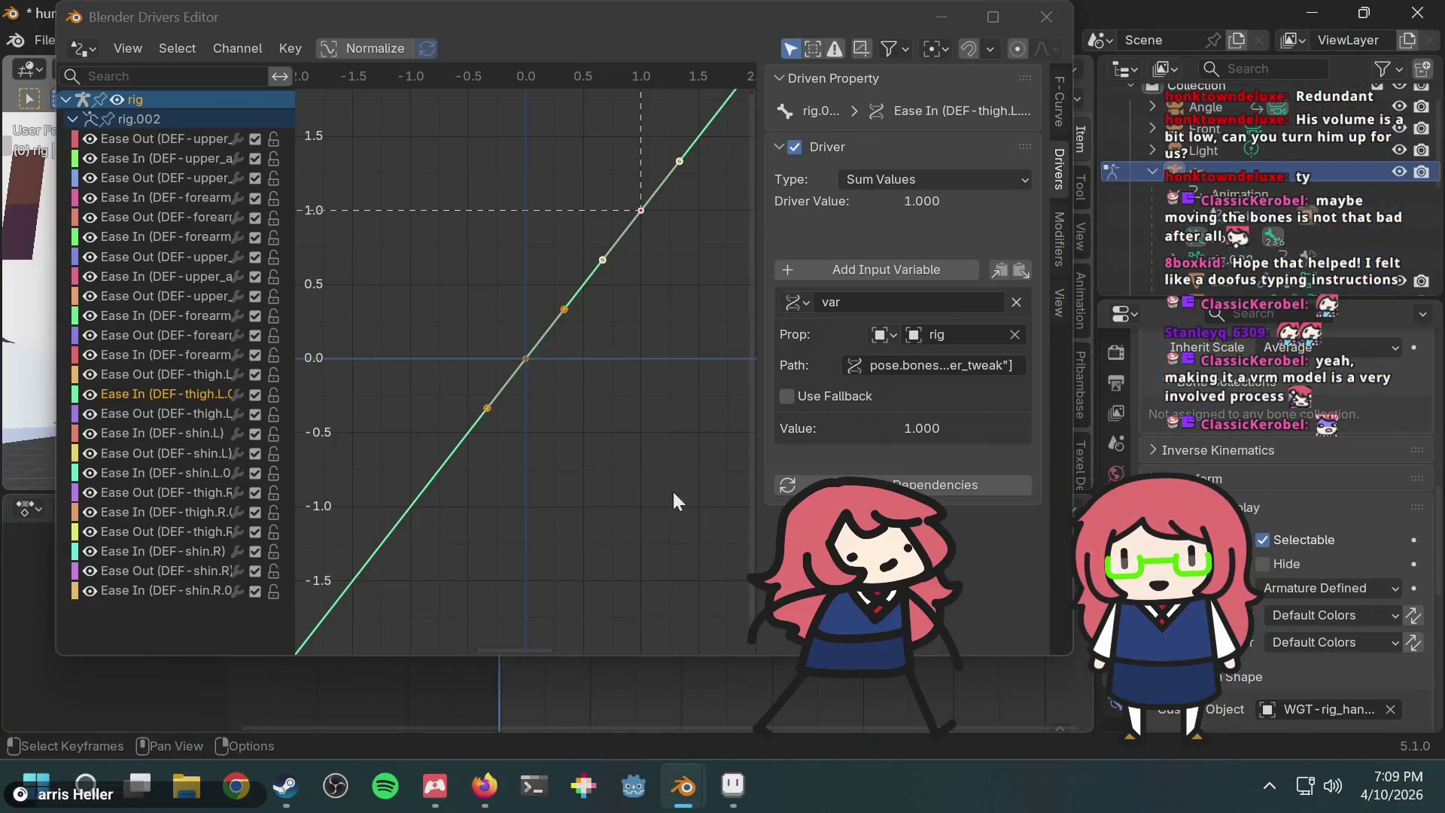
pyautogui.click(636, 66)
pyautogui.moveTo(611, 18)
pyautogui.mouseDown()
pyautogui.moveTo(593, 93)
pyautogui.moveTo(603, 48)
pyautogui.mouseUp()
# Step: Inspect the upper arm Ease Out, thigh.L Ease In and shin.L Ease In driver curves
pyautogui.click(147, 182)
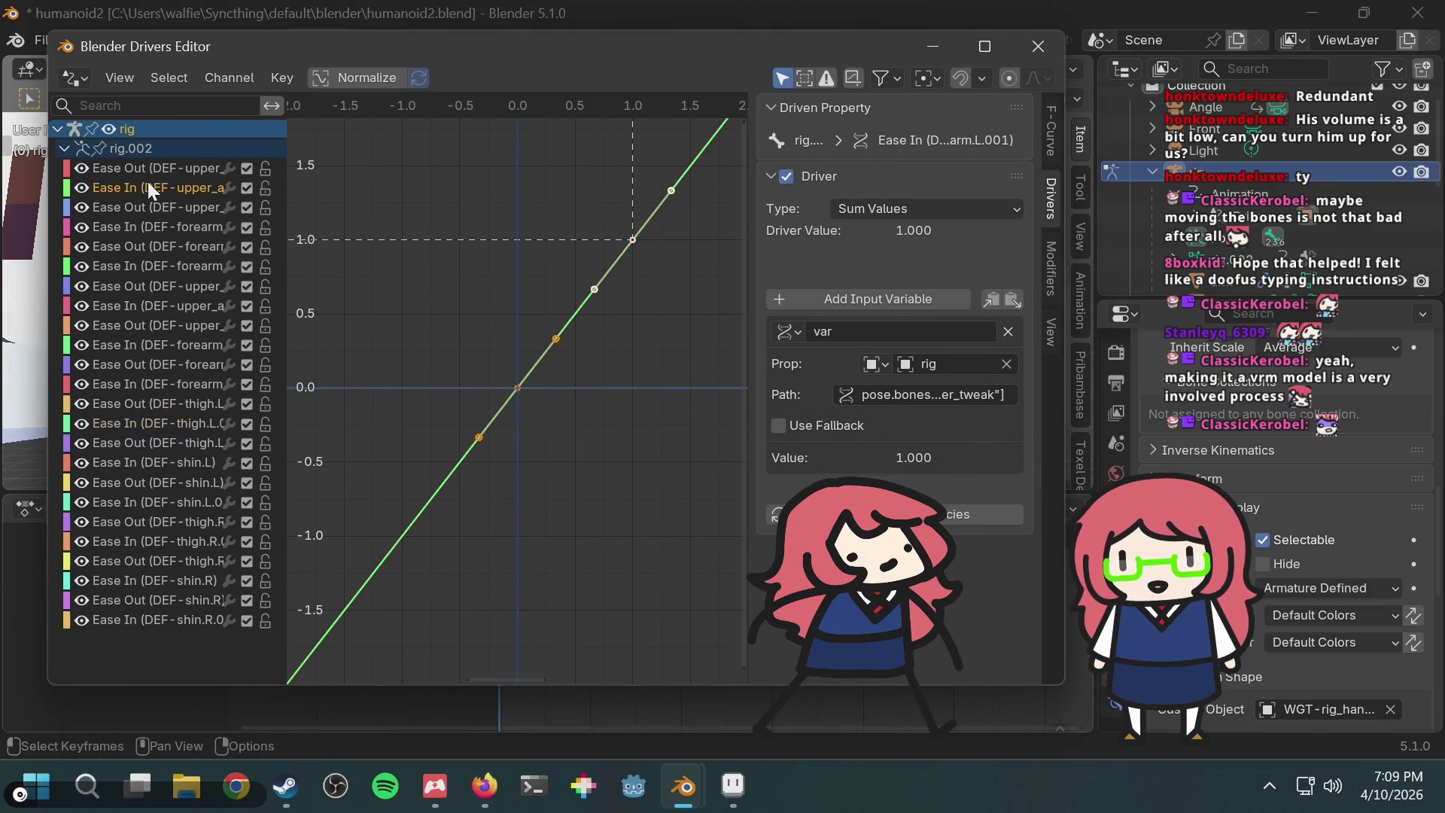
pyautogui.click(147, 169)
pyautogui.click(133, 246)
pyautogui.click(134, 291)
pyautogui.keyDown('ctrl'); pyautogui.click(133, 422); pyautogui.keyUp('ctrl')
pyautogui.click(116, 507)
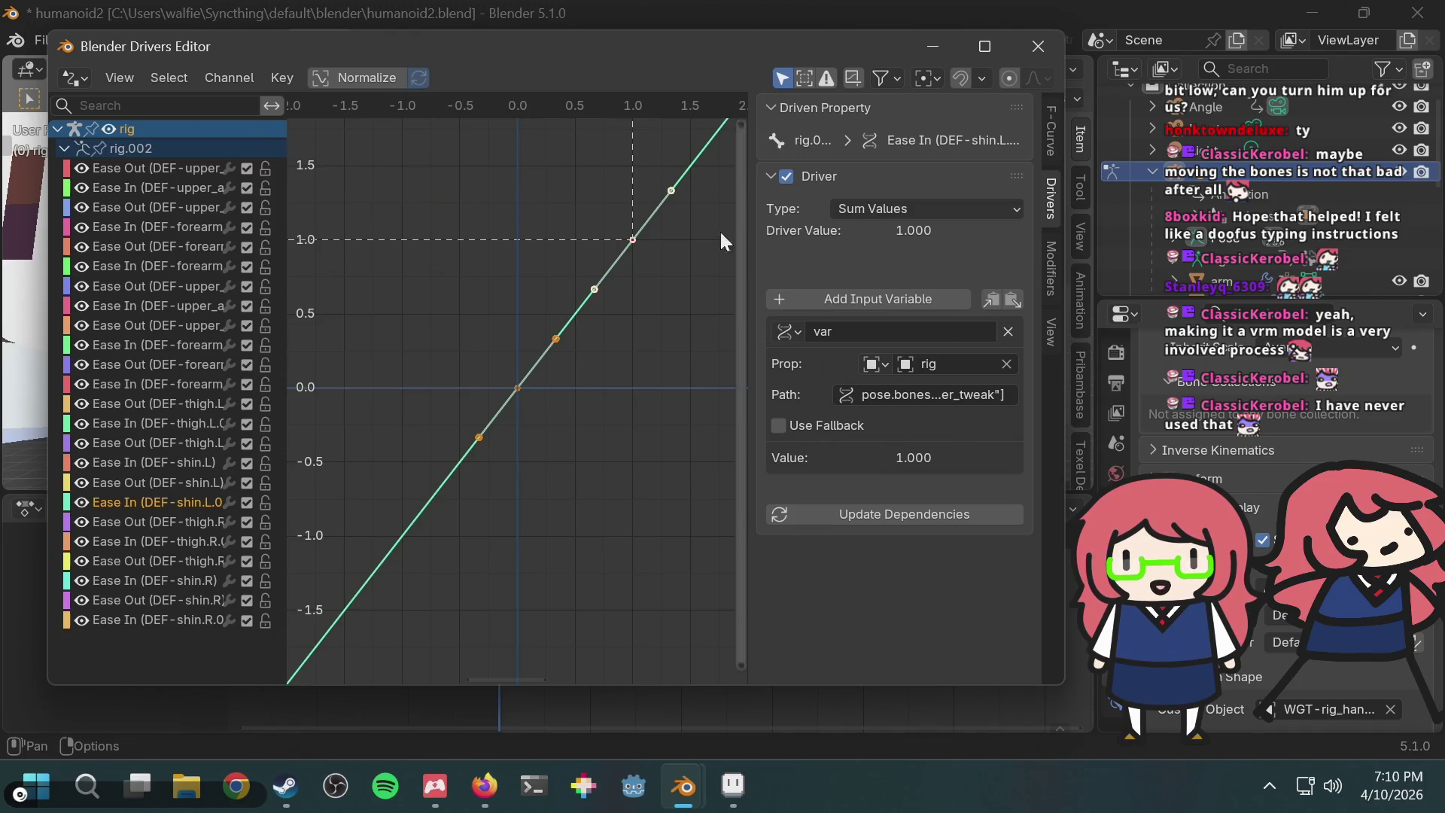
pyautogui.click(469, 787)
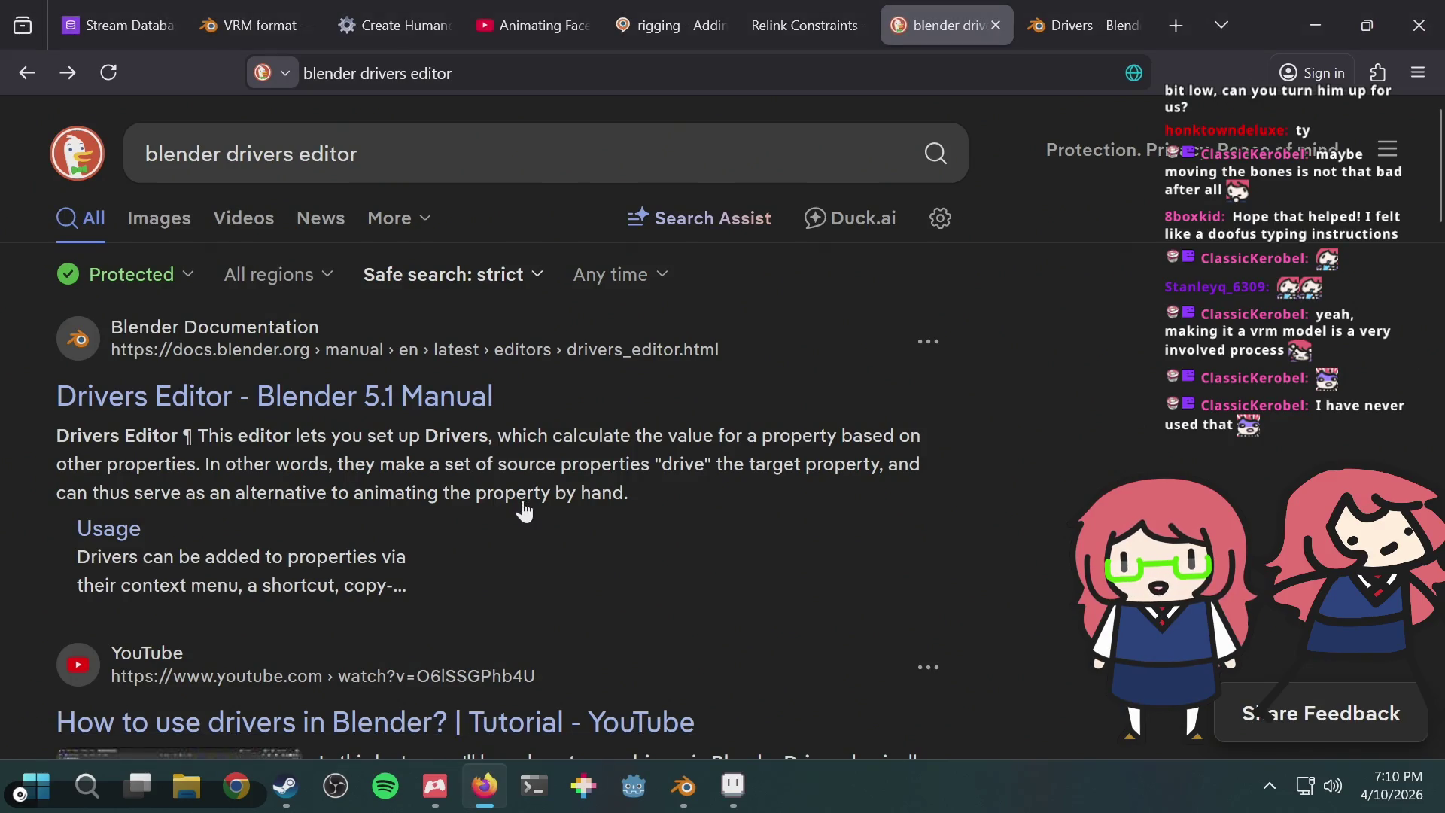
# Step: Watch 'How to use drivers in Blender' set up the gear's Z rotation driver, then return to Blender
pyautogui.scroll(-2, 394, 419)
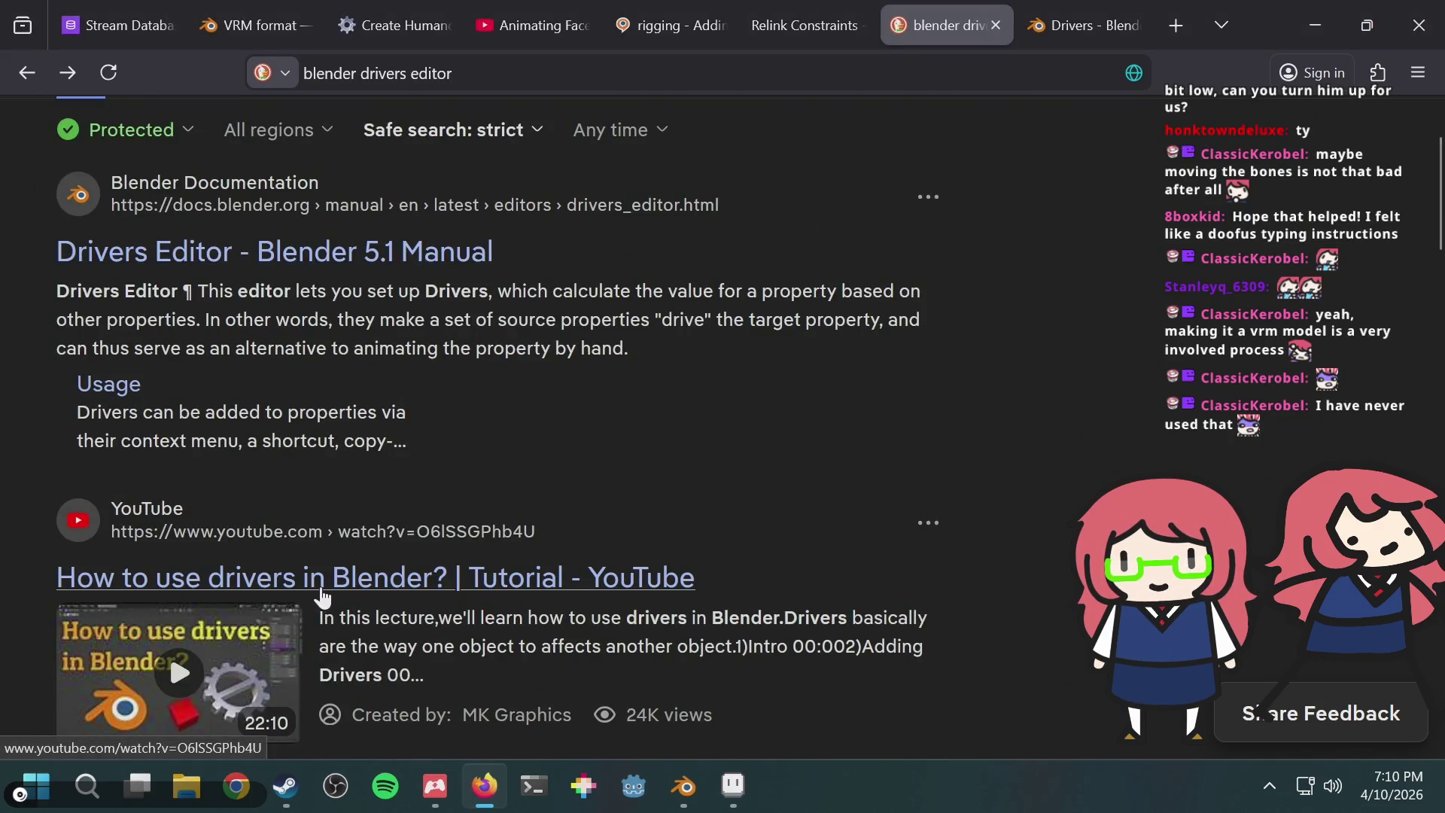
pyautogui.click(324, 592)
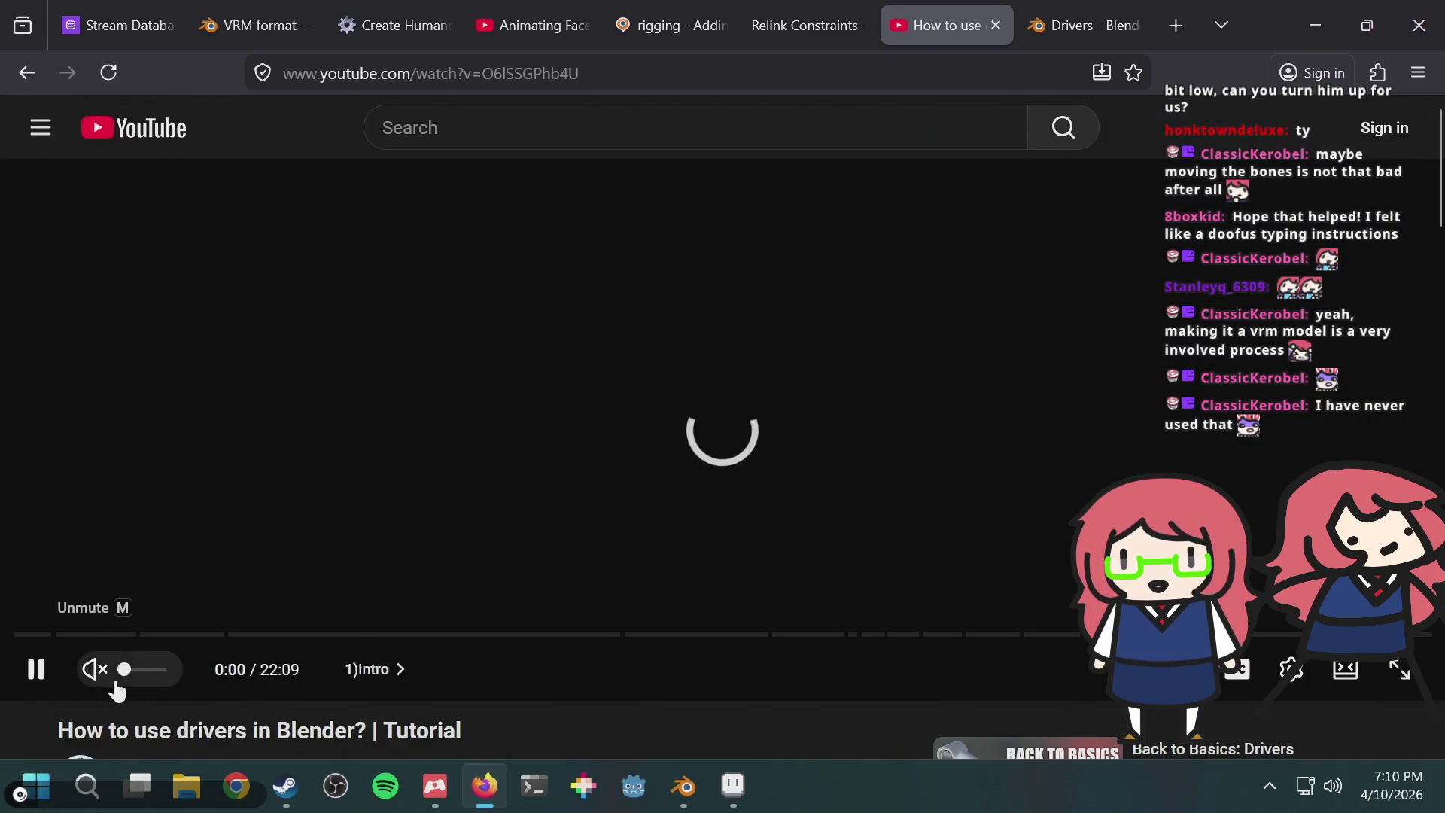
pyautogui.press('Right')
pyautogui.press('Right')
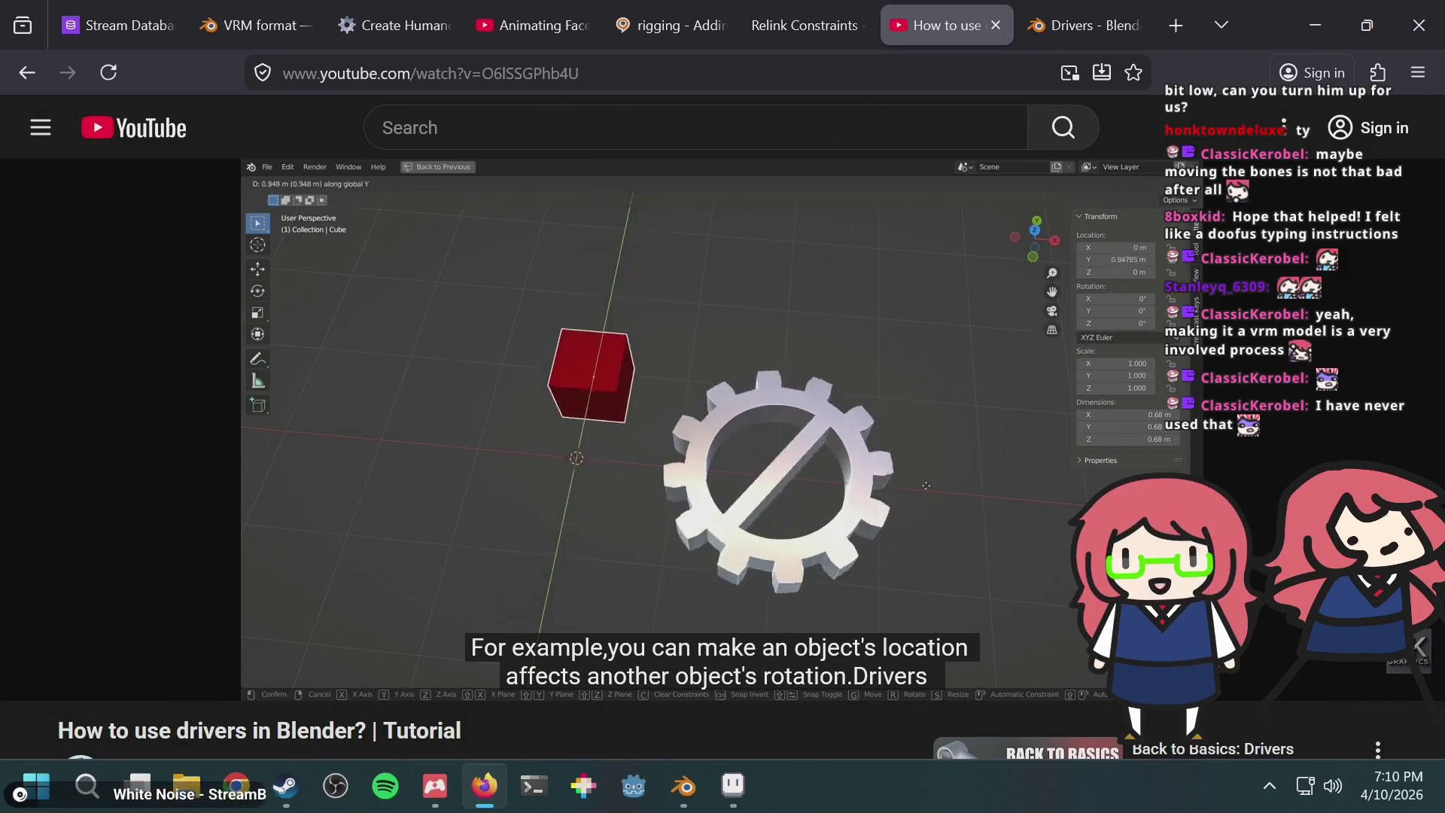
pyautogui.moveTo(1205, 181)
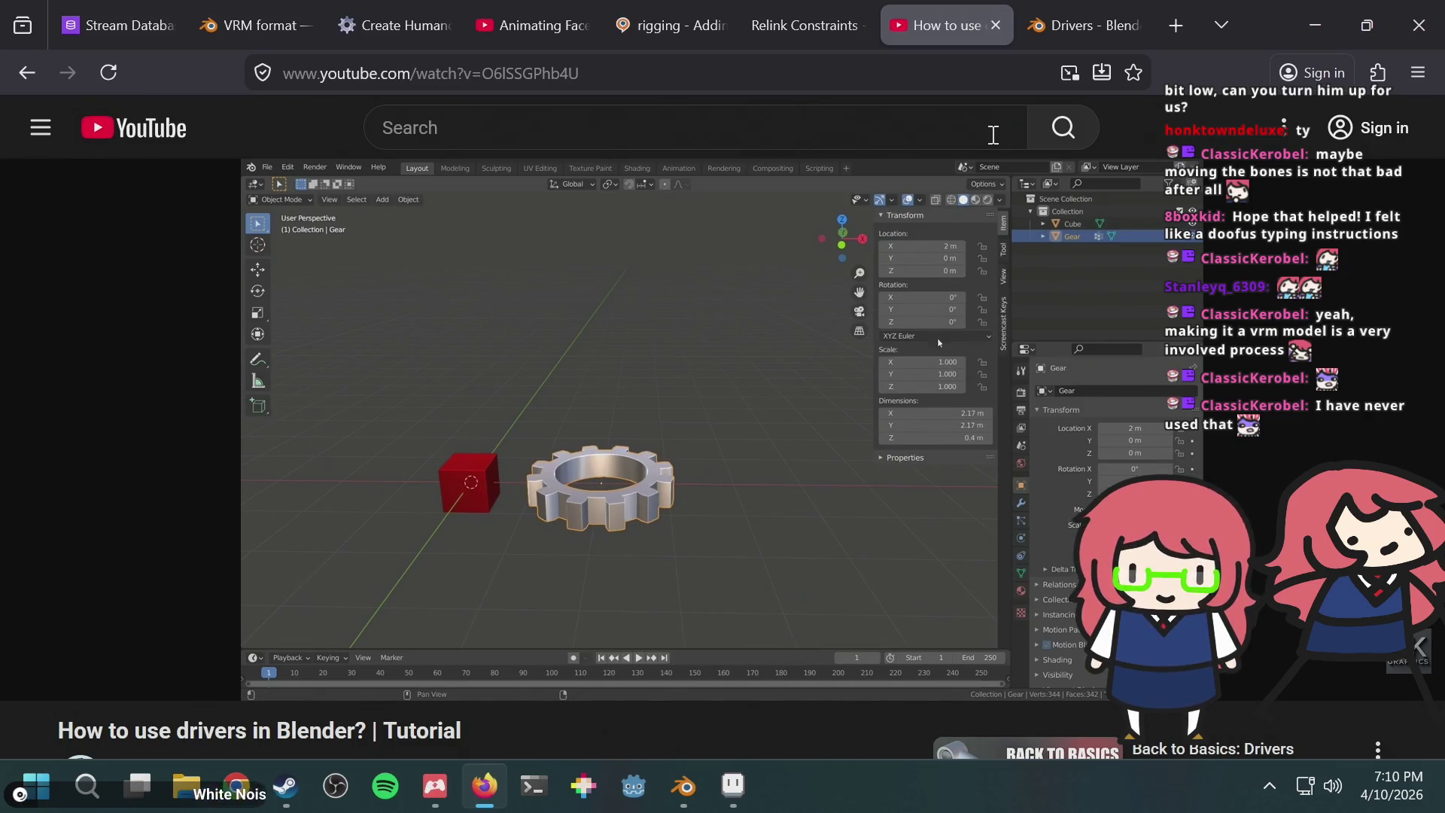
pyautogui.press('Right')
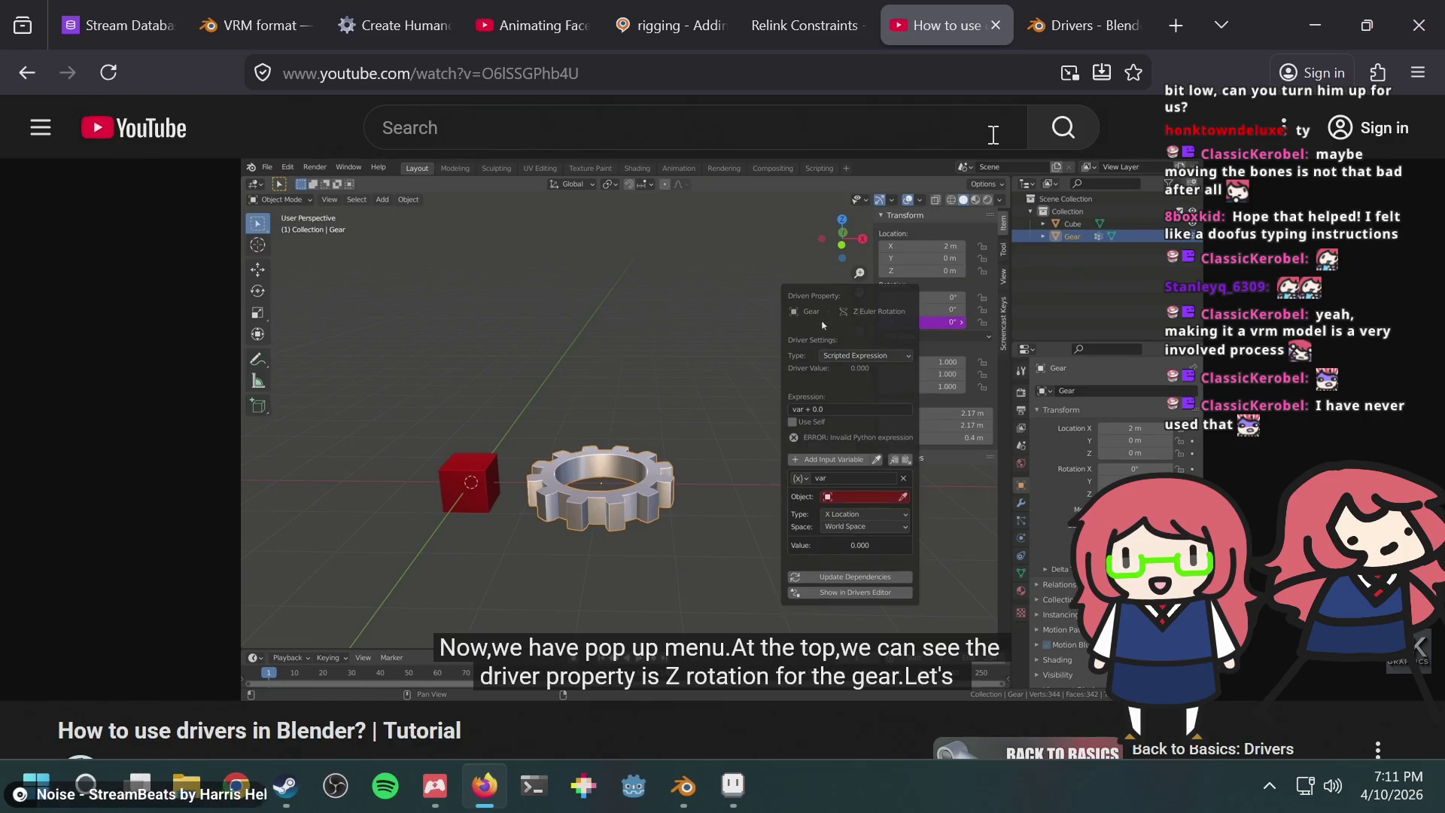
pyautogui.moveTo(829, 476)
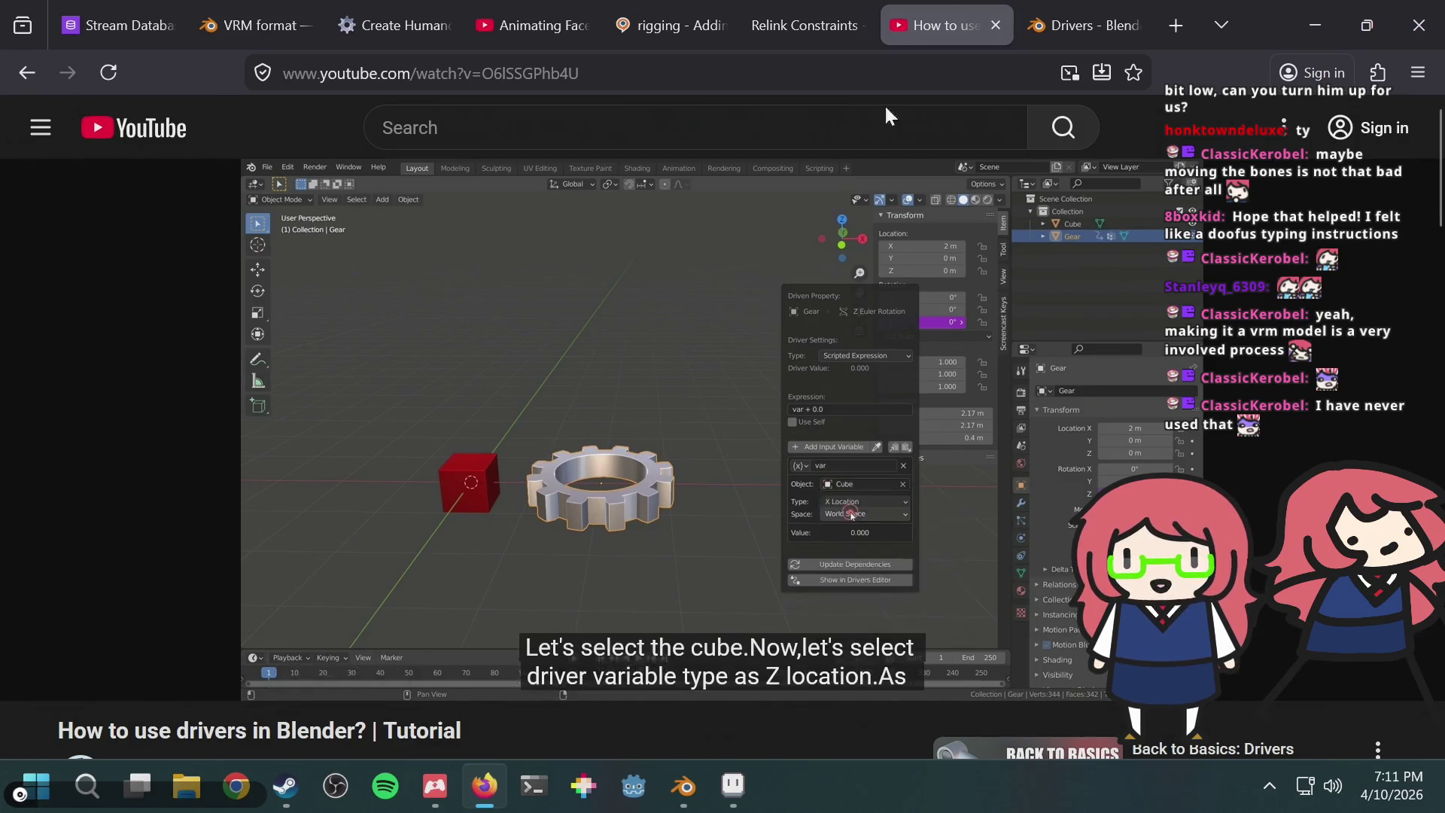
pyautogui.moveTo(684, 786)
pyautogui.click(727, 724)
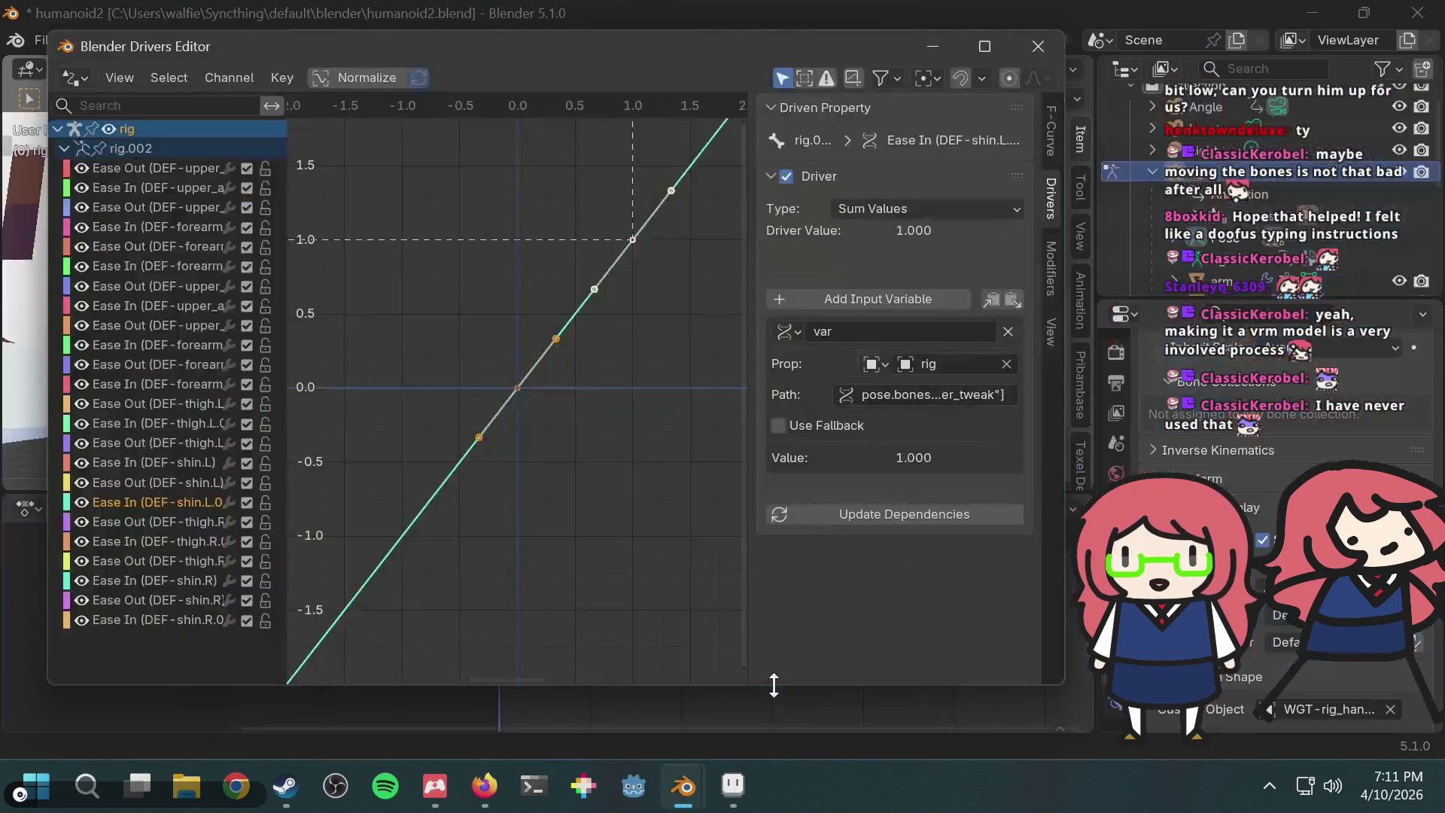
# Step: Bring the YouTube drivers tutorial back to the front and replay the last few seconds
pyautogui.click(494, 790)
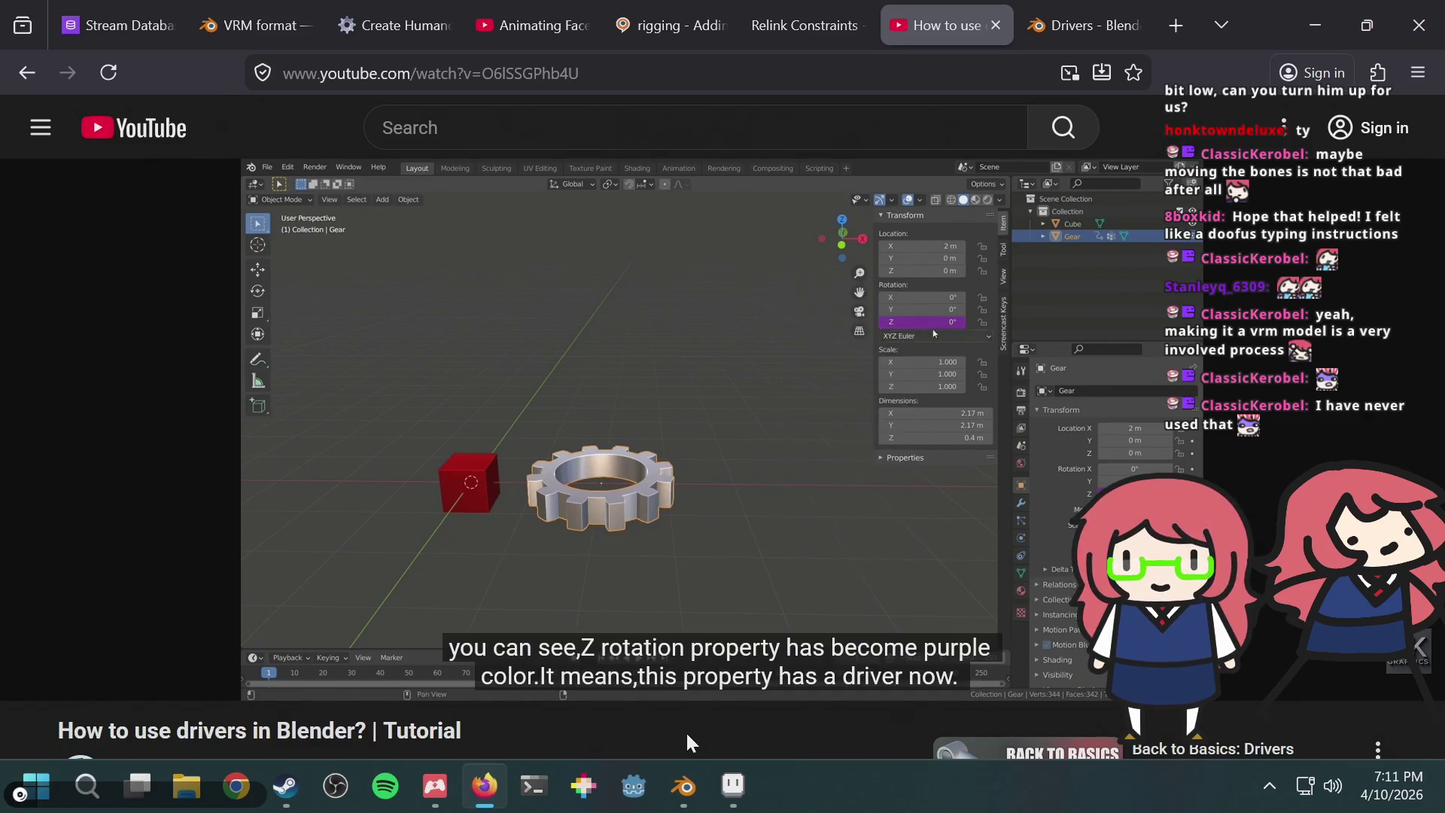
pyautogui.press('Left')
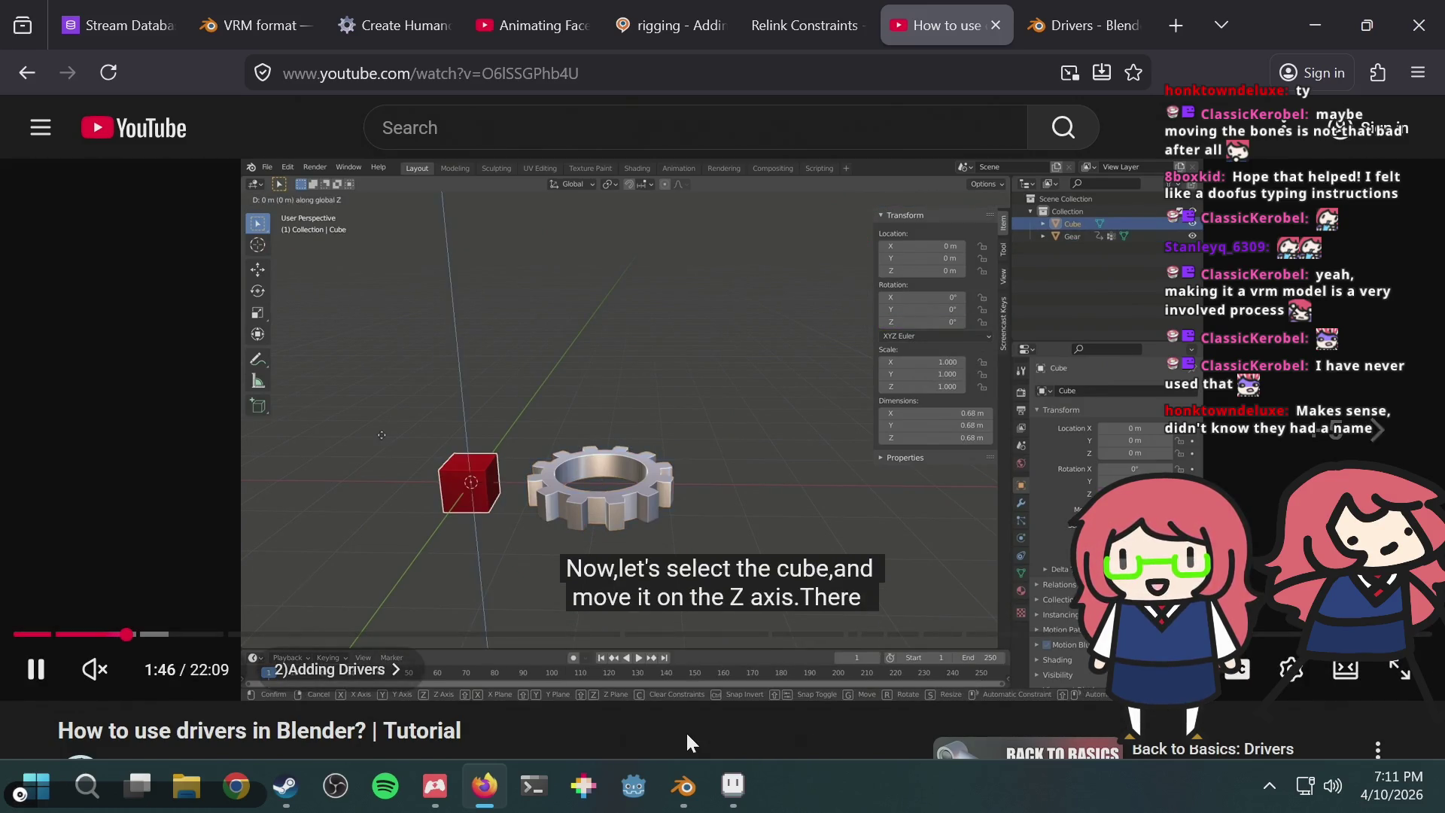
pyautogui.click(472, 402)
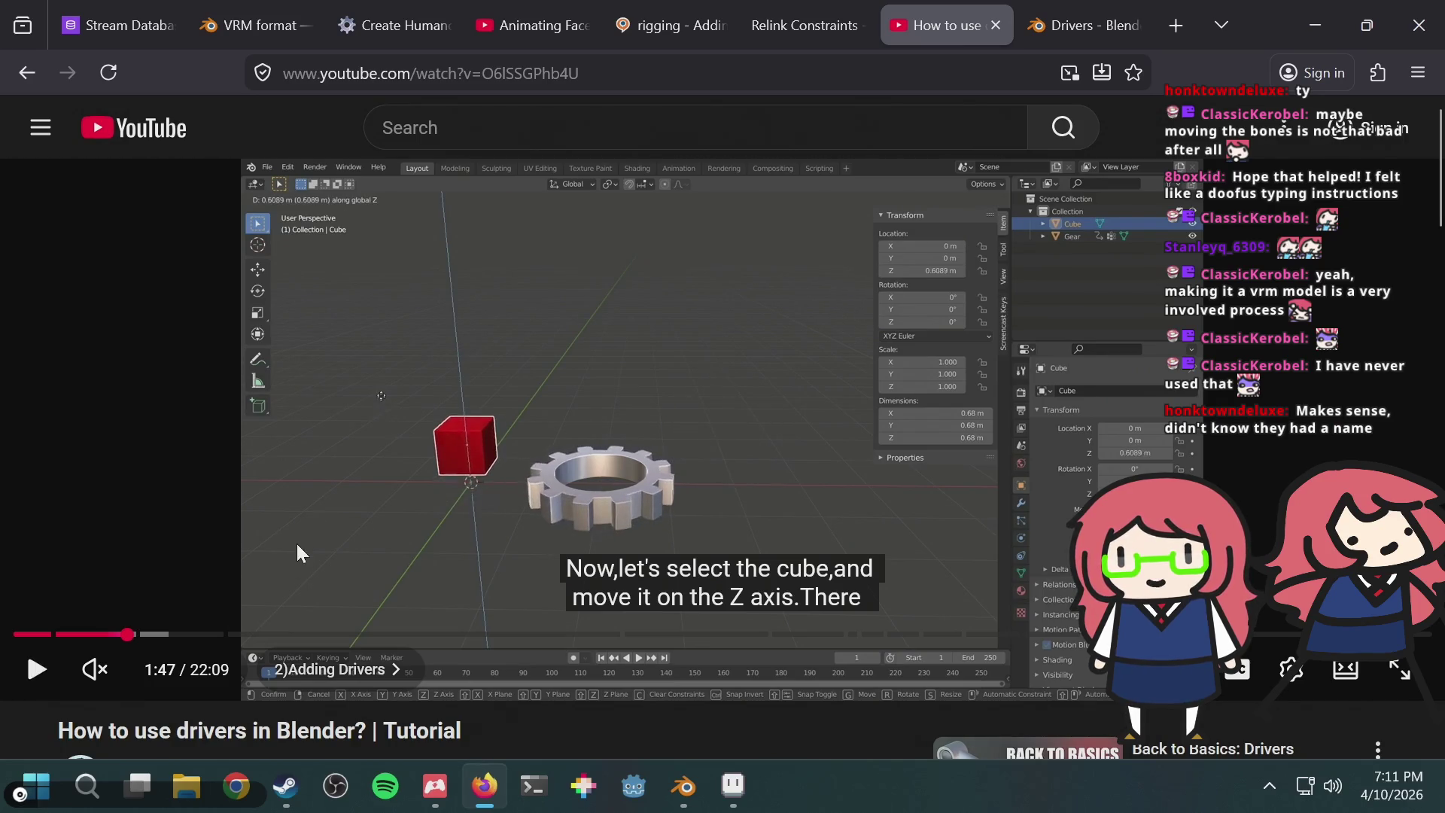
pyautogui.click(253, 482)
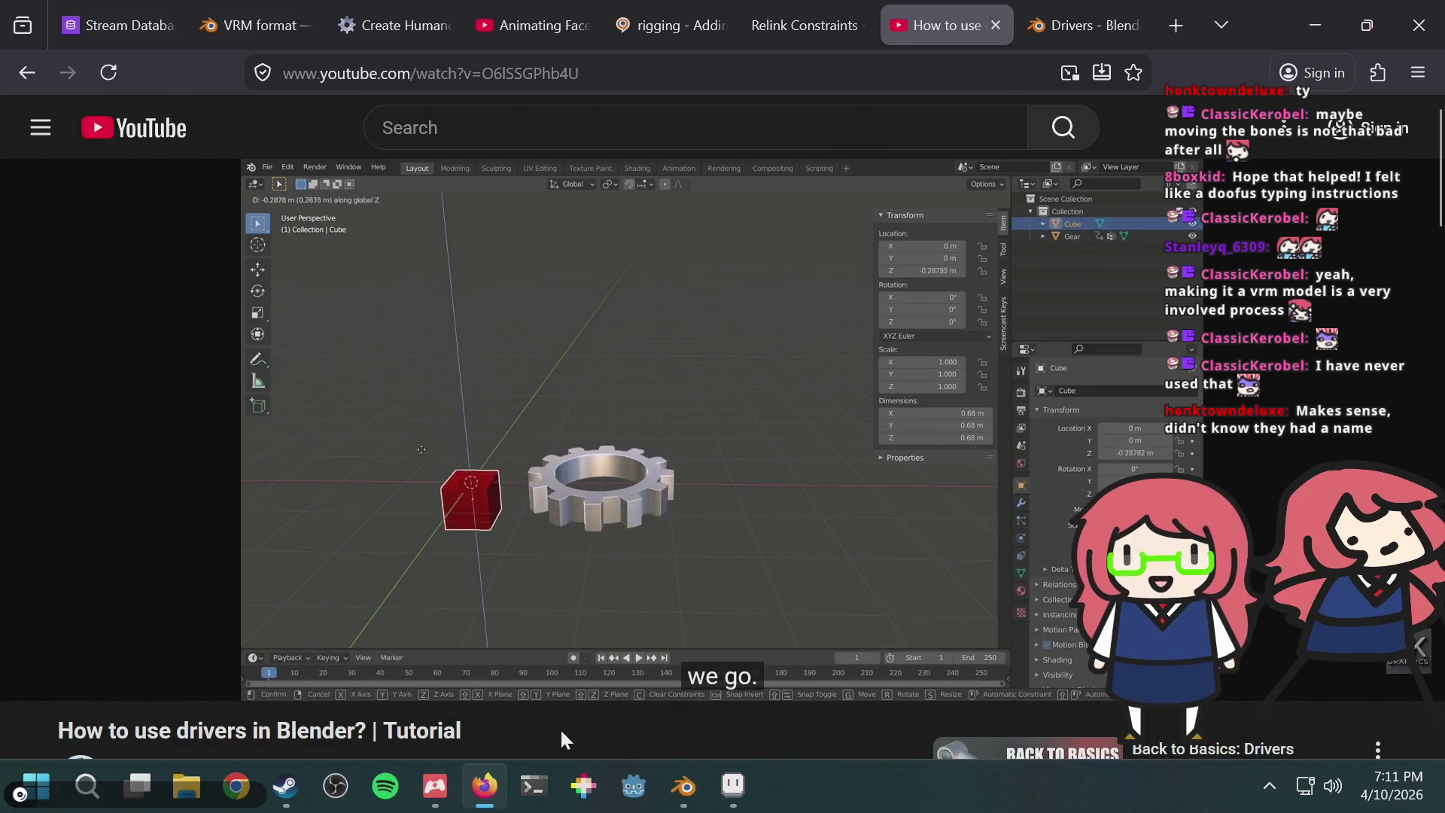
# Step: Skip the tutorial forward to its Driver Editor chapter, around 2:05
pyautogui.press('Right')
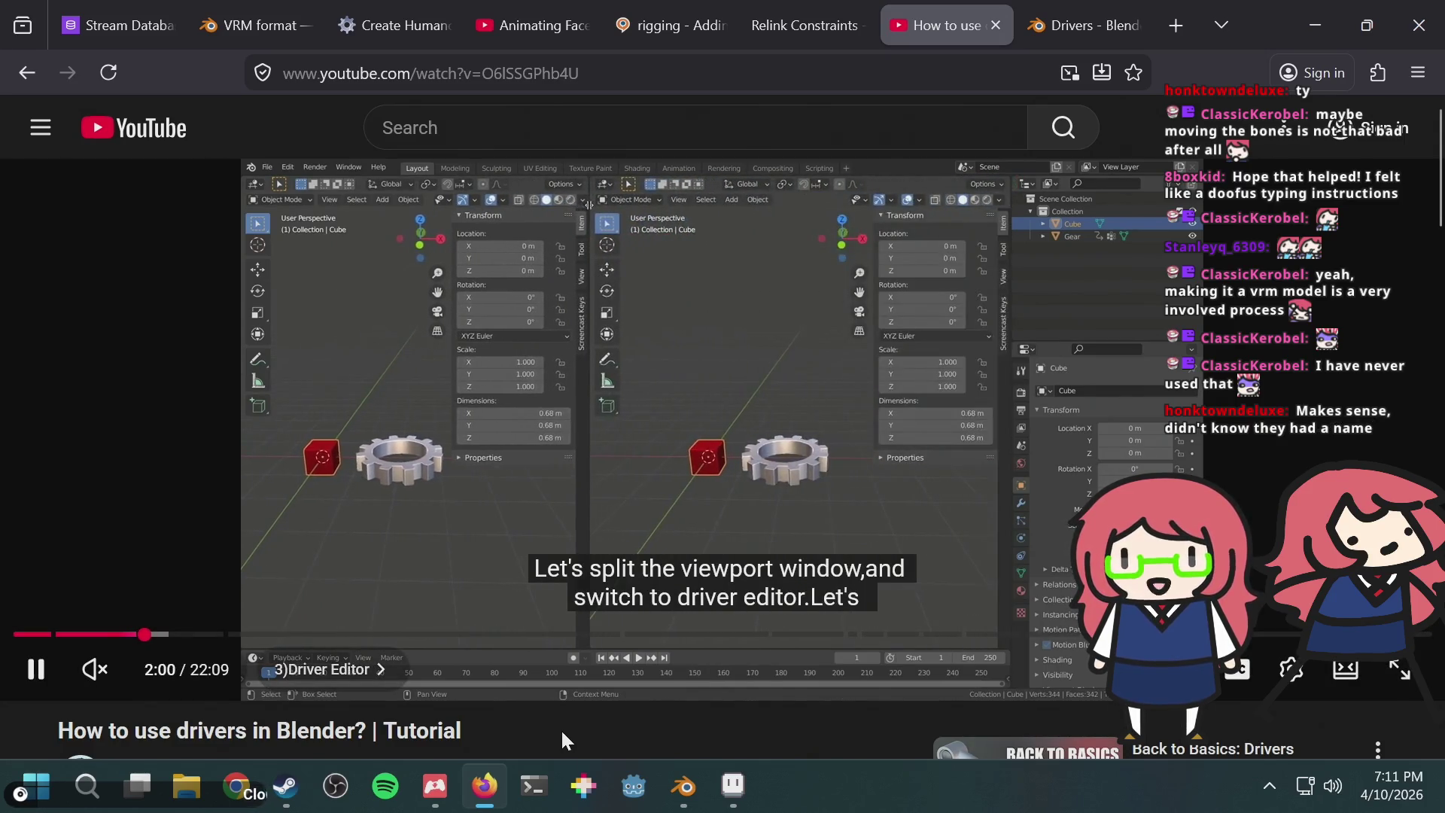
pyautogui.press('Right')
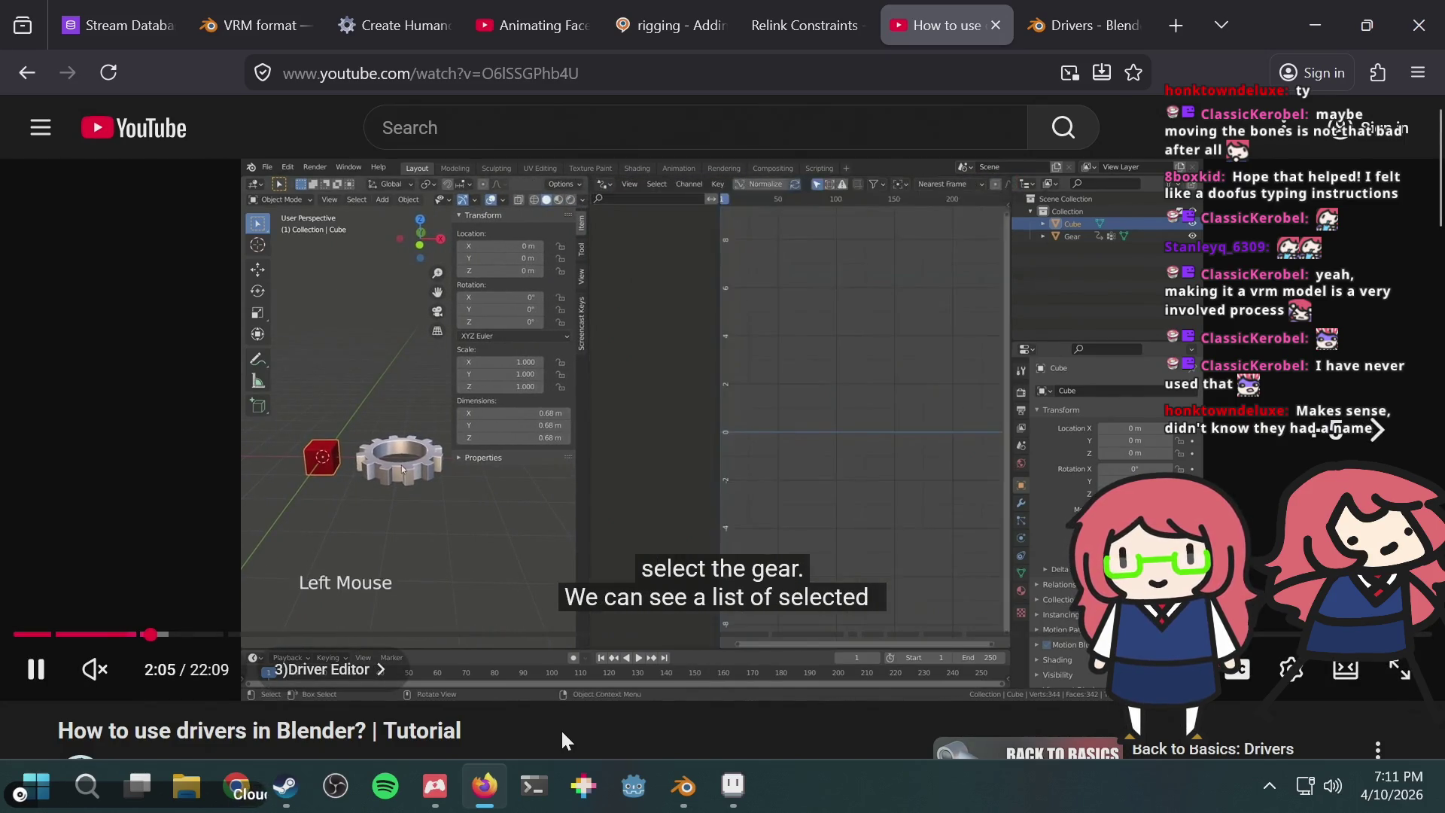
pyautogui.press('Right')
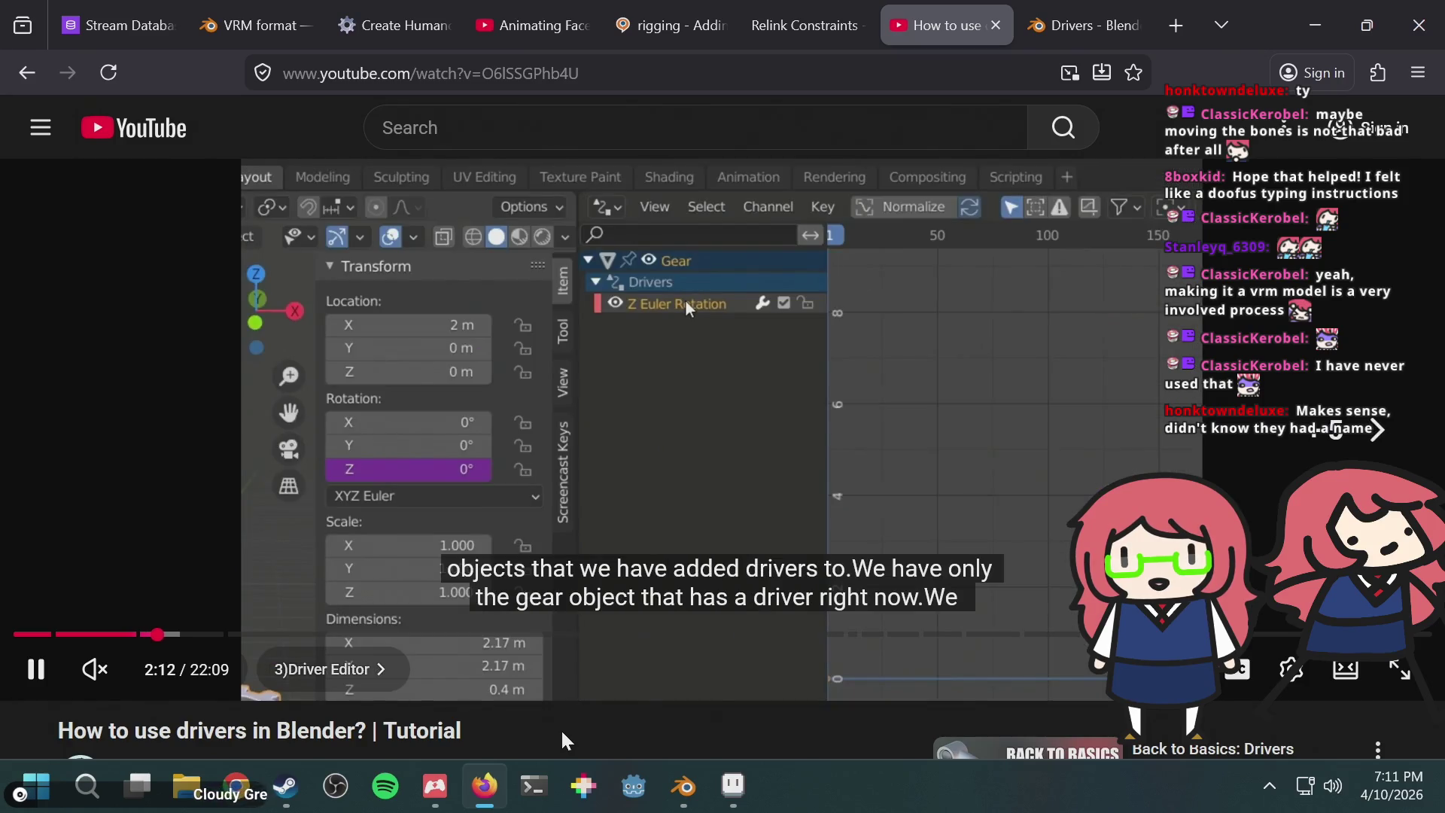
pyautogui.press('Right')
pyautogui.press('Right')
pyautogui.press('Right')
pyautogui.press('Left')
pyautogui.press('Left')
pyautogui.press('Right')
pyautogui.press('Right')
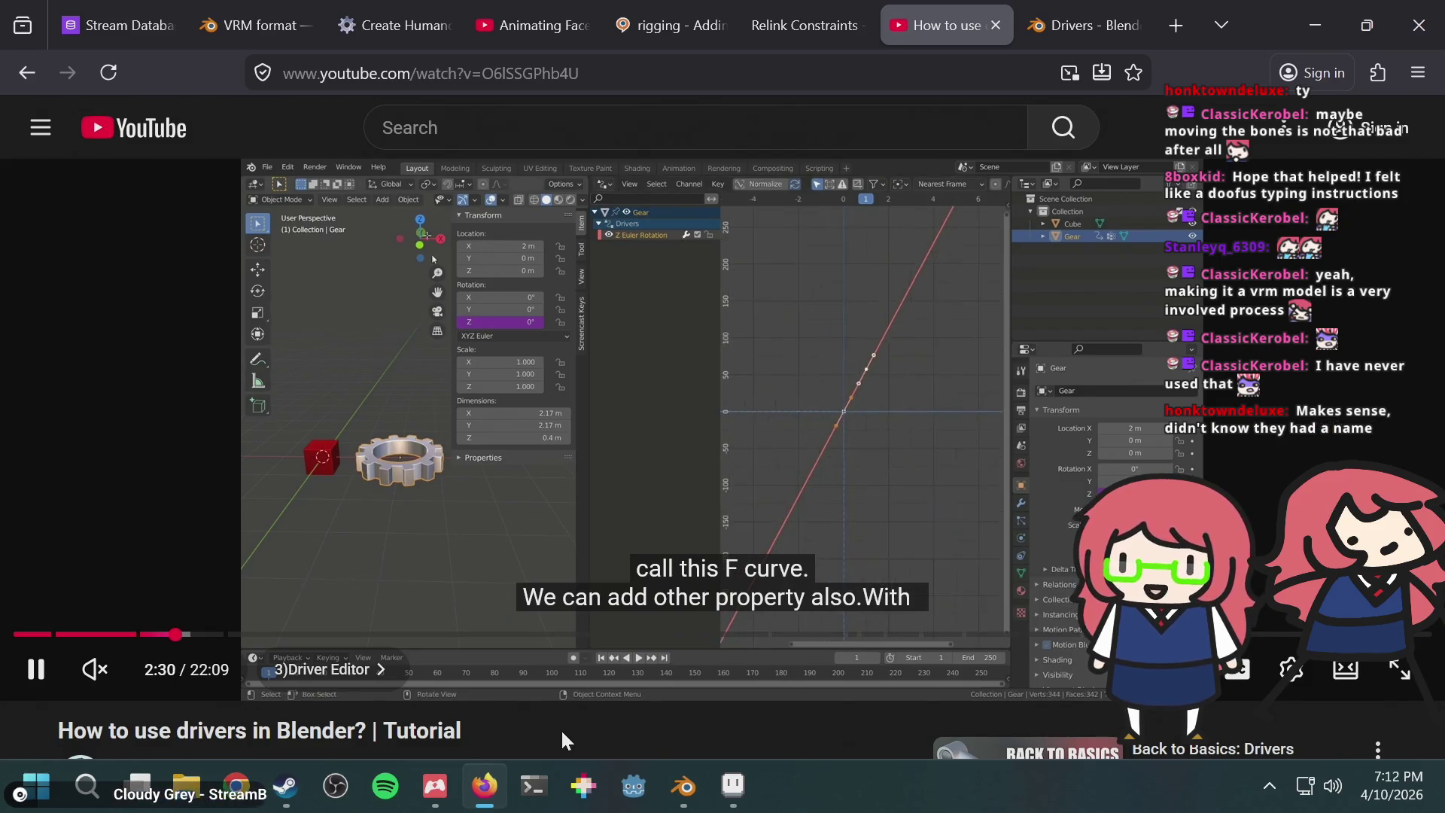
pyautogui.press('Left')
pyautogui.press('Left')
pyautogui.press('Left')
pyautogui.press('Left')
pyautogui.press('Left')
pyautogui.press('Left')
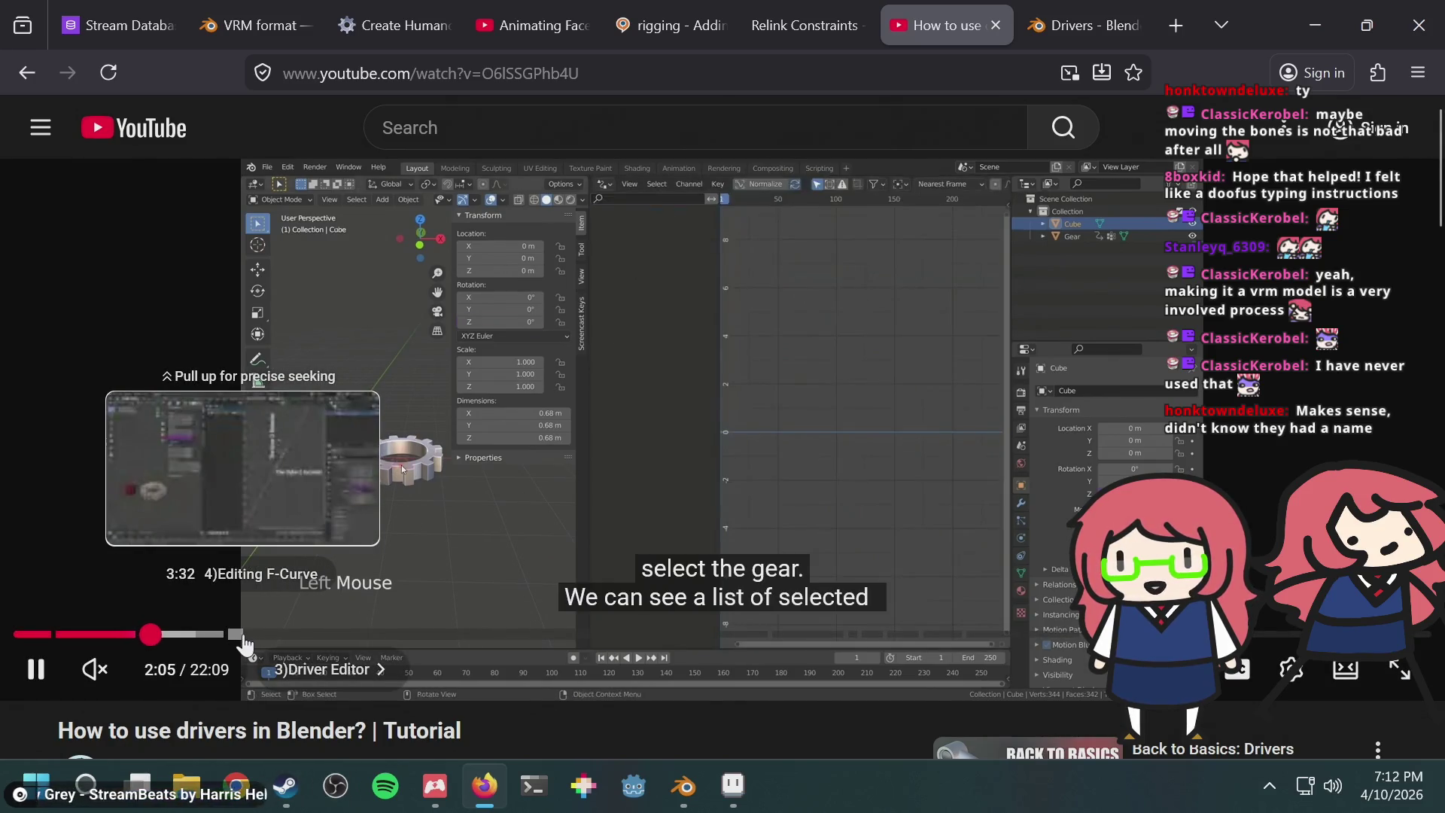
# Step: Rewatch the Adding Drivers chapter from 1:22, paused and stepping through 1:29–1:39
pyautogui.click(102, 635)
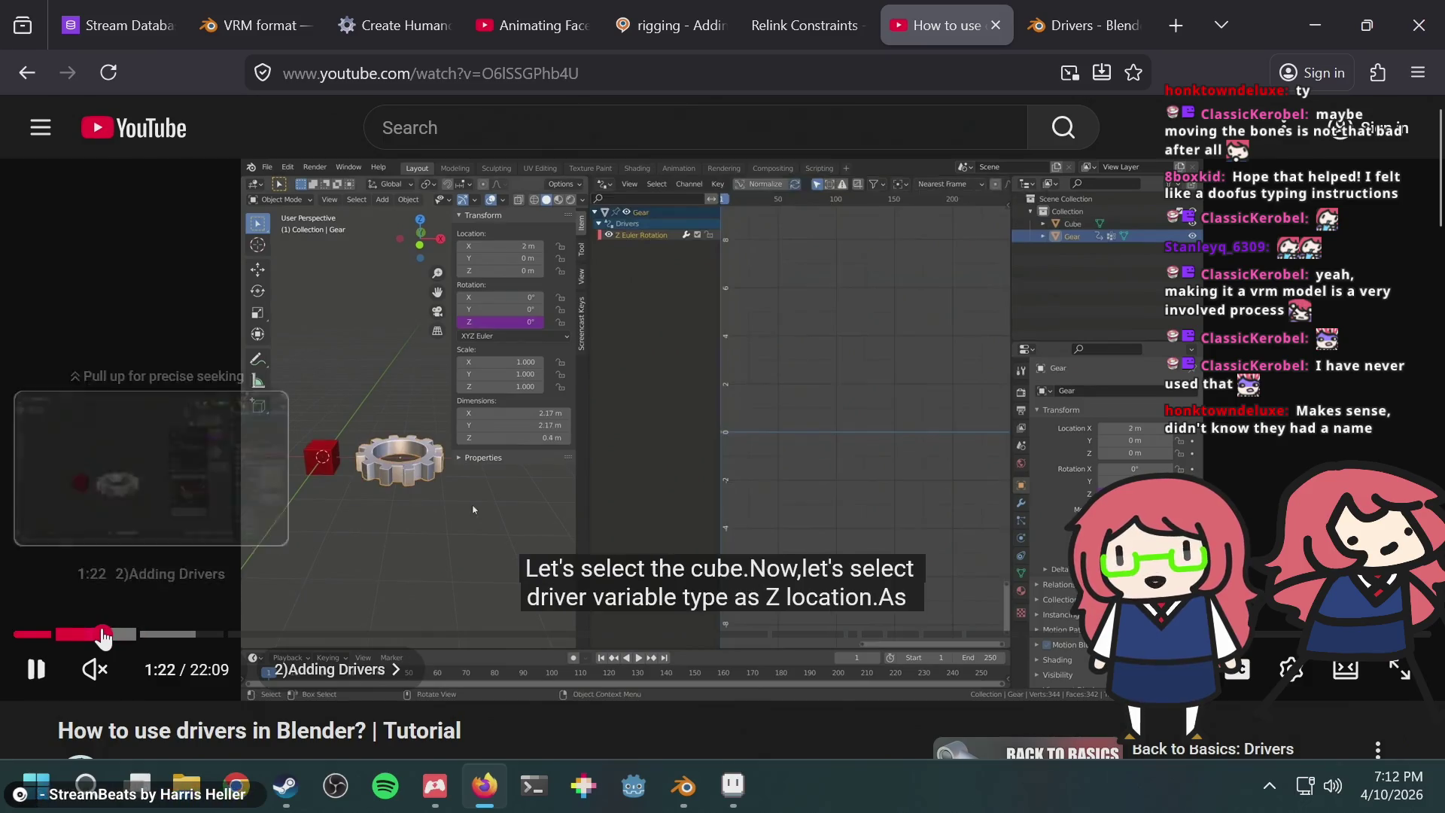
pyautogui.click(444, 486)
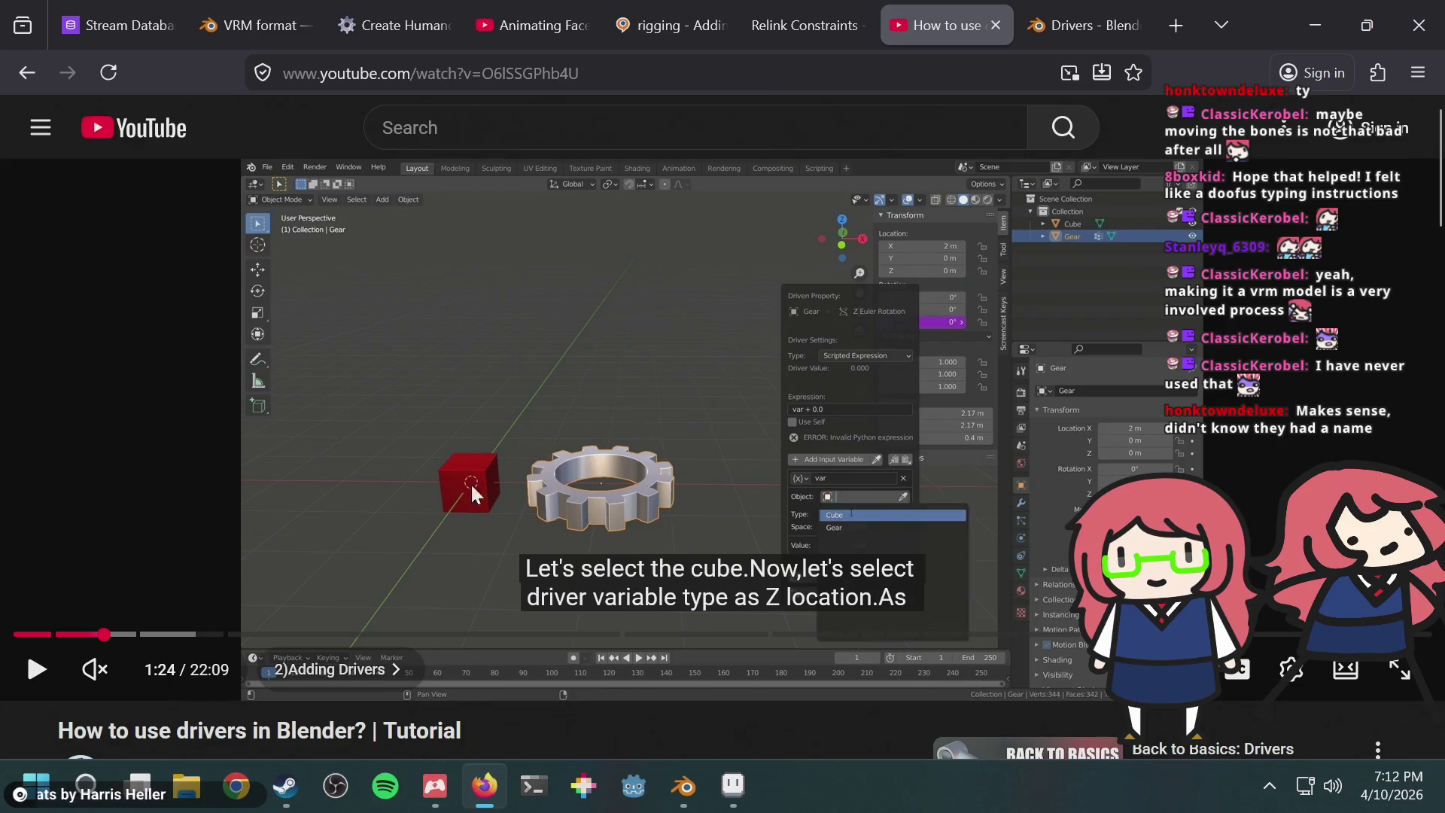
pyautogui.press('Right')
pyautogui.press('Right')
pyautogui.press('Right')
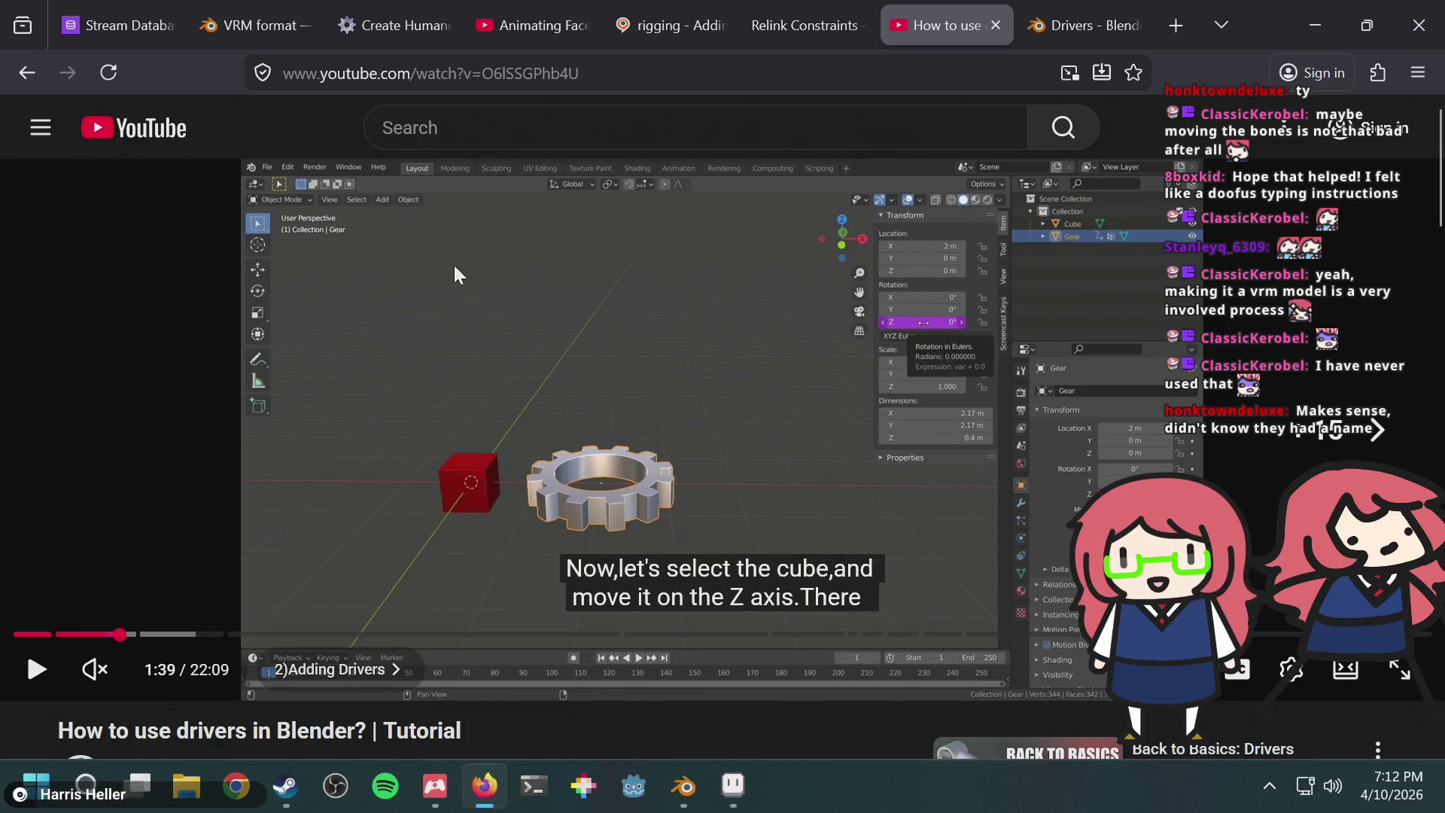
pyautogui.press('Left')
pyautogui.press('Left')
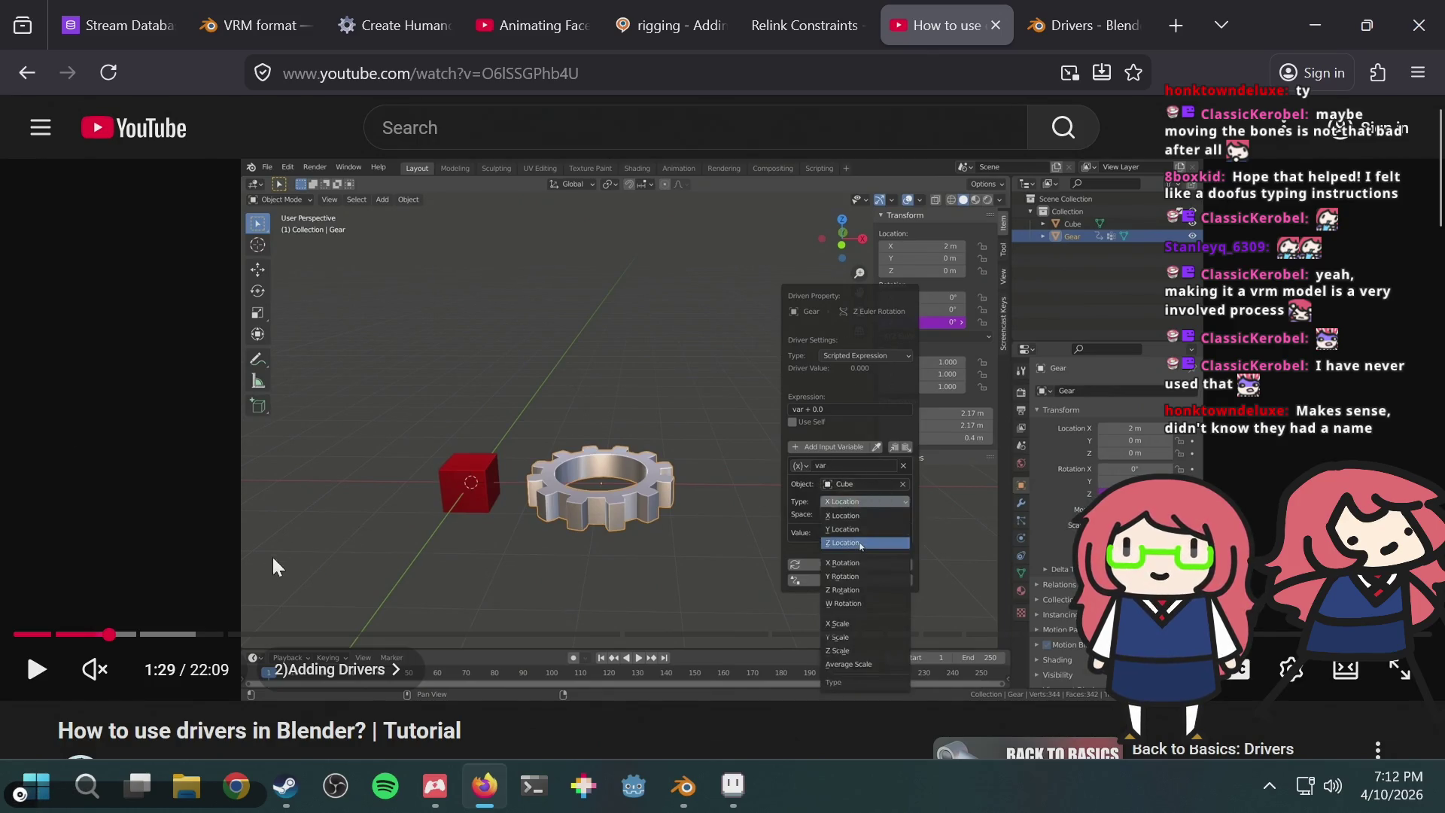
# Step: Jump to the Driver Editor chapter at 2:02 and resume playback near 2:06
pyautogui.click(147, 638)
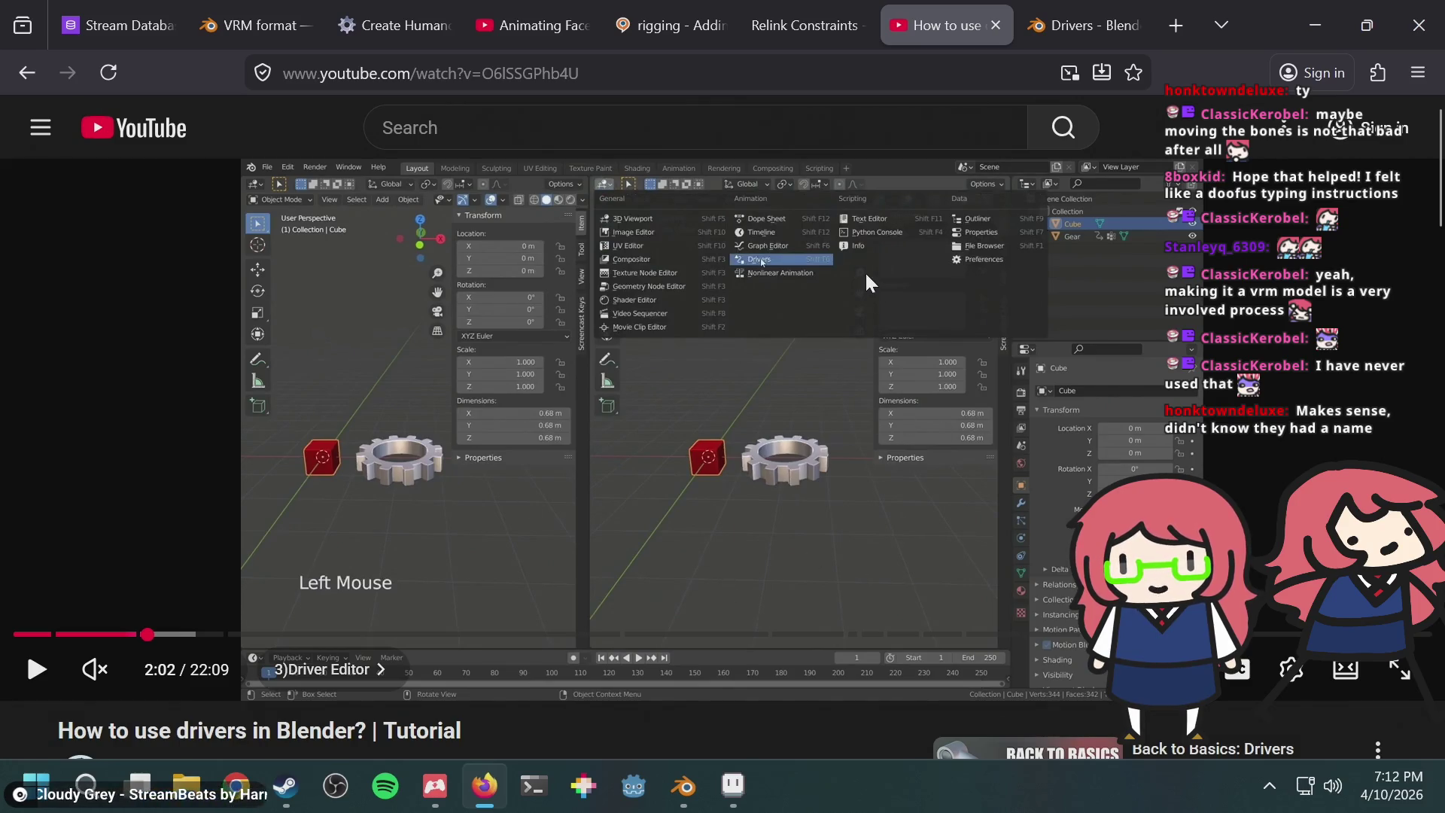
pyautogui.press('Right')
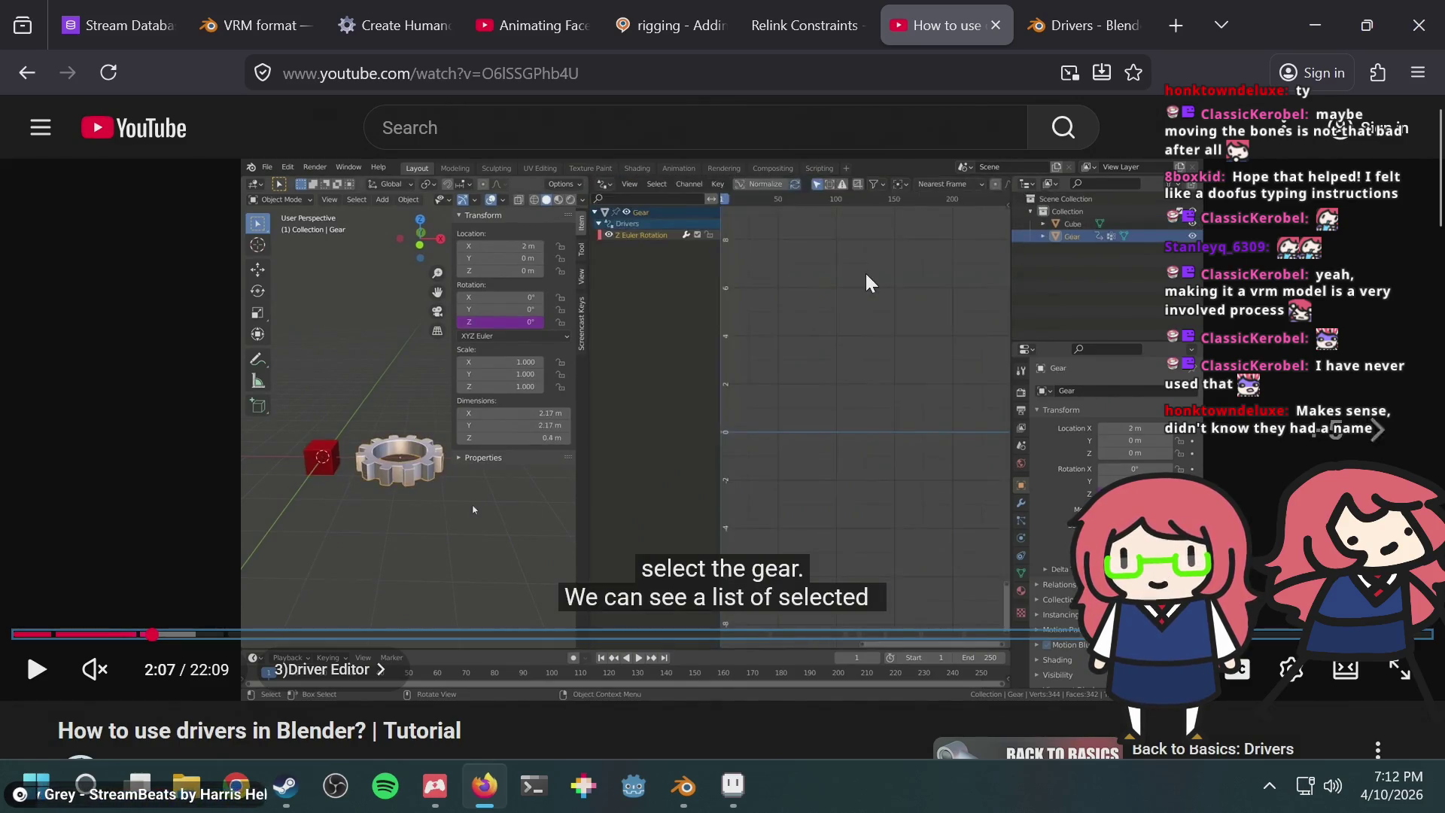
pyautogui.press('Left')
pyautogui.press('Left')
pyautogui.press('Left')
pyautogui.press('space')
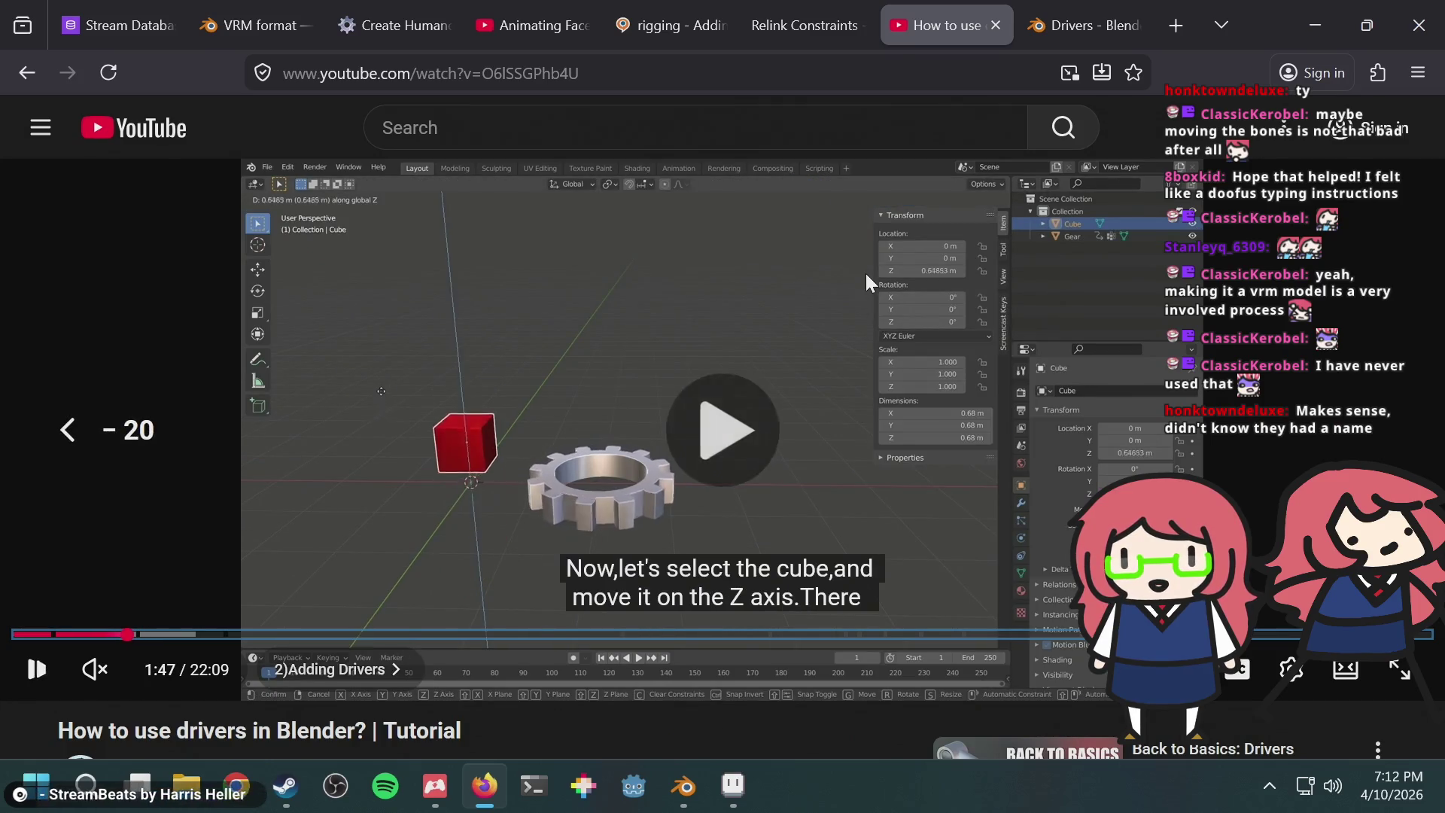
pyautogui.press('Right')
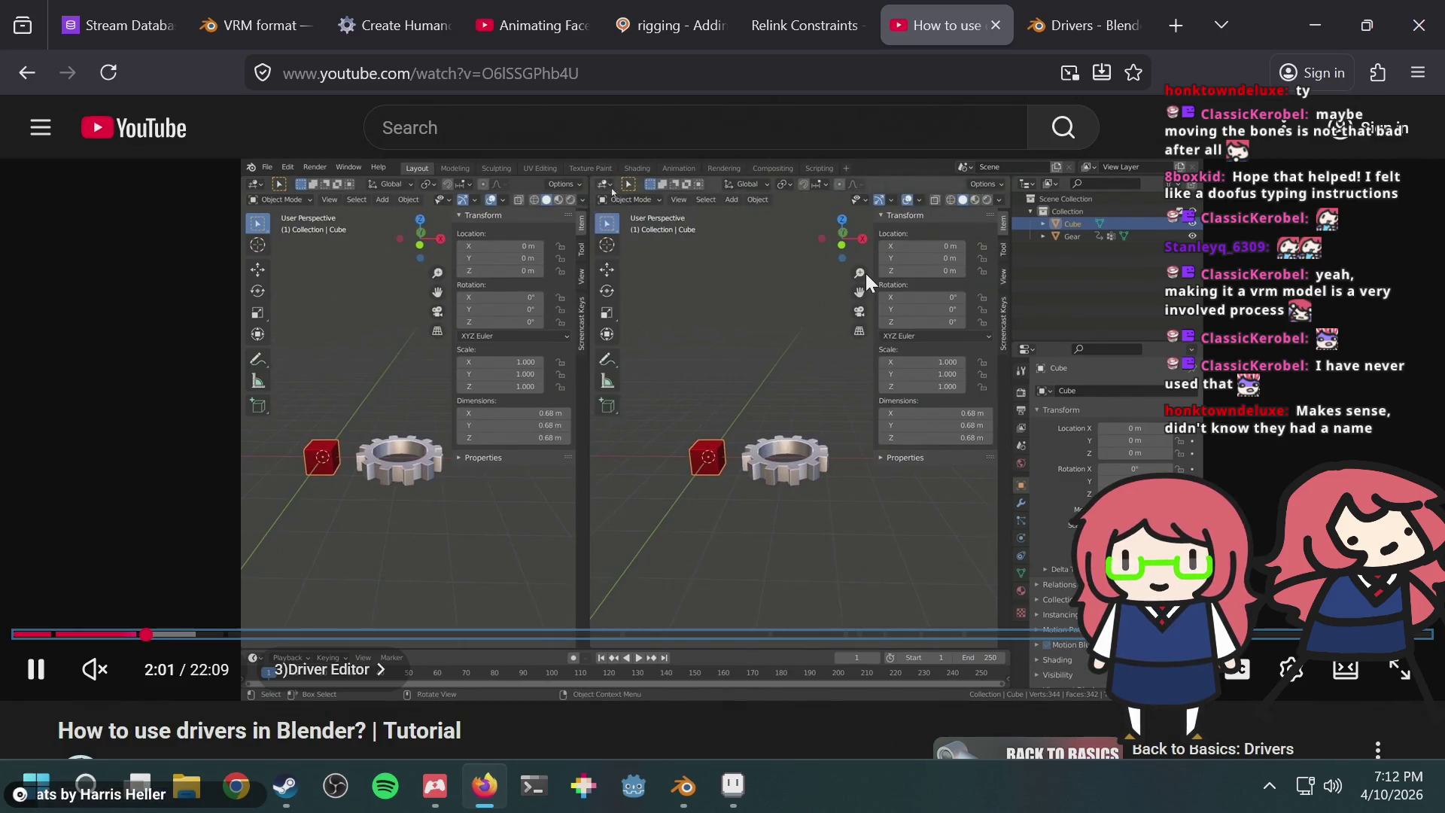
pyautogui.press('Right')
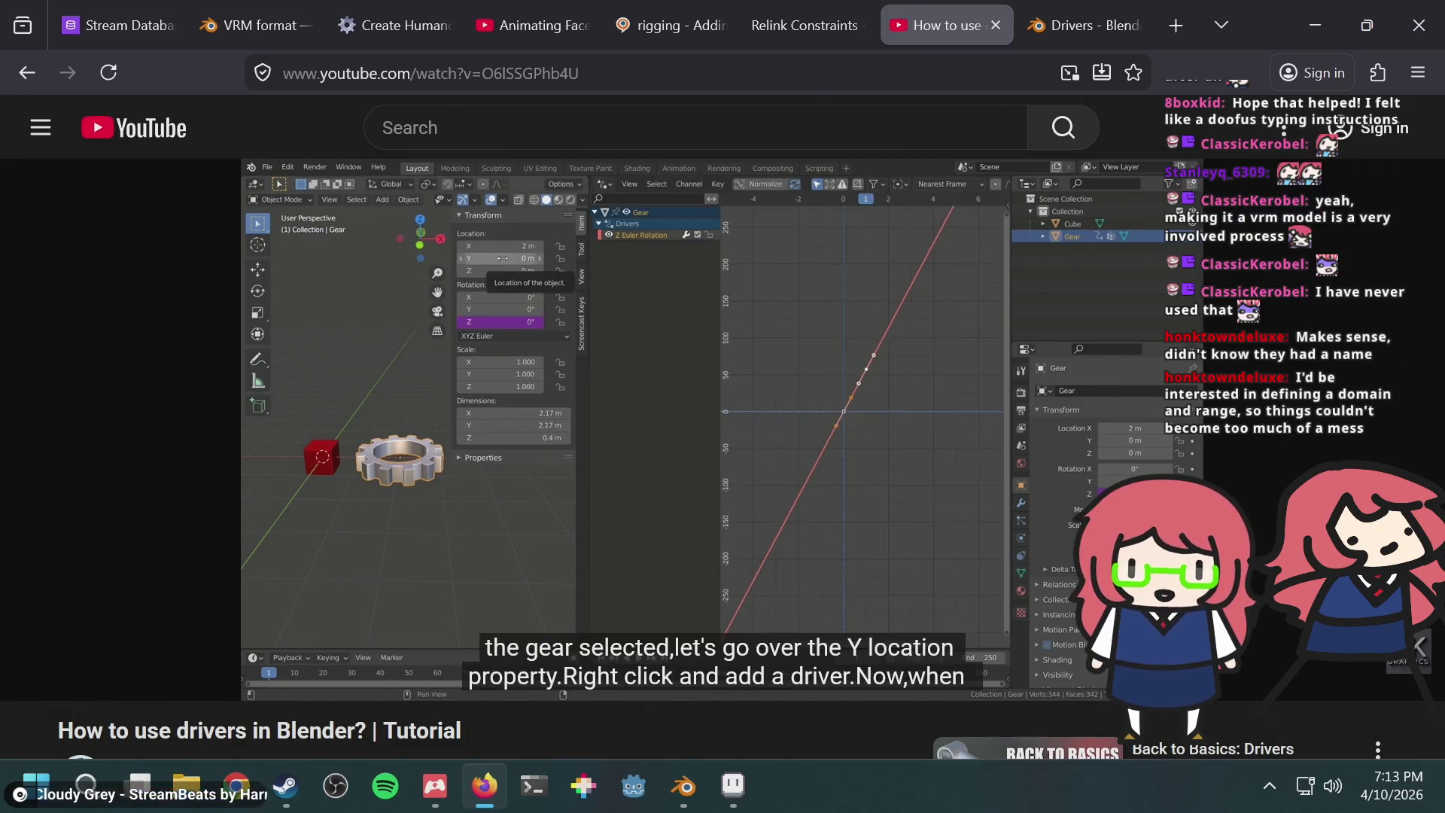
# Step: Watch the add-driver step and rewatch the cube moving the gear, around 2:48
pyautogui.click(866, 273)
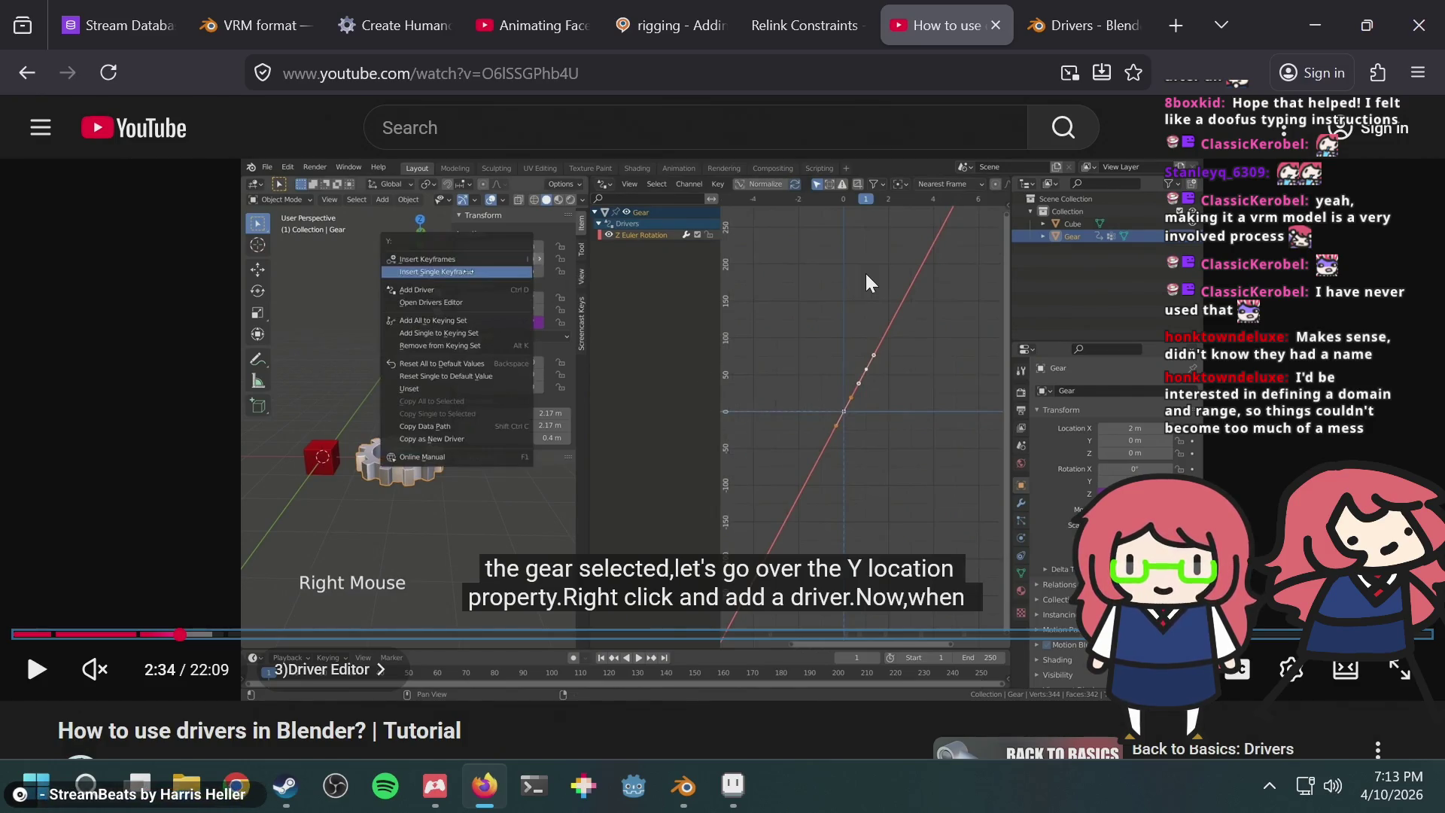
pyautogui.click(866, 273)
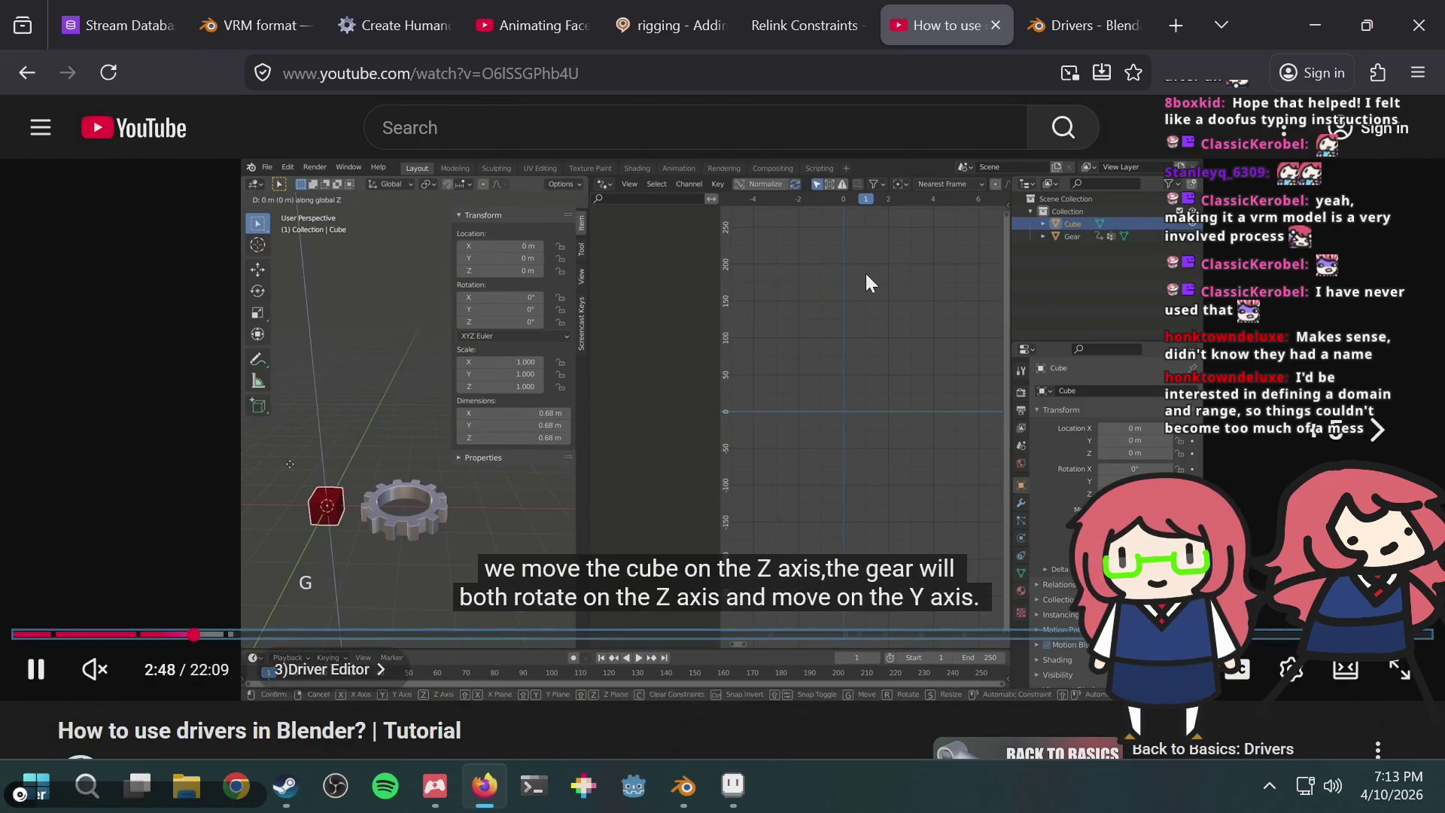
pyautogui.press('Left')
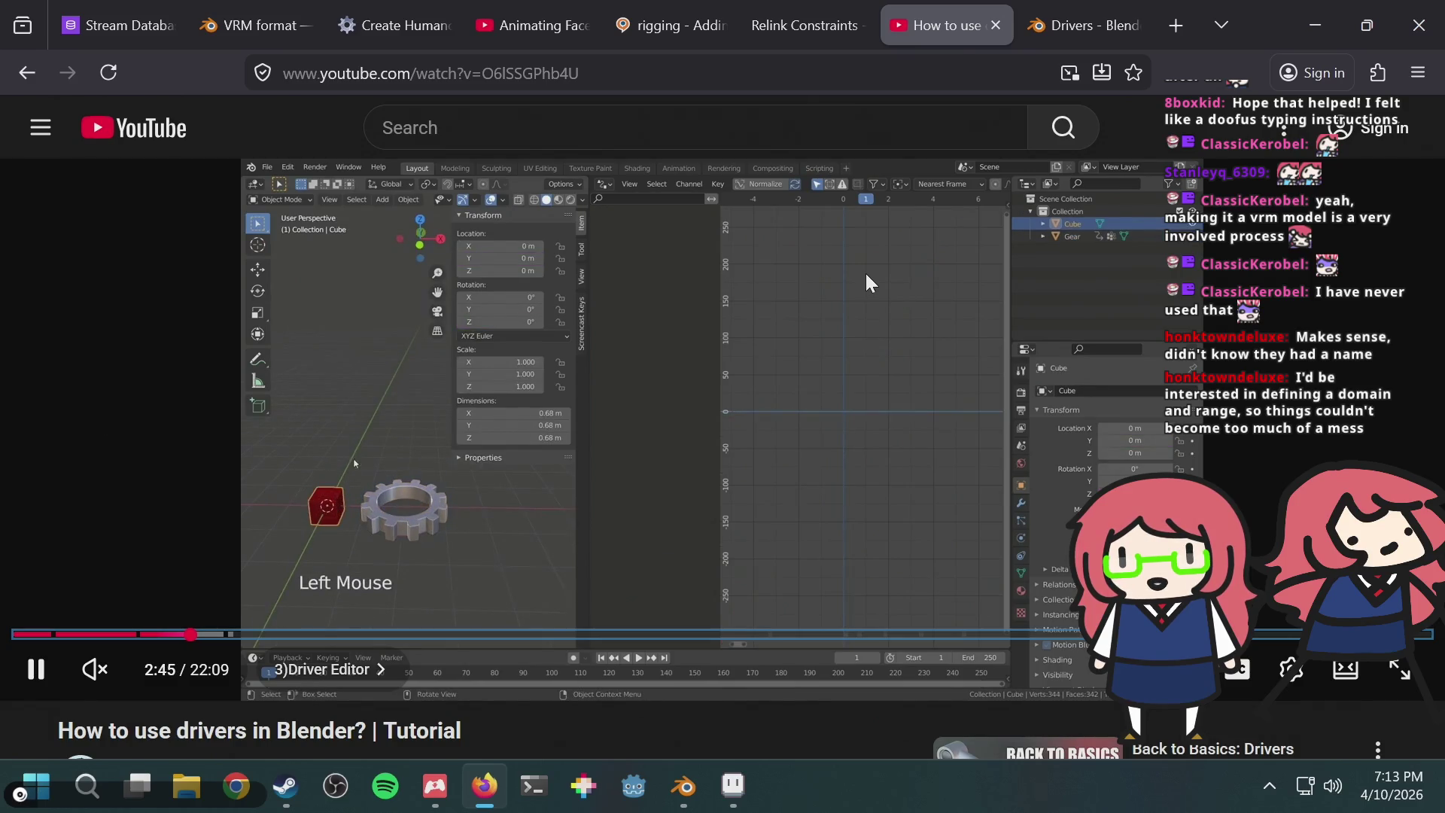
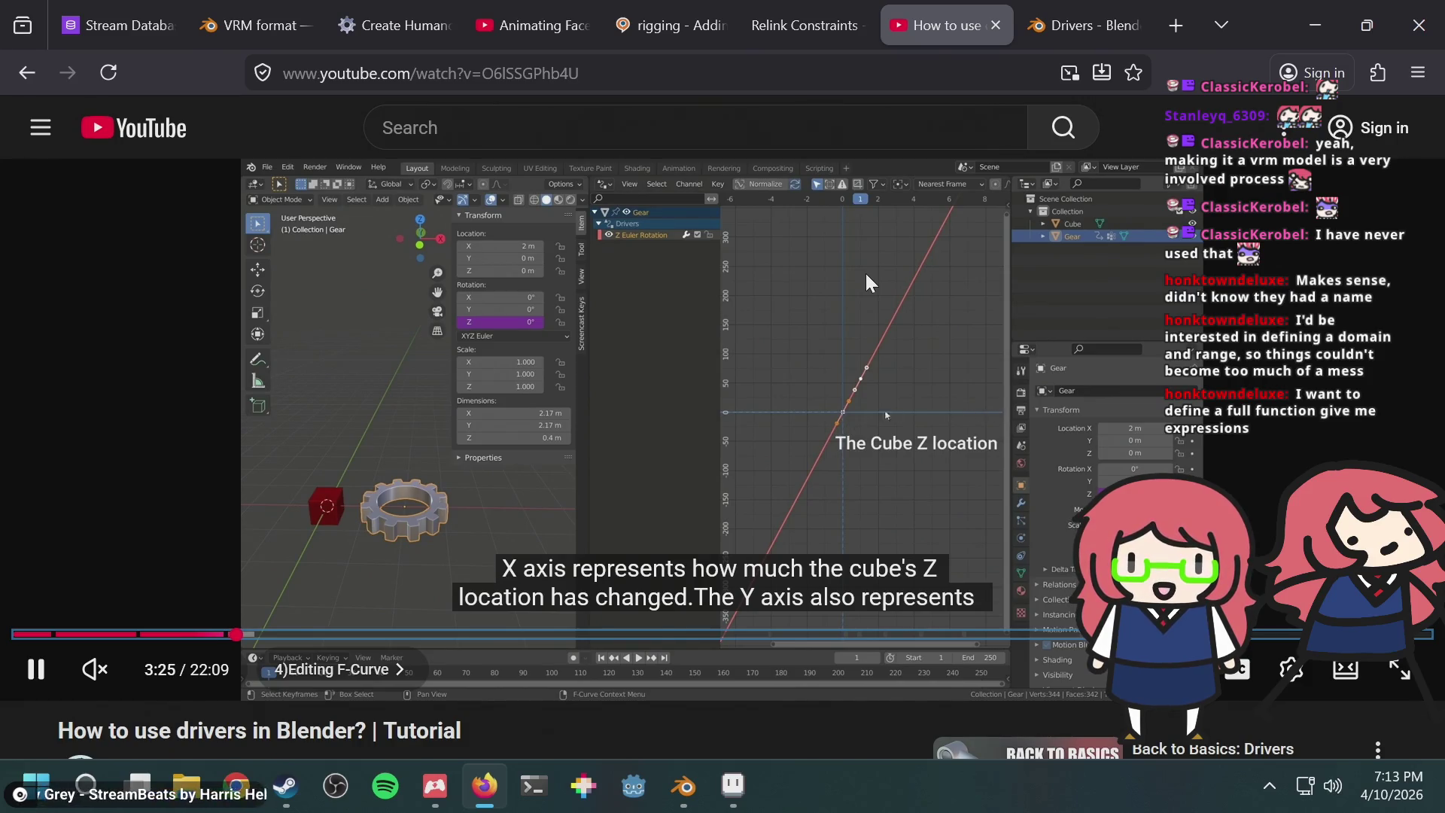
# Step: Pause the drivers tutorial at 3:26 and bring Blender's Drivers Editor to the front
pyautogui.click(865, 274)
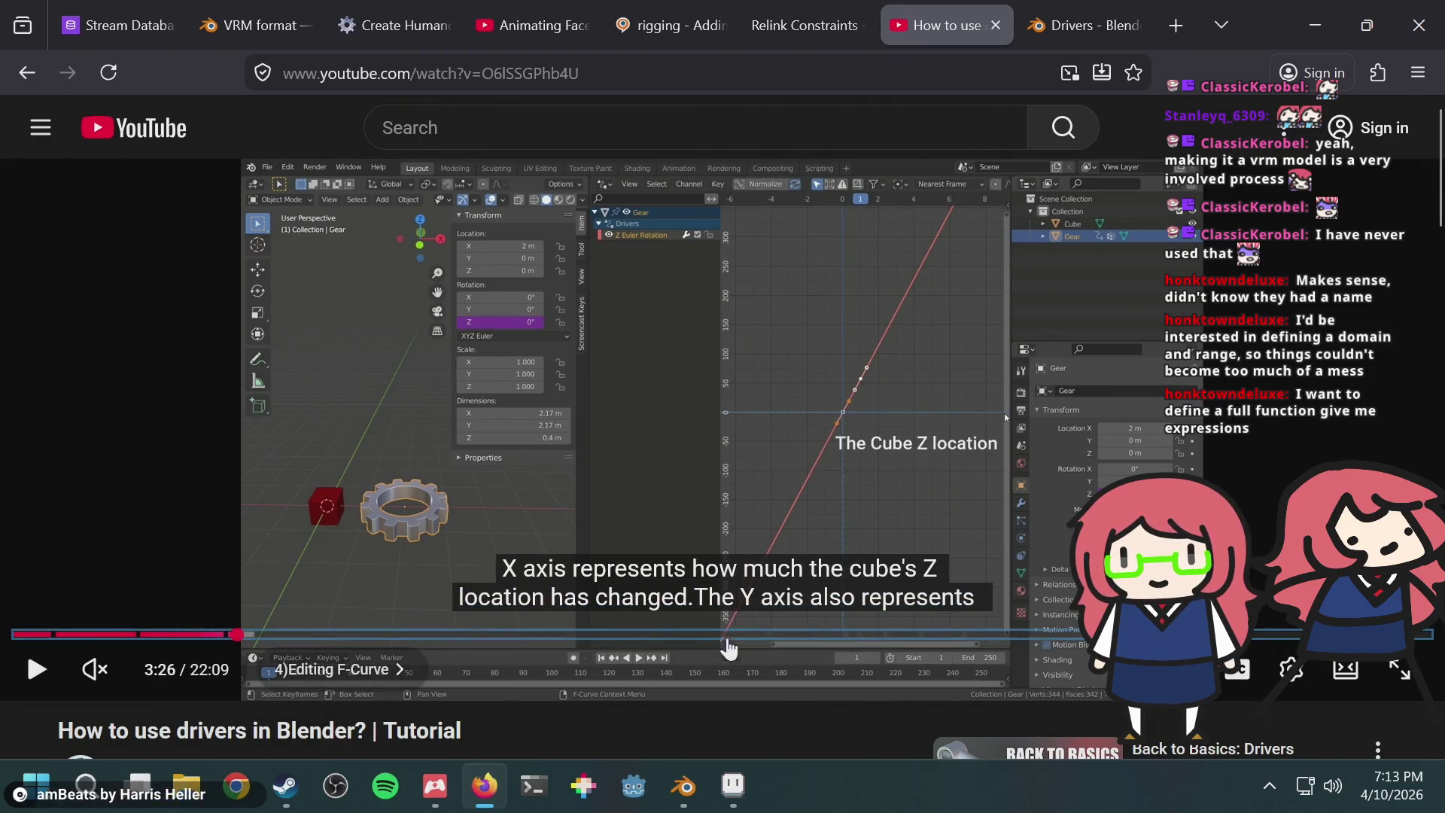
pyautogui.moveTo(682, 792)
pyautogui.click(655, 698)
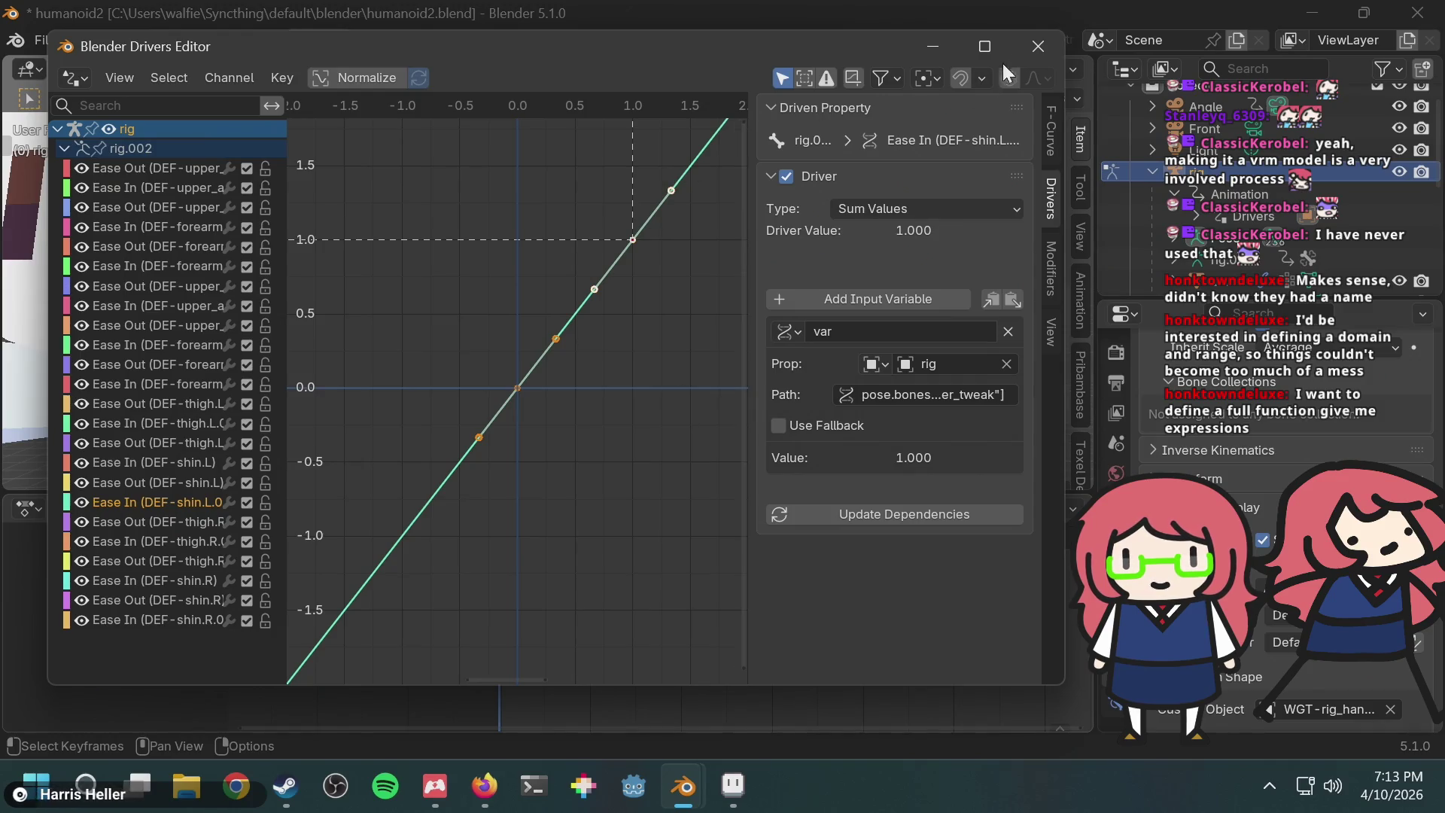
# Step: Check the shin Ease In driver's input variable, then resume the tutorial video
pyautogui.click(846, 329)
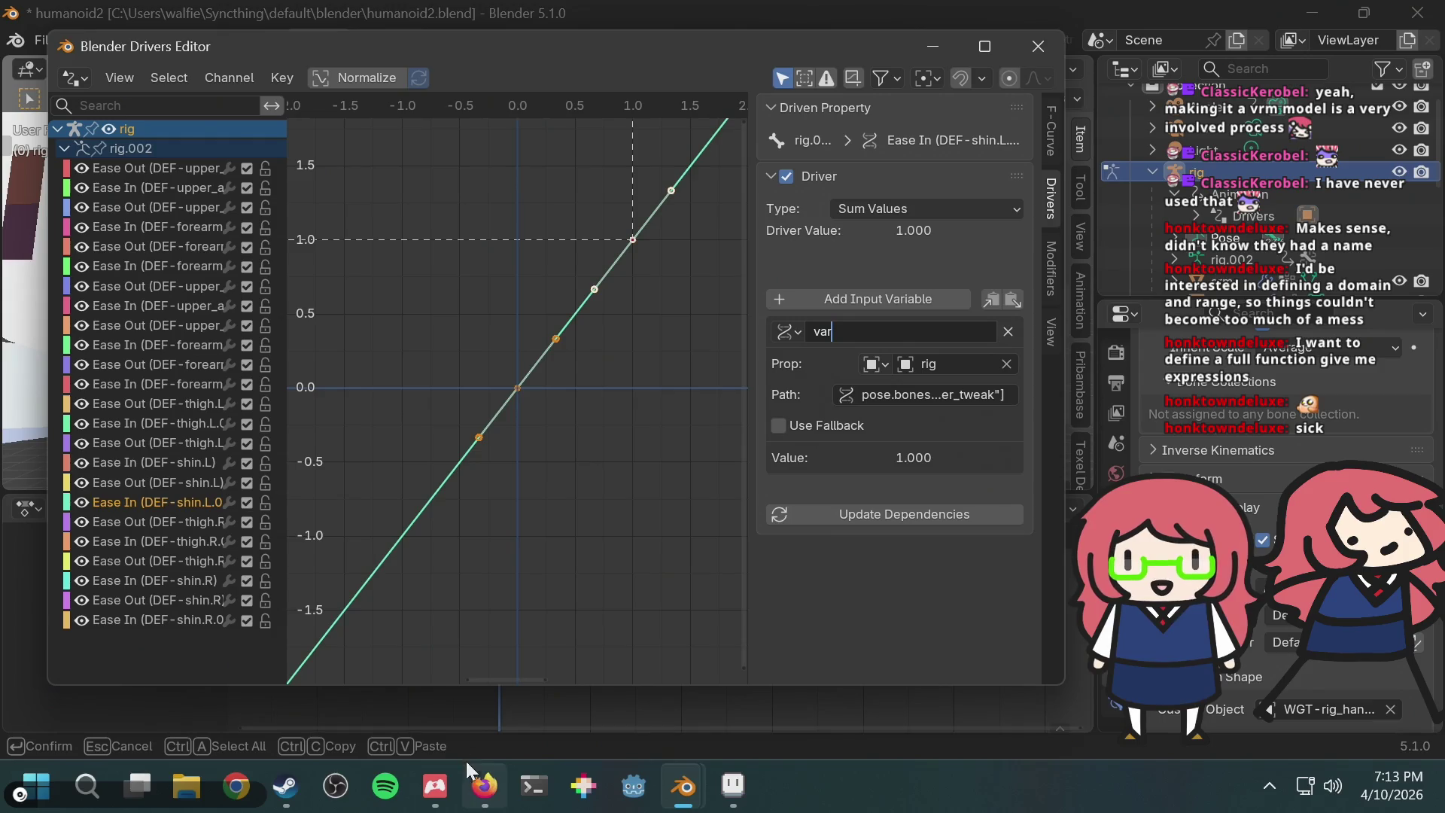
pyautogui.click(482, 785)
pyautogui.click(1144, 179)
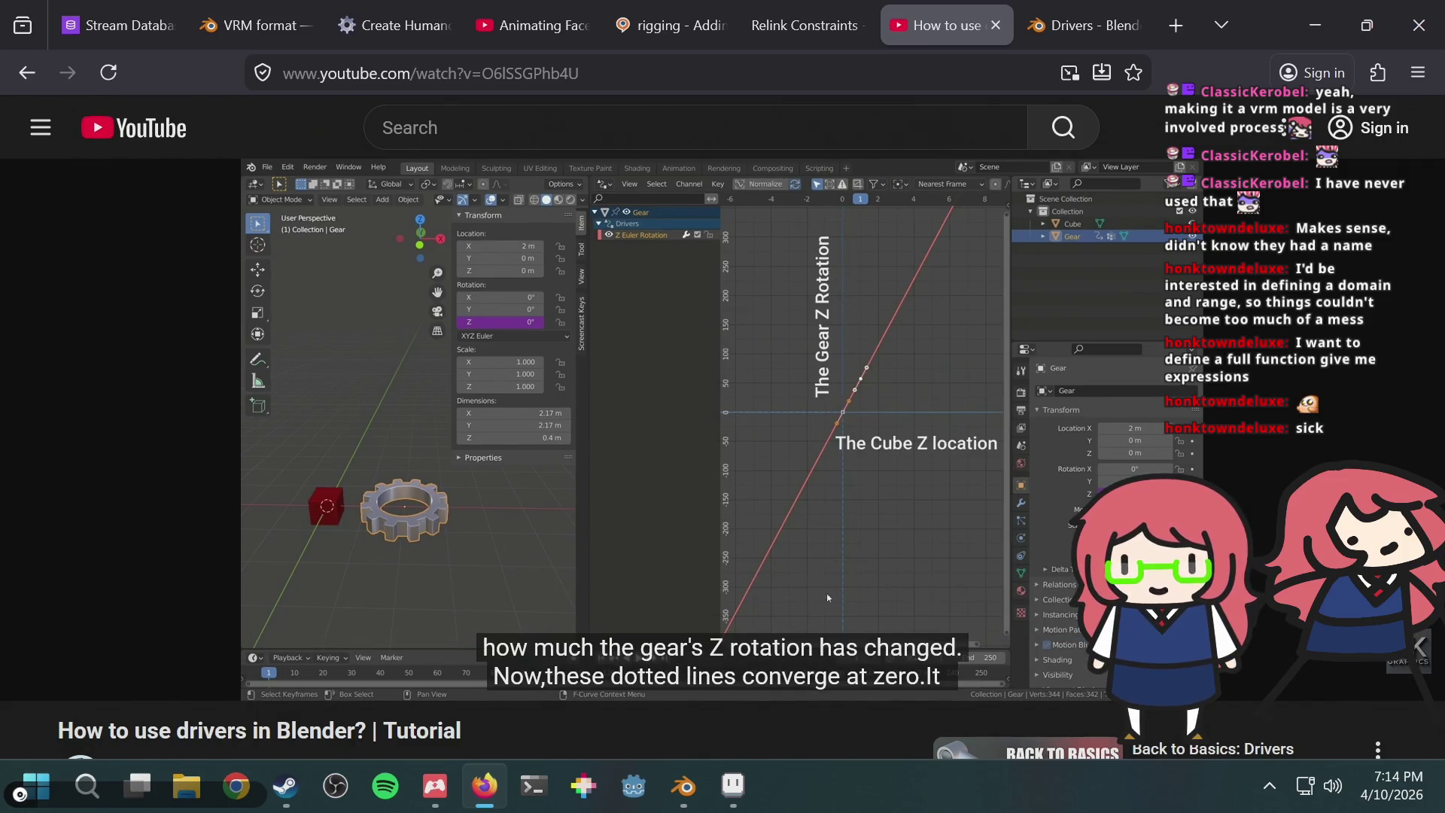
# Step: Seek the tutorial forward in 5-second jumps through F-curve interpolation to about 8:44
pyautogui.press('Right')
pyautogui.press('Right')
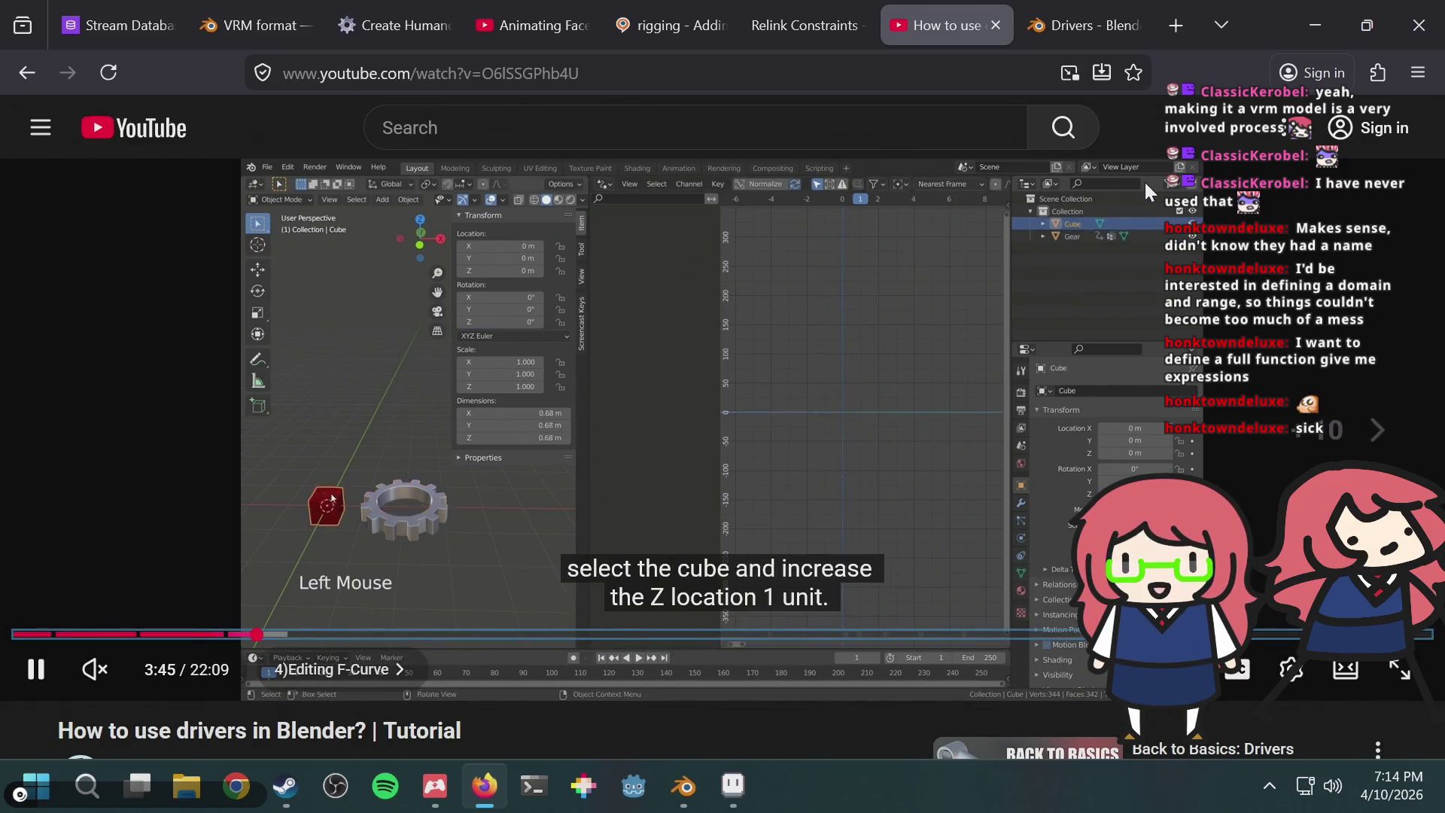
pyautogui.press('Right')
pyautogui.press('Right')
pyautogui.press('Right')
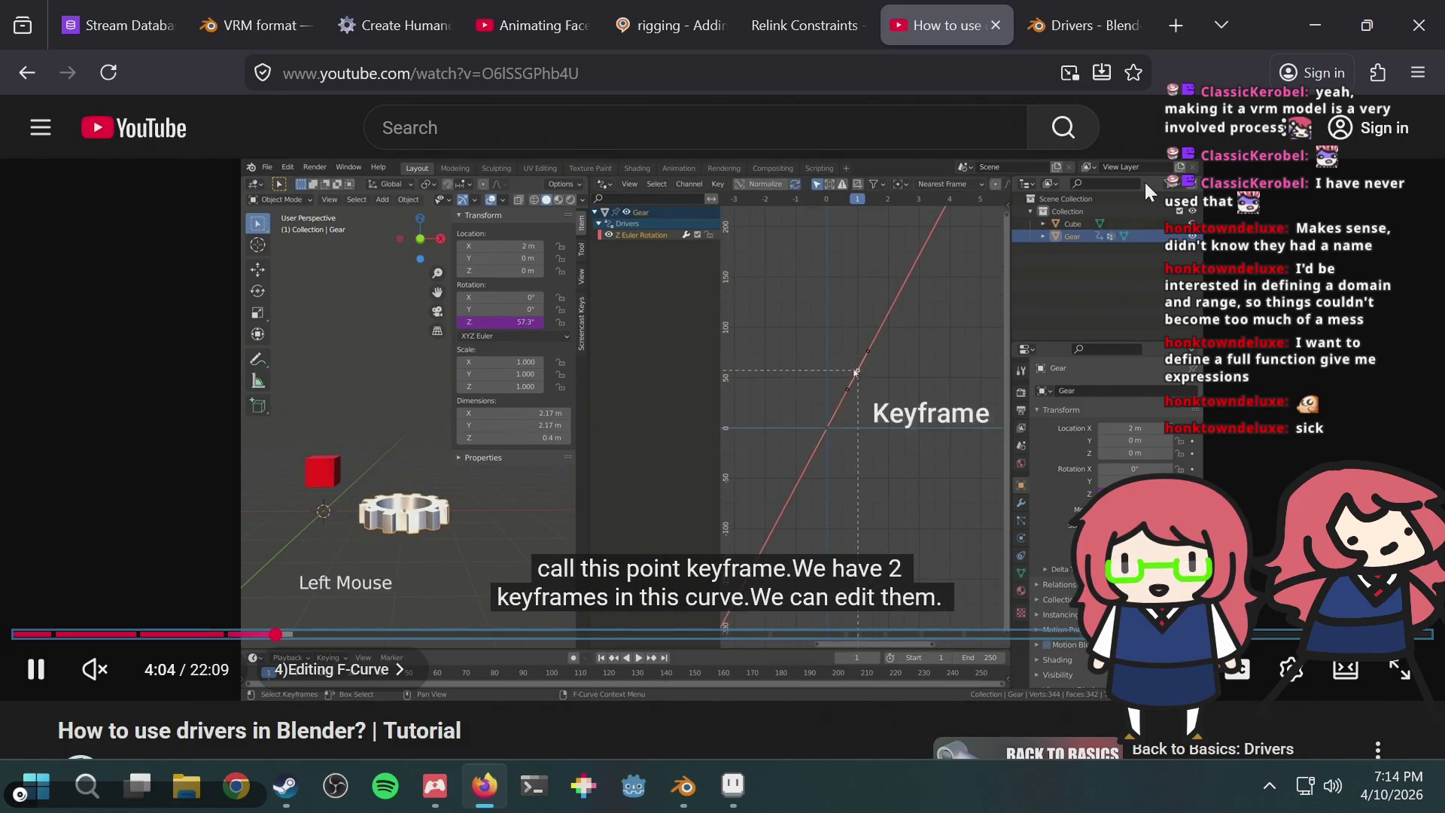
pyautogui.press('Right')
pyautogui.press('Right')
pyautogui.press('Right')
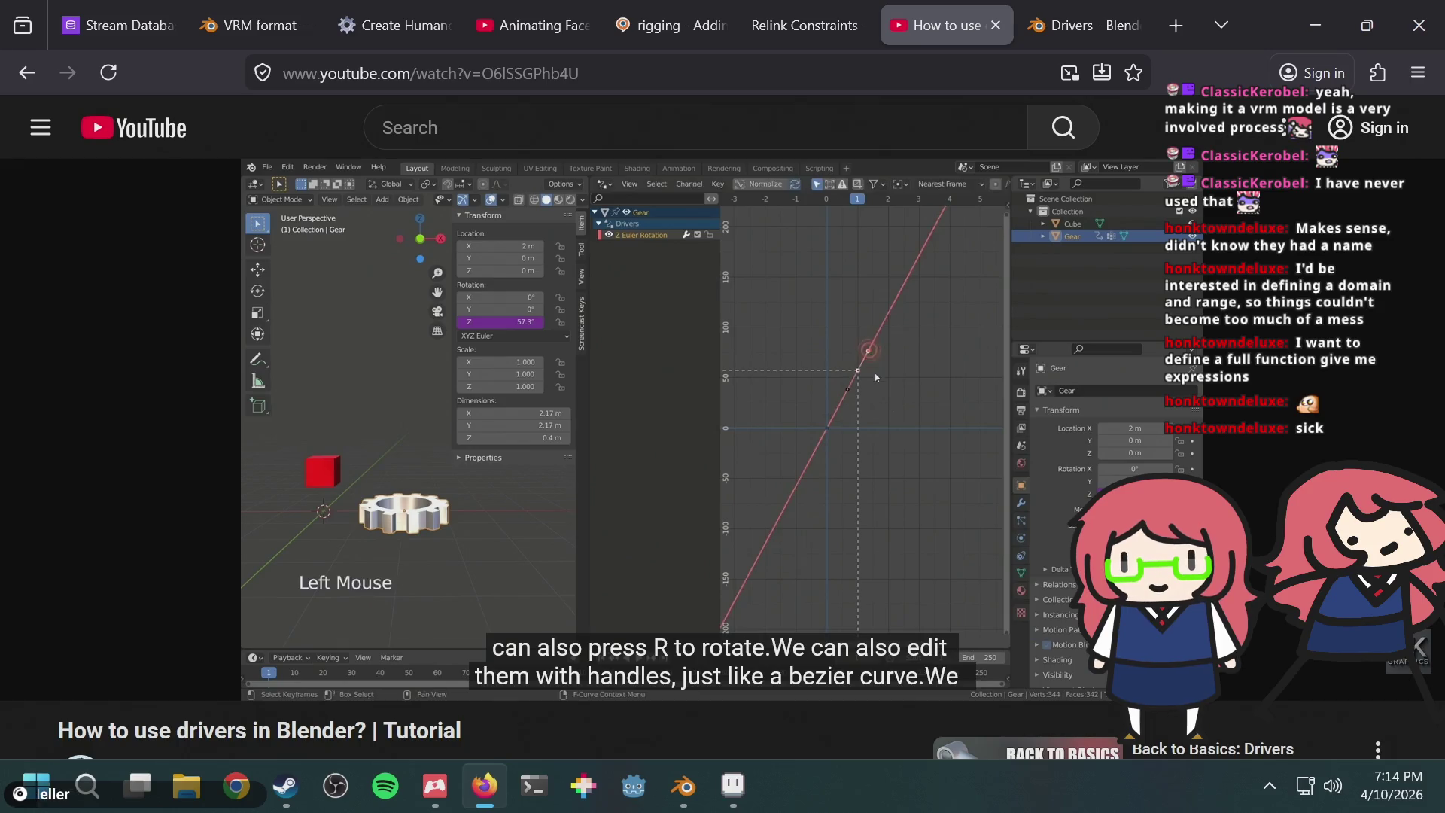
pyautogui.press('Right')
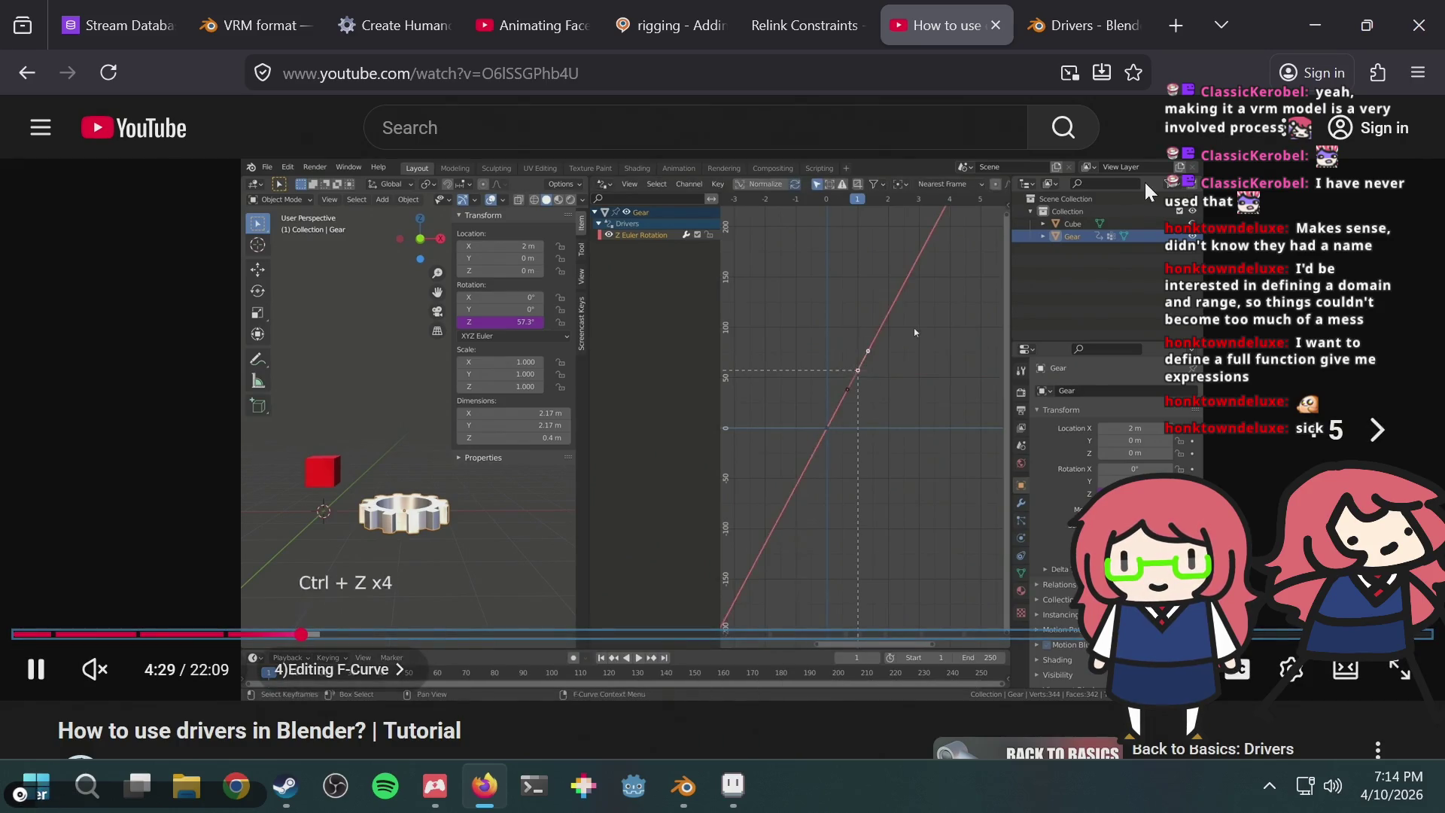
pyautogui.press('Right')
pyautogui.press('Right')
pyautogui.press('Right')
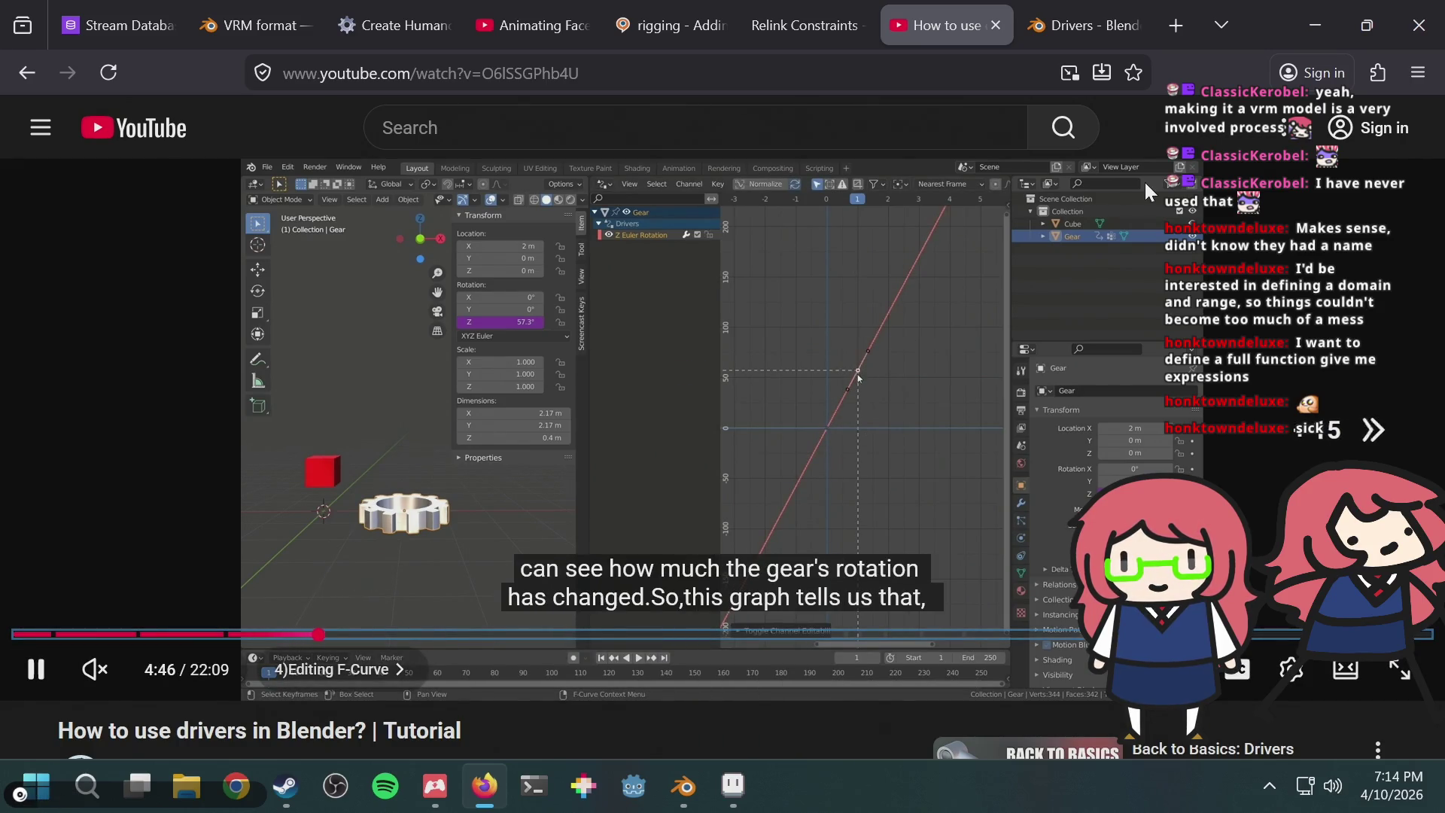
pyautogui.press('Right')
pyautogui.press('Right')
pyautogui.press('Right')
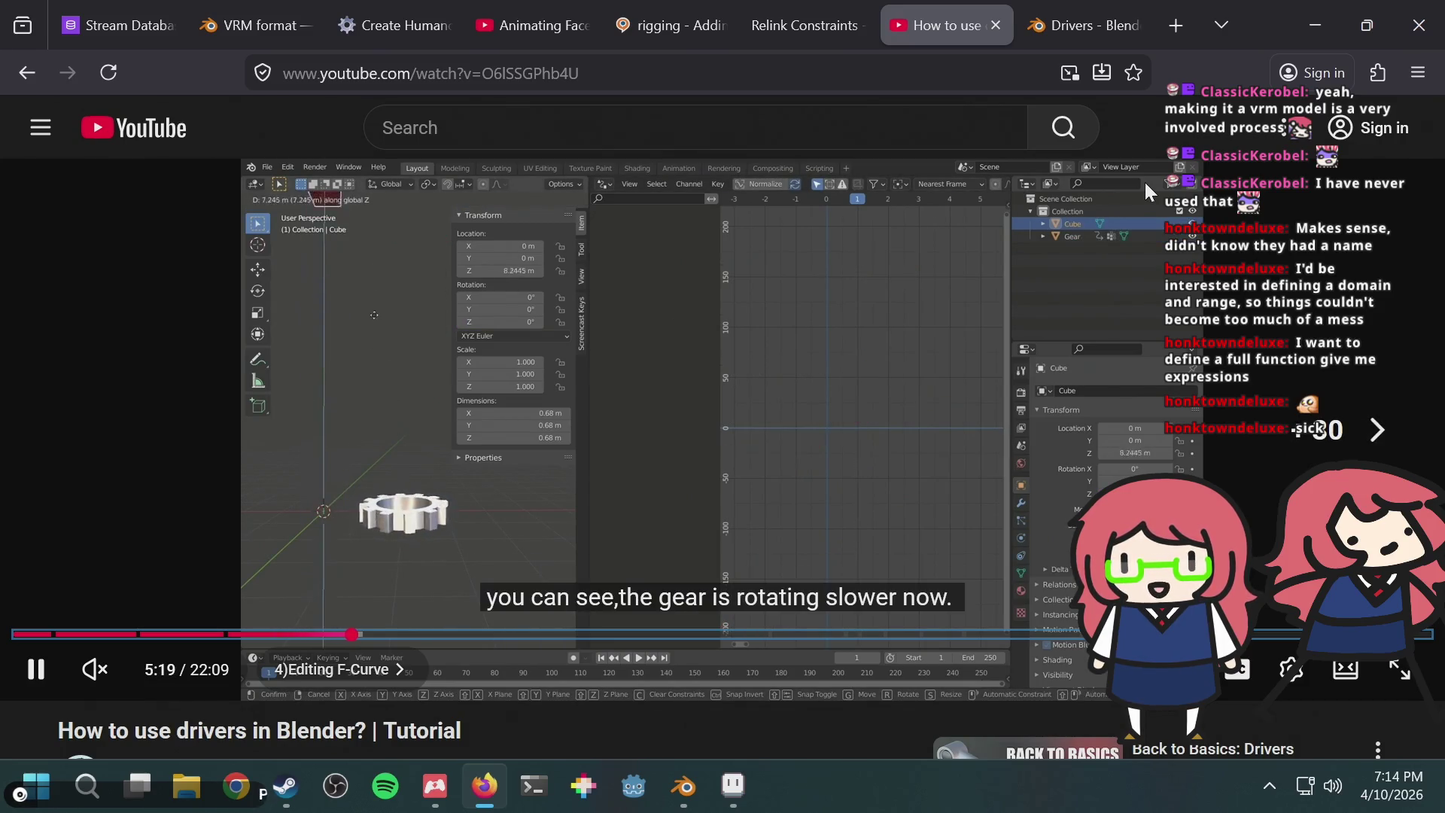
pyautogui.press('Left')
pyautogui.press('Right')
pyautogui.press('Right')
pyautogui.press('Right')
pyautogui.press('Right')
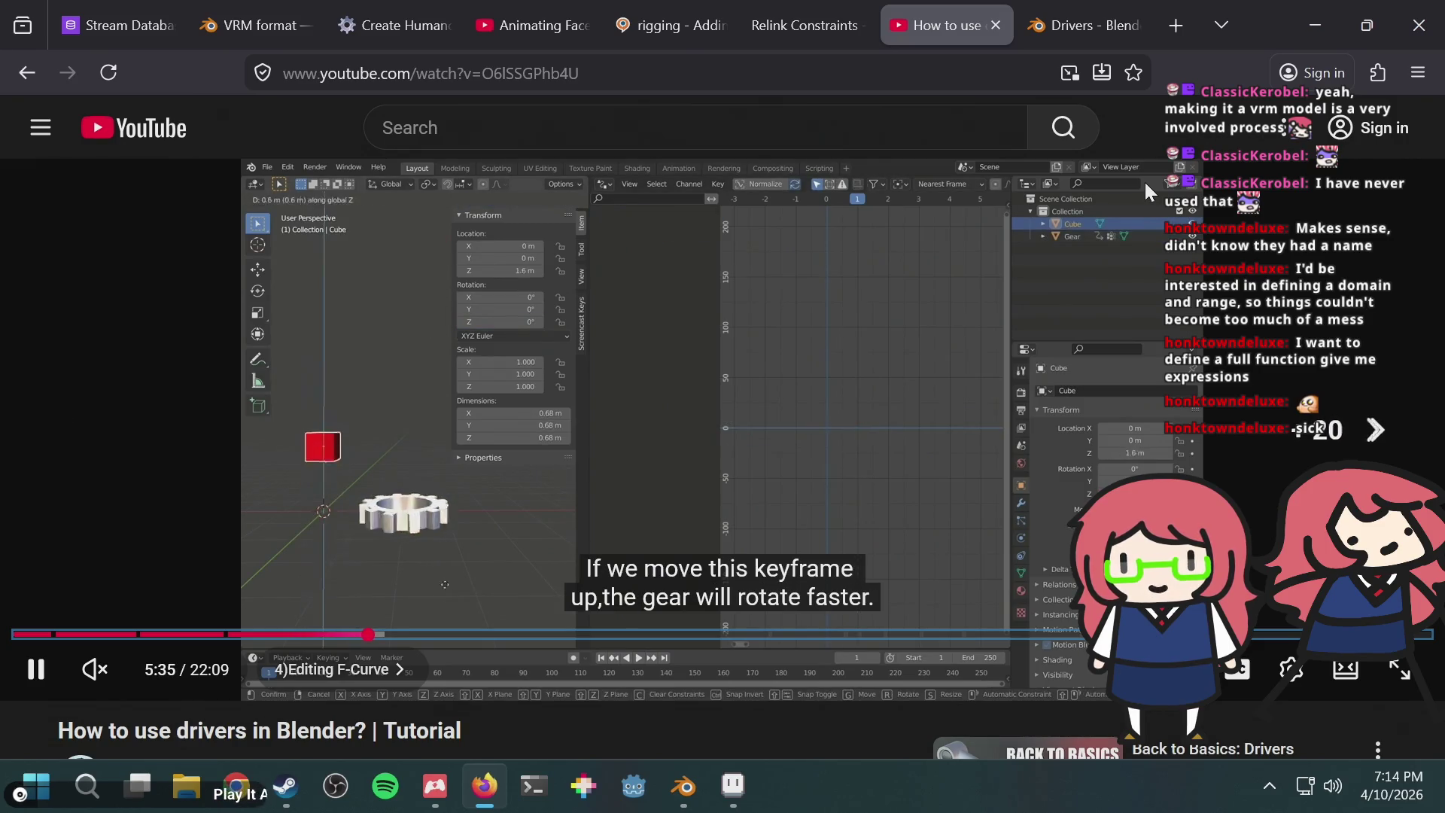
pyautogui.press('Right')
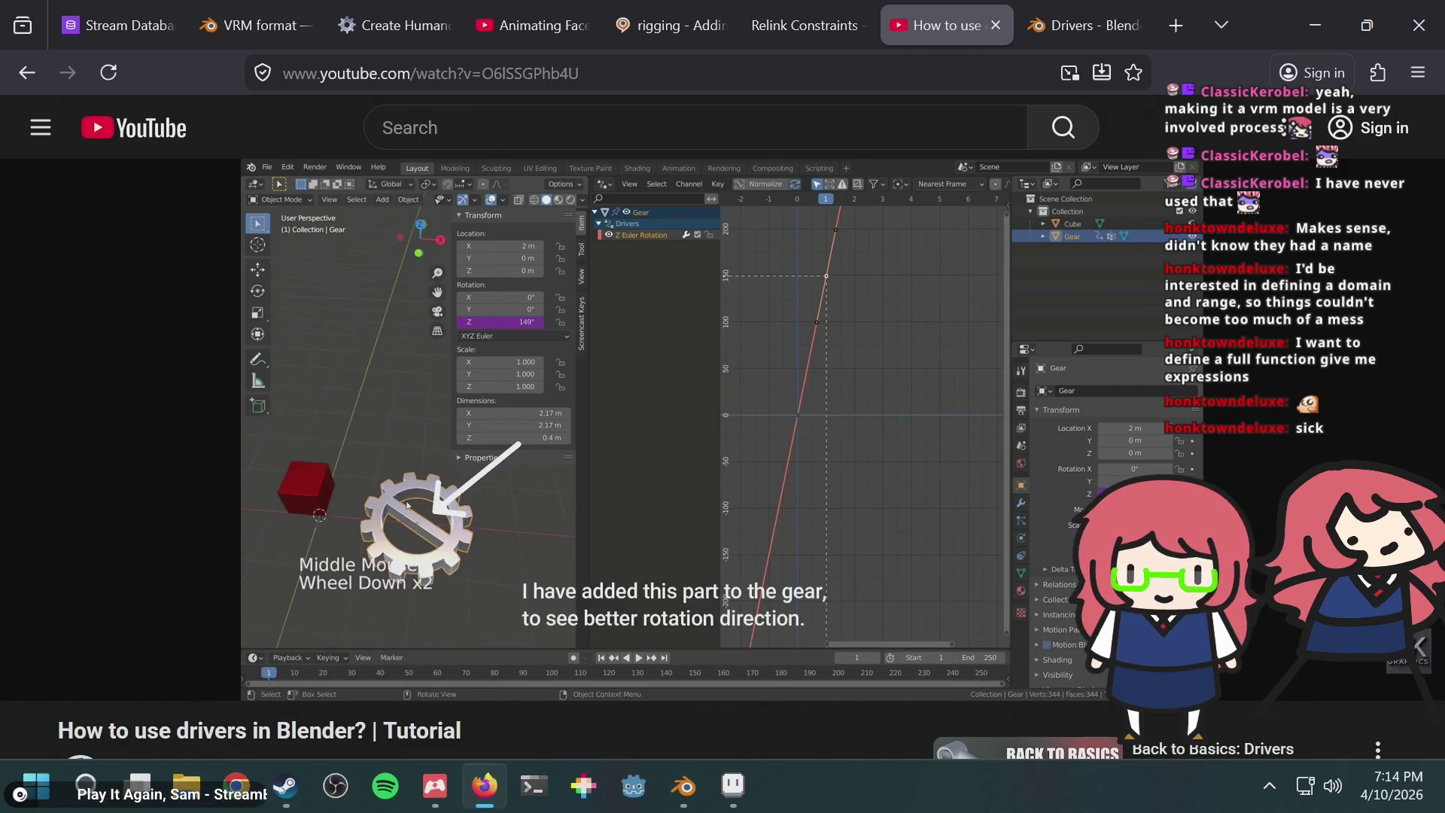
pyautogui.press('Right')
pyautogui.press('Right')
pyautogui.press('Right')
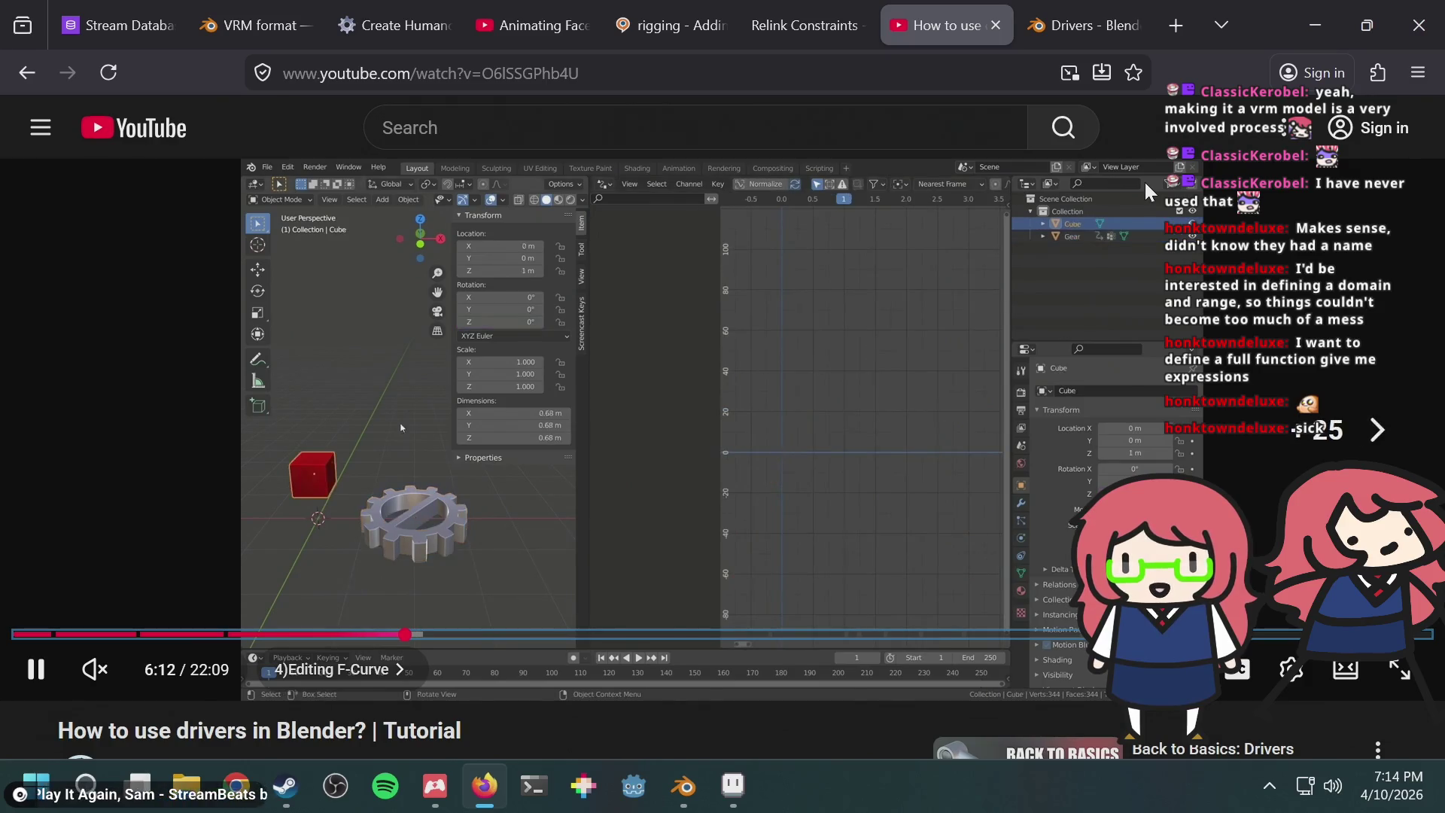
pyautogui.press('Left')
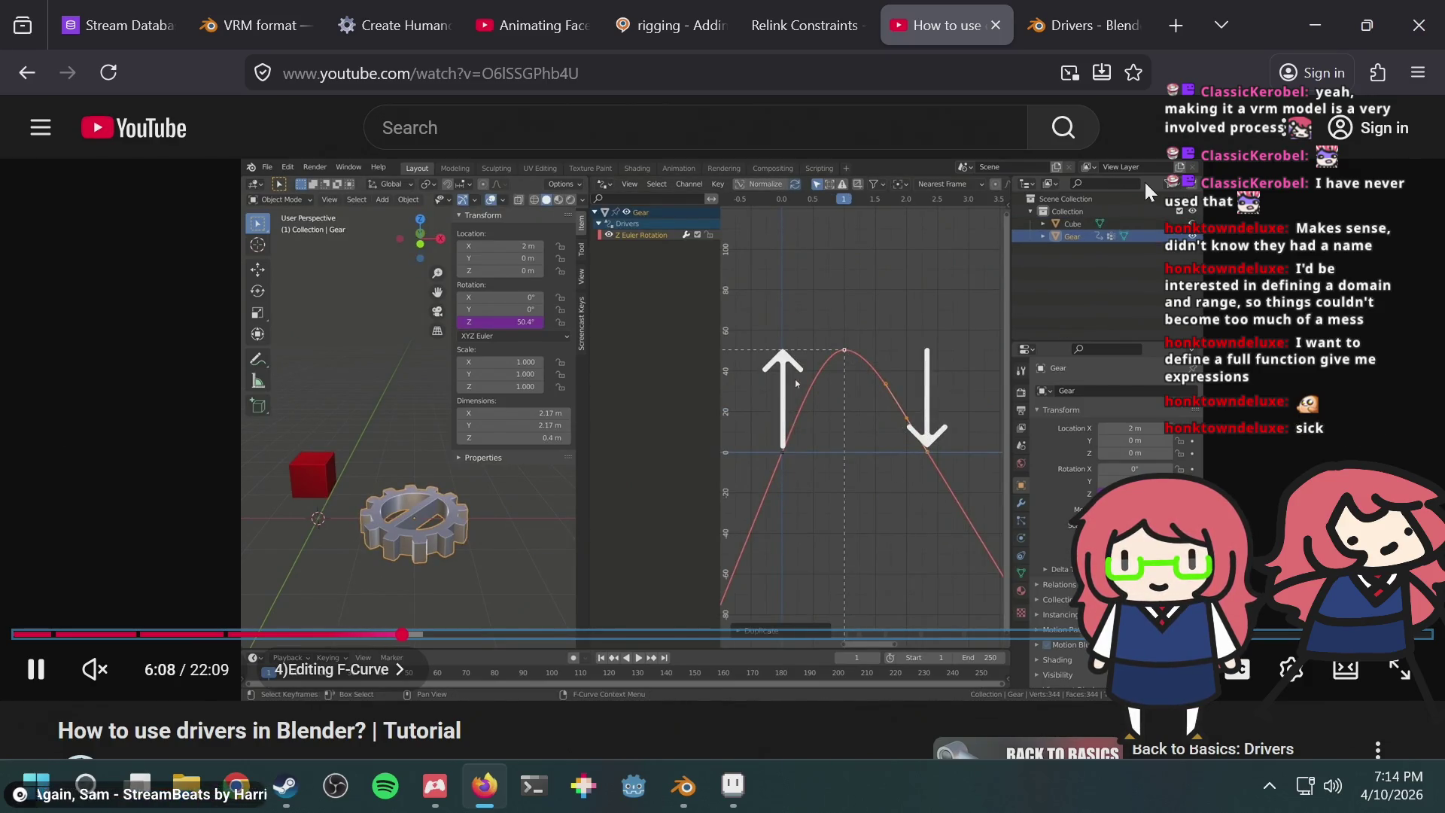
pyautogui.press('Right')
pyautogui.press('Right')
pyautogui.press('Right')
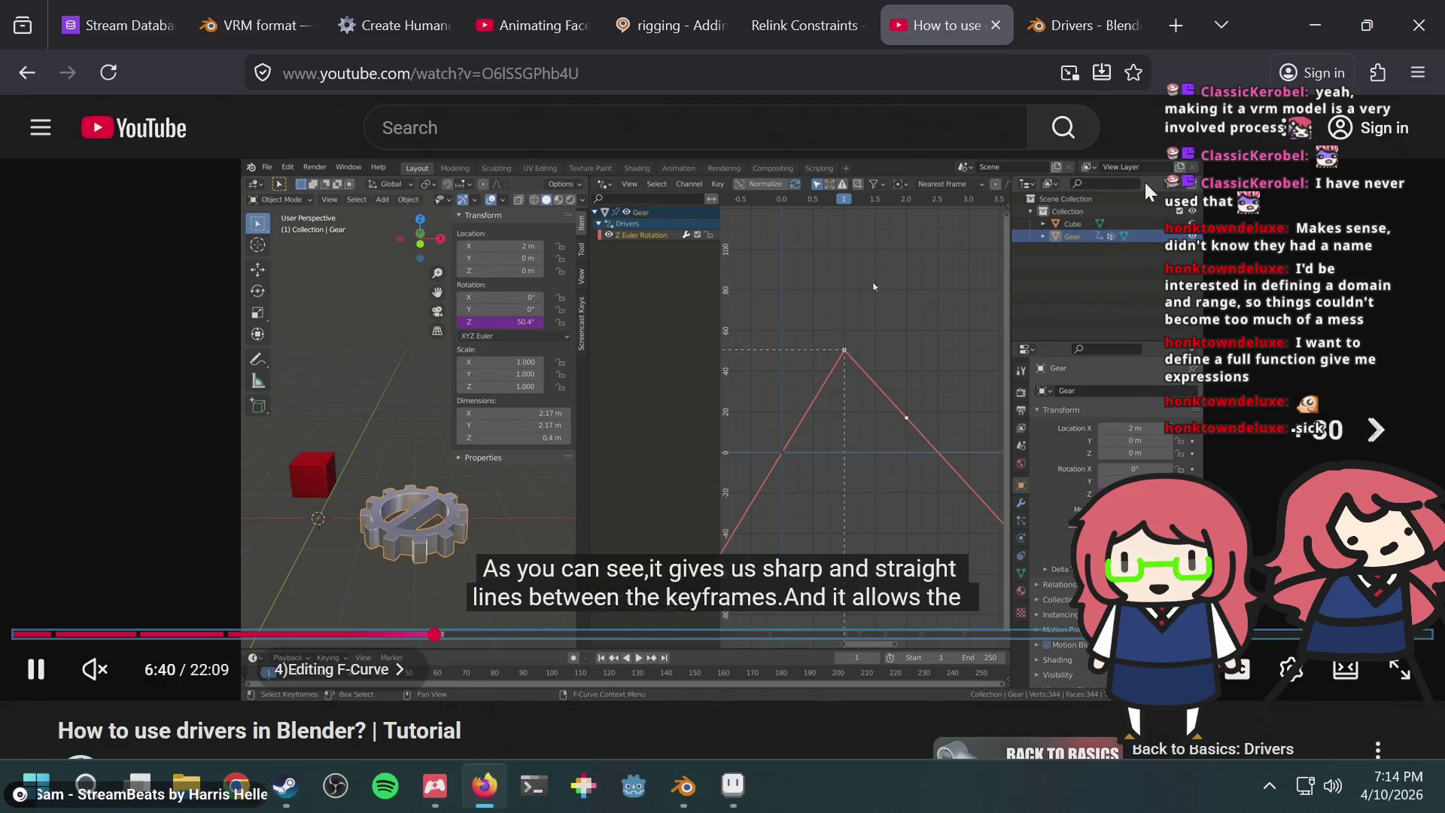
pyautogui.press('Right')
pyautogui.press('Right')
pyautogui.press('Right')
pyautogui.press('Right')
pyautogui.press('Right')
pyautogui.press('Right')
pyautogui.press('Right')
pyautogui.press('Right')
pyautogui.press('Right')
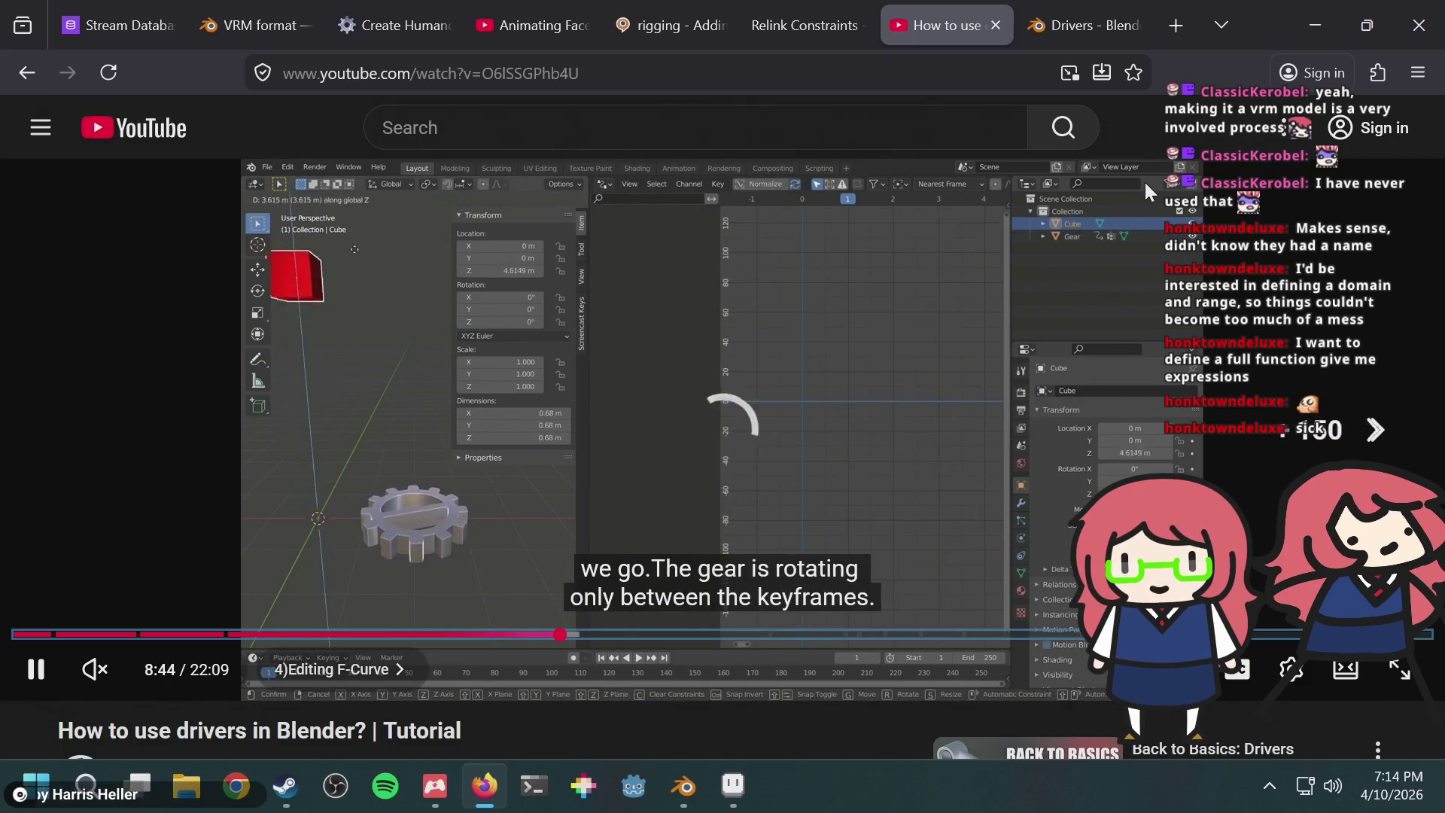
pyautogui.press('Right')
pyautogui.press('Right')
pyautogui.press('Right')
pyautogui.press('Right')
pyautogui.press('Right')
pyautogui.press('Right')
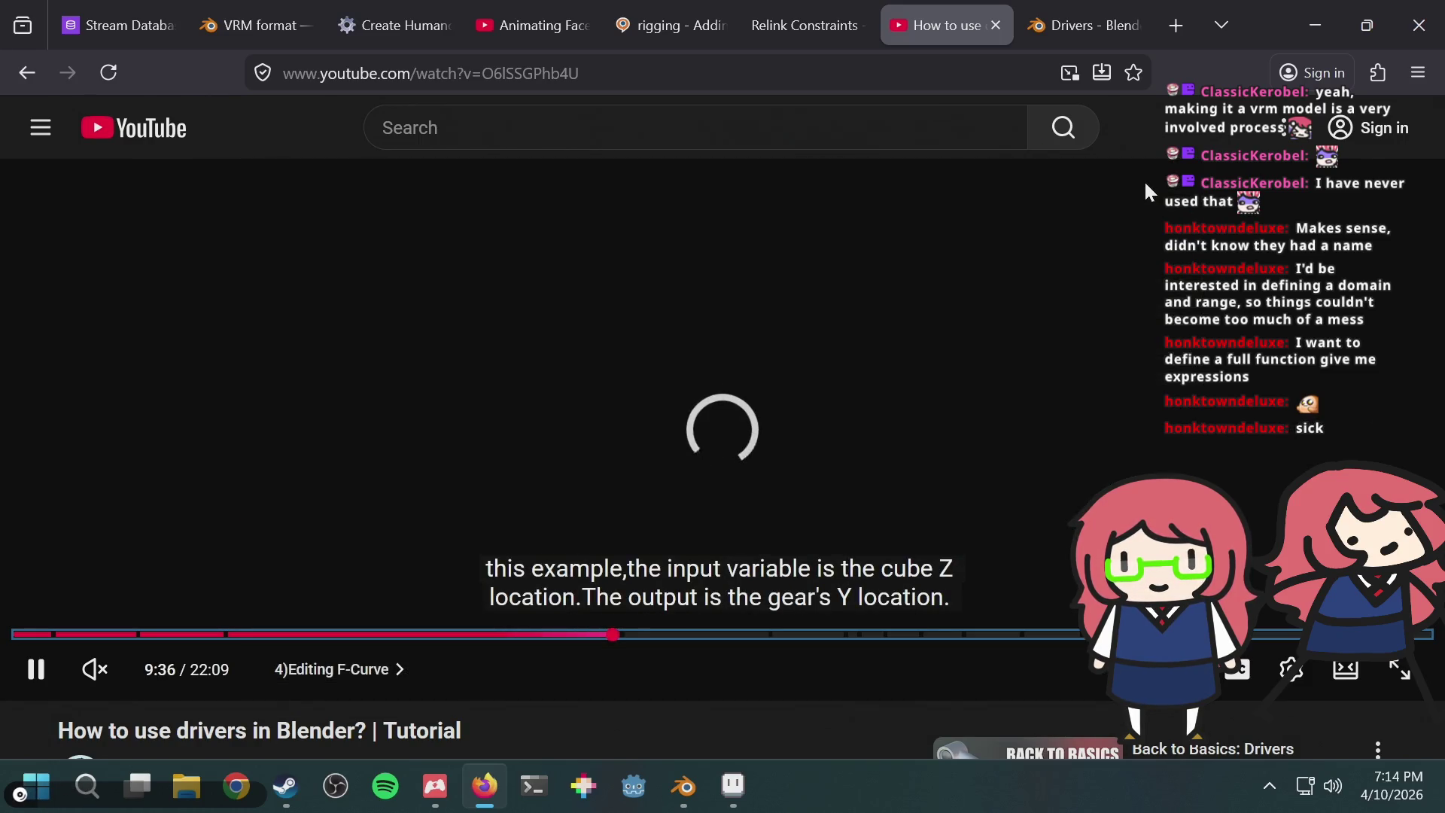
# Step: Seek past the Scripted Expression and Averaged Value chapters to Maximum Value at 13:58
pyautogui.press('Right')
pyautogui.press('Right')
pyautogui.press('Right')
pyautogui.press('Left')
pyautogui.press('Left')
pyautogui.press('Left')
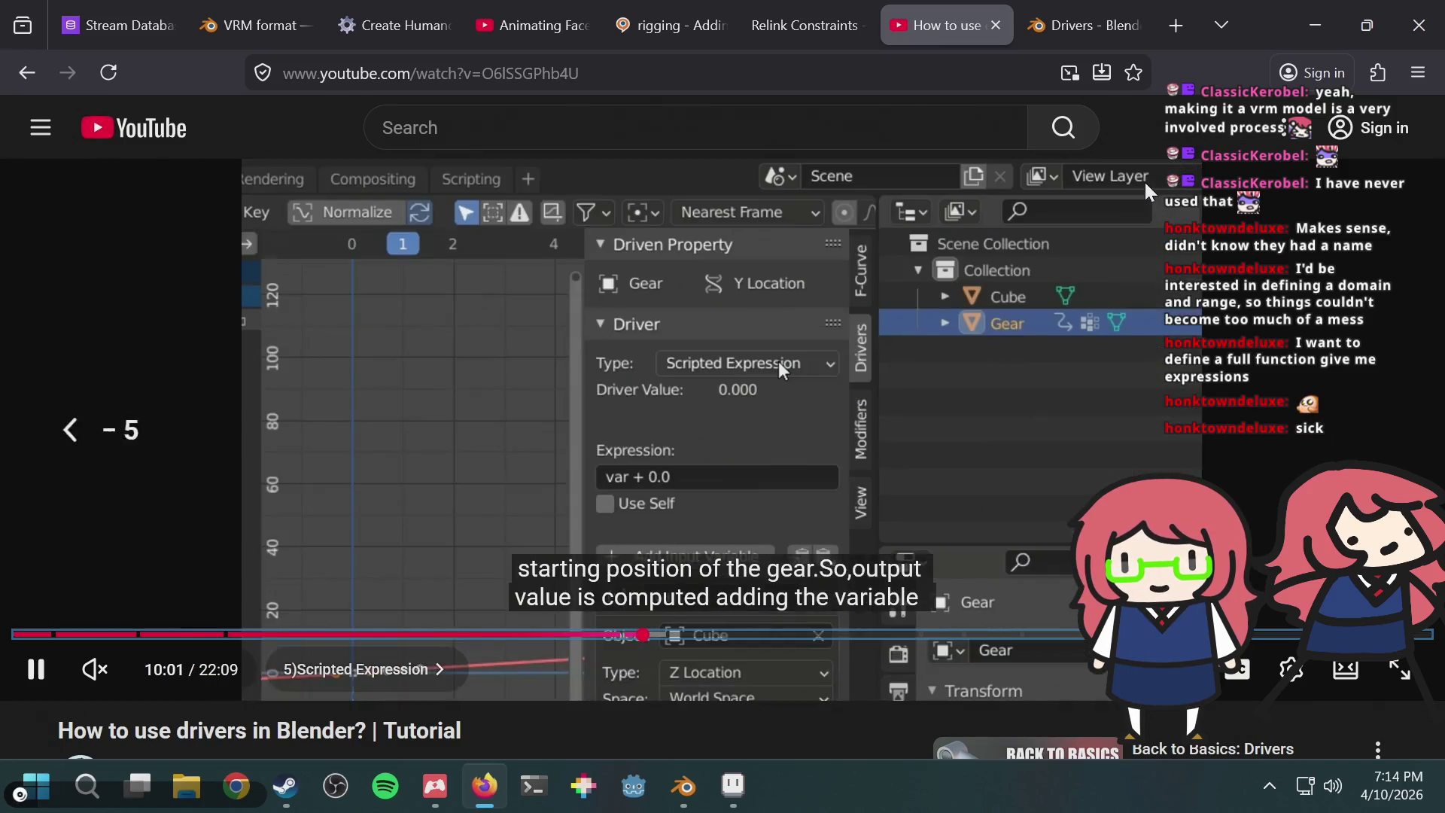
pyautogui.press('Right')
pyautogui.press('Right')
pyautogui.press('Right')
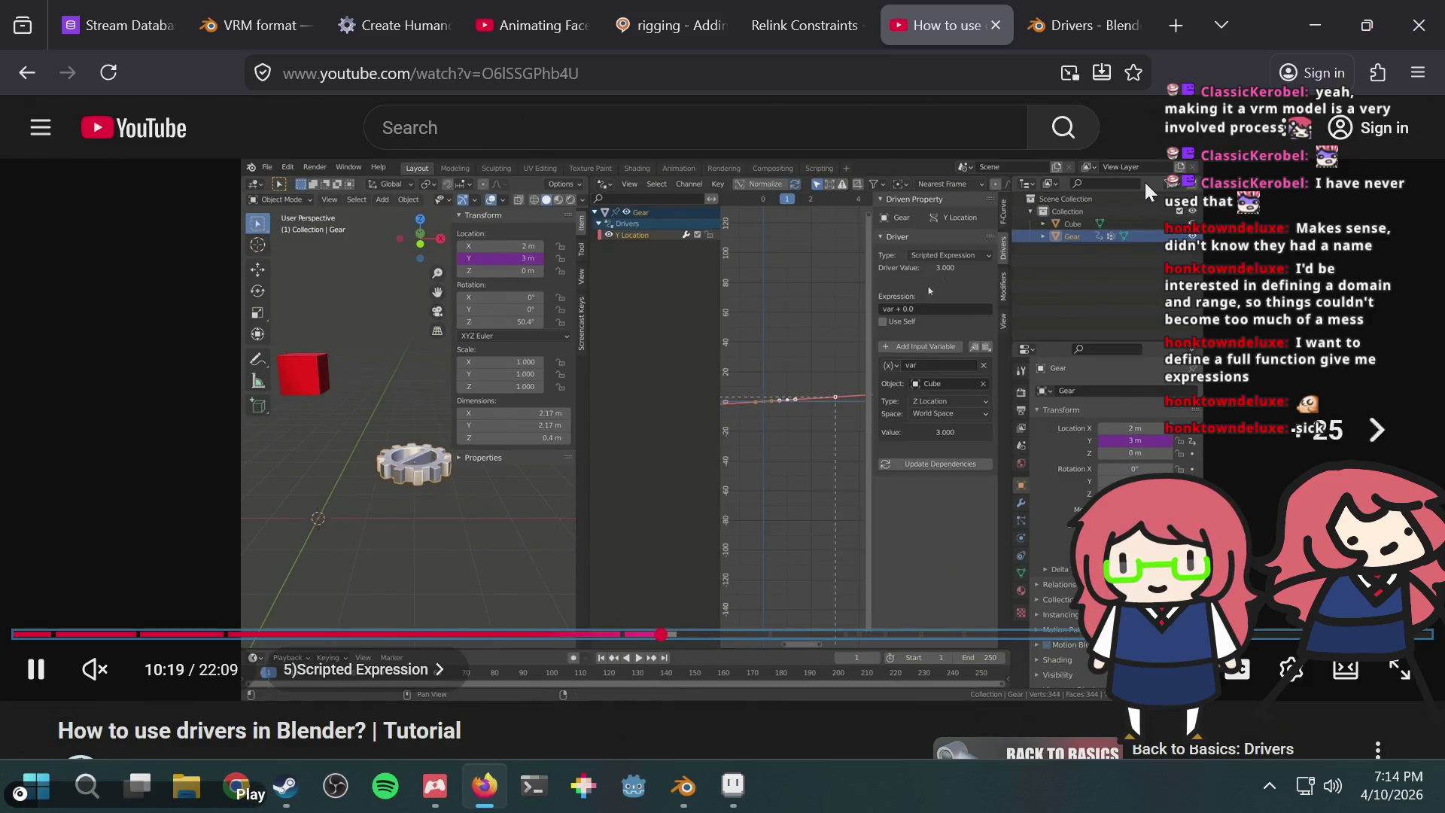
pyautogui.press('Right')
pyautogui.press('Right')
pyautogui.press('Right')
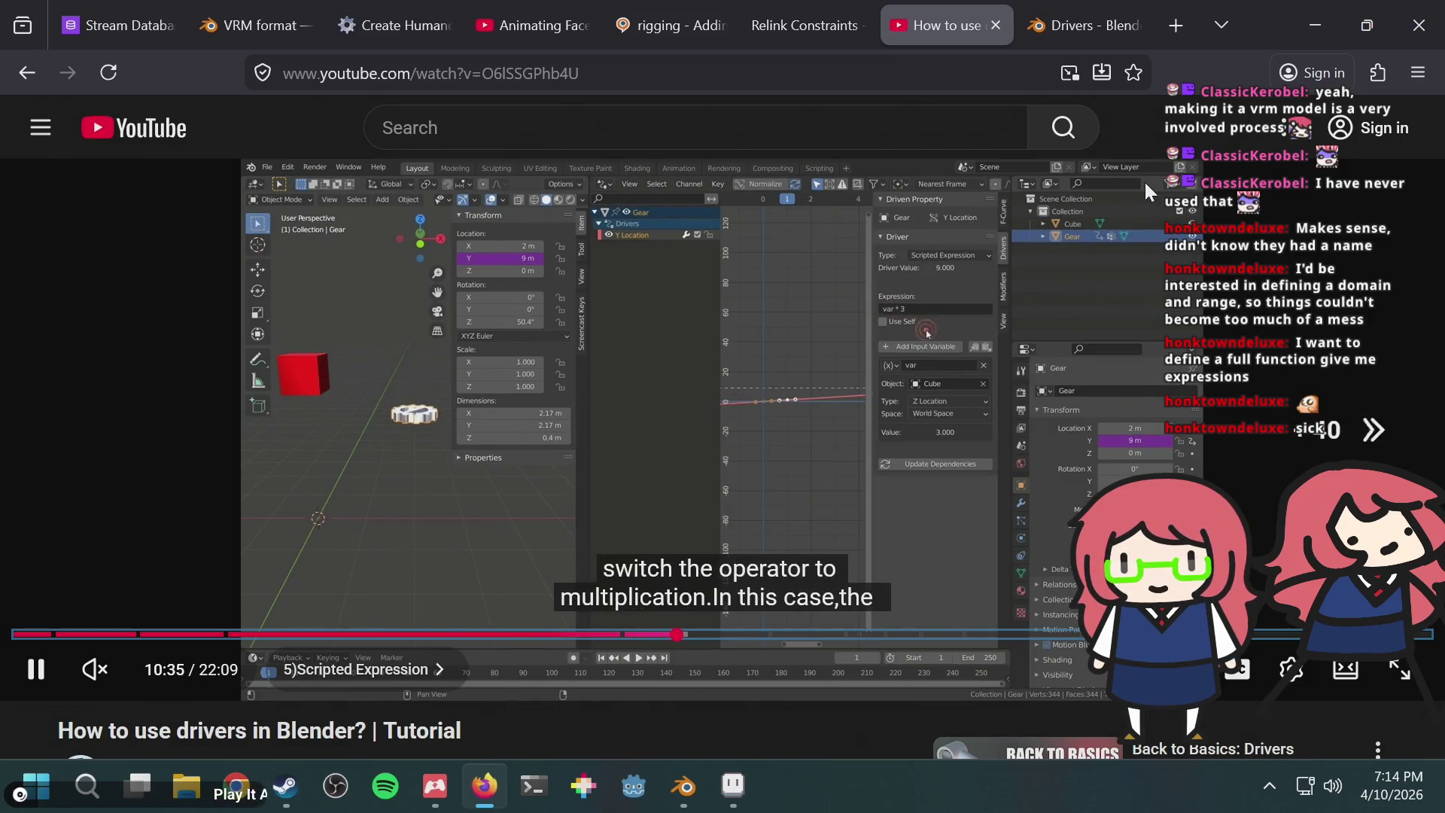
pyautogui.press('l')
pyautogui.press('l')
pyautogui.press('l')
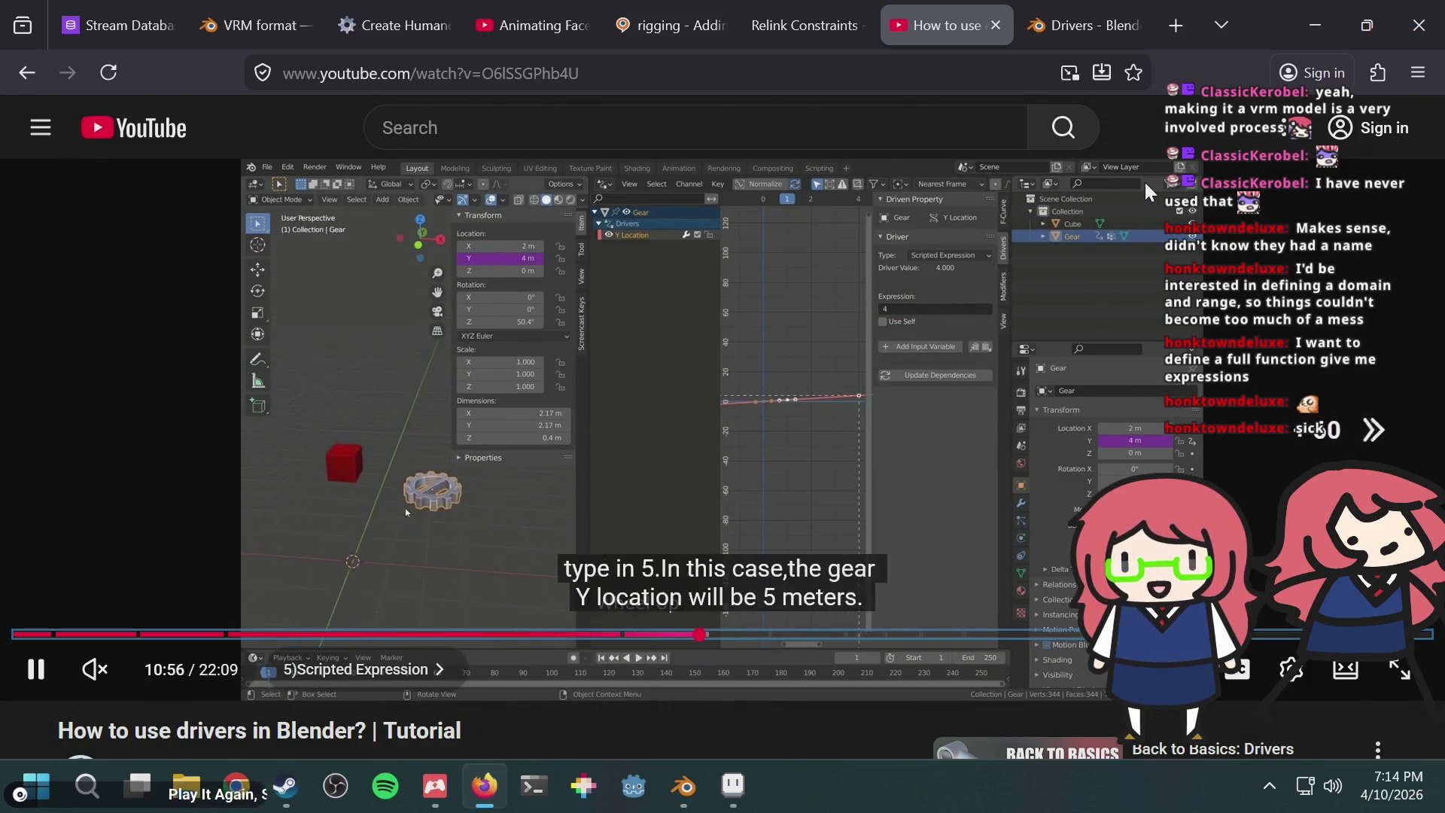
pyautogui.press('Right')
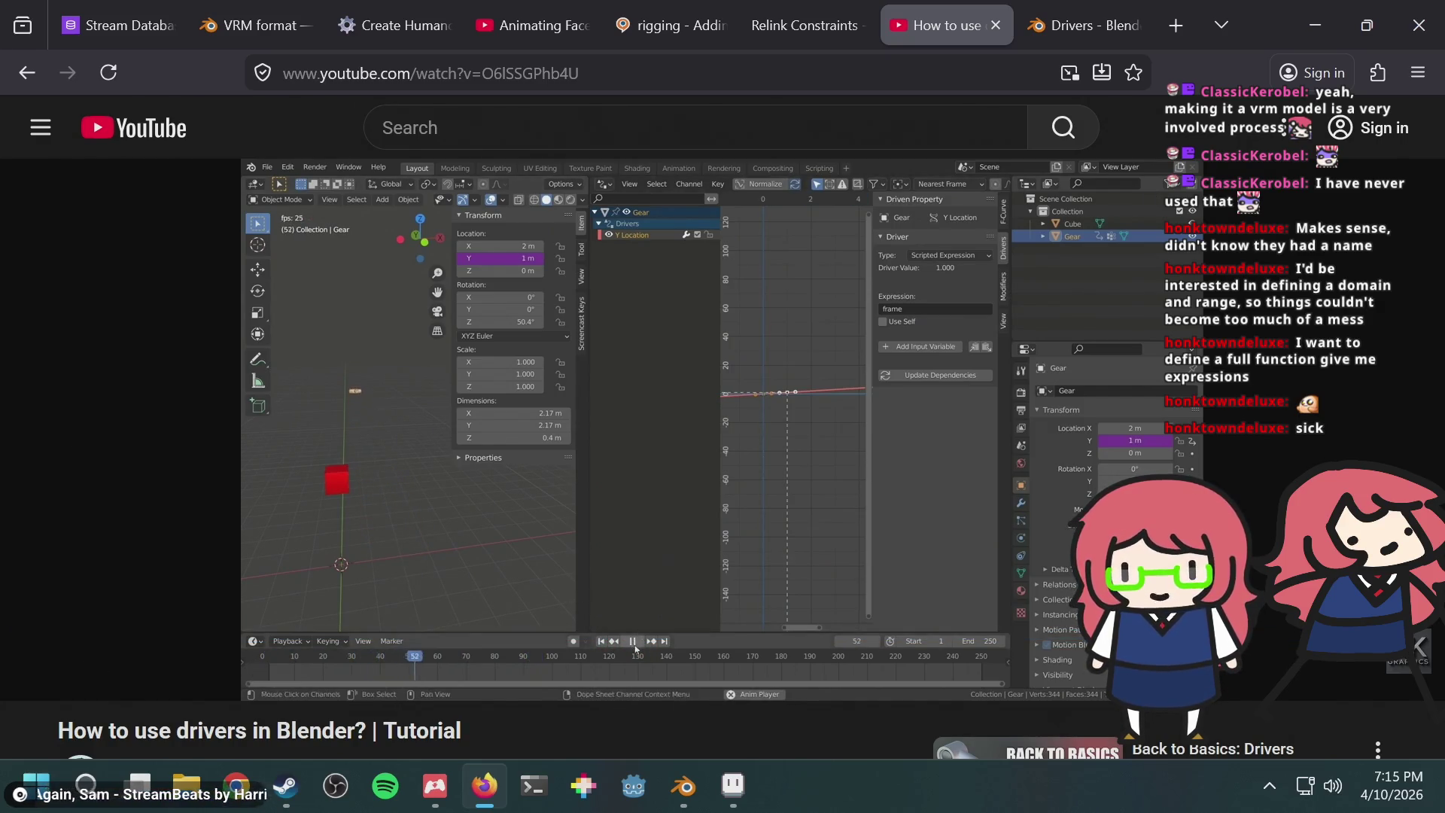
pyautogui.press('Right')
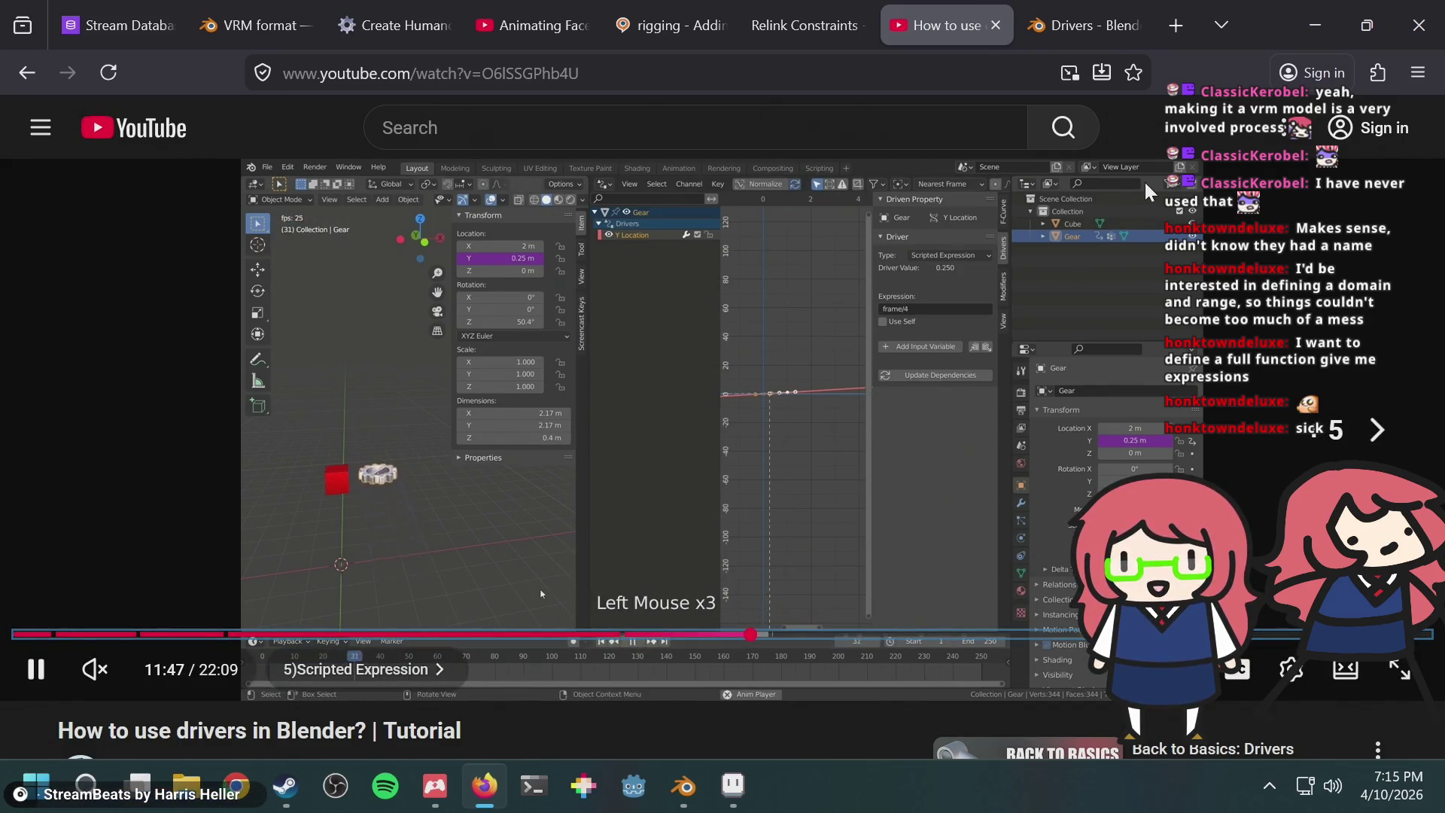
pyautogui.press('Right')
pyautogui.press('Right')
pyautogui.press('Right')
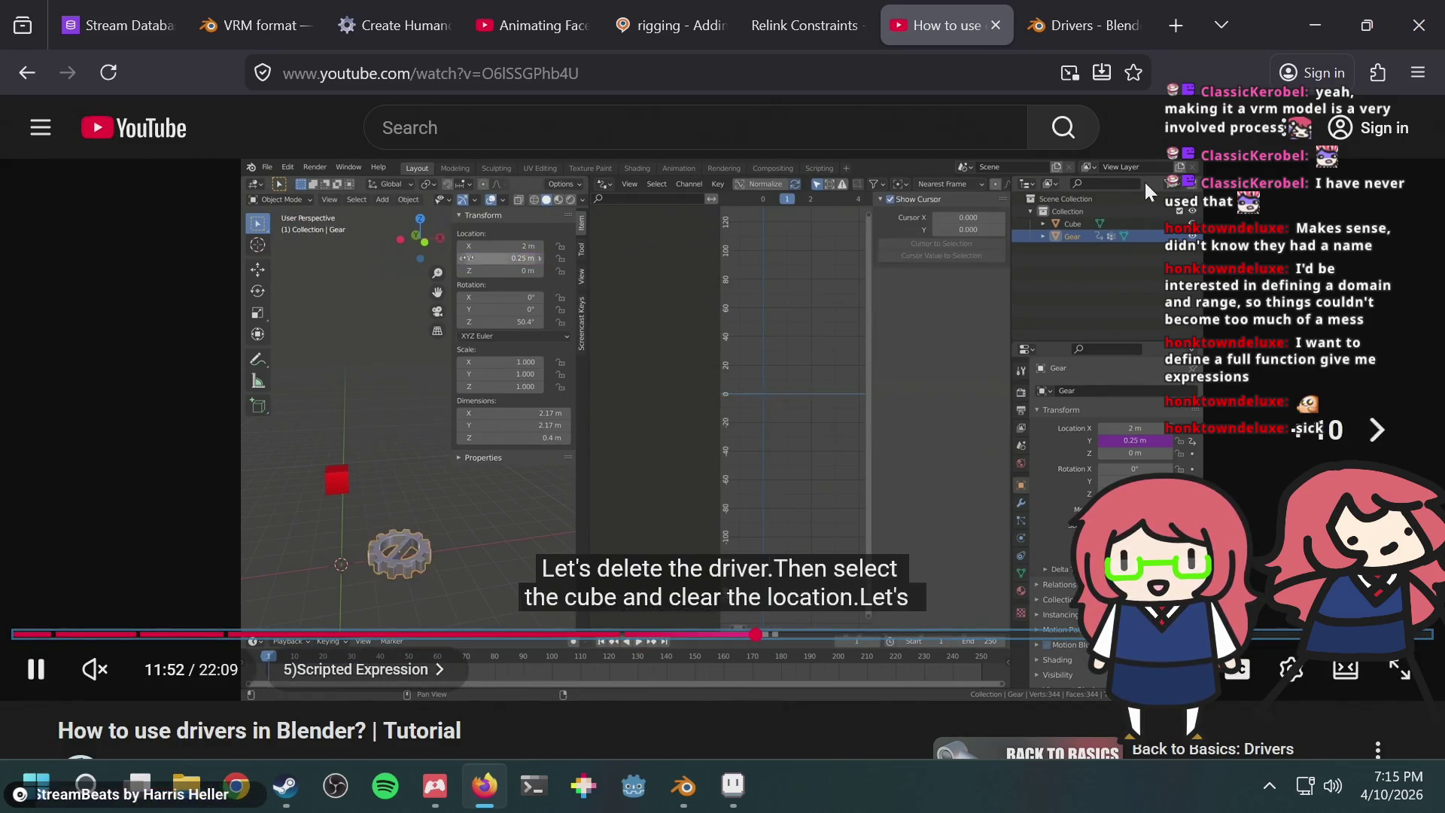
pyautogui.press('Right')
pyautogui.press('Right')
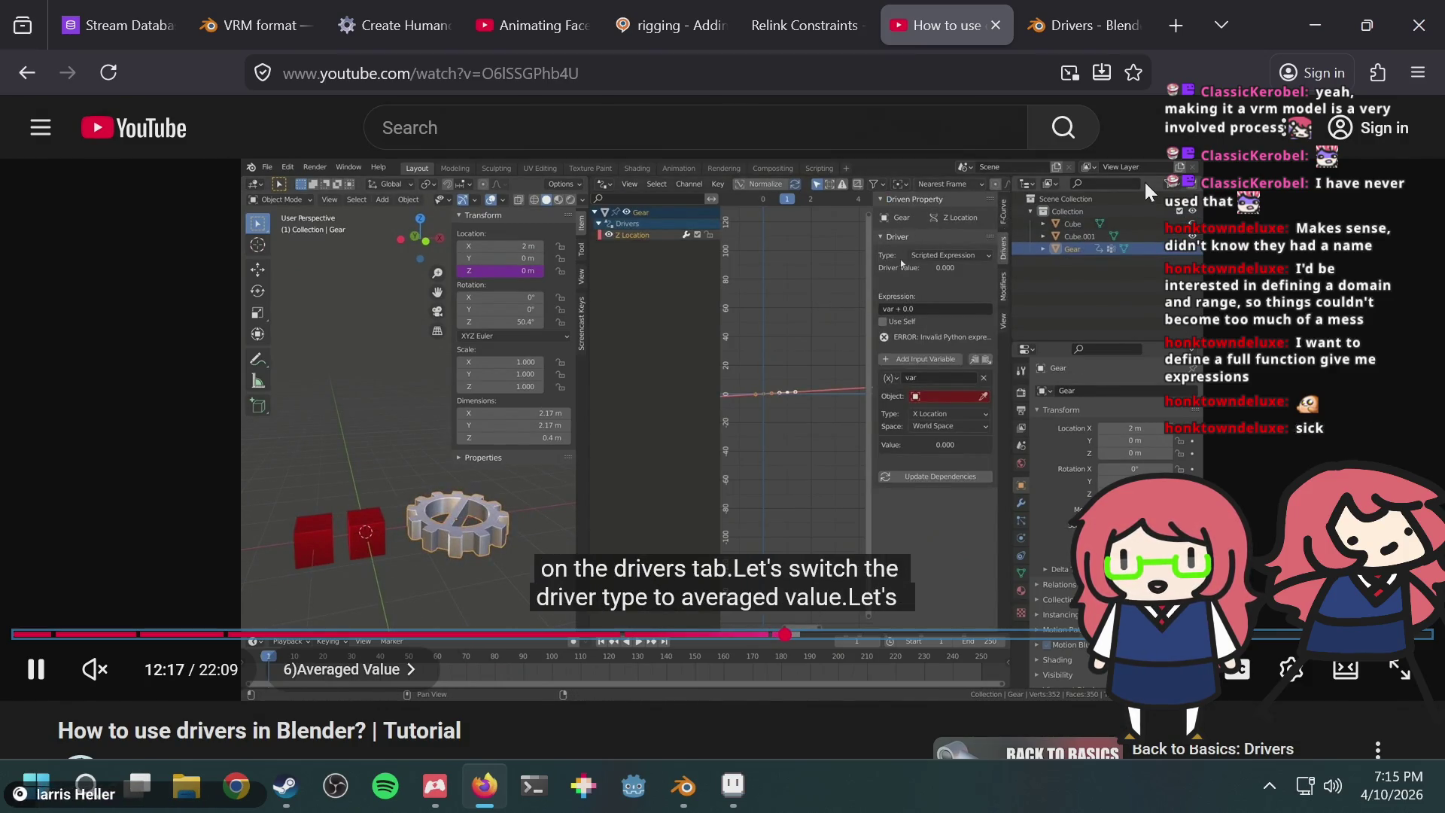
pyautogui.press('Right')
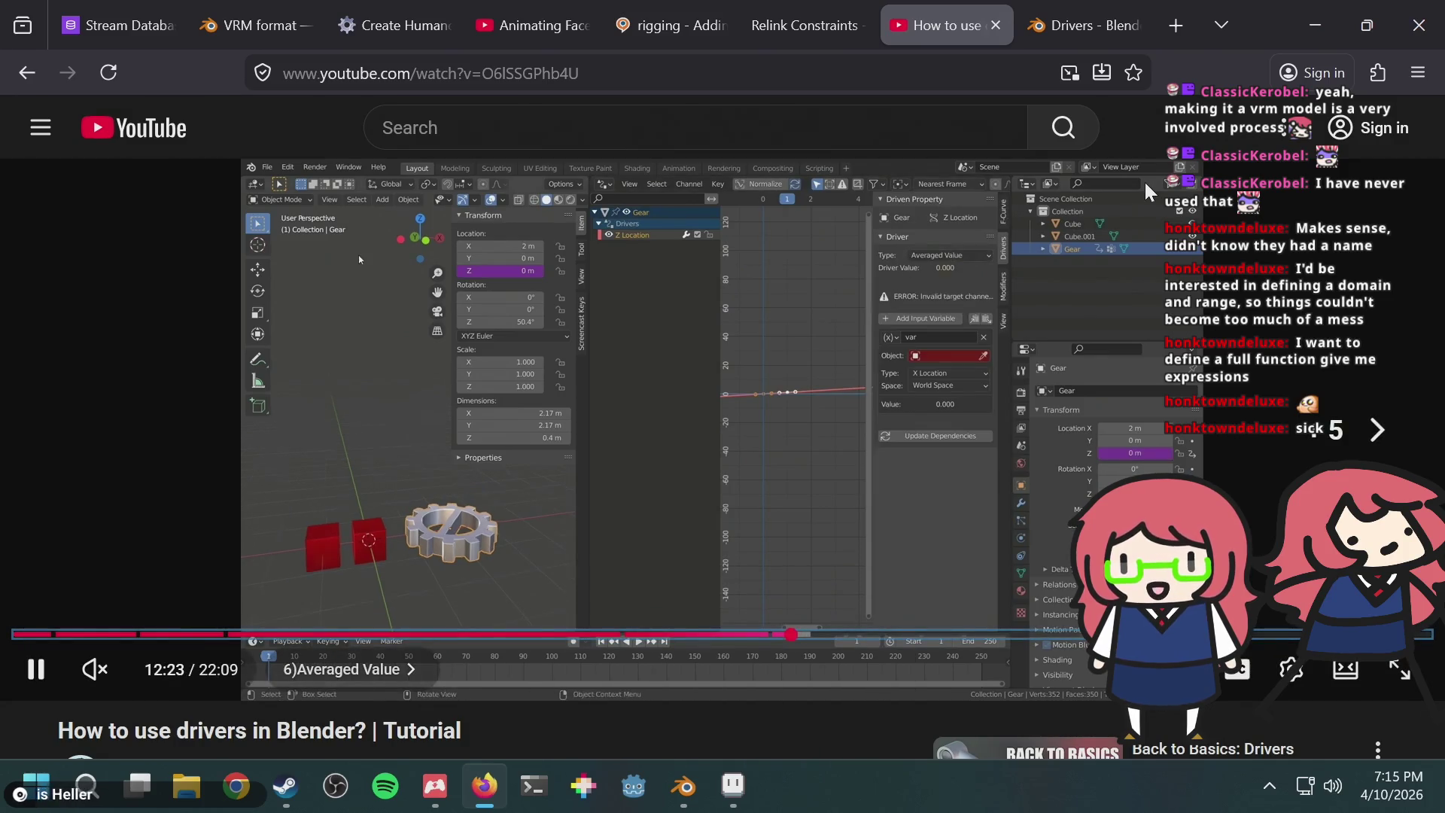
pyautogui.press('Right')
pyautogui.press('Right')
pyautogui.press('Right')
pyautogui.press('Right')
pyautogui.press('Right')
pyautogui.press('Right')
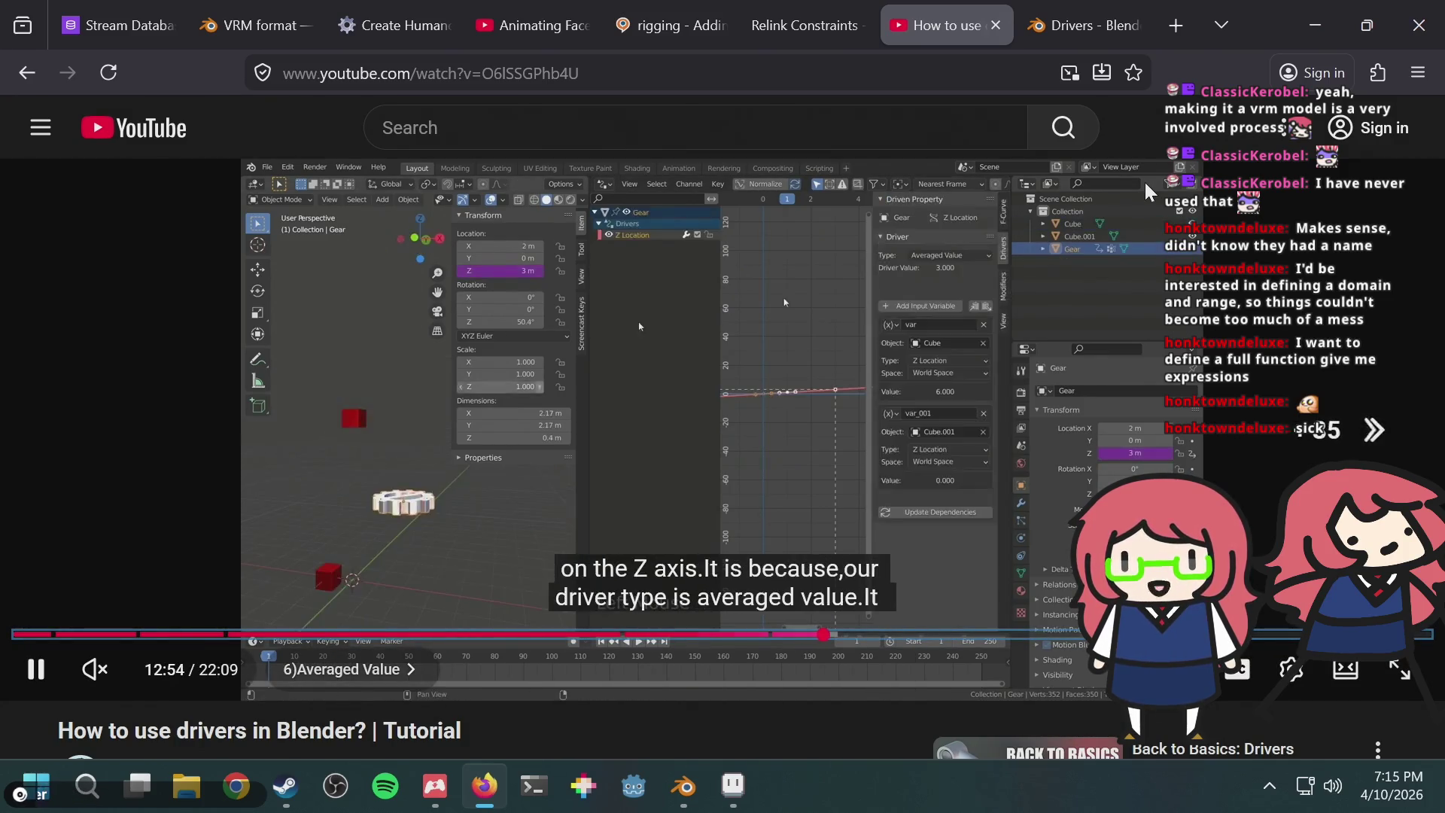
pyautogui.press('Right')
pyautogui.press('Right')
pyautogui.press('Right')
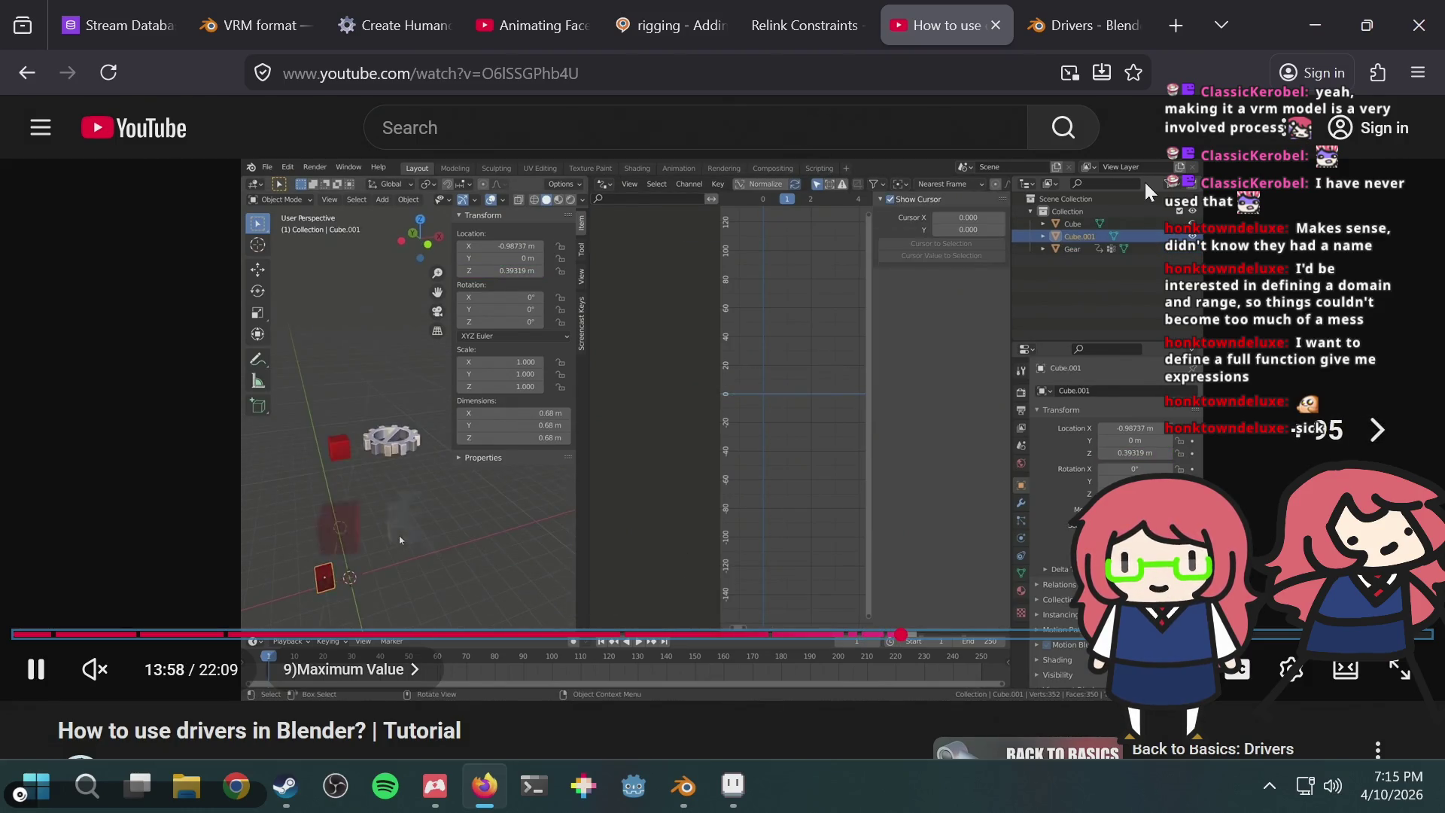
pyautogui.press('Right')
pyautogui.press('Right')
pyautogui.press('Right')
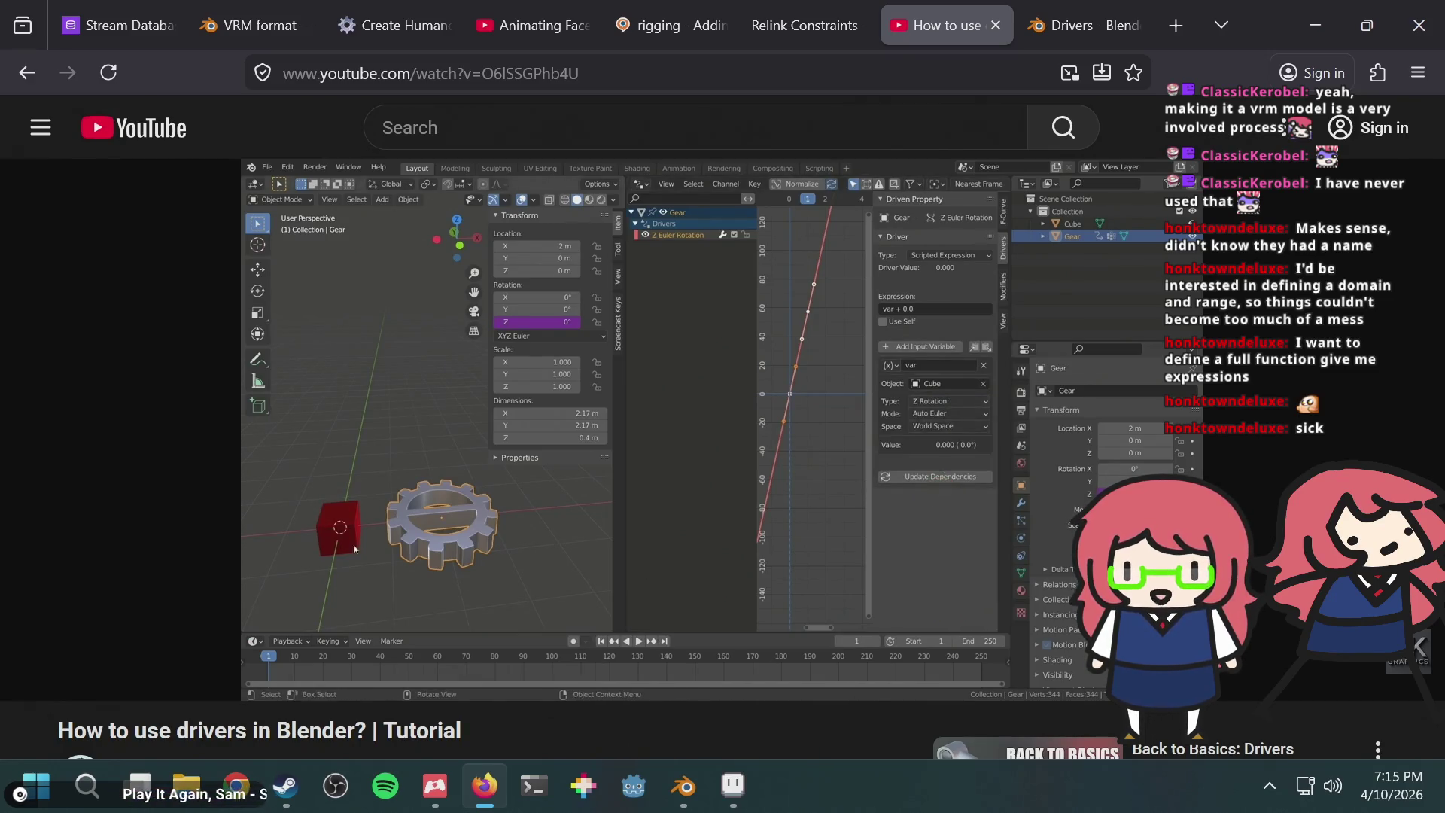
# Step: Skip the tutorial through bone drivers, rotational difference and distance to custom properties
pyautogui.press('Right')
pyautogui.press('Right')
pyautogui.press('Right')
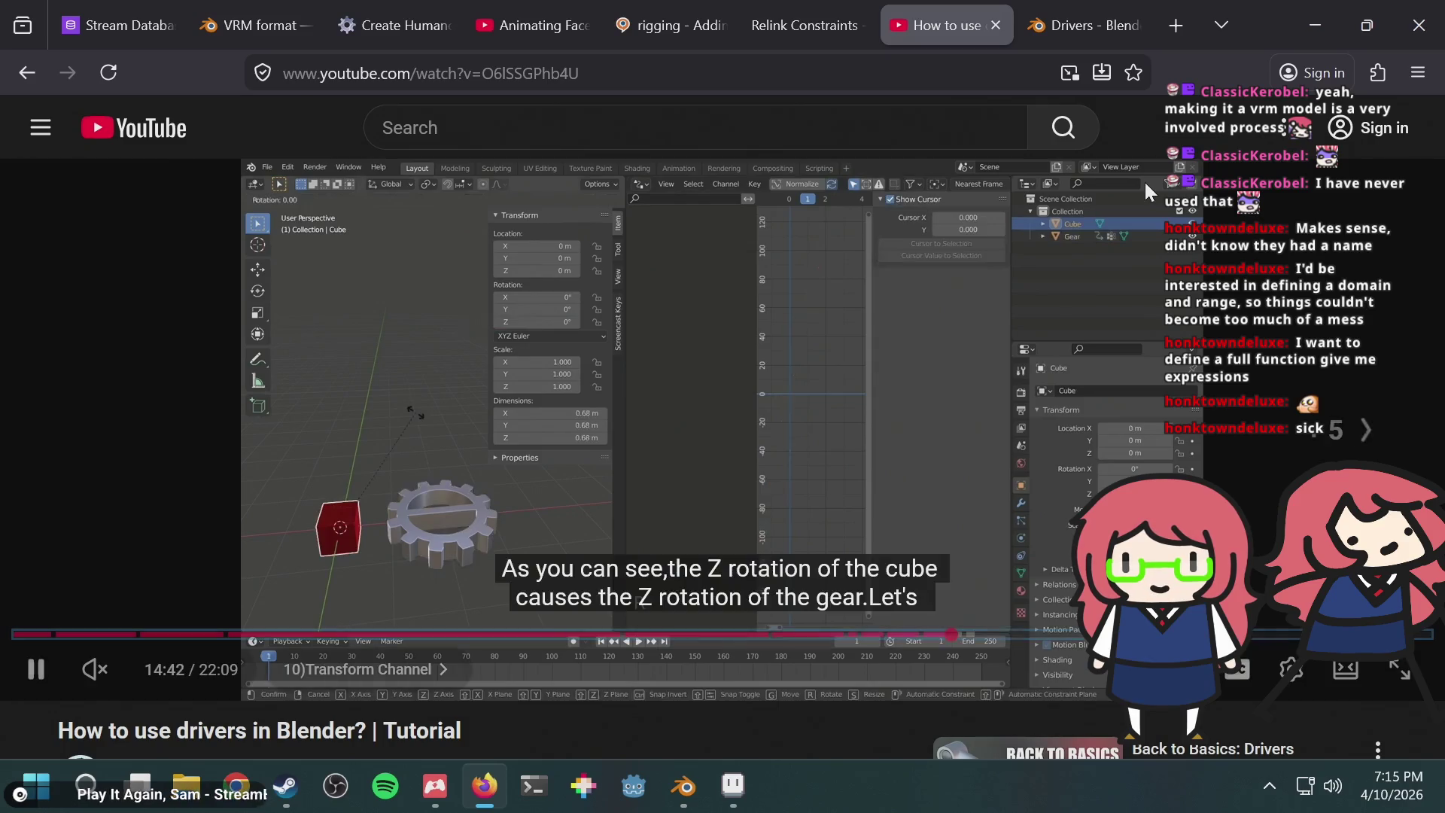
pyautogui.press('Right')
pyautogui.press('Right')
pyautogui.press('Right')
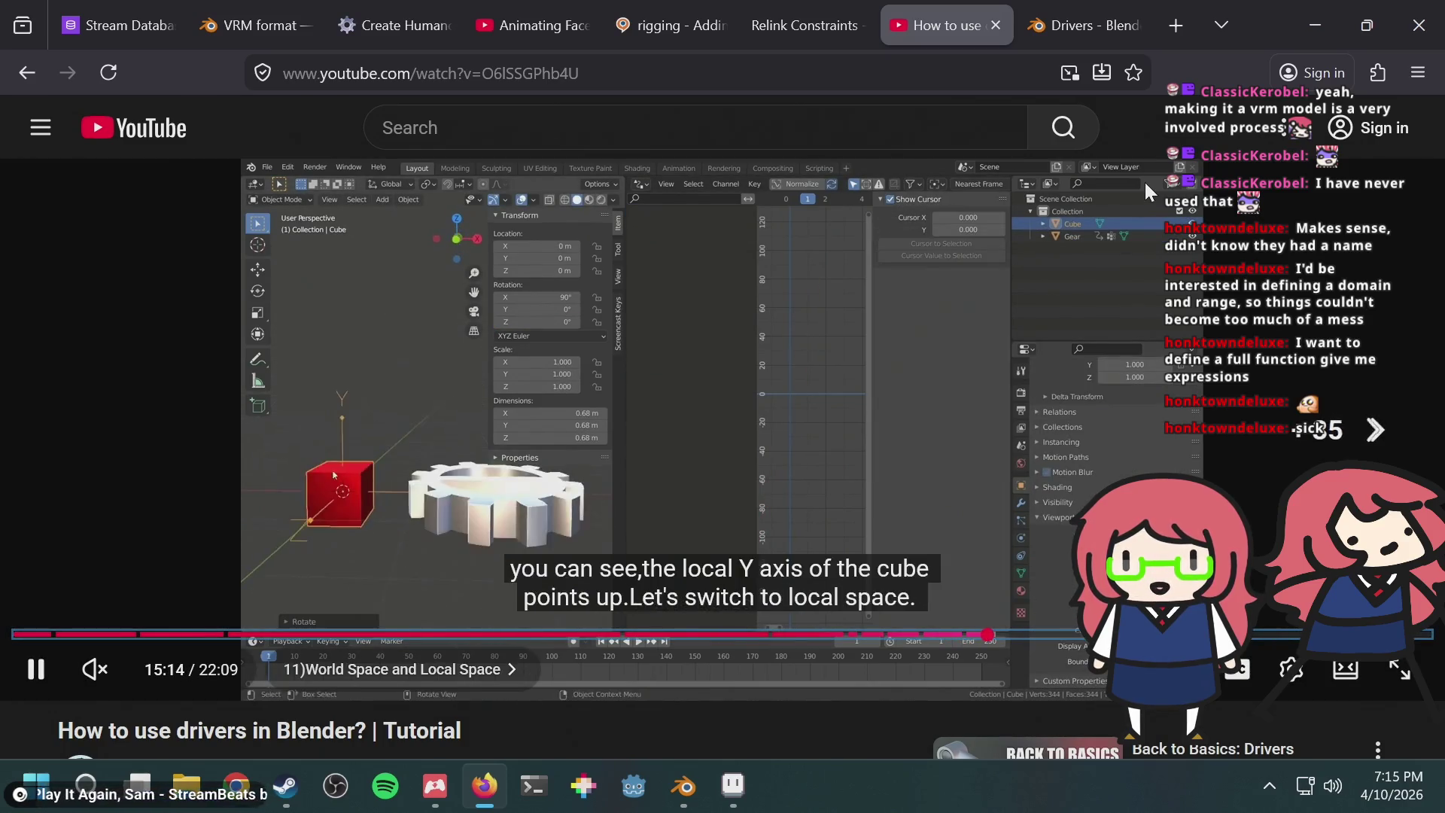
pyautogui.press('Right')
pyautogui.press('Right')
pyautogui.press('Right')
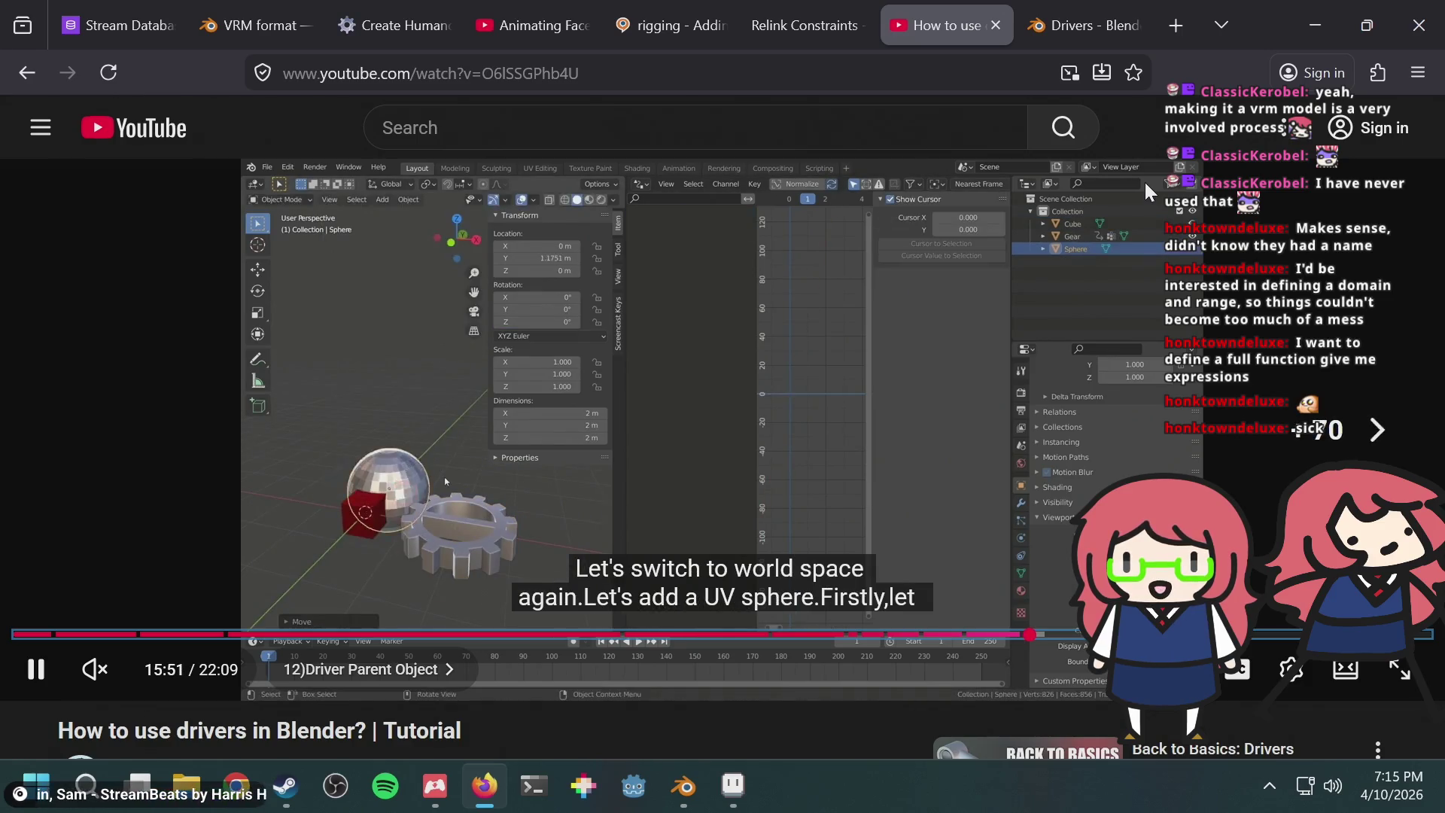
pyautogui.press('Right')
pyautogui.press('Right')
pyautogui.press('Right')
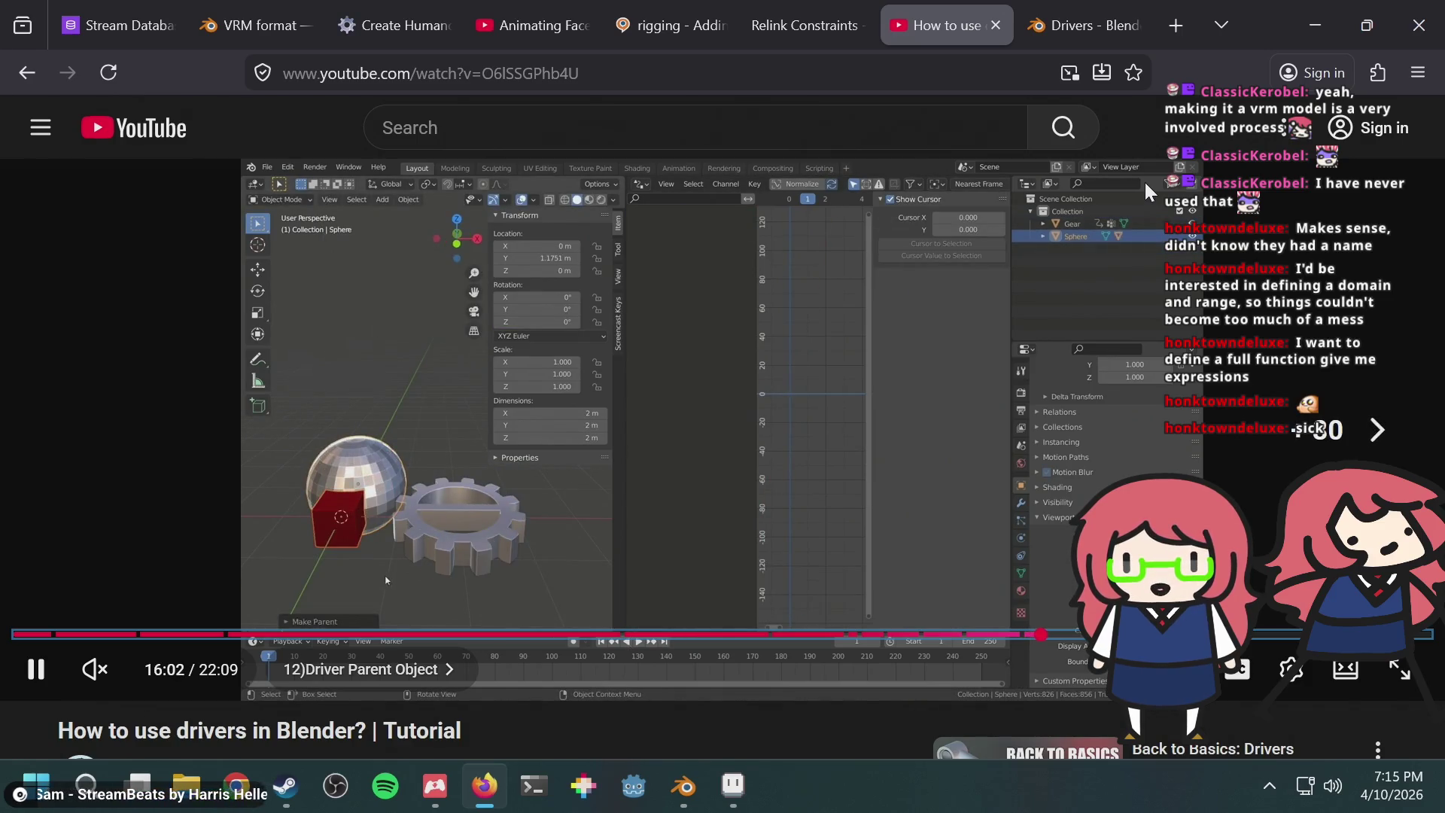
pyautogui.press('Right')
pyautogui.press('Right')
pyautogui.press('Right')
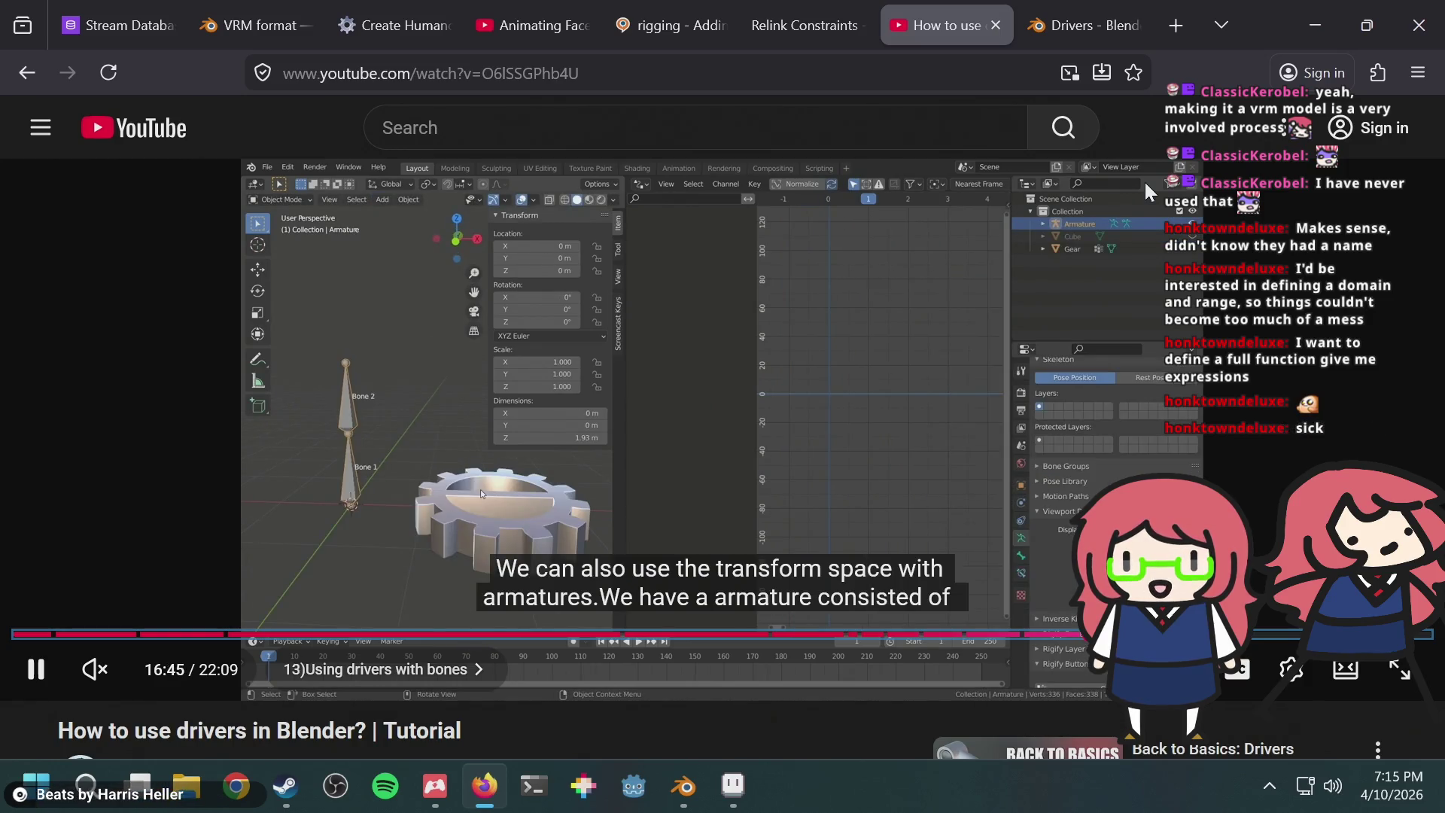
pyautogui.press('Right')
pyautogui.press('Right')
pyautogui.press('Right')
pyautogui.press('Right')
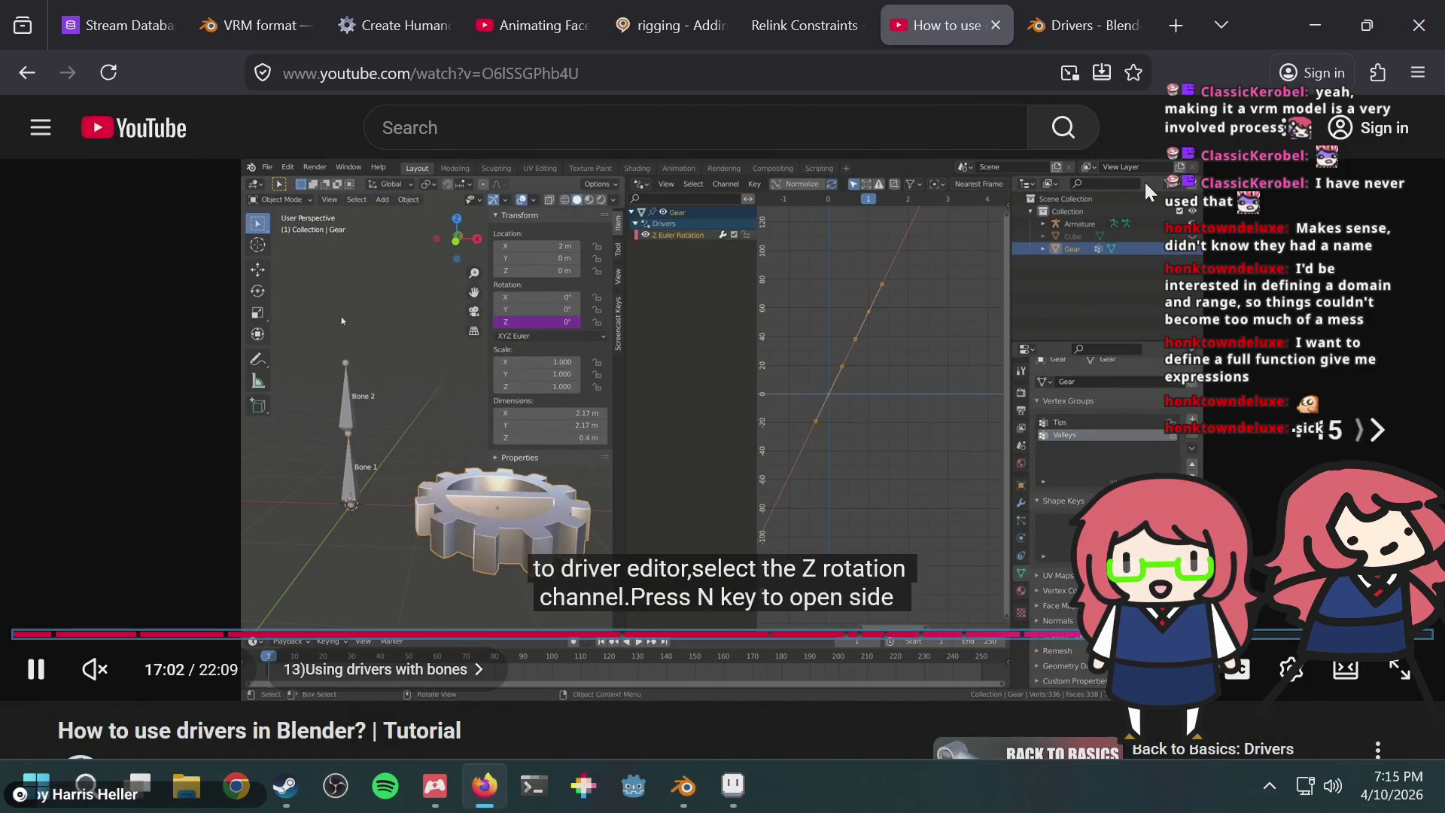
pyautogui.press('Right')
pyautogui.press('Right')
pyautogui.press('Right')
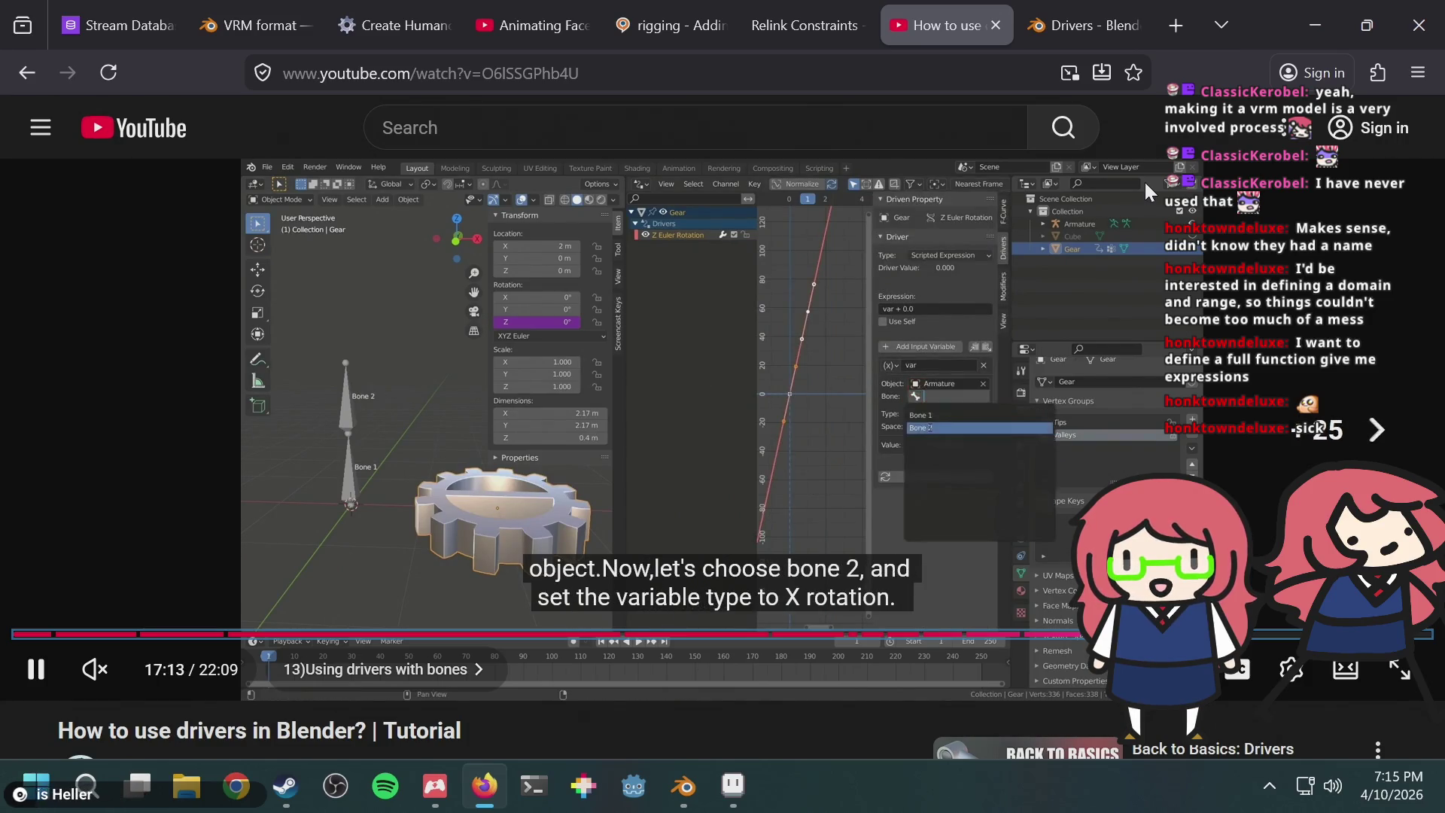
pyautogui.press('Right')
pyautogui.press('Right')
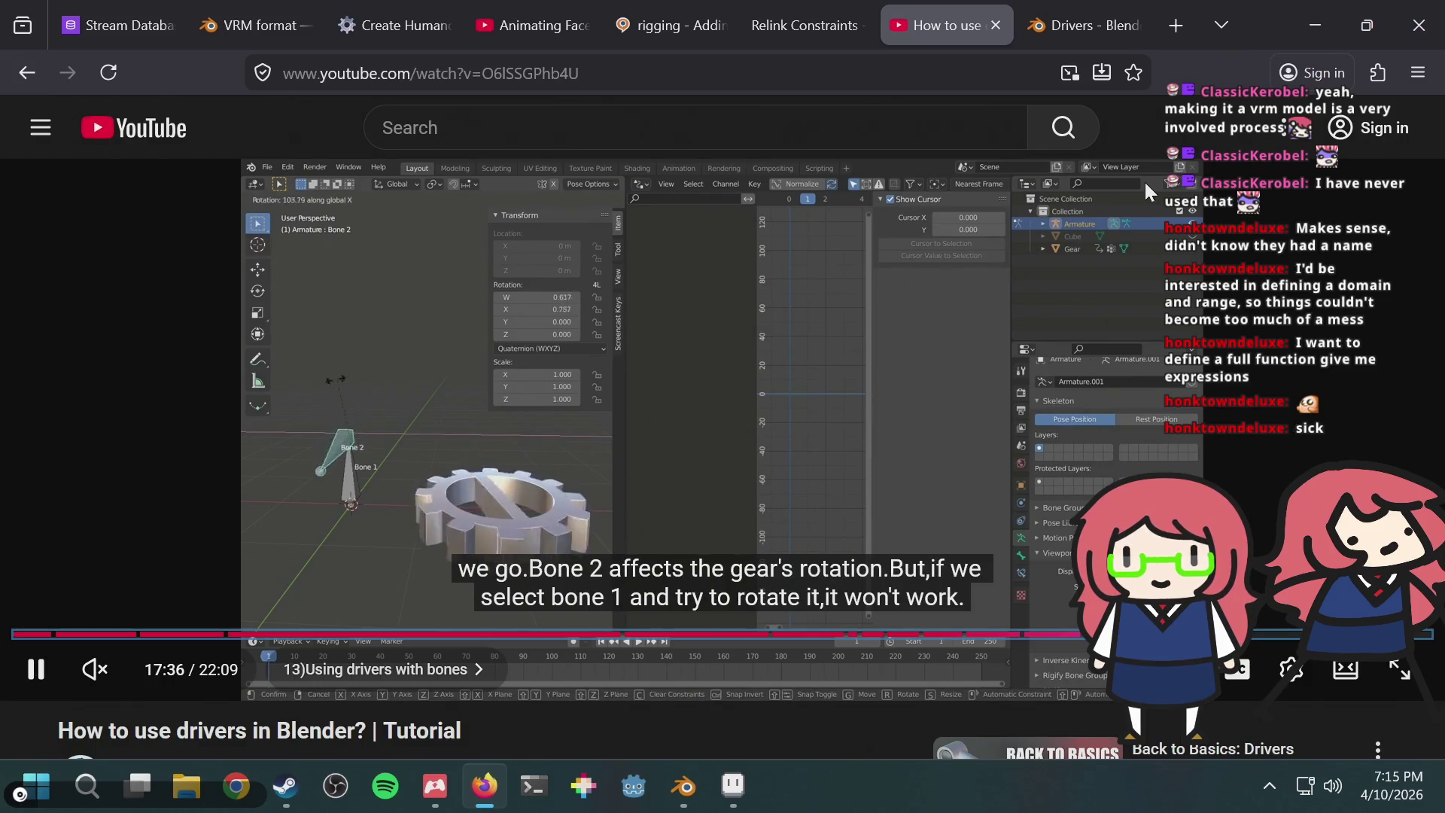
pyautogui.press('Right')
pyautogui.press('Right')
pyautogui.press('Right')
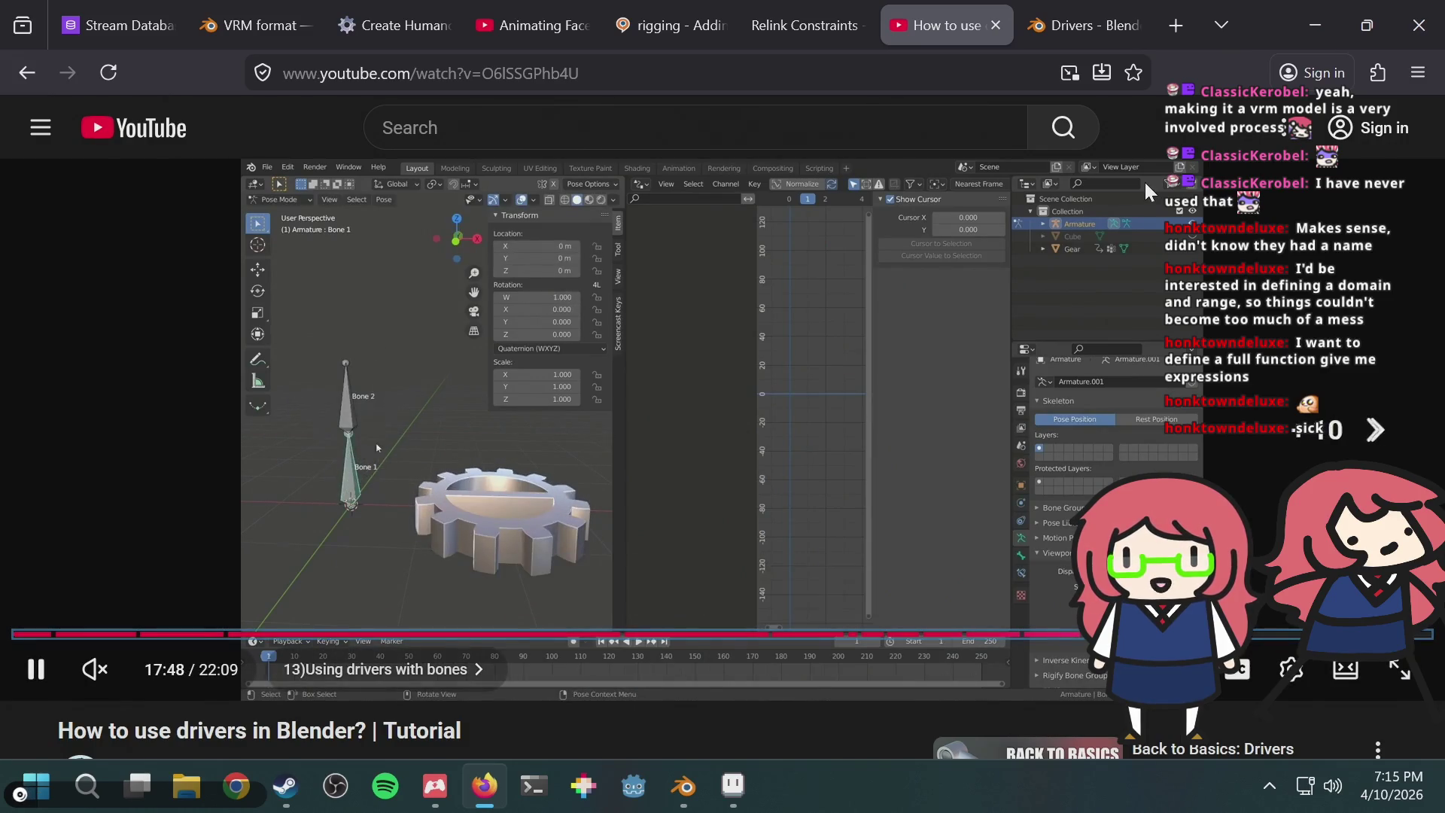
pyautogui.press('Right')
pyautogui.press('Right')
pyautogui.press('Right')
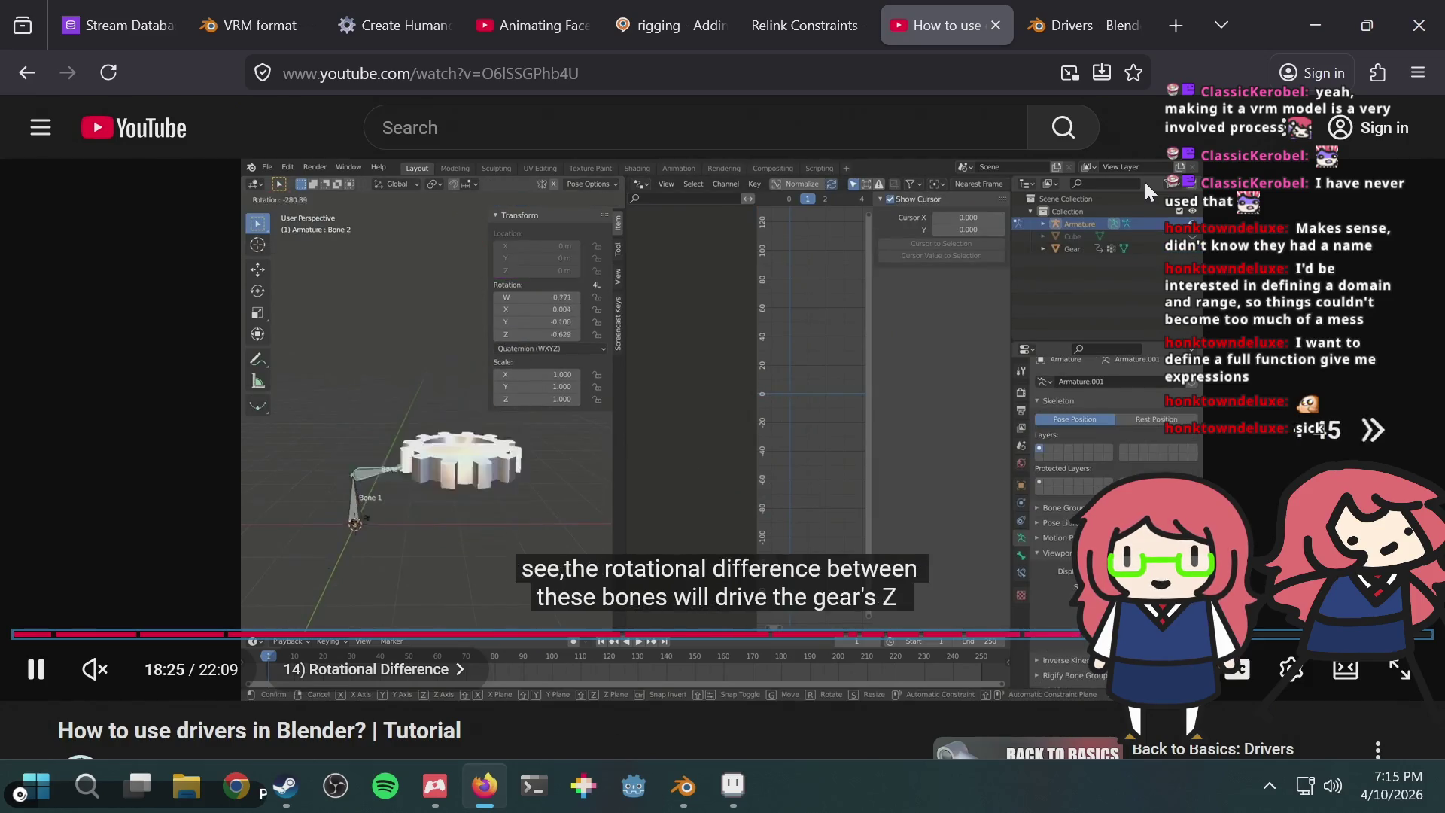
pyautogui.press('Right')
pyautogui.press('Right')
pyautogui.press('Right')
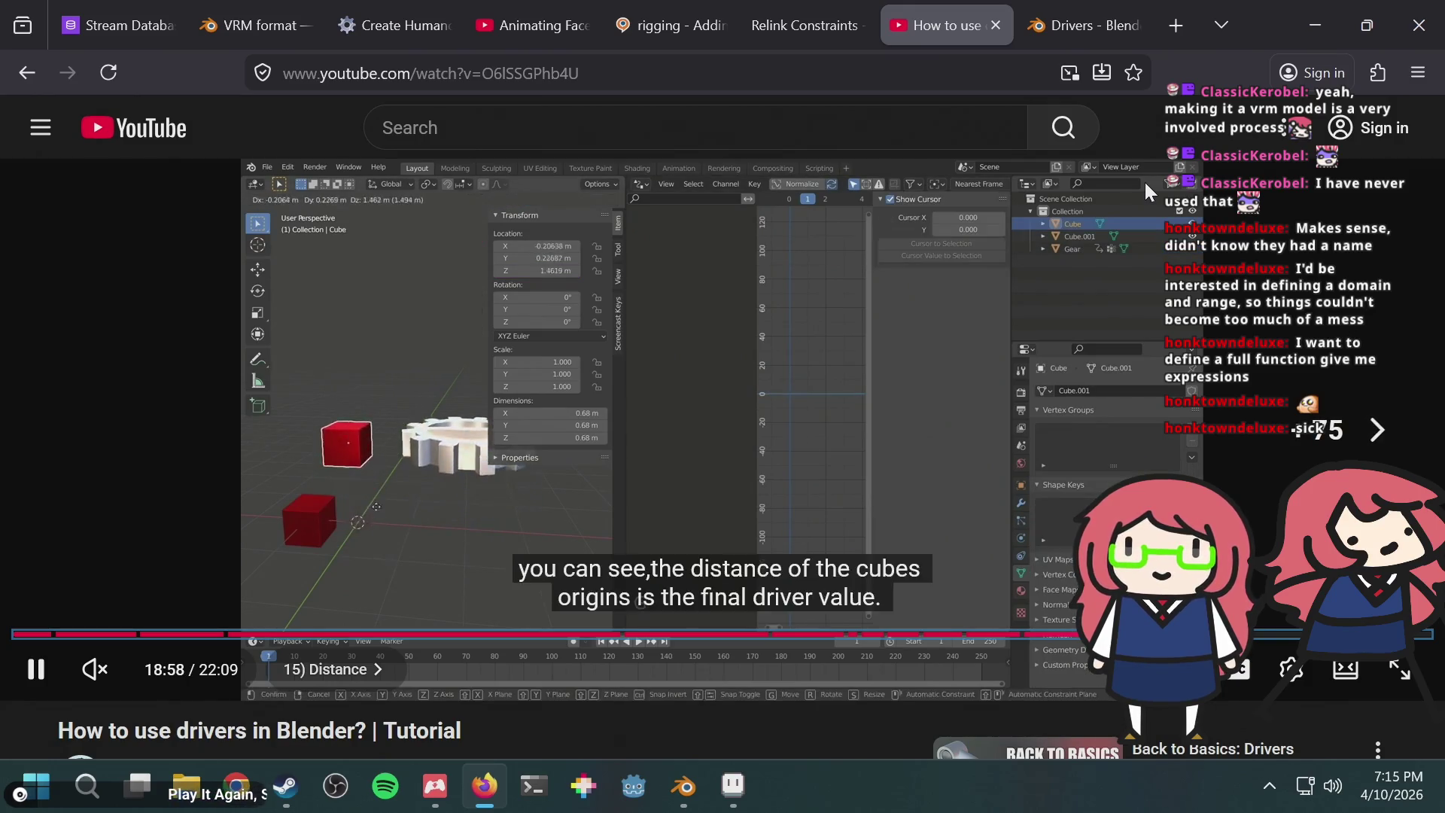
pyautogui.press('Right')
pyautogui.press('Right')
pyautogui.press('Right')
pyautogui.press('Right')
pyautogui.press('Right')
pyautogui.press('Right')
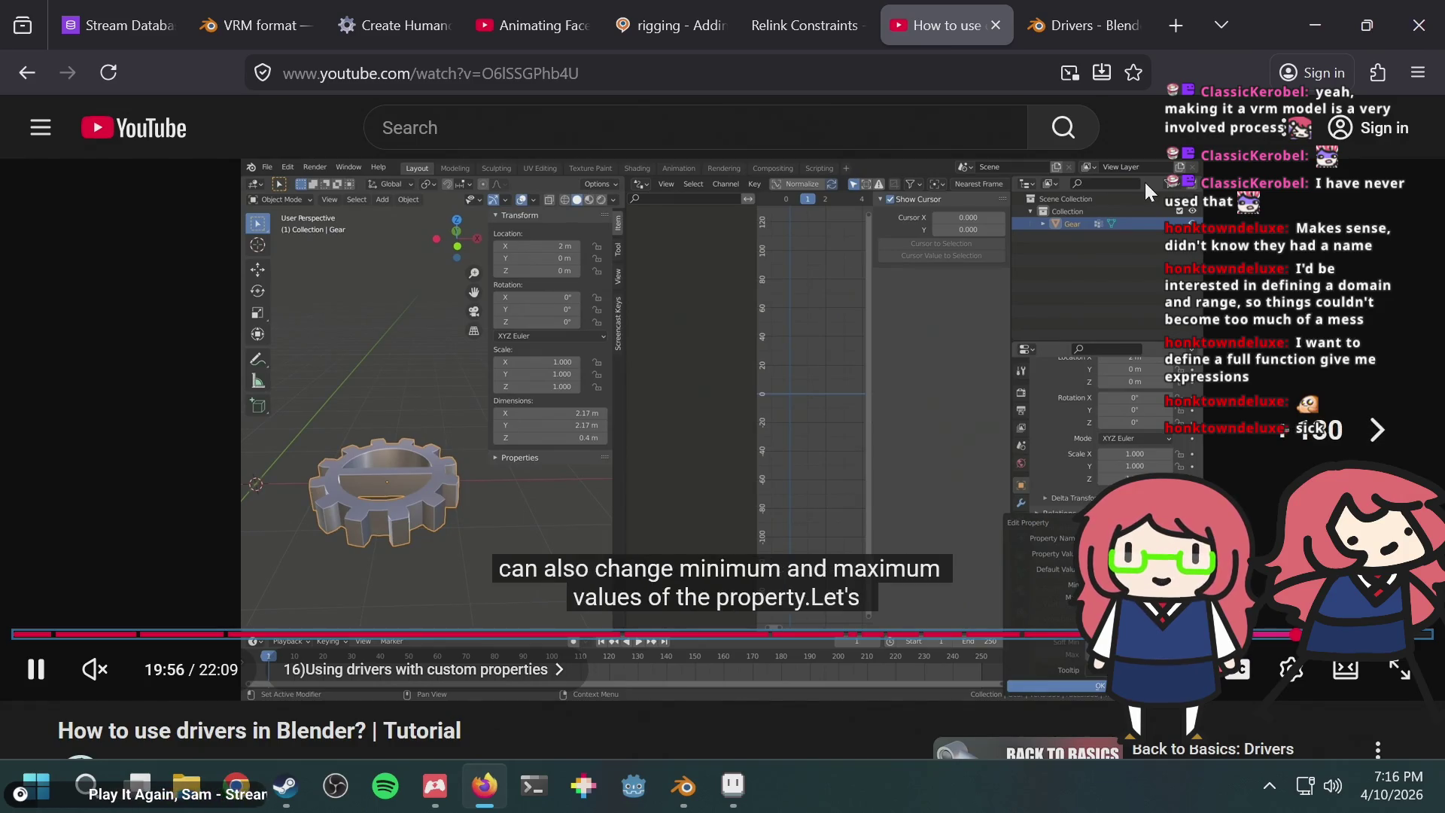
# Step: Pause the video at 19:56, close Blender's separate Drivers Editor window and frame the bunny
pyautogui.press('space')
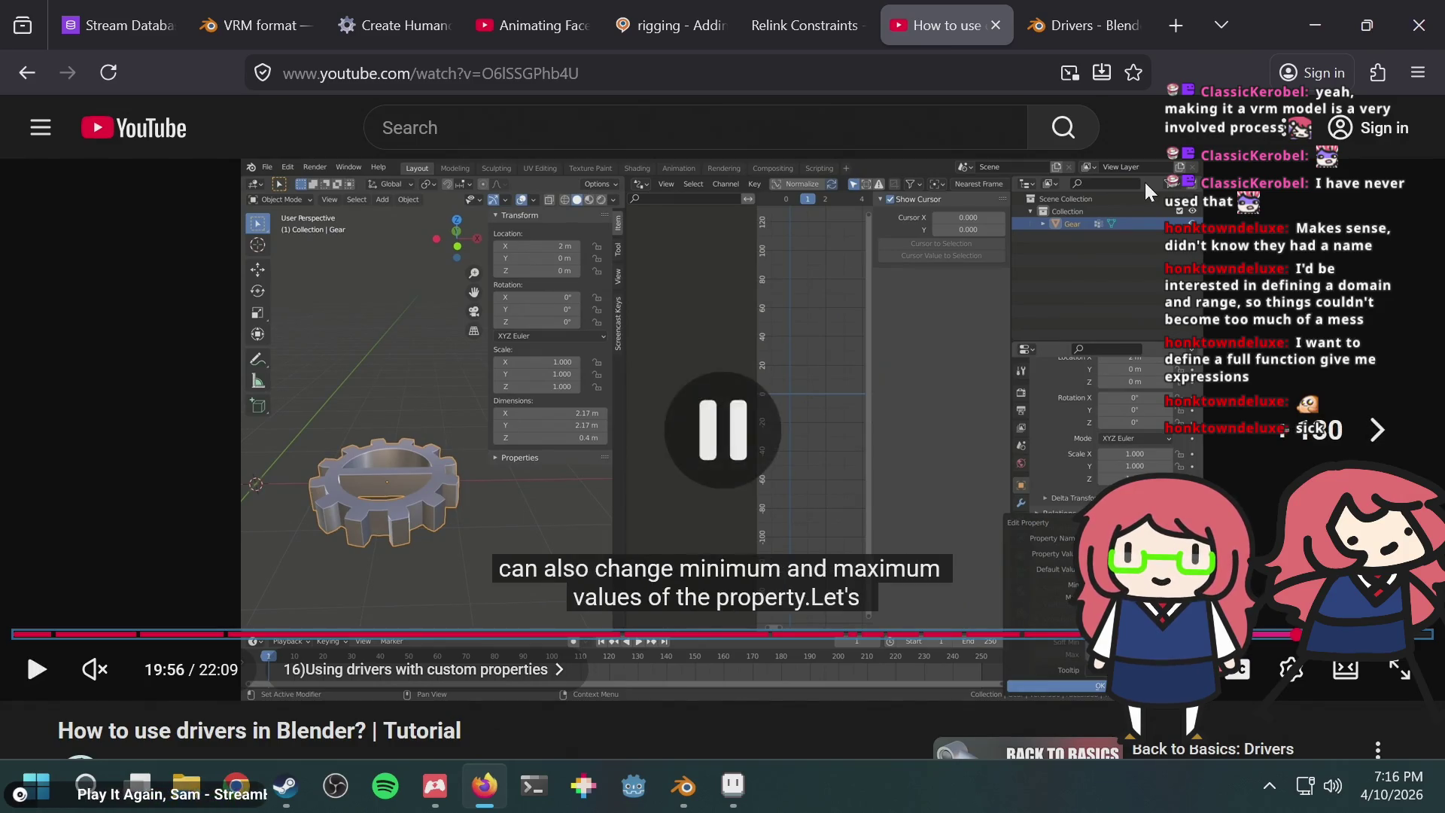
pyautogui.hotkey('alt', 'Tab')
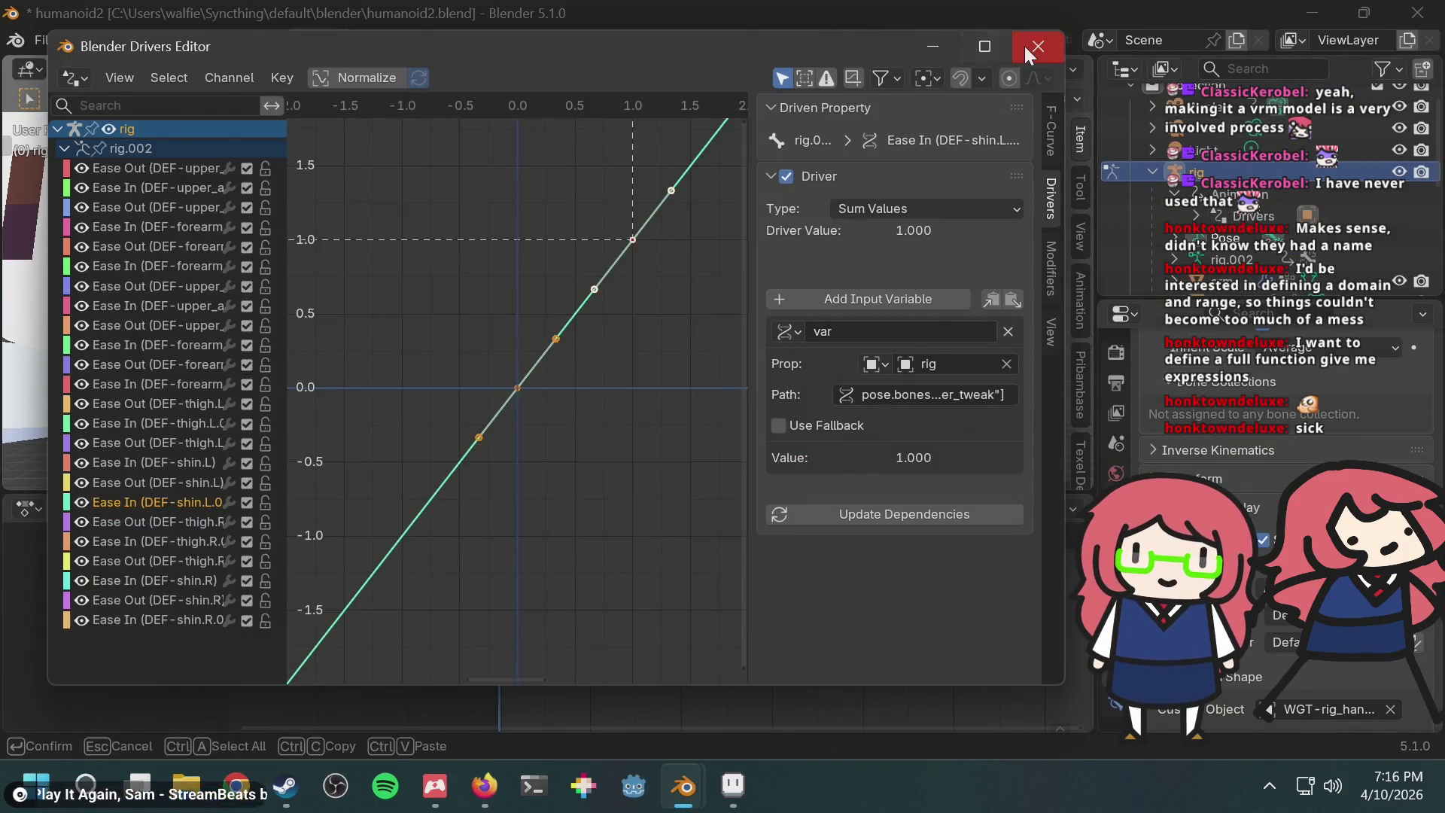
pyautogui.click(1037, 47)
pyautogui.press('Home')
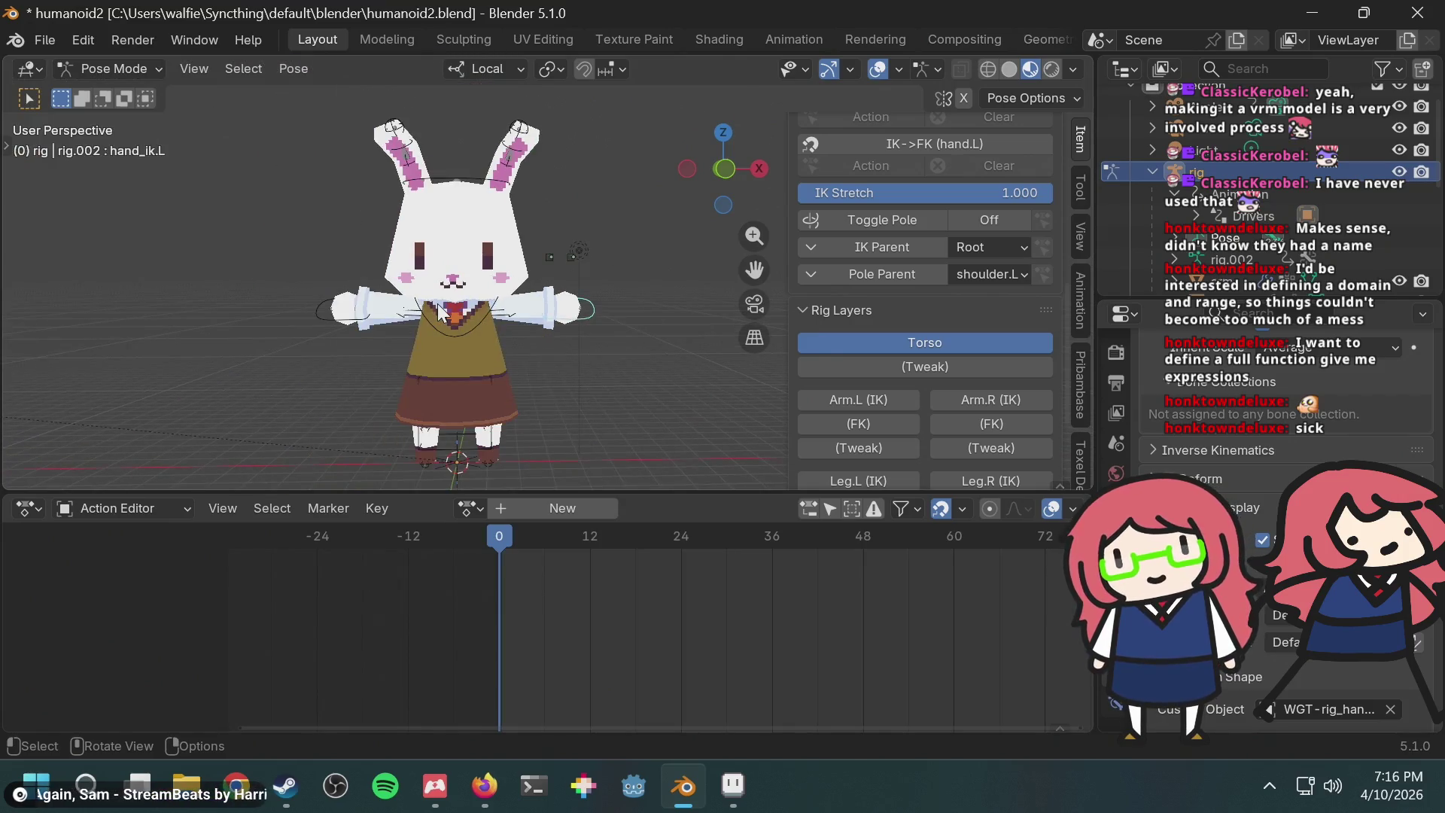
# Step: Orbit to a side view of the bunny and list the rig's available actions
pyautogui.moveTo(436, 311); pyautogui.dragTo(518, 314, button='middle')
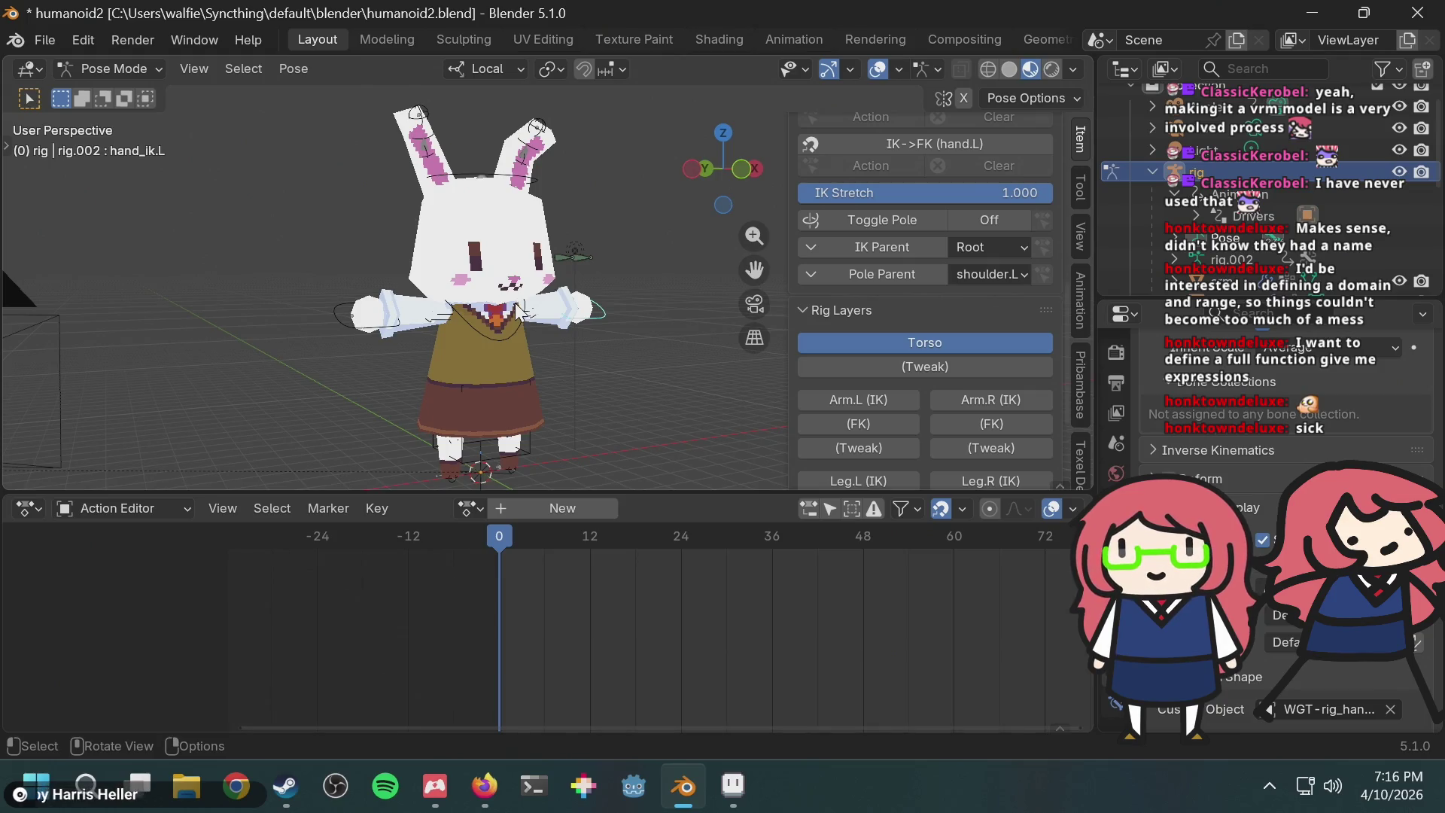
pyautogui.click(468, 511)
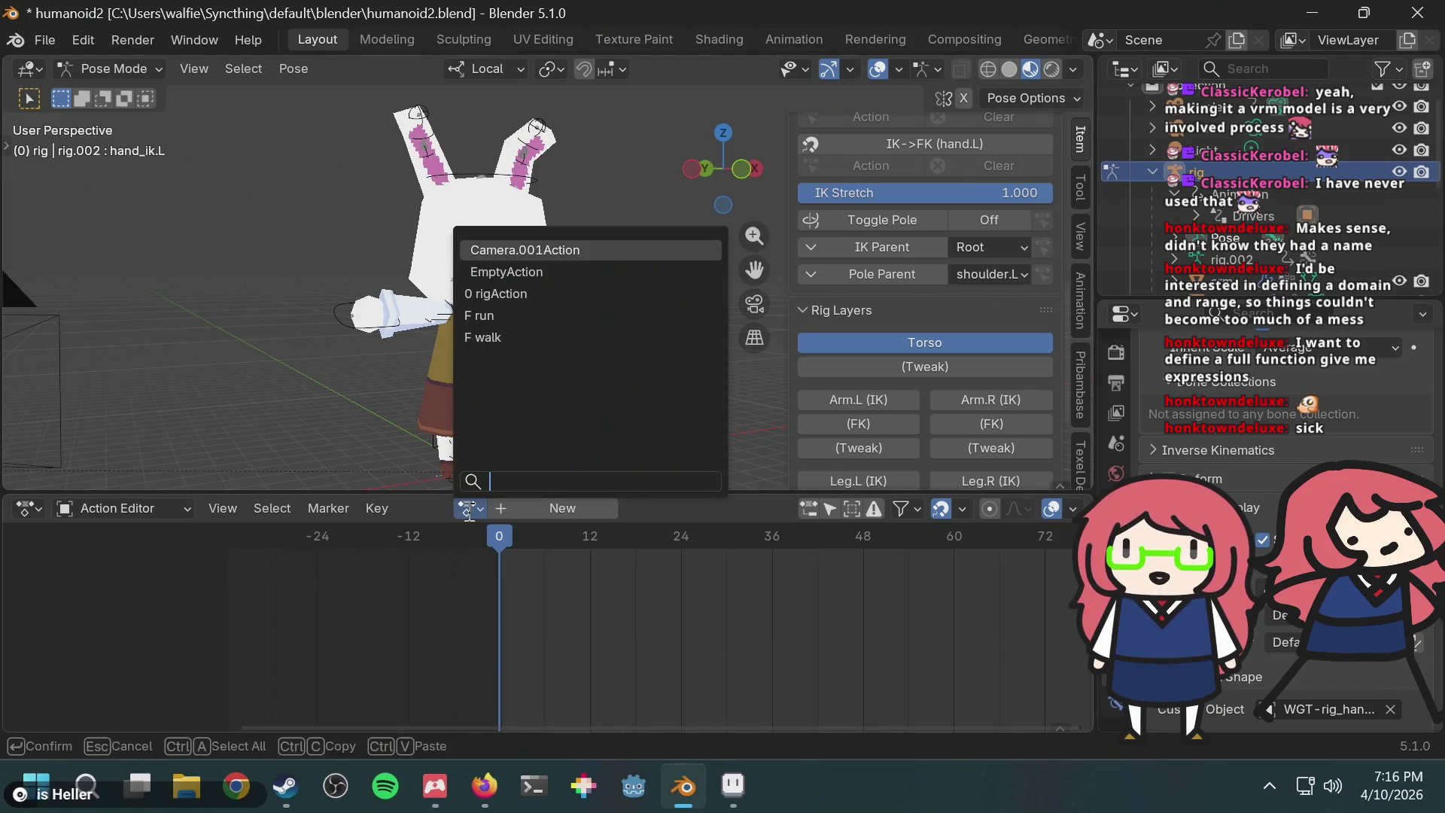
# Step: Assign the run action to the rig and play it back, orbiting to inspect the motion
pyautogui.click(501, 315)
pyautogui.press('space')
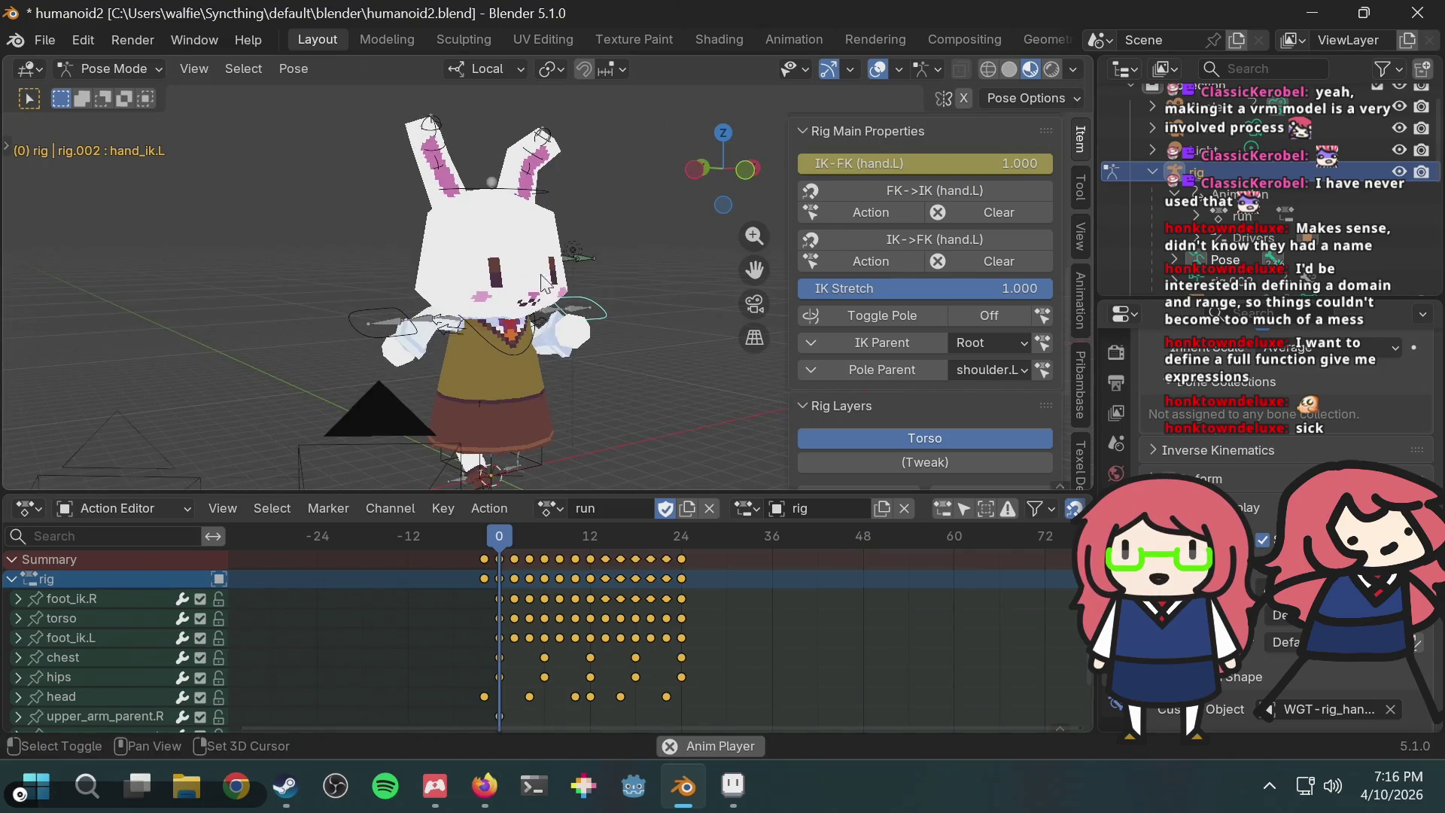
pyautogui.moveTo(438, 181)
pyautogui.mouseDown(button='middle')
pyautogui.moveTo(577, 198)
pyautogui.moveTo(516, 377)
pyautogui.mouseUp(button='middle')
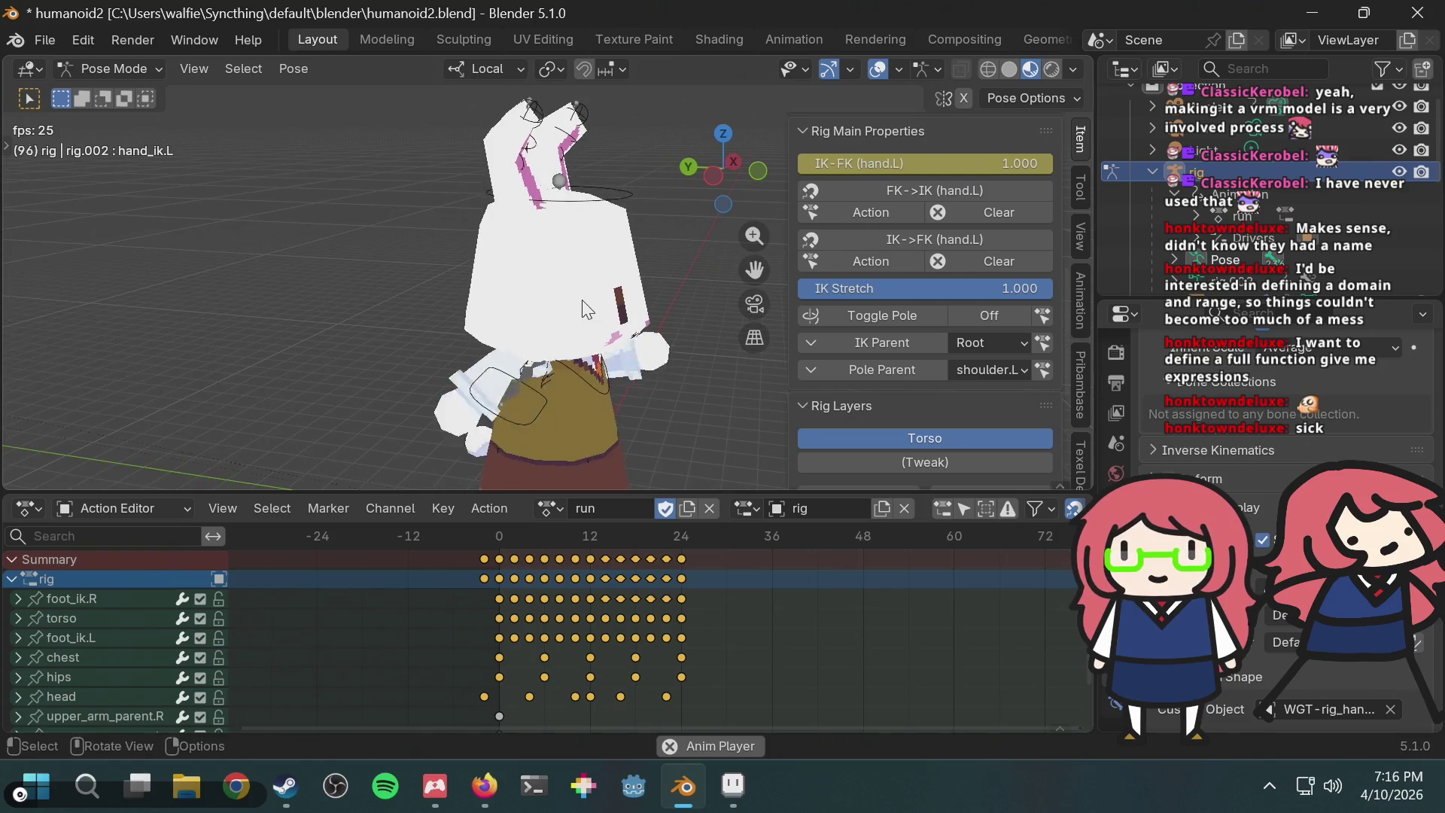
pyautogui.moveTo(584, 306)
pyautogui.mouseDown(button='middle')
pyautogui.moveTo(569, 298)
pyautogui.moveTo(561, 316)
pyautogui.mouseUp(button='middle')
pyautogui.press('space')
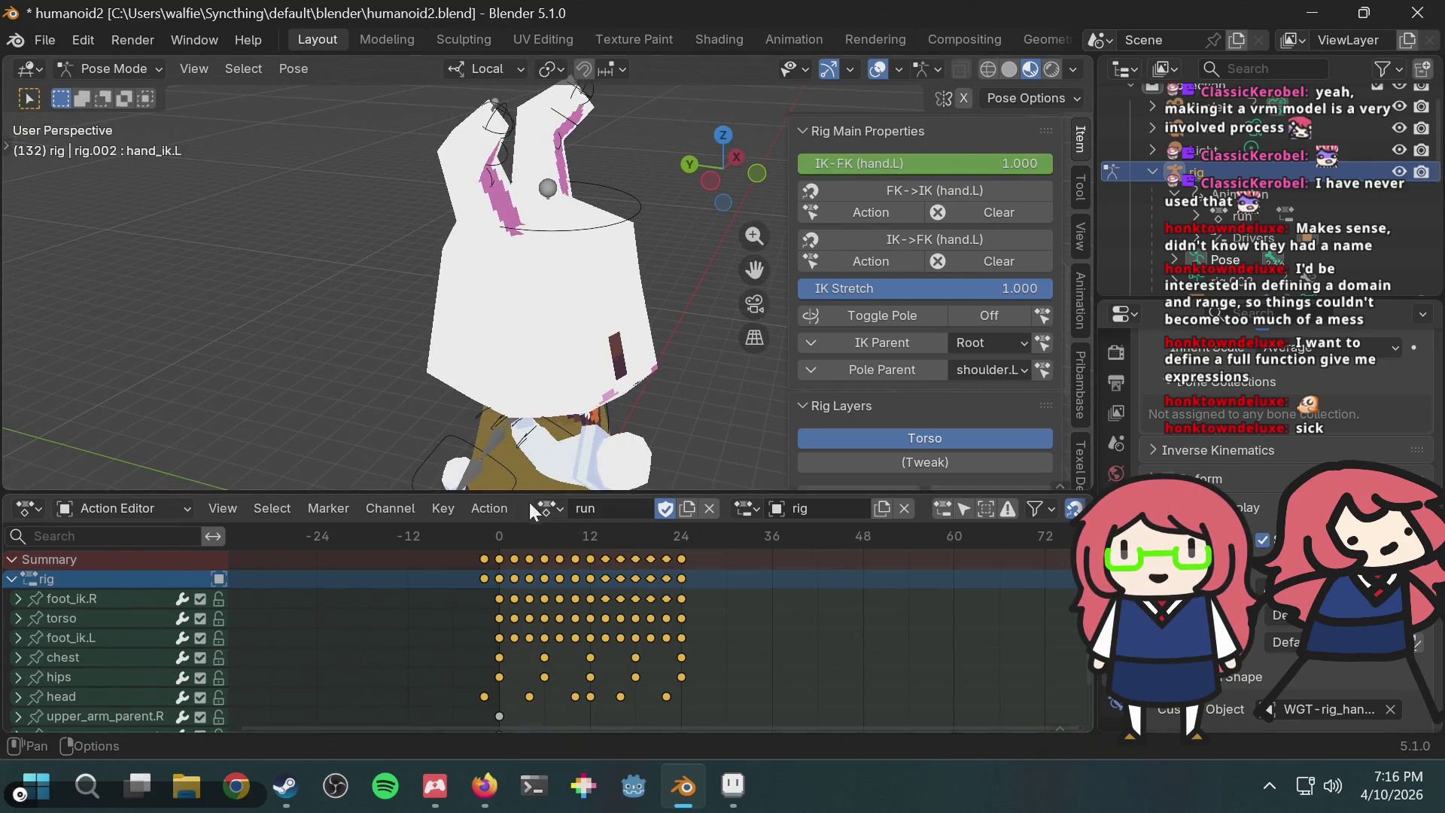
pyautogui.click(552, 508)
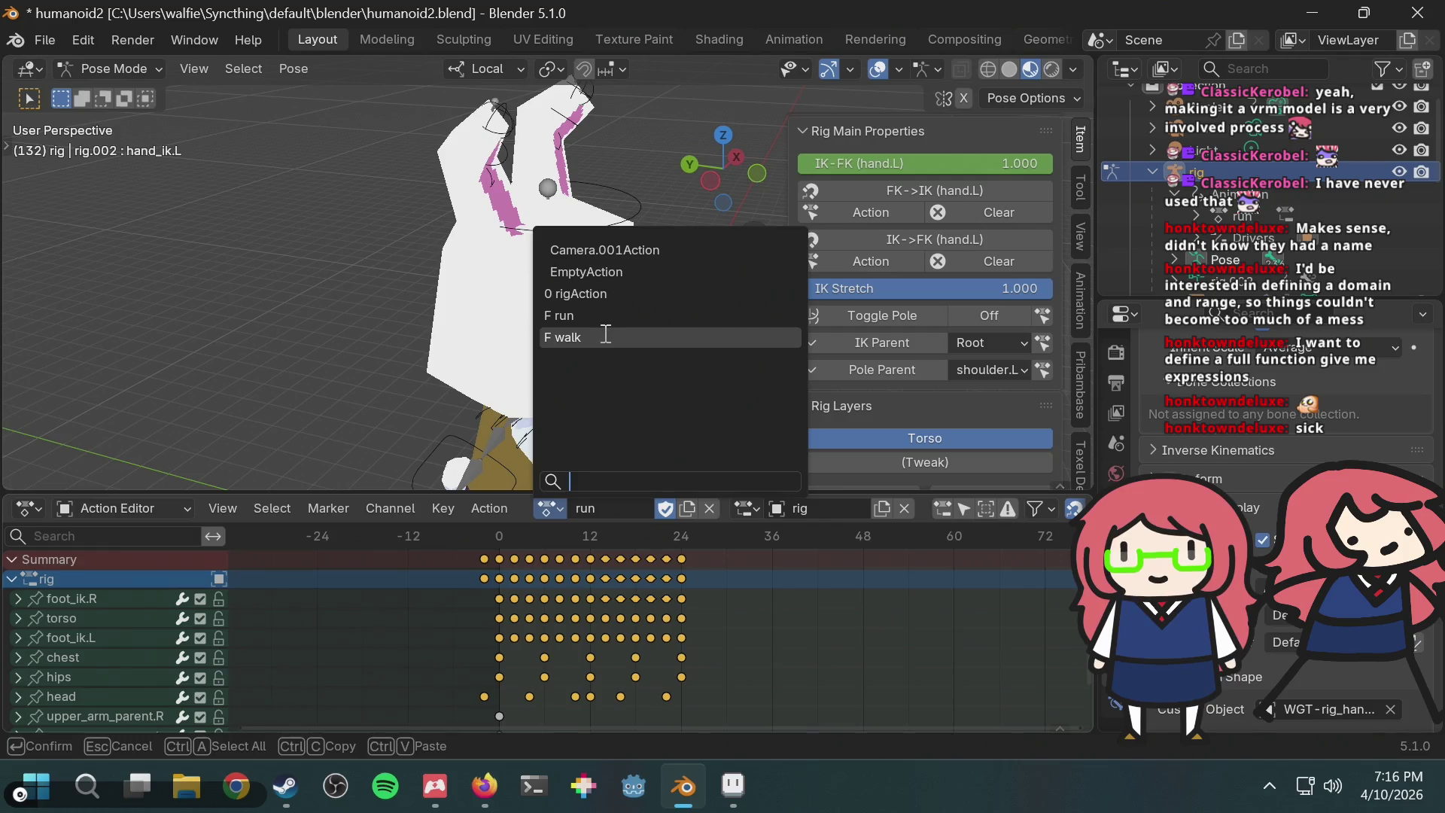
# Step: Switch the rig's action to walk and play it, orbiting around the walking bunny
pyautogui.click(603, 337)
pyautogui.press('space')
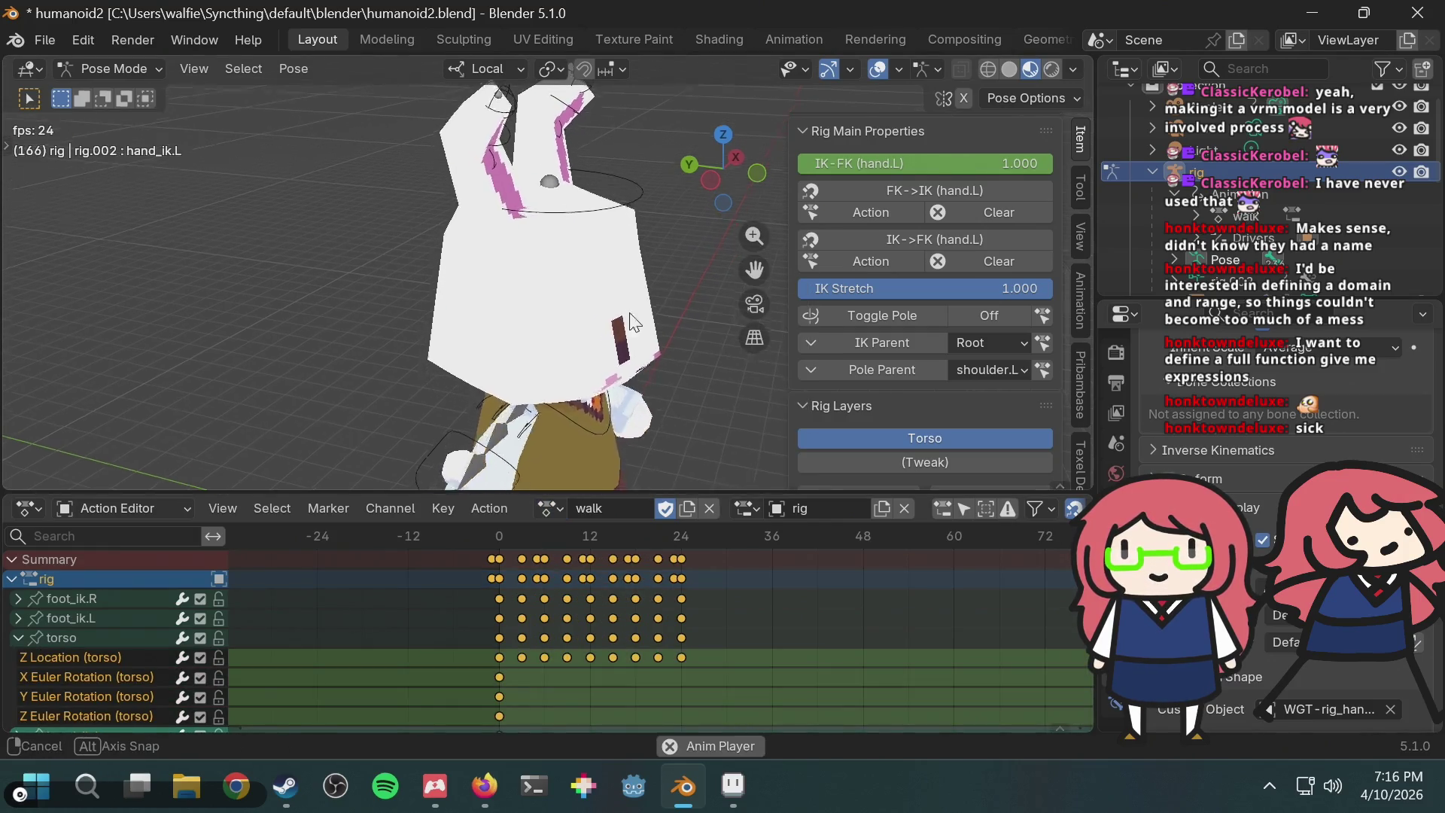
pyautogui.moveTo(602, 346); pyautogui.dragTo(489, 418, button='middle')
pyautogui.scroll(-5, 105, 615)
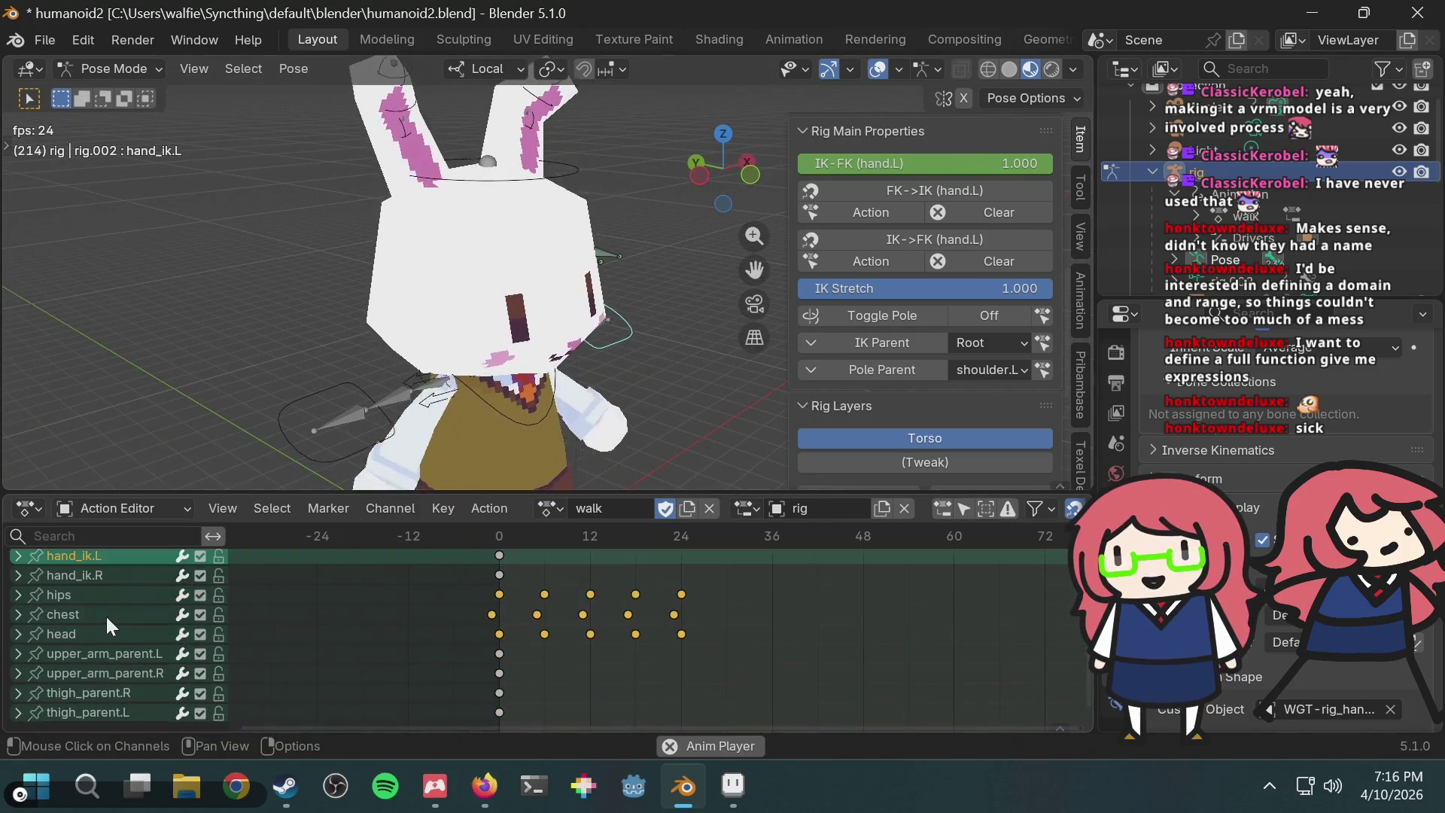
pyautogui.scroll(-2, 113, 608)
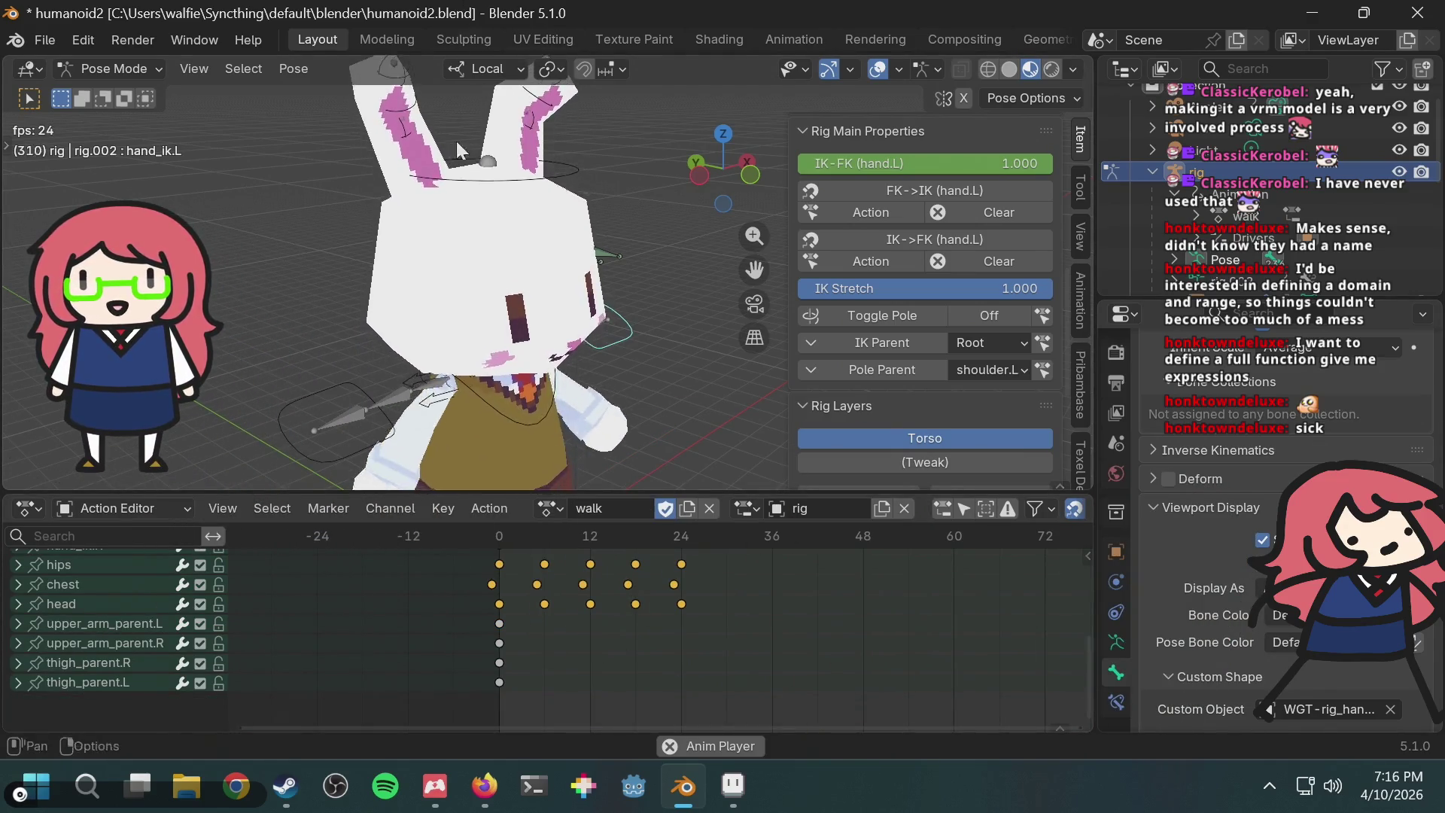
pyautogui.moveTo(527, 274); pyautogui.dragTo(541, 287, button='middle')
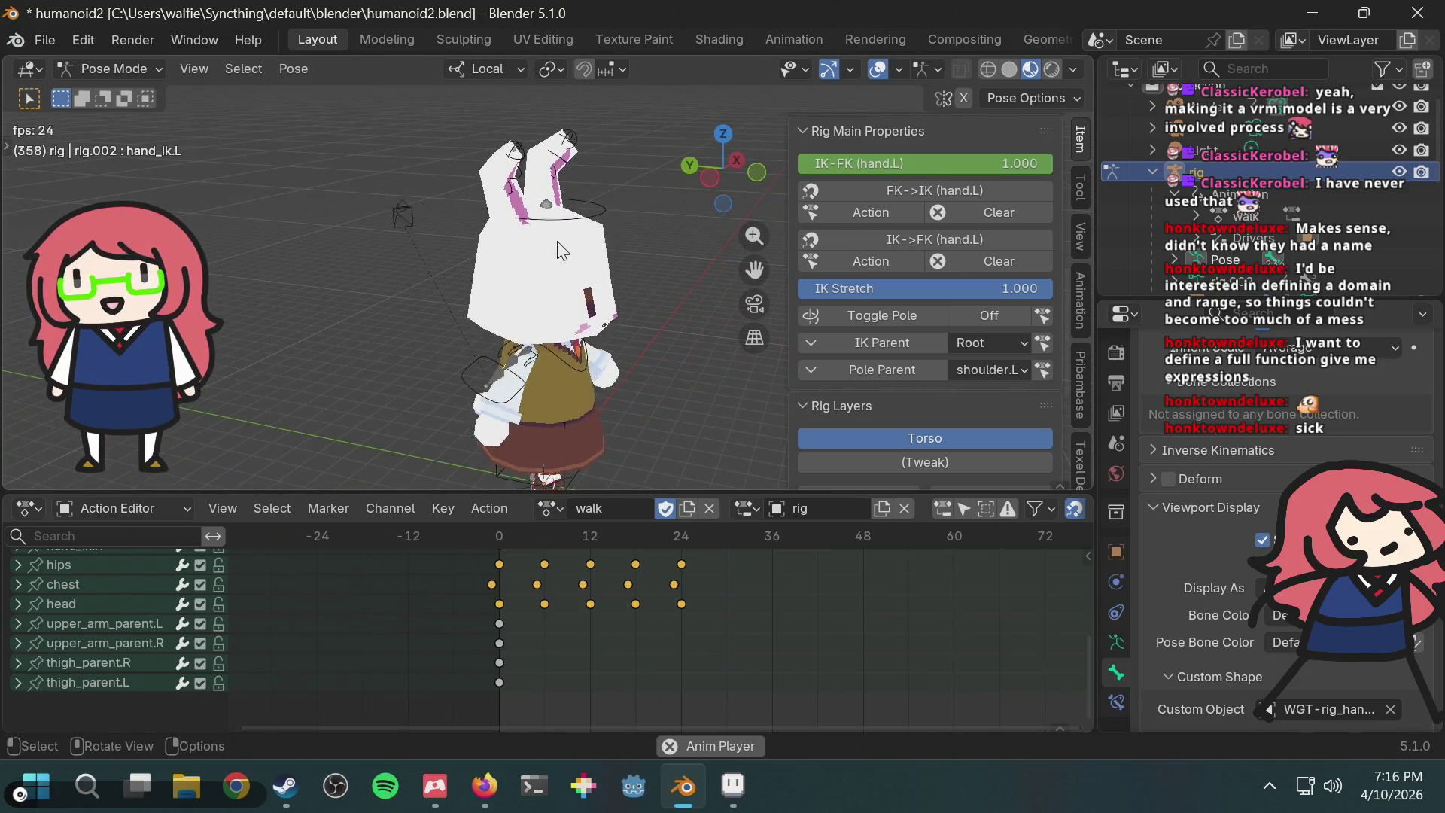
pyautogui.moveTo(524, 204)
pyautogui.mouseDown(button='middle')
pyautogui.moveTo(461, 270)
pyautogui.moveTo(605, 253)
pyautogui.mouseUp(button='middle')
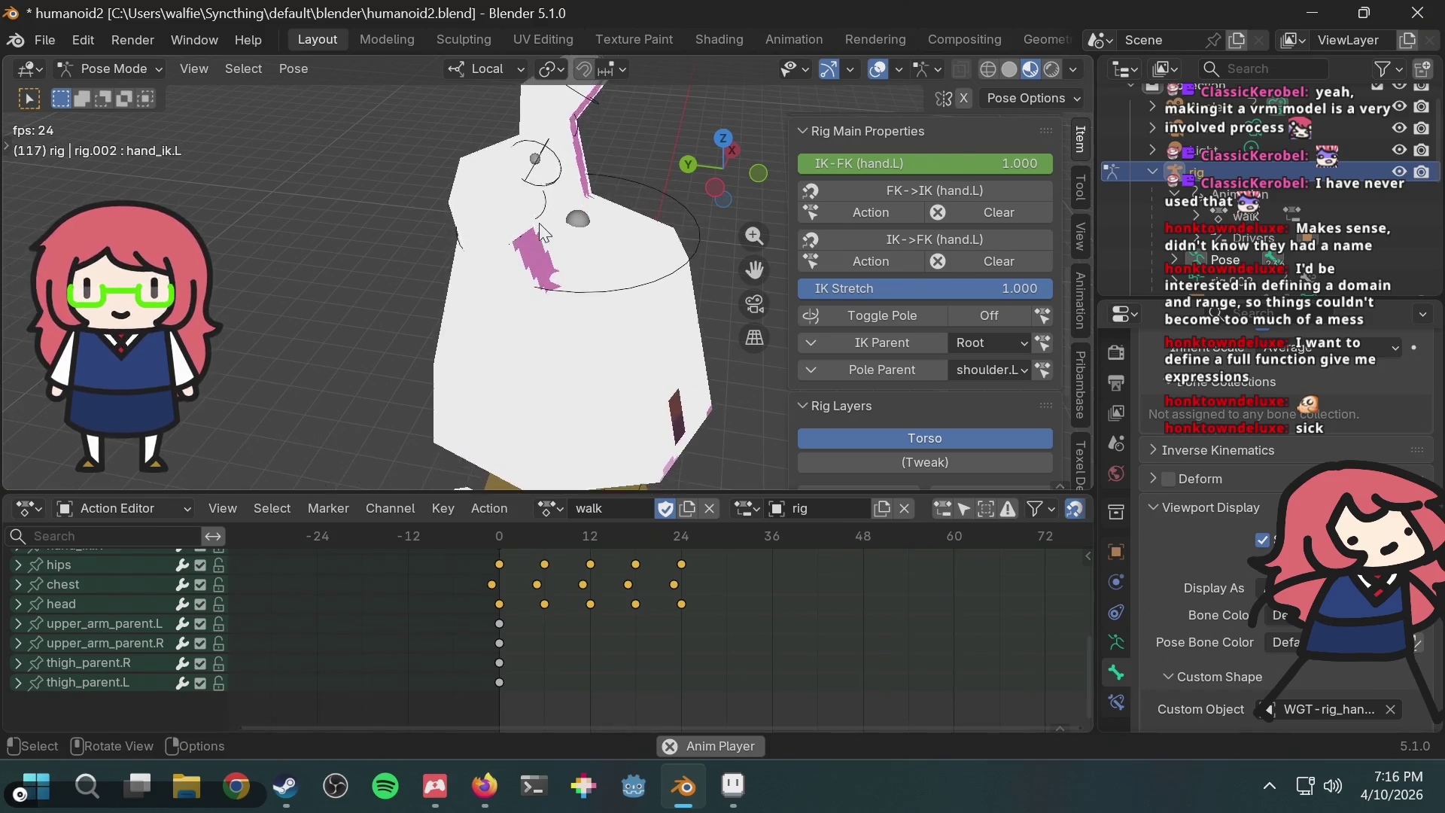
pyautogui.moveTo(542, 223)
pyautogui.mouseDown(button='middle')
pyautogui.moveTo(563, 223)
pyautogui.moveTo(561, 166)
pyautogui.mouseUp(button='middle')
pyautogui.press('space')
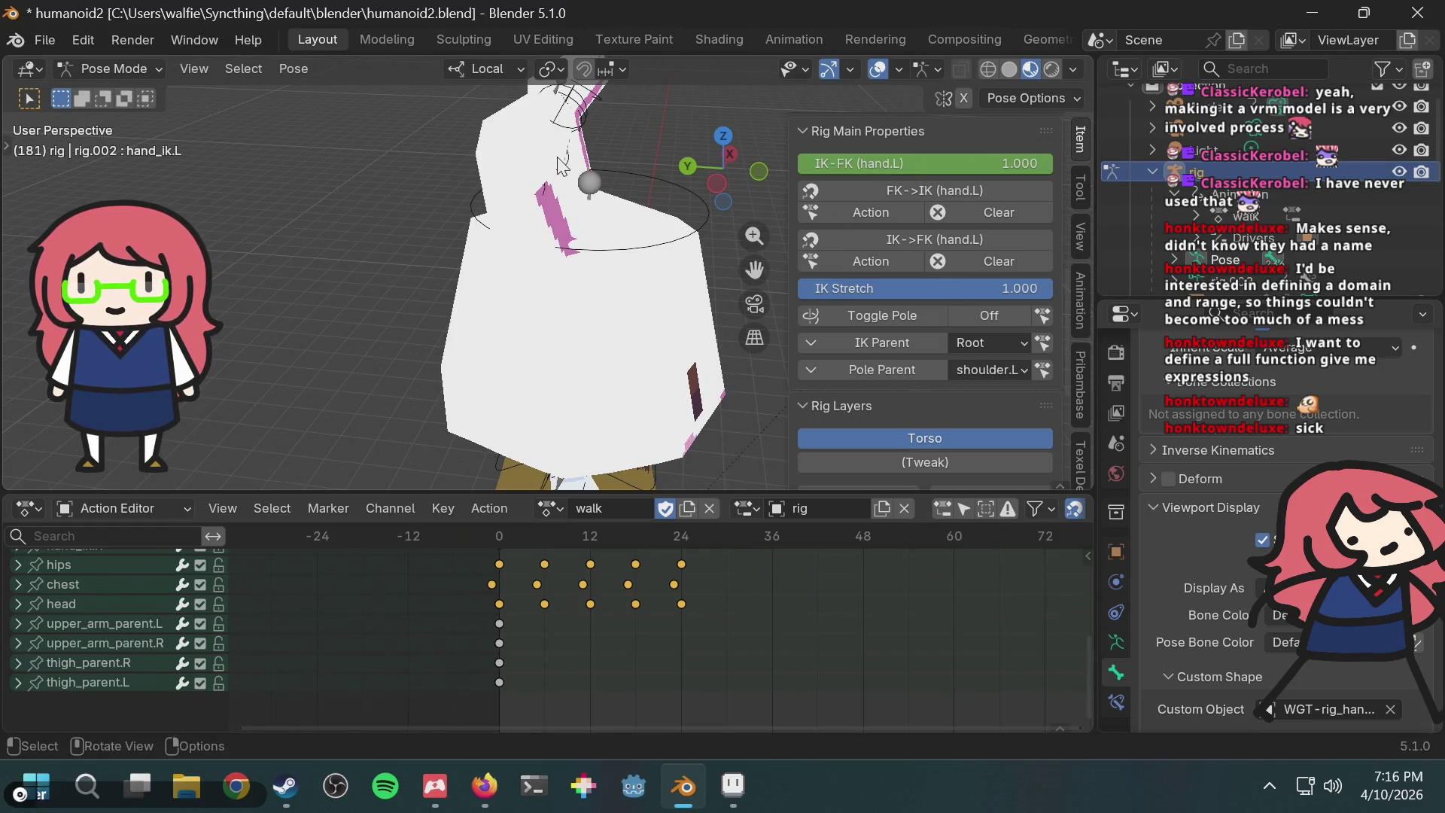
# Step: View the bunny from its left and above, and select the chest control bone
pyautogui.scroll(-8, 576, 226)
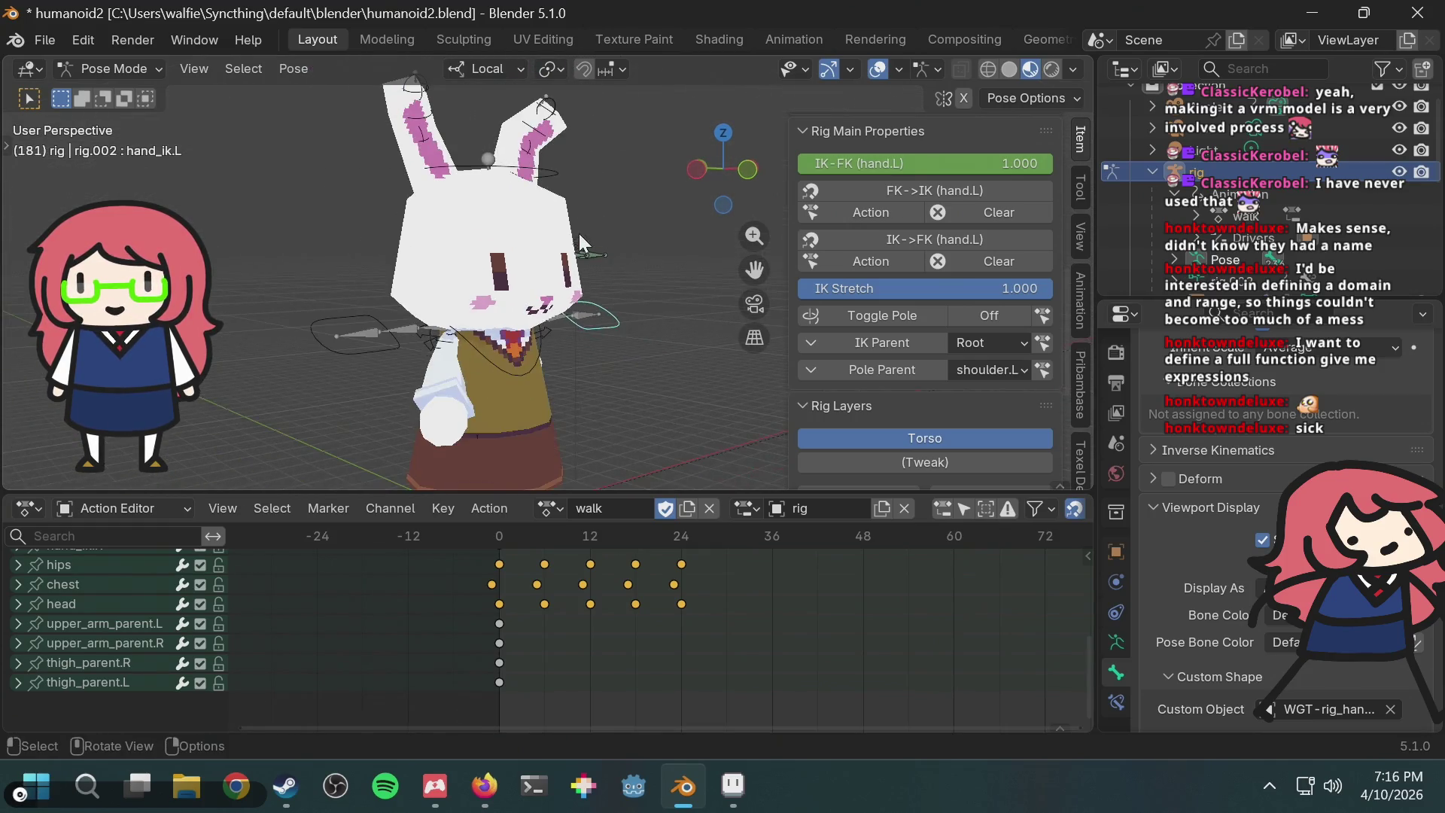
pyautogui.scroll(2, 557, 248)
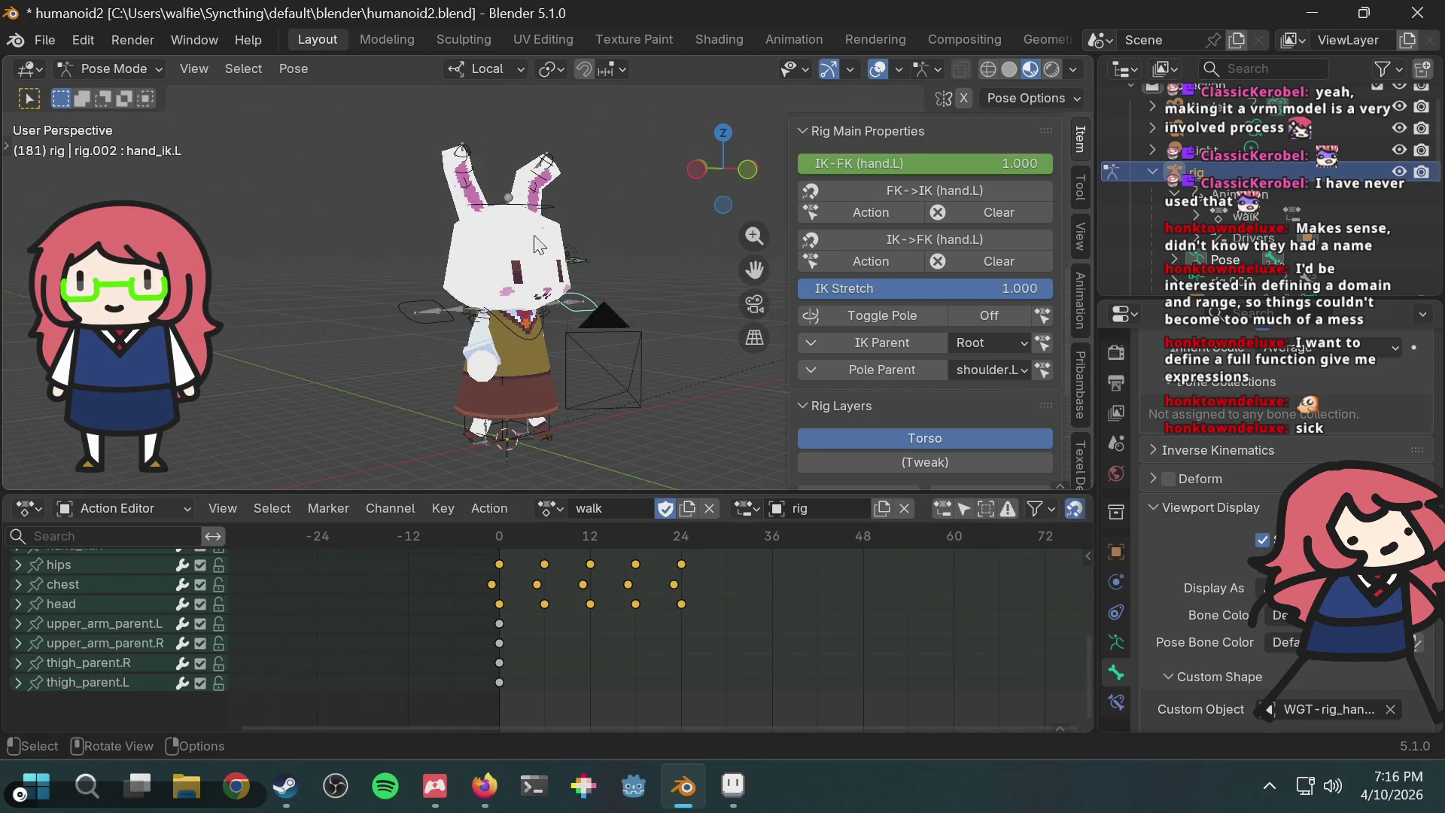
pyautogui.moveTo(546, 252); pyautogui.dragTo(473, 270, button='middle')
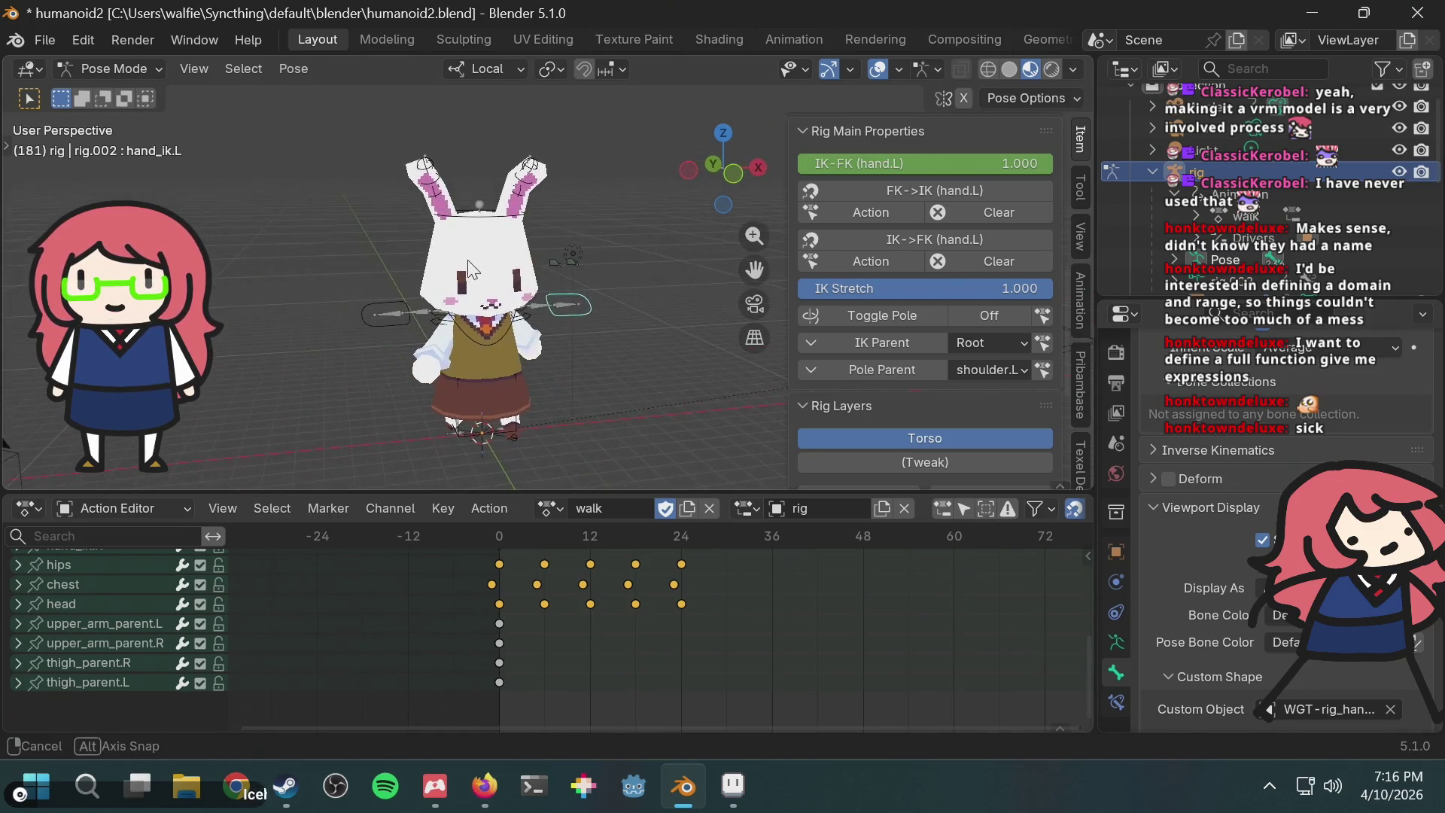
pyautogui.moveTo(525, 331)
pyautogui.mouseDown(button='middle')
pyautogui.moveTo(588, 300)
pyautogui.moveTo(588, 320)
pyautogui.moveTo(577, 313)
pyautogui.mouseUp(button='middle')
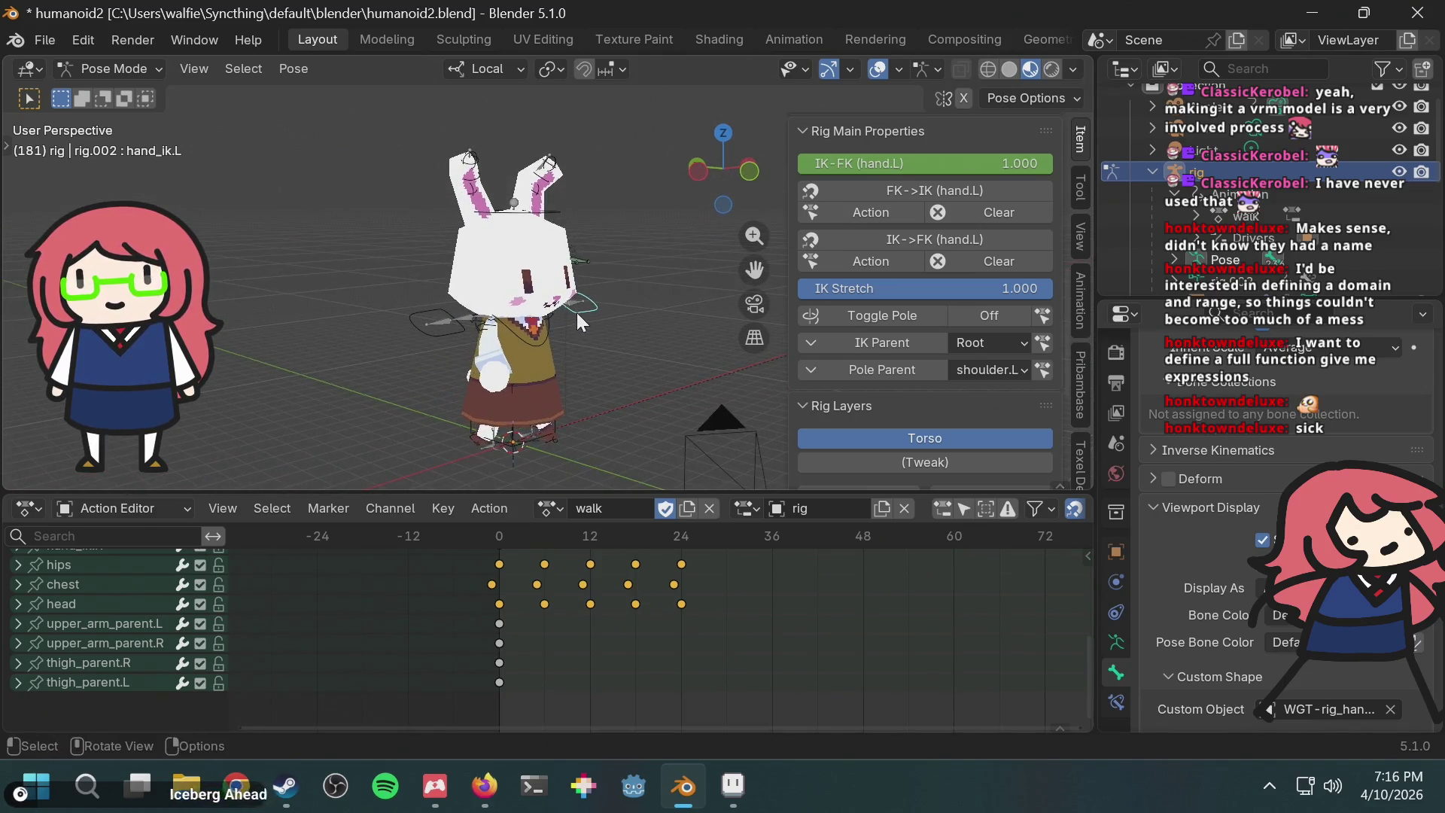
pyautogui.click(541, 333)
# Step: Test-move the chest control twice, cancelling each move
pyautogui.press('g')
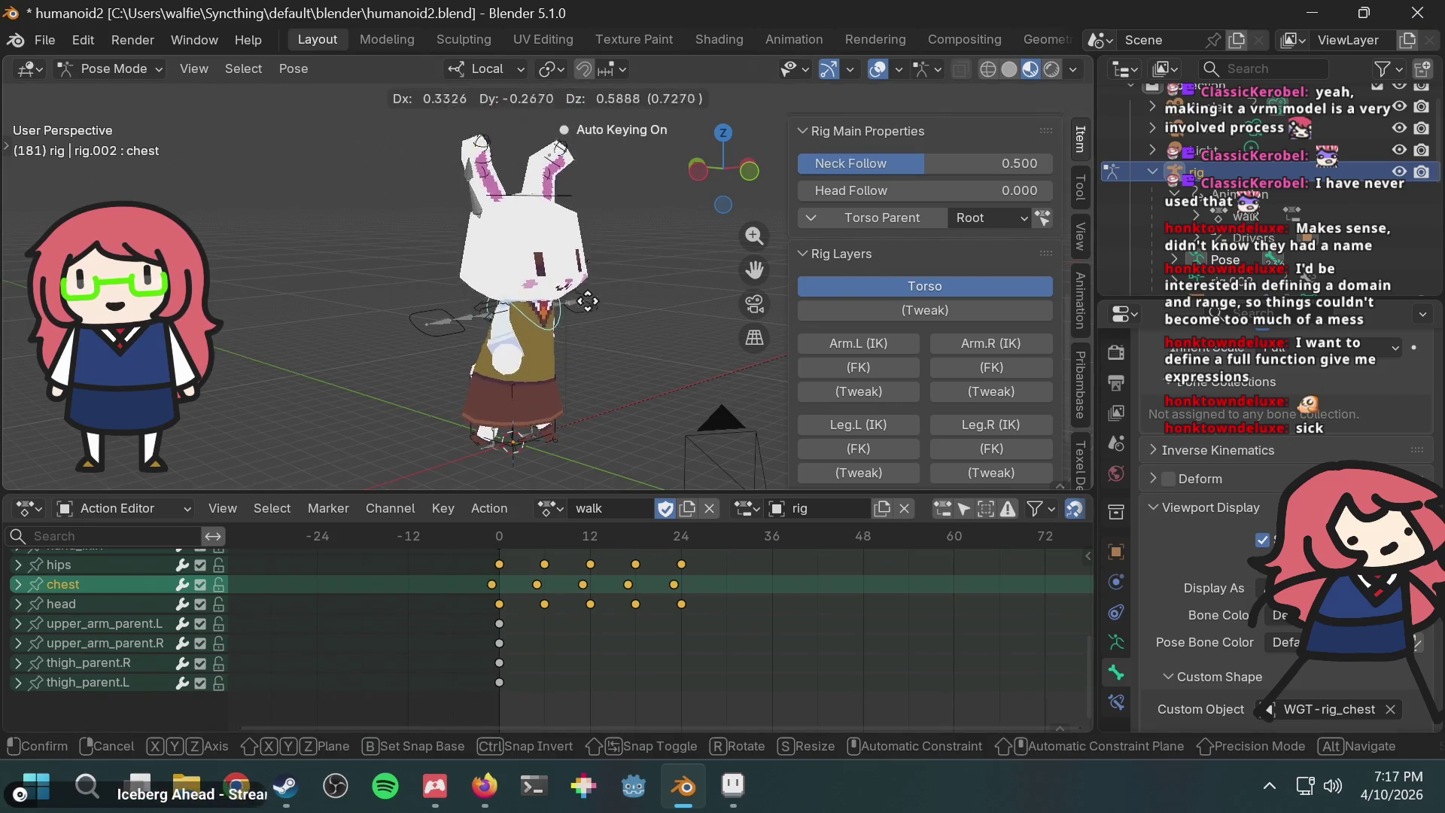
pyautogui.press('Escape')
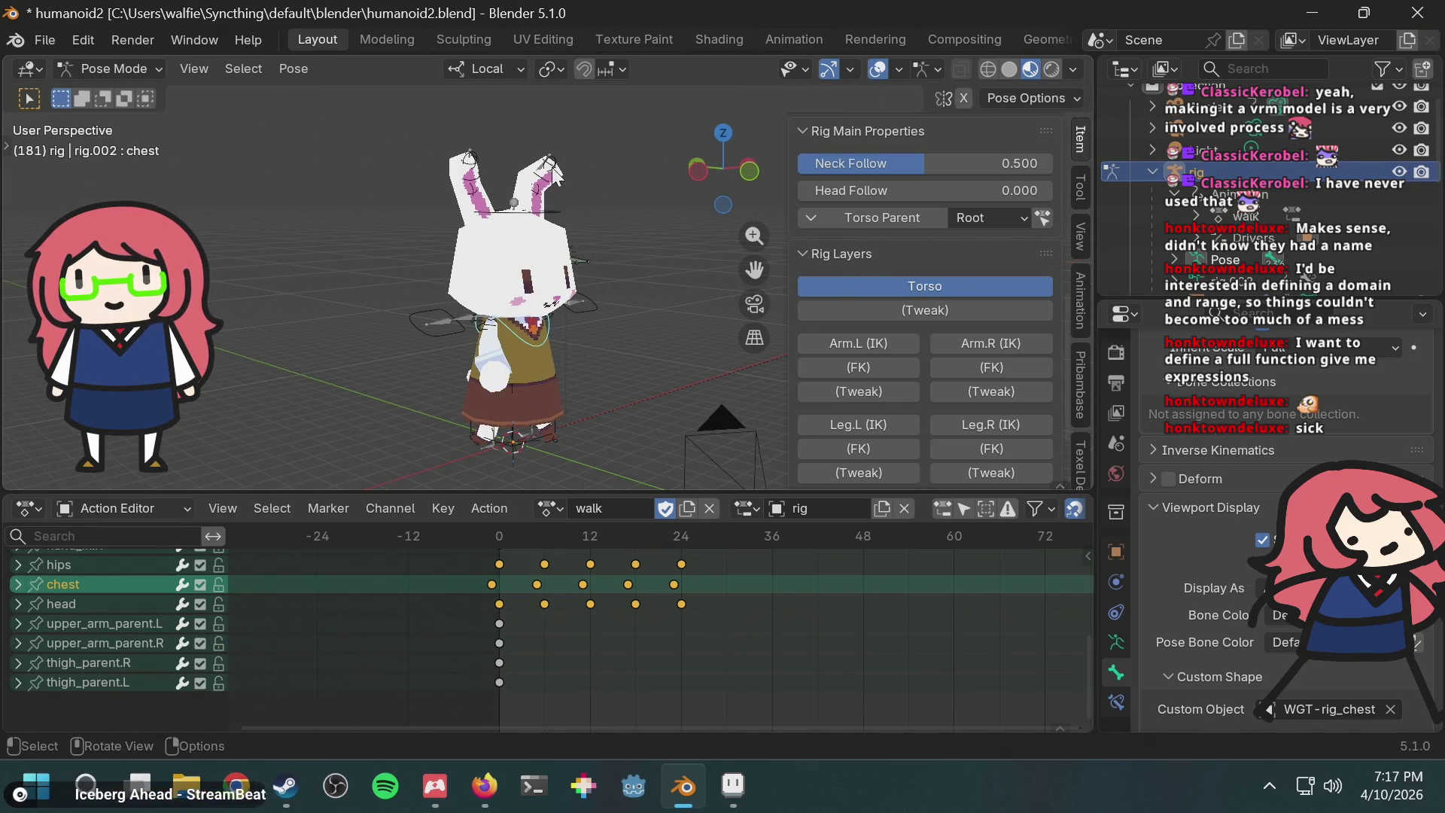
pyautogui.moveTo(539, 335); pyautogui.dragTo(580, 318, button='middle')
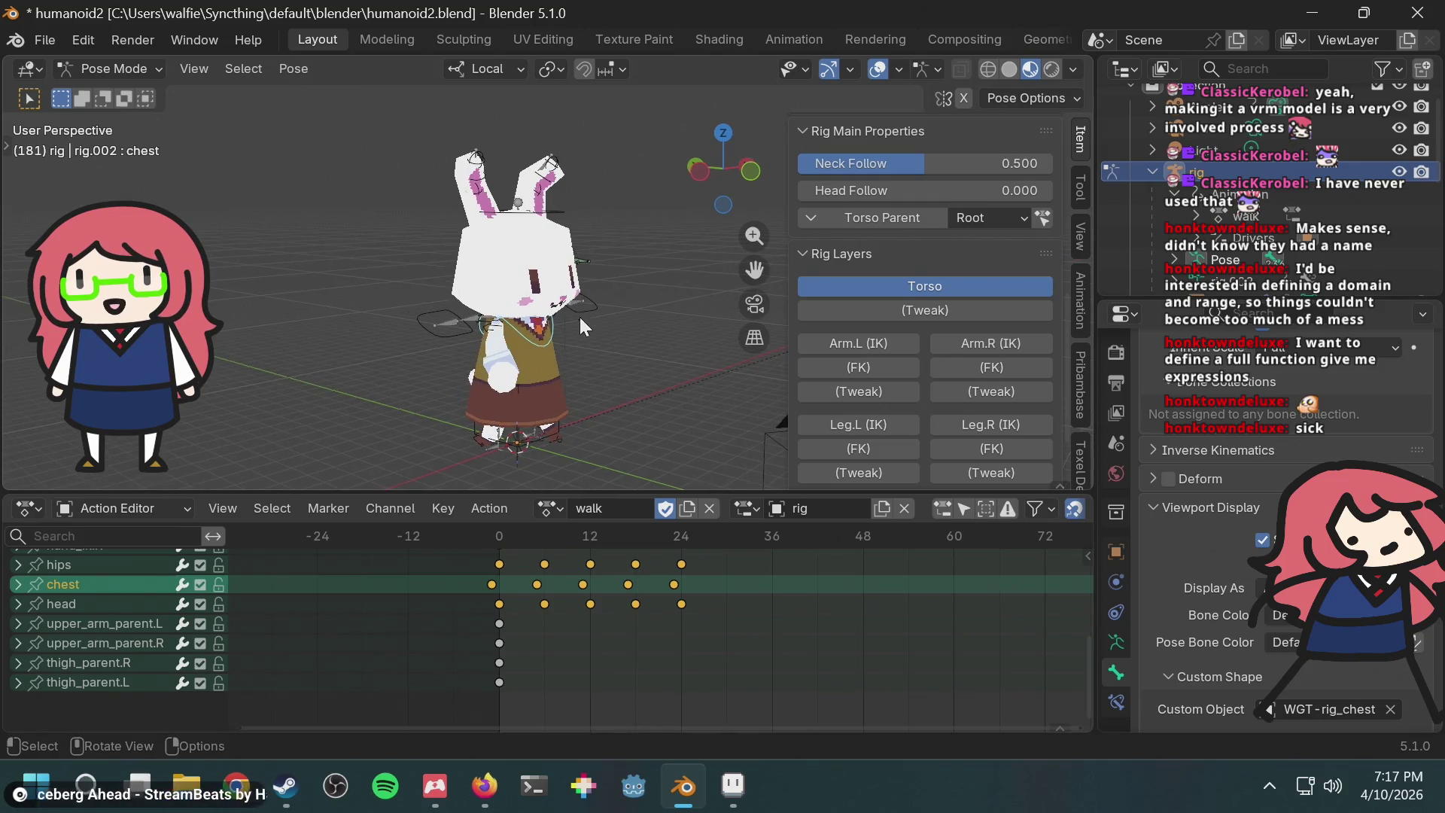
pyautogui.press('g')
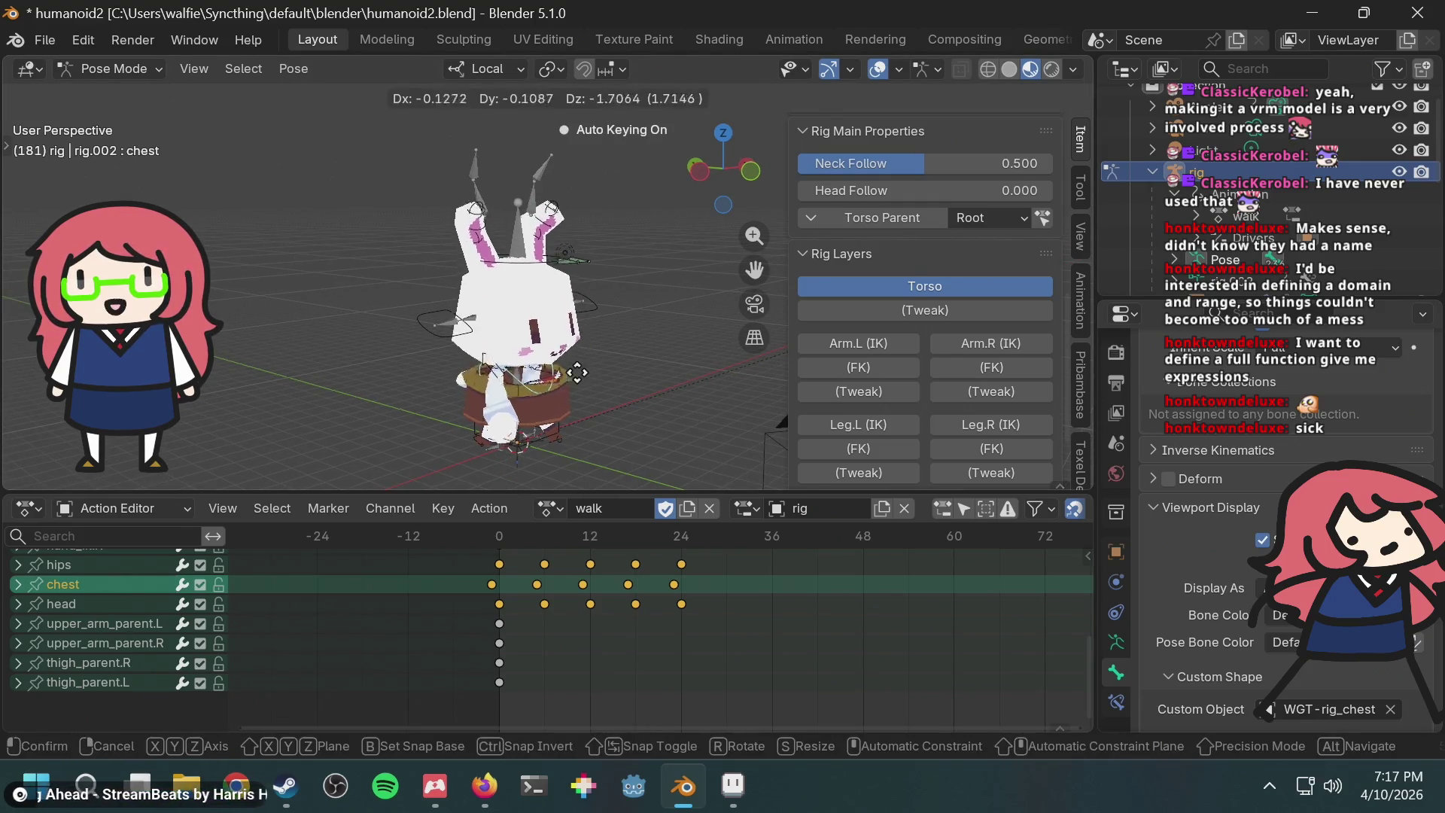
pyautogui.press('Escape')
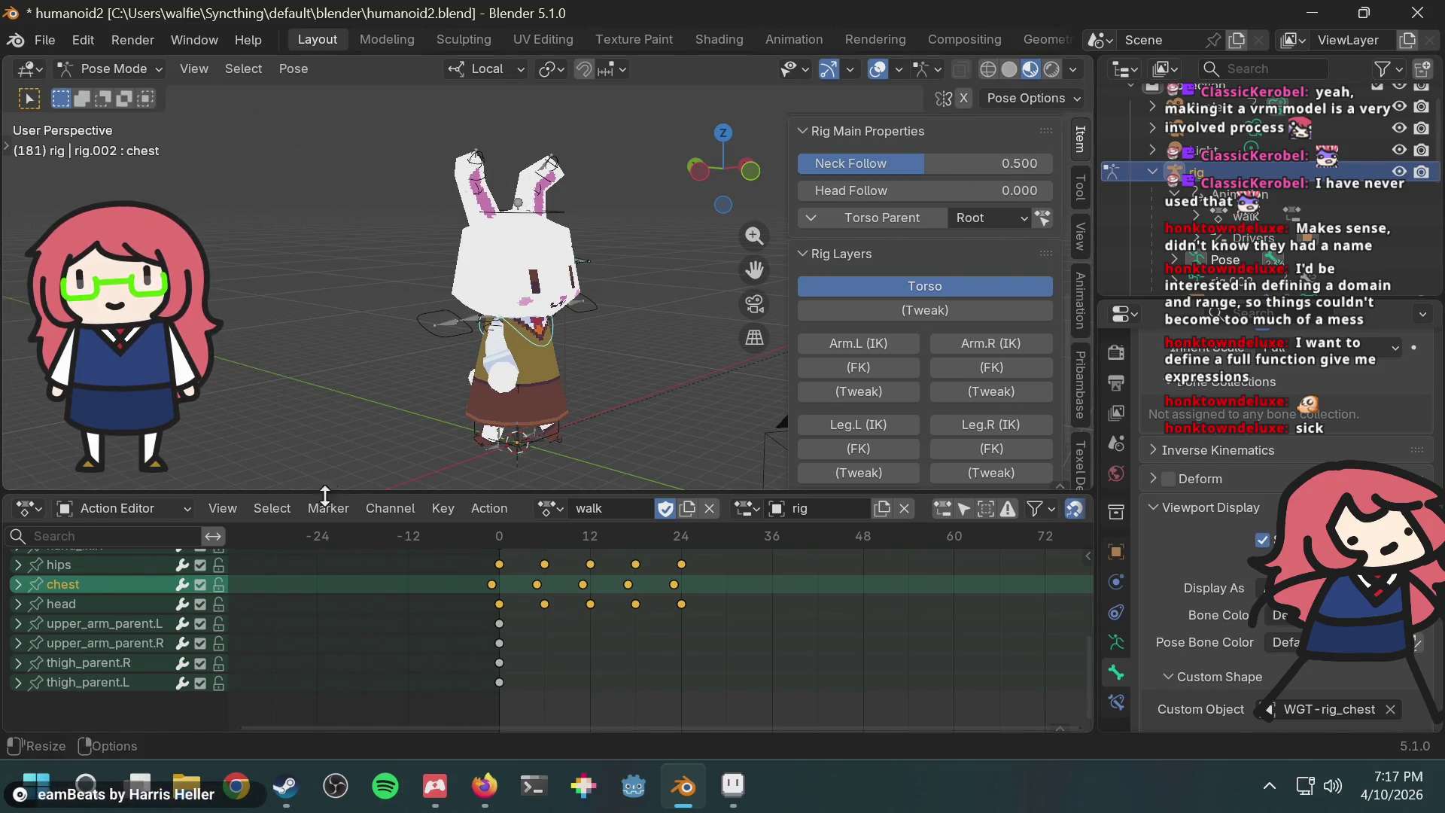
# Step: Play the walk briefly, then scroll the Action Editor down and select the ear.R channel
pyautogui.scroll(5, 66, 657)
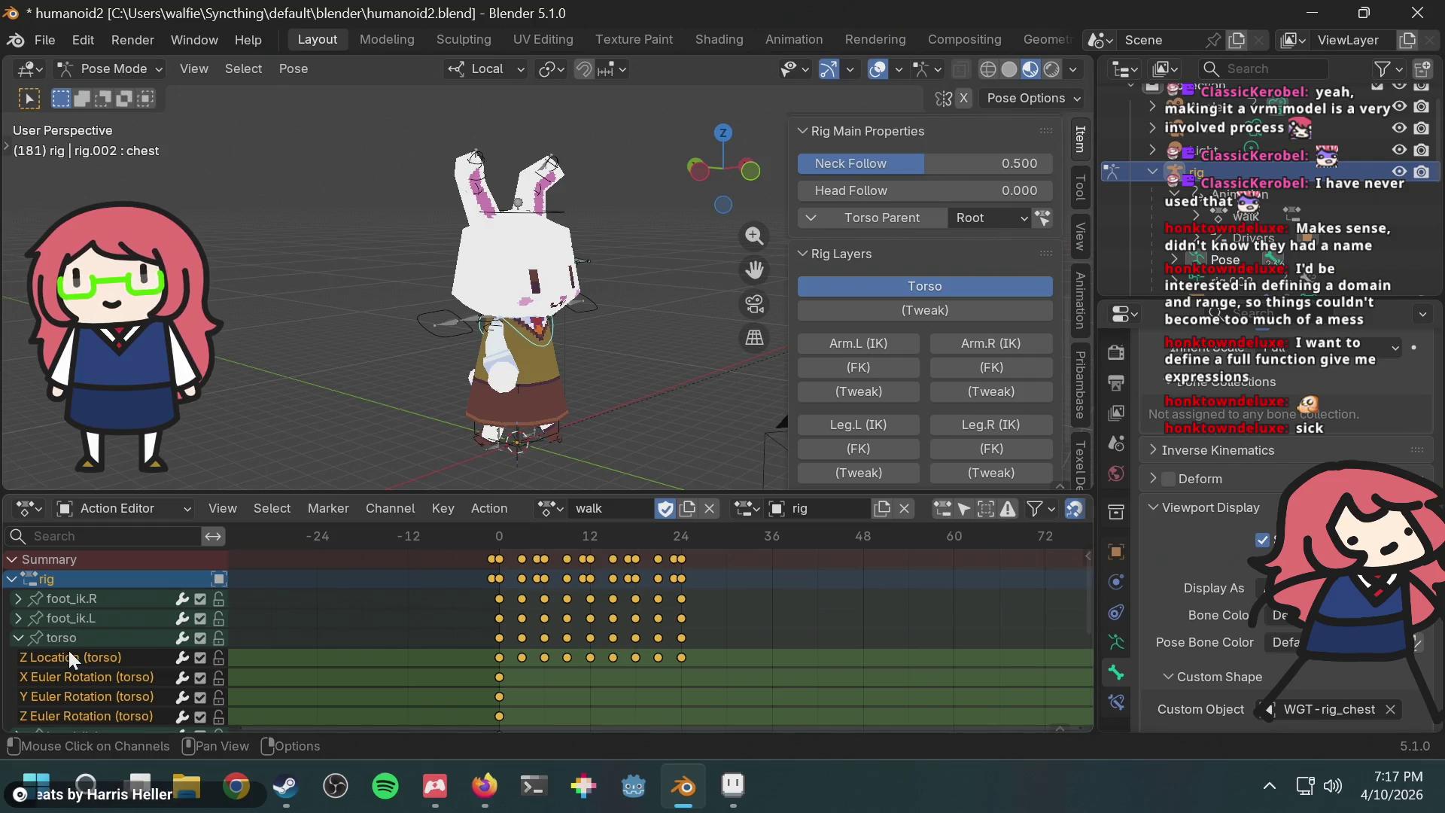
pyautogui.scroll(-3, 962, 282)
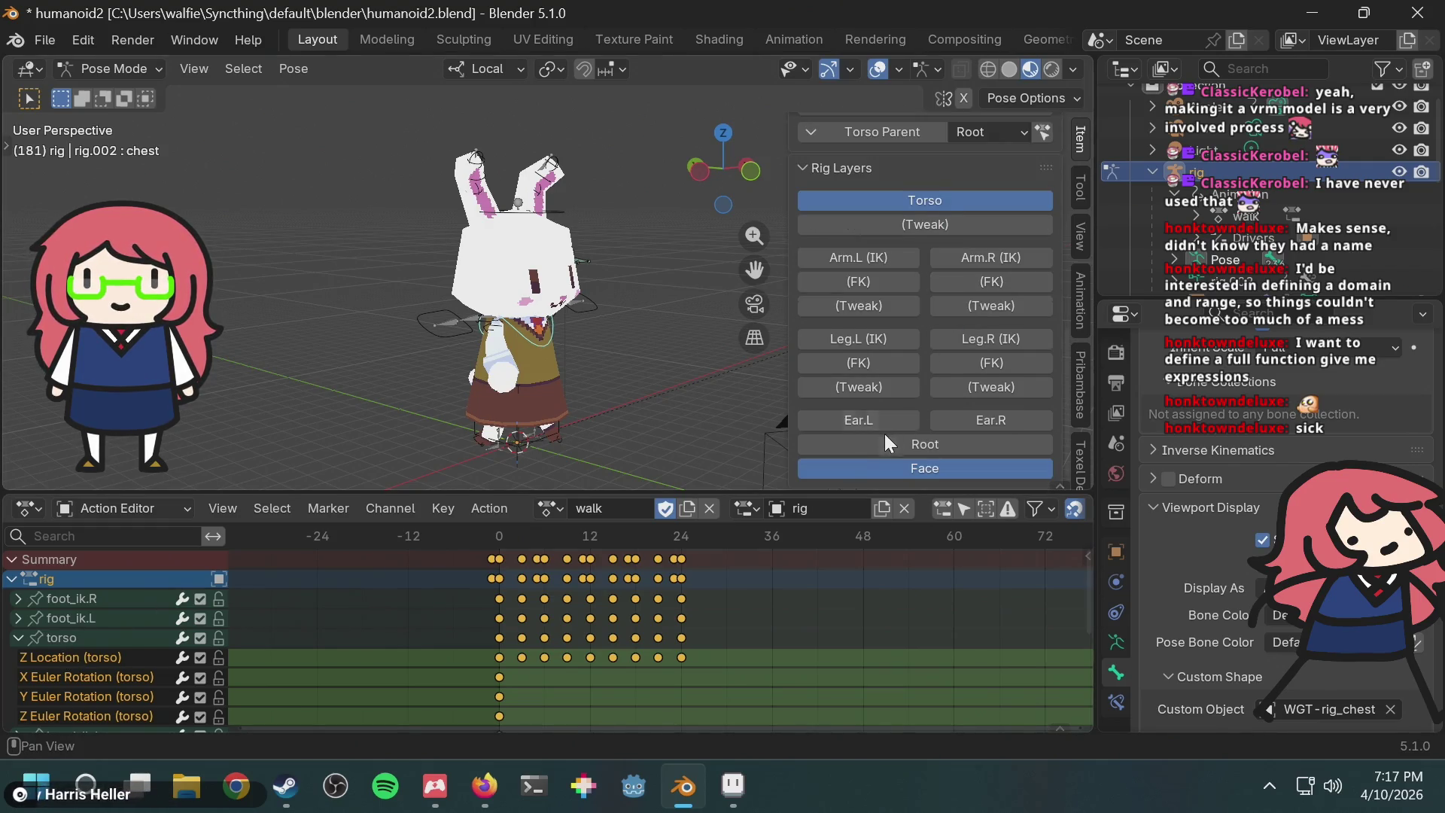
pyautogui.scroll(-2, 441, 607)
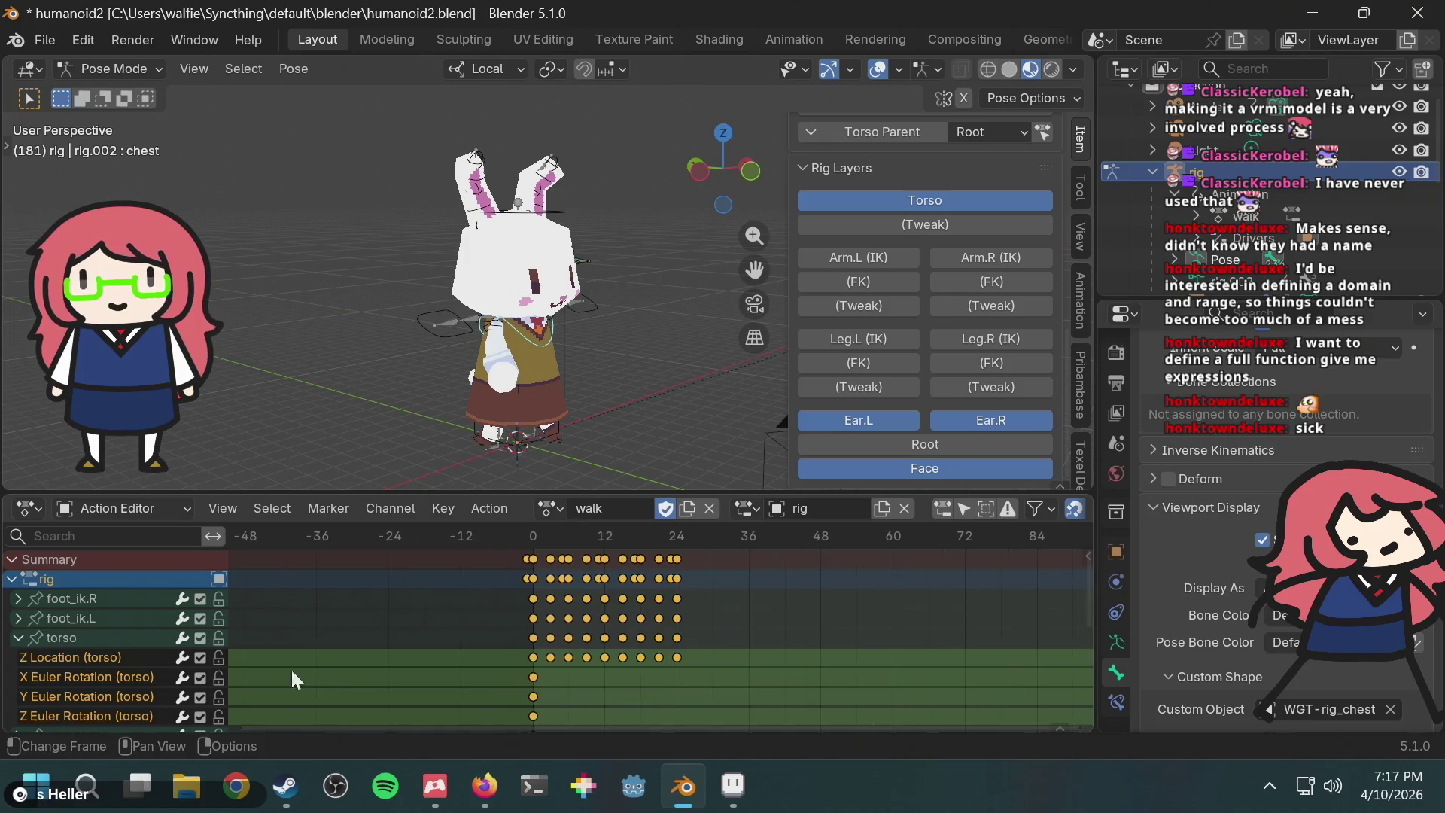
pyautogui.scroll(2, 628, 602)
pyautogui.press('space')
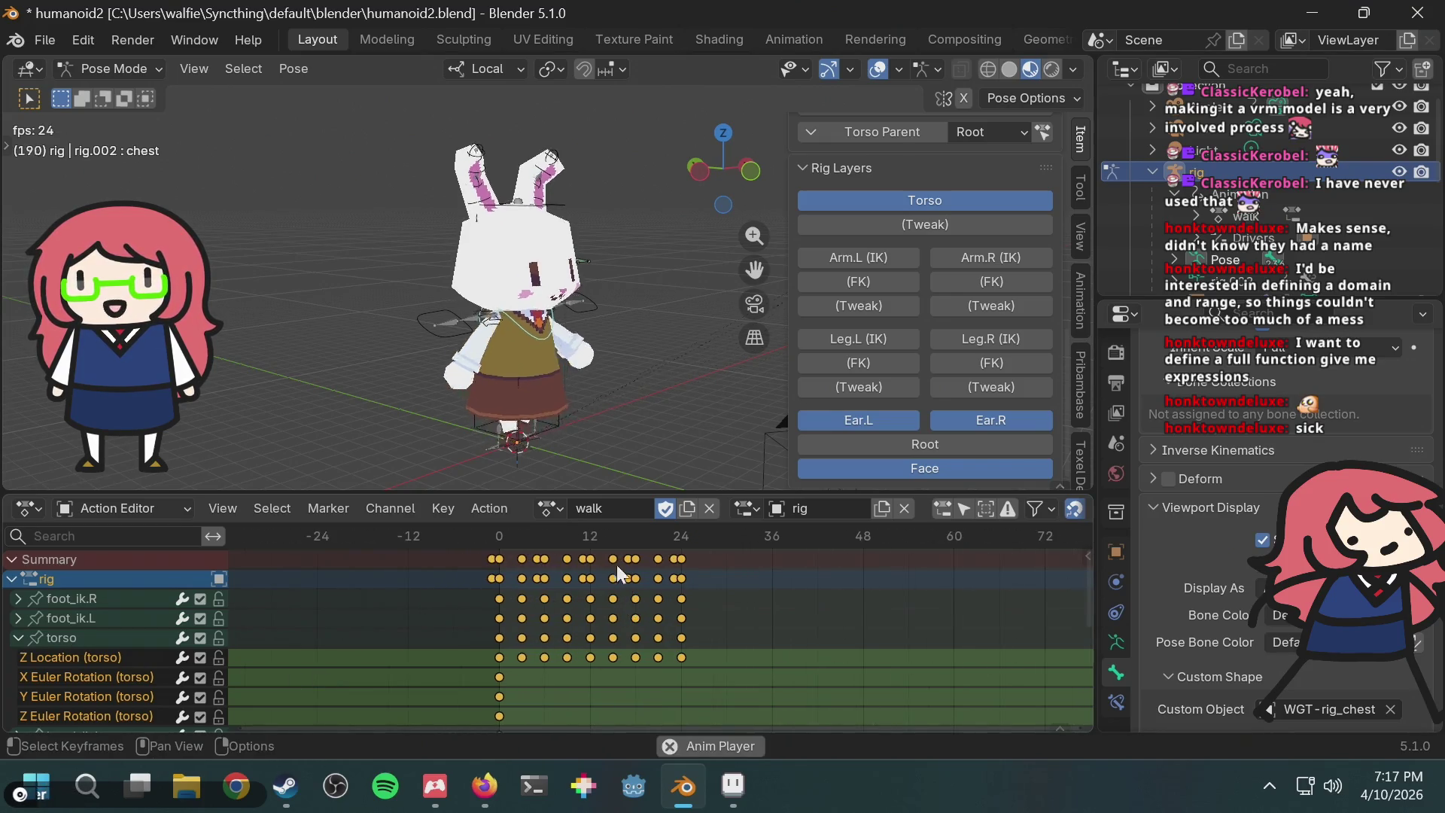
pyautogui.press('space')
pyautogui.scroll(-5, 220, 615)
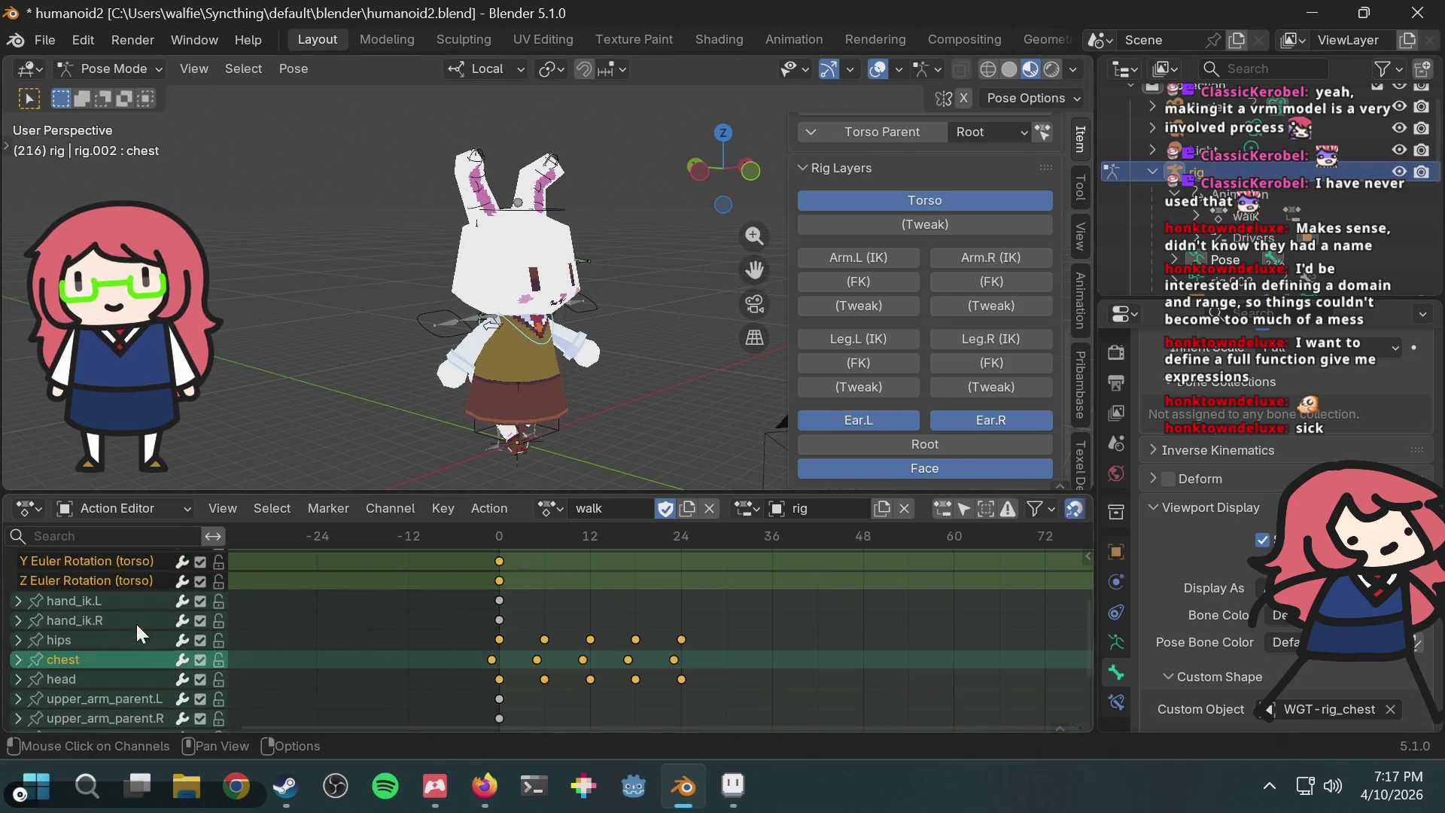
pyautogui.scroll(-3, 152, 650)
pyautogui.click(97, 663)
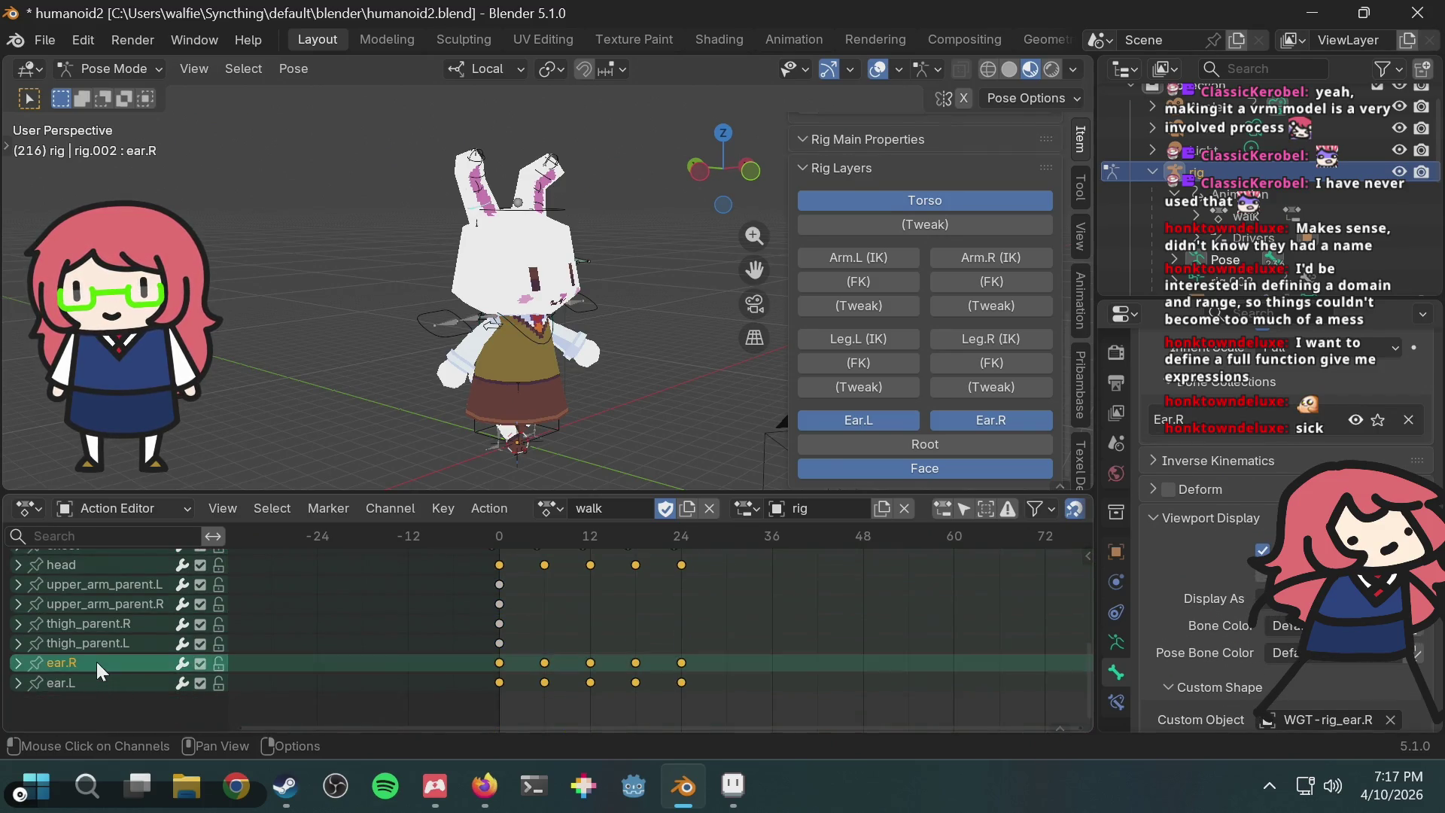
# Step: Play the walk, frame the view on the bunny's ears and select ear.R's frame 0 key
pyautogui.press('space')
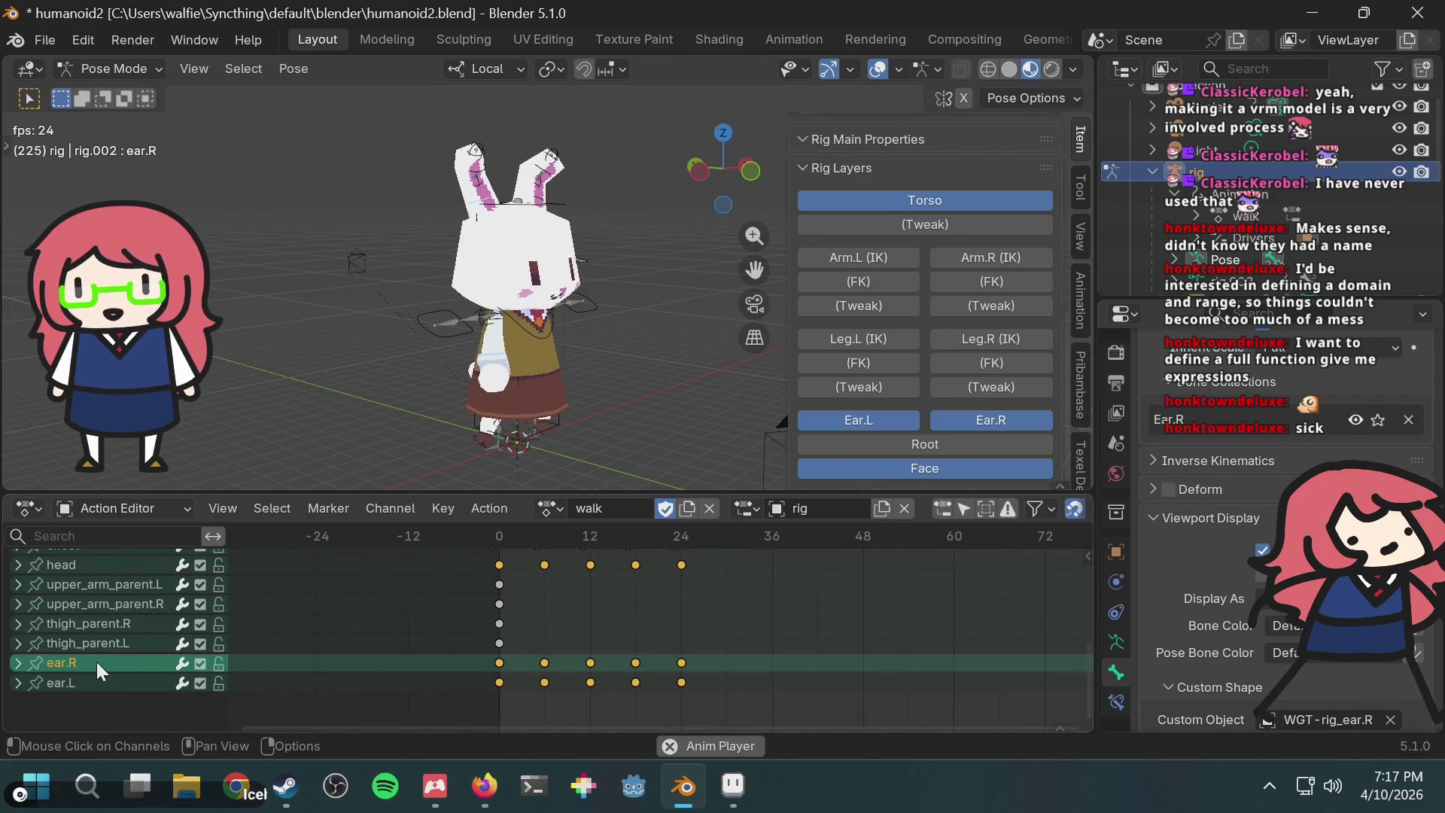
pyautogui.press('KP_Decimal')
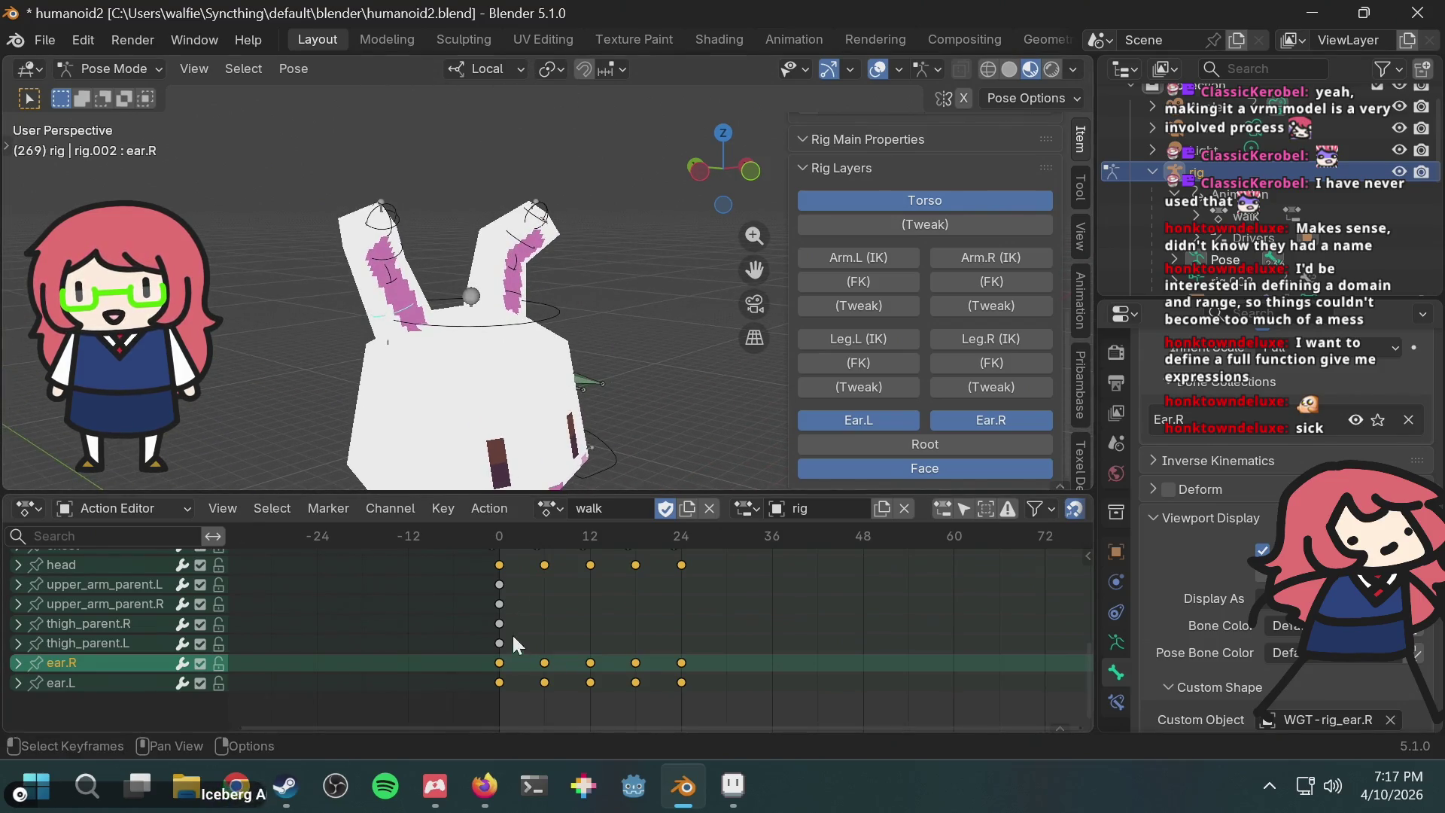
pyautogui.click(500, 663)
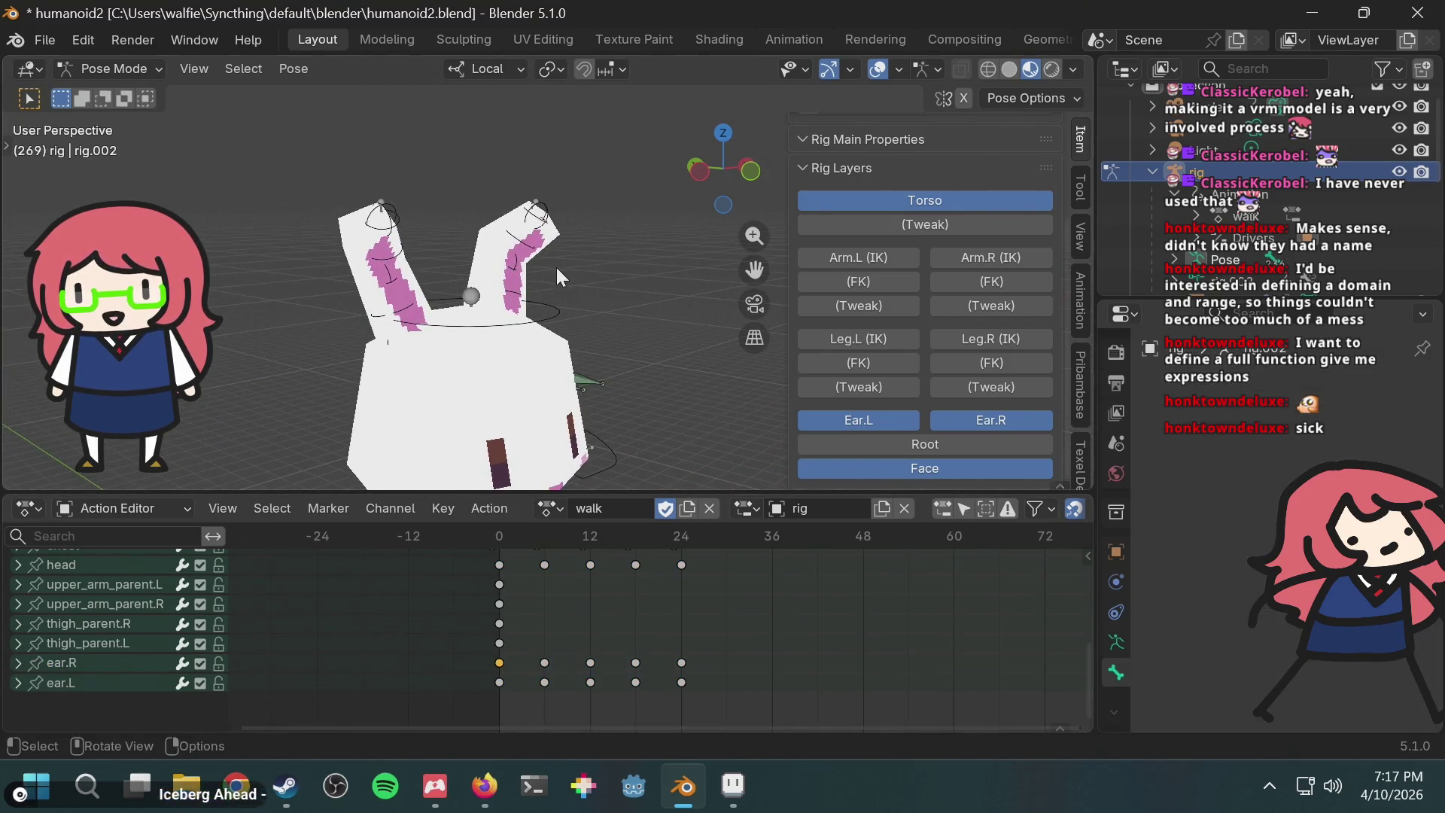
# Step: Try rotating the ear-tip tweak bone and moving the ear, cancelling the moves
pyautogui.click(545, 218)
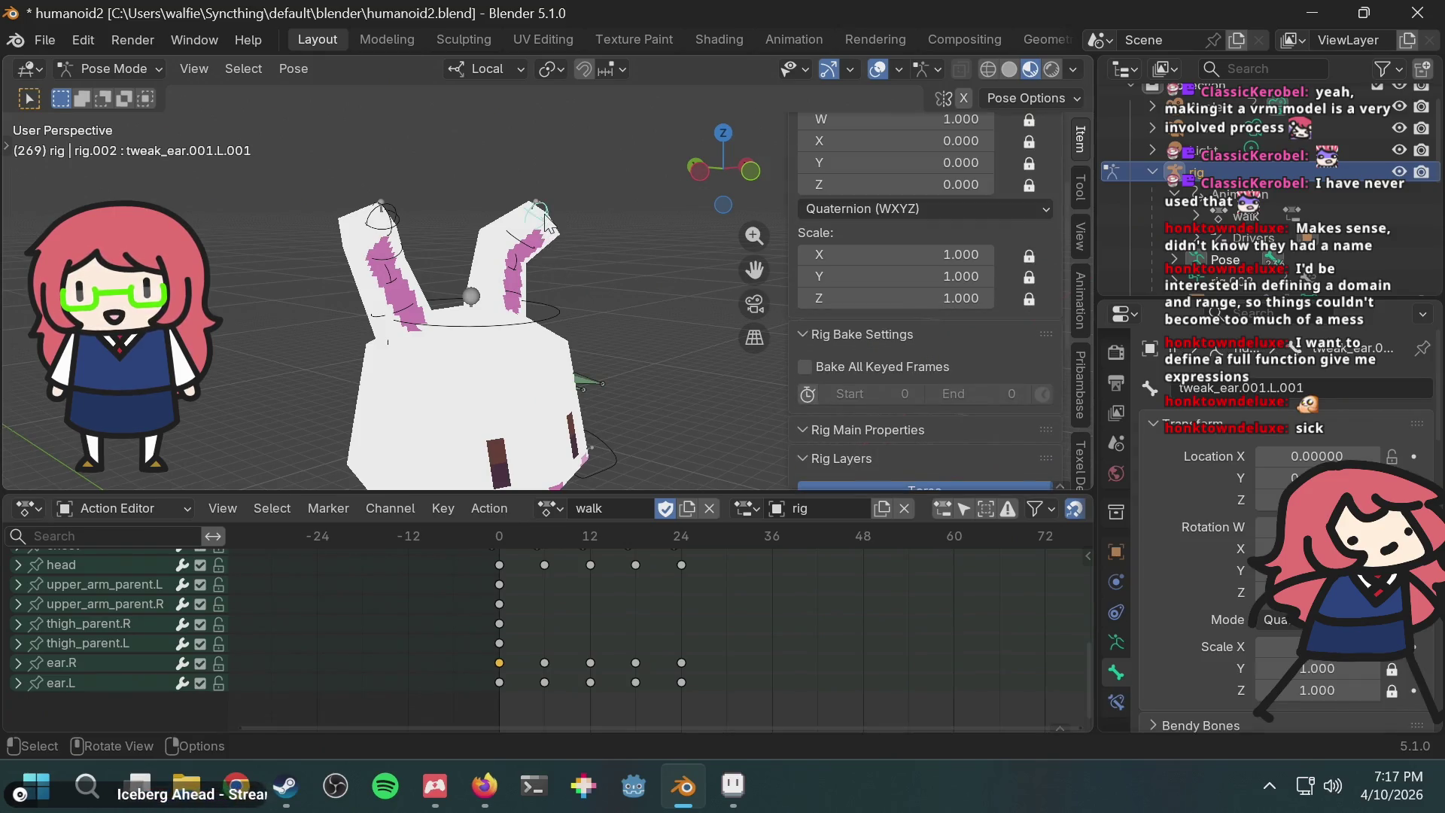
pyautogui.press('r')
pyautogui.click(591, 237)
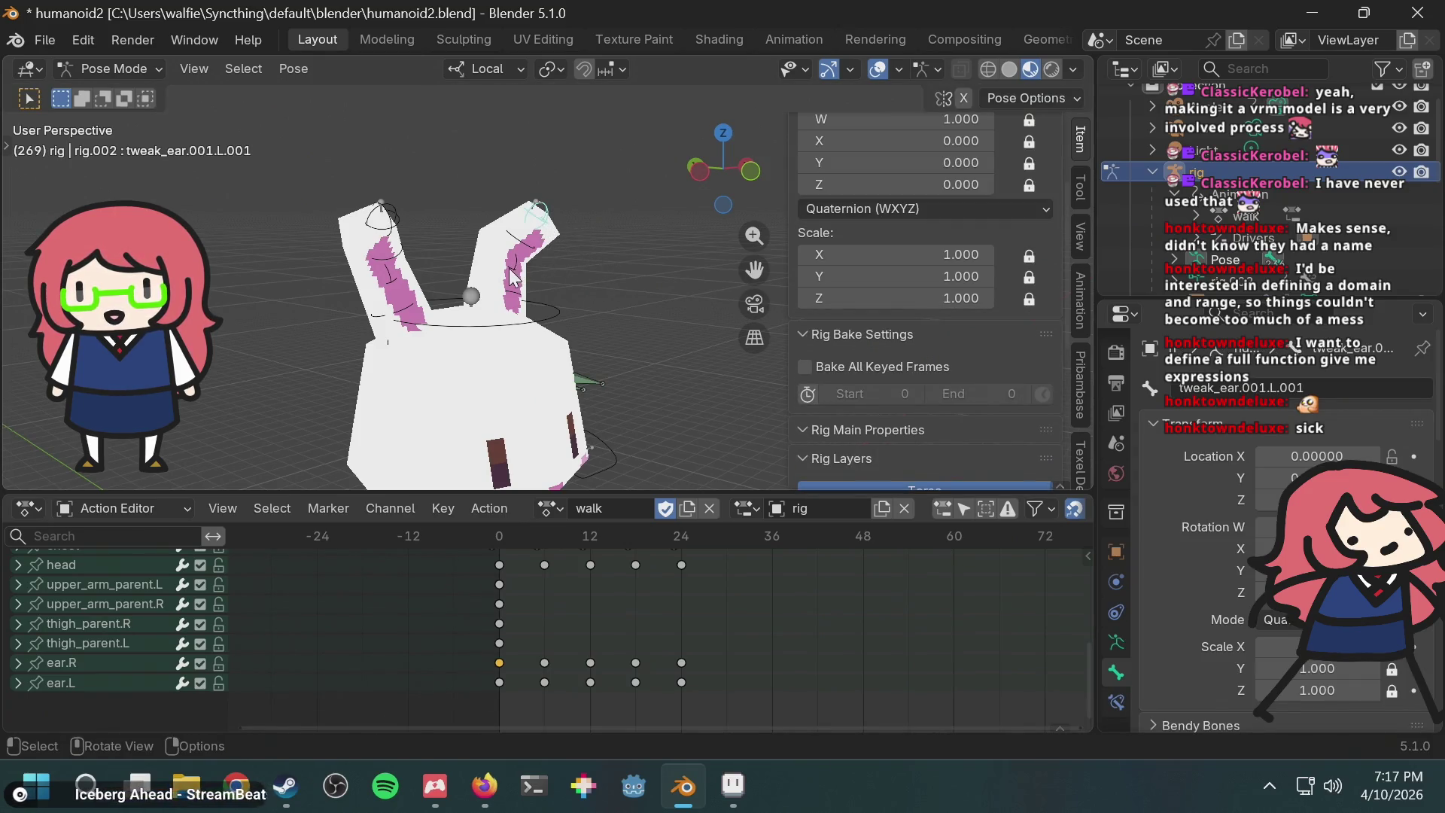
pyautogui.press('g')
pyautogui.rightClick(554, 312)
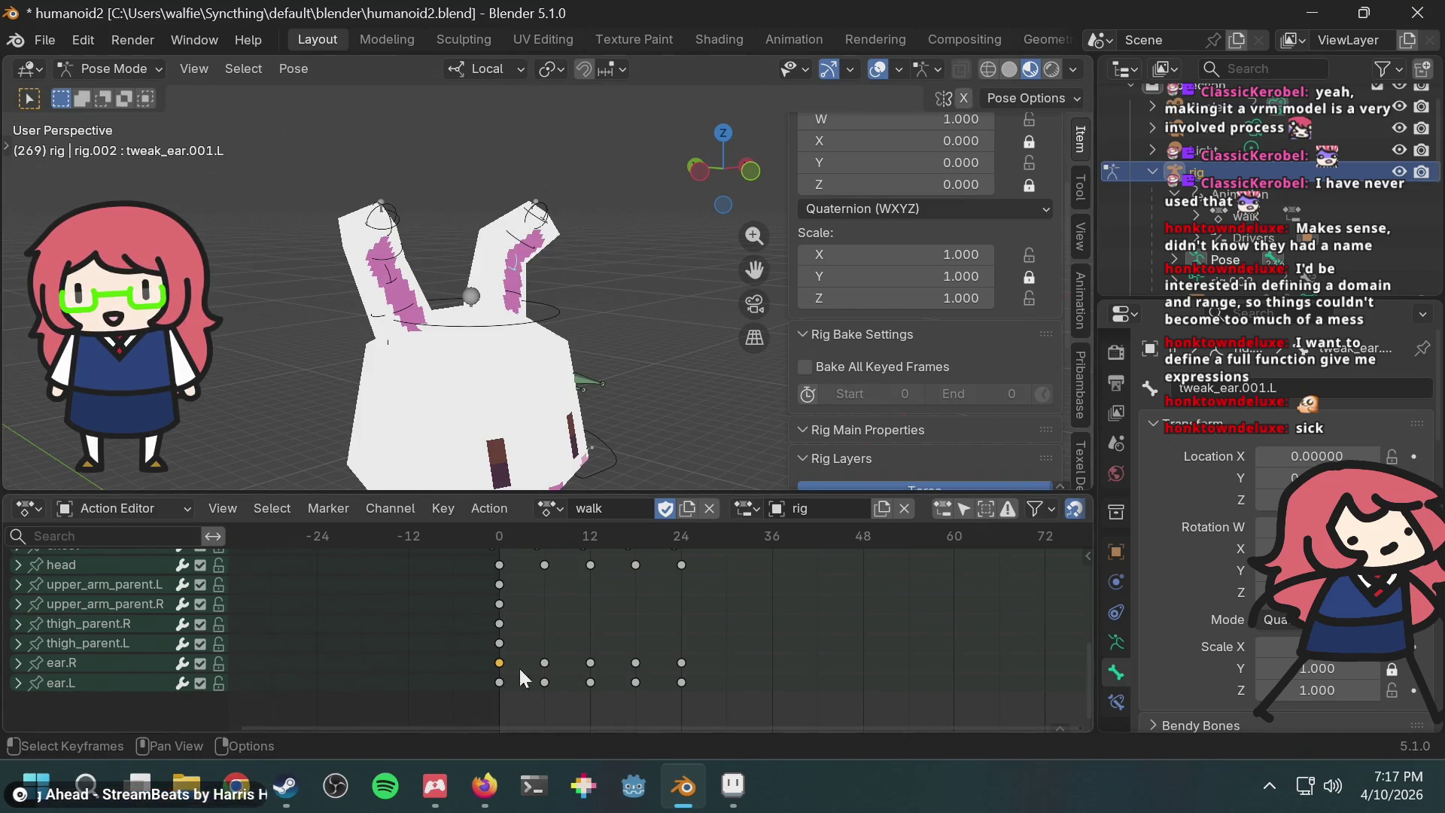
pyautogui.click(544, 662)
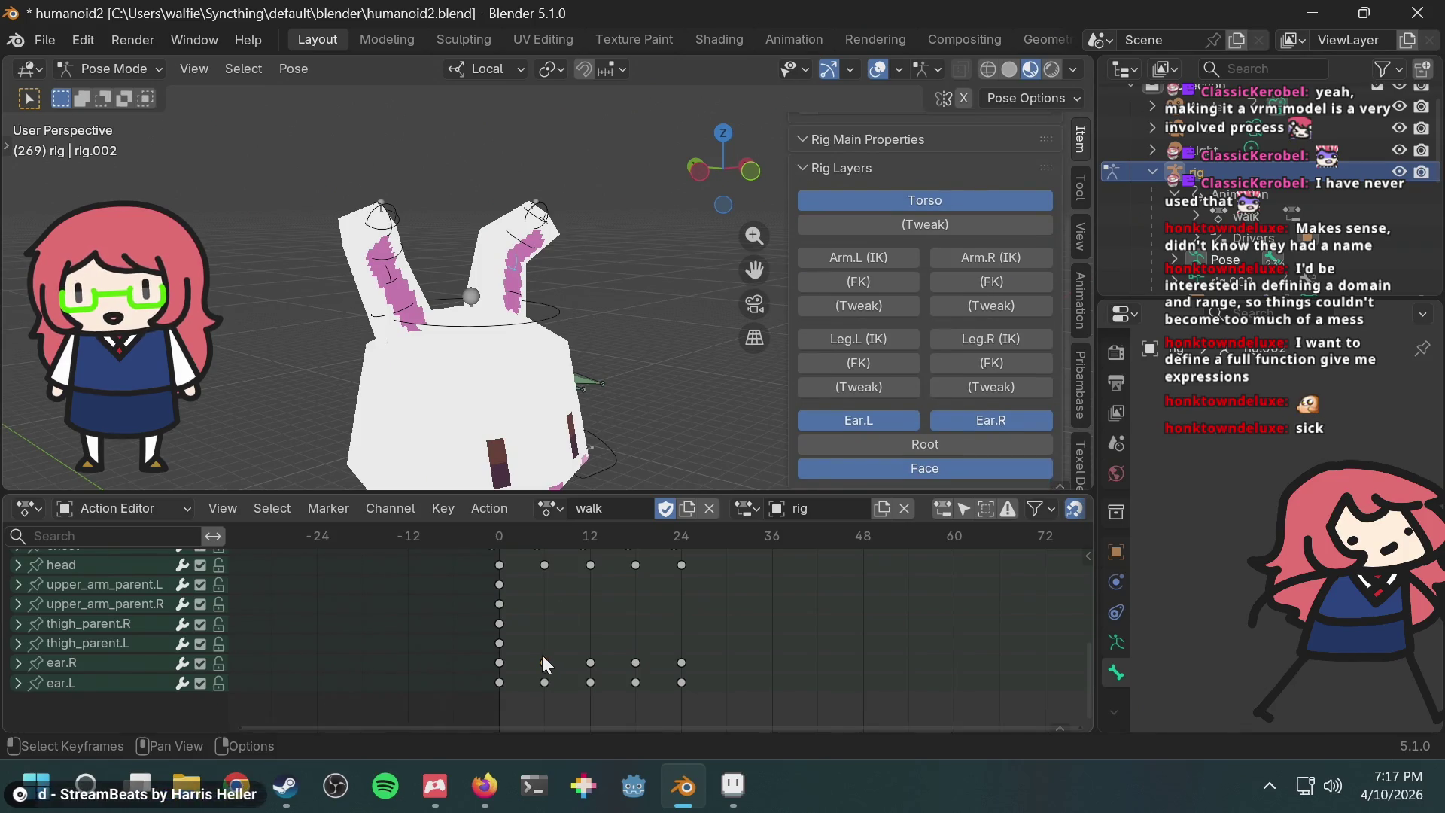
pyautogui.press('g')
pyautogui.rightClick(574, 477)
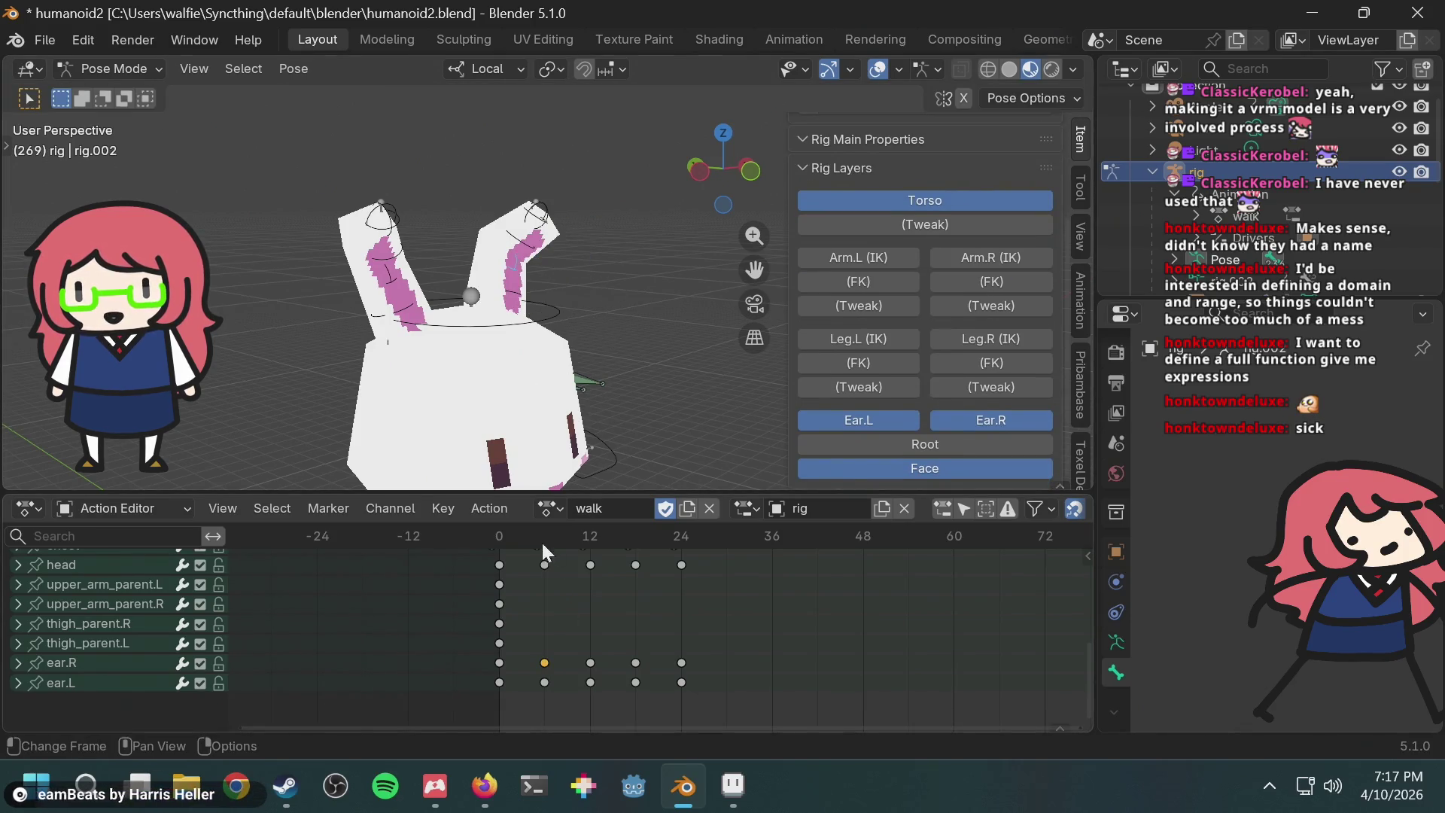
# Step: At frame 3, test-move and rotate the left ear bone, undoing each change
pyautogui.moveTo(529, 537); pyautogui.dragTo(525, 539)
pyautogui.press('g')
pyautogui.click(603, 322)
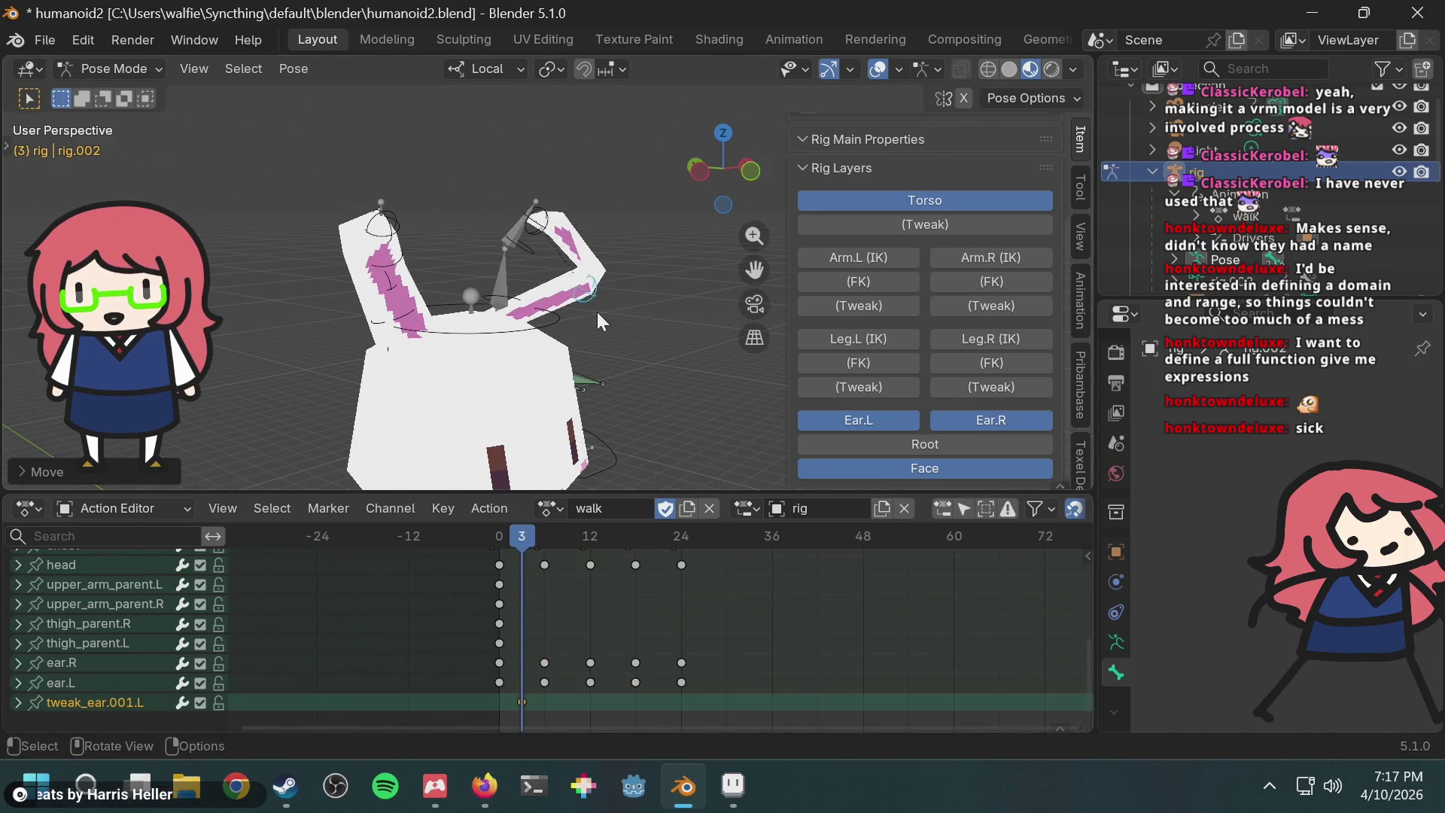
pyautogui.hotkey('ctrl', 'z')
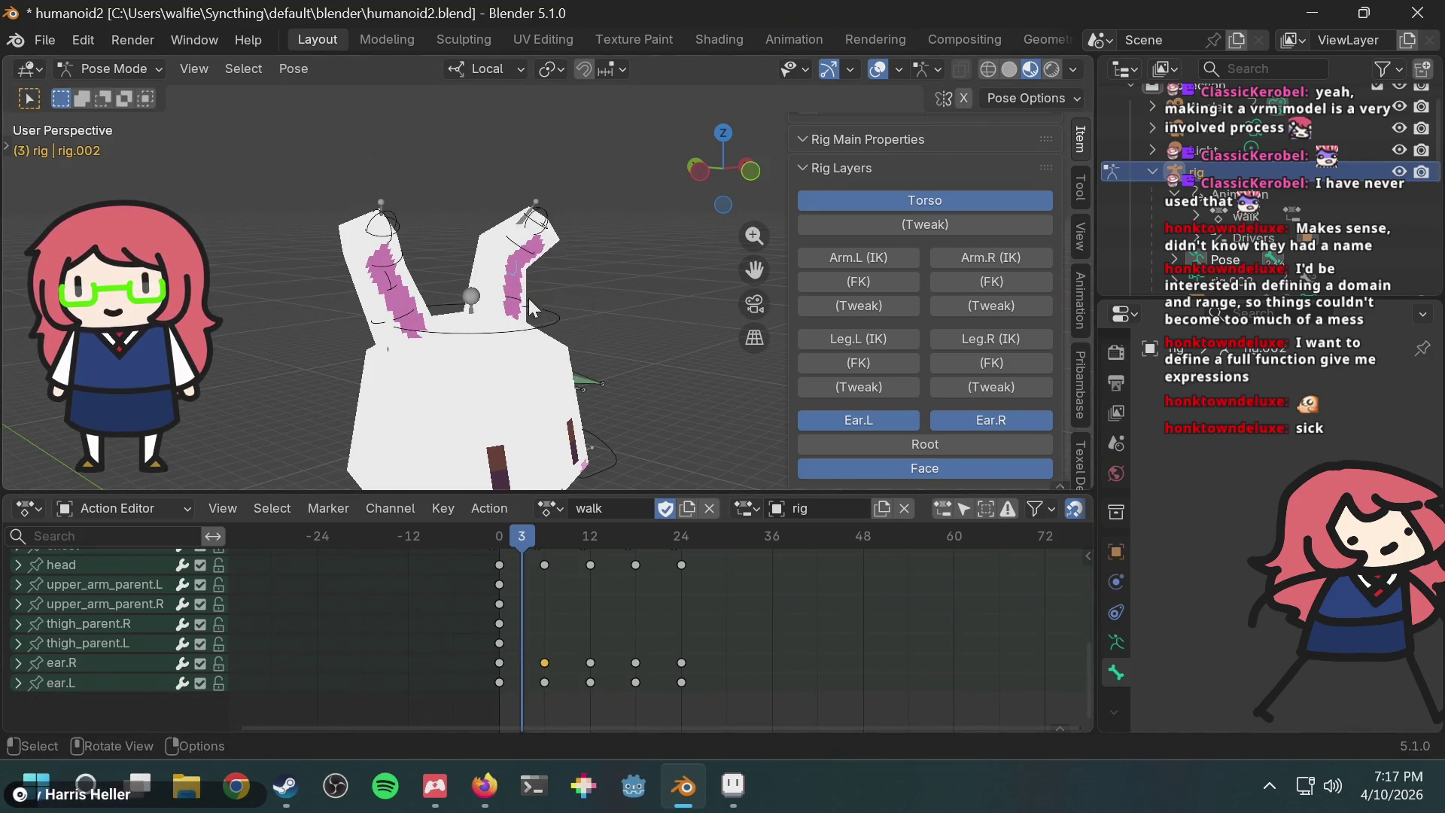
pyautogui.click(519, 305)
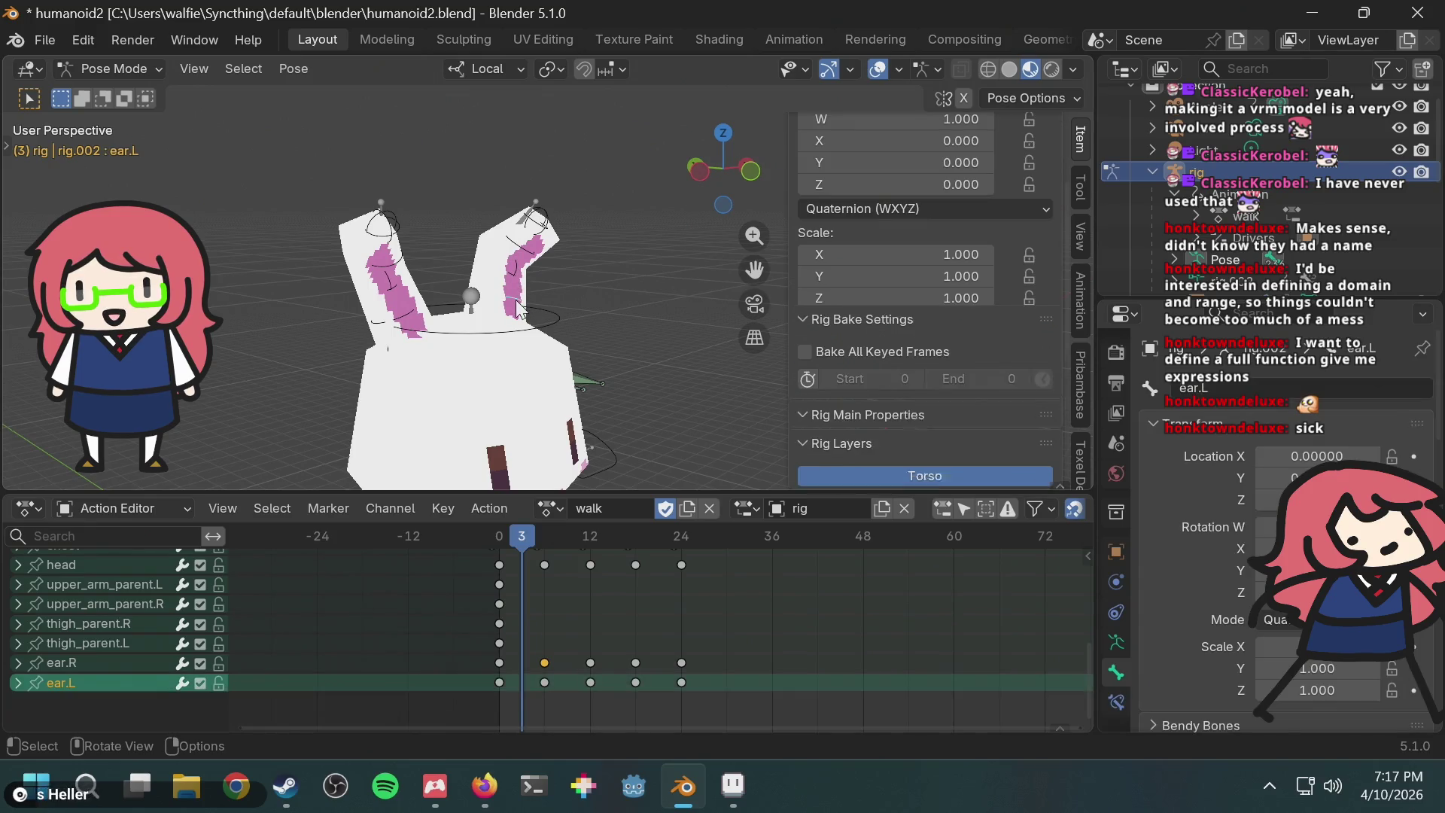
pyautogui.press('r')
pyautogui.click(542, 323)
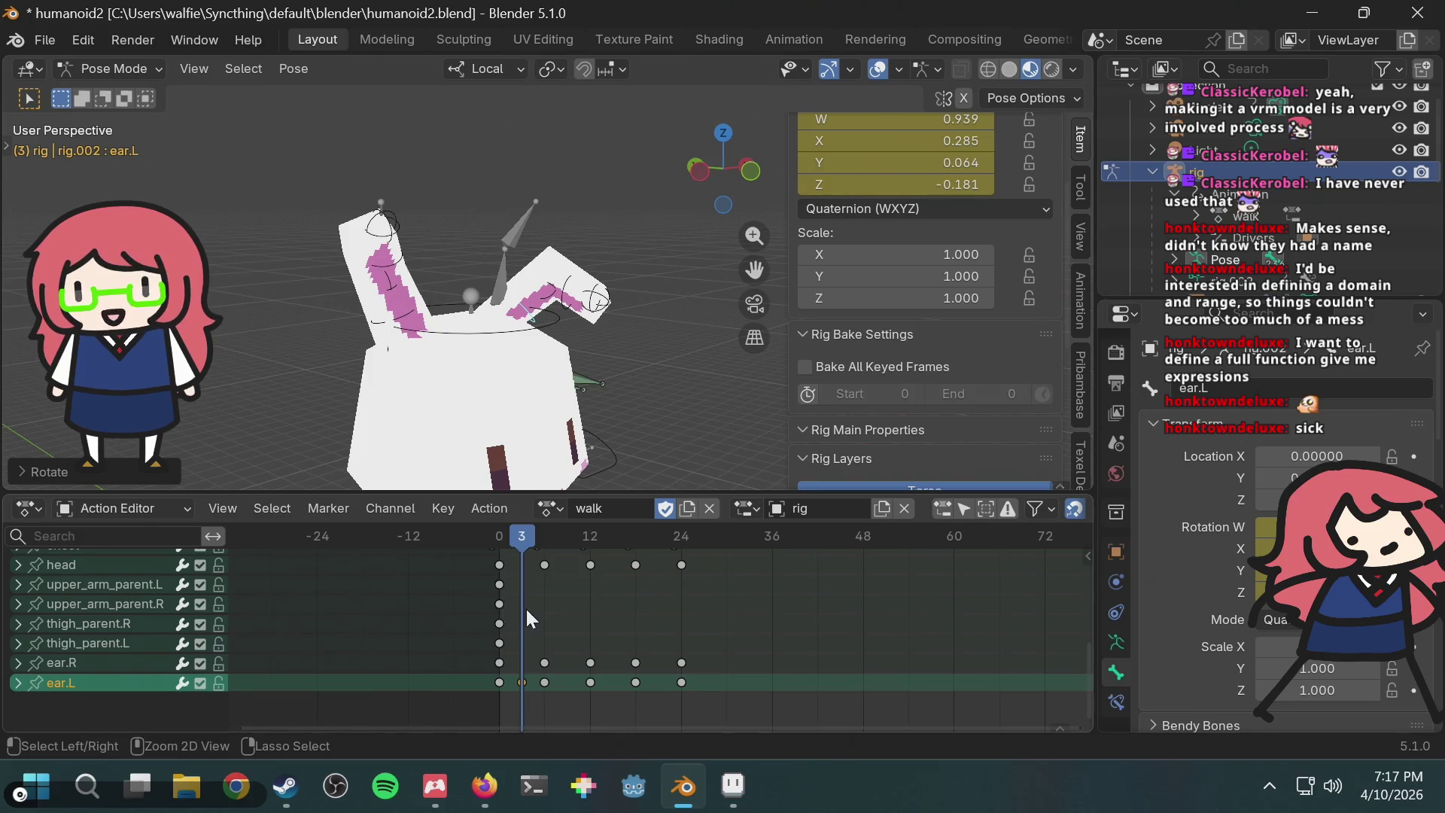
pyautogui.hotkey('ctrl', 'z')
# Step: Play and stop the walk animation from a front view, then show the editor's mode options
pyautogui.press('space')
pyautogui.moveTo(584, 318)
pyautogui.mouseDown(button='middle')
pyautogui.moveTo(286, 290)
pyautogui.moveTo(527, 263)
pyautogui.moveTo(507, 202)
pyautogui.moveTo(494, 315)
pyautogui.moveTo(640, 295)
pyautogui.moveTo(584, 292)
pyautogui.moveTo(649, 299)
pyautogui.moveTo(526, 310)
pyautogui.mouseUp(button='middle')
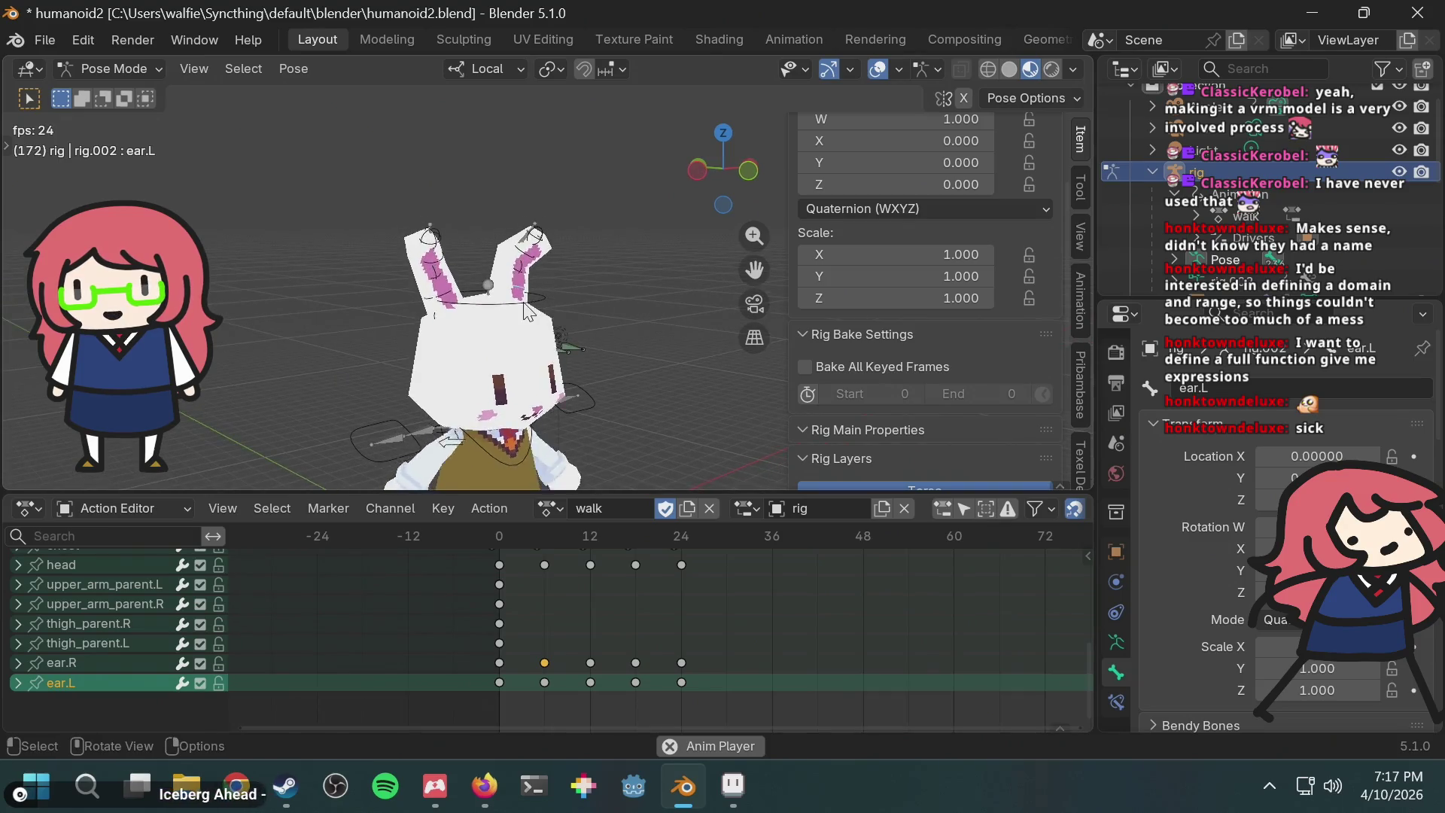
pyautogui.scroll(5, 527, 310)
pyautogui.press('space')
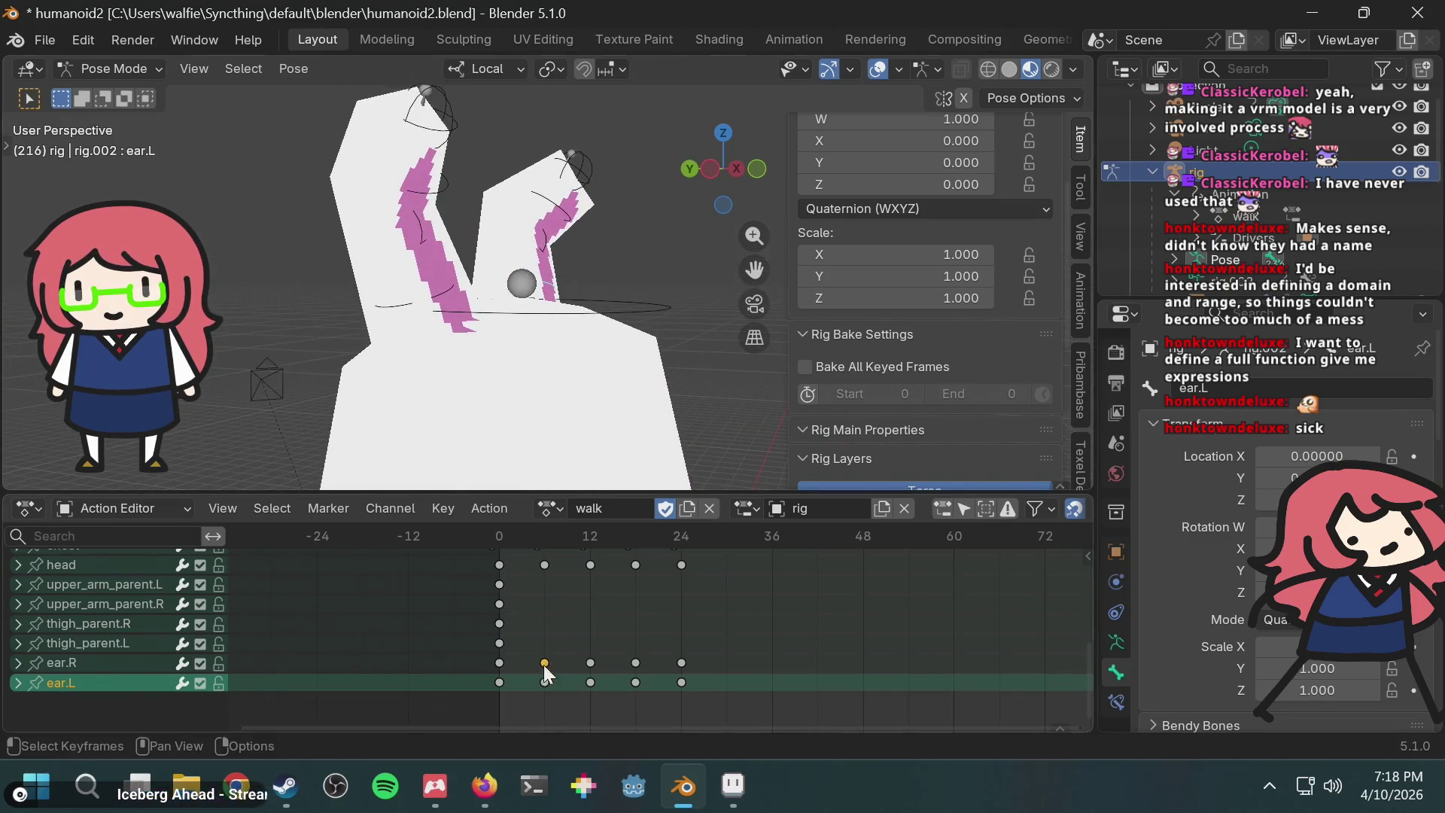
pyautogui.click(112, 508)
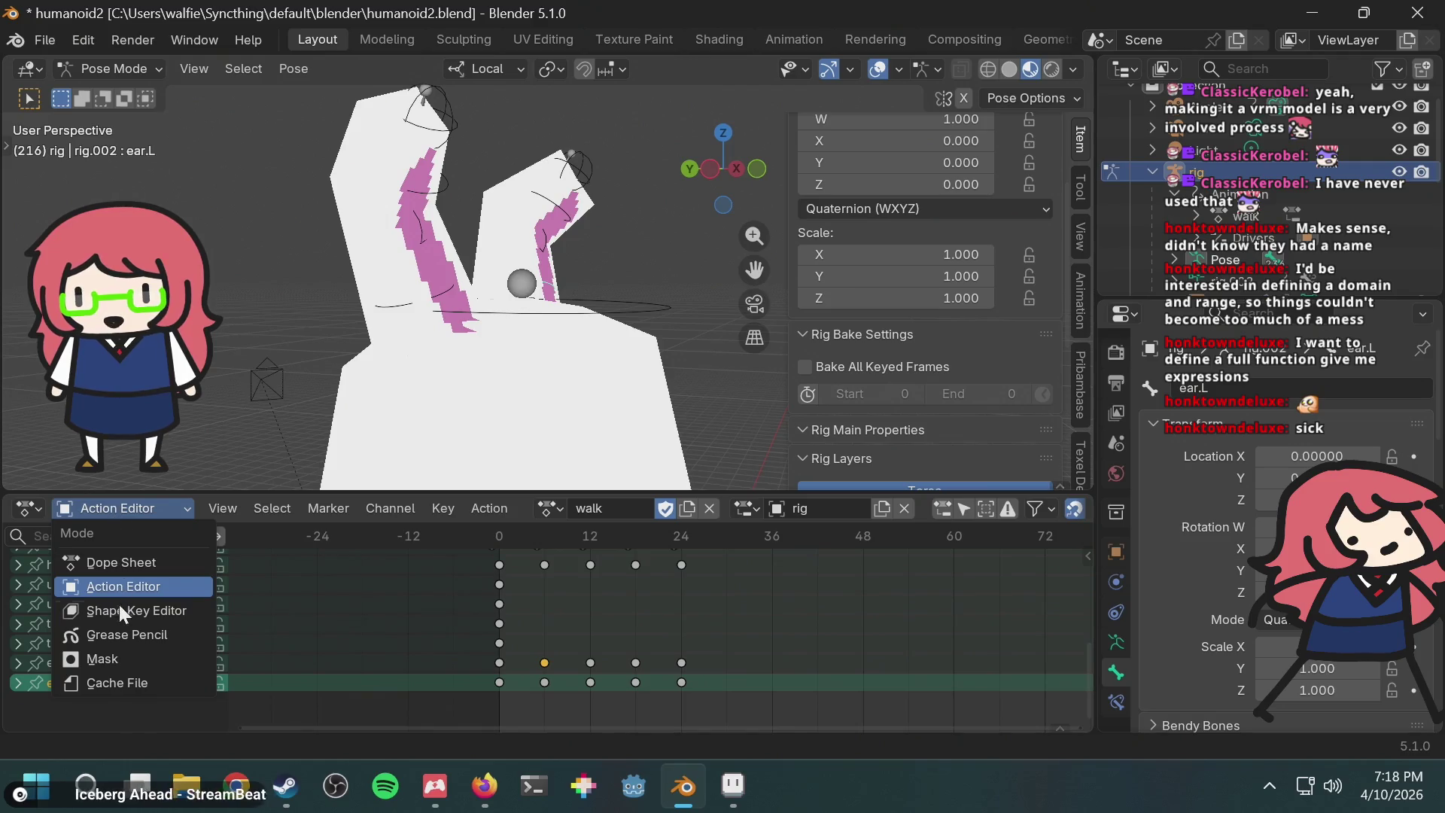
pyautogui.click(25, 508)
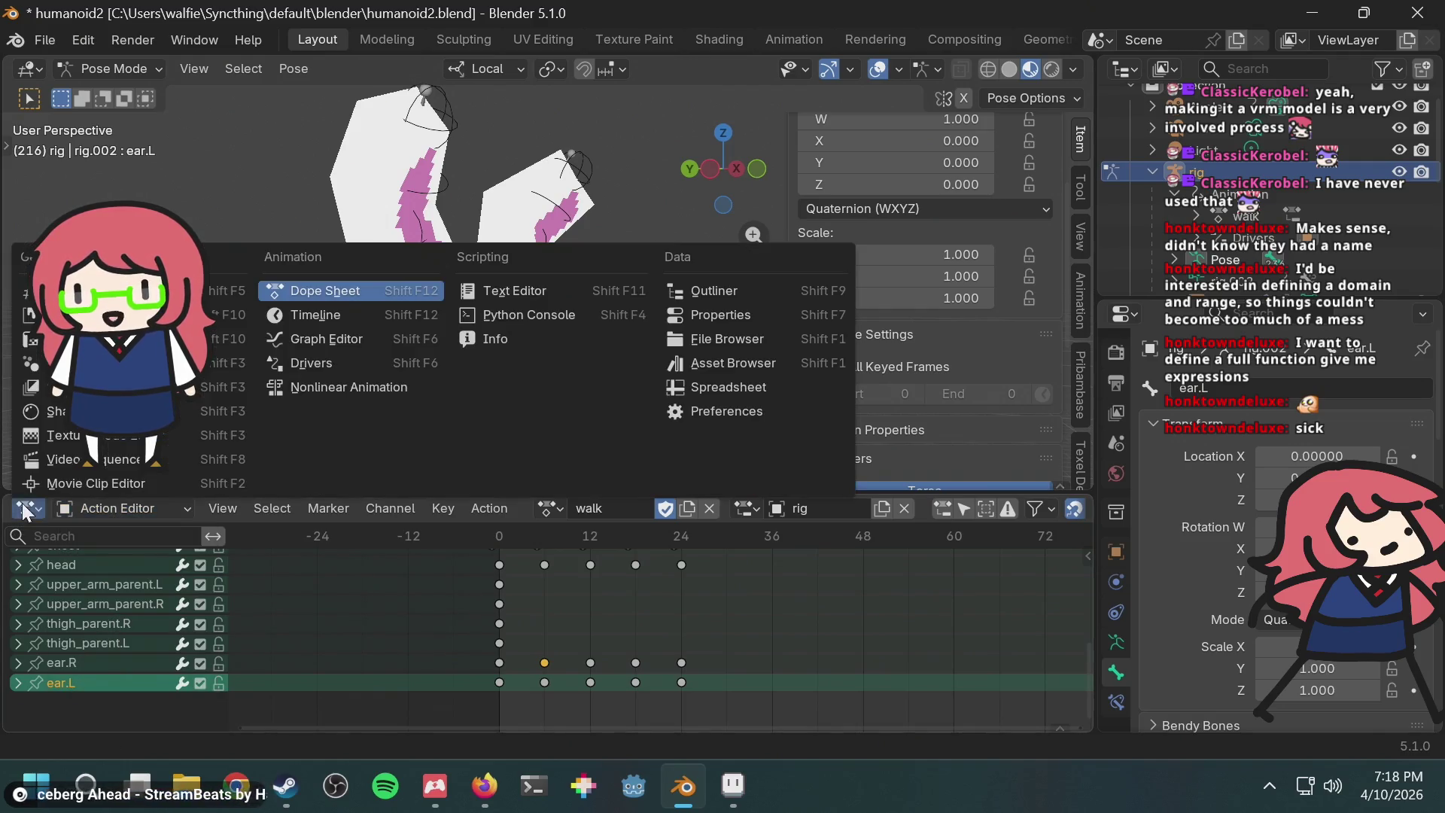
pyautogui.click(325, 340)
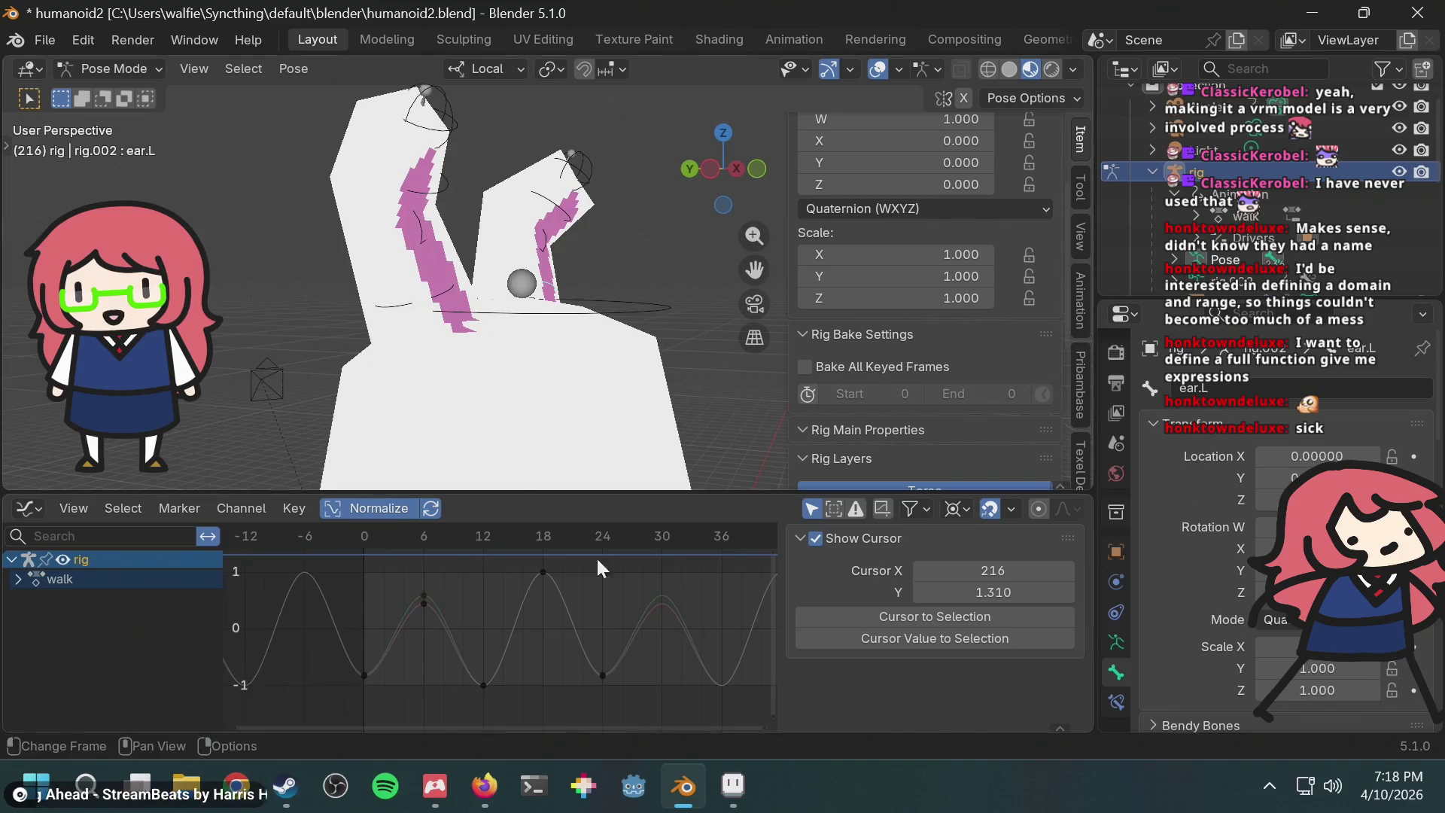
pyautogui.click(442, 289)
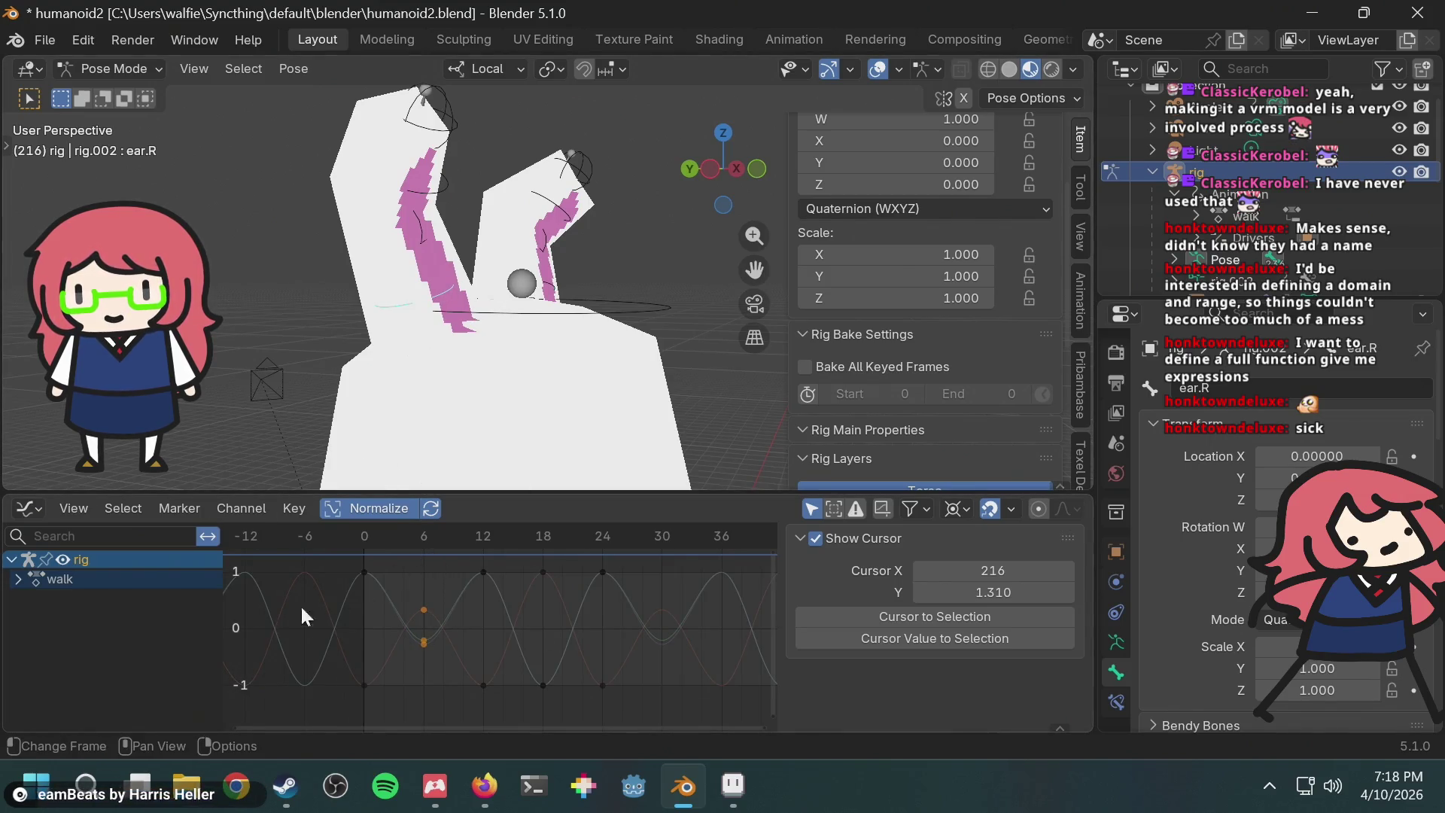
pyautogui.click(15, 580)
pyautogui.click(74, 622)
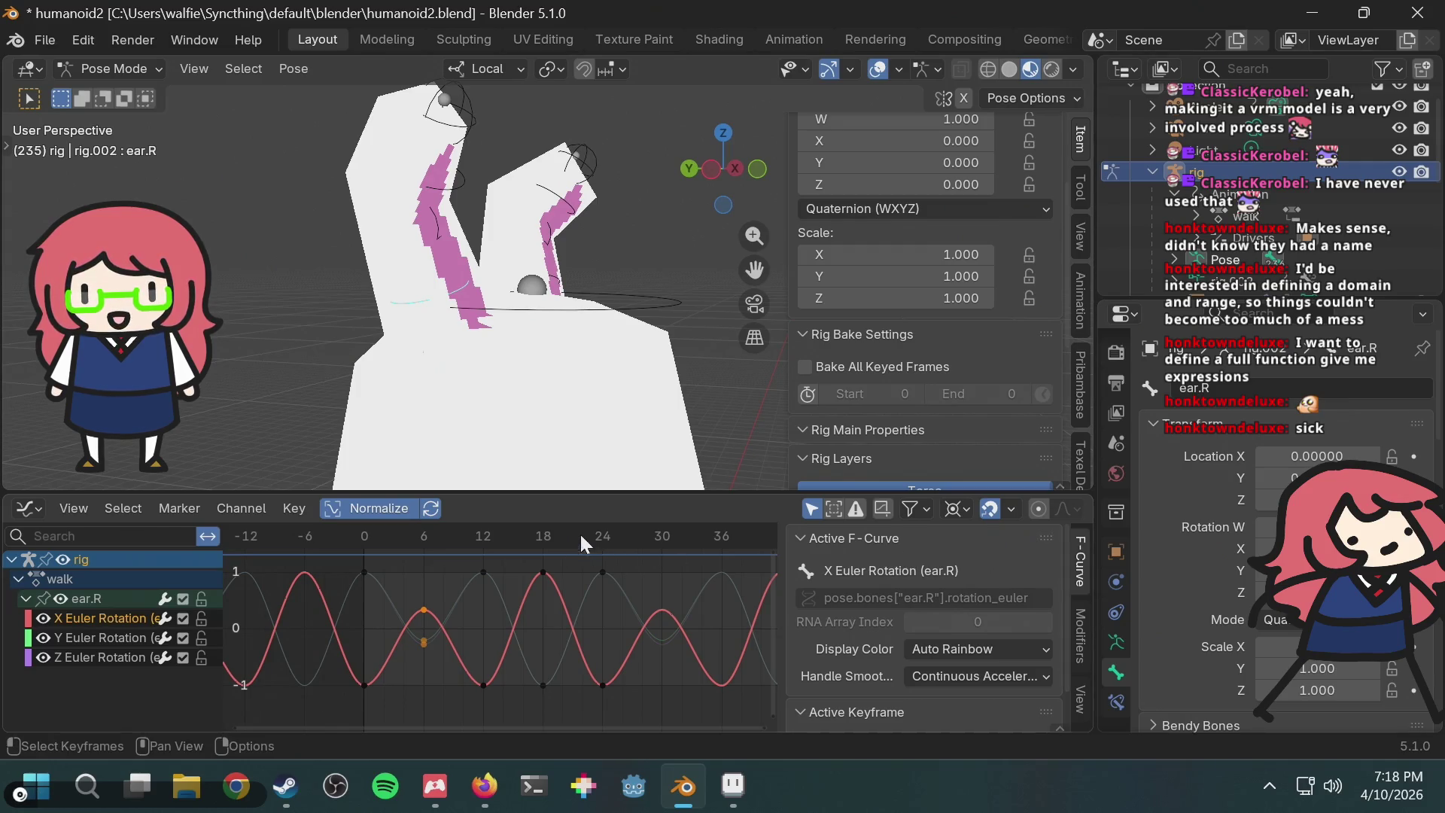
pyautogui.scroll(-1, 917, 614)
pyautogui.scroll(1, 917, 614)
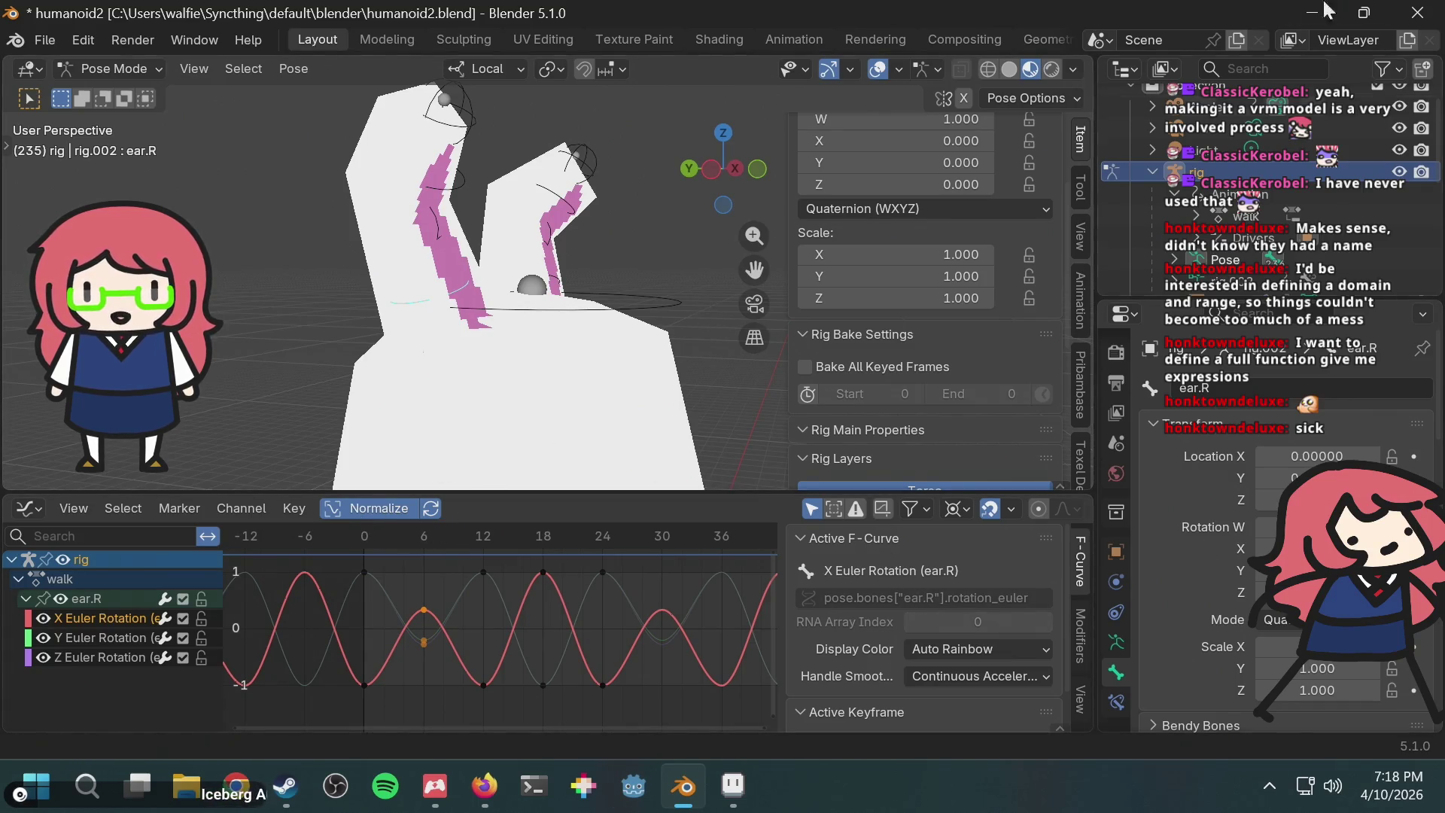
pyautogui.moveTo(1392, 785)
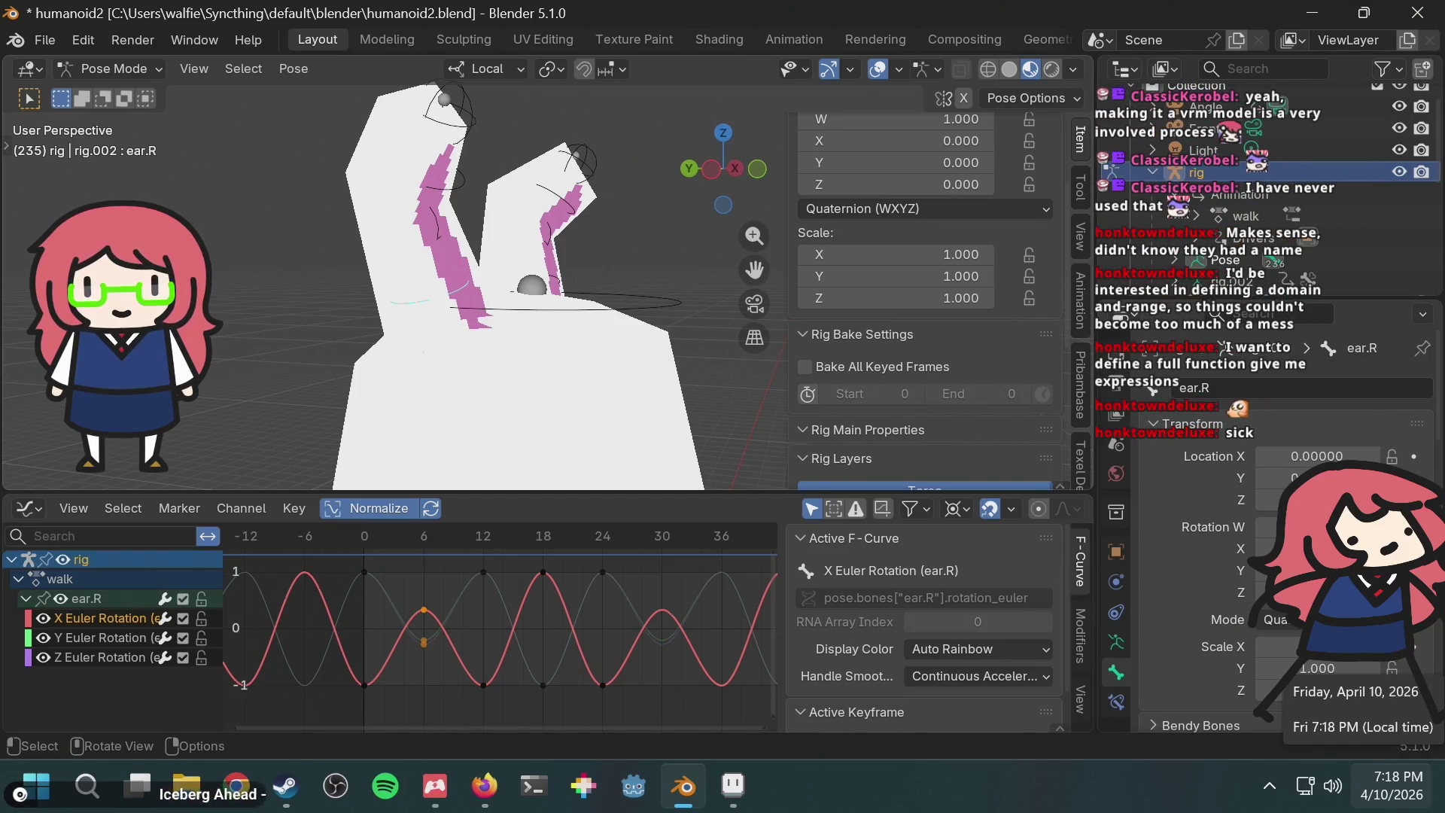
pyautogui.moveTo(418, 530); pyautogui.dragTo(363, 536)
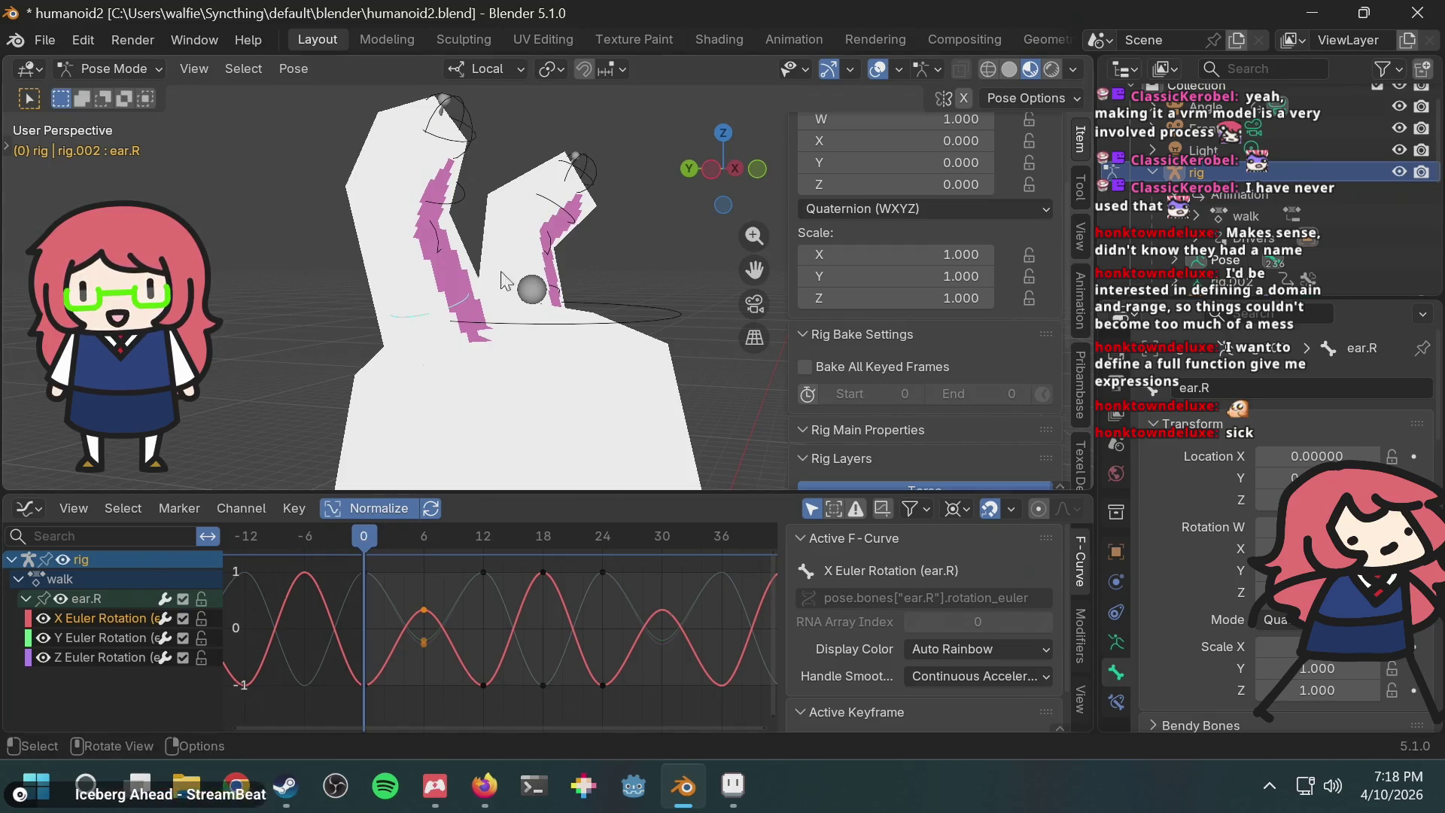
pyautogui.click(394, 536)
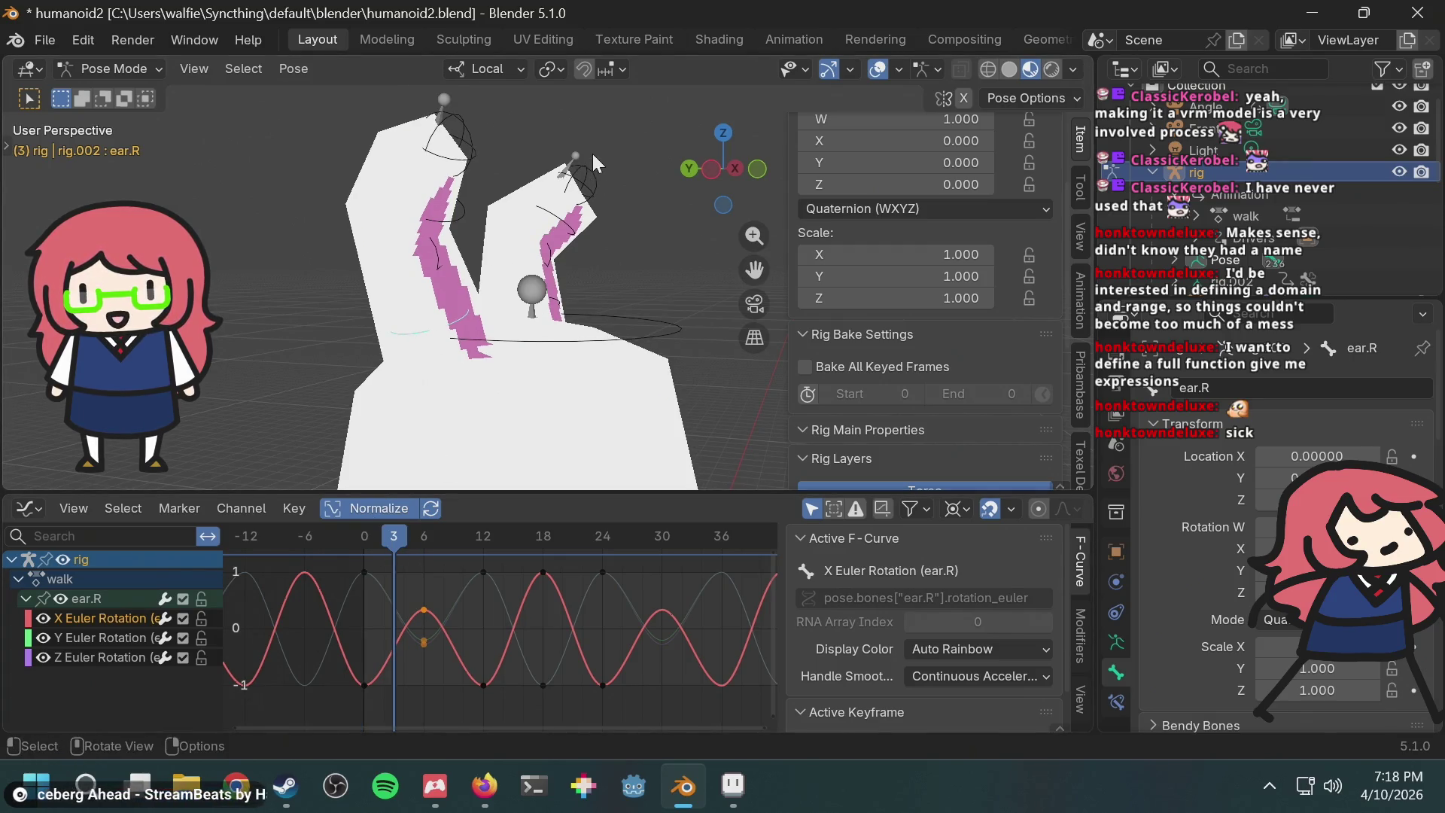
pyautogui.press('r')
pyautogui.click(431, 592)
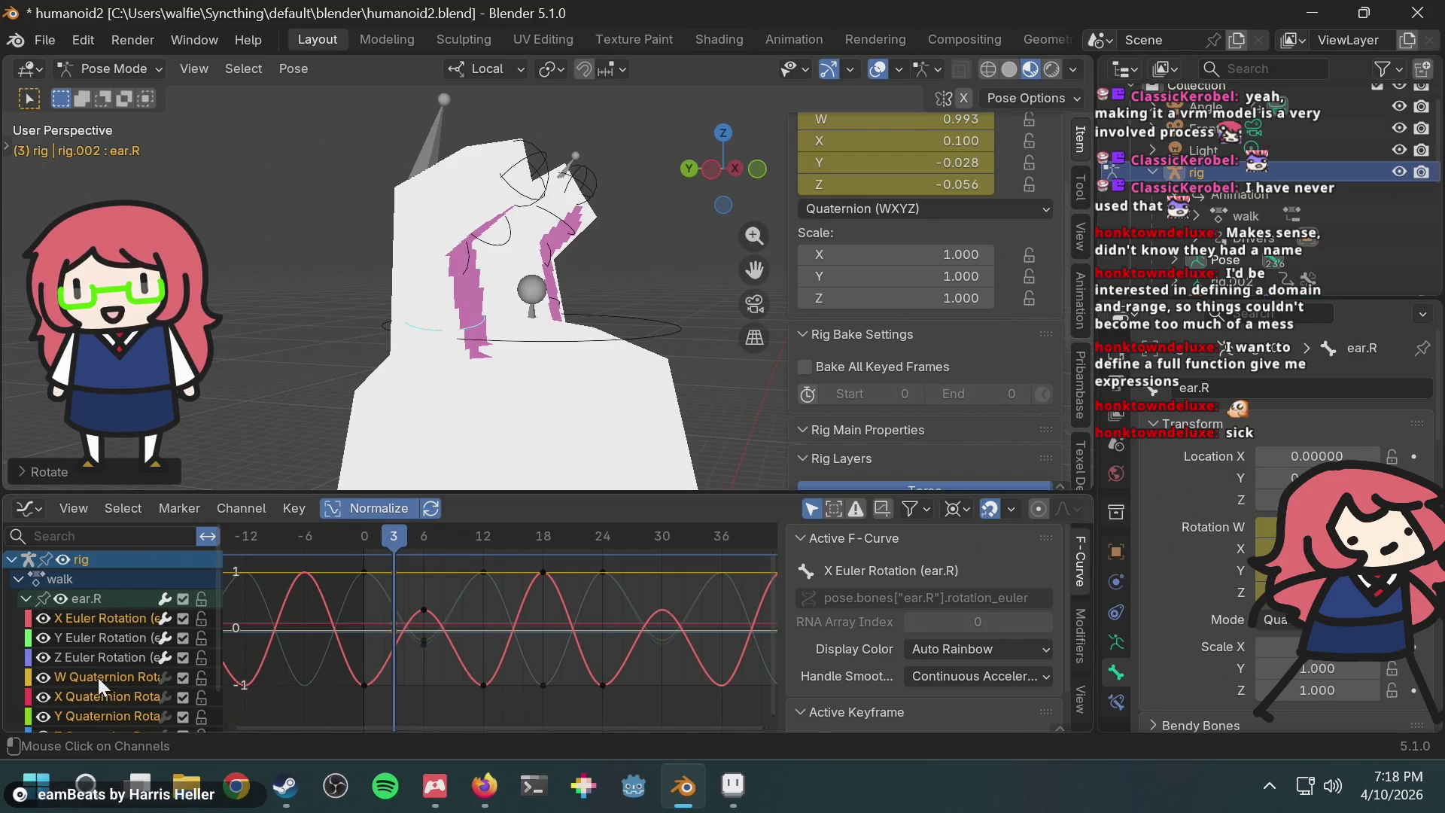
pyautogui.hotkey('ctrl', 'z')
pyautogui.hotkey('ctrl', 'z')
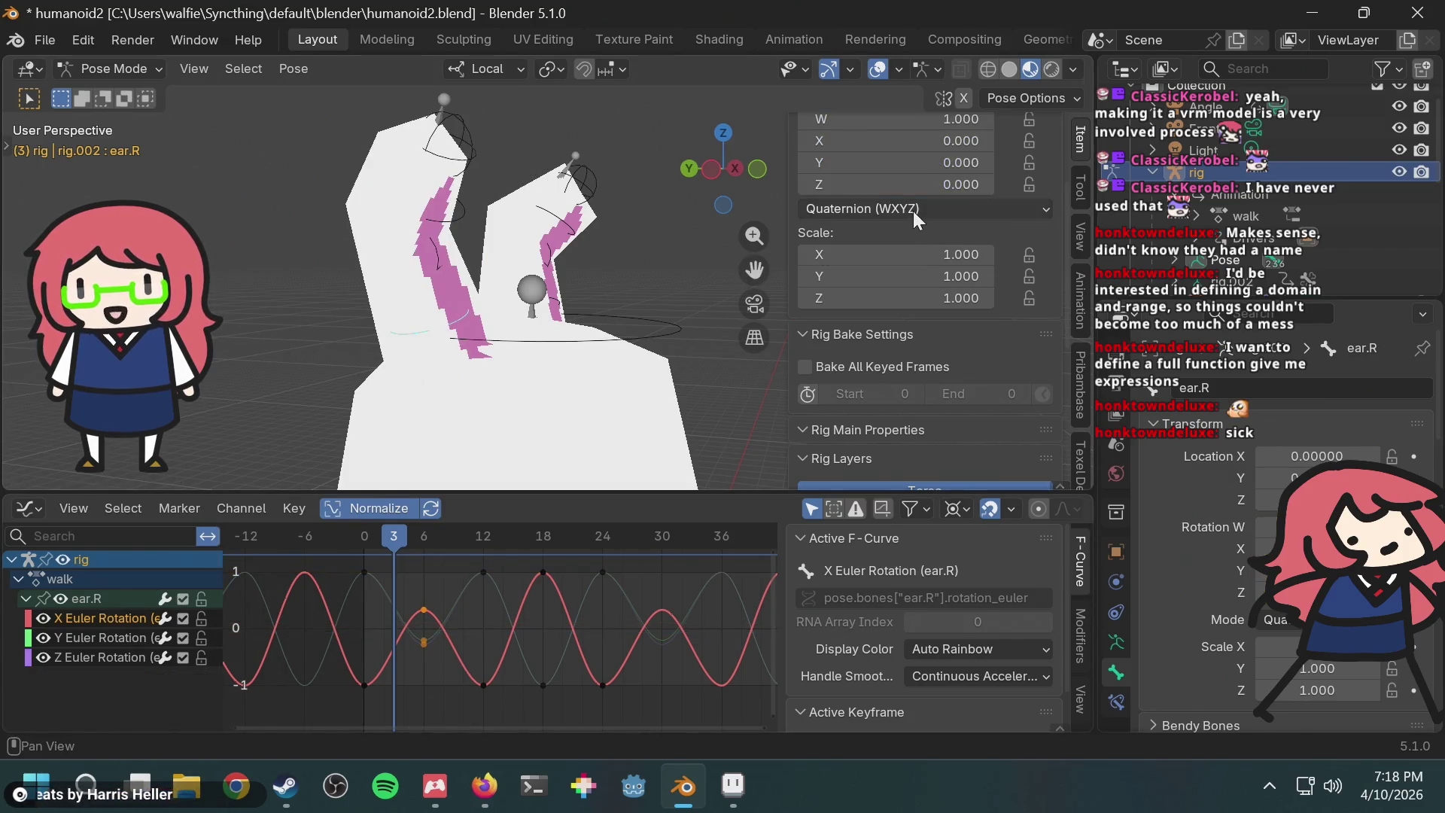
pyautogui.click(913, 210)
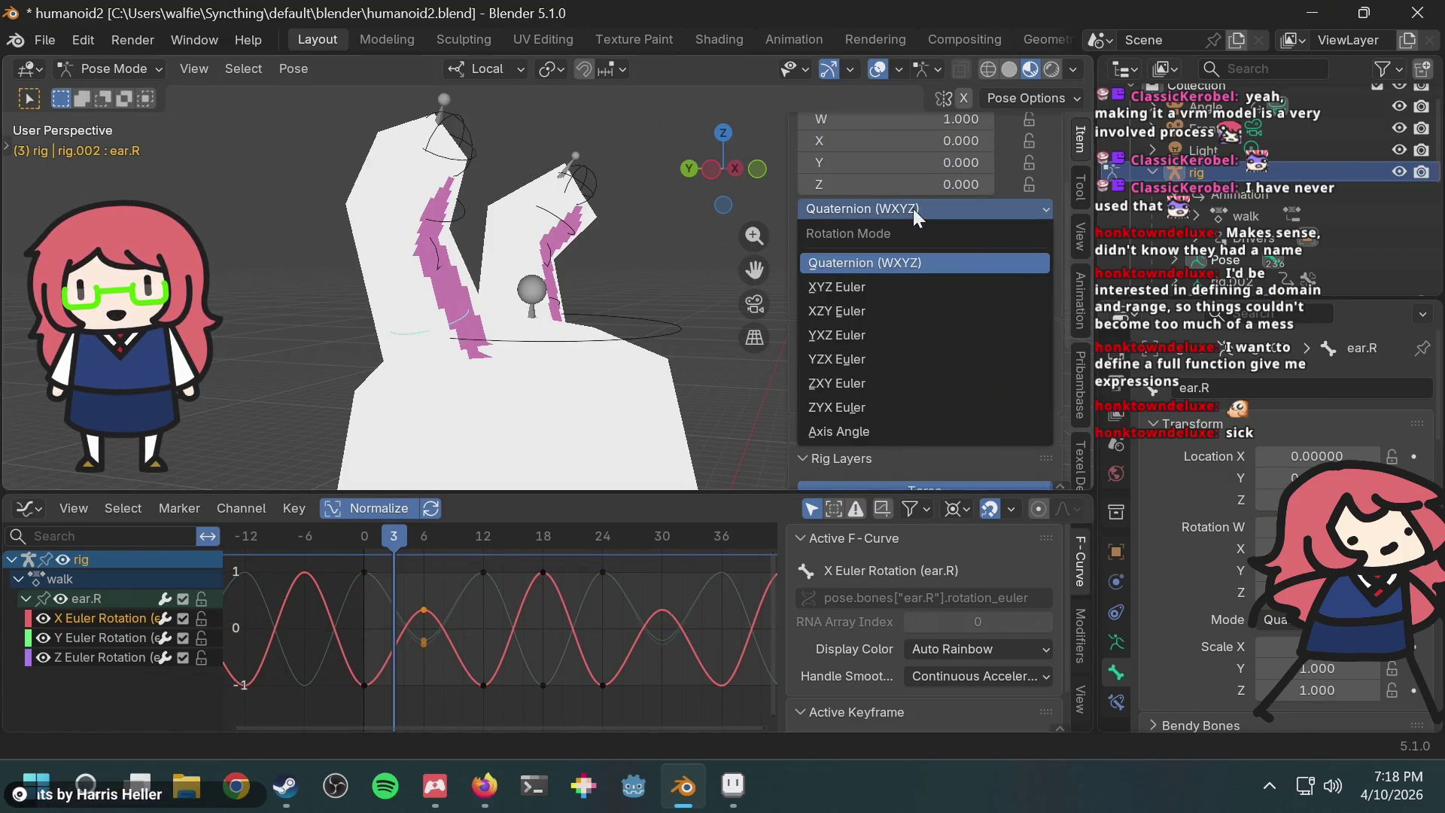
# Step: Set ear.R to XYZ Euler rotation, test-rotate it and replay the walk from frame 3
pyautogui.click(879, 288)
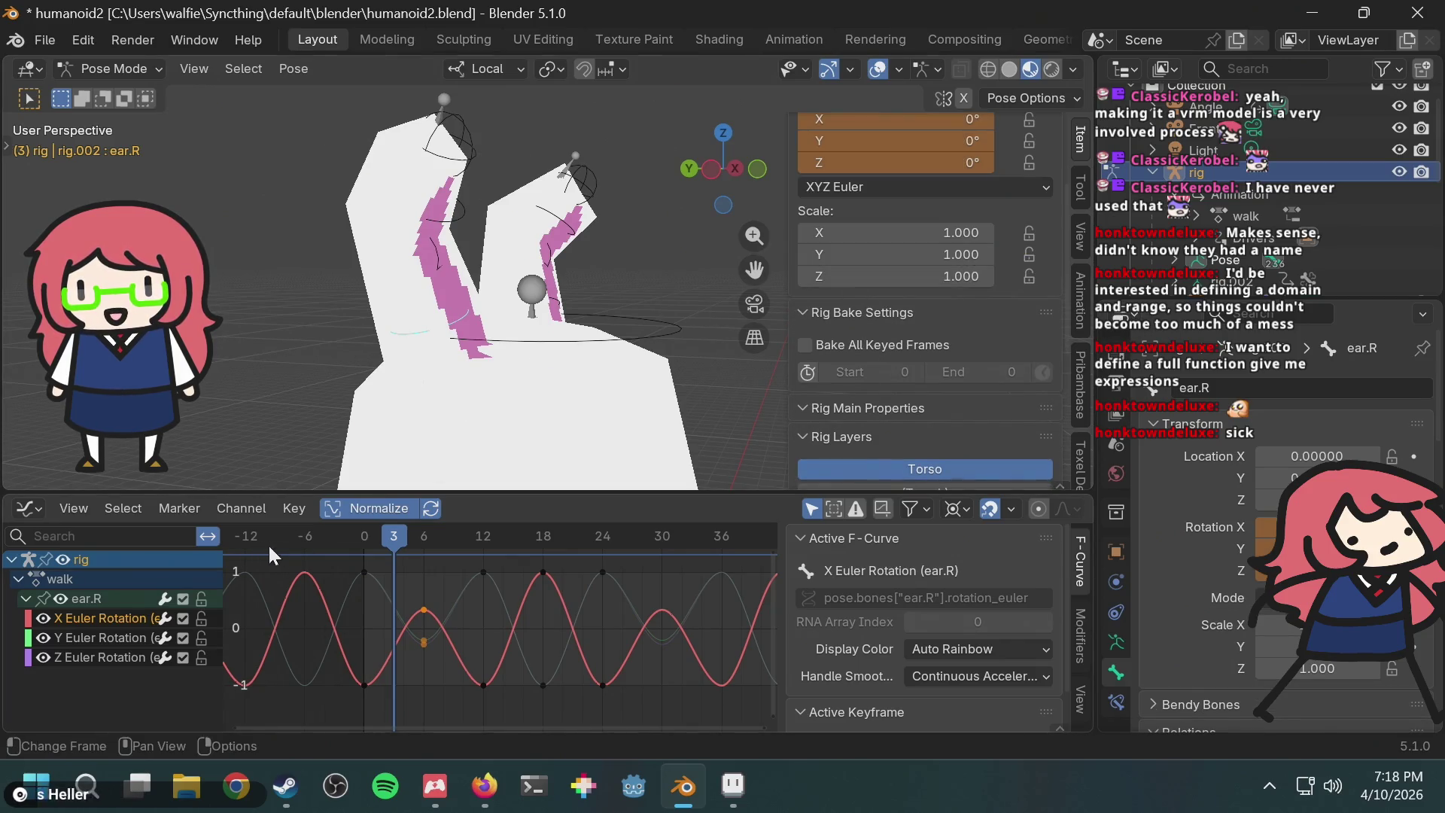
pyautogui.press('r')
pyautogui.click(339, 422)
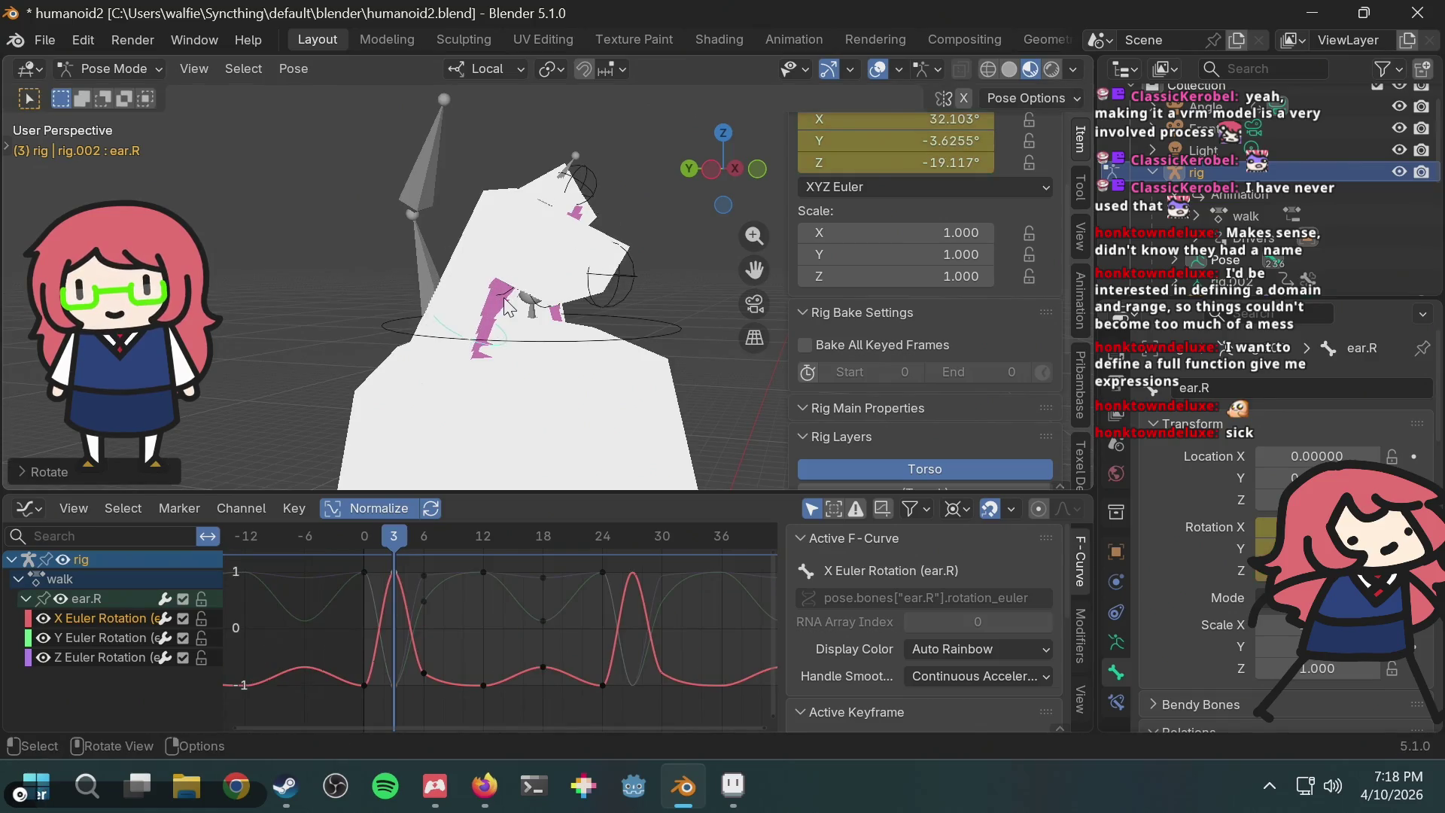
pyautogui.press('space')
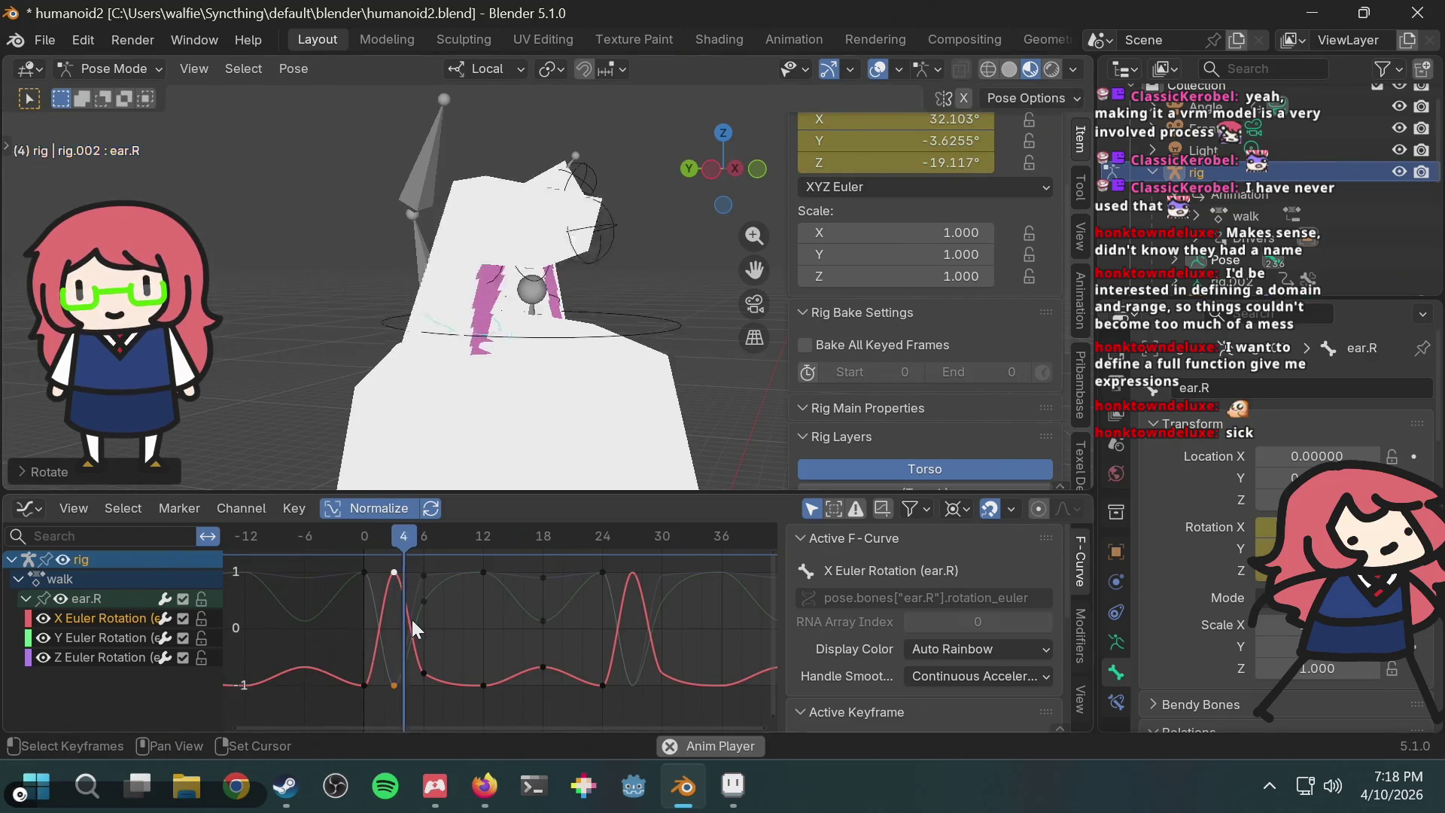
pyautogui.moveTo(393, 536); pyautogui.dragTo(392, 538)
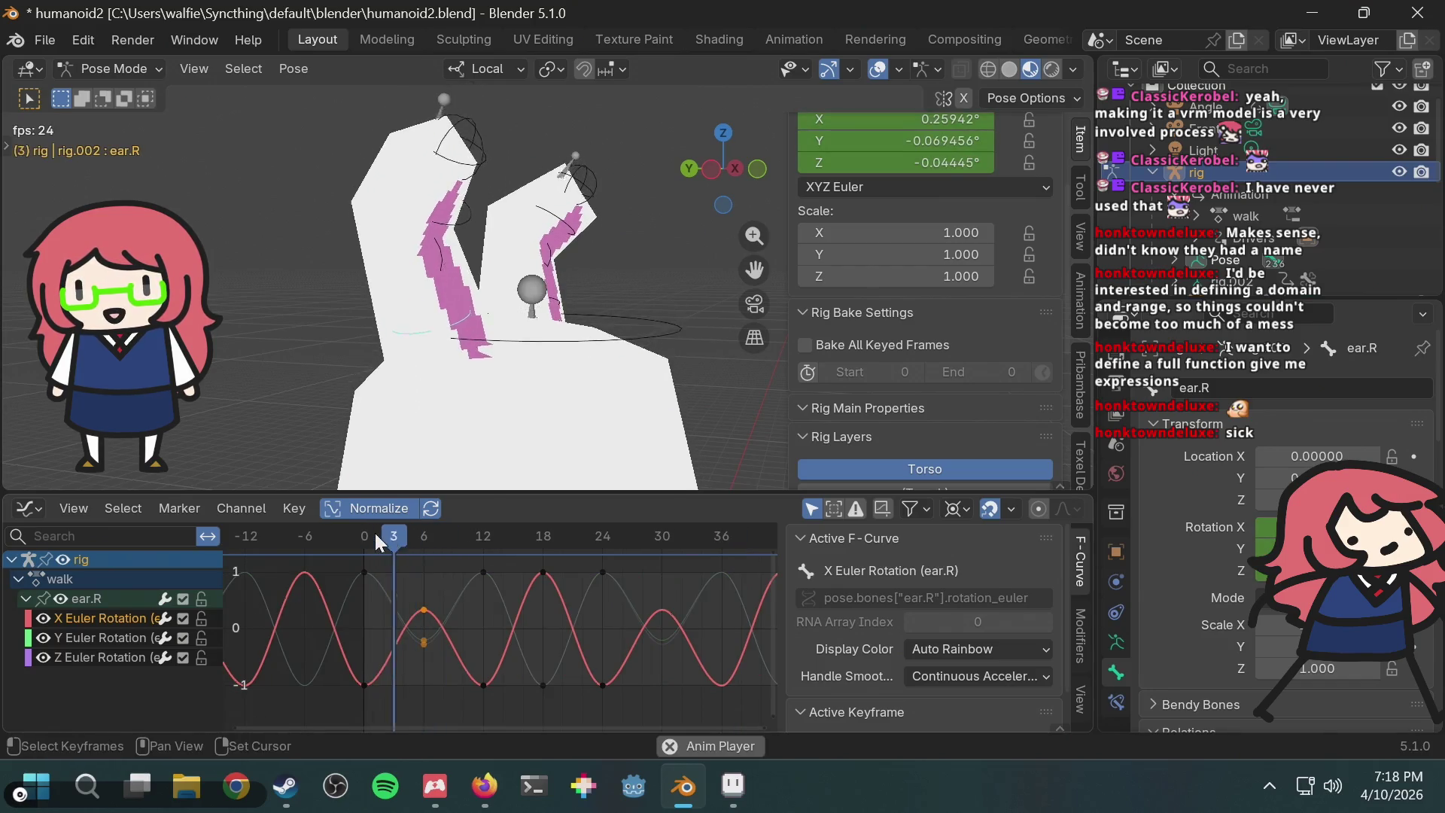
pyautogui.moveTo(559, 383); pyautogui.dragTo(420, 375, button='middle')
pyautogui.moveTo(422, 276); pyautogui.dragTo(446, 256, button='middle')
# Step: Set ear.L to XYZ Euler rotation and replay the walk to check the ears move
pyautogui.click(435, 286)
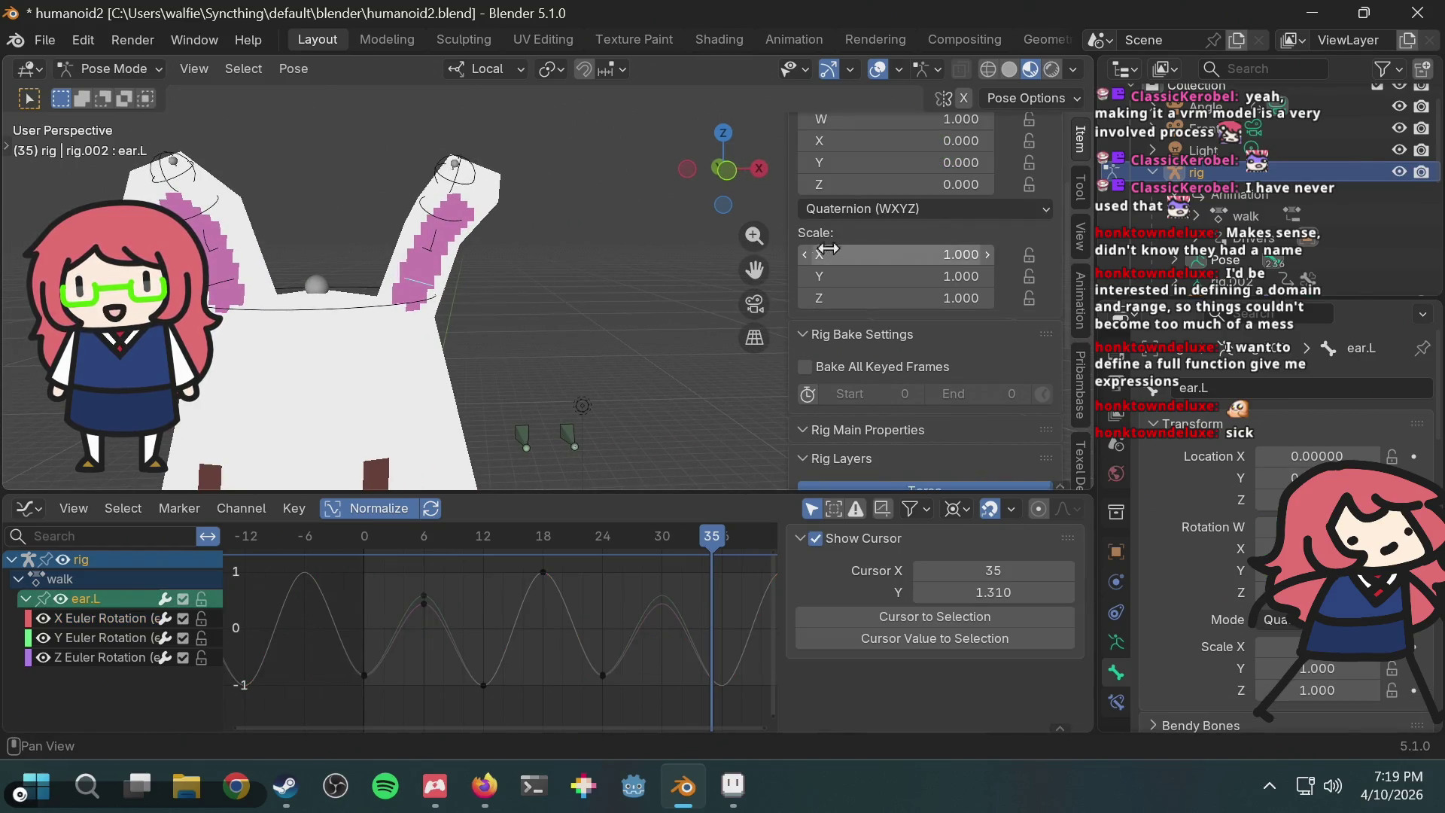
pyautogui.click(865, 209)
pyautogui.click(847, 288)
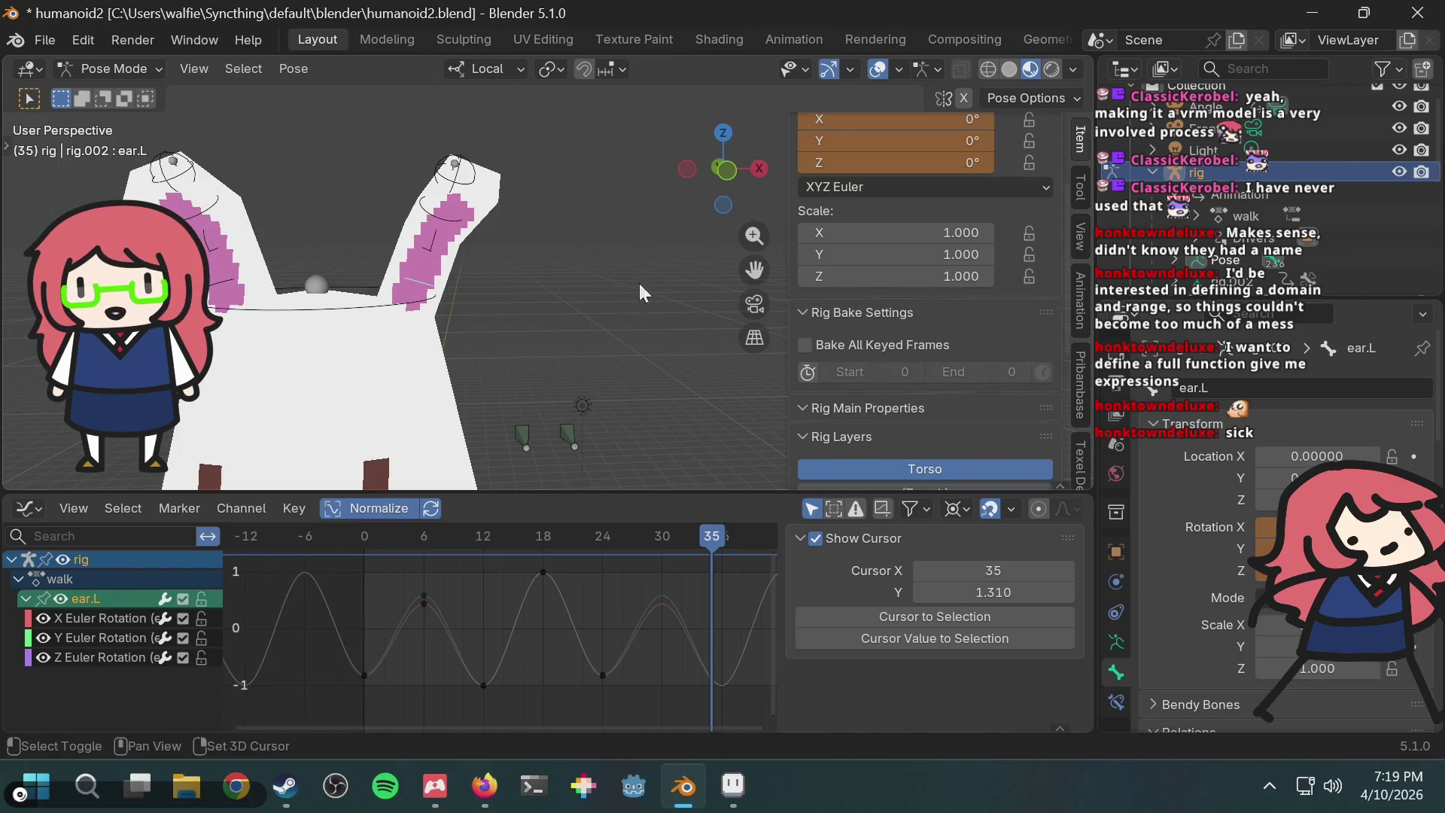
pyautogui.press('space')
pyautogui.moveTo(546, 297)
pyautogui.mouseDown(button='middle')
pyautogui.moveTo(712, 314)
pyautogui.moveTo(323, 277)
pyautogui.mouseUp(button='middle')
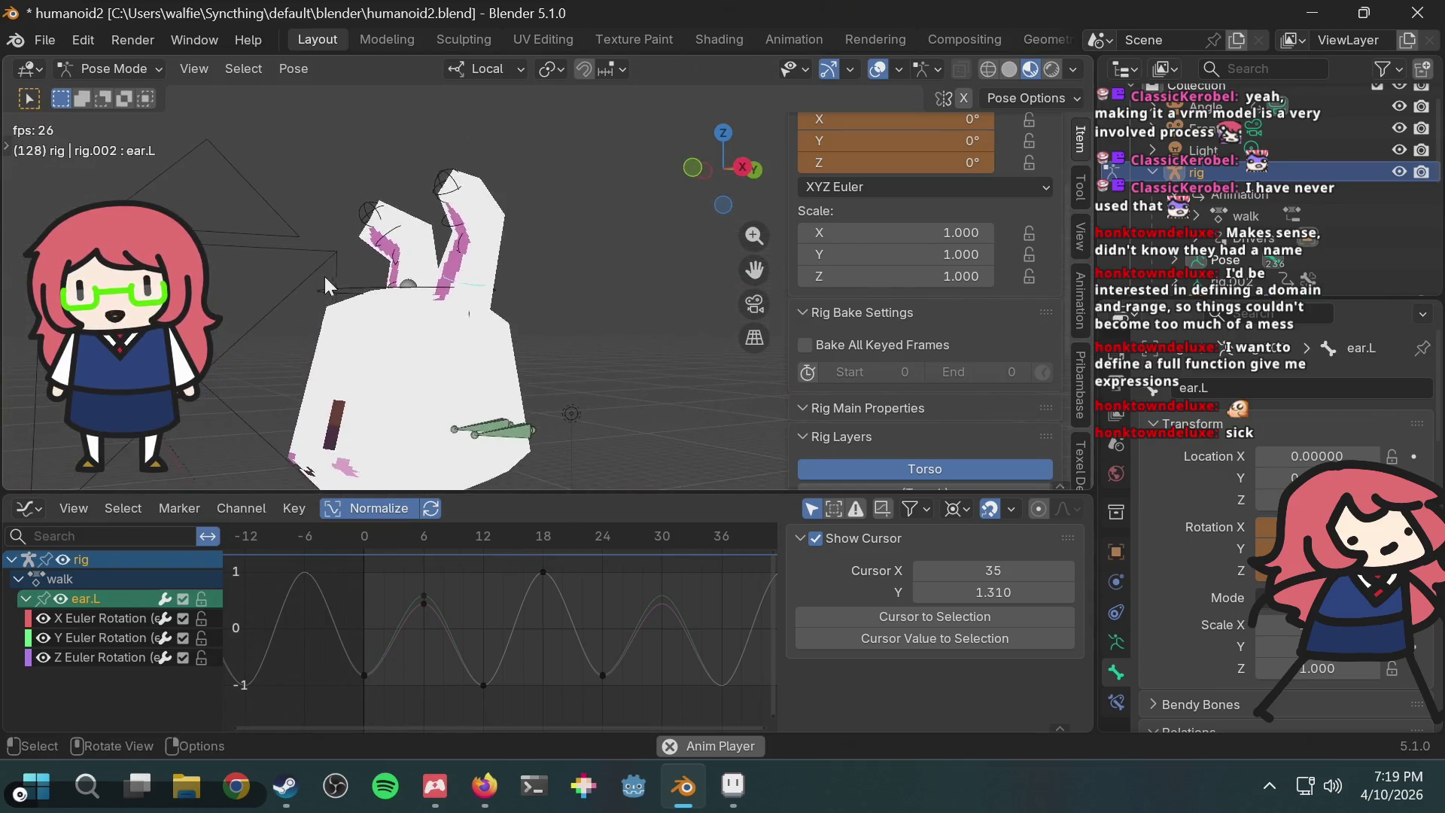
pyautogui.moveTo(399, 533); pyautogui.dragTo(367, 530)
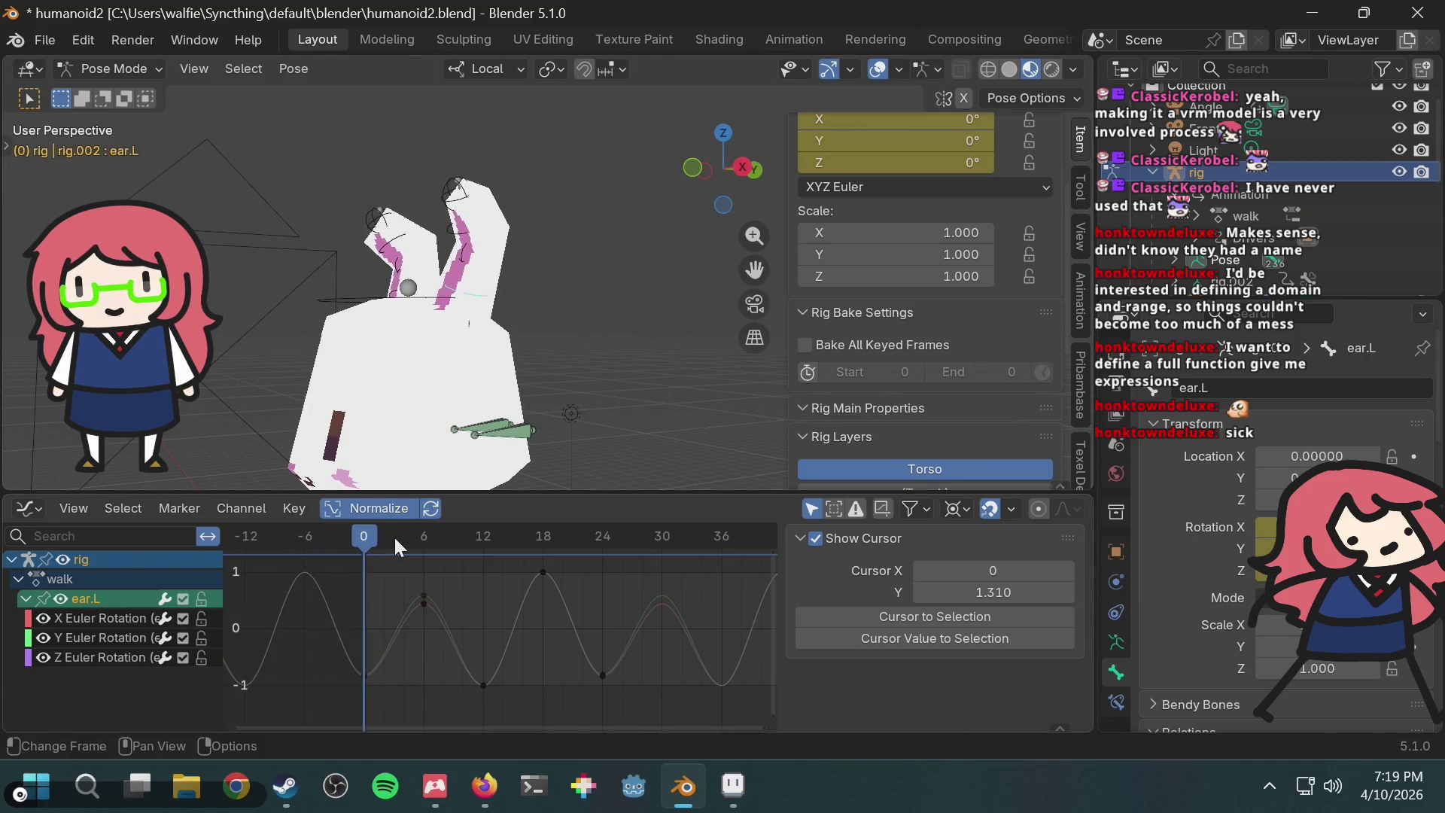
pyautogui.press('space')
pyautogui.press('space')
# Step: Select the metarig, switch to Object Mode and select the bunny's head mesh
pyautogui.moveTo(540, 279); pyautogui.dragTo(542, 300, button='middle')
pyautogui.scroll(4, 949, 222)
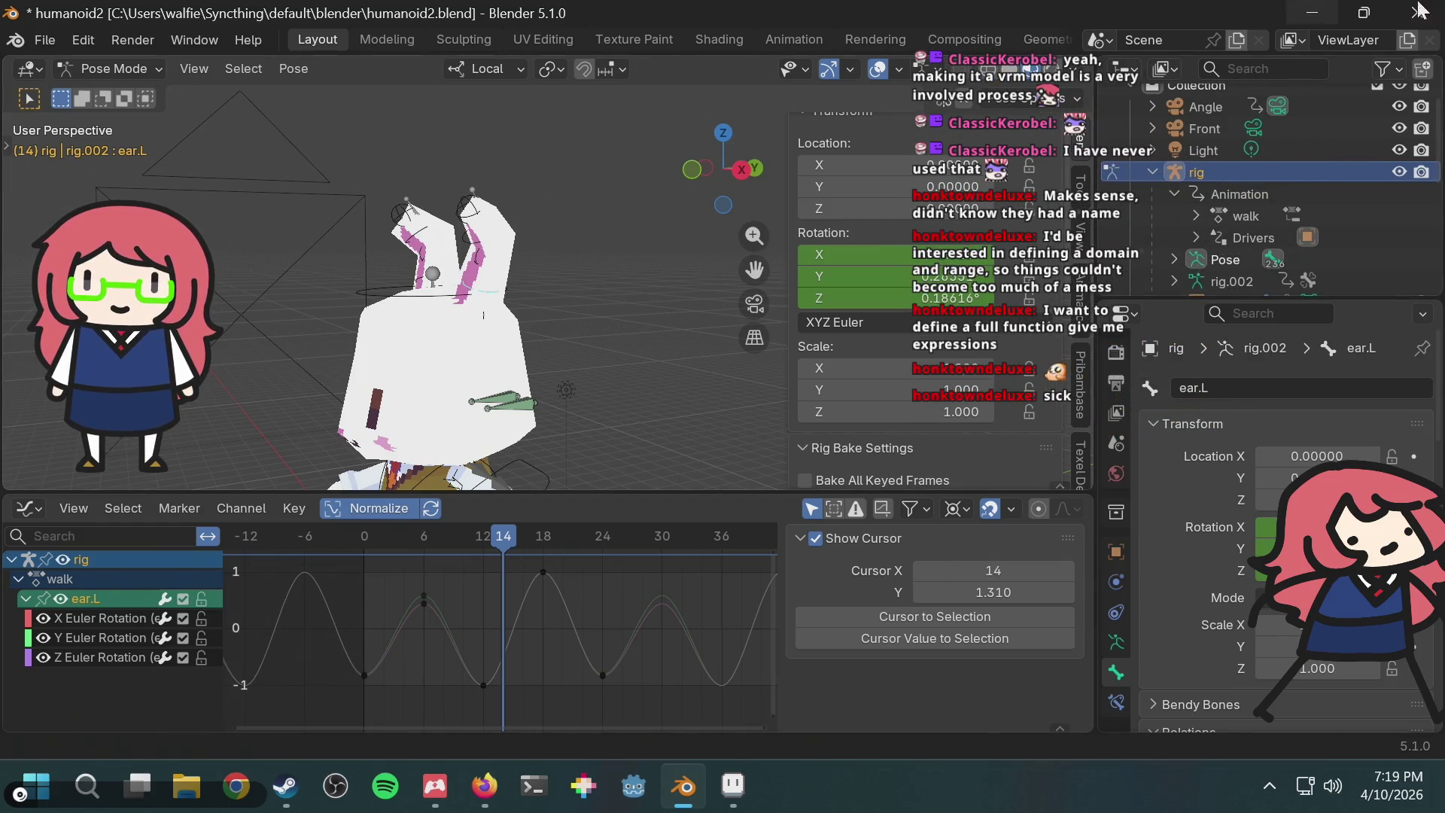
pyautogui.scroll(-5, 1312, 237)
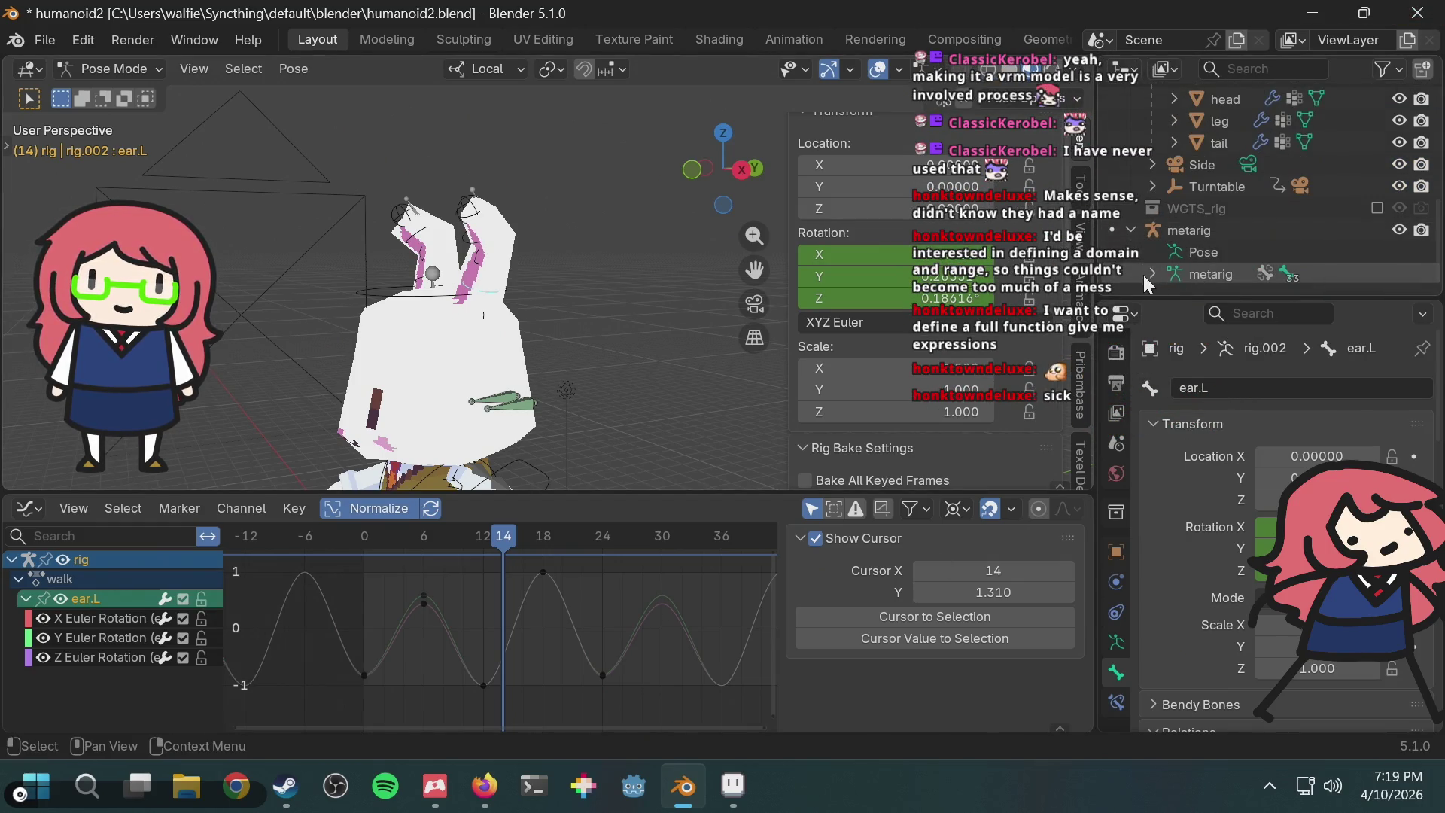
pyautogui.click(1190, 230)
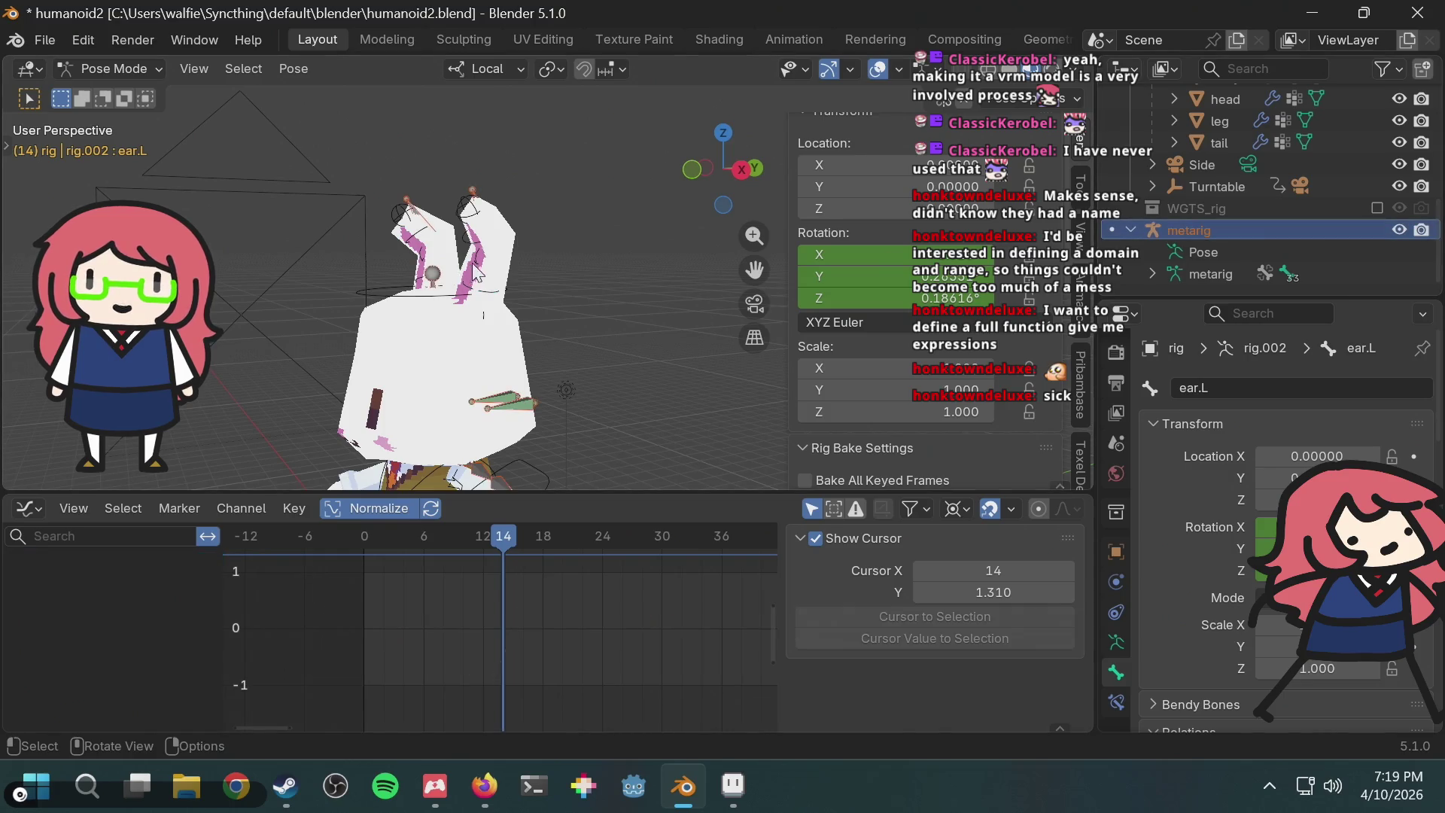
pyautogui.scroll(2, 530, 258)
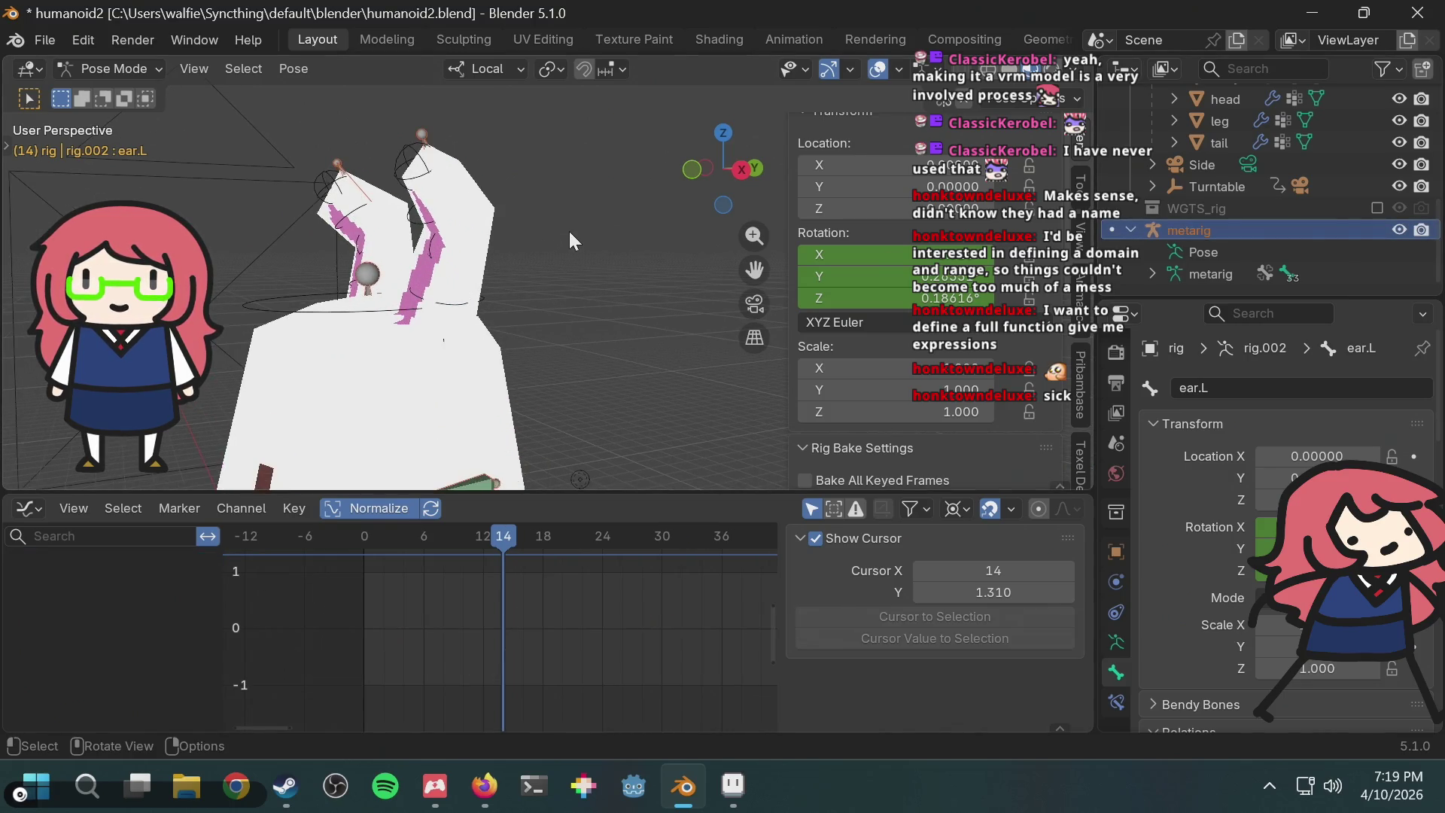
pyautogui.click(142, 72)
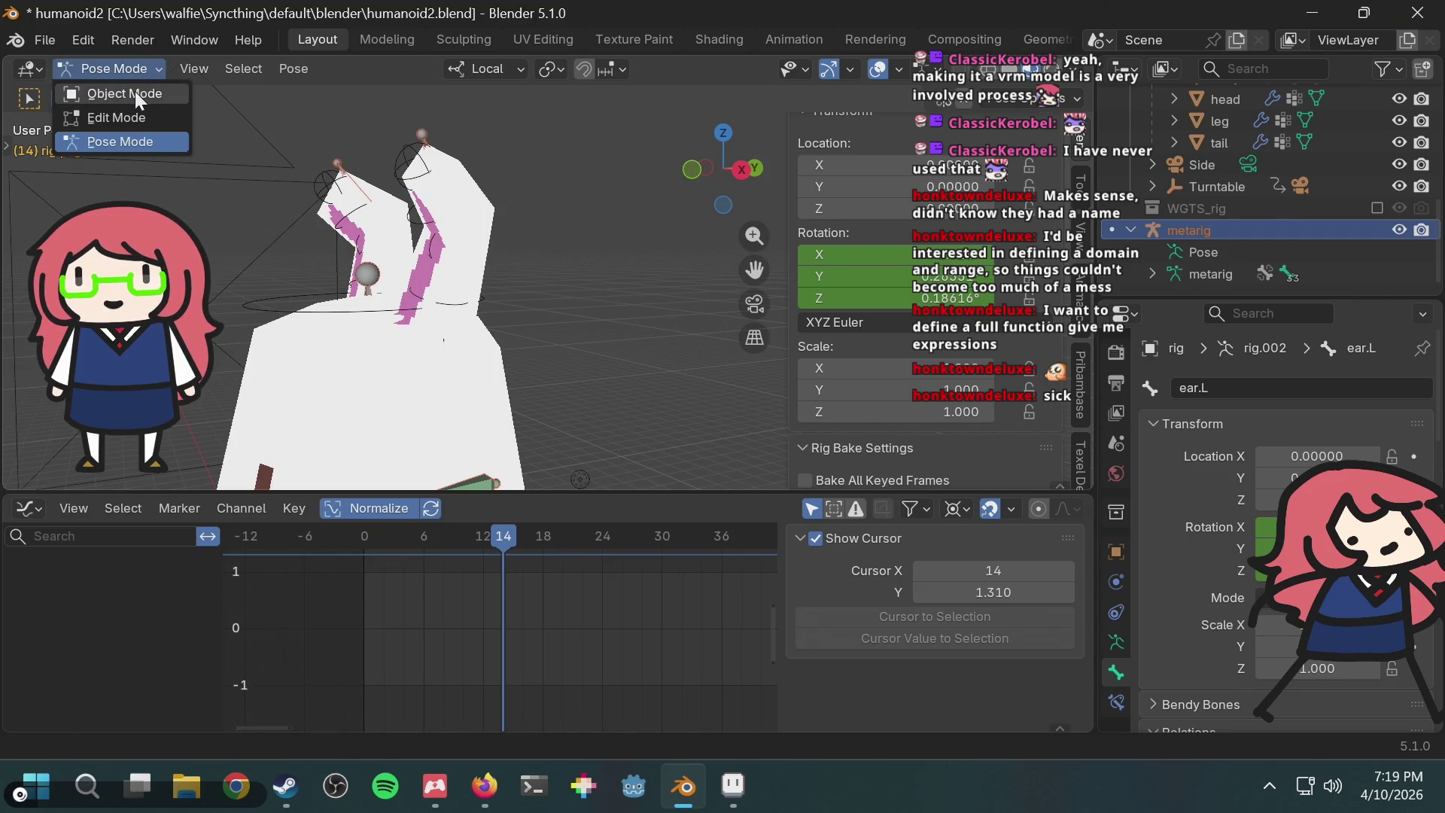
pyautogui.click(139, 96)
pyautogui.click(451, 169)
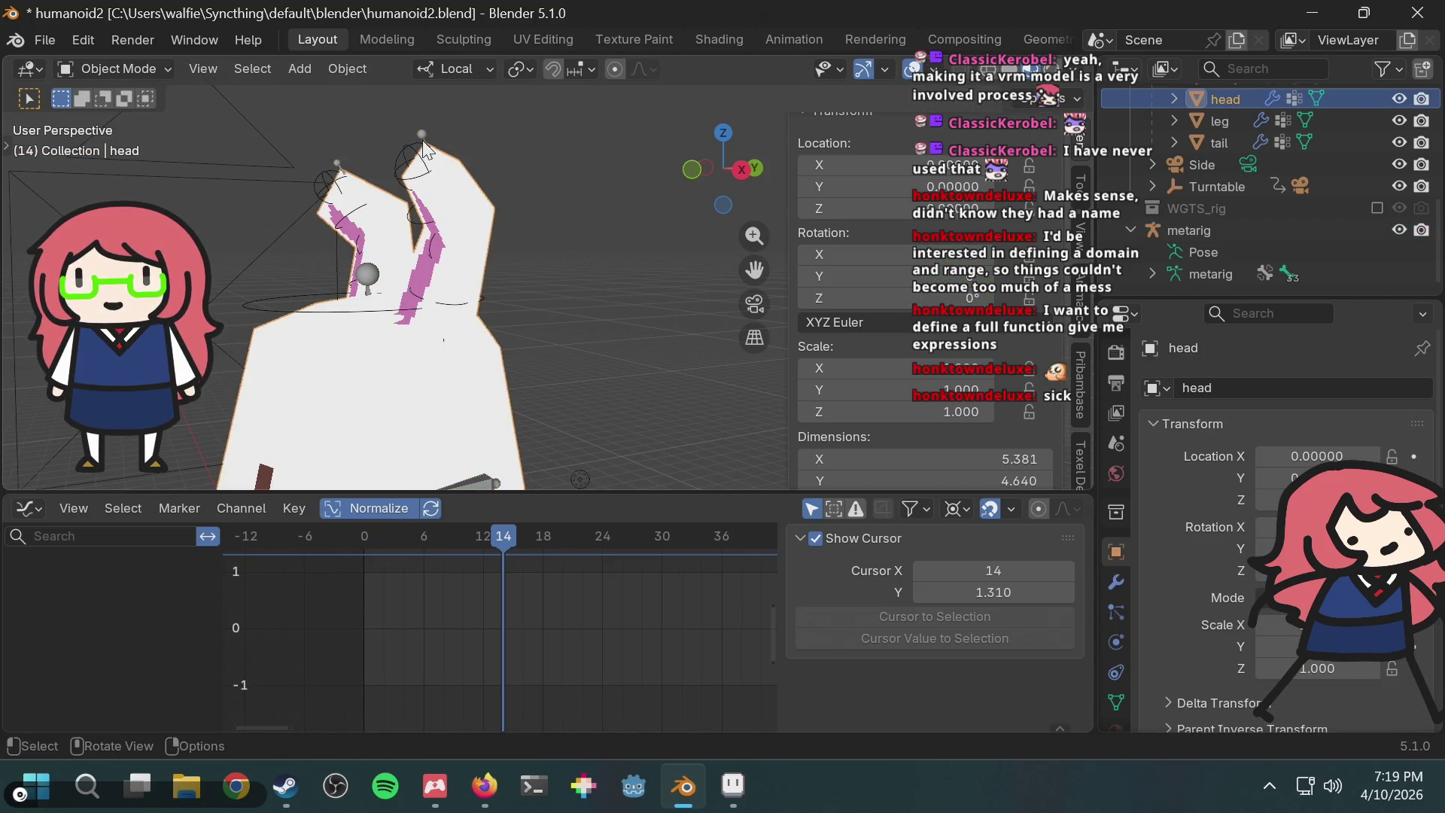
# Step: Reselect the metarig, put it into Pose Mode and pick its ear.L bone
pyautogui.click(119, 70)
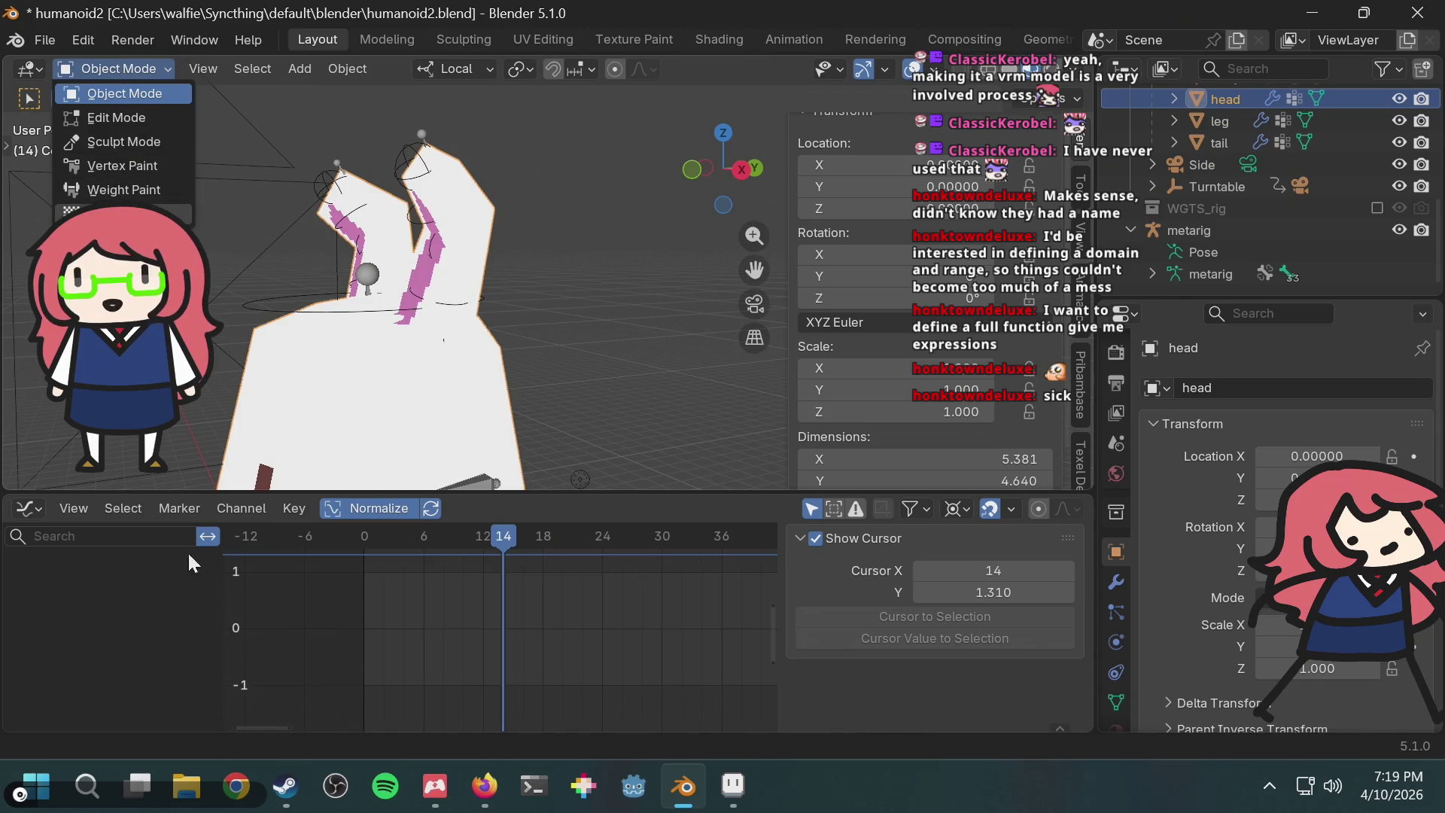
pyautogui.click(1203, 232)
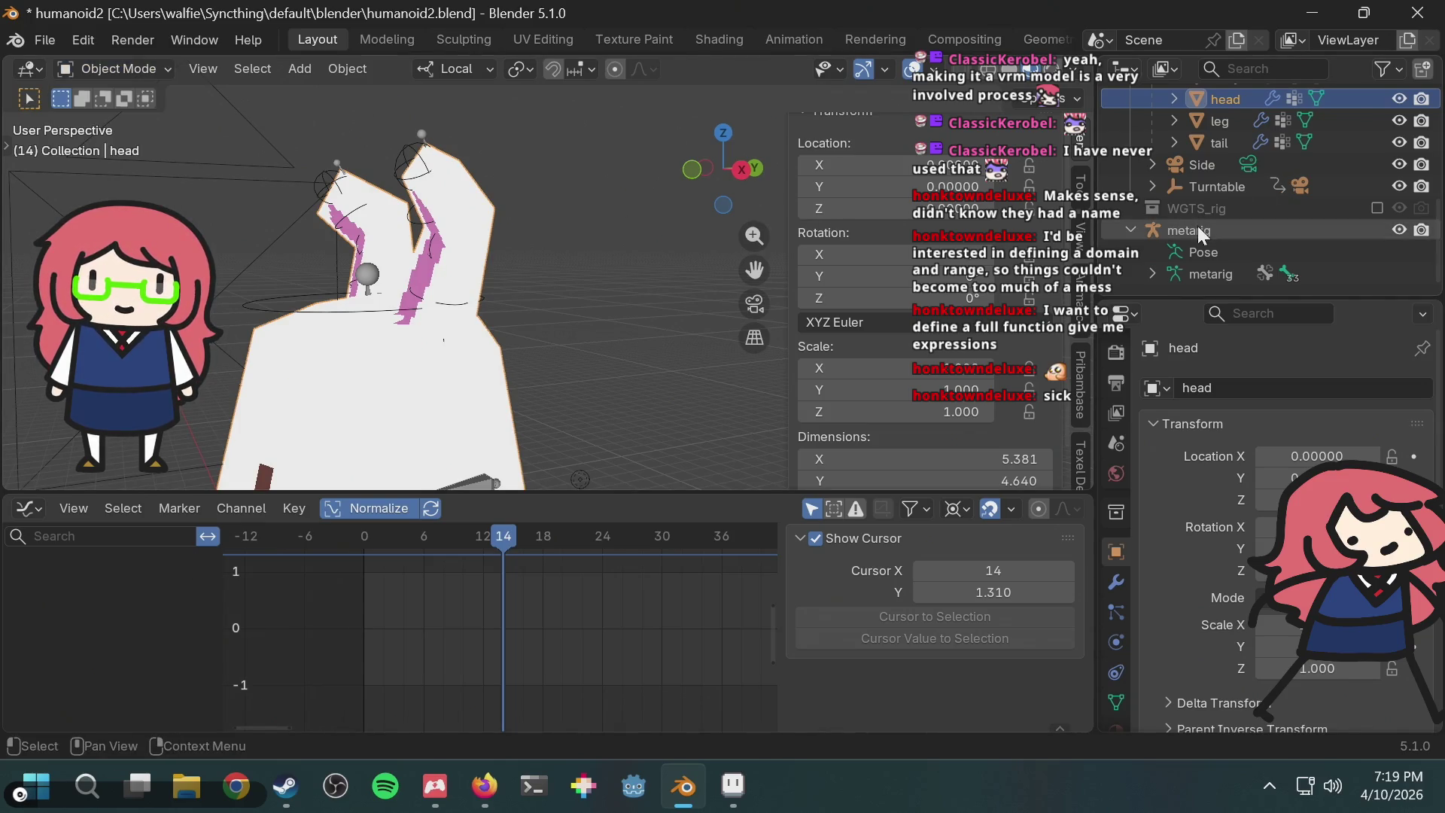
pyautogui.click(1203, 232)
pyautogui.click(155, 70)
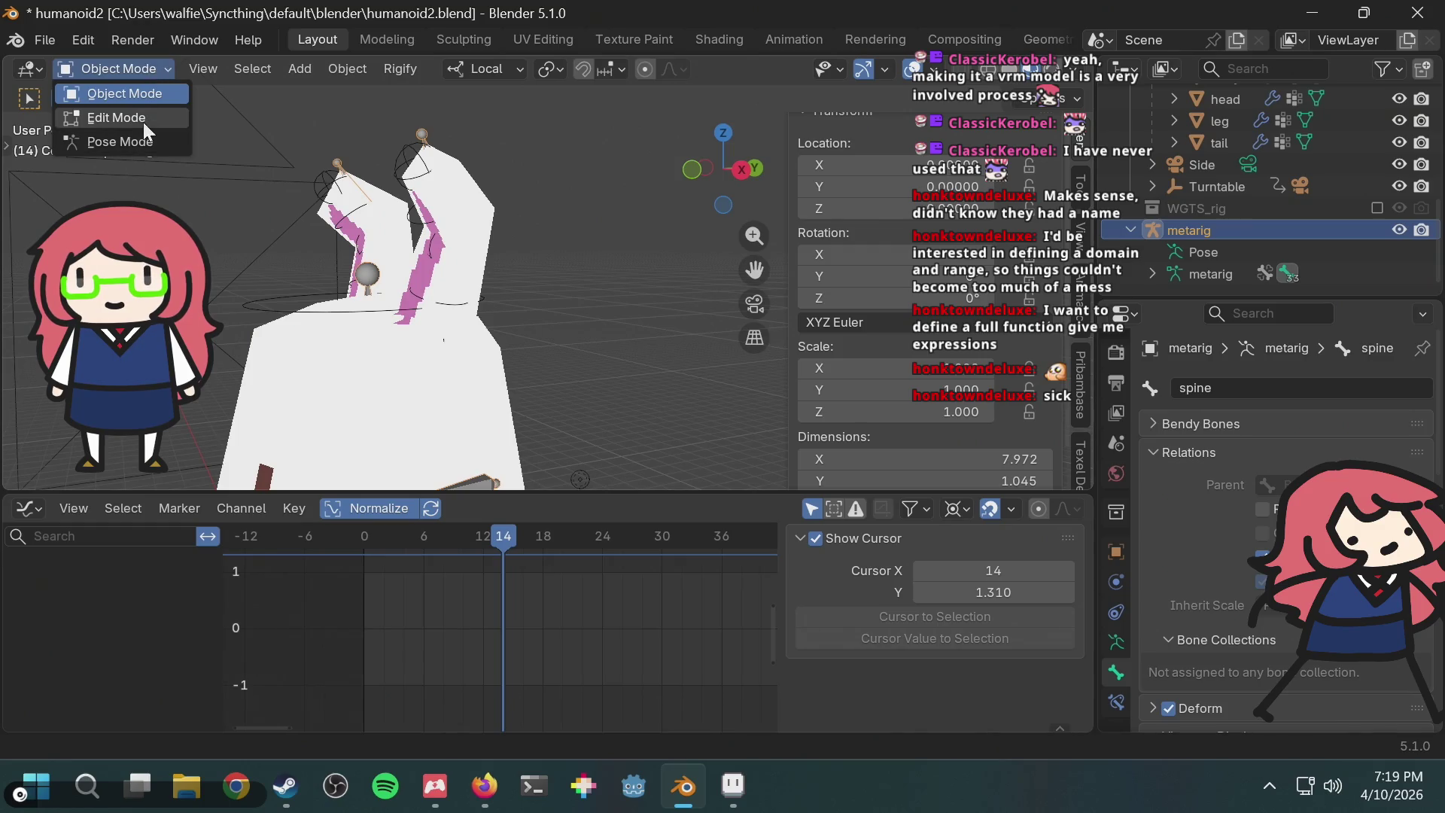
pyautogui.click(138, 143)
pyautogui.click(446, 304)
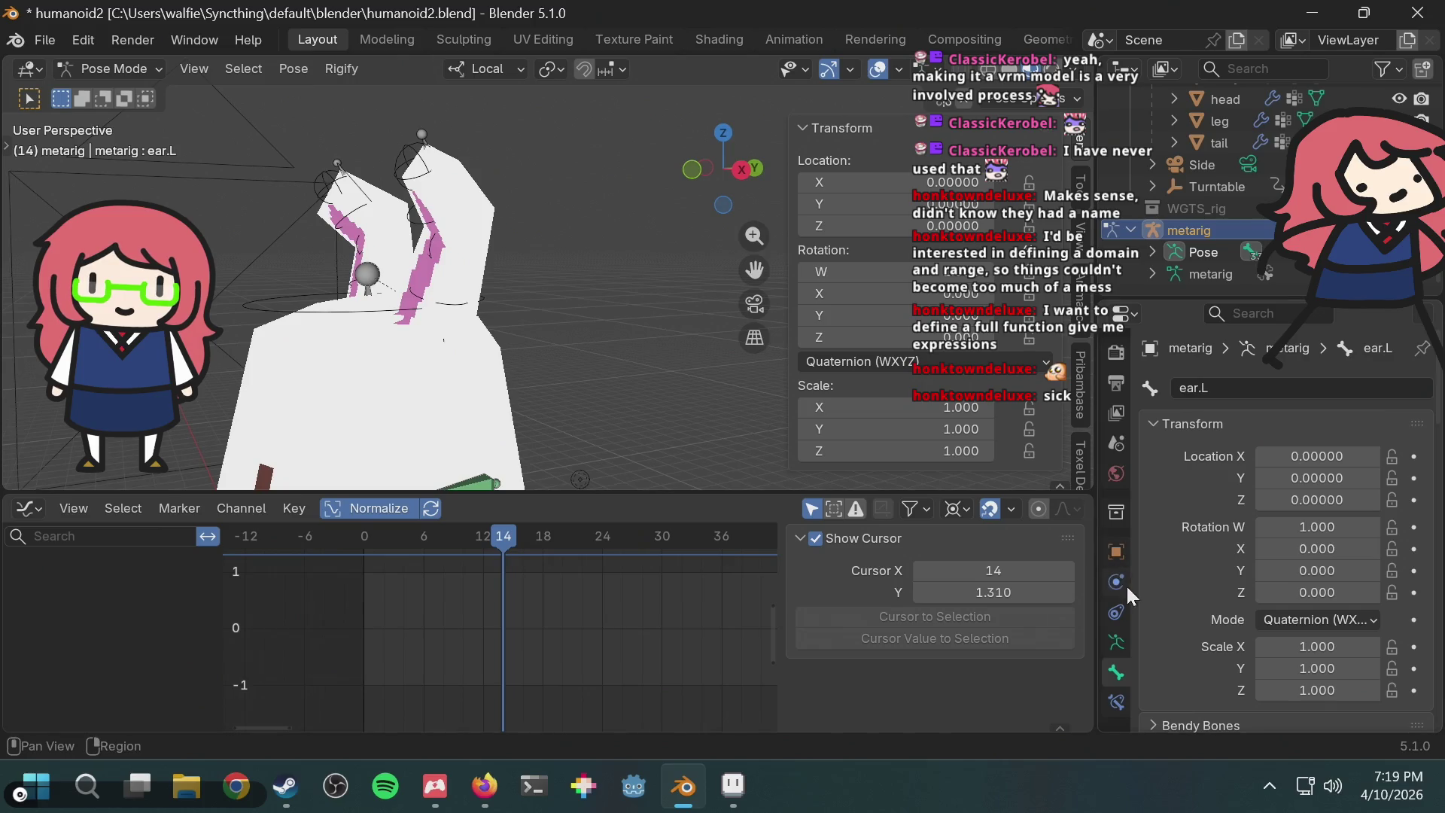
# Step: Make the metarig's bones draw In Front of the bunny mesh
pyautogui.click(1117, 639)
pyautogui.scroll(-3, 1227, 555)
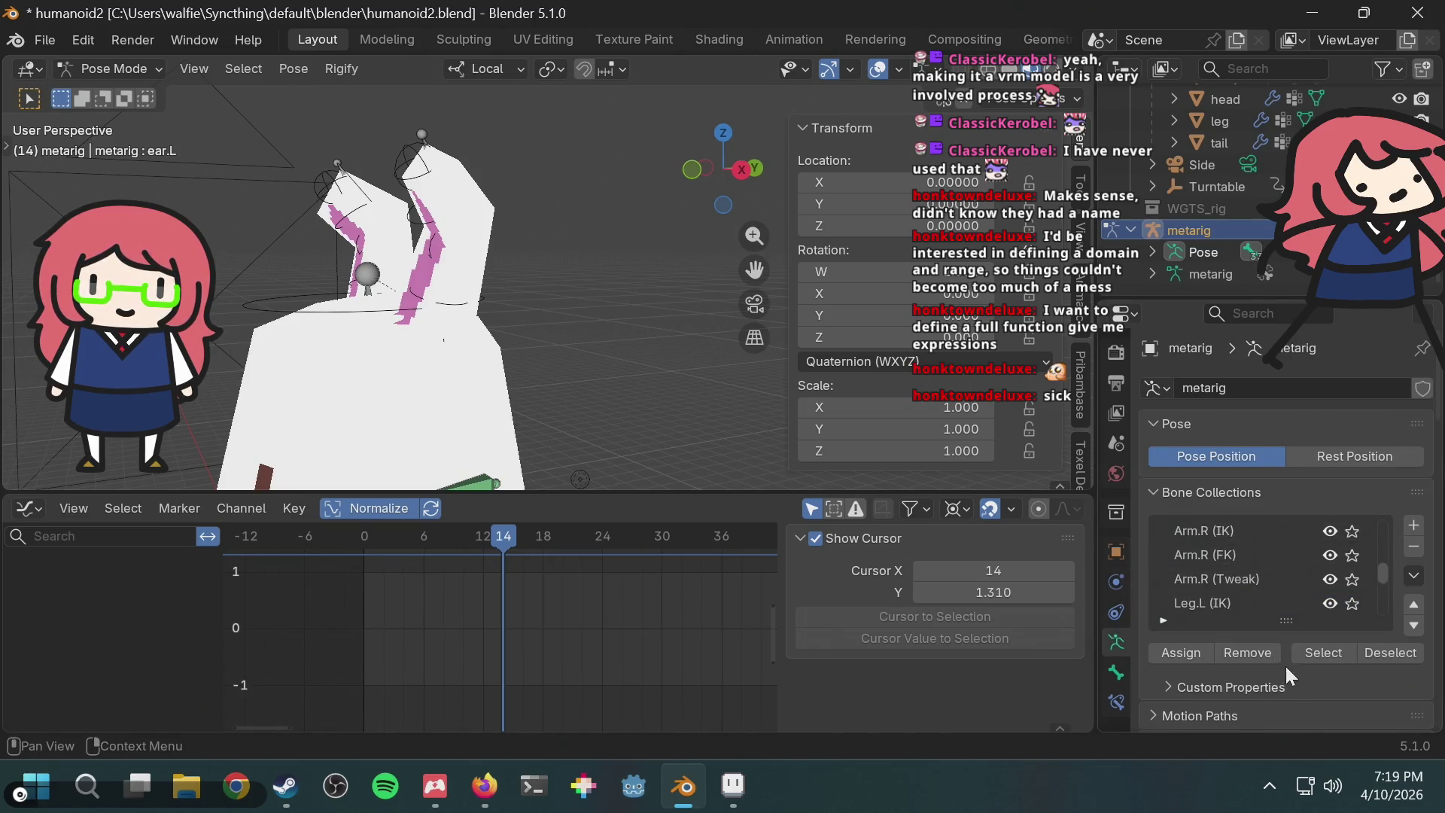
pyautogui.scroll(-5, 1286, 666)
pyautogui.scroll(-6, 1289, 633)
pyautogui.scroll(2, 1288, 527)
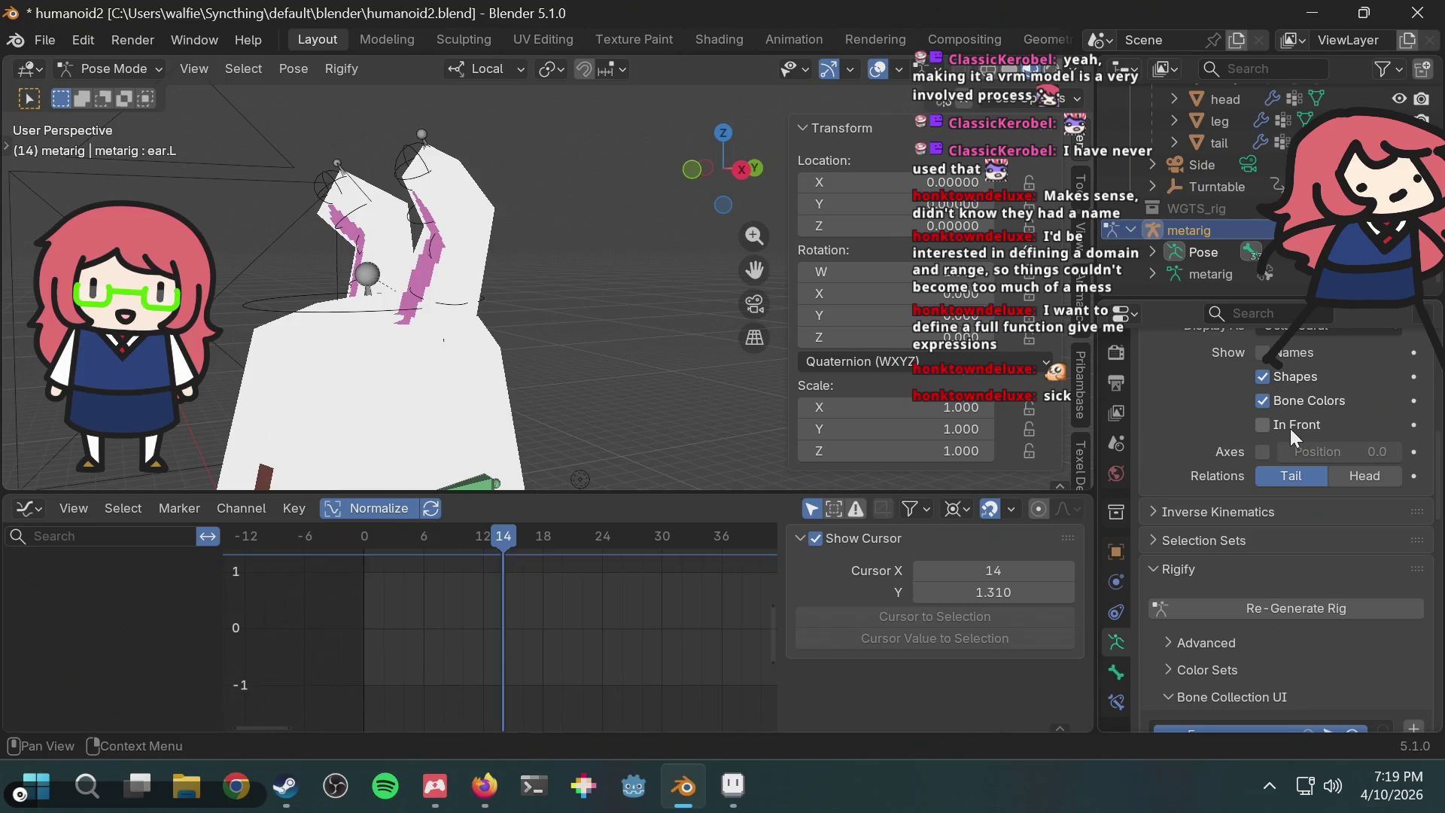
pyautogui.click(1263, 425)
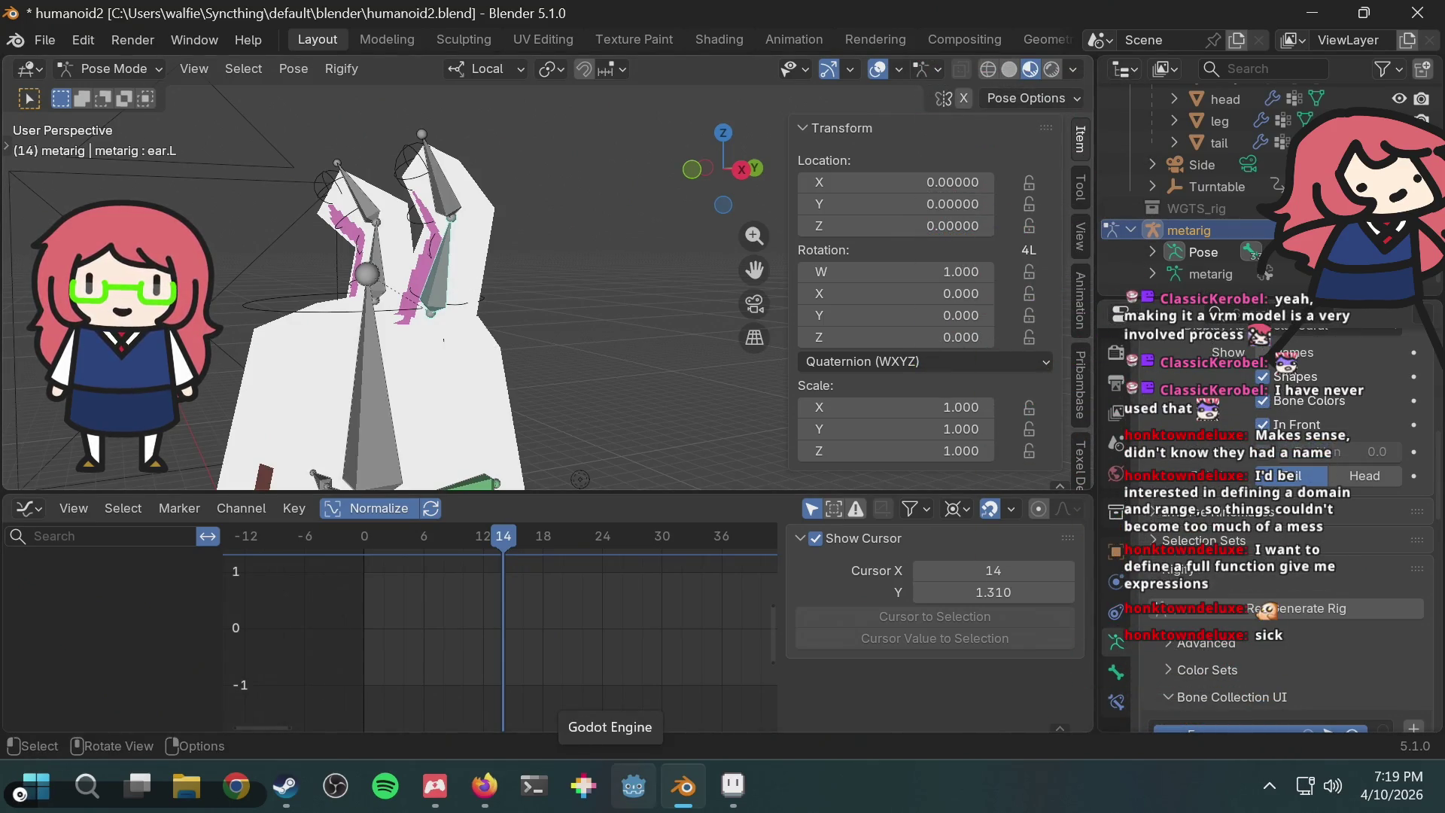
# Step: Set ear.L, ear.R and ear.001.L to XYZ Euler rotation, then Re-Generate Rig
pyautogui.click(895, 363)
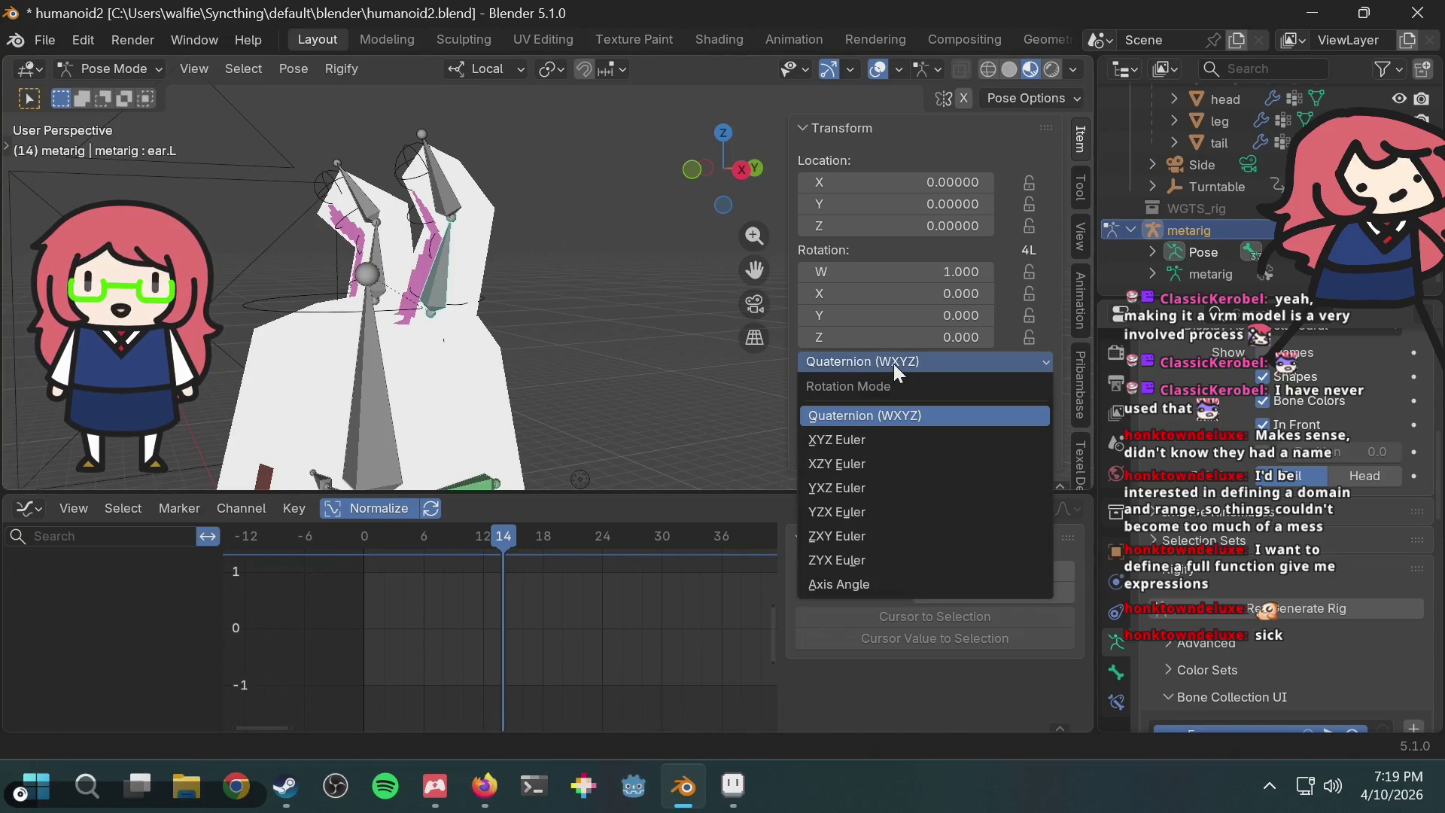
pyautogui.click(863, 437)
pyautogui.moveTo(647, 301)
pyautogui.mouseDown(button='middle')
pyautogui.moveTo(554, 245)
pyautogui.moveTo(404, 260)
pyautogui.moveTo(606, 268)
pyautogui.mouseUp(button='middle')
pyautogui.click(467, 303)
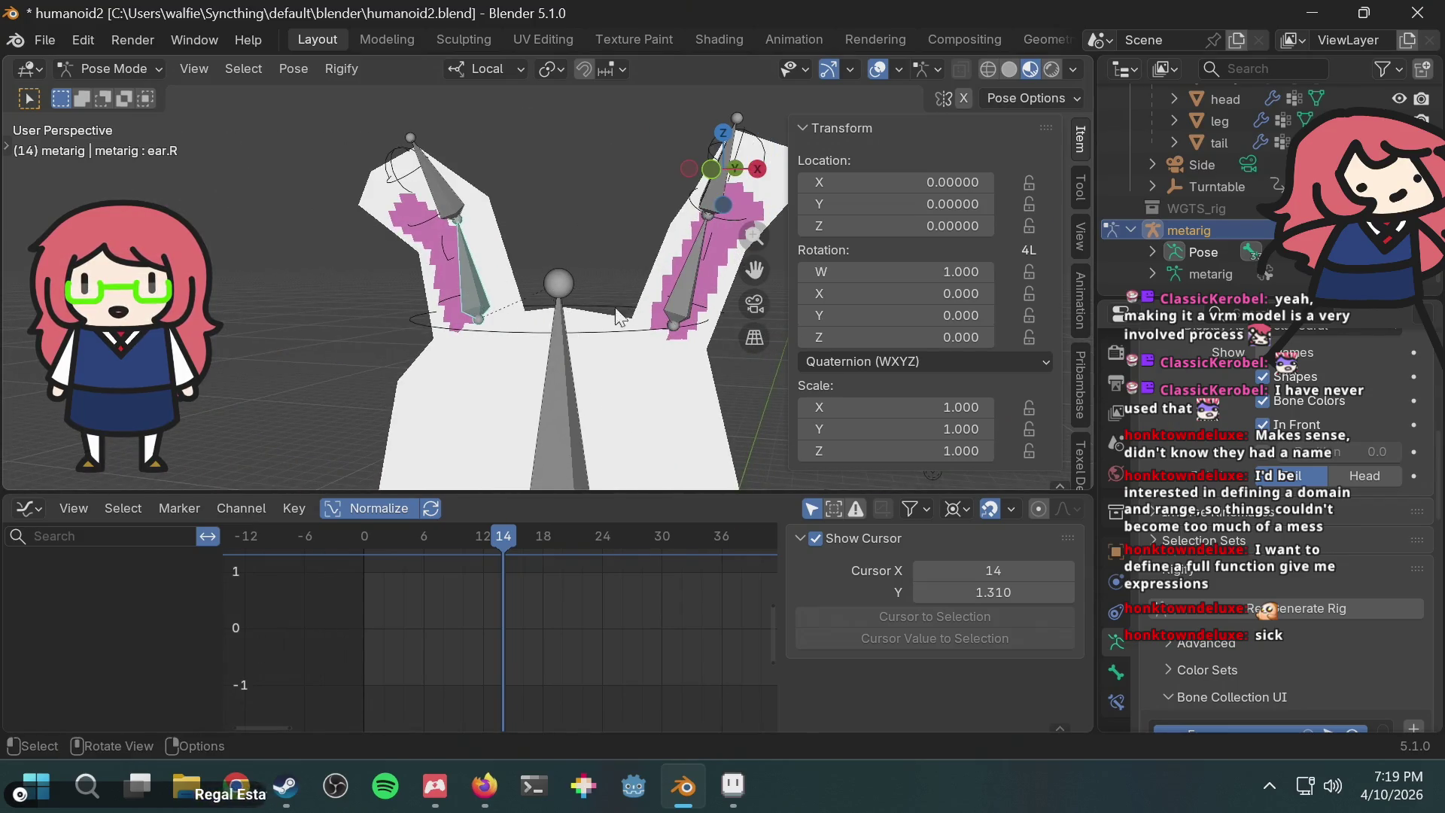
pyautogui.click(856, 354)
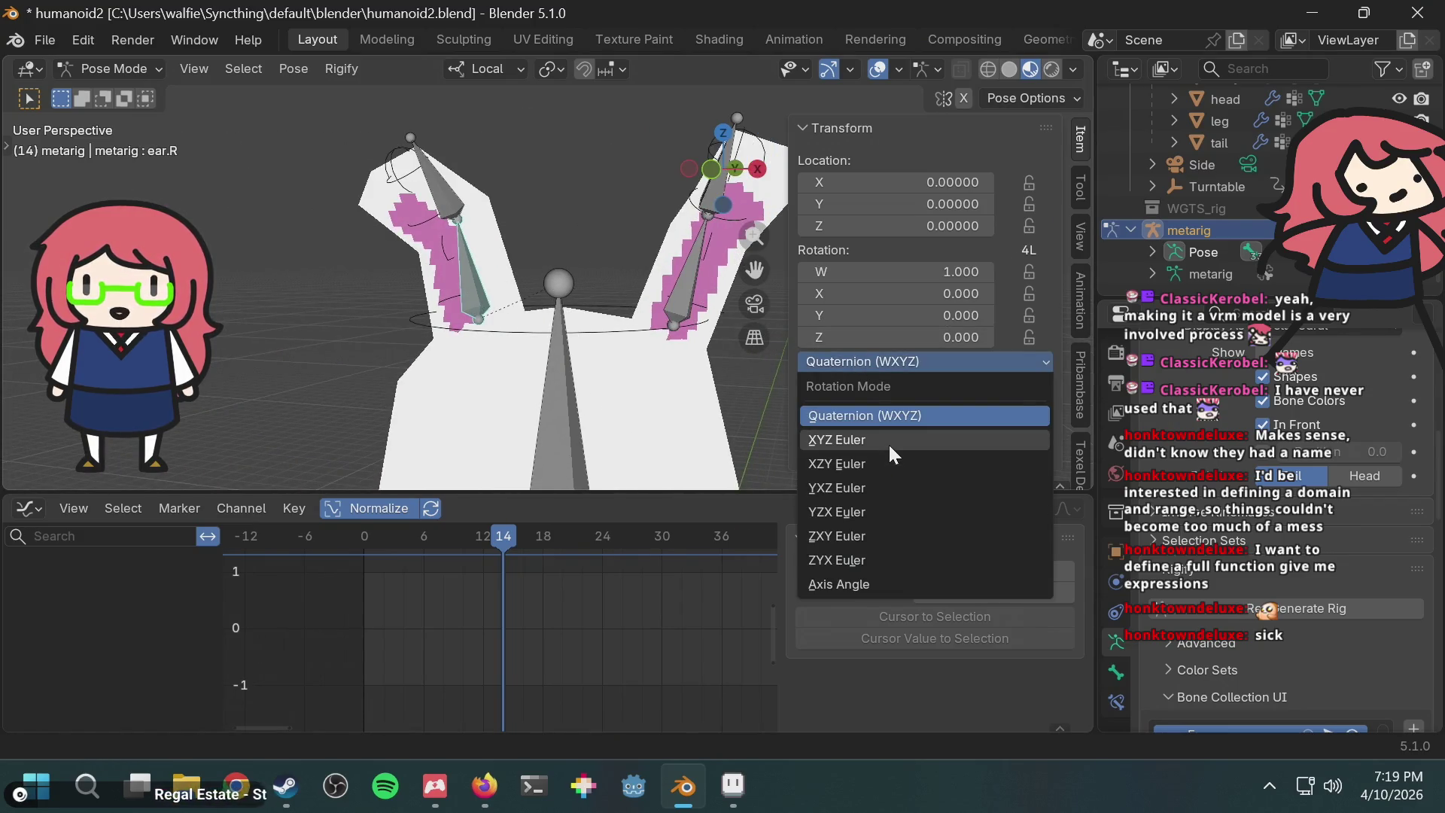
pyautogui.click(888, 442)
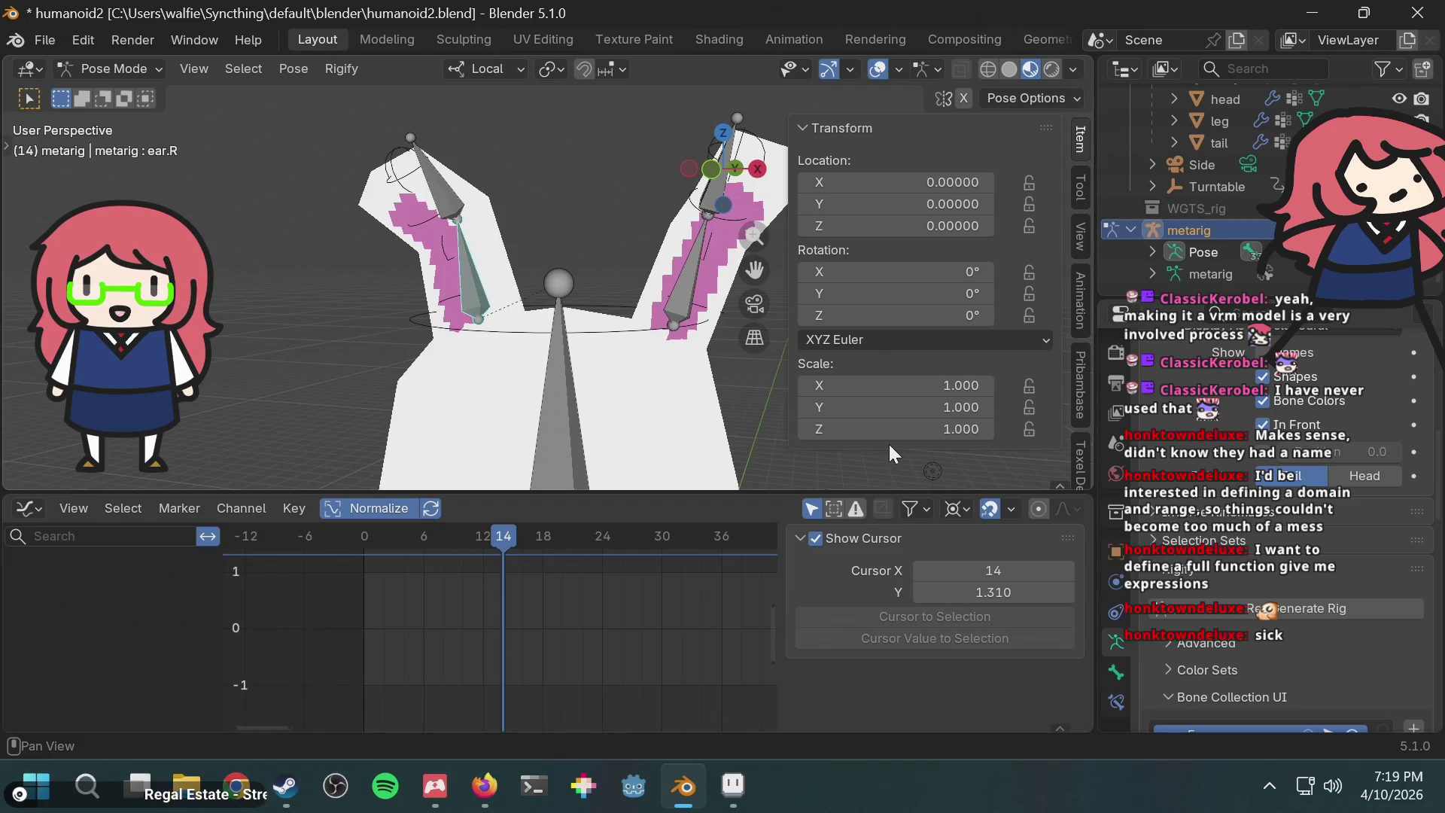
pyautogui.click(451, 203)
pyautogui.moveTo(636, 241)
pyautogui.mouseDown(button='middle')
pyautogui.moveTo(530, 243)
pyautogui.moveTo(580, 239)
pyautogui.mouseUp(button='middle')
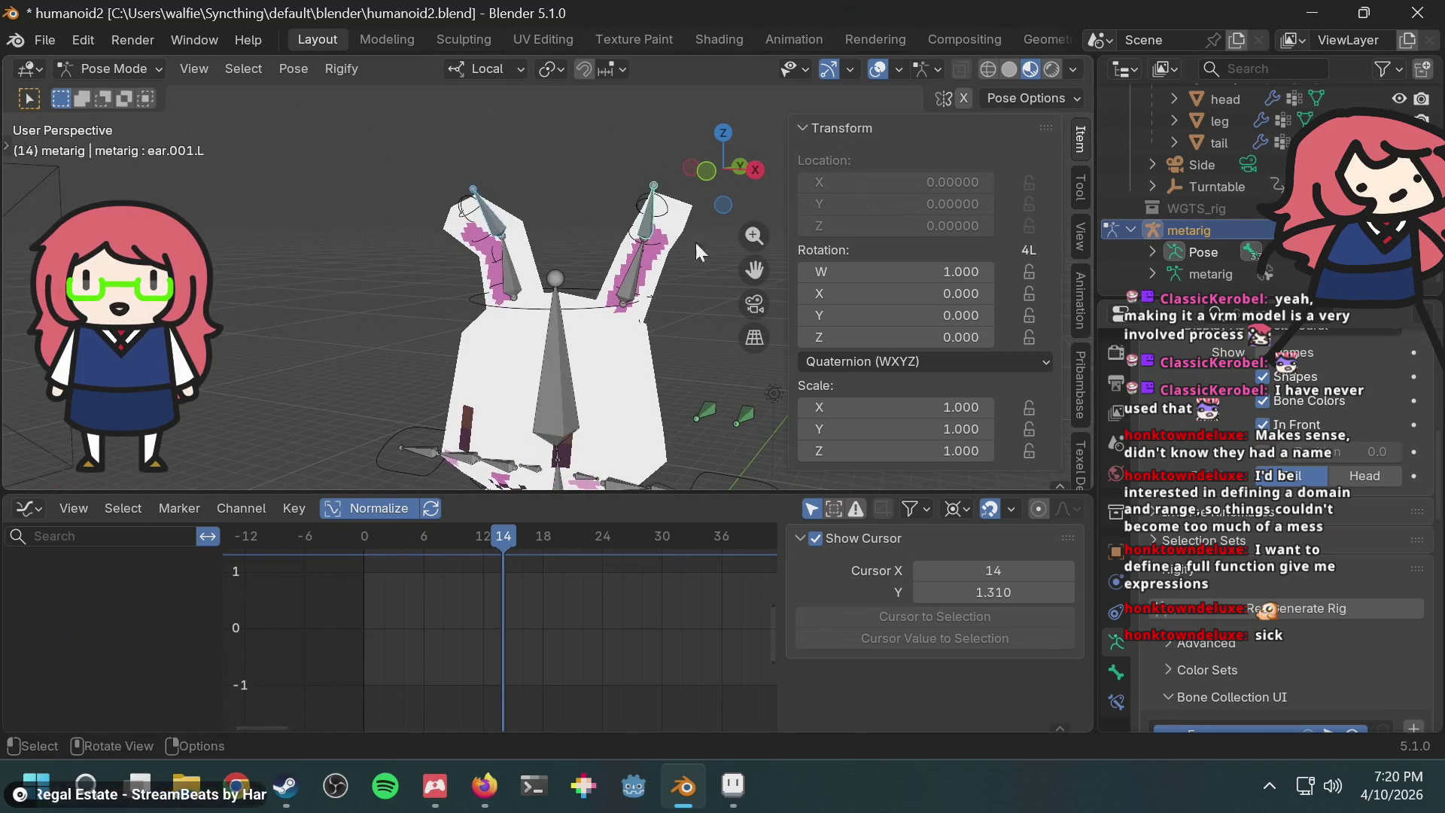
pyautogui.click(962, 373)
pyautogui.click(889, 442)
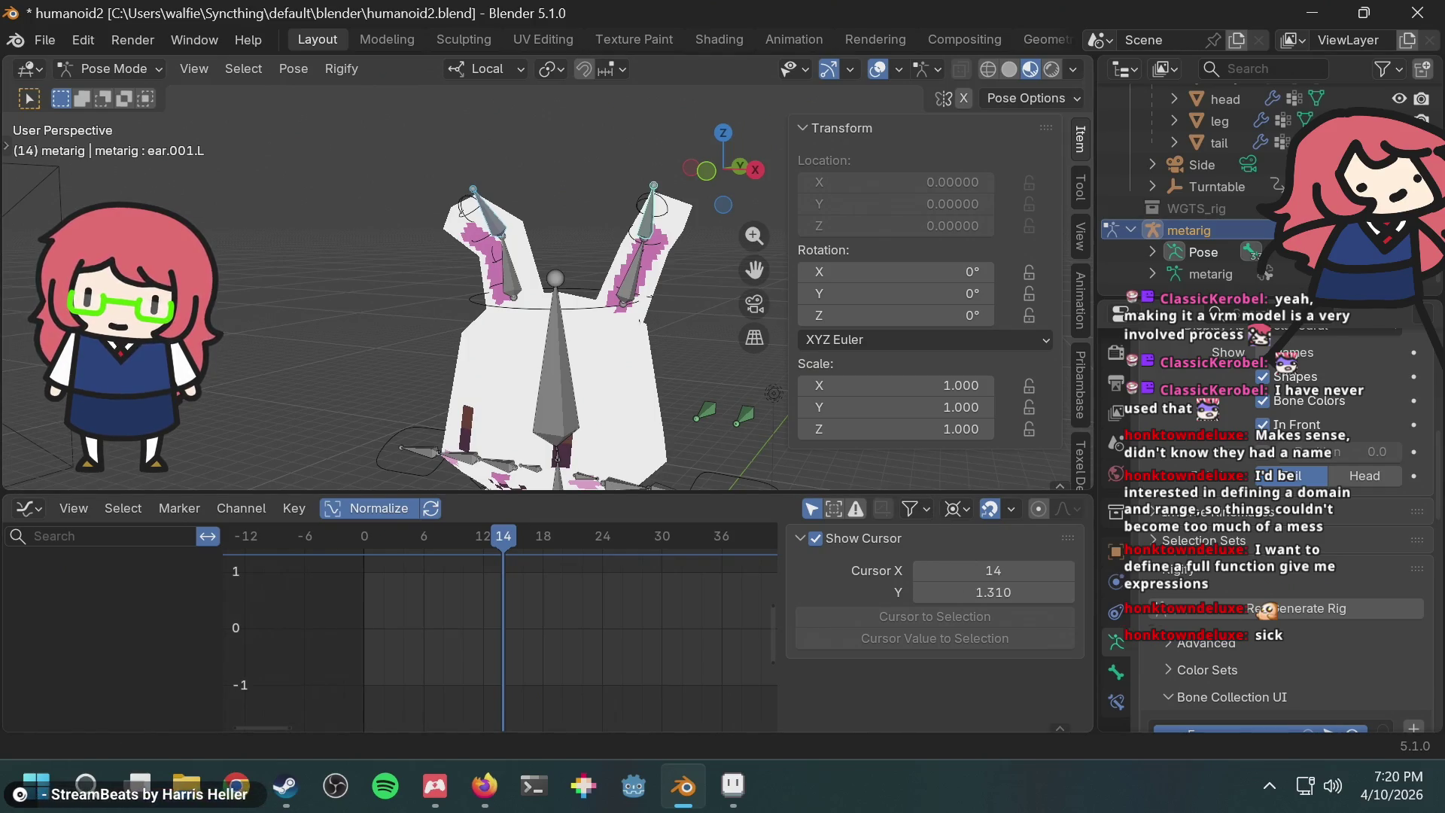
pyautogui.click(1329, 612)
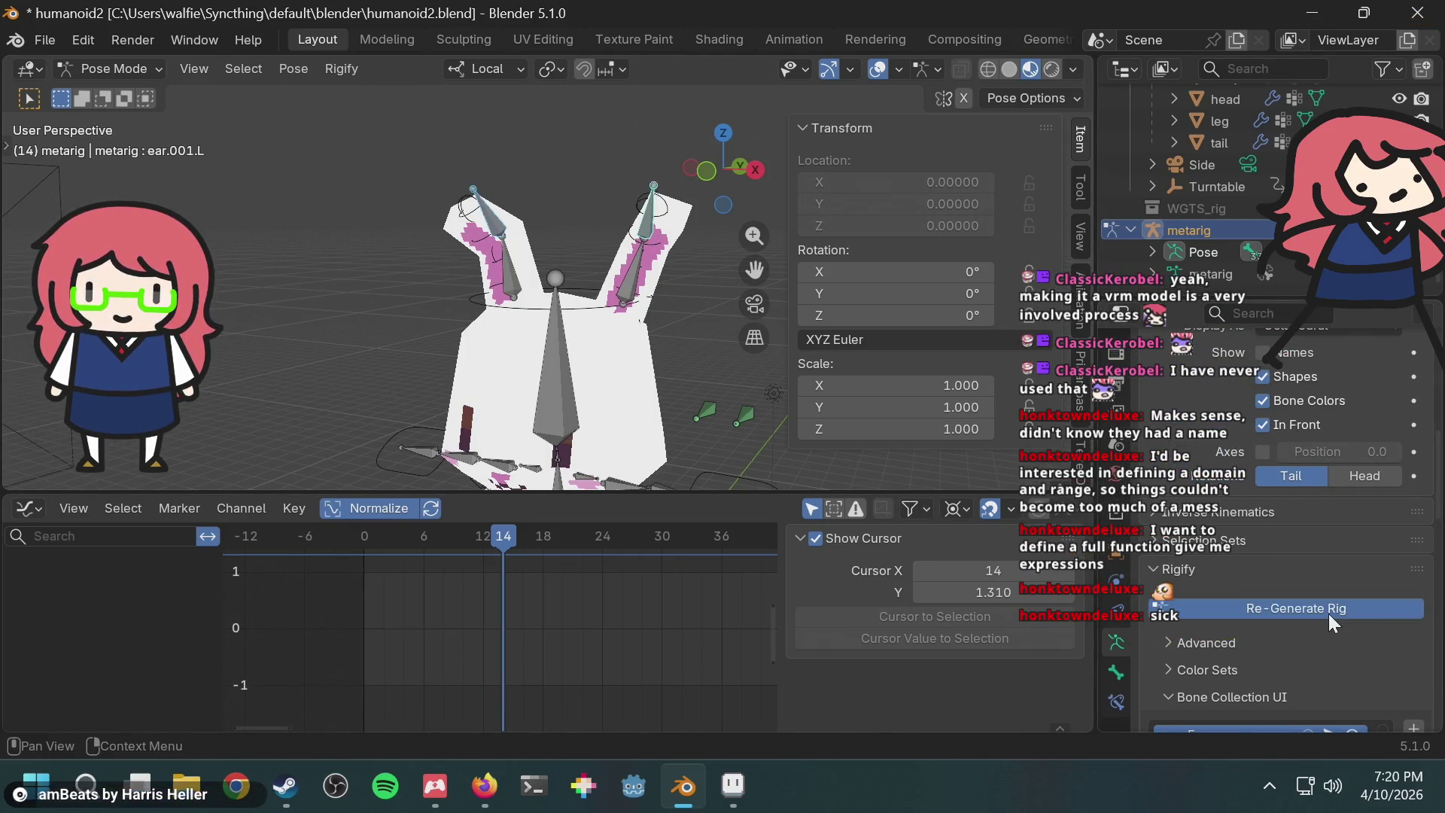
# Step: Select the metarig and turn off its In Front bone display
pyautogui.moveTo(600, 298); pyautogui.dragTo(606, 282, button='middle')
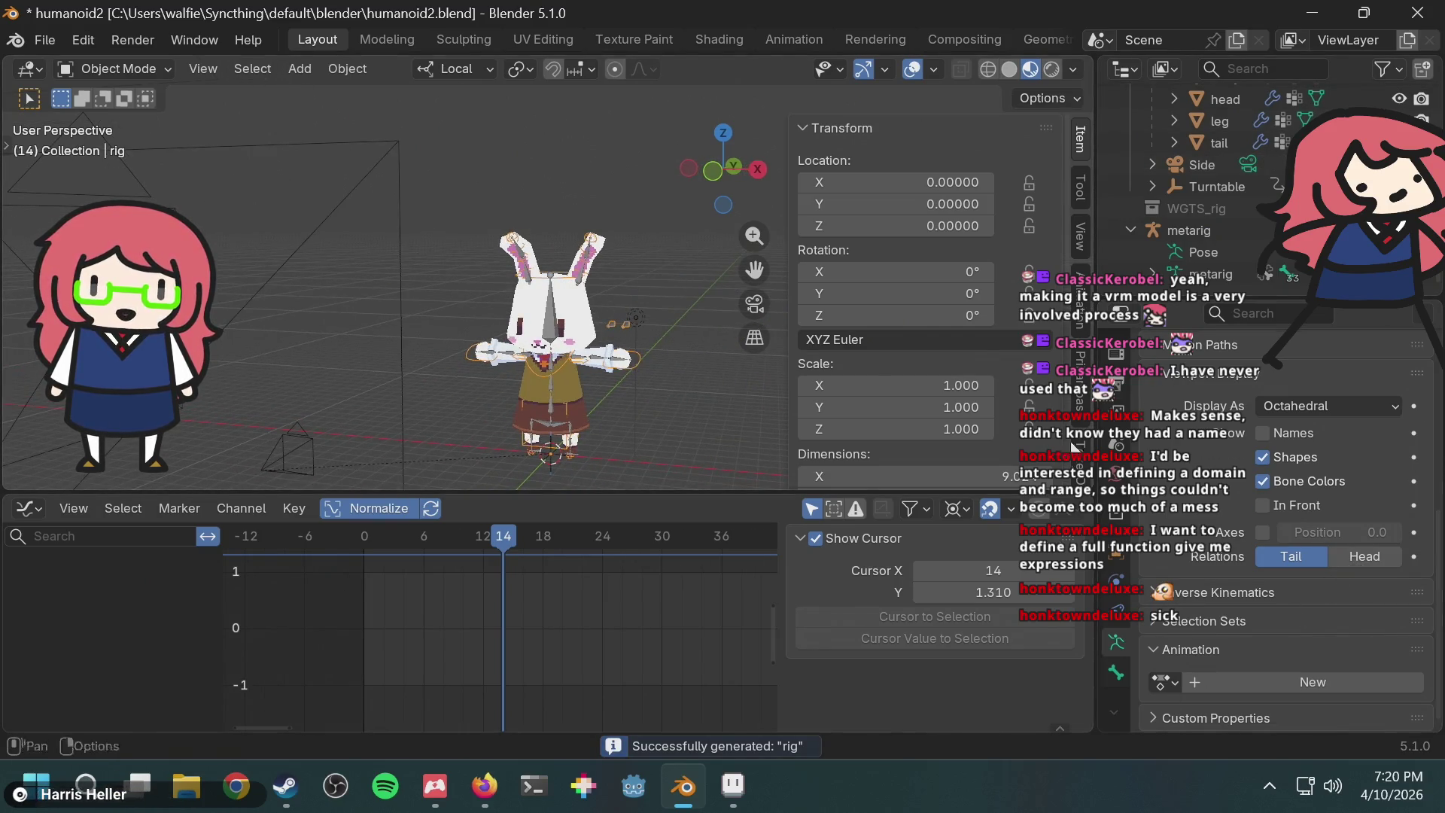
pyautogui.click(1243, 231)
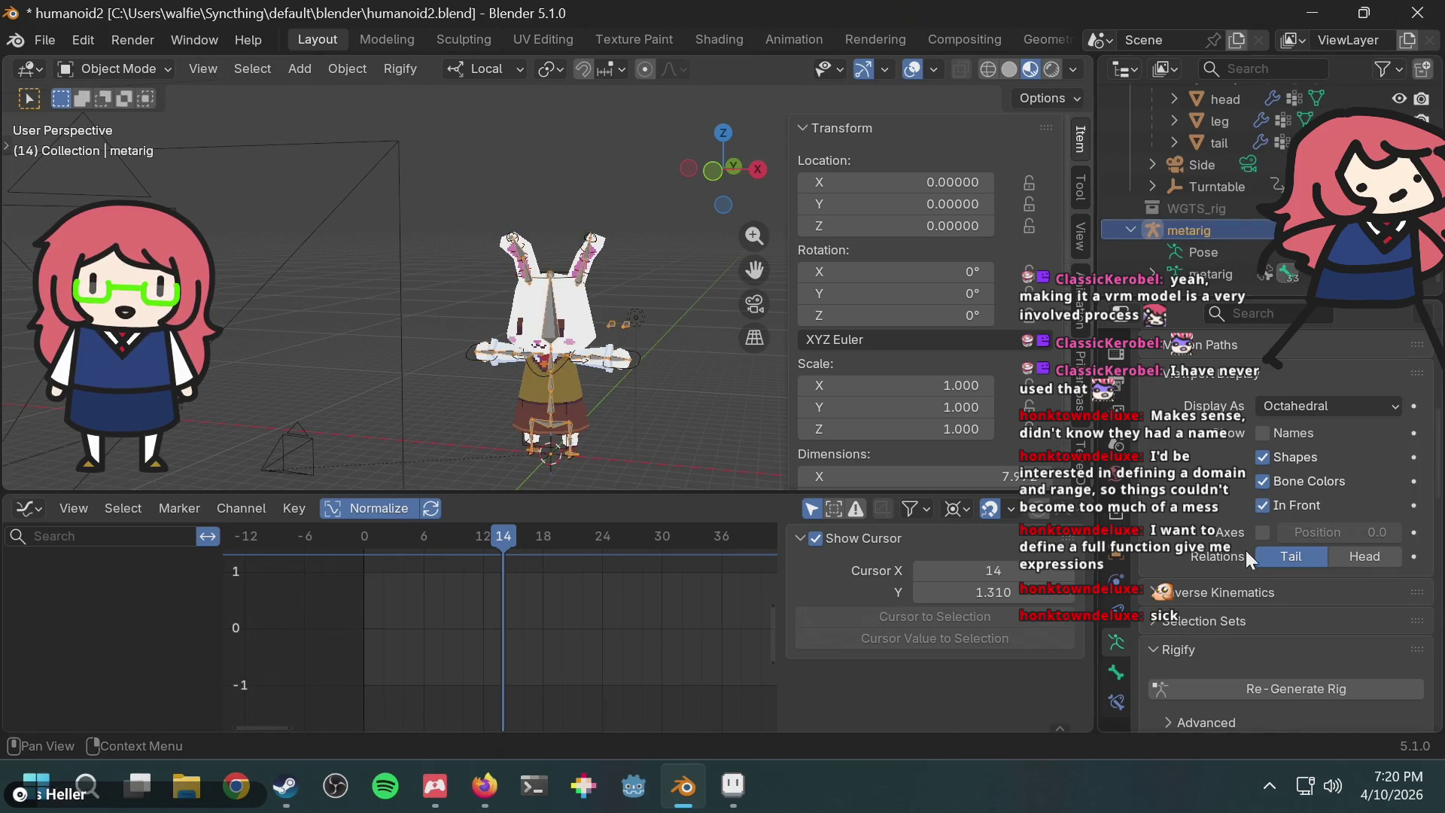
pyautogui.scroll(-6, 1248, 565)
pyautogui.scroll(-2, 1256, 586)
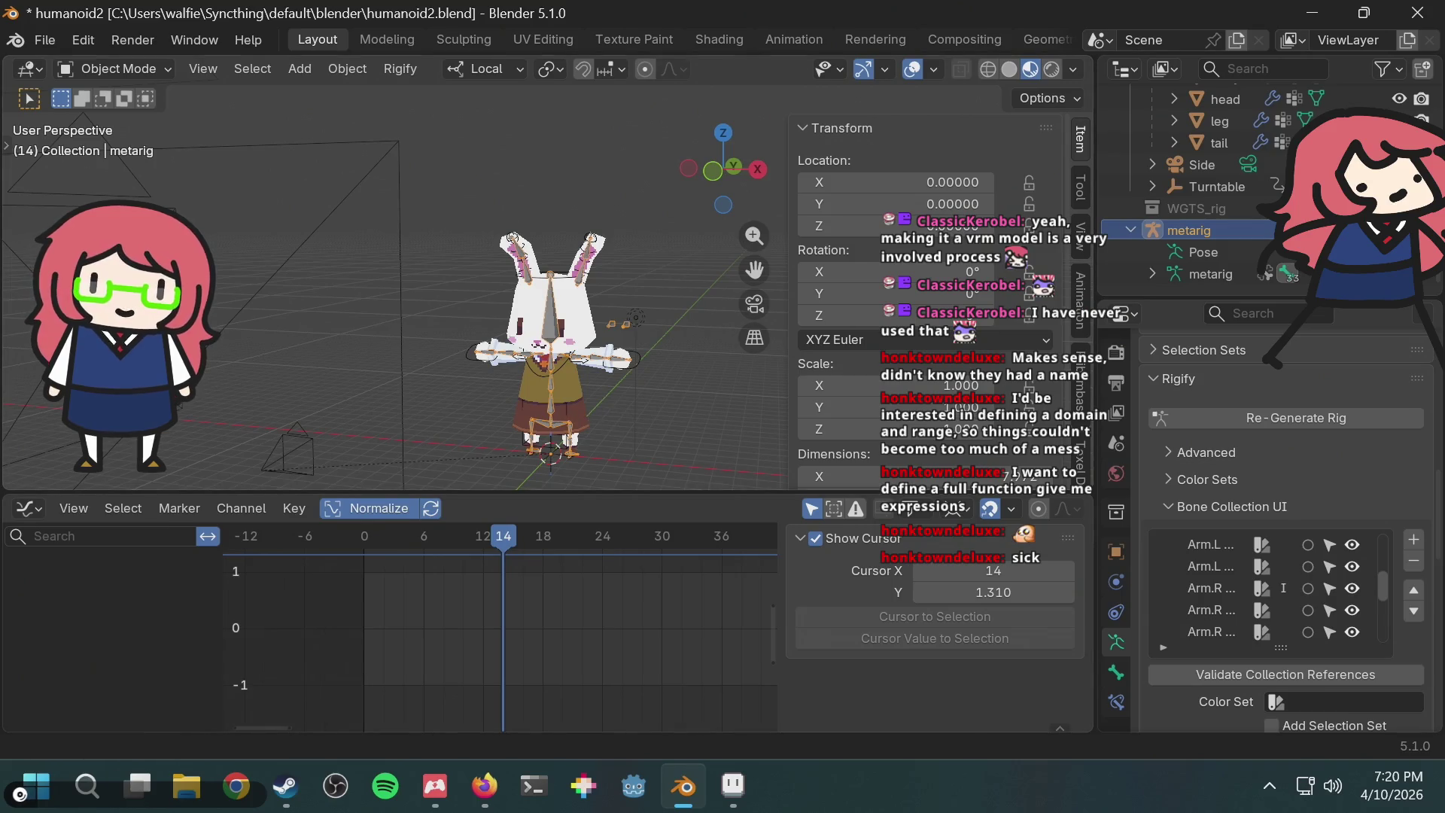
pyautogui.scroll(8, 1363, 538)
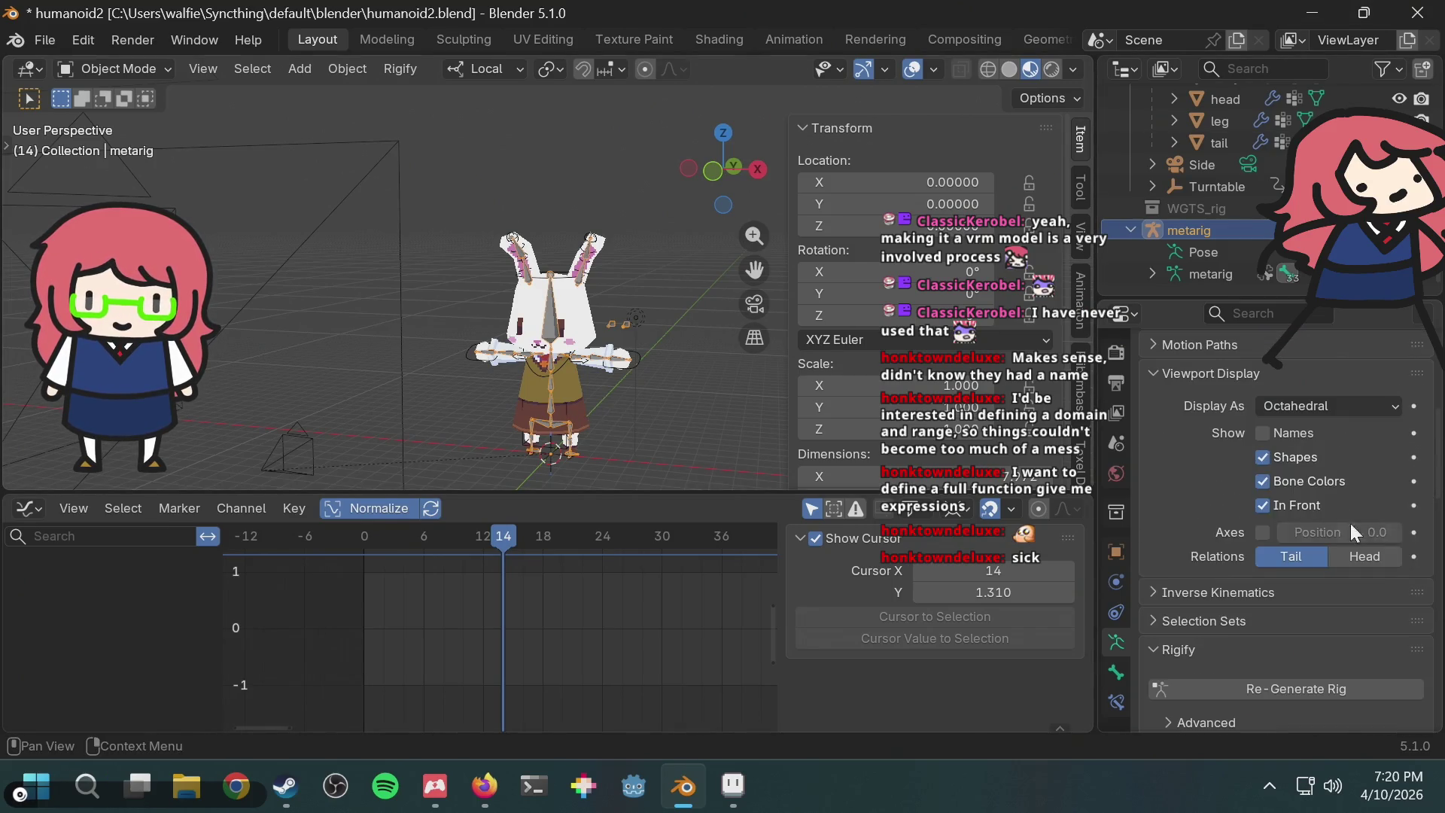
pyautogui.click(1304, 509)
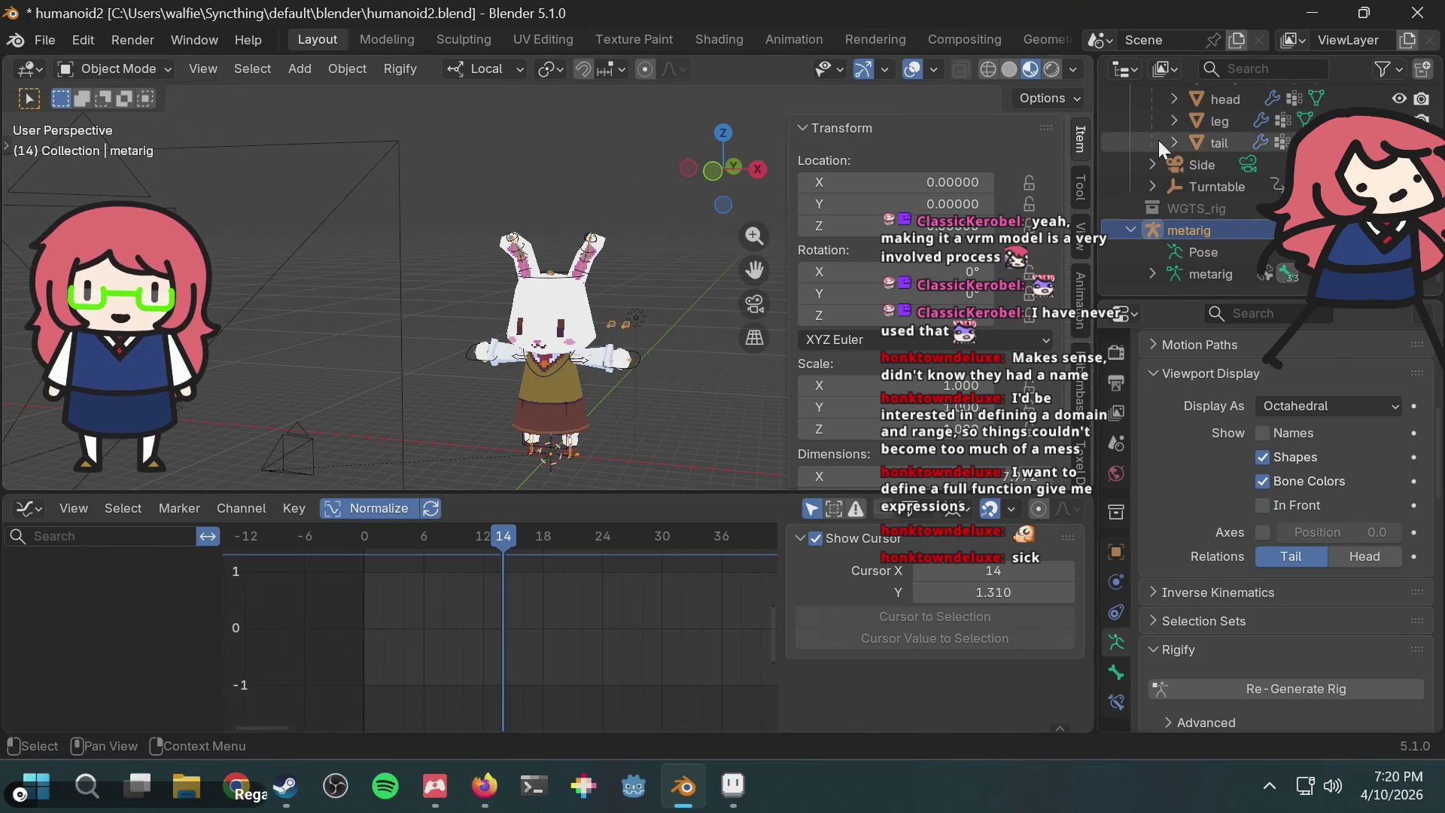
pyautogui.scroll(5, 1160, 141)
# Step: Select the generated rig and change the Graph Editor into the Action Editor
pyautogui.click(1196, 202)
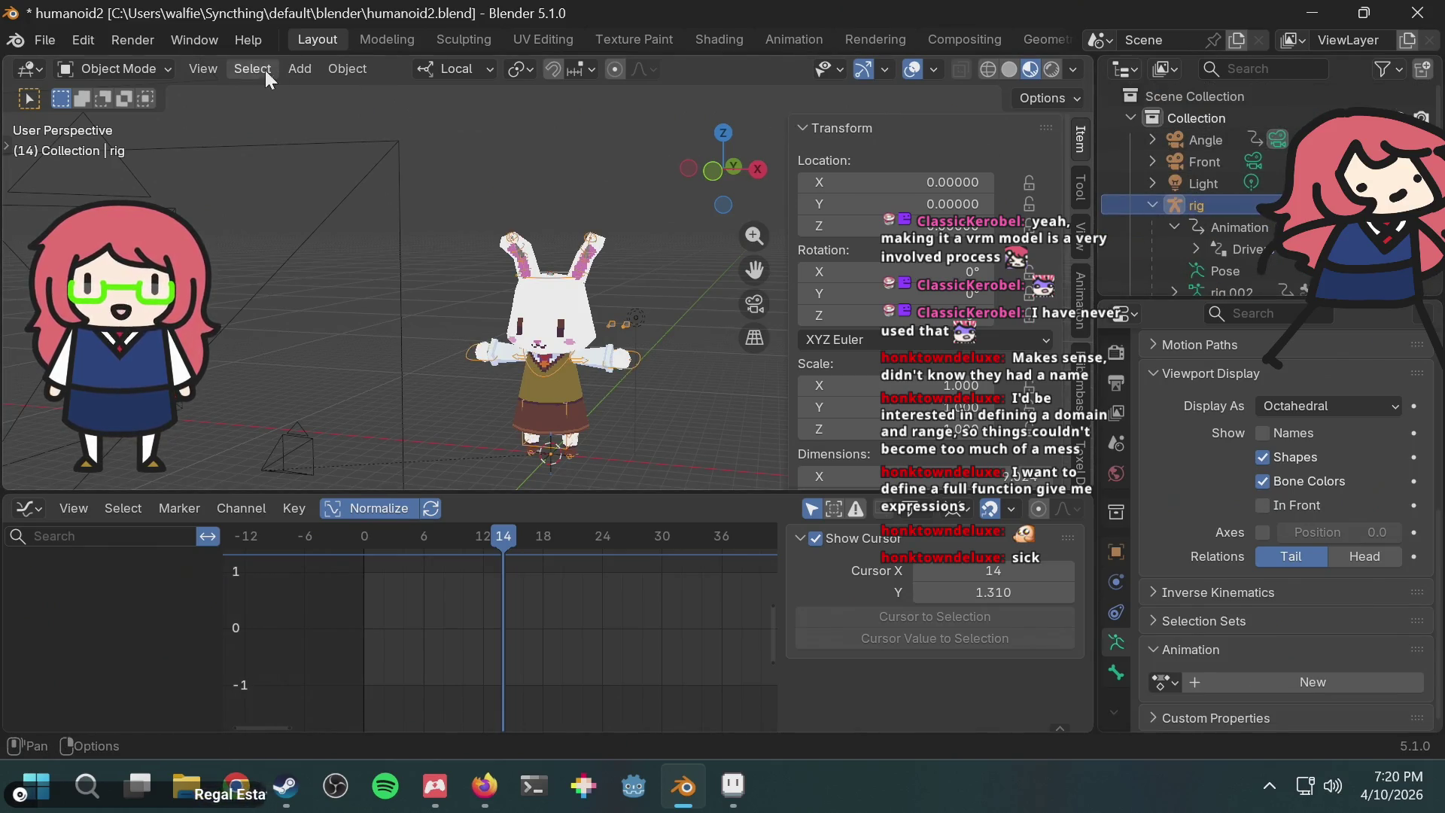
pyautogui.click(27, 509)
pyautogui.click(323, 292)
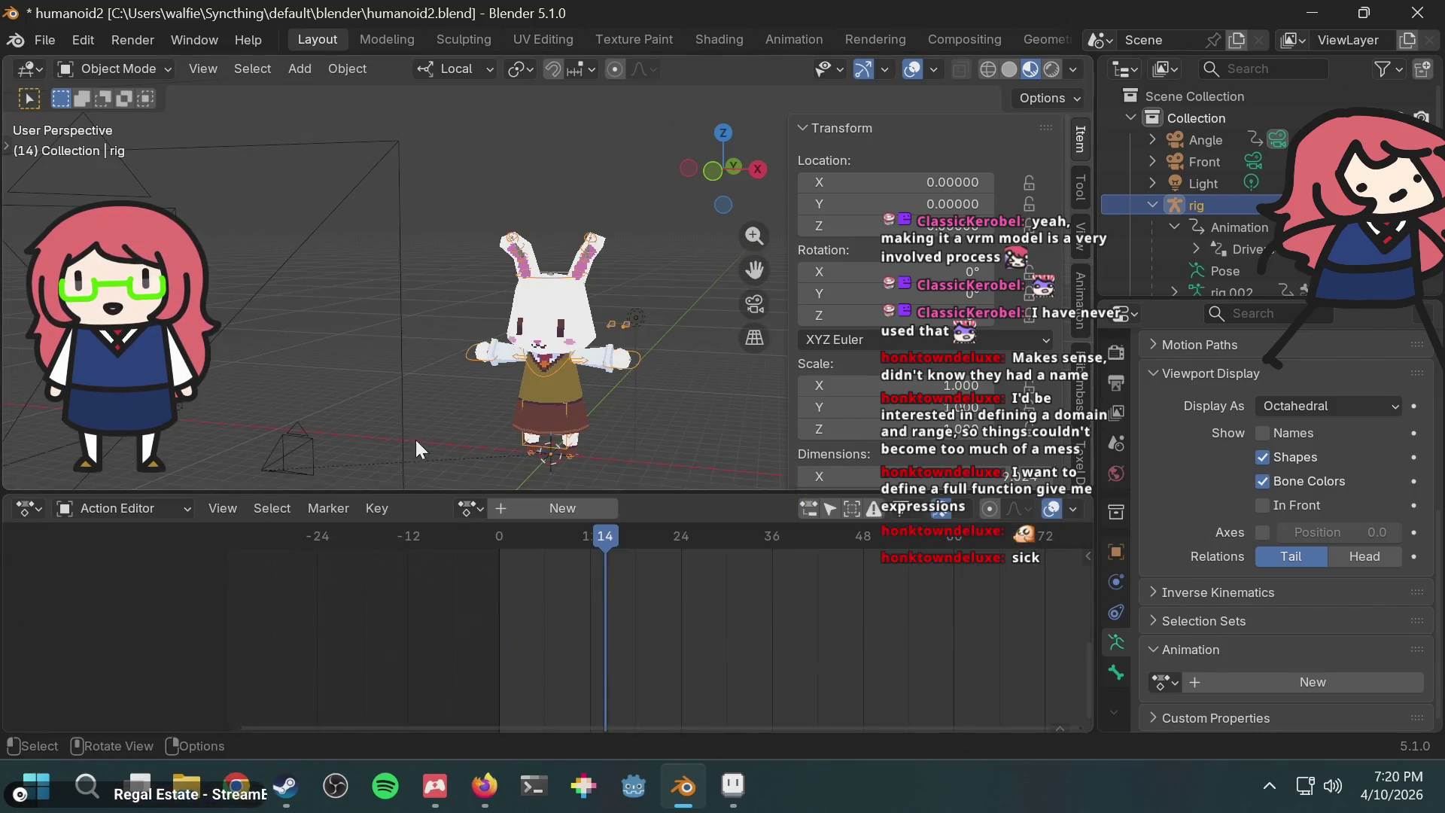
# Step: Assign the 'run' action to the rig and play it back on the bunny
pyautogui.click(482, 520)
pyautogui.click(497, 312)
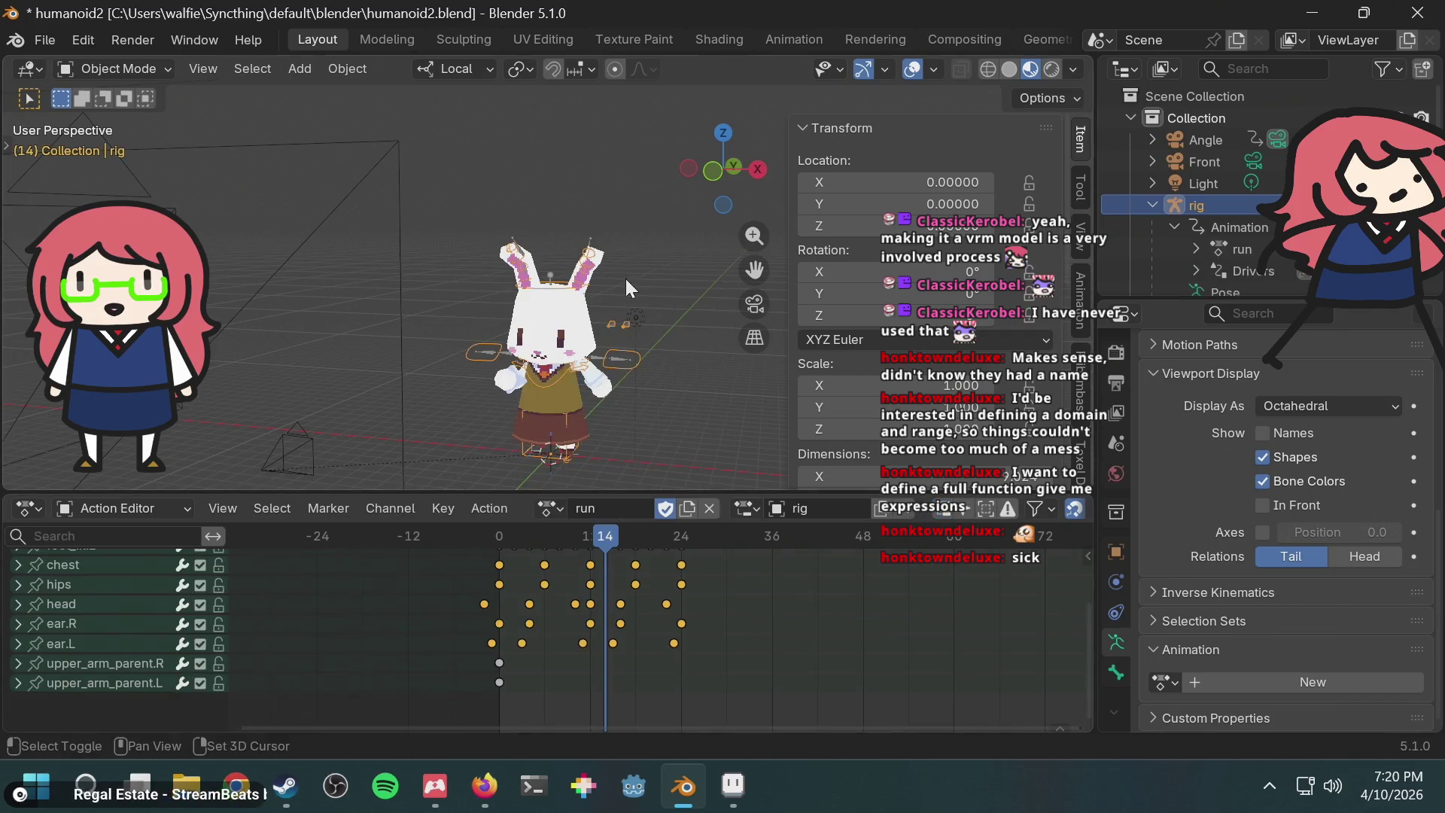
pyautogui.press('space')
pyautogui.scroll(5, 556, 250)
pyautogui.moveTo(556, 250)
pyautogui.mouseDown(button='middle')
pyautogui.moveTo(667, 237)
pyautogui.moveTo(643, 256)
pyautogui.moveTo(680, 228)
pyautogui.moveTo(576, 294)
pyautogui.mouseUp(button='middle')
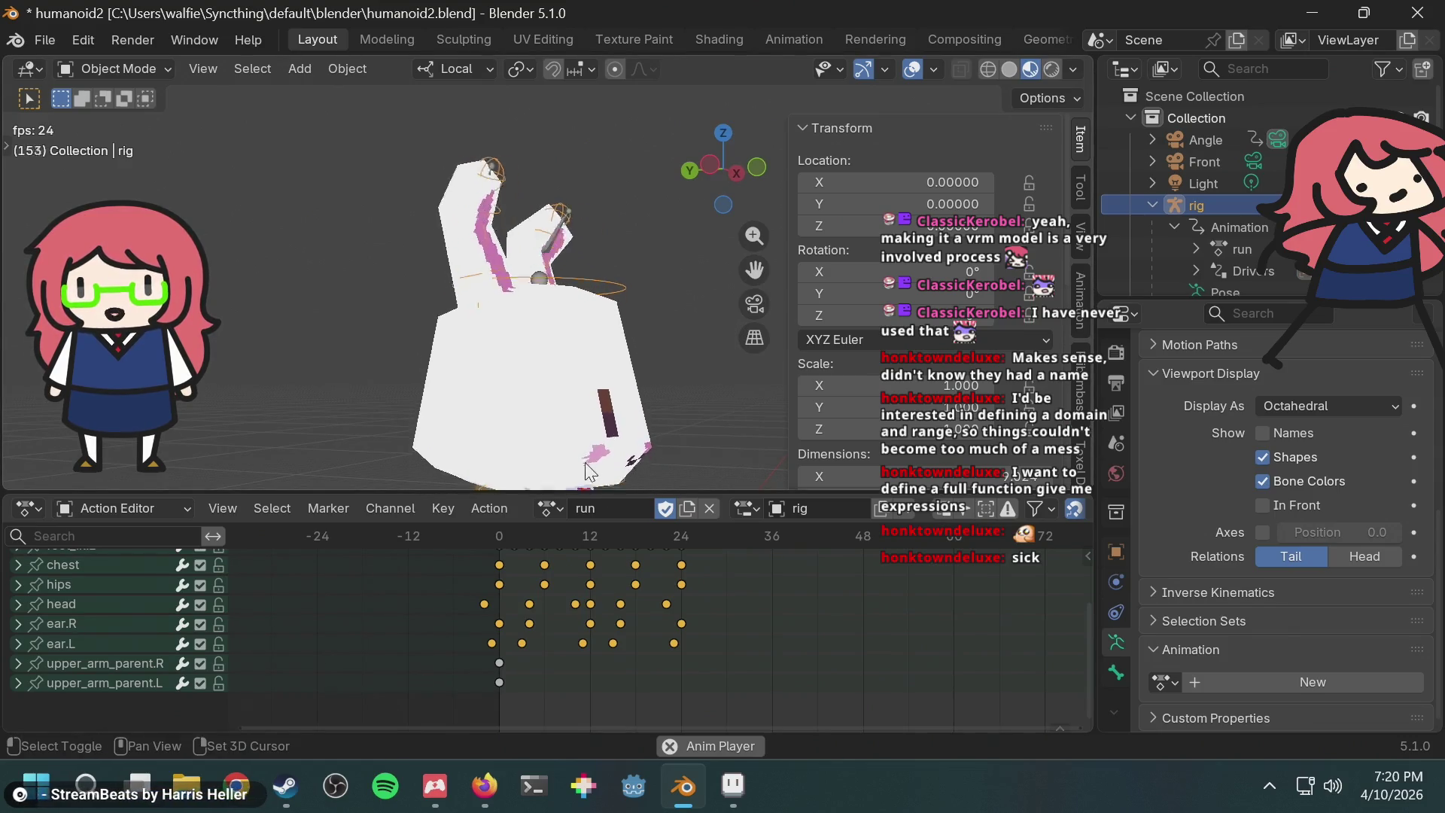
pyautogui.press('space')
# Step: Assign the 'walk' action, play it from a front view and select the bunny mesh
pyautogui.click(550, 509)
pyautogui.click(575, 342)
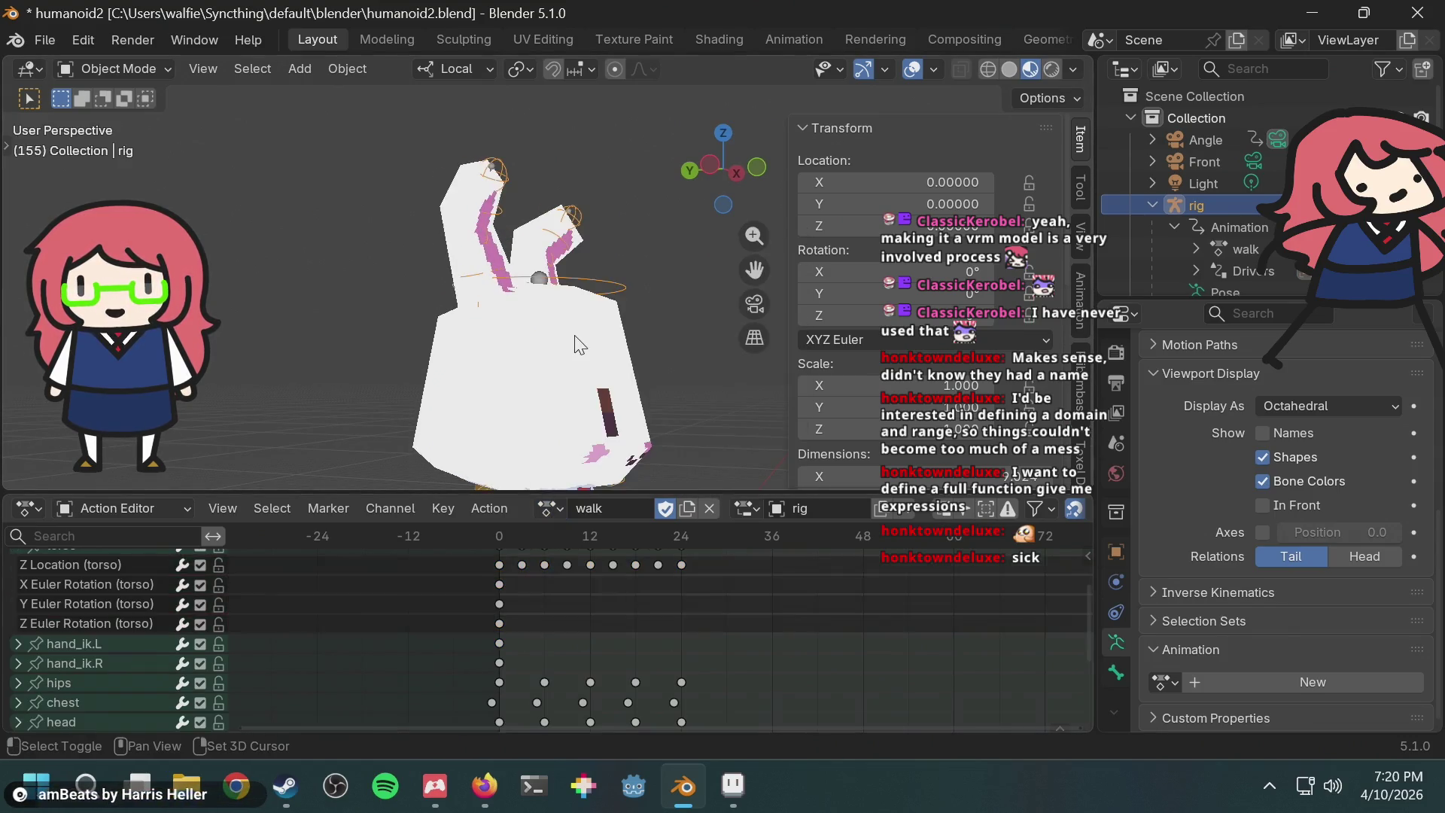
pyautogui.press('space')
pyautogui.moveTo(422, 195); pyautogui.dragTo(345, 152, button='middle')
pyautogui.scroll(-5, 346, 152)
pyautogui.moveTo(451, 264)
pyautogui.mouseDown(button='middle')
pyautogui.moveTo(530, 354)
pyautogui.moveTo(700, 280)
pyautogui.mouseUp(button='middle')
pyautogui.scroll(5, 531, 353)
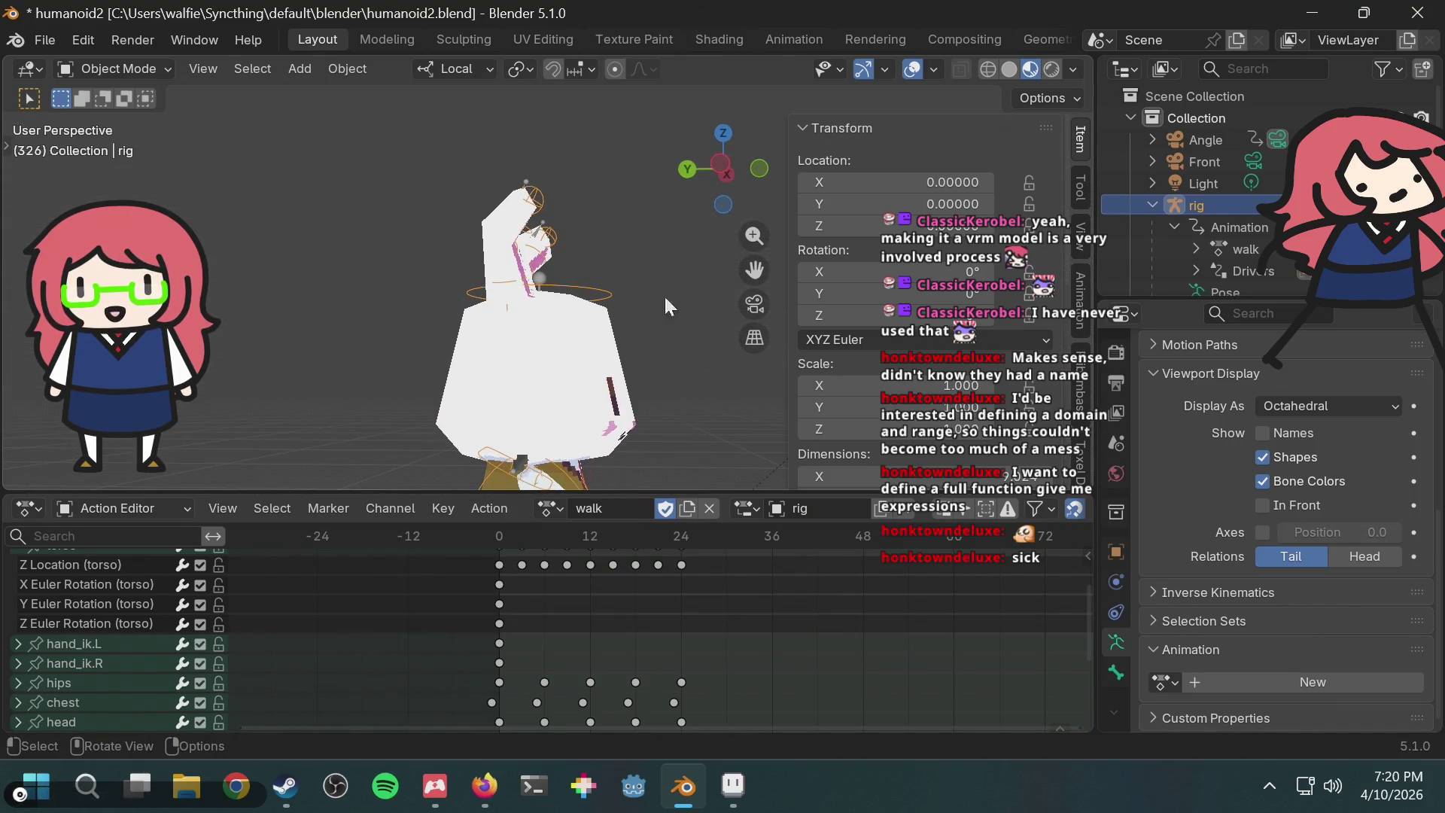
pyautogui.click(551, 364)
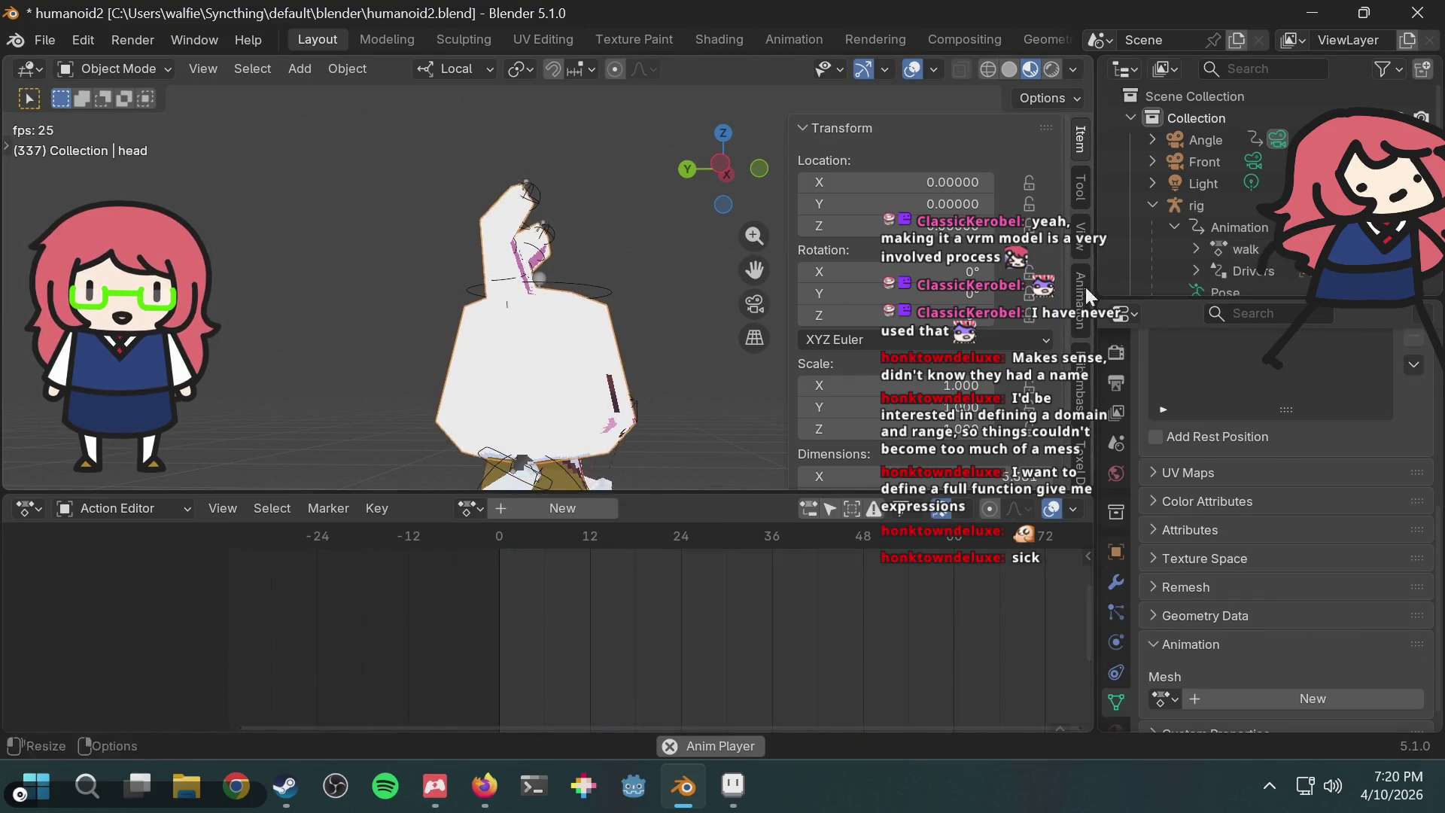
pyautogui.click(101, 511)
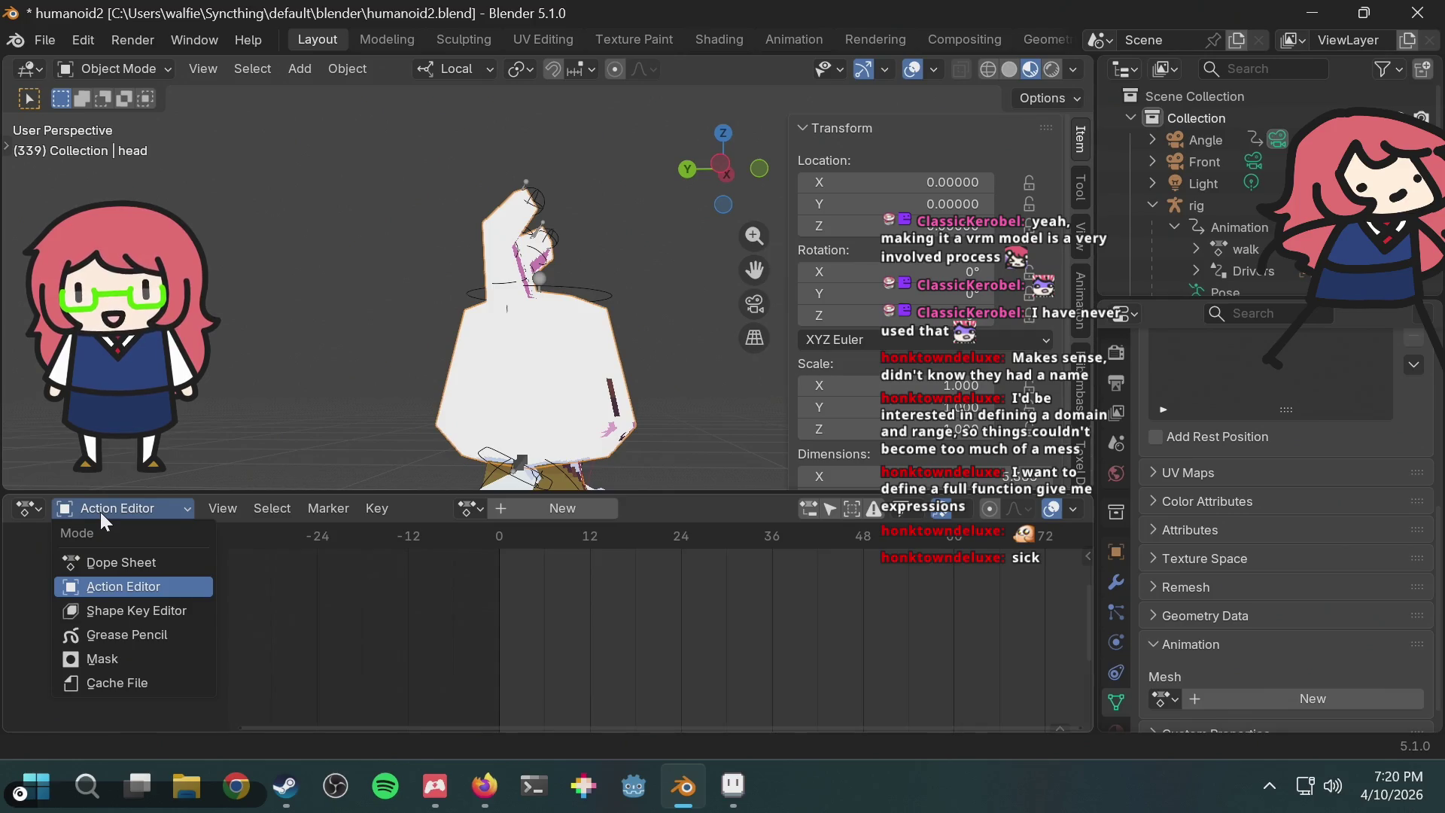
# Step: Switch the editor to Dope Sheet mode and expand the walk action's bone channels
pyautogui.click(121, 561)
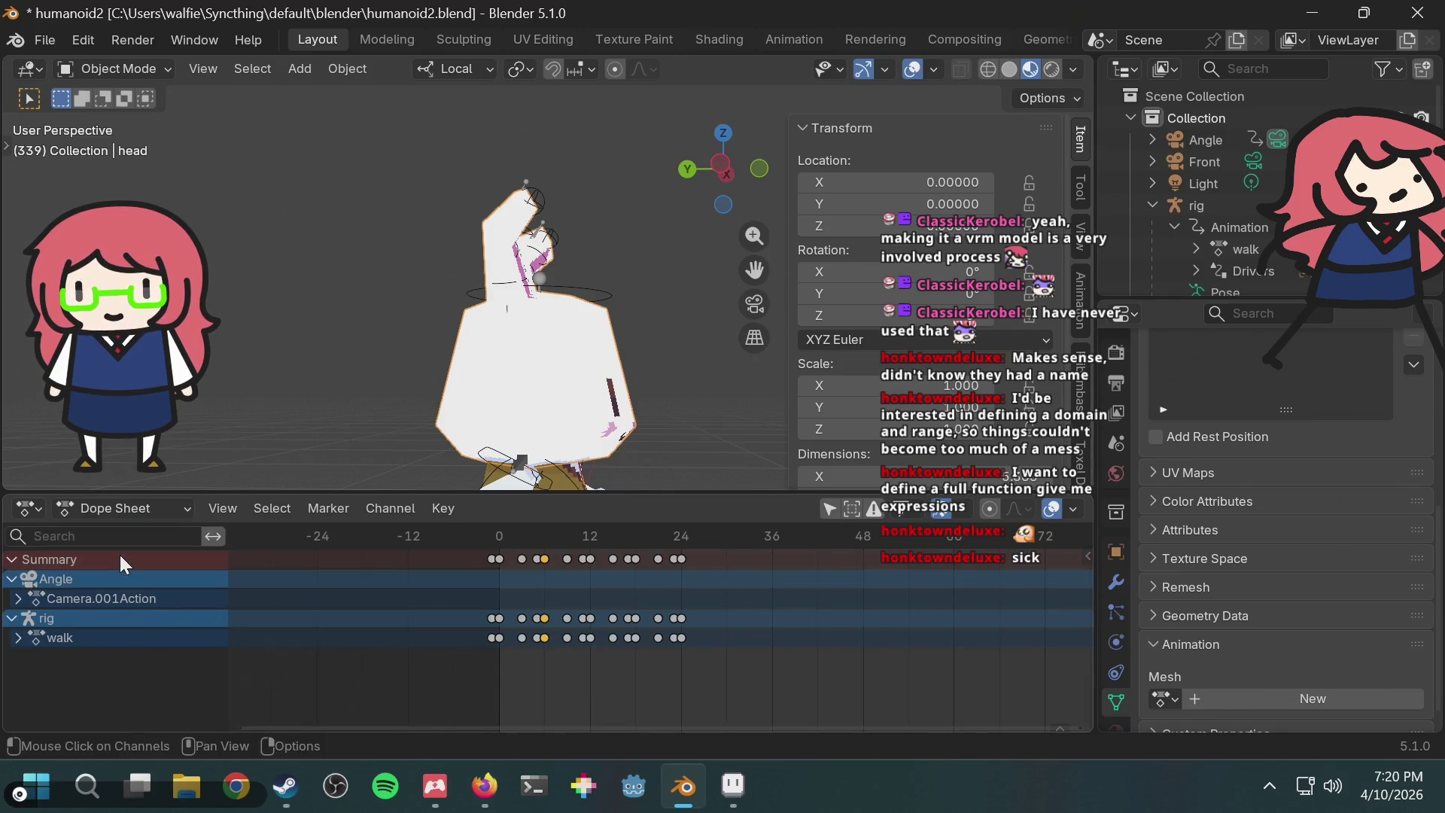
pyautogui.click(16, 639)
pyautogui.scroll(-5, 110, 647)
pyautogui.scroll(2, 107, 649)
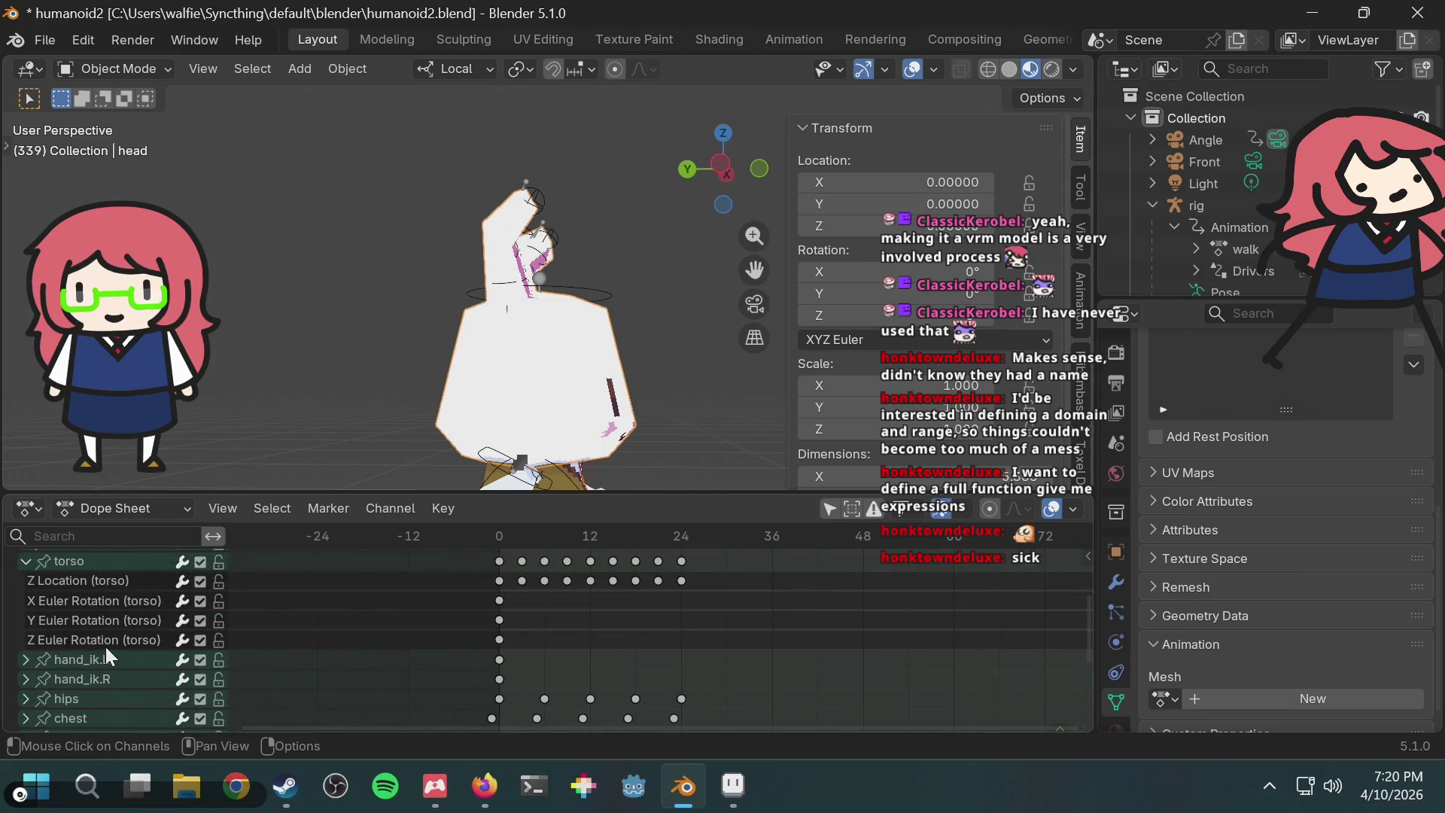
# Step: Play the walk cycle on the whole bunny, restart it, stop at frame 24 and select the rig
pyautogui.press('space')
pyautogui.moveTo(452, 361)
pyautogui.mouseDown(button='middle')
pyautogui.moveTo(585, 311)
pyautogui.moveTo(579, 295)
pyautogui.mouseUp(button='middle')
pyautogui.scroll(-4, 542, 324)
pyautogui.scroll(5, 579, 294)
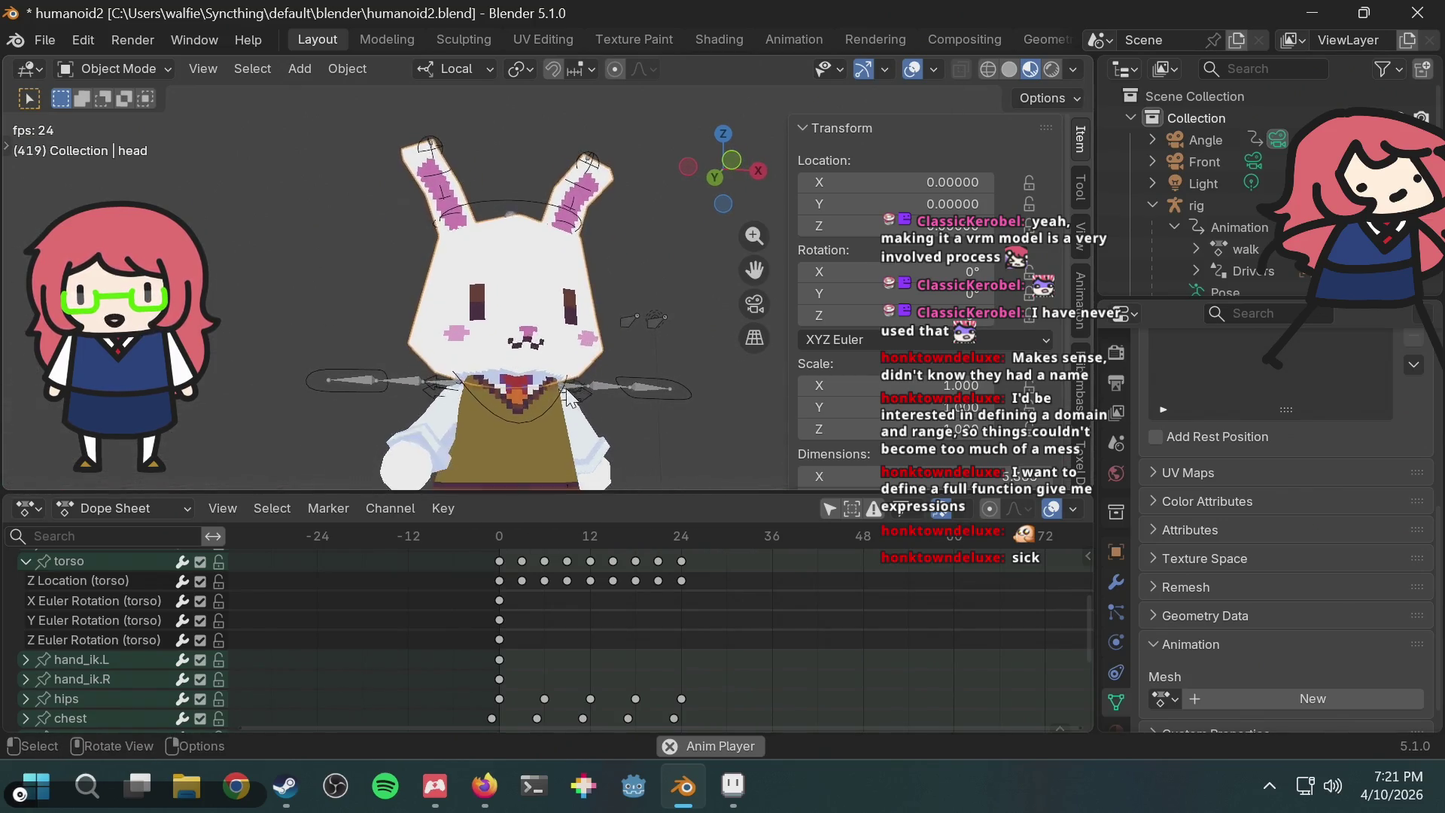
pyautogui.hotkey('shift', 'Left')
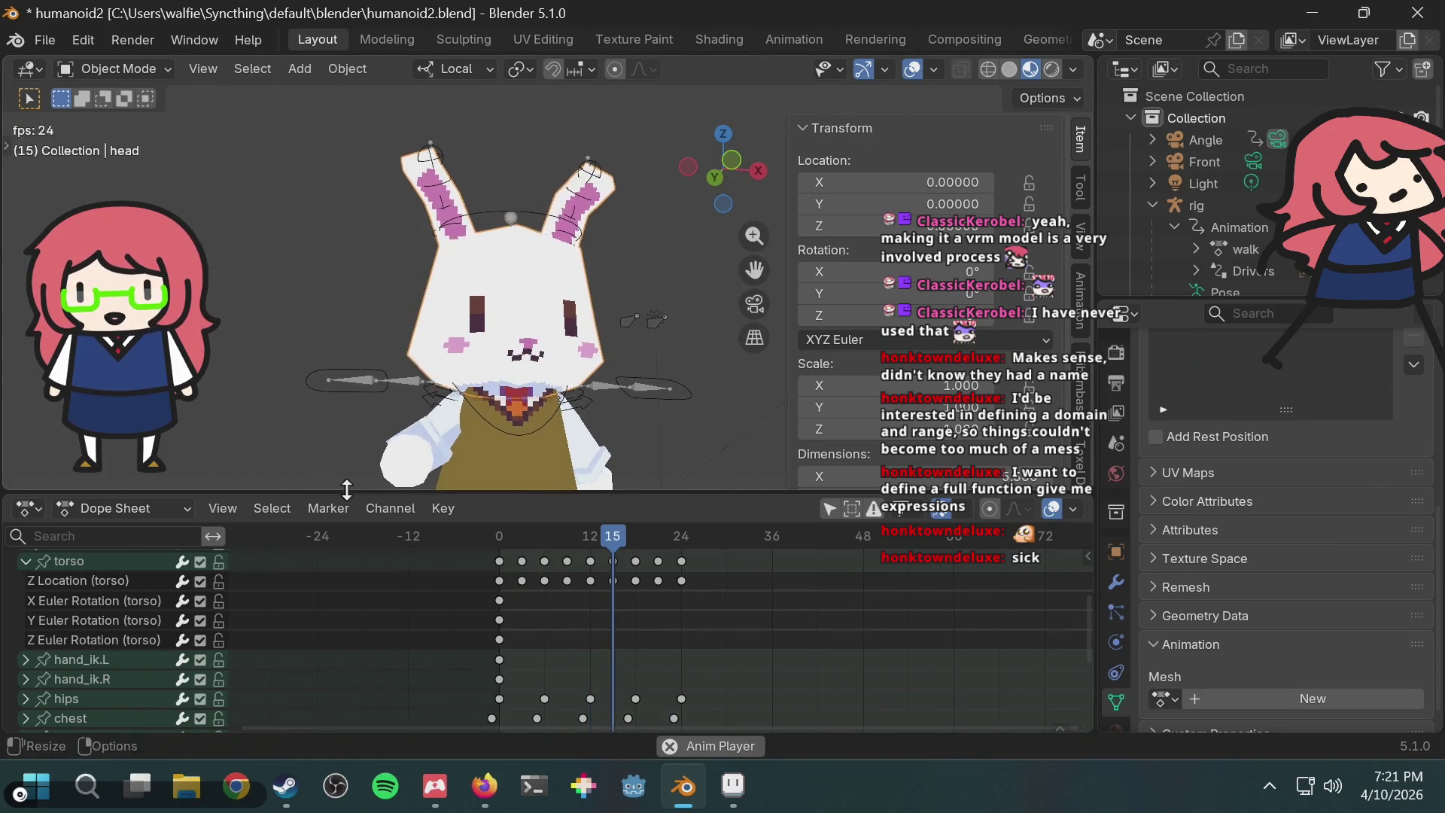
pyautogui.hotkey('shift', 'Right')
pyautogui.press('space')
pyautogui.scroll(-1, 1239, 579)
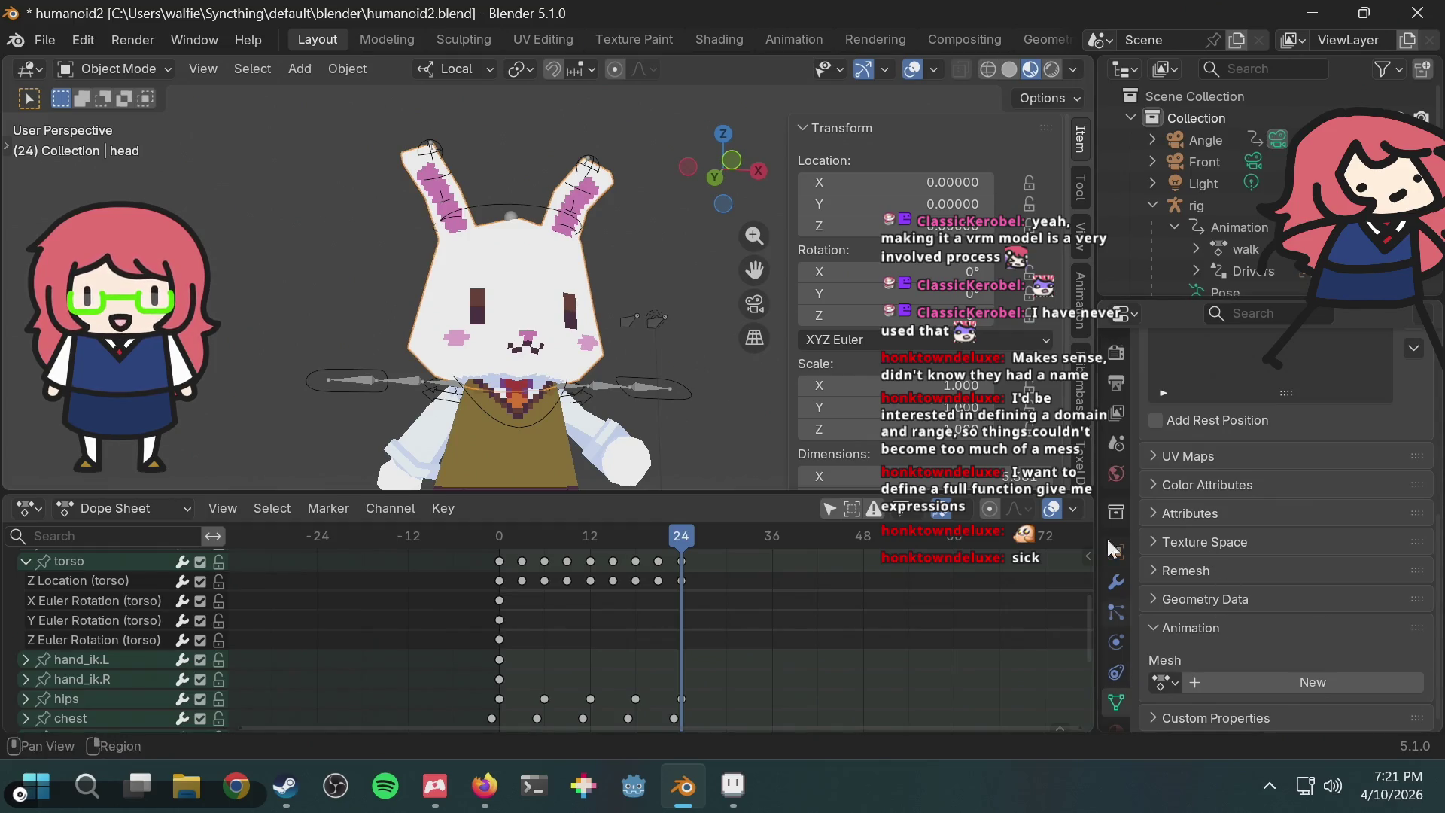
pyautogui.click(127, 75)
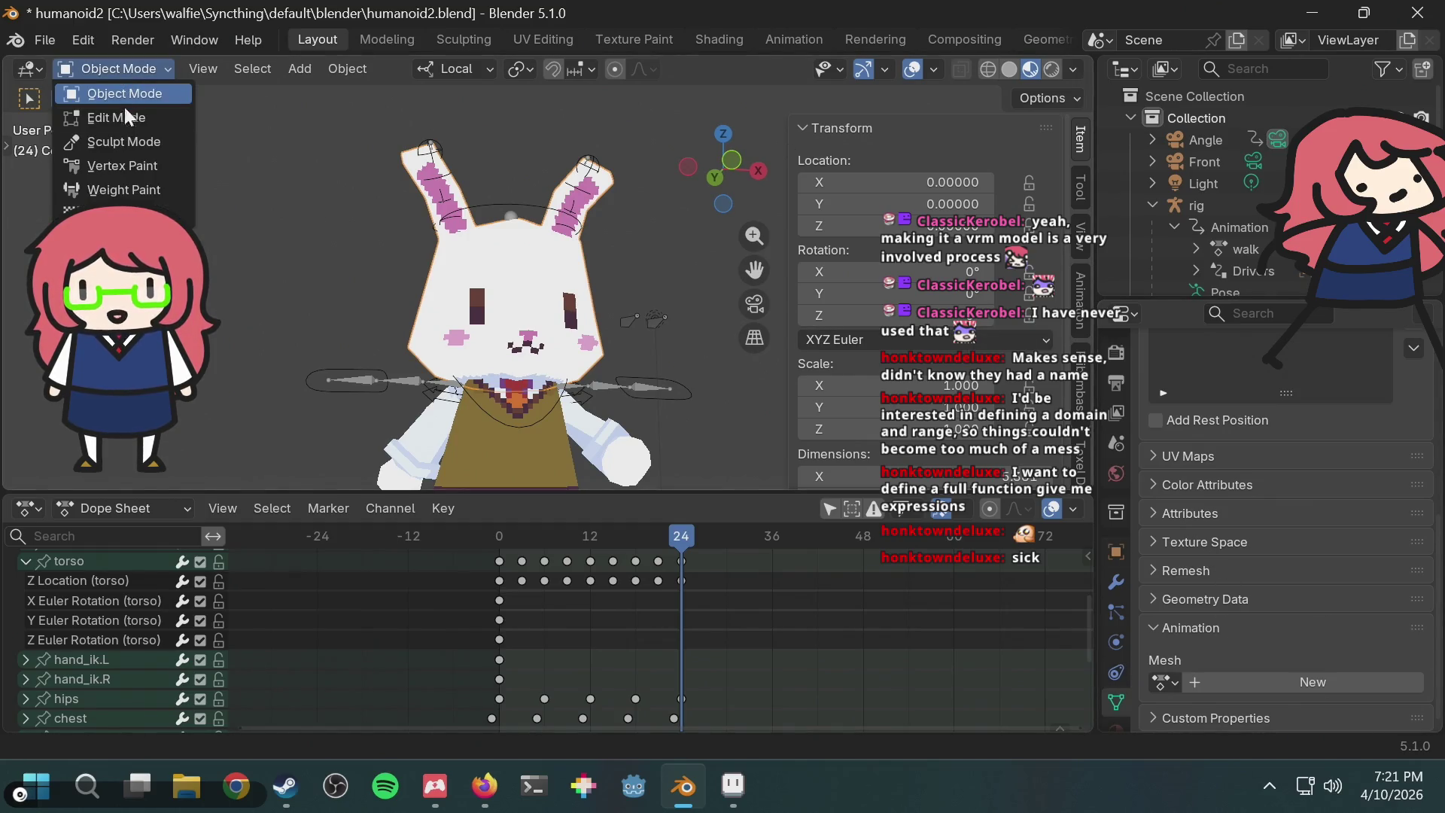
pyautogui.moveTo(286, 787)
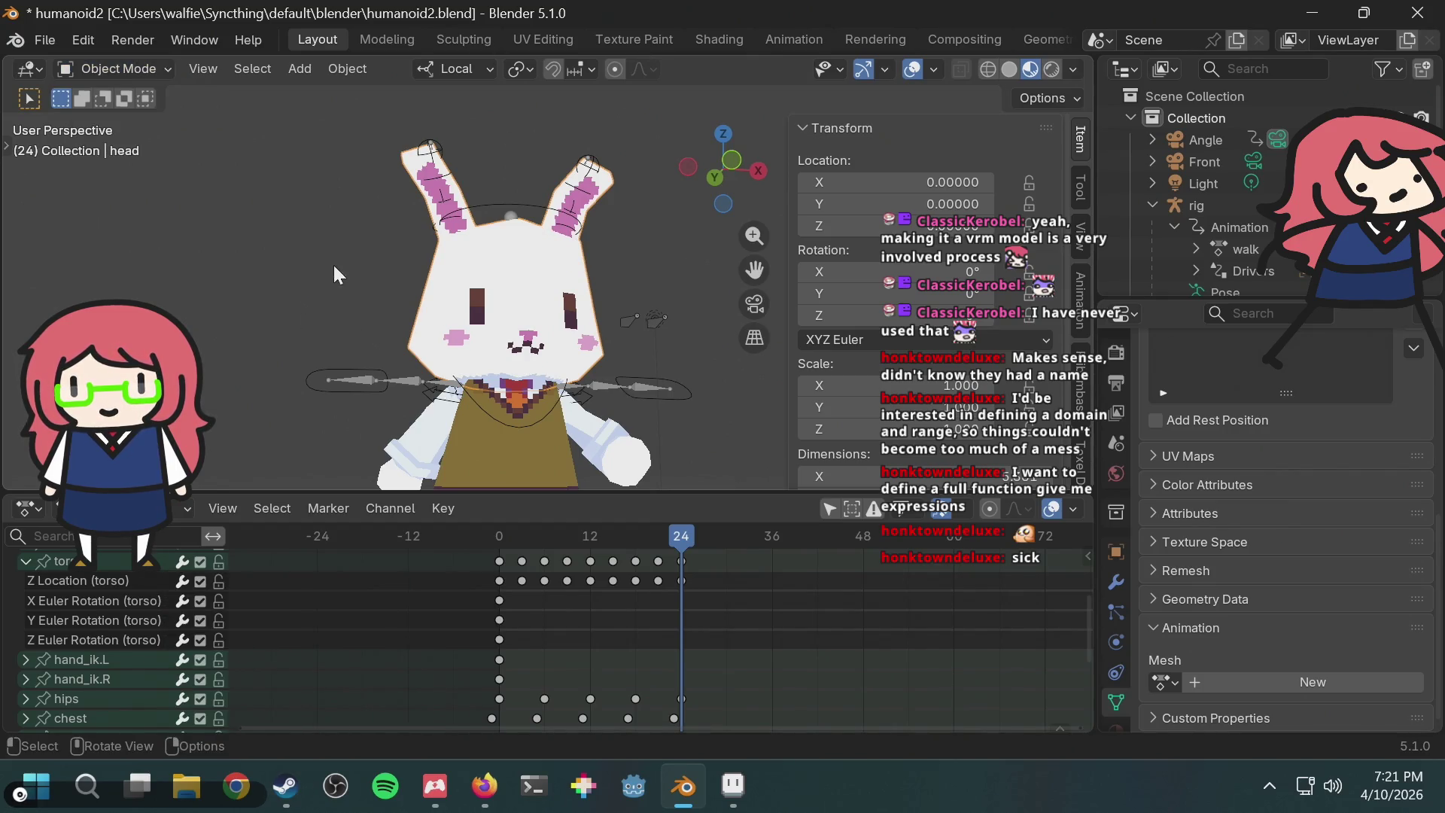
pyautogui.click(657, 332)
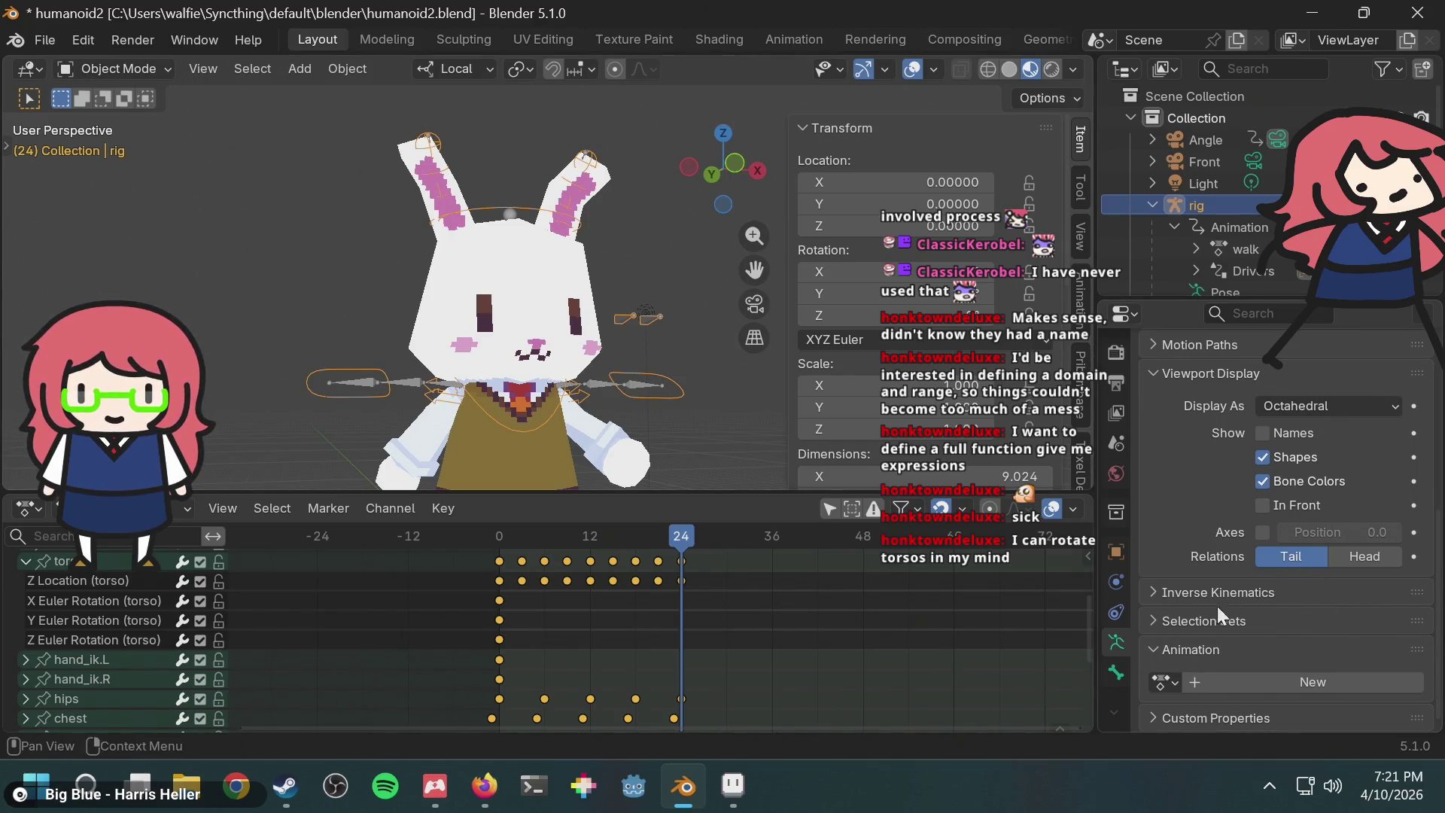
# Step: Select the metarig and put it into Pose Mode
pyautogui.scroll(-5, 1163, 208)
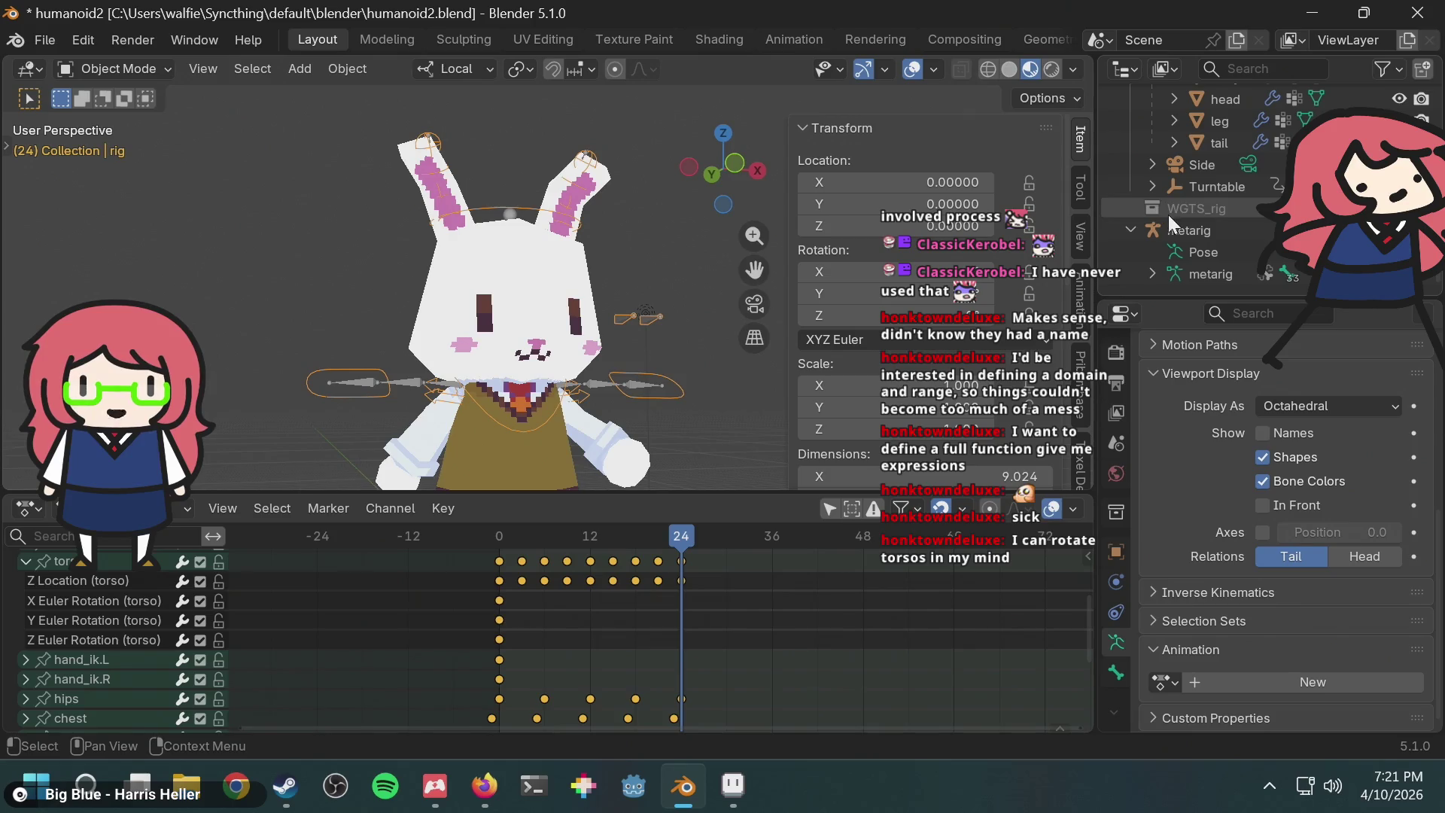
pyautogui.click(1187, 231)
pyautogui.scroll(-5, 1389, 531)
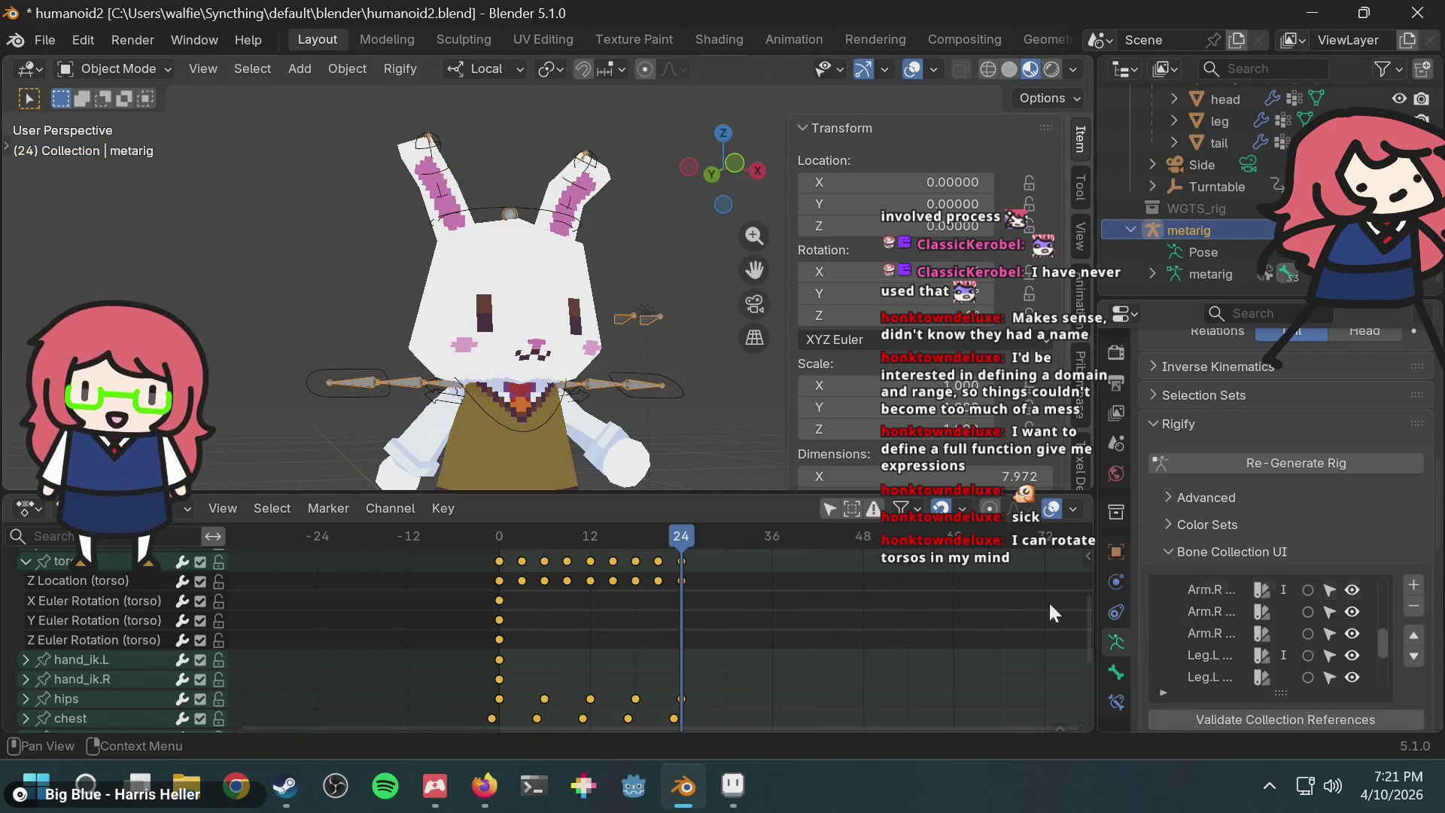
pyautogui.click(154, 74)
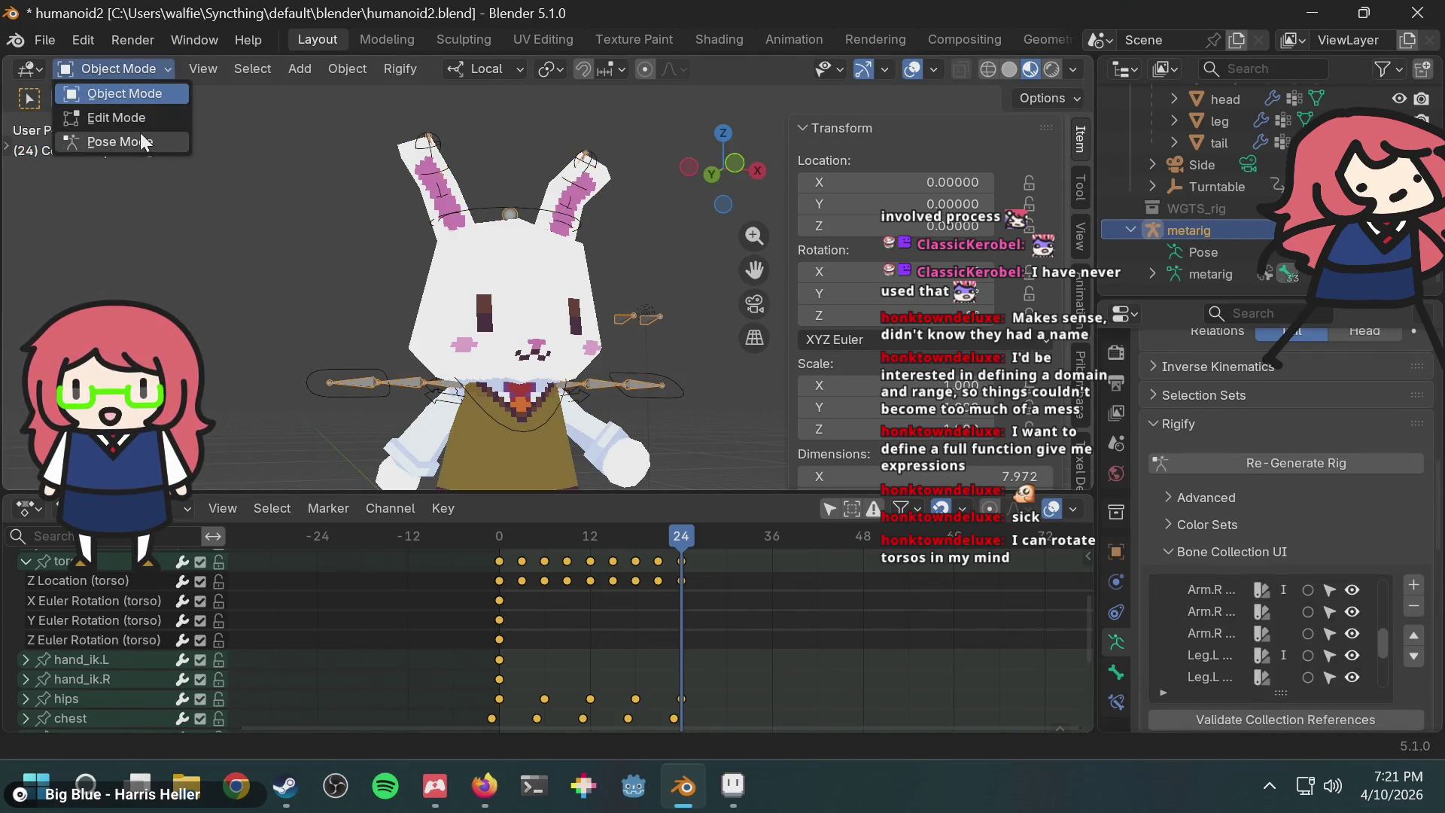
pyautogui.click(140, 136)
pyautogui.scroll(3, 607, 399)
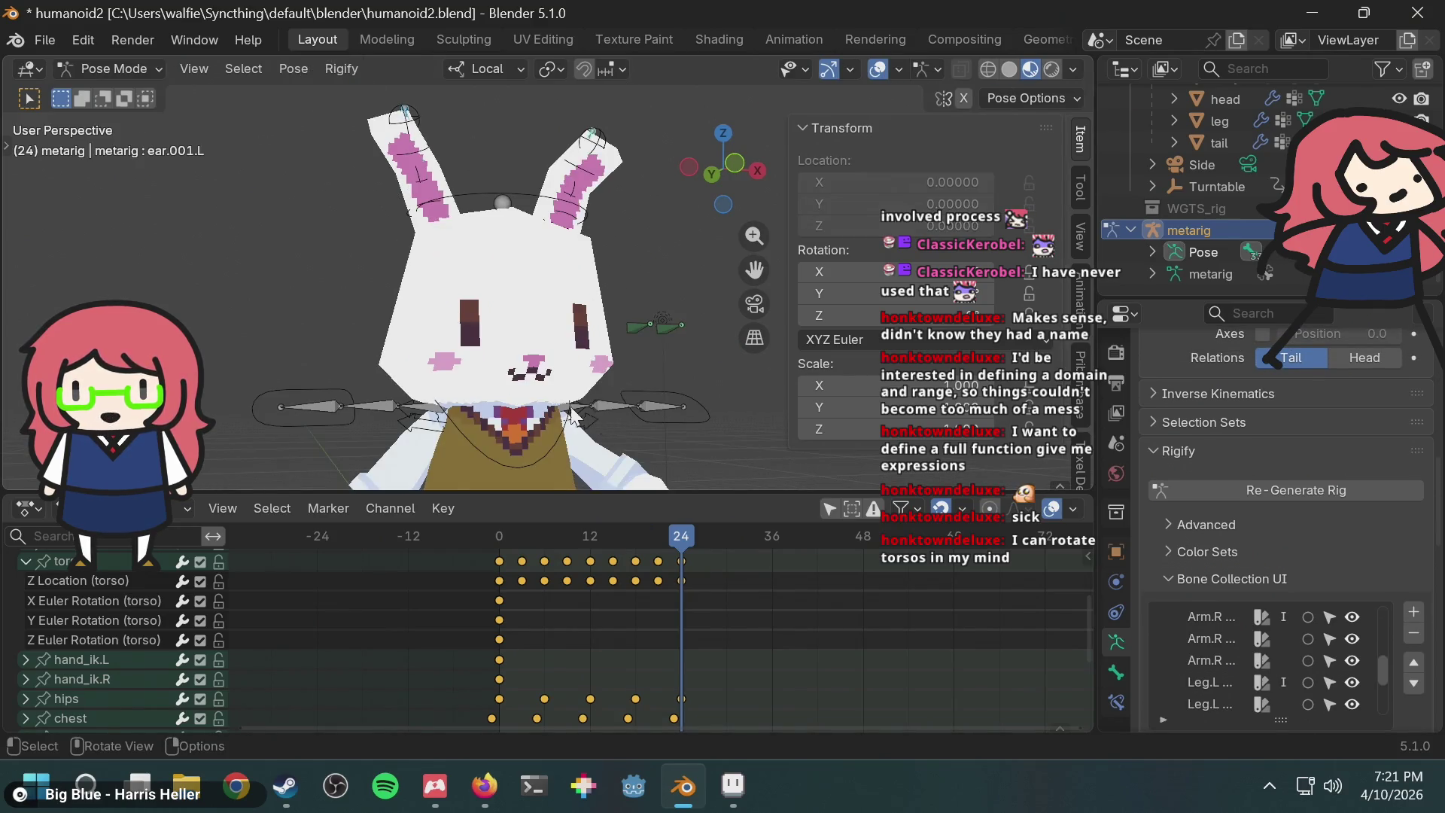
# Step: Select the spine bones and bring up spine.003's Rotation mode dropdown, still Quaternion (WXYZ)
pyautogui.click(497, 202)
pyautogui.scroll(-2, 527, 418)
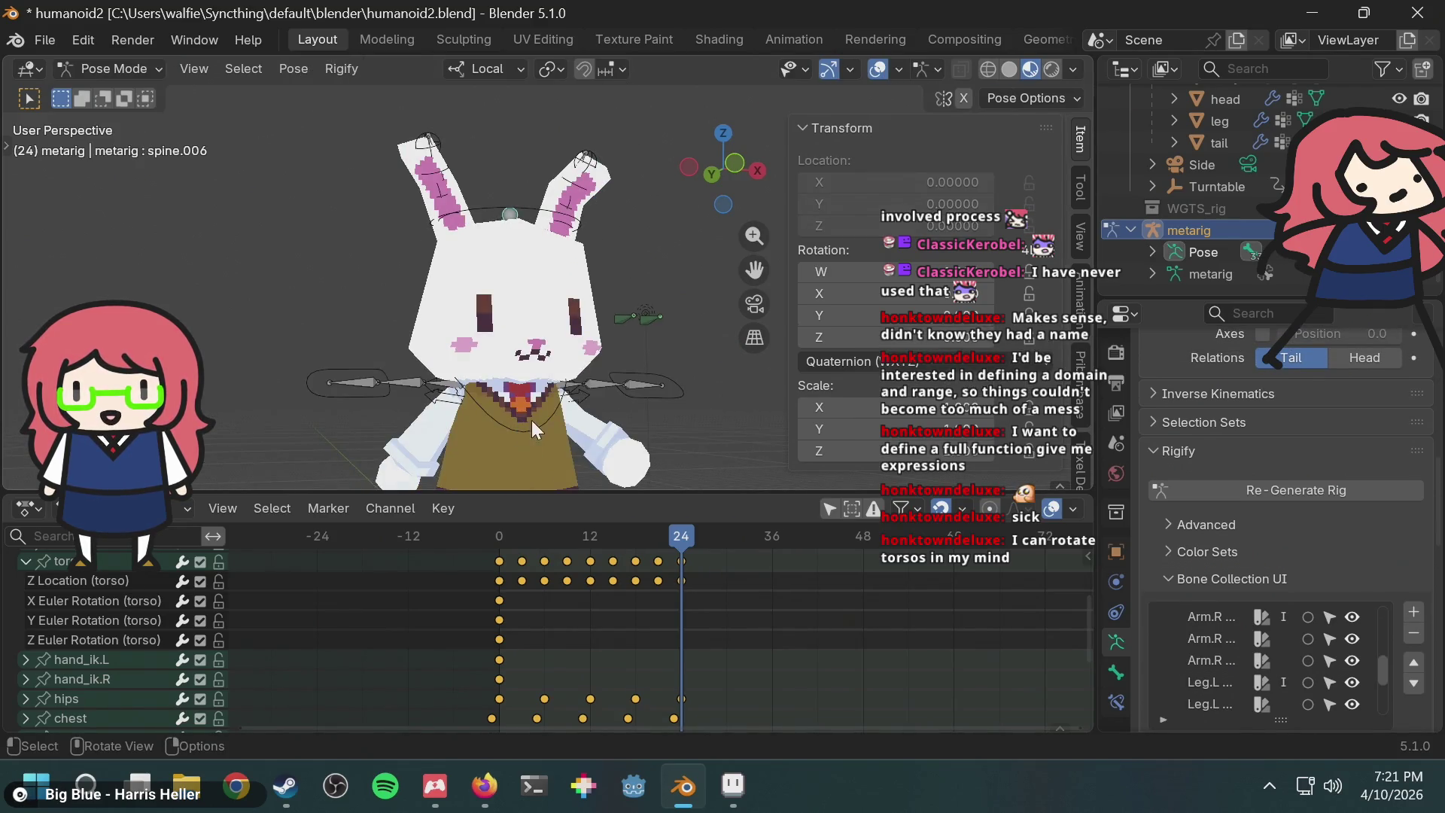
pyautogui.scroll(6, 1284, 510)
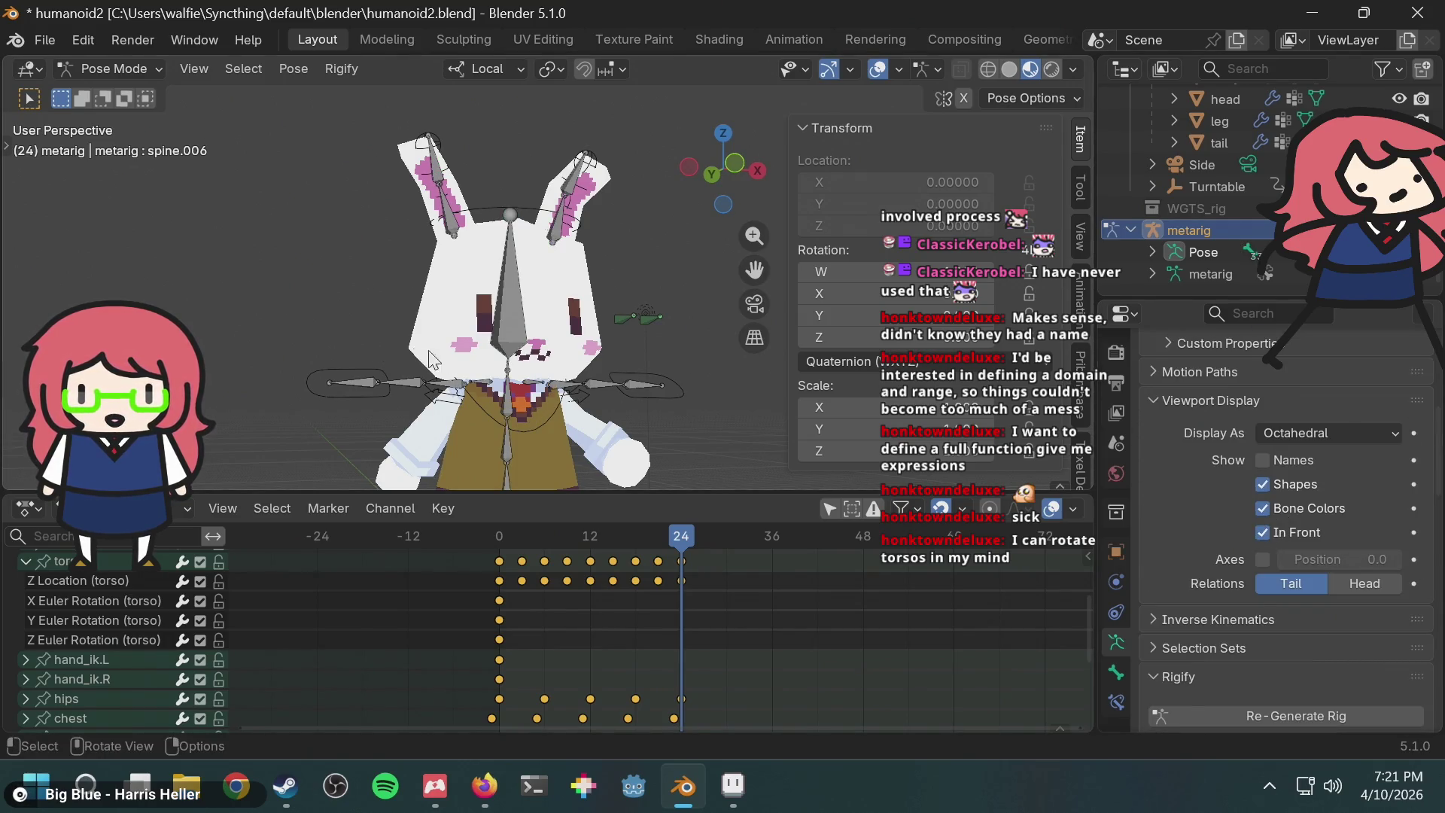
pyautogui.moveTo(559, 320)
pyautogui.mouseDown(button='middle')
pyautogui.moveTo(495, 386)
pyautogui.moveTo(545, 361)
pyautogui.mouseUp(button='middle')
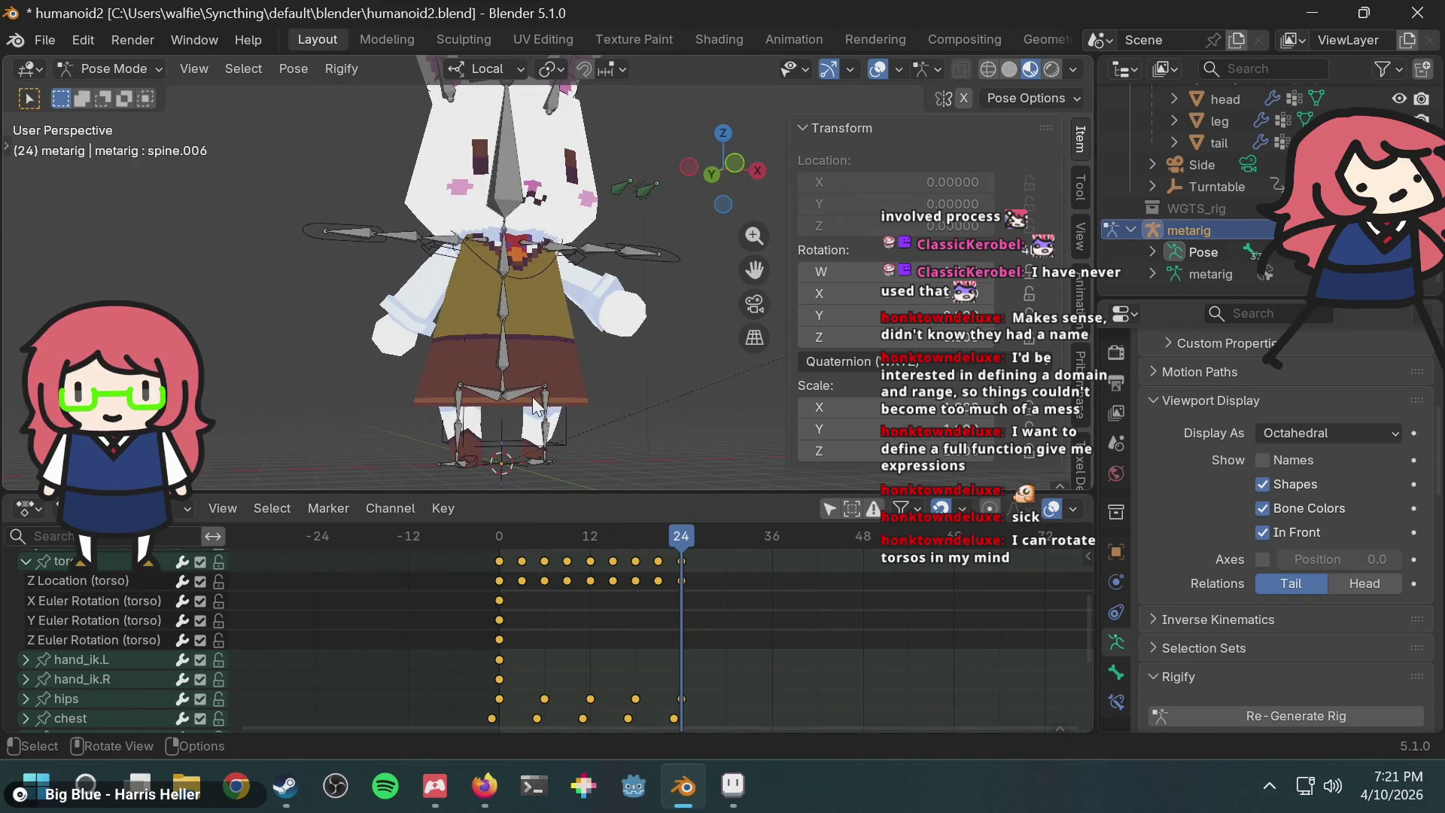
pyautogui.keyDown('shift'); pyautogui.moveTo(545, 306); pyautogui.dragTo(557, 359, button='middle'); pyautogui.keyUp('shift')
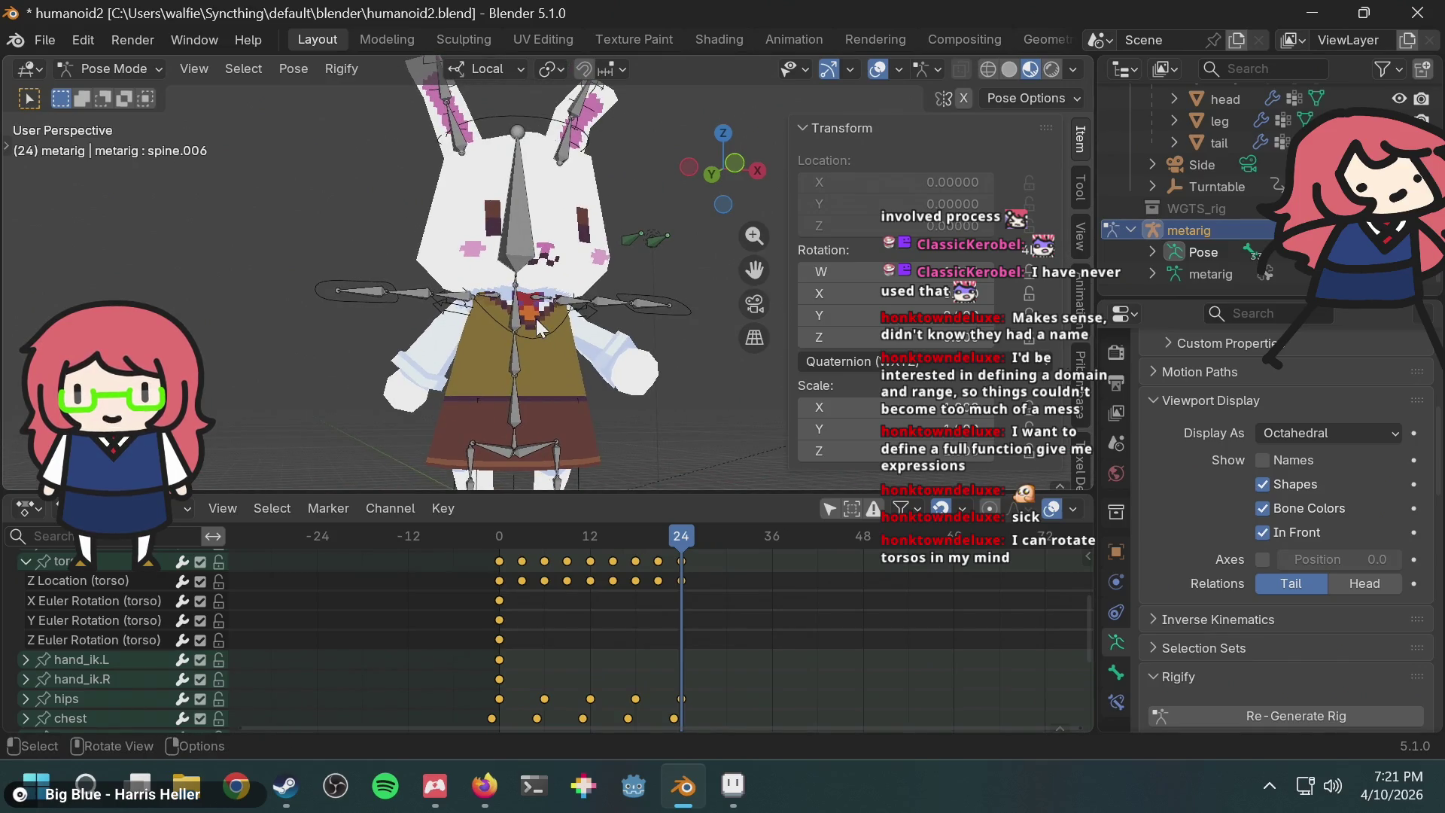
pyautogui.scroll(3, 536, 319)
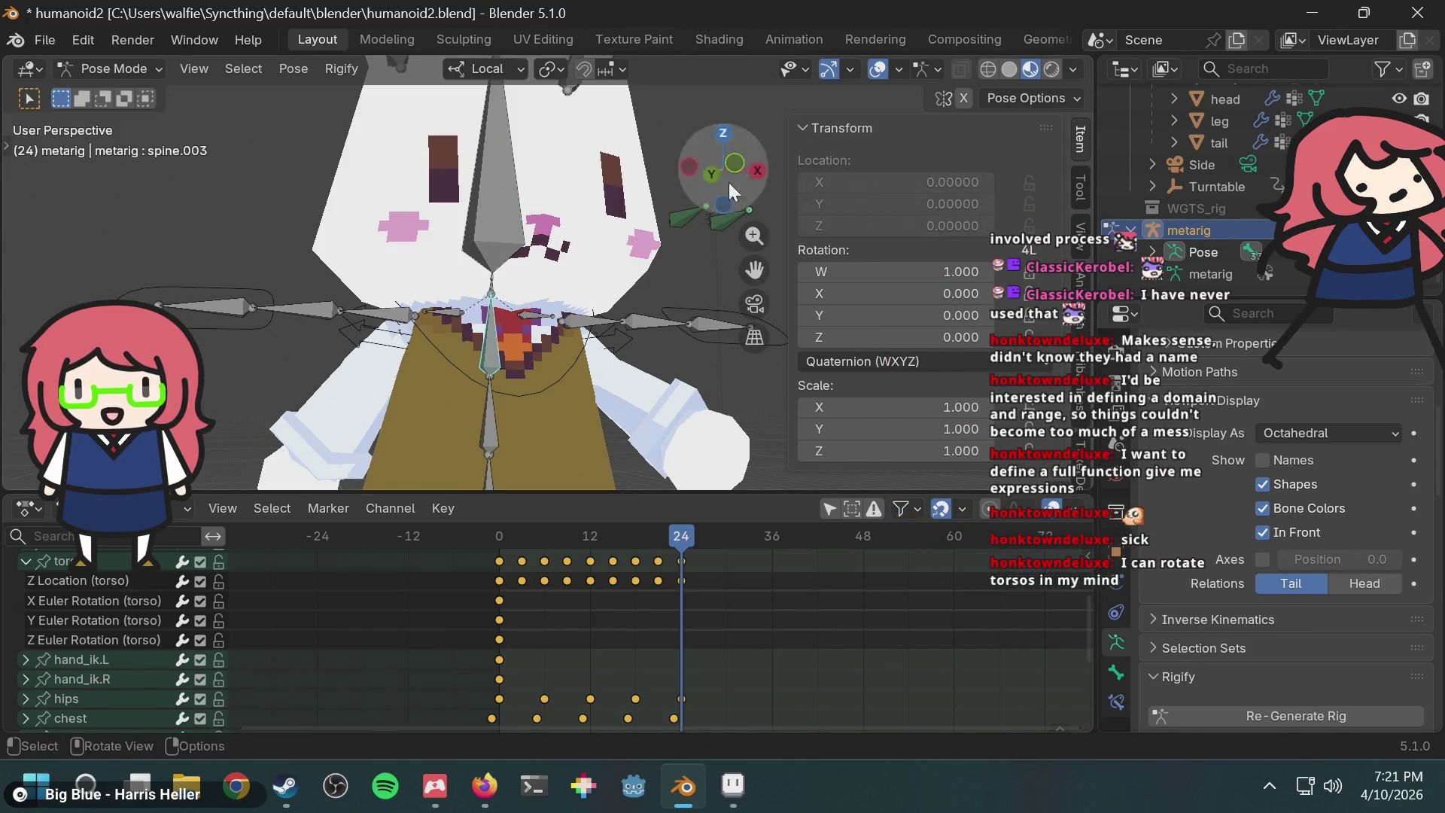
pyautogui.scroll(-5, 662, 380)
pyautogui.moveTo(631, 368); pyautogui.dragTo(612, 372, button='middle')
pyautogui.click(825, 362)
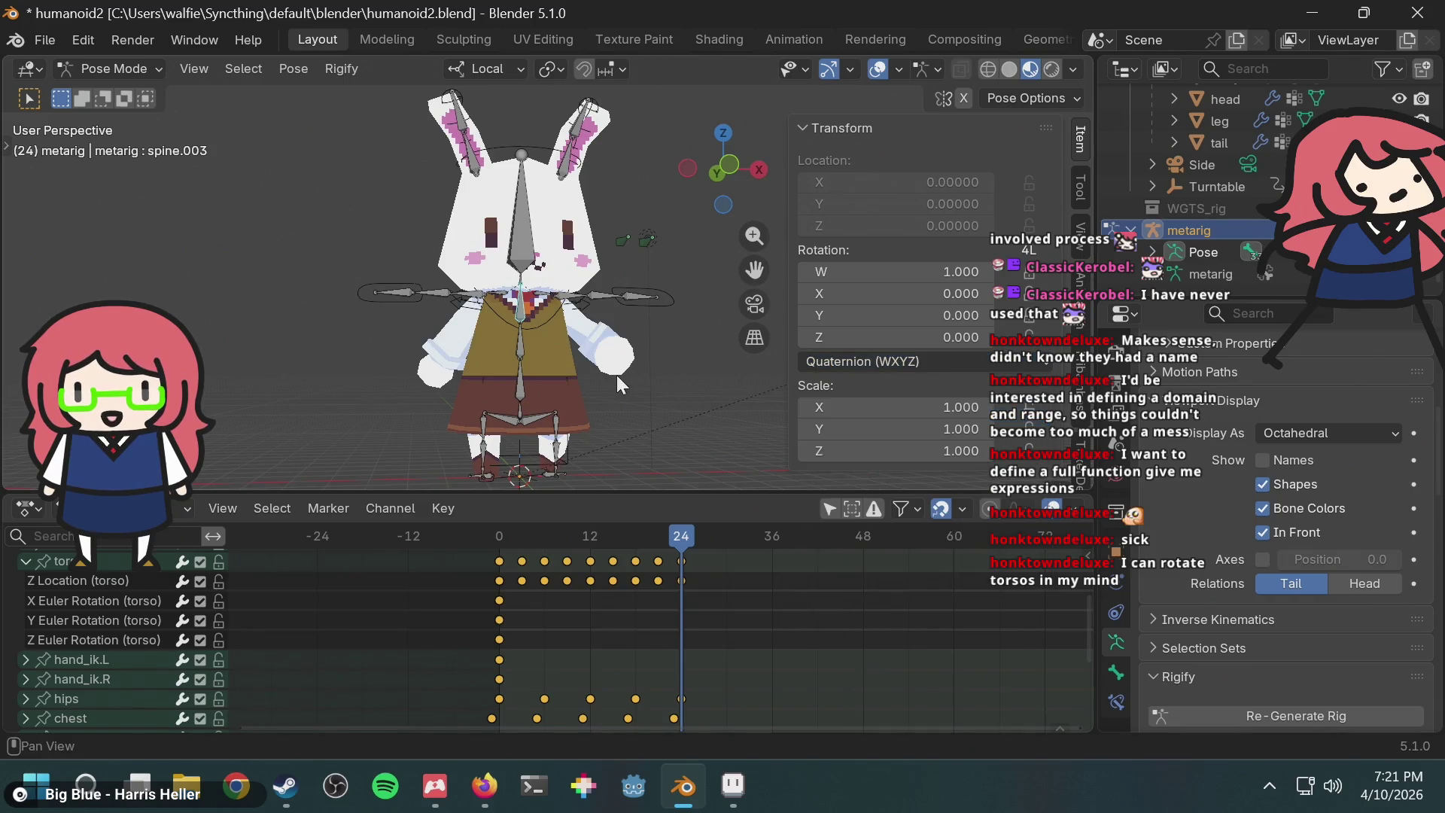
pyautogui.scroll(2, 559, 328)
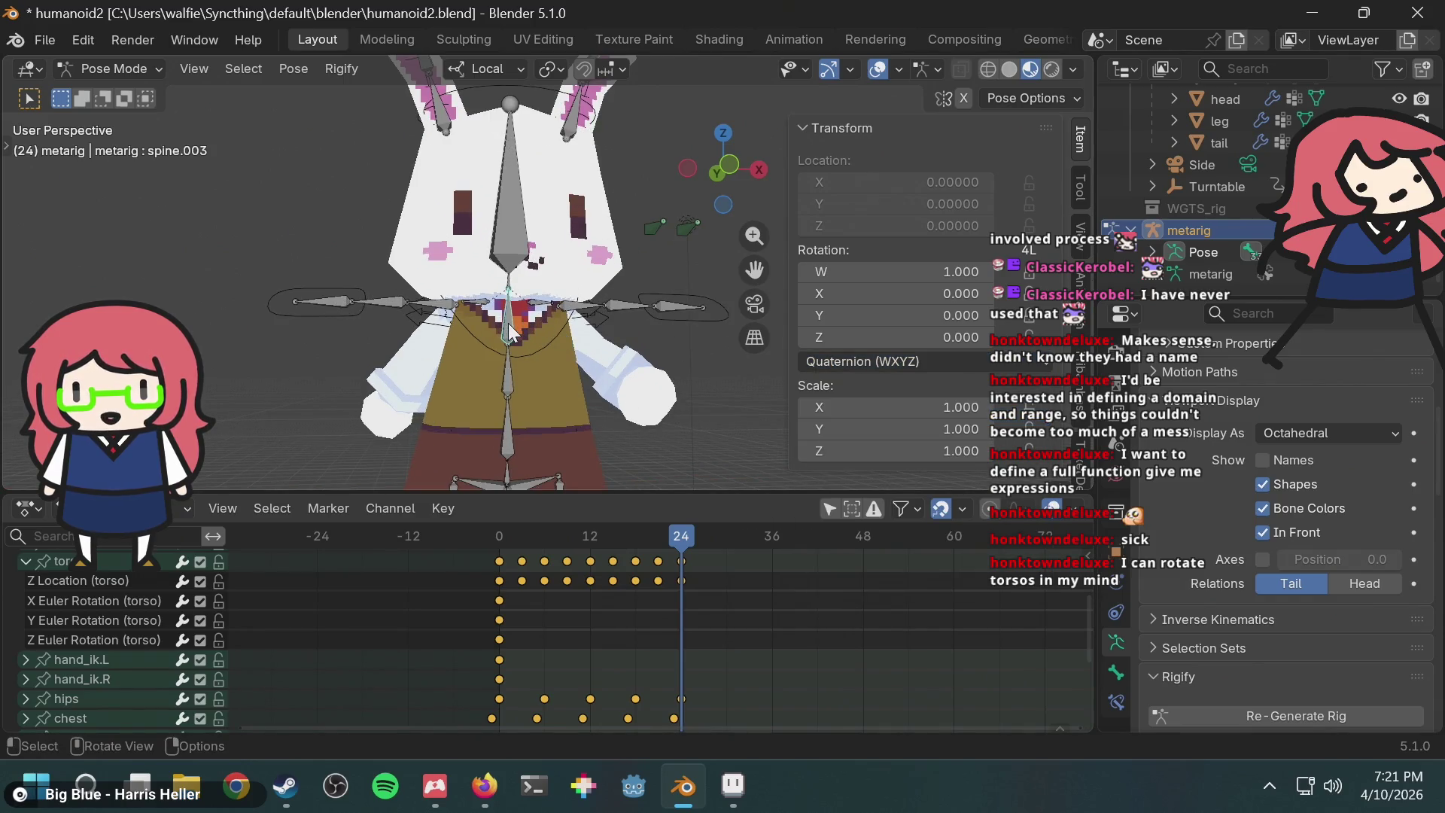
pyautogui.scroll(4, 570, 352)
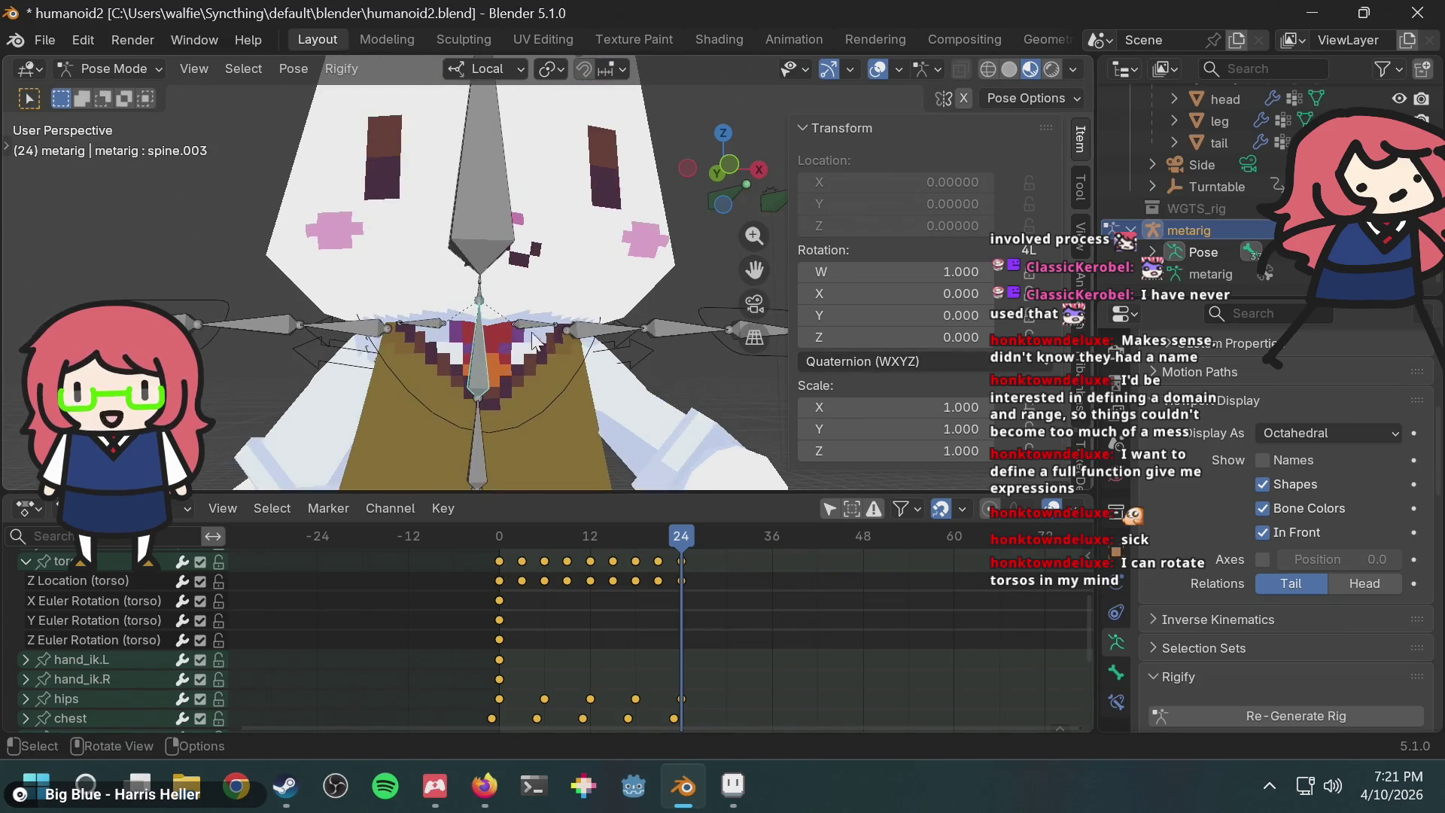
pyautogui.click(869, 365)
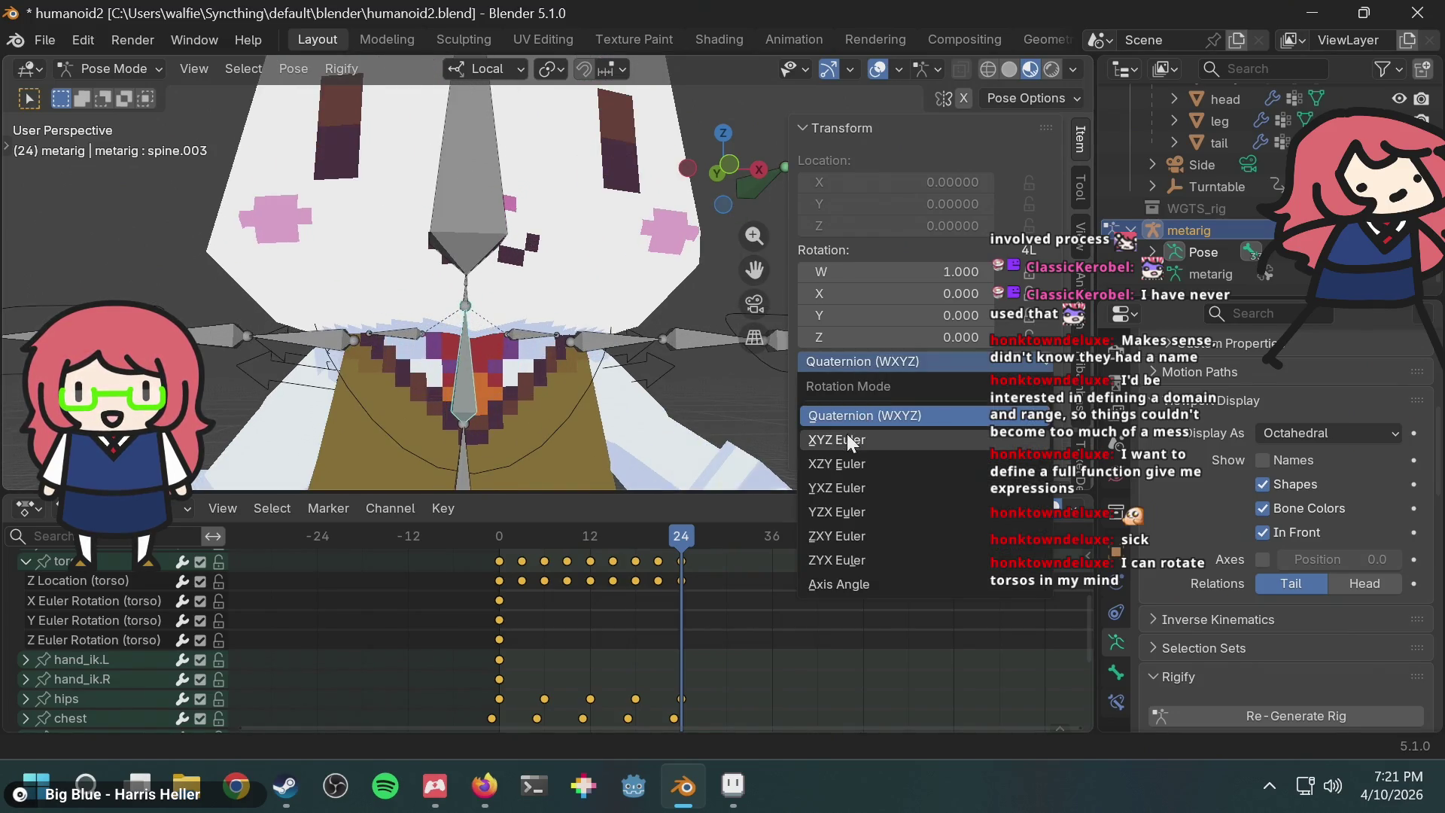
# Step: Set the spine.003 bone to XYZ Euler rotation
pyautogui.click(847, 433)
pyautogui.scroll(-4, 529, 357)
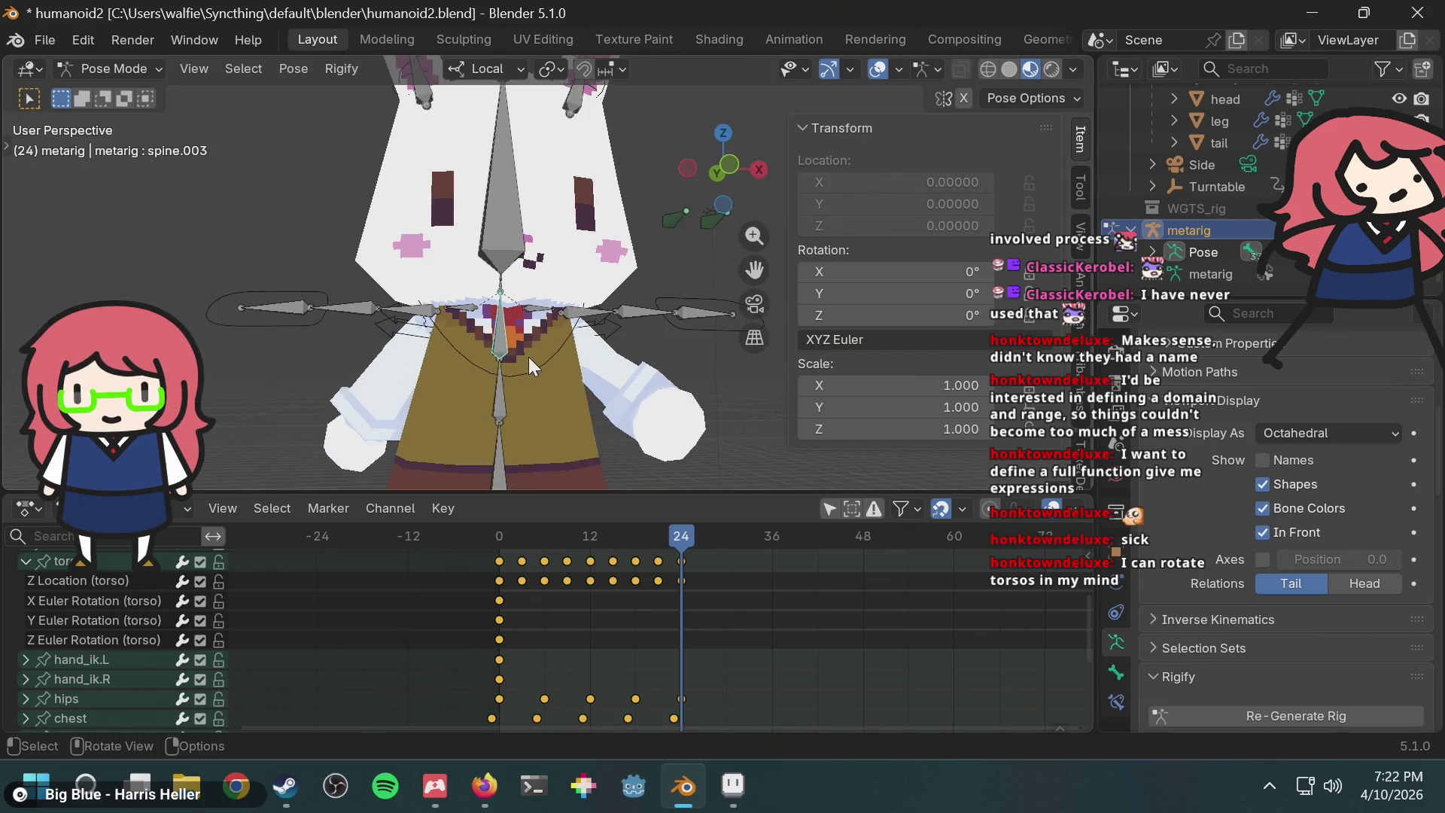
pyautogui.moveTo(551, 348); pyautogui.dragTo(587, 364, button='middle')
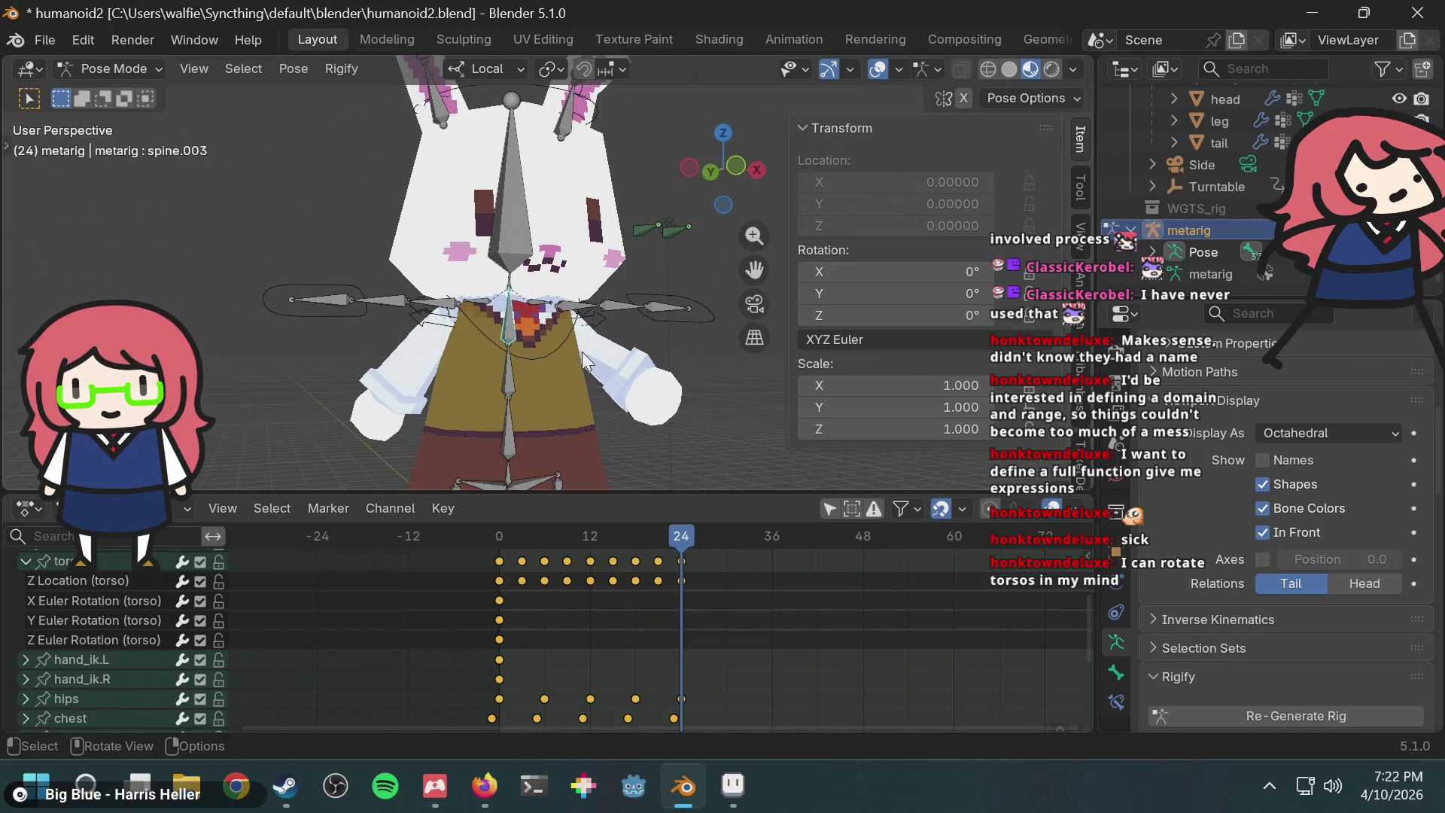
# Step: Check rotation modes of hand.L, forearm.L, pelvis.L, thigh.L, shin.L, heel.02.L, spine.006 and ear.L
pyautogui.click(664, 310)
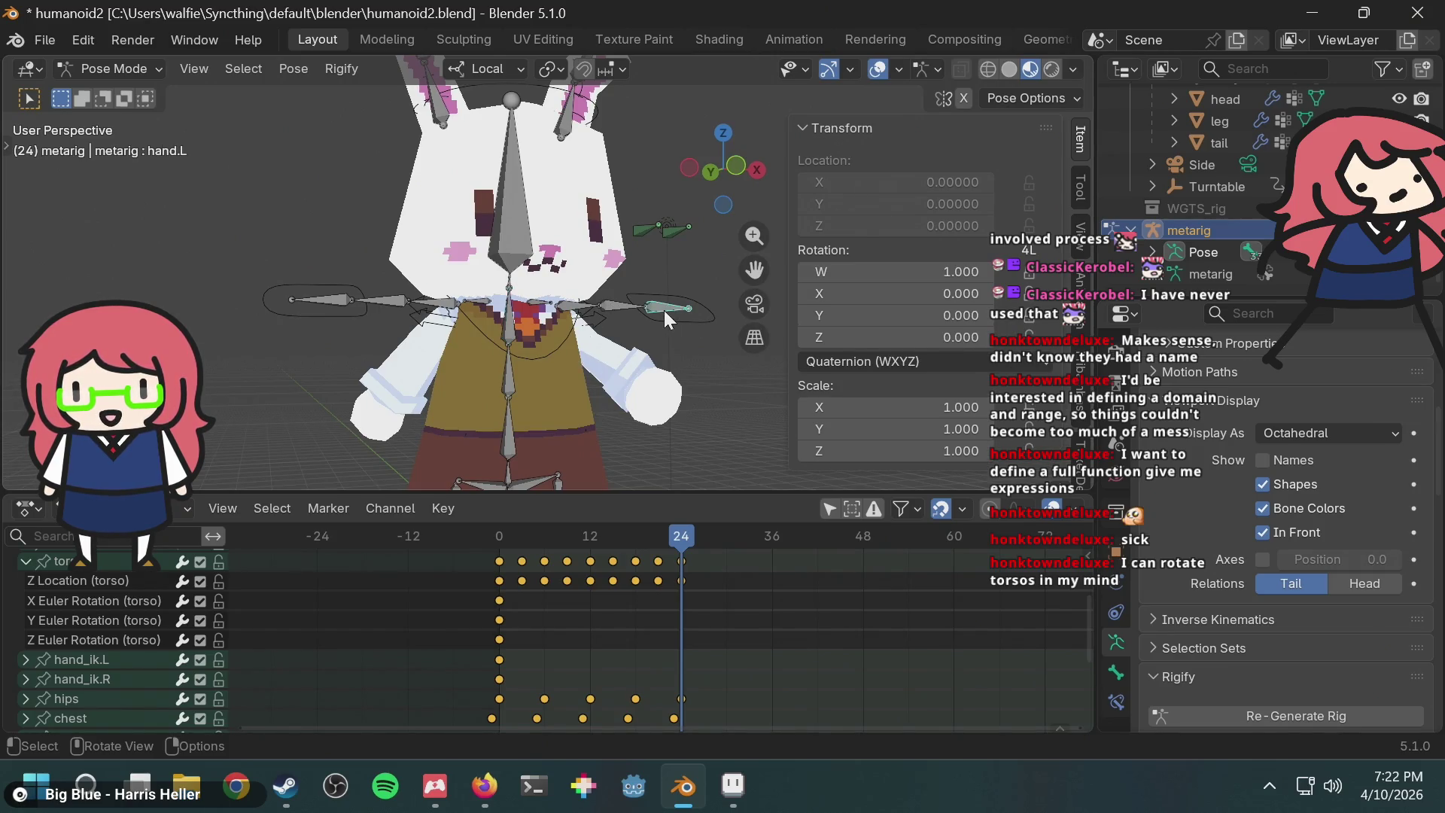
pyautogui.click(587, 307)
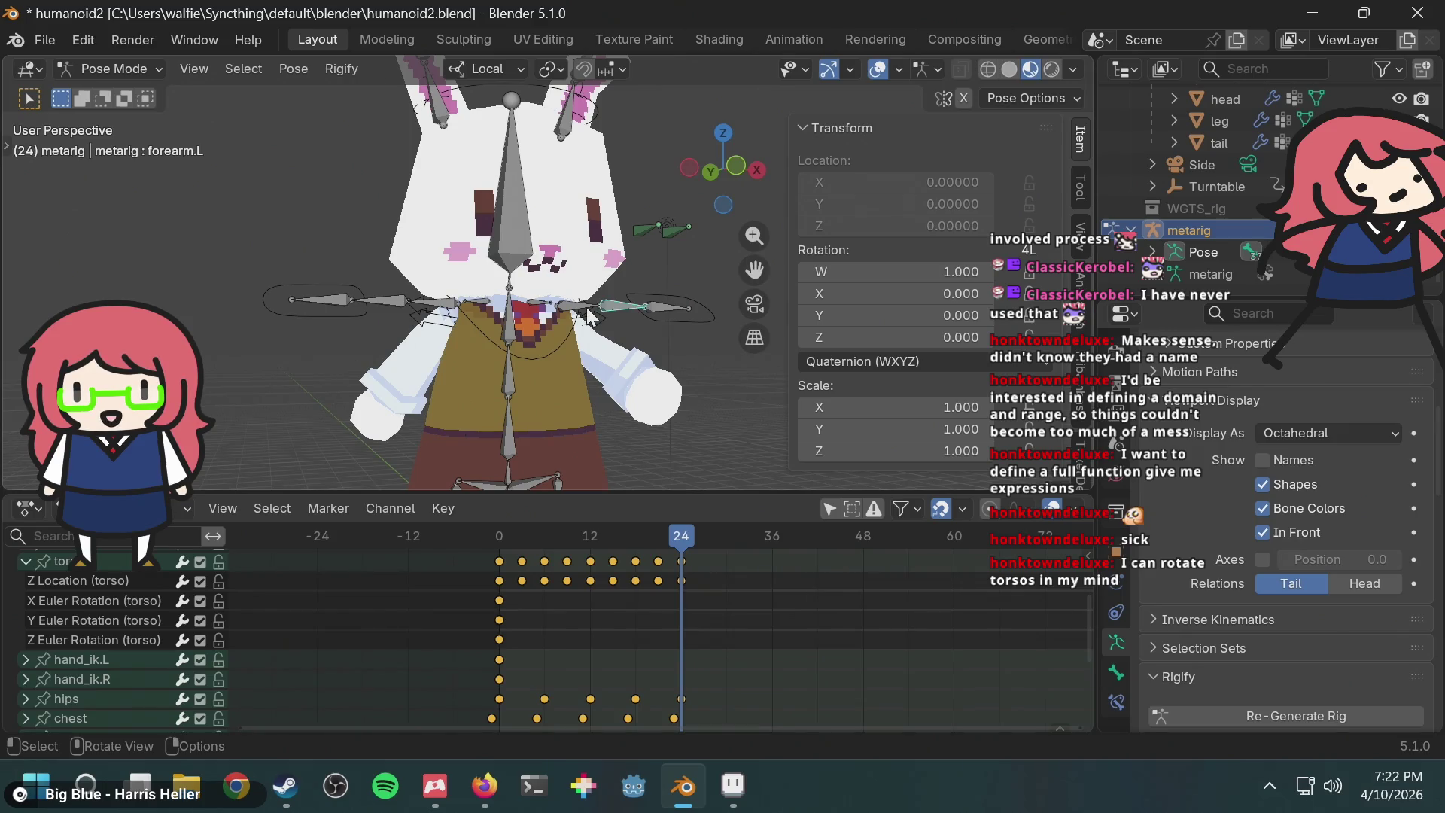
pyautogui.moveTo(522, 392); pyautogui.dragTo(543, 332, button='middle')
pyautogui.click(532, 363)
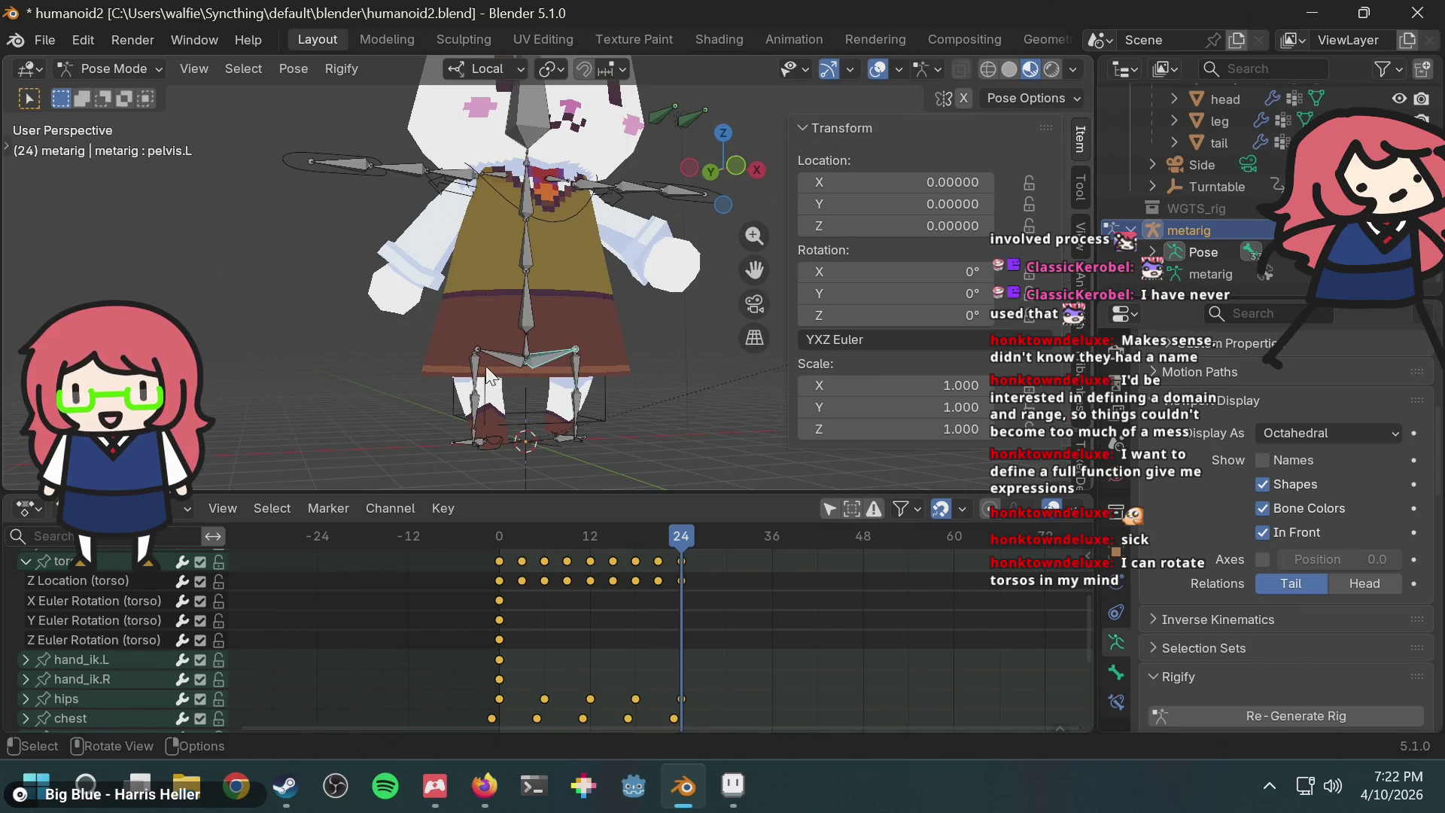
pyautogui.click(576, 376)
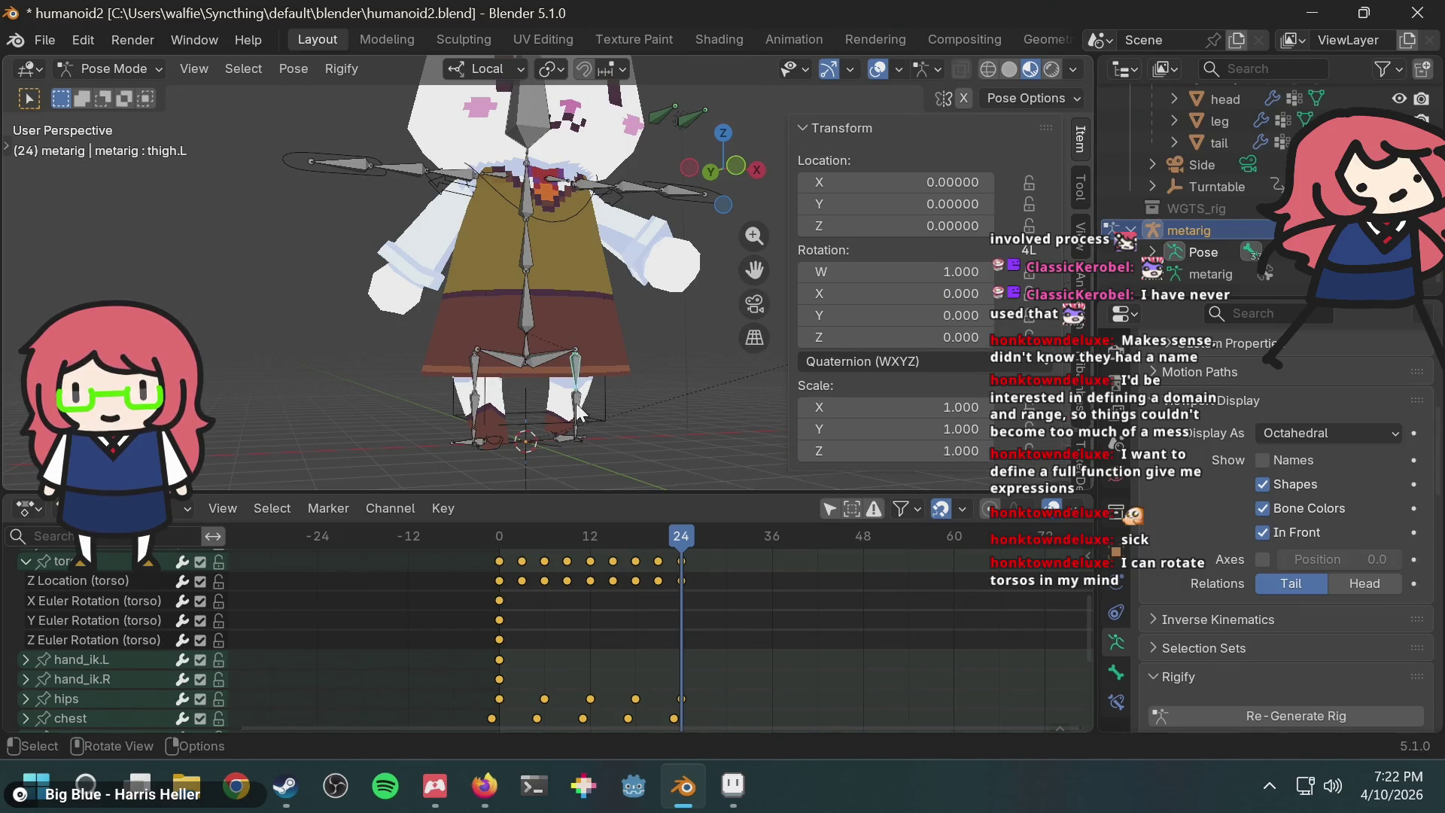
pyautogui.click(579, 431)
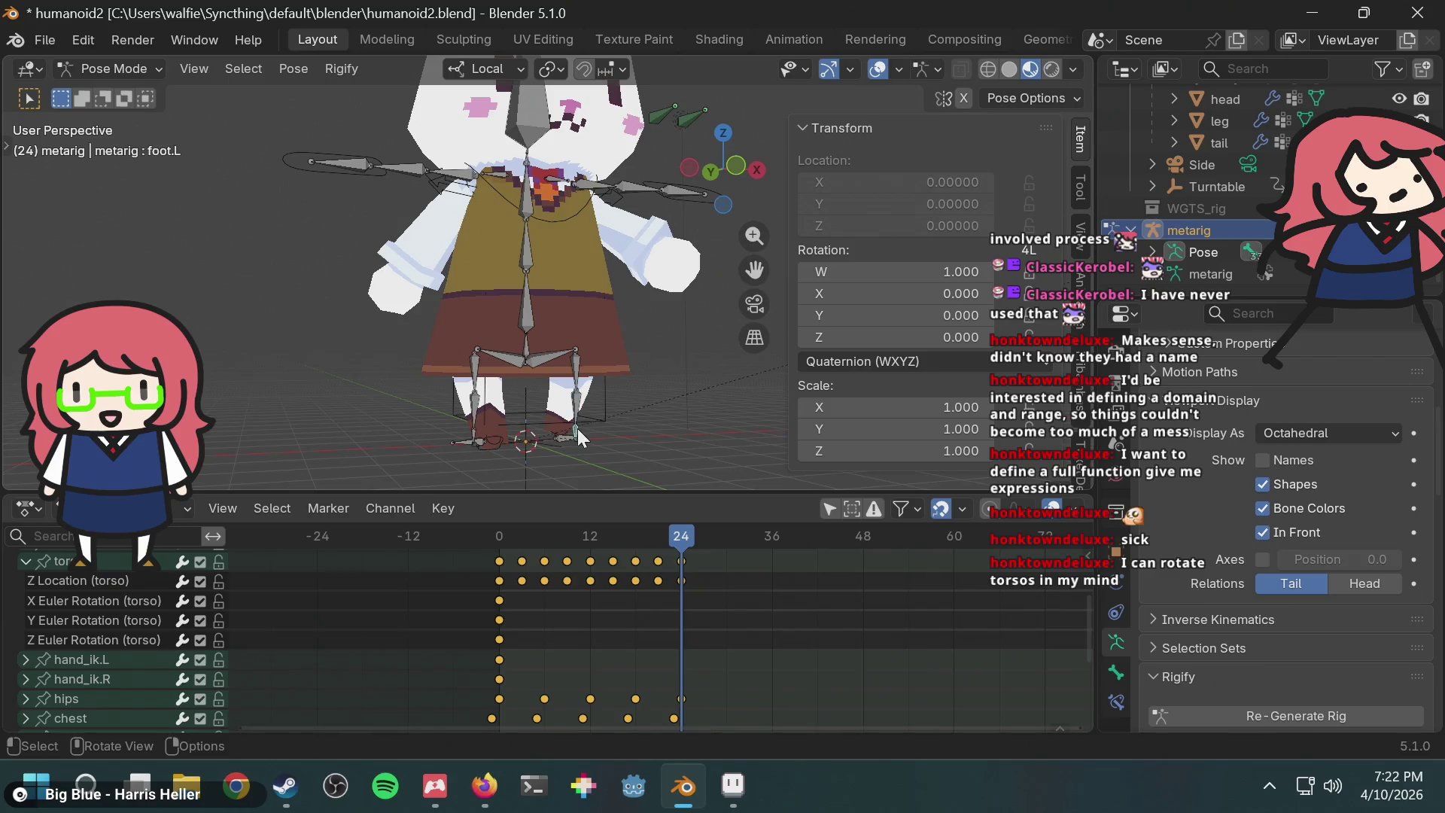
pyautogui.click(562, 439)
pyautogui.moveTo(568, 424); pyautogui.dragTo(586, 390, button='middle')
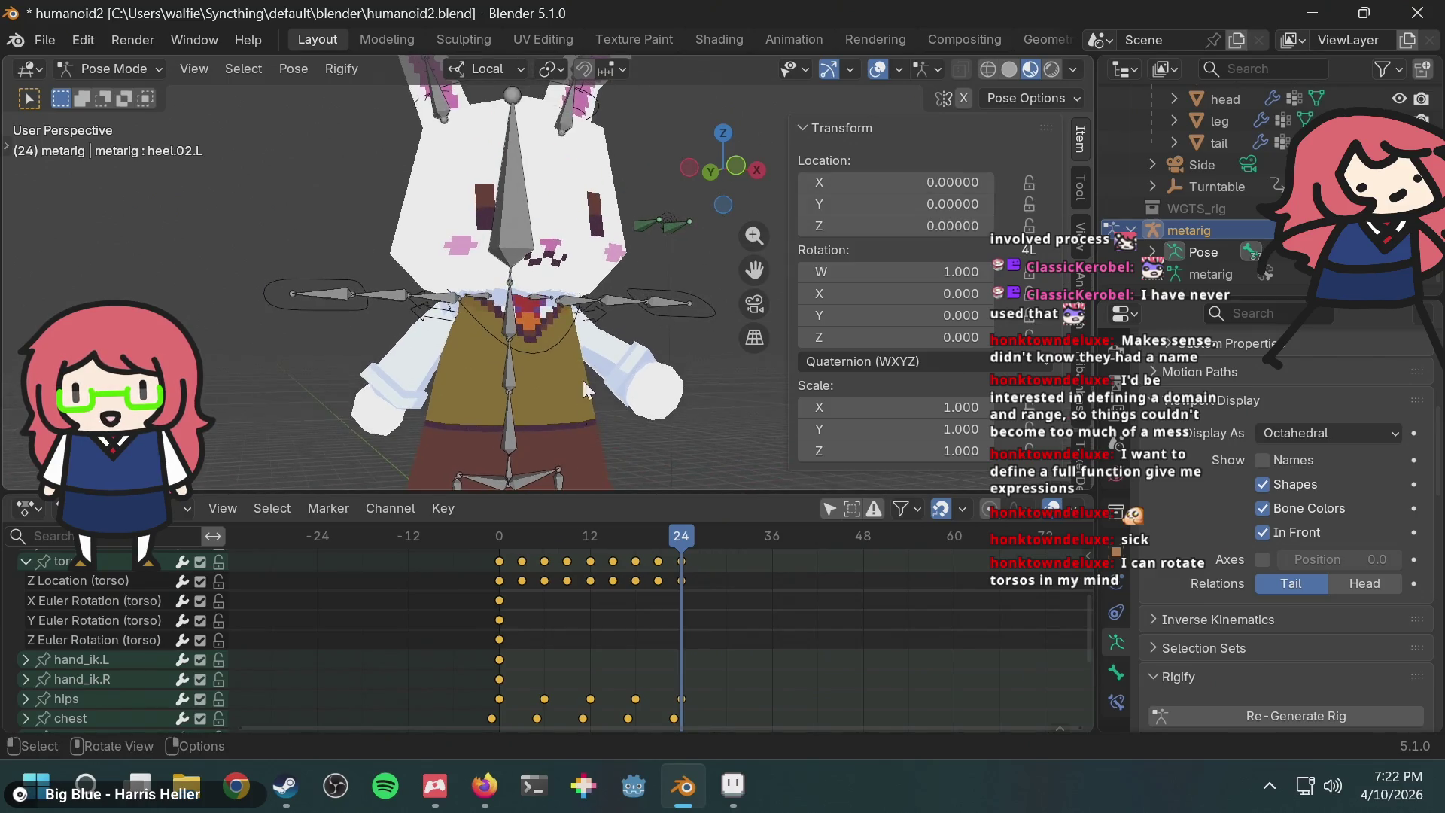
pyautogui.click(525, 230)
pyautogui.keyDown('shift'); pyautogui.scroll(4, 538, 226); pyautogui.keyUp('shift')
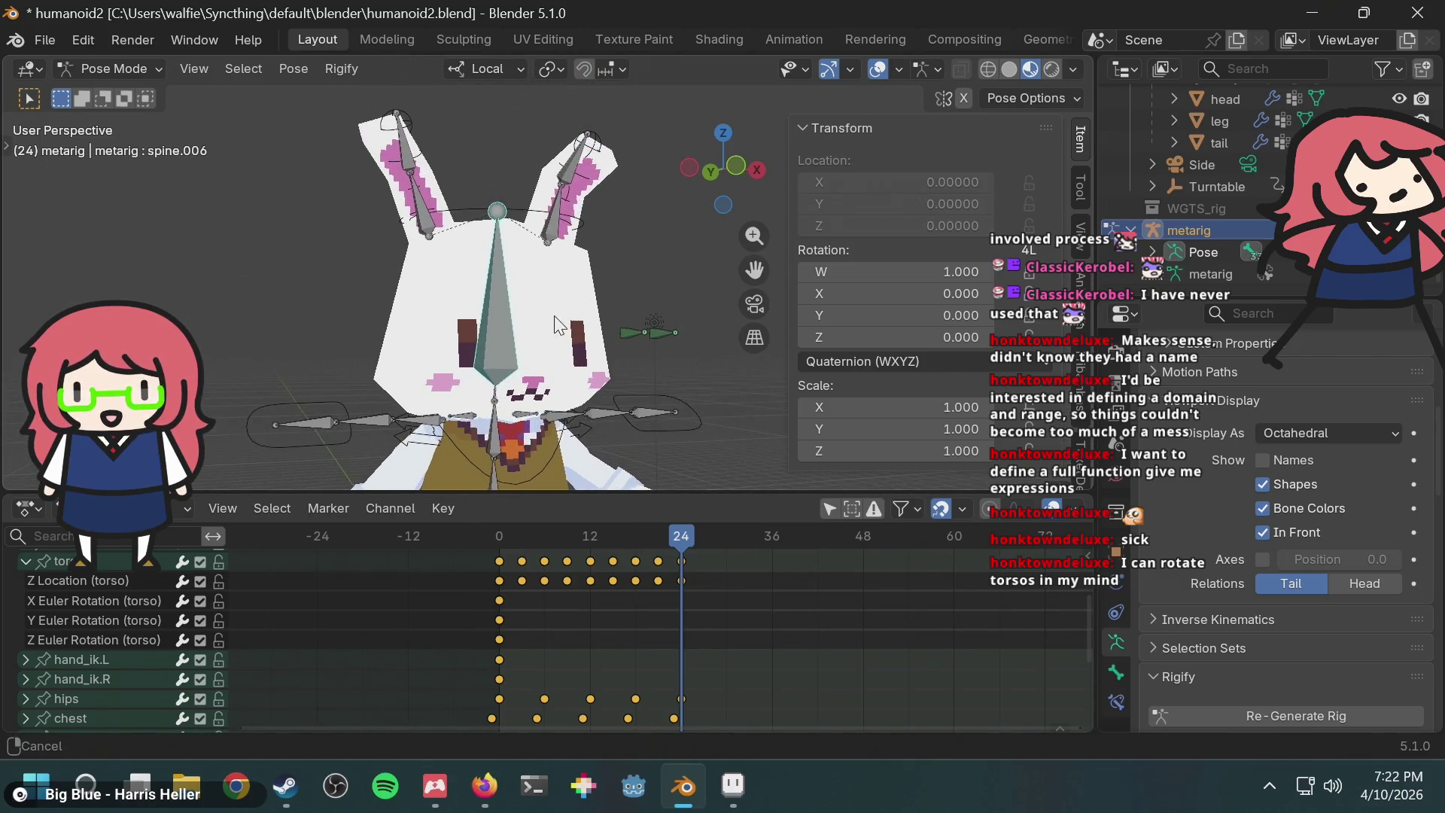
pyautogui.click(555, 220)
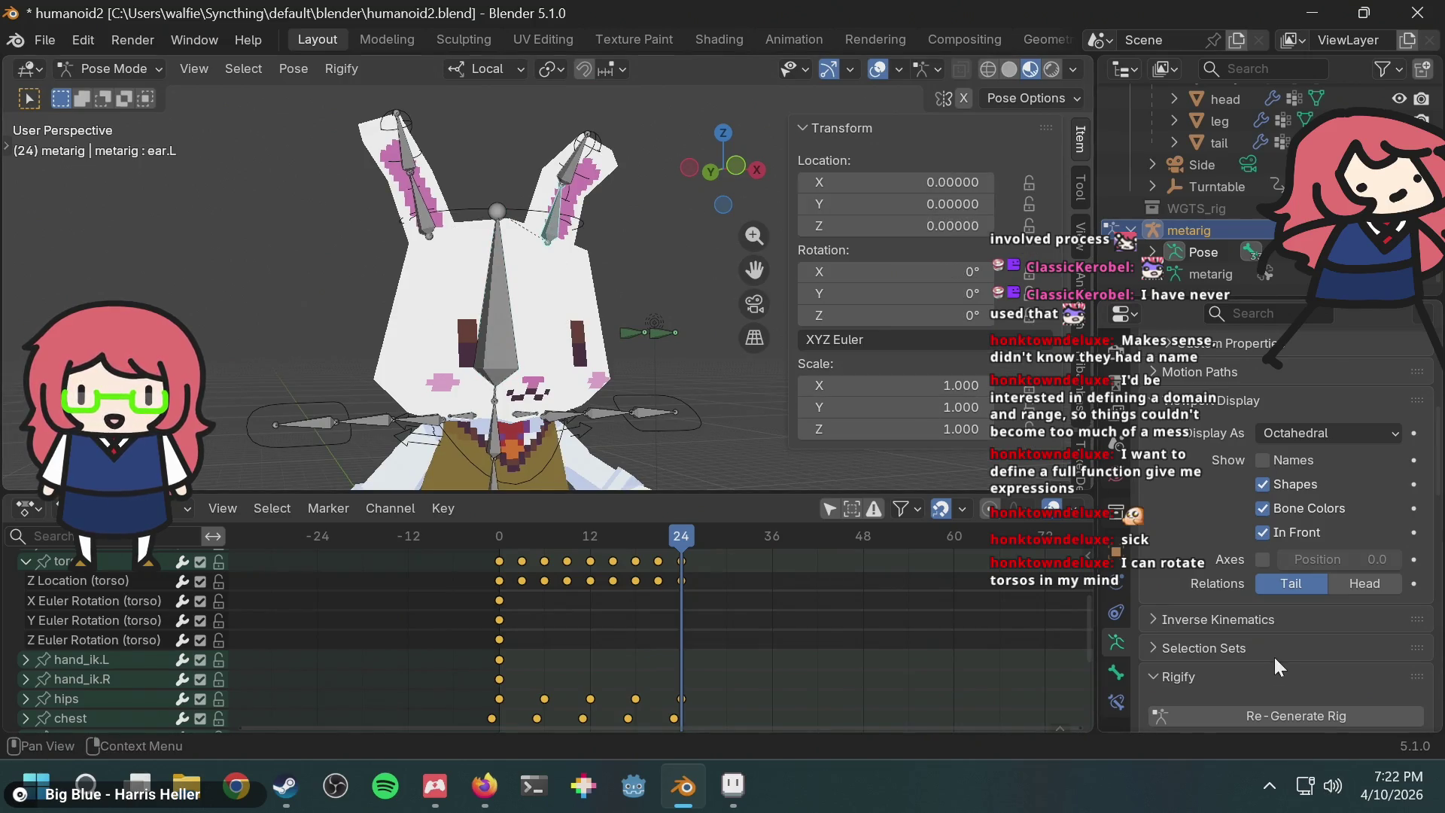
# Step: Re-Generate the rig from the updated metarig and step to frame 33
pyautogui.click(1277, 718)
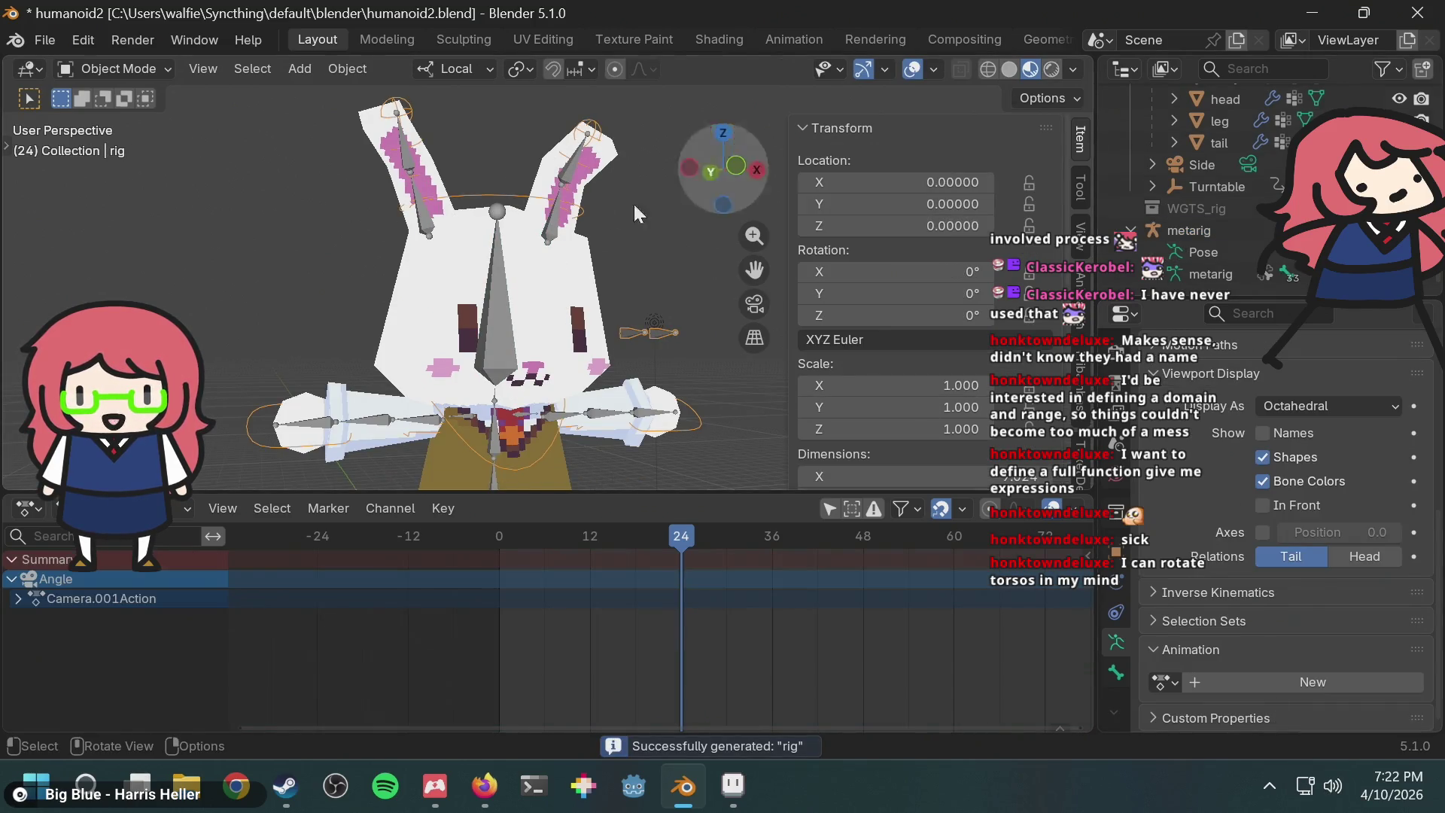
pyautogui.press('Up')
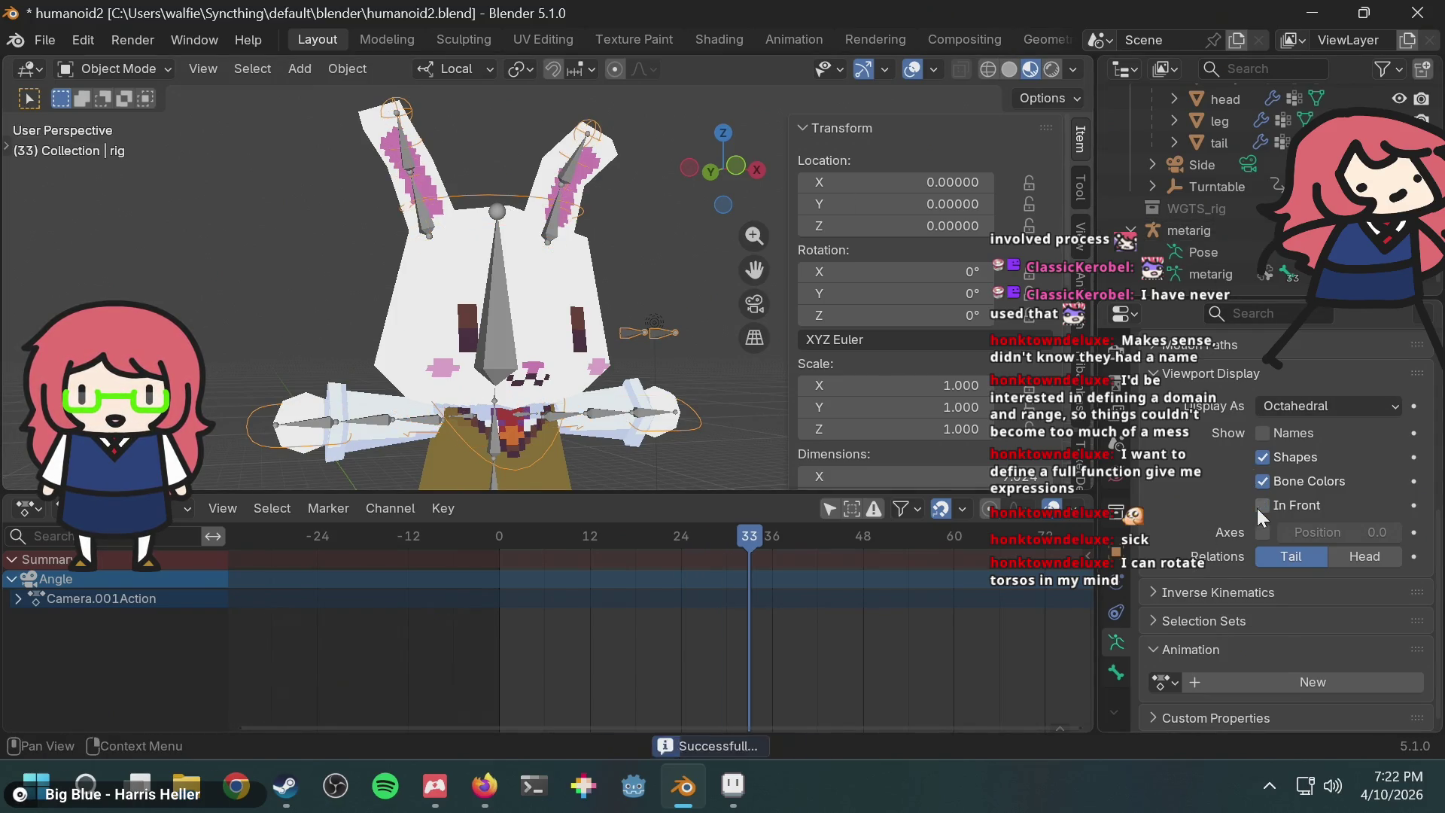
pyautogui.scroll(5, 1179, 143)
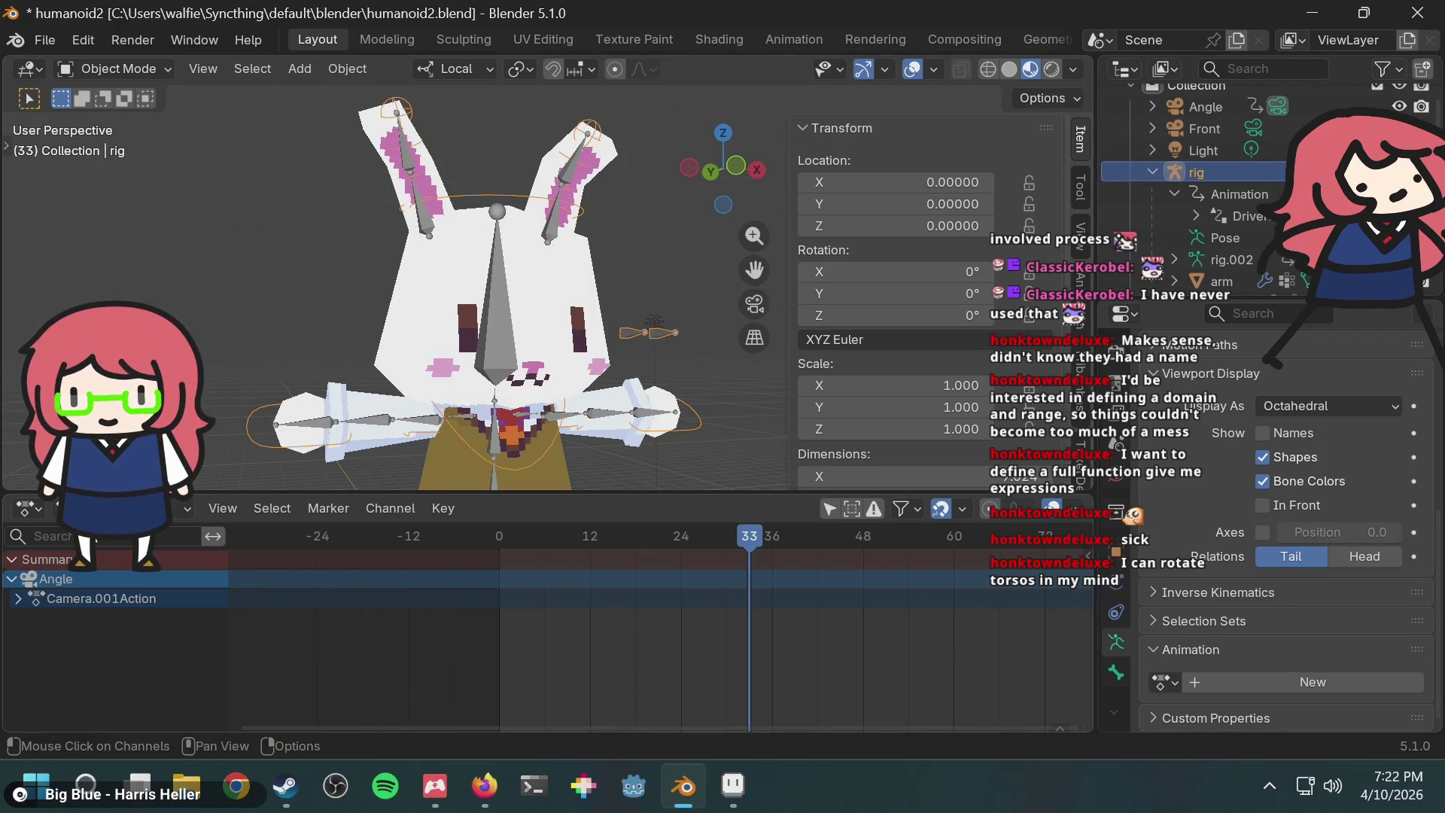
# Step: Switch the bottom editor to Timeline and back to Dope Sheet, then undo once
pyautogui.click(154, 509)
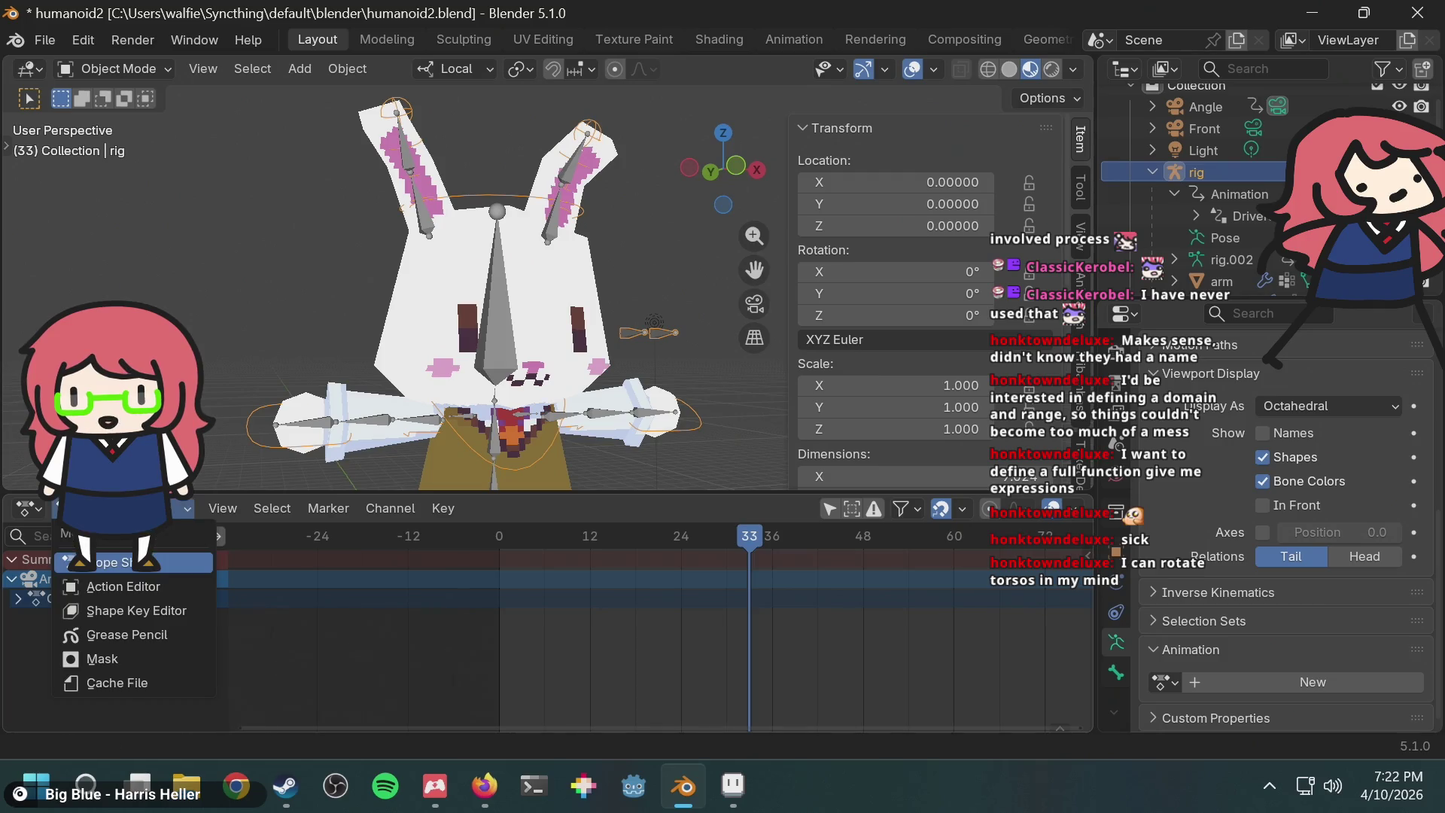
pyautogui.click(118, 572)
pyautogui.click(32, 512)
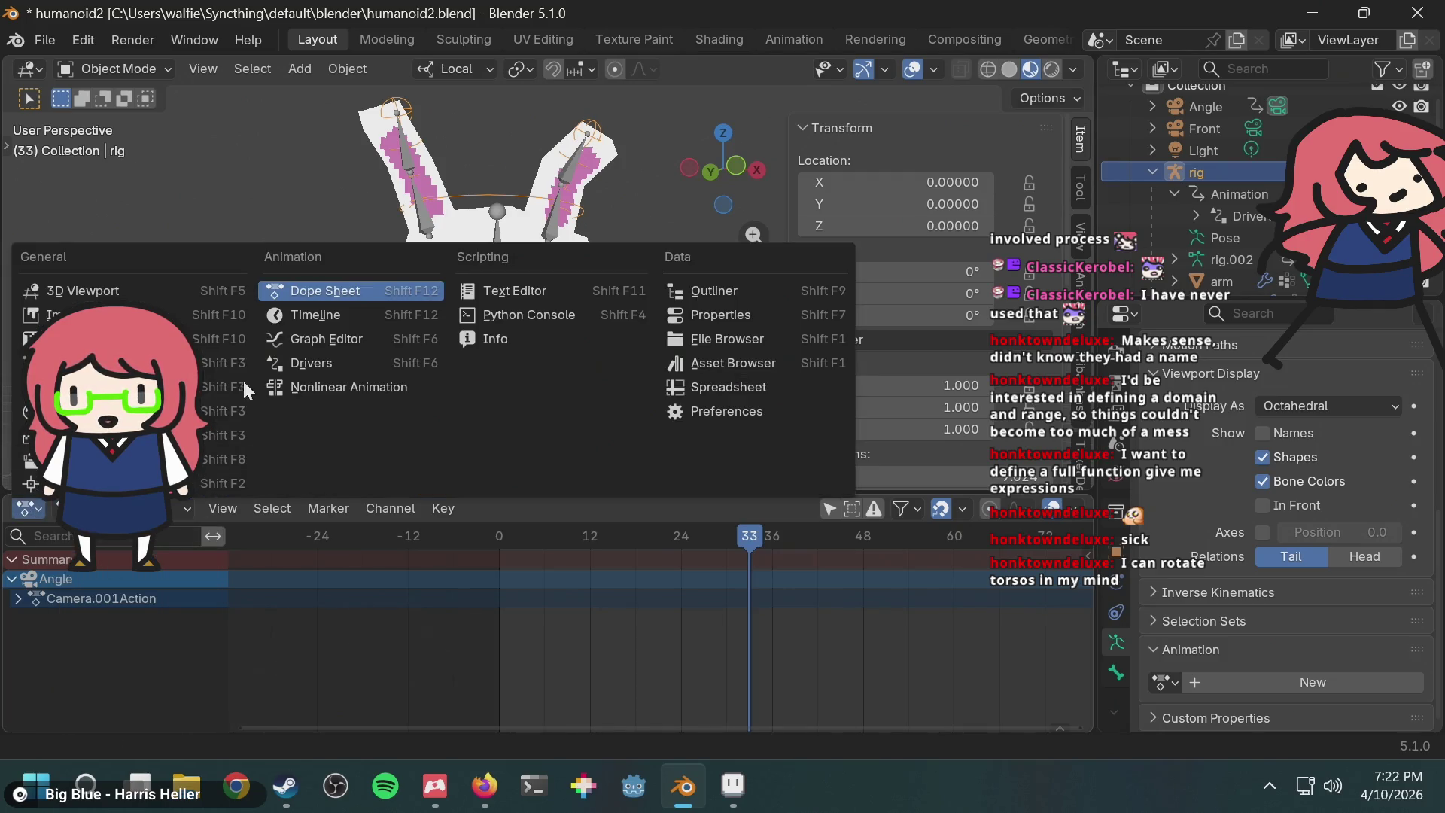
pyautogui.click(288, 316)
pyautogui.click(28, 509)
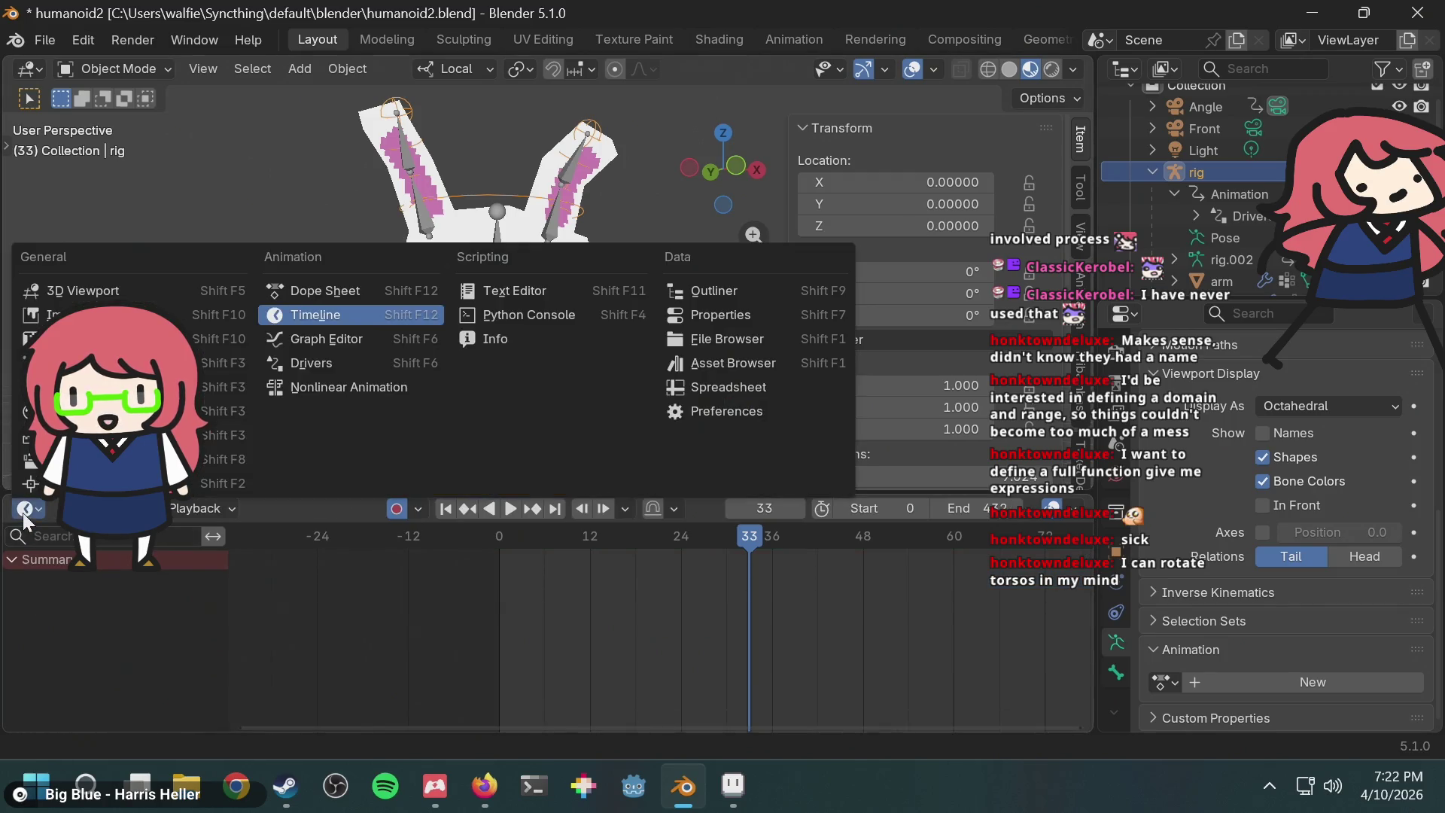
pyautogui.click(309, 292)
pyautogui.hotkey('ctrl', 'z')
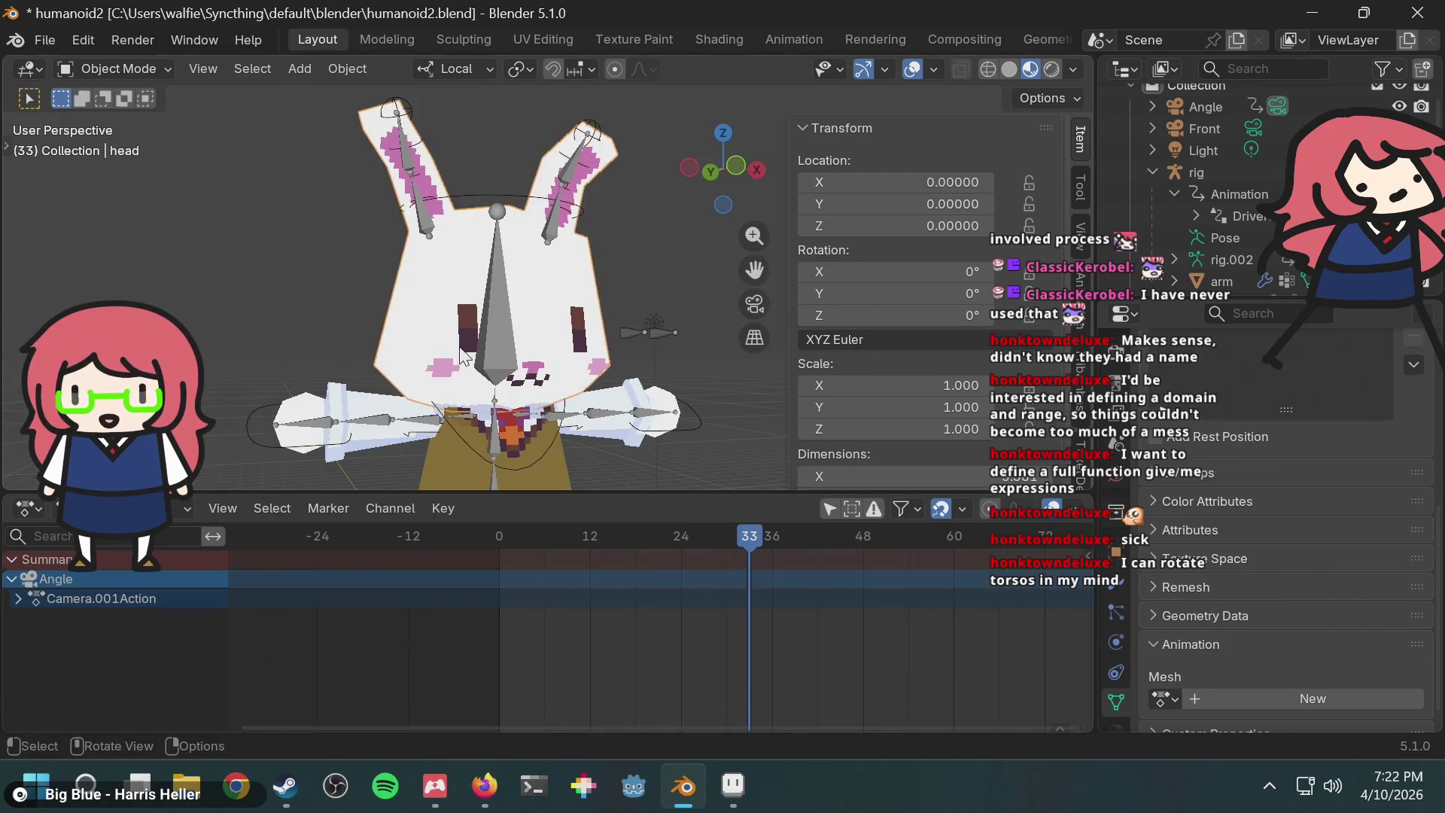
# Step: Select the metarig, enter its Pose Mode, and pick its left hand bone
pyautogui.click(1197, 174)
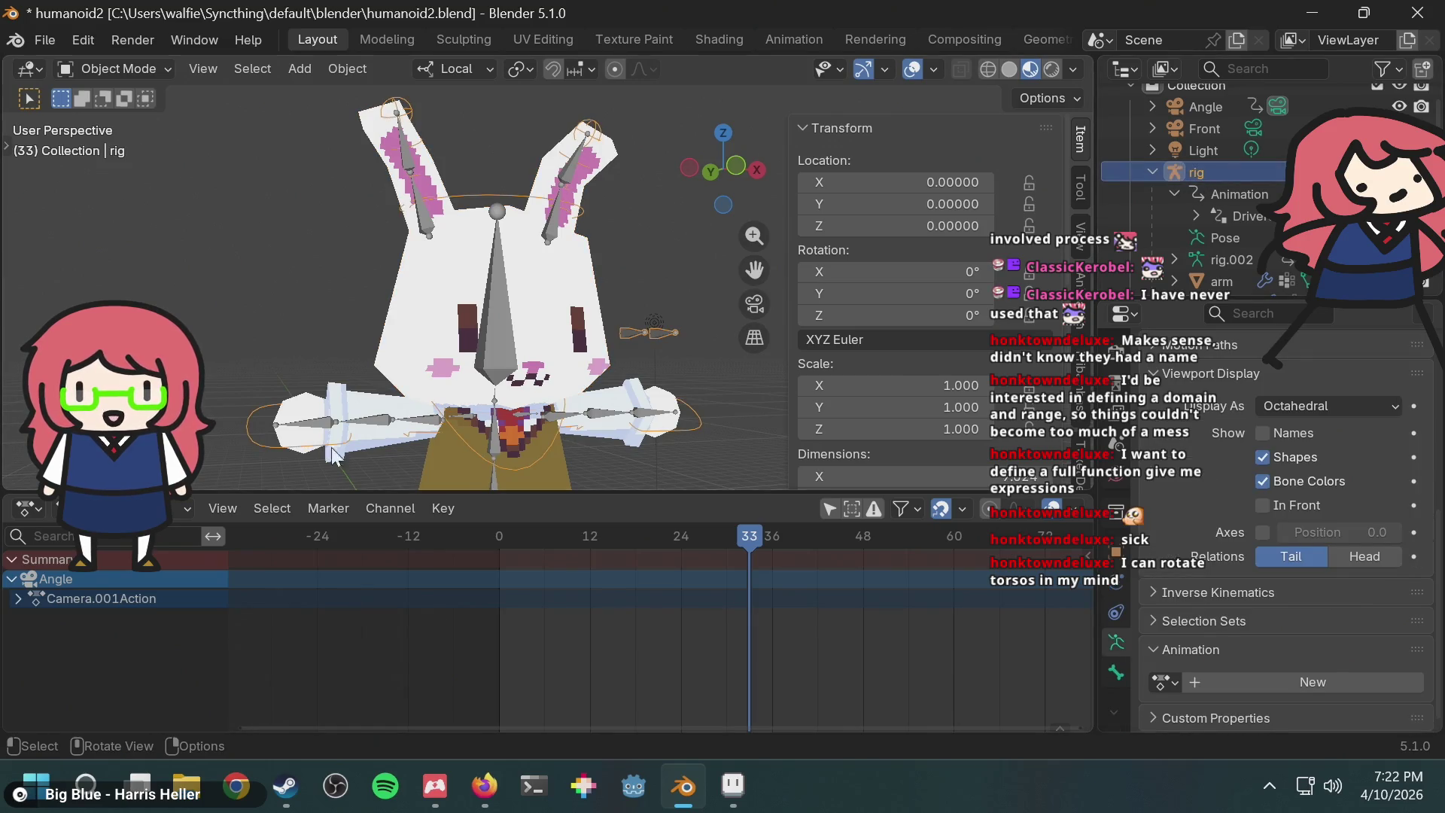
pyautogui.click(688, 423)
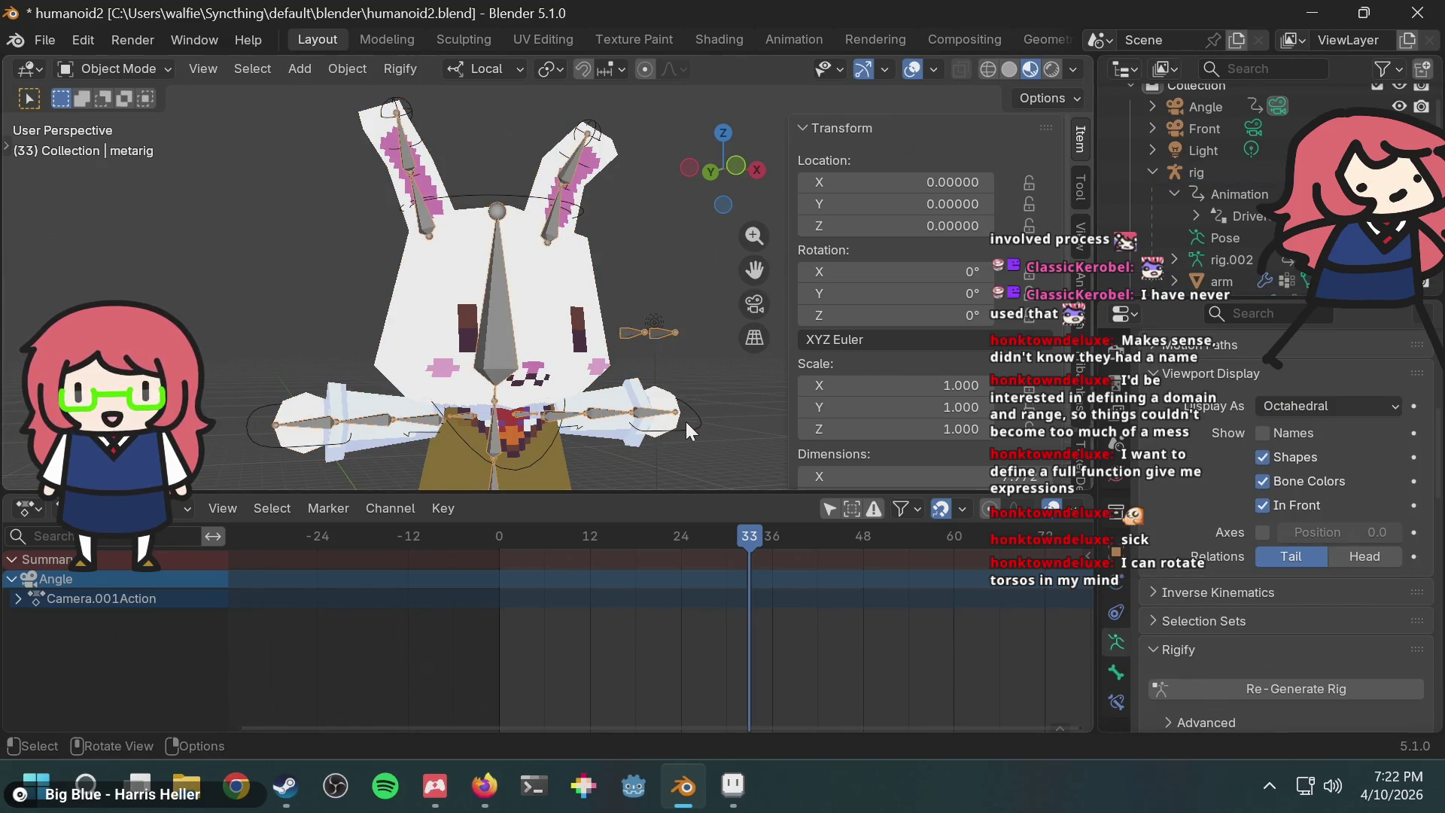
pyautogui.click(113, 68)
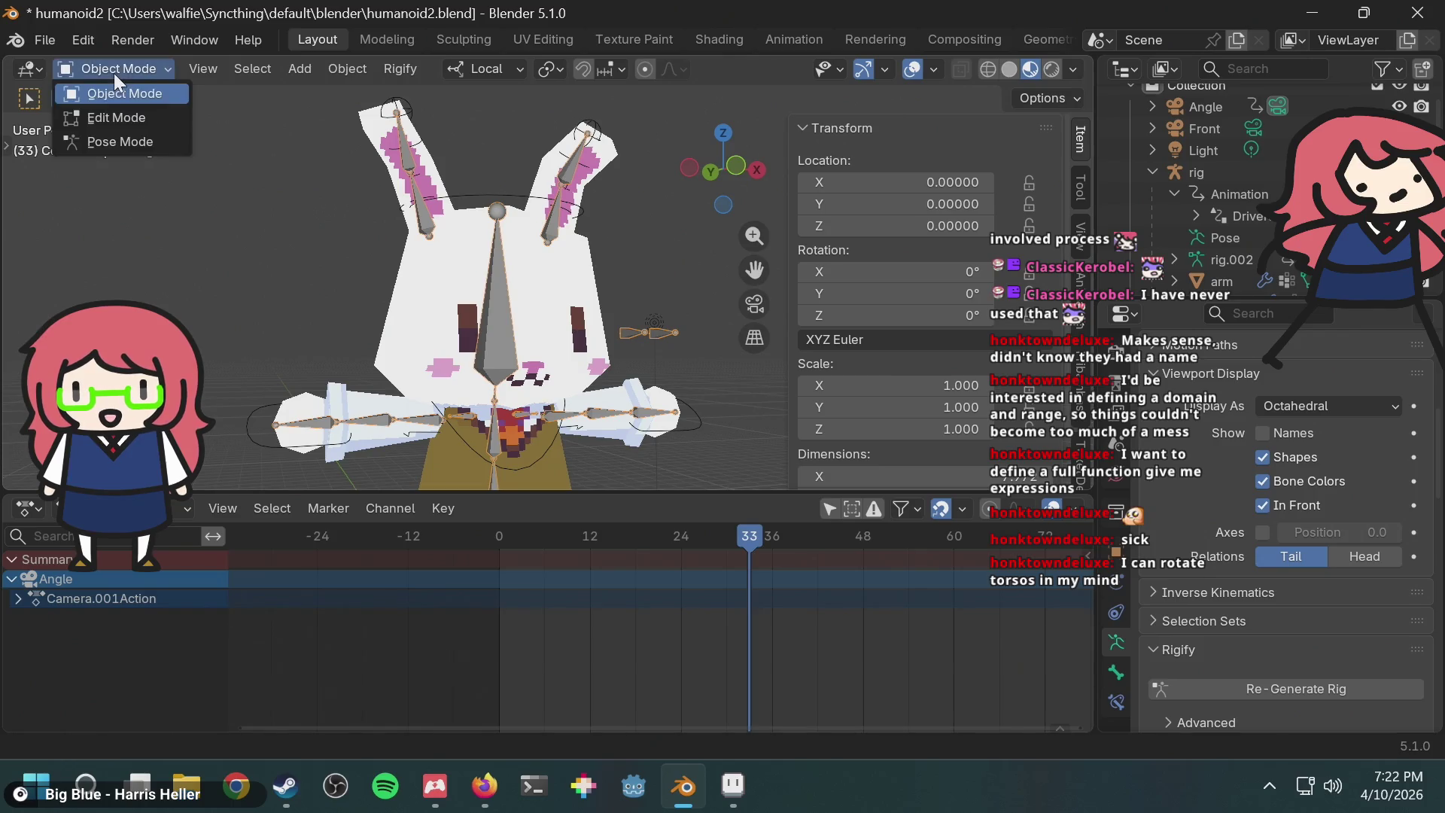
pyautogui.click(121, 142)
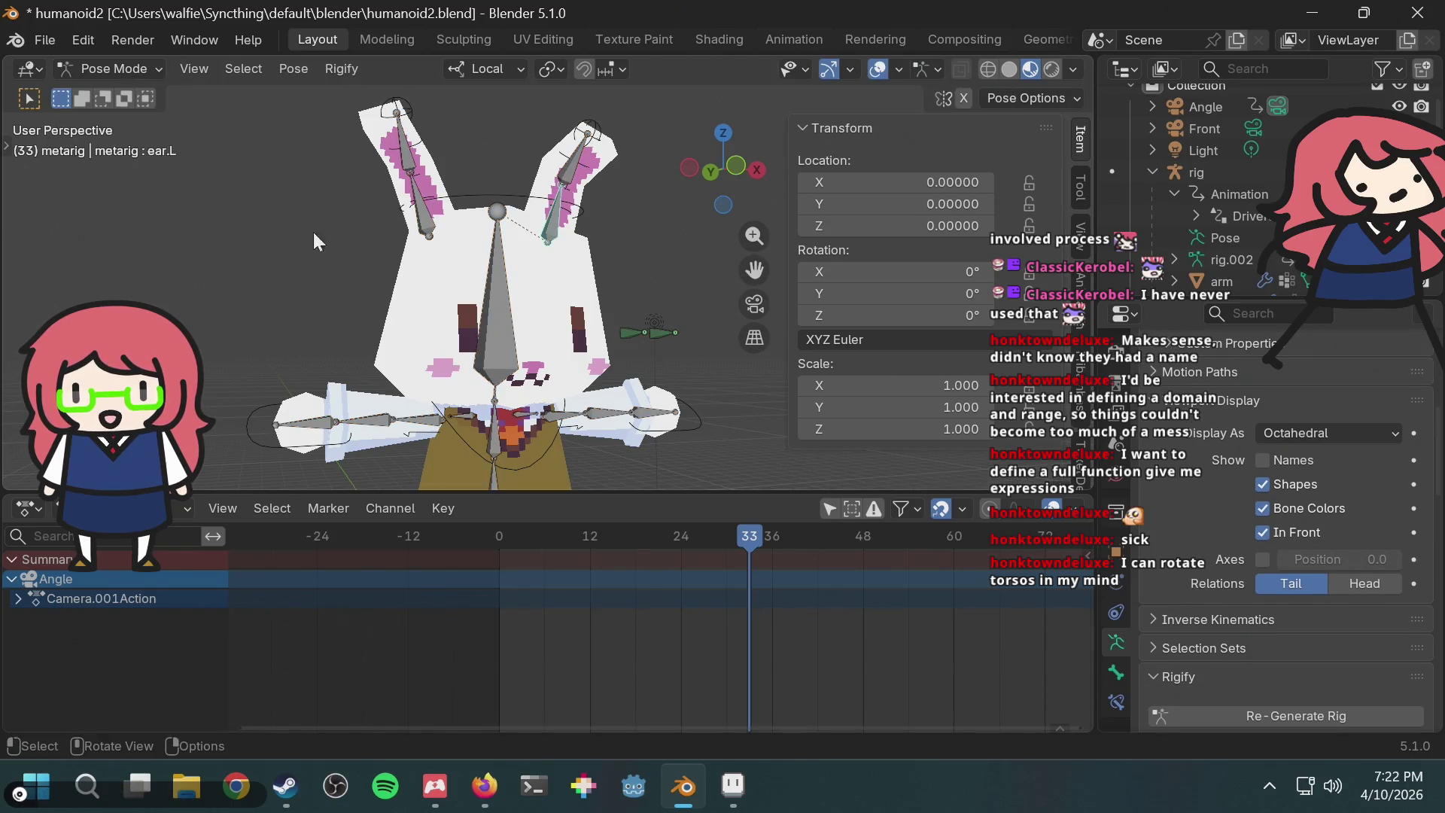
pyautogui.click(682, 416)
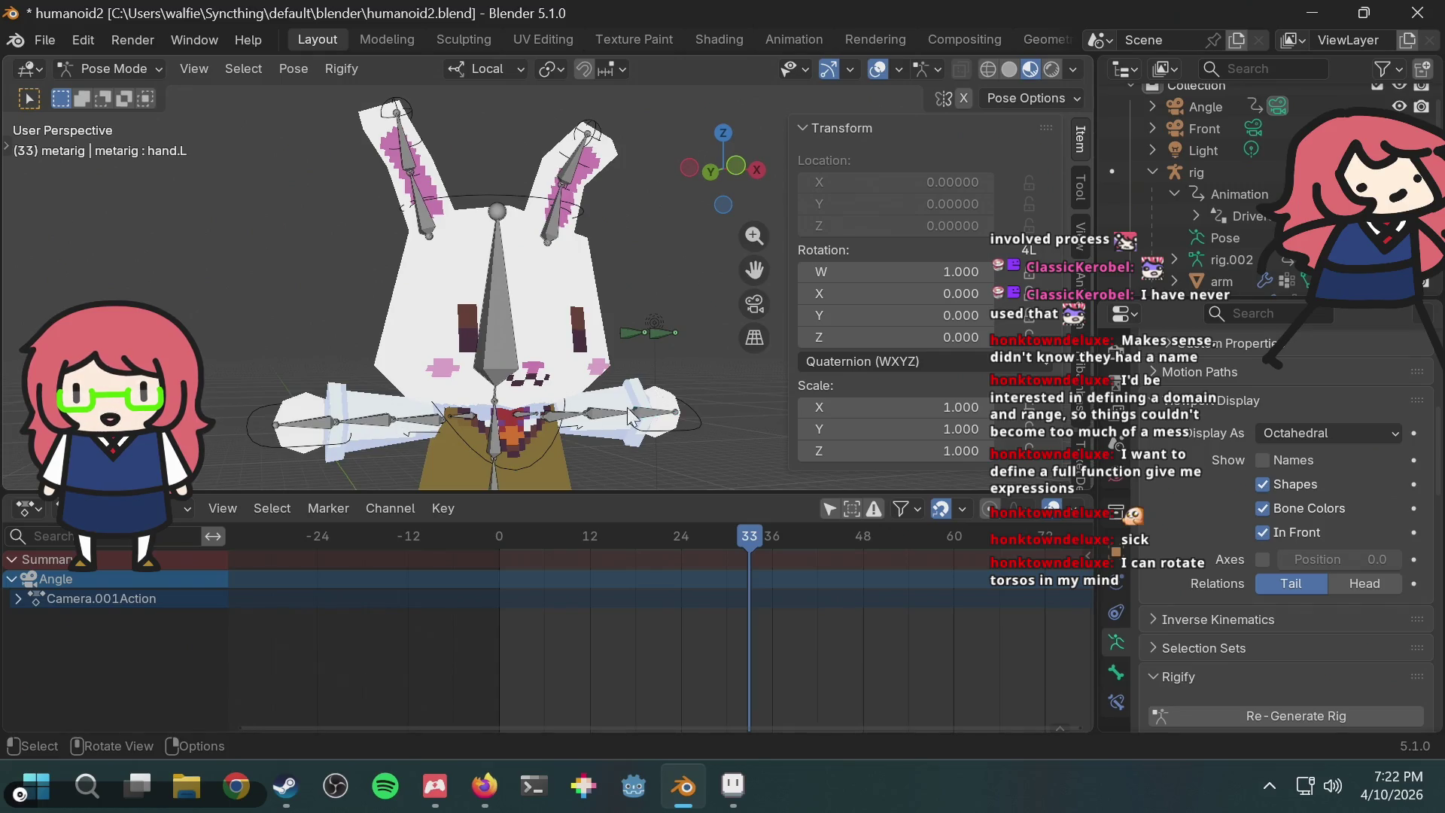
pyautogui.scroll(2, 1209, 189)
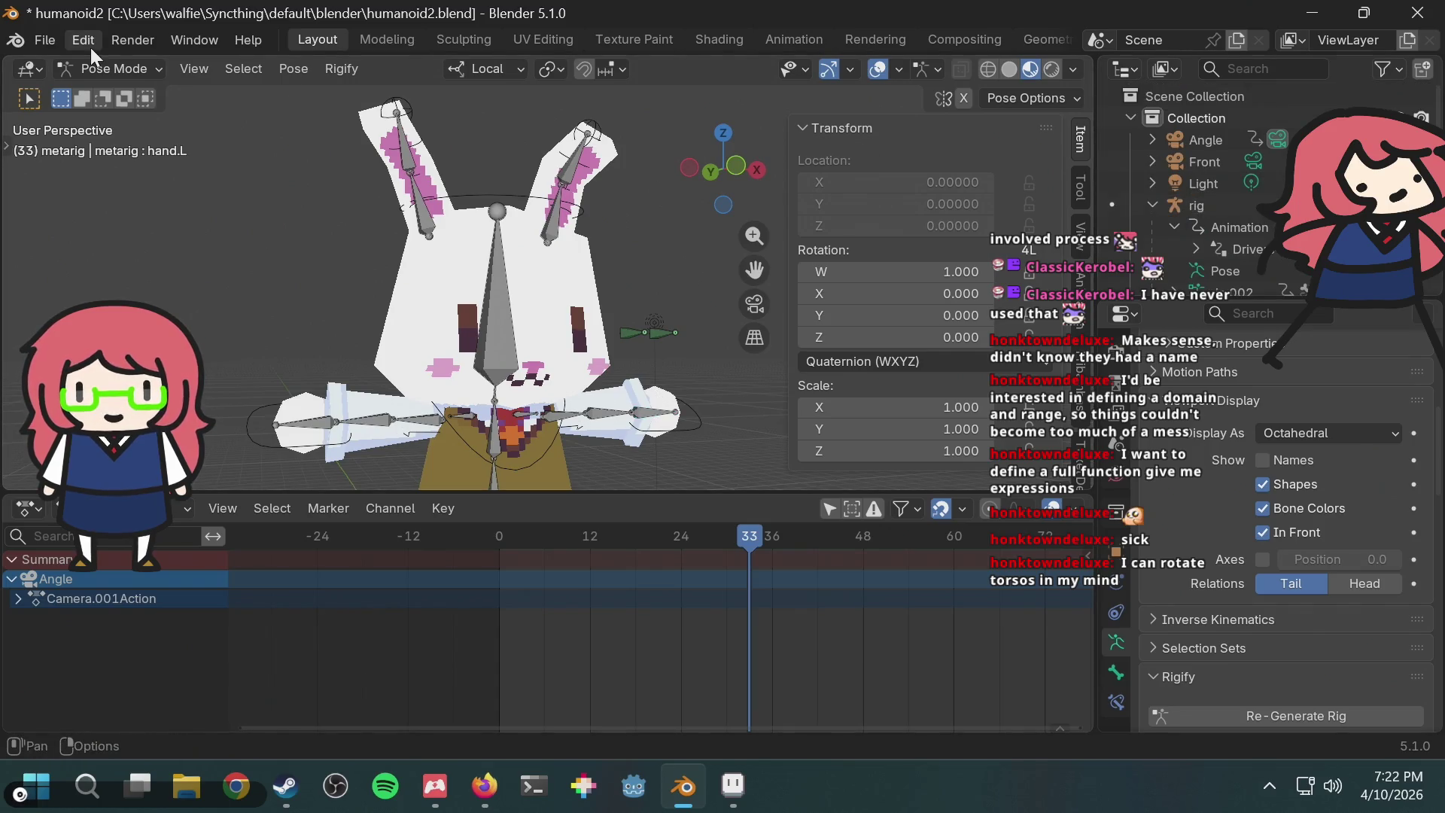
# Step: Return the metarig to Object Mode and switch the generated rig to Pose Mode
pyautogui.click(113, 68)
pyautogui.click(124, 91)
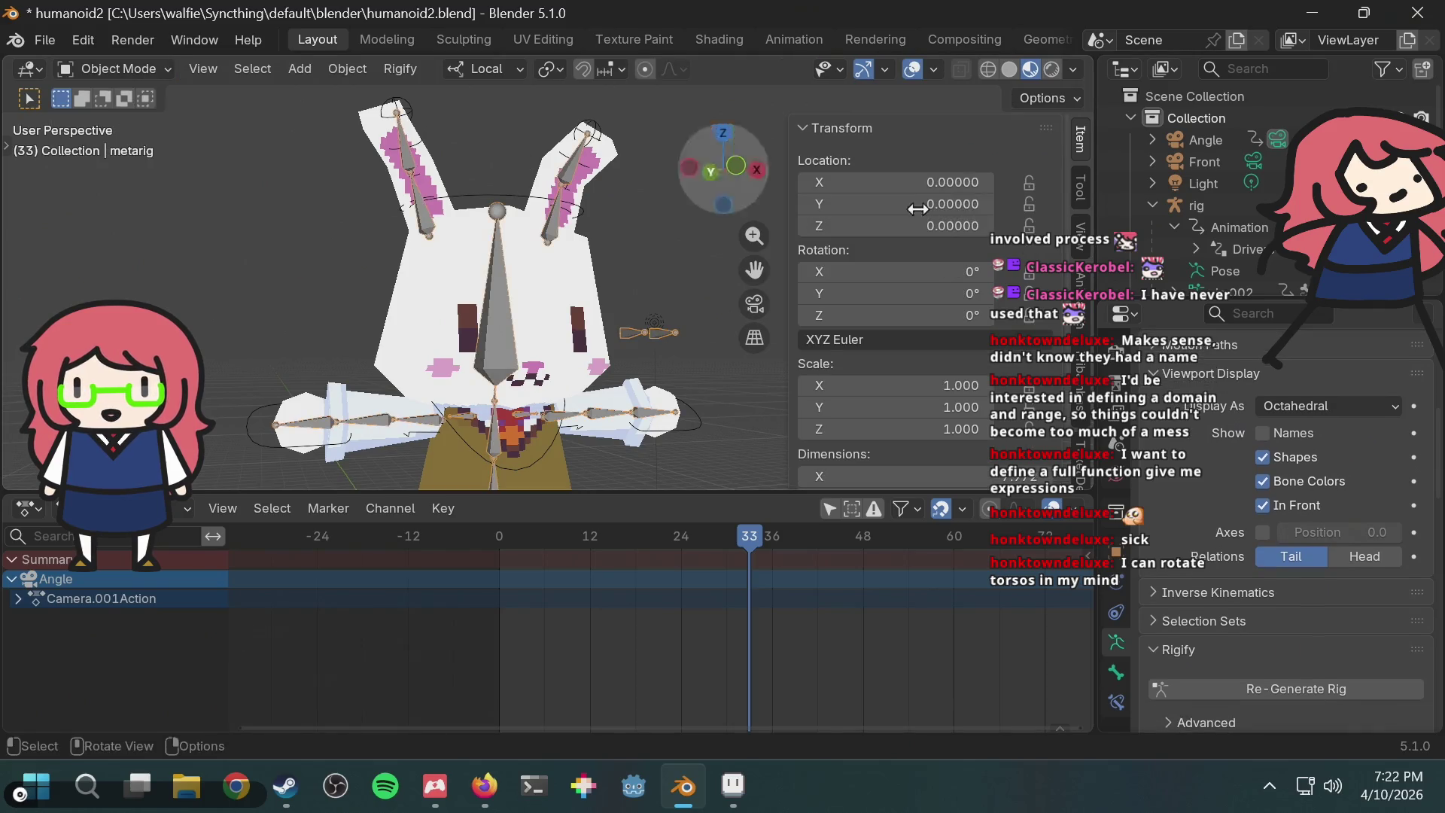
pyautogui.click(1224, 201)
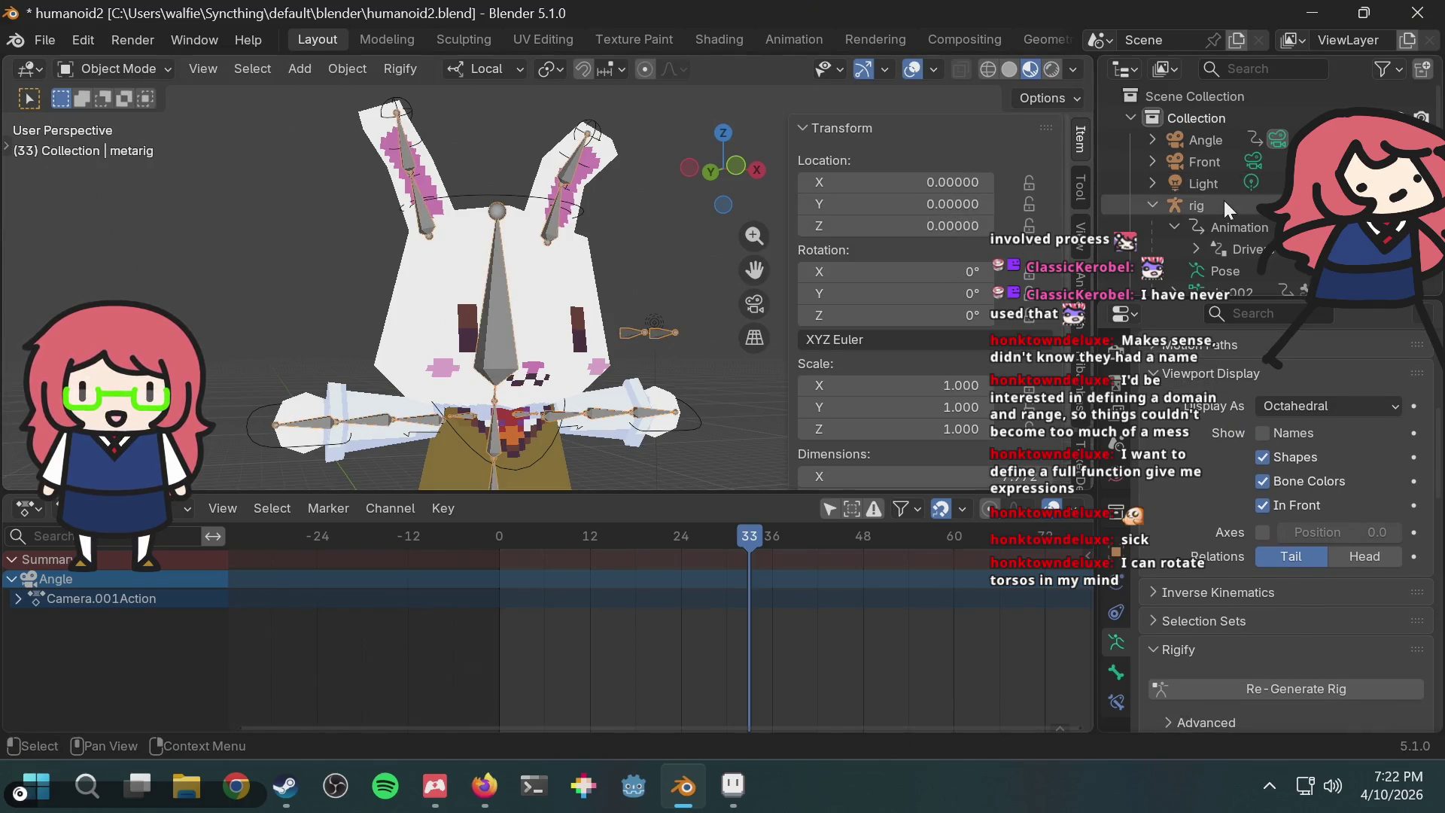
pyautogui.click(128, 71)
pyautogui.click(129, 140)
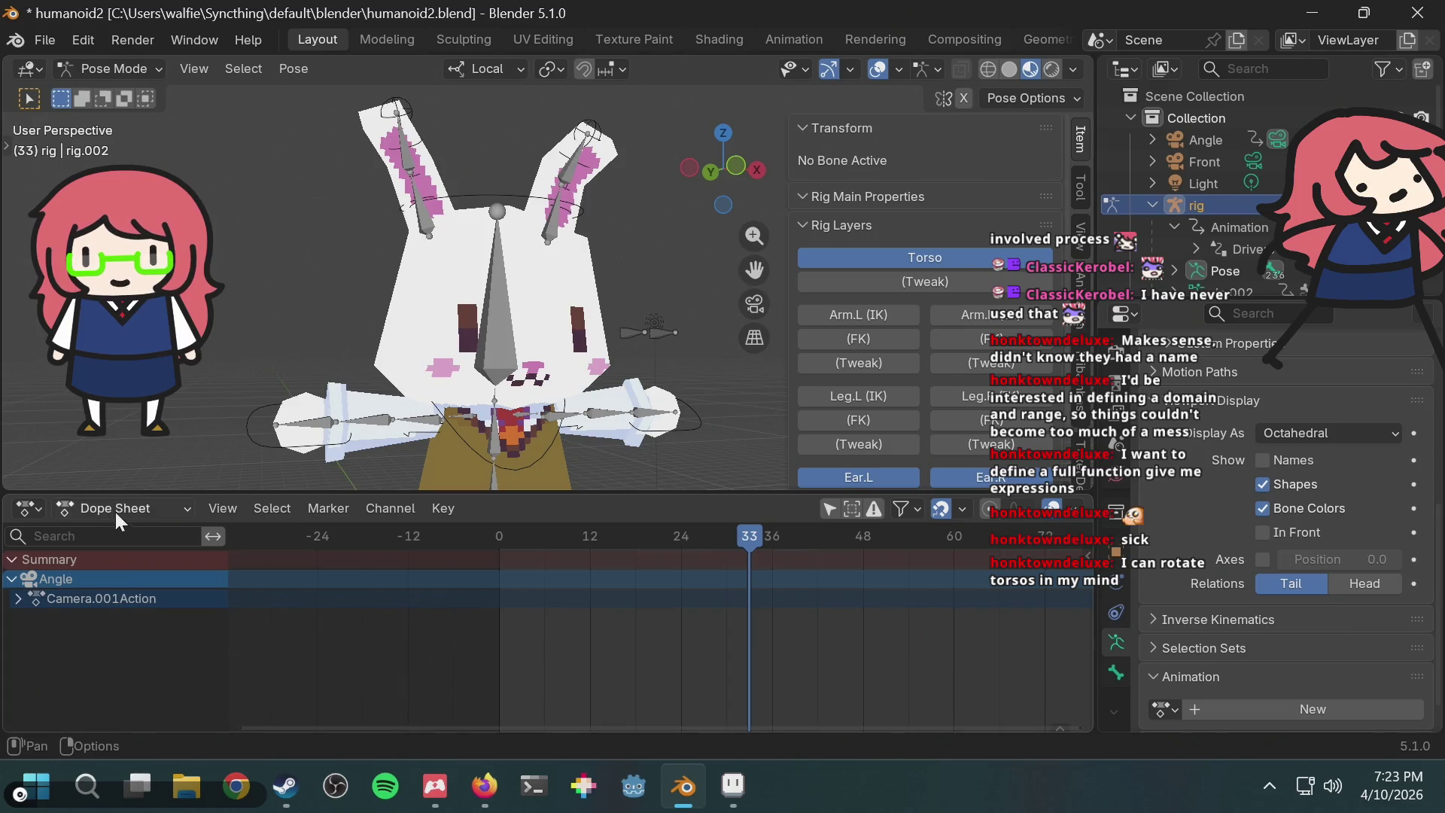
# Step: Switch the Dope Sheet to Action Editor, assign the 'run' action, and play it
pyautogui.click(19, 515)
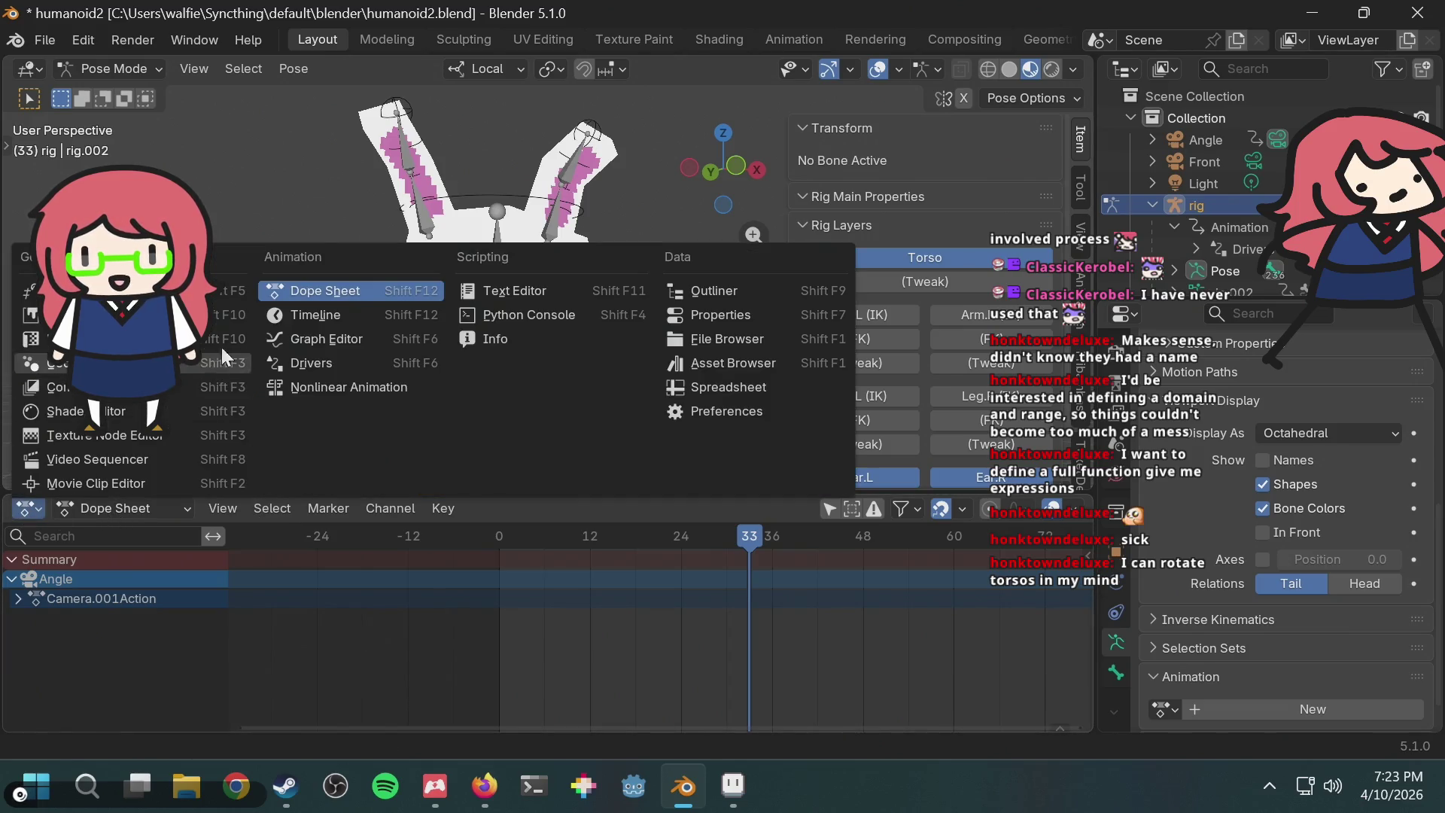
pyautogui.press('Escape')
pyautogui.click(145, 508)
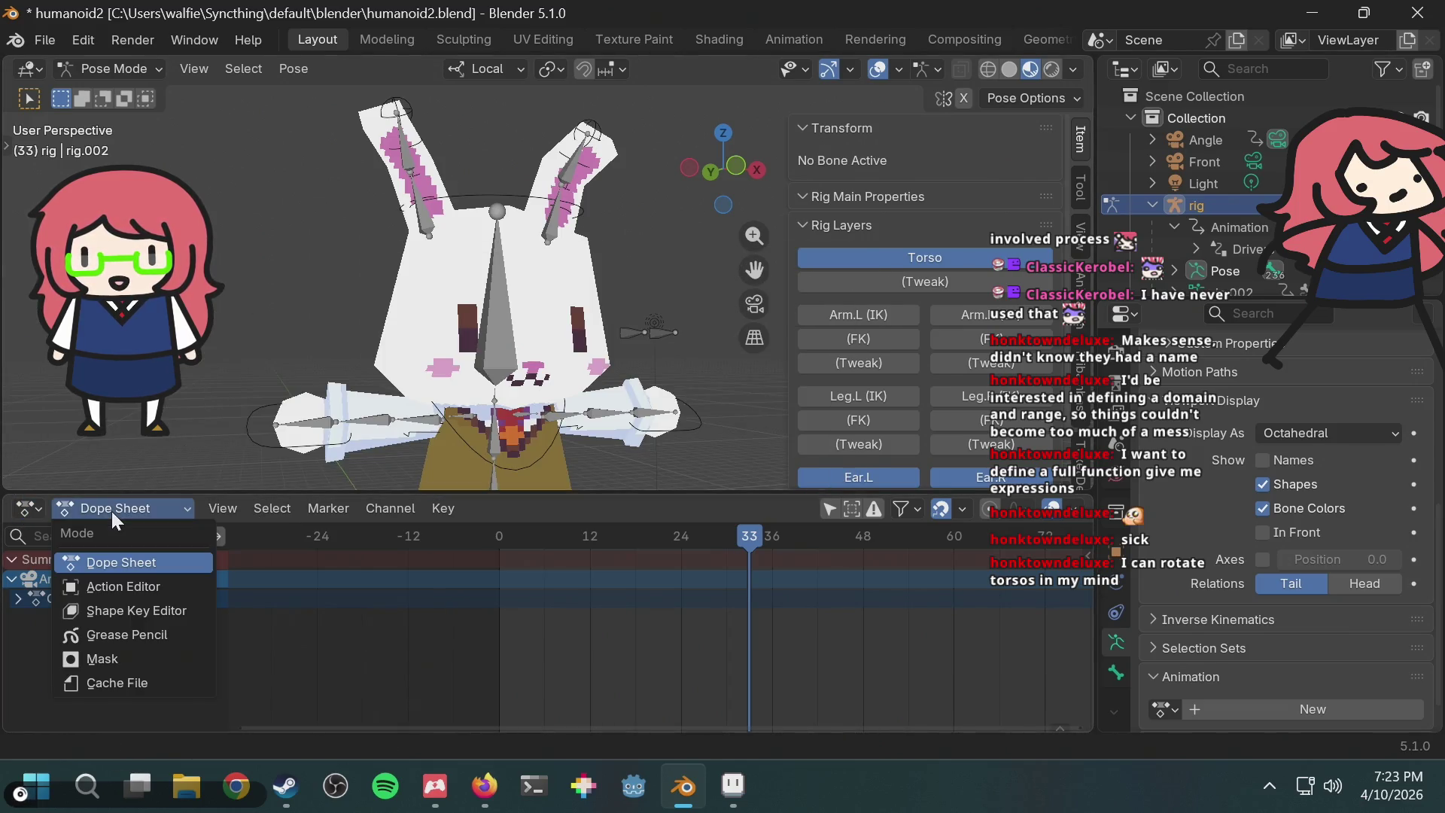
pyautogui.click(124, 586)
pyautogui.click(470, 508)
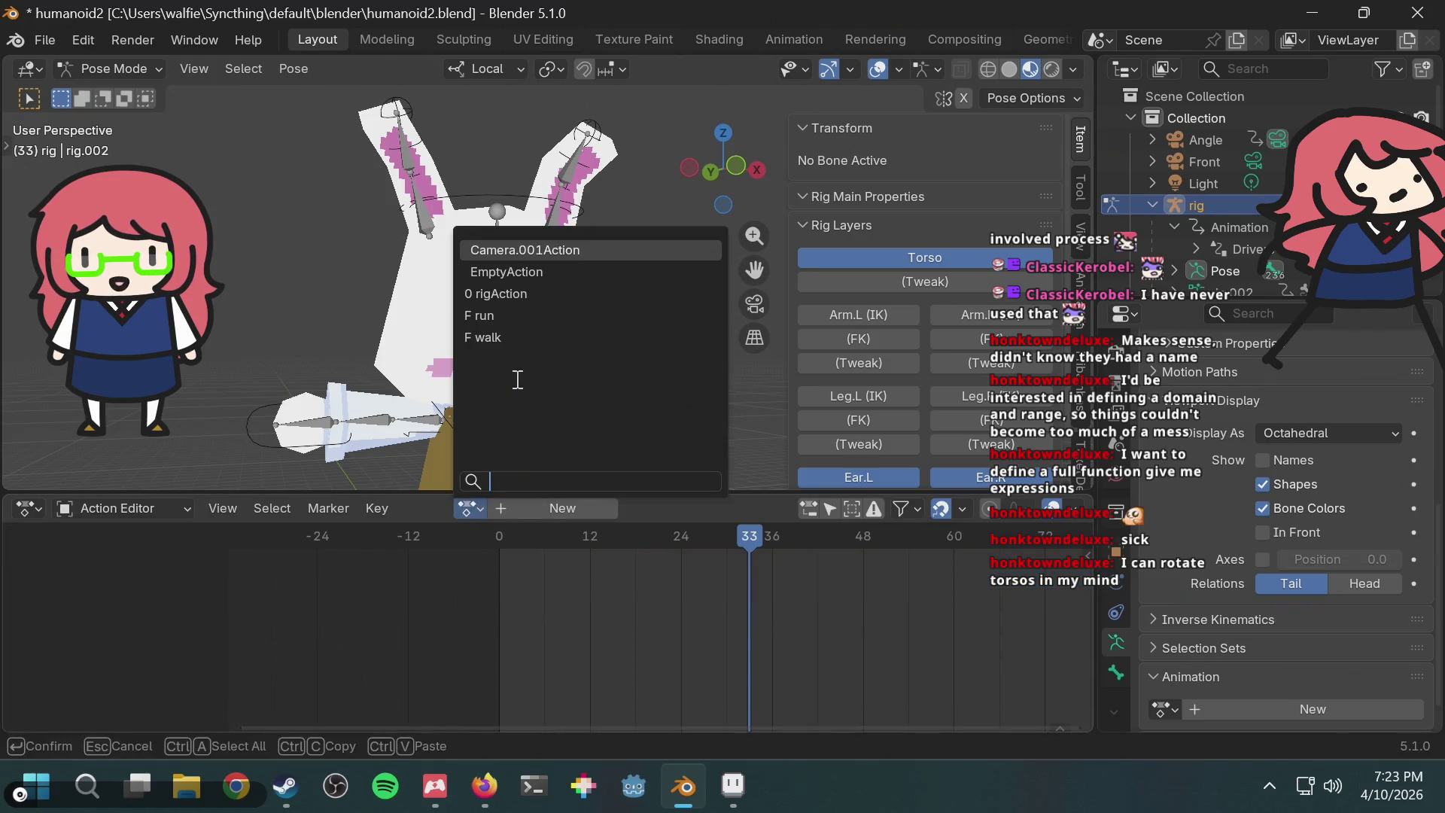
pyautogui.click(512, 315)
pyautogui.press('space')
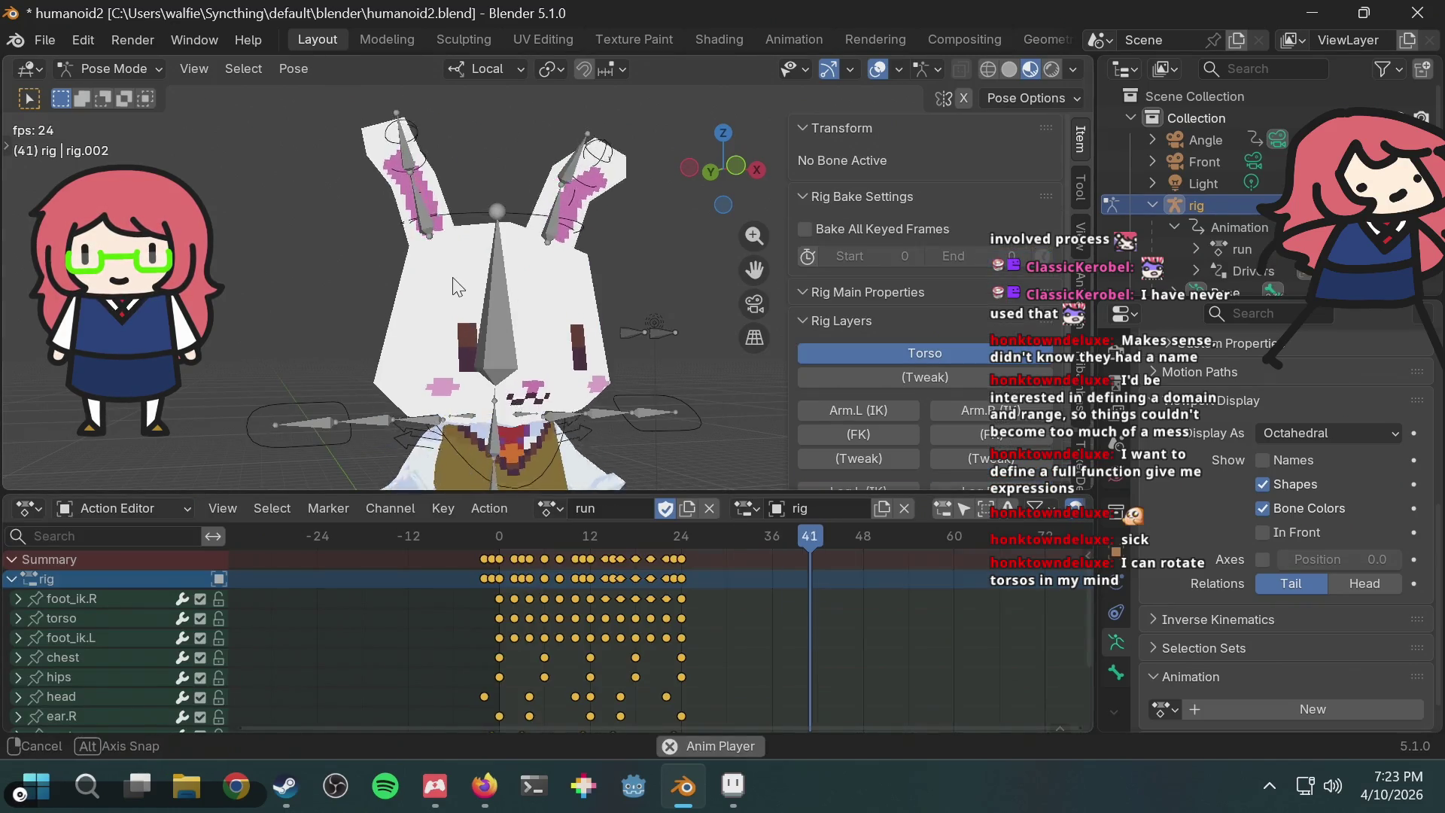
pyautogui.moveTo(540, 279); pyautogui.dragTo(401, 296, button='middle')
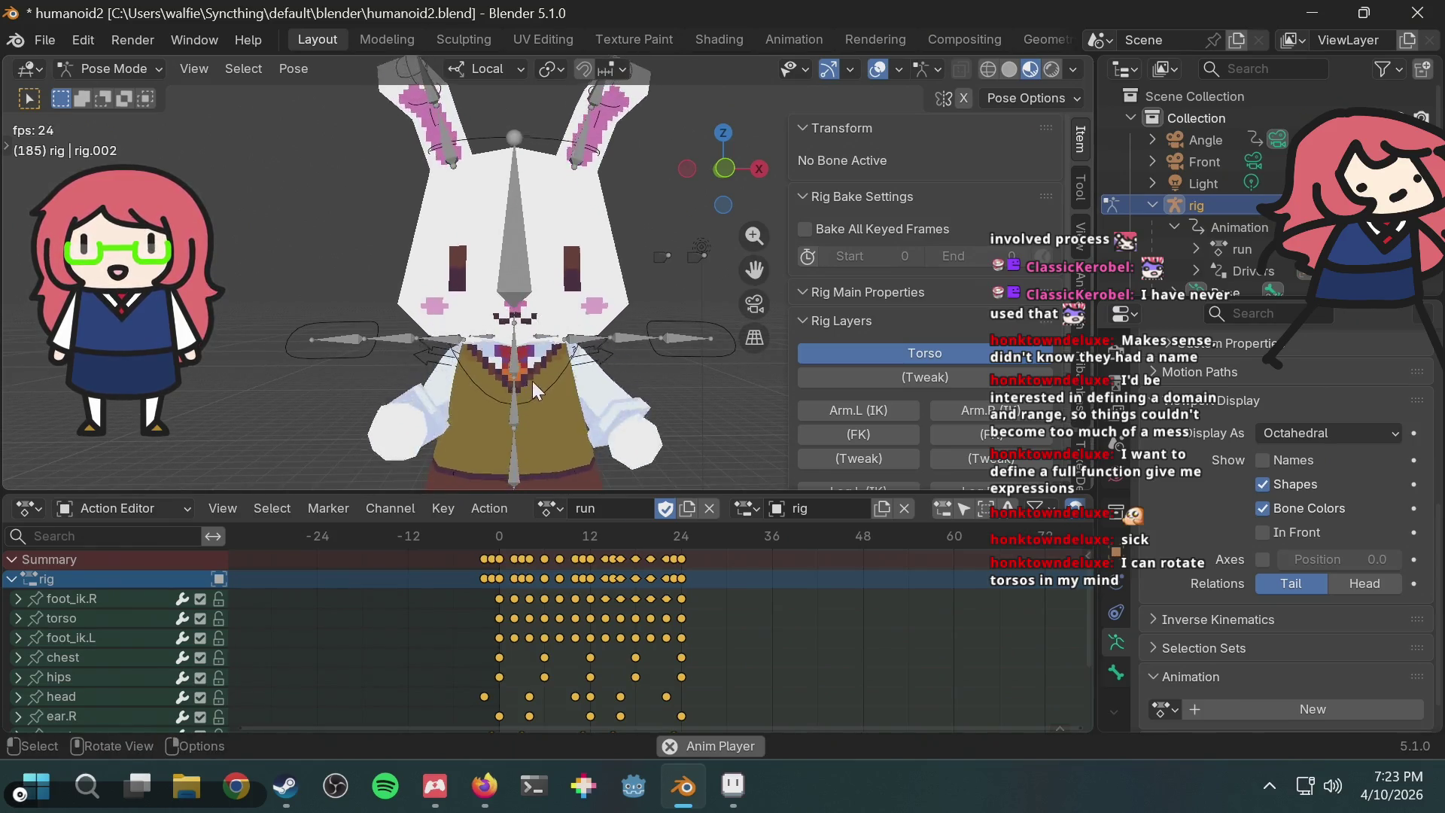
# Step: Set the chest bone's rotation mode to XYZ Euler, stop playback, and select the metarig
pyautogui.click(538, 378)
pyautogui.click(849, 361)
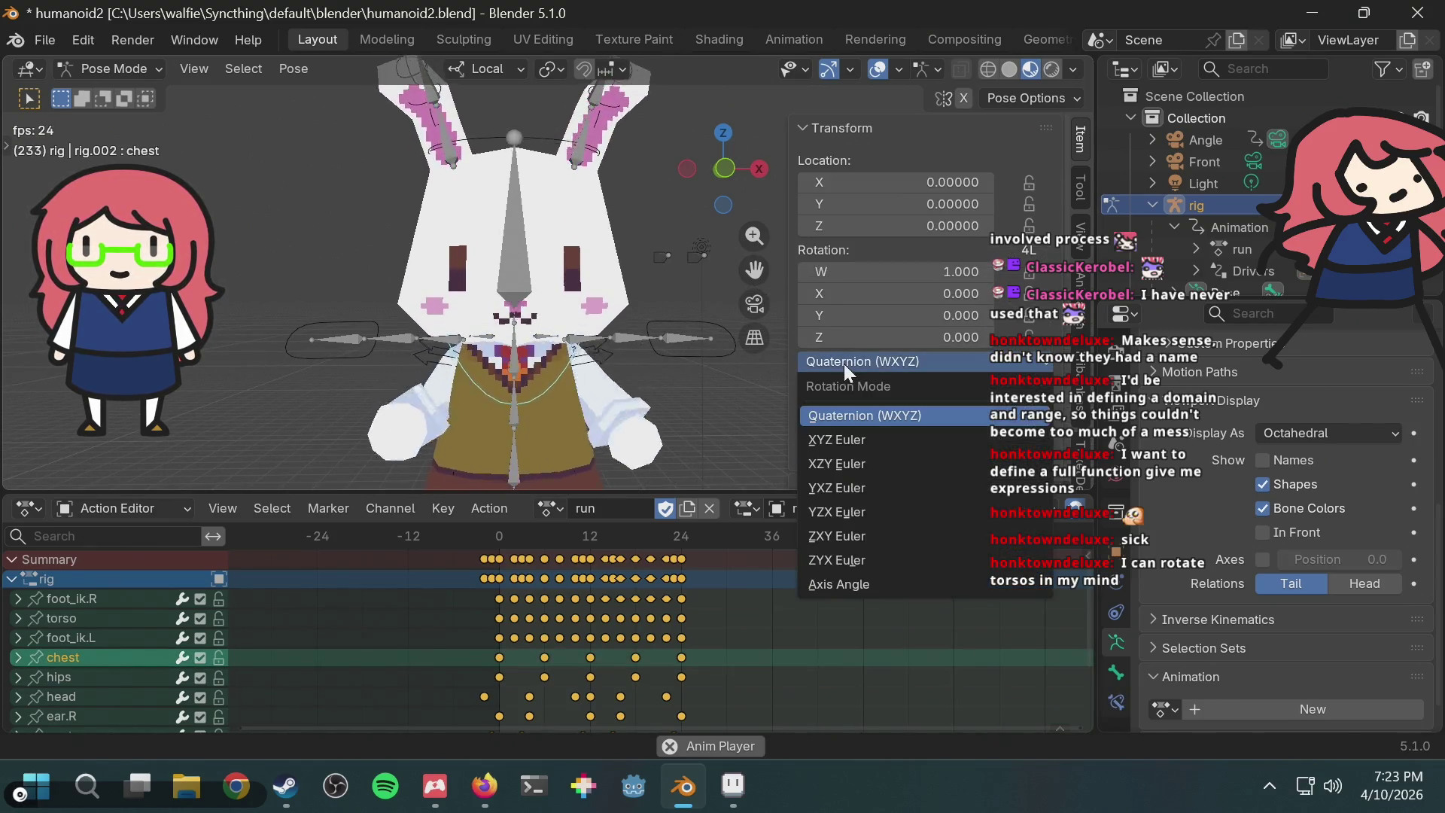
pyautogui.click(826, 440)
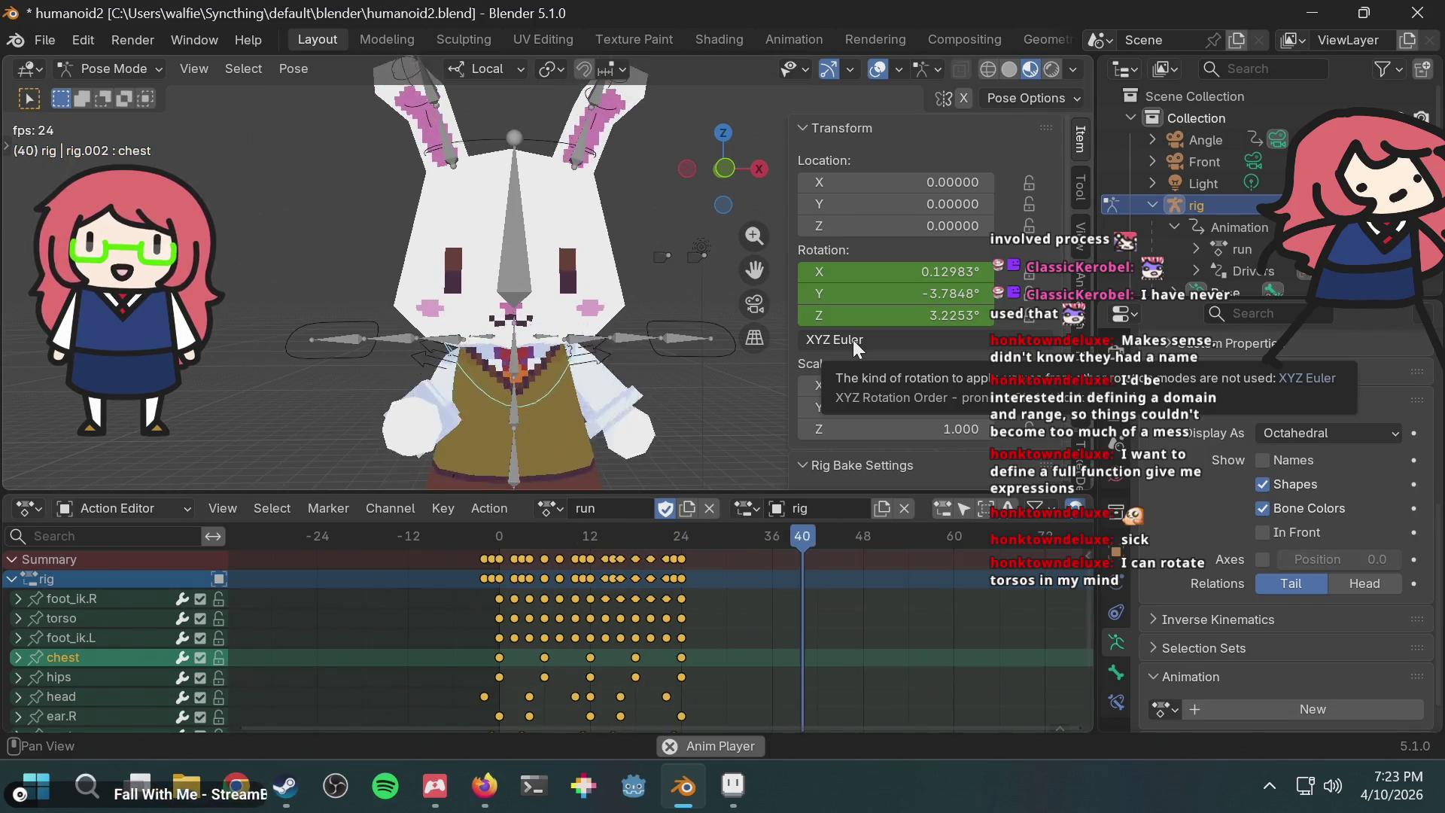
pyautogui.press('space')
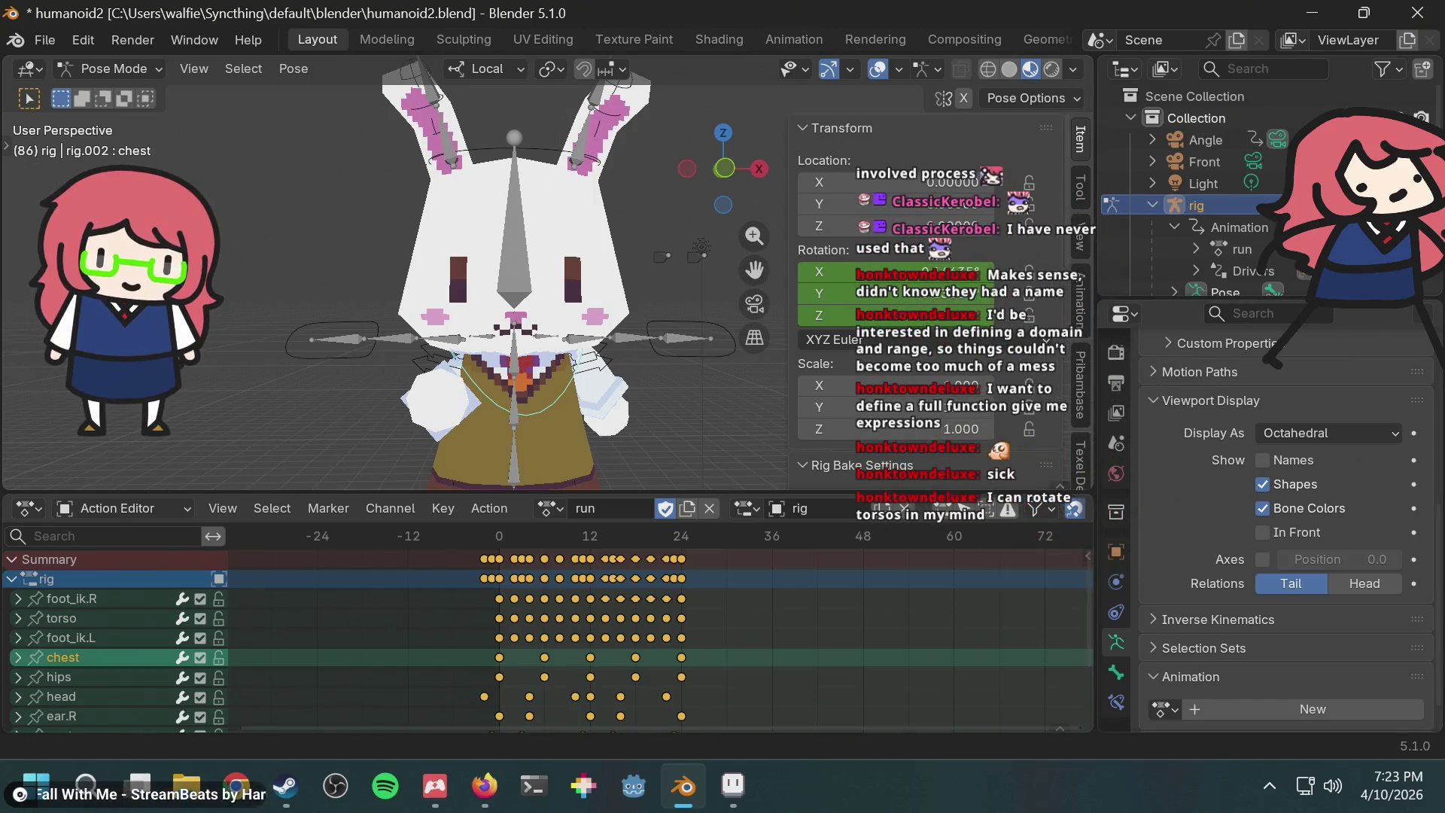
pyautogui.click(1153, 204)
pyautogui.scroll(-3, 1154, 220)
pyautogui.click(1154, 226)
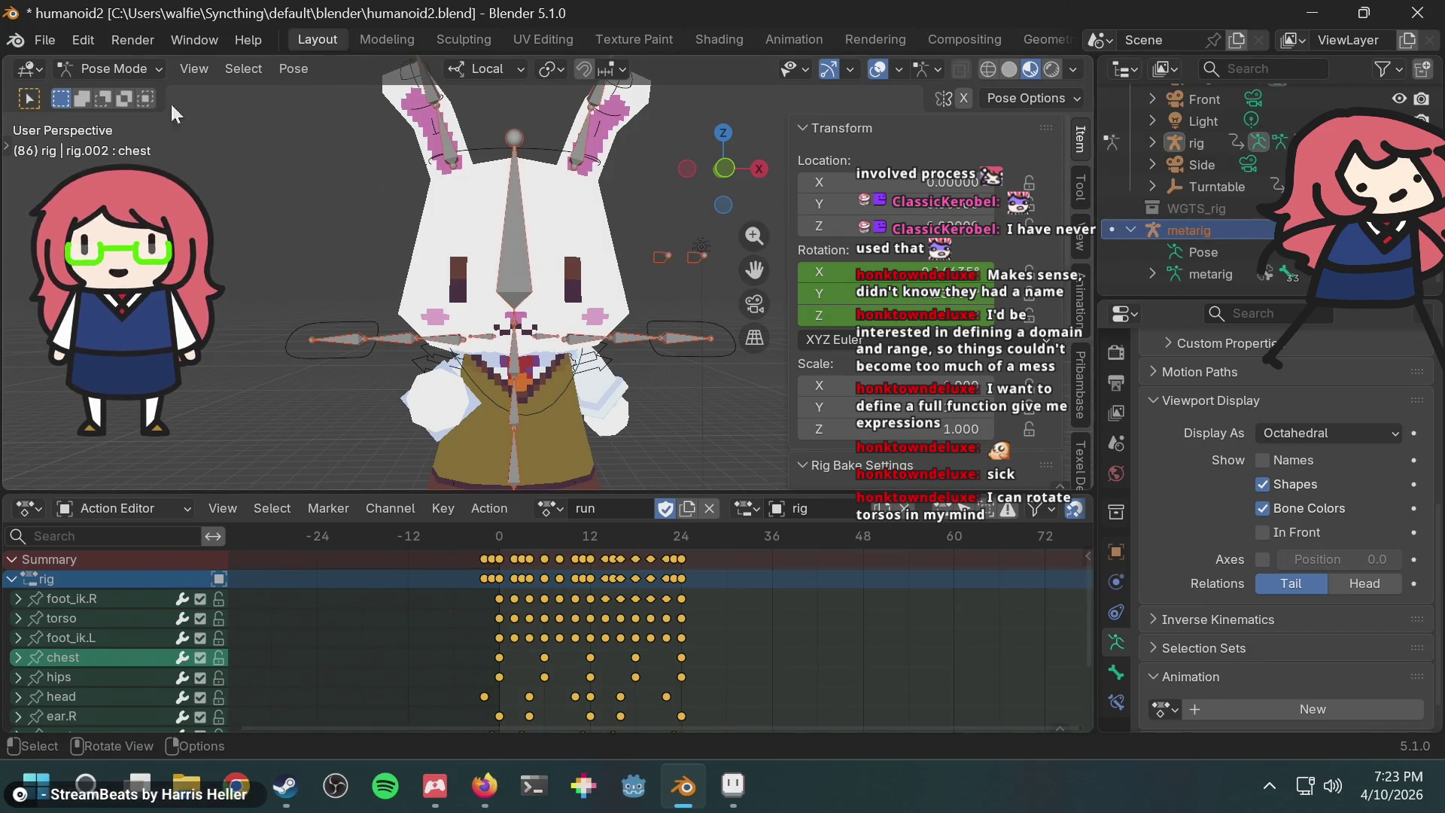
# Step: Return to Object Mode, make the metarig active, and put it in Pose Mode
pyautogui.click(83, 73)
pyautogui.click(143, 90)
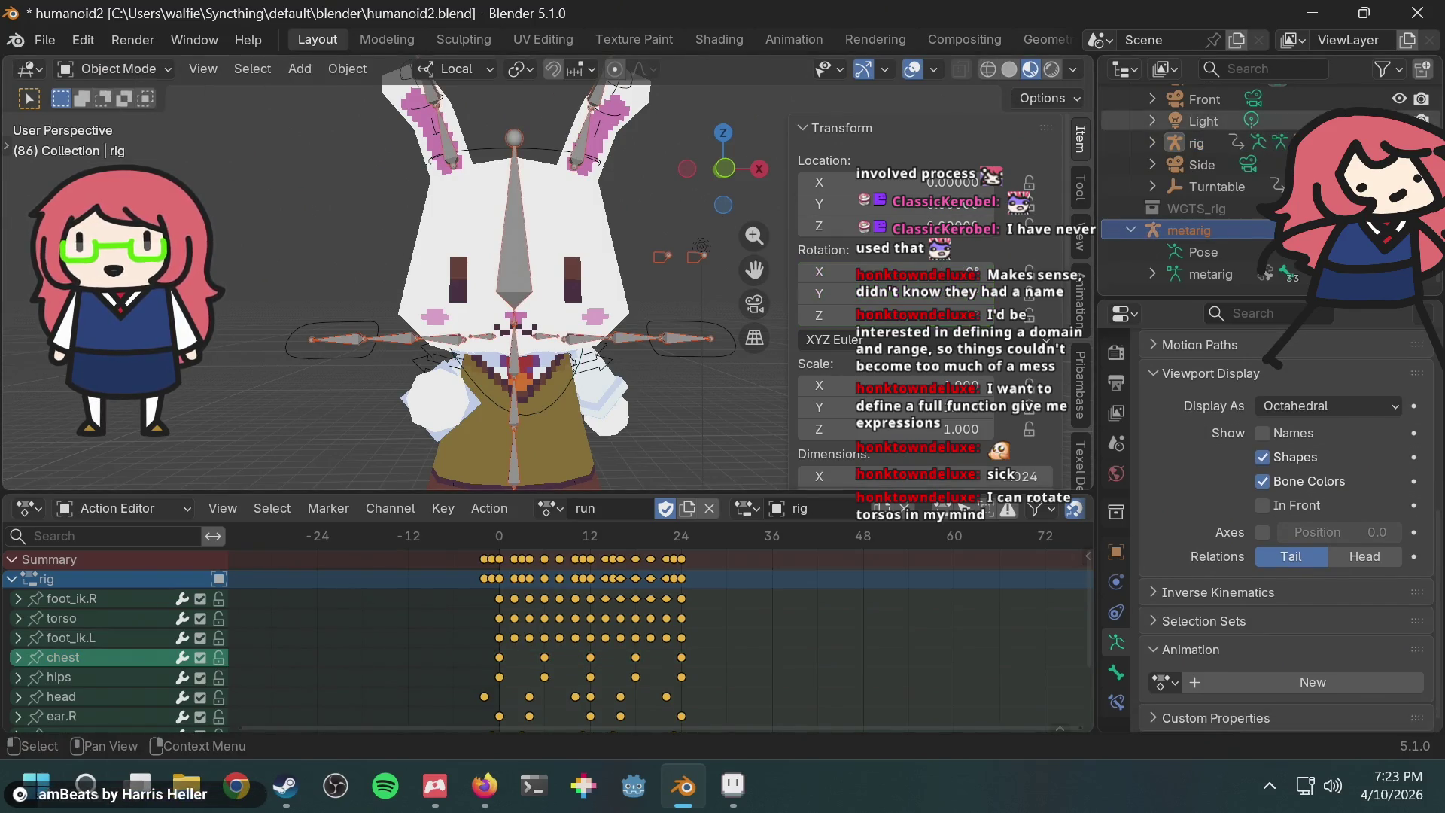
pyautogui.click(1169, 226)
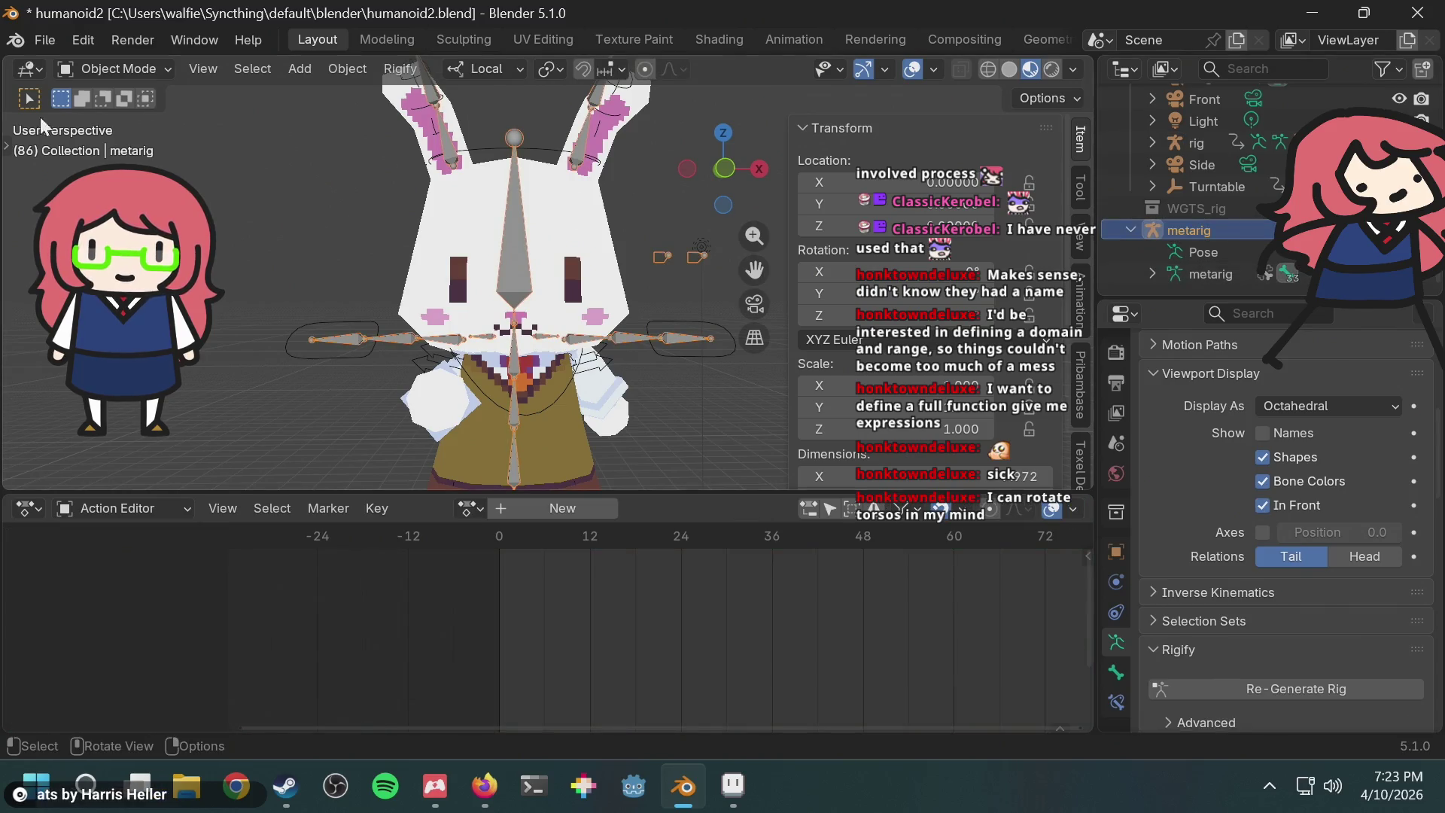
pyautogui.click(114, 68)
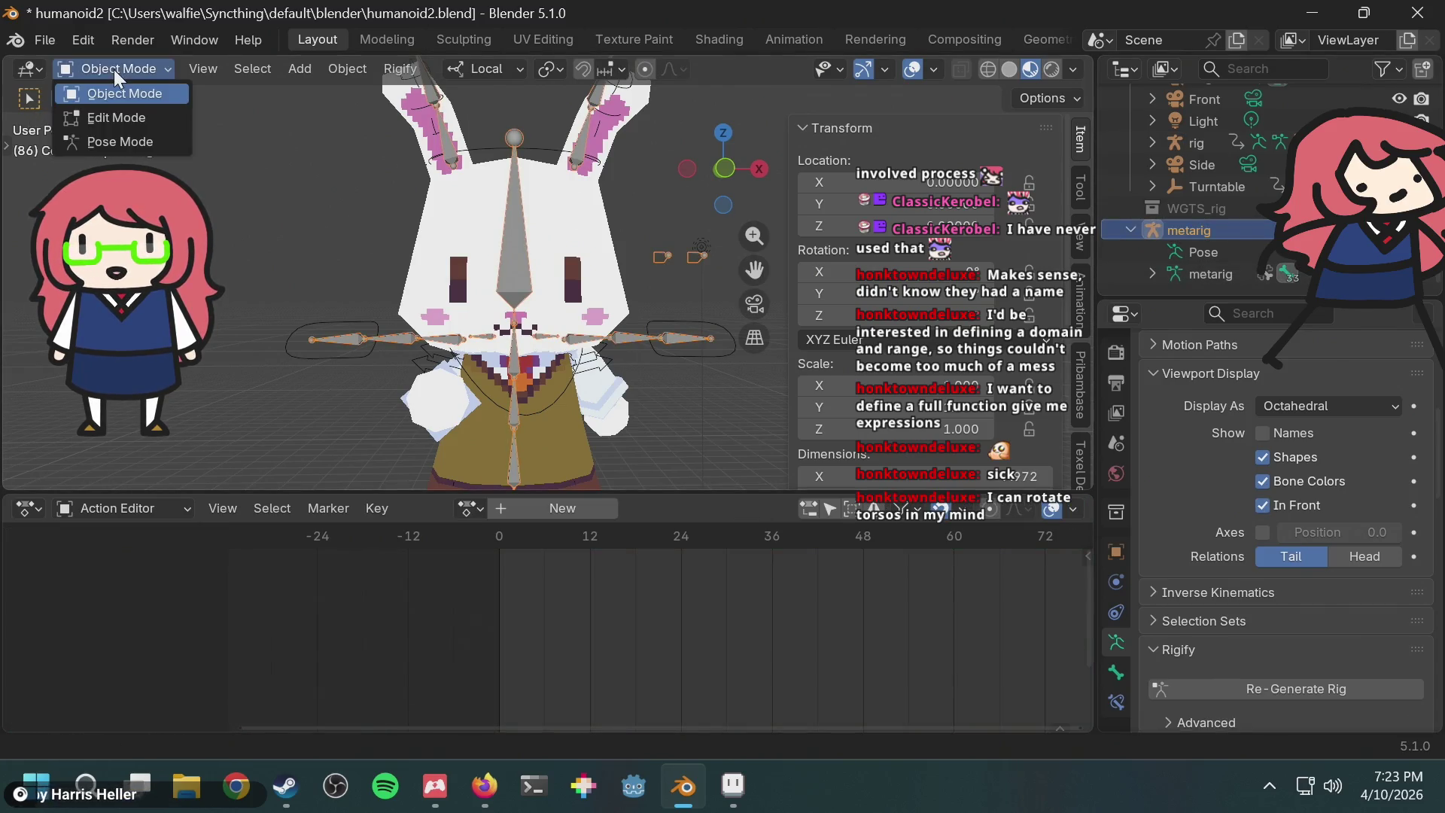
pyautogui.click(116, 139)
pyautogui.scroll(3, 562, 360)
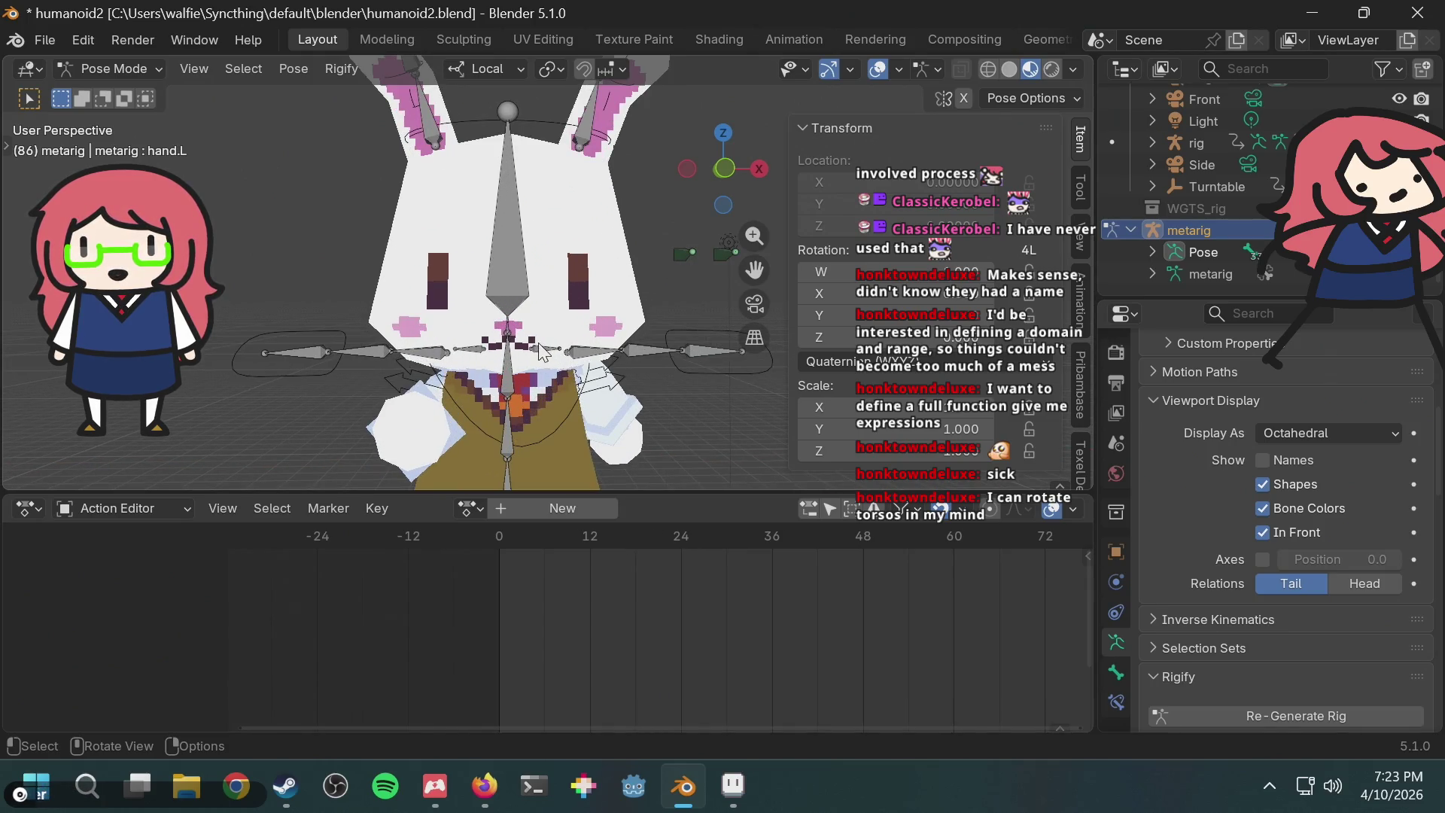
# Step: Inspect the metarig's shoulder, upper arm, spine.003 and spine.002 bones
pyautogui.click(541, 351)
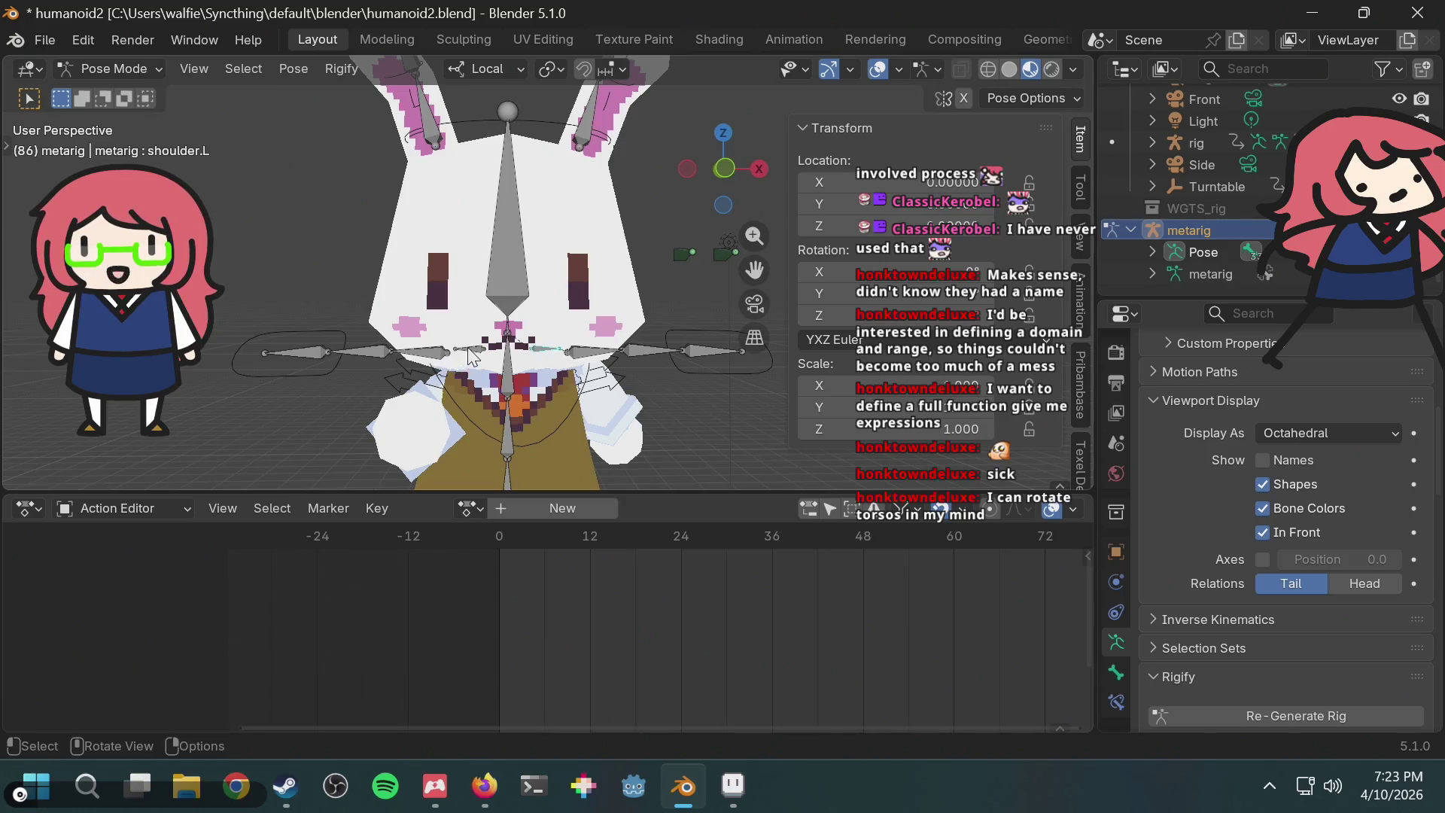
pyautogui.click(513, 376)
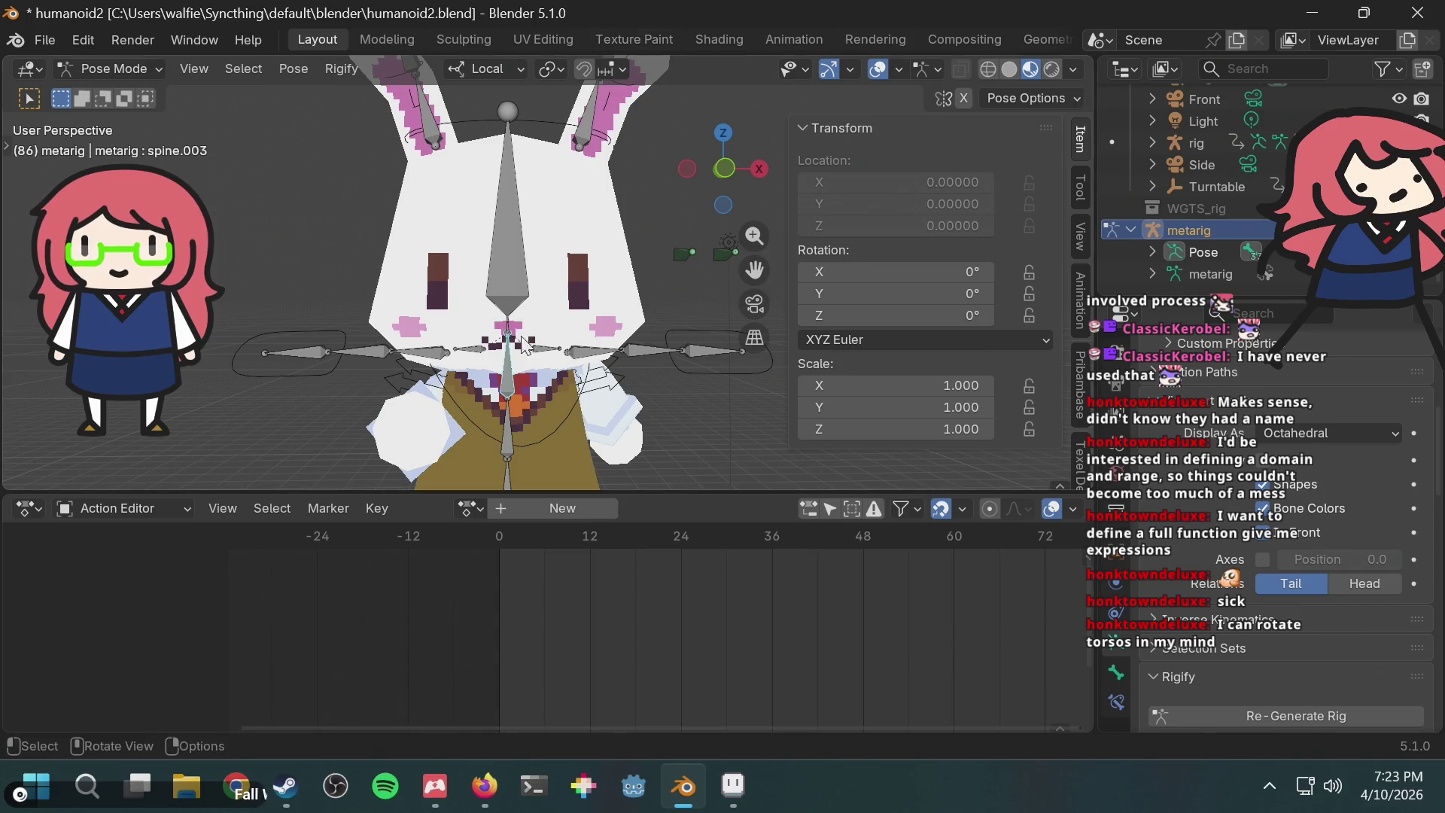
pyautogui.click(472, 349)
pyautogui.keyDown('shift'); pyautogui.moveTo(553, 373); pyautogui.dragTo(576, 307, button='middle'); pyautogui.keyUp('shift')
pyautogui.click(575, 302)
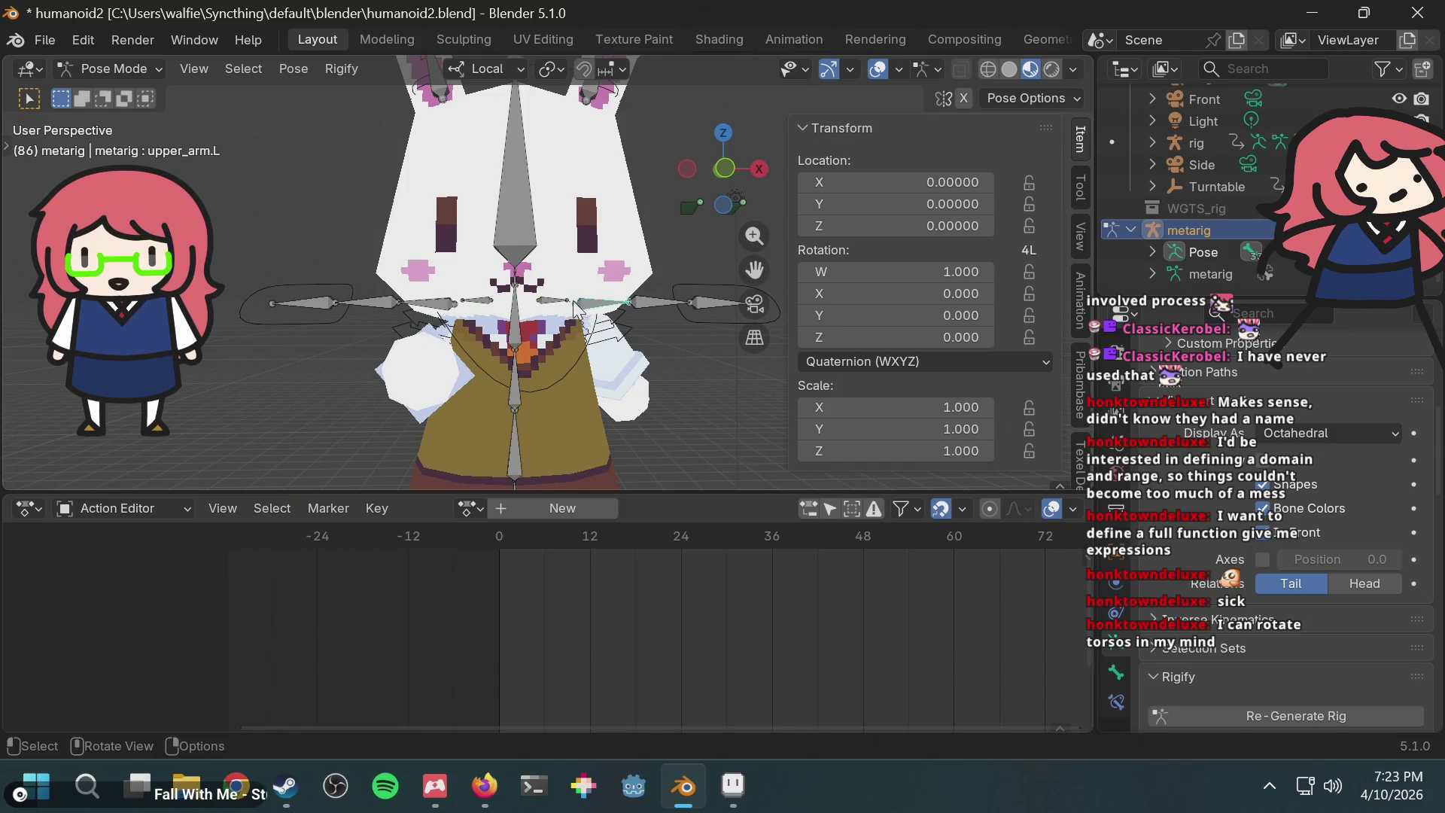
pyautogui.click(563, 302)
pyautogui.click(515, 391)
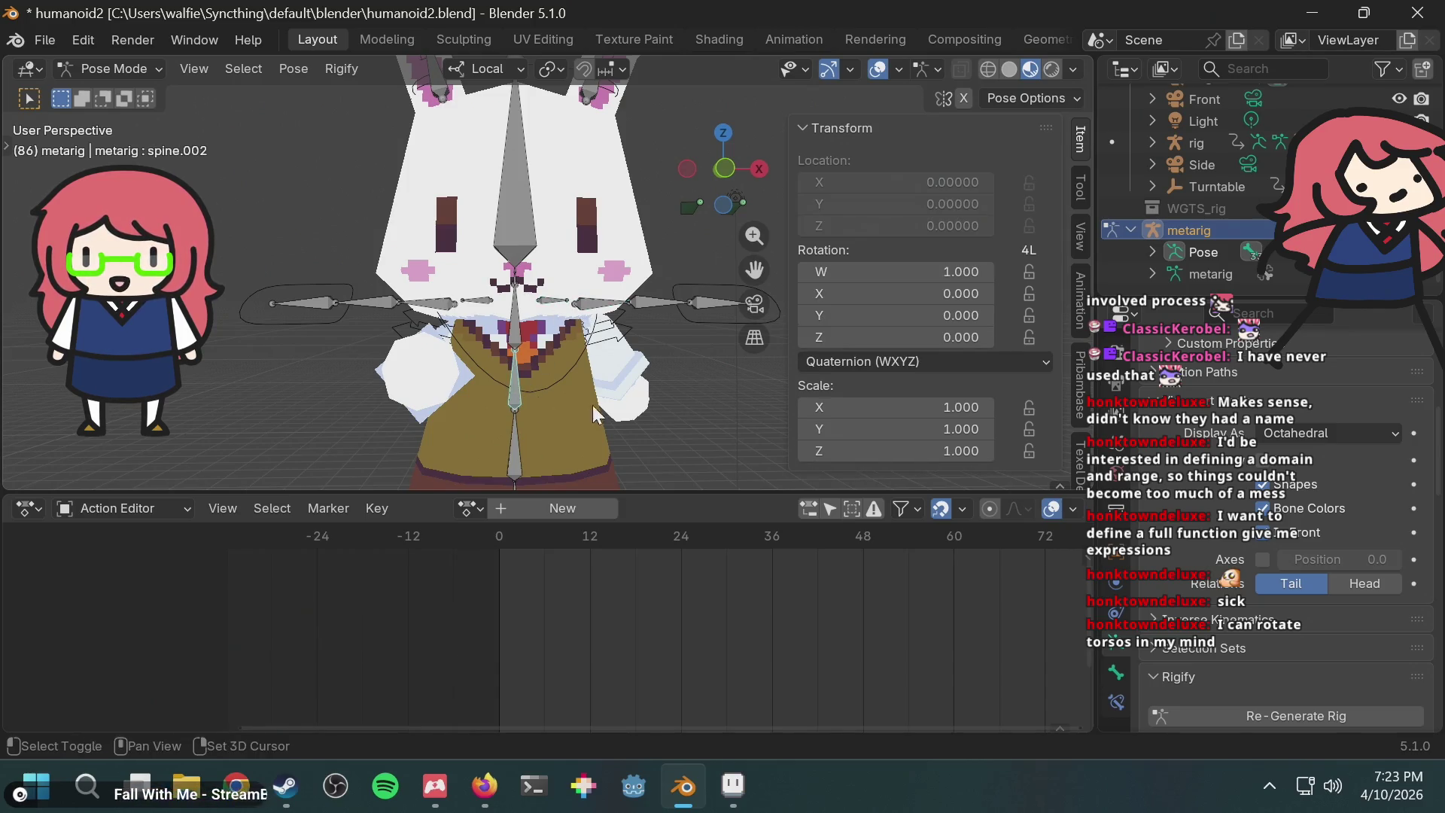
pyautogui.keyDown('shift'); pyautogui.moveTo(595, 410); pyautogui.dragTo(617, 270, button='middle'); pyautogui.keyUp('shift')
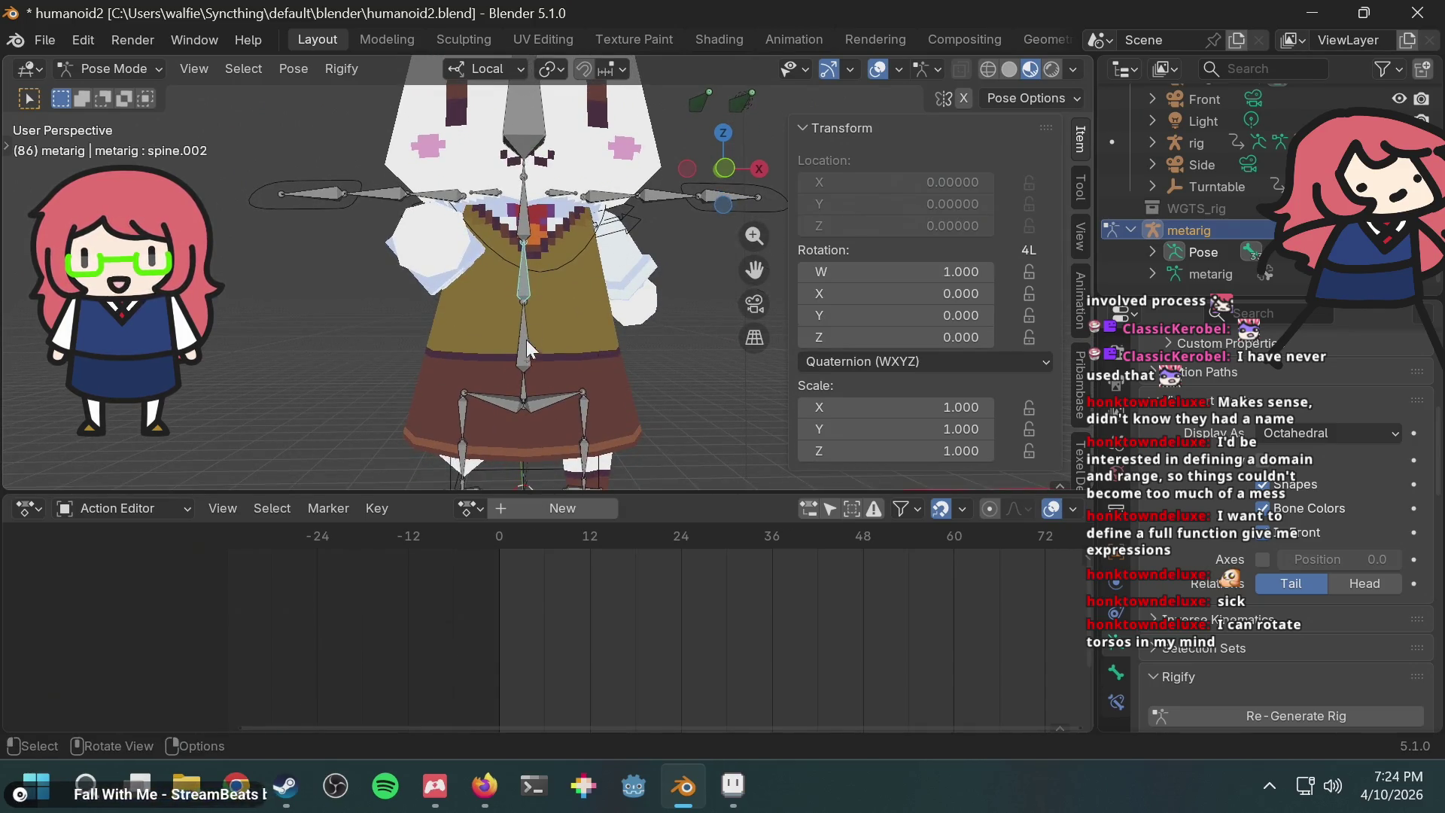
pyautogui.keyDown('shift'); pyautogui.scroll(3, 526, 335); pyautogui.keyUp('shift')
# Step: Set spine.006 to XYZ Euler and keep XYZ Euler on the middle spine bones
pyautogui.click(518, 390)
pyautogui.click(538, 169)
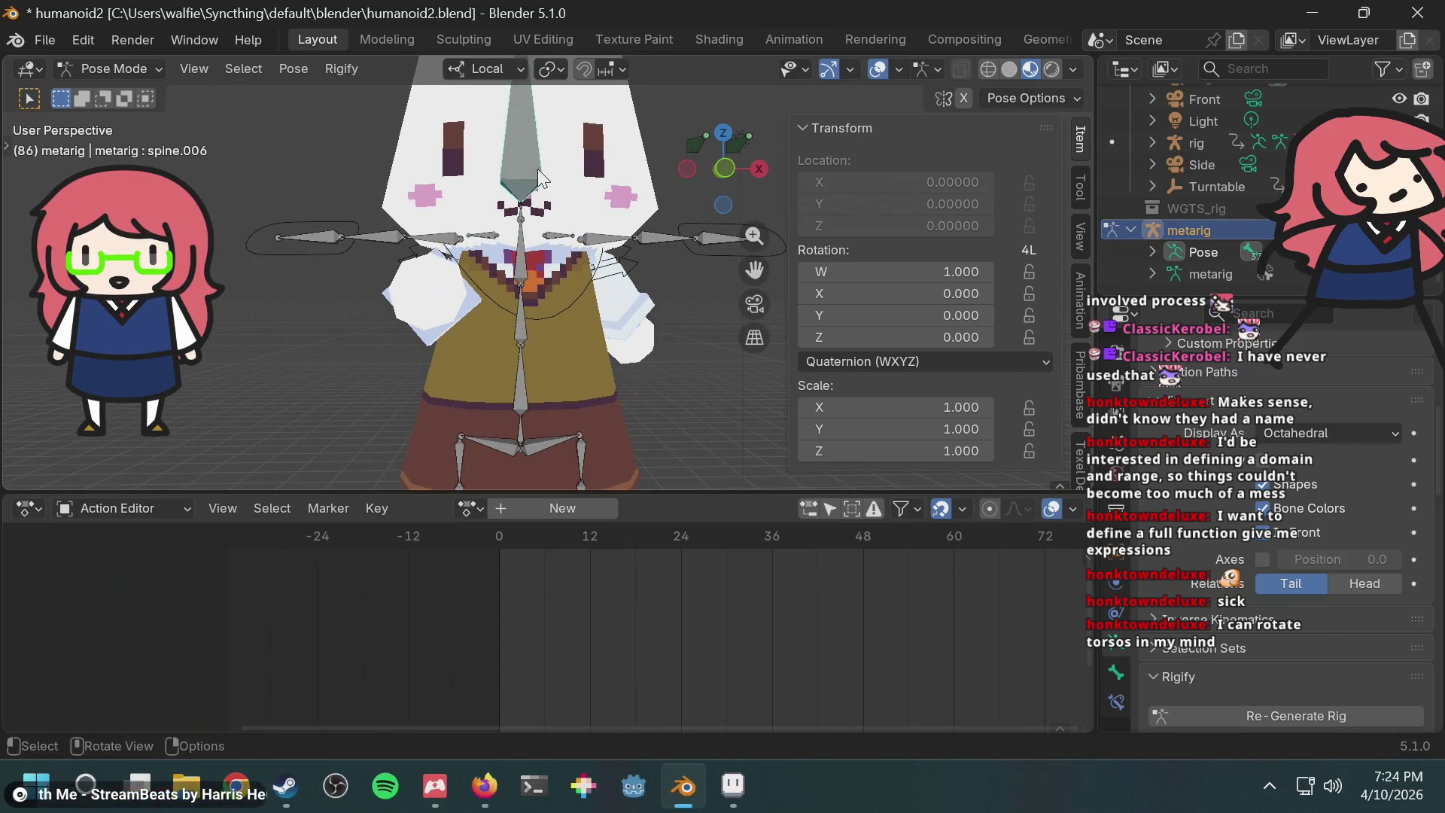
pyautogui.click(813, 360)
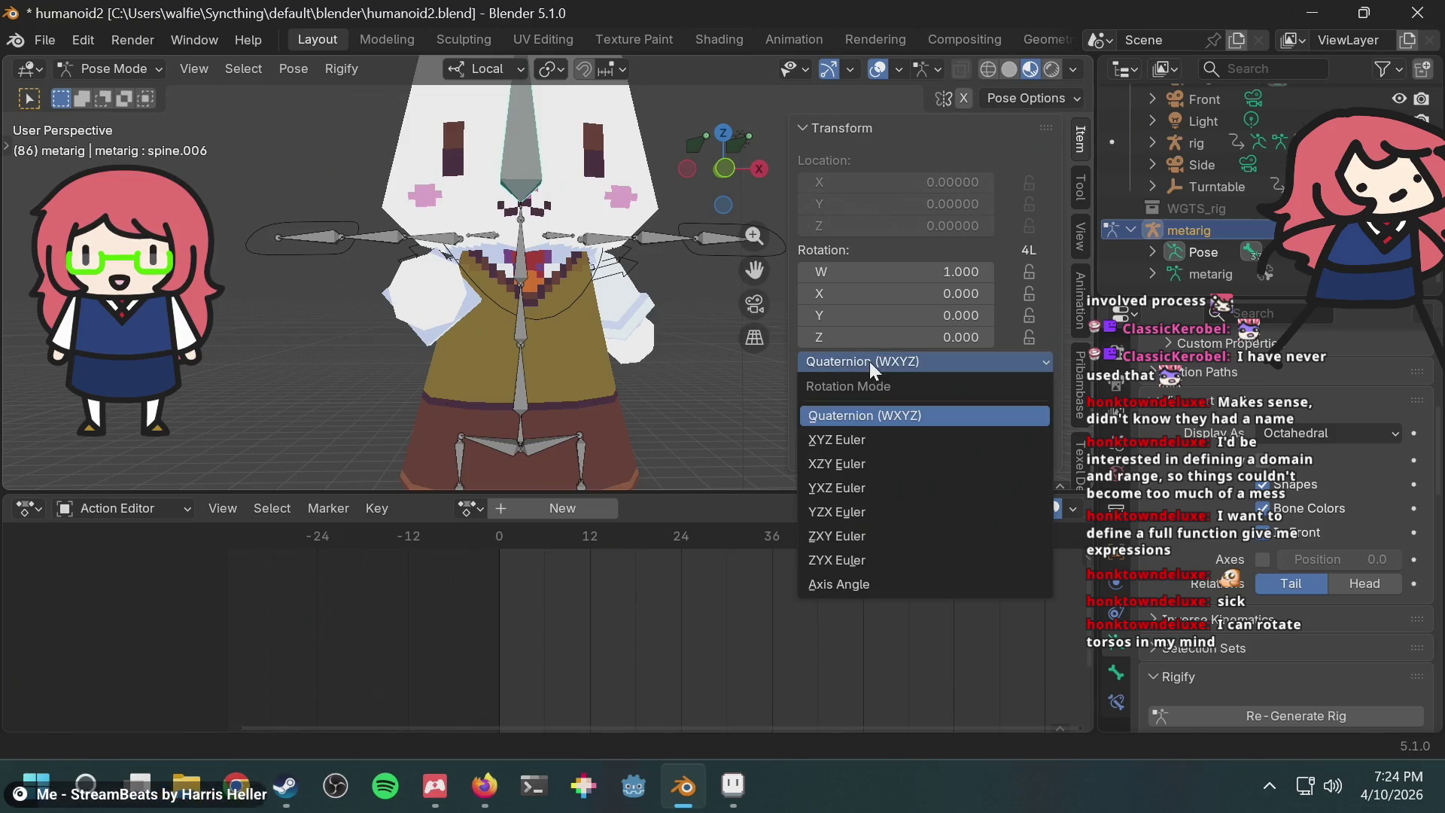
pyautogui.click(851, 441)
pyautogui.moveTo(554, 351); pyautogui.dragTo(485, 319)
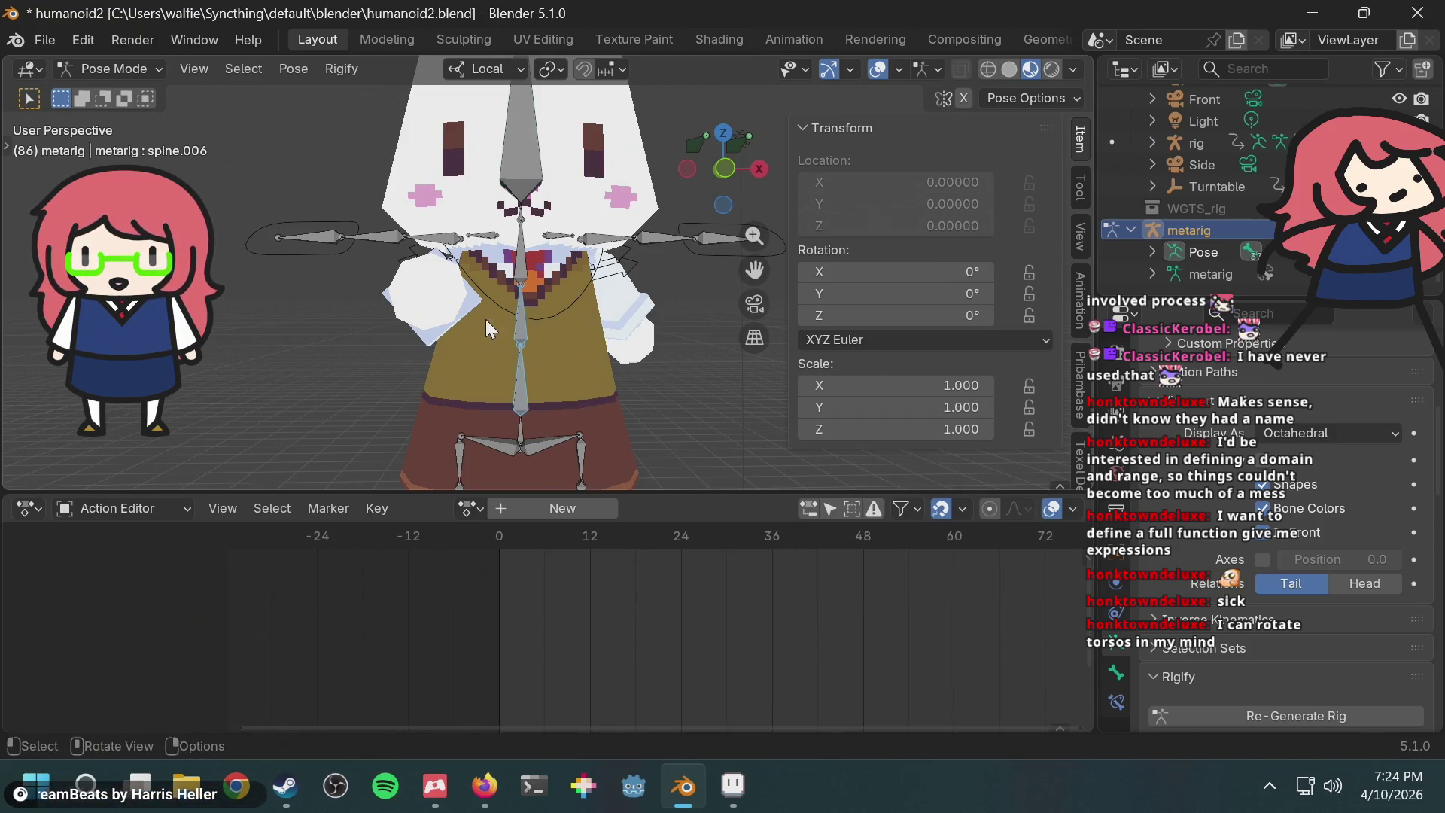
pyautogui.click(974, 339)
pyautogui.click(851, 418)
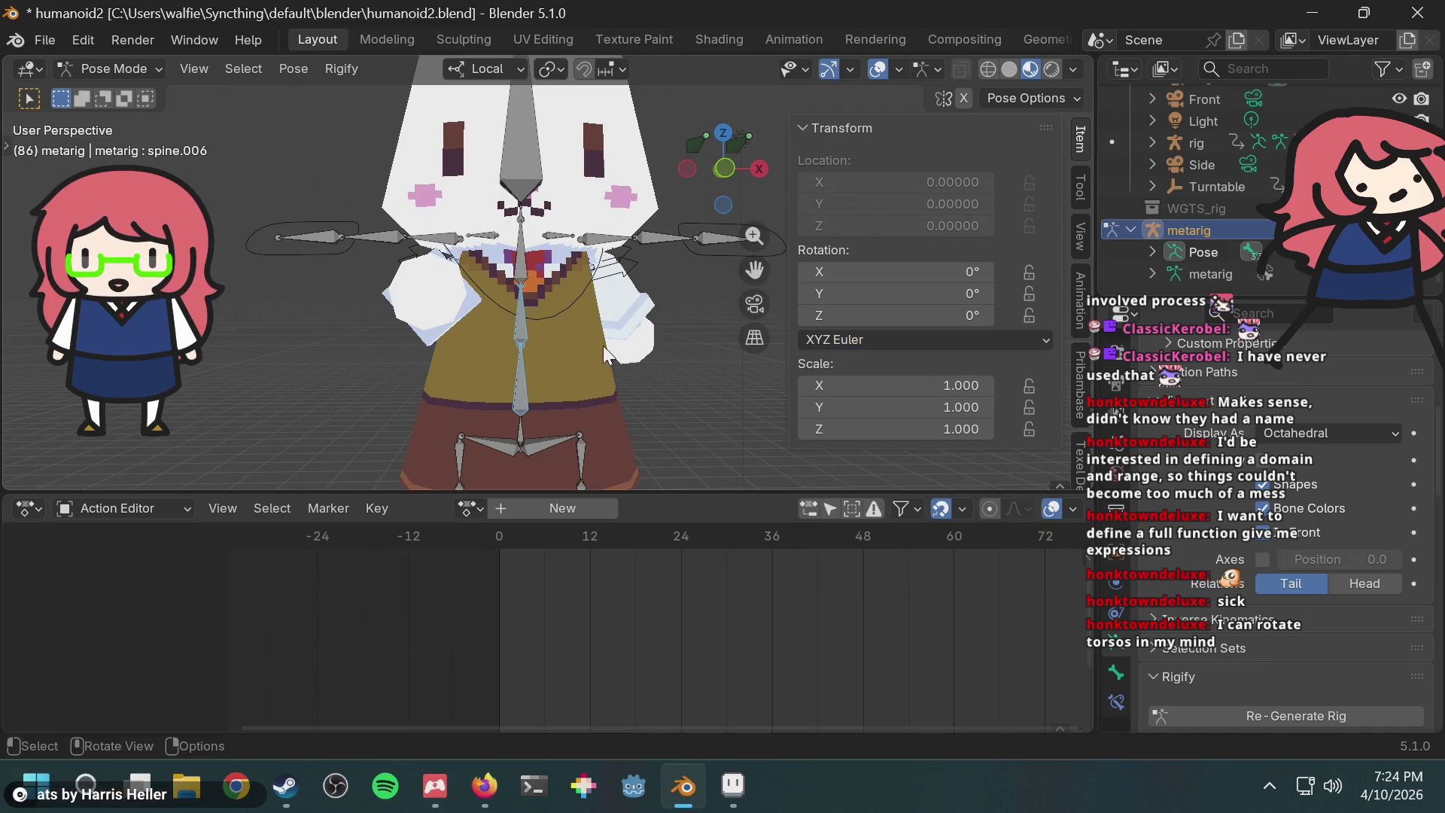
# Step: Set the spine.002 and spine.001 rotation modes to XYZ Euler
pyautogui.click(516, 377)
pyautogui.click(518, 324)
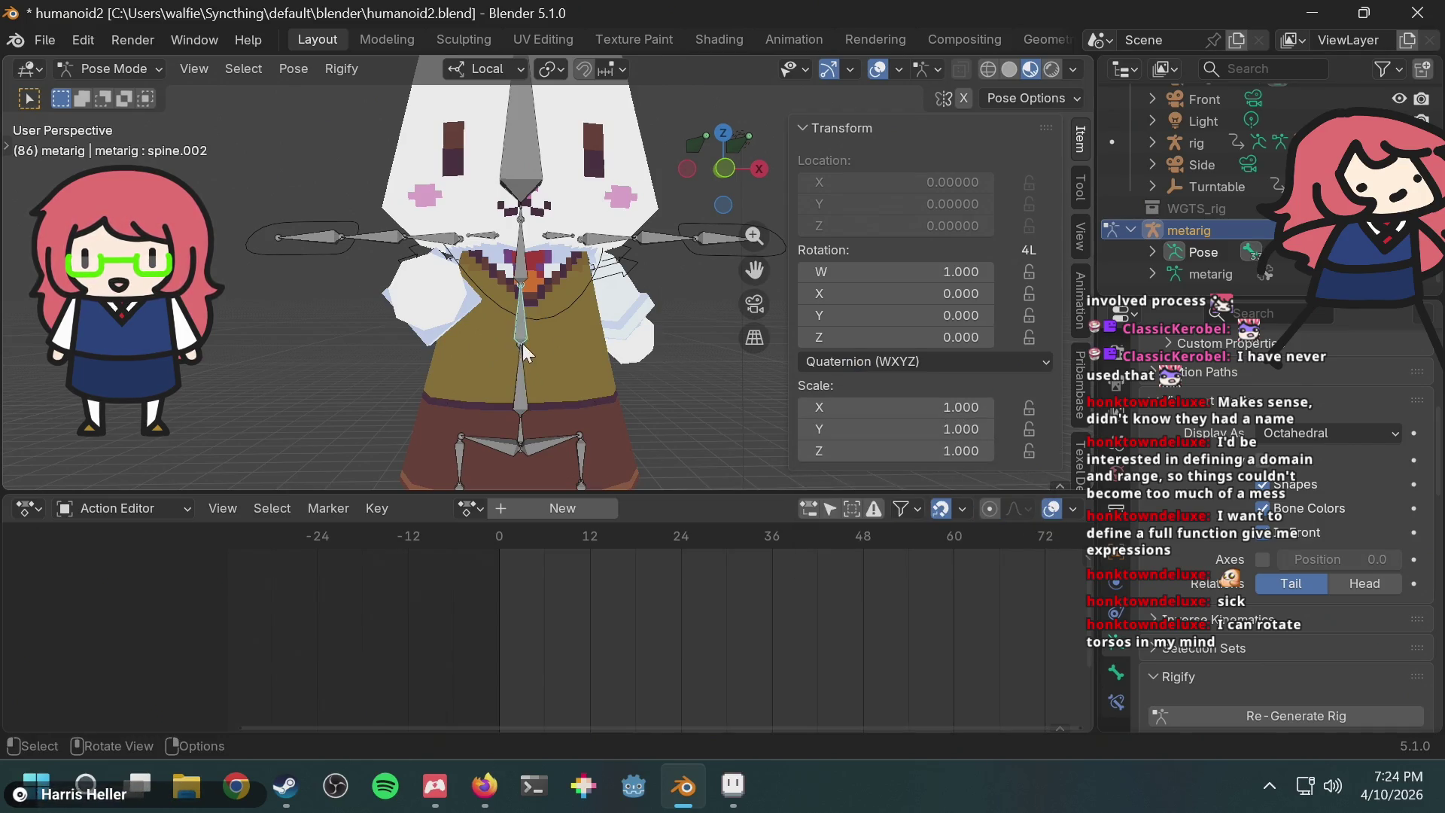
pyautogui.click(961, 363)
pyautogui.click(892, 437)
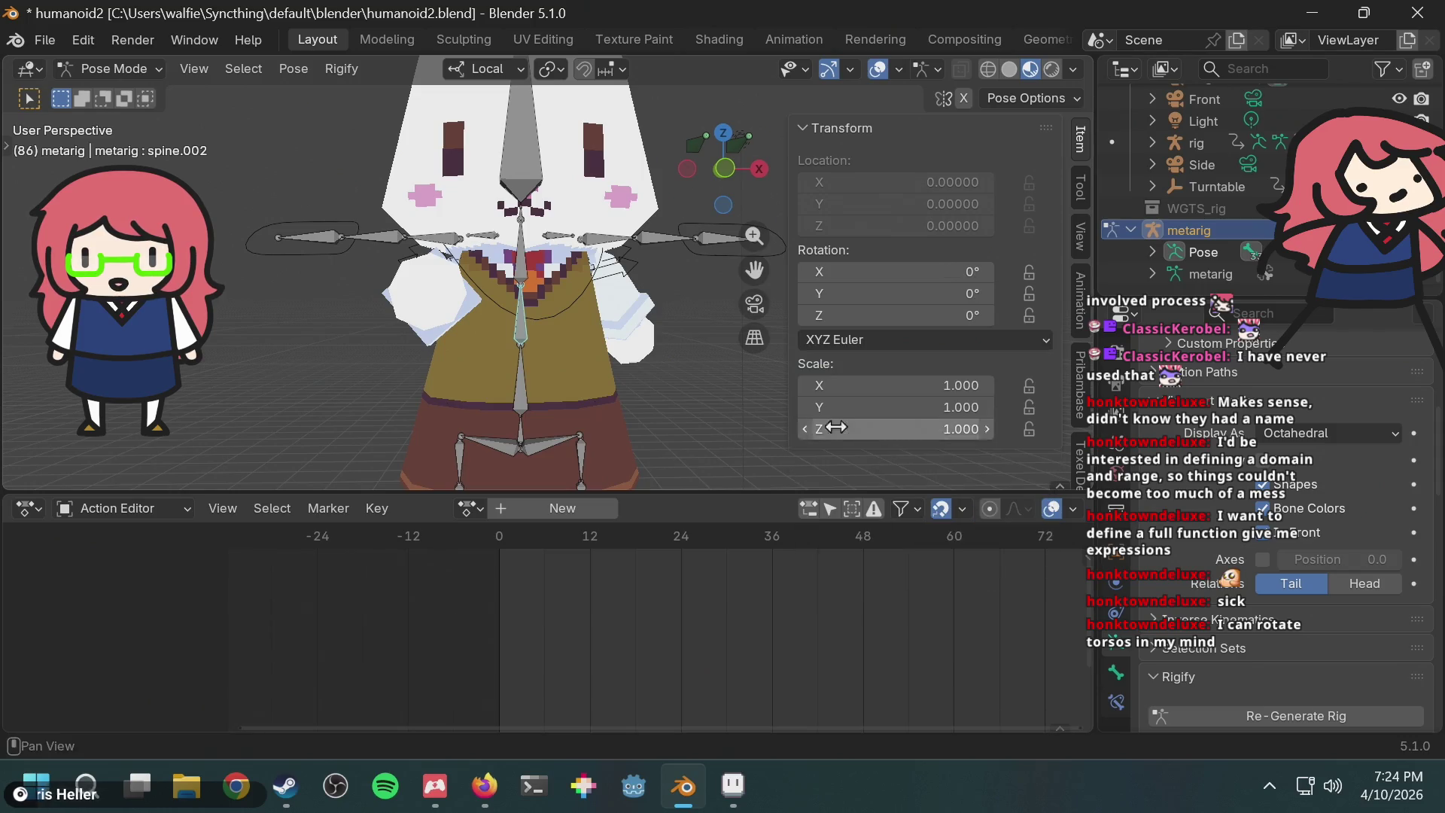
pyautogui.click(521, 395)
pyautogui.click(900, 365)
pyautogui.click(878, 437)
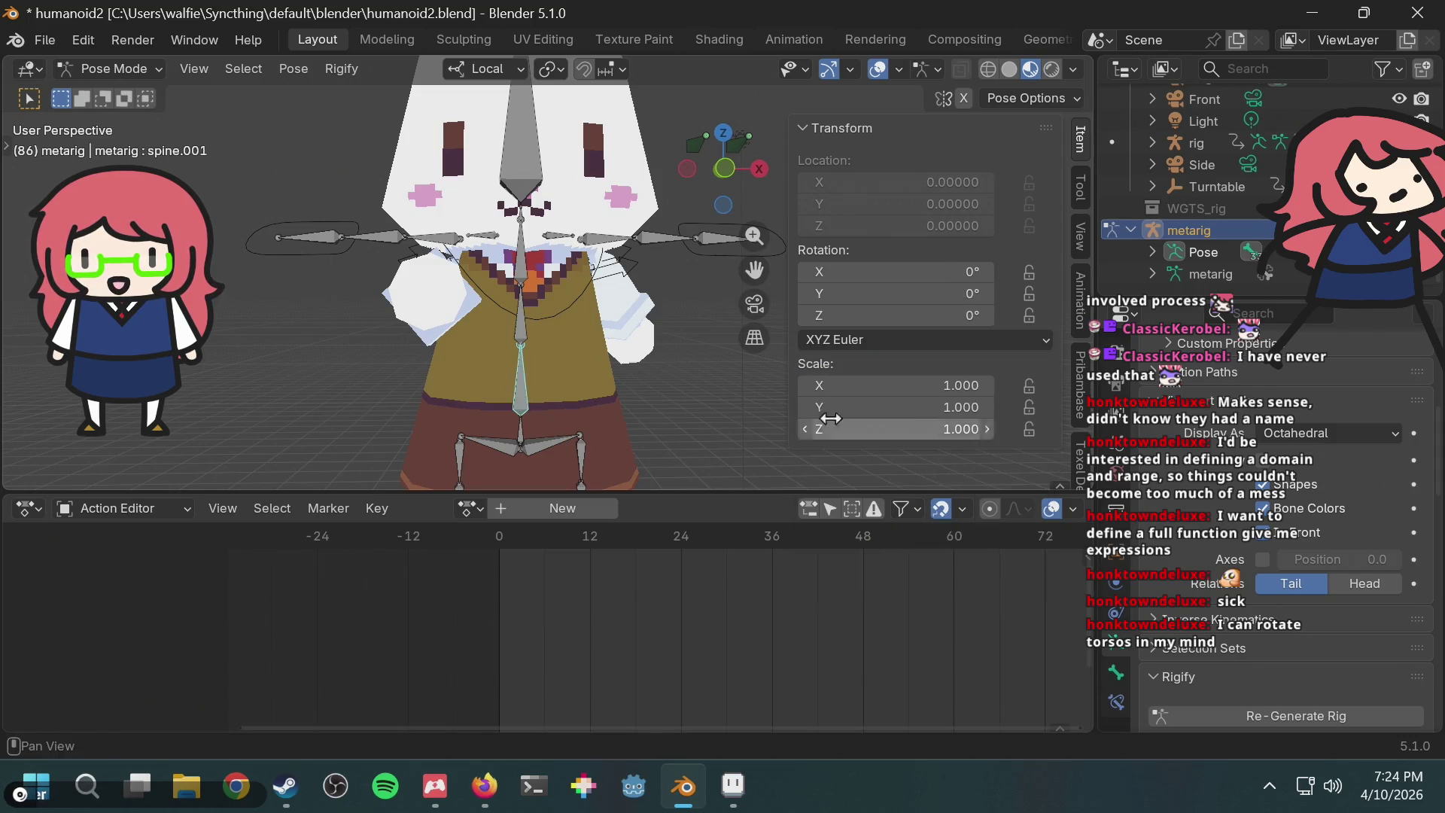
# Step: Set the spine.004 and spine.005 rotation modes to XYZ Euler
pyautogui.click(521, 265)
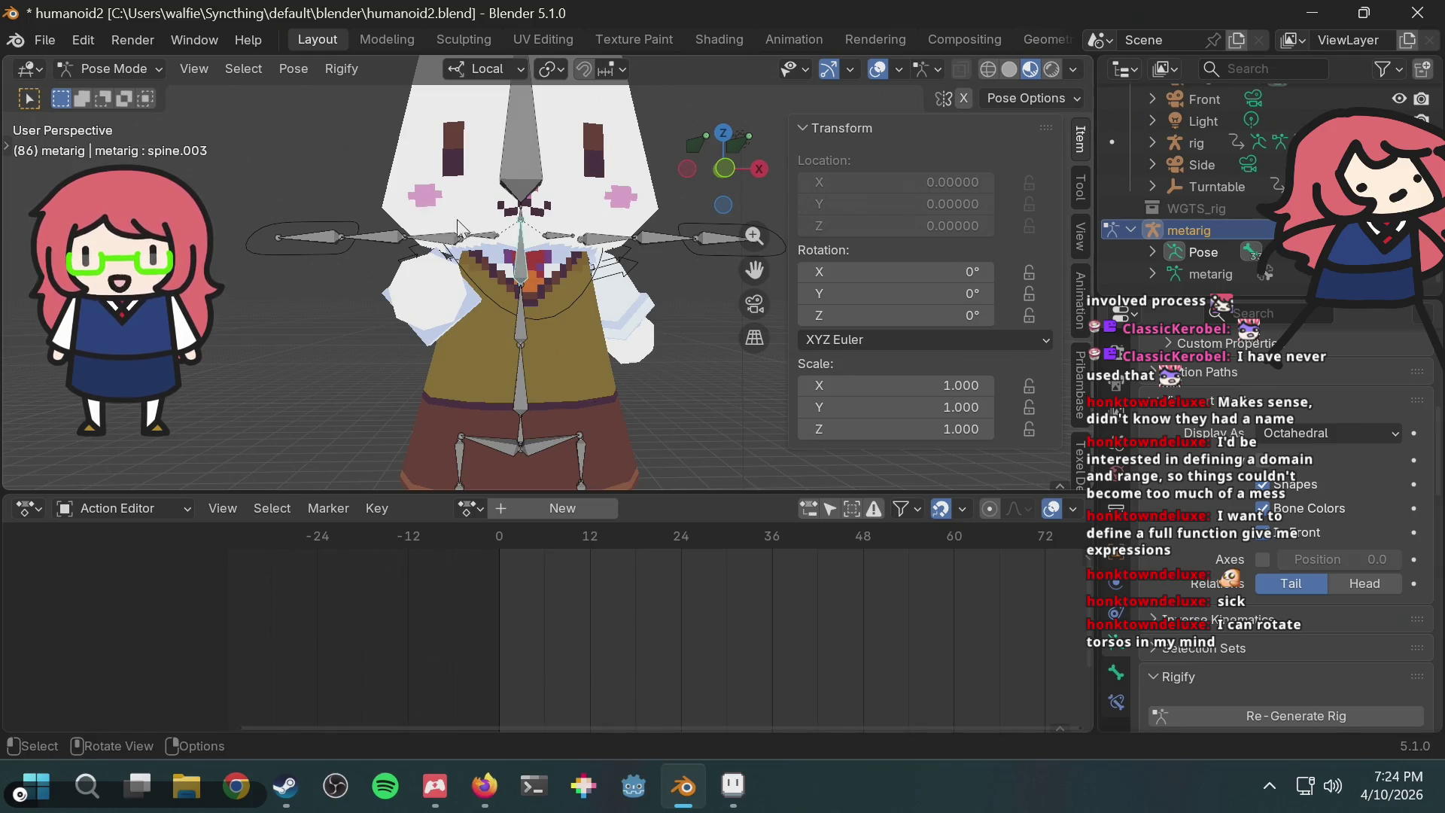
pyautogui.scroll(4, 466, 215)
pyautogui.click(496, 163)
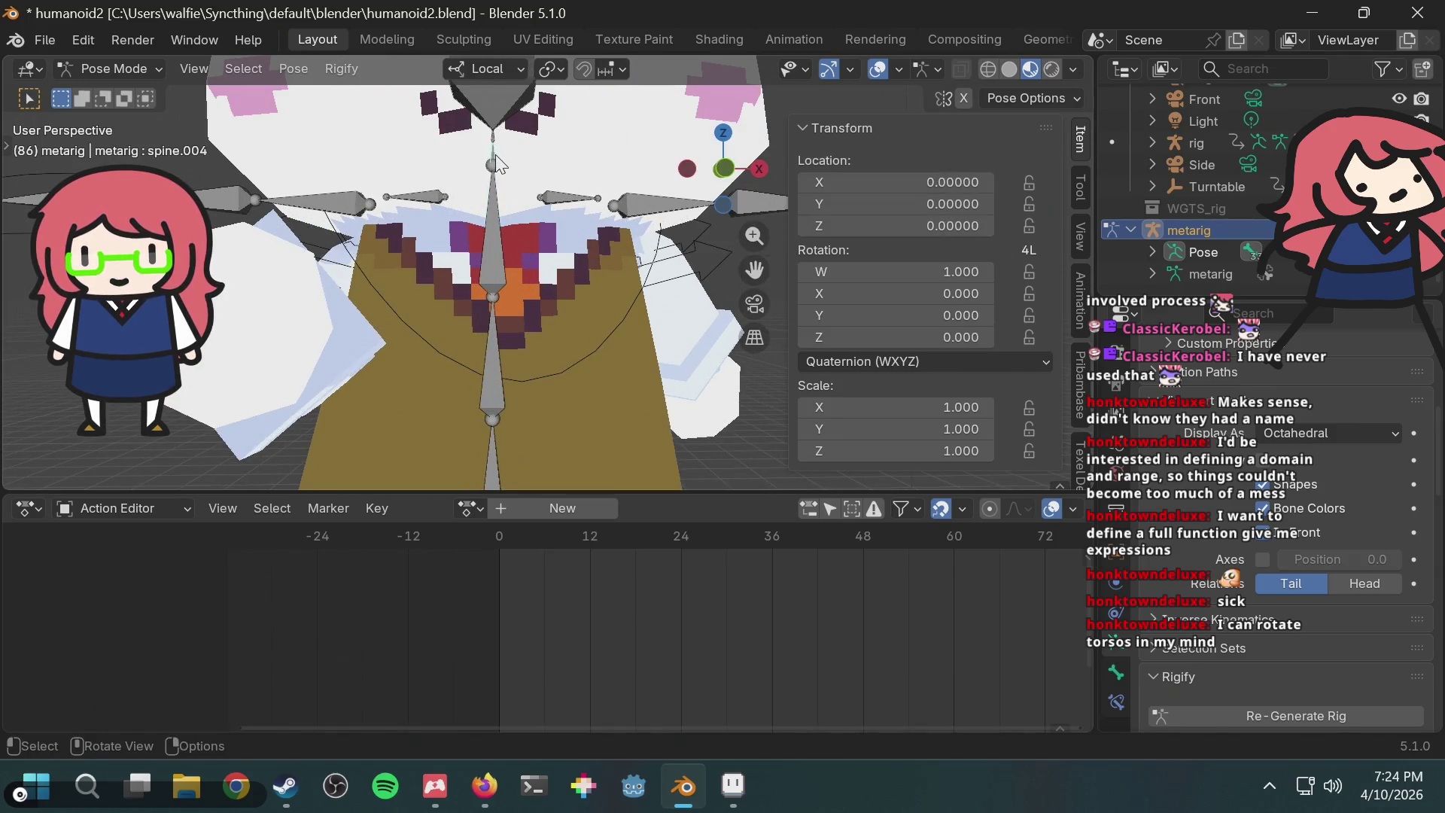
pyautogui.click(910, 363)
pyautogui.click(873, 438)
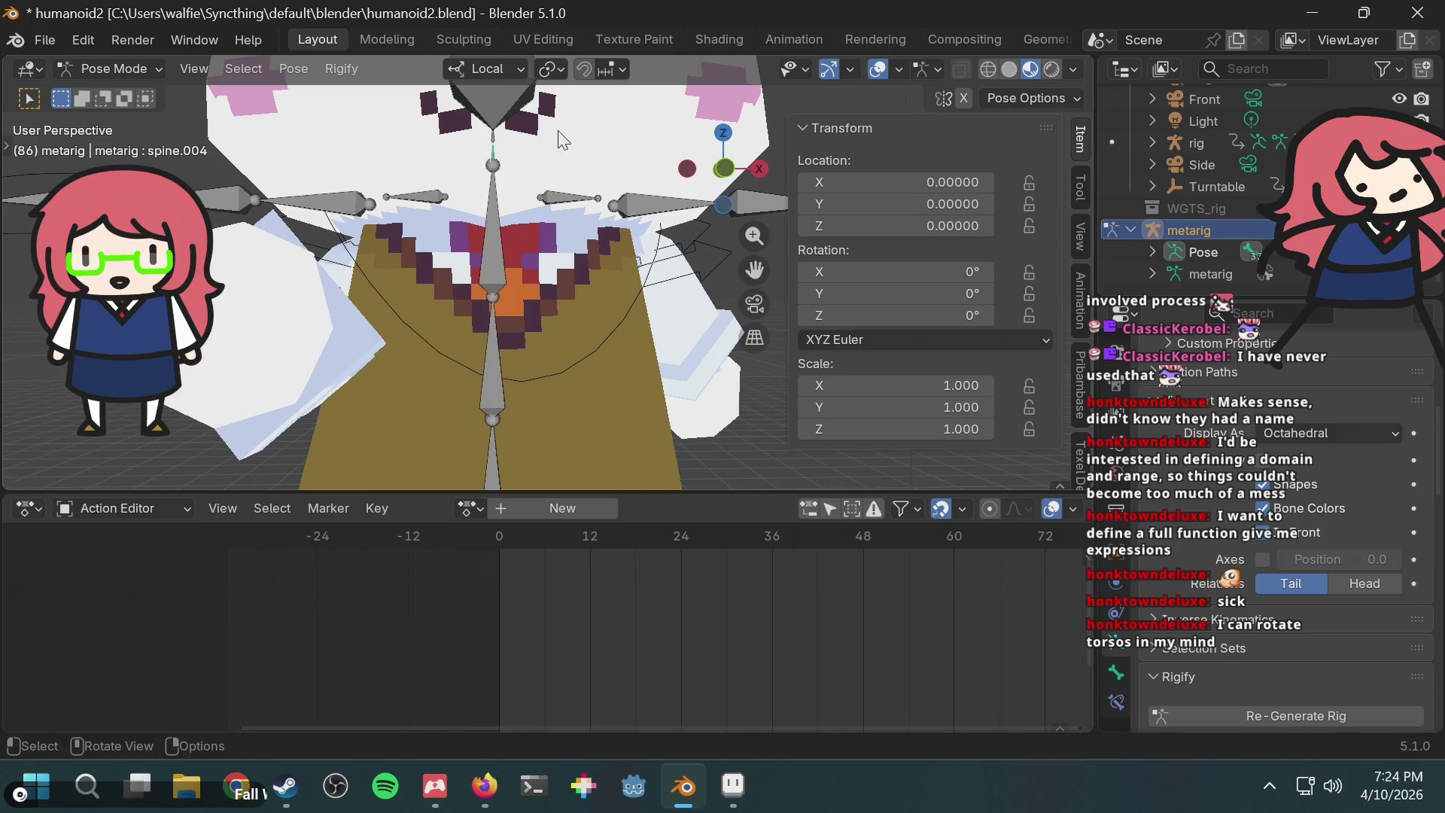
pyautogui.click(496, 147)
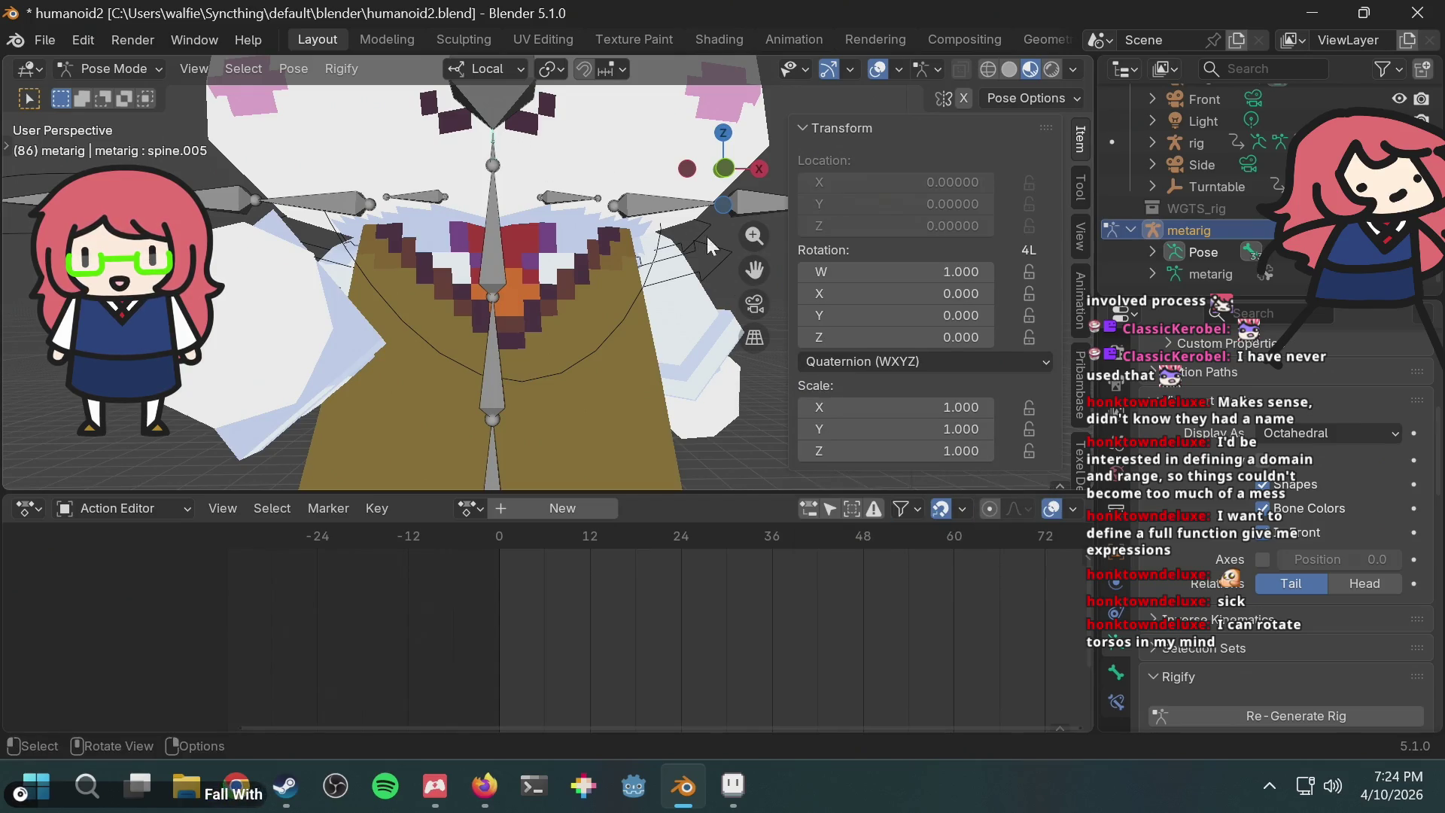
pyautogui.click(892, 369)
pyautogui.click(855, 432)
# Step: Check pelvis.R and thigh.R, Re-Generate Rig, and show the new rig's armature settings
pyautogui.moveTo(445, 292)
pyautogui.mouseDown(button='middle')
pyautogui.moveTo(490, 363)
pyautogui.moveTo(554, 286)
pyautogui.moveTo(517, 372)
pyautogui.mouseUp(button='middle')
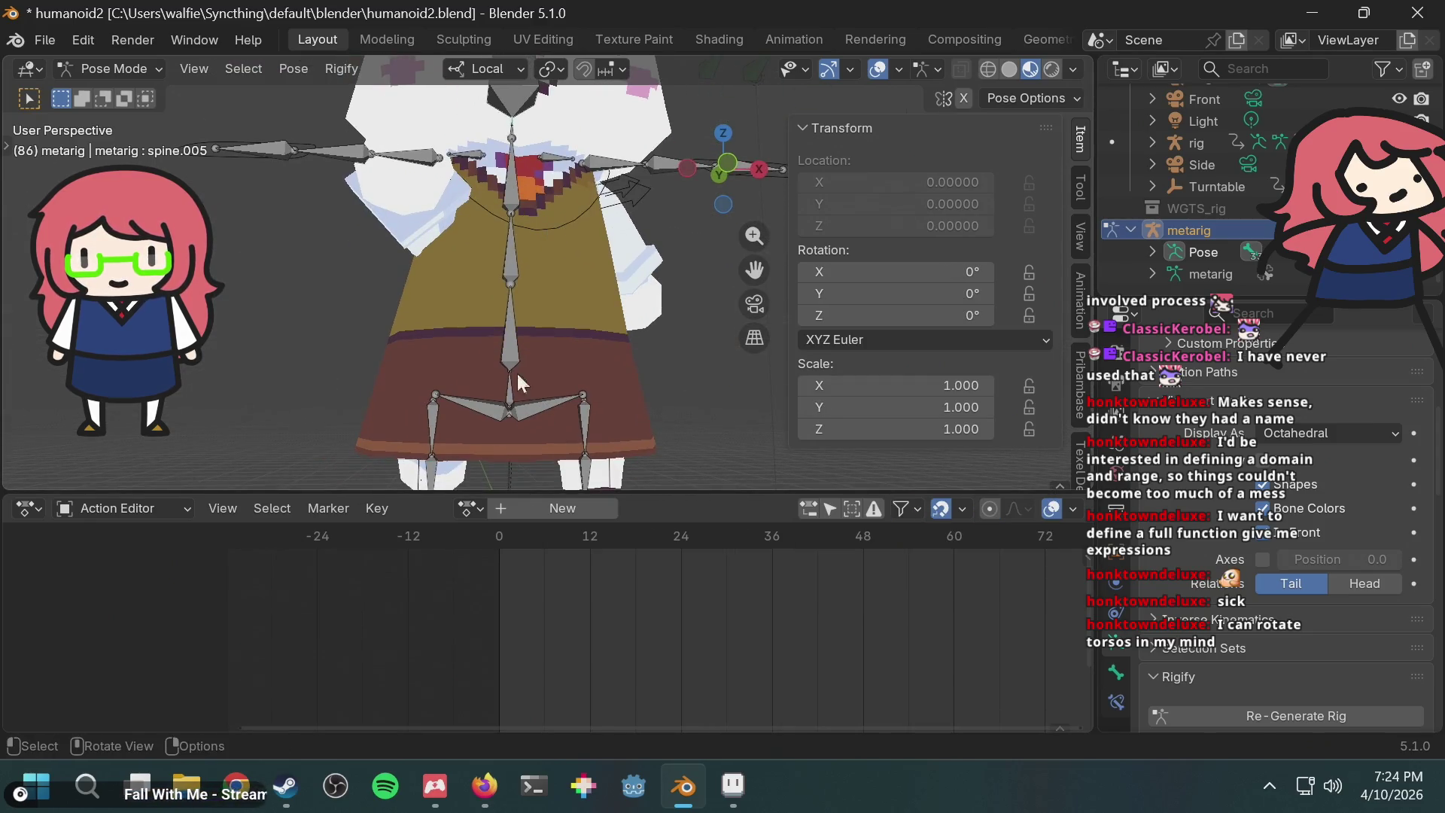
pyautogui.click(538, 407)
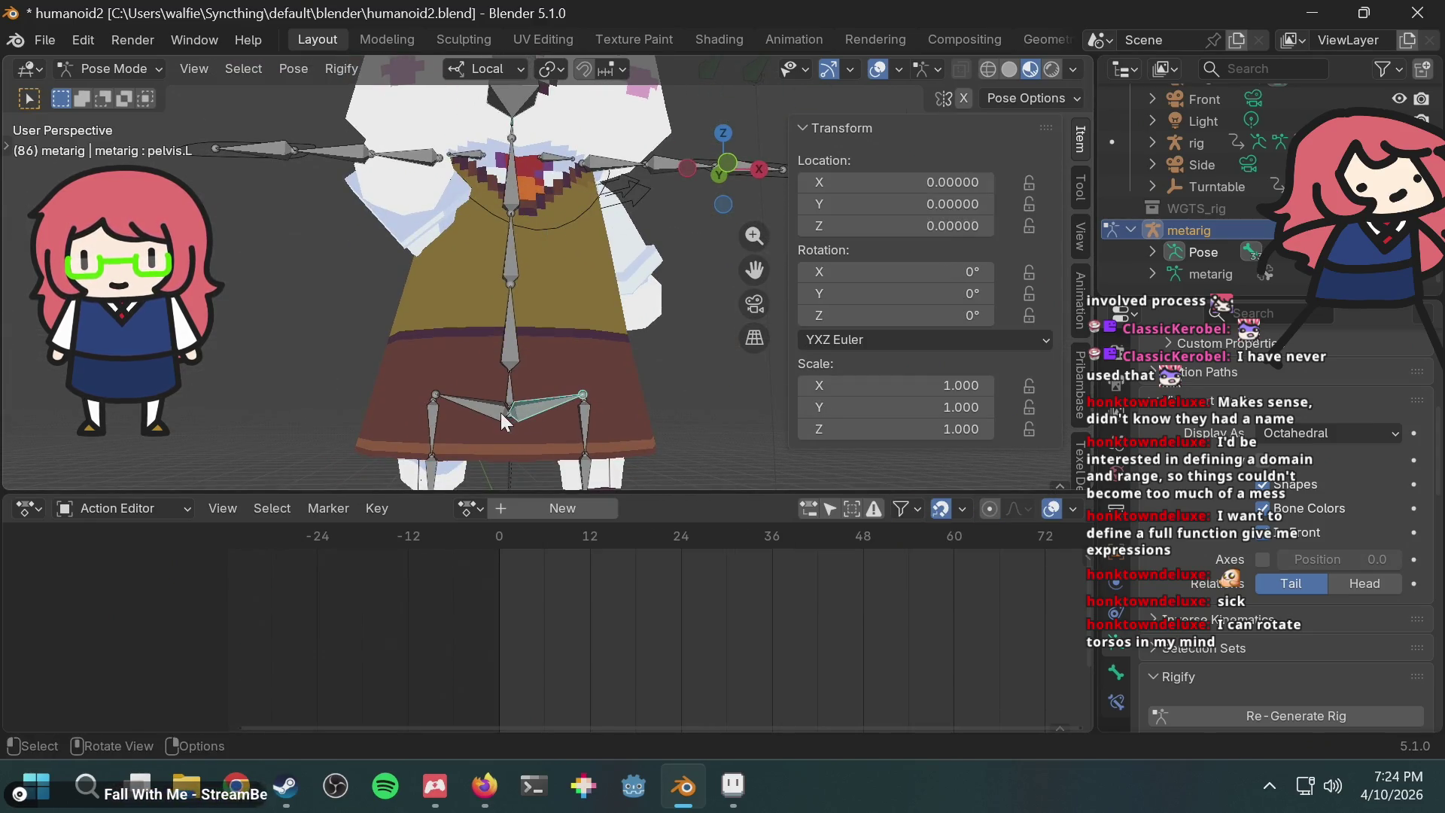
pyautogui.click(432, 430)
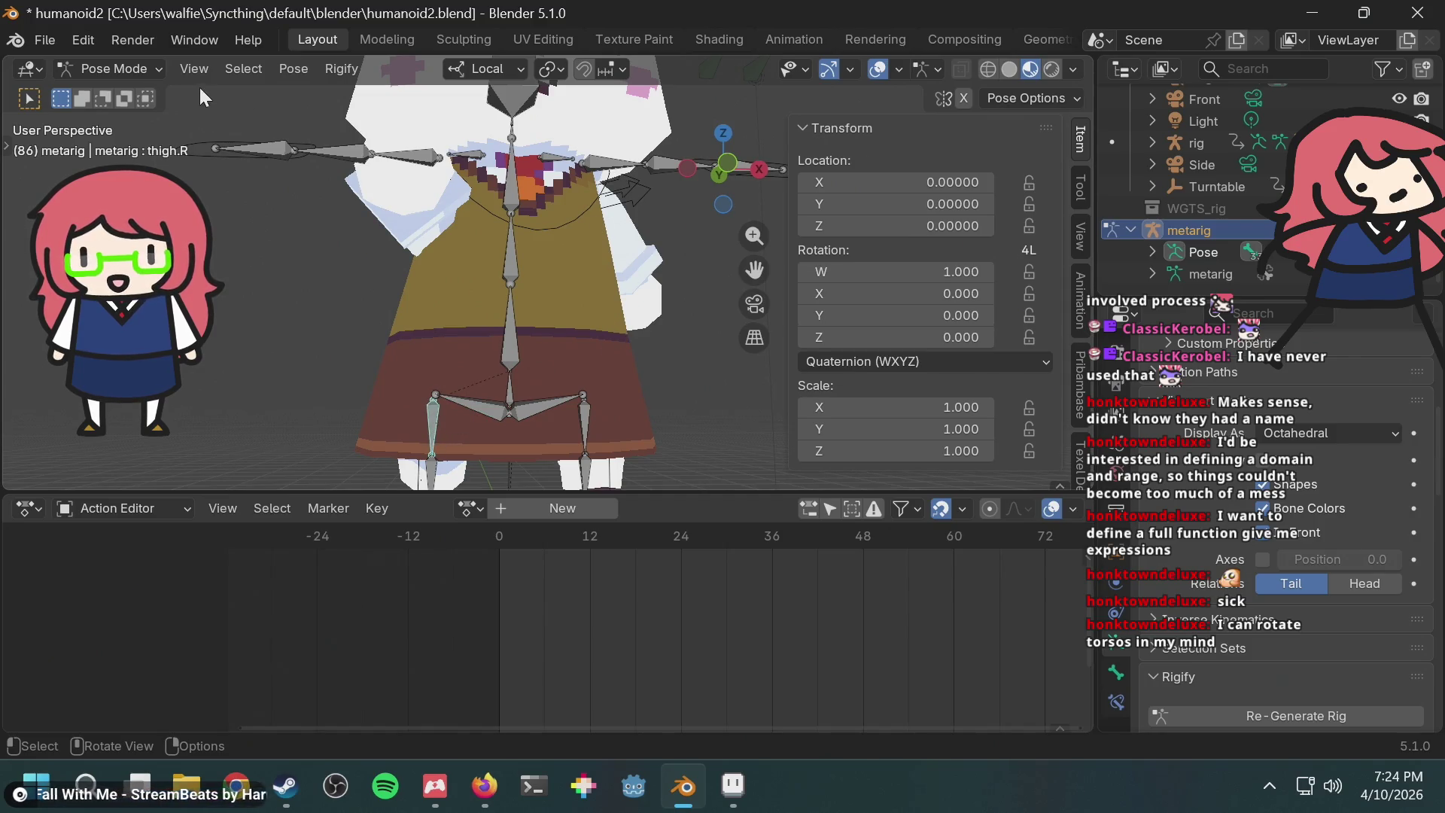
pyautogui.click(1301, 707)
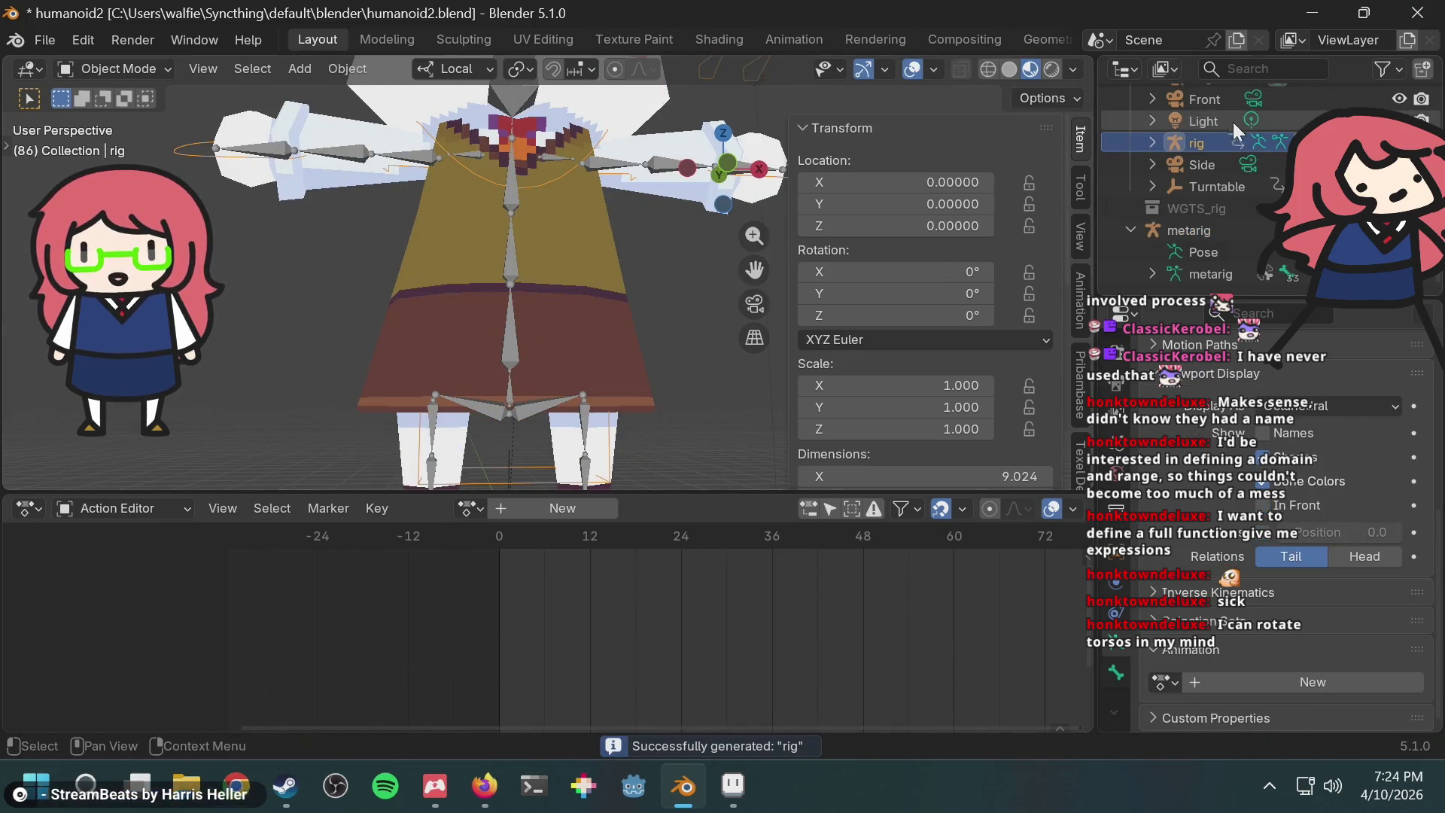
pyautogui.scroll(3, 1191, 140)
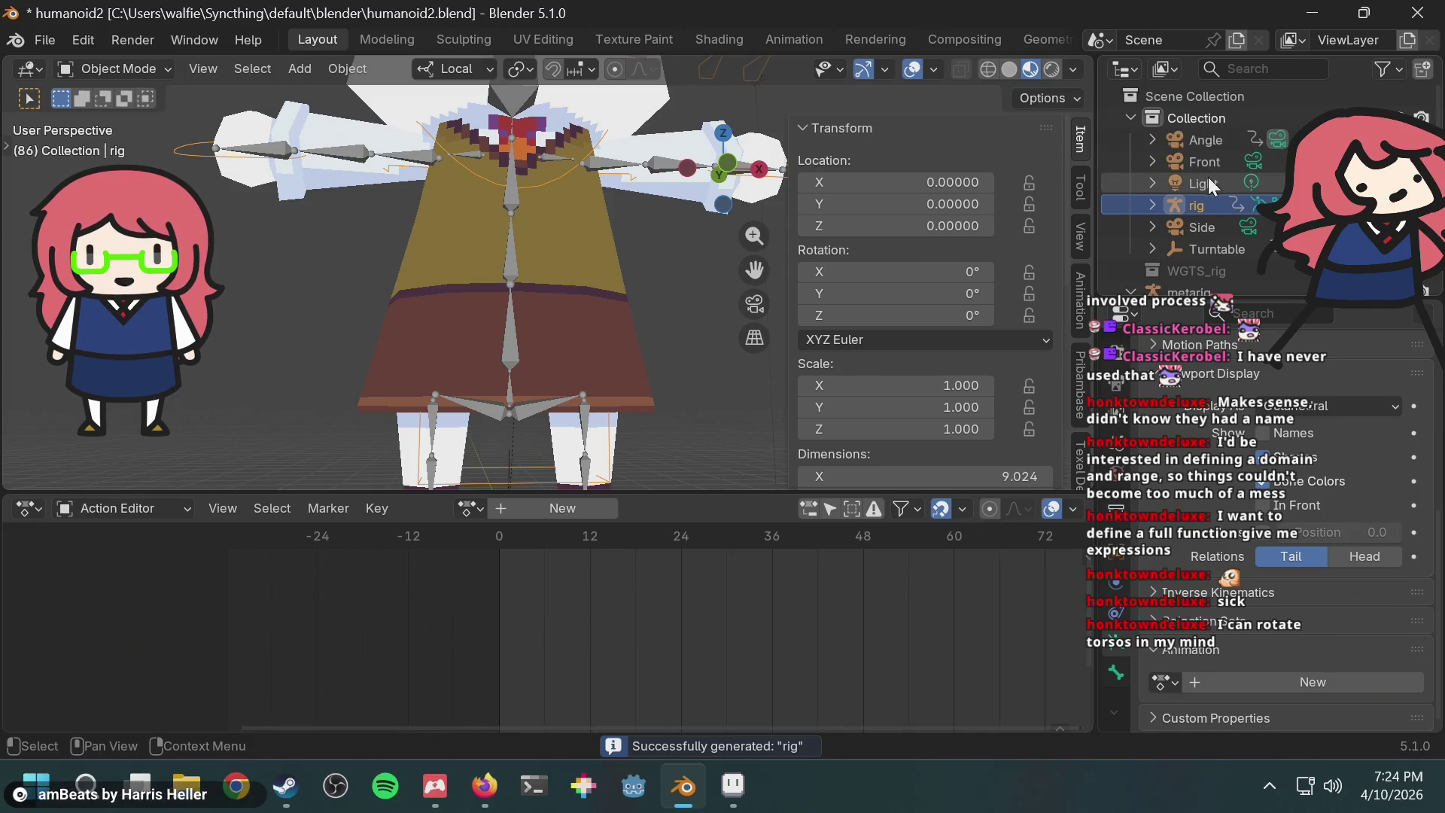
pyautogui.click(1188, 224)
pyautogui.click(1190, 205)
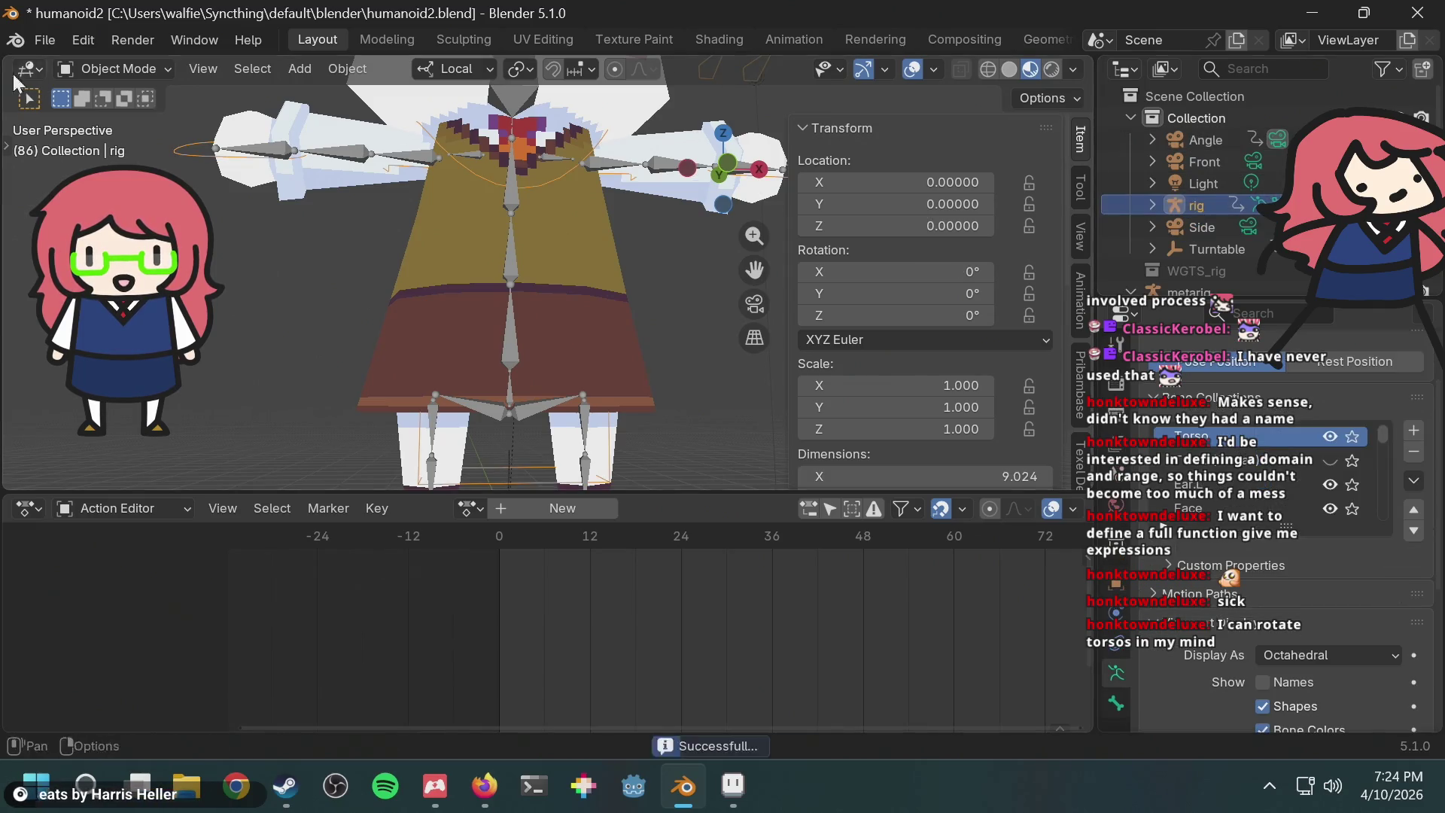
# Step: Put the rig in Pose Mode, assign 'walk' then 'run', and start playback
pyautogui.click(100, 74)
pyautogui.click(120, 137)
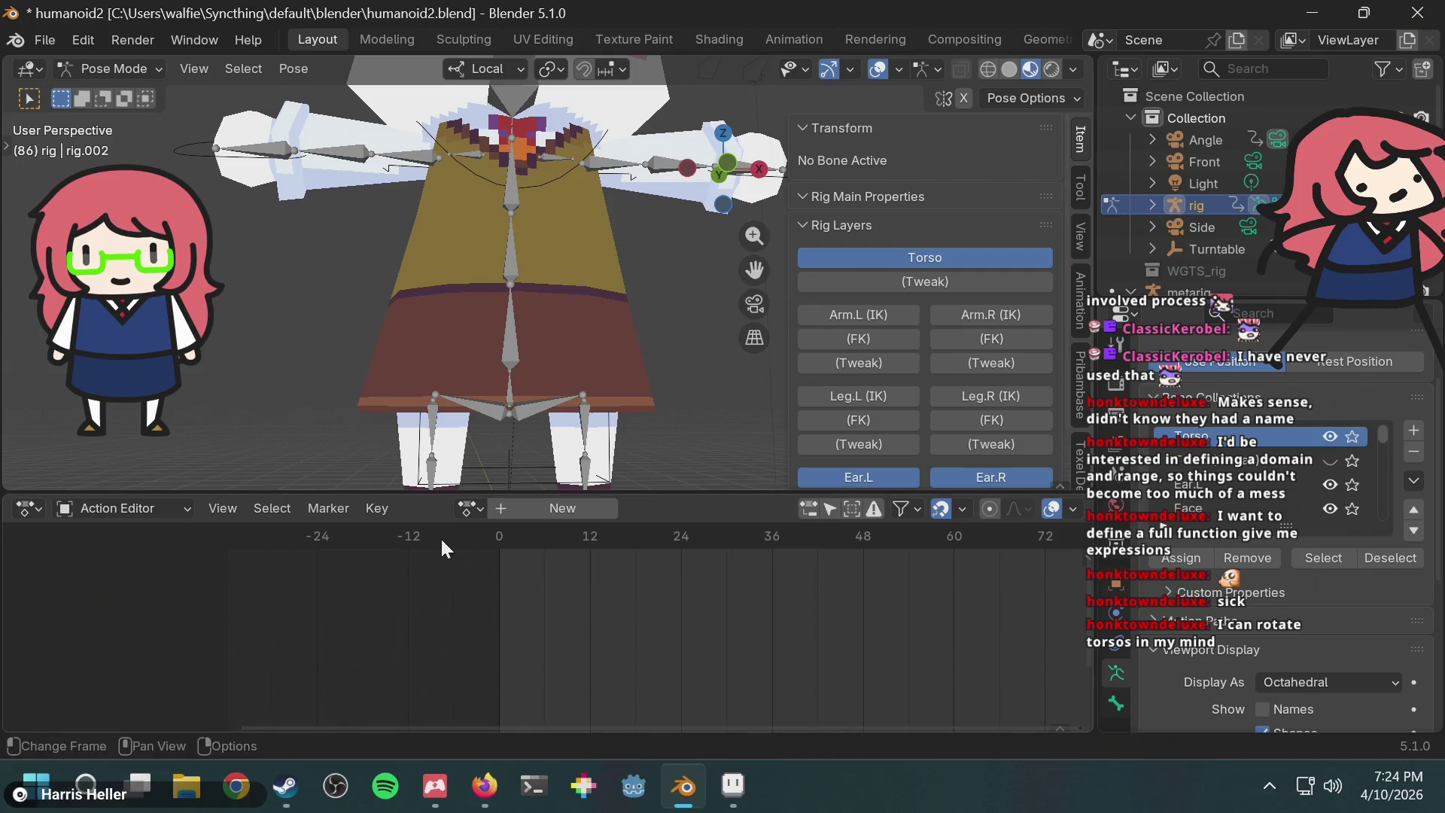
pyautogui.click(469, 508)
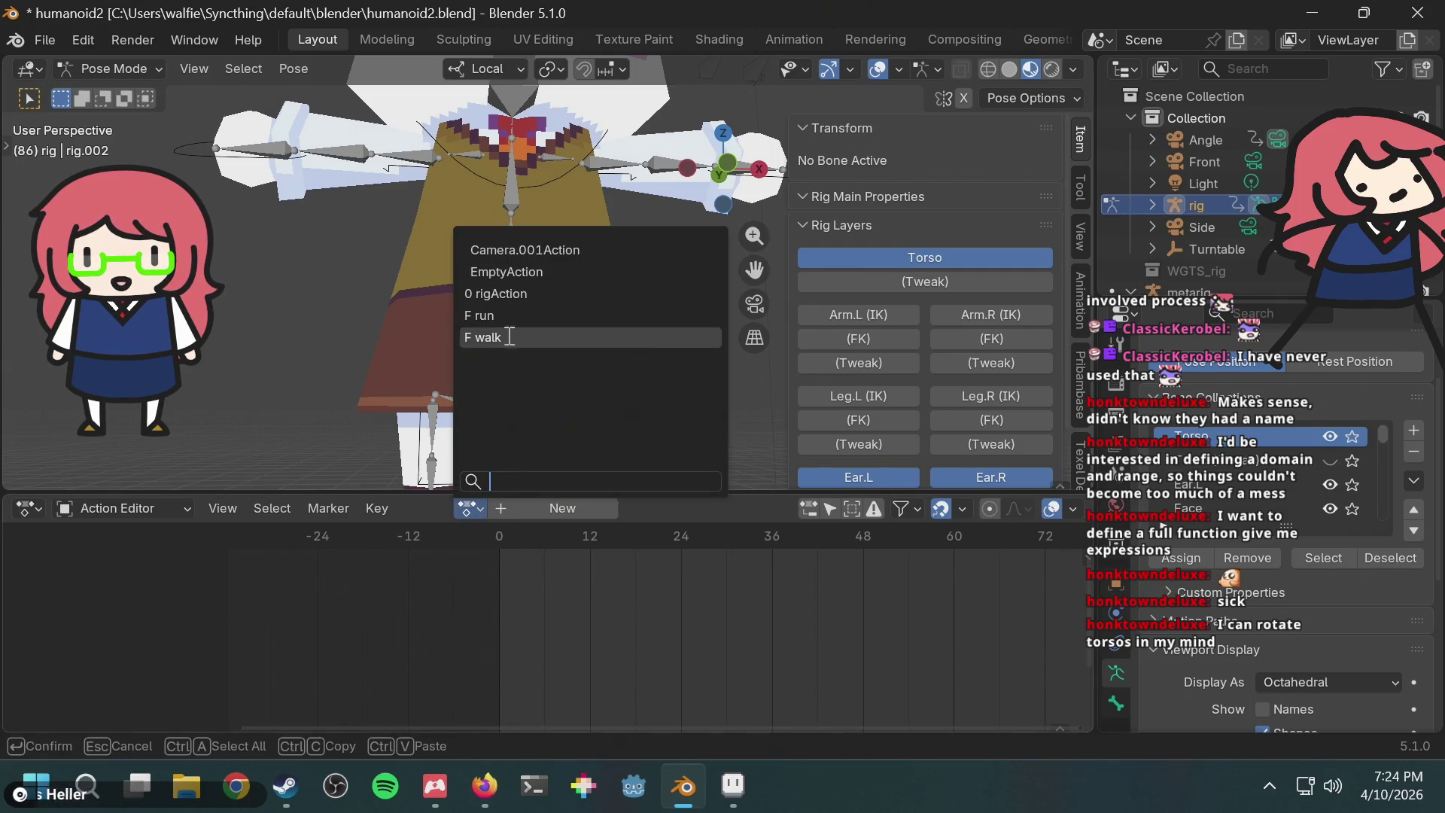
pyautogui.click(510, 337)
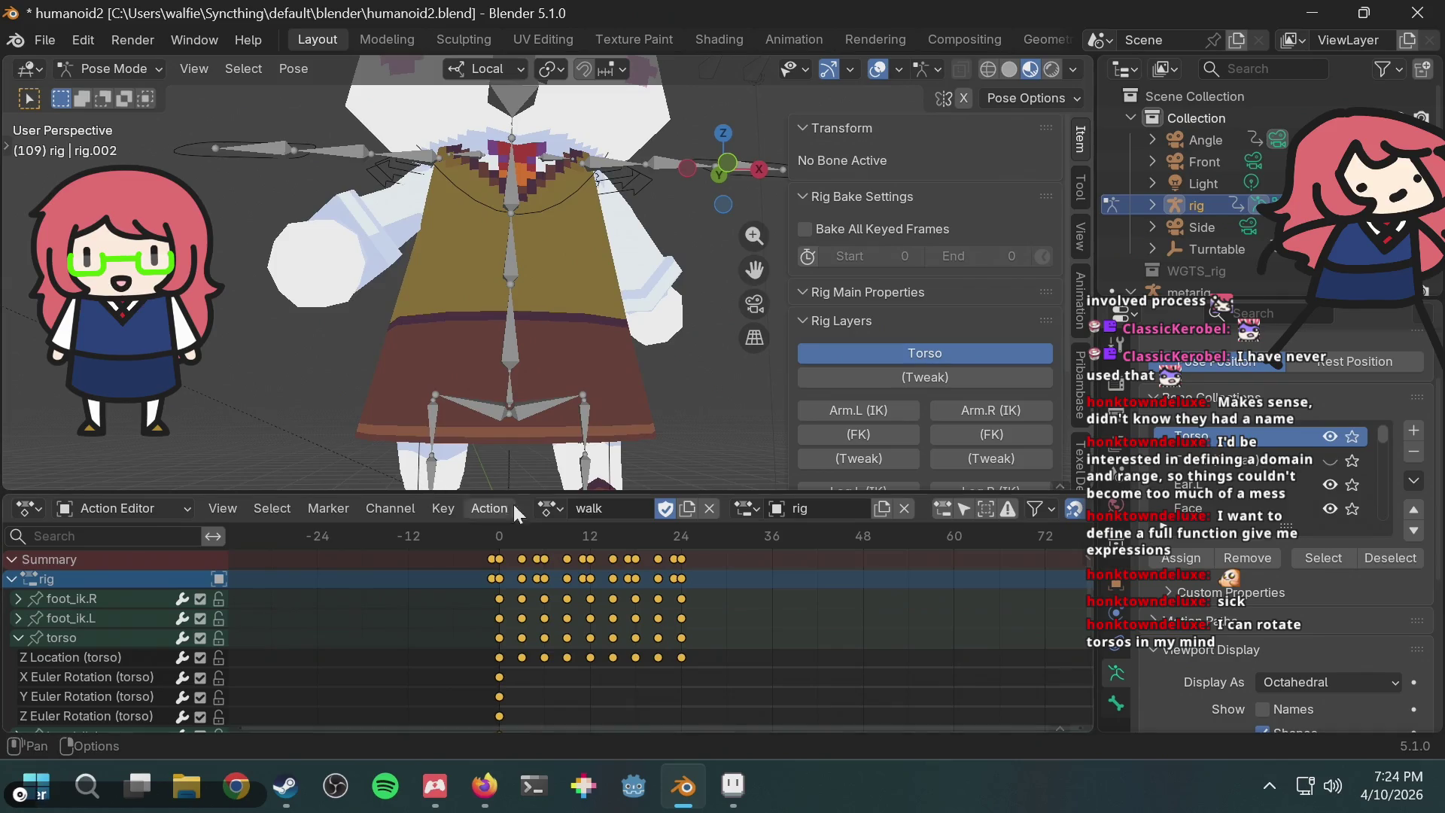
pyautogui.click(554, 510)
pyautogui.click(592, 313)
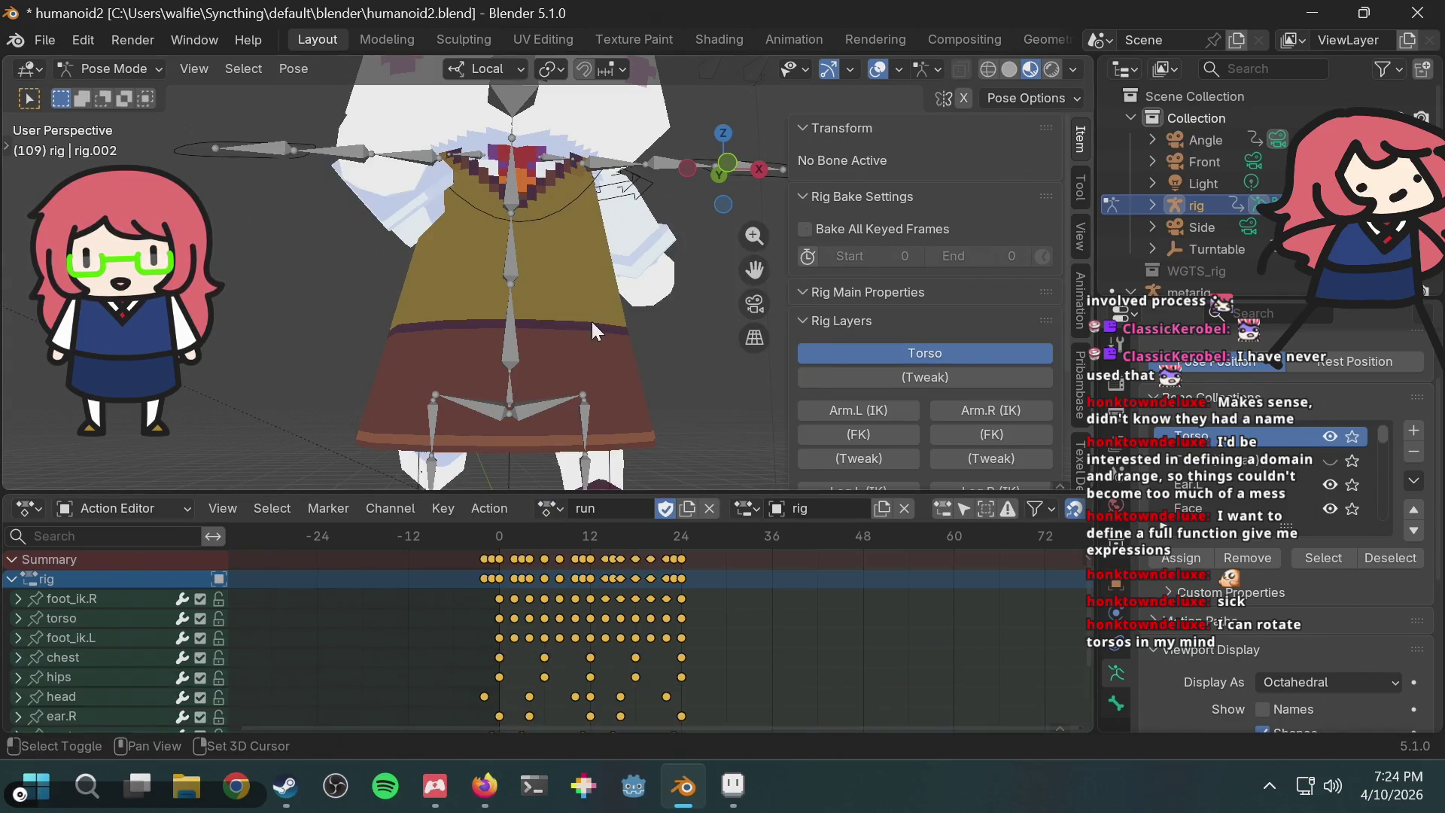
pyautogui.press('space')
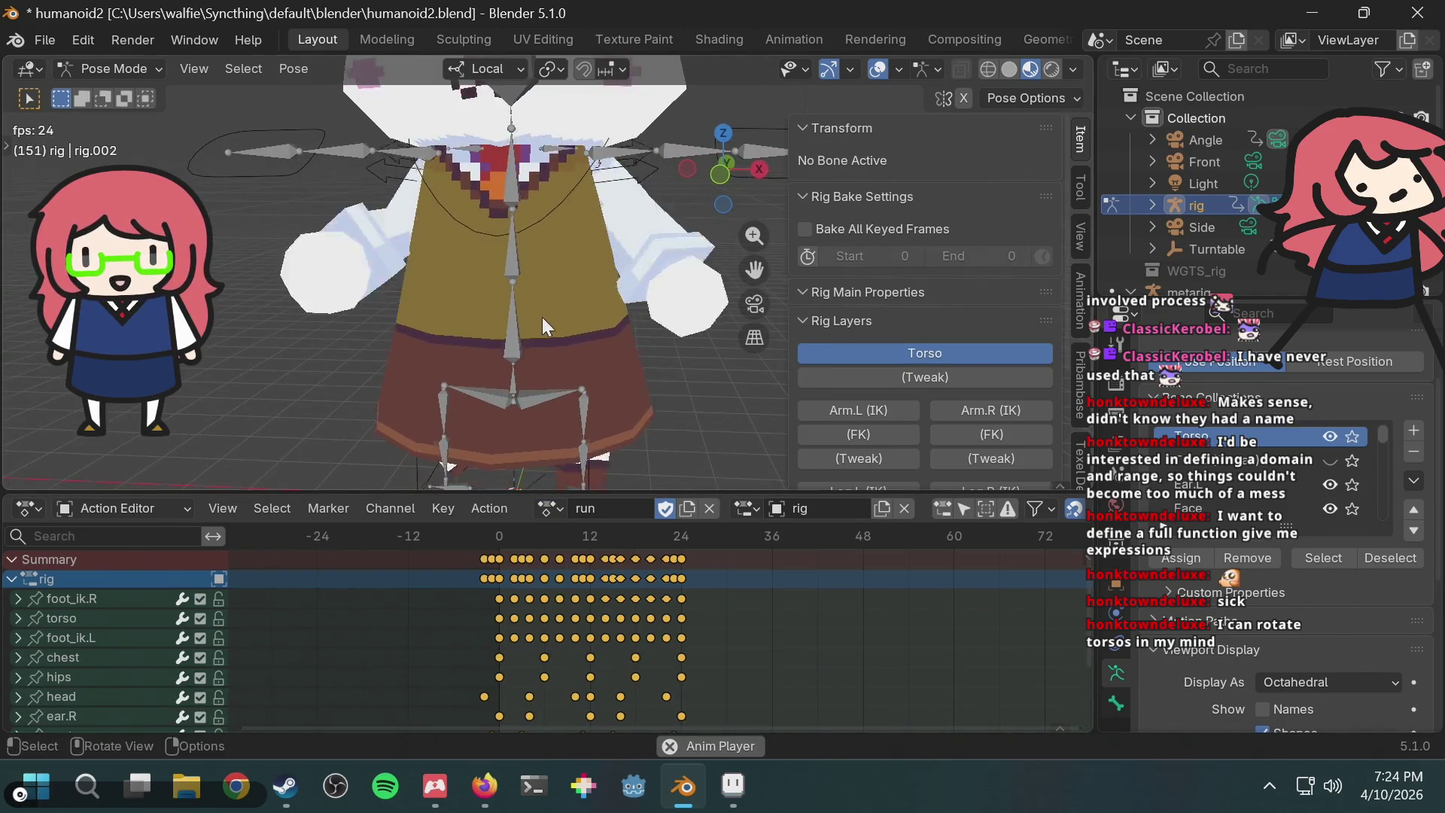
# Step: Orbit to an angled view, select all animation channels, and pick upper_arm_ik.L
pyautogui.scroll(-4, 542, 318)
pyautogui.moveTo(542, 317); pyautogui.dragTo(653, 340, button='middle')
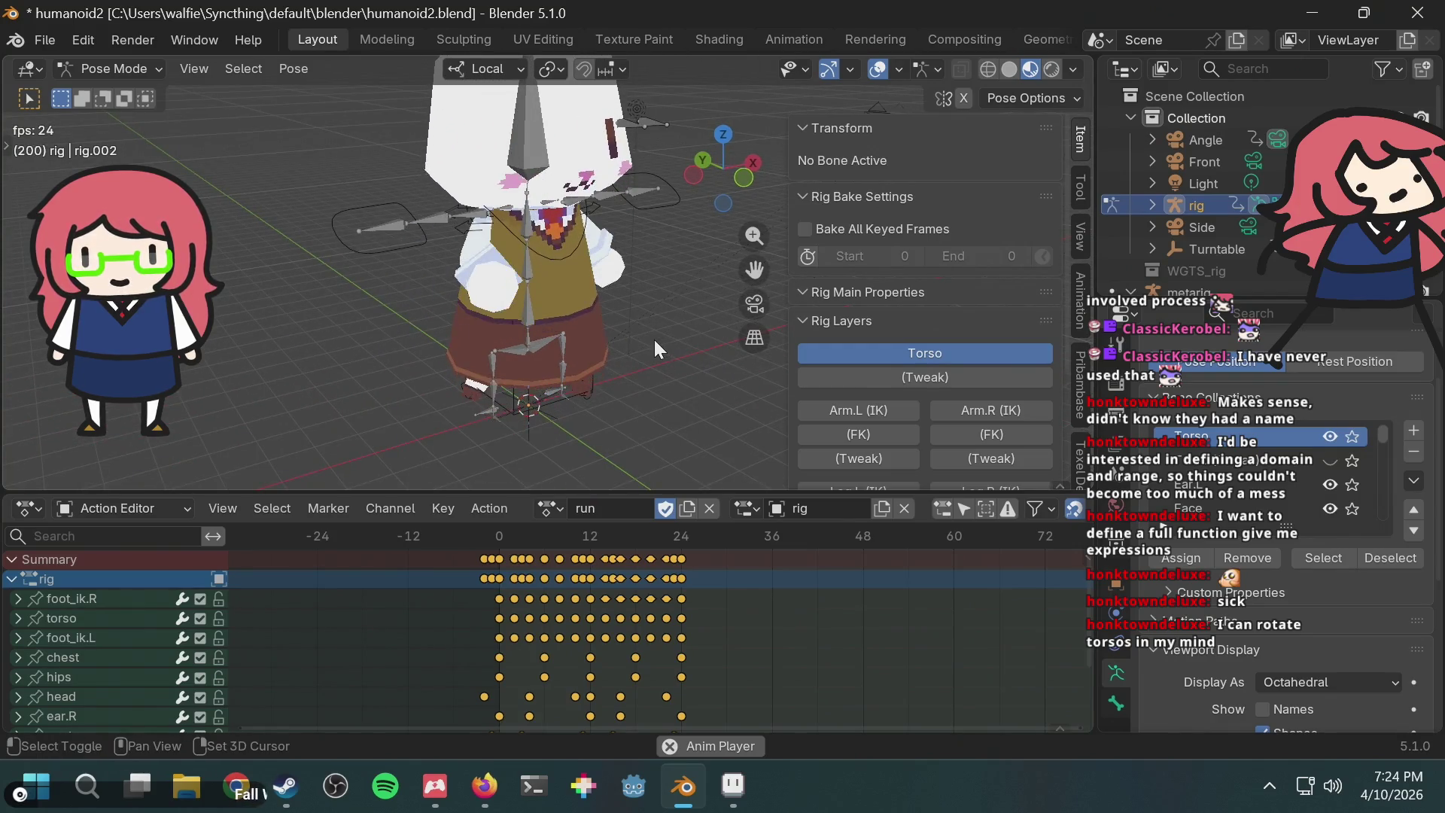
pyautogui.scroll(-5, 128, 622)
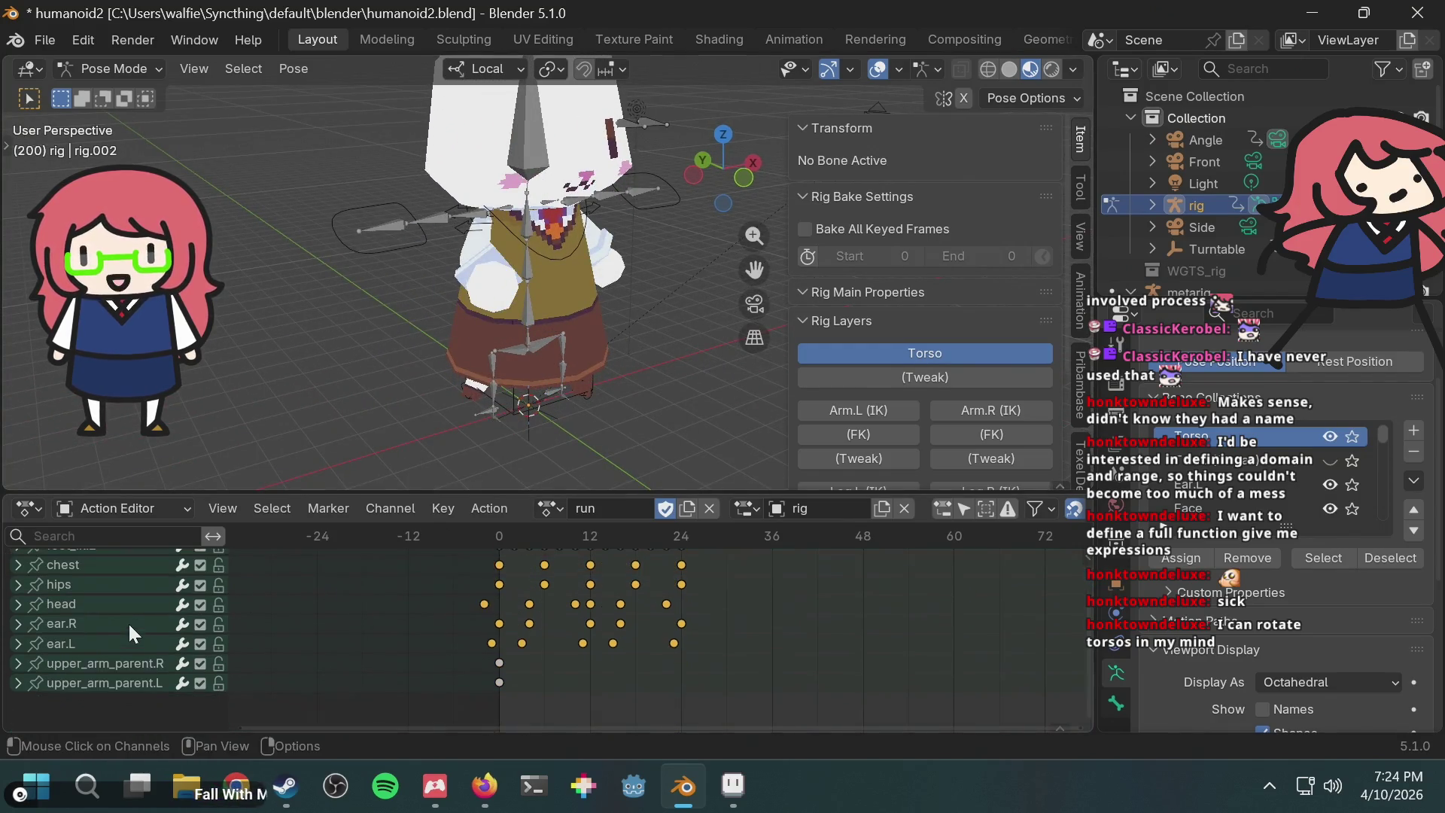
pyautogui.press('a')
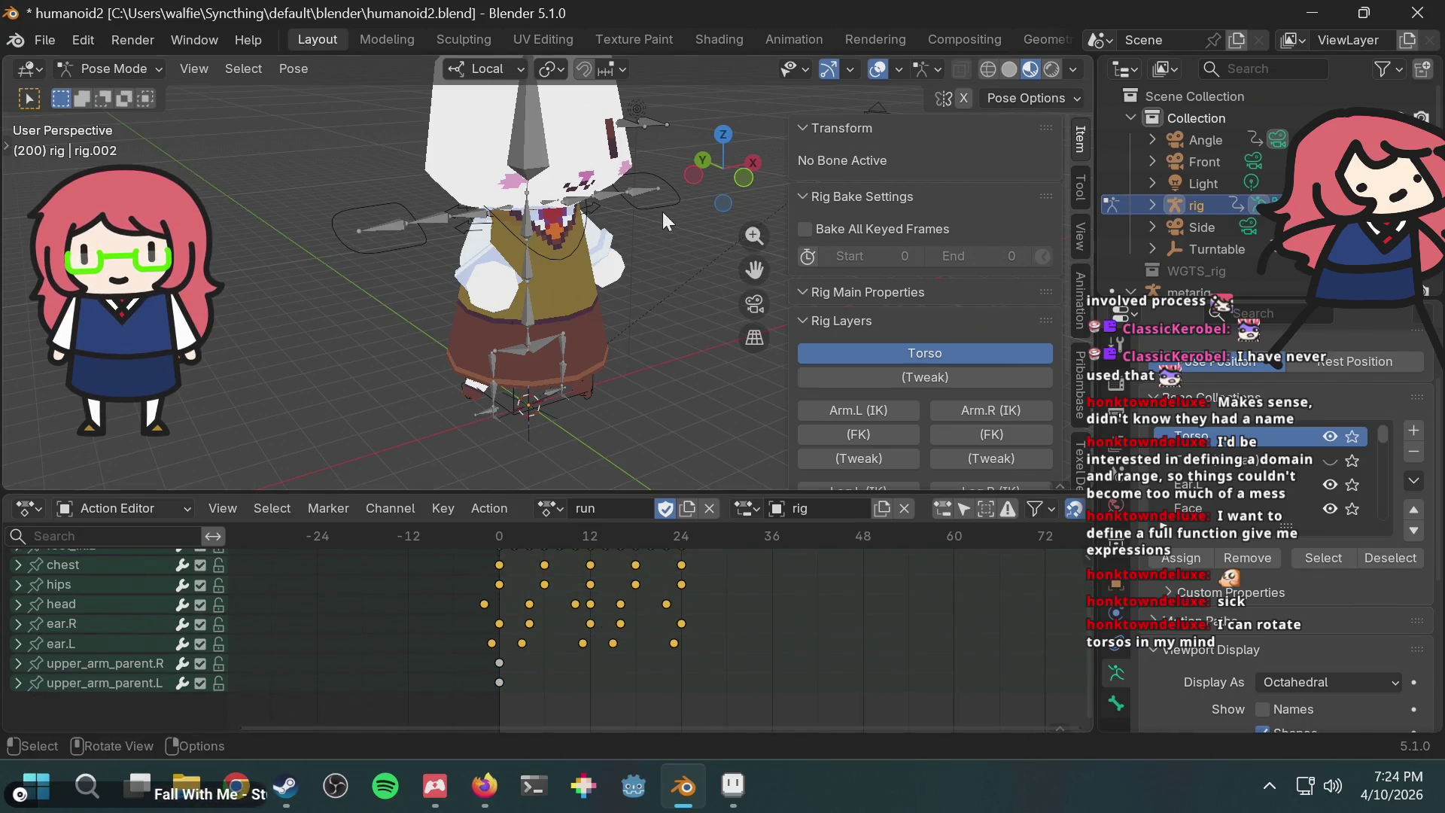
pyautogui.click(578, 218)
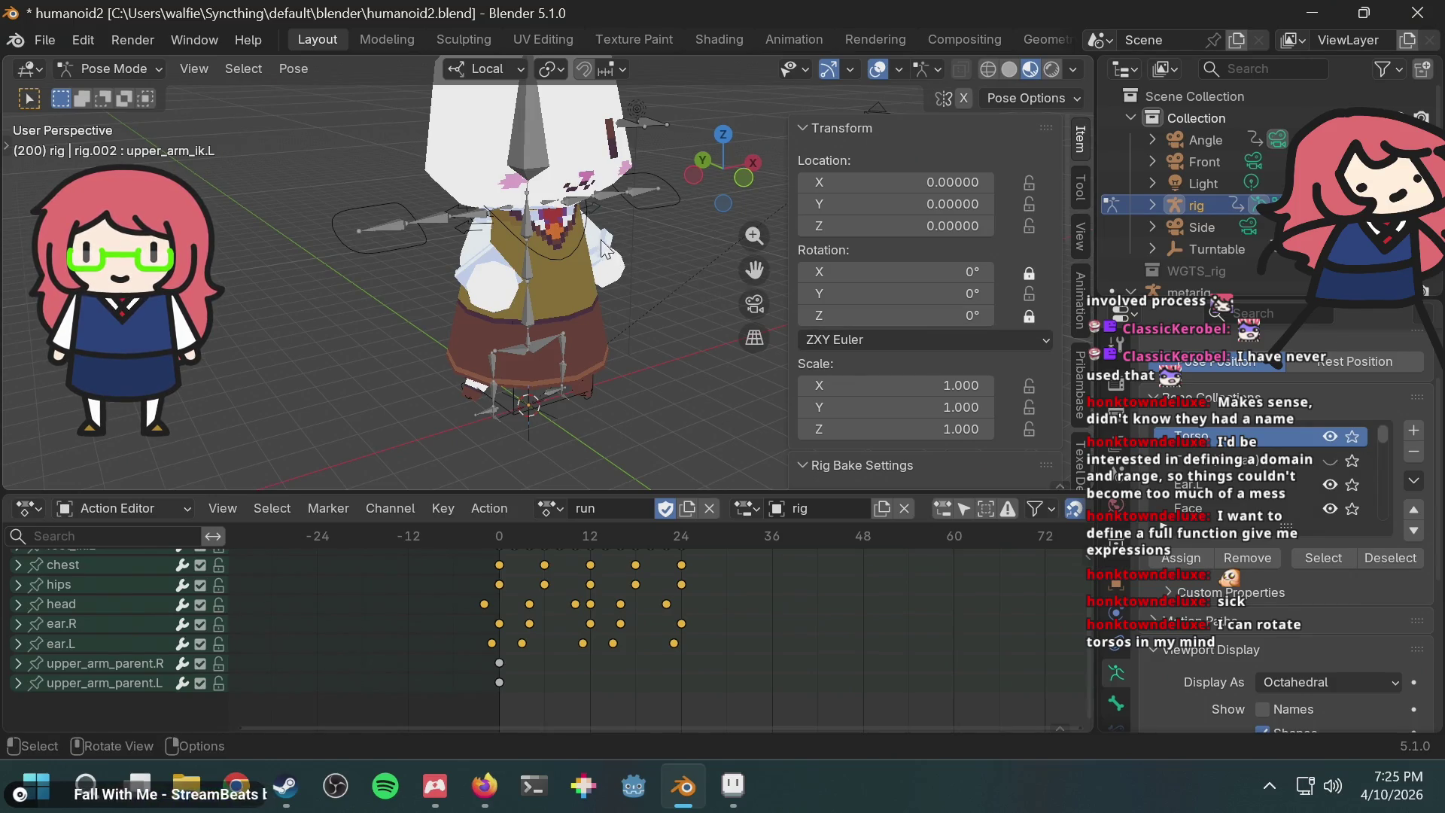
# Step: Select the chest channel, rewind to frame 0, briefly play, and view from above
pyautogui.click(594, 237)
pyautogui.hotkey('shift', 'Left')
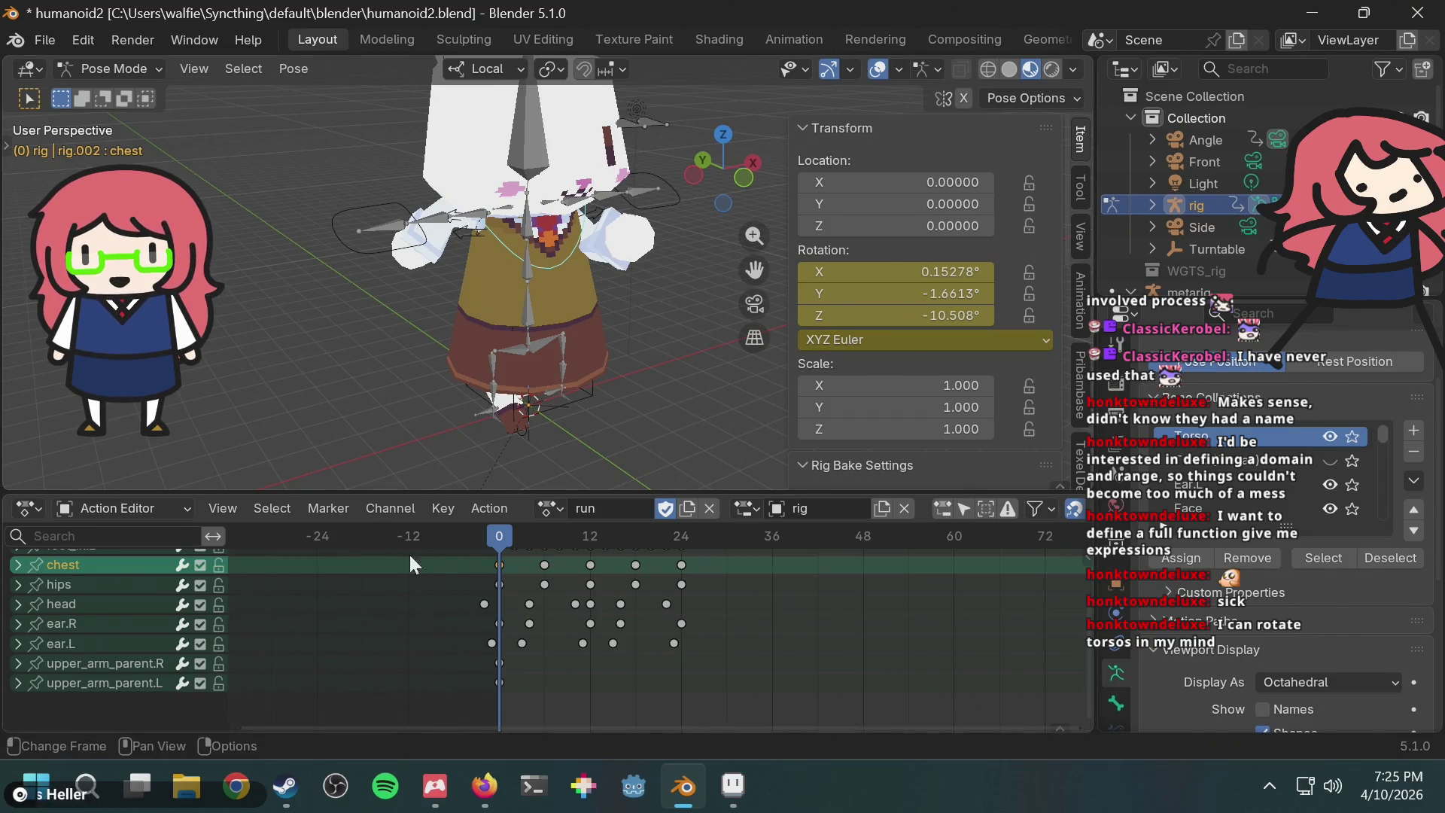
pyautogui.press('space')
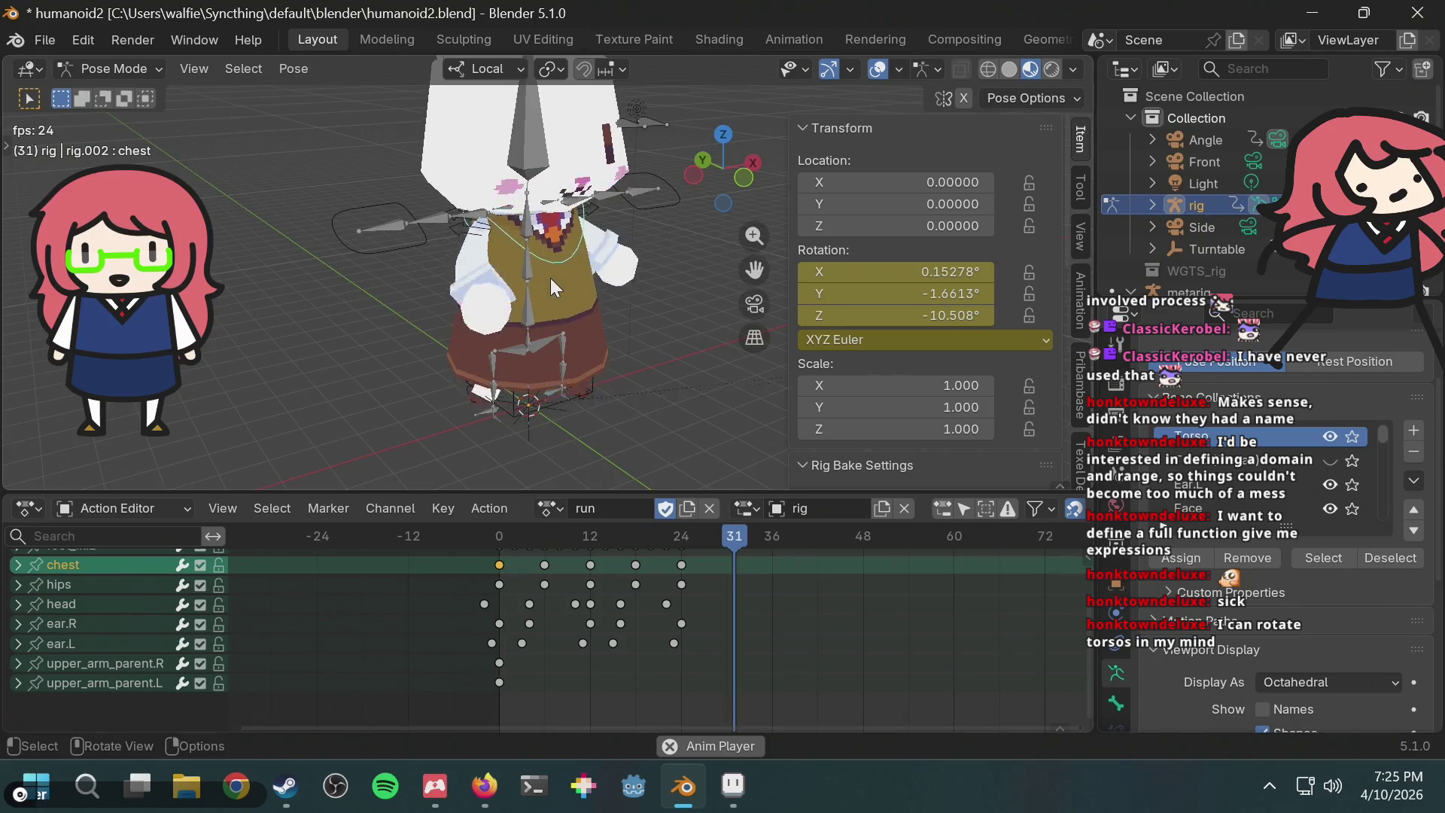
pyautogui.press('space')
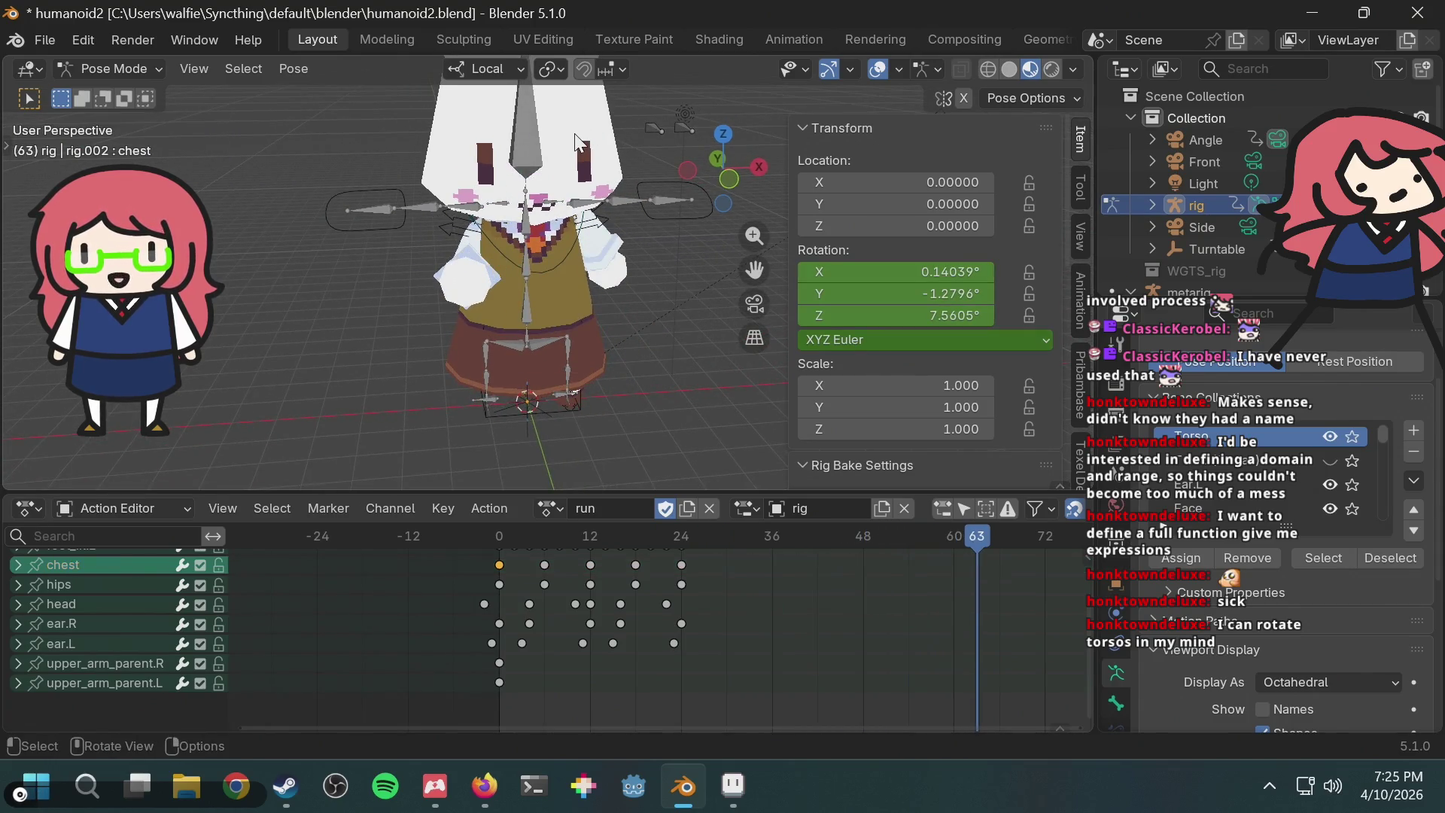
pyautogui.moveTo(585, 219)
pyautogui.mouseDown(button='middle')
pyautogui.moveTo(634, 281)
pyautogui.moveTo(601, 199)
pyautogui.mouseUp(button='middle')
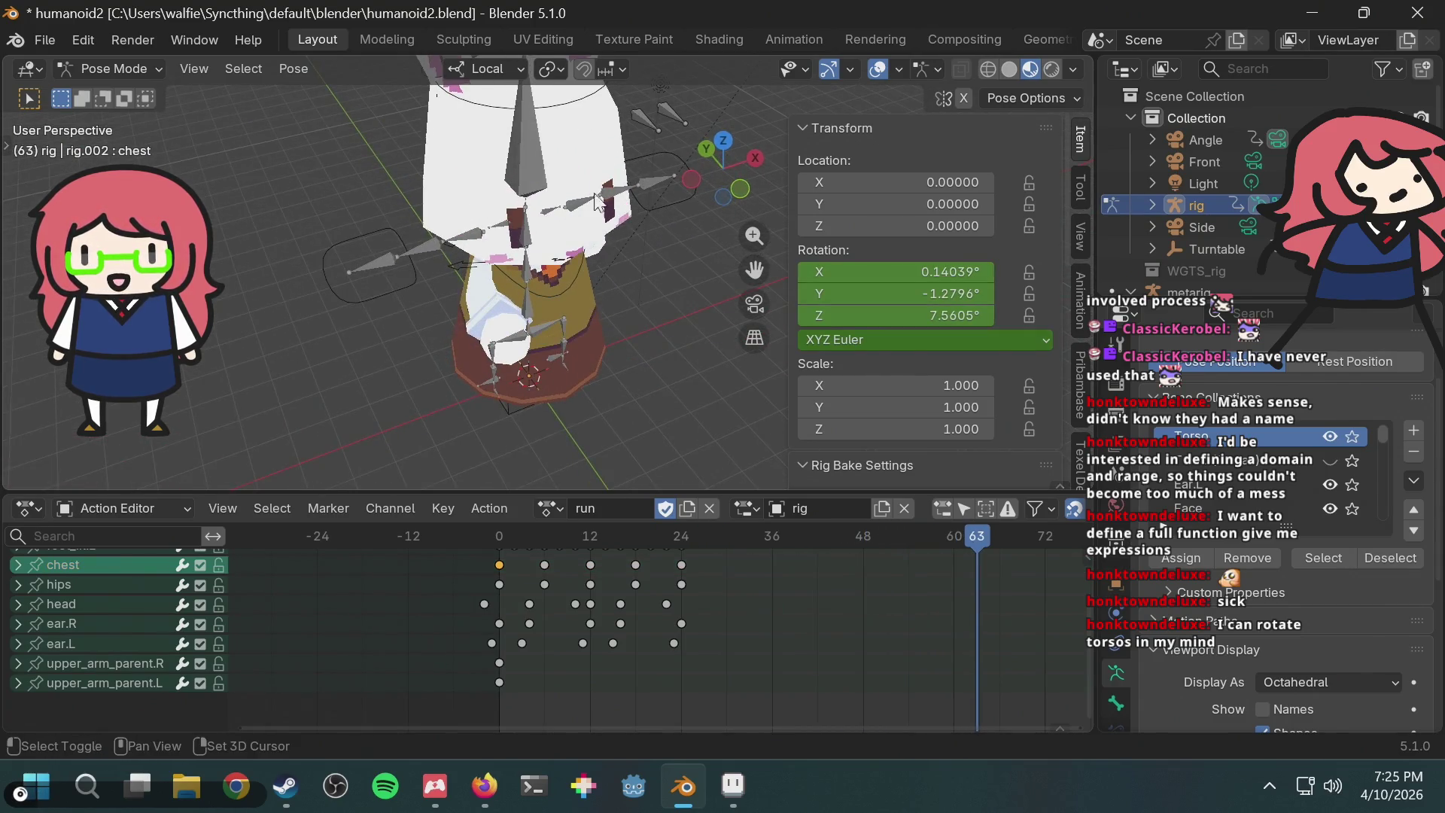
# Step: Keyframe the head bone's XYZ Euler rotation mode at frame 0 in the run action
pyautogui.click(569, 102)
pyautogui.hotkey('shift', 'Left')
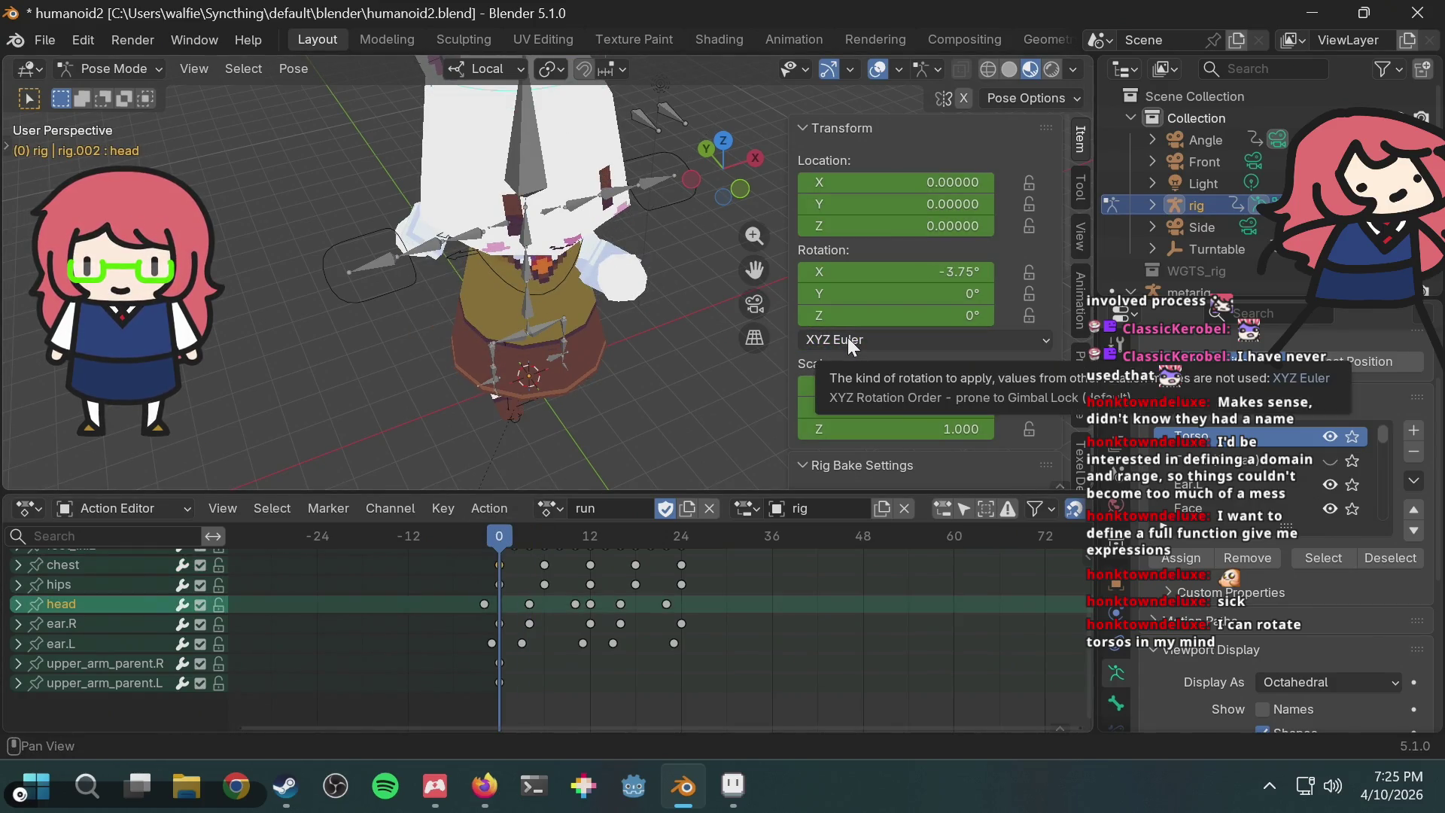
pyautogui.press('i')
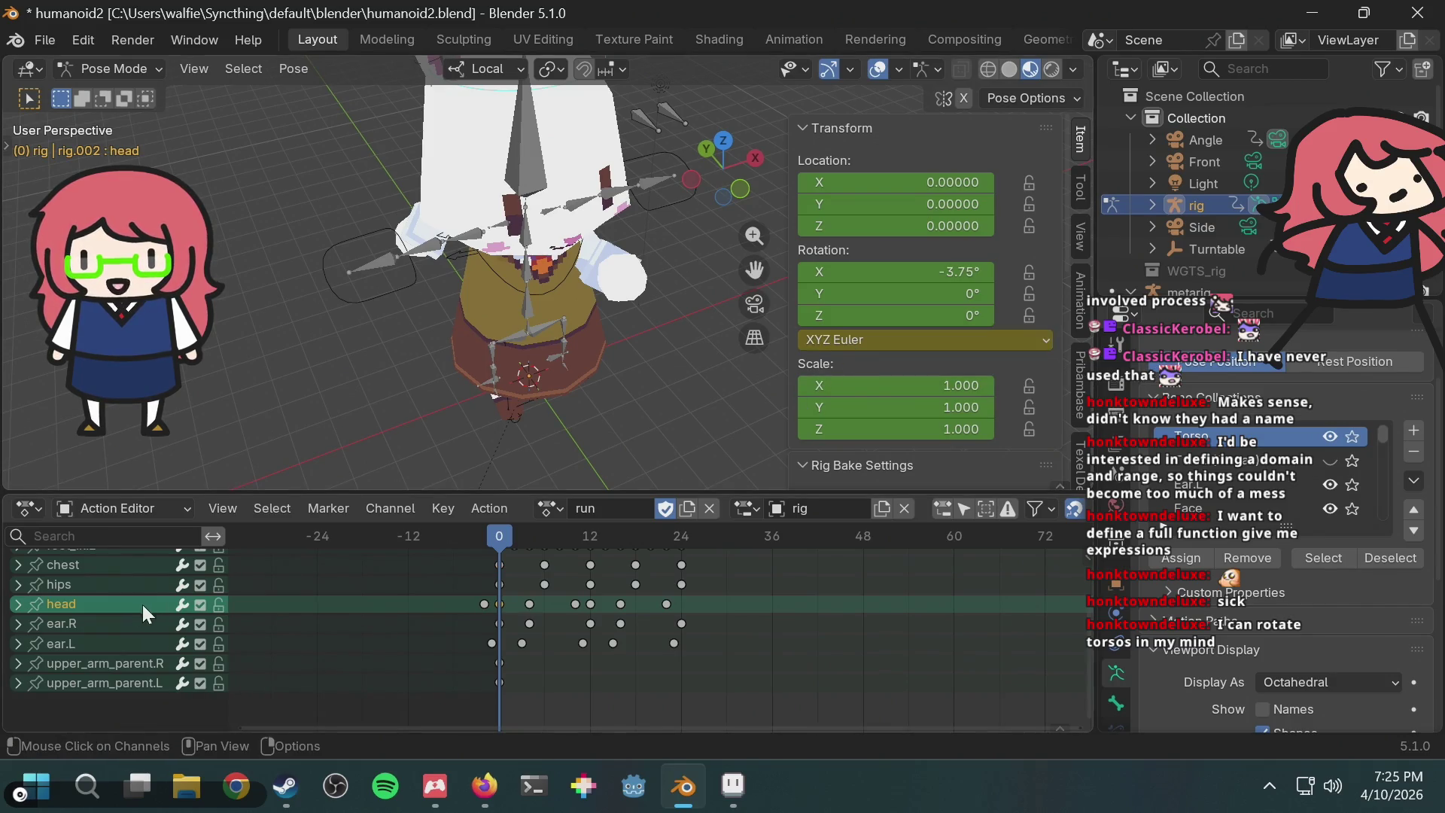
pyautogui.scroll(3, 98, 612)
pyautogui.scroll(-5, 98, 604)
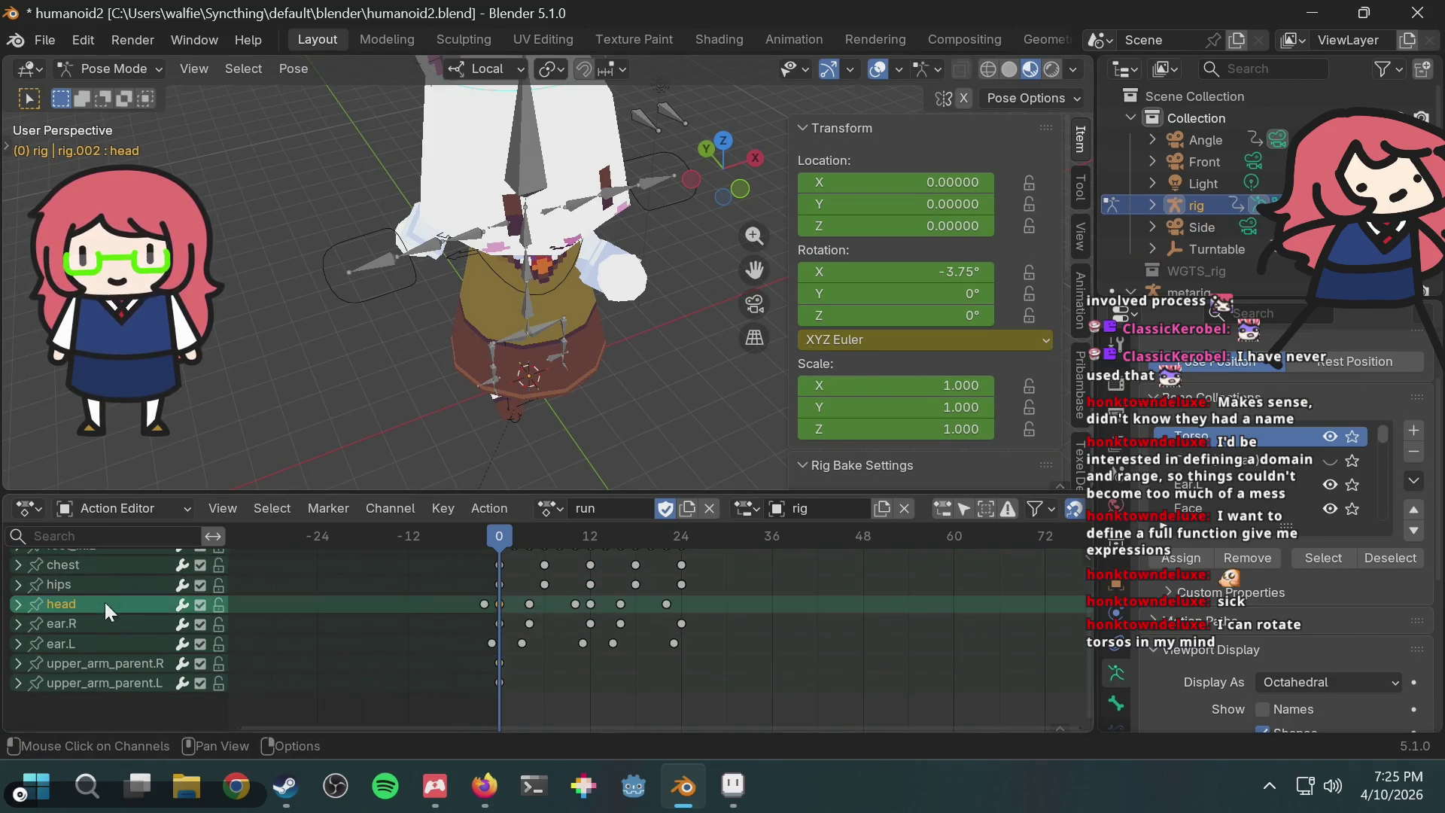
pyautogui.press('space')
pyautogui.press('space')
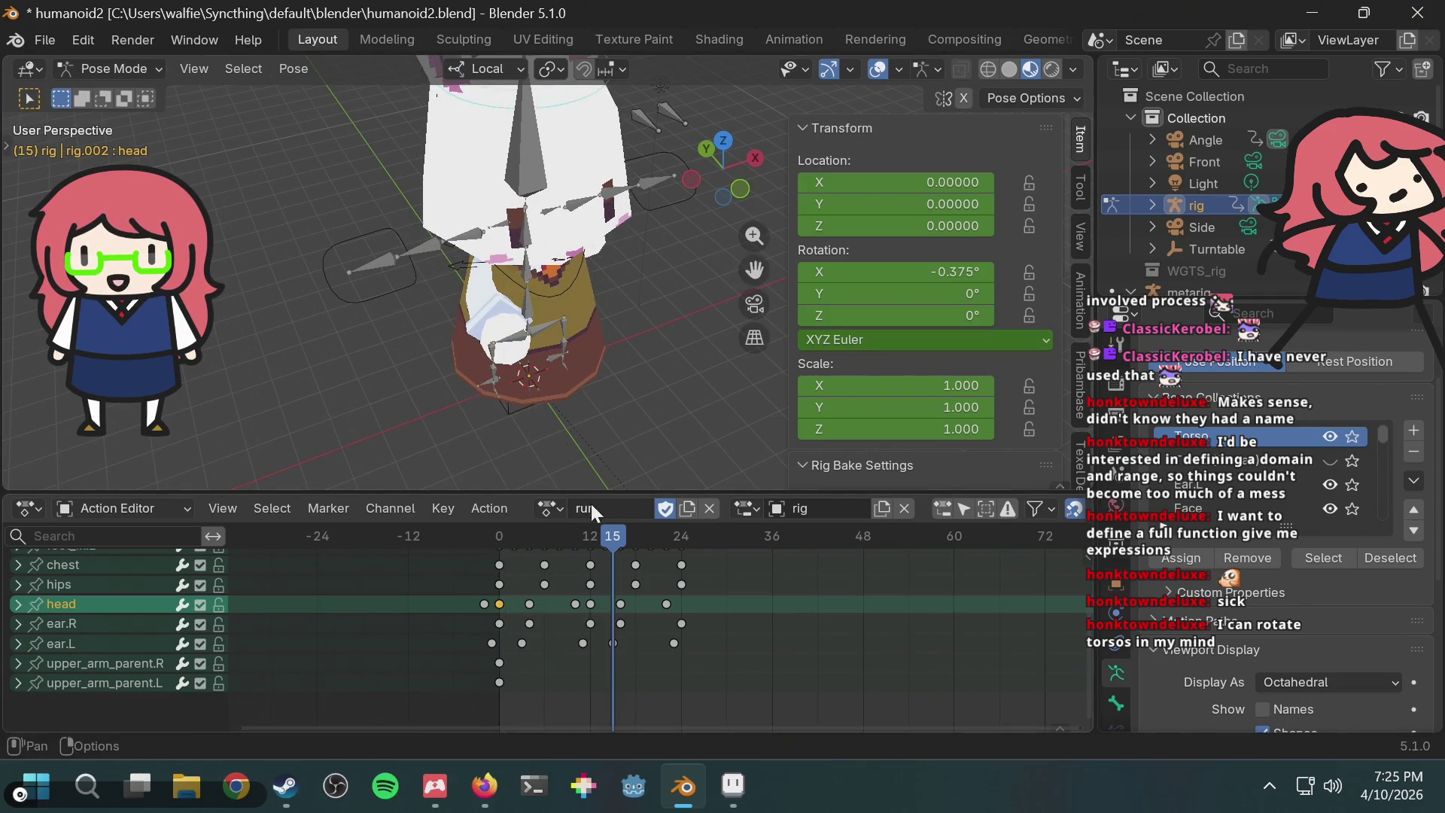
# Step: Switch to the 'walk' action, keyframe the head's rotation mode at frame 0, then select the chest
pyautogui.click(556, 512)
pyautogui.click(602, 335)
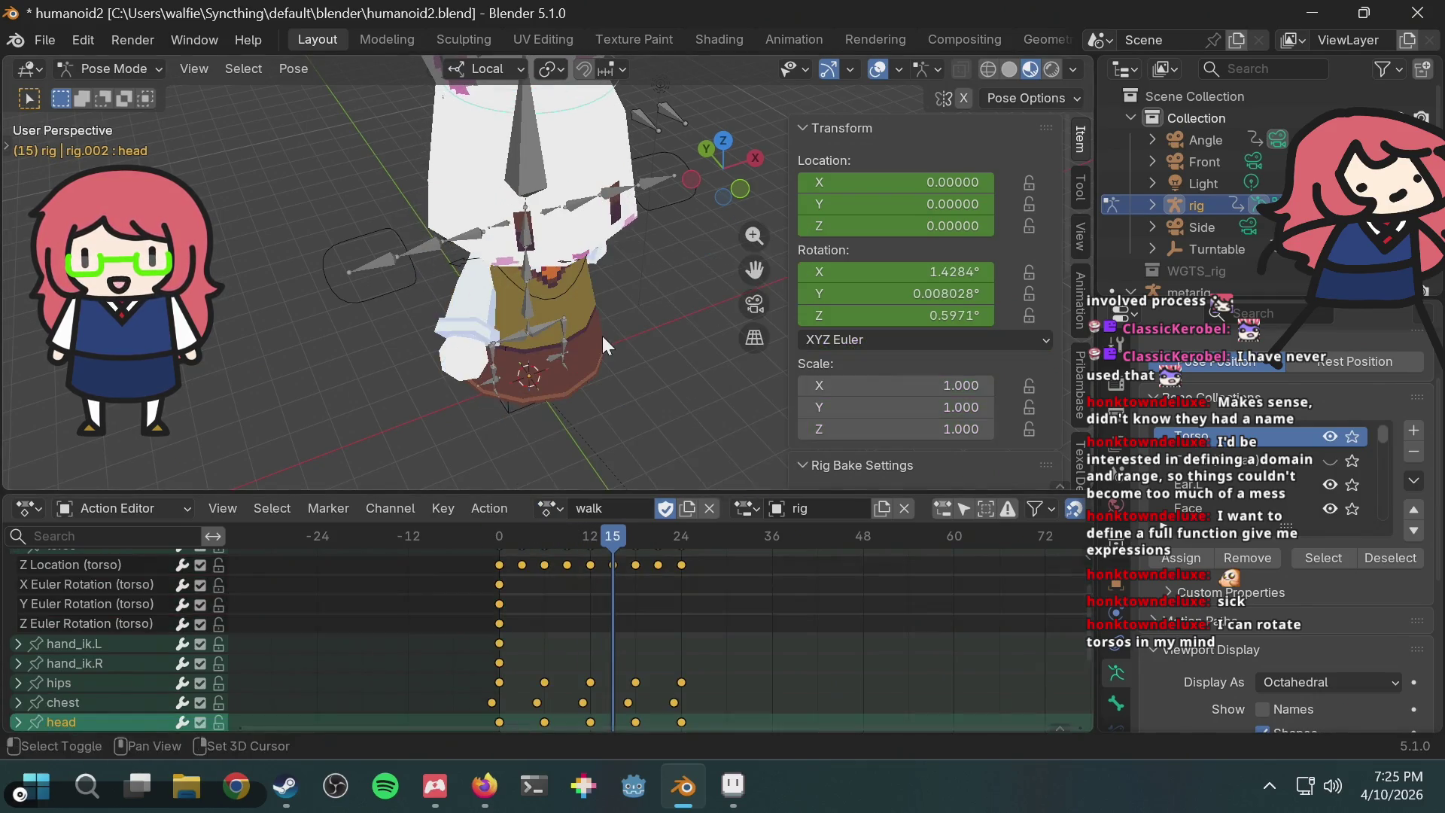
pyautogui.hotkey('shift', 'Left')
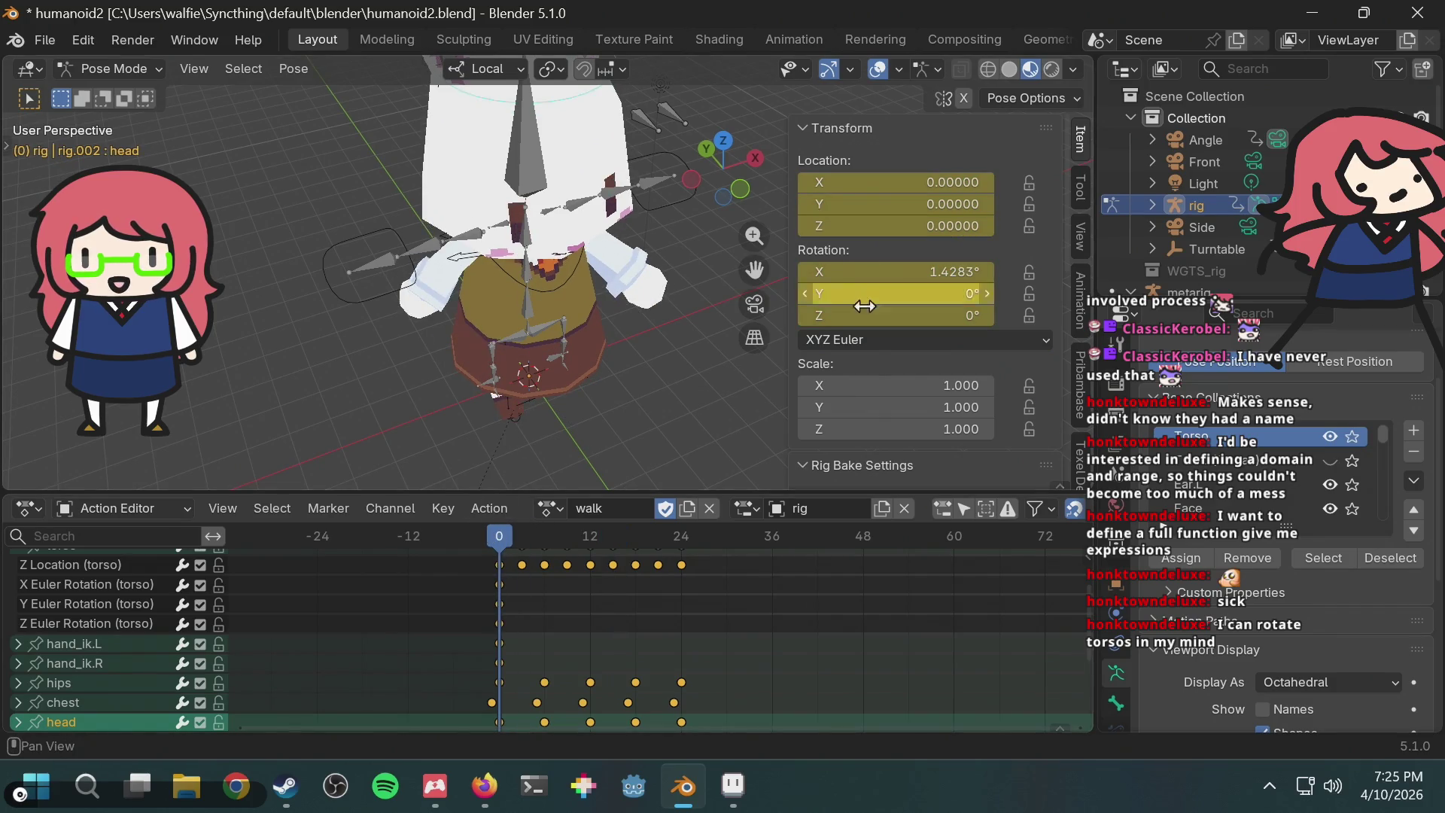
pyautogui.press('i')
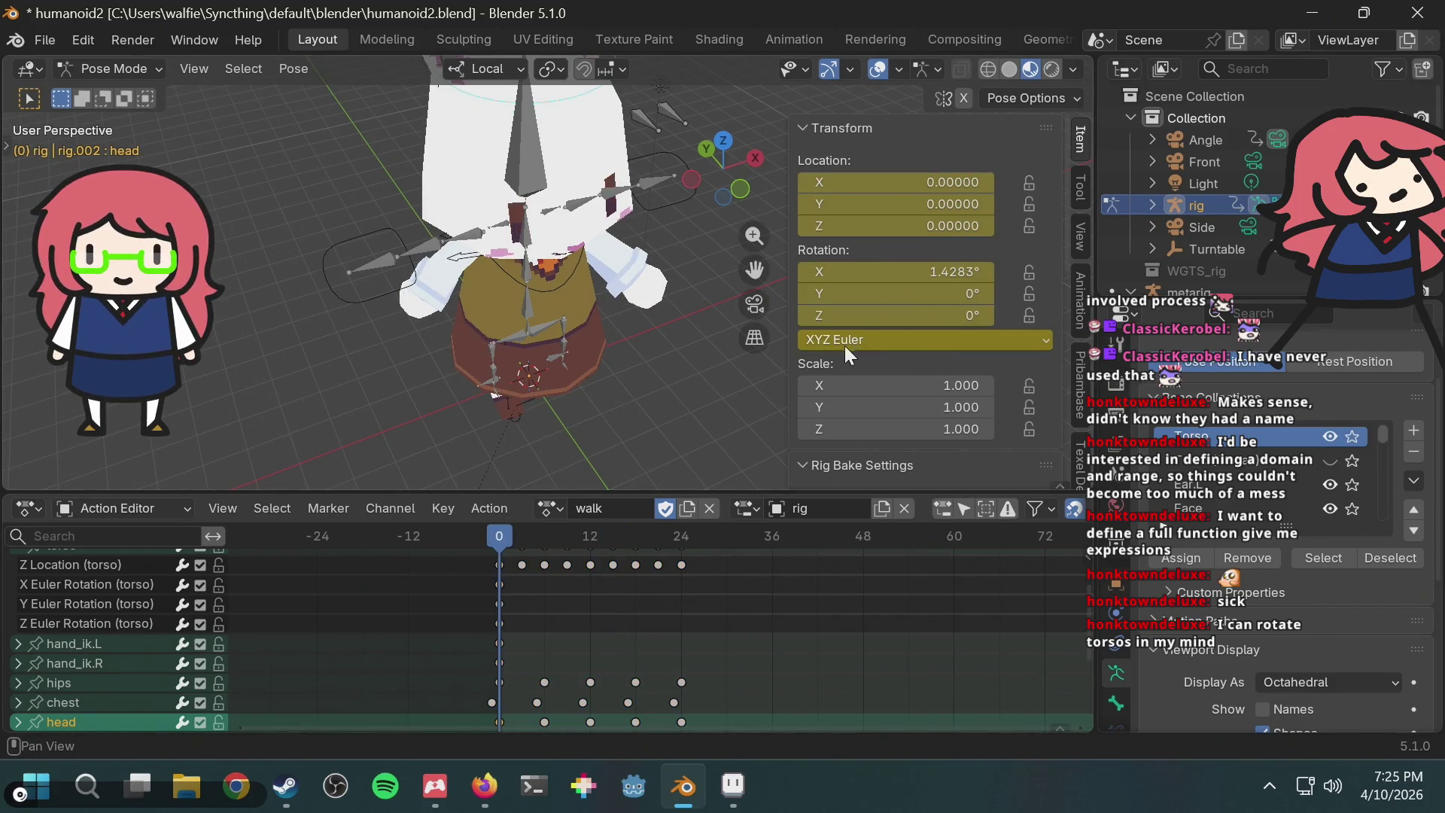
pyautogui.click(570, 265)
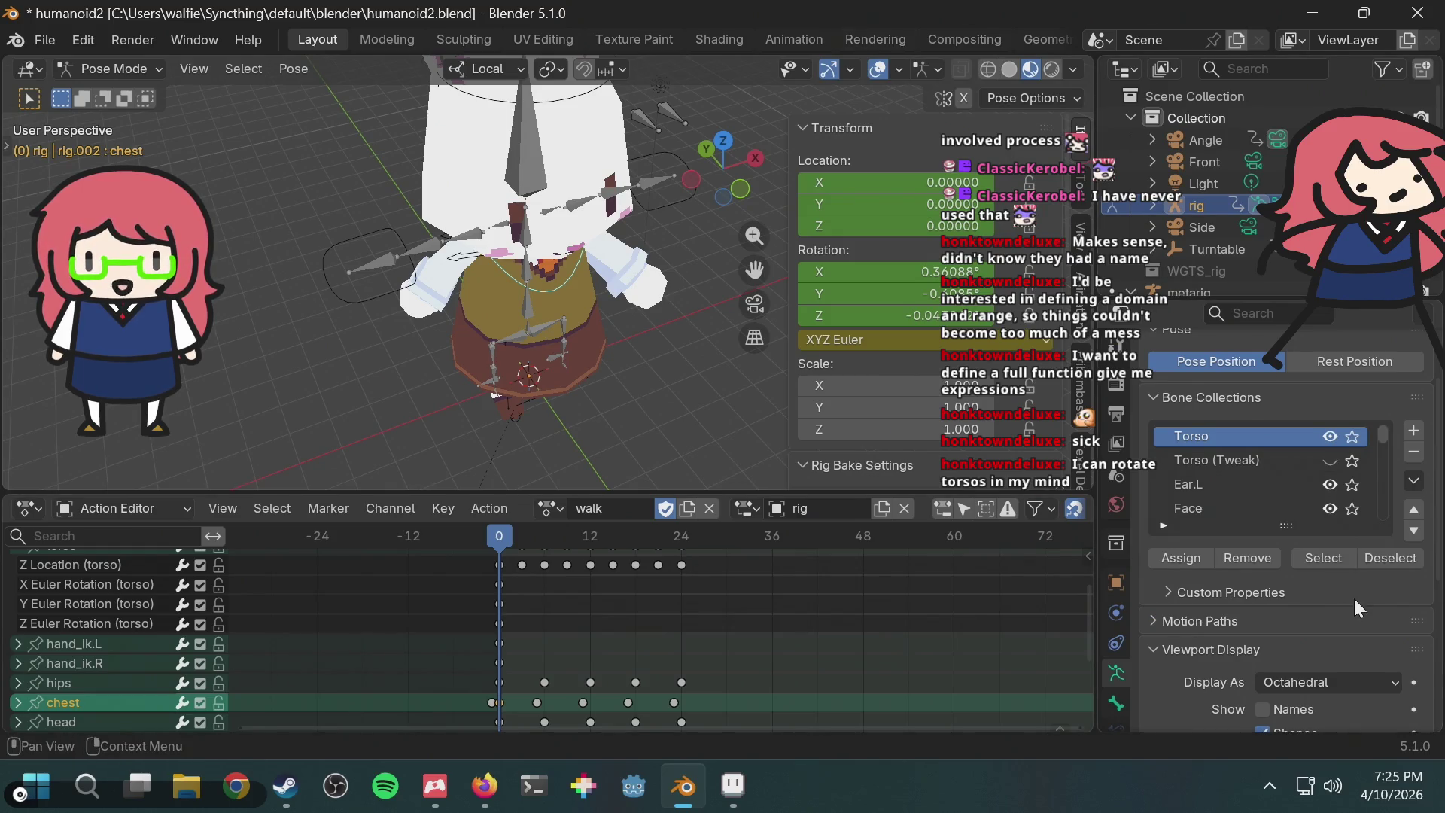
# Step: Switch to Object Mode, select the metarig, and Re-Generate Rig
pyautogui.scroll(-5, 1353, 599)
pyautogui.scroll(-3, 1203, 239)
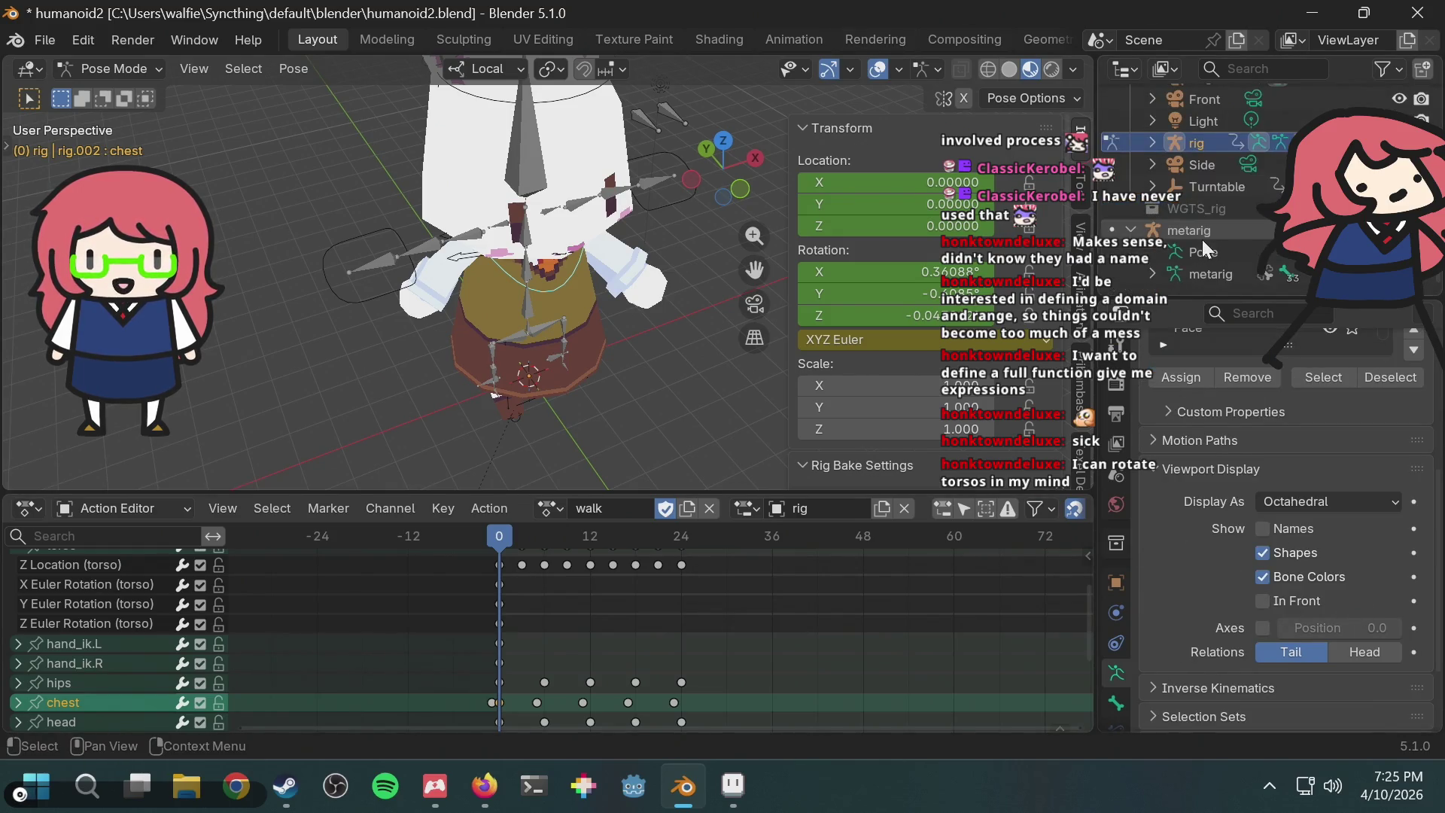
pyautogui.click(1203, 234)
pyautogui.scroll(-3, 1232, 596)
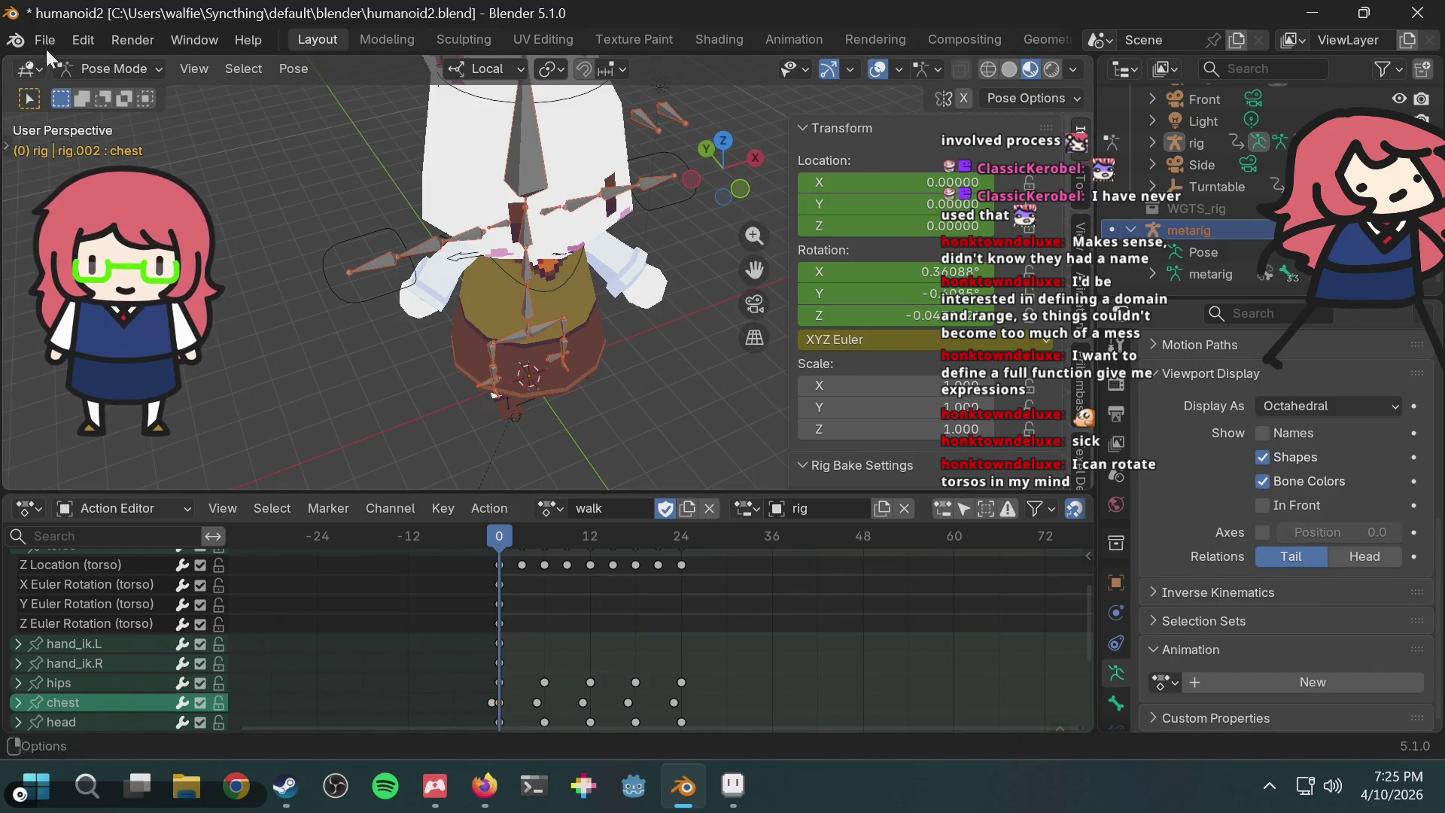
pyautogui.click(111, 68)
pyautogui.click(113, 86)
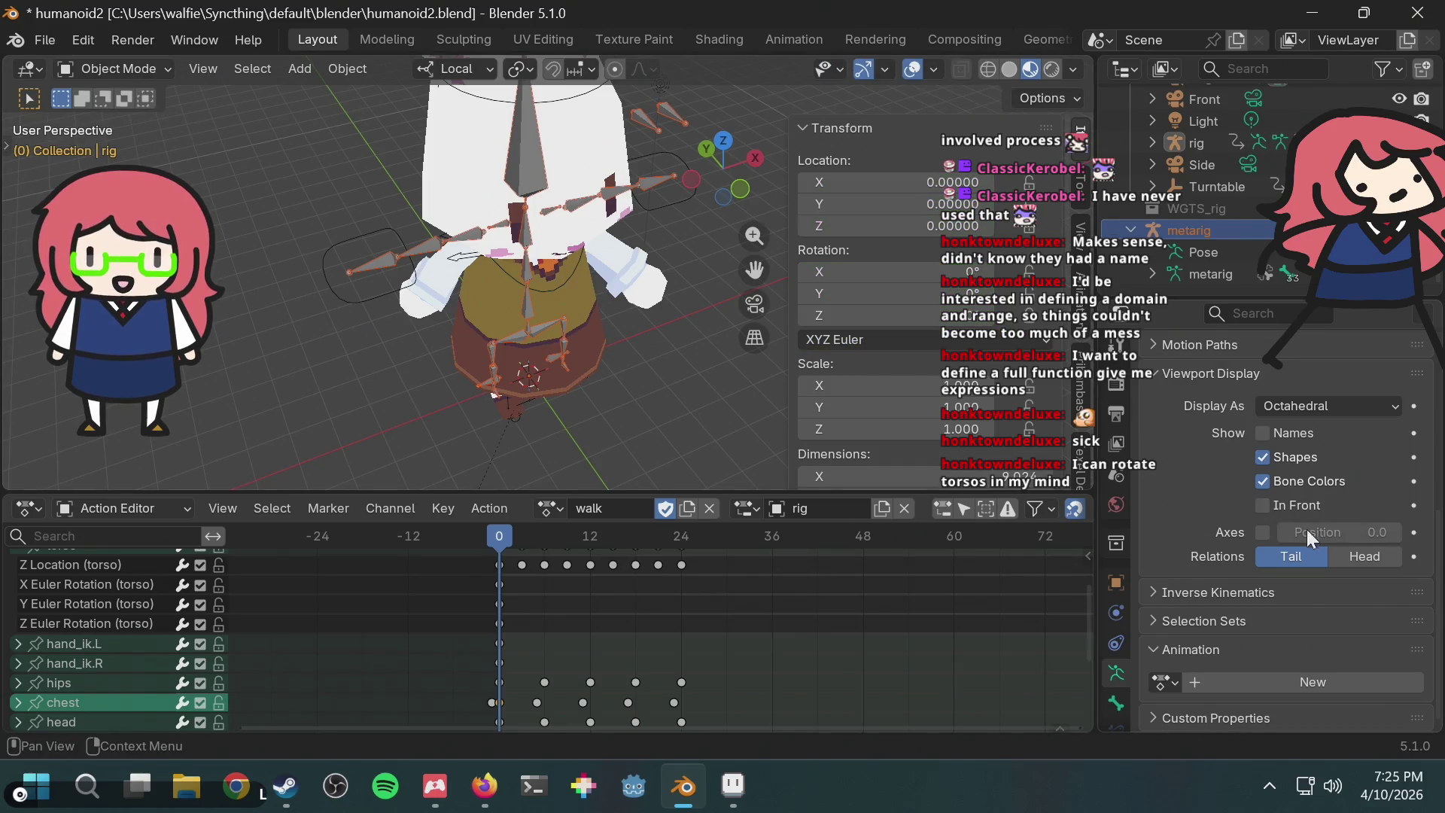
pyautogui.click(1212, 209)
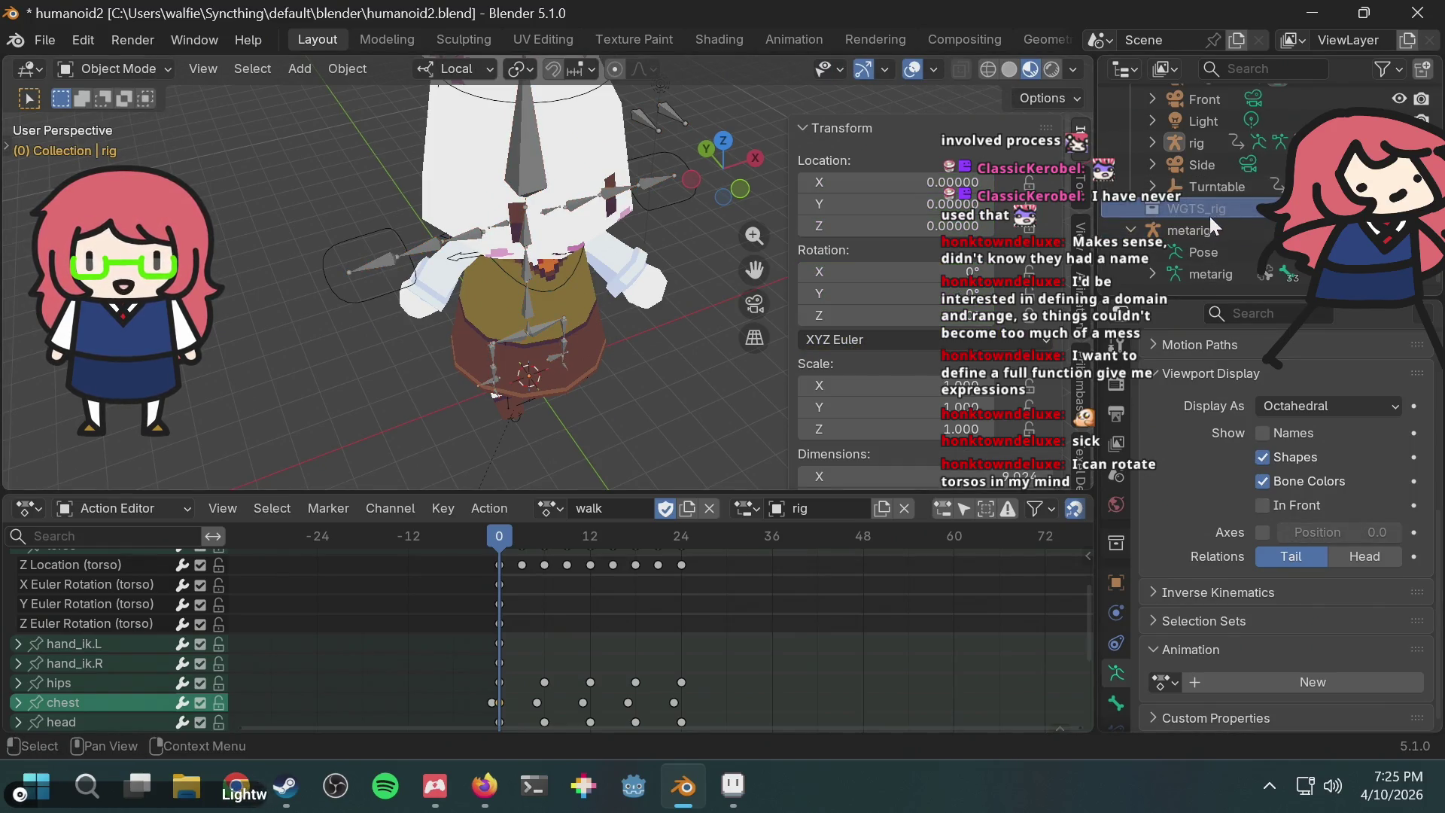
pyautogui.click(1201, 230)
pyautogui.scroll(-5, 1212, 617)
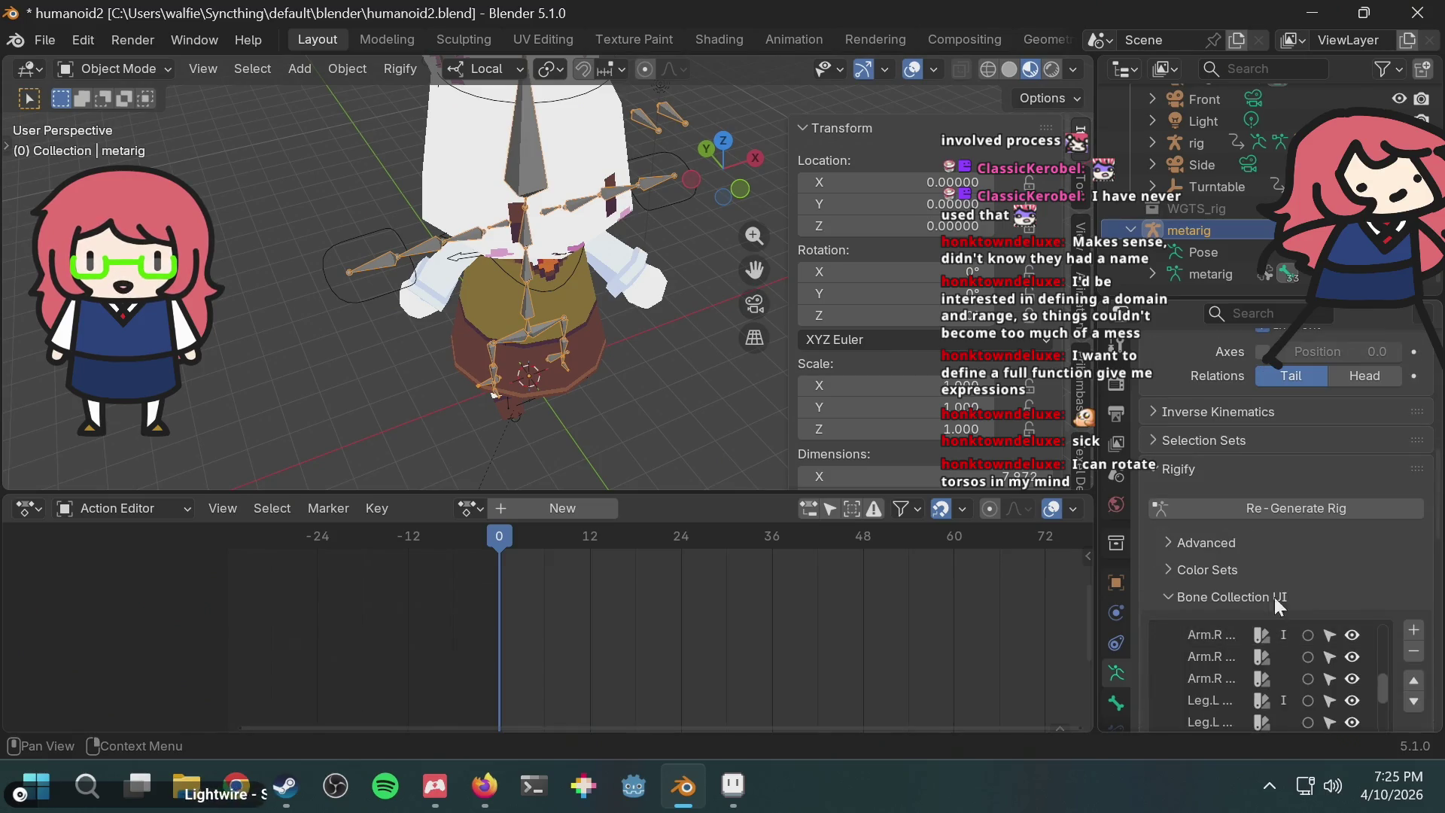
pyautogui.click(1298, 510)
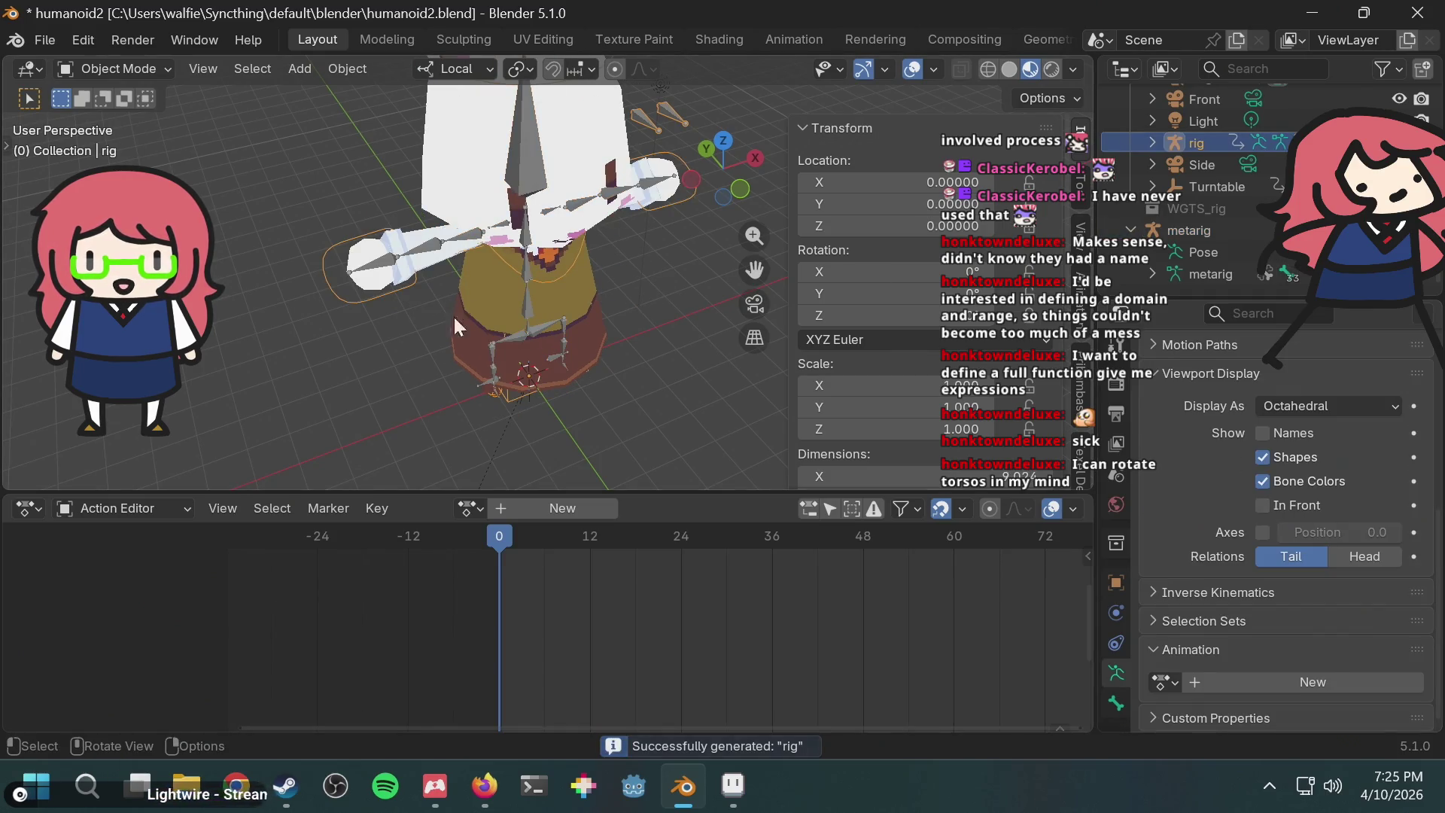
# Step: Assign the 'run' action to the new rig and play it back to check
pyautogui.scroll(3, 1226, 199)
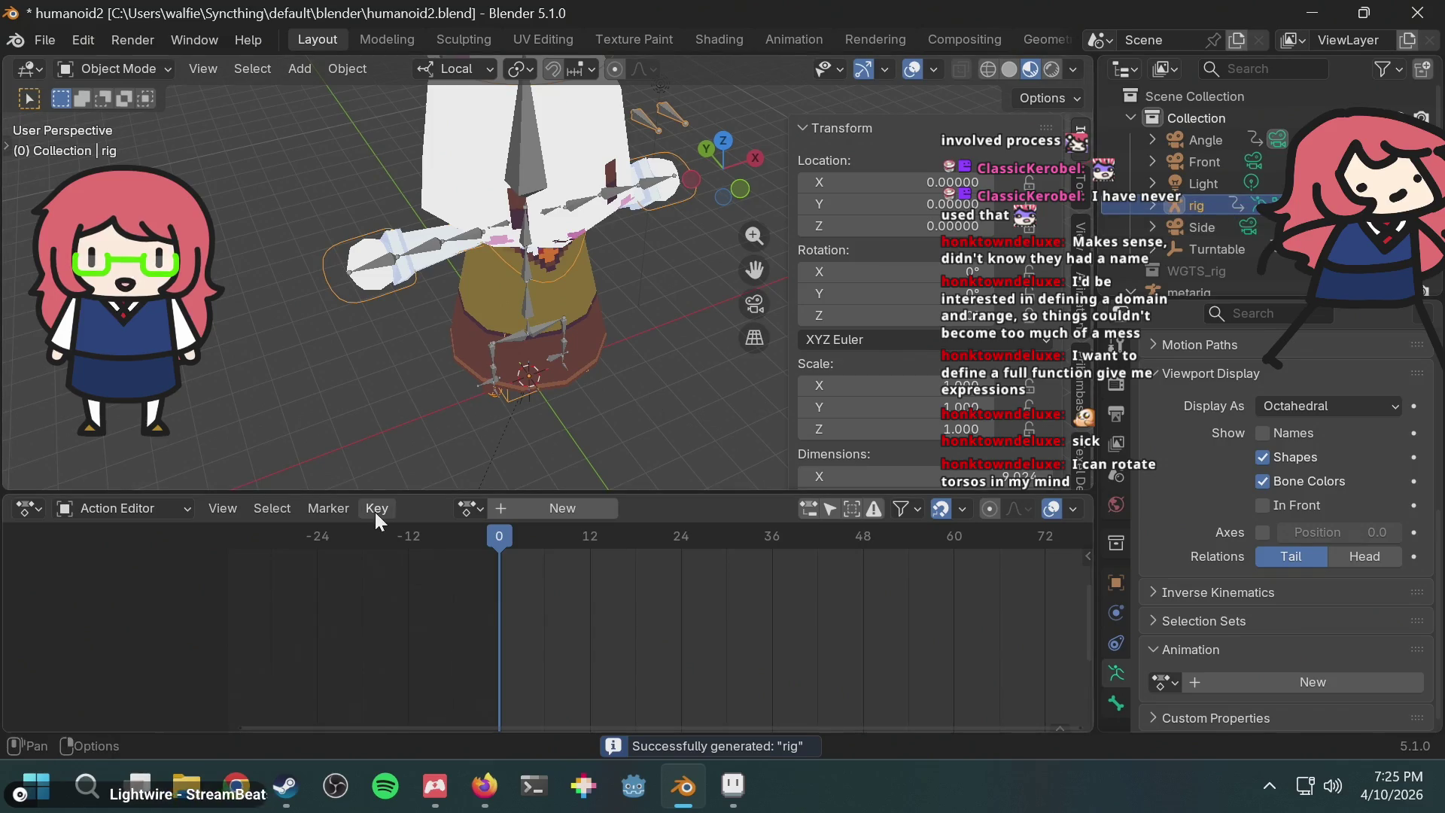
pyautogui.click(470, 508)
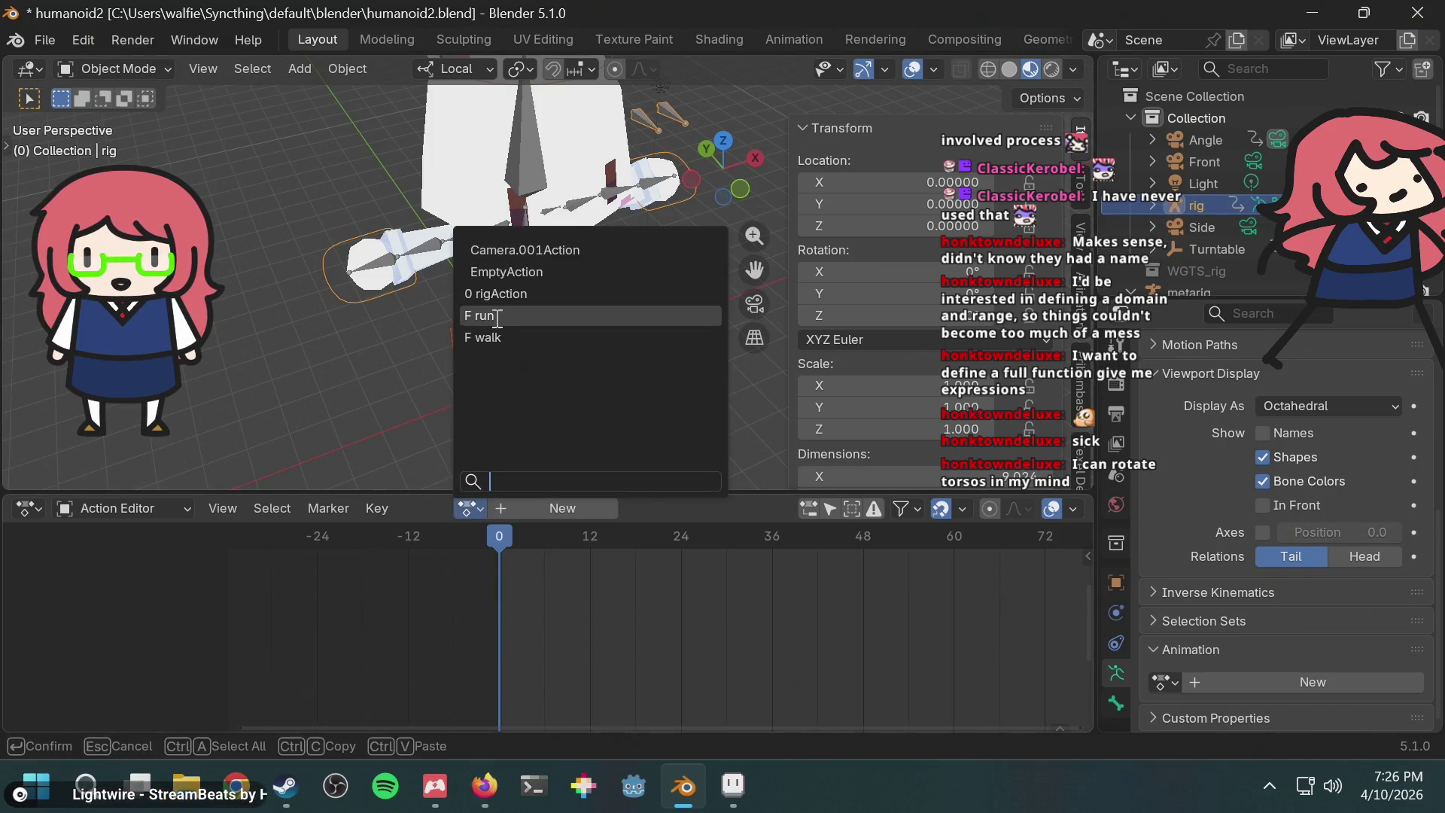
pyautogui.click(497, 316)
pyautogui.press('space')
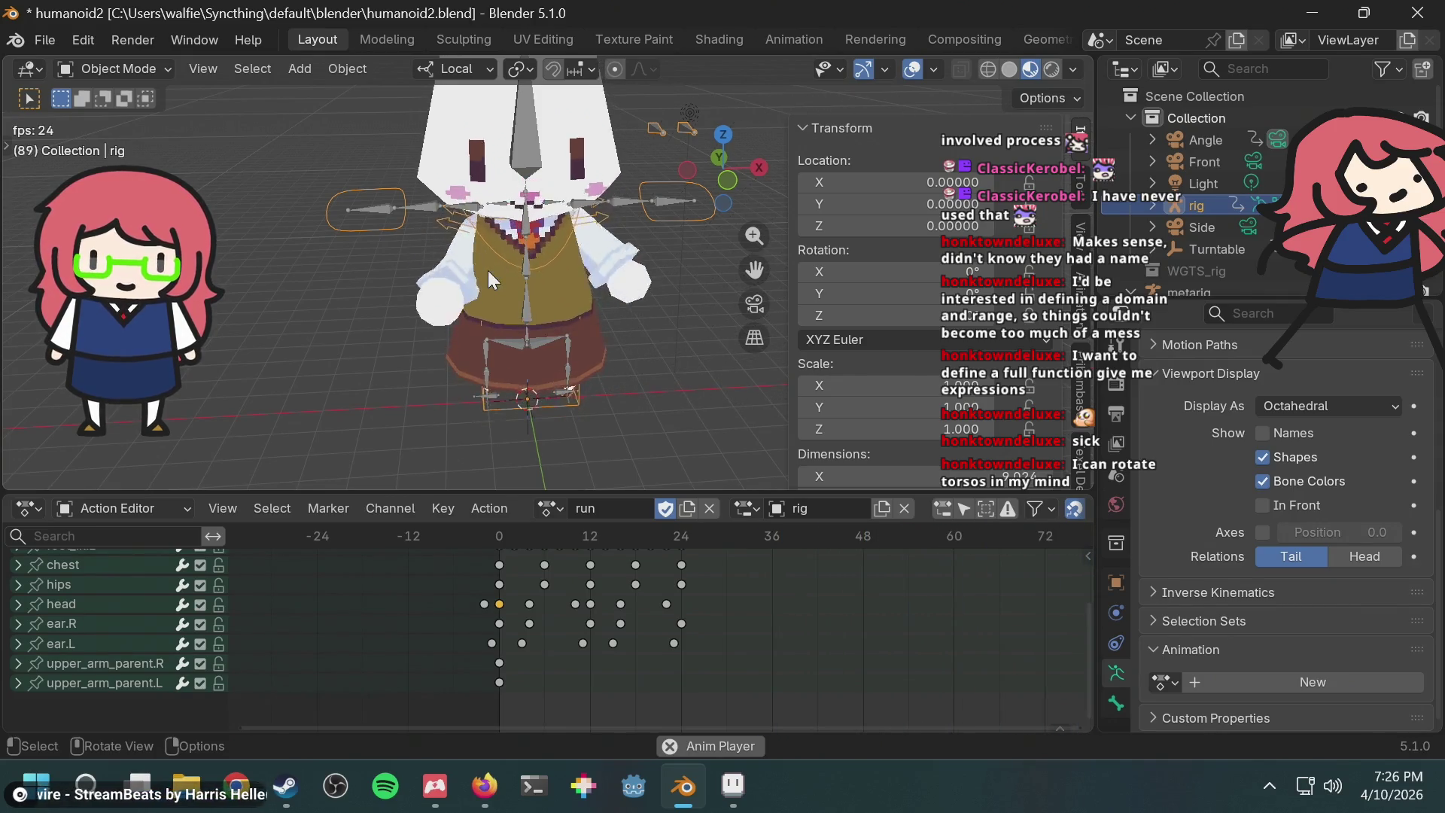
pyautogui.press('space')
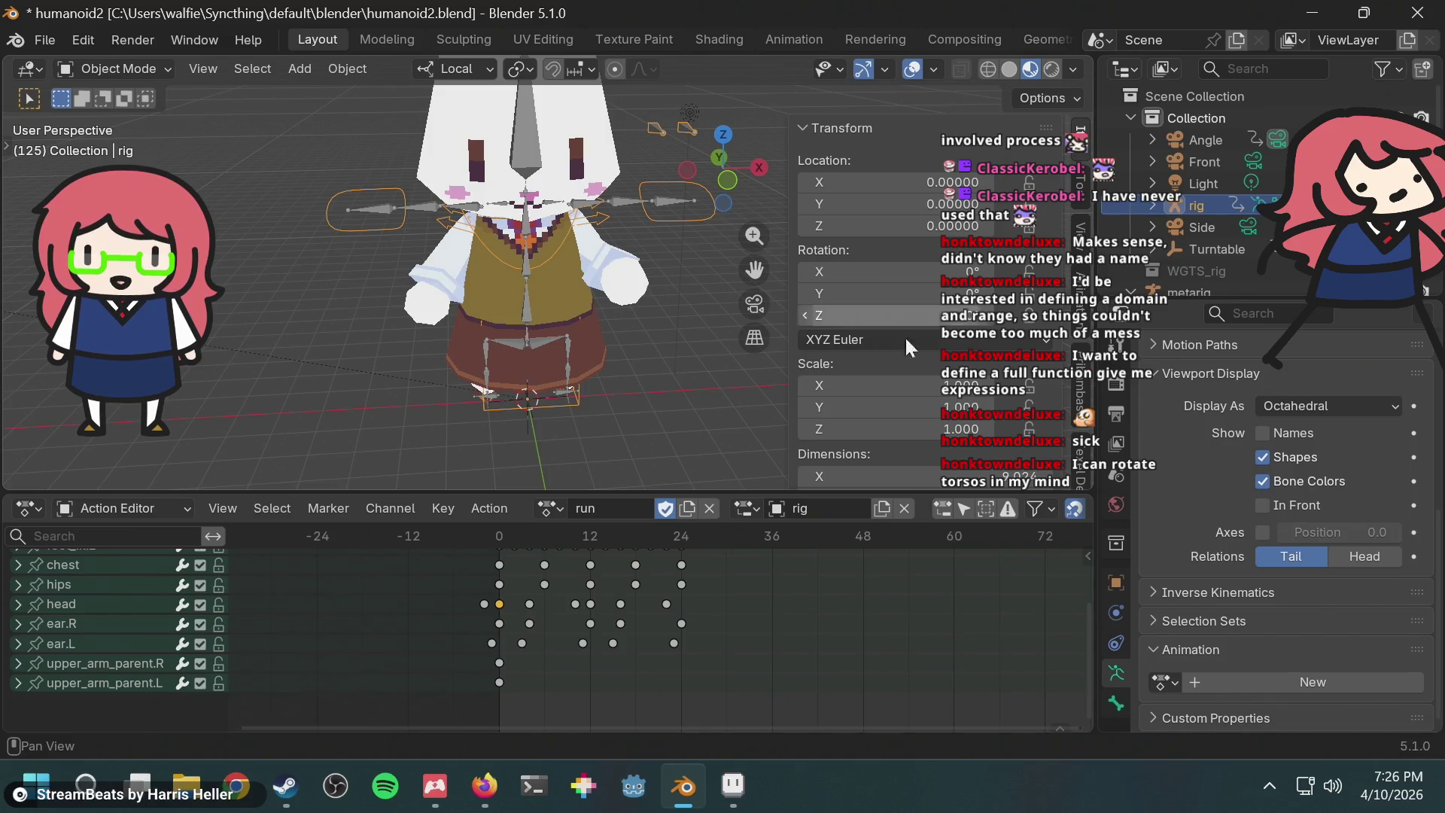
pyautogui.scroll(-5, 888, 376)
pyautogui.scroll(-4, 883, 396)
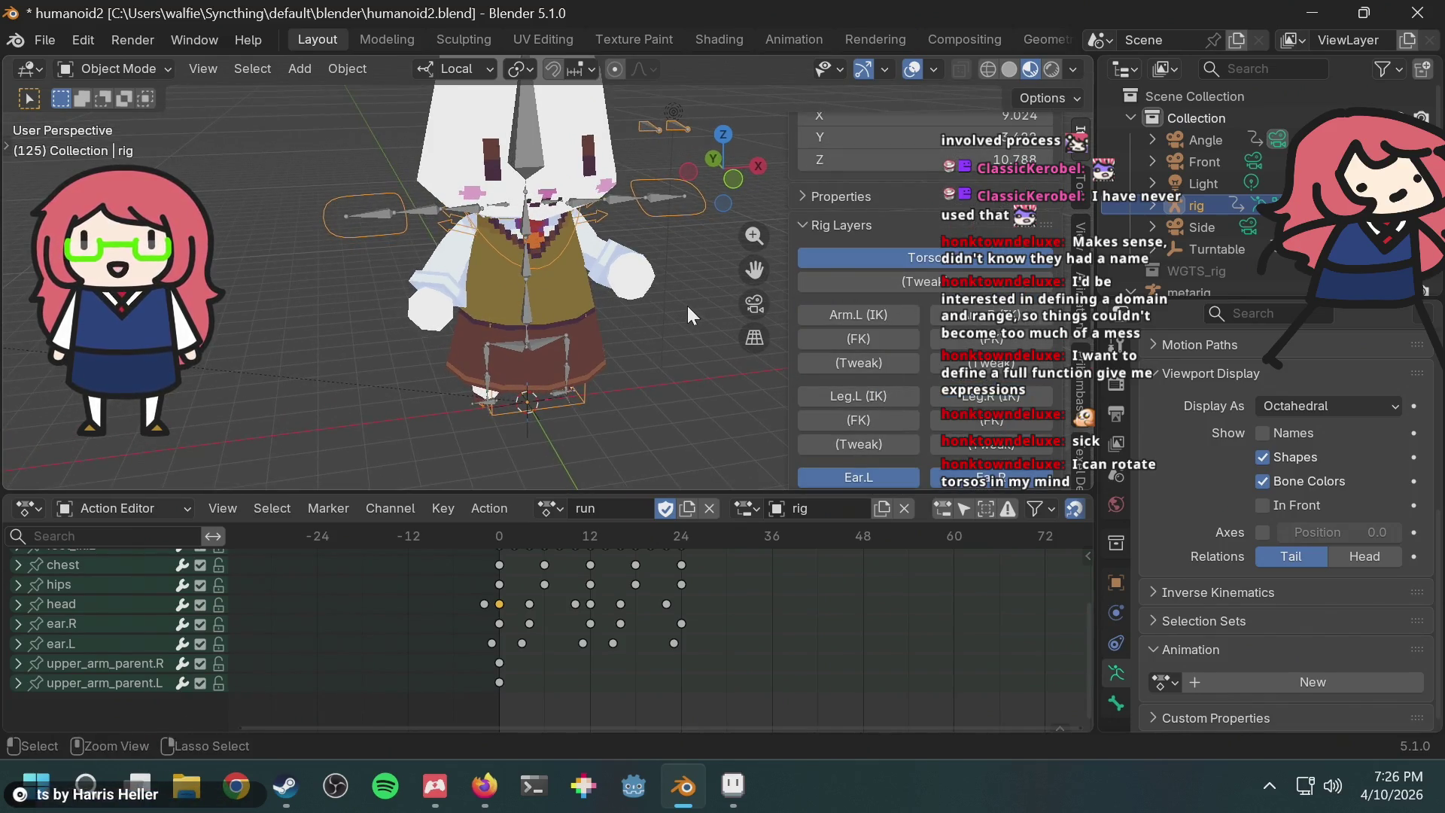
# Step: Save humanoid2.blend, replay the run animation, and select the metarig
pyautogui.hotkey('ctrl', 's')
pyautogui.press('space')
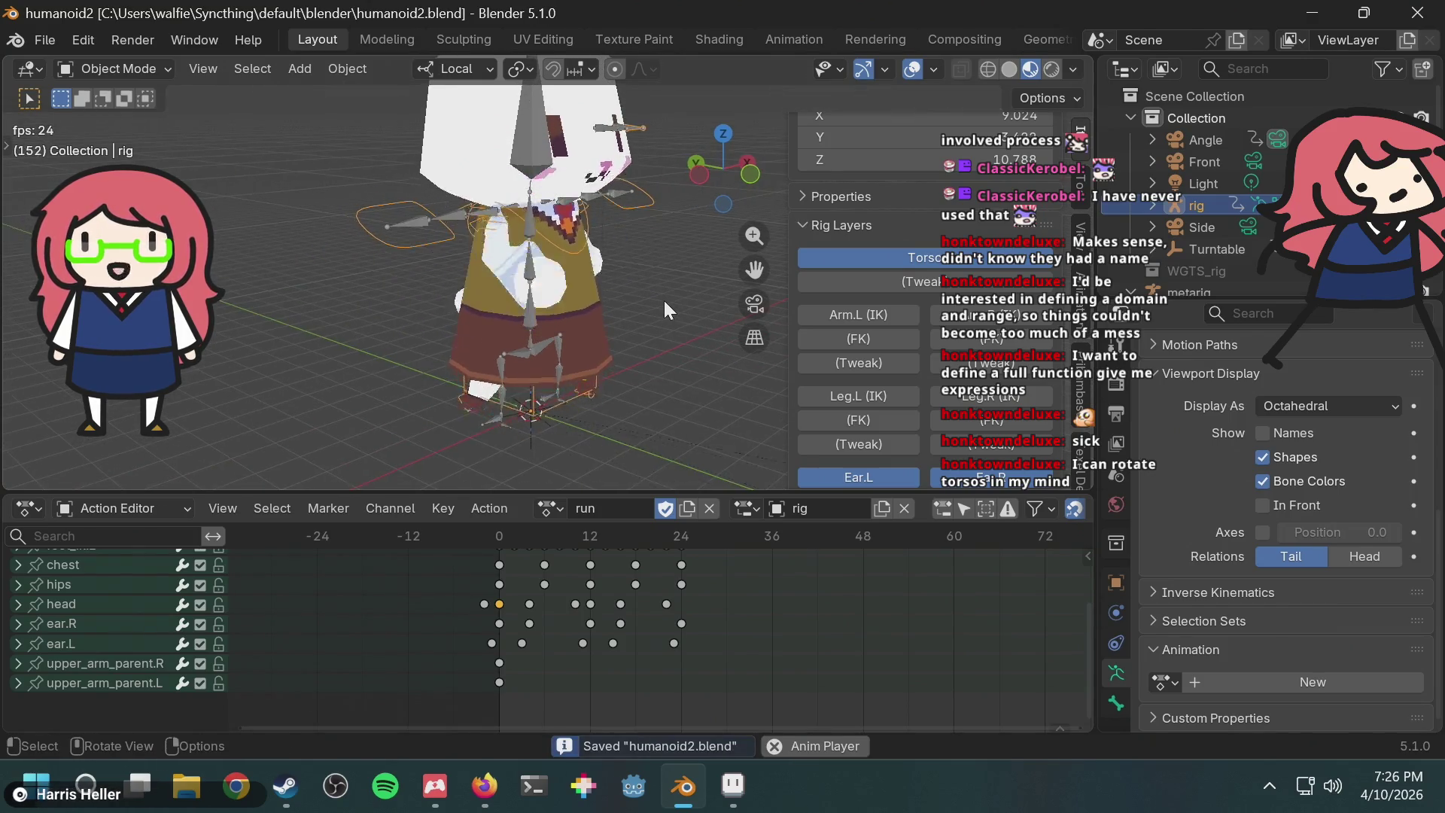
pyautogui.moveTo(664, 300); pyautogui.dragTo(664, 300, button='middle')
pyautogui.scroll(-2, 664, 301)
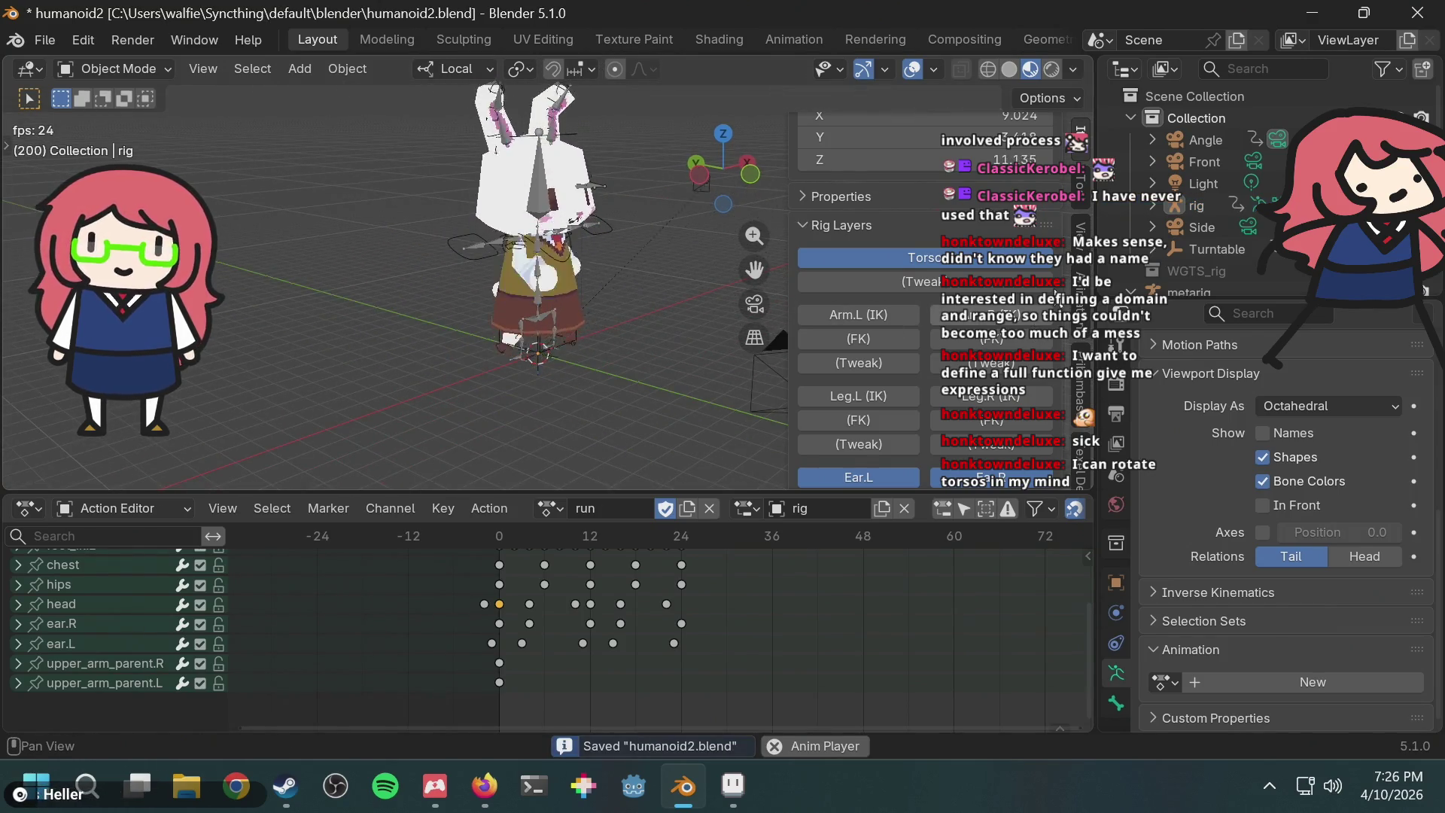
pyautogui.scroll(-3, 1234, 256)
pyautogui.click(1218, 232)
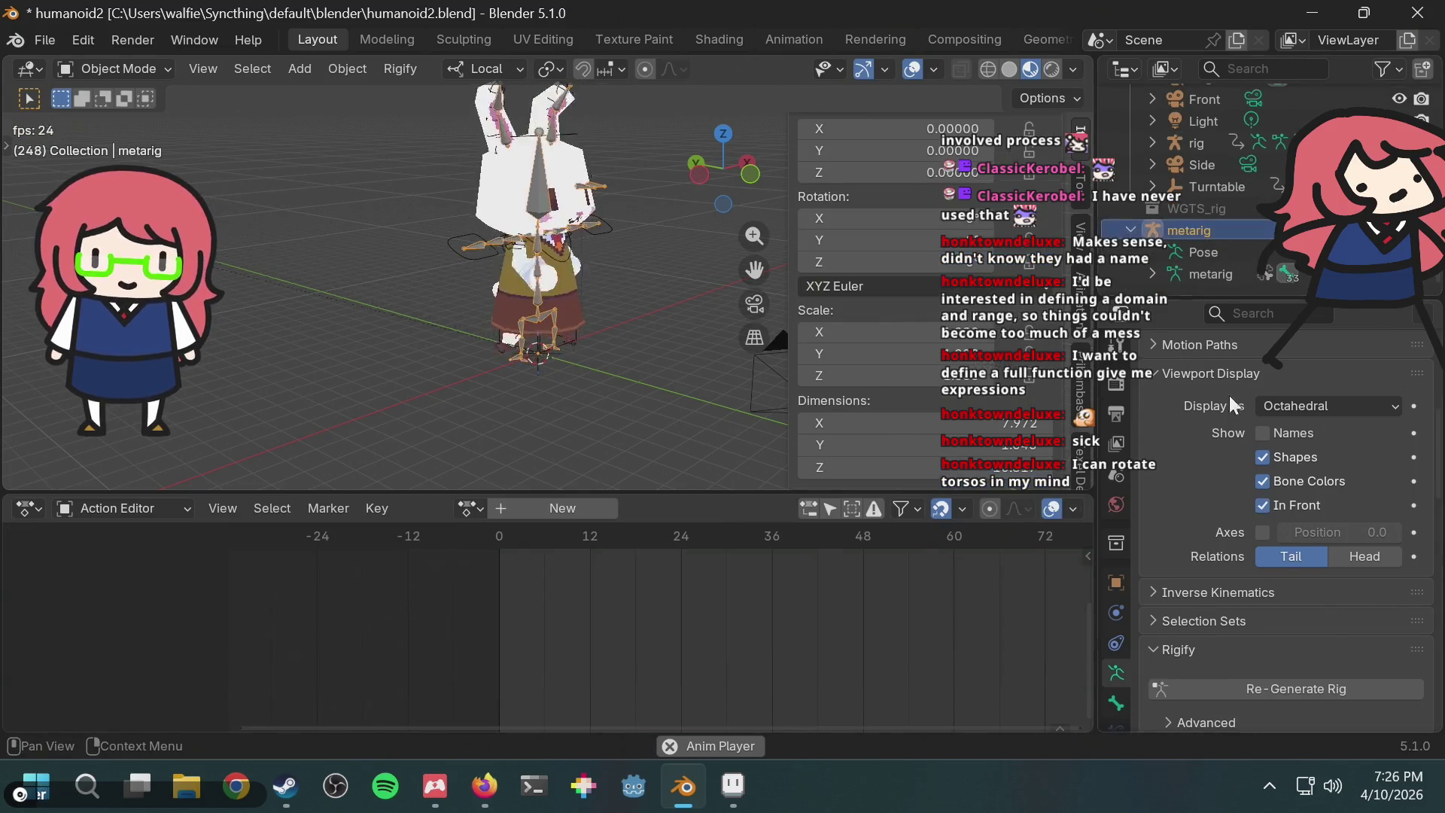
# Step: Turn off the metarig's In Front viewport display and stop playback
pyautogui.scroll(-8, 1235, 549)
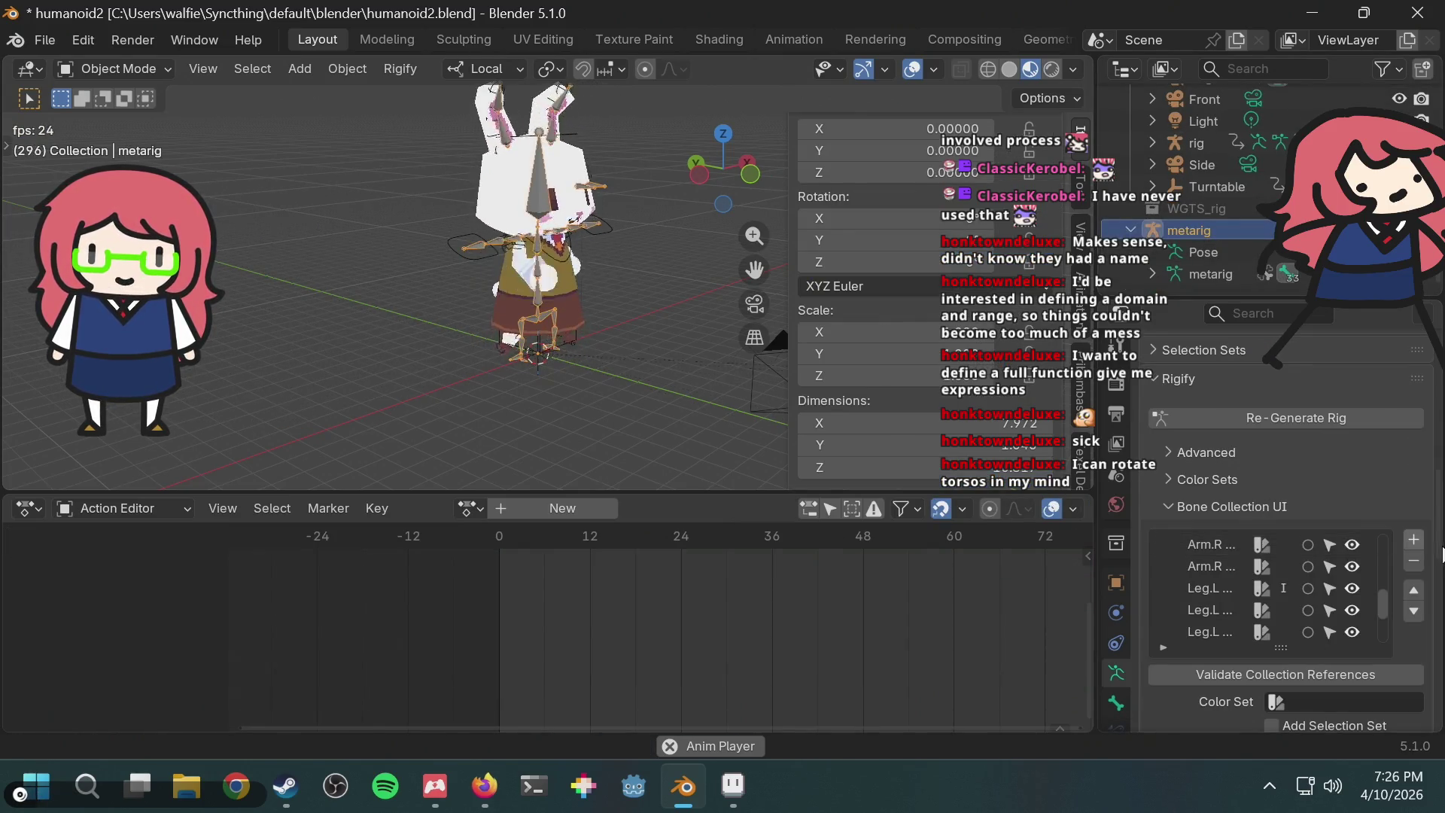
pyautogui.scroll(-10, 1439, 553)
pyautogui.scroll(-5, 1439, 554)
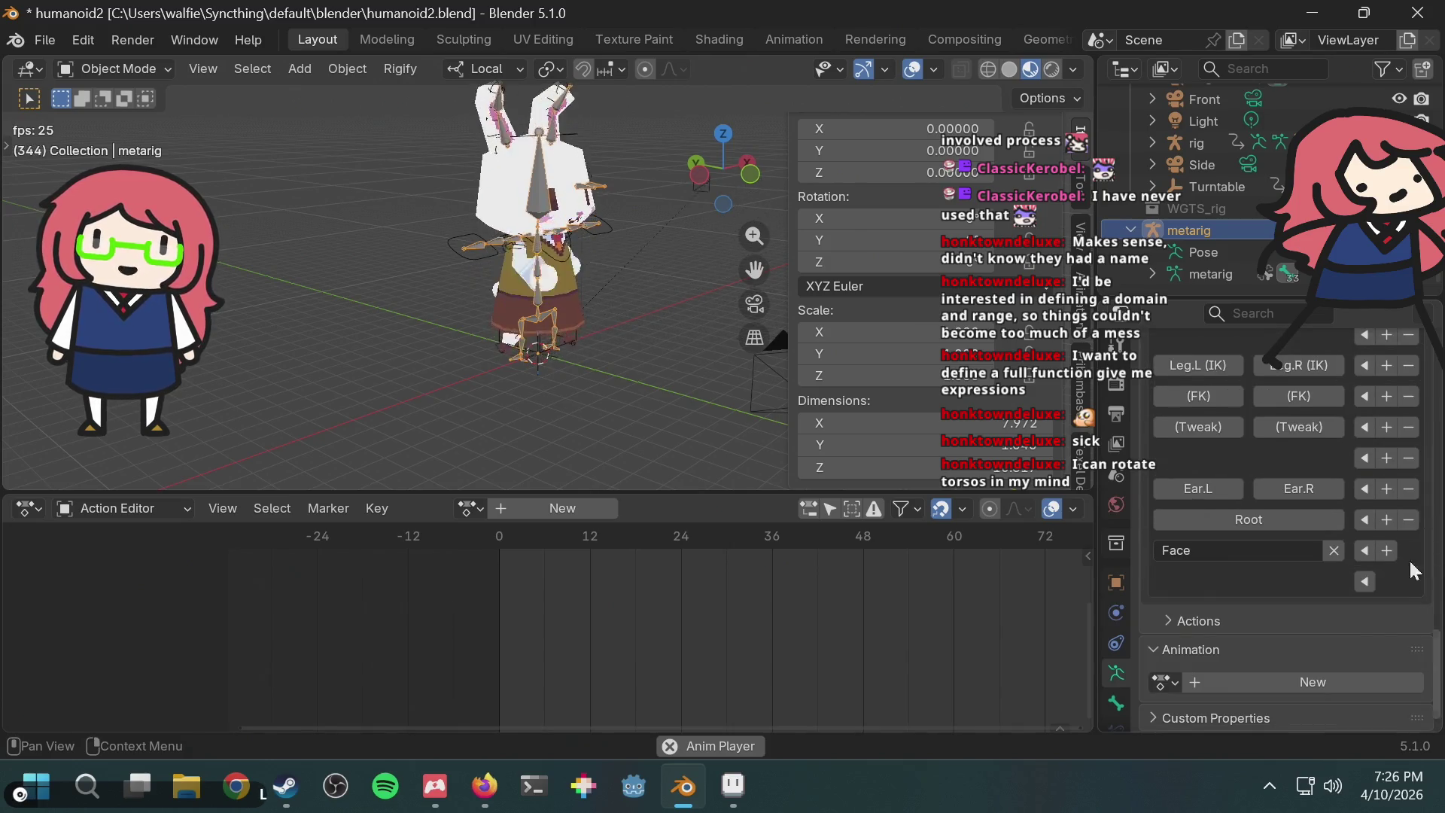
pyautogui.scroll(12, 1407, 568)
pyautogui.scroll(10, 1347, 595)
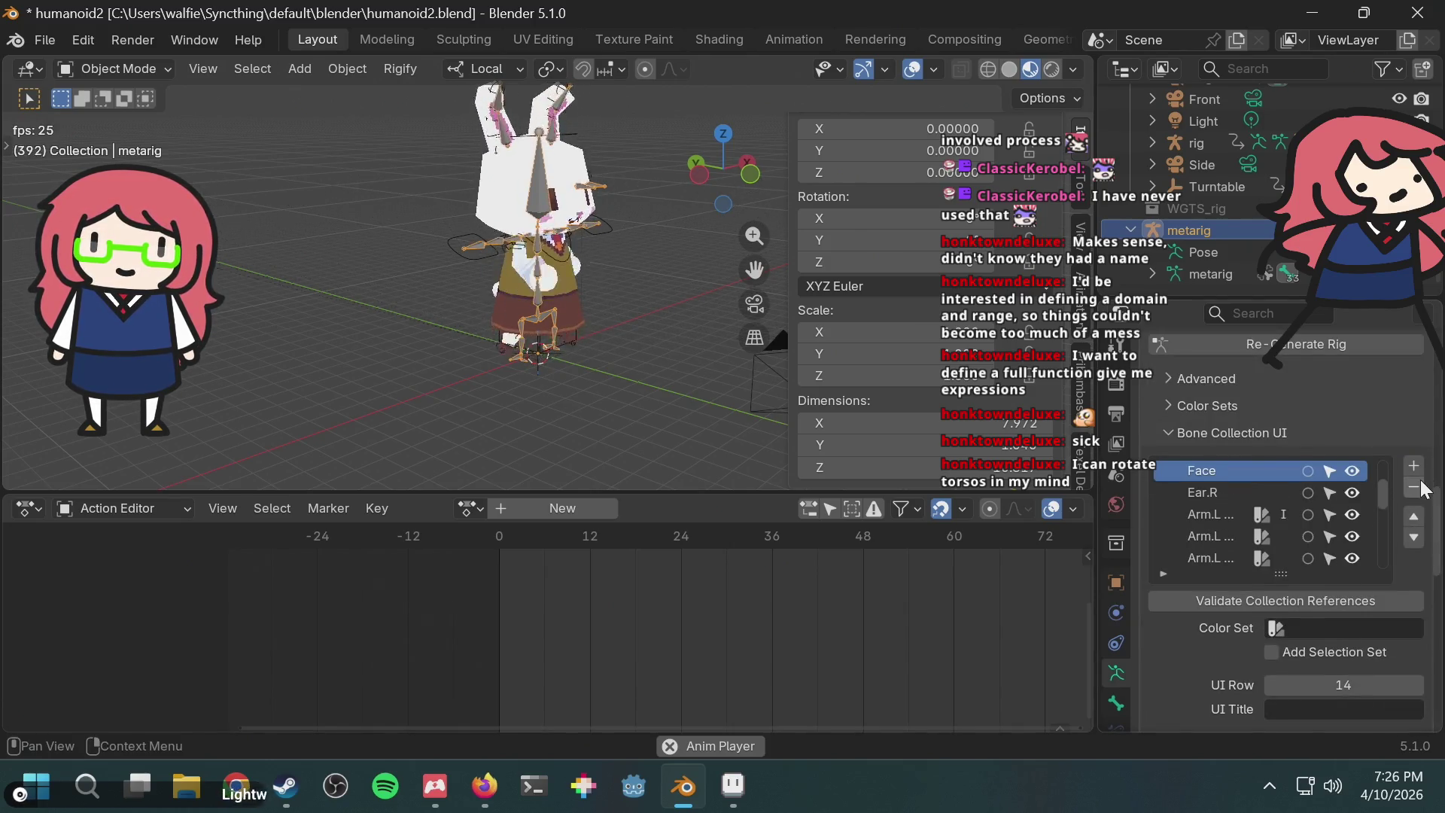
pyautogui.scroll(2, 1425, 489)
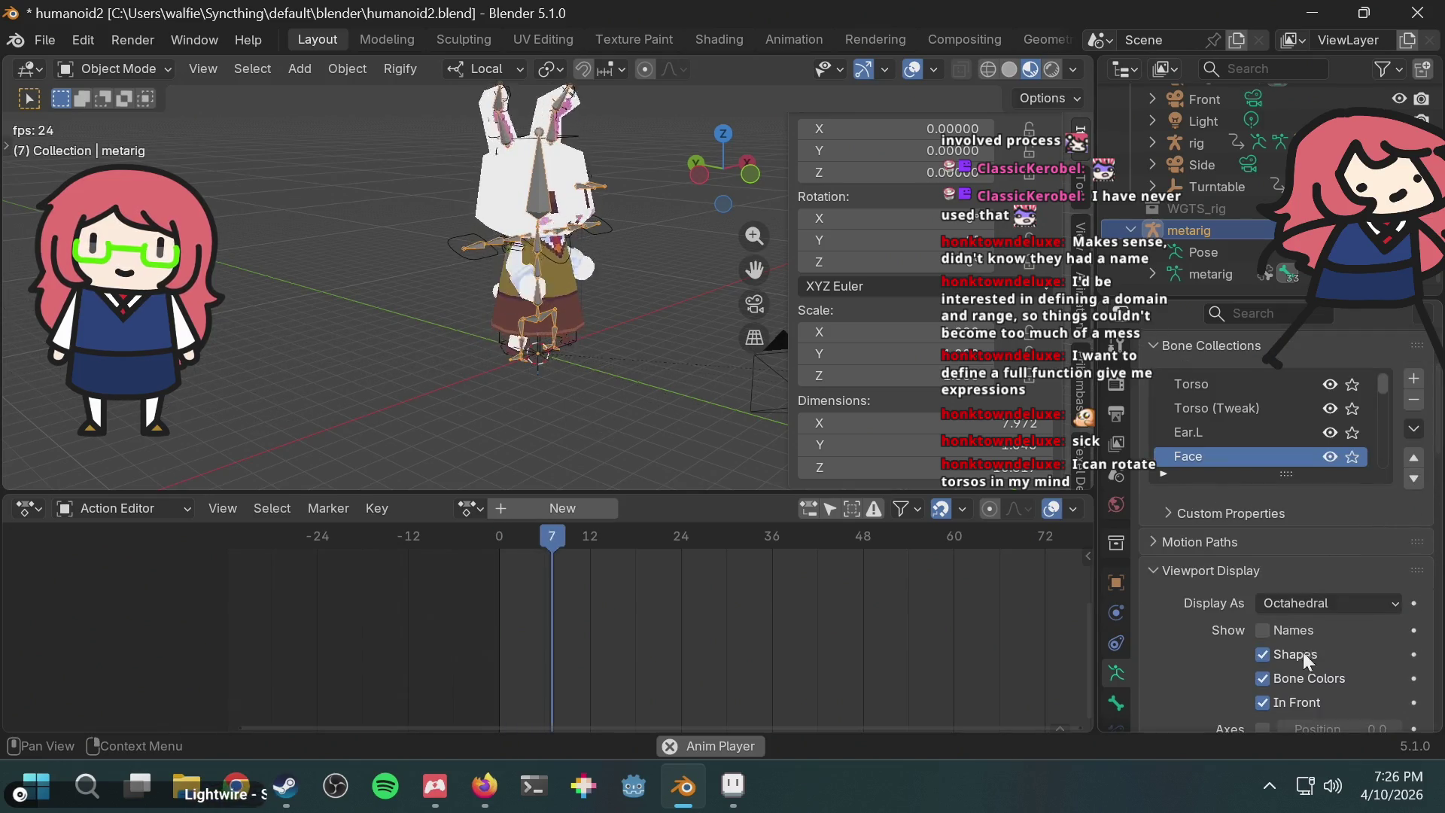
pyautogui.click(1272, 700)
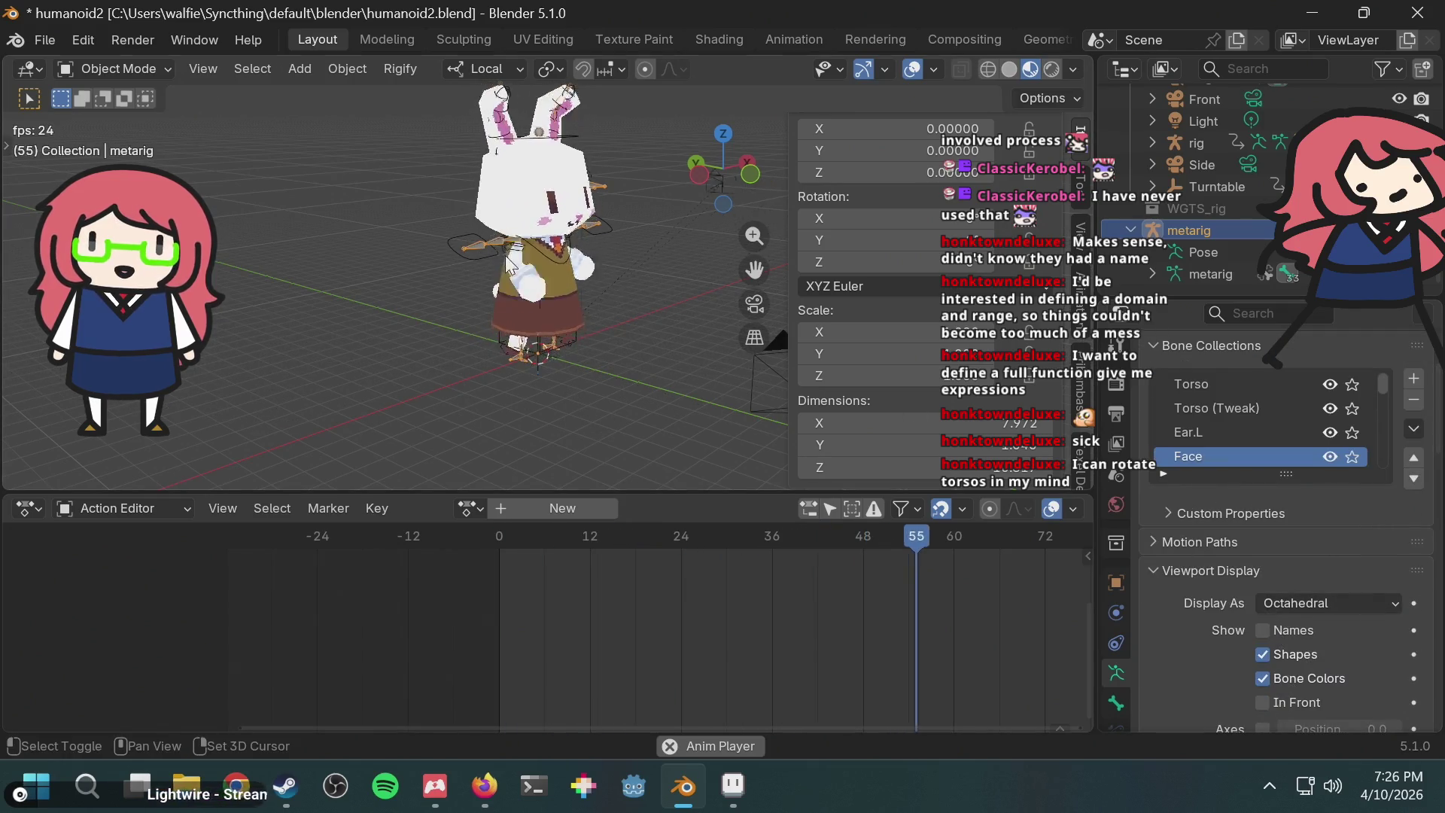
pyautogui.press('space')
# Step: Change the interaction mode and save humanoid2.blend
pyautogui.click(135, 68)
pyautogui.click(131, 102)
pyautogui.hotkey('ctrl', 's')
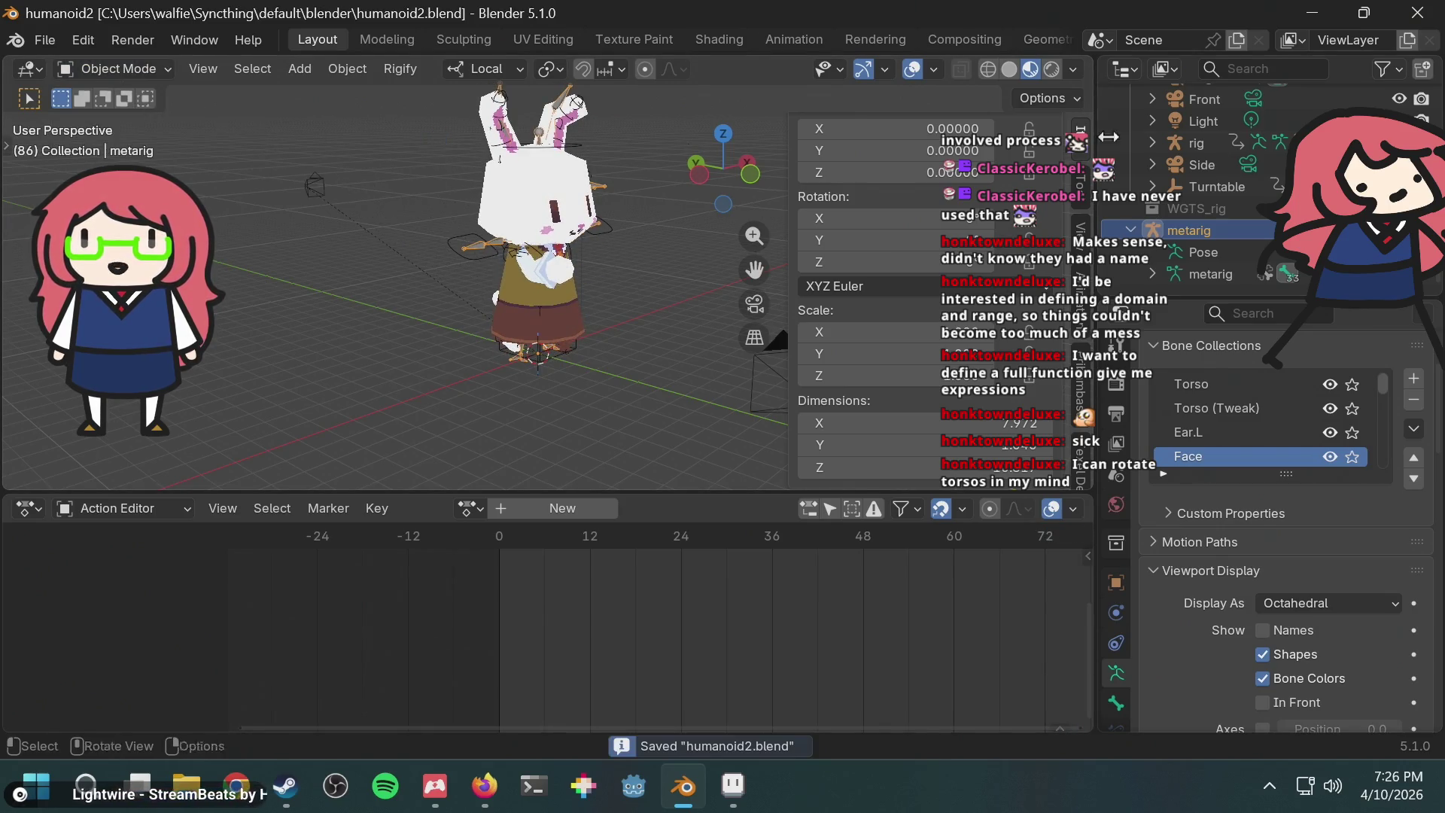
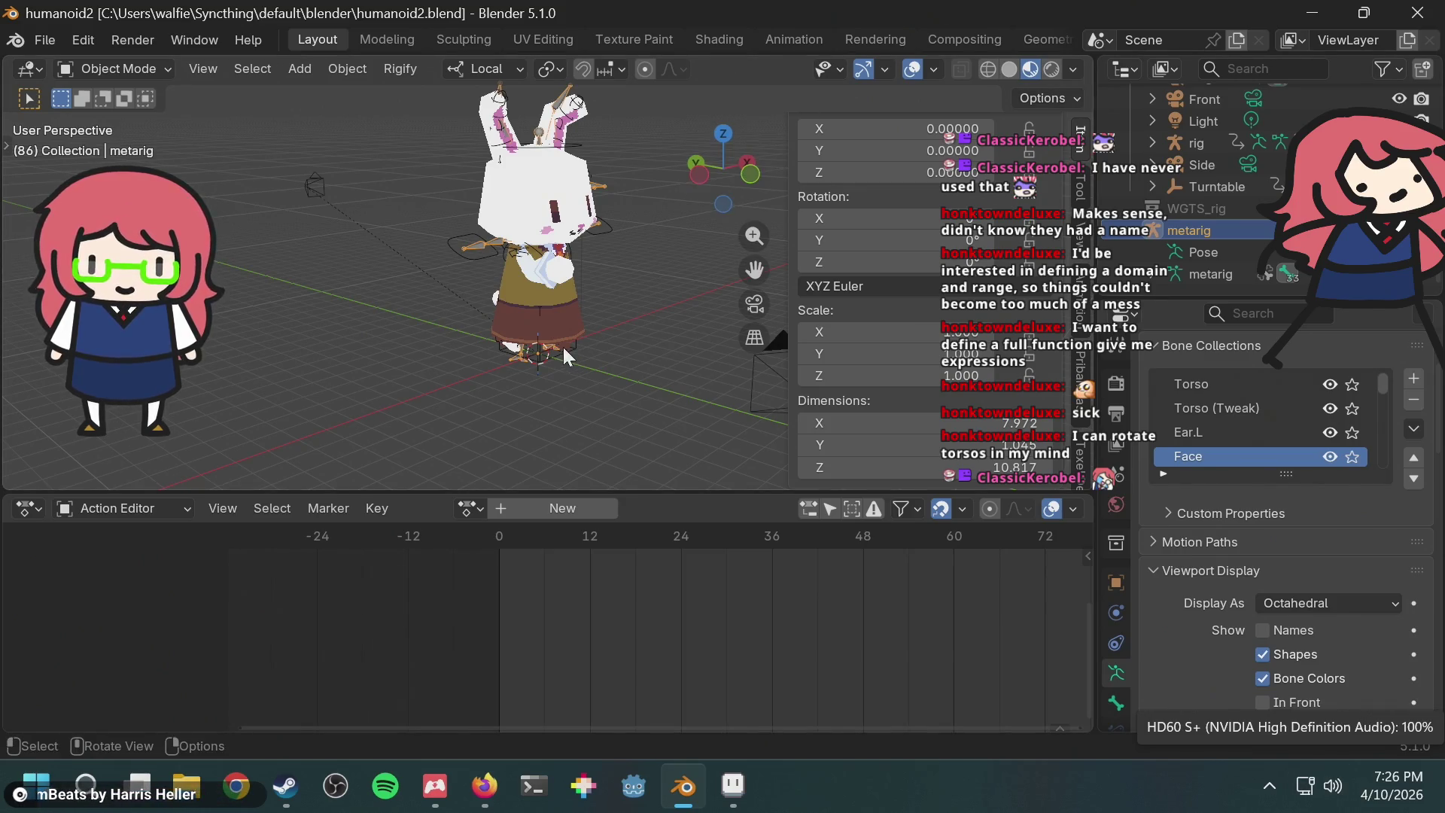
# Step: Play the bunny rig's animation and orbit the view to review it from several angles
pyautogui.press('space')
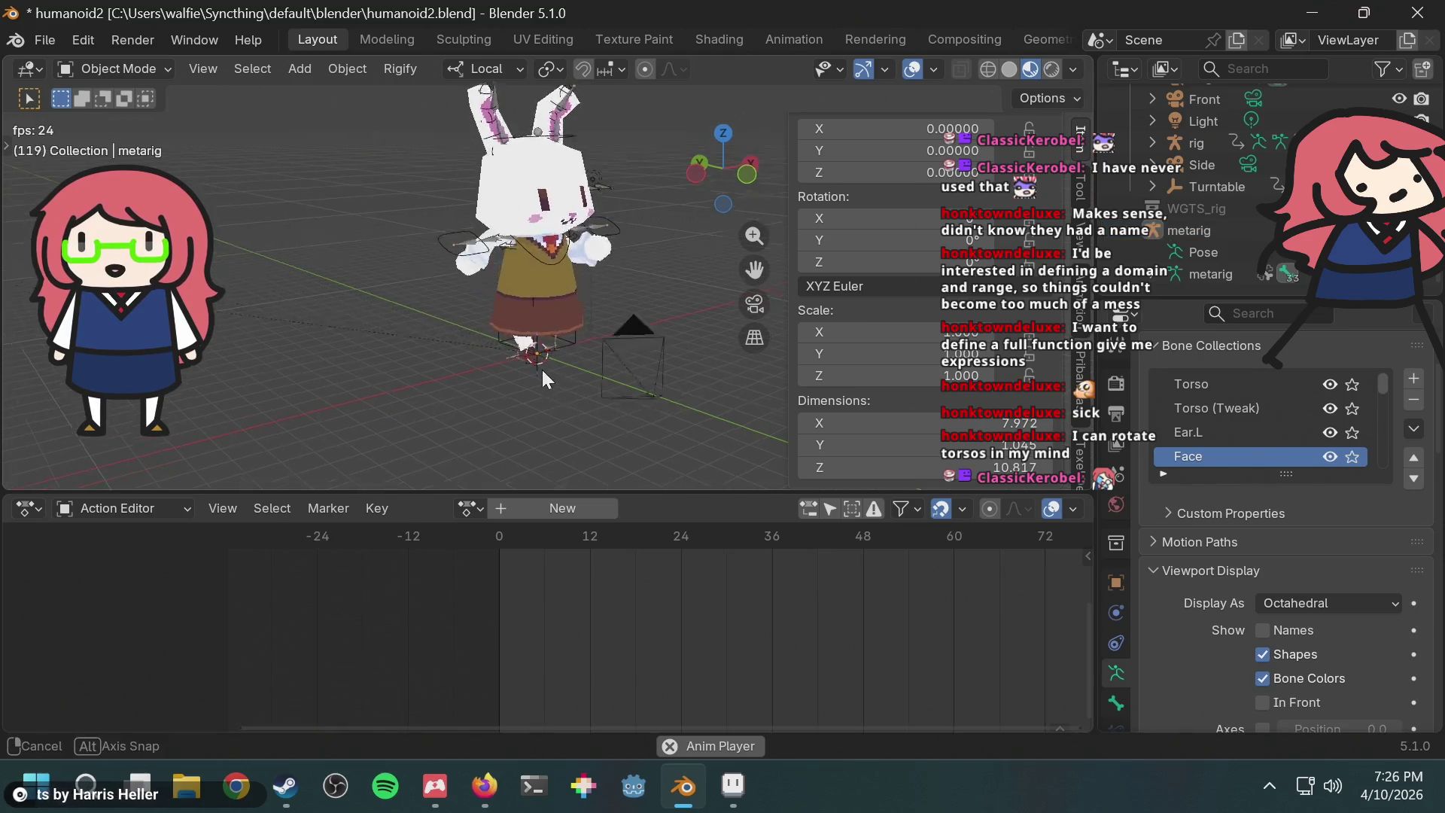
pyautogui.moveTo(392, 365); pyautogui.dragTo(526, 380, button='middle')
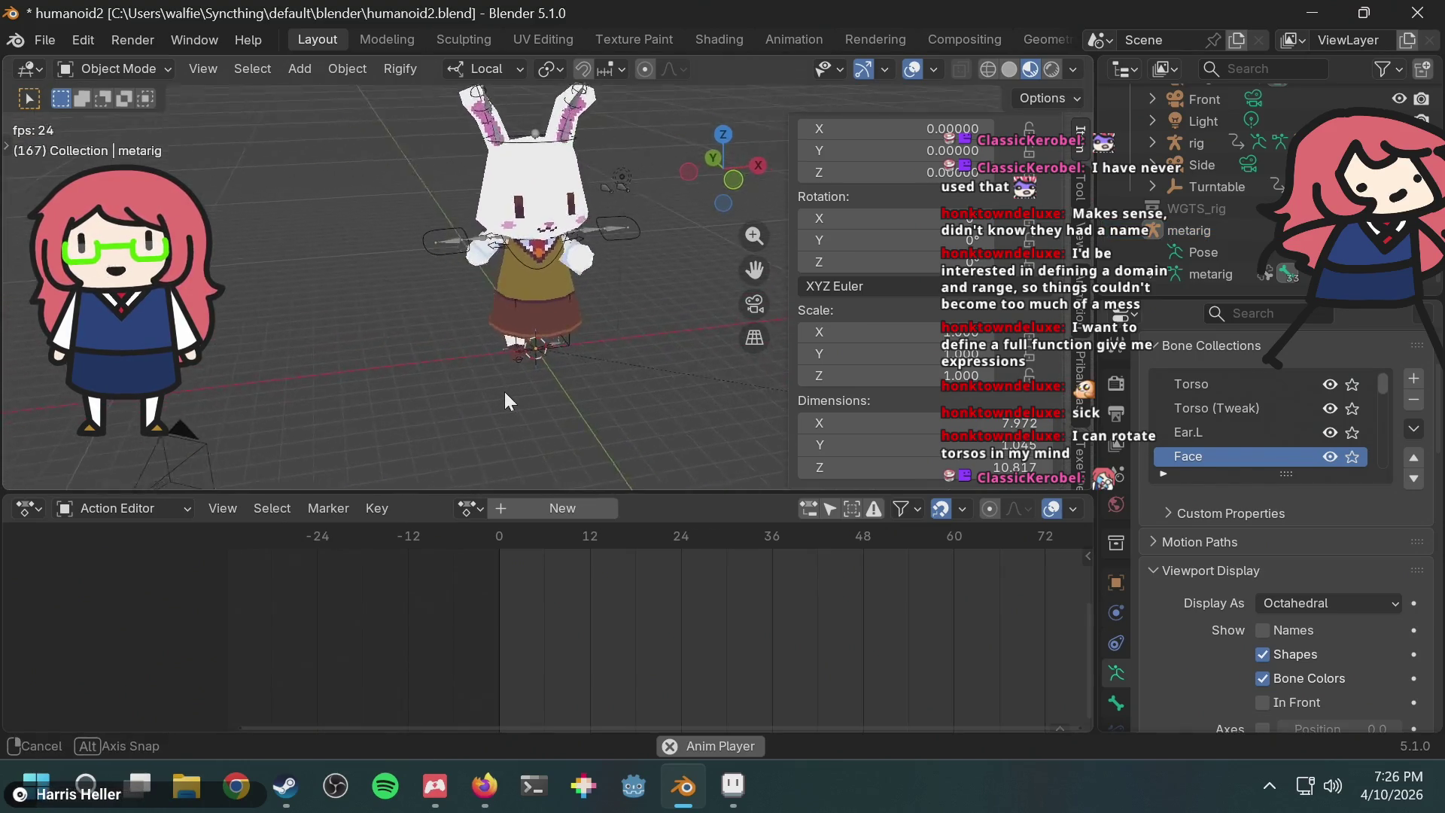
pyautogui.scroll(4, 552, 331)
pyautogui.scroll(-5, 580, 272)
pyautogui.moveTo(579, 272)
pyautogui.mouseDown(button='middle')
pyautogui.moveTo(713, 271)
pyautogui.moveTo(727, 286)
pyautogui.moveTo(643, 293)
pyautogui.moveTo(602, 274)
pyautogui.moveTo(663, 271)
pyautogui.mouseUp(button='middle')
pyautogui.scroll(3, 663, 271)
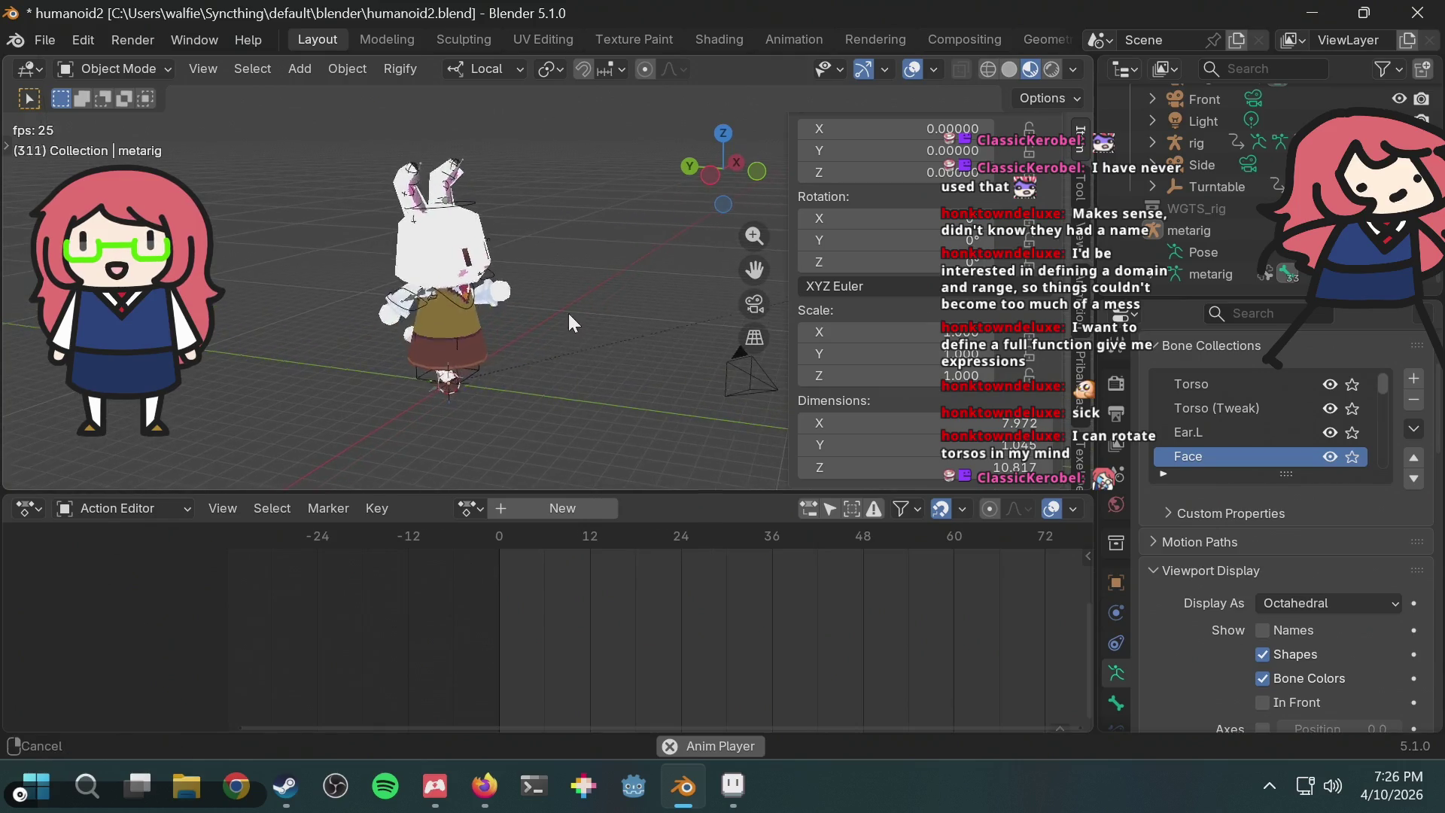
pyautogui.moveTo(563, 296)
pyautogui.mouseDown(button='middle')
pyautogui.moveTo(490, 289)
pyautogui.moveTo(558, 271)
pyautogui.moveTo(372, 279)
pyautogui.moveTo(705, 287)
pyautogui.moveTo(579, 319)
pyautogui.moveTo(554, 341)
pyautogui.mouseUp(button='middle')
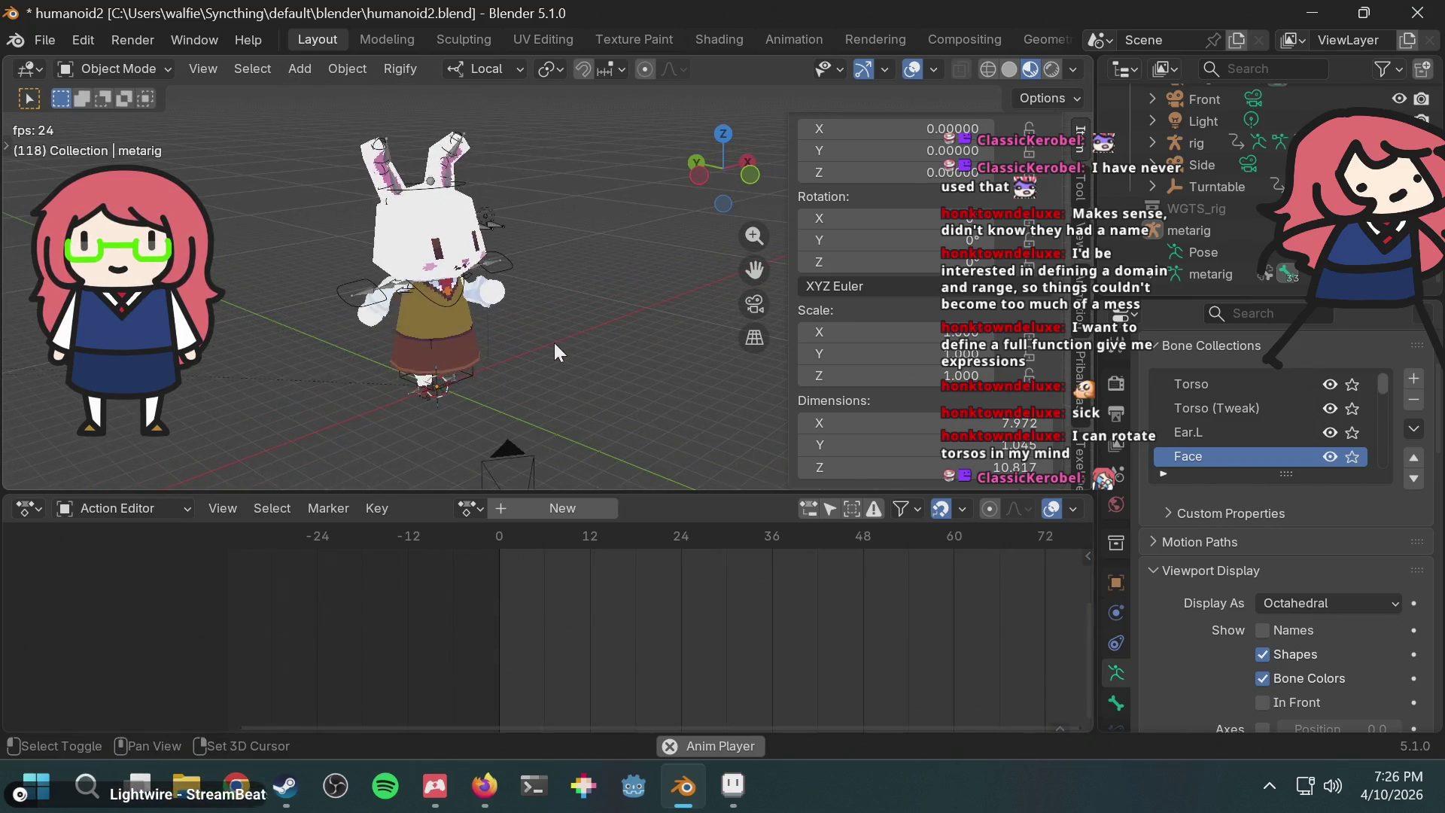
# Step: Stop playback and save the file as humanoid2.blend
pyautogui.press('space')
pyautogui.hotkey('ctrl', 's')
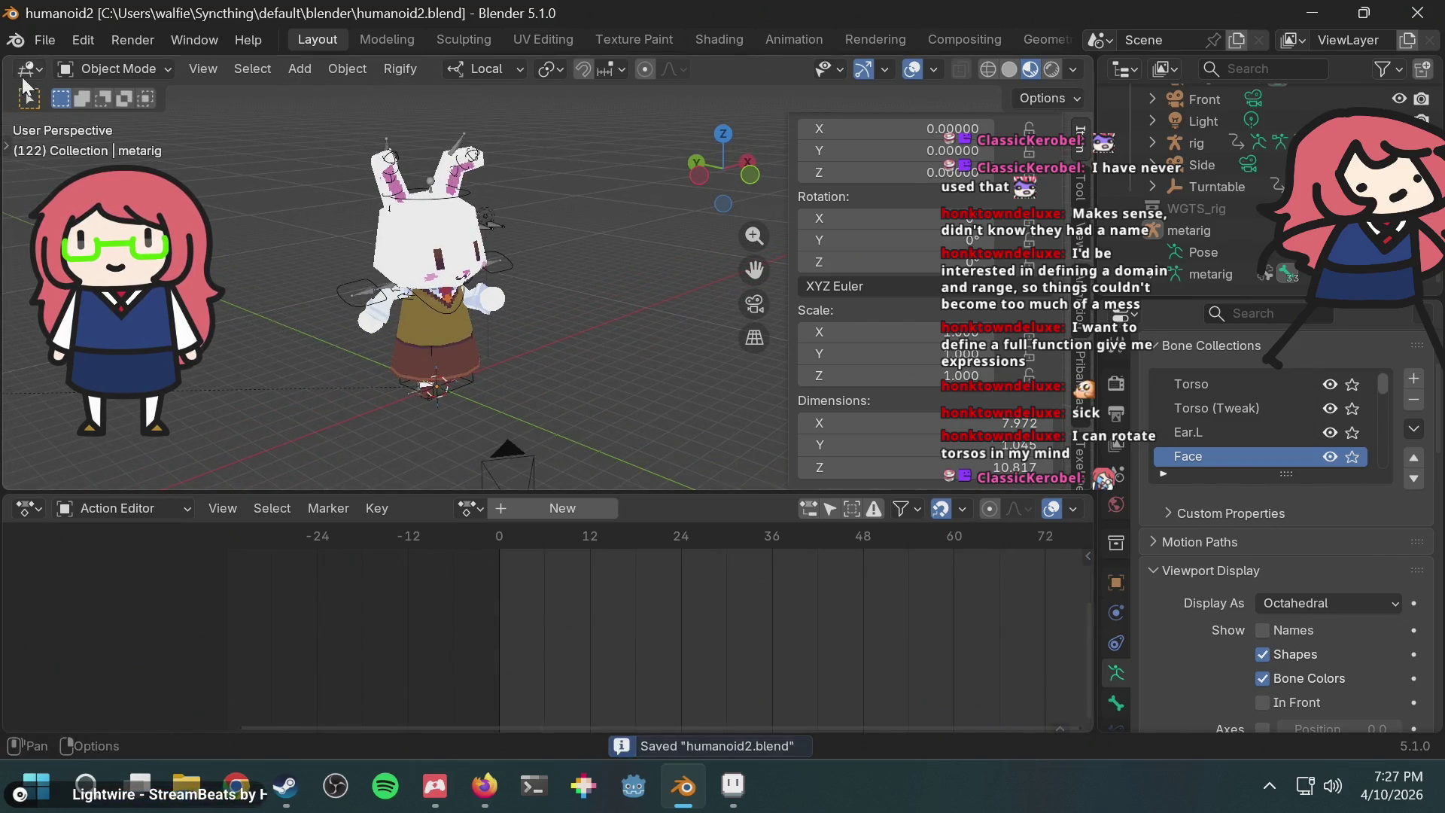
pyautogui.click(54, 42)
# Step: Start a new General scene from the File menu, saving changes to humanoid2.blend first
pyautogui.moveTo(59, 64)
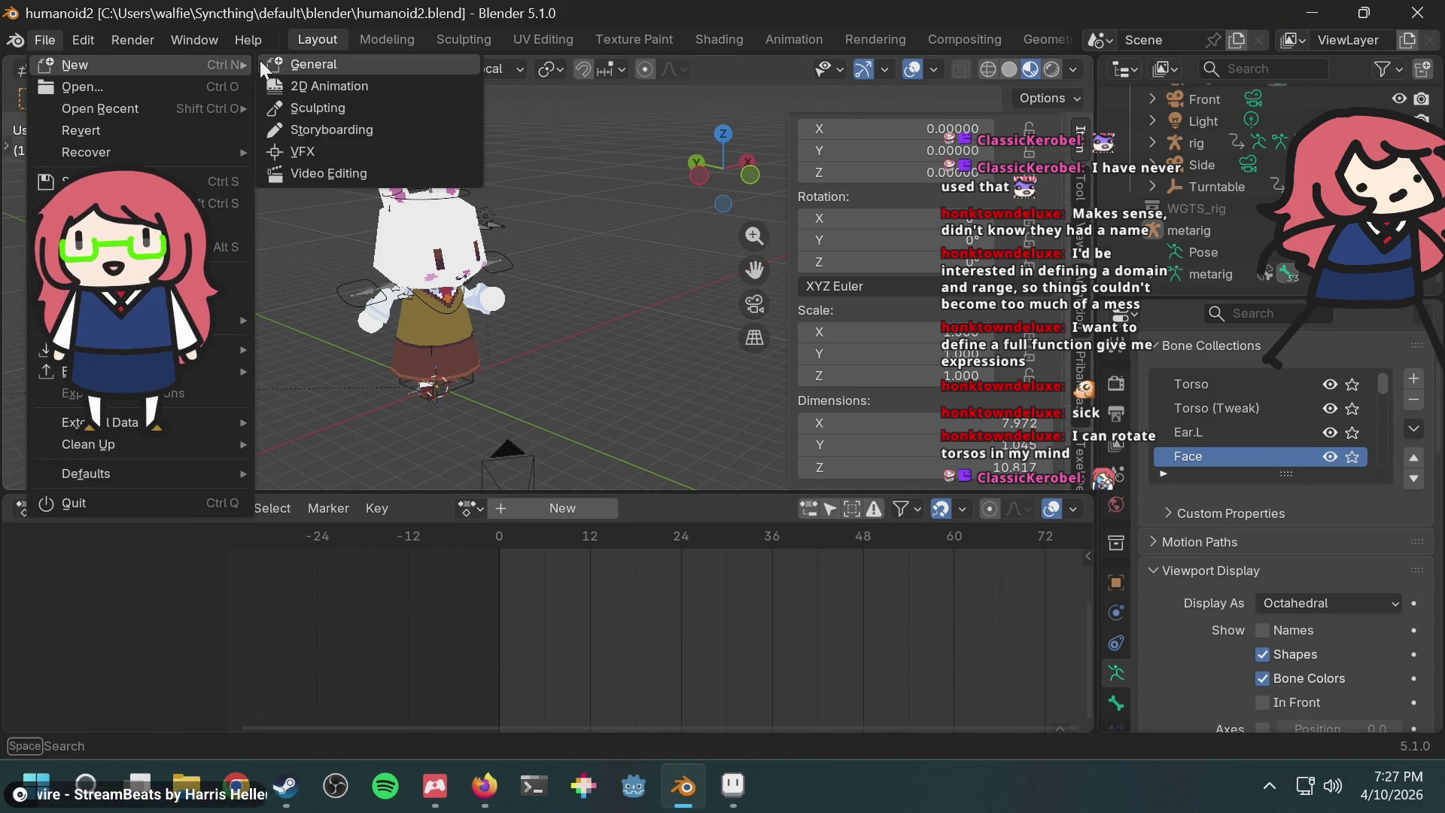
pyautogui.click(39, 34)
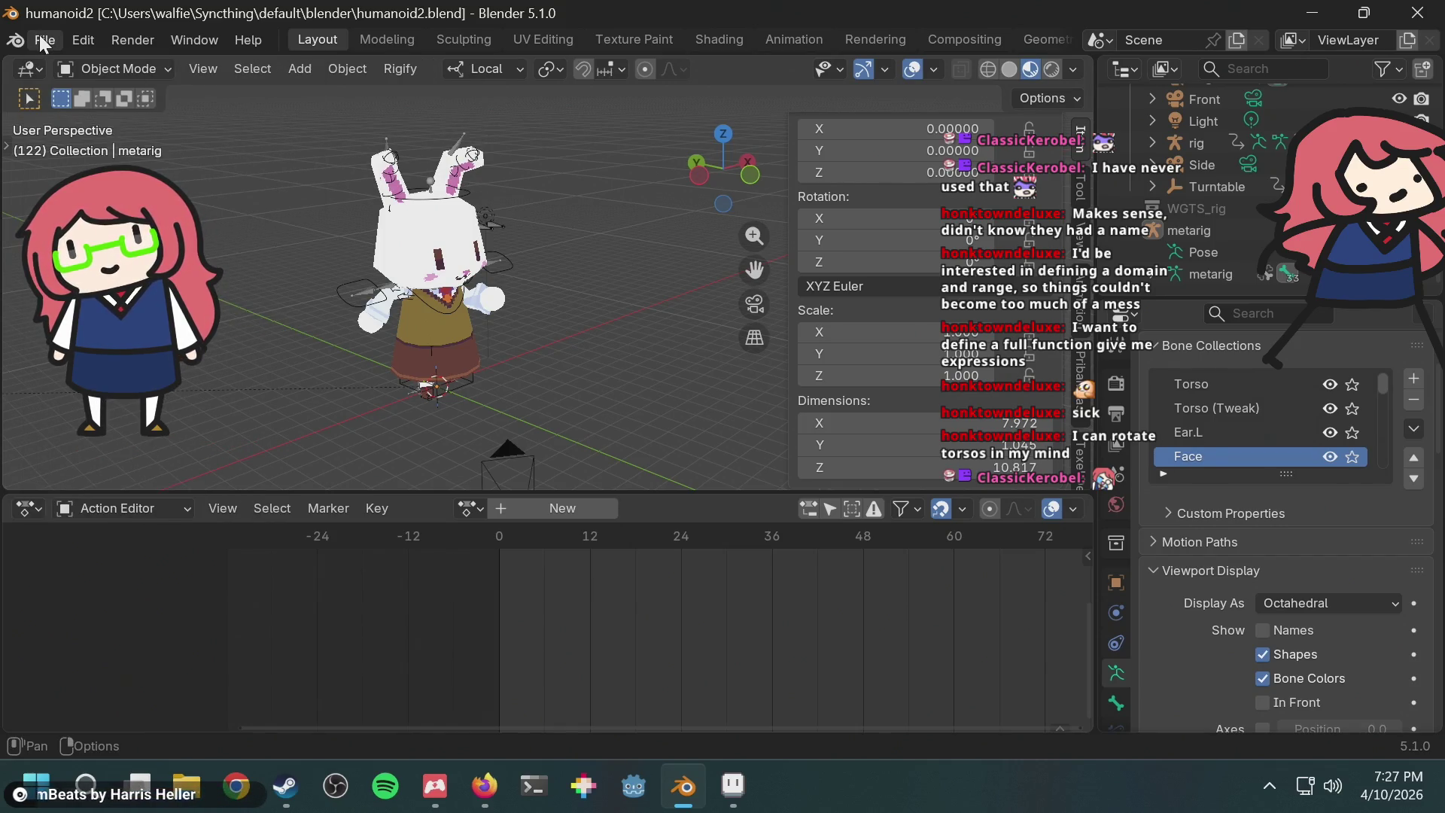
pyautogui.click(39, 35)
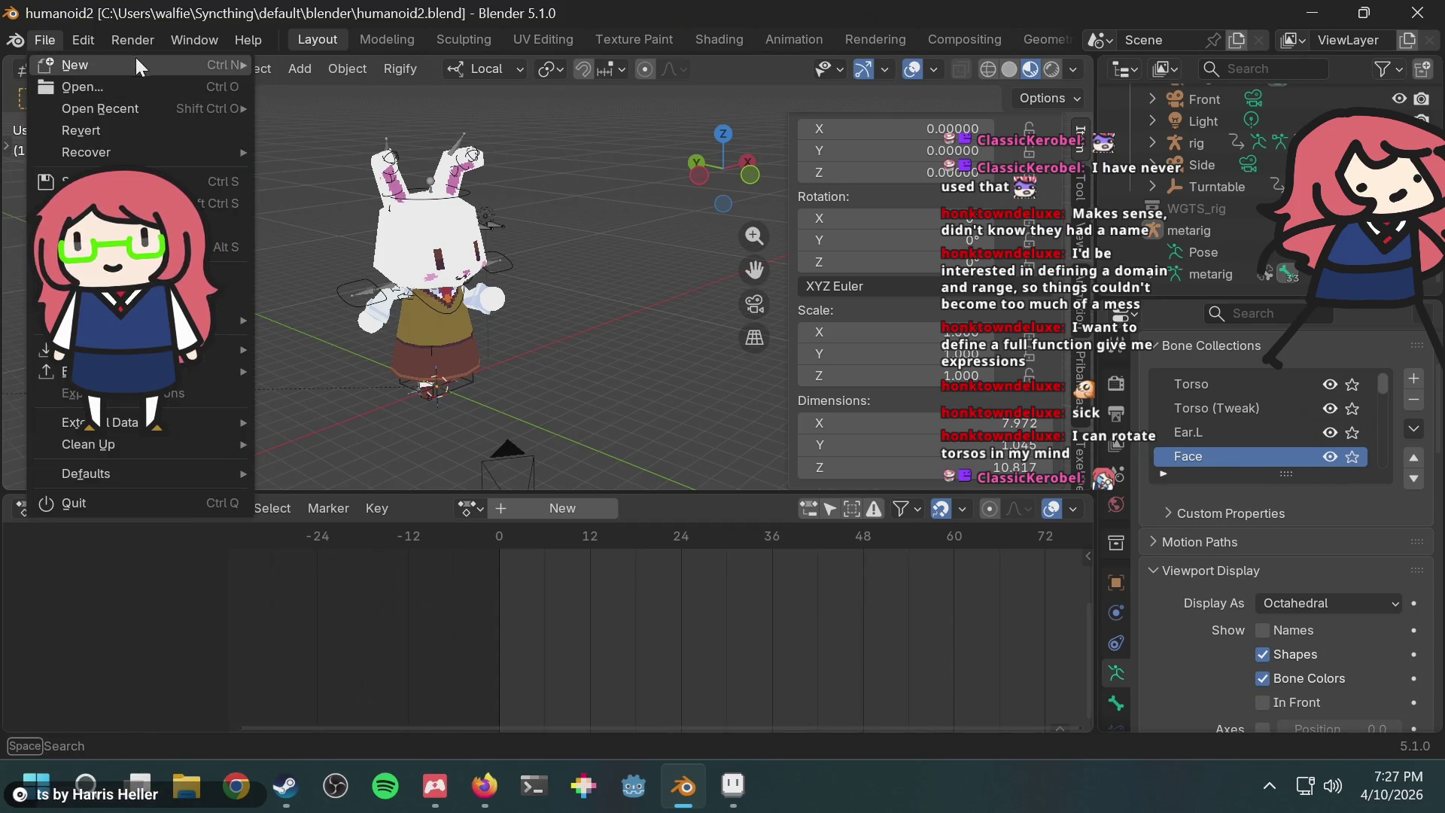
pyautogui.moveTo(135, 58)
pyautogui.click(323, 64)
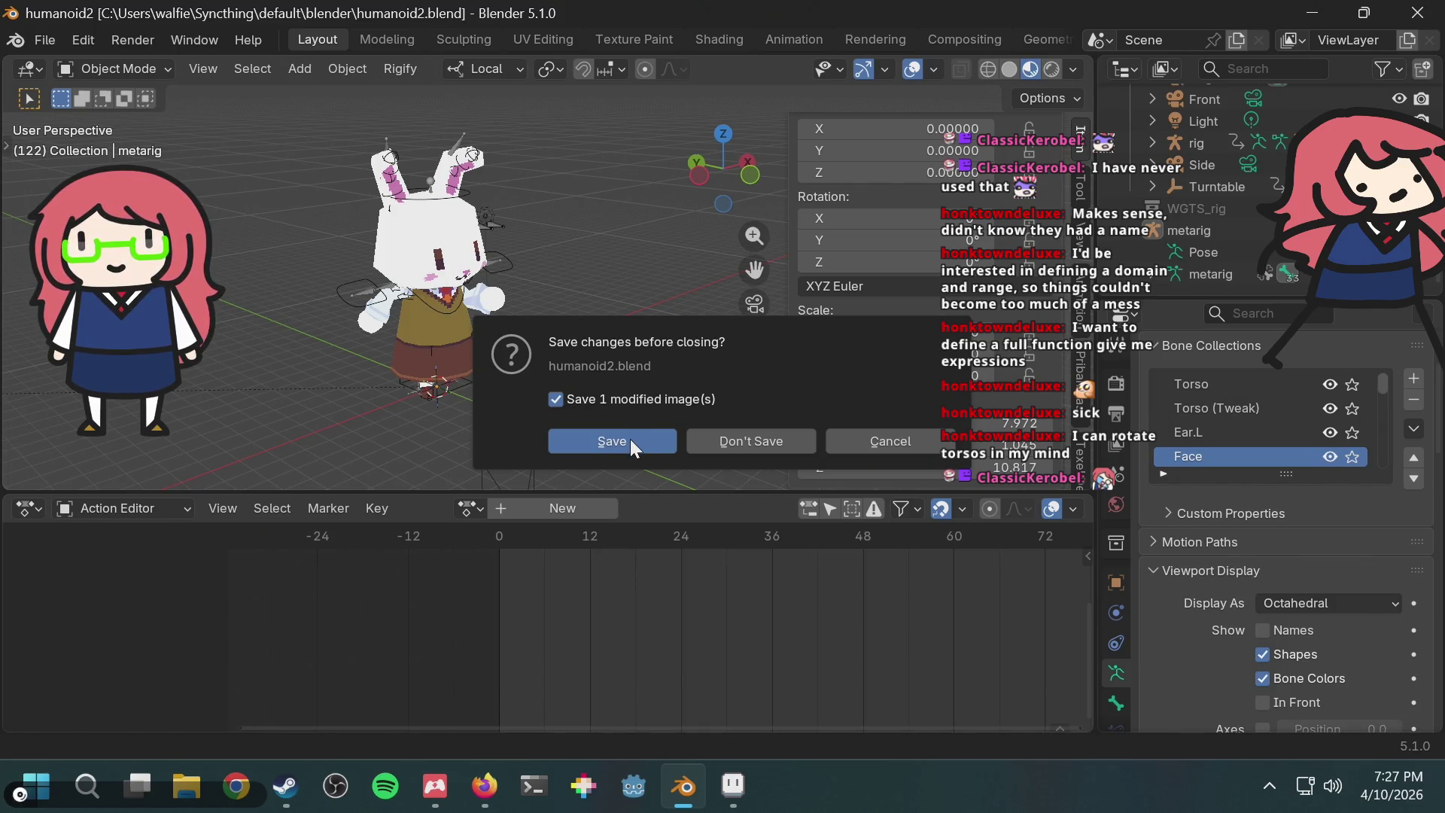
pyautogui.click(630, 440)
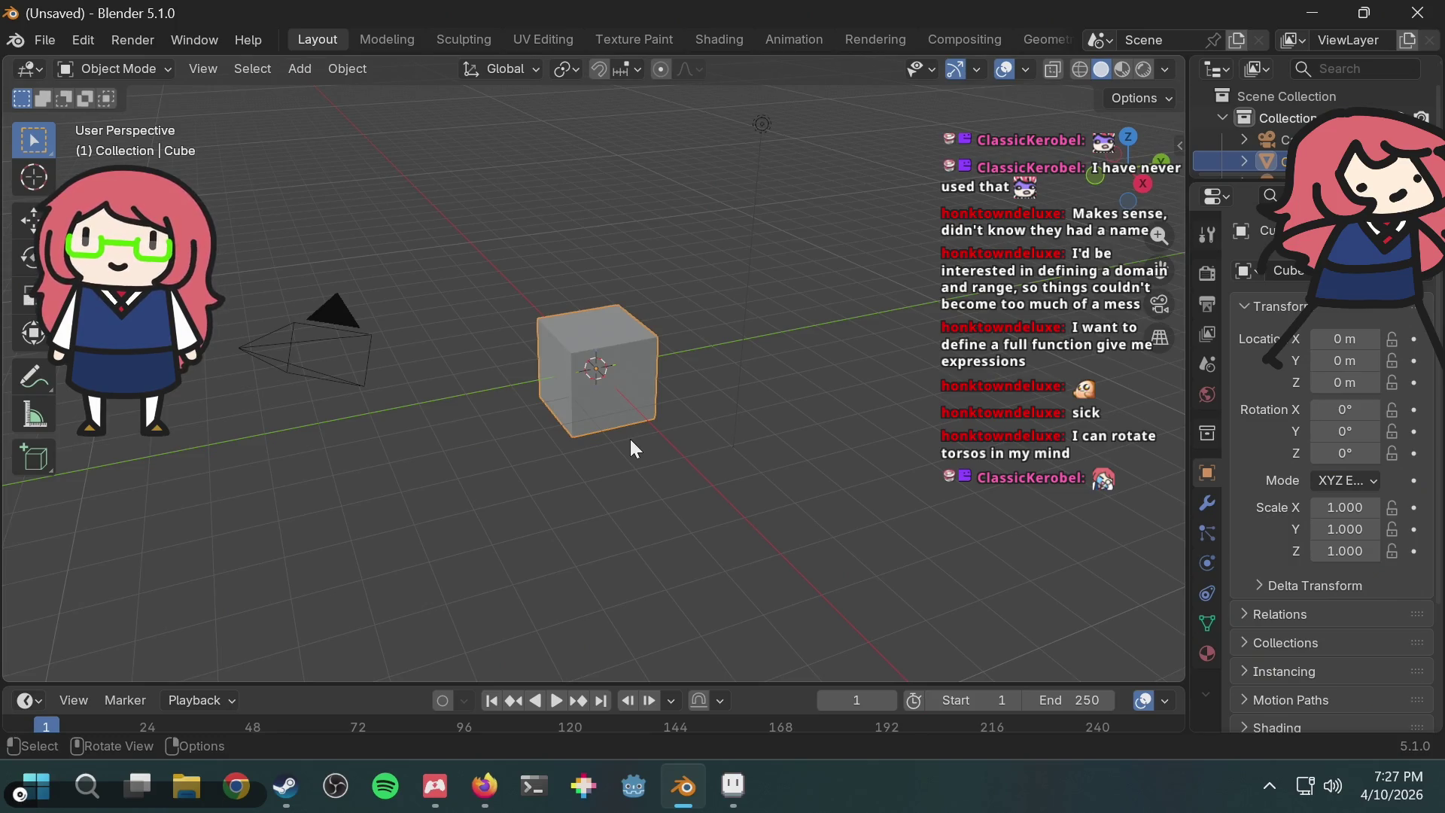
pyautogui.moveTo(588, 331); pyautogui.dragTo(684, 323, button='middle')
pyautogui.scroll(3, 683, 322)
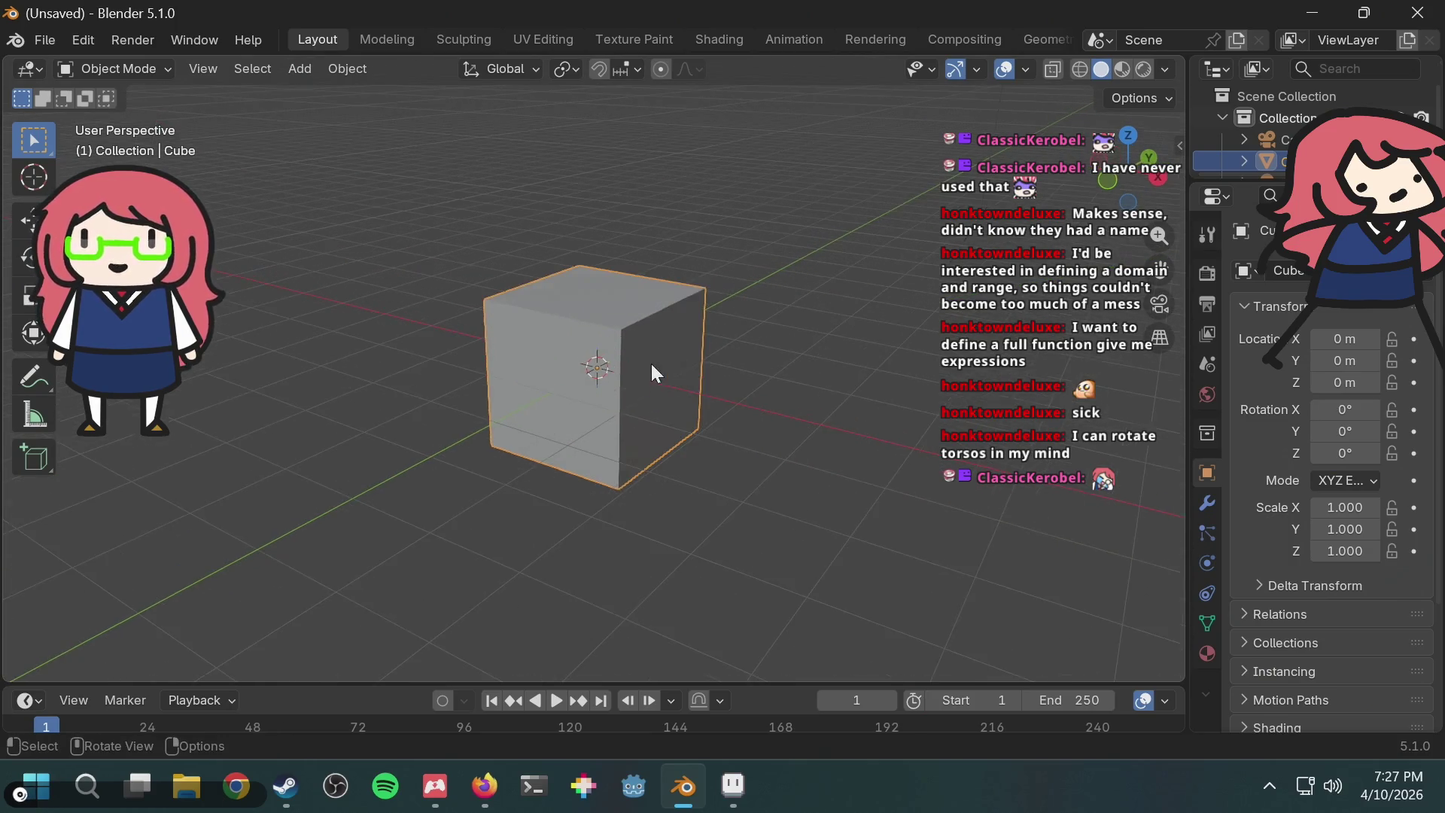
pyautogui.press('g')
pyautogui.press('z')
pyautogui.press('Escape')
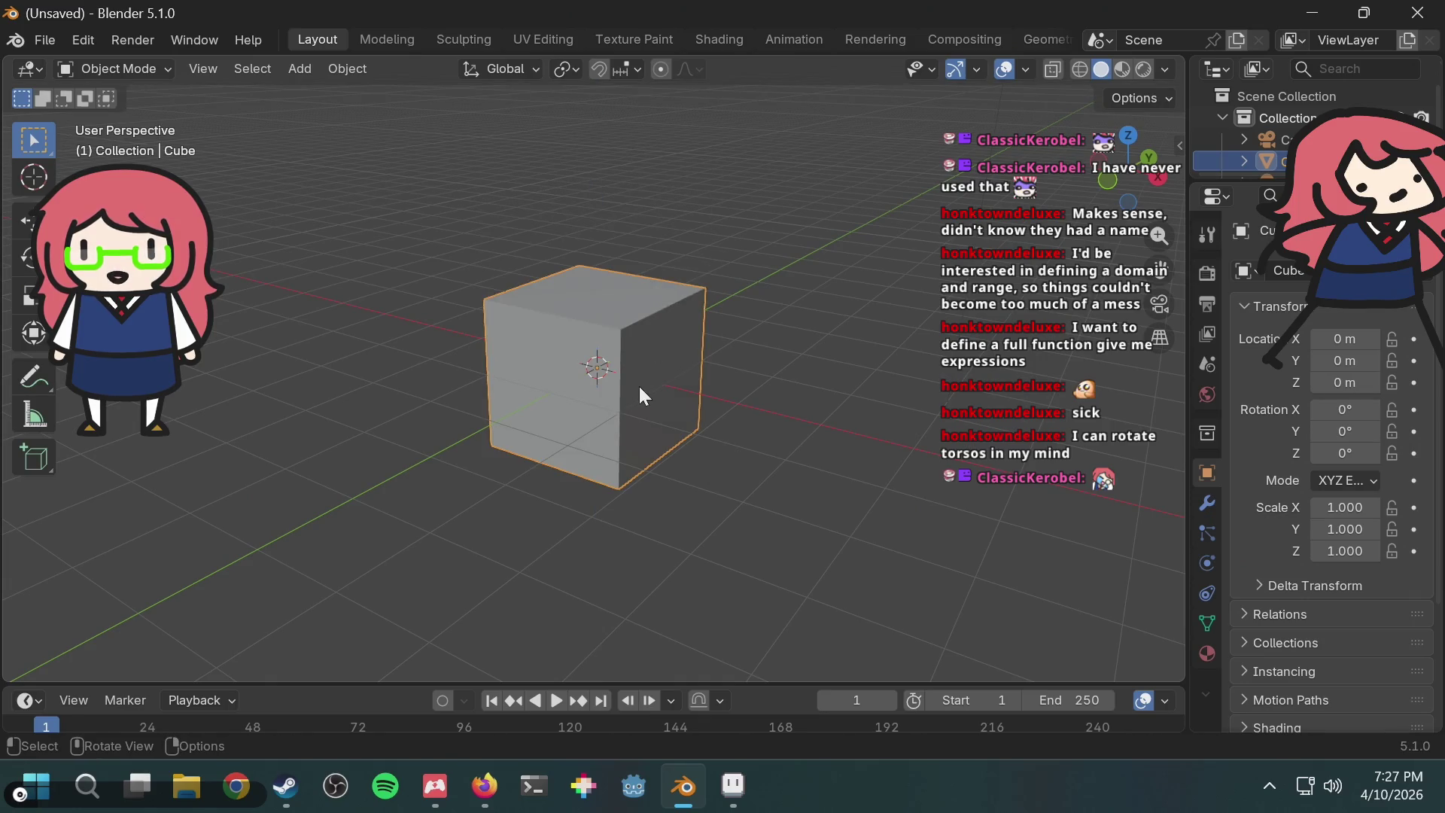
pyautogui.moveTo(639, 386); pyautogui.dragTo(725, 336, button='middle')
pyautogui.press('g')
pyautogui.press('z')
pyautogui.press('Escape')
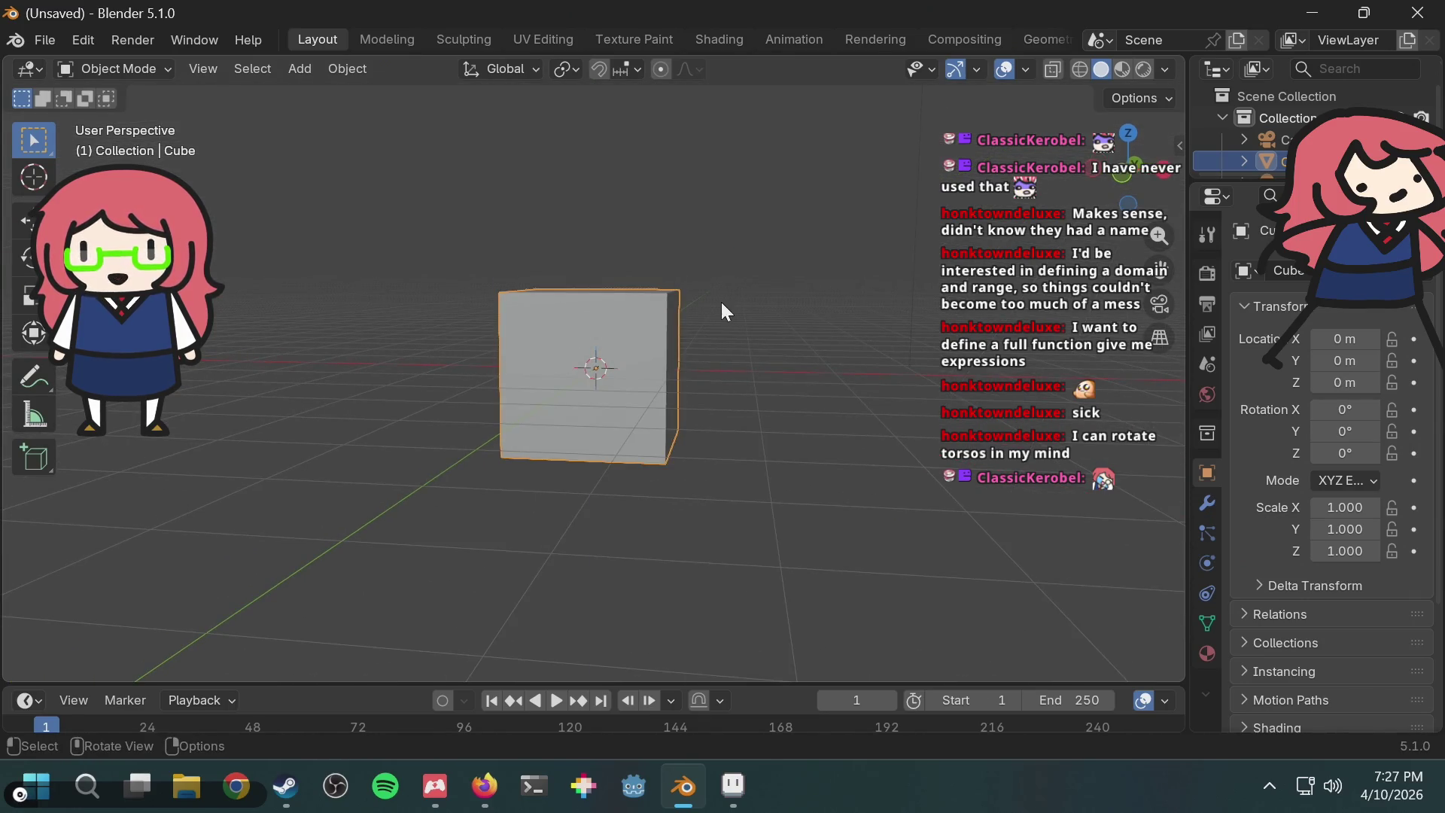
pyautogui.press('g')
pyautogui.press('z')
pyautogui.press('Escape')
pyautogui.moveTo(700, 286)
pyautogui.mouseDown(button='middle')
pyautogui.moveTo(736, 334)
pyautogui.moveTo(565, 316)
pyautogui.moveTo(865, 307)
pyautogui.moveTo(804, 327)
pyautogui.moveTo(692, 305)
pyautogui.moveTo(706, 332)
pyautogui.moveTo(792, 363)
pyautogui.moveTo(844, 427)
pyautogui.mouseUp(button='middle')
pyautogui.scroll(-4, 834, 332)
pyautogui.scroll(3, 834, 324)
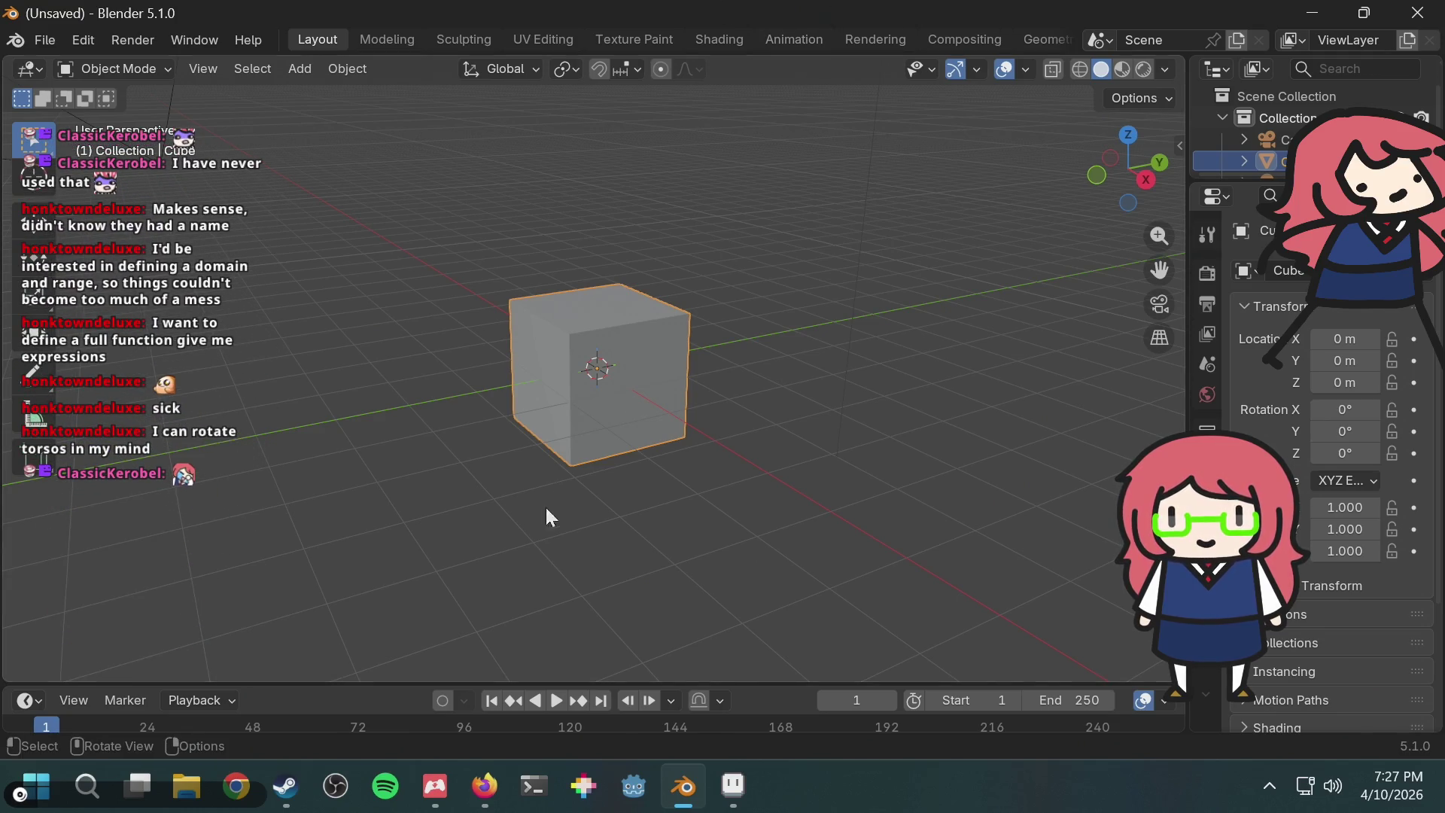
pyautogui.moveTo(554, 439)
pyautogui.mouseDown(button='middle')
pyautogui.moveTo(745, 413)
pyautogui.moveTo(593, 448)
pyautogui.moveTo(463, 450)
pyautogui.moveTo(488, 428)
pyautogui.mouseUp(button='middle')
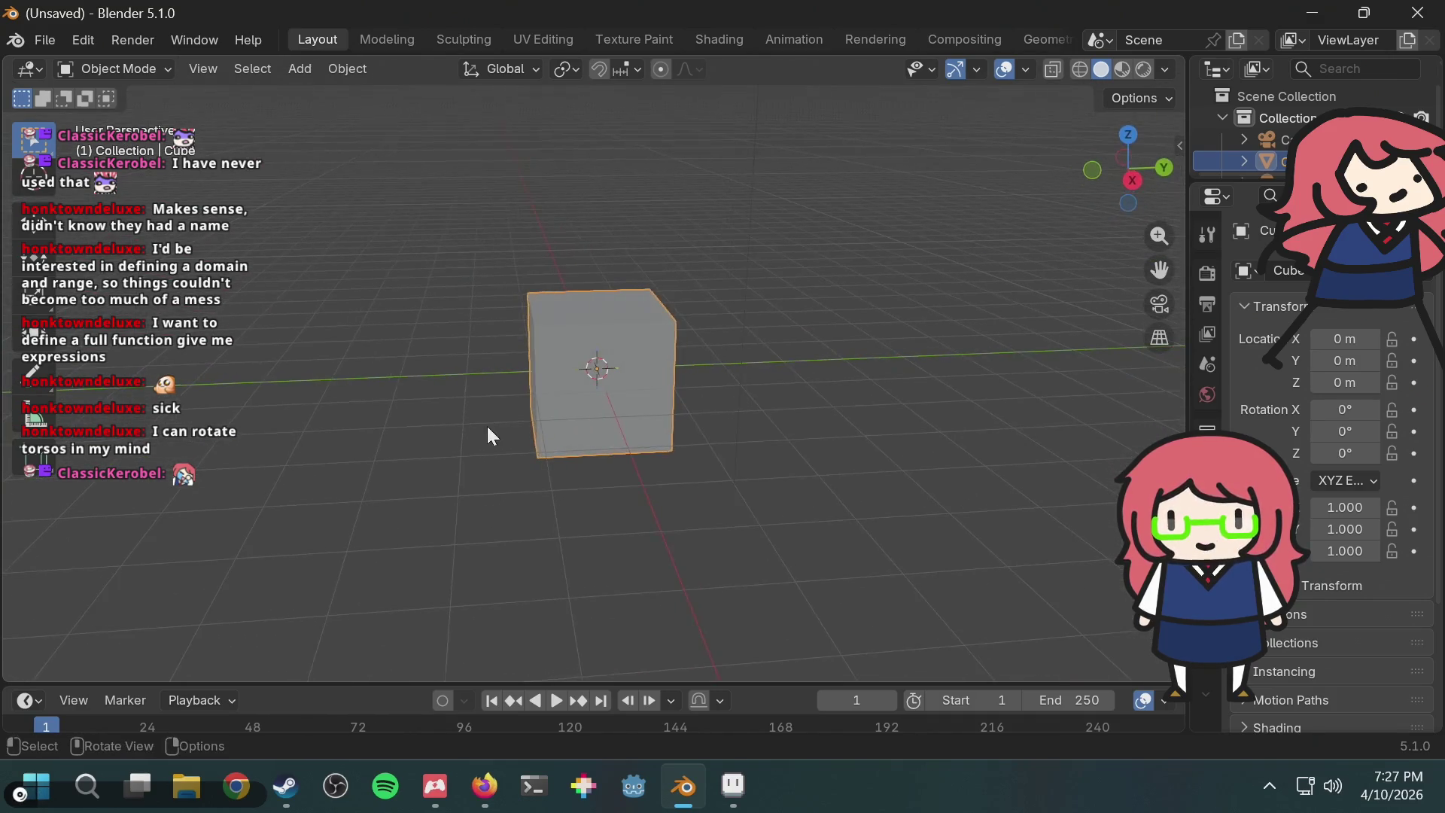
pyautogui.moveTo(486, 629)
pyautogui.mouseDown(button='middle')
pyautogui.moveTo(597, 489)
pyautogui.moveTo(684, 481)
pyautogui.moveTo(639, 496)
pyautogui.mouseUp(button='middle')
pyautogui.press('g')
pyautogui.press('z')
pyautogui.press('Escape')
pyautogui.moveTo(735, 302); pyautogui.dragTo(701, 289, button='middle')
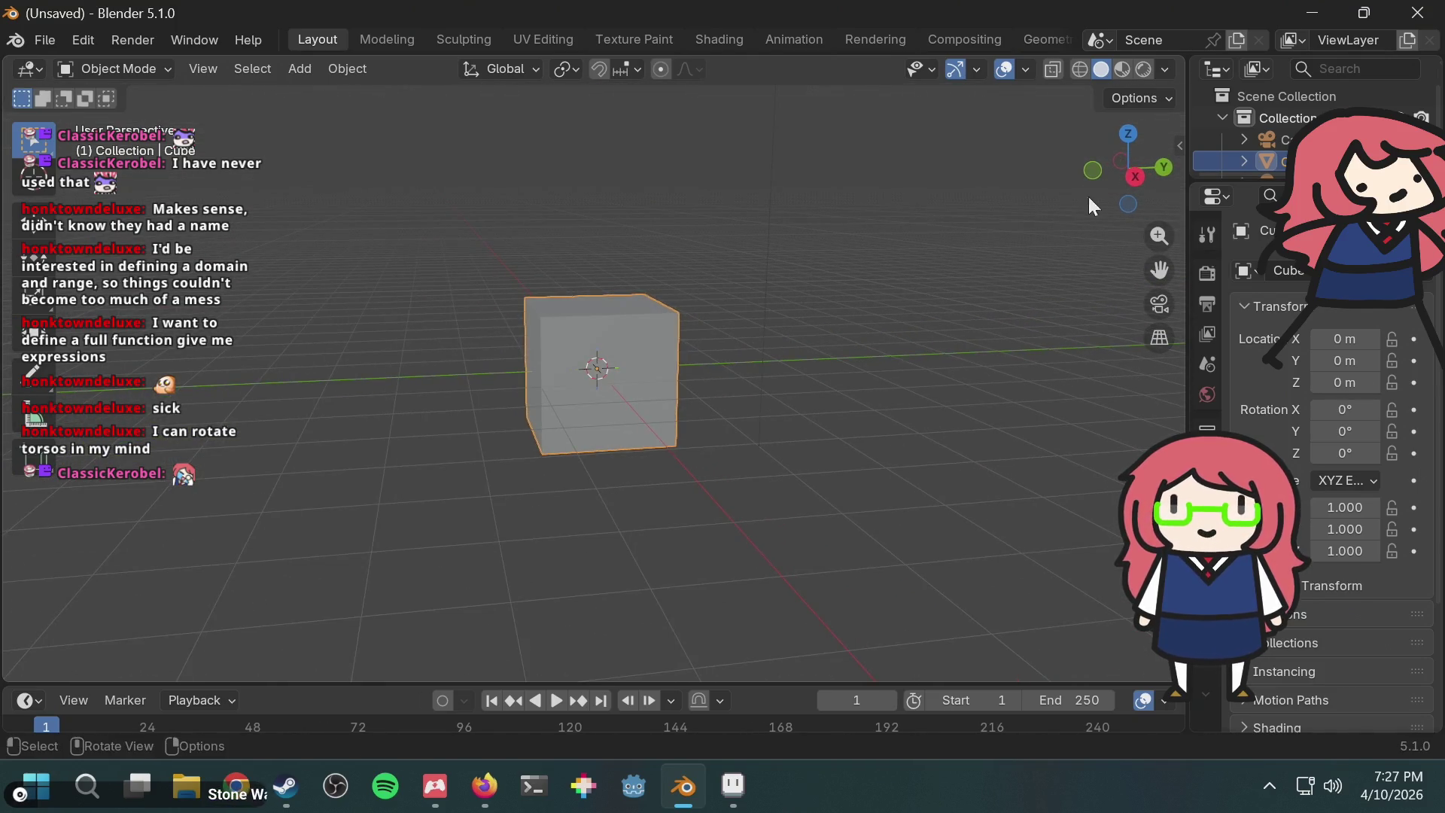
pyautogui.click(1125, 183)
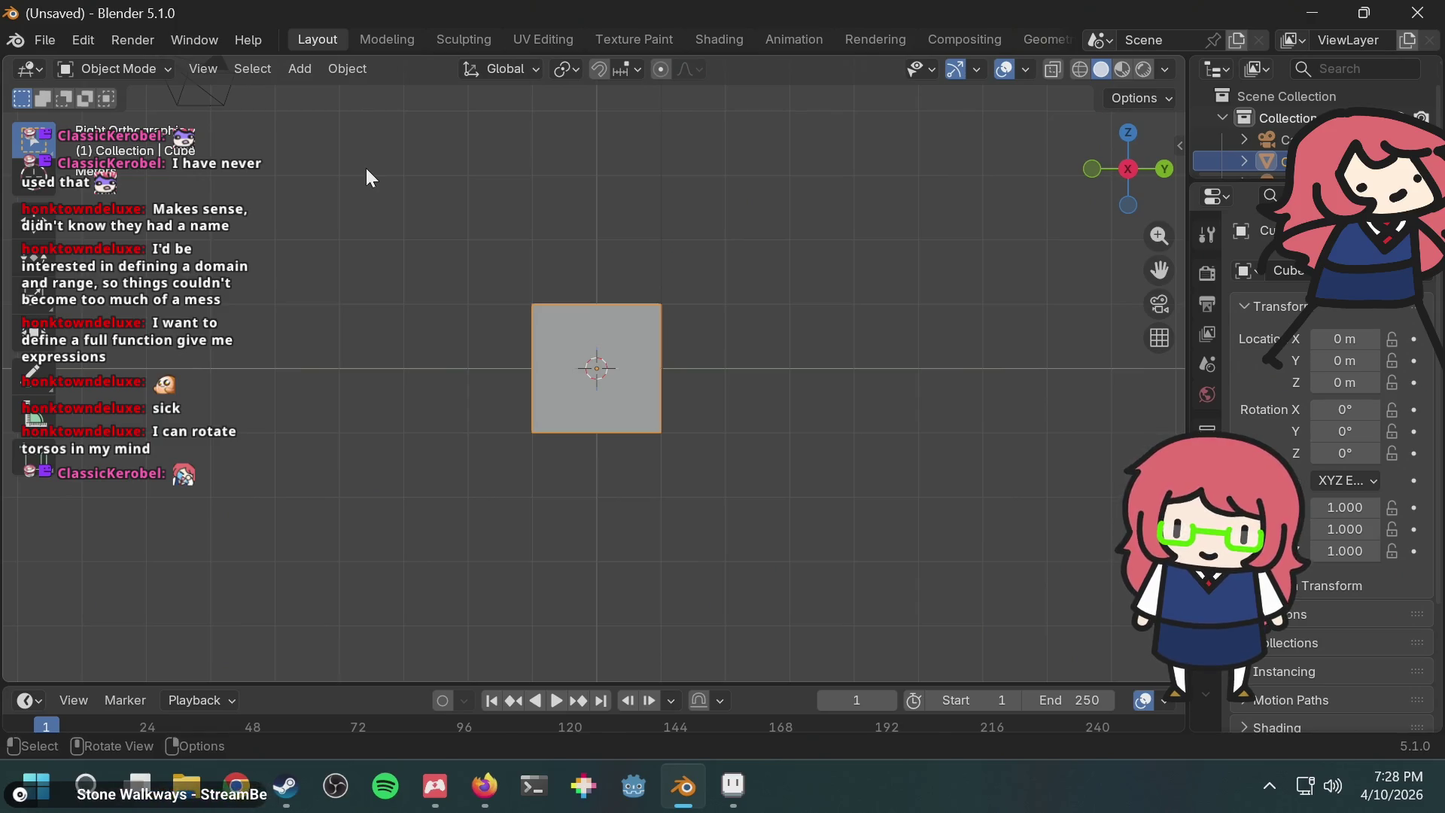
pyautogui.click(459, 252)
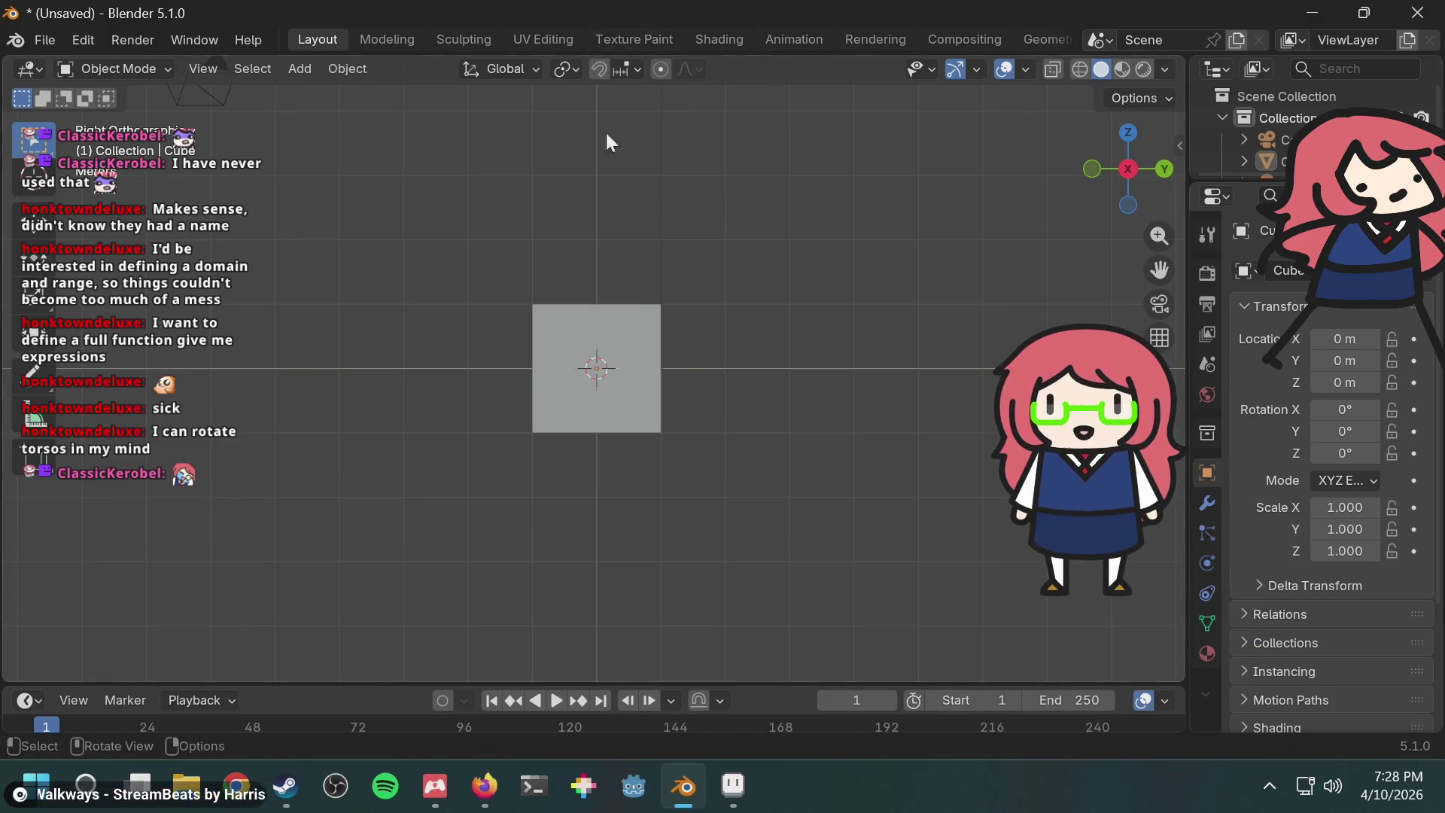
pyautogui.click(634, 308)
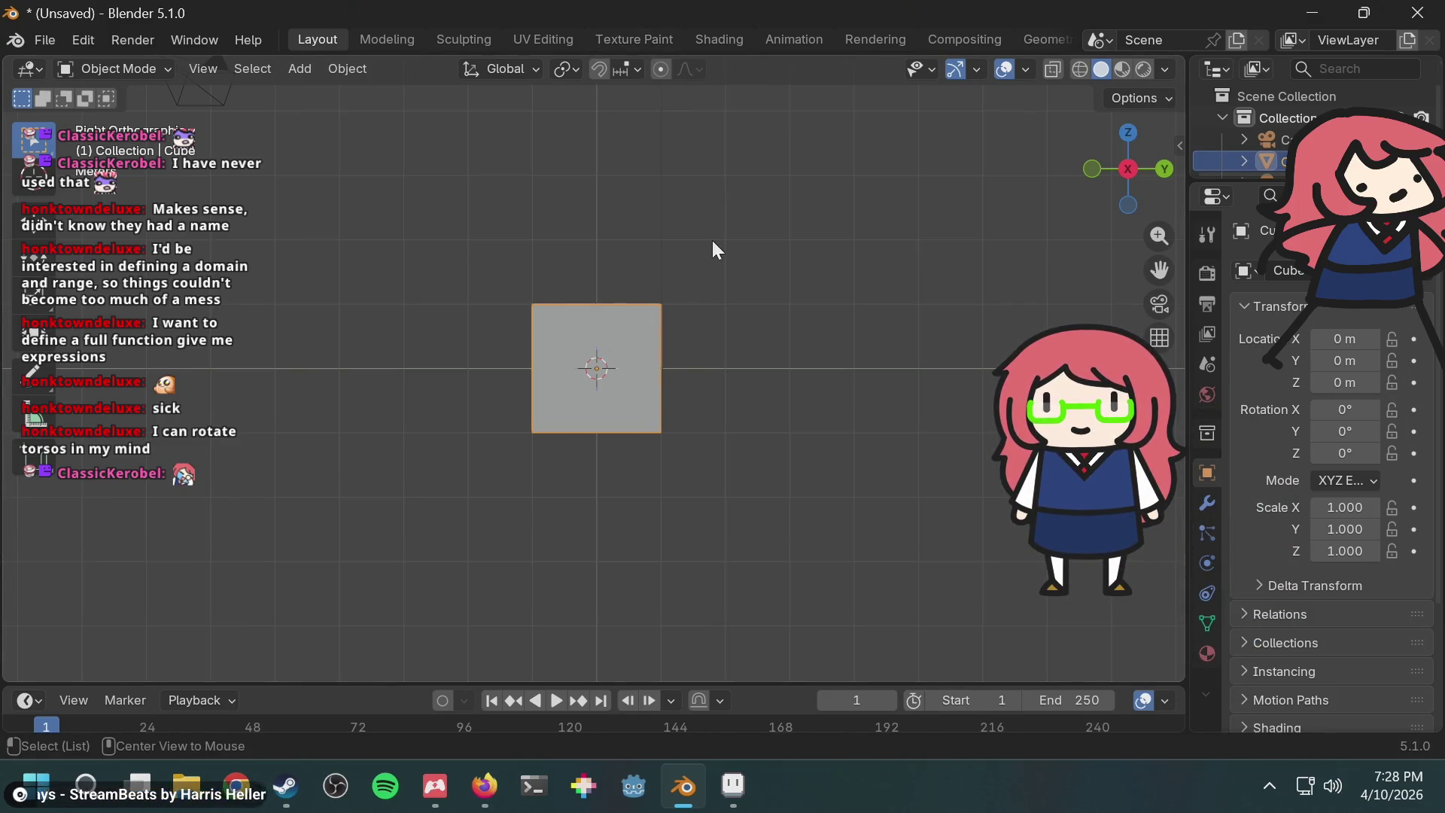
pyautogui.press('super+d')
pyautogui.press('super+2')
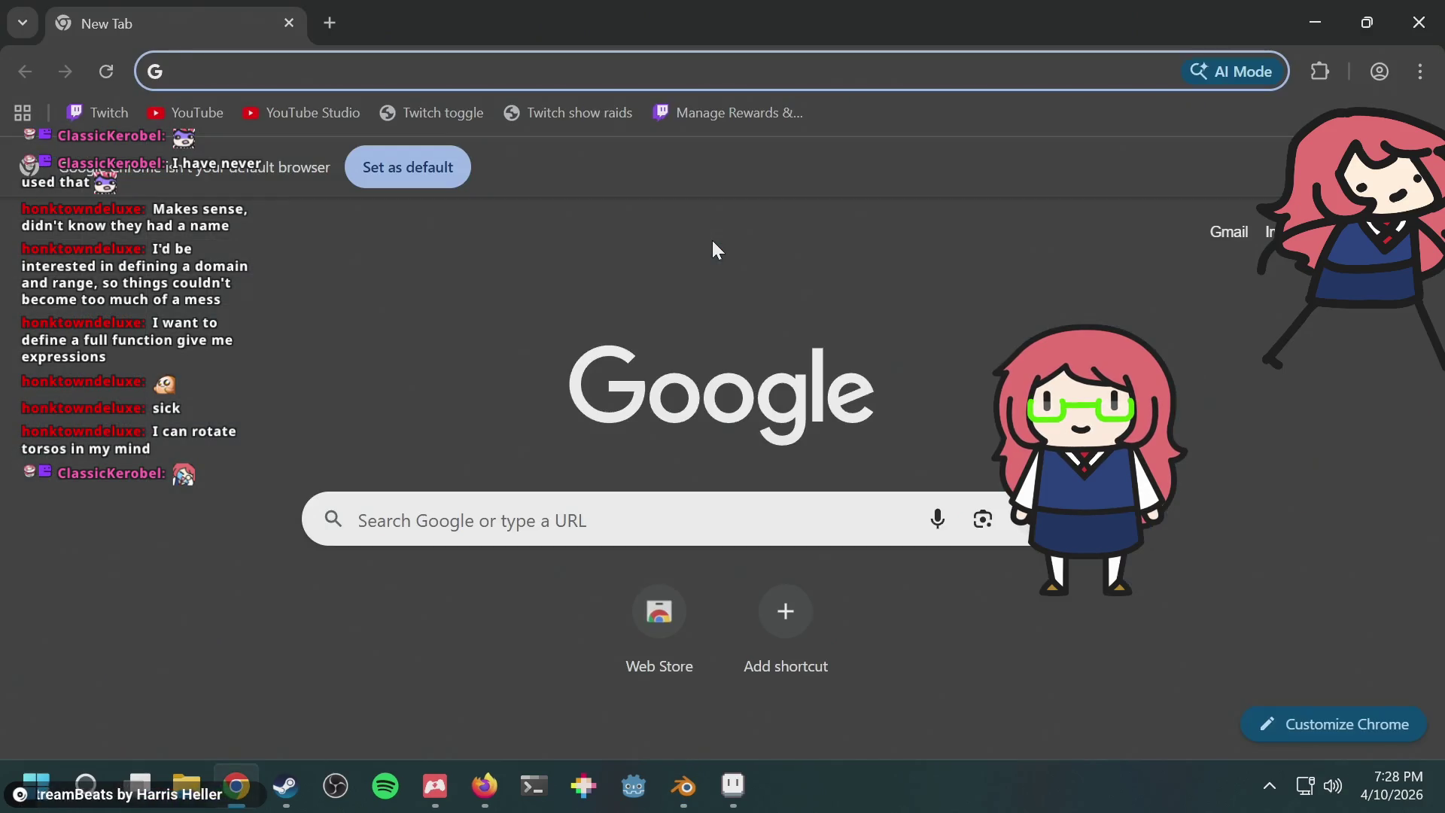
pyautogui.click(1419, 22)
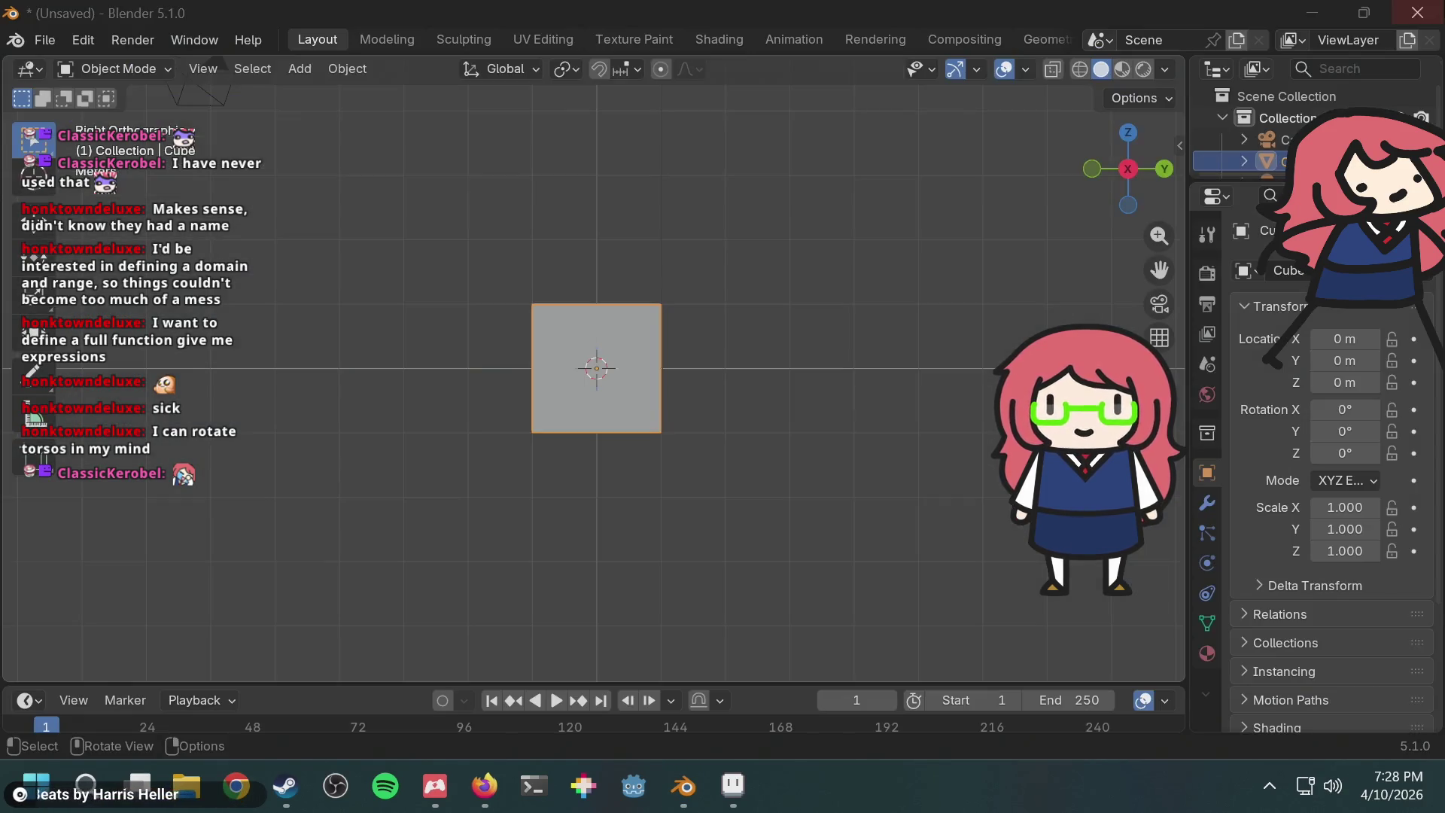
pyautogui.moveTo(672, 299); pyautogui.dragTo(633, 389, button='middle')
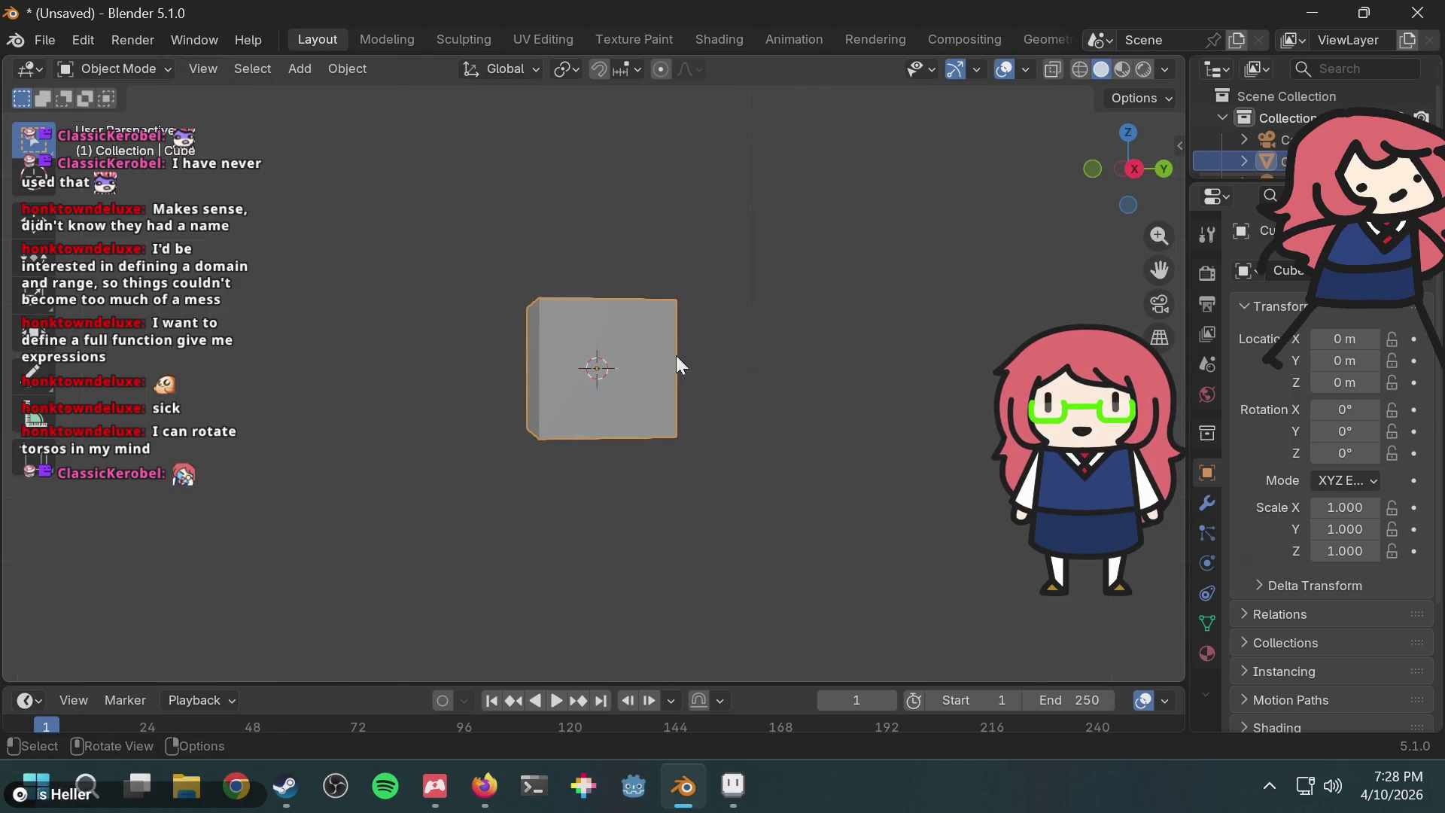
pyautogui.hotkey('ctrl', '1')
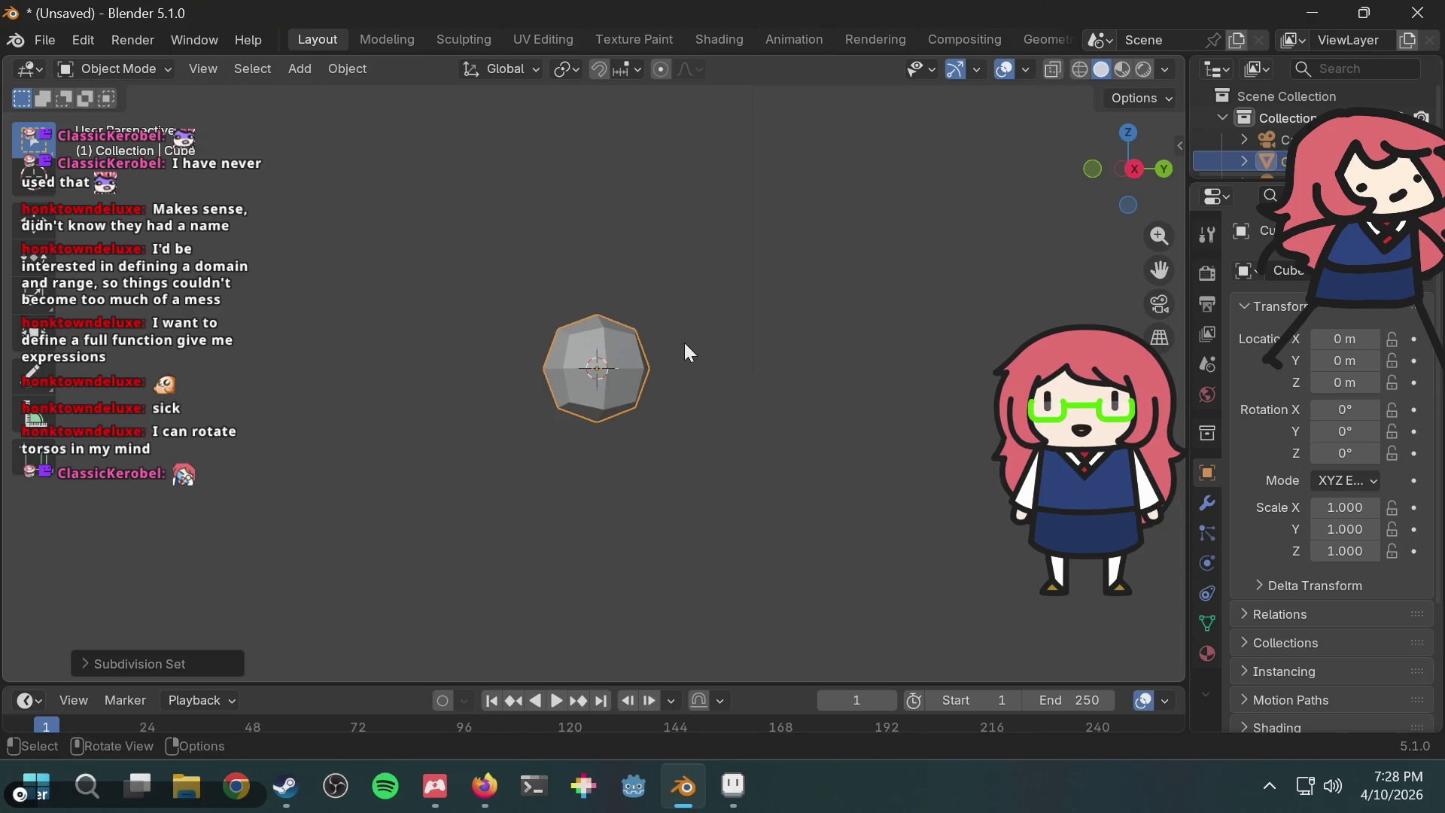
# Step: Try several subdivision levels on the head cube and settle on level 1
pyautogui.hotkey('ctrl', '2')
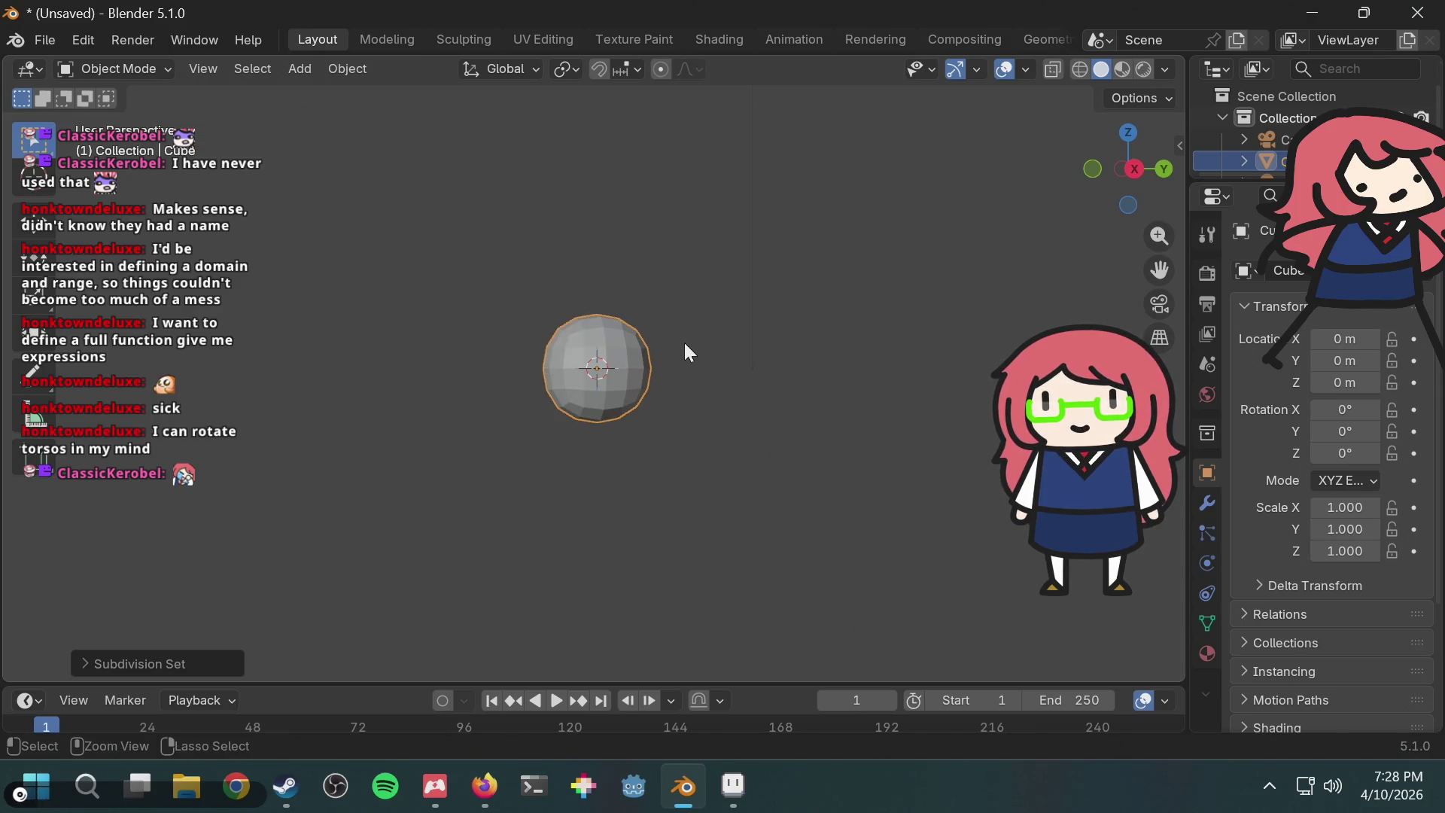
pyautogui.hotkey('ctrl', '1')
pyautogui.hotkey('ctrl', '2')
pyautogui.hotkey('ctrl', '3')
pyautogui.hotkey('ctrl', '1')
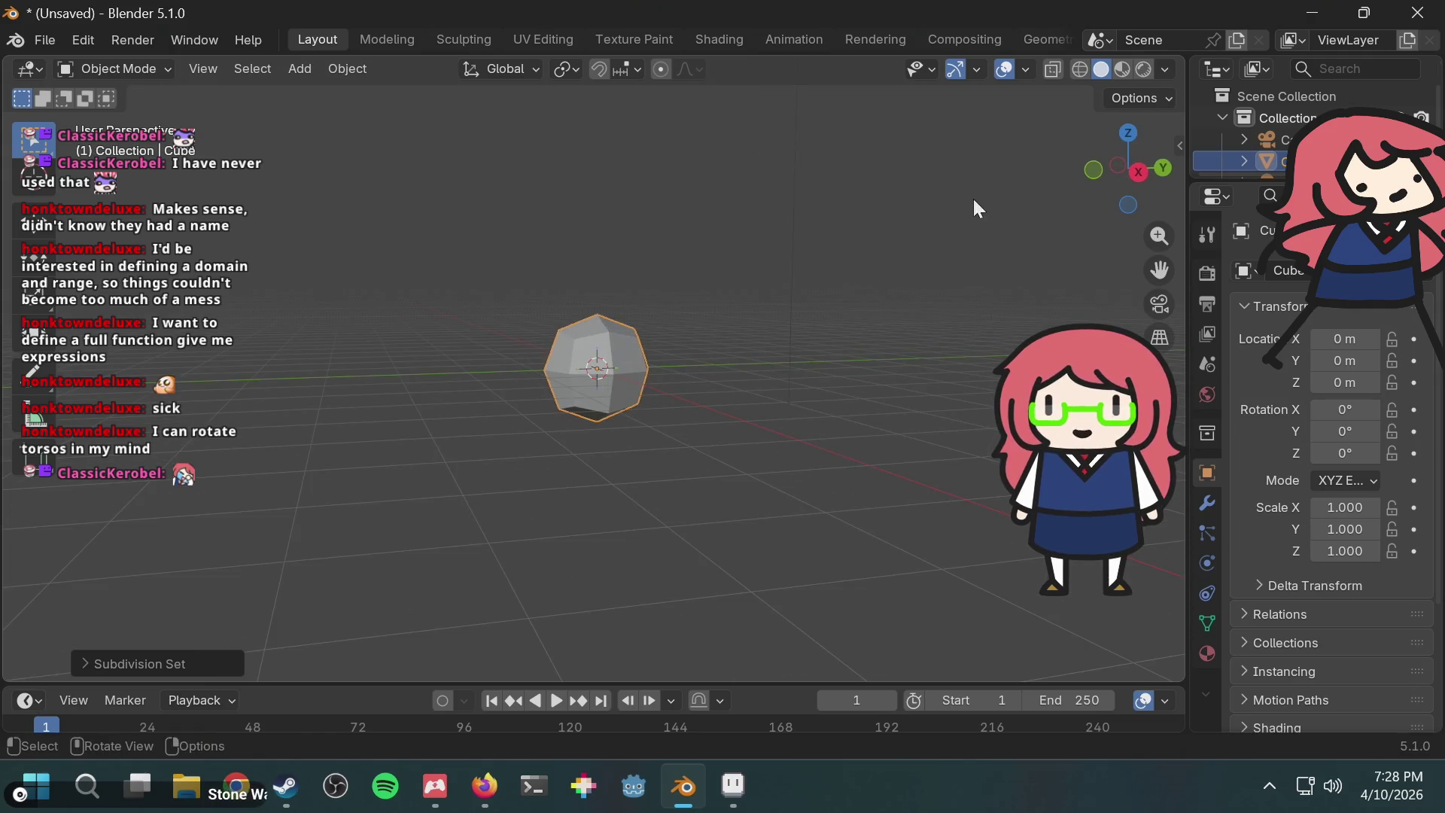
# Step: In right orthographic view, raise the cube along Z to 2.4213
pyautogui.click(1142, 172)
pyautogui.press('g')
pyautogui.press('z')
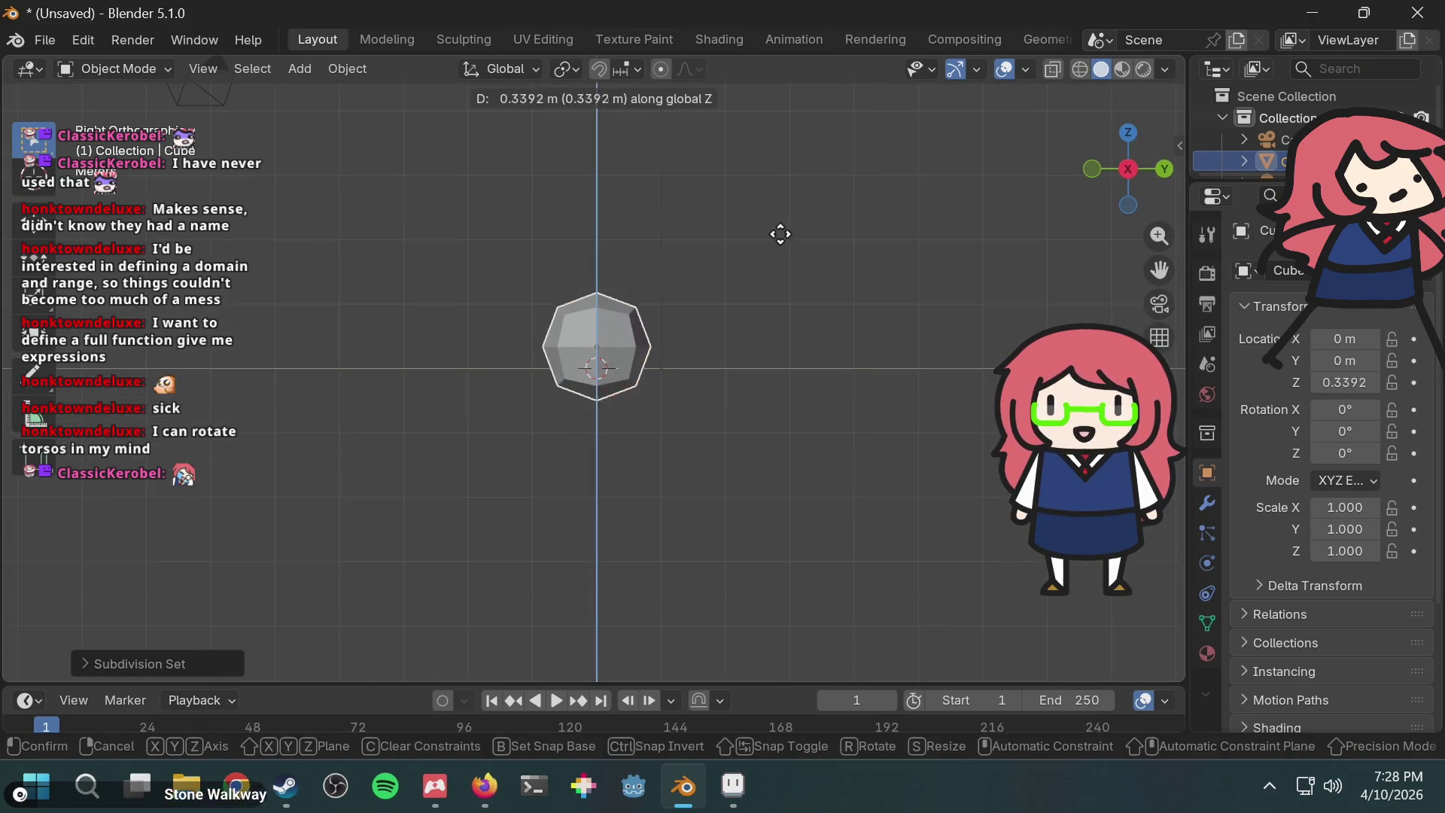
pyautogui.click(777, 106)
pyautogui.keyDown('shift'); pyautogui.moveTo(765, 269); pyautogui.dragTo(761, 387, button='middle'); pyautogui.keyUp('shift')
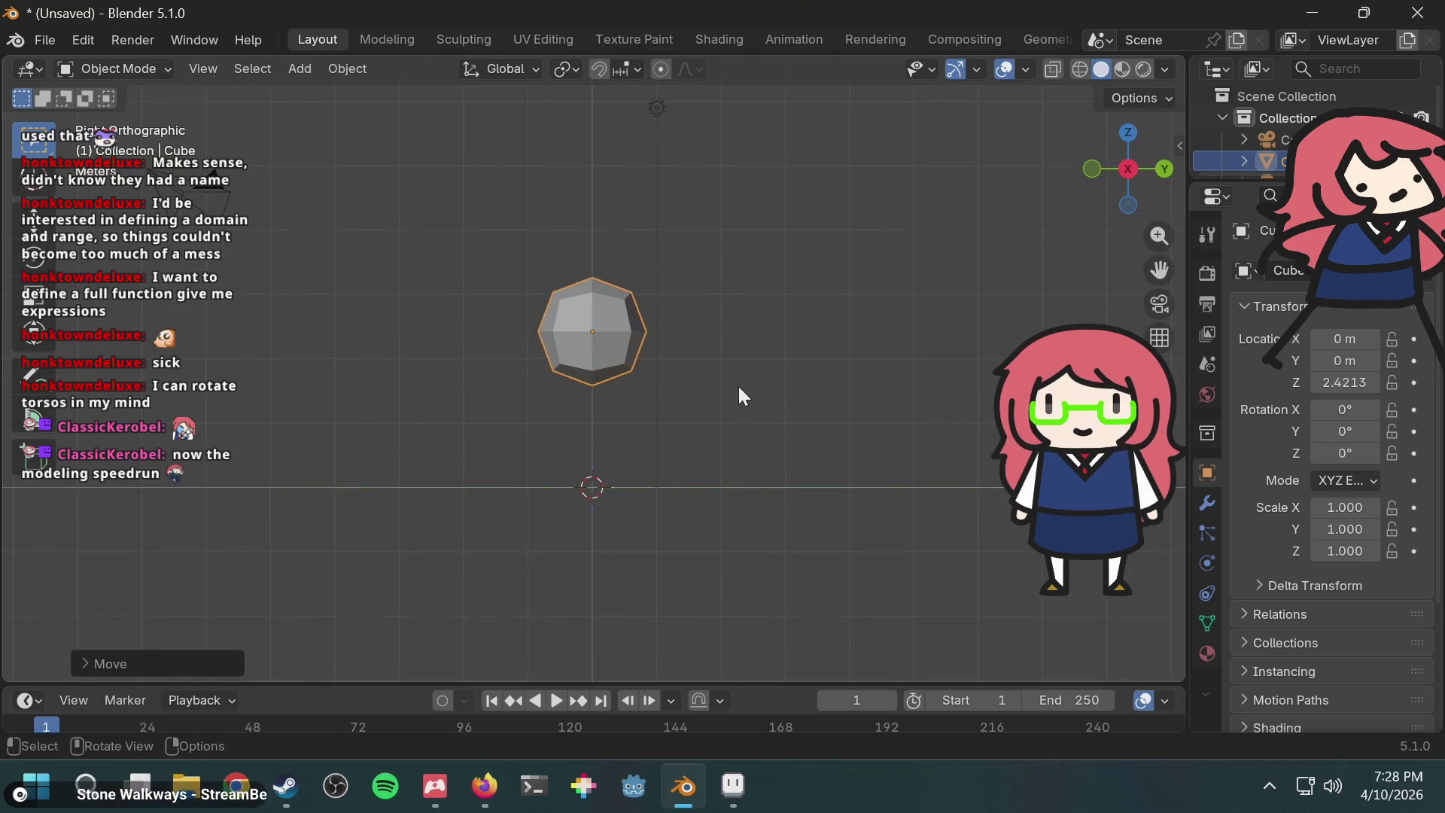
pyautogui.scroll(3, 738, 400)
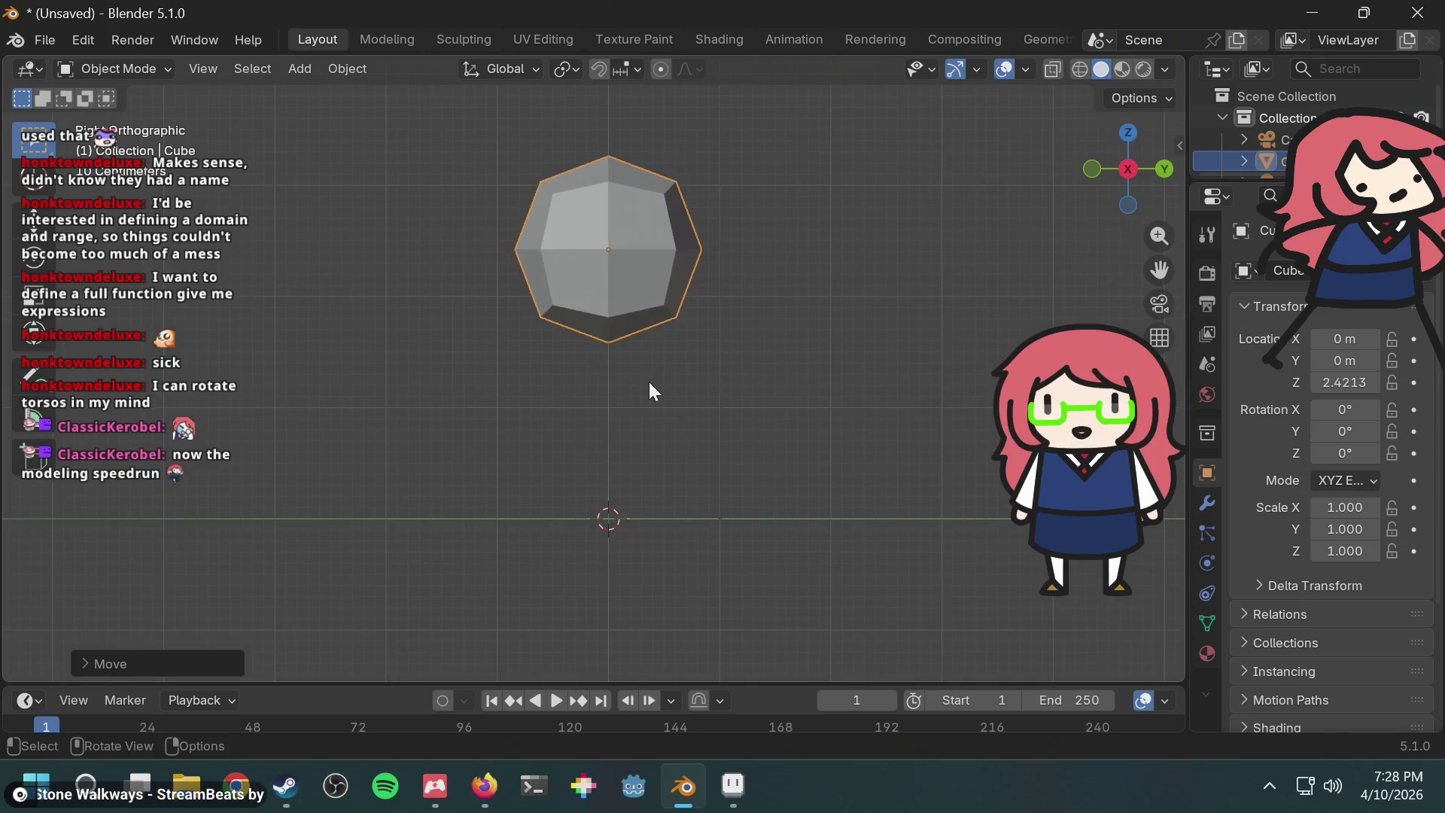
pyautogui.scroll(1, 652, 374)
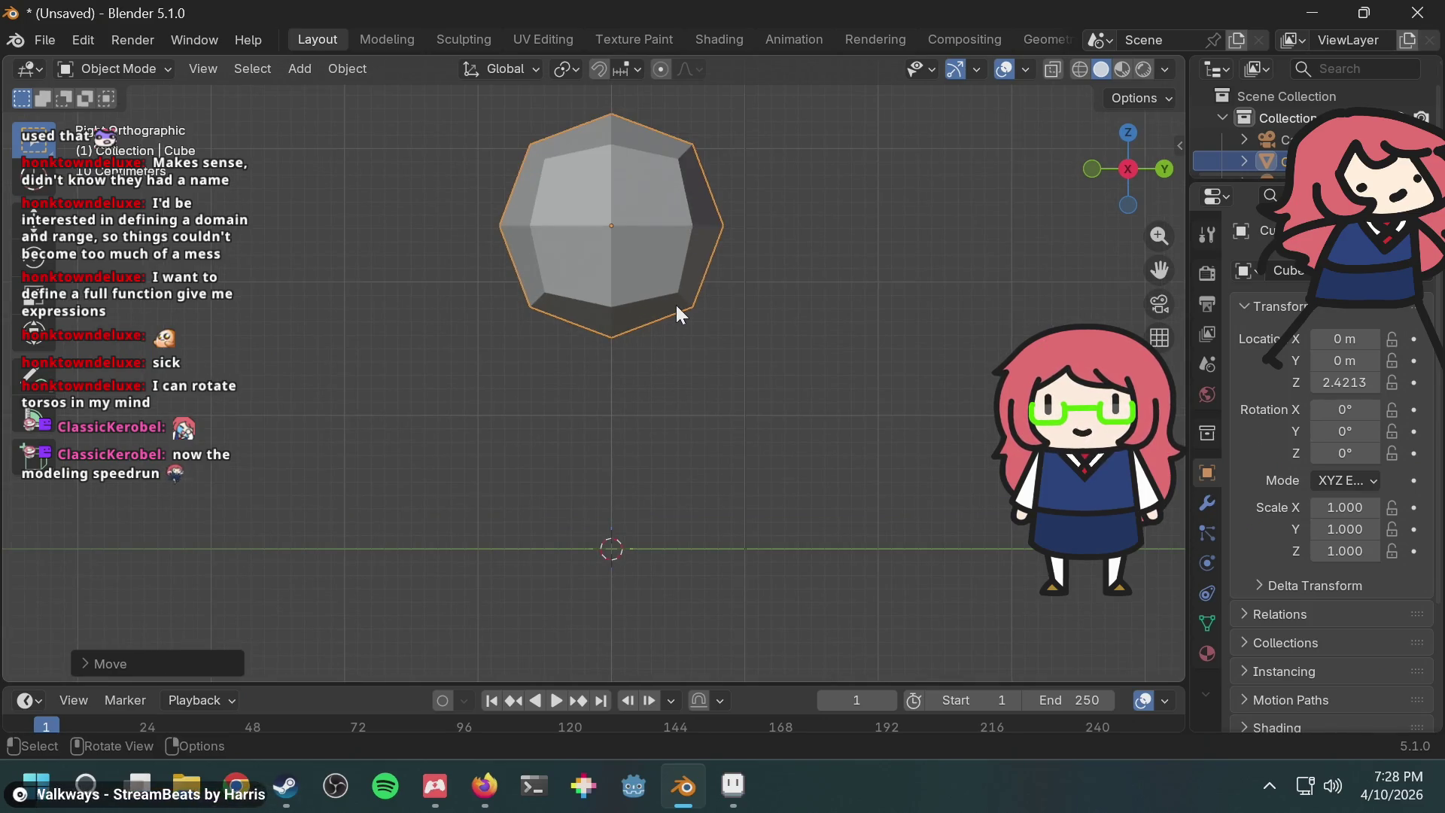
pyautogui.press('s')
pyautogui.press('Escape')
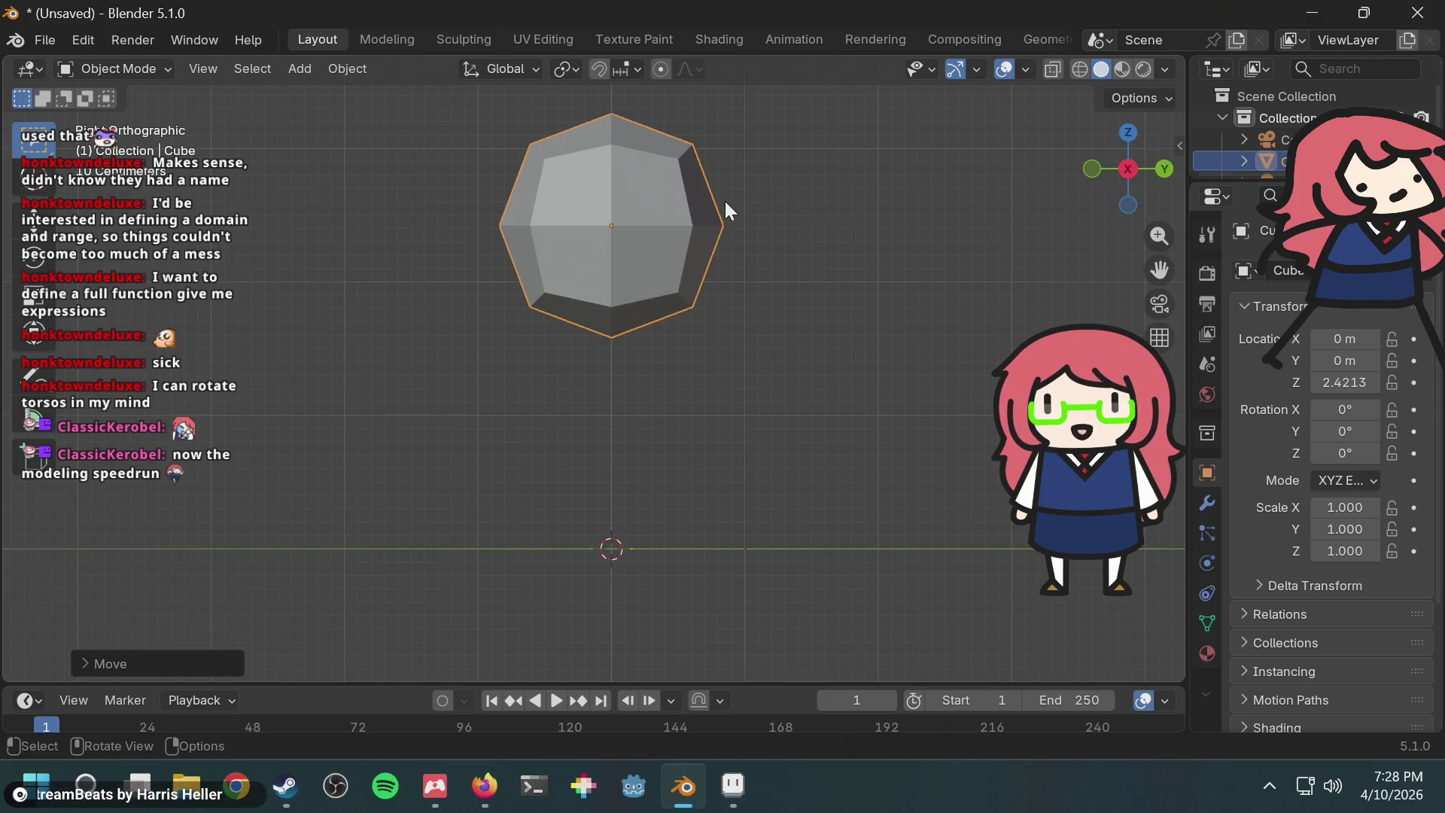
# Step: Lower the cube along Z and scale it to half size (0.5)
pyautogui.press('g')
pyautogui.press('z')
pyautogui.click(740, 322)
pyautogui.press('g')
pyautogui.press('z')
pyautogui.press('Escape')
pyautogui.write('s')
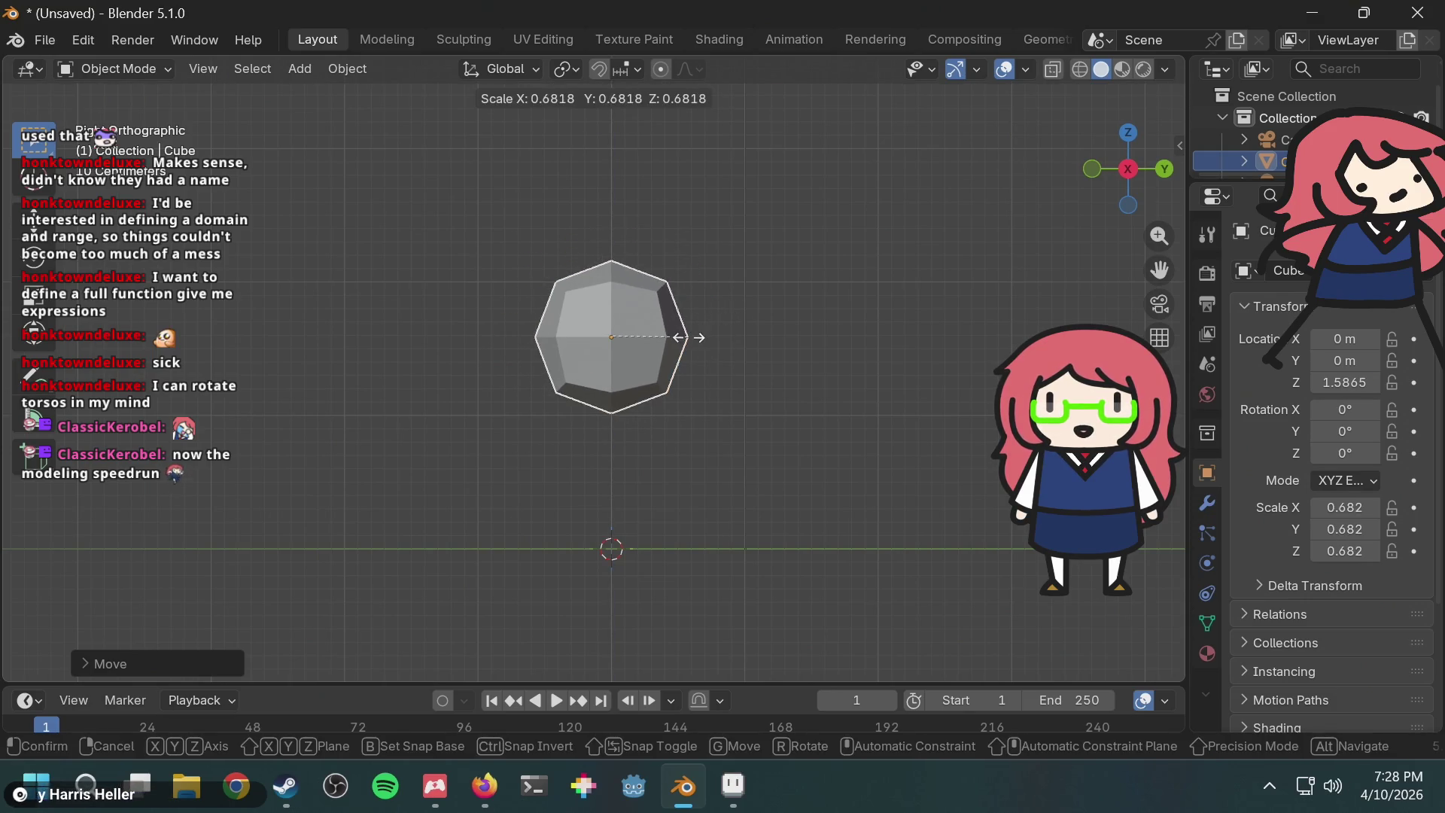
pyautogui.write('.5')
pyautogui.press('Return')
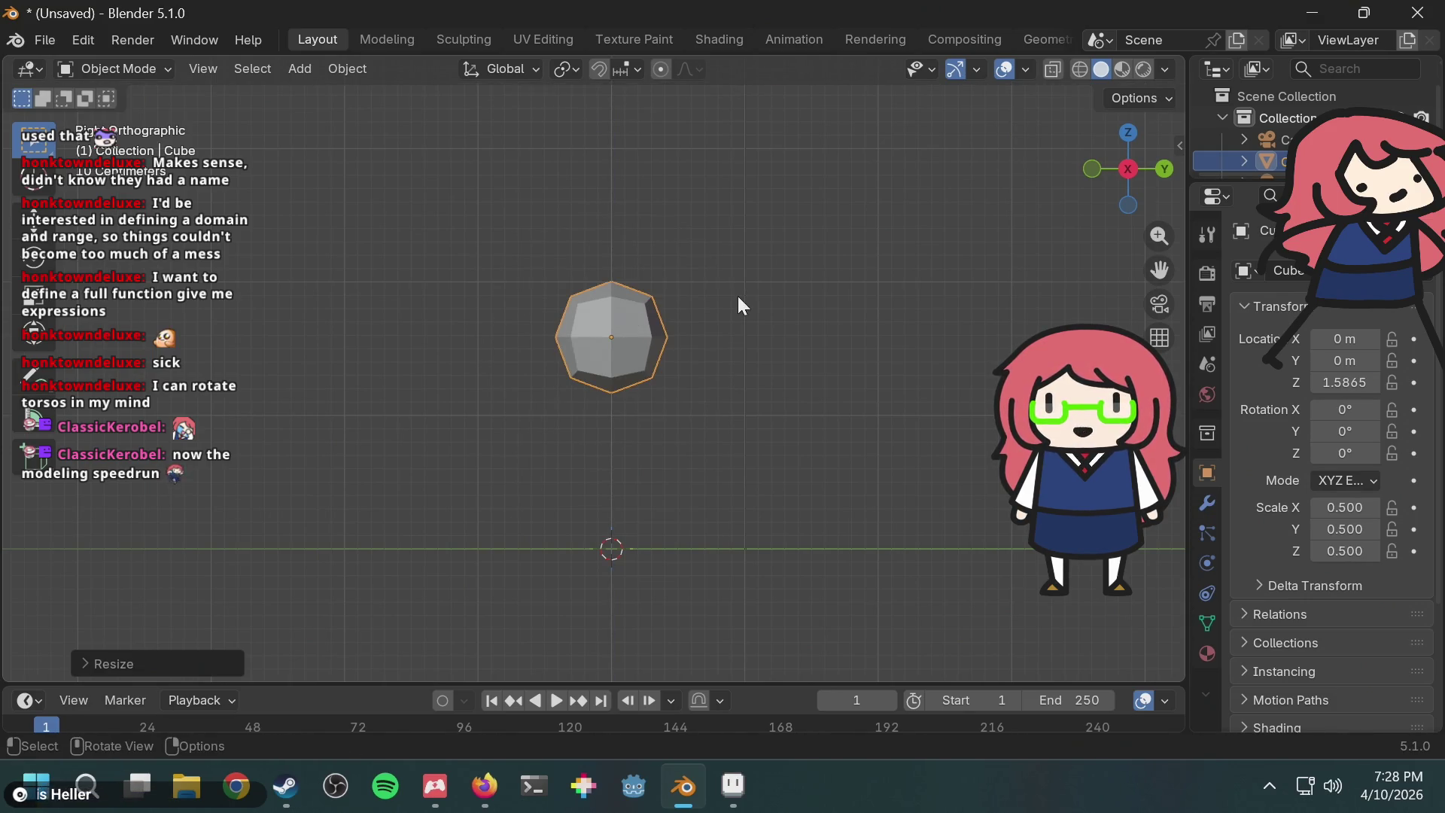
# Step: From the side view, lower the half-size cube along Z to about 1.24 m
pyautogui.moveTo(677, 436)
pyautogui.mouseDown(button='middle')
pyautogui.moveTo(713, 441)
pyautogui.moveTo(674, 416)
pyautogui.mouseUp(button='middle')
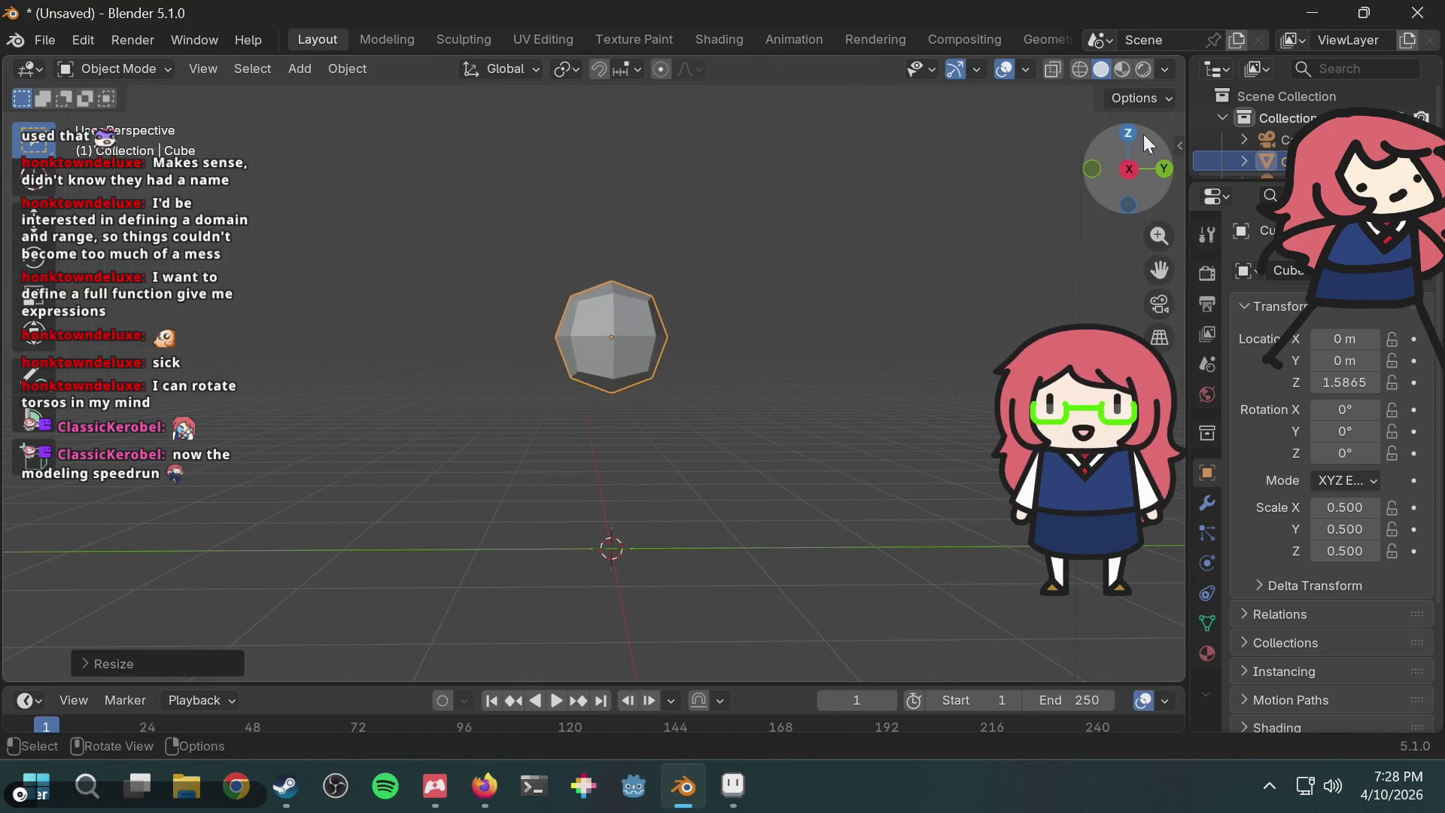
pyautogui.click(1130, 169)
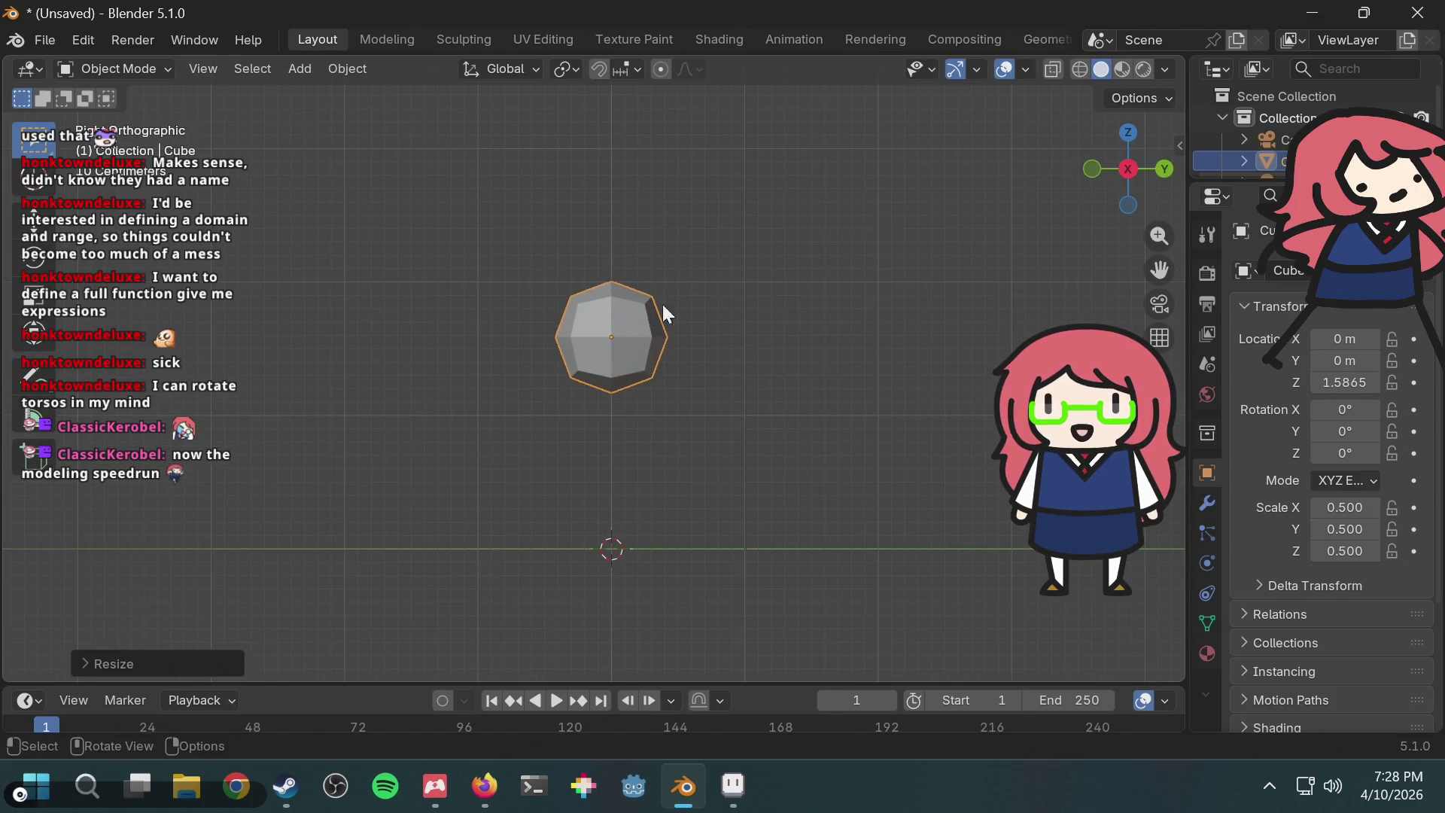
pyautogui.press('g')
pyautogui.press('z')
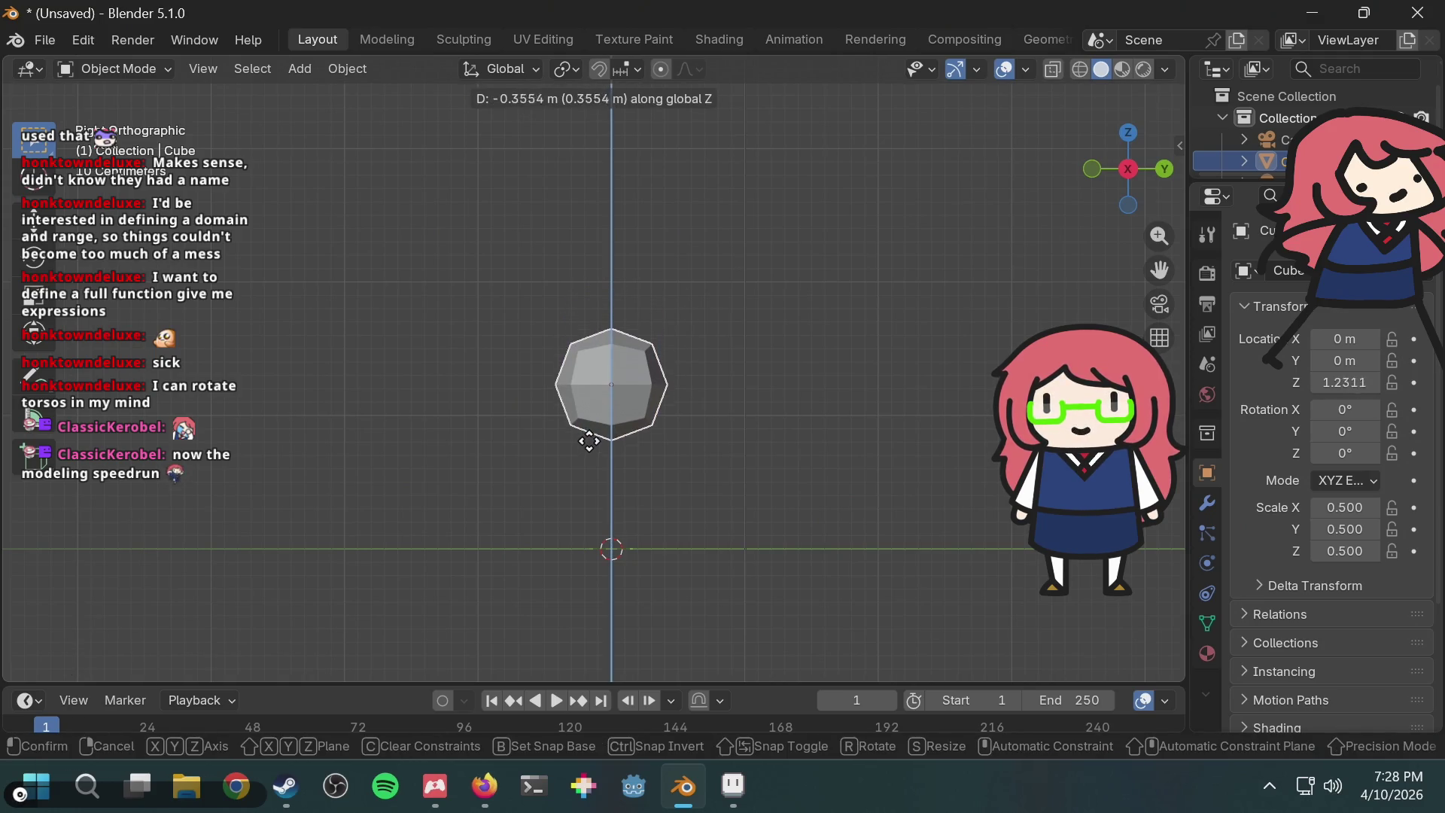
pyautogui.click(595, 443)
pyautogui.scroll(2, 705, 447)
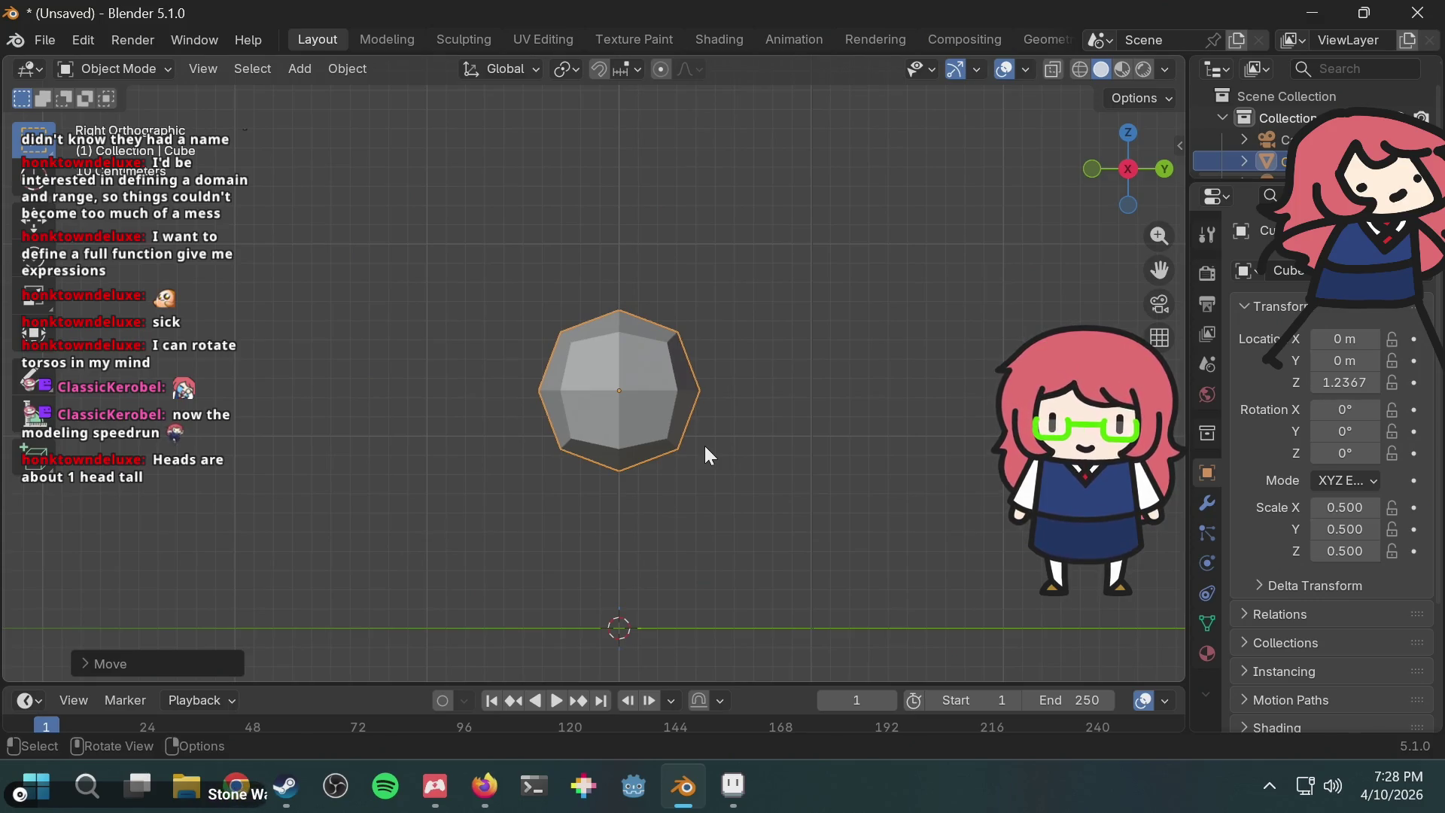
pyautogui.keyDown('shift'); pyautogui.scroll(-1, 758, 440); pyautogui.keyUp('shift')
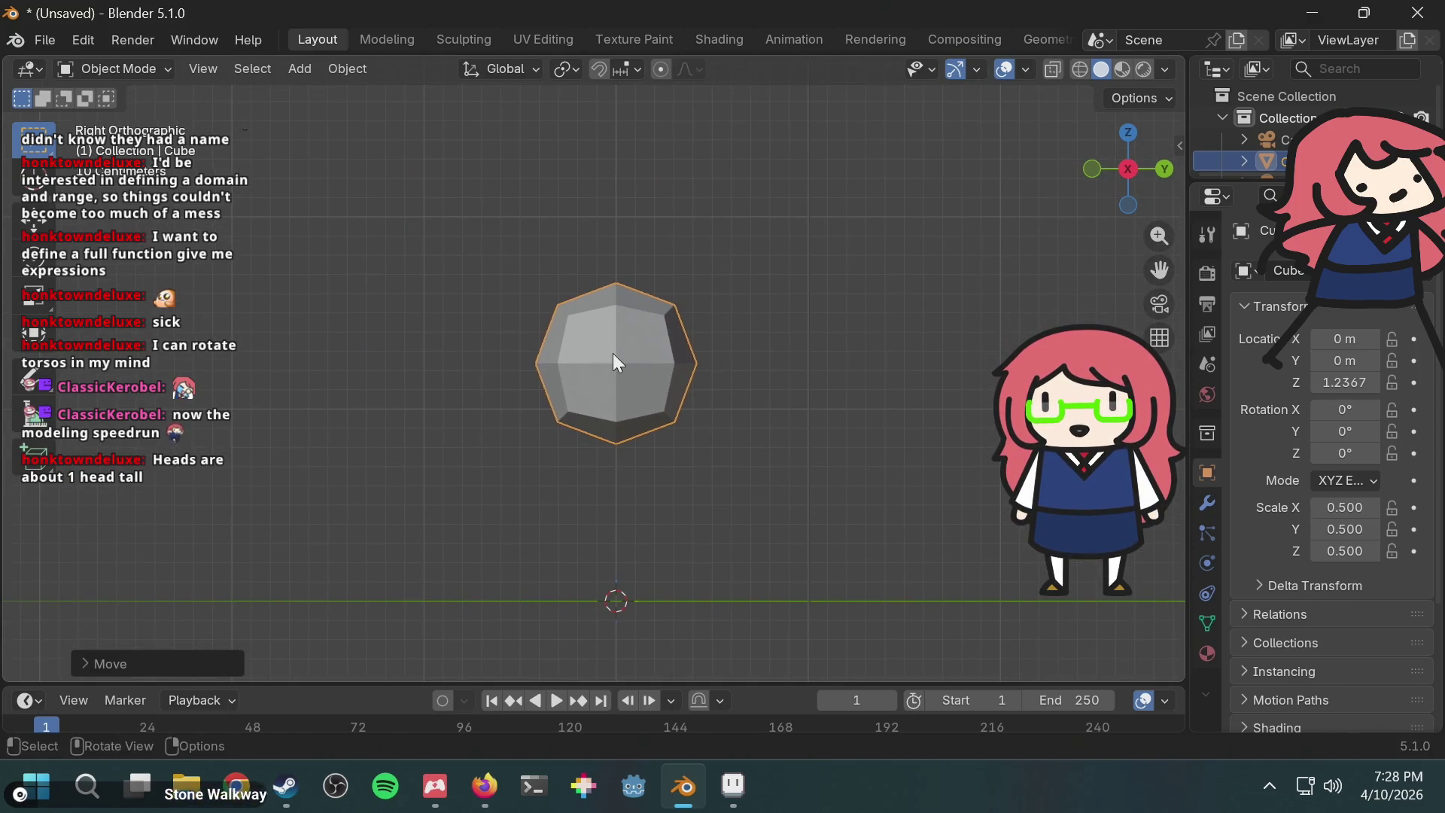
pyautogui.press('s')
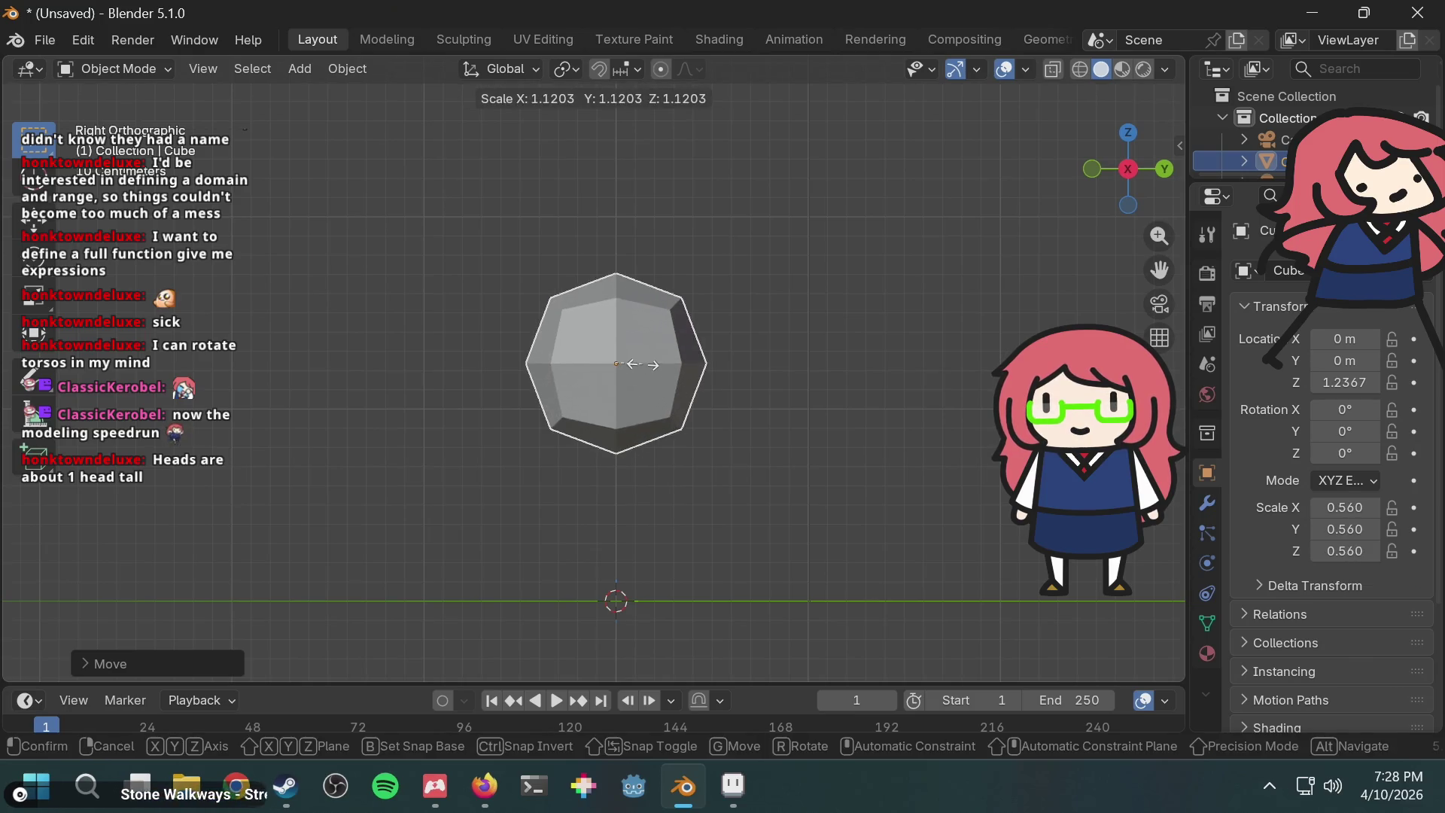
pyautogui.press('Escape')
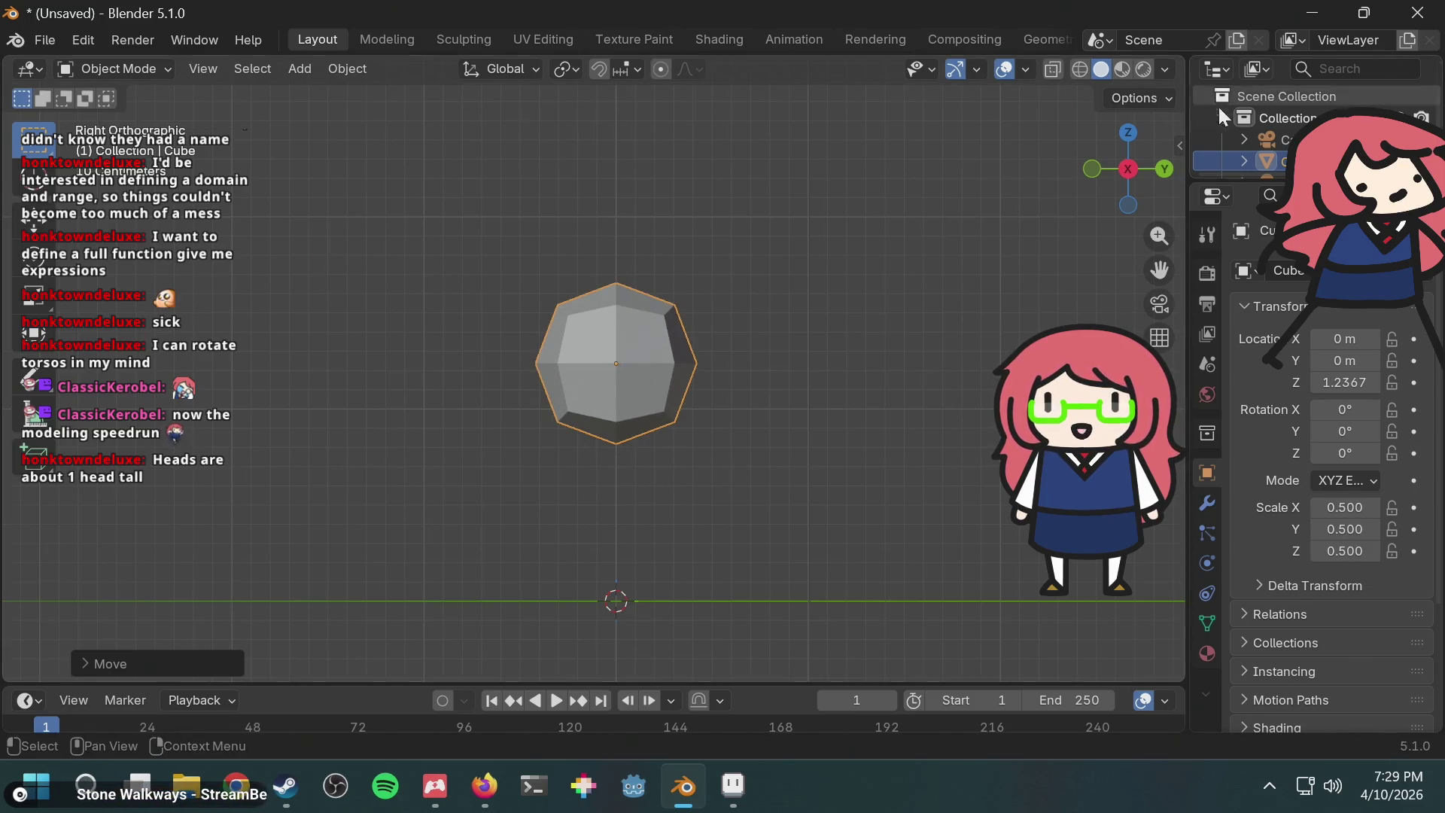
# Step: Show the sidebar's Item panel with the head cube's 0.5 scale and 1.2367 m location, then deselect it
pyautogui.press('F3')
pyautogui.write('appl')
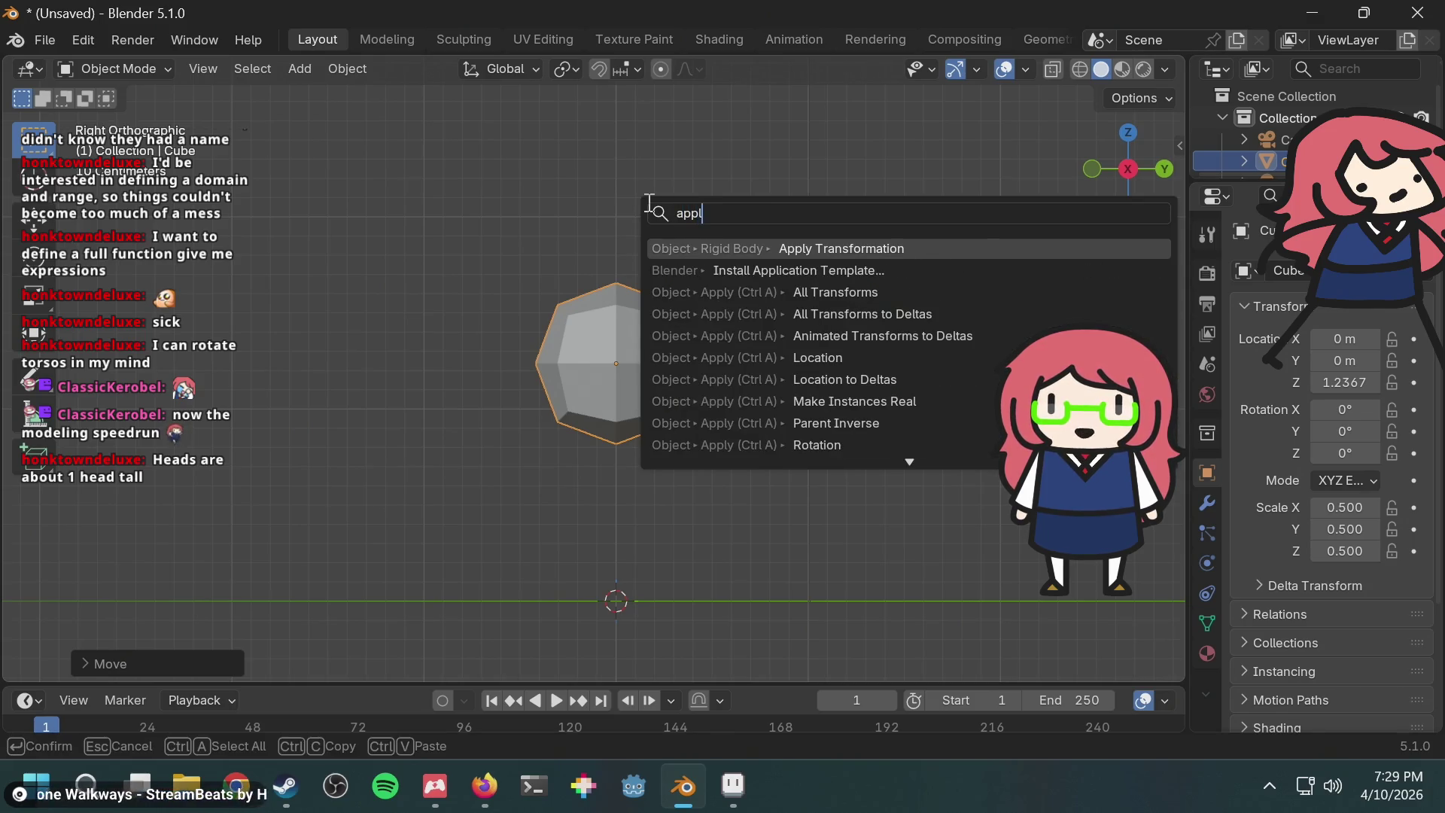
pyautogui.press('Return')
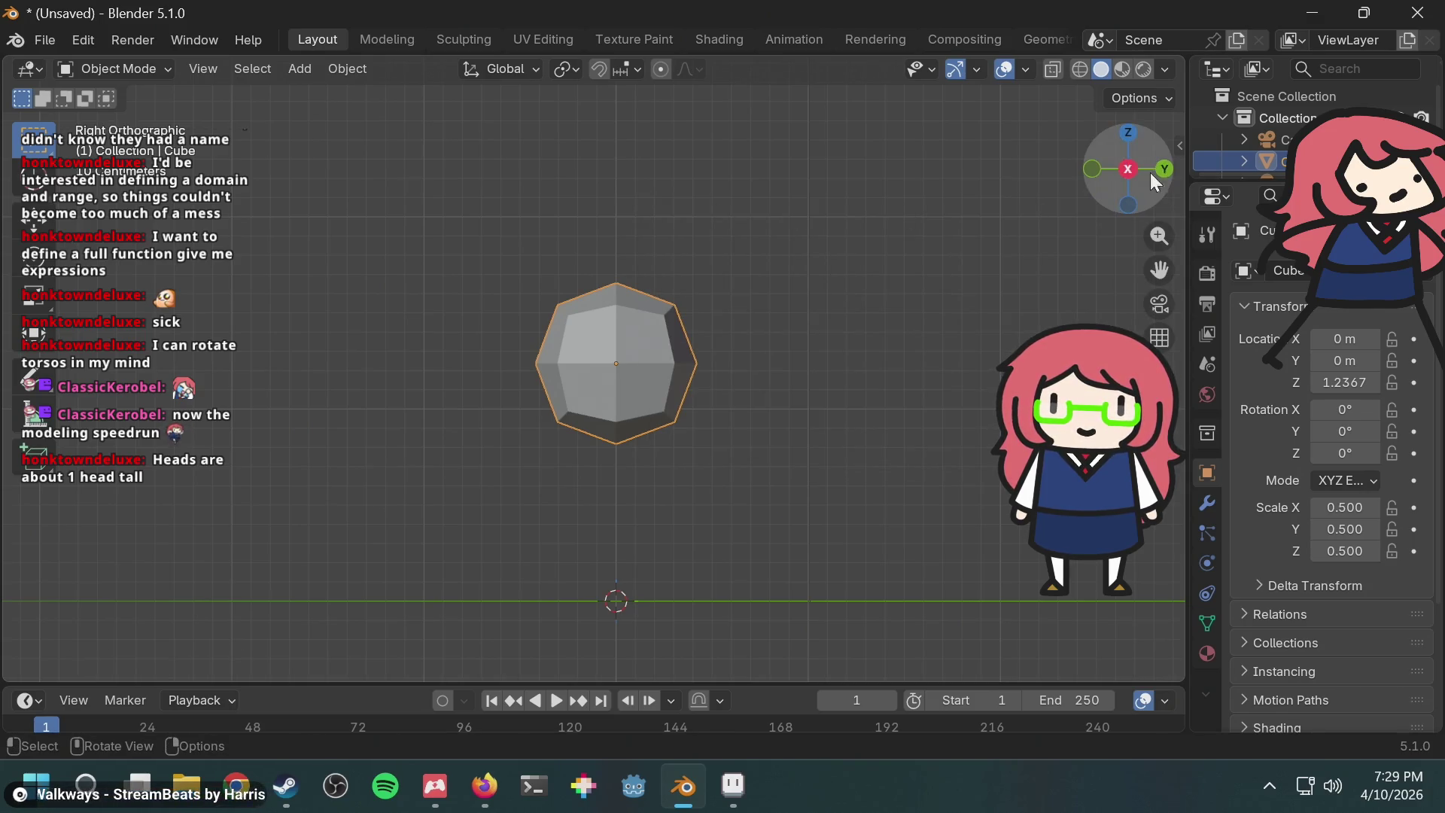
pyautogui.click(1179, 145)
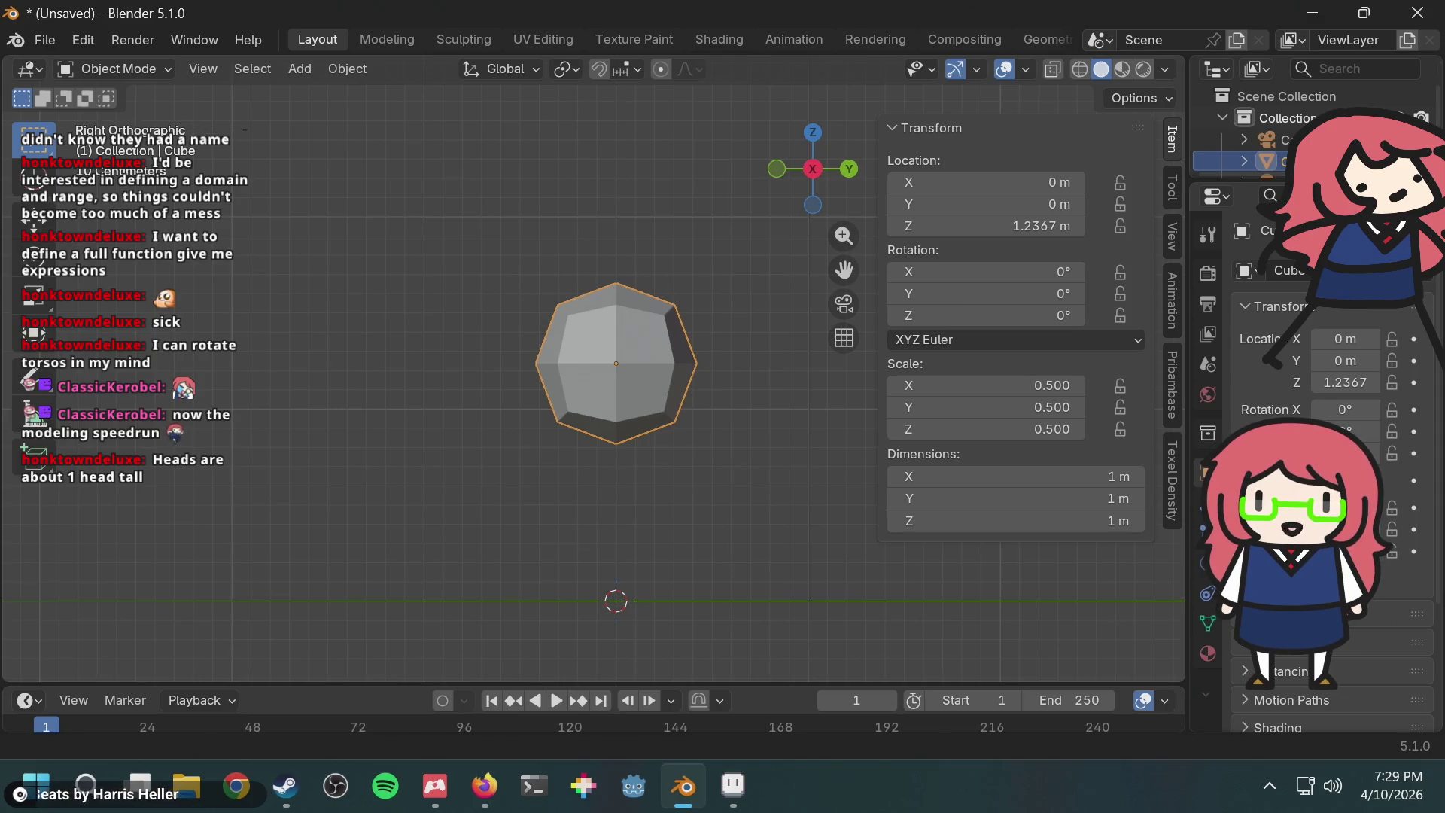
pyautogui.click(661, 250)
pyautogui.click(591, 397)
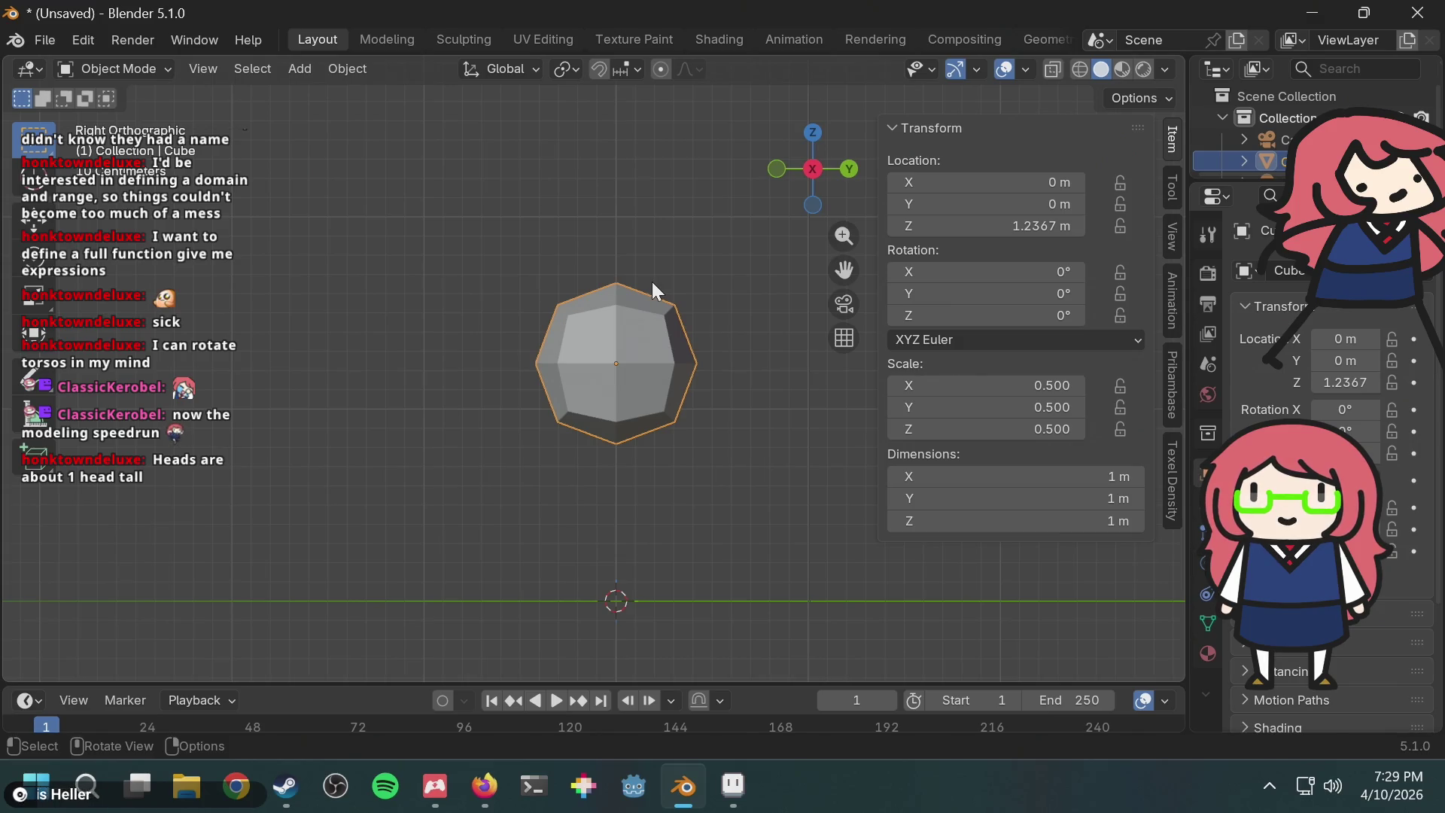
pyautogui.write('s.5')
pyautogui.press('Return')
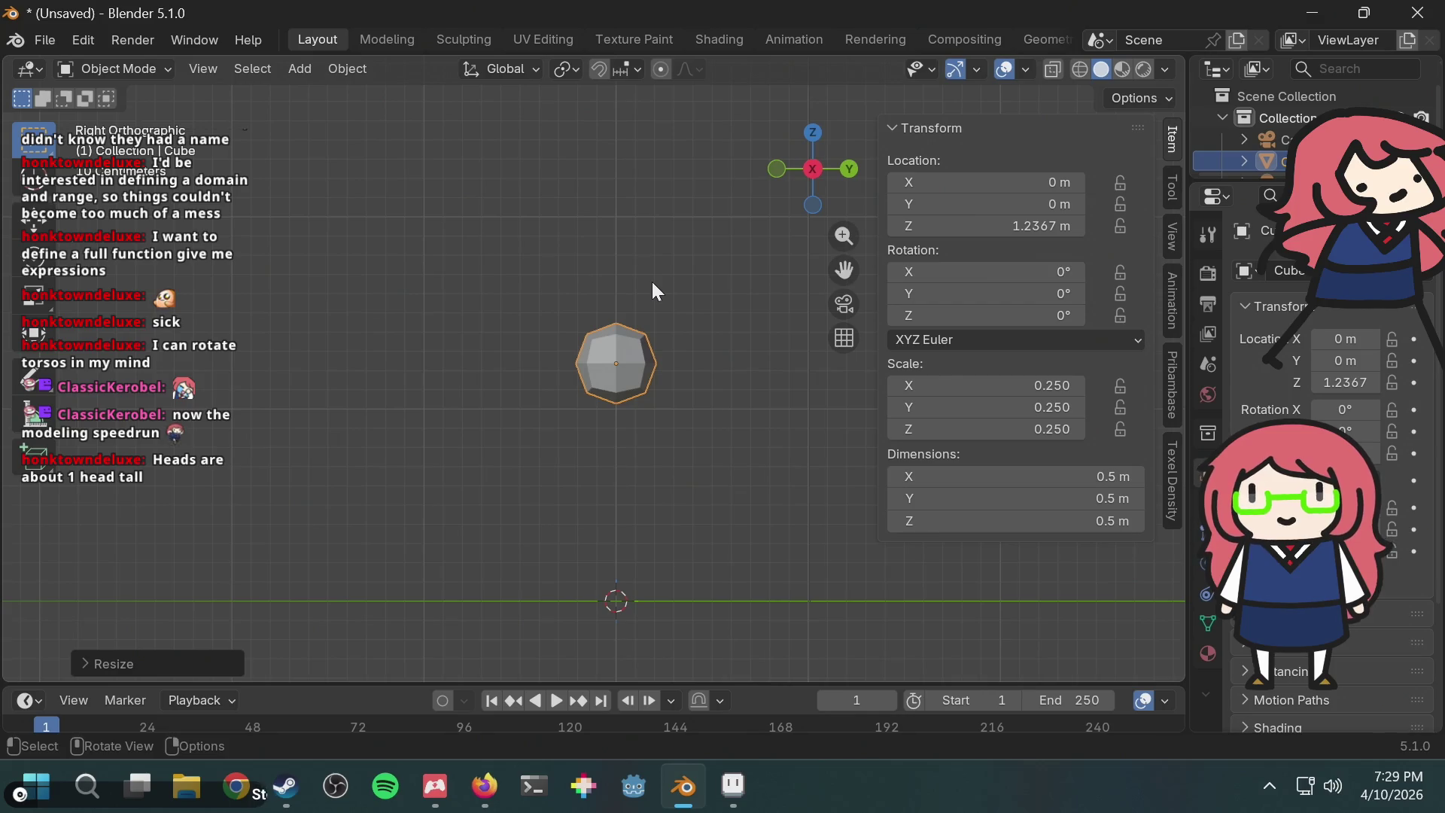
pyautogui.hotkey('ctrl', 'z')
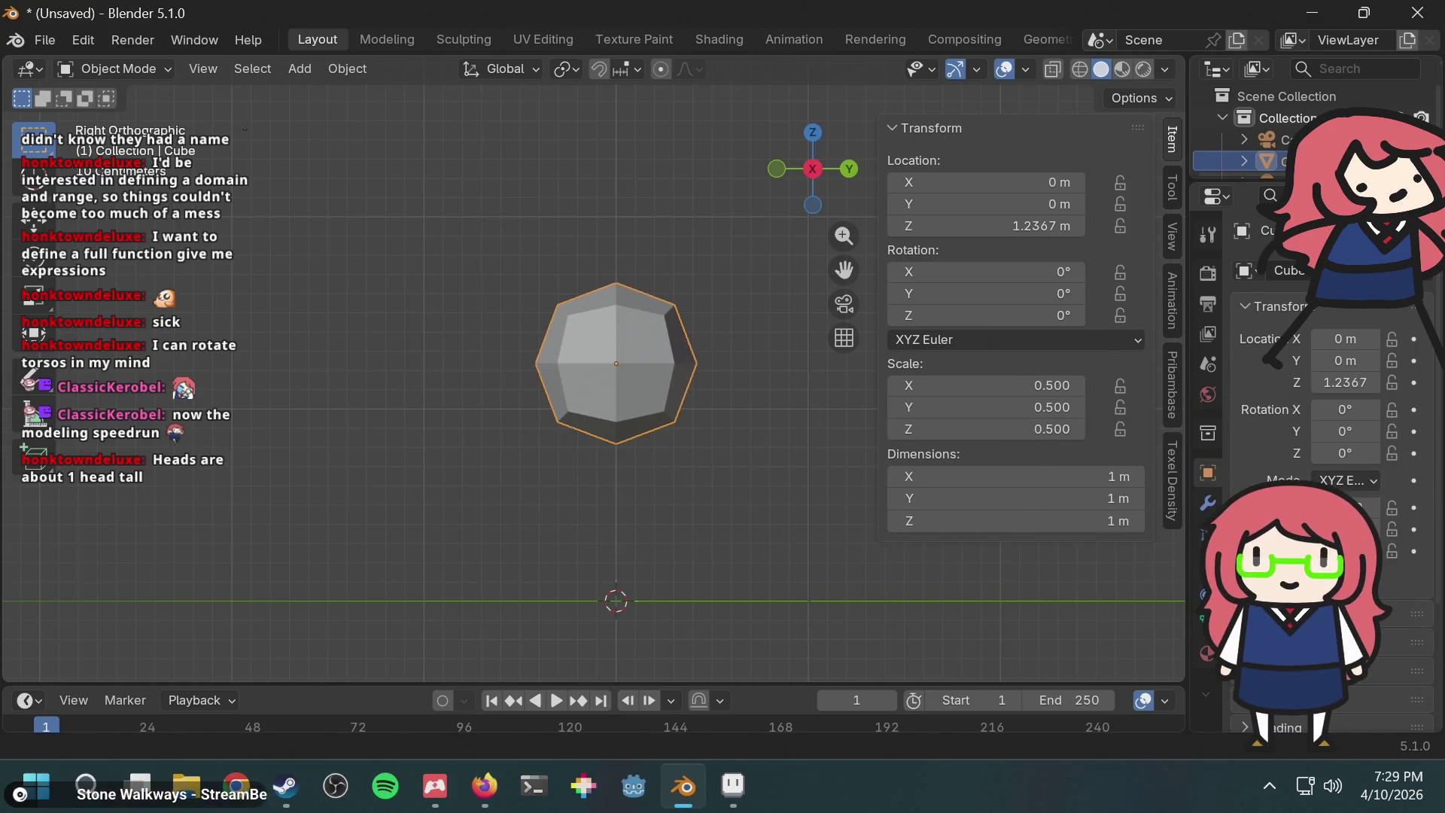
pyautogui.click(484, 783)
# Step: Load the chibi reference sheet image URL in a new tab and zoom to inspect it
pyautogui.hotkey('ctrl', 't')
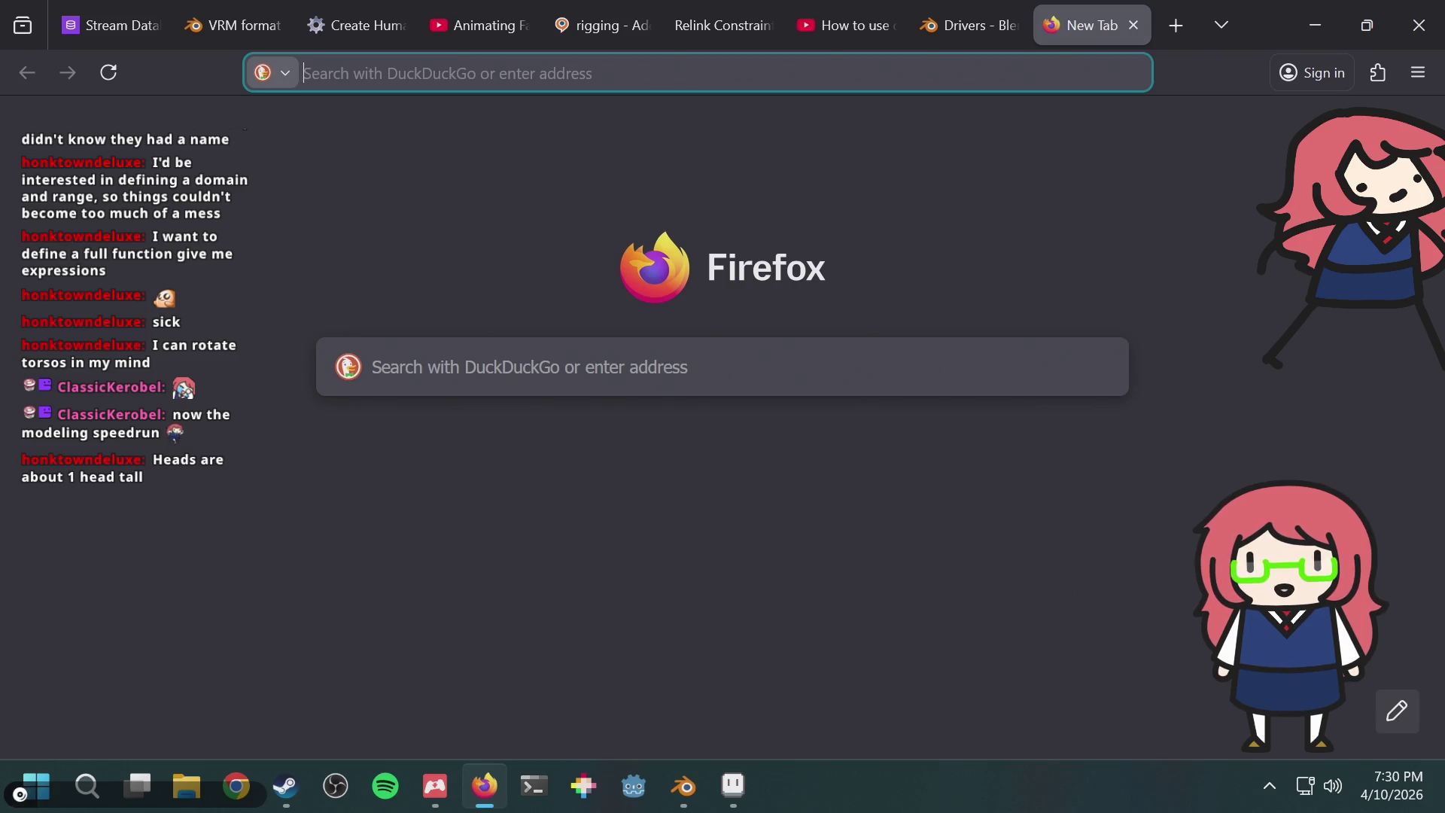
pyautogui.write('https://pbs.twimg.com/media/FRzJchcXIAIqOvc?format=png&name=large')
pyautogui.press('Return')
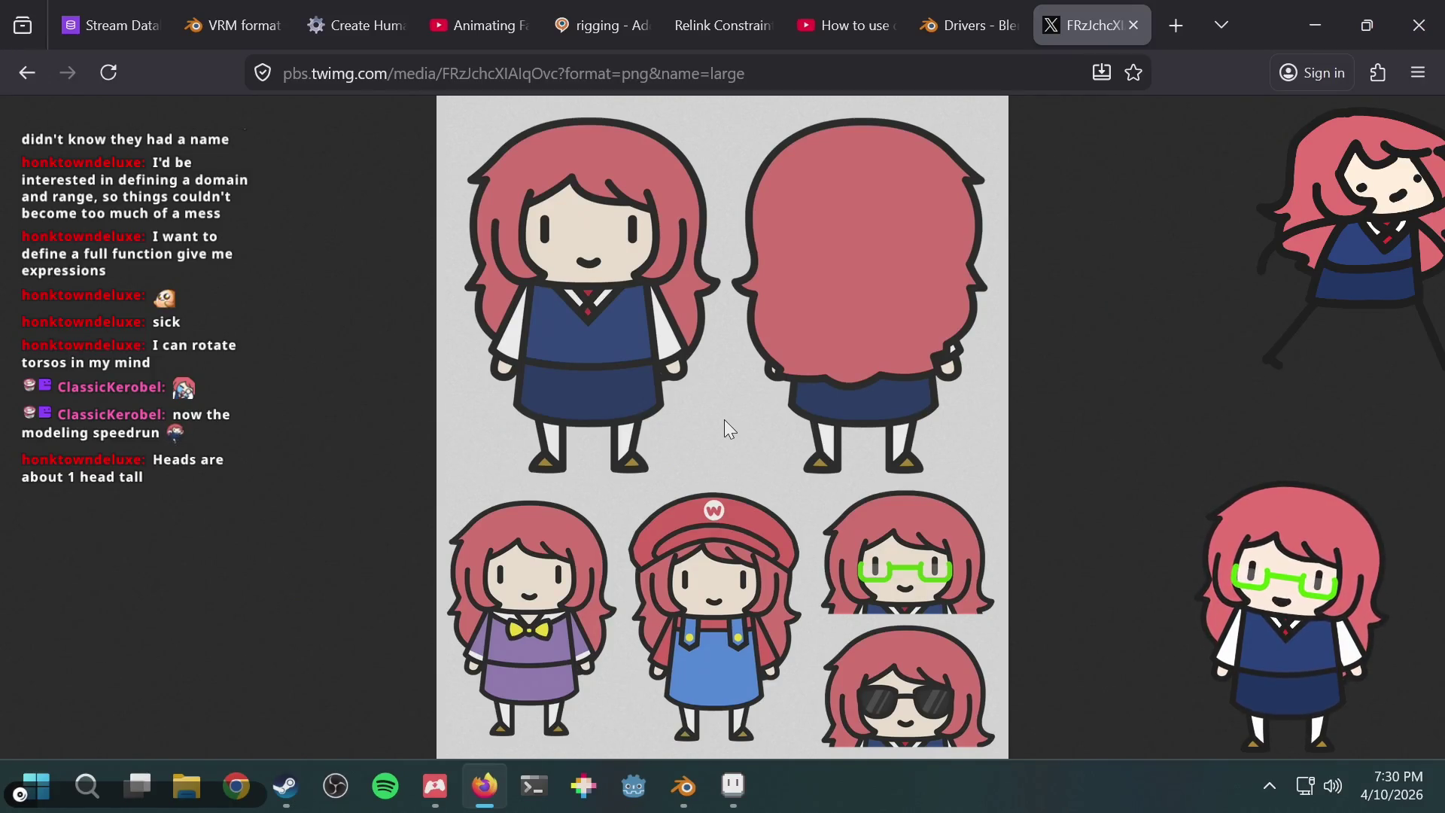
pyautogui.click(724, 419)
pyautogui.scroll(5, 579, 363)
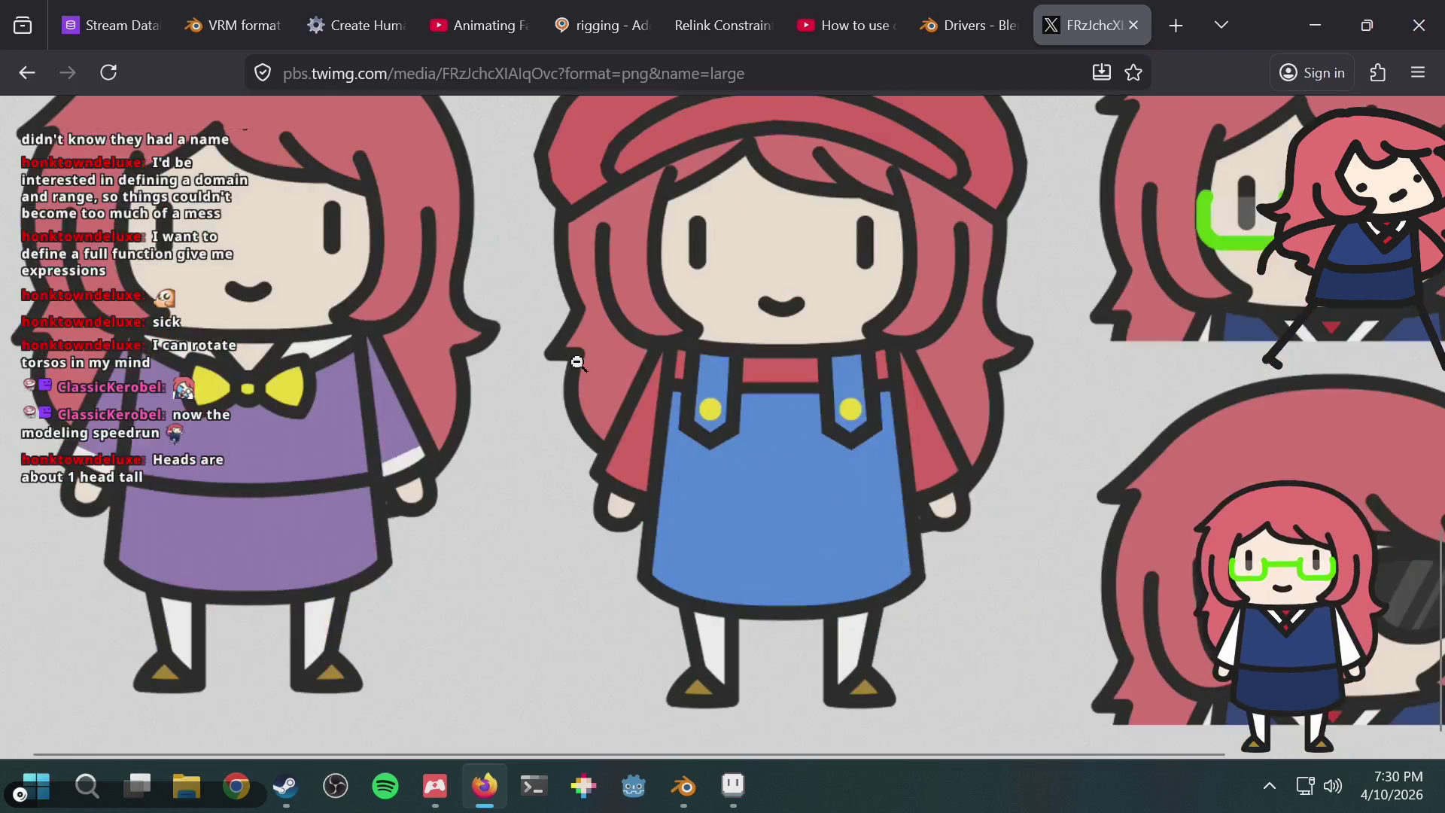
pyautogui.click(403, 459)
# Step: Copy the reference sheet image to the clipboard with Copy Image
pyautogui.rightClick(412, 335)
pyautogui.click(542, 336)
pyautogui.rightClick(592, 263)
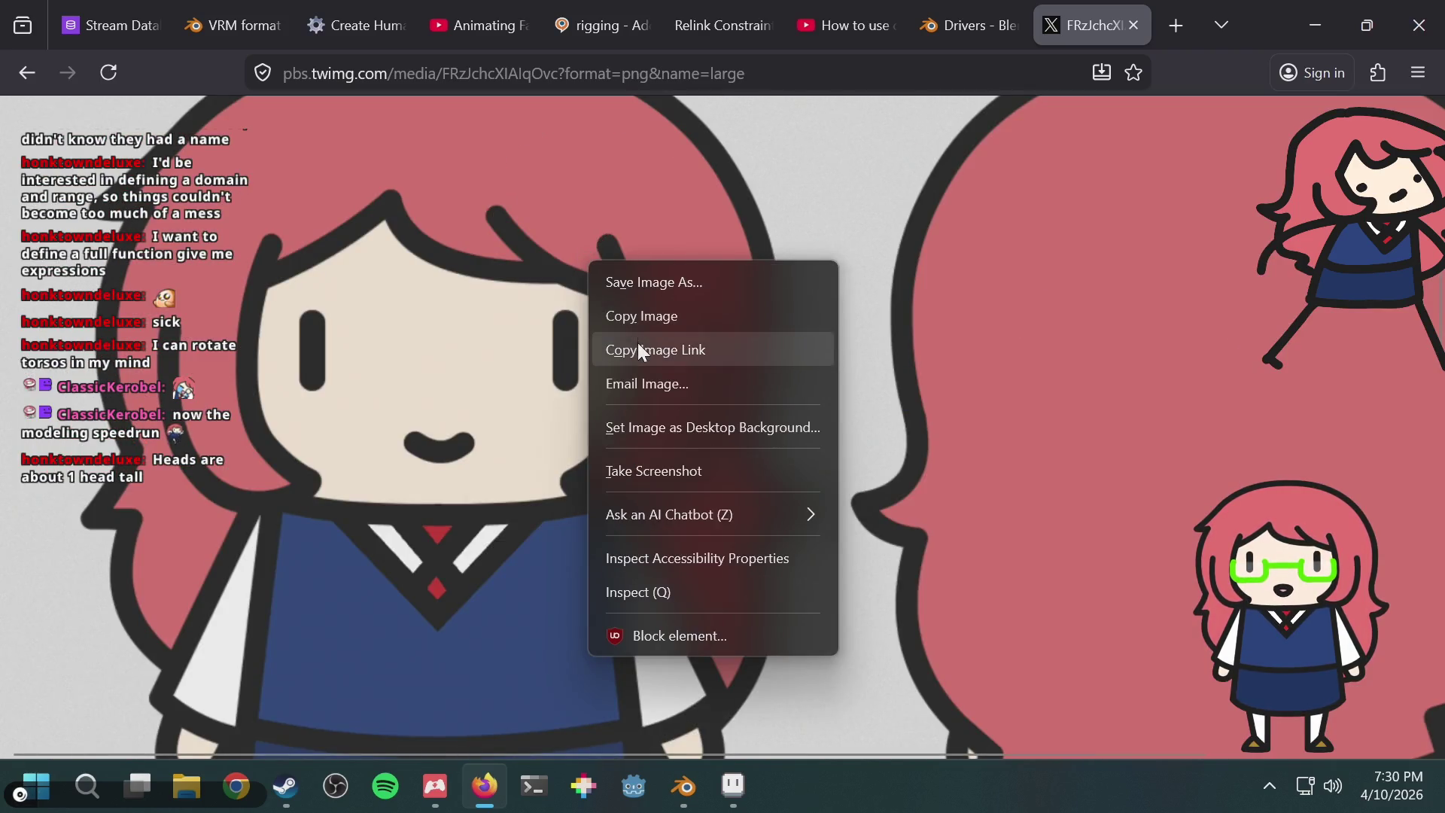
pyautogui.click(640, 317)
# Step: Paste the reference sheet onto an enlarged canvas at jspaint.app, then return to Blender
pyautogui.hotkey('ctrl', 't')
pyautogui.write('jspaint.app/')
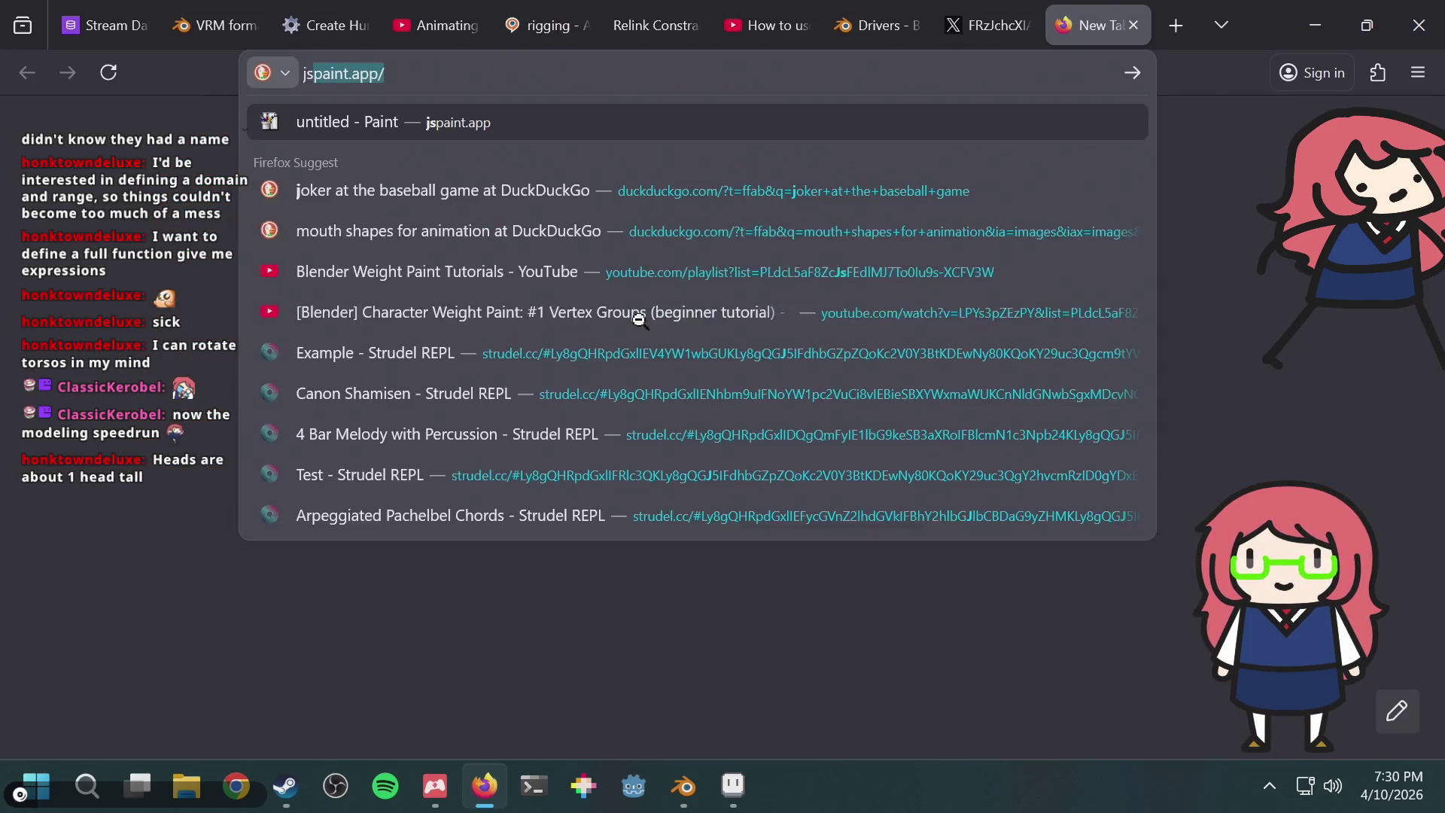
pyautogui.press('Return')
pyautogui.hotkey('ctrl', 'v')
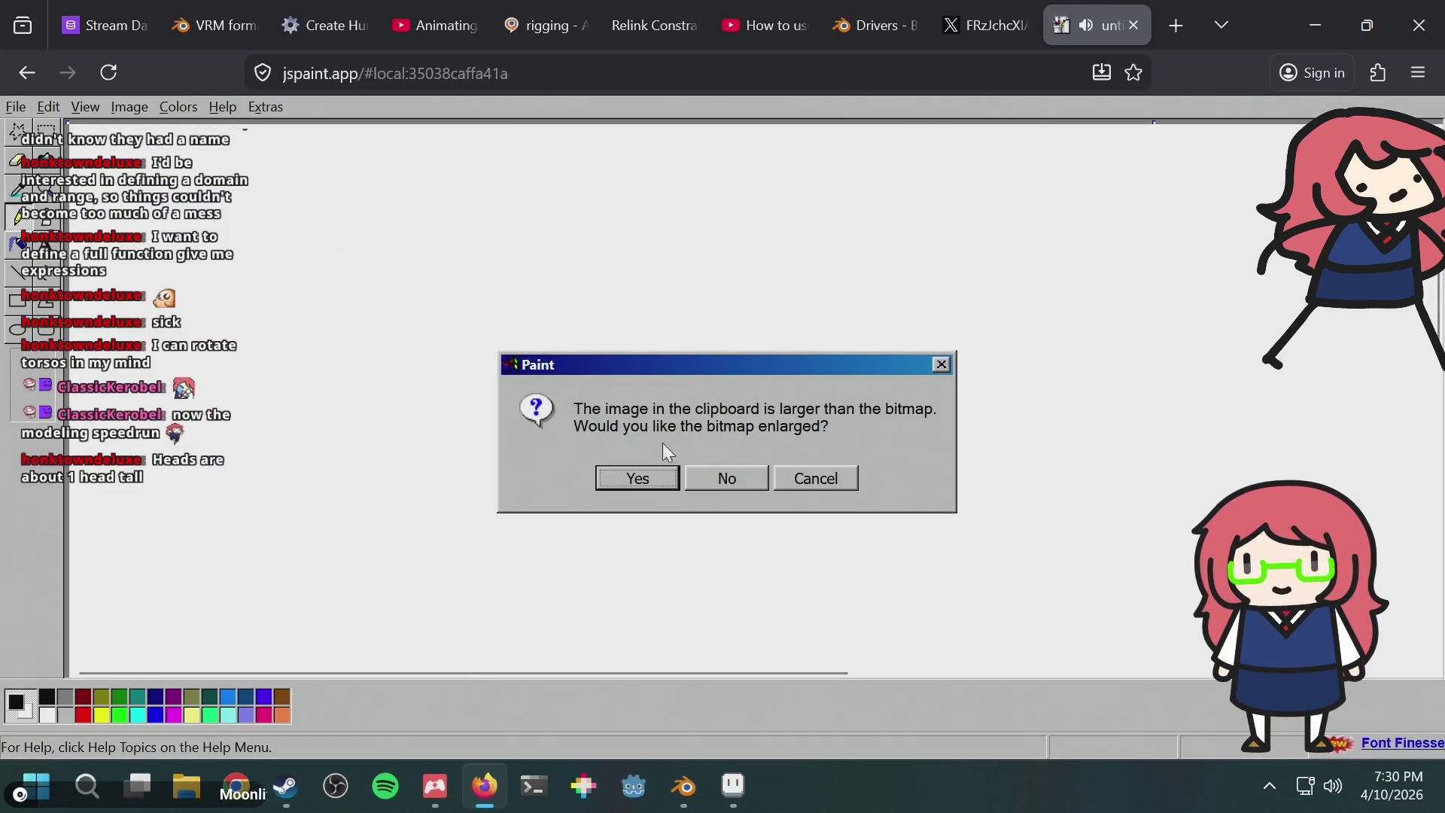
pyautogui.click(638, 479)
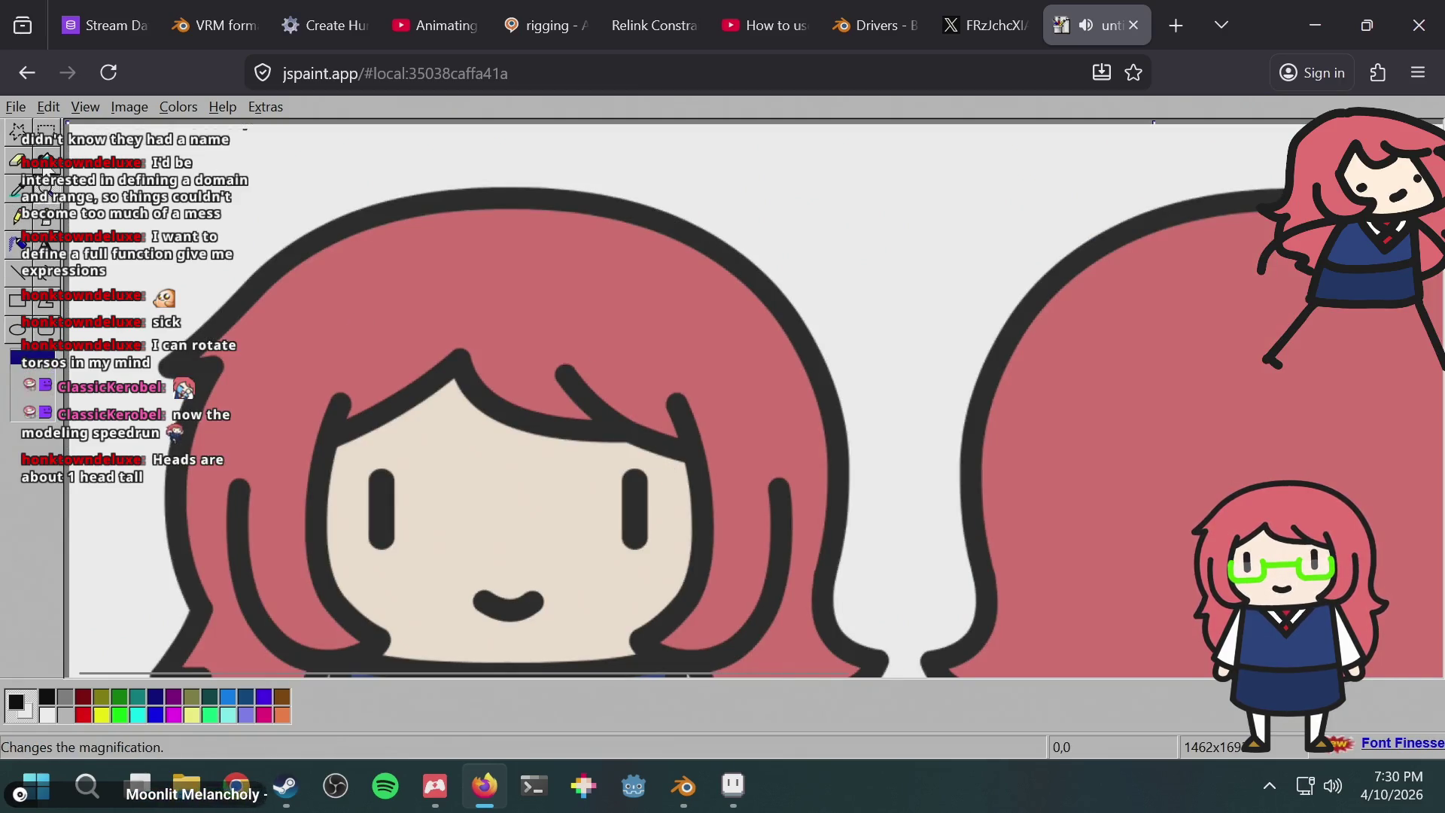
pyautogui.hotkey('alt', 'Tab')
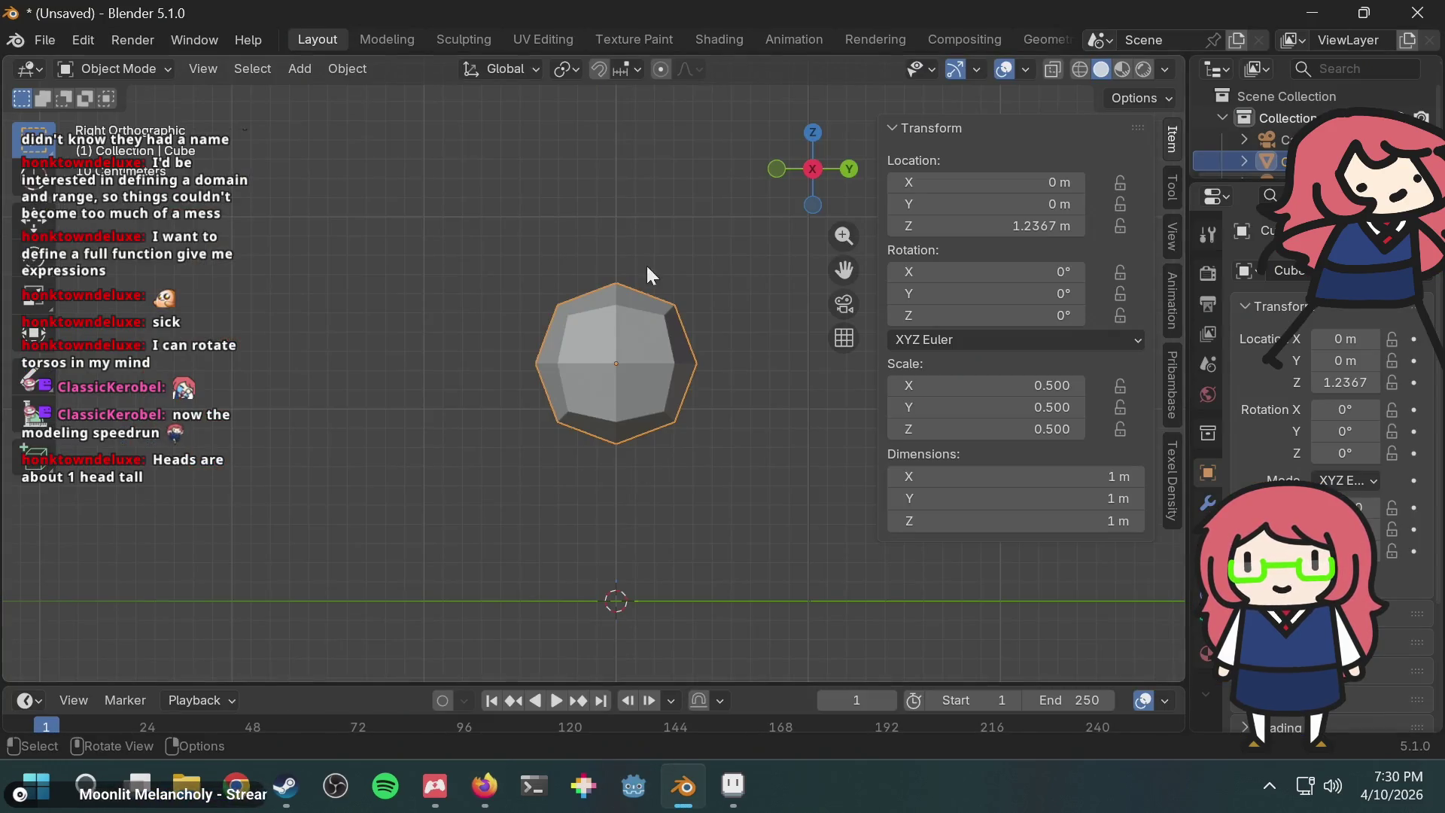
# Step: Lower the head cube along Z to 1.2054 m
pyautogui.press('g')
pyautogui.press('z')
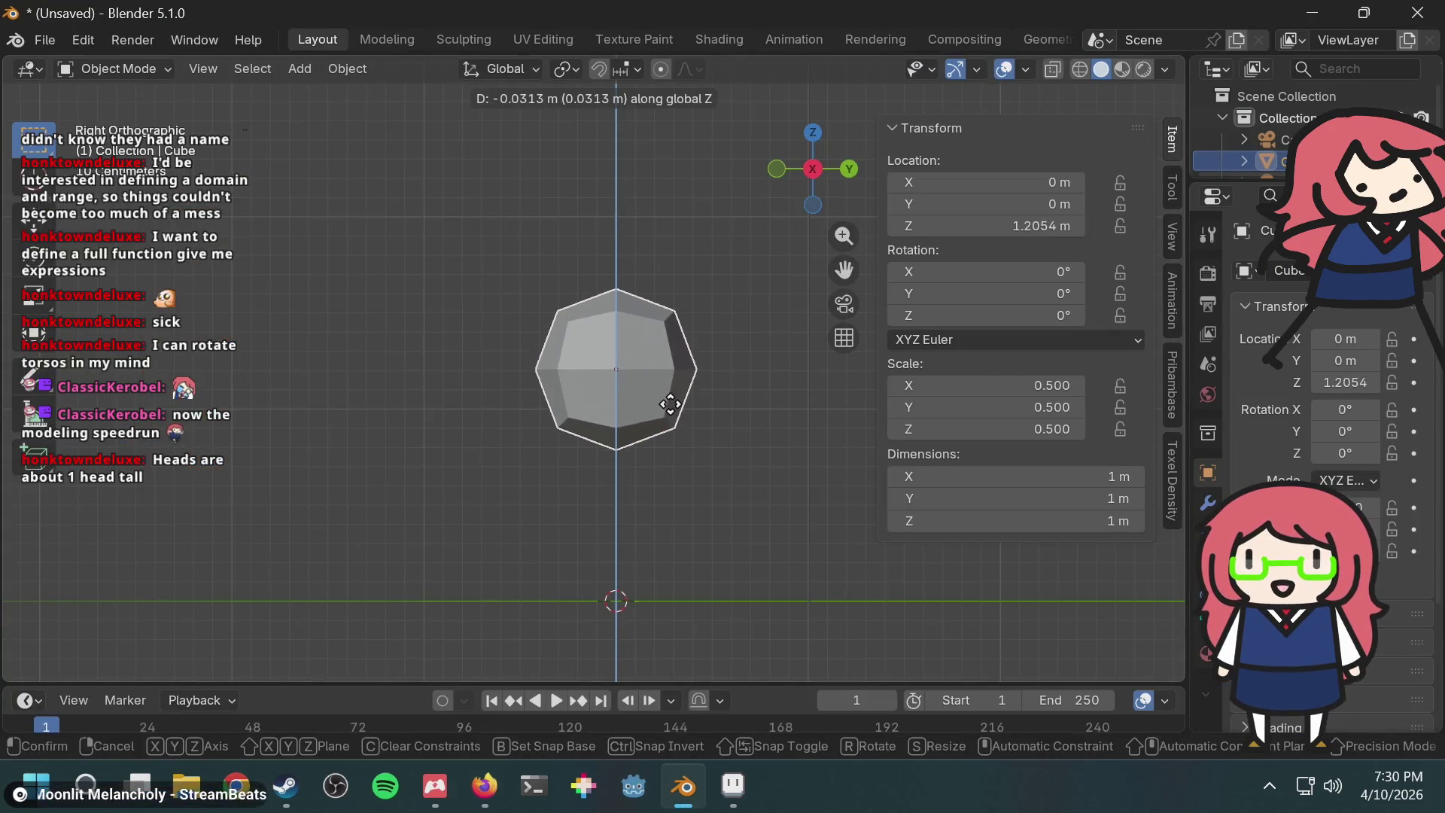
pyautogui.click(670, 404)
pyautogui.scroll(1, 703, 408)
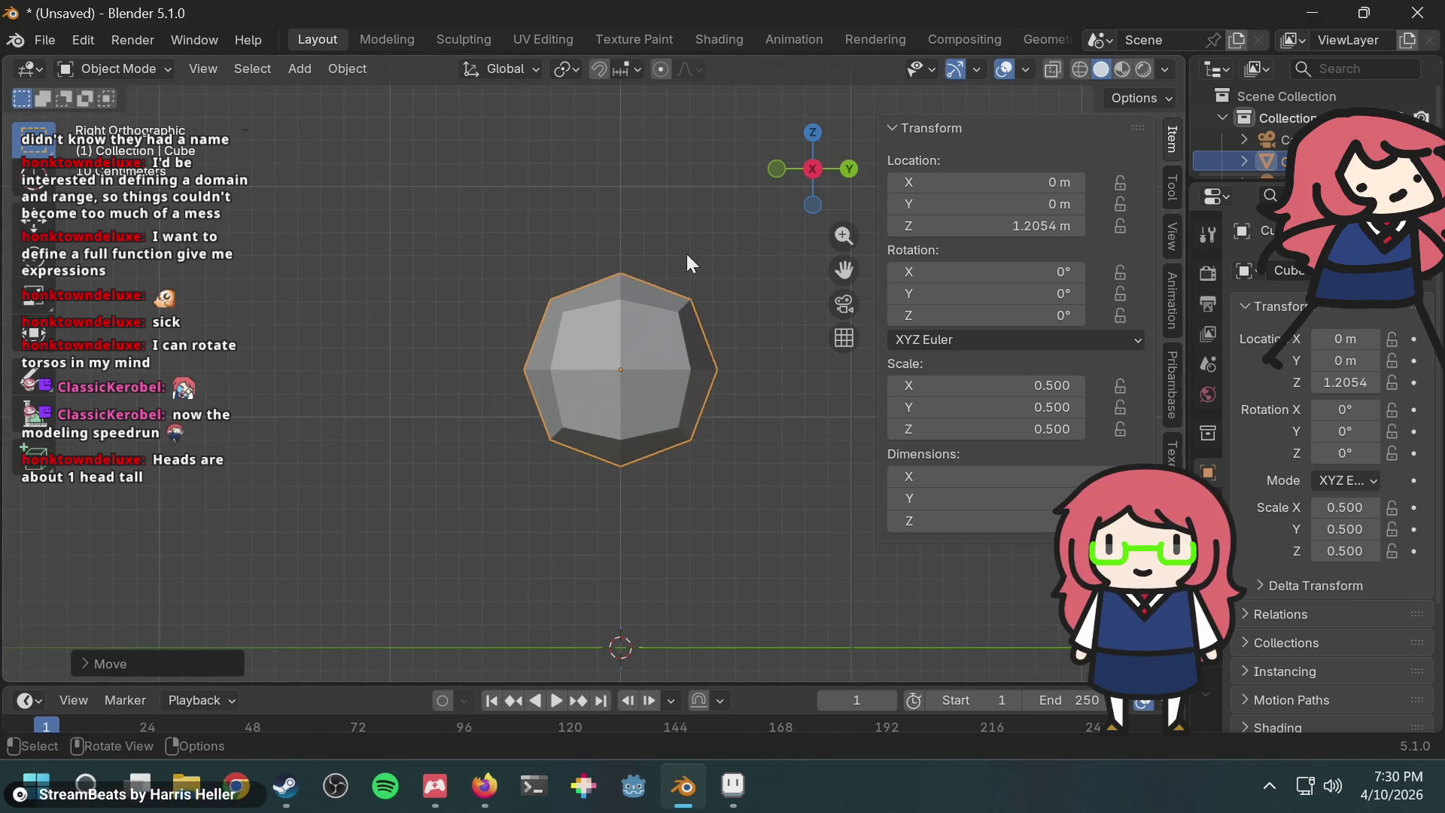
# Step: Run Apply Transformation on the cube through F3 search for 'app'
pyautogui.press('F3')
pyautogui.write('app')
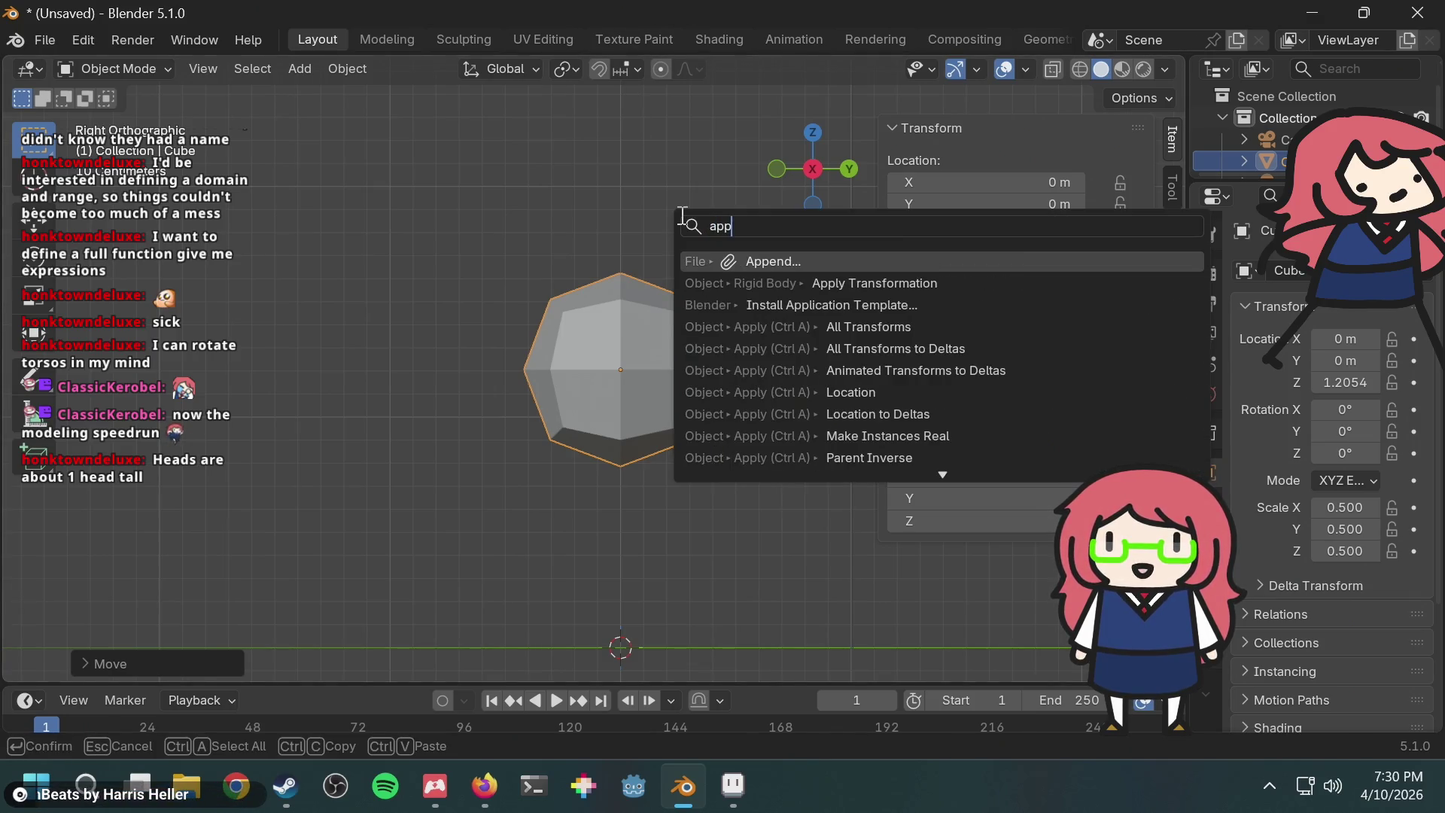
pyautogui.press('Down')
pyautogui.press('Return')
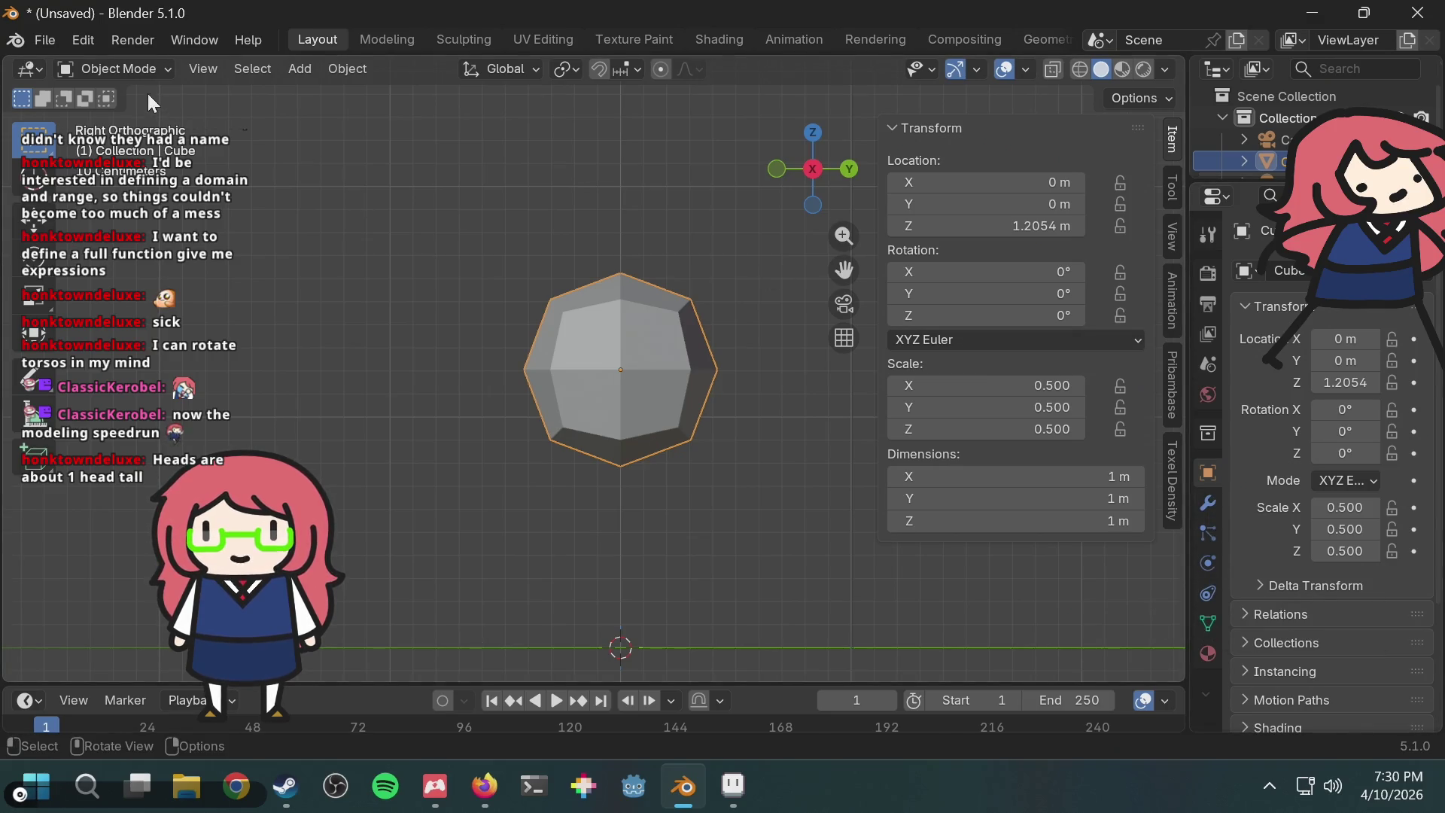
# Step: Put the head in Edit Mode, box-select its vertices, then clear the selection
pyautogui.click(151, 69)
pyautogui.click(154, 119)
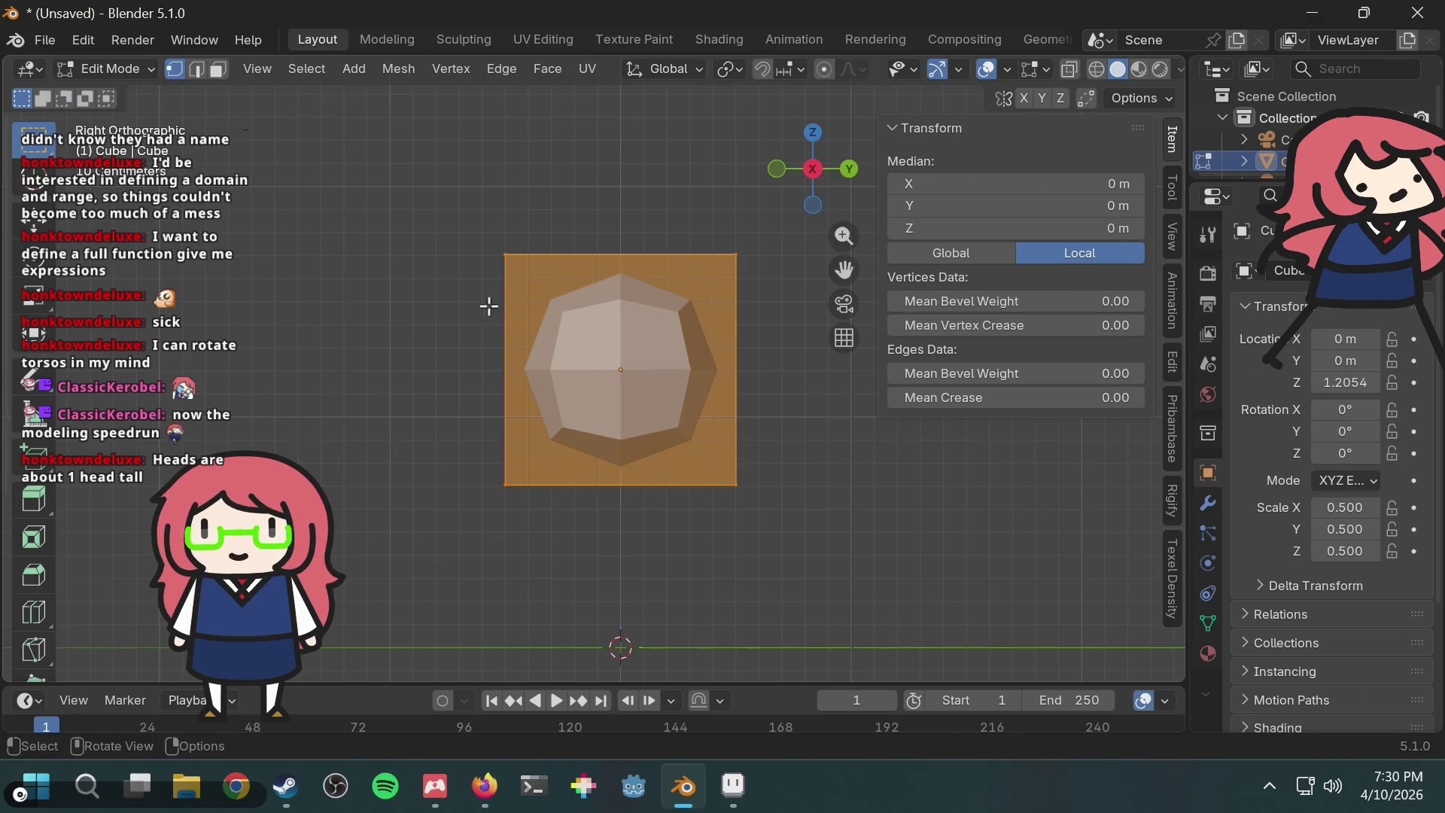
pyautogui.hotkey('alt', 'a')
pyautogui.moveTo(471, 244); pyautogui.dragTo(617, 464)
pyautogui.hotkey('alt', 'a')
pyautogui.moveTo(455, 235)
pyautogui.mouseDown()
pyautogui.moveTo(620, 619)
pyautogui.moveTo(427, 465)
pyautogui.mouseUp()
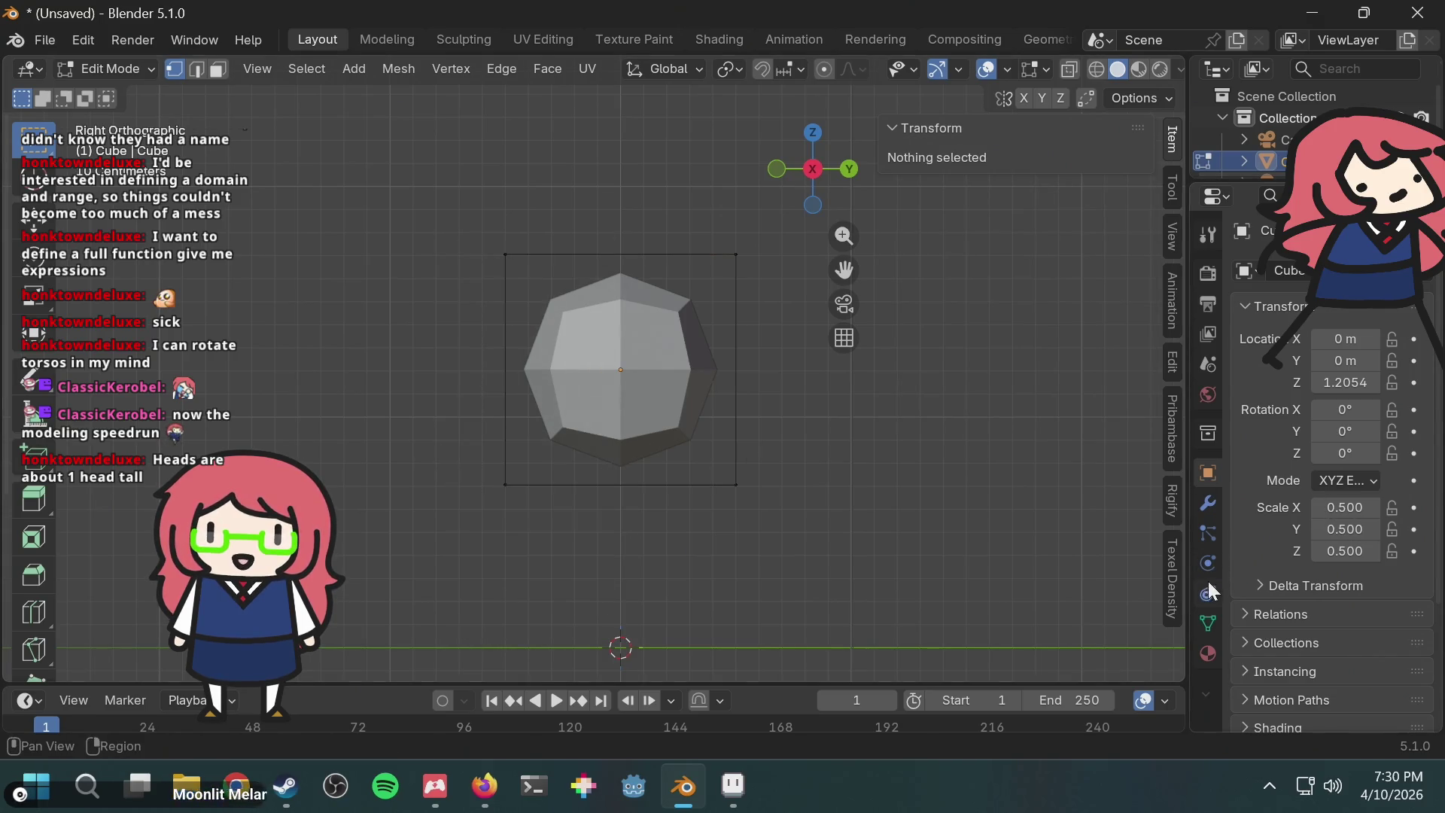
# Step: Back in Object Mode, apply the head's Subdivision modifier from the Modifiers panel
pyautogui.click(1208, 502)
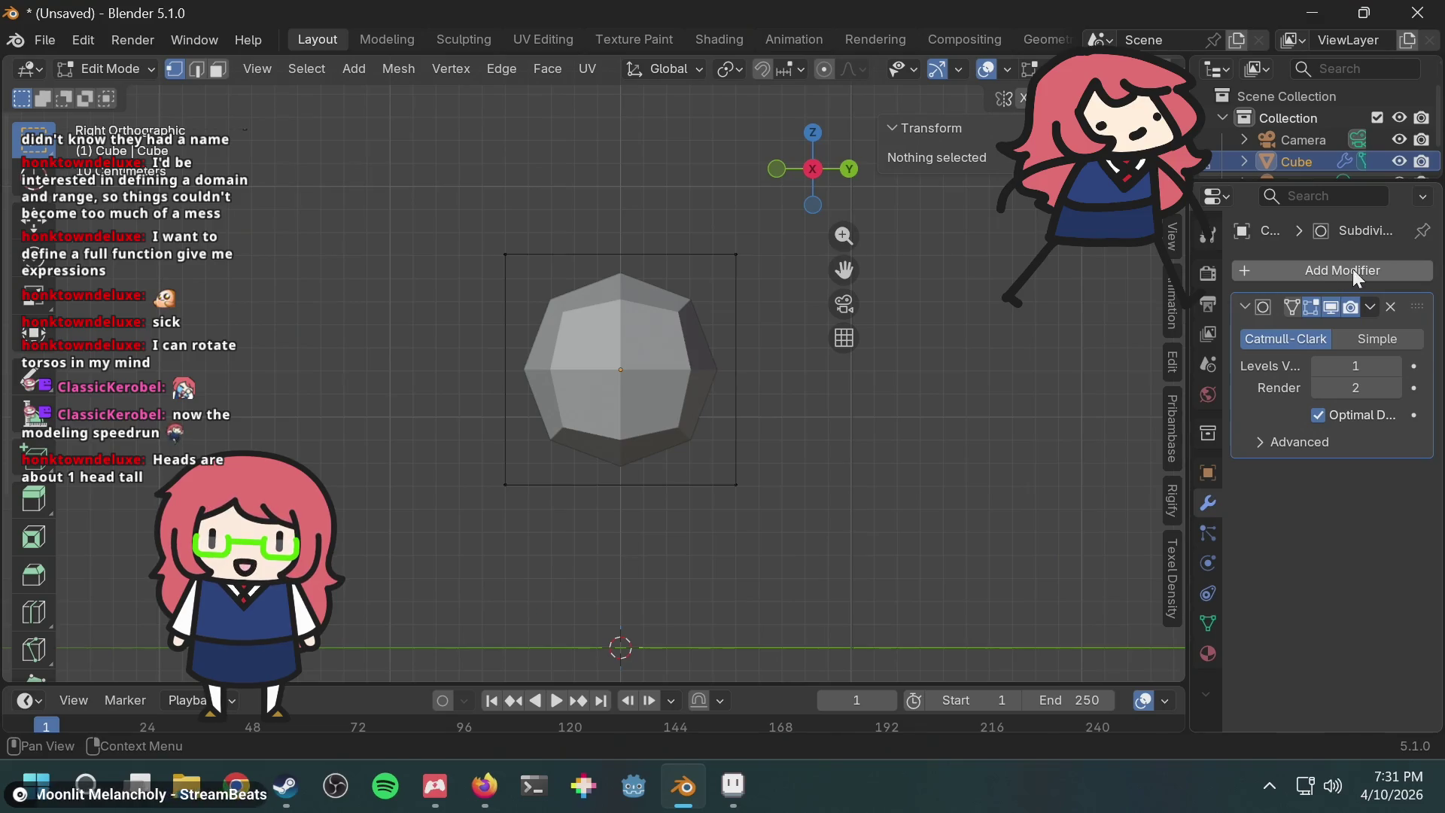
pyautogui.click(1370, 305)
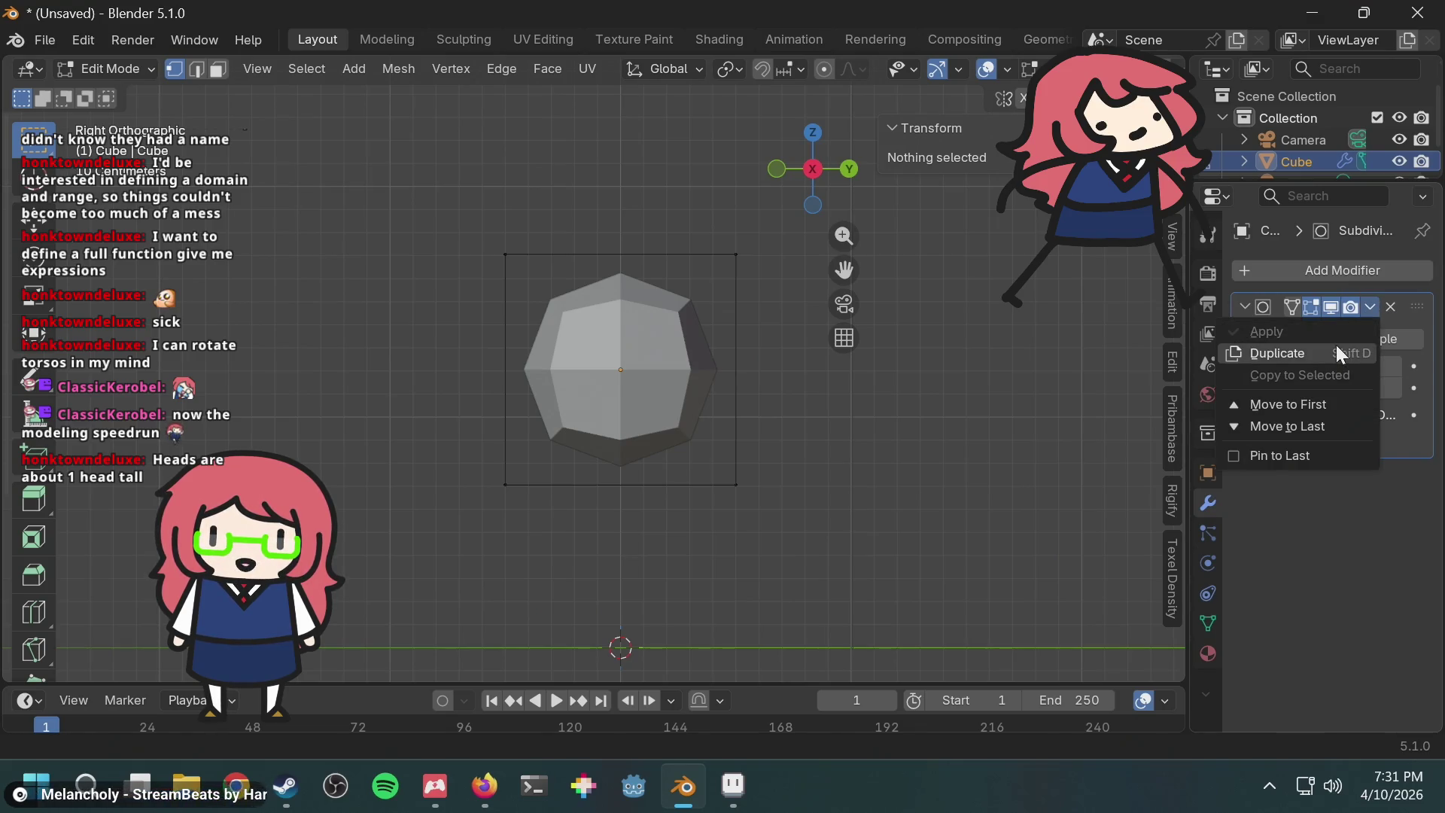
pyautogui.click(1371, 307)
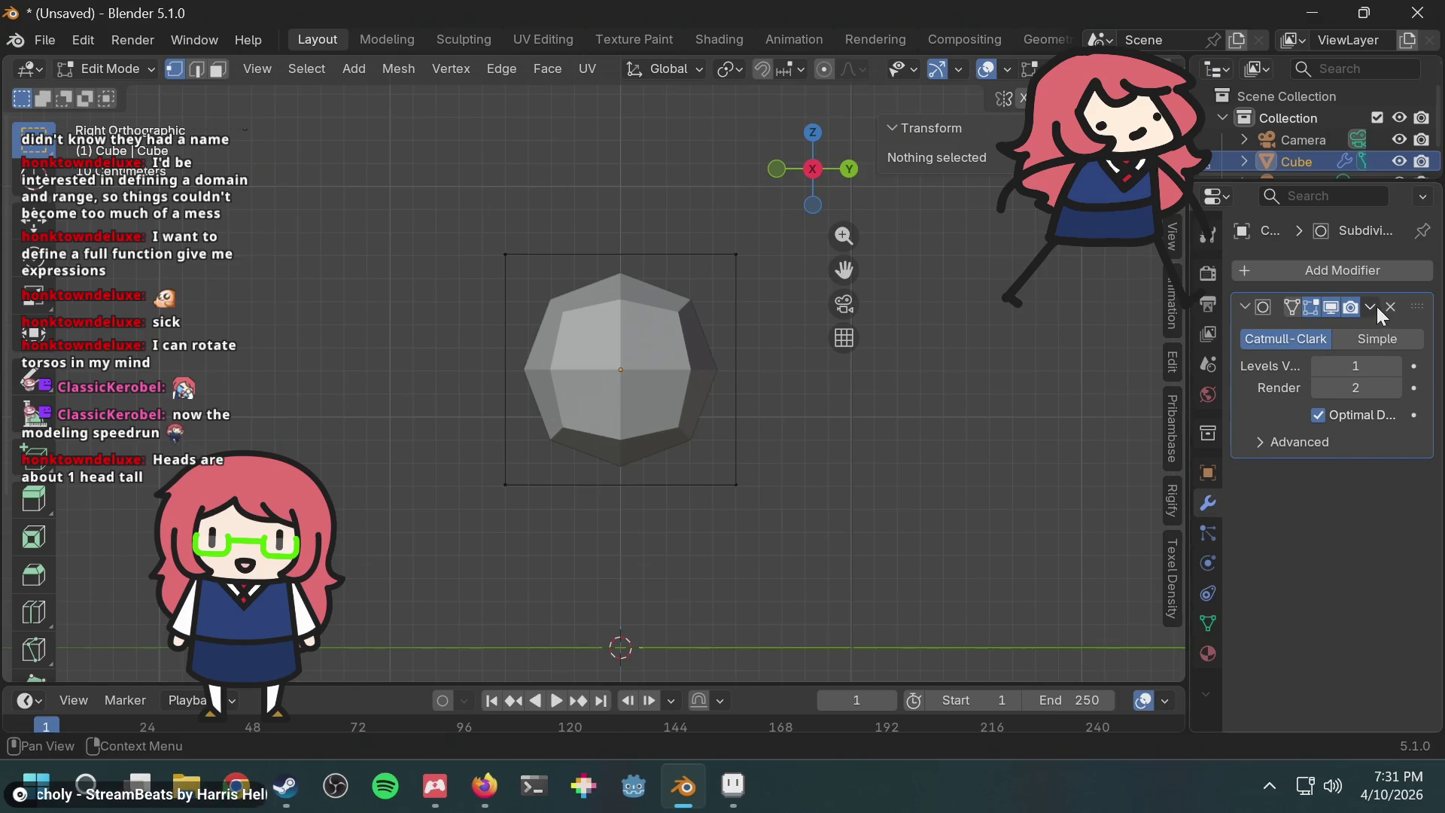
pyautogui.click(1371, 306)
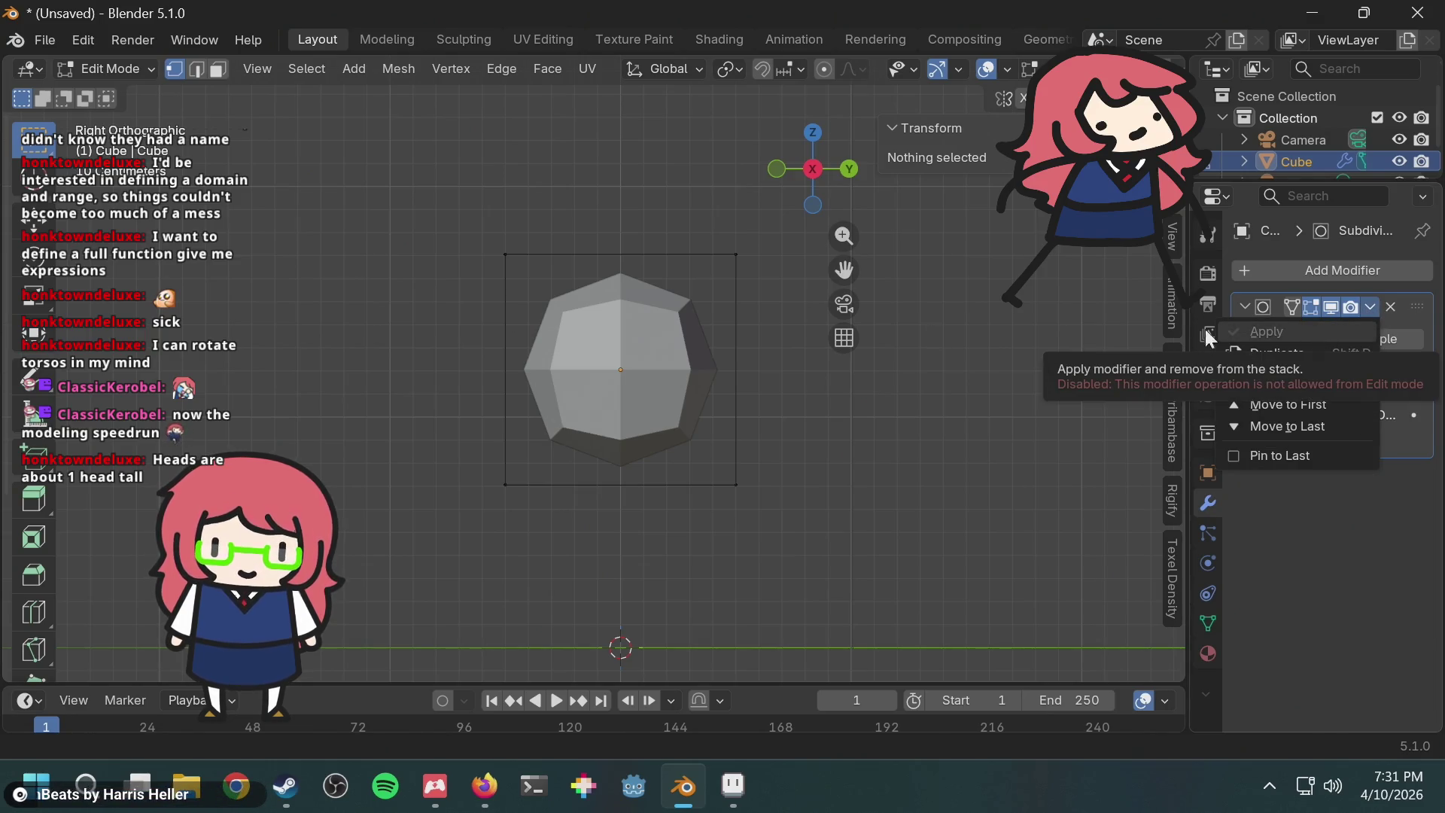
pyautogui.click(136, 70)
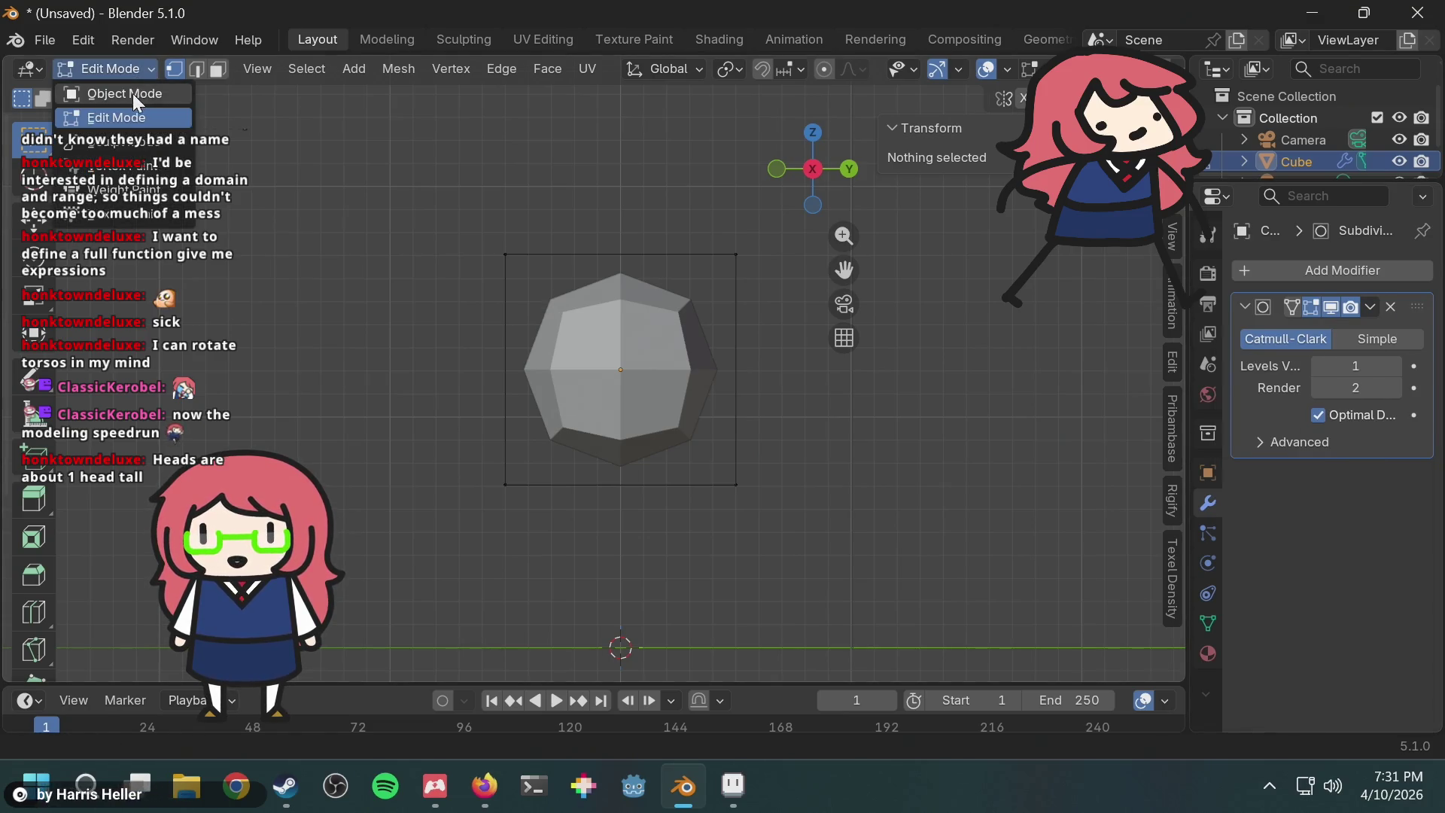
pyautogui.click(126, 94)
pyautogui.click(1371, 307)
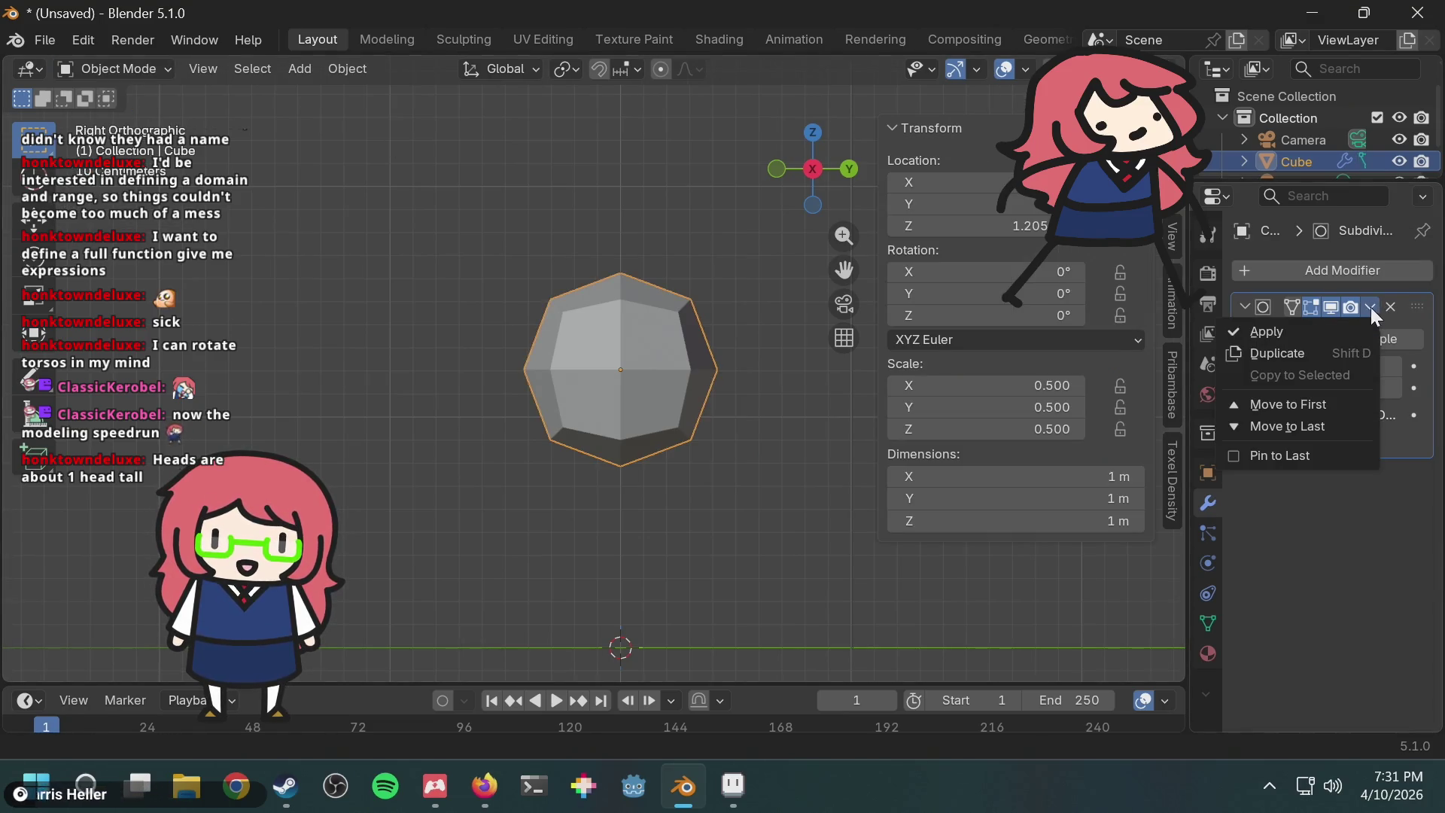
pyautogui.click(1346, 336)
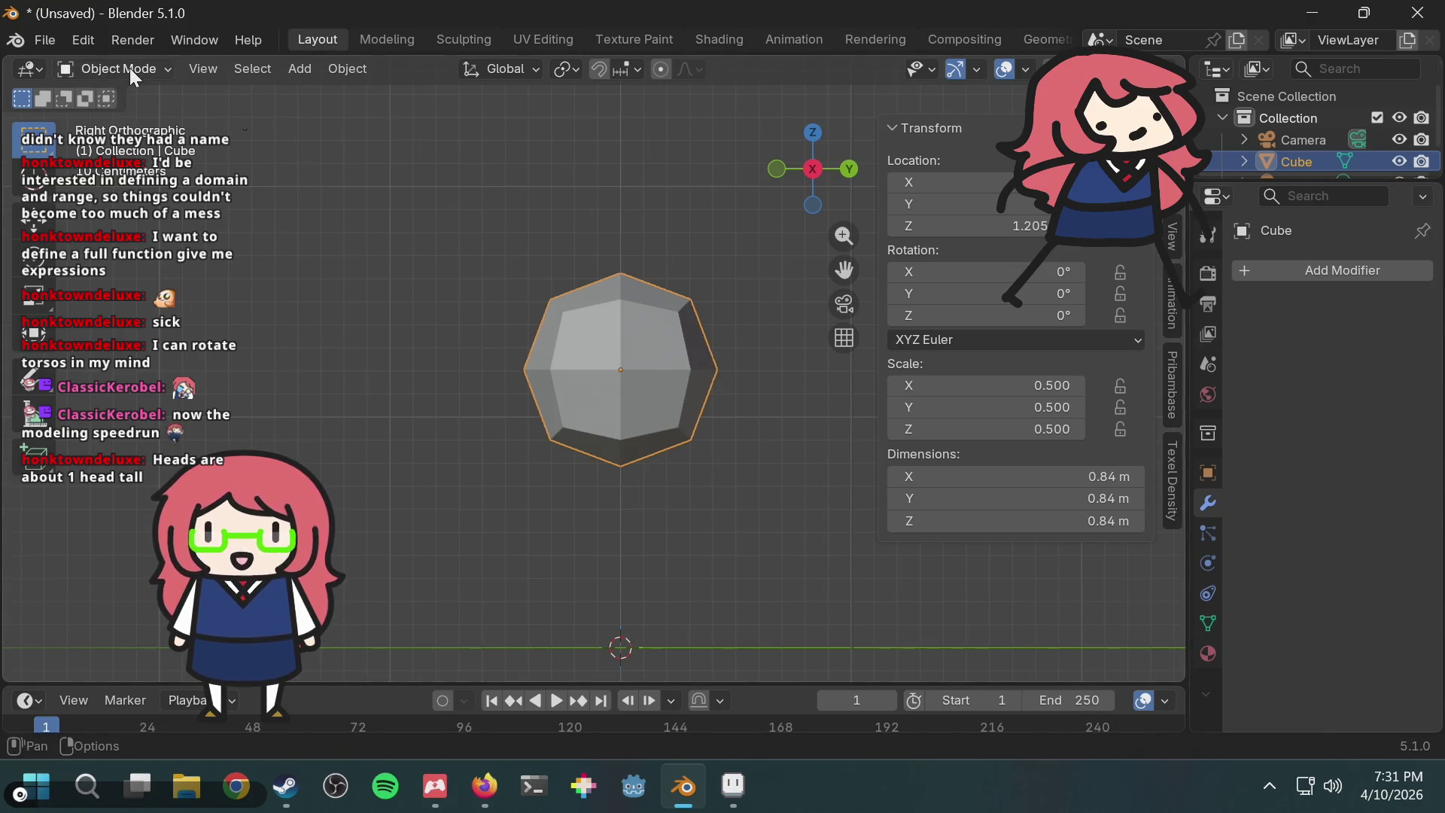
# Step: Add a Mirror modifier and delete the head's left-half vertices in X-ray Edit Mode
pyautogui.click(1324, 270)
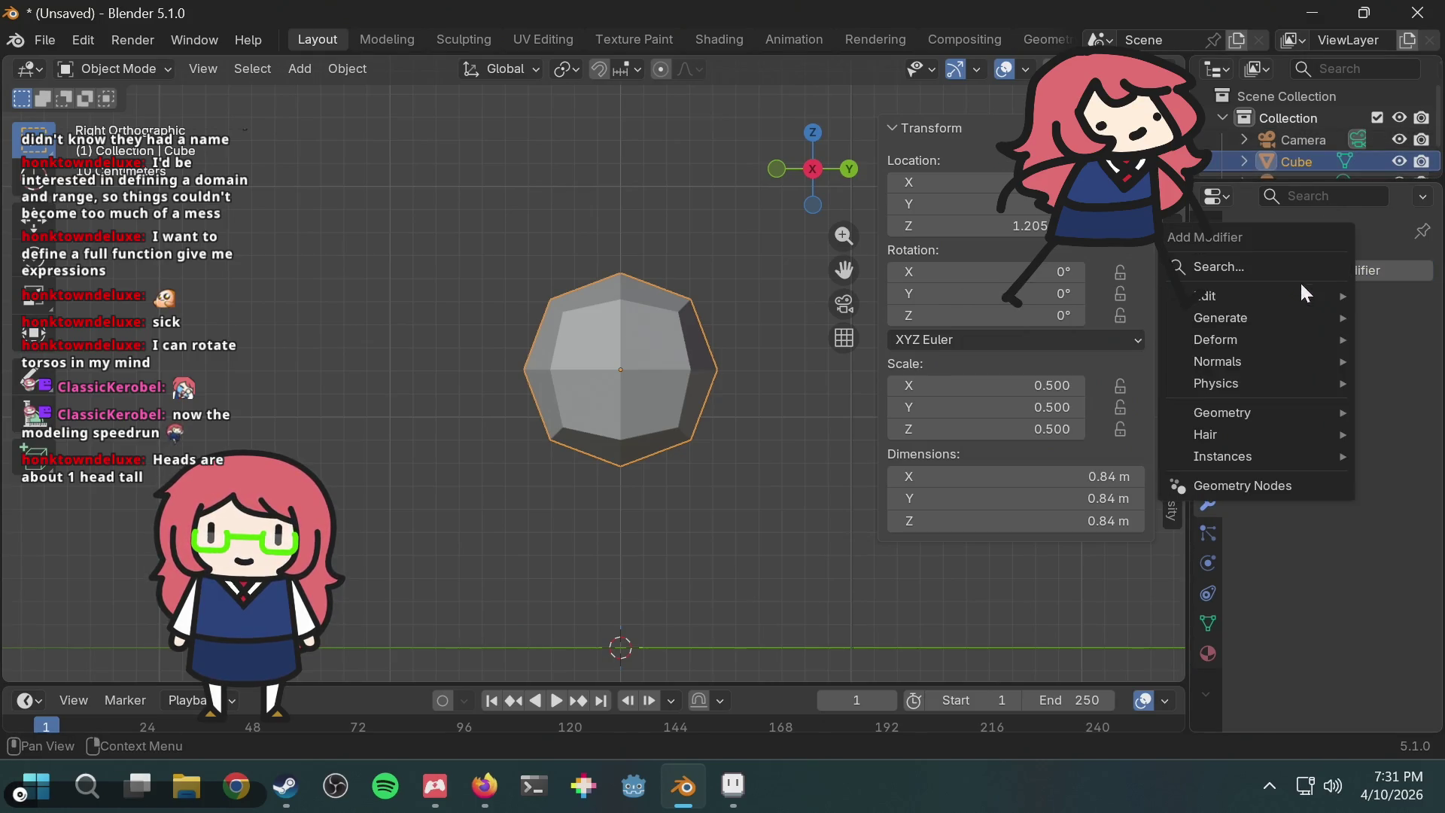
pyautogui.write('mirror')
pyautogui.press('Return')
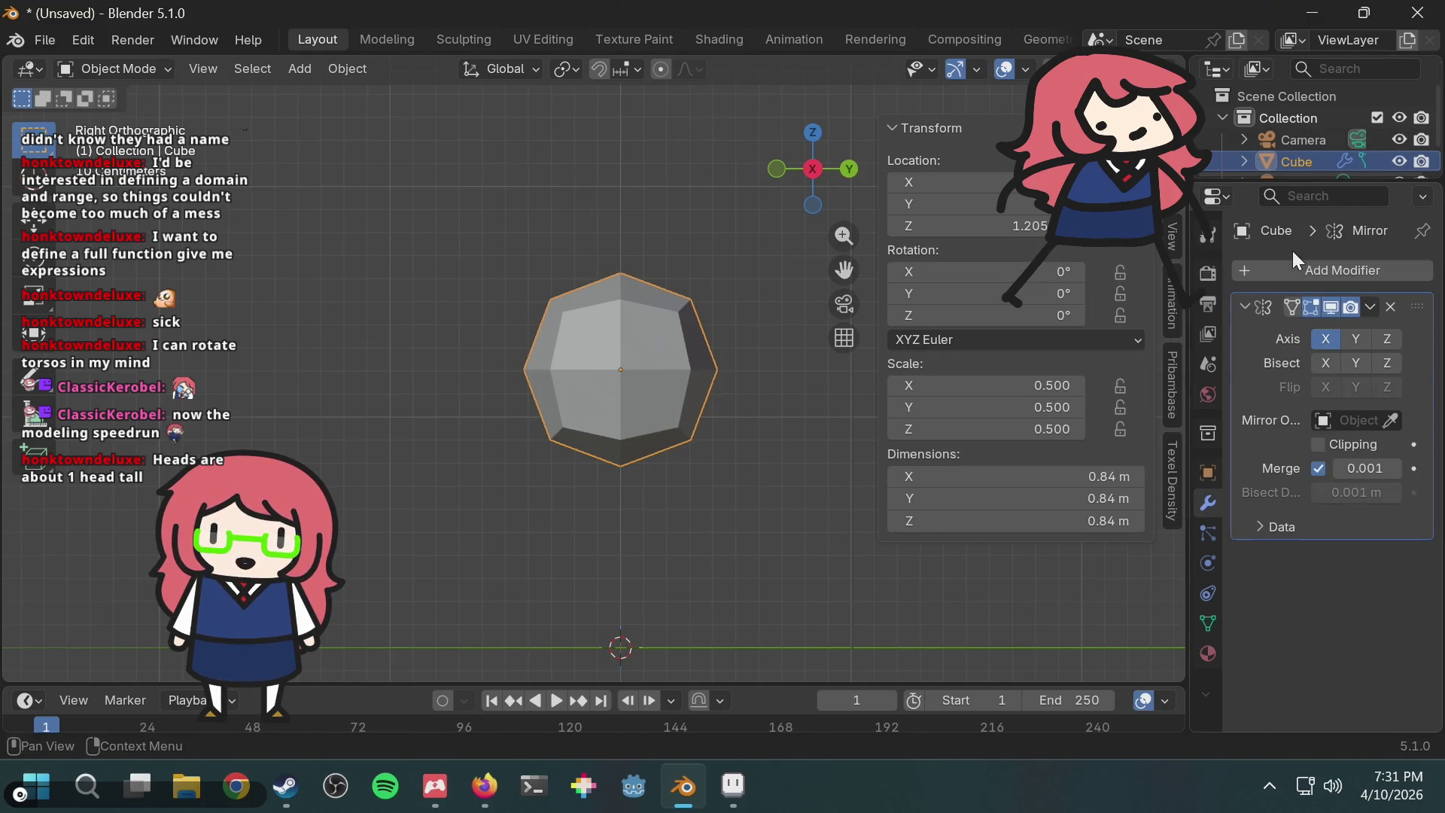
pyautogui.click(112, 69)
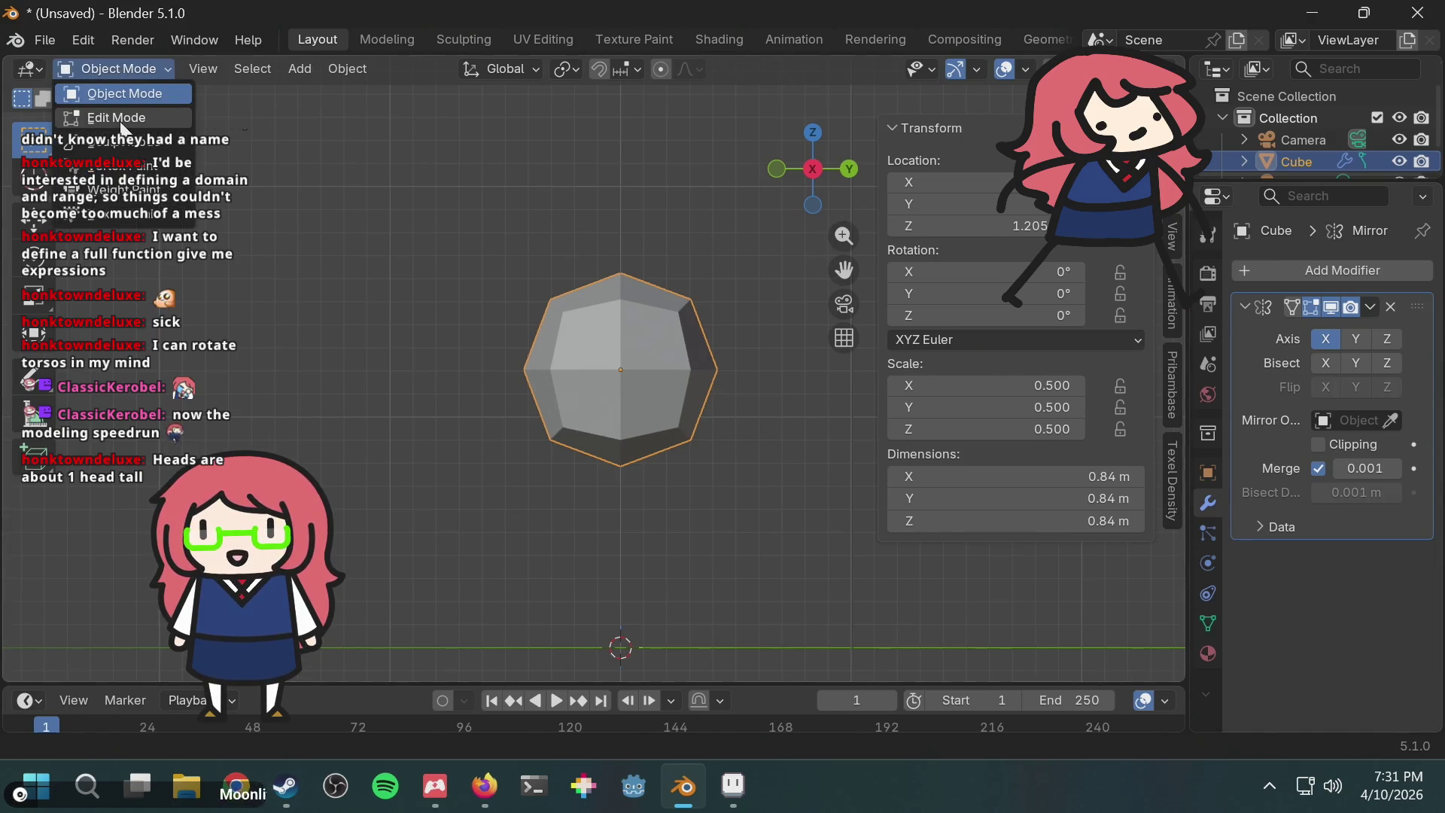
pyautogui.click(113, 117)
pyautogui.moveTo(432, 218)
pyautogui.mouseDown()
pyautogui.moveTo(542, 494)
pyautogui.moveTo(578, 510)
pyautogui.moveTo(488, 431)
pyautogui.mouseUp()
pyautogui.hotkey('shift', 'z')
pyautogui.moveTo(468, 226); pyautogui.dragTo(579, 531)
pyautogui.press('x')
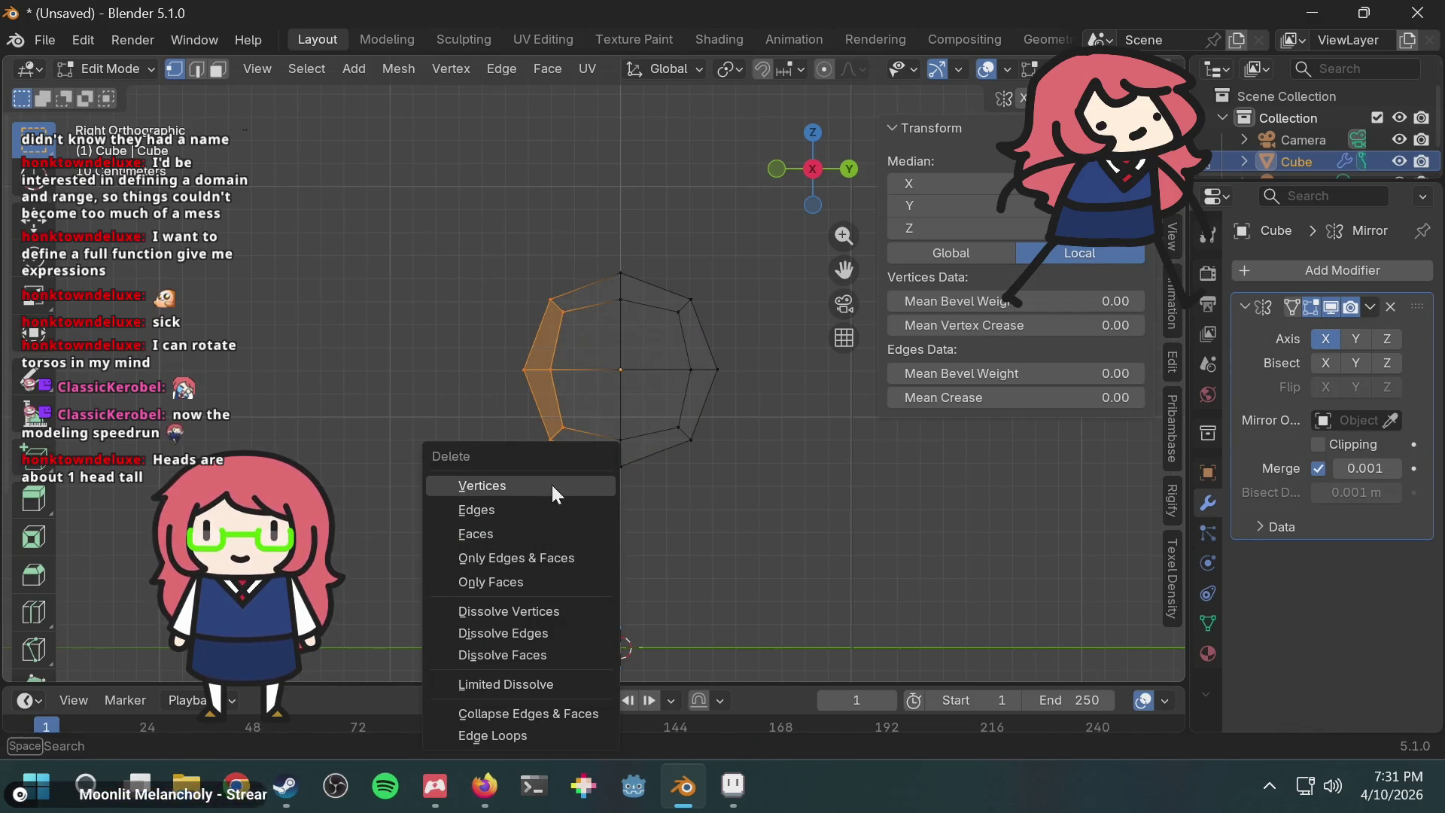
pyautogui.click(553, 485)
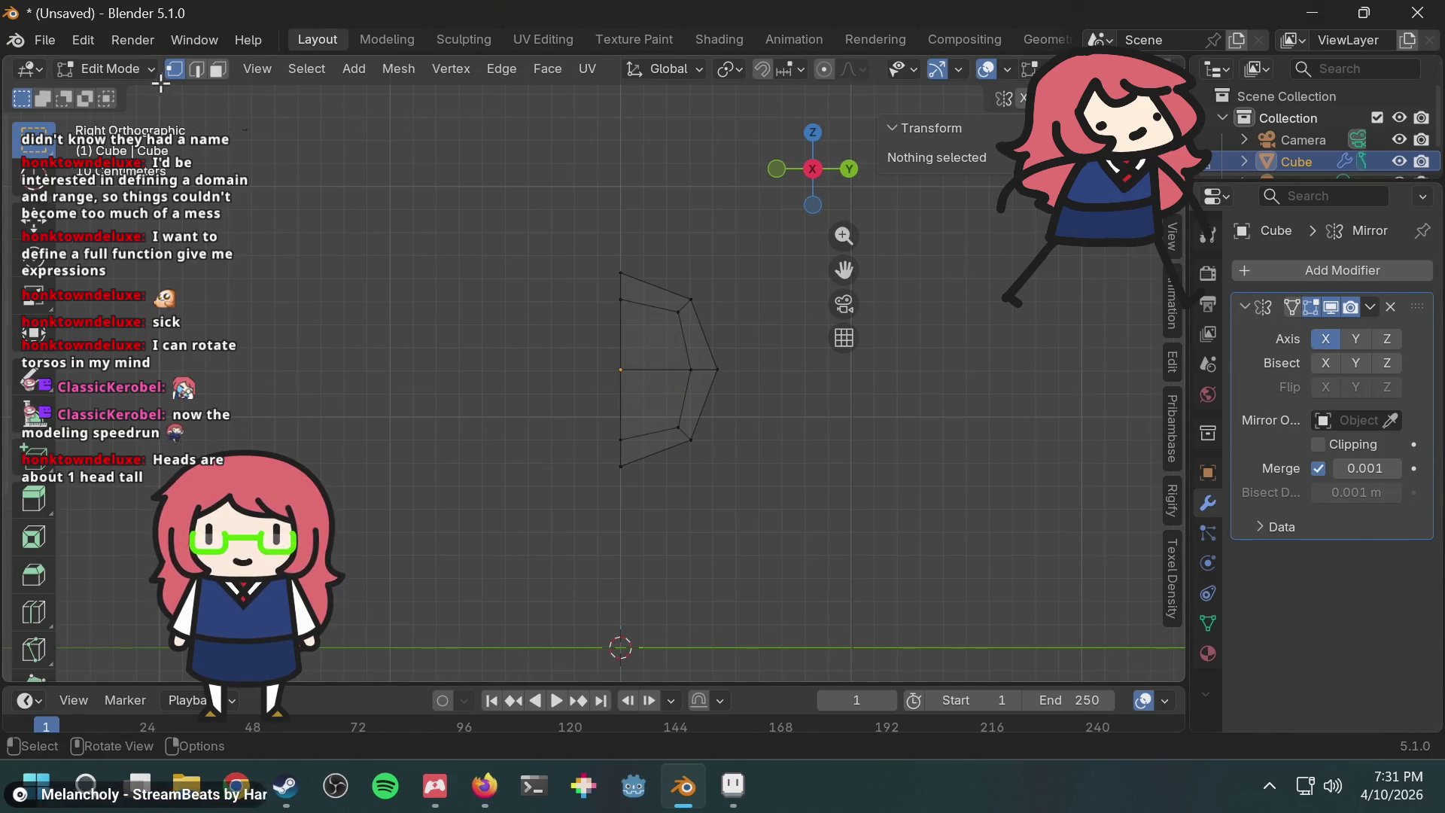
# Step: Toggle the Mirror's Y axis on and off while checking the half head from side and front
pyautogui.moveTo(495, 385)
pyautogui.mouseDown(button='middle')
pyautogui.moveTo(593, 381)
pyautogui.moveTo(600, 400)
pyautogui.moveTo(475, 383)
pyautogui.mouseUp(button='middle')
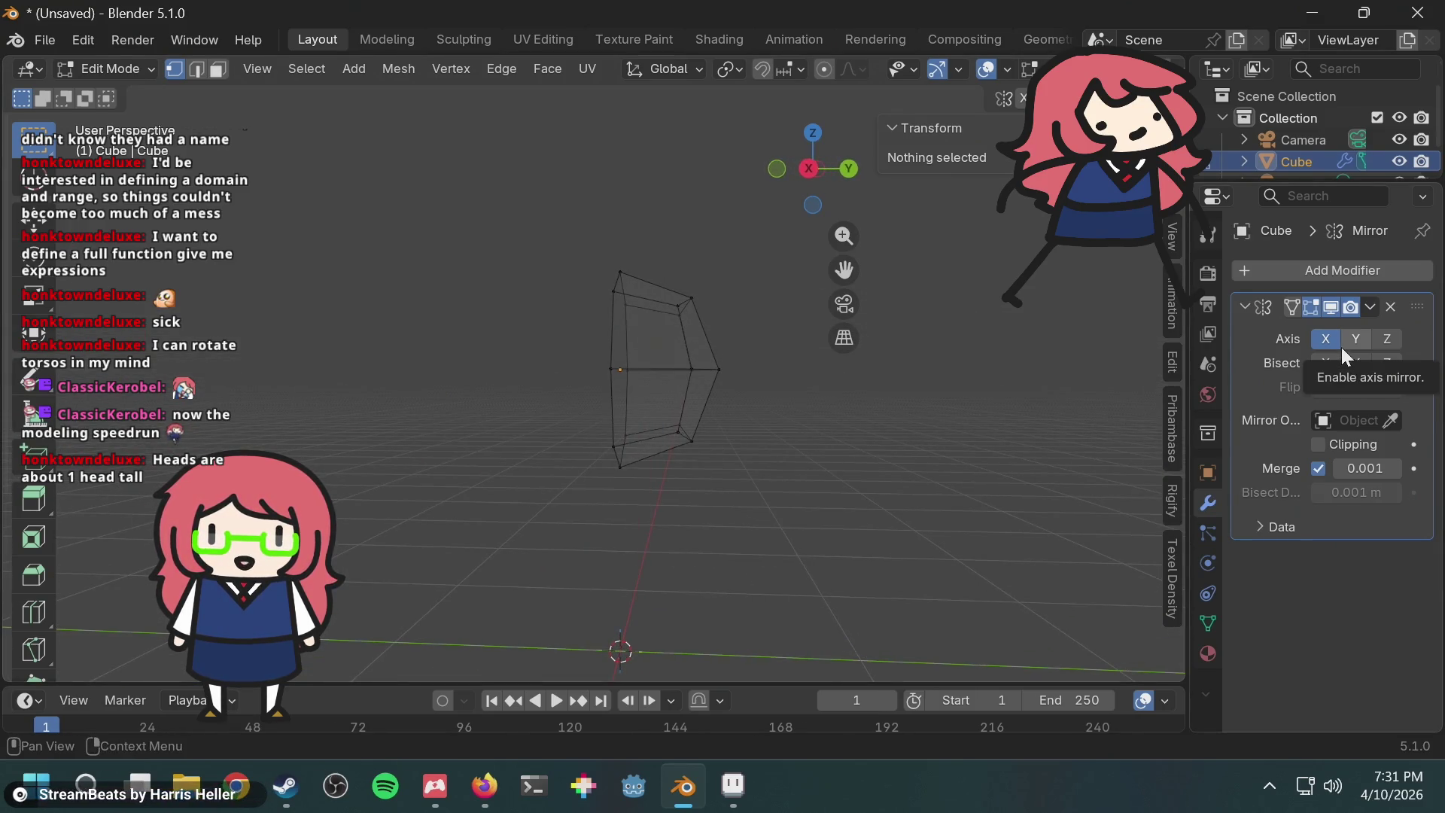
pyautogui.click(1352, 338)
pyautogui.click(1353, 339)
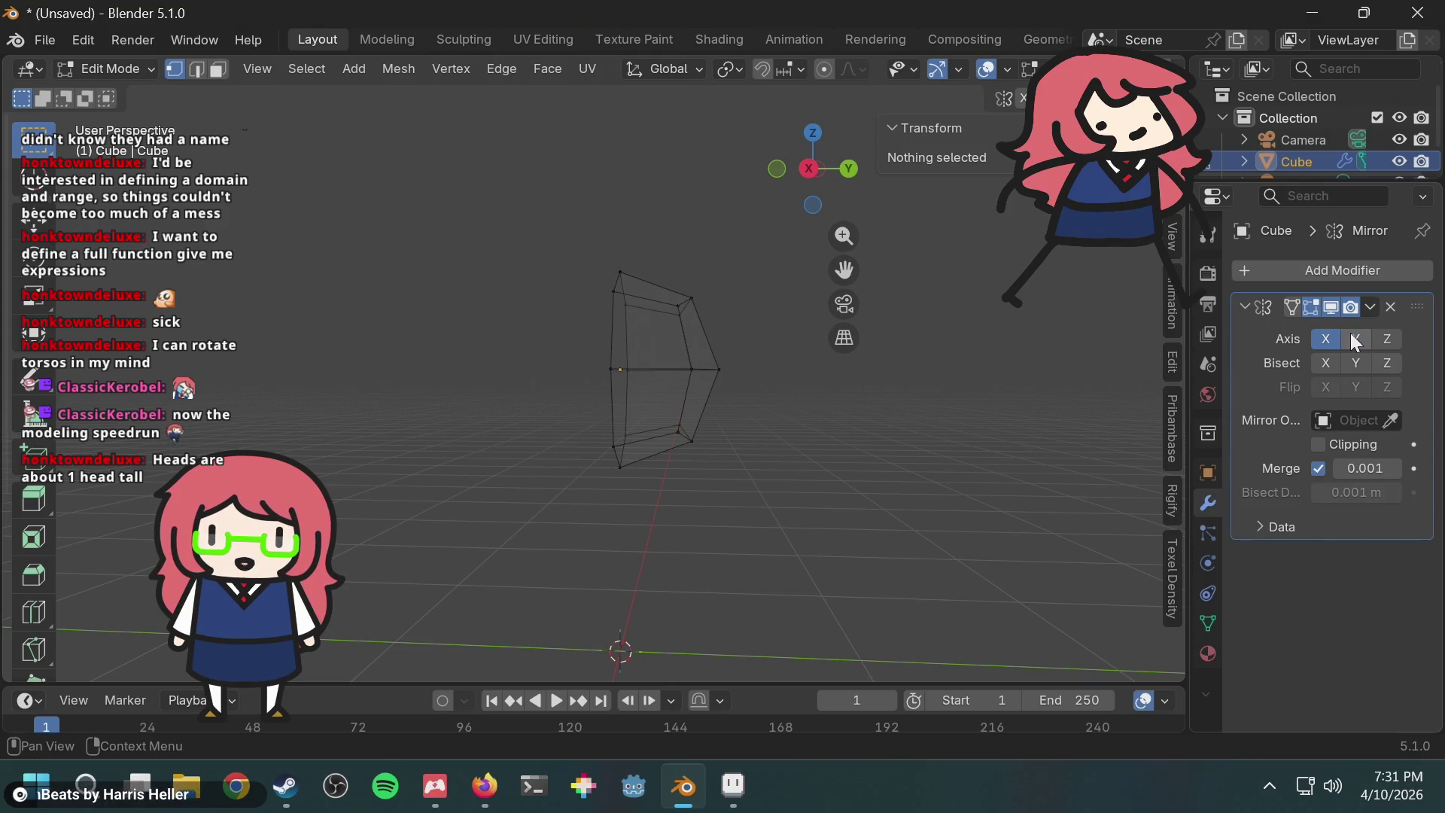
pyautogui.moveTo(682, 253)
pyautogui.mouseDown(button='middle')
pyautogui.moveTo(584, 261)
pyautogui.moveTo(475, 241)
pyautogui.mouseUp(button='middle')
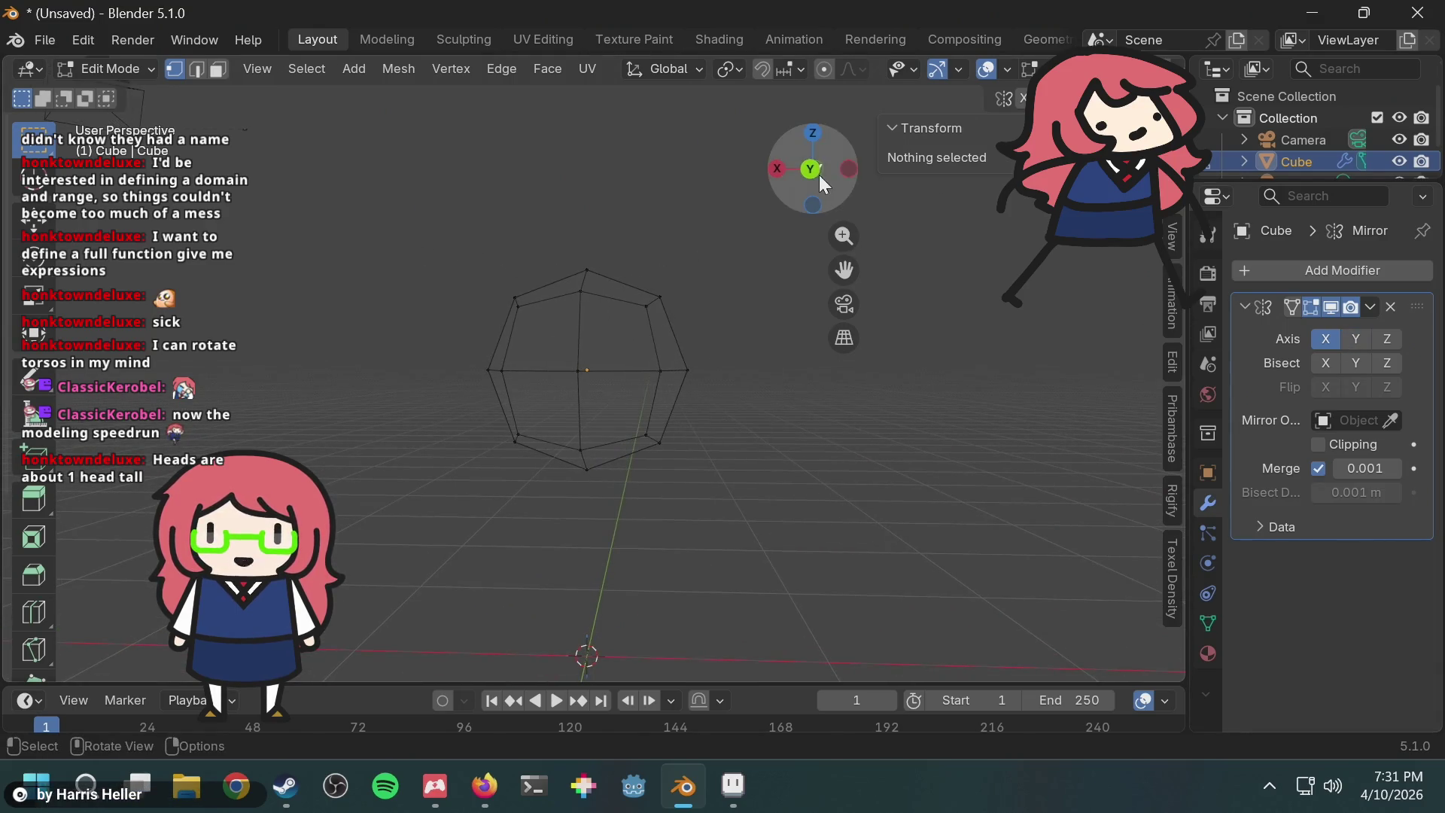
pyautogui.click(852, 165)
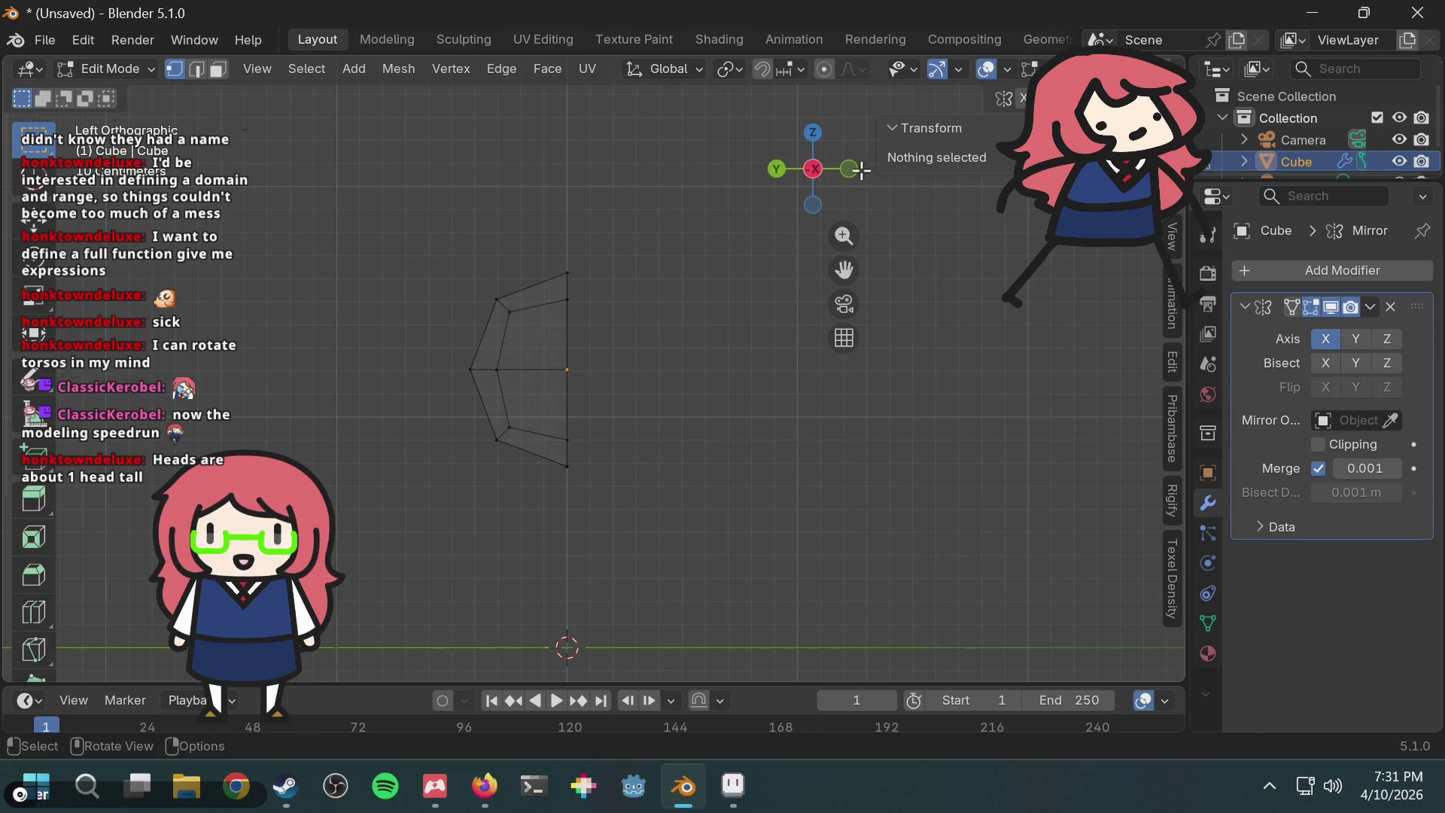
pyautogui.click(850, 168)
# Step: Undo the vertex deletion and Edit Mode back to the unapplied Subdivision modifier
pyautogui.press('a')
pyautogui.hotkey('alt', 'a')
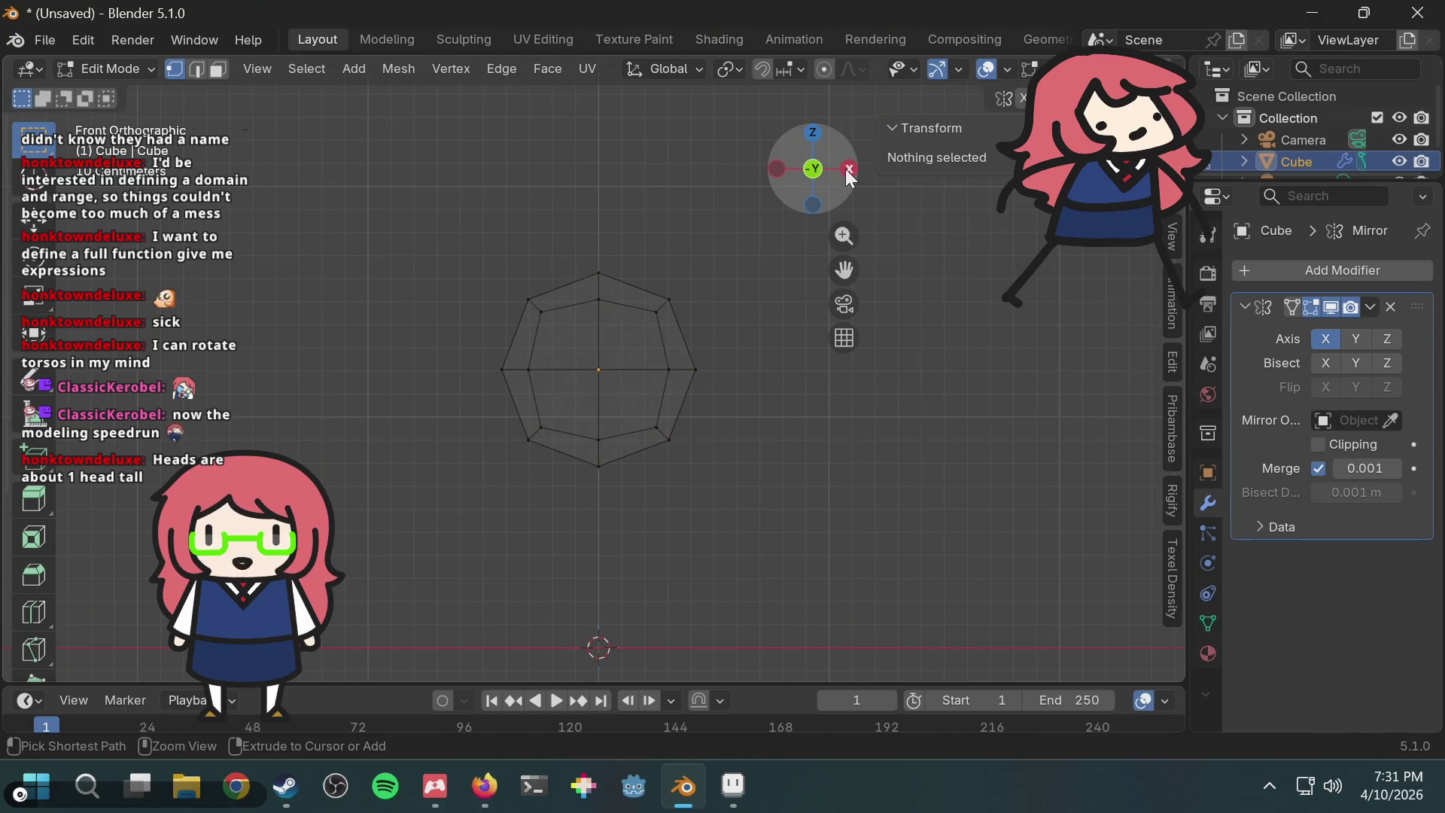
pyautogui.press('Tab')
pyautogui.hotkey('ctrl', 'z')
pyautogui.hotkey('ctrl', 'z')
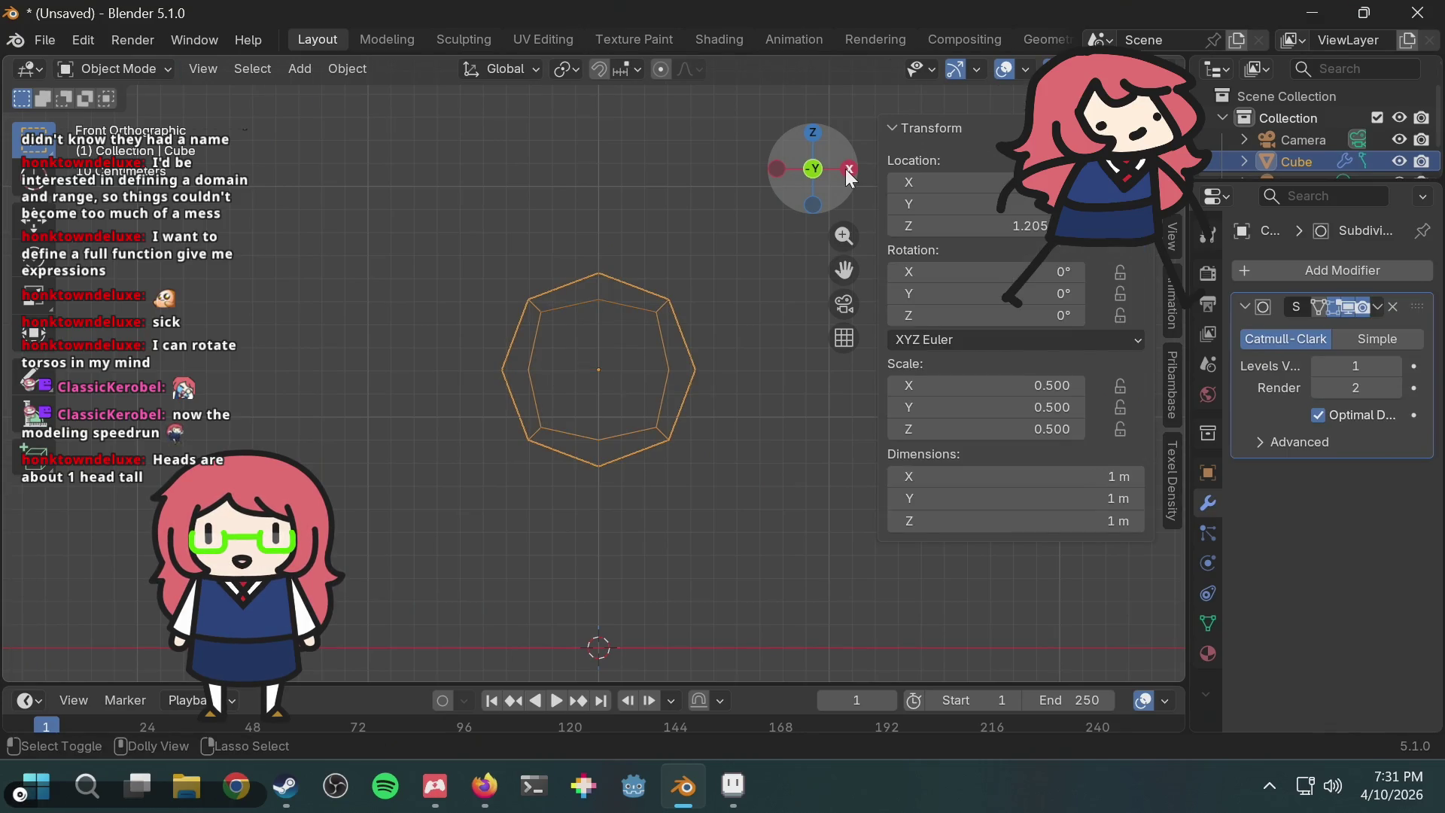
# Step: Redo the Subdivision apply and add a Mirror modifier to the head
pyautogui.hotkey('ctrl', 'shift', 'z')
pyautogui.click(536, 187)
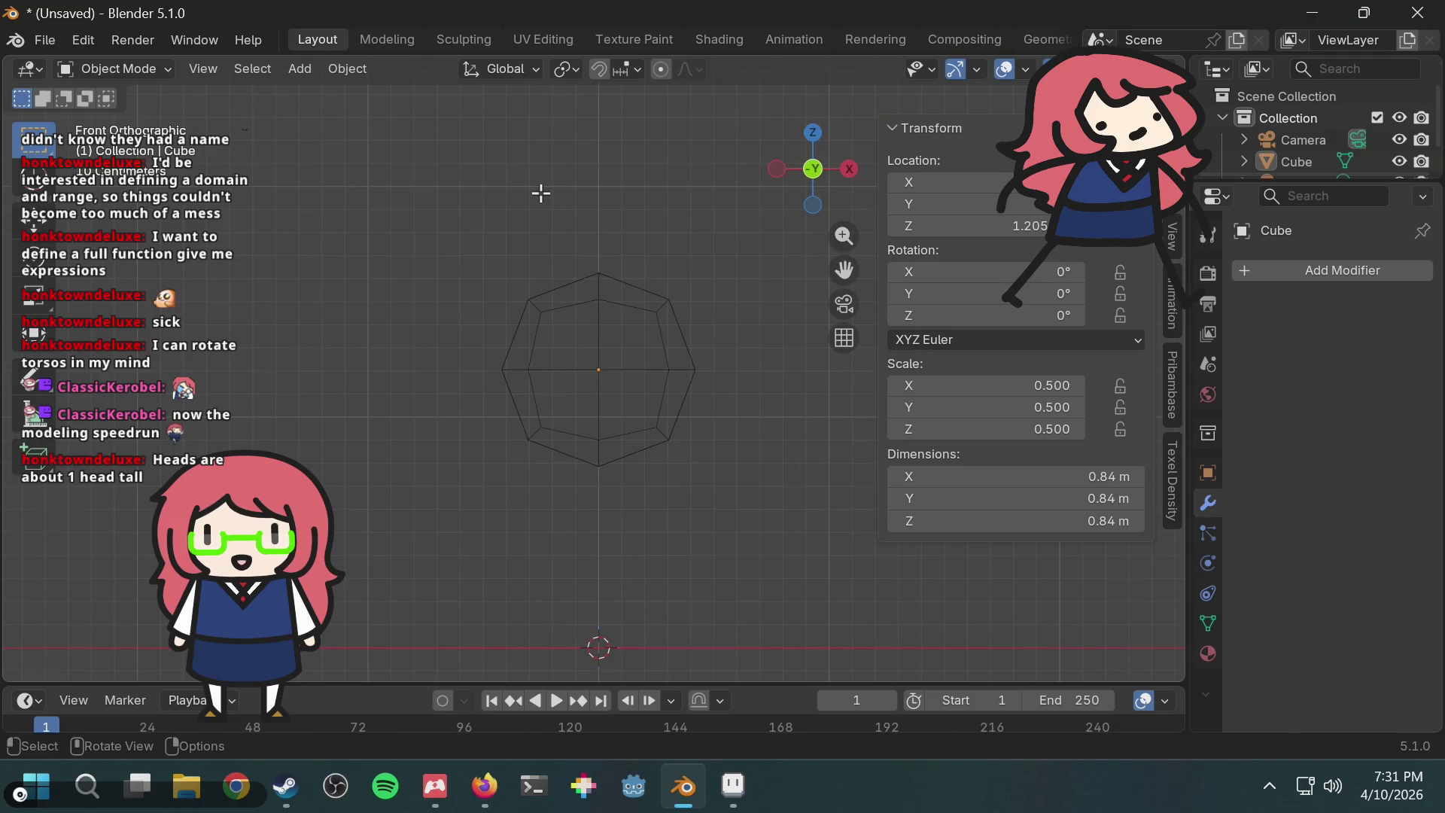
pyautogui.click(1298, 269)
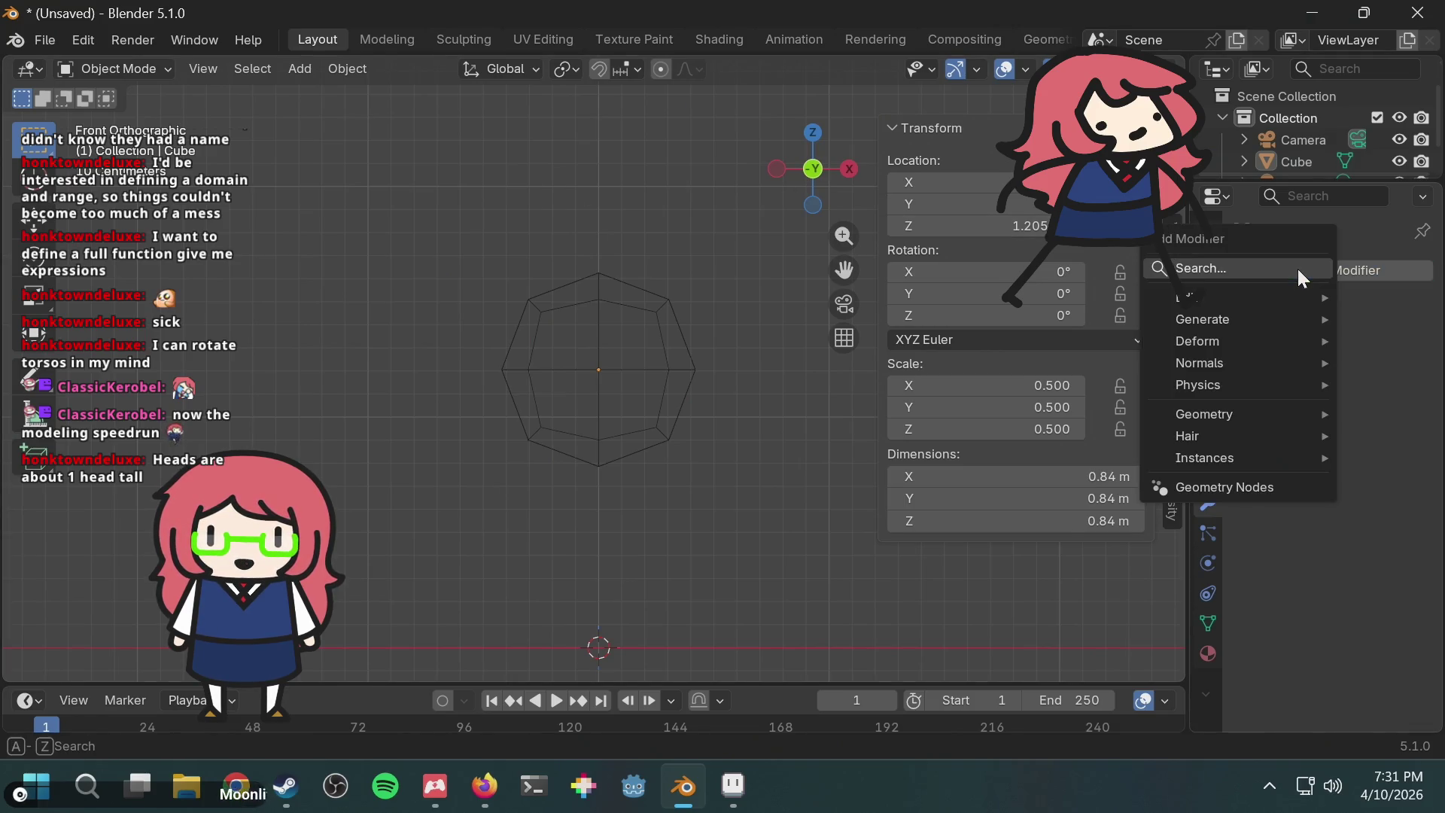
pyautogui.write('mir')
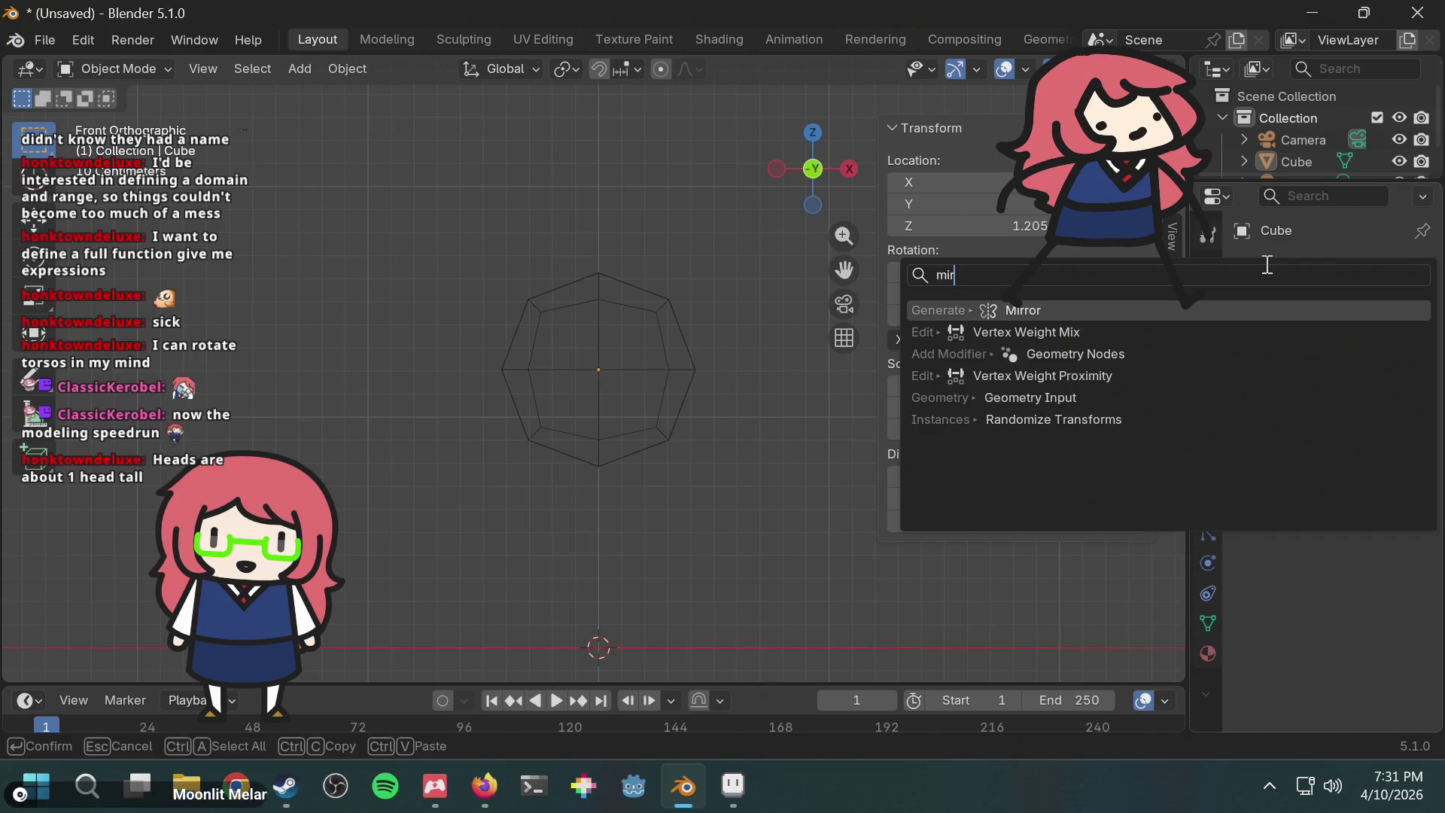
pyautogui.press('Return')
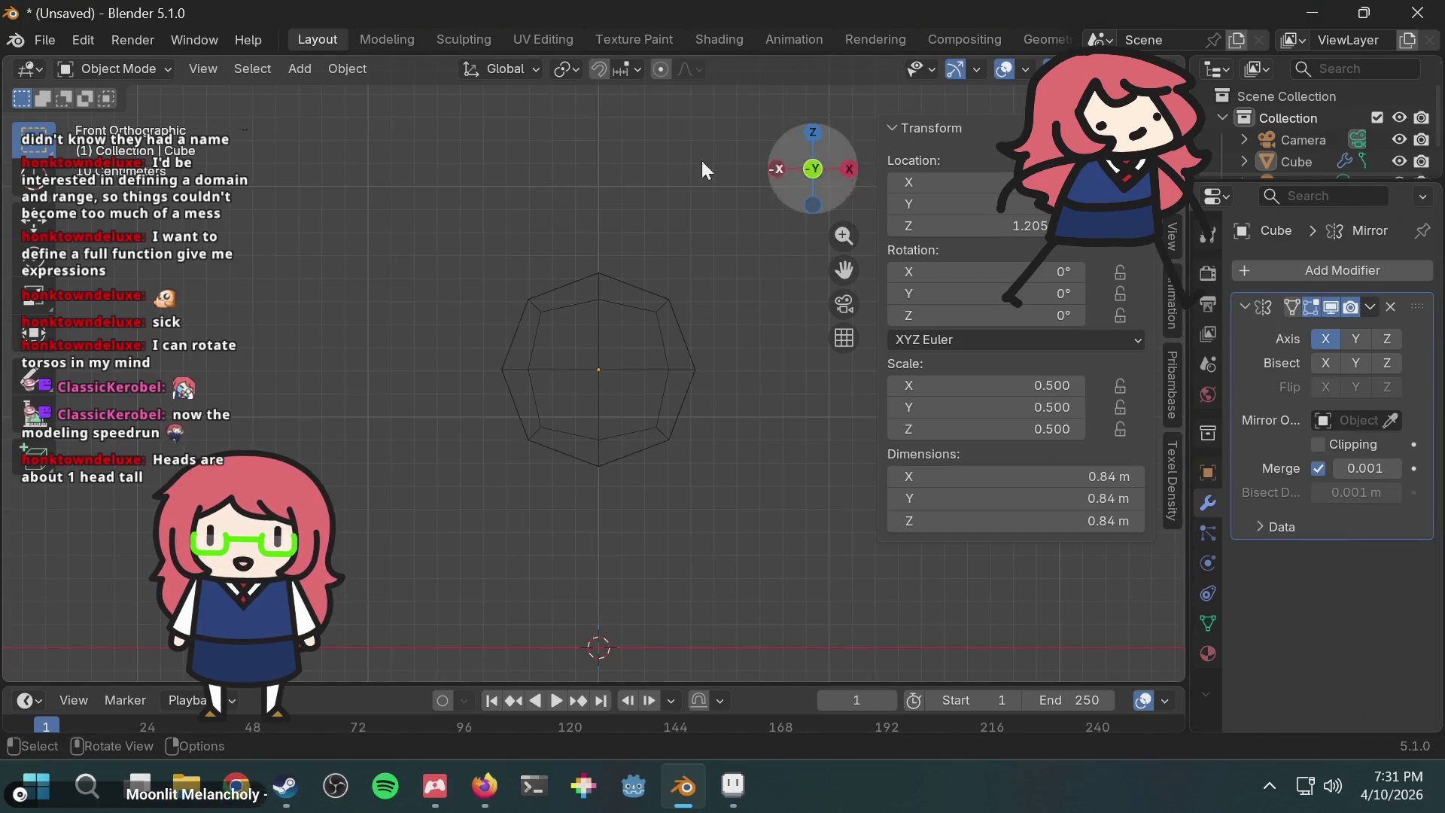
# Step: In Edit Mode, delete the head's left-half vertices, preview the mirror, and select the bottom edge
pyautogui.click(144, 68)
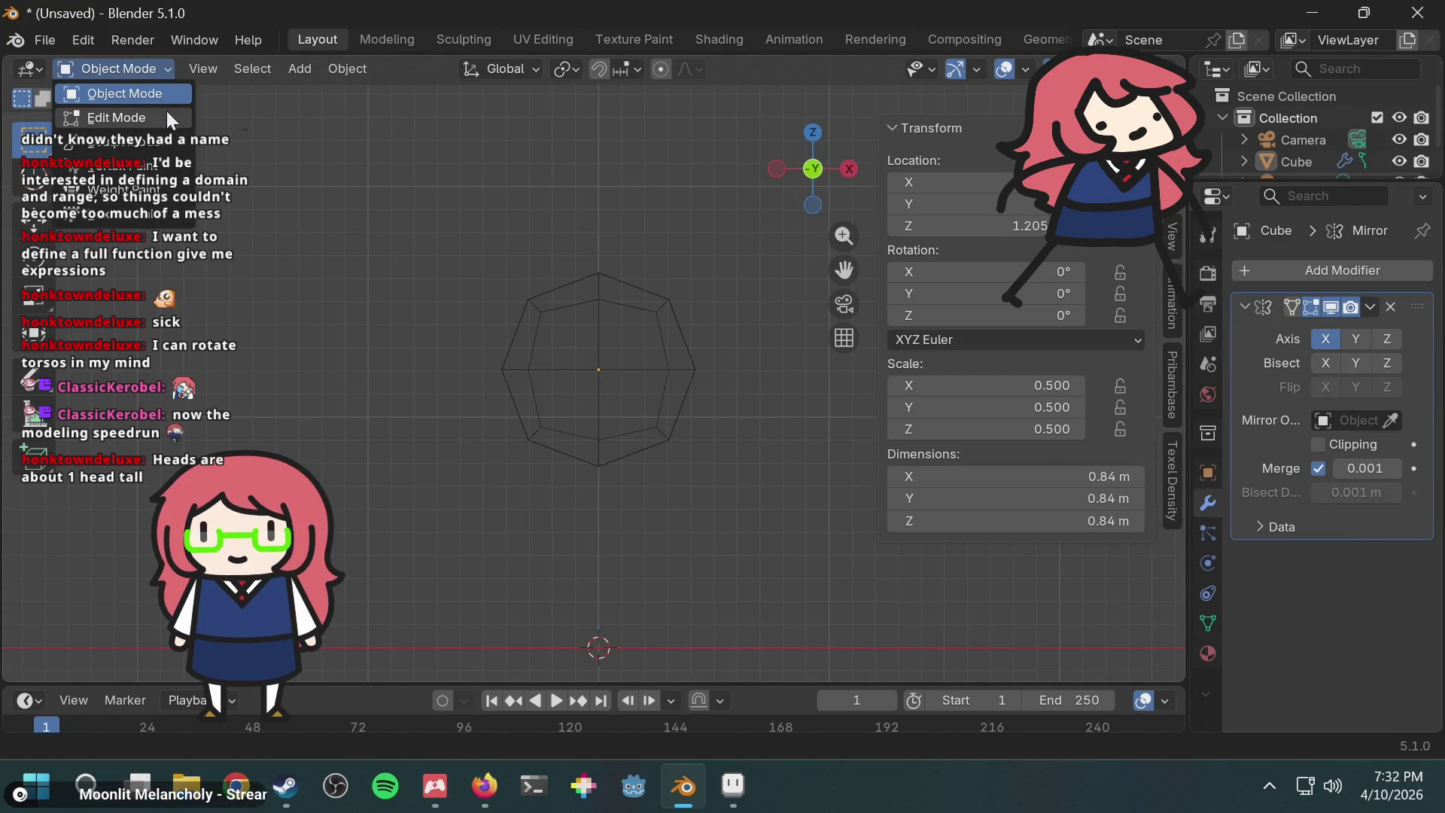
pyautogui.click(165, 111)
pyautogui.moveTo(420, 253)
pyautogui.mouseDown()
pyautogui.moveTo(658, 587)
pyautogui.moveTo(510, 562)
pyautogui.moveTo(549, 564)
pyautogui.mouseUp()
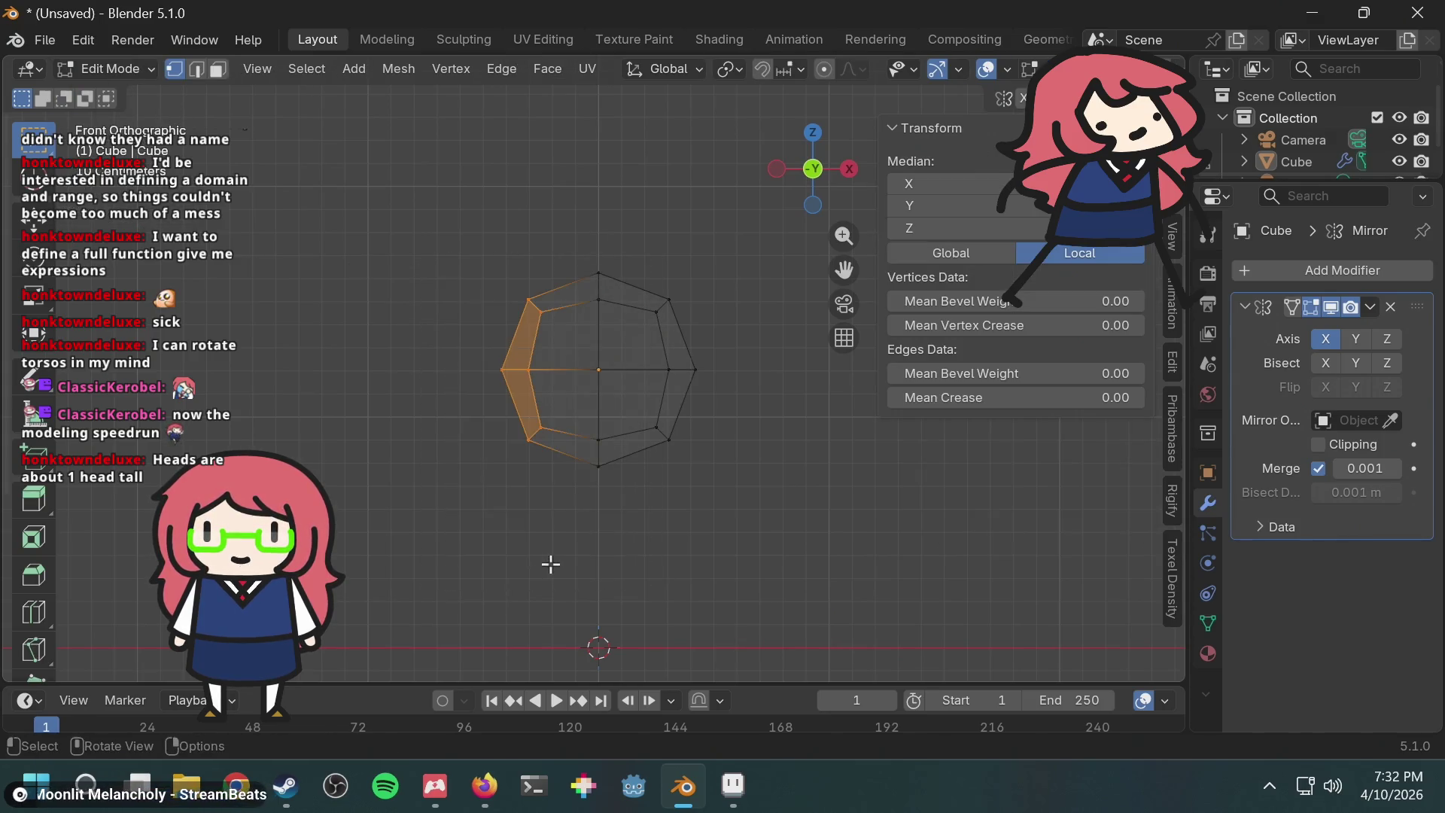
pyautogui.press('x')
pyautogui.click(550, 487)
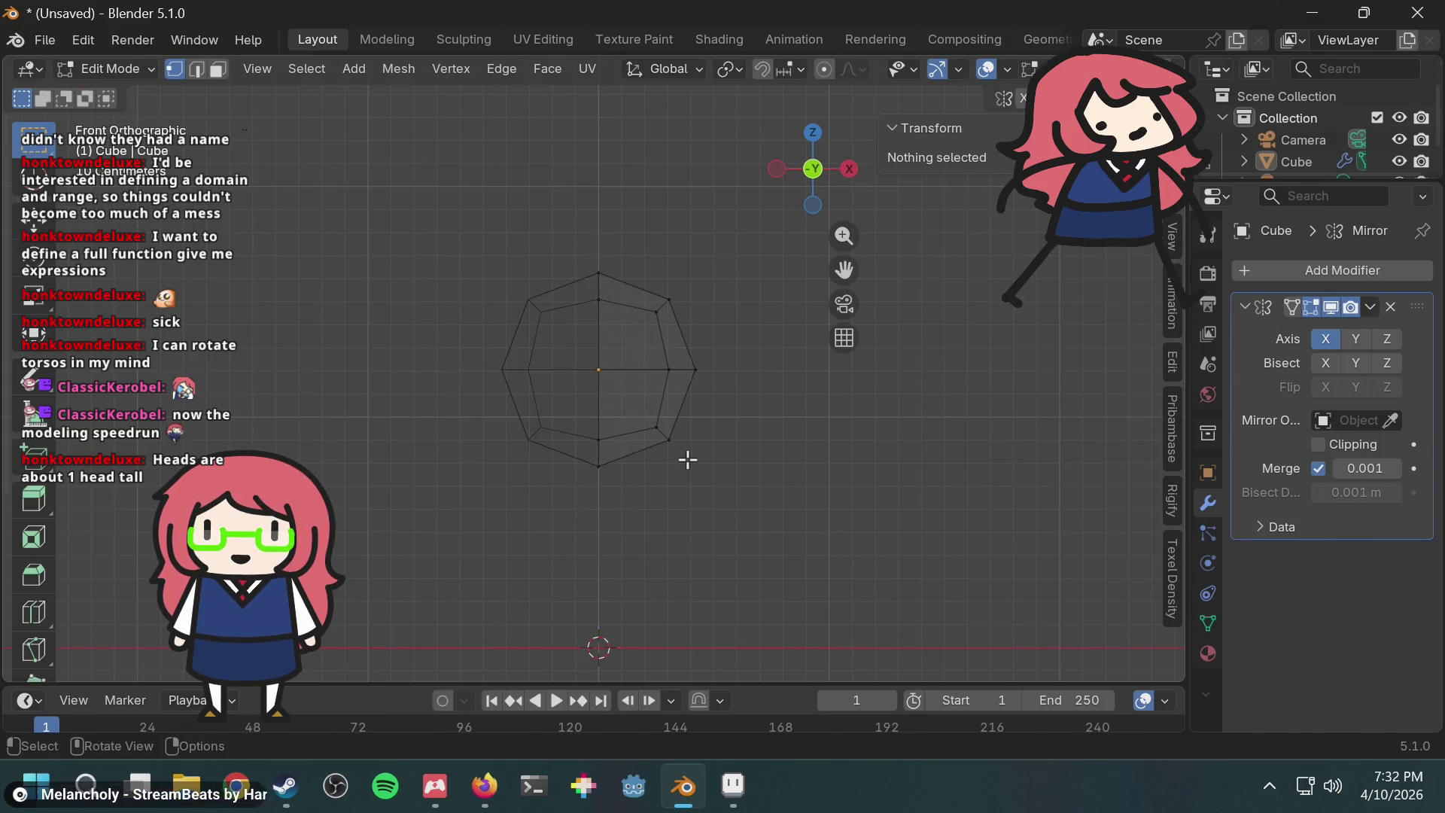
pyautogui.click(118, 71)
pyautogui.click(109, 75)
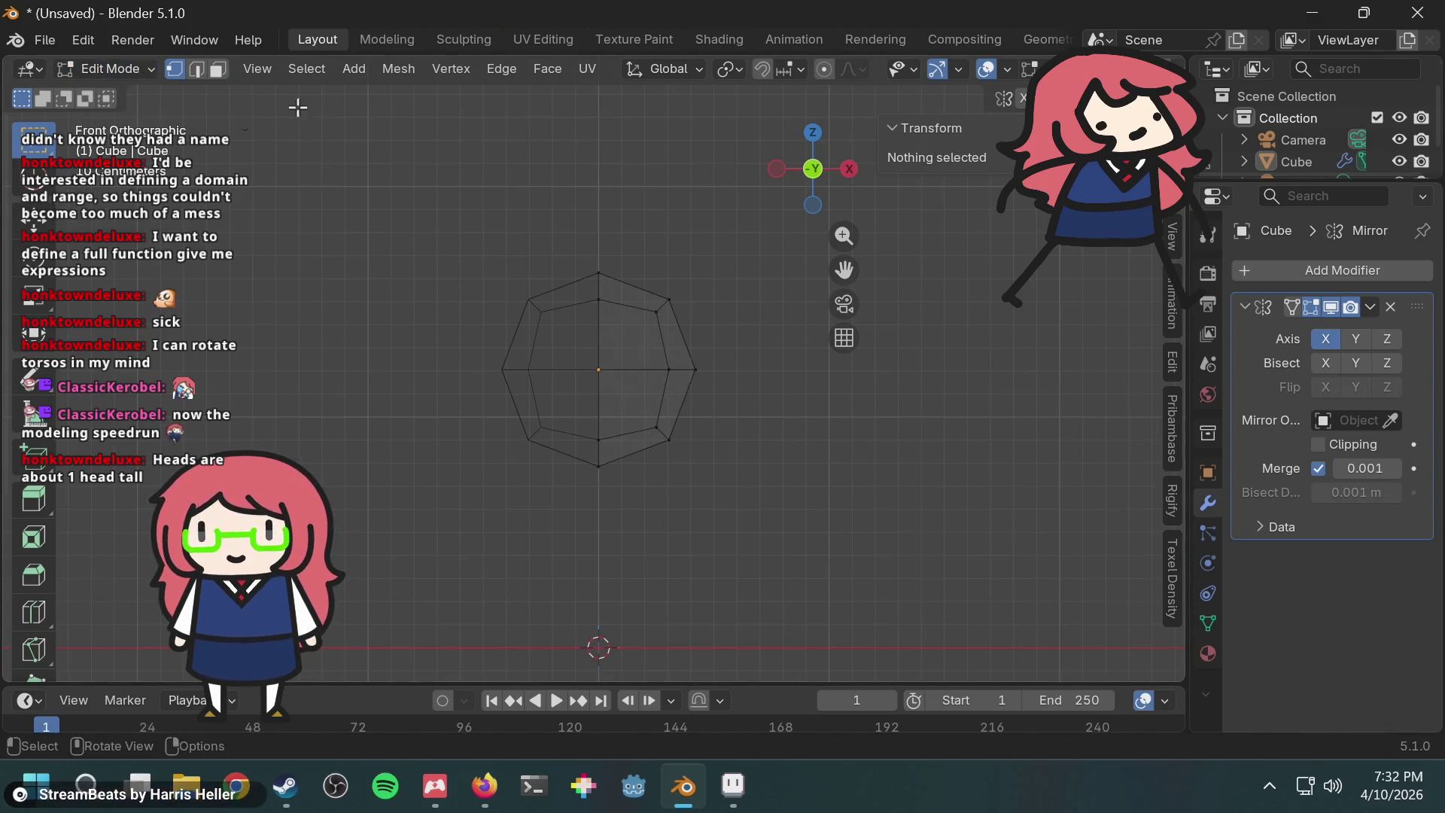
pyautogui.press('Tab')
pyautogui.press('Tab')
pyautogui.moveTo(582, 515)
pyautogui.mouseDown()
pyautogui.moveTo(730, 452)
pyautogui.moveTo(729, 413)
pyautogui.moveTo(713, 449)
pyautogui.moveTo(723, 419)
pyautogui.mouseUp()
# Step: Select the head's bottom-centre vertex instead of the whole bottom edge and move it vertically
pyautogui.press('g')
pyautogui.press('z')
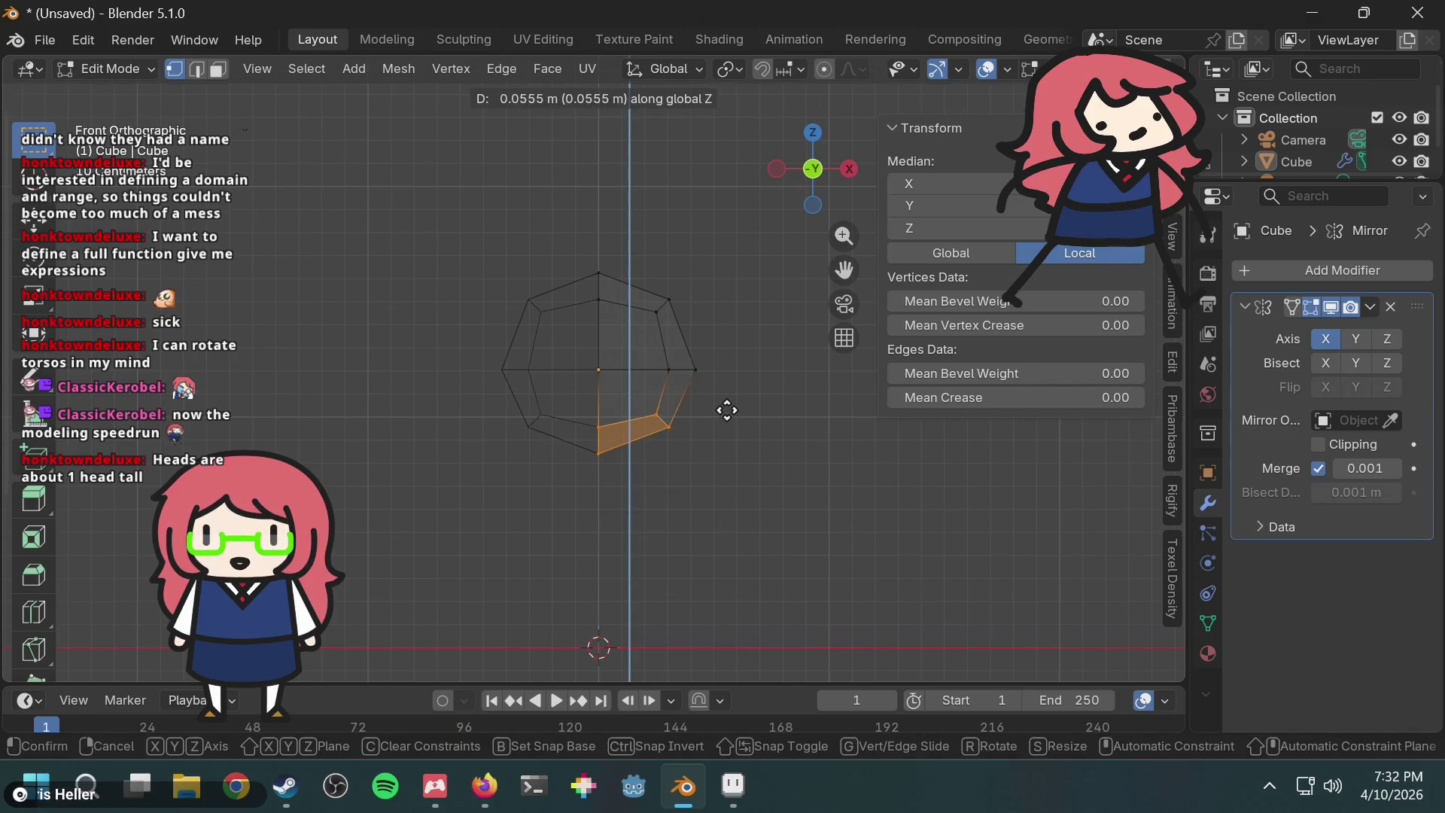
pyautogui.rightClick(723, 420)
pyautogui.click(599, 493)
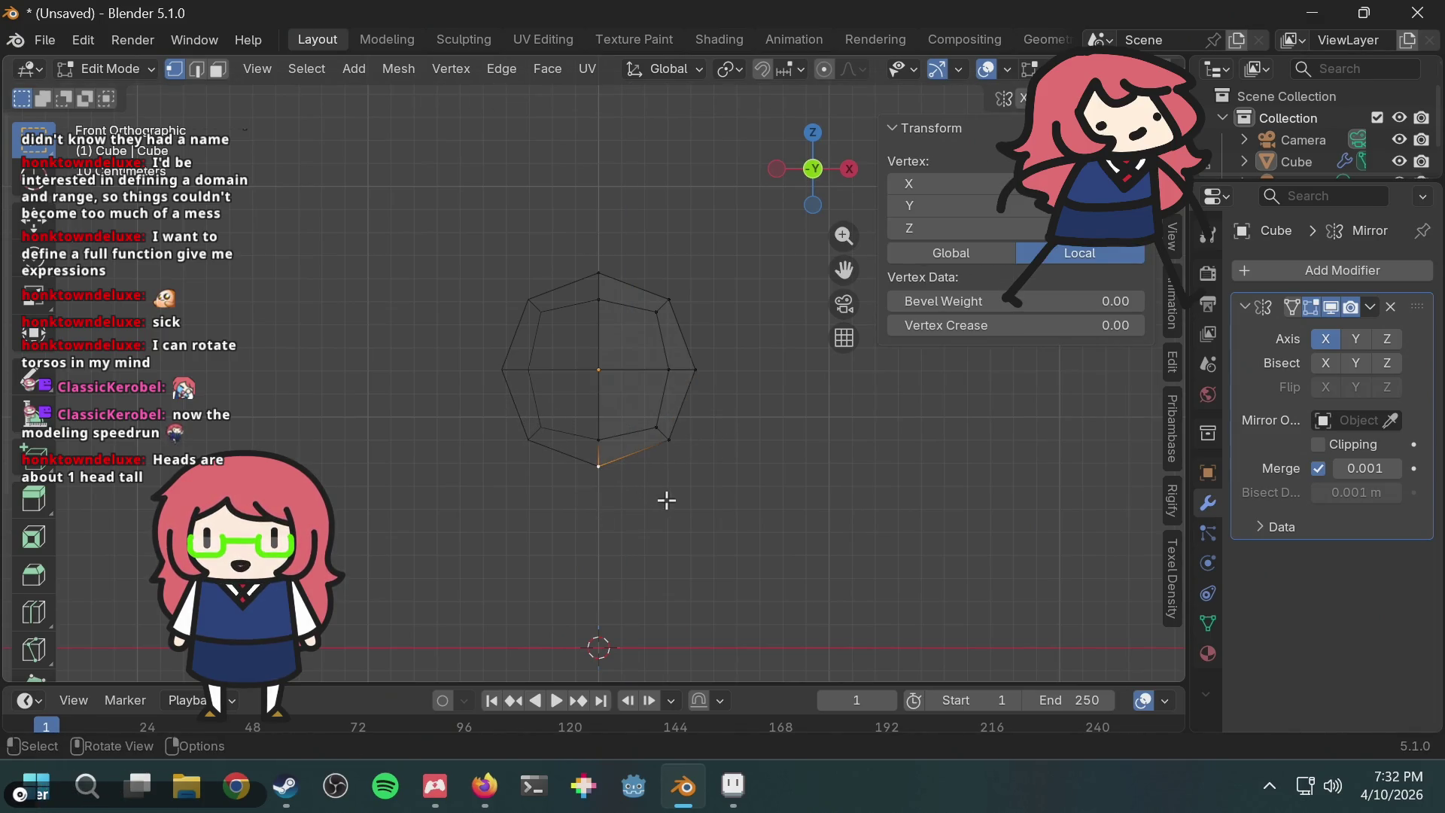
pyautogui.moveTo(567, 510); pyautogui.dragTo(616, 461)
pyautogui.press('g')
pyautogui.press('z')
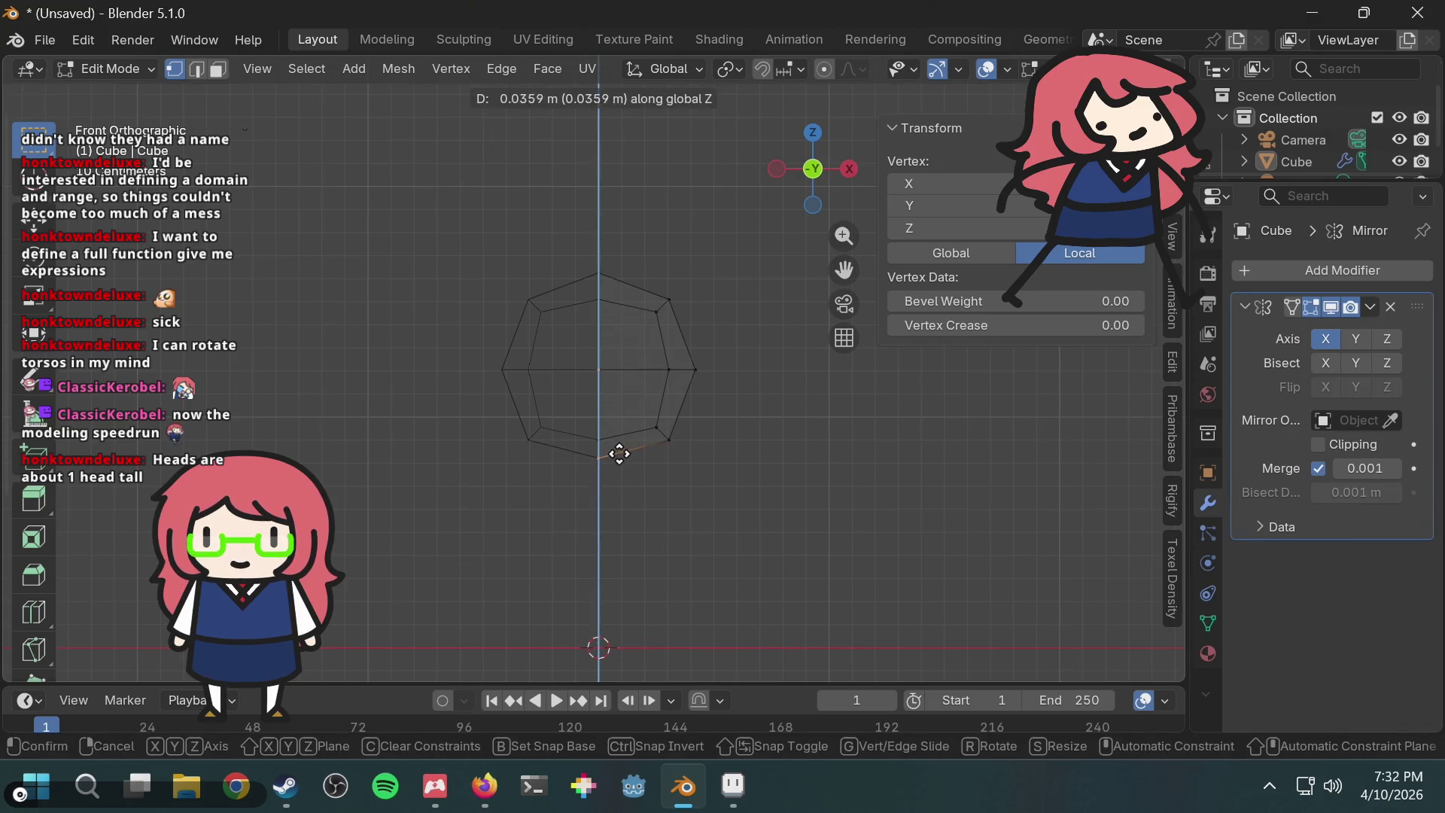
pyautogui.click(620, 450)
# Step: Lower the head's inner bottom vertex slightly along Z
pyautogui.scroll(1, 736, 437)
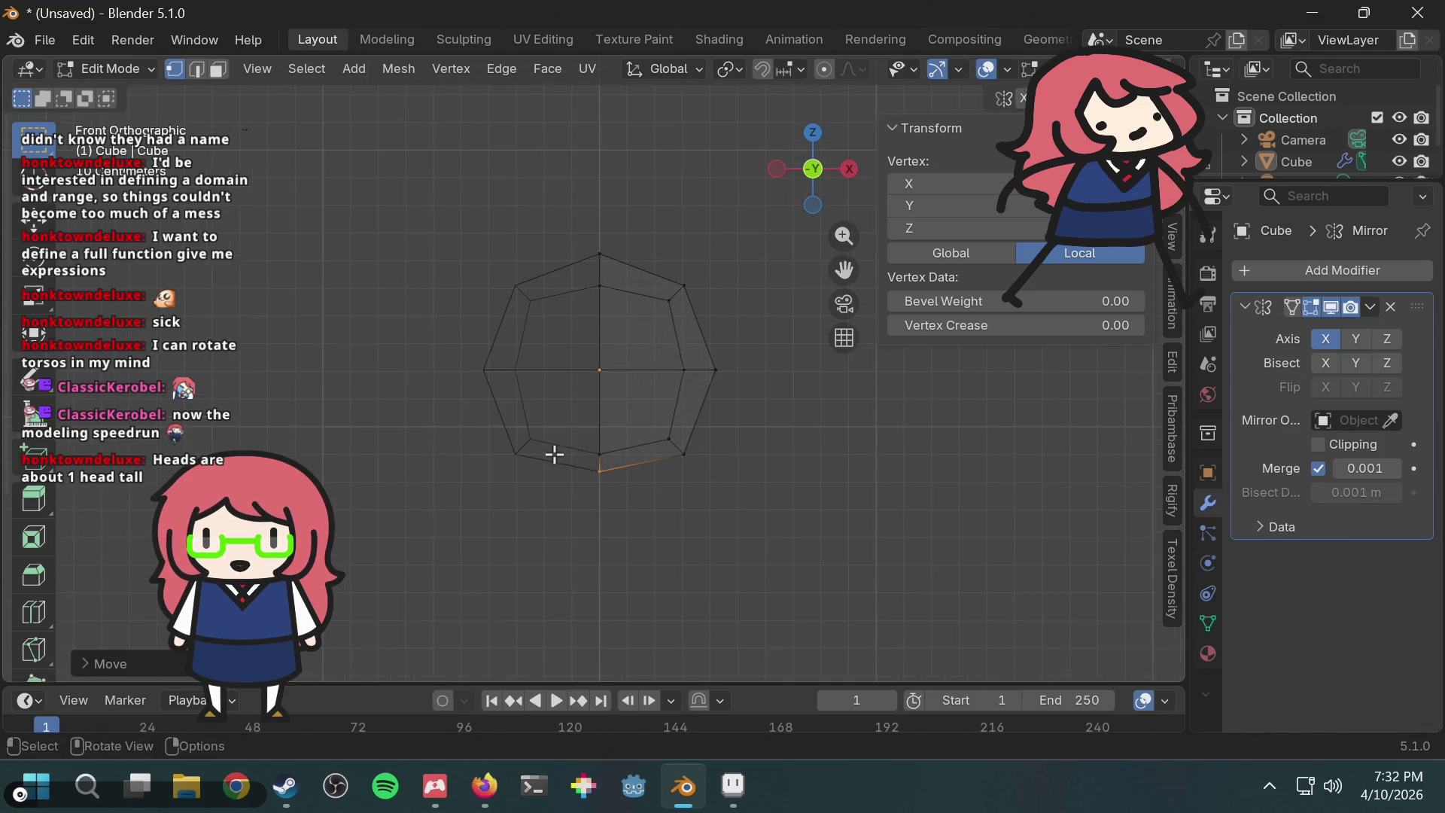
pyautogui.moveTo(610, 457); pyautogui.dragTo(613, 456)
pyautogui.press('g')
pyautogui.press('z')
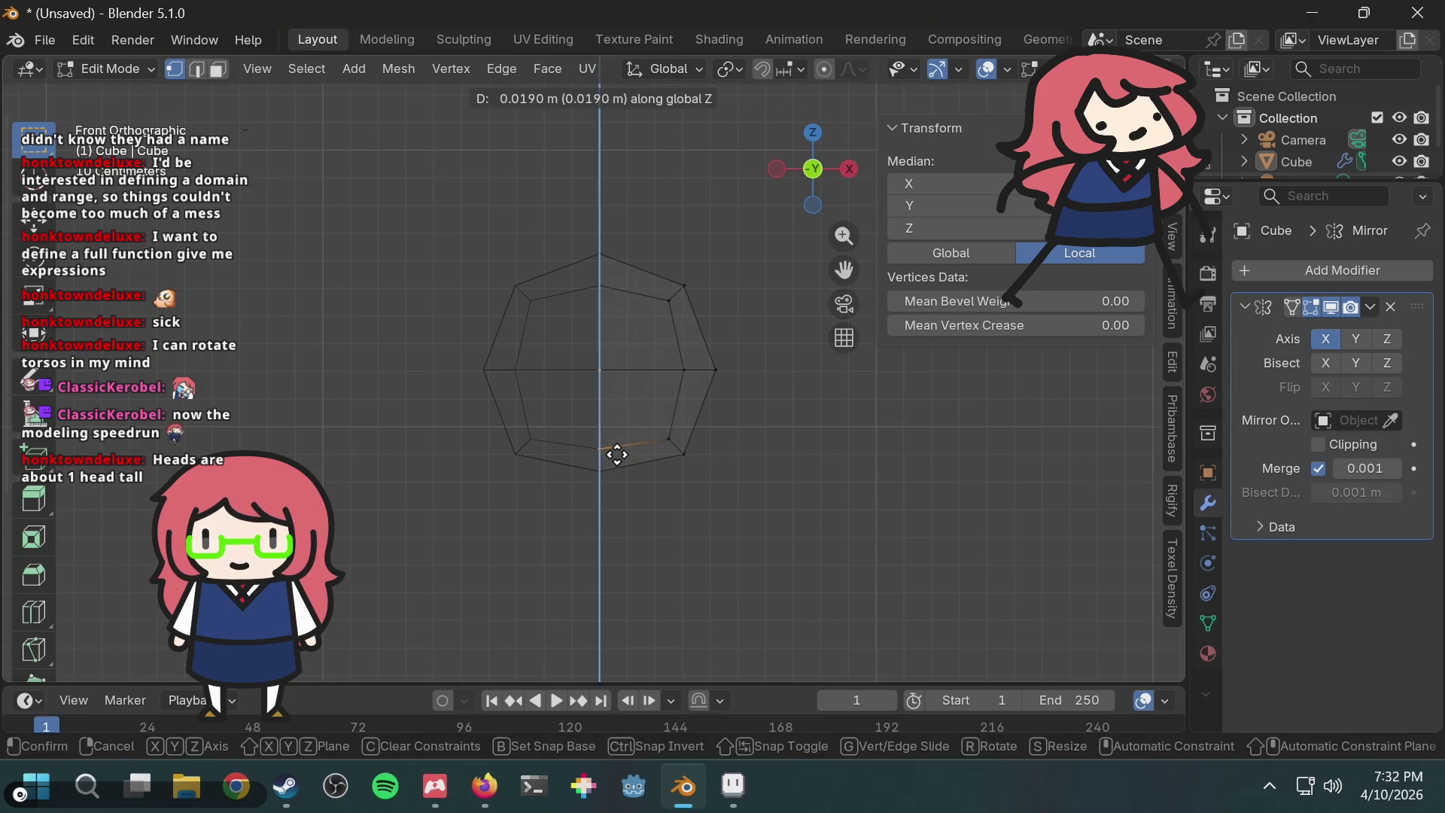
pyautogui.click(616, 455)
# Step: Lower the head's right-side middle vertices slightly along Z, then deselect everything
pyautogui.moveTo(587, 354); pyautogui.dragTo(933, 413)
pyautogui.press('g')
pyautogui.press('z')
pyautogui.click(782, 402)
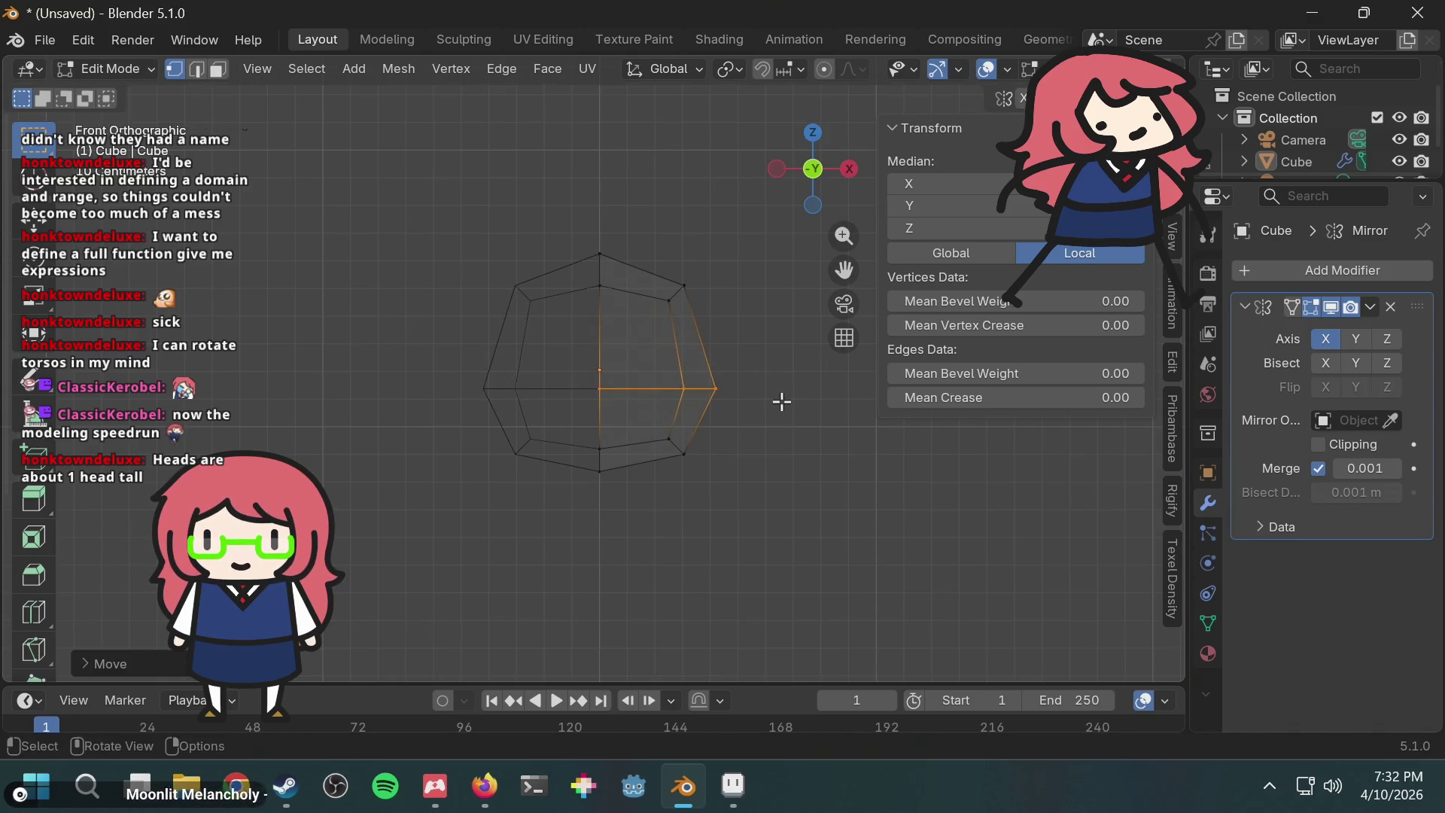
pyautogui.moveTo(458, 418); pyautogui.dragTo(544, 491)
# Step: Try moving the lower-right head vertices vertically, then cancel so they stay in place
pyautogui.press('z')
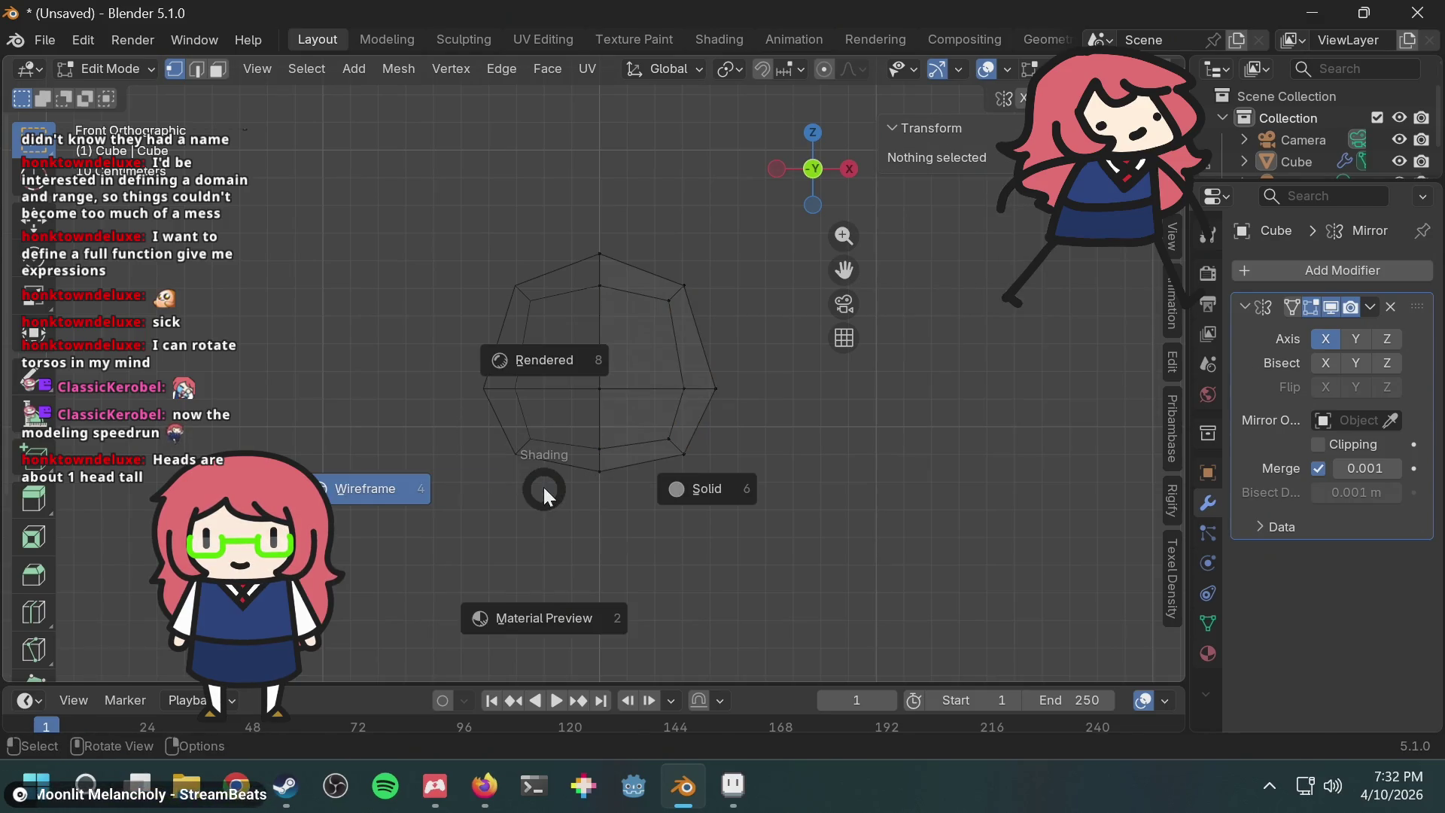
pyautogui.moveTo(548, 424); pyautogui.dragTo(487, 477)
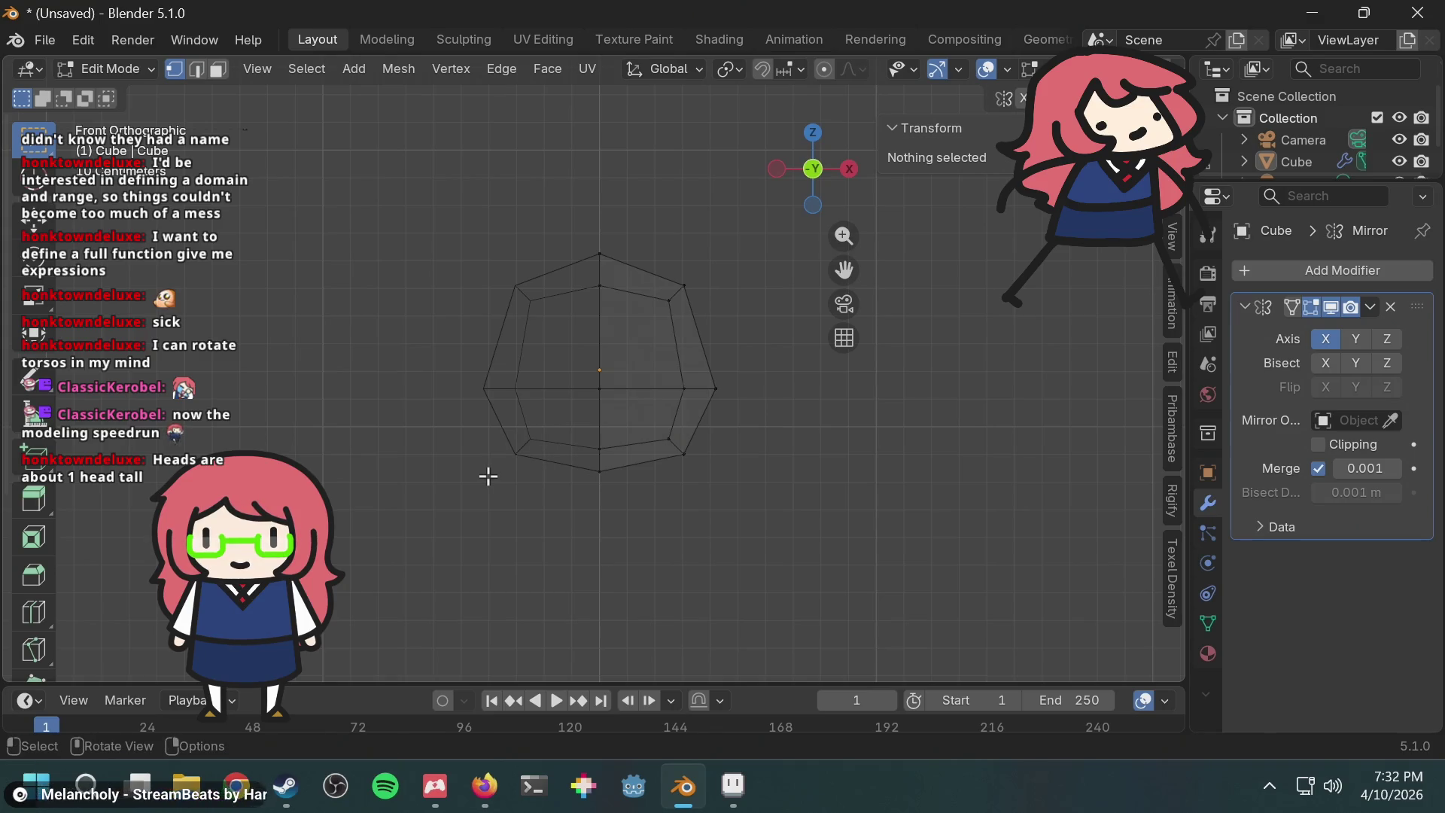
pyautogui.click(126, 70)
pyautogui.click(176, 70)
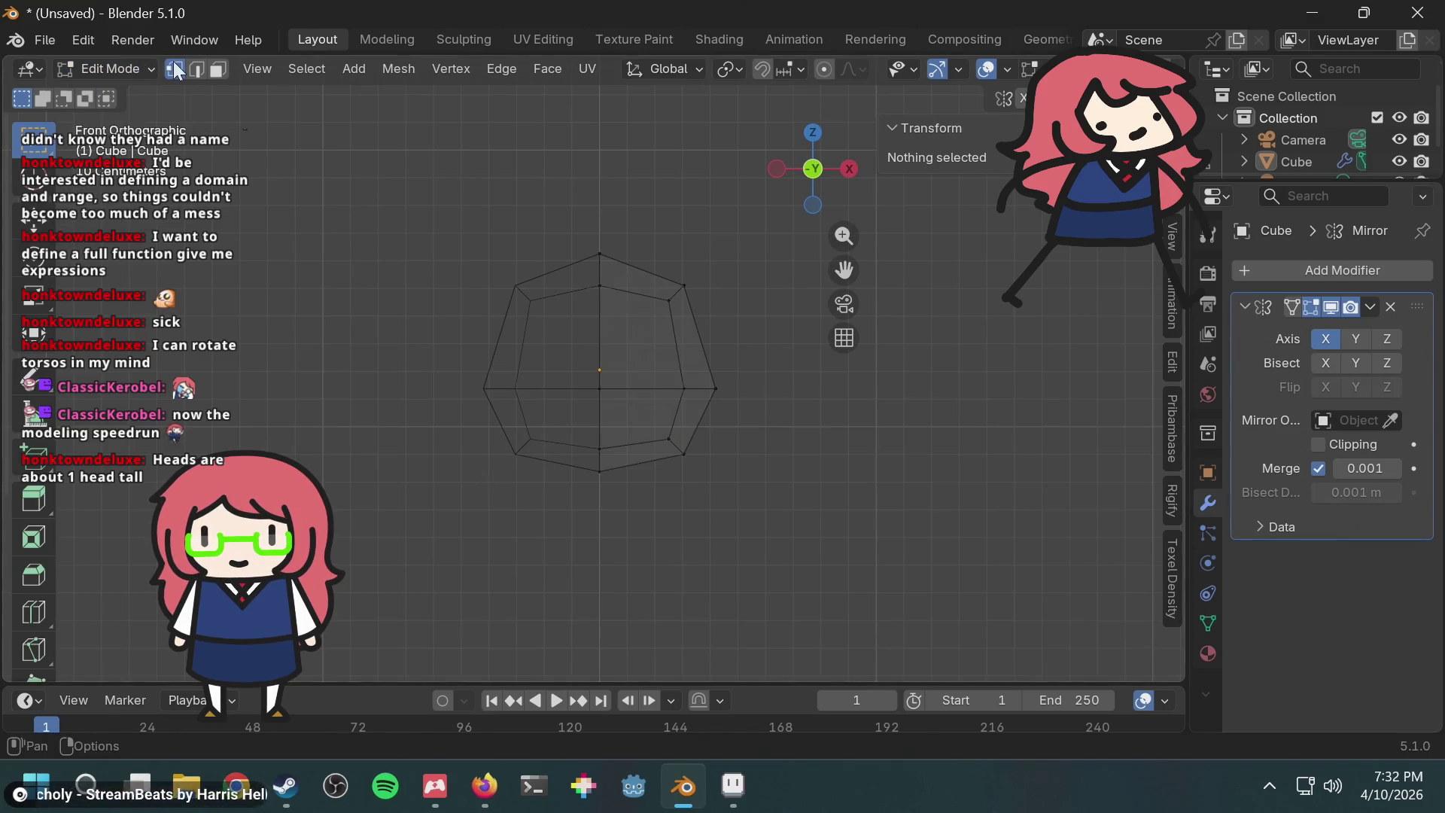
pyautogui.moveTo(659, 416); pyautogui.dragTo(732, 491)
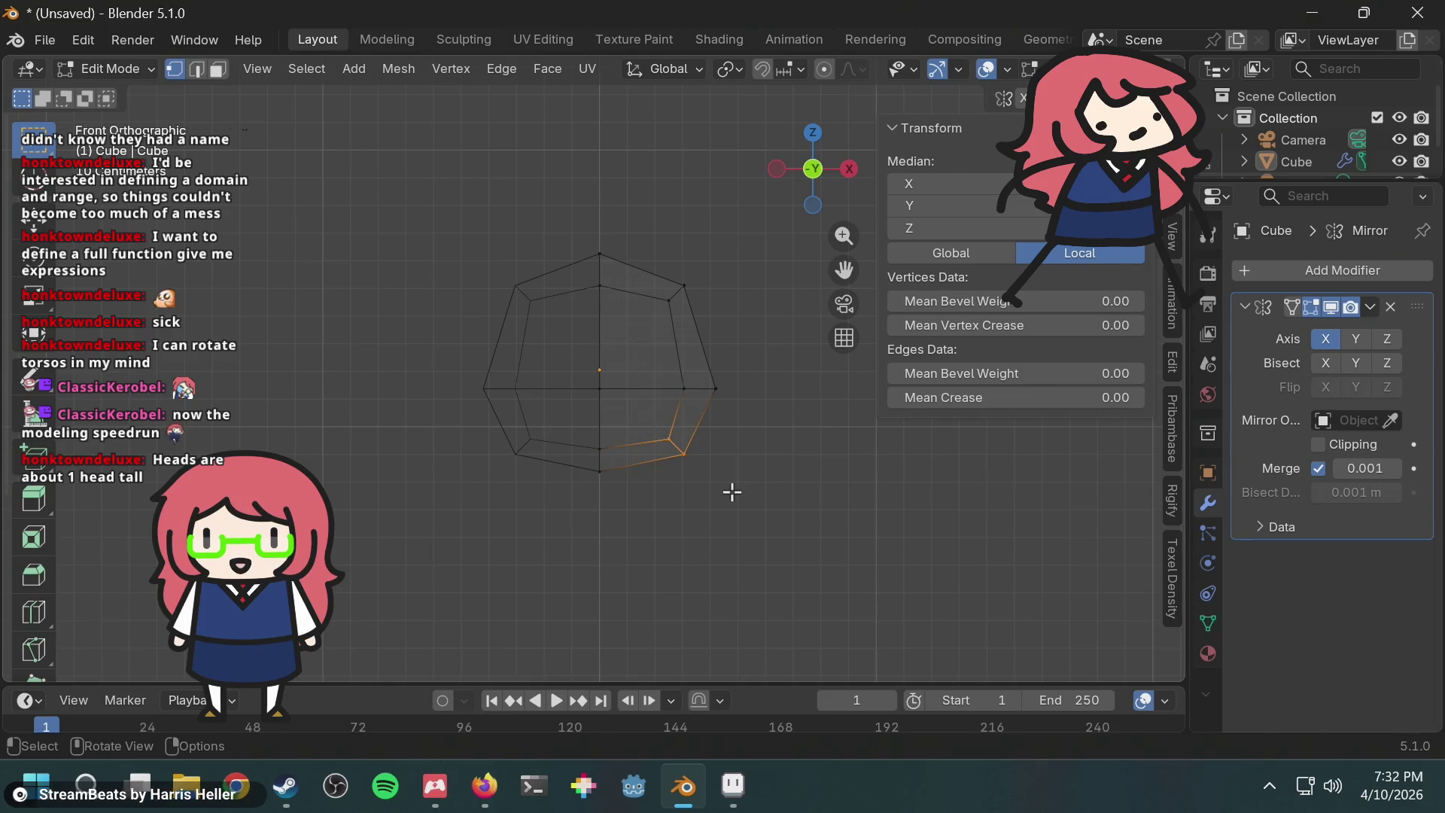
pyautogui.press('g')
pyautogui.press('z')
pyautogui.press('Escape')
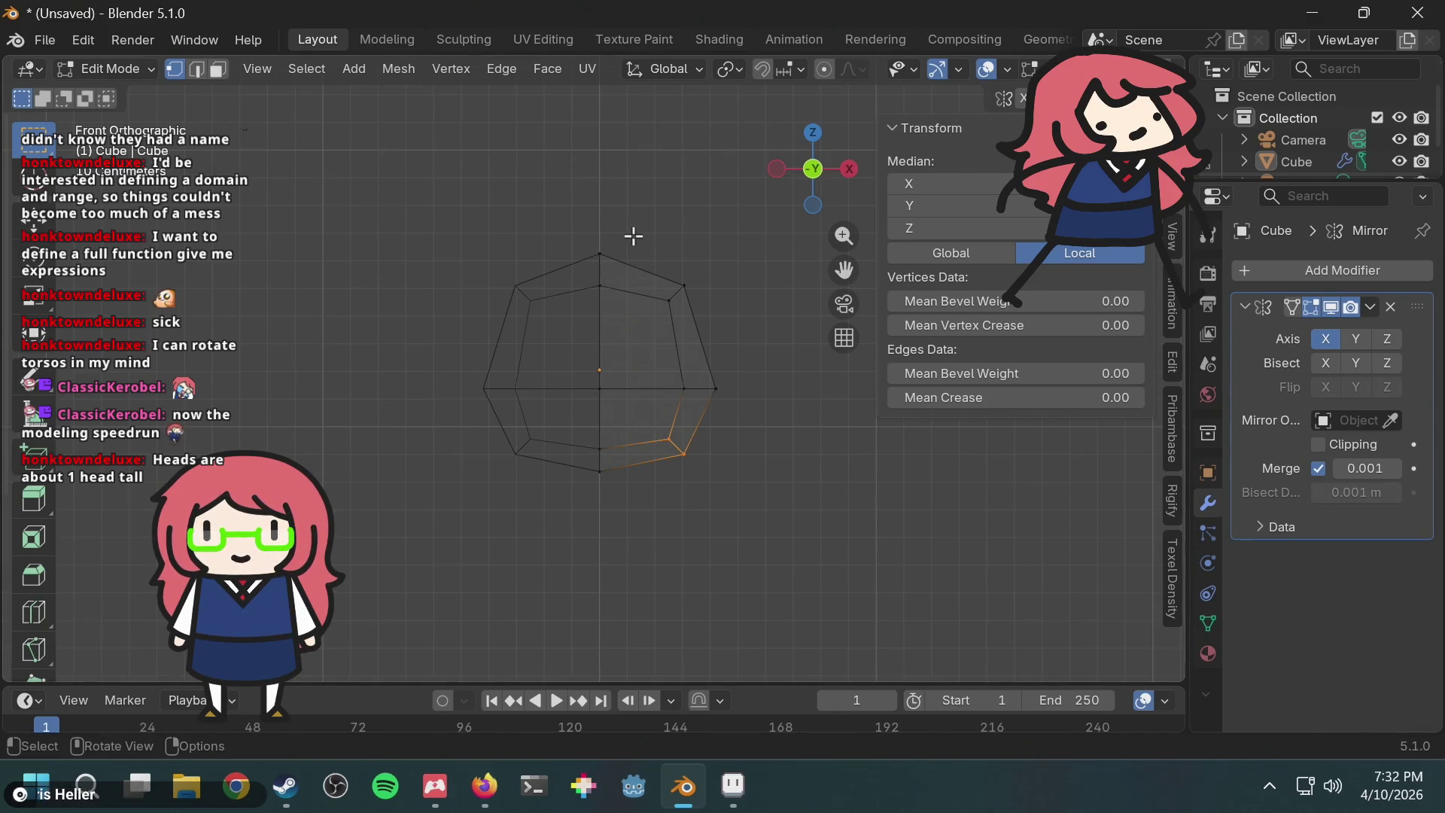
# Step: Check the shaded head from an orbit and the front view, then return to Object Mode
pyautogui.moveTo(673, 181)
pyautogui.mouseDown(button='middle')
pyautogui.moveTo(664, 217)
pyautogui.moveTo(715, 175)
pyautogui.moveTo(571, 188)
pyautogui.moveTo(545, 216)
pyautogui.moveTo(784, 229)
pyautogui.moveTo(661, 196)
pyautogui.moveTo(690, 200)
pyautogui.mouseUp(button='middle')
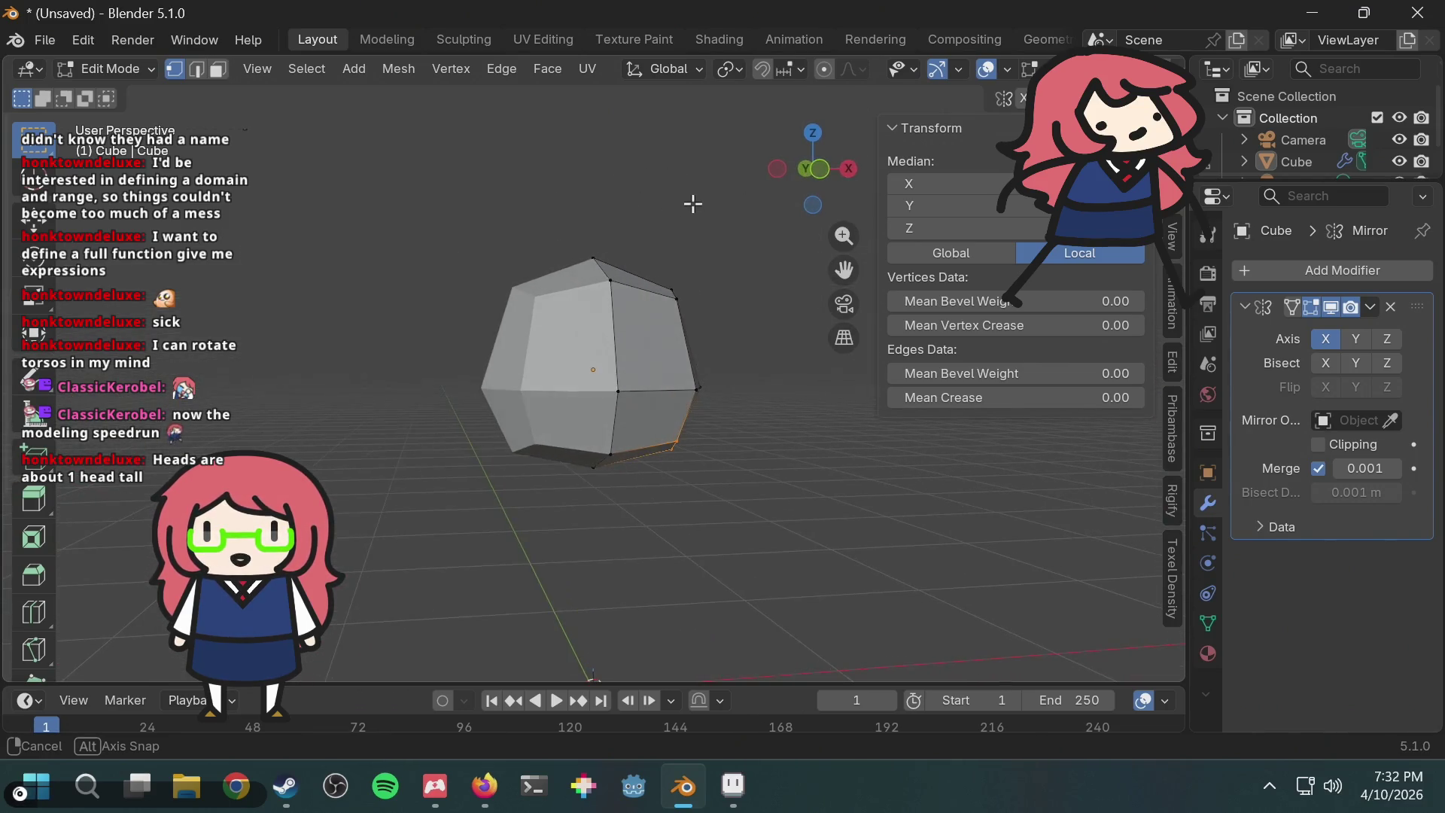
pyautogui.click(820, 170)
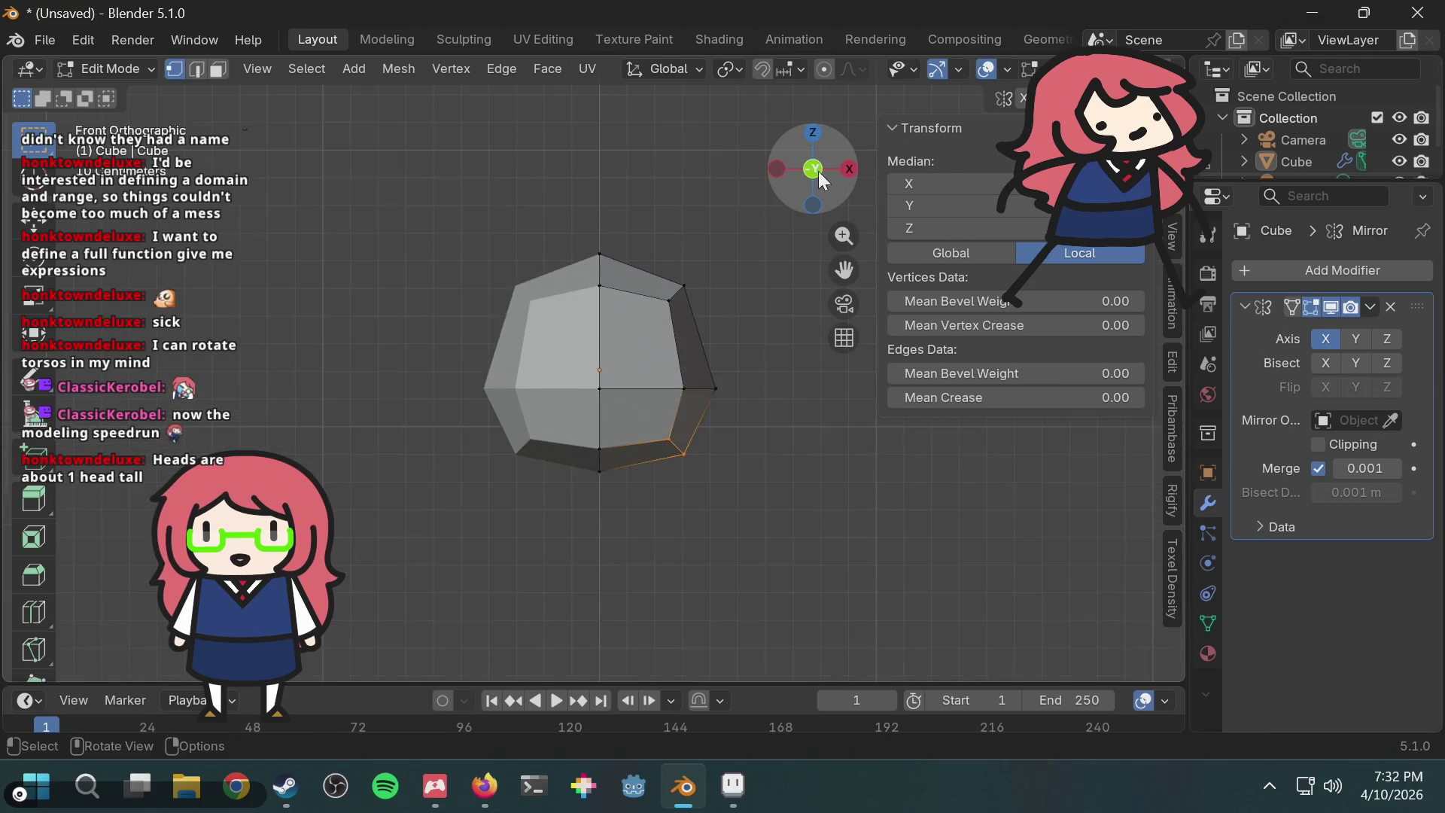
pyautogui.click(116, 65)
pyautogui.click(119, 89)
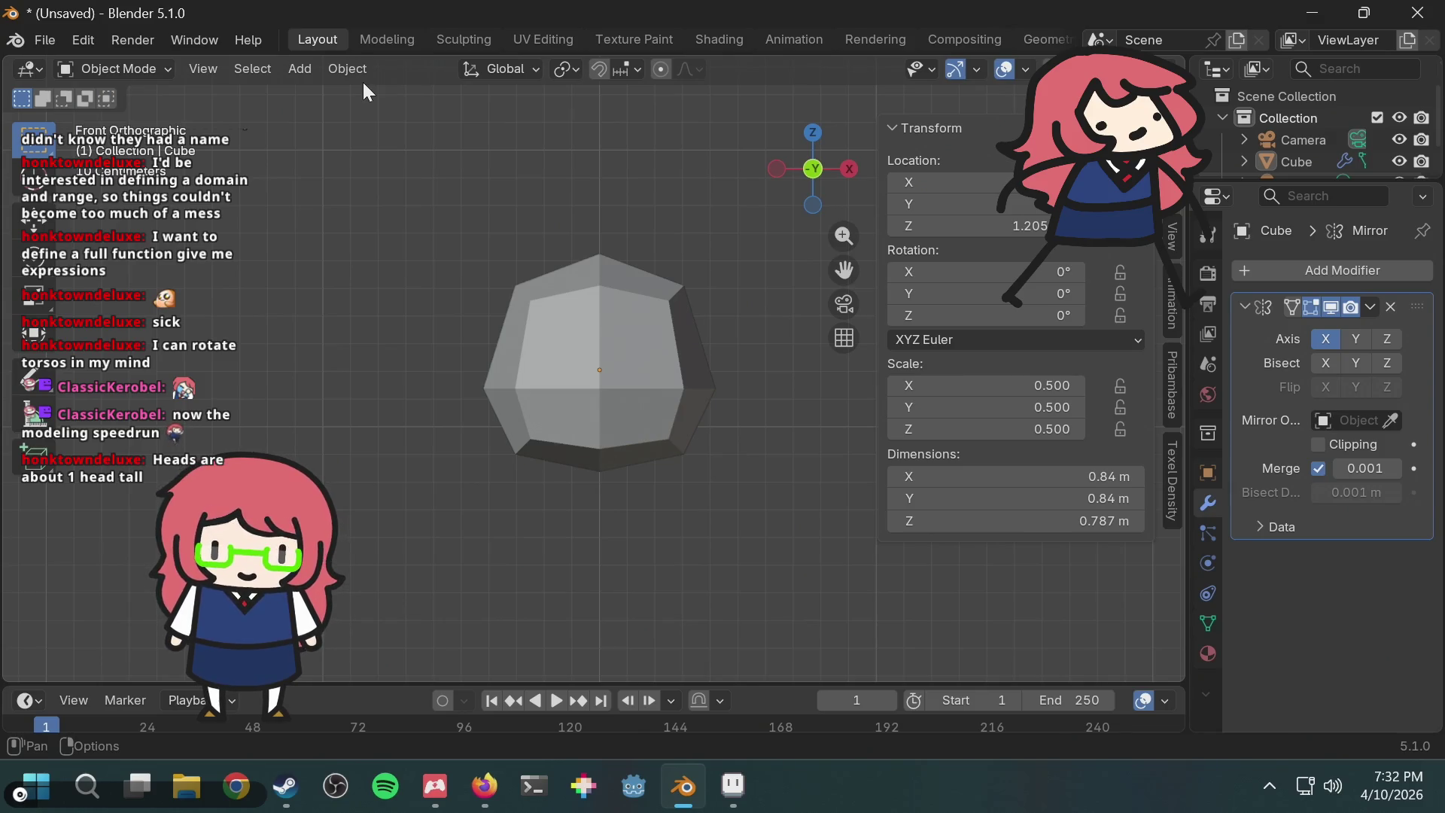
# Step: Add a Cylinder mesh with 6 vertices from the Add menu search
pyautogui.hotkey('shift', 'a')
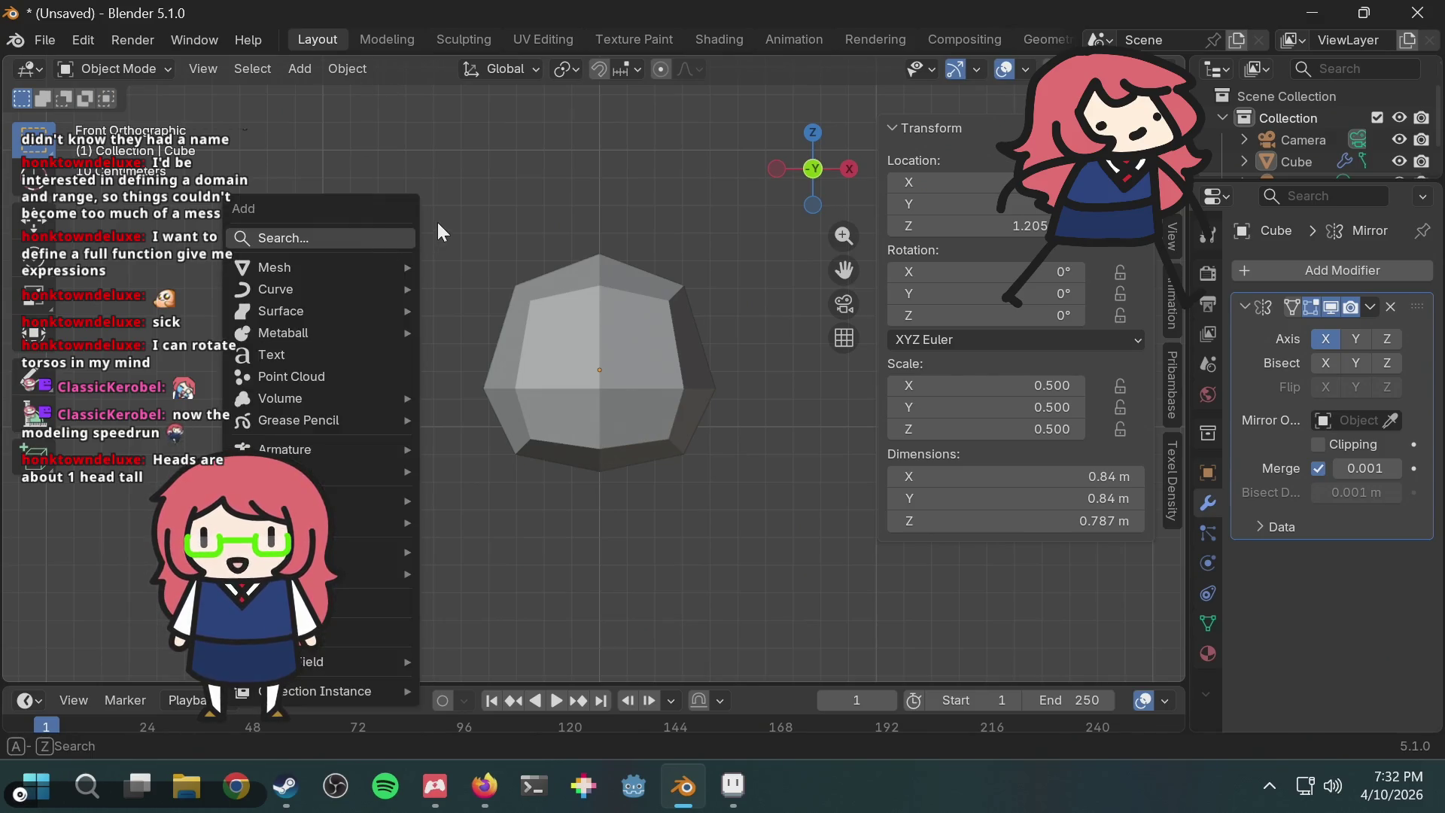
pyautogui.write('cyl')
pyautogui.press('Return')
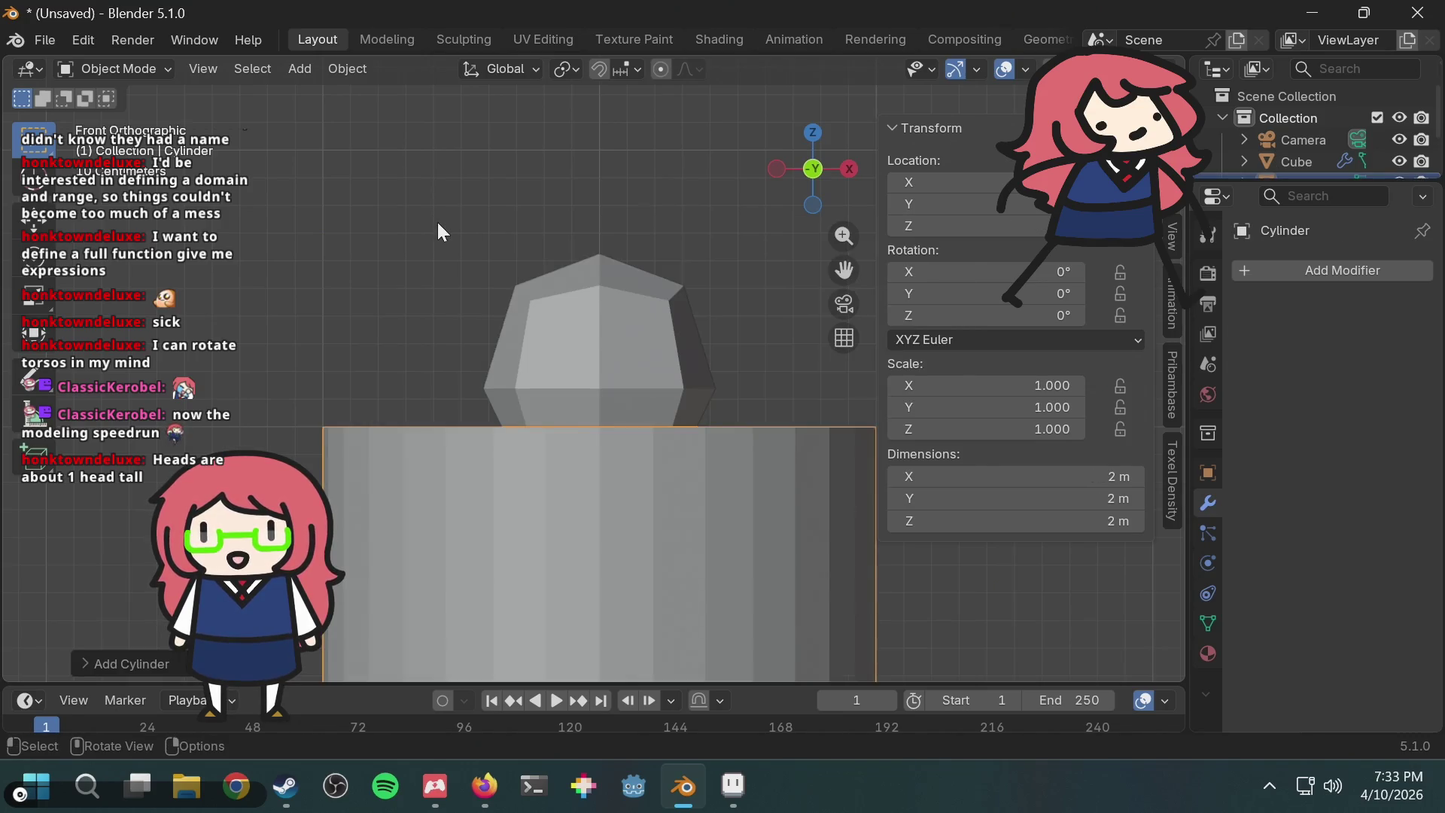
pyautogui.click(104, 663)
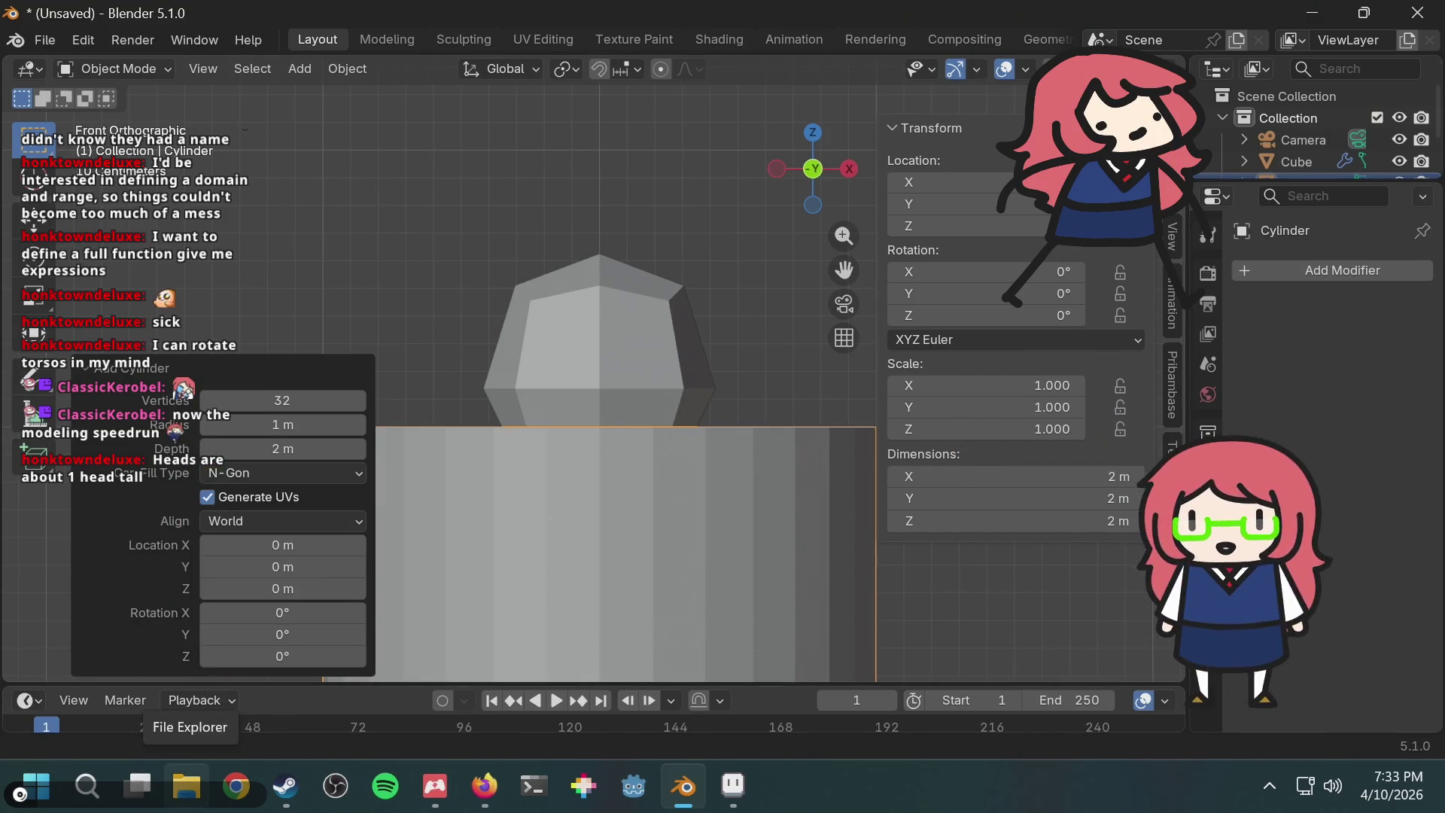
pyautogui.click(313, 397)
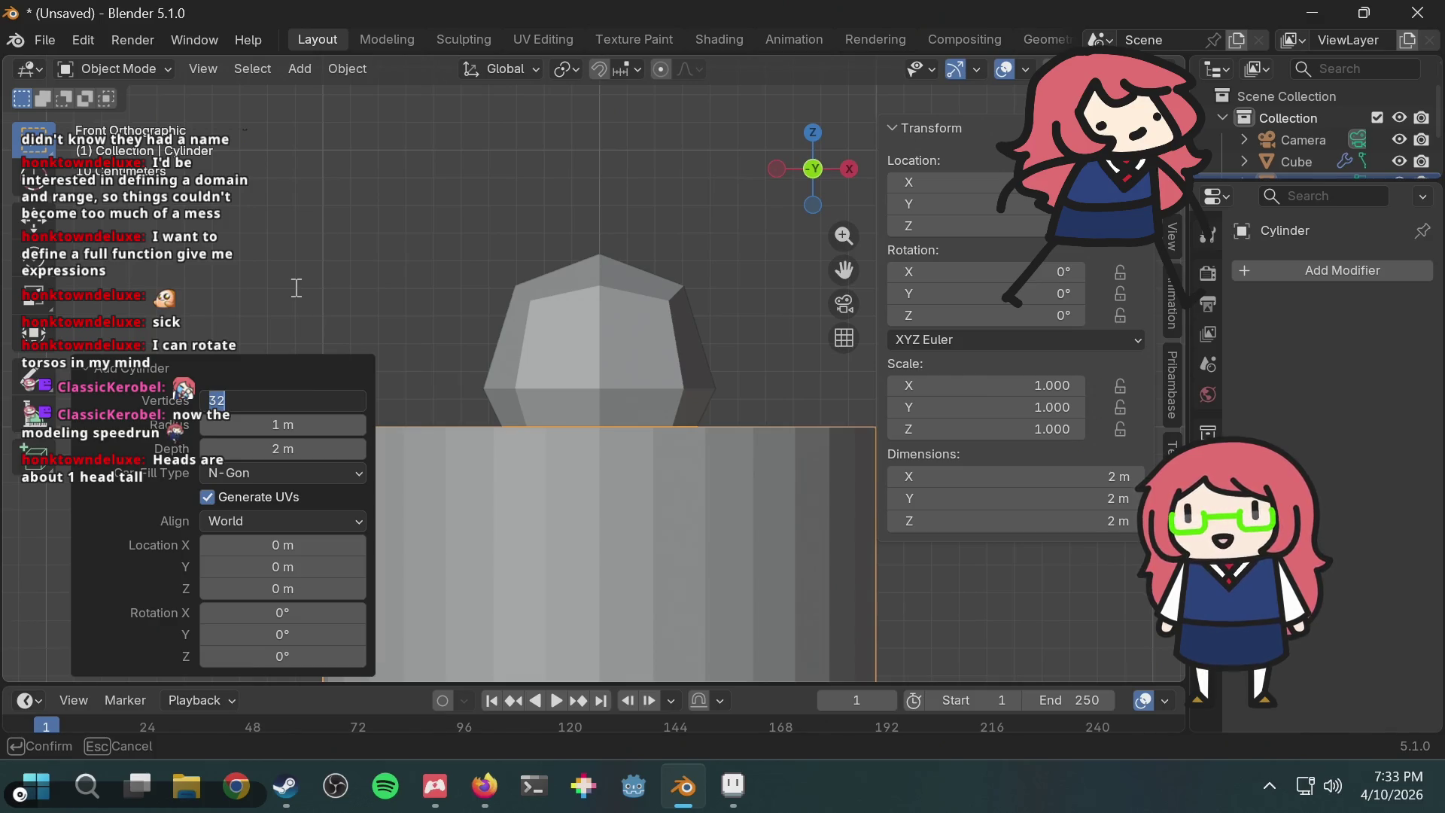
pyautogui.write('6')
pyautogui.press('Return')
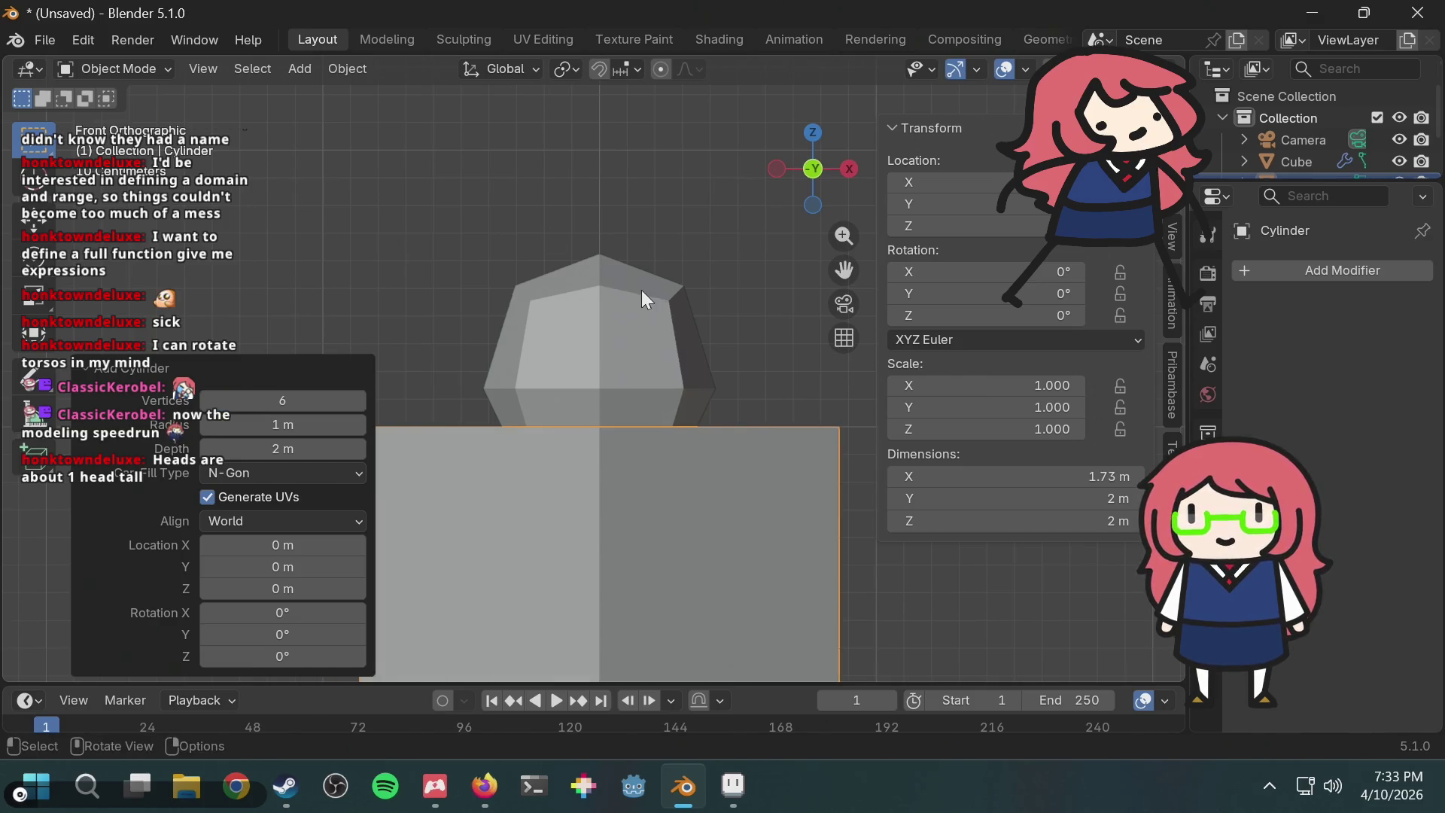
# Step: Compare the head and cylinder from an orbit, then undo the cylinder away
pyautogui.click(642, 291)
pyautogui.moveTo(642, 291)
pyautogui.mouseDown(button='middle')
pyautogui.moveTo(702, 420)
pyautogui.moveTo(693, 348)
pyautogui.mouseUp(button='middle')
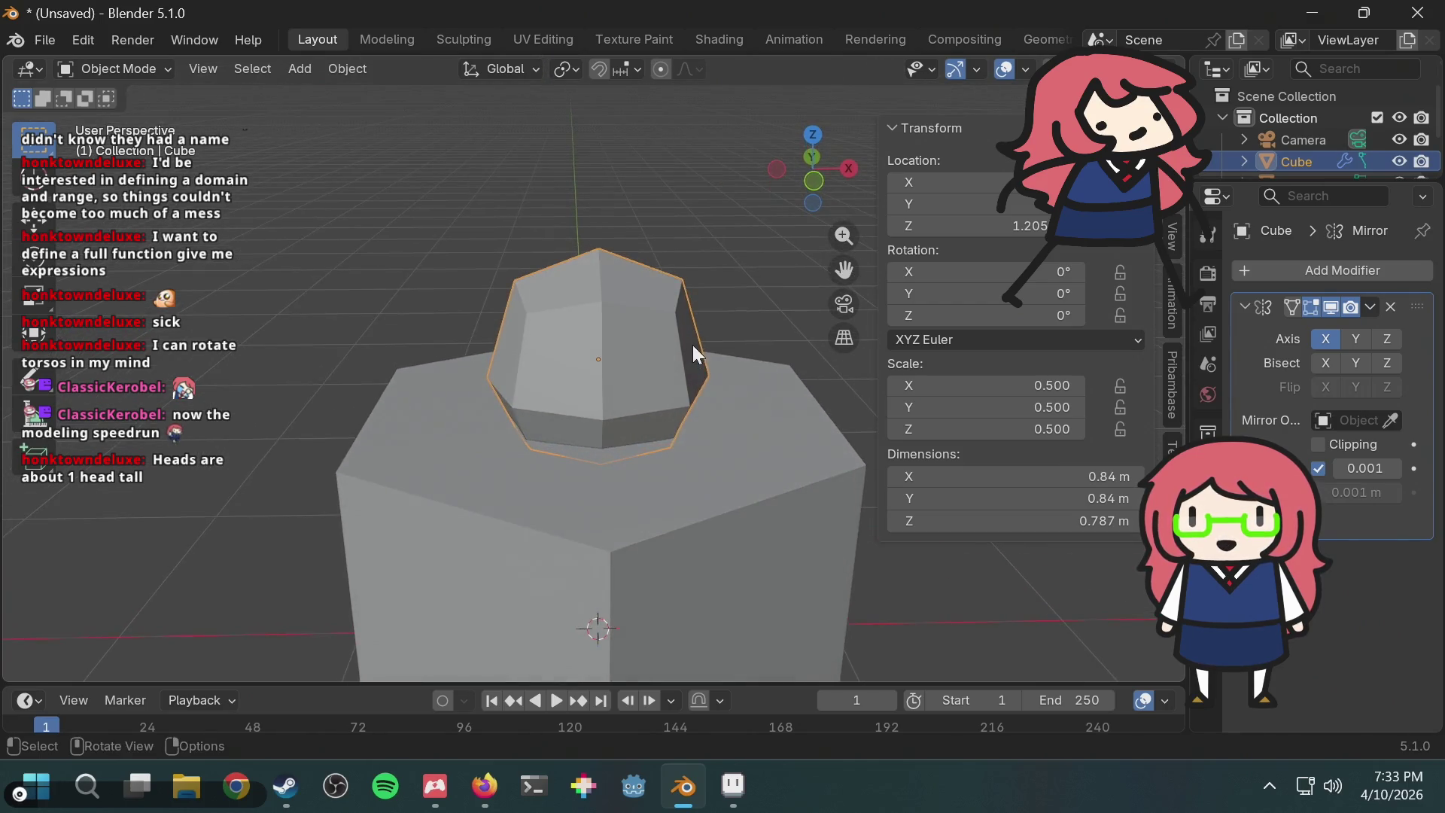
pyautogui.click(741, 491)
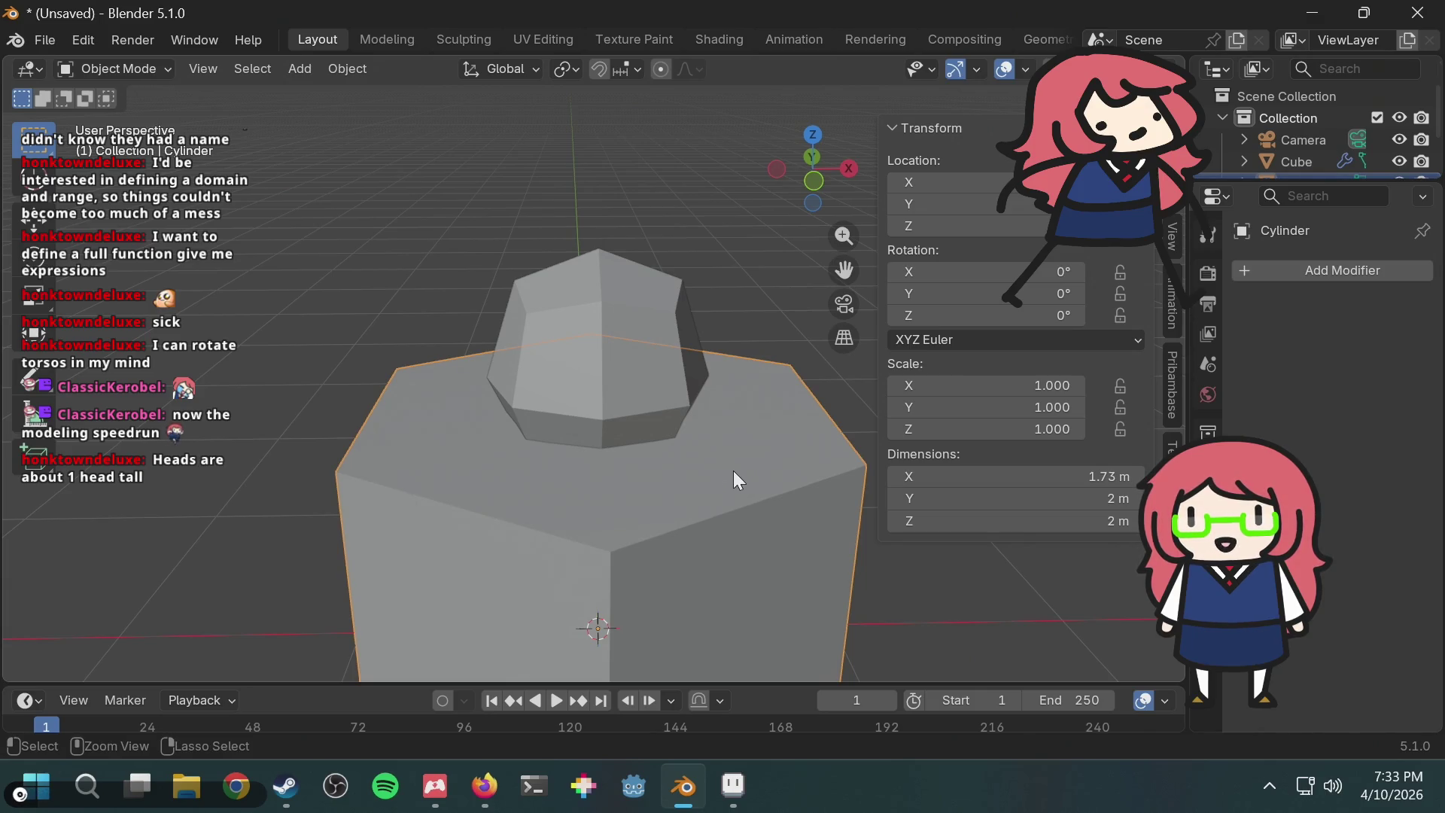
pyautogui.hotkey('ctrl', 'z')
pyautogui.moveTo(733, 471); pyautogui.dragTo(715, 427, button='middle')
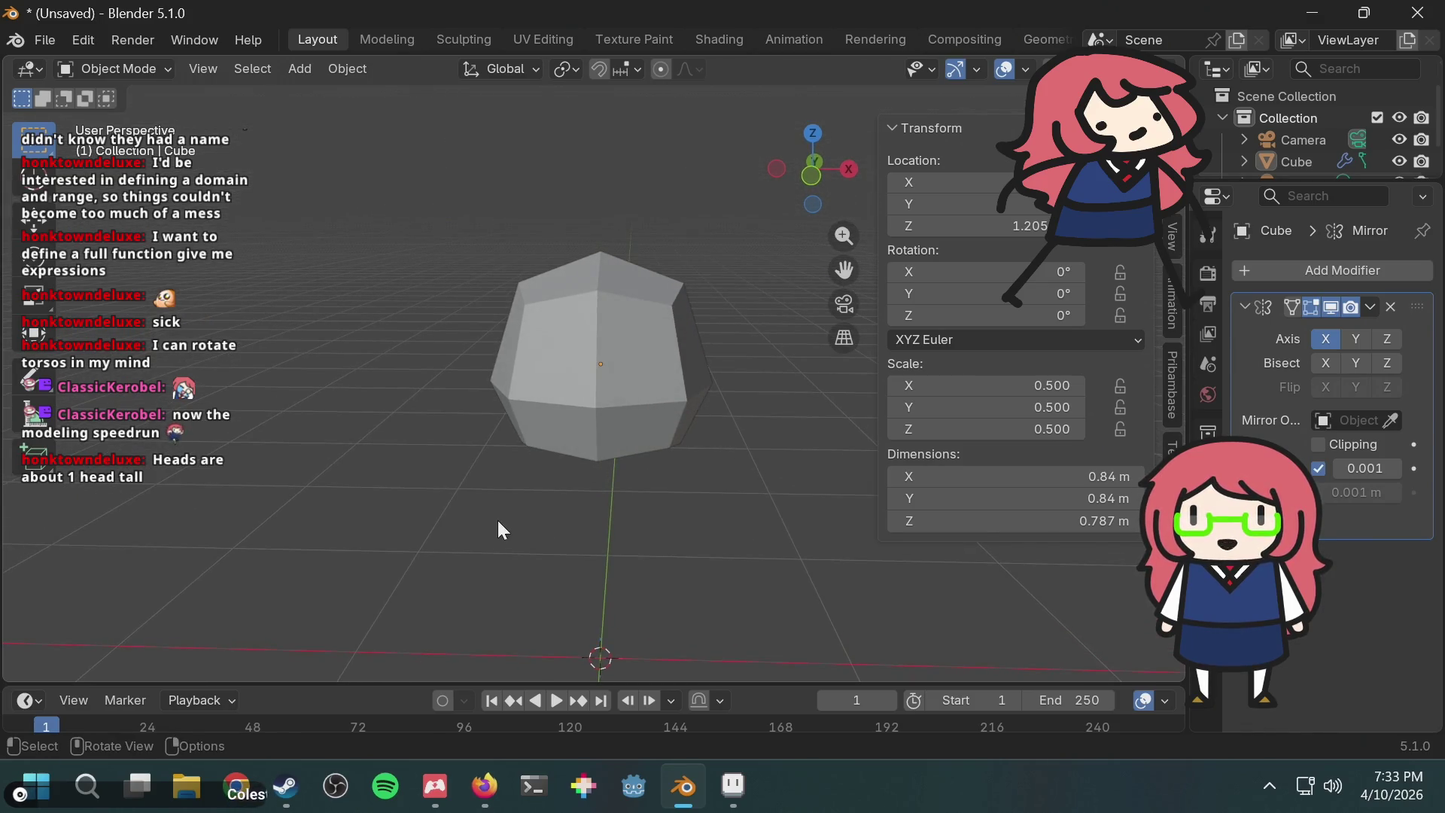
pyautogui.moveTo(621, 474); pyautogui.dragTo(636, 474, button='middle')
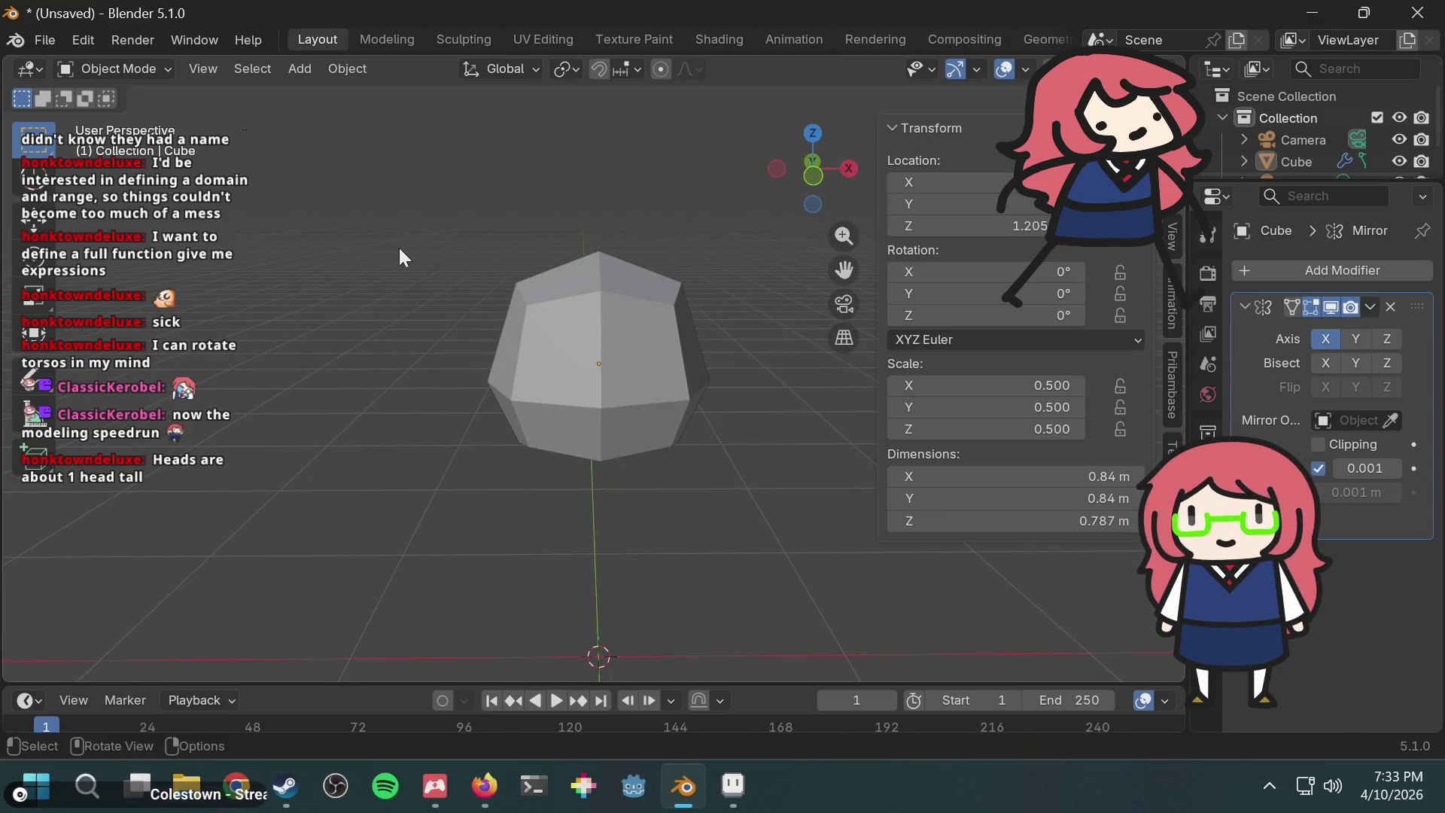
pyautogui.press('a')
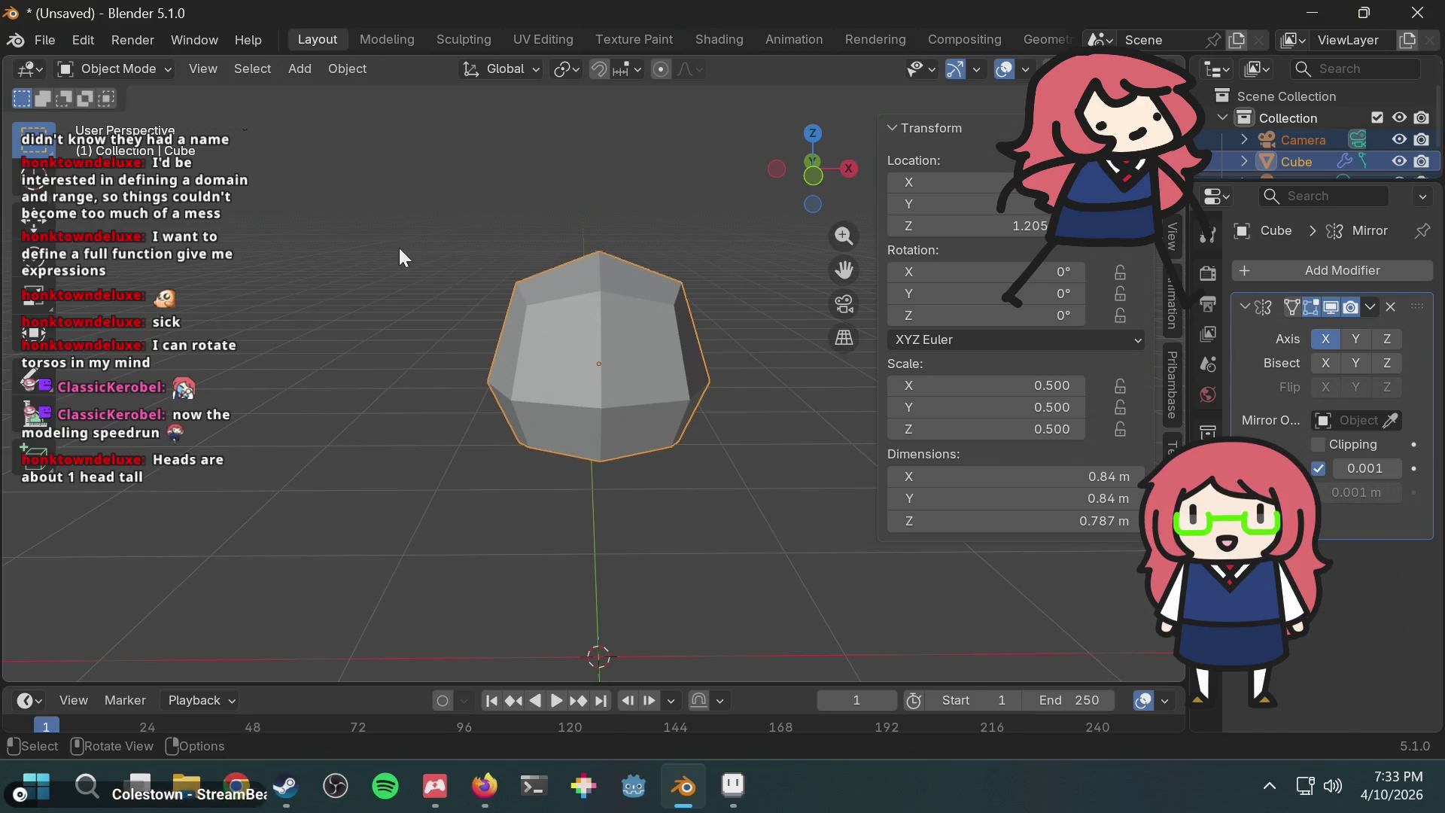
pyautogui.hotkey('shift', 'a')
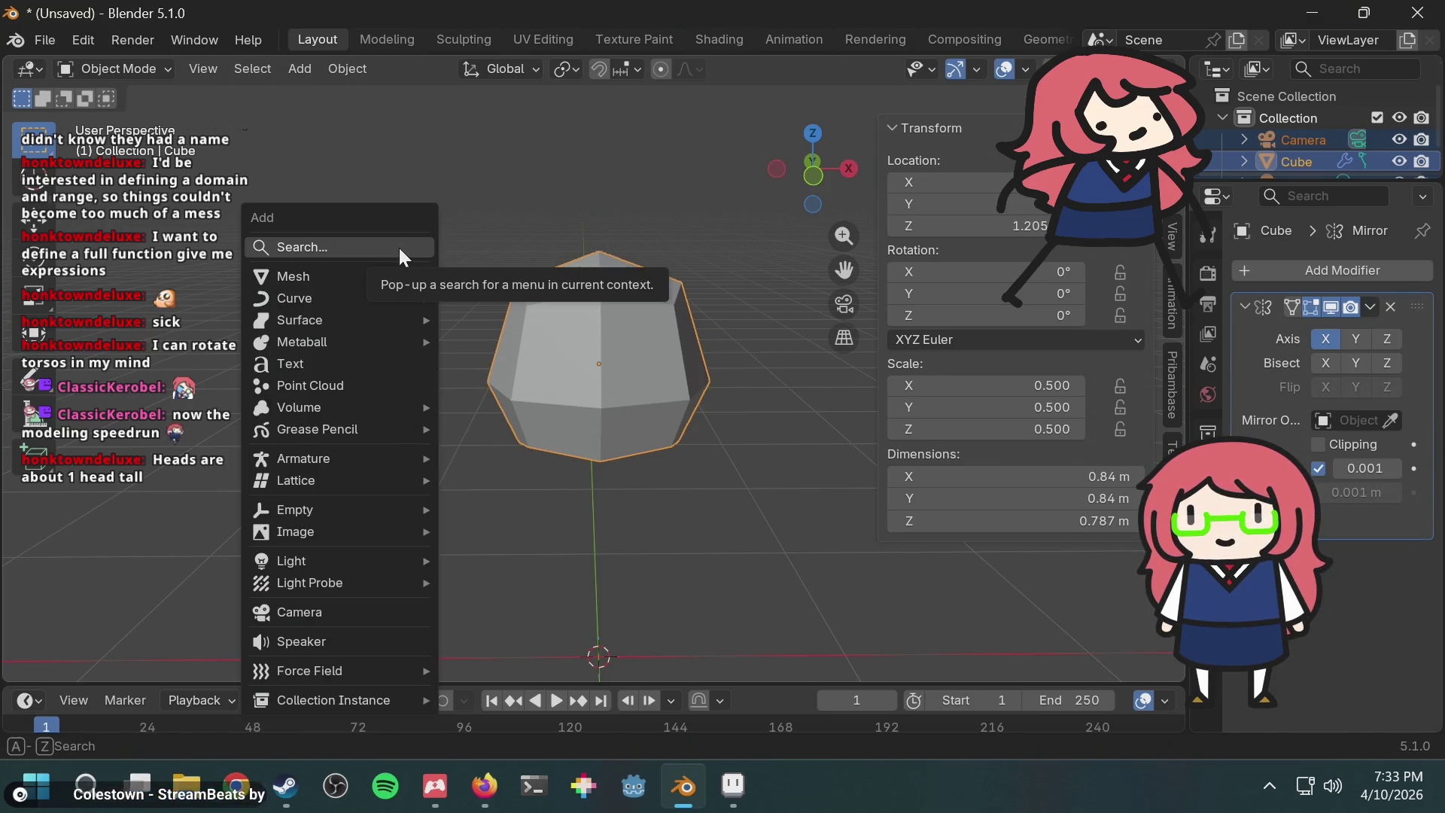
pyautogui.write('c')
pyautogui.press('Return')
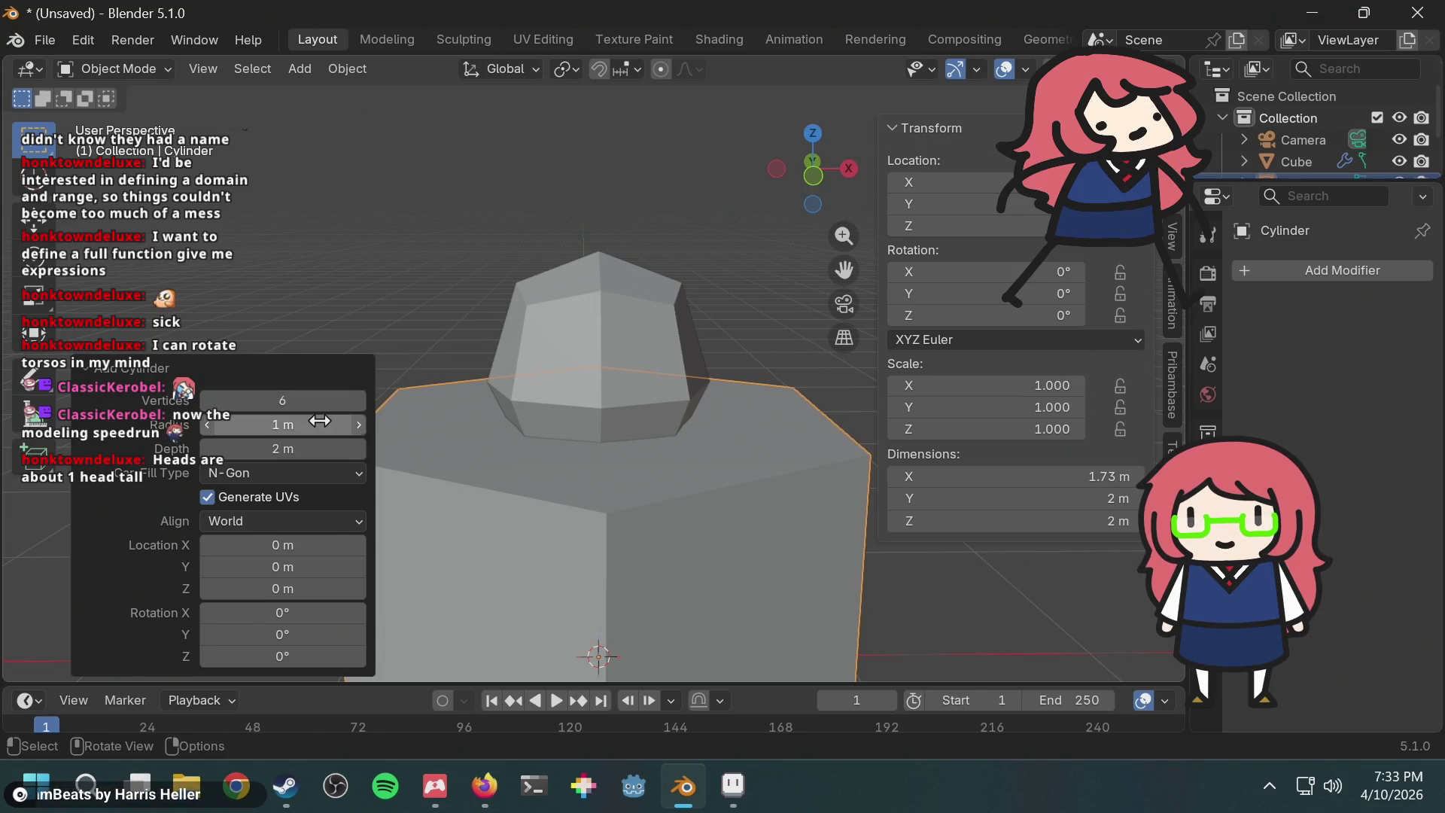
pyautogui.click(440, 391)
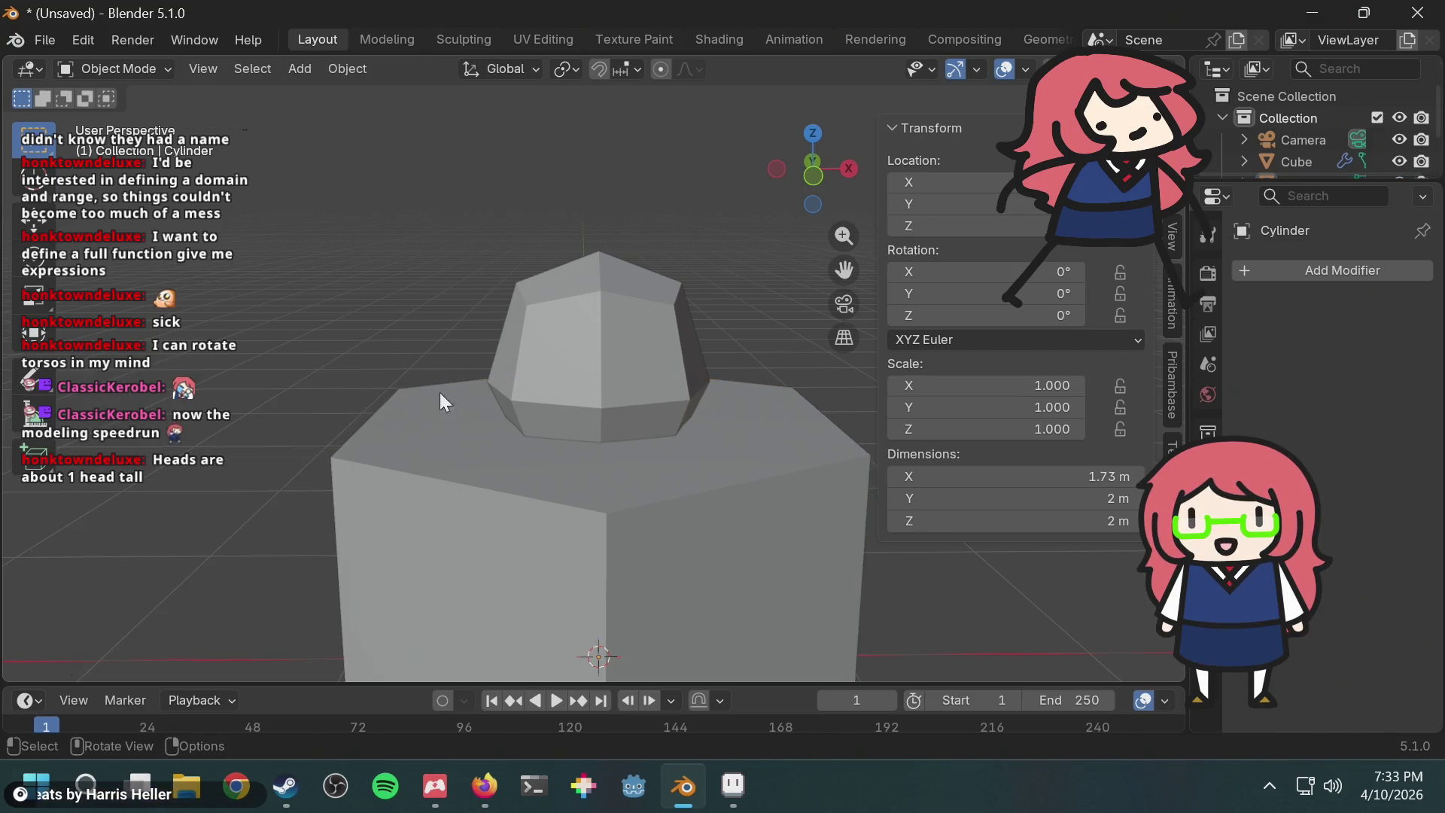
pyautogui.press('g')
pyautogui.rightClick(451, 430)
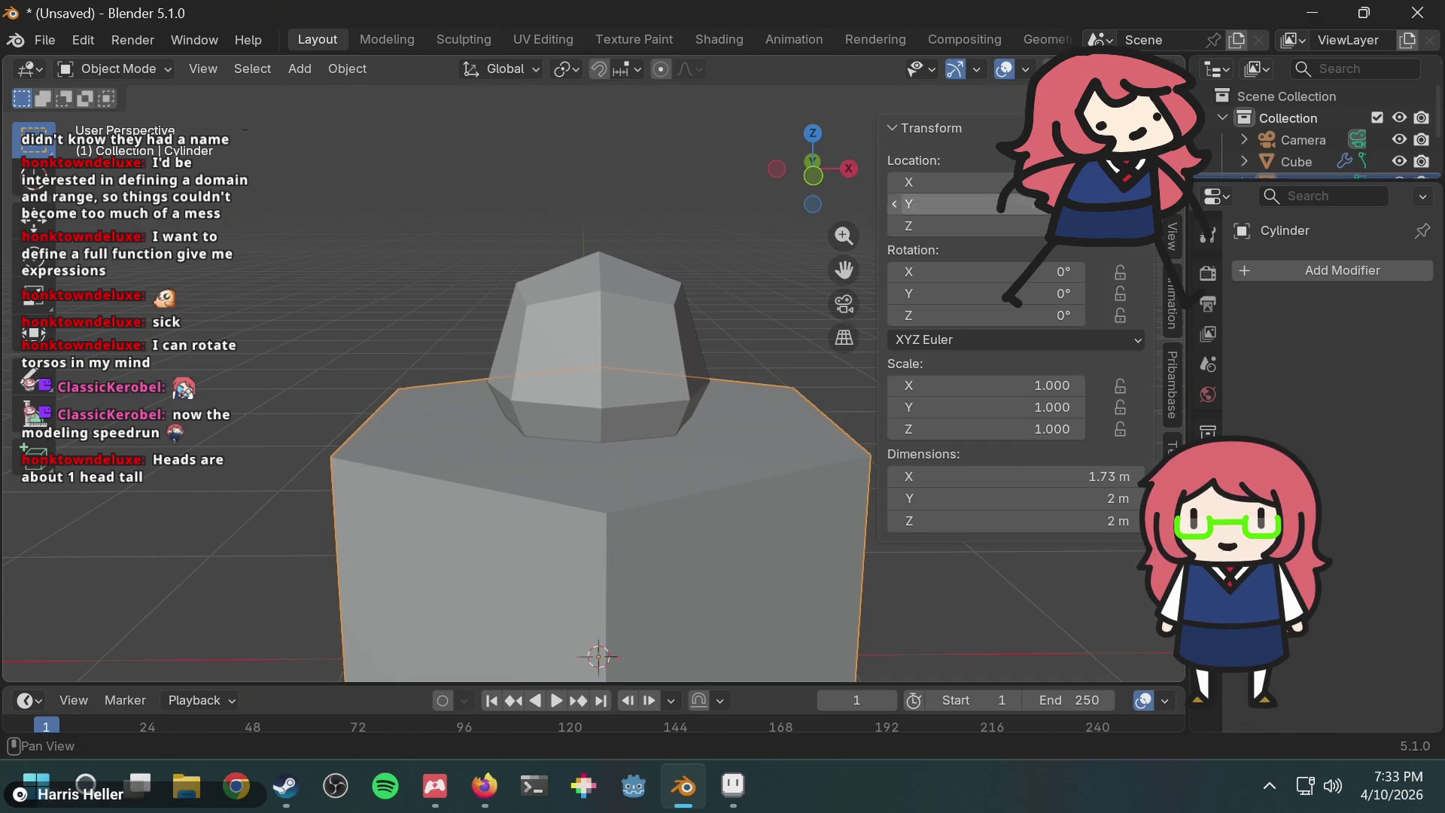
pyautogui.click(810, 178)
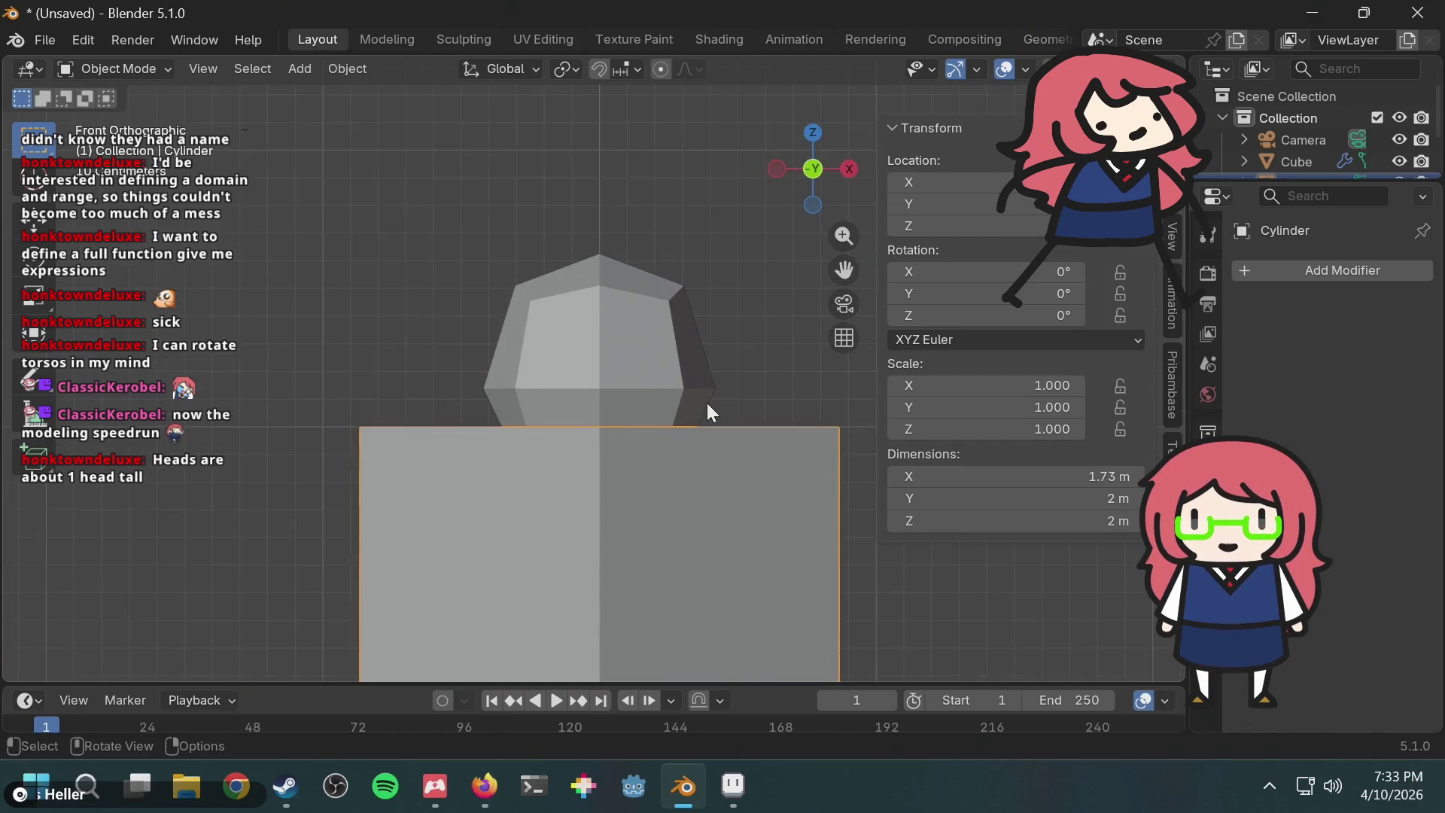
# Step: Scale the cylinder to 0.352 and move it vertically toward the head
pyautogui.press('s')
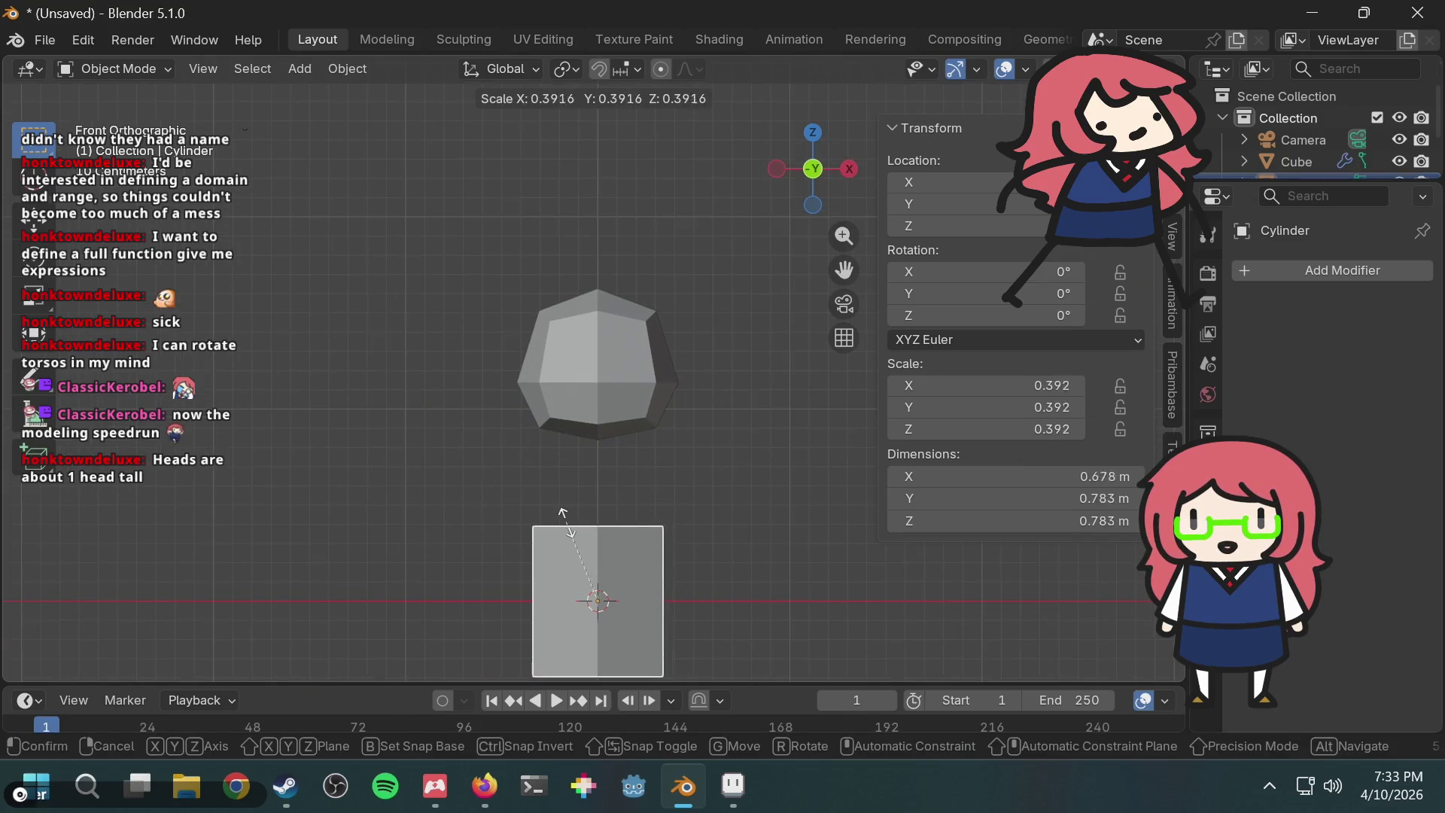
pyautogui.click(579, 529)
pyautogui.press('g')
pyautogui.press('z')
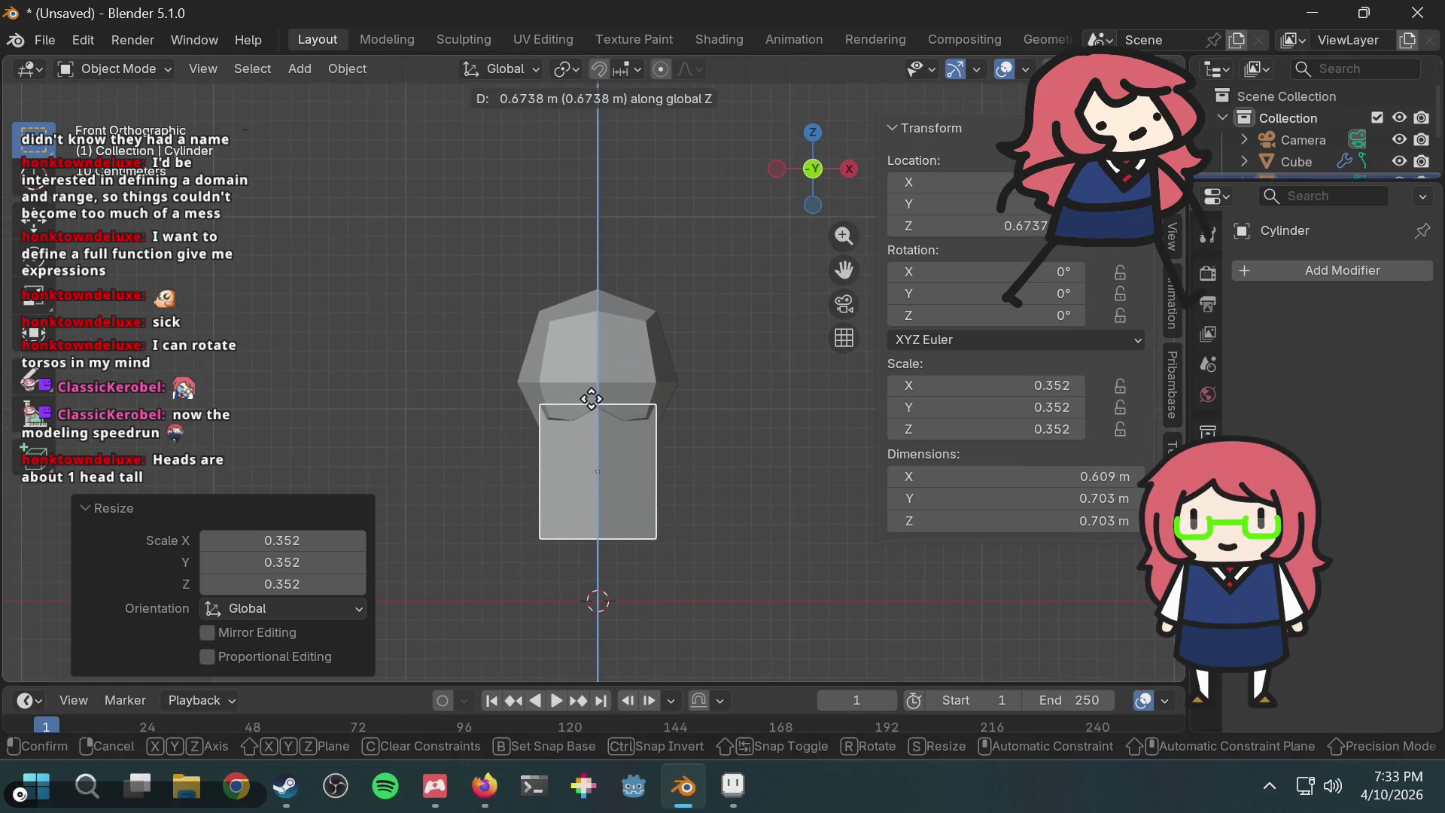
pyautogui.click(593, 406)
# Step: Reposition the cylinder along Z to Z 0.5445, just beneath the head, and inspect it
pyautogui.click(783, 511)
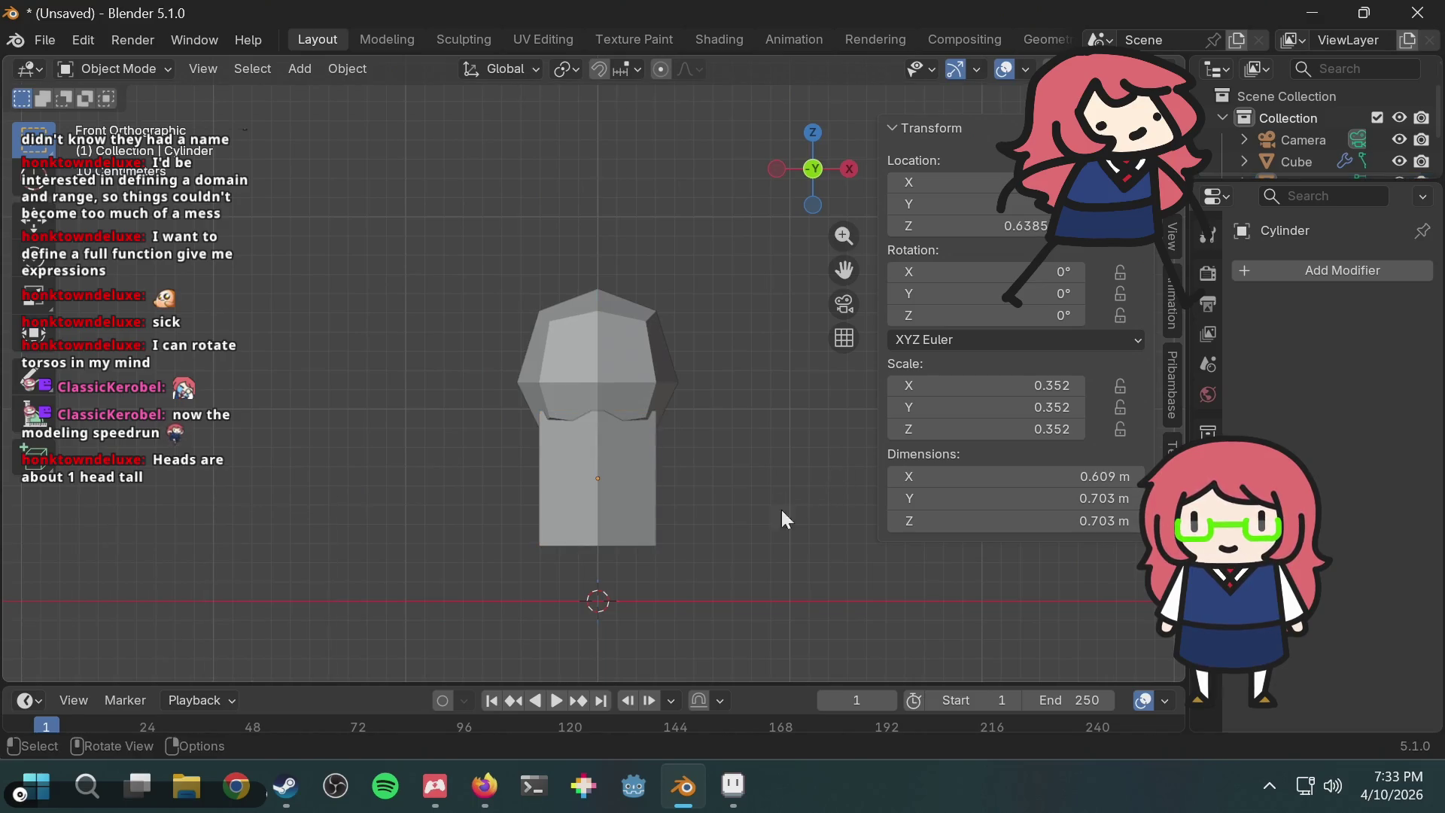
pyautogui.click(584, 486)
pyautogui.press('g')
pyautogui.press('z')
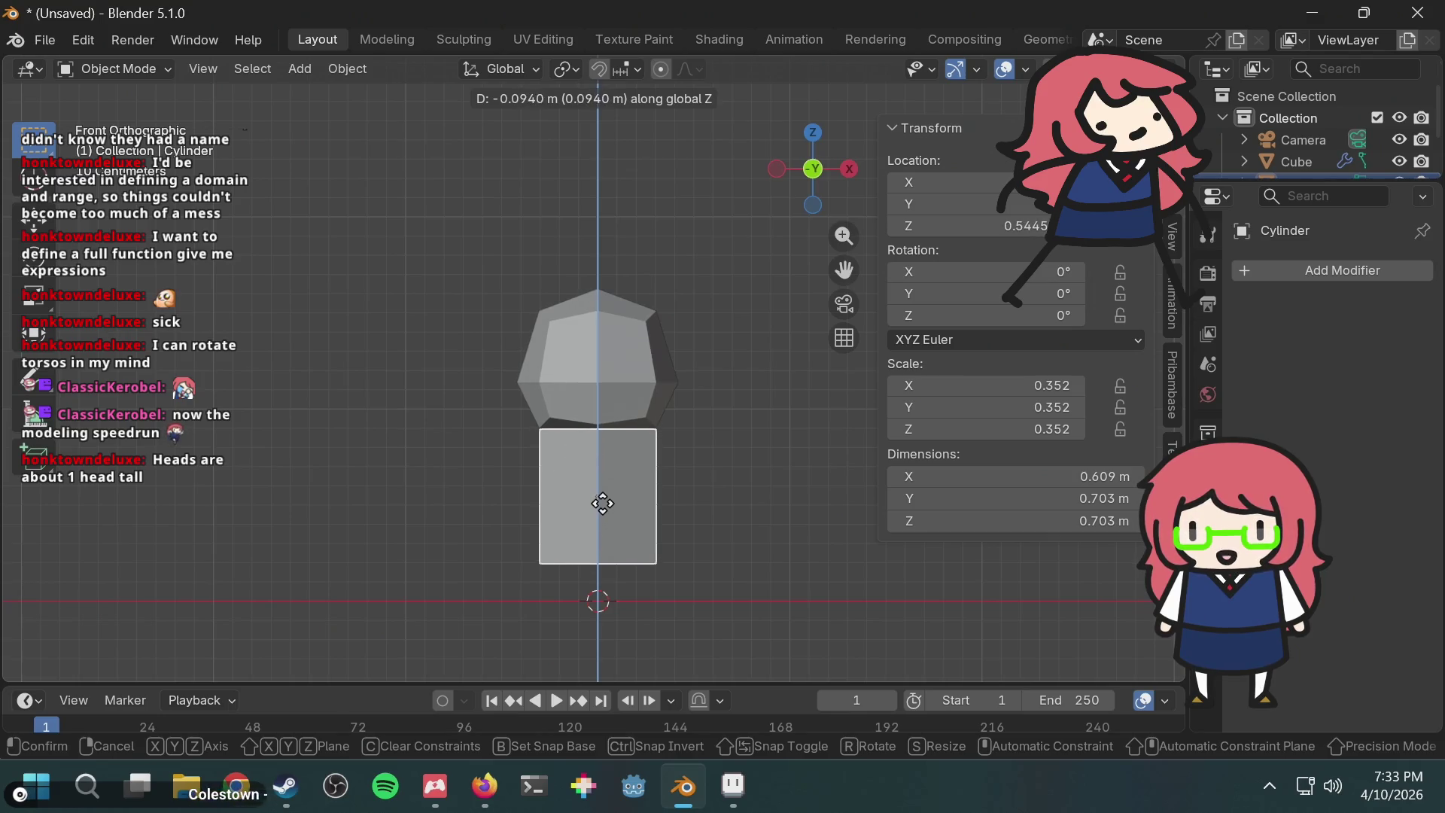
pyautogui.click(602, 500)
pyautogui.scroll(3, 715, 444)
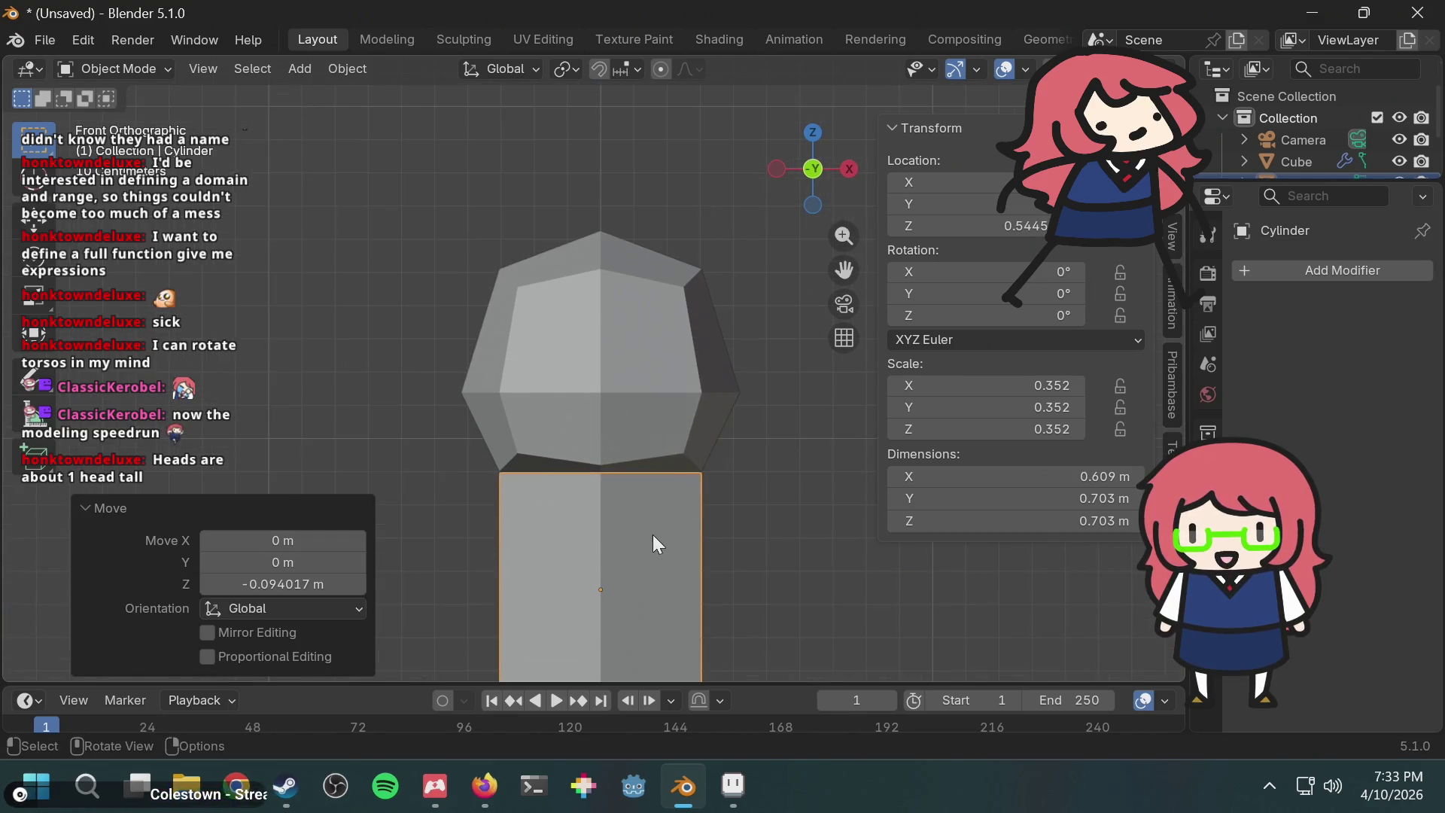
pyautogui.moveTo(704, 491)
pyautogui.mouseDown(button='middle')
pyautogui.moveTo(685, 477)
pyautogui.moveTo(584, 500)
pyautogui.moveTo(605, 525)
pyautogui.moveTo(710, 482)
pyautogui.moveTo(613, 520)
pyautogui.mouseUp(button='middle')
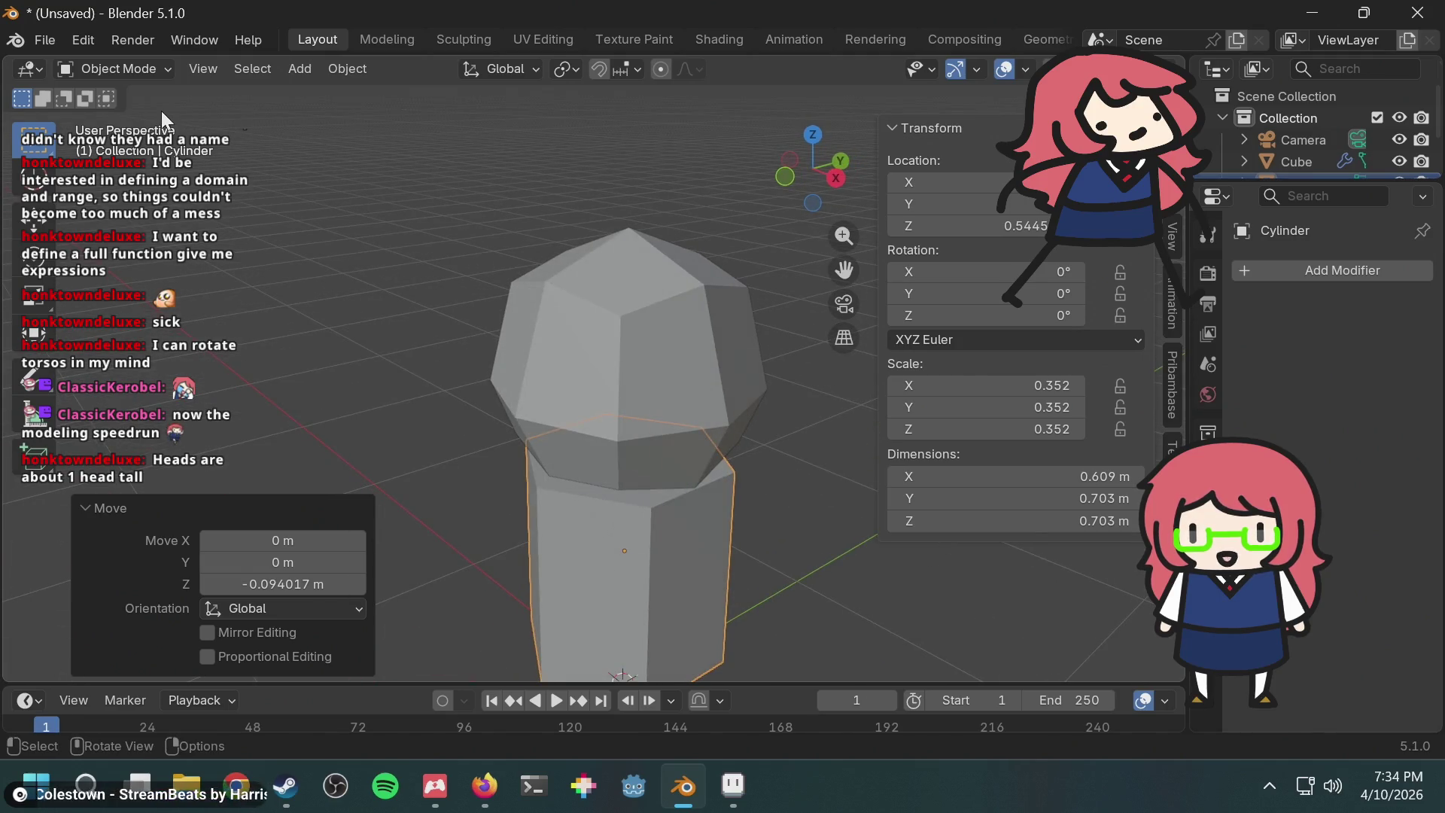
# Step: Put the torso cylinder into Edit Mode through the interaction mode menu
pyautogui.press('Tab')
pyautogui.click(793, 450)
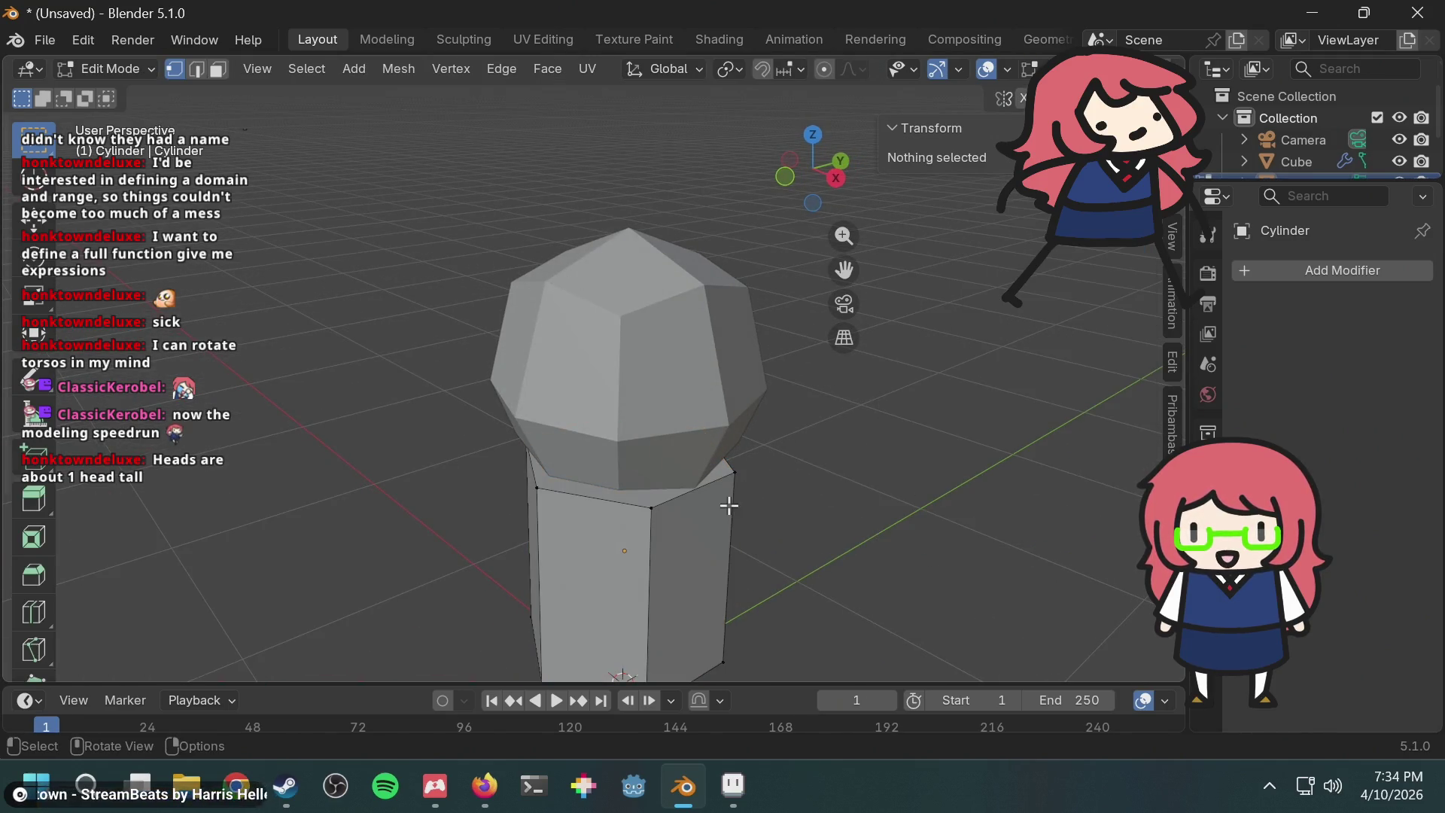
pyautogui.press('Tab')
pyautogui.press('Tab')
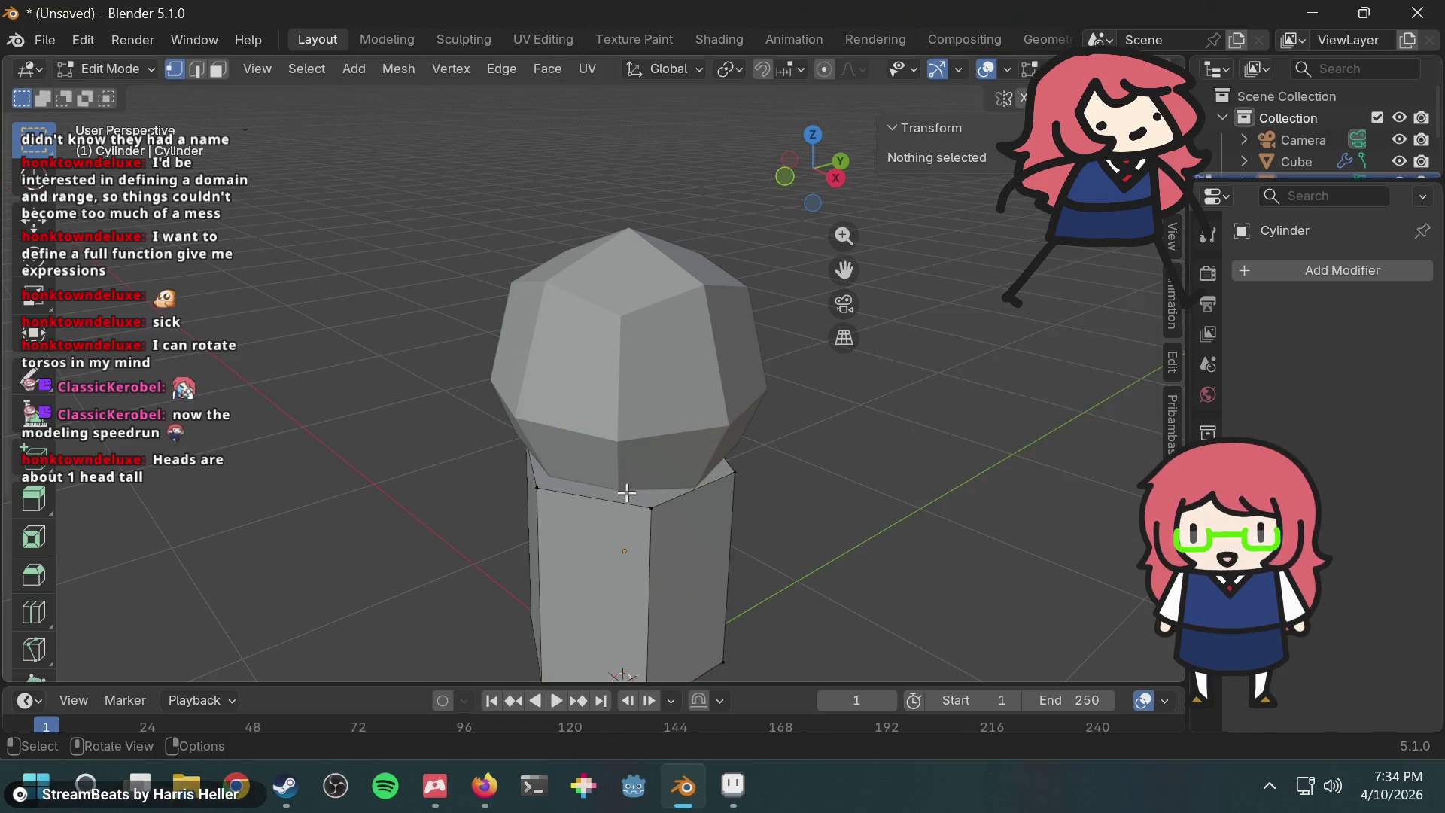
pyautogui.click(626, 495)
pyautogui.press('Tab')
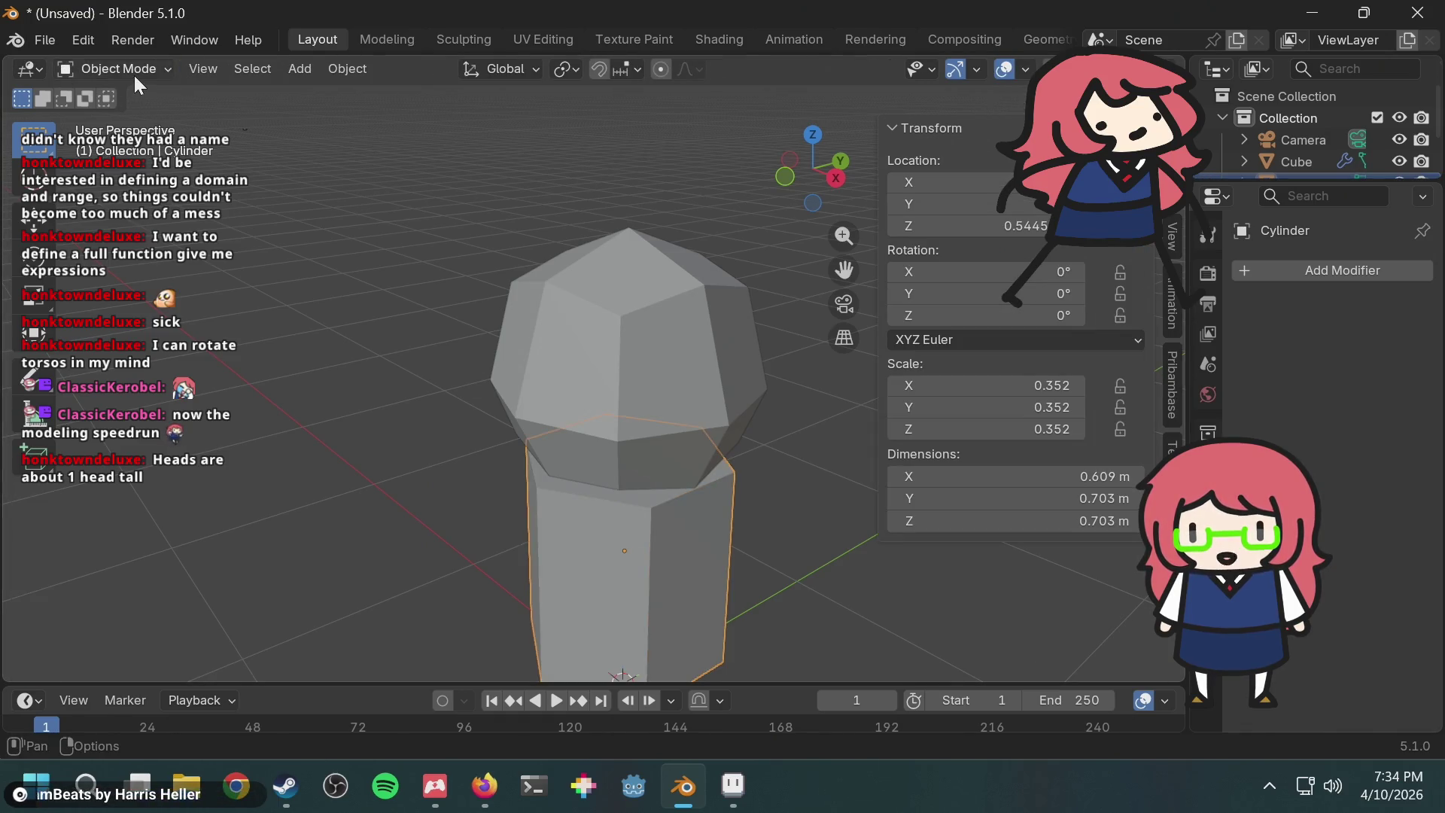
pyautogui.click(134, 75)
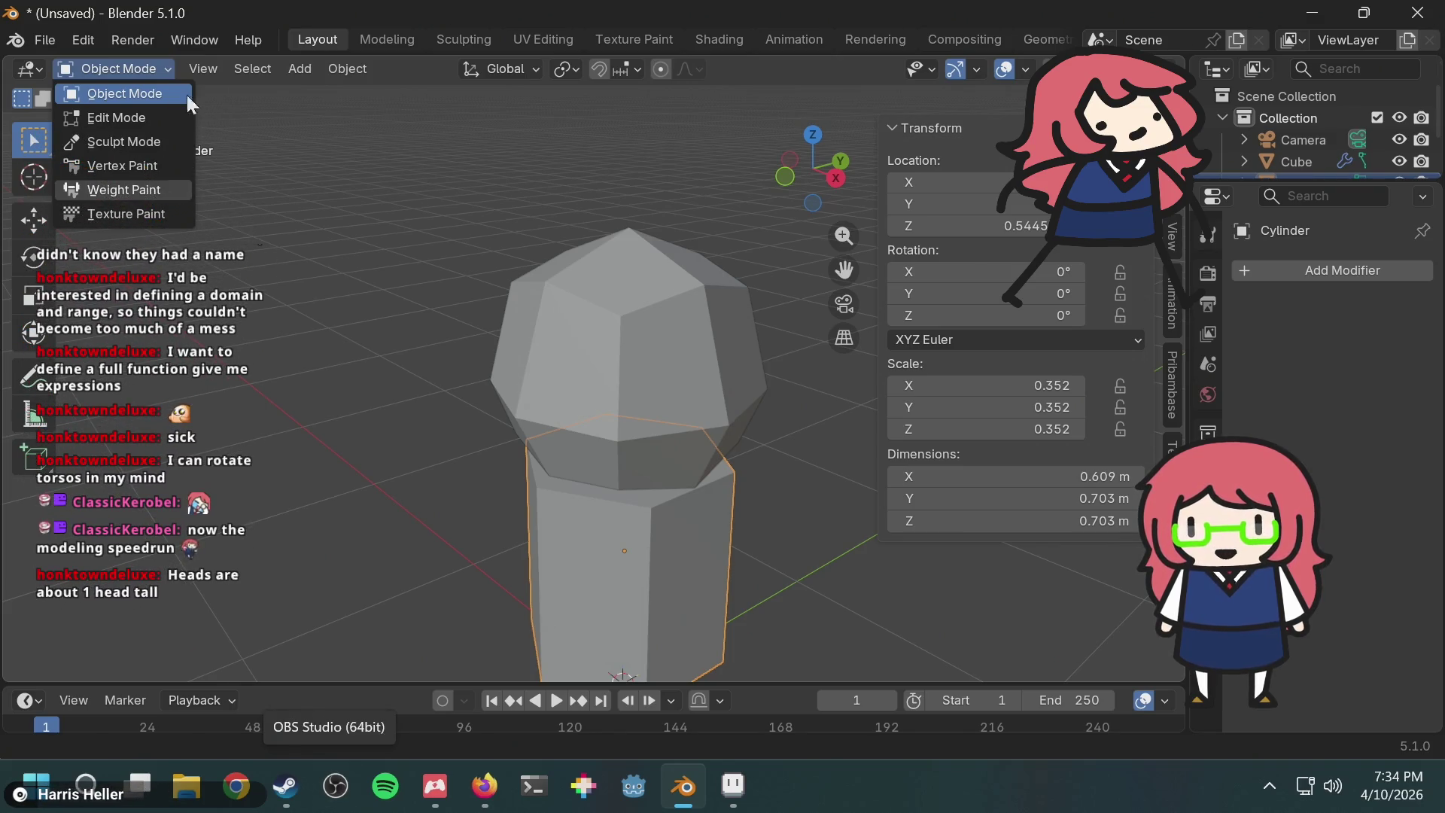
pyautogui.click(119, 65)
pyautogui.click(128, 65)
pyautogui.click(130, 71)
pyautogui.click(130, 74)
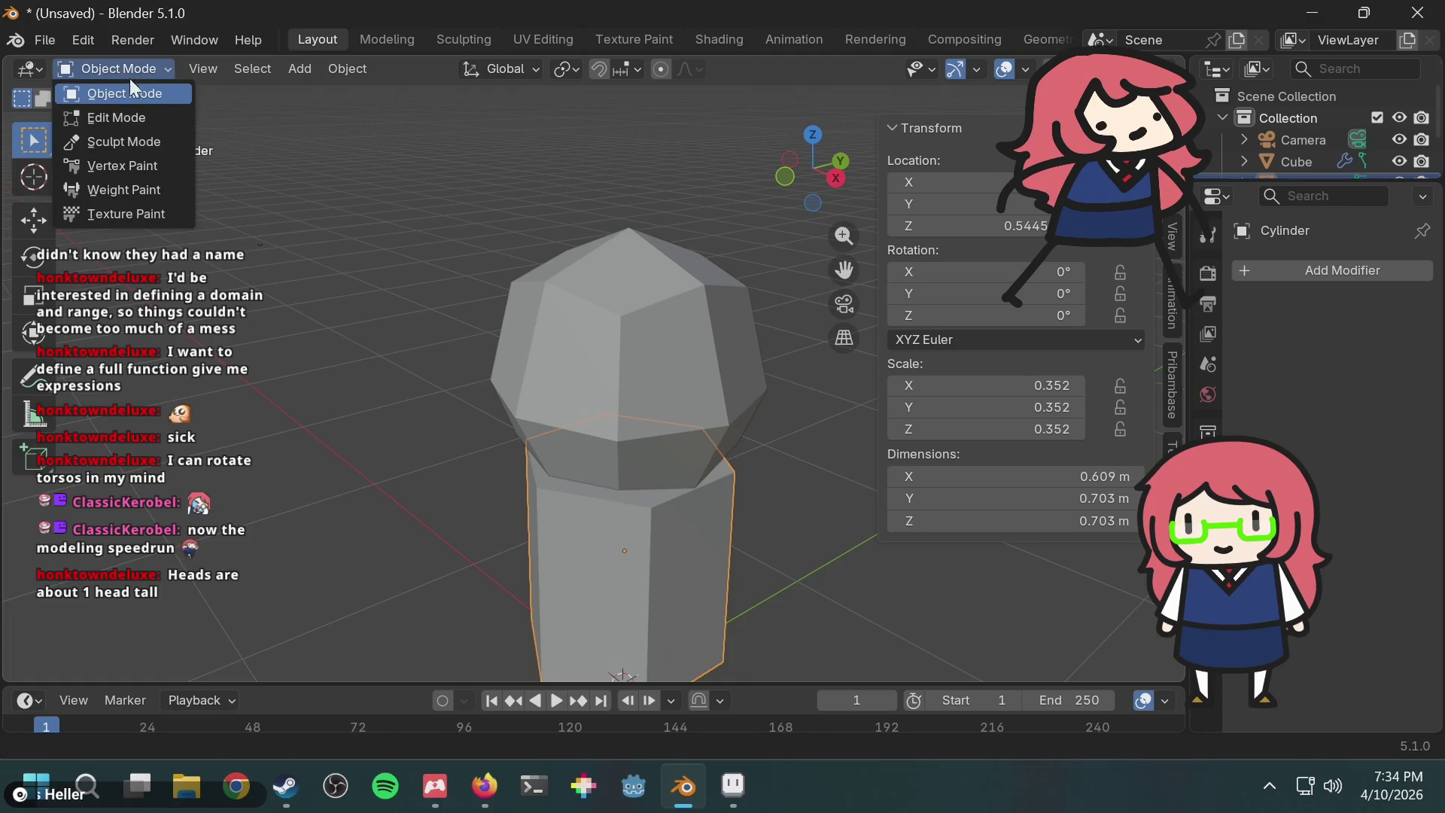
pyautogui.click(115, 119)
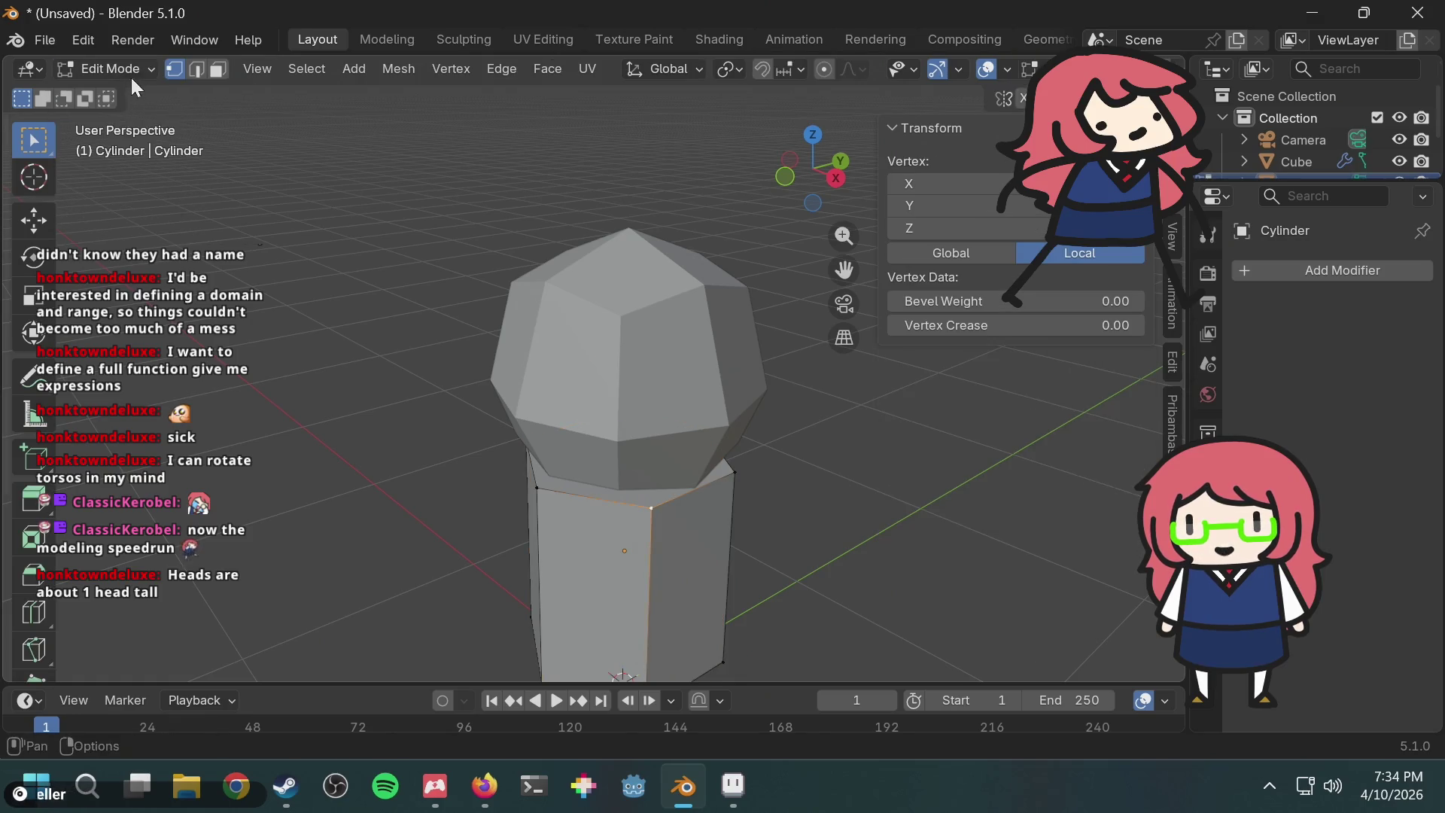
# Step: In face select, delete only the torso's top face, undoing an accidental edge deletion
pyautogui.click(216, 73)
pyautogui.click(634, 499)
pyautogui.press('x')
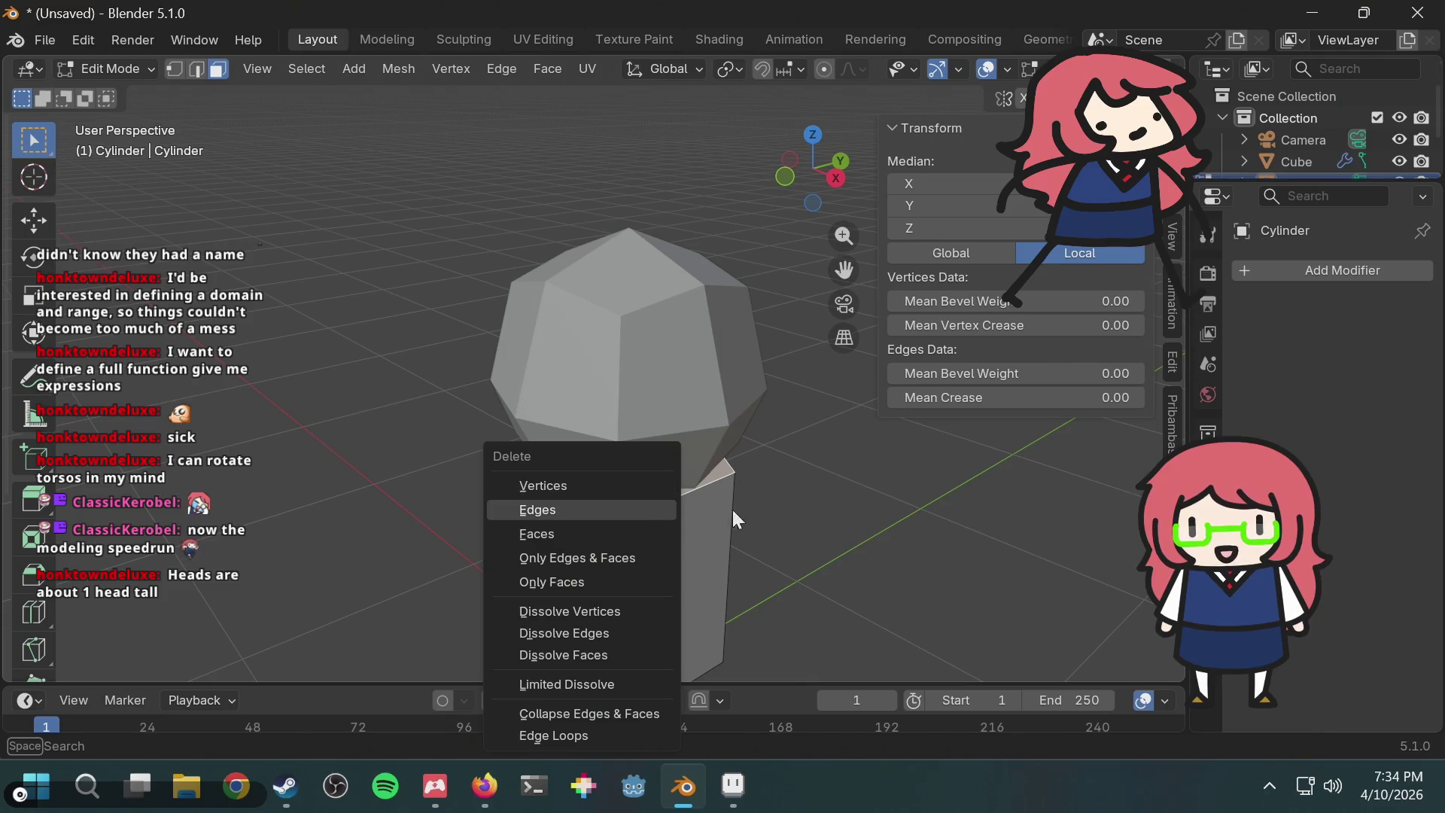
pyautogui.click(626, 511)
pyautogui.moveTo(783, 432); pyautogui.dragTo(784, 445, button='middle')
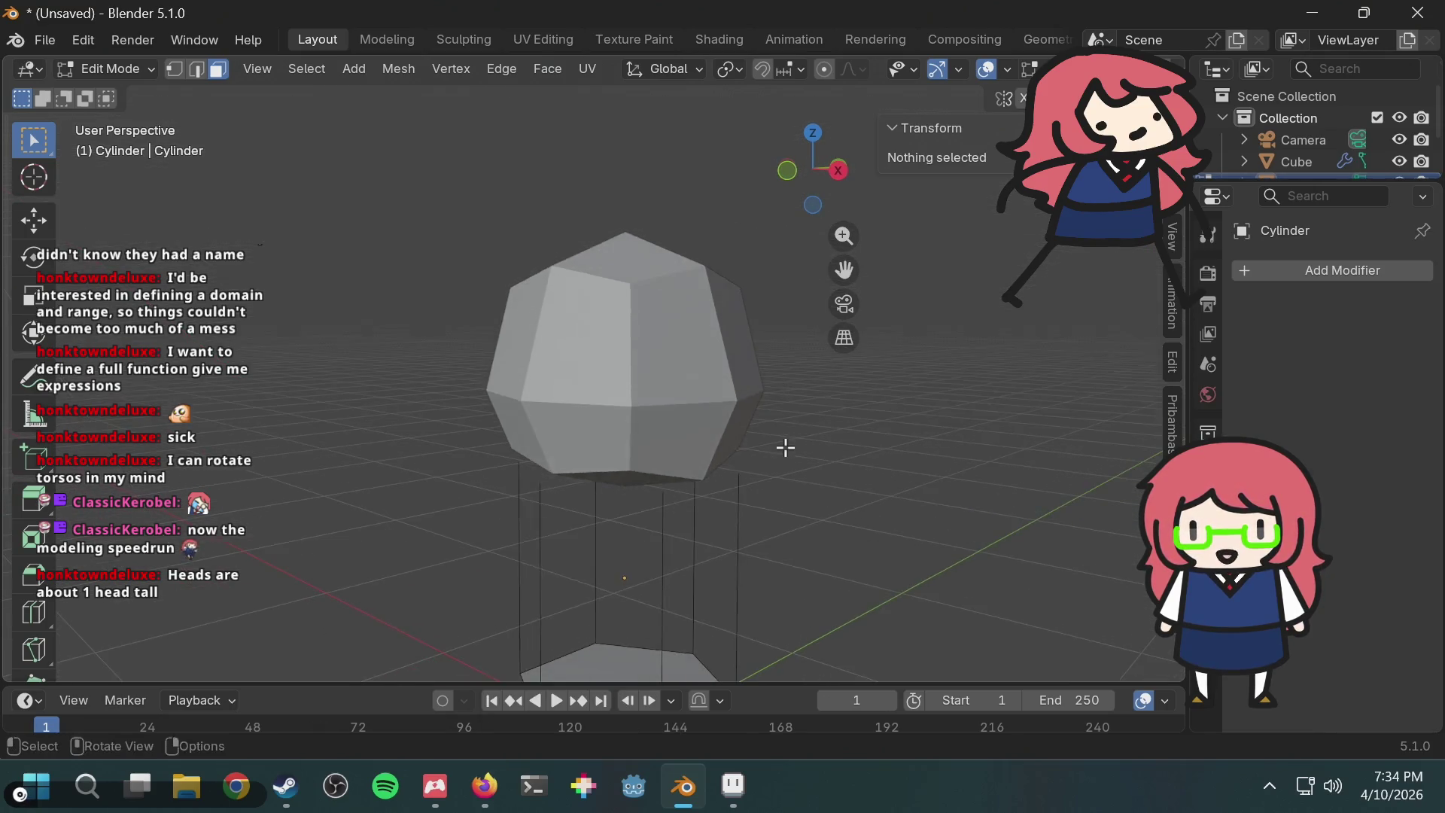
pyautogui.hotkey('ctrl', 'z')
pyautogui.press('x')
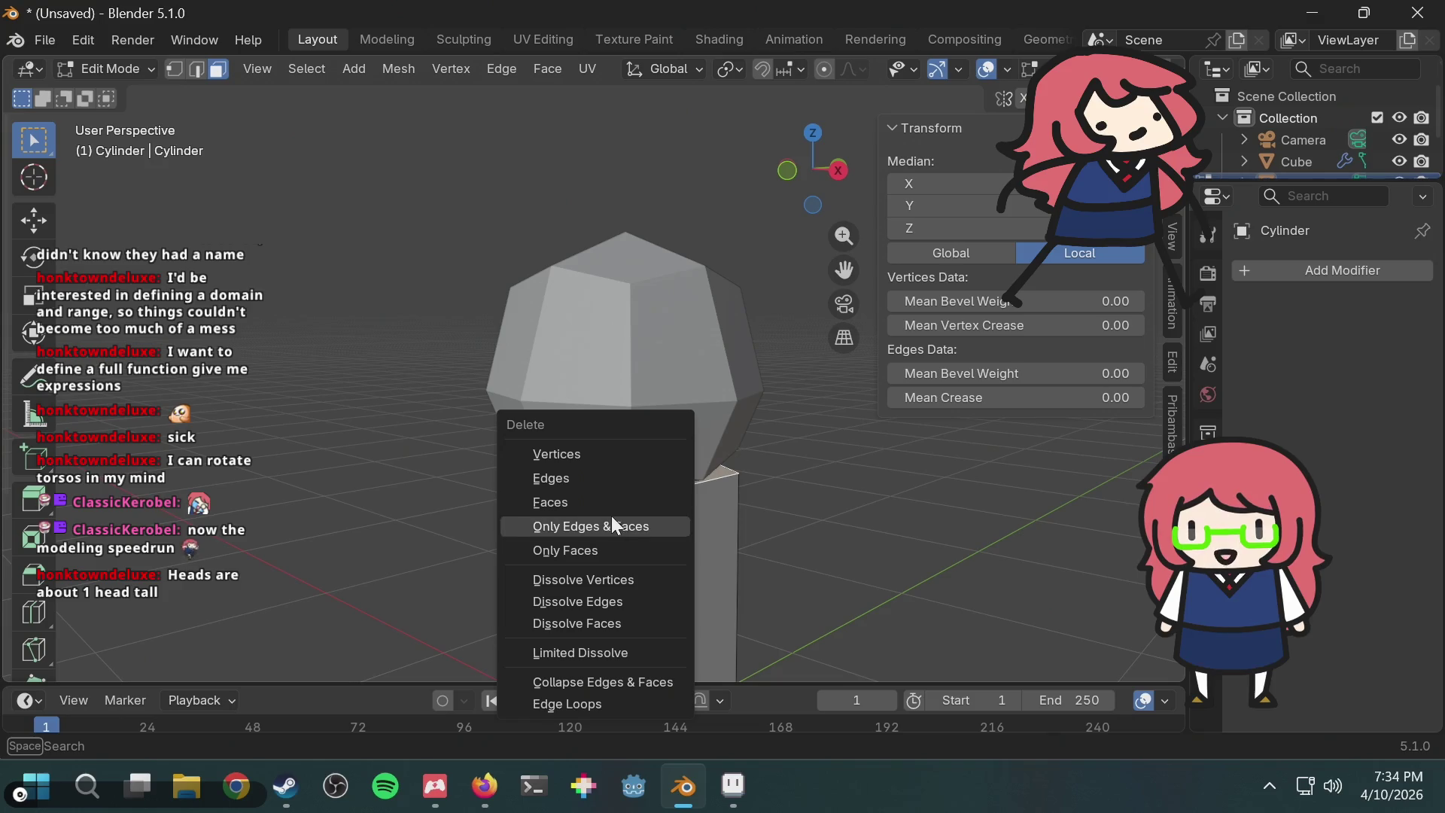
pyautogui.click(606, 494)
# Step: Triangulate the torso's bottom face, then convert the triangles back to quads
pyautogui.moveTo(761, 500)
pyautogui.mouseDown(button='middle')
pyautogui.moveTo(690, 526)
pyautogui.moveTo(769, 272)
pyautogui.mouseUp(button='middle')
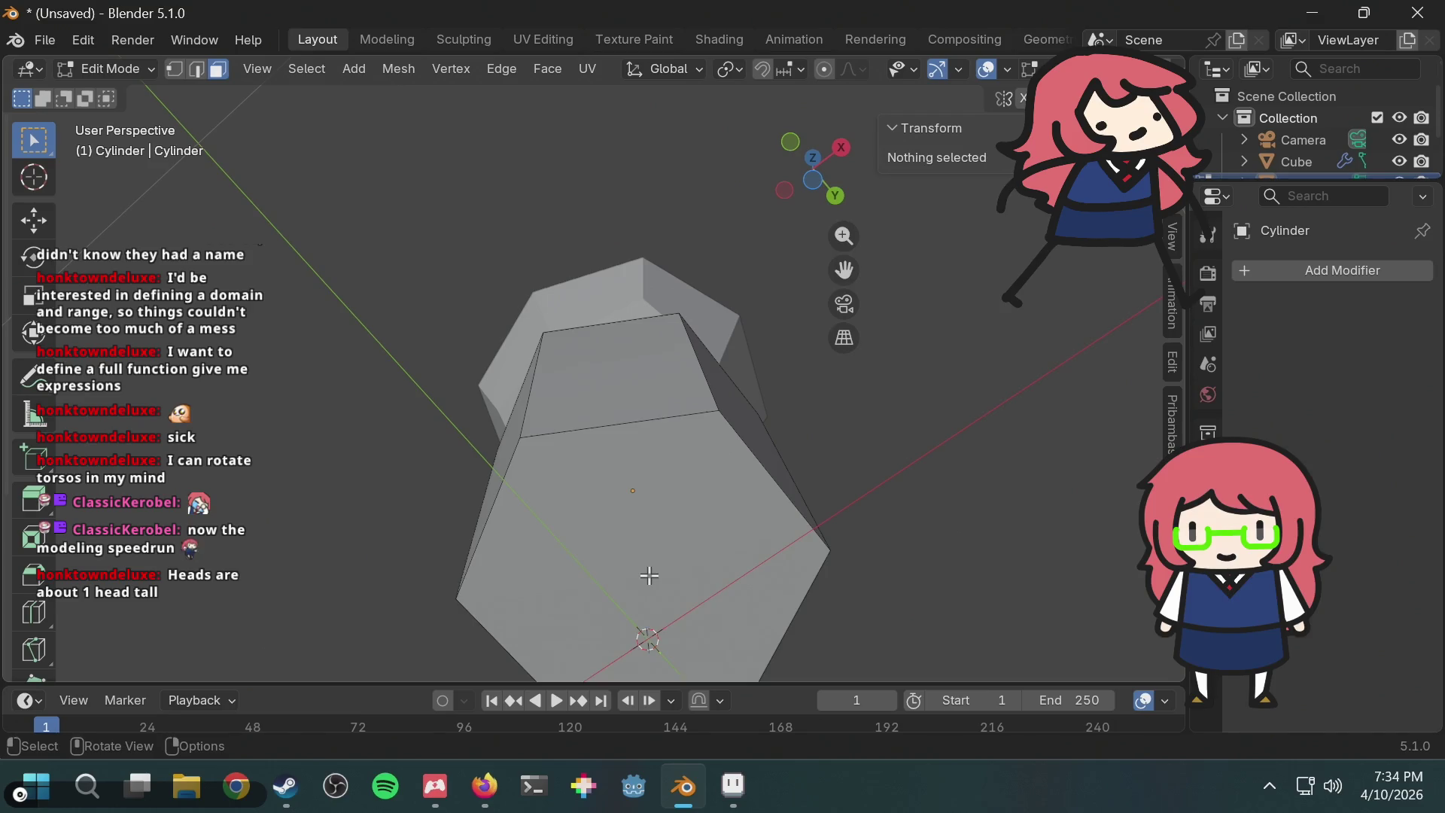
pyautogui.click(649, 576)
pyautogui.rightClick(585, 473)
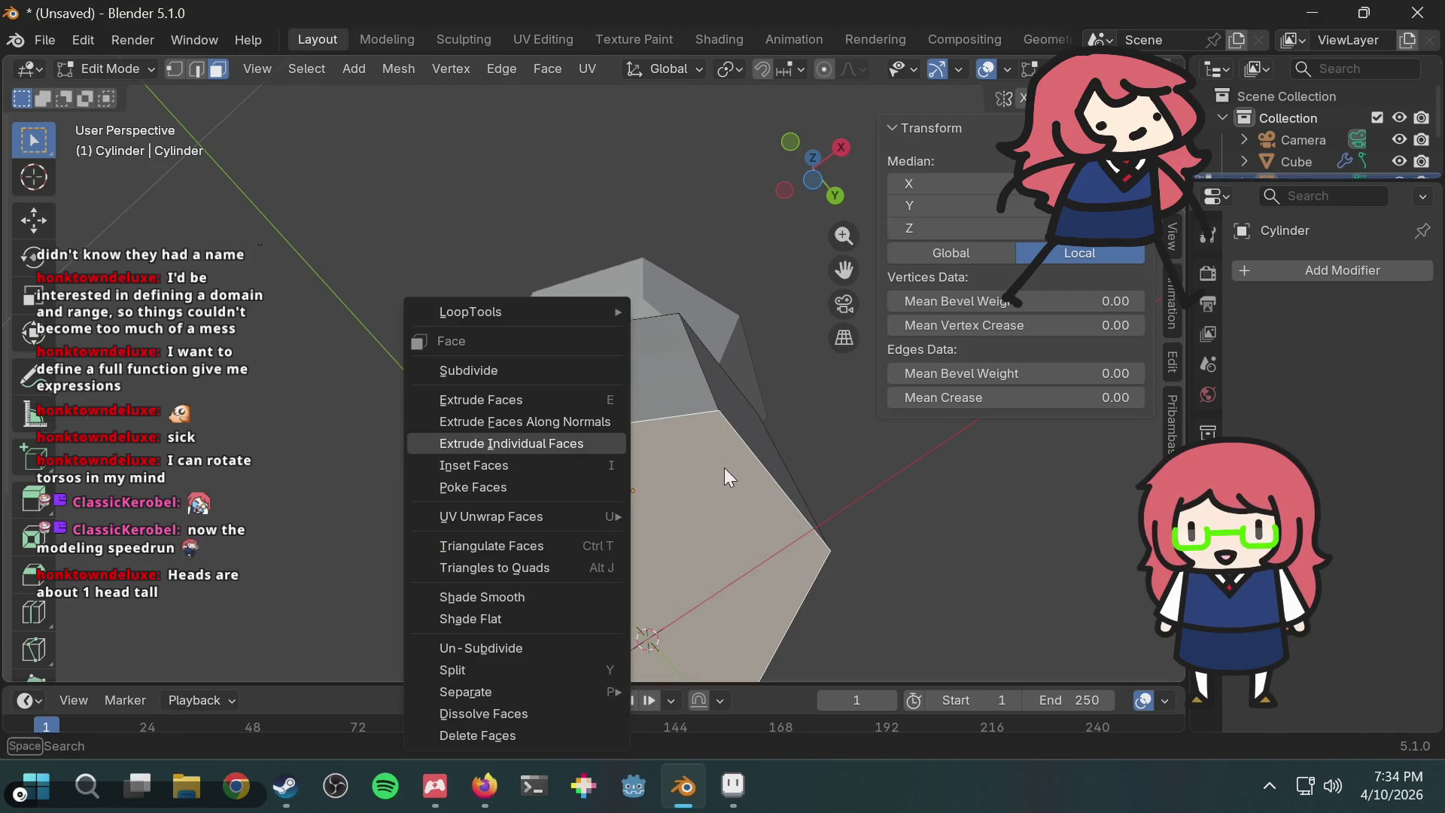
pyautogui.rightClick(621, 480)
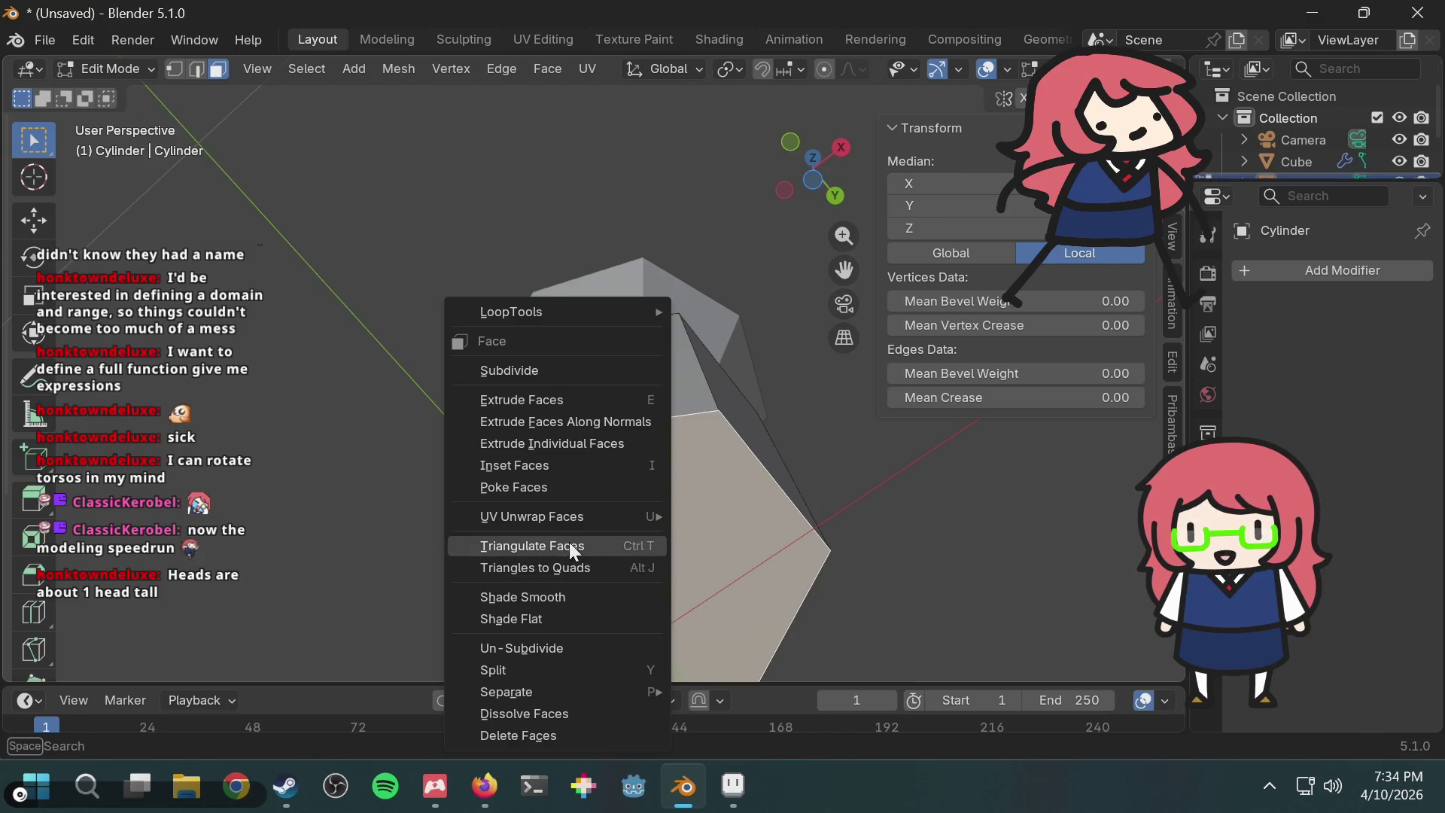
pyautogui.click(573, 552)
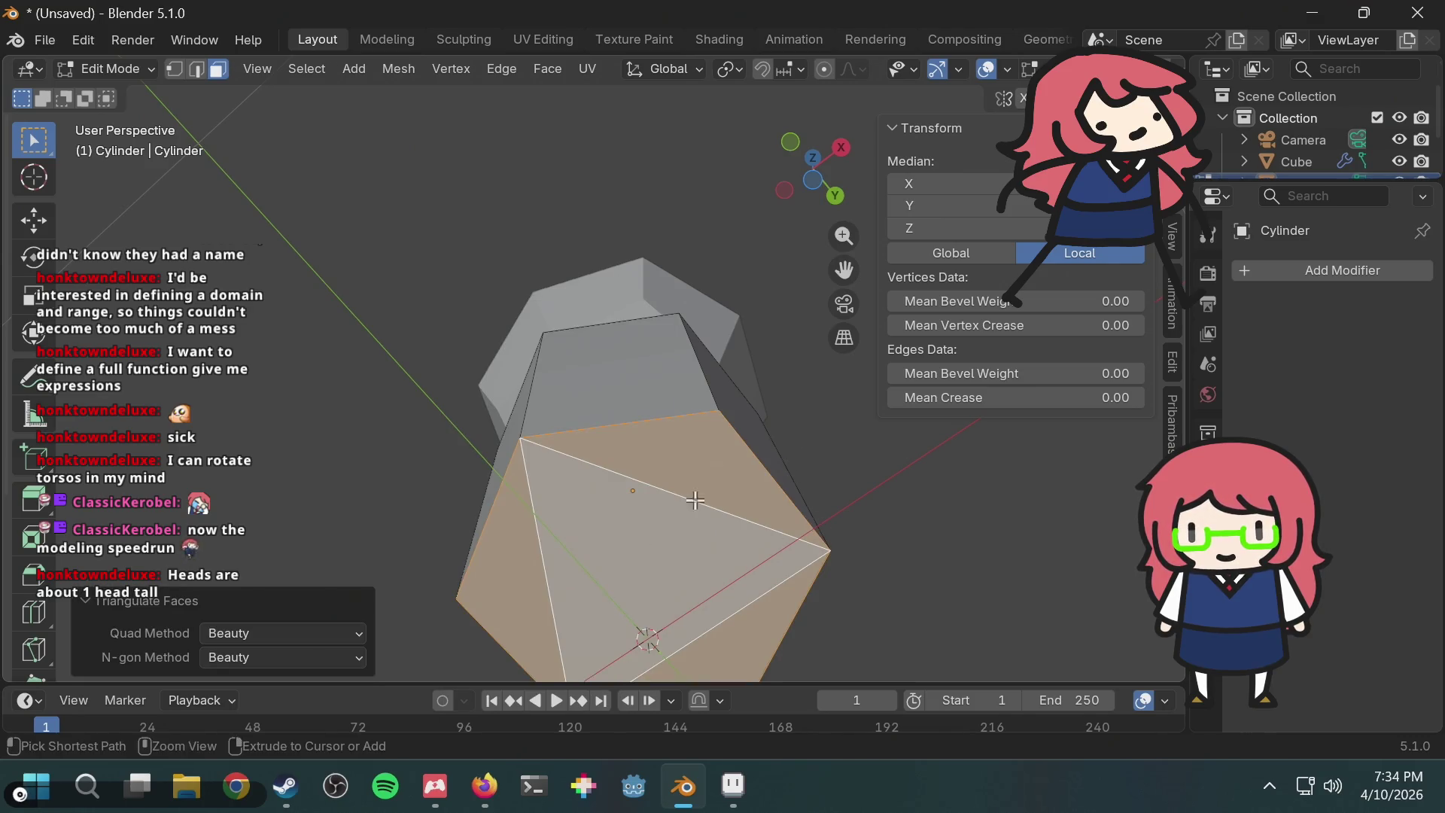
pyautogui.rightClick(641, 491)
pyautogui.click(616, 513)
pyautogui.moveTo(728, 493)
pyautogui.mouseDown(button='middle')
pyautogui.moveTo(768, 458)
pyautogui.moveTo(731, 446)
pyautogui.moveTo(755, 378)
pyautogui.moveTo(713, 429)
pyautogui.mouseUp(button='middle')
pyautogui.hotkey('alt', 'a')
pyautogui.moveTo(726, 500)
pyautogui.mouseDown(button='middle')
pyautogui.moveTo(780, 435)
pyautogui.moveTo(669, 472)
pyautogui.mouseUp(button='middle')
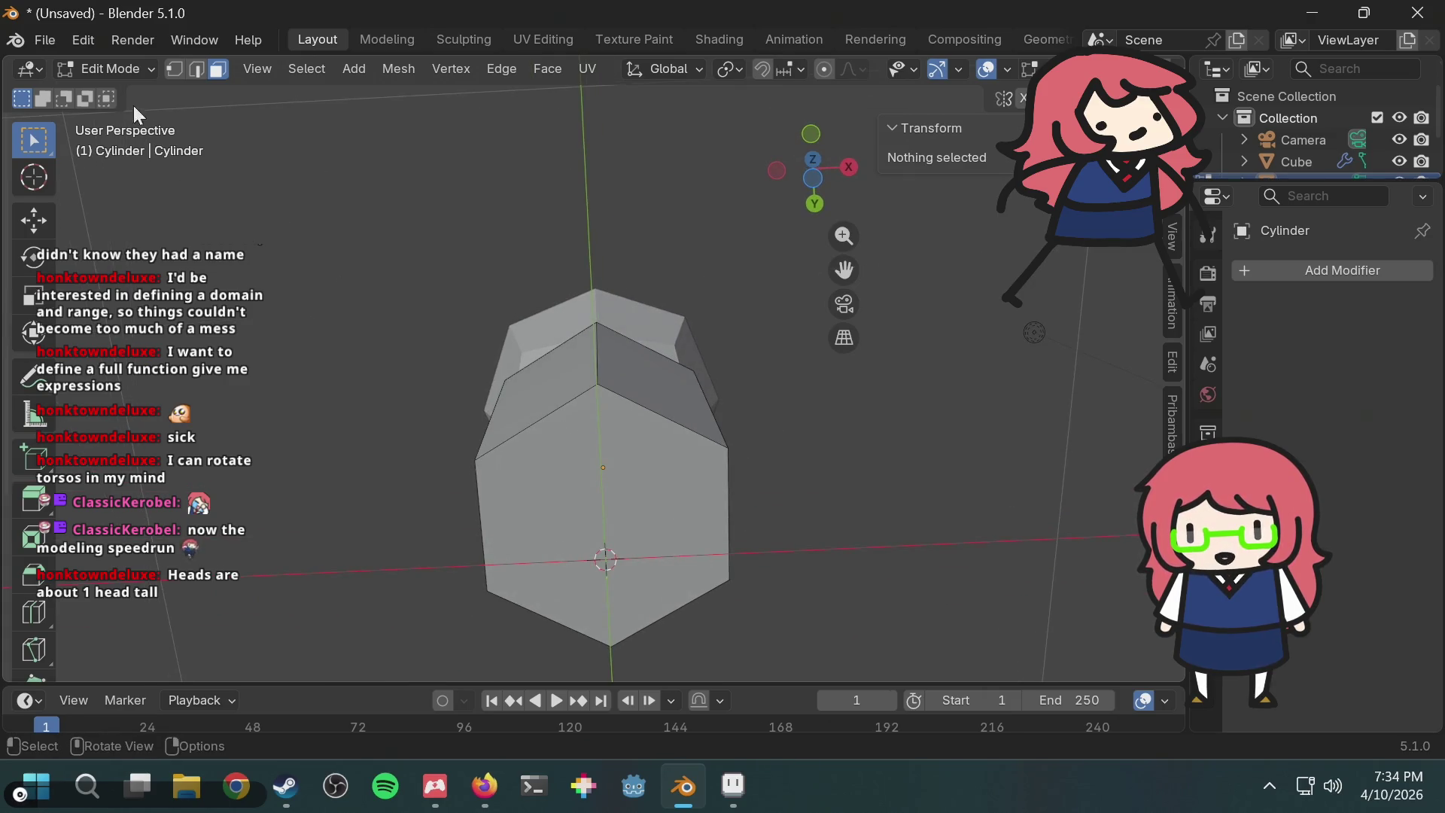
# Step: In vertex select, select the left and opposite lower-right corners of the bottom hexagon
pyautogui.click(175, 69)
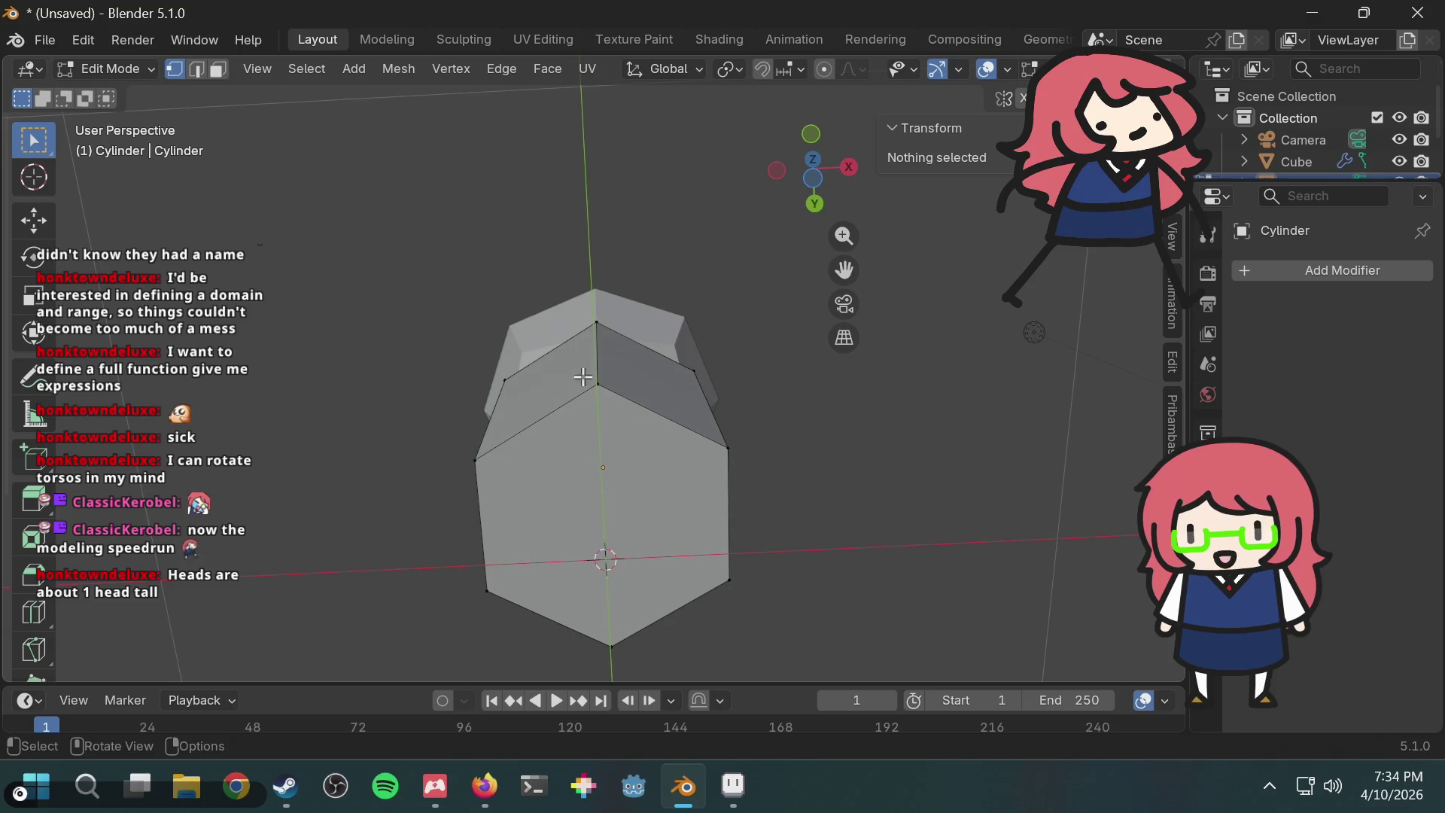
pyautogui.click(478, 460)
pyautogui.press('shift')
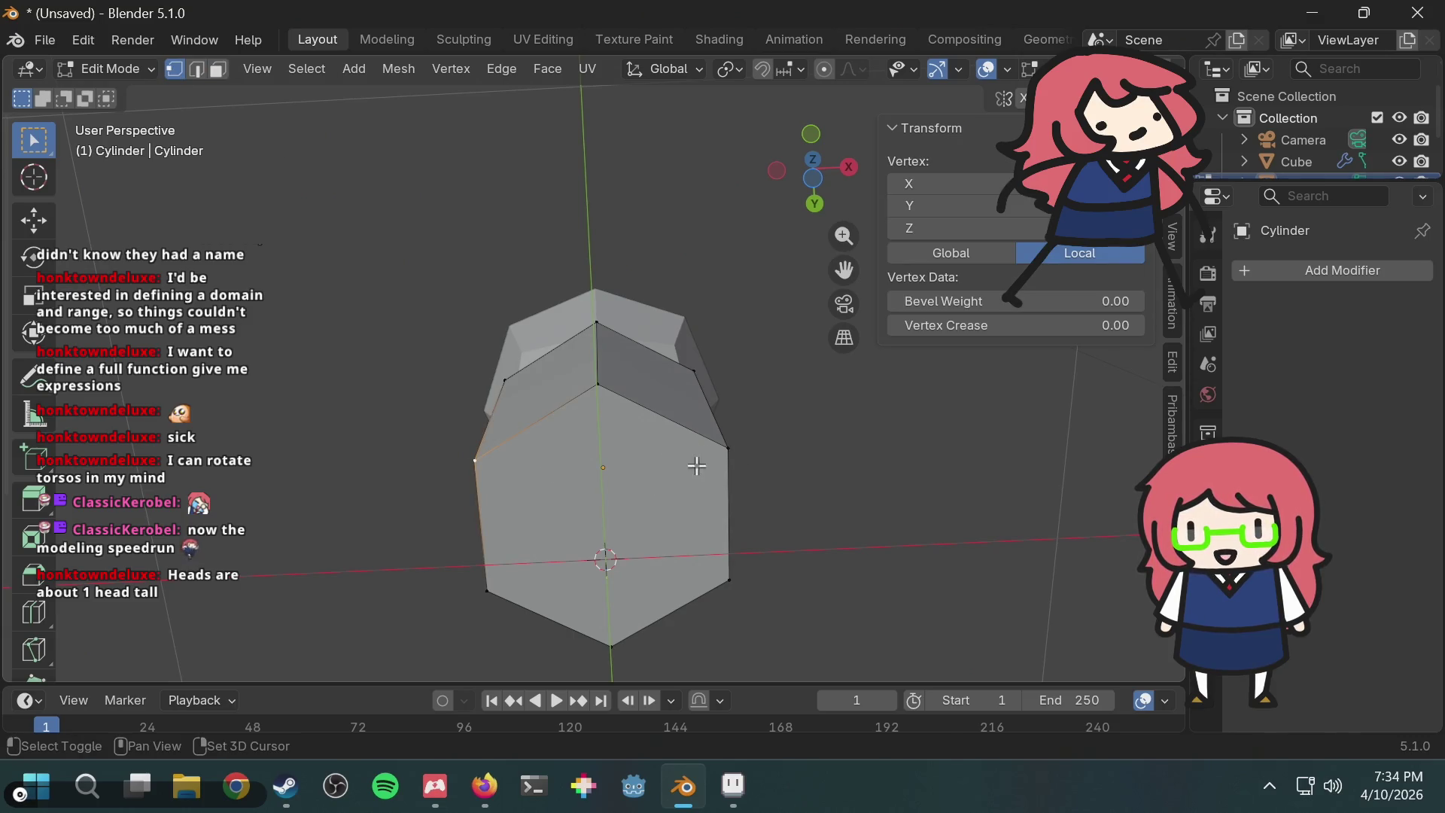
pyautogui.keyDown('shift'); pyautogui.click(734, 575); pyautogui.keyUp('shift')
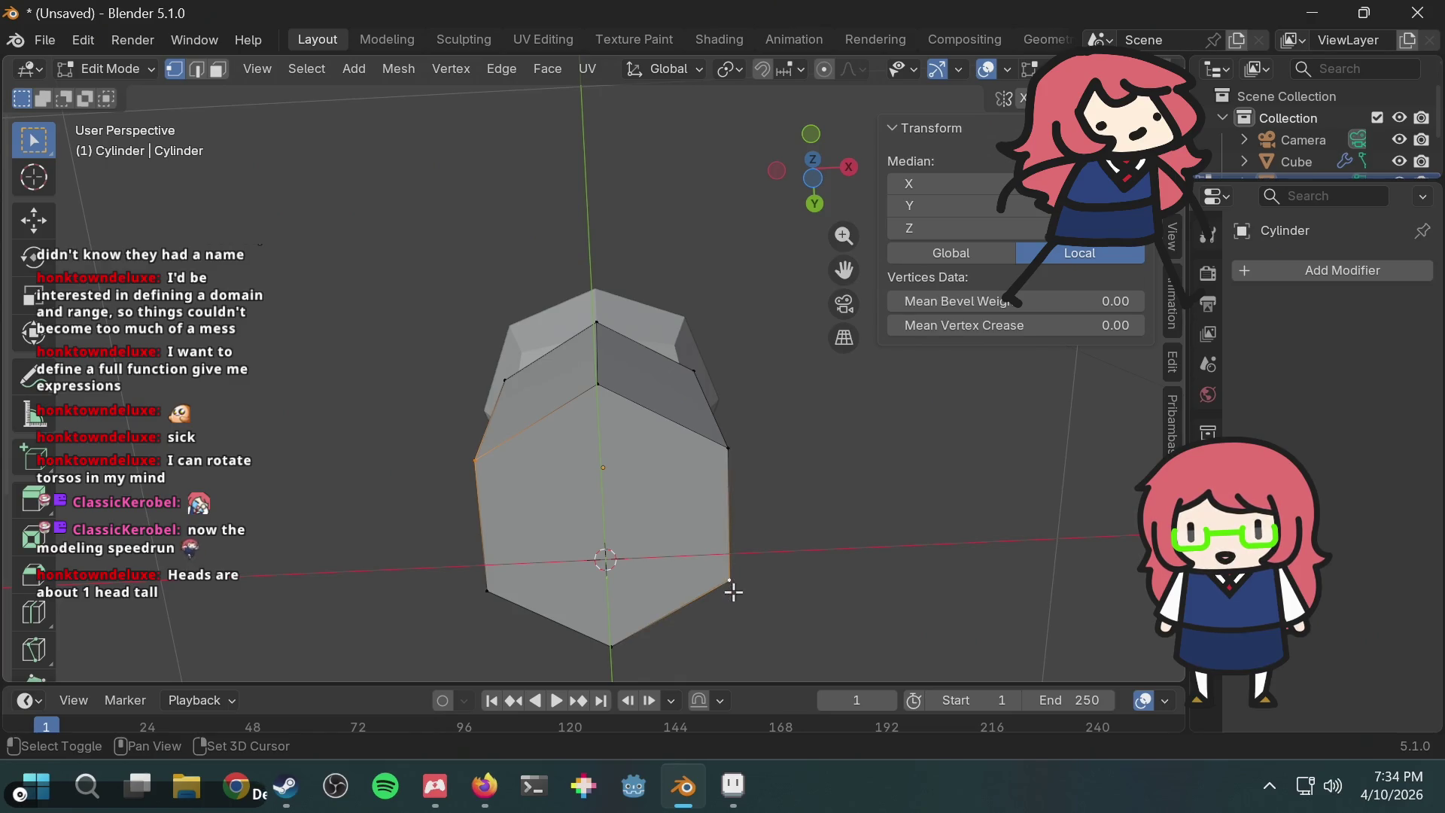
pyautogui.press('F3')
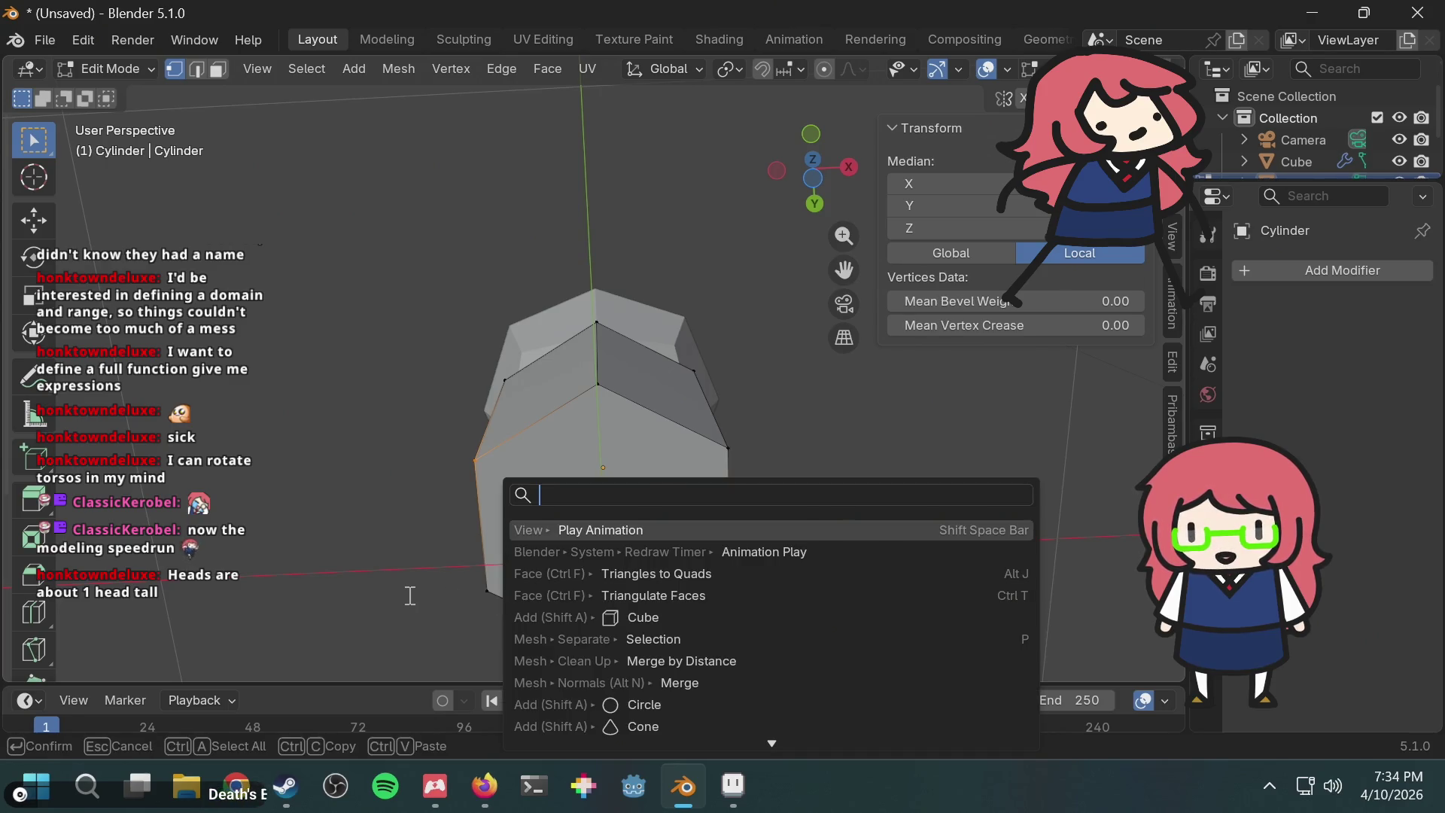
pyautogui.press('Escape')
pyautogui.press('F3')
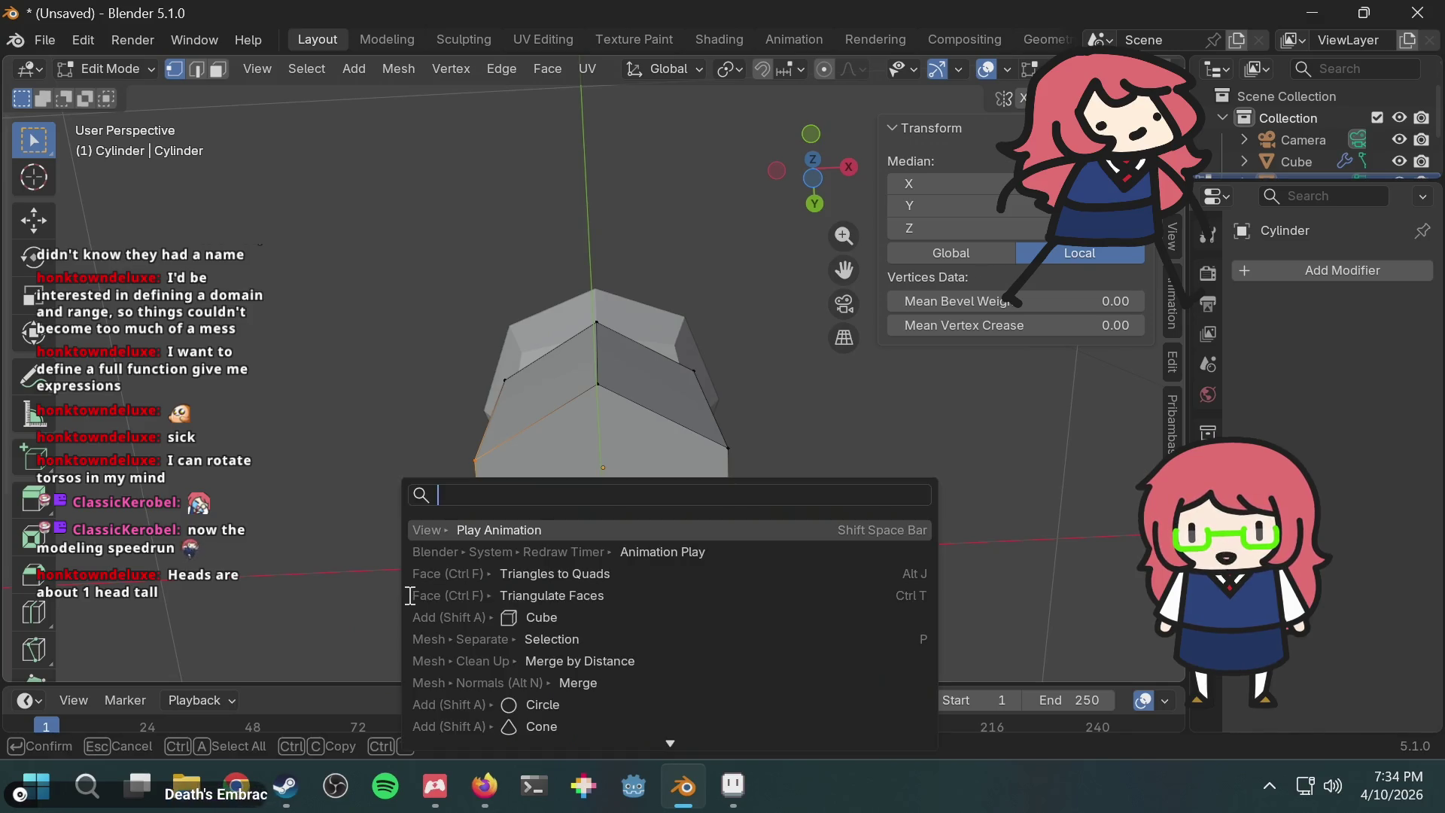
pyautogui.press('Escape')
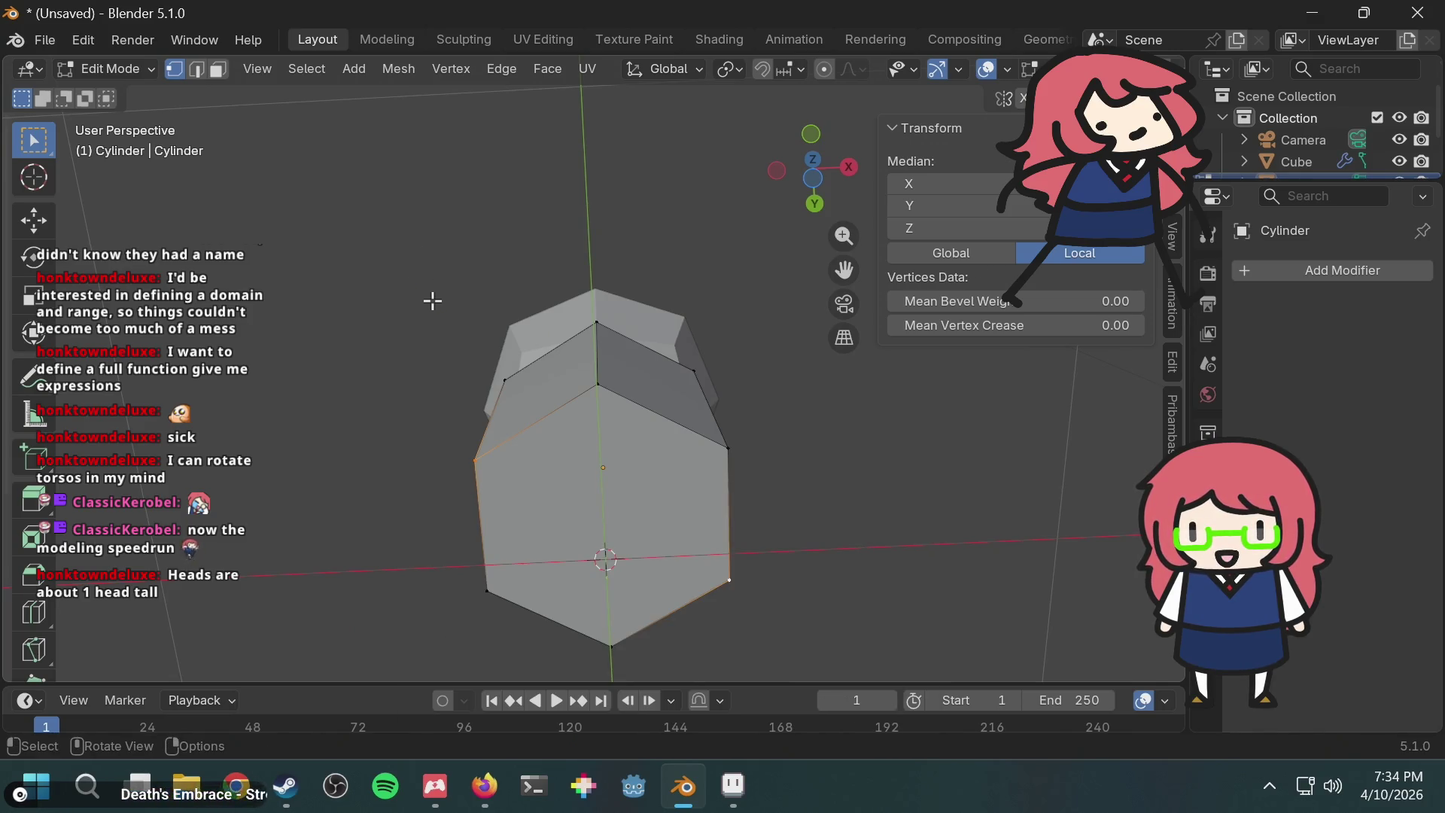
# Step: Knife-cut an edge between the two opposite corners and confirm it
pyautogui.press('k')
pyautogui.click(476, 459)
pyautogui.click(729, 579)
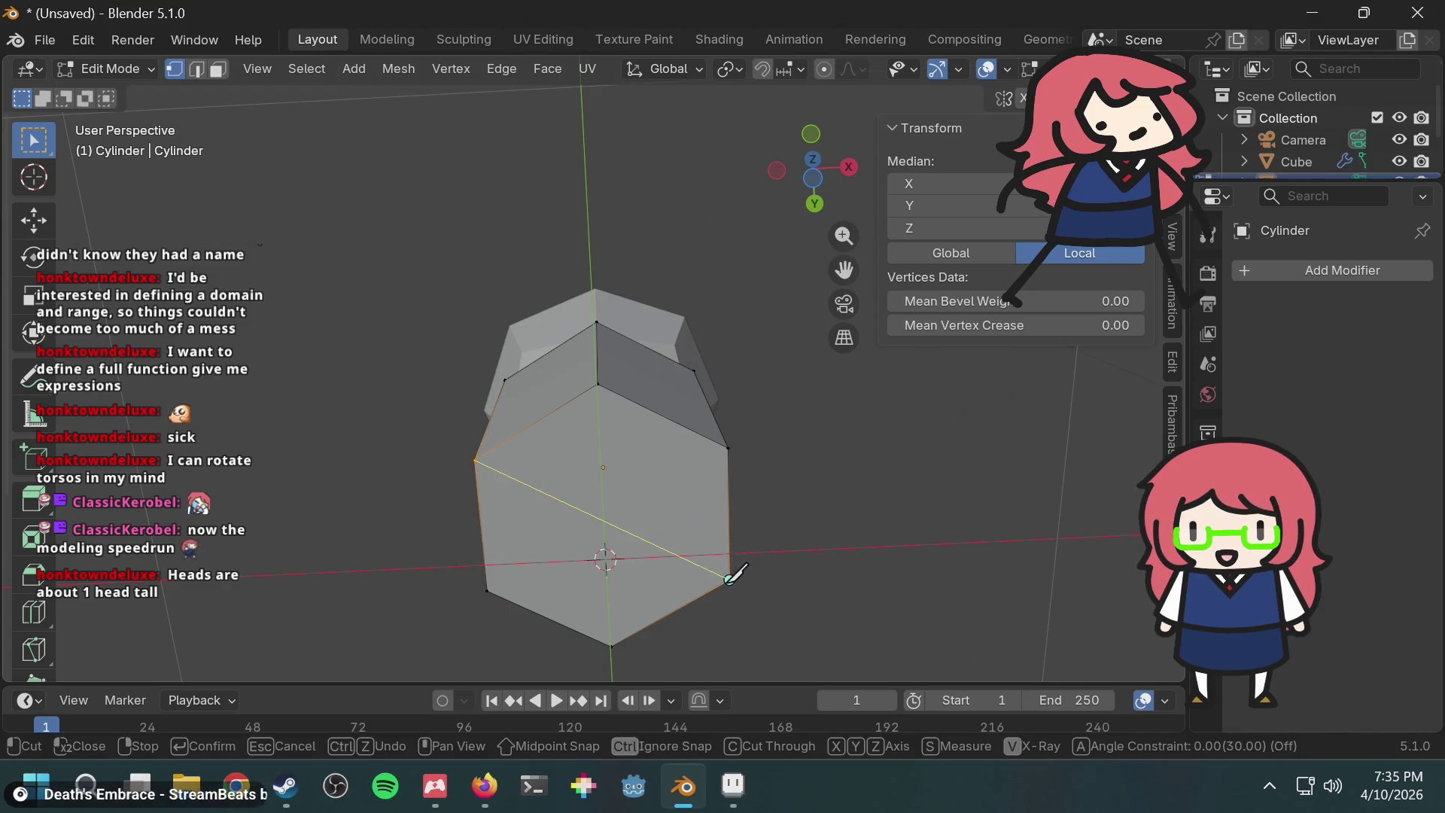
pyautogui.rightClick(801, 501)
pyautogui.press('Return')
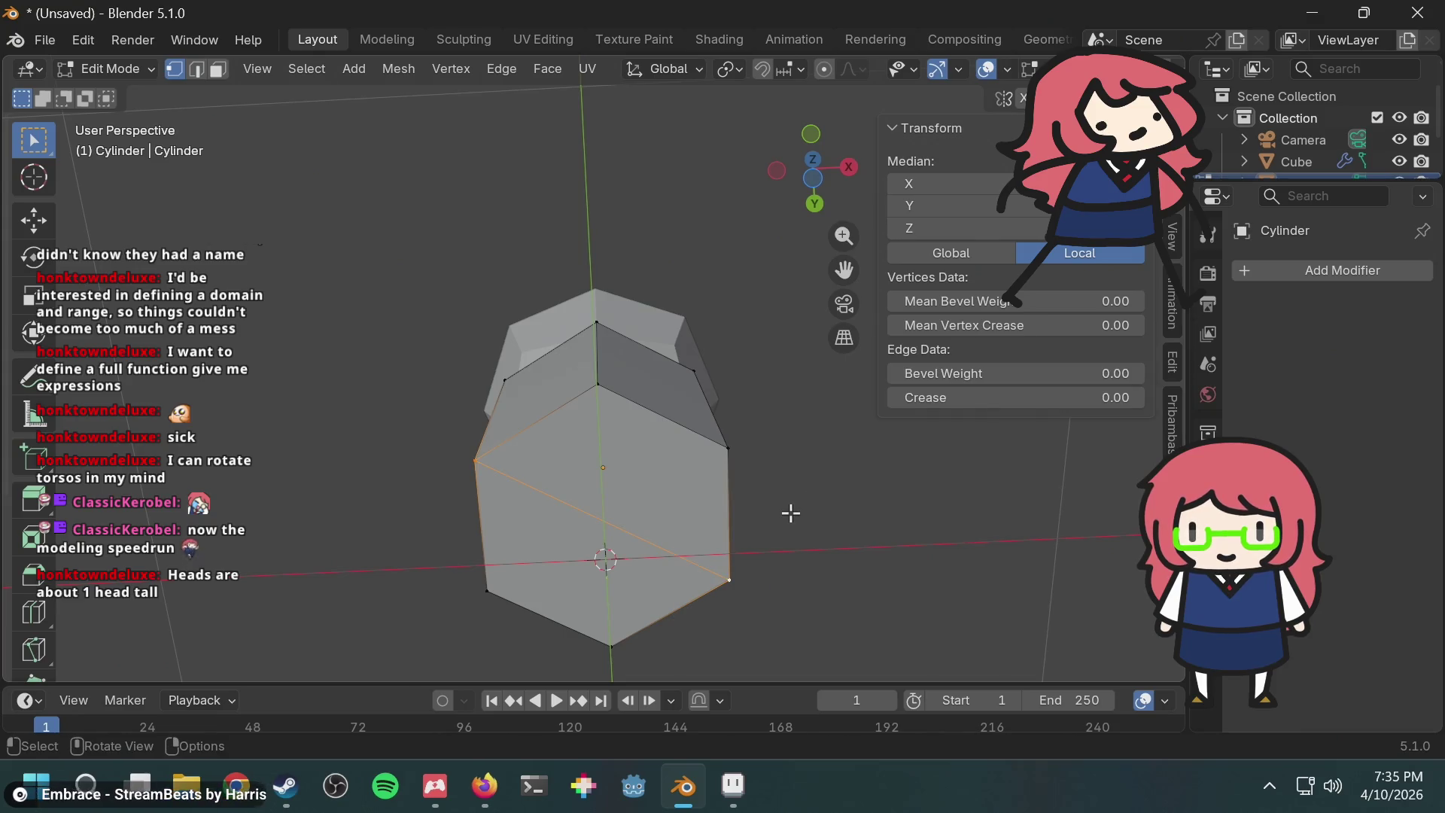
pyautogui.moveTo(784, 504)
pyautogui.mouseDown(button='middle')
pyautogui.moveTo(762, 482)
pyautogui.moveTo(756, 499)
pyautogui.mouseUp(button='middle')
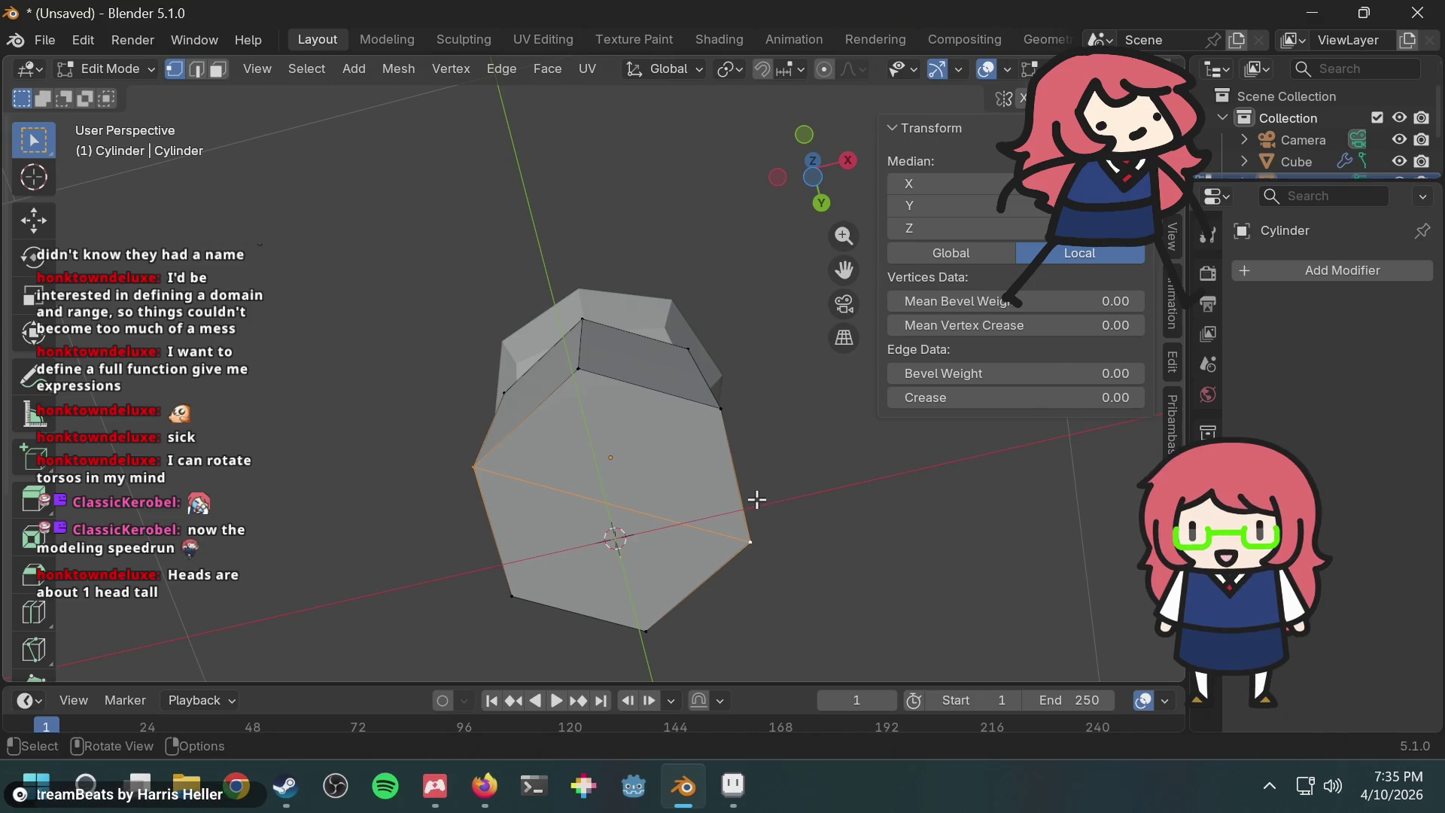
pyautogui.moveTo(710, 381); pyautogui.dragTo(739, 494, button='middle')
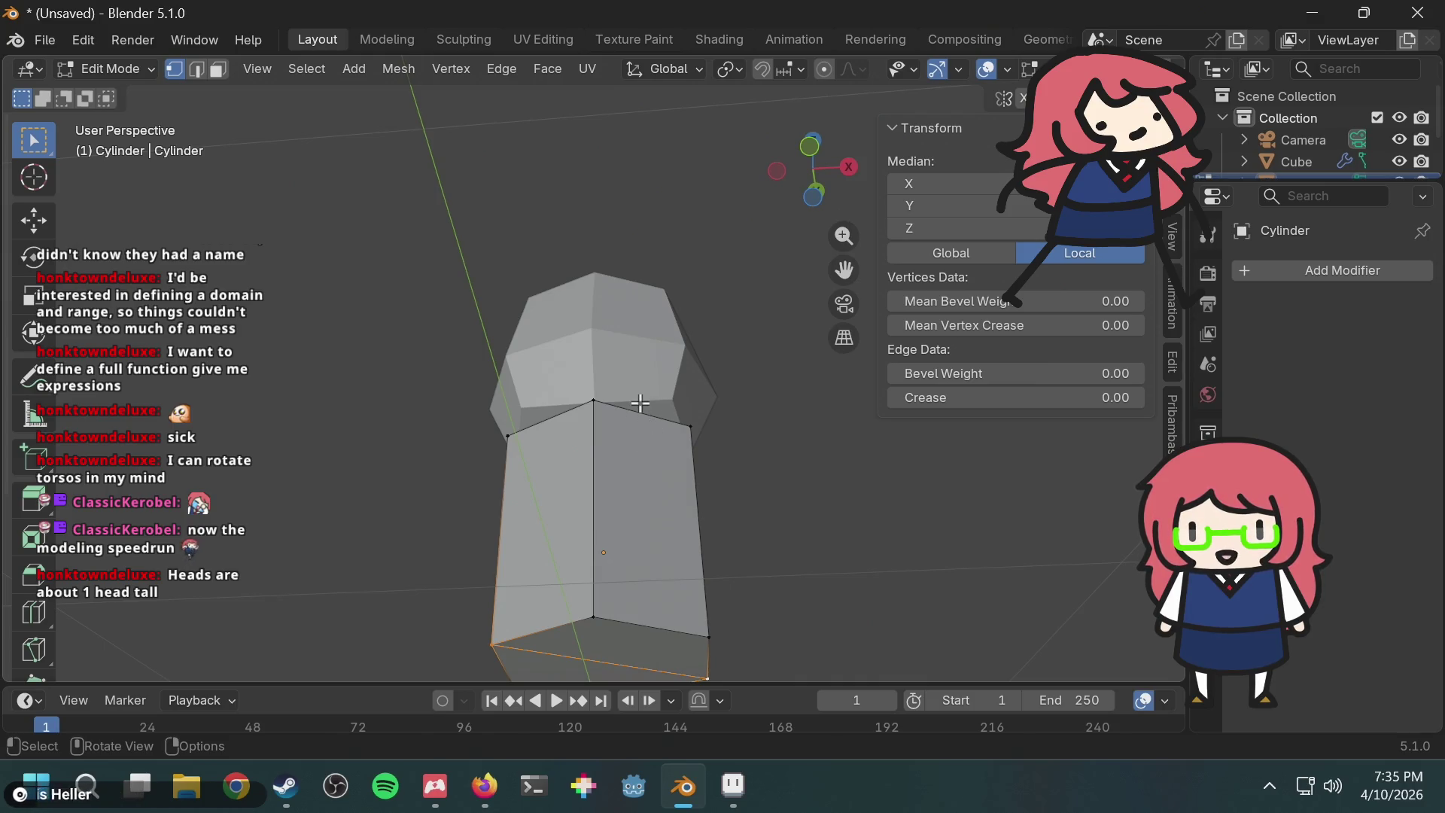
# Step: Return to Object Mode and select only the torso cylinder
pyautogui.click(124, 71)
pyautogui.click(116, 89)
pyautogui.press('a')
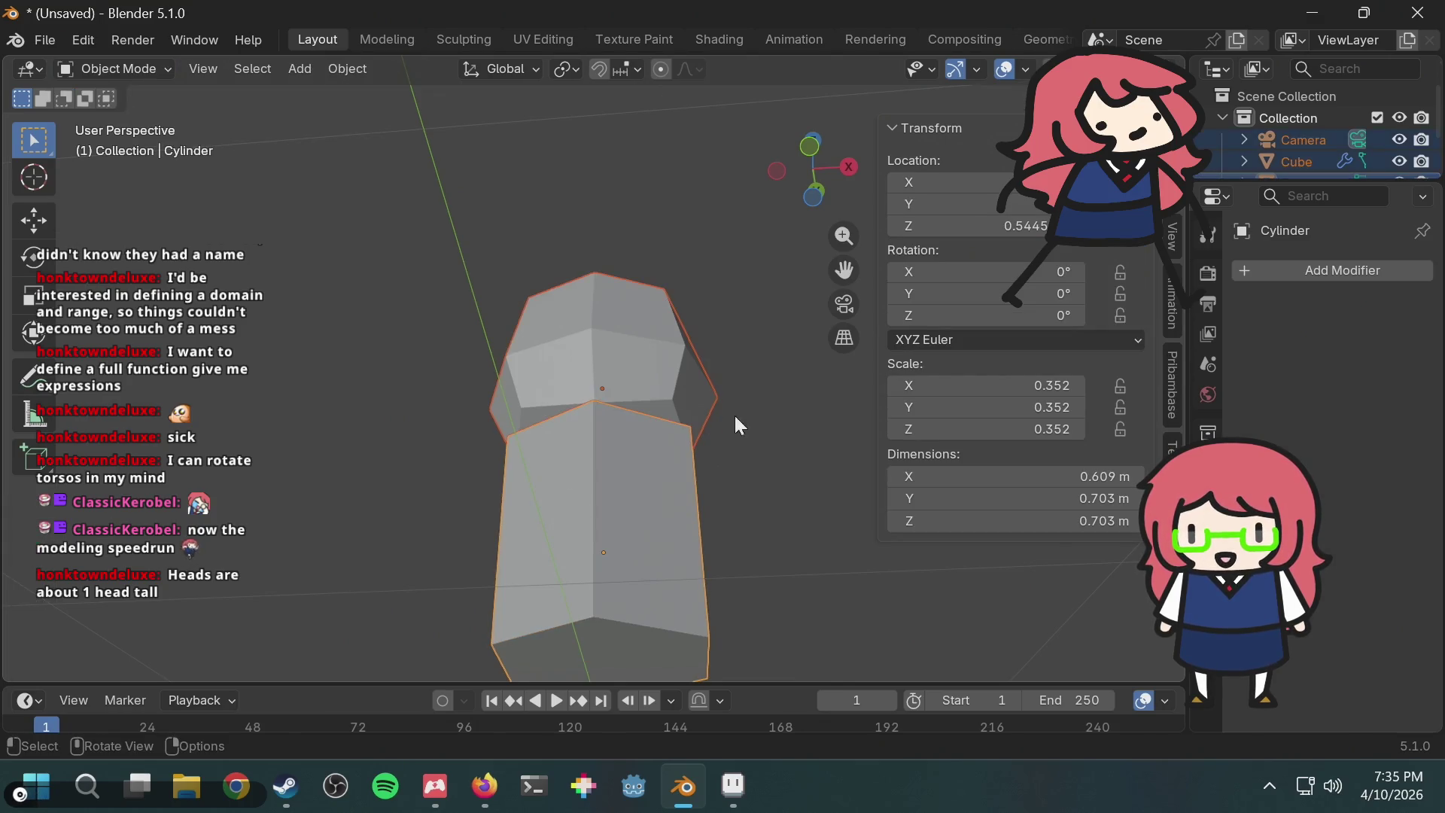
pyautogui.click(716, 483)
pyautogui.click(648, 520)
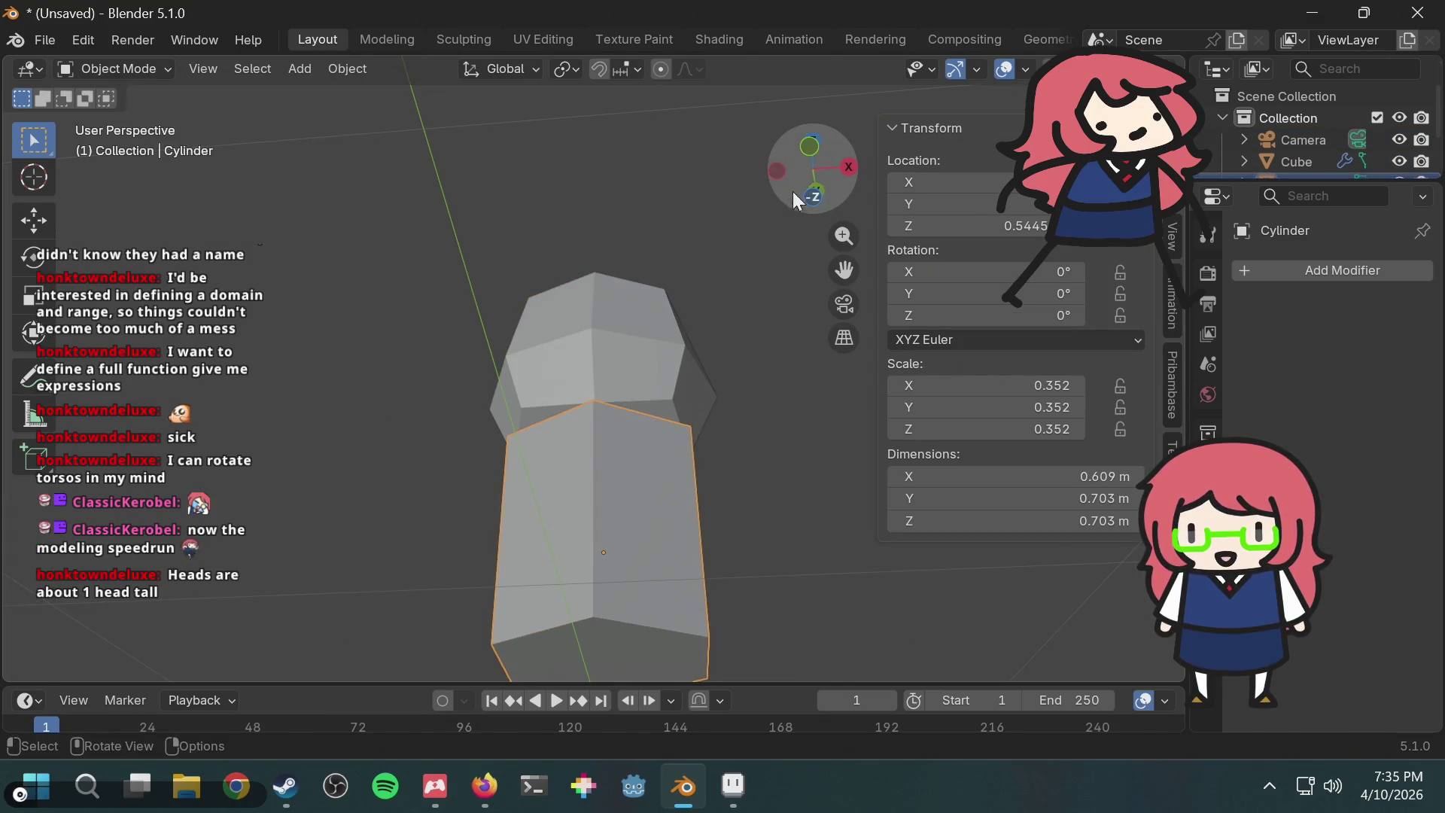
# Step: Rotate the torso 30° about Z after trying 80 and 60, then enter Edit Mode
pyautogui.press('r')
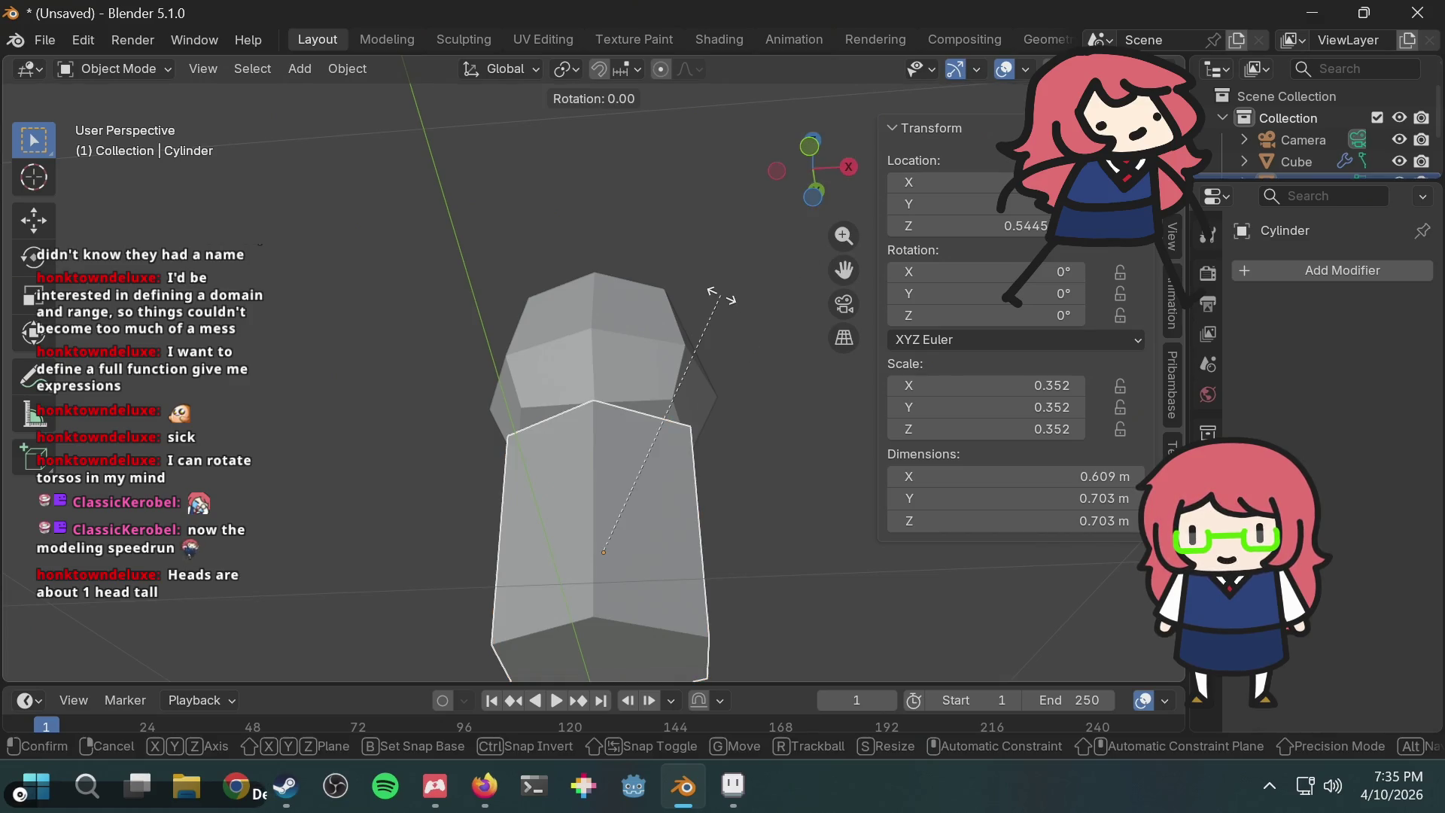
pyautogui.press('z')
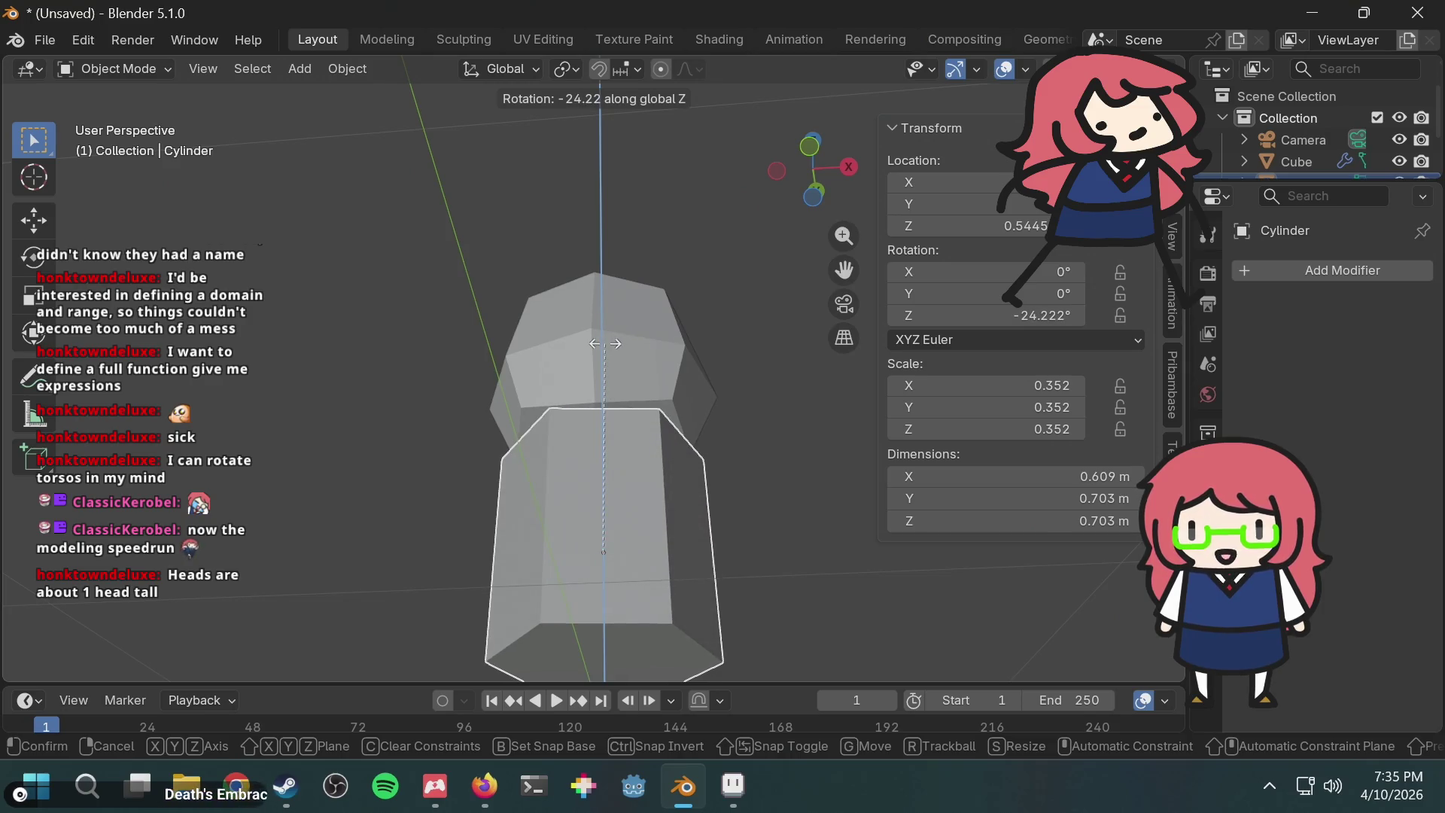
pyautogui.write('80')
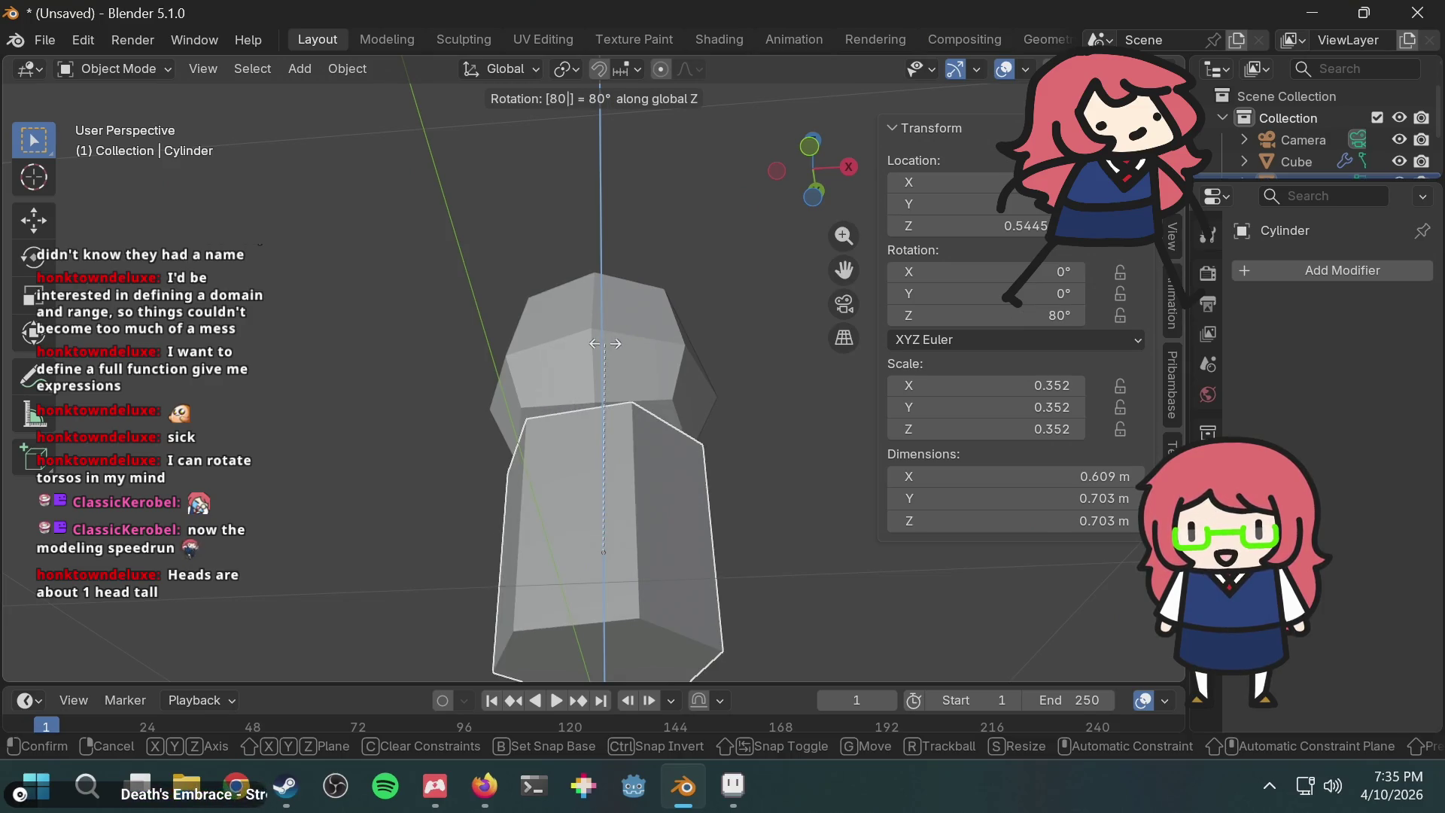
pyautogui.press('BackSpace')
pyautogui.press('BackSpace')
pyautogui.write('60')
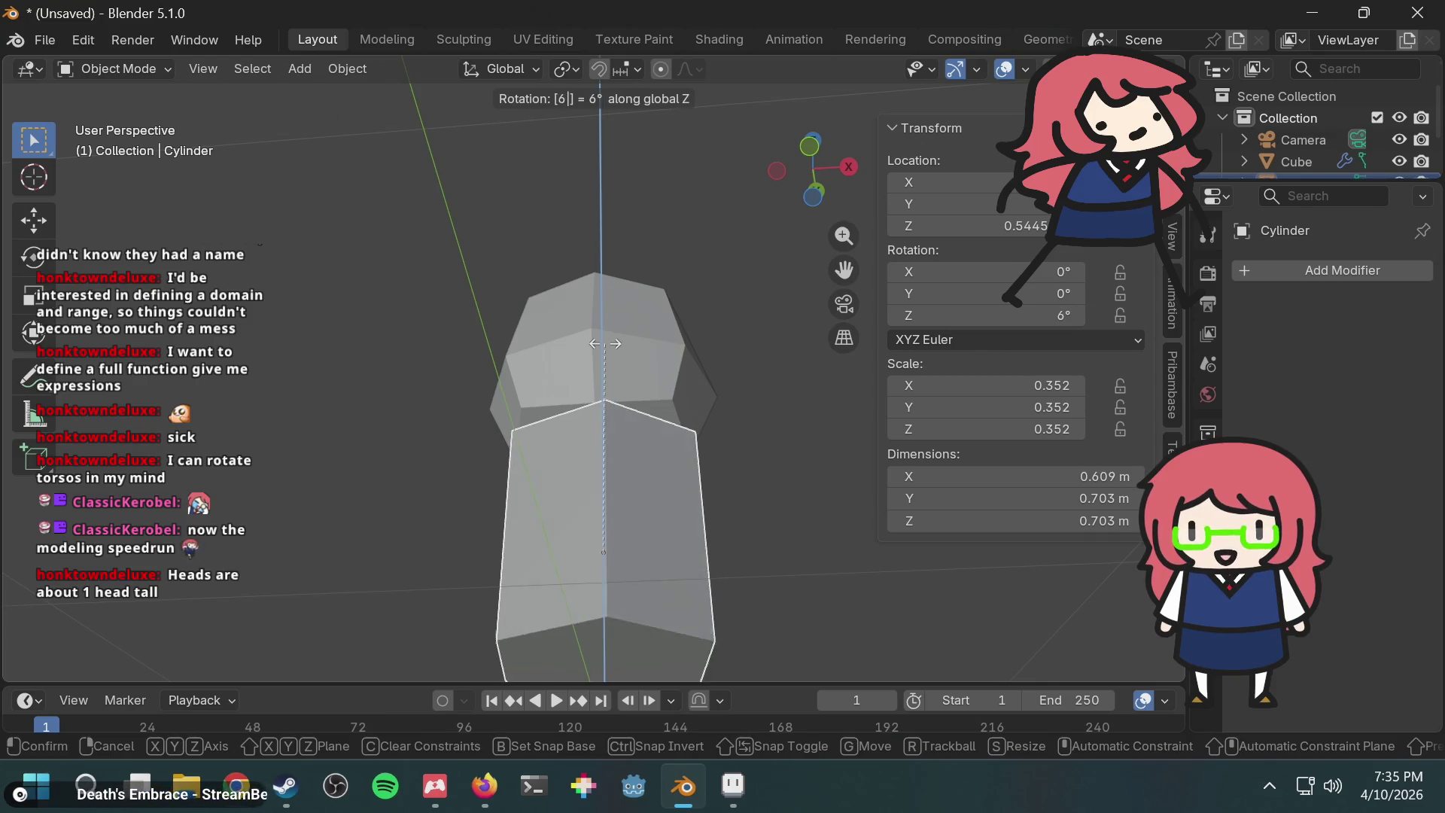
pyautogui.press('BackSpace')
pyautogui.press('BackSpace')
pyautogui.press('BackSpace')
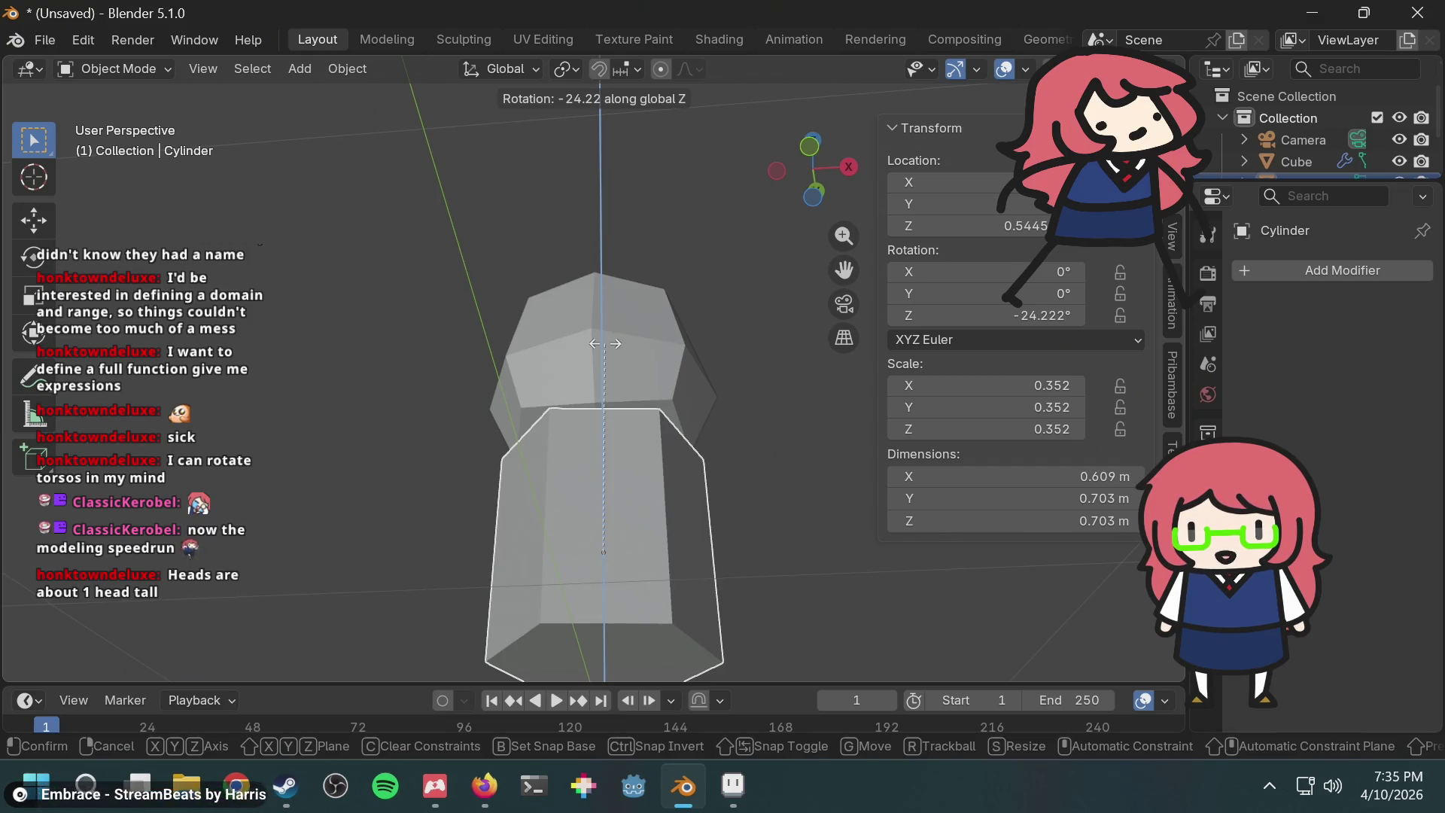
pyautogui.press('BackSpace')
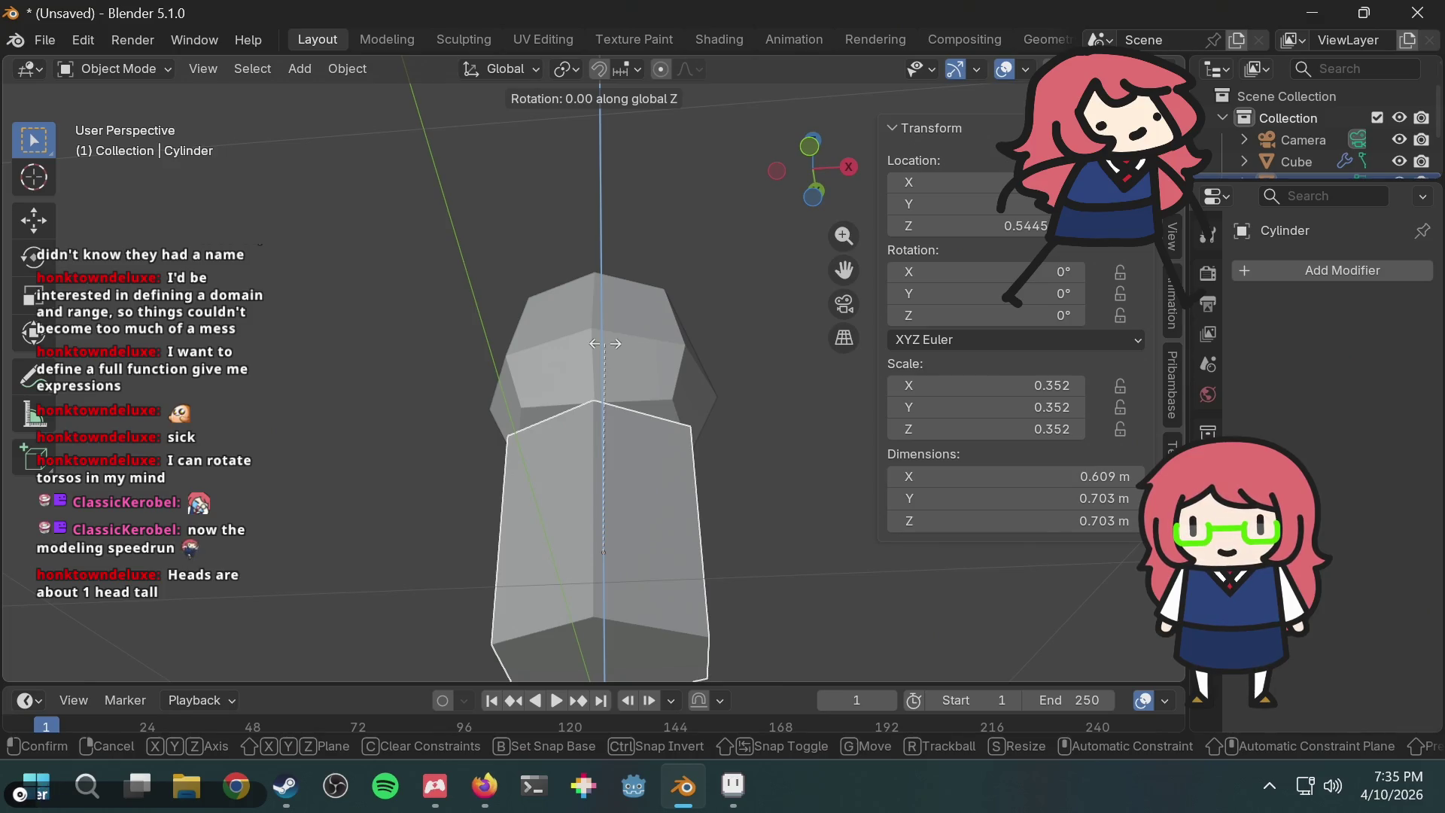
pyautogui.write('60')
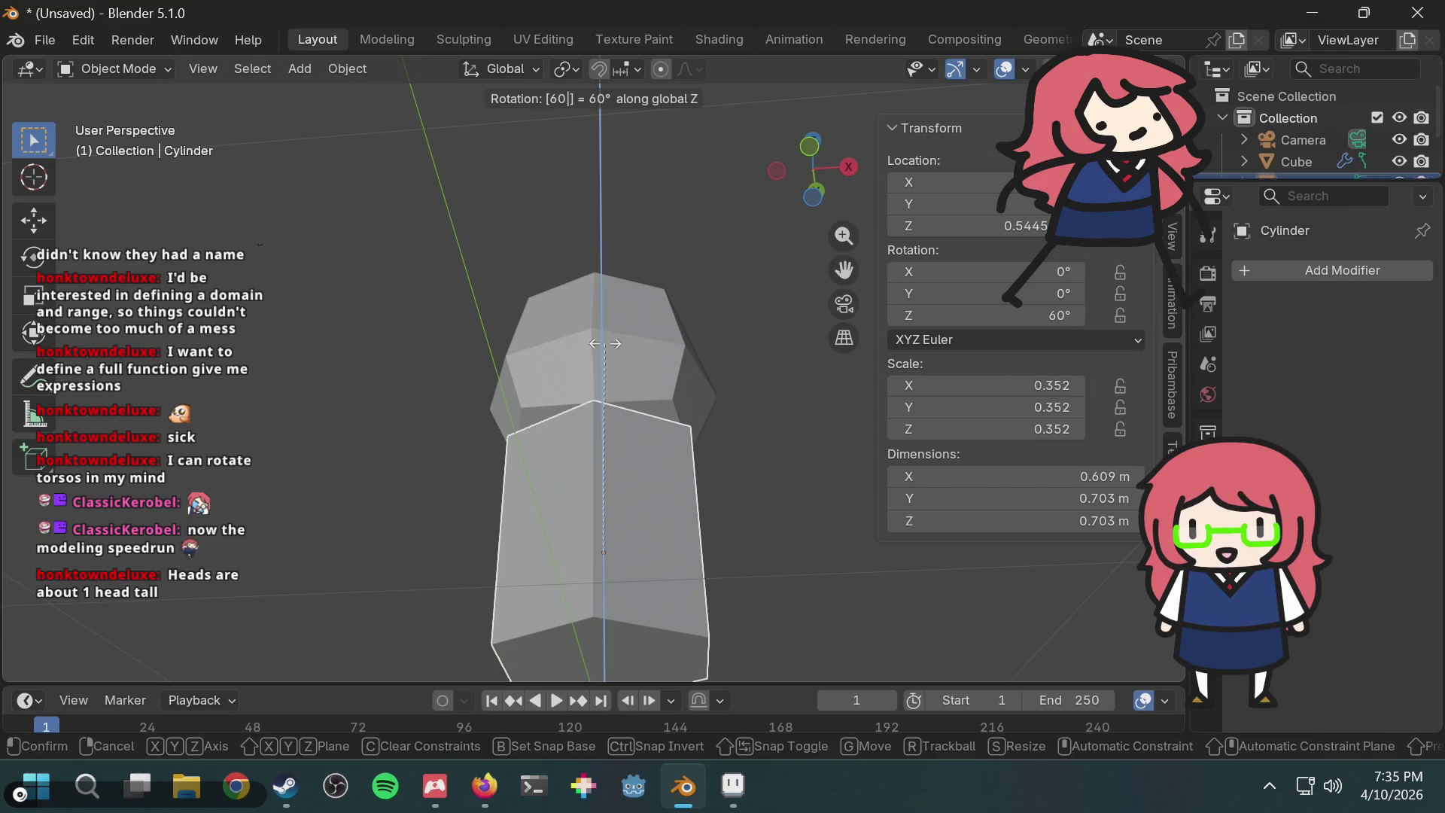
pyautogui.press('BackSpace')
pyautogui.press('BackSpace')
pyautogui.write('30')
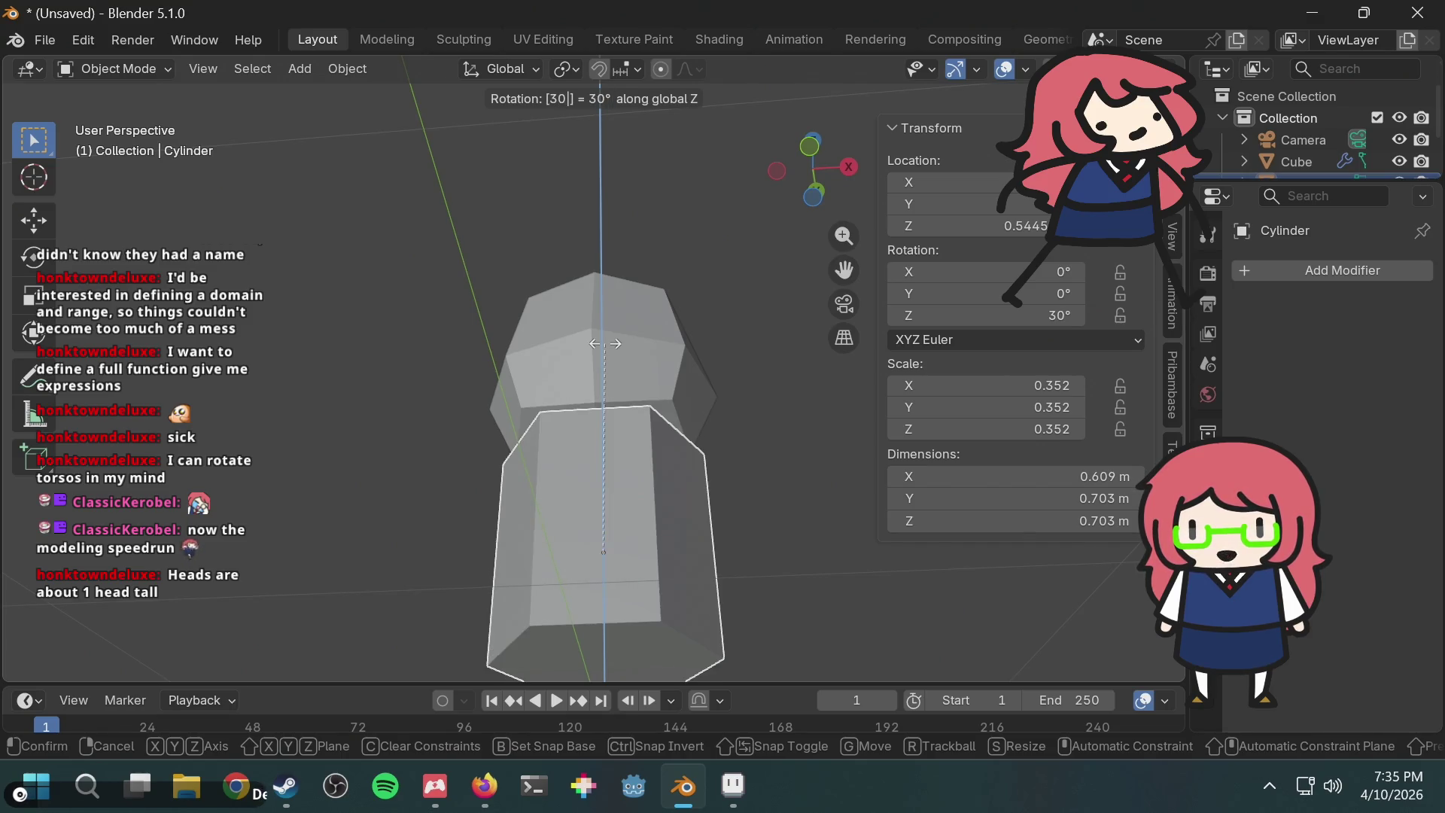
pyautogui.press('Return')
pyautogui.moveTo(605, 345)
pyautogui.mouseDown(button='middle')
pyautogui.moveTo(629, 374)
pyautogui.moveTo(637, 334)
pyautogui.moveTo(607, 507)
pyautogui.moveTo(581, 523)
pyautogui.moveTo(607, 554)
pyautogui.moveTo(624, 511)
pyautogui.mouseUp(button='middle')
pyautogui.press('Tab')
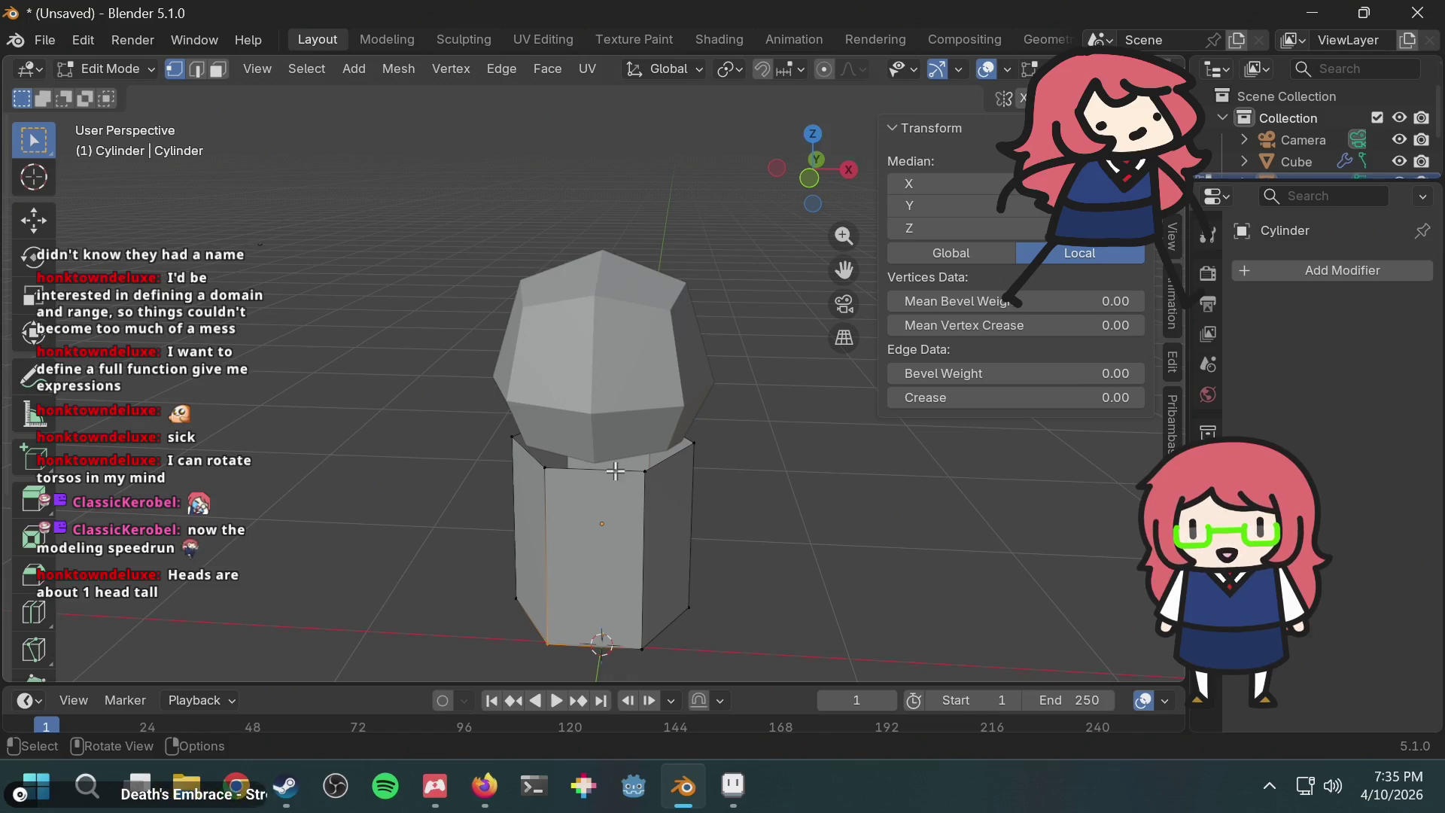
# Step: Deselect all, then add a single loop cut through the six-sided torso
pyautogui.hotkey('alt', 'a')
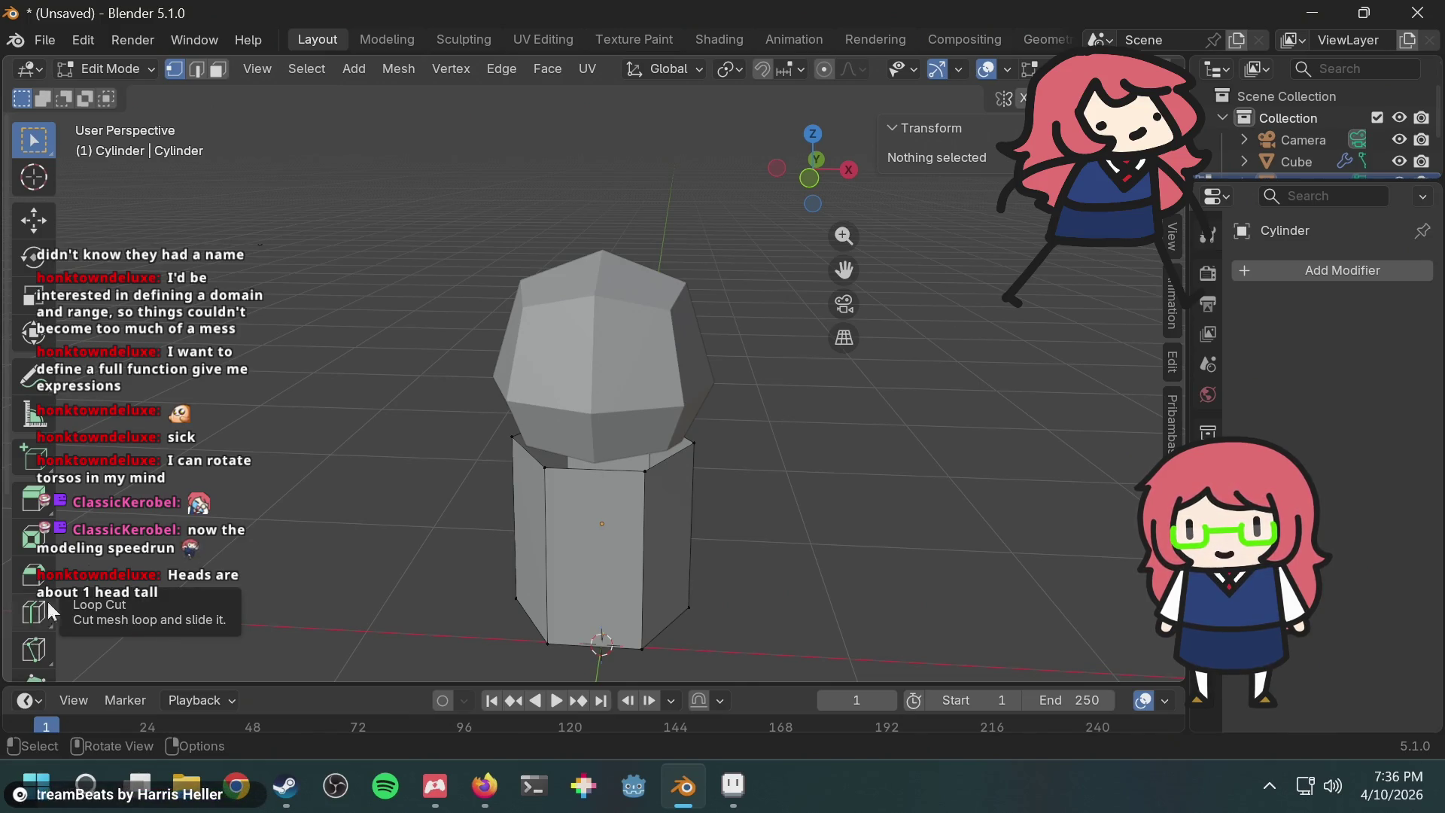
pyautogui.hotkey('ctrl', 'r')
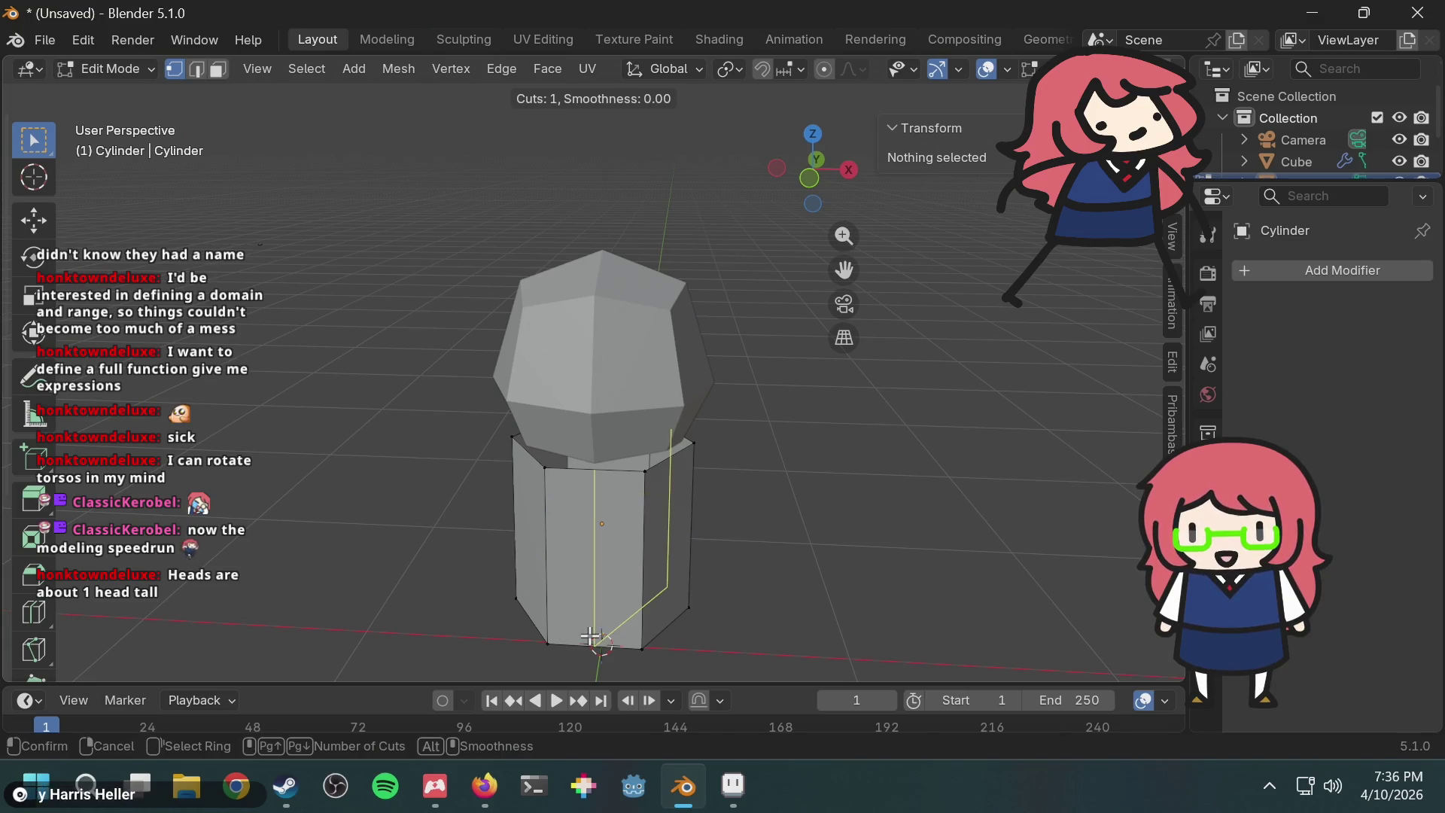
pyautogui.click(709, 526)
pyautogui.moveTo(719, 512)
pyautogui.mouseDown(button='middle')
pyautogui.moveTo(752, 461)
pyautogui.moveTo(749, 293)
pyautogui.moveTo(774, 282)
pyautogui.moveTo(710, 314)
pyautogui.moveTo(791, 313)
pyautogui.moveTo(799, 283)
pyautogui.moveTo(777, 286)
pyautogui.moveTo(777, 315)
pyautogui.mouseUp(button='middle')
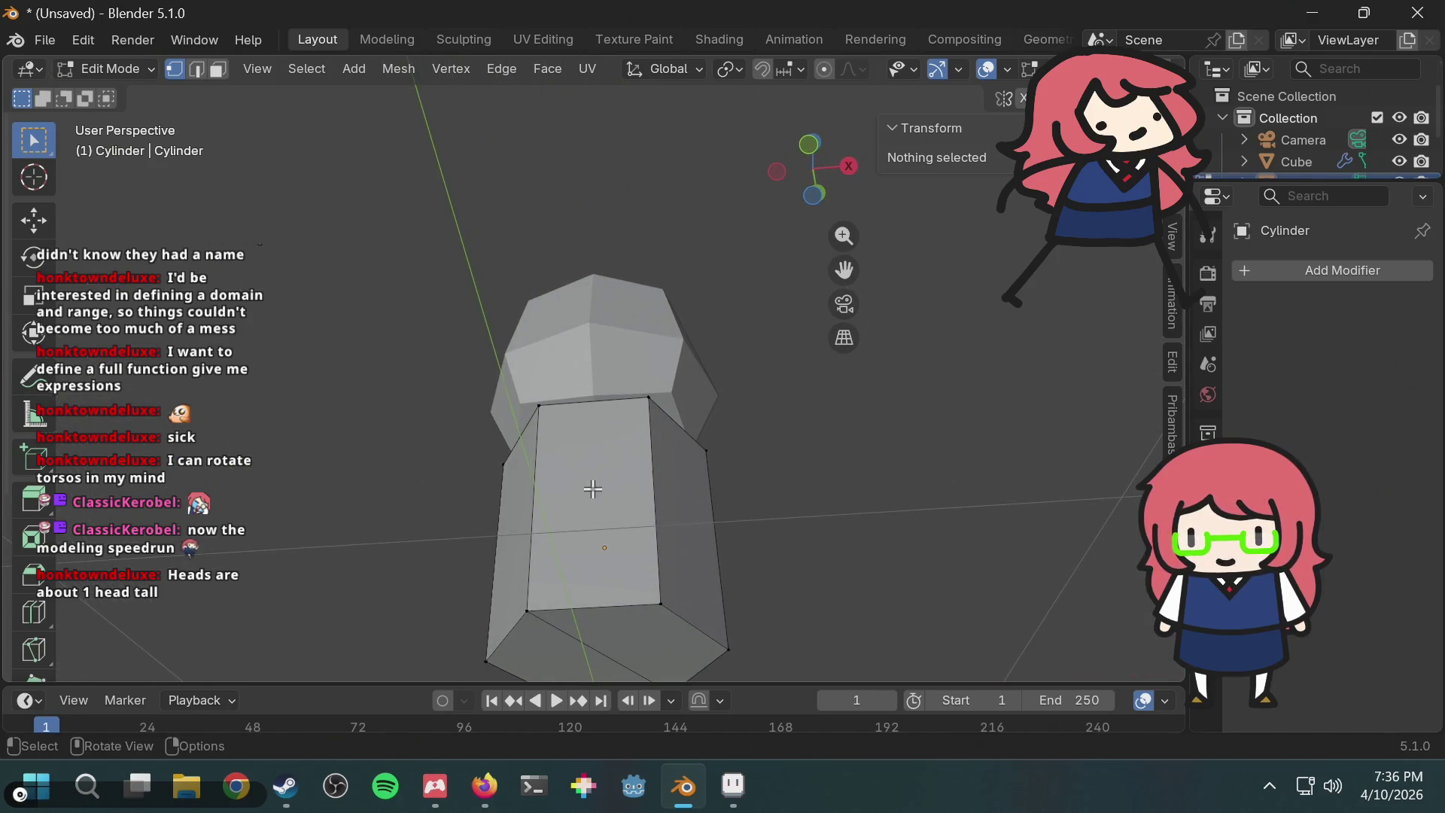
pyautogui.click(146, 68)
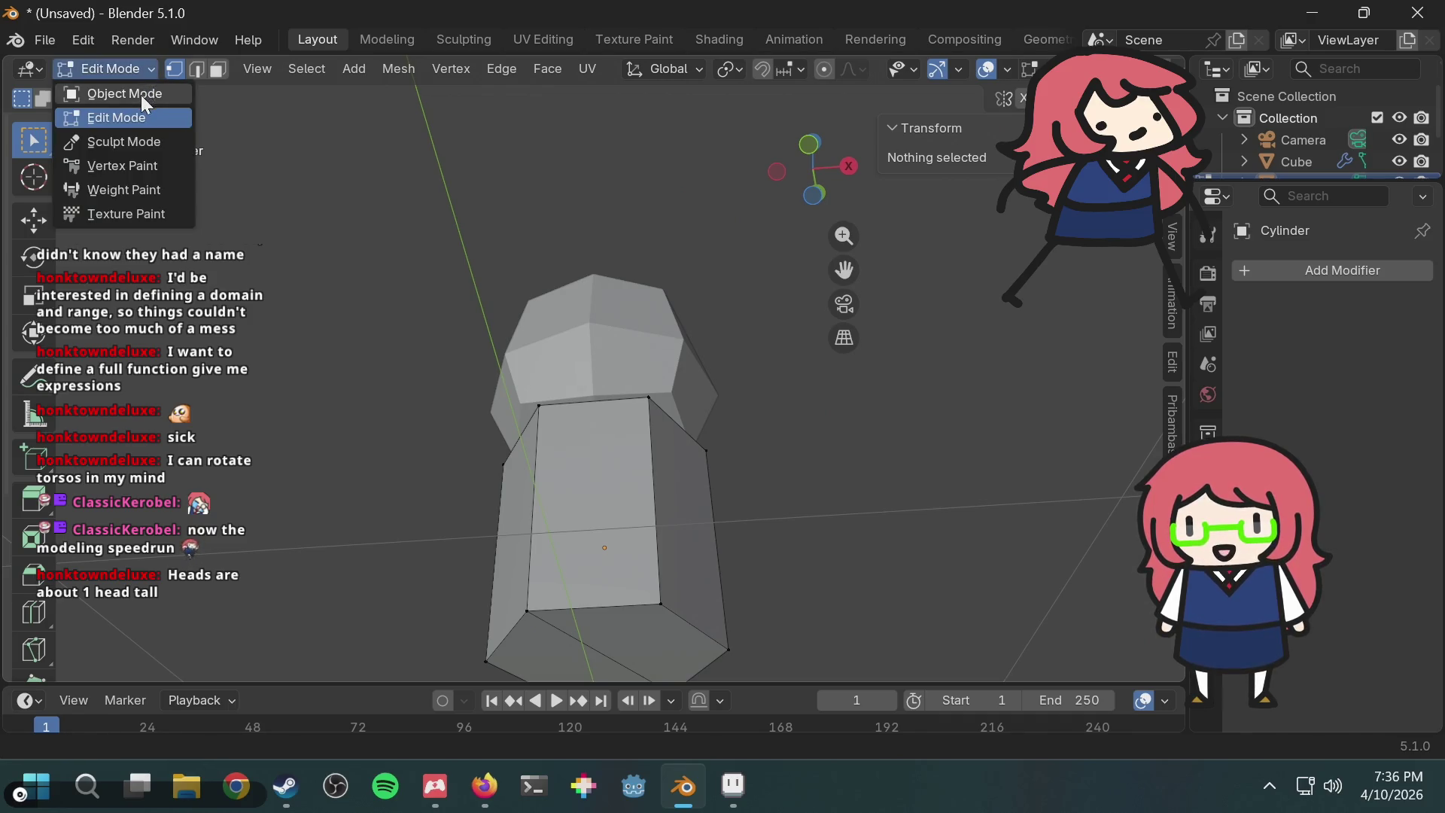
pyautogui.click(145, 95)
pyautogui.press('r')
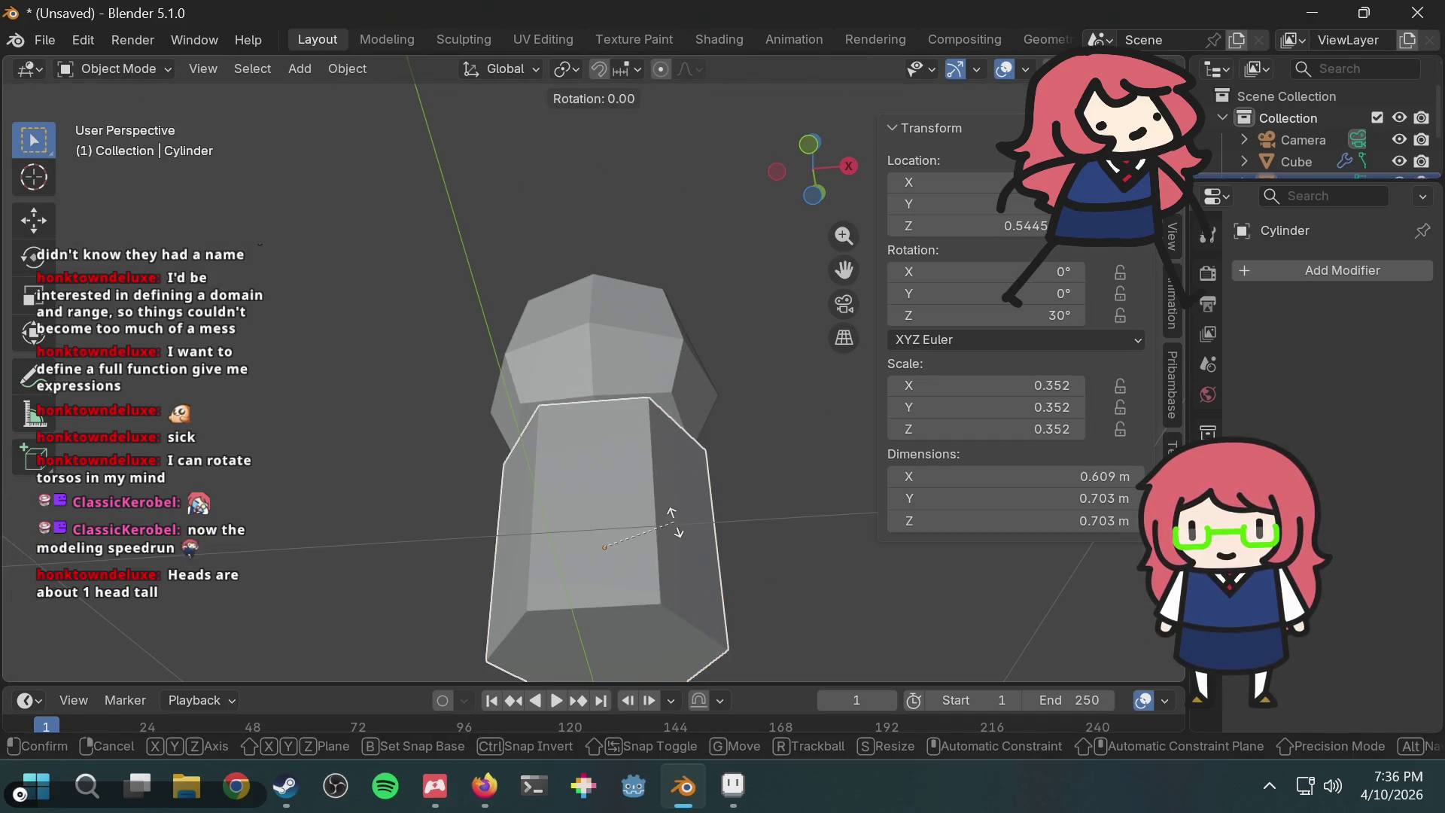
pyautogui.write('x')
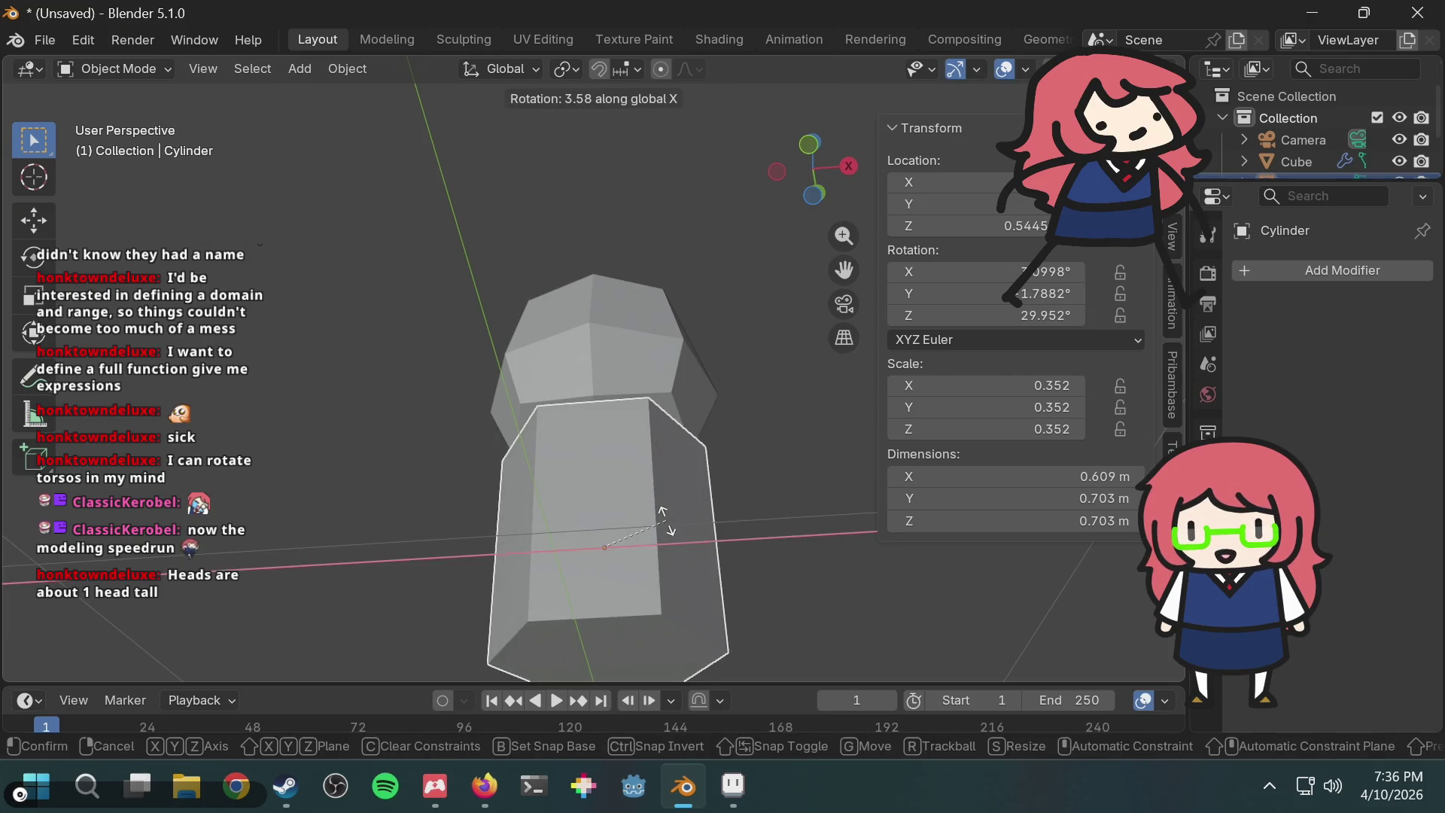
pyautogui.write('30')
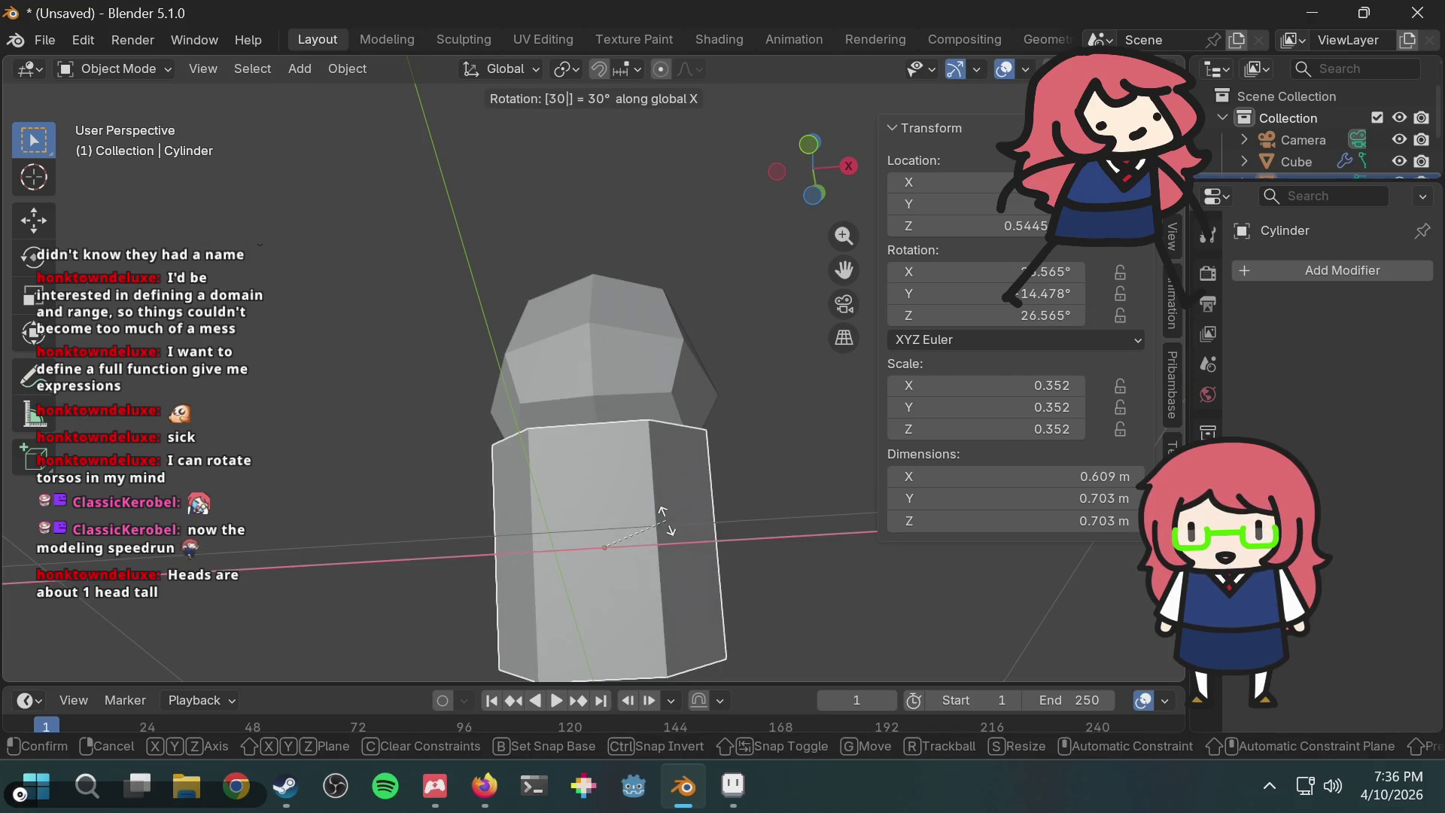
pyautogui.press('Escape')
pyautogui.write('rz30')
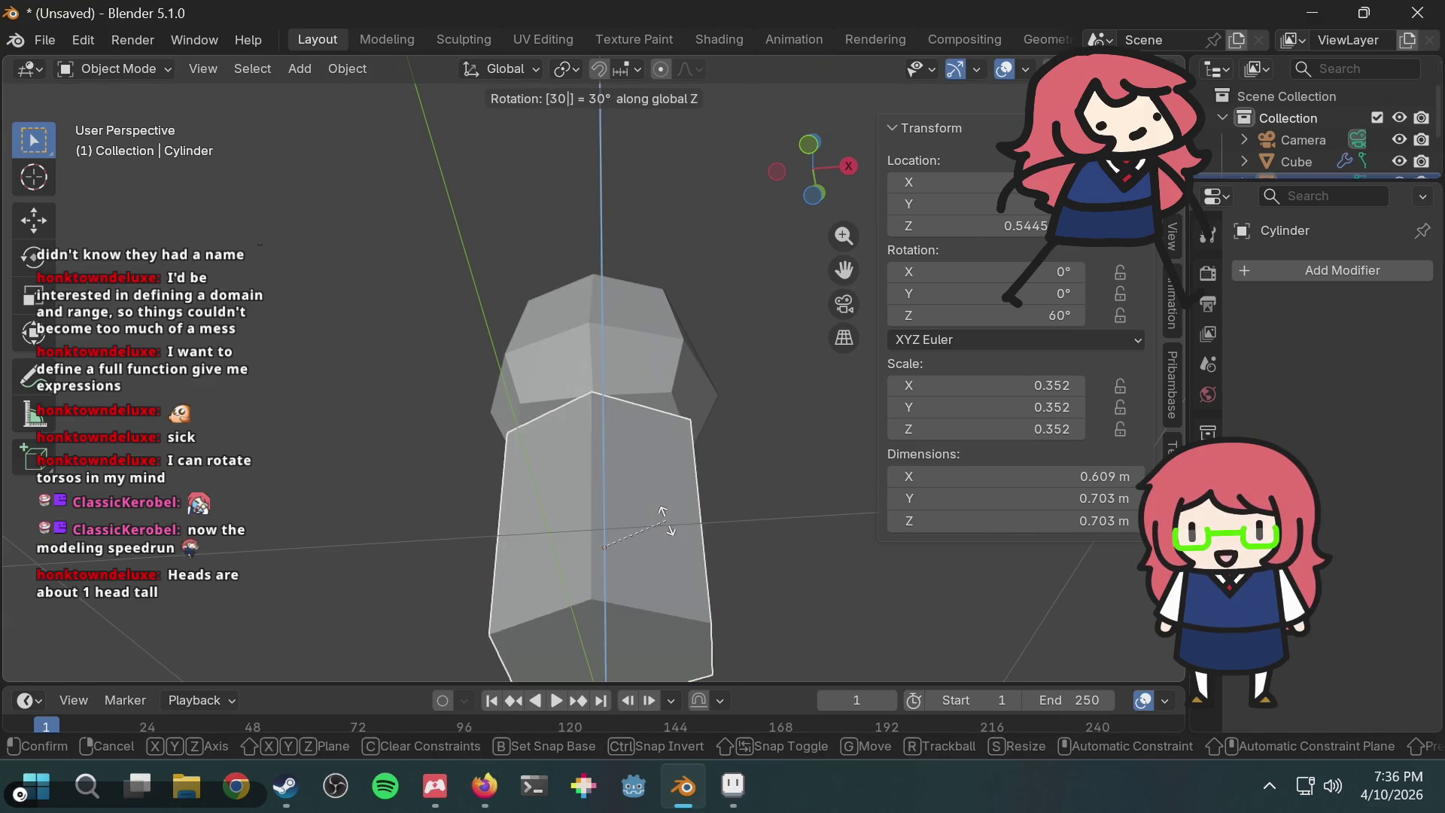
pyautogui.press('BackSpace')
pyautogui.press('BackSpace')
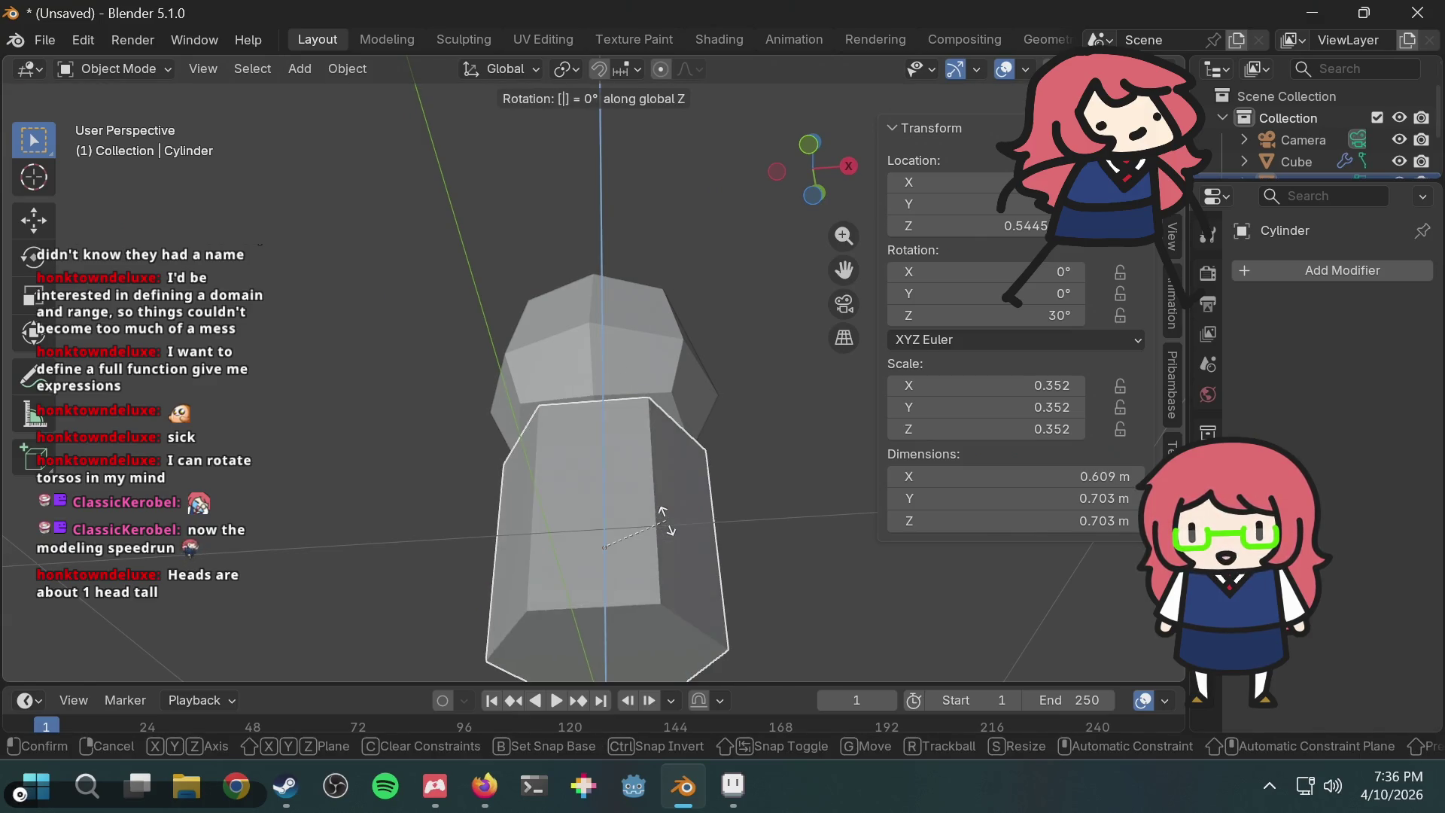
pyautogui.click(663, 519)
pyautogui.moveTo(676, 514); pyautogui.dragTo(725, 487, button='middle')
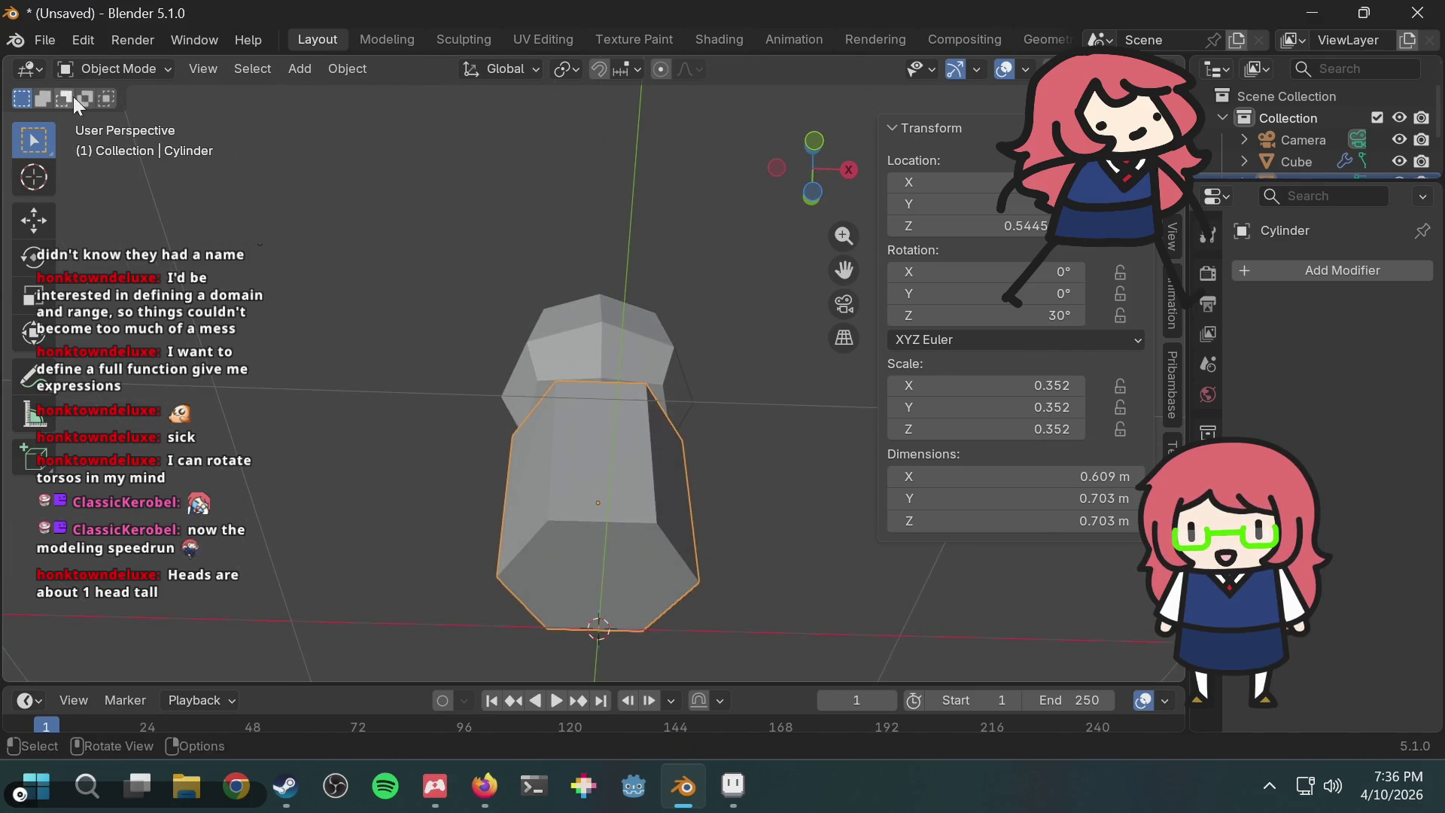
pyautogui.click(92, 70)
pyautogui.click(104, 115)
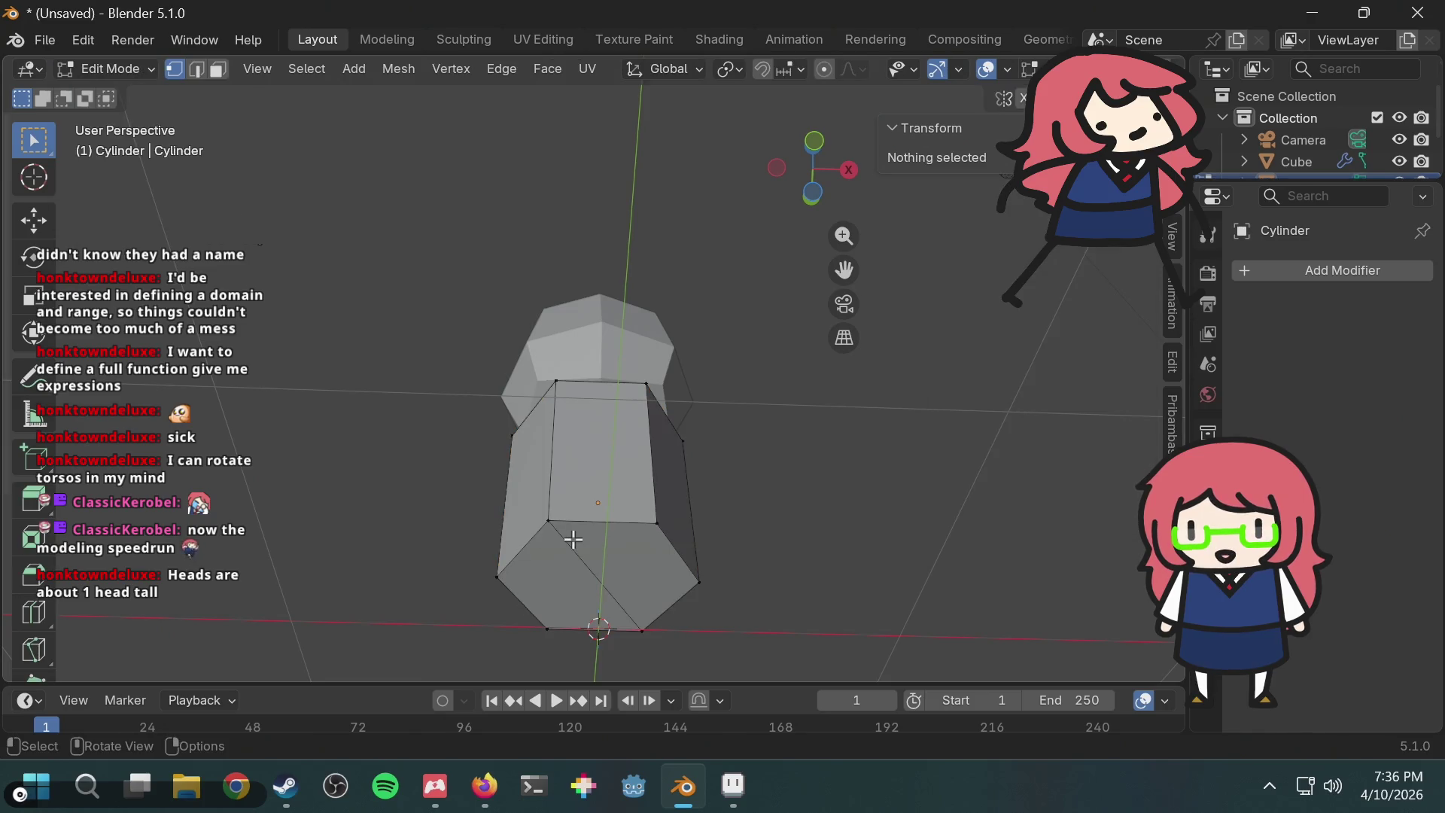
# Step: In Edge select mode, pick the diagonal bottom edge and try the delete options on it
pyautogui.click(571, 539)
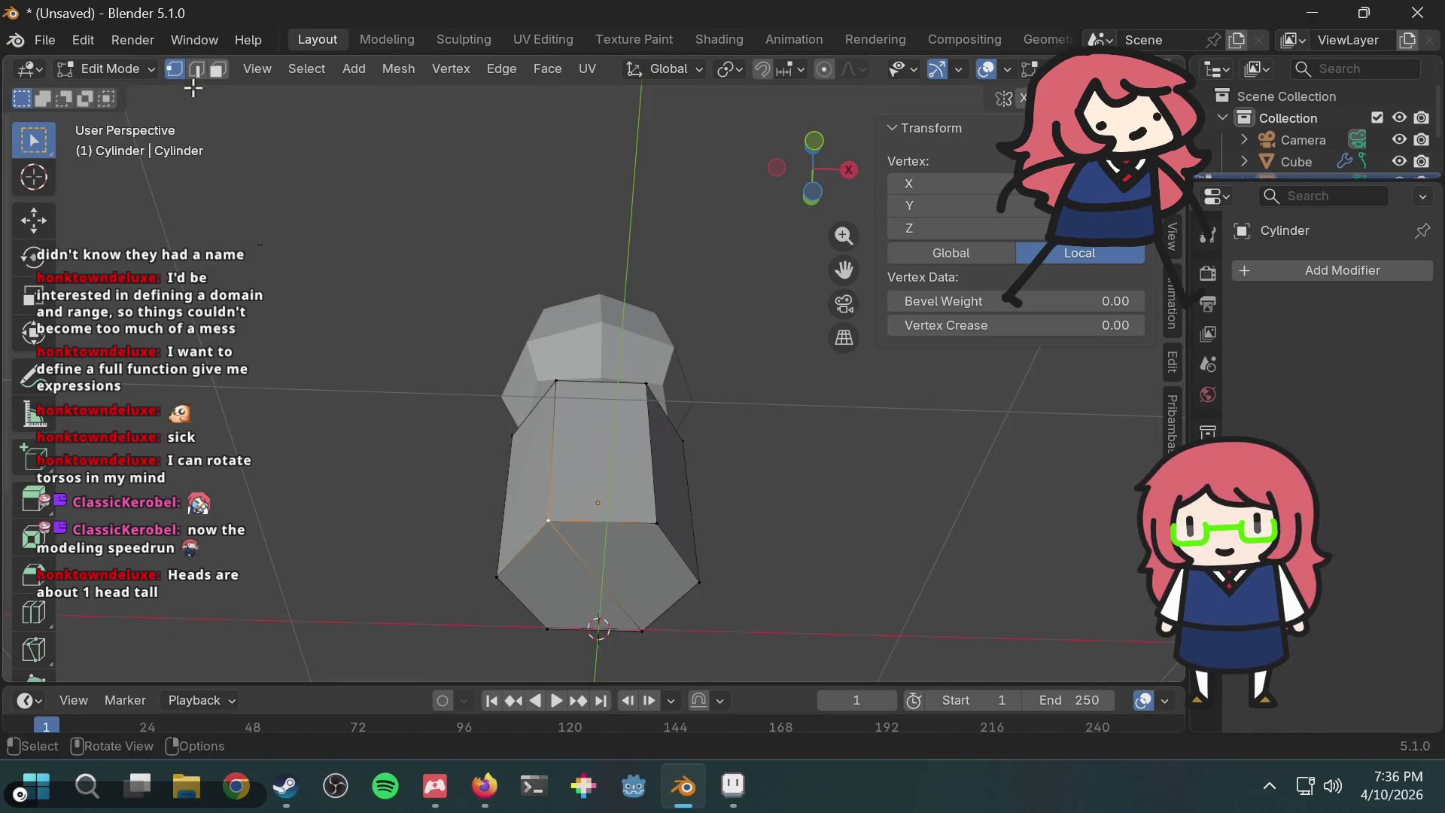
pyautogui.click(196, 70)
pyautogui.click(600, 572)
pyautogui.press('x')
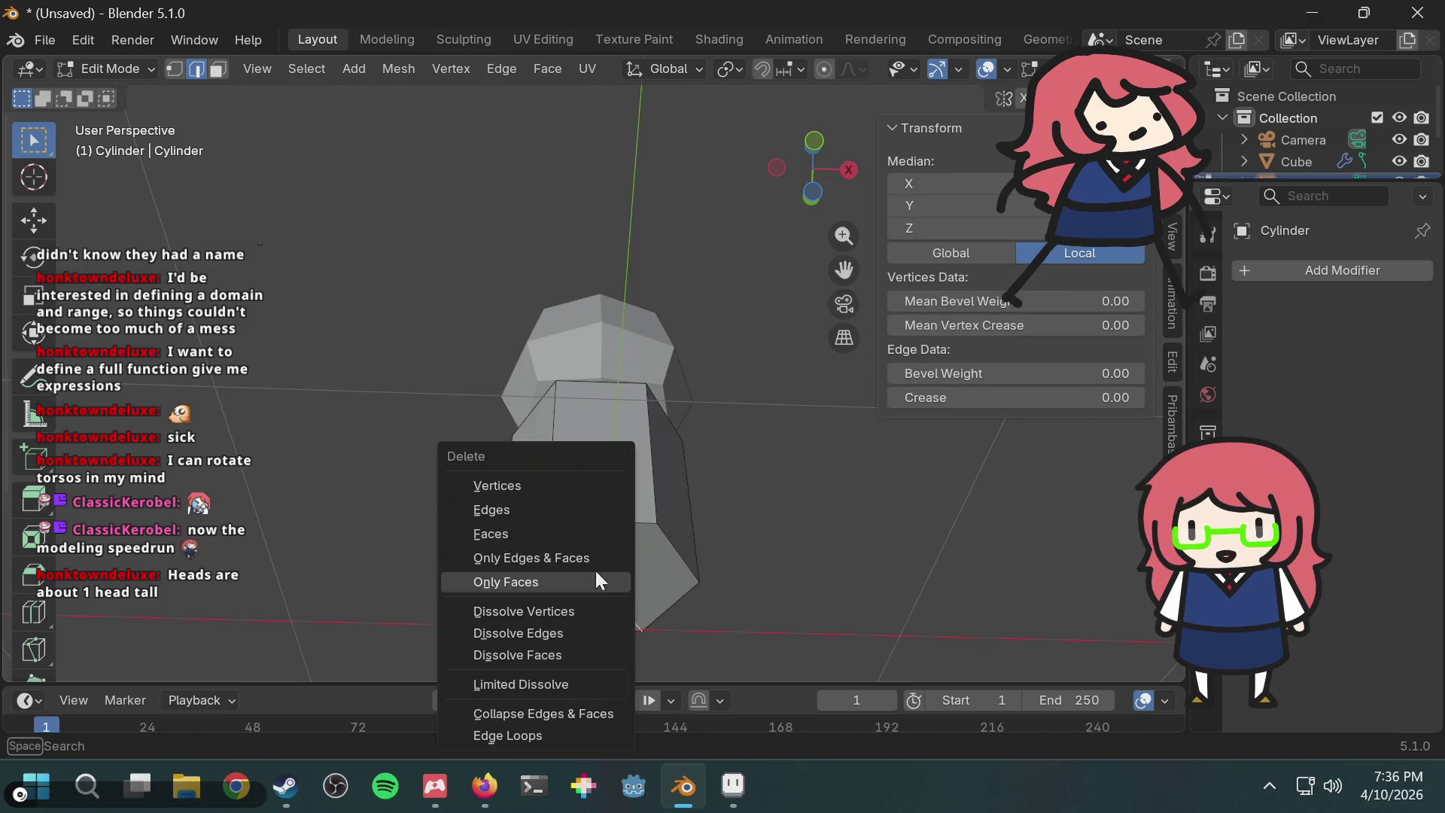
pyautogui.click(603, 482)
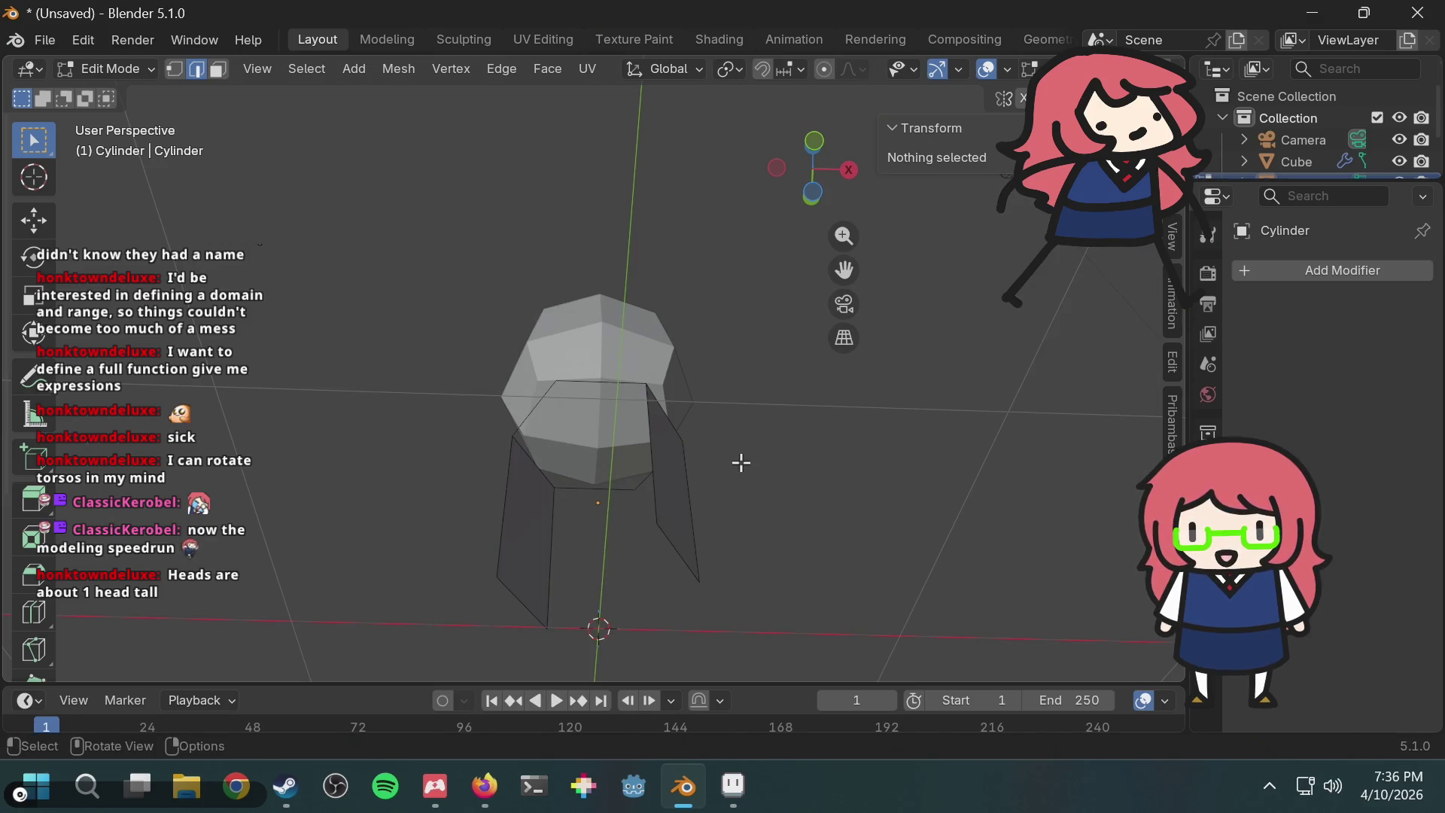
pyautogui.hotkey('ctrl', 'z')
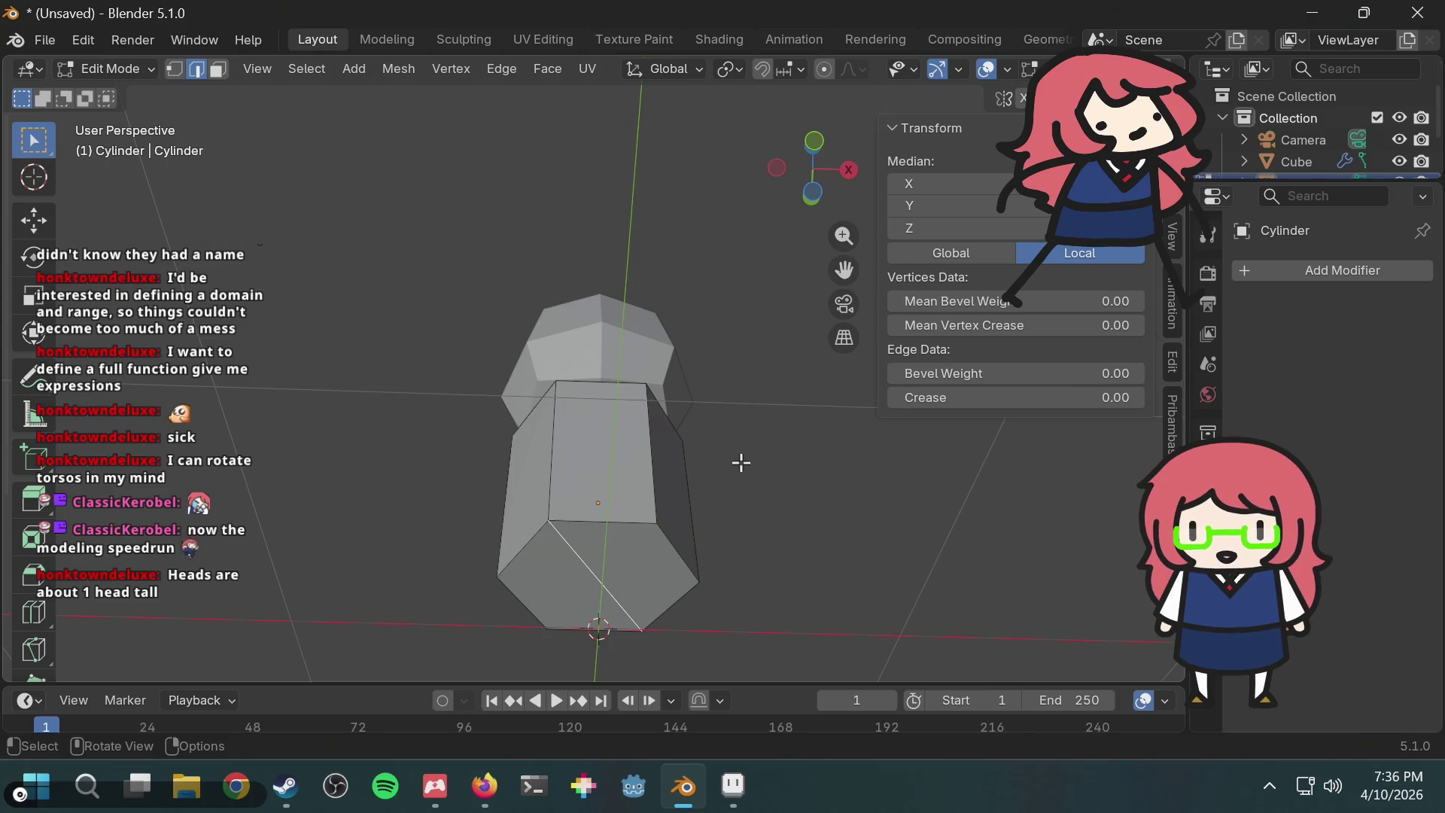
pyautogui.press('x')
pyautogui.click(683, 481)
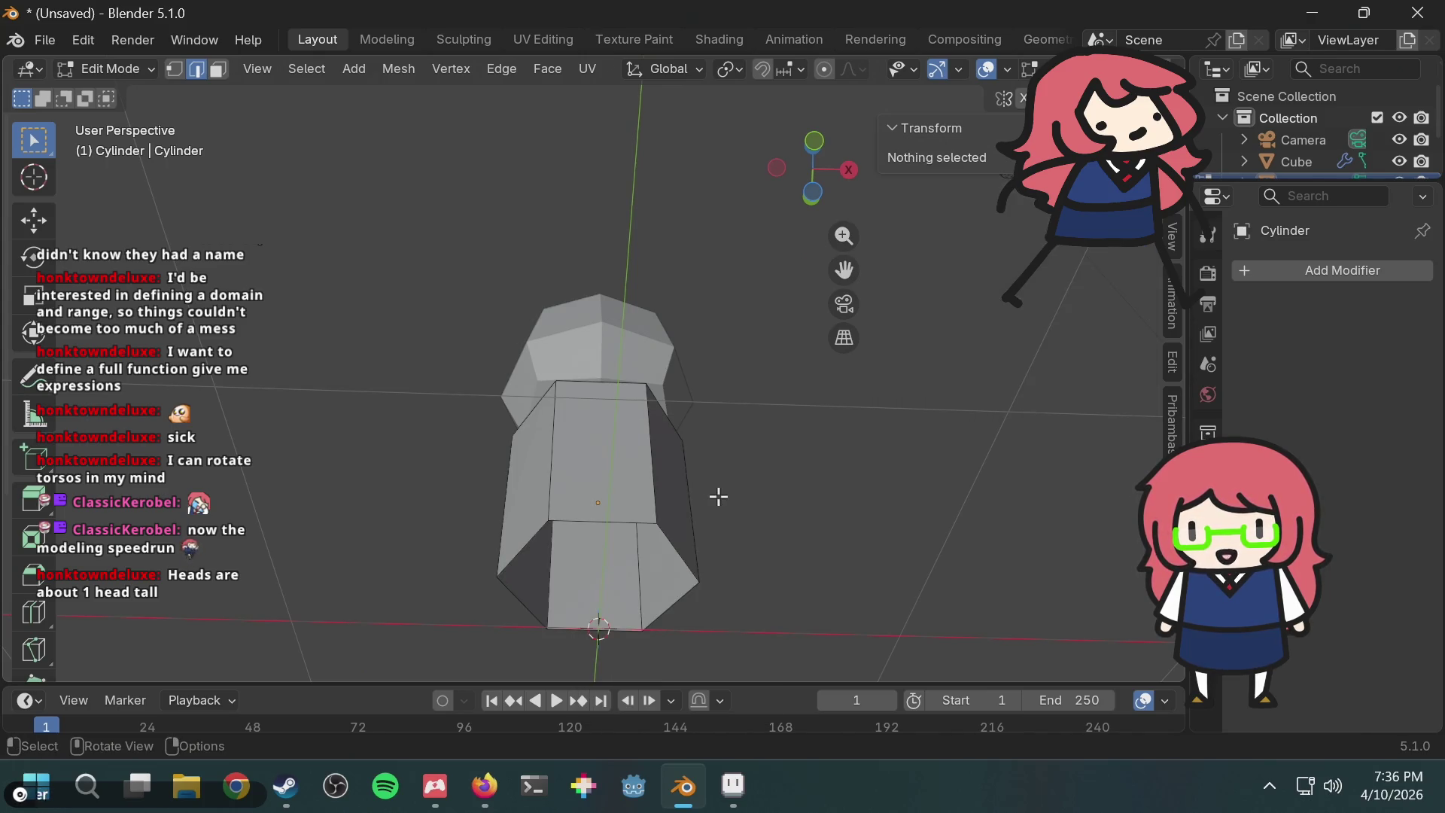
pyautogui.hotkey('ctrl', 'z')
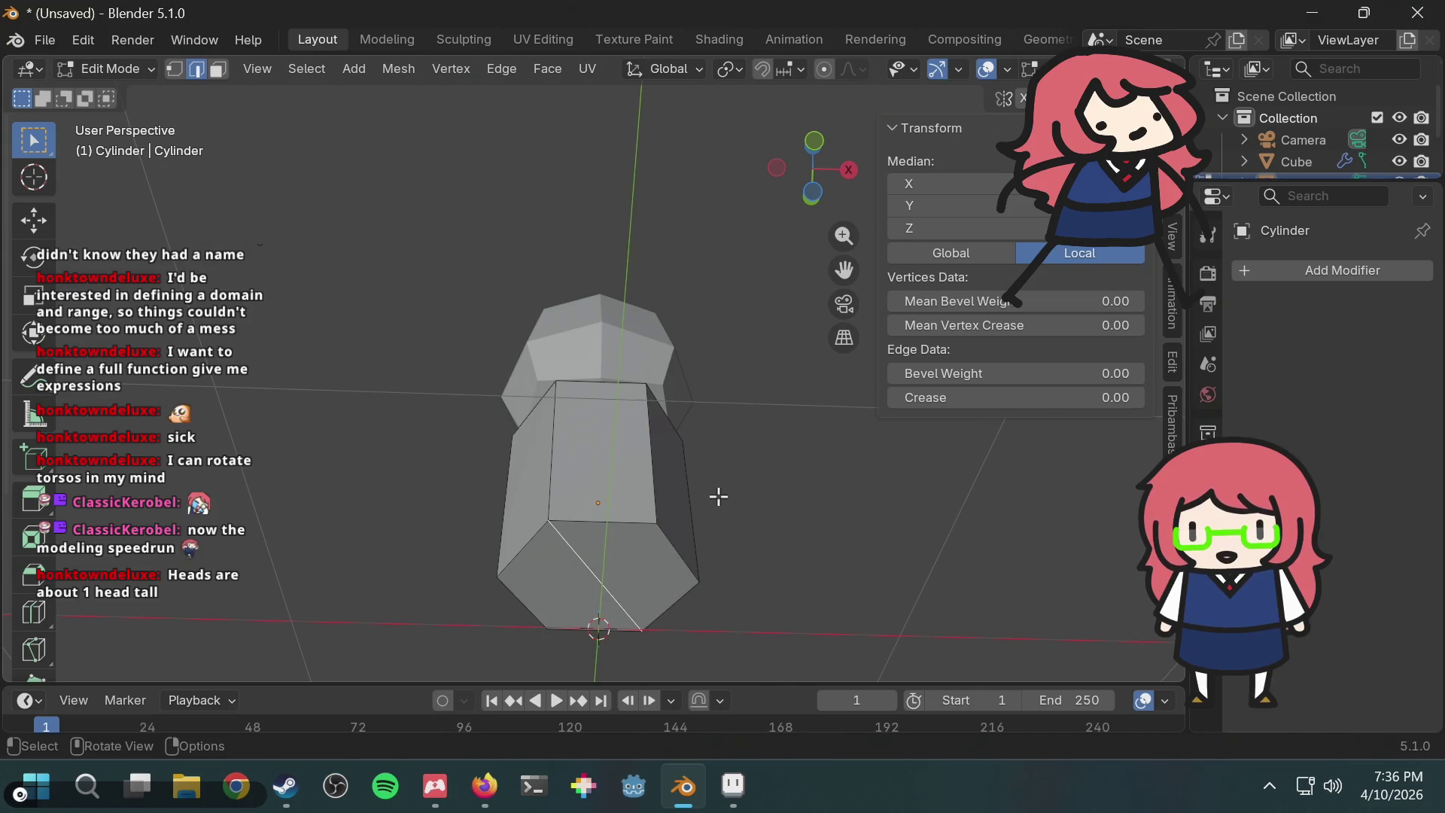
pyautogui.press('x')
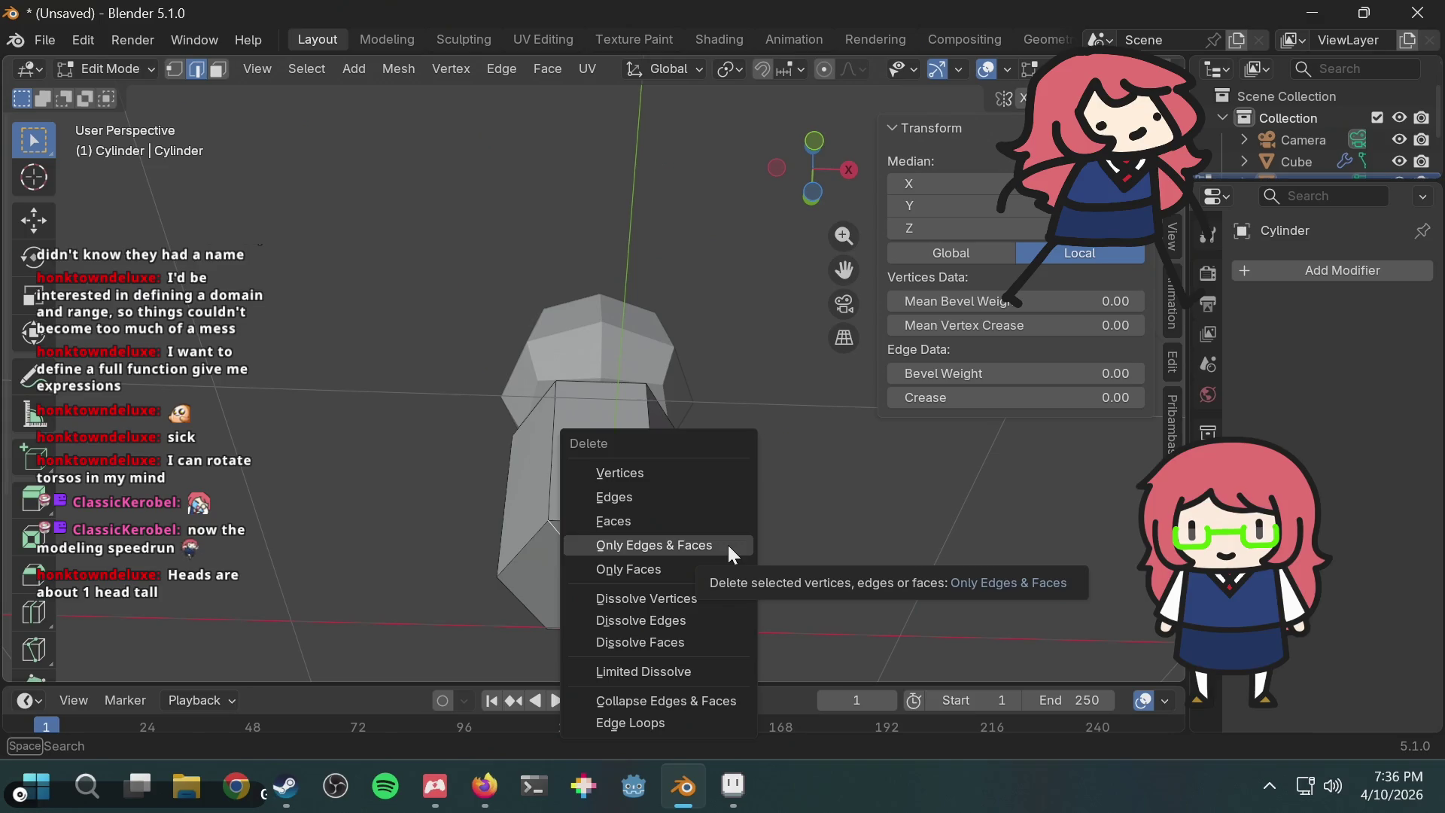
pyautogui.click(693, 515)
# Step: Dissolve the diagonal edge on the torso's base with Dissolve Edges from the F3 search
pyautogui.moveTo(585, 566)
pyautogui.mouseDown(button='middle')
pyautogui.moveTo(636, 591)
pyautogui.moveTo(661, 526)
pyautogui.mouseUp(button='middle')
pyautogui.press('F3')
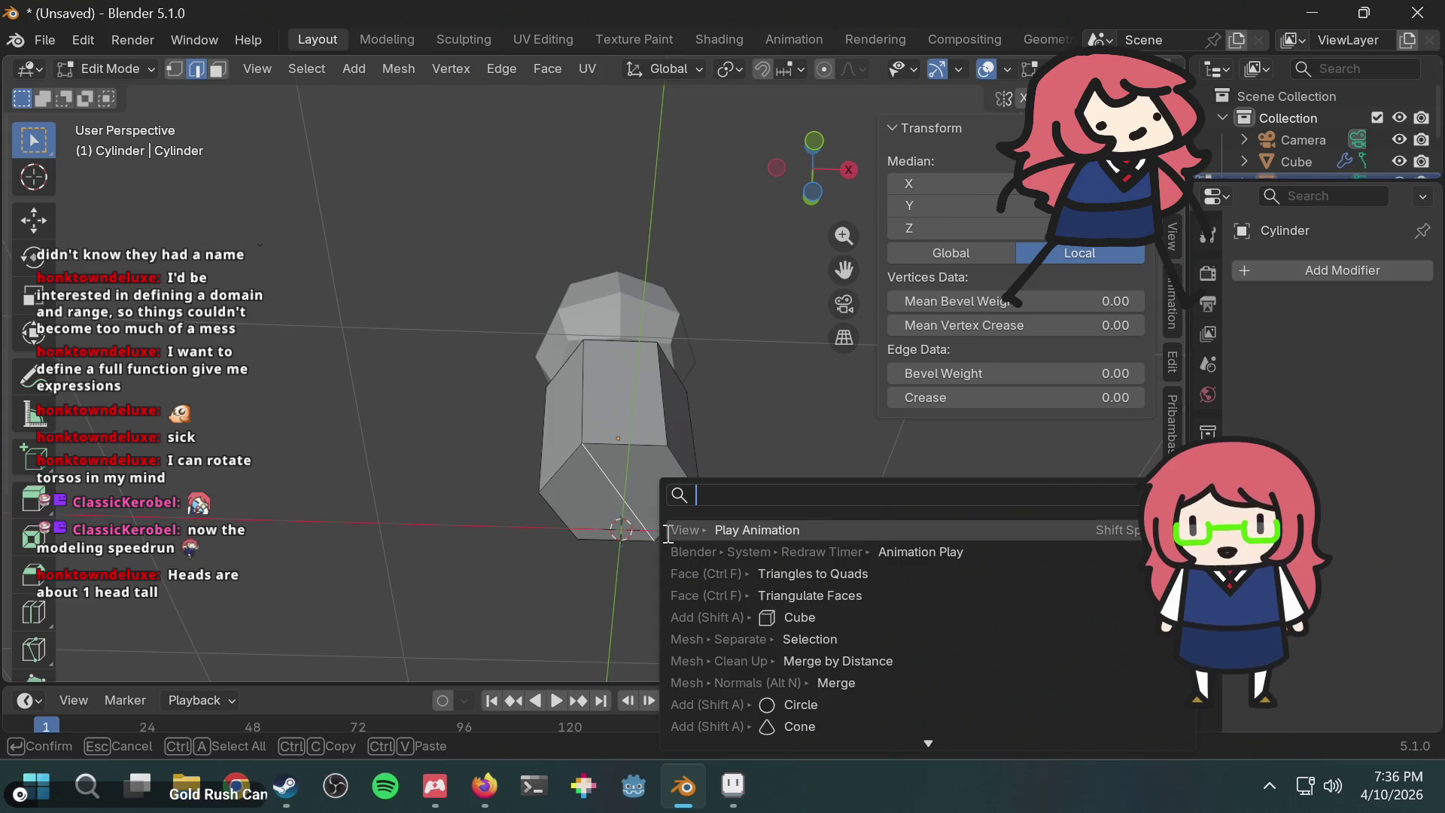
pyautogui.write('diss')
pyautogui.press('Return')
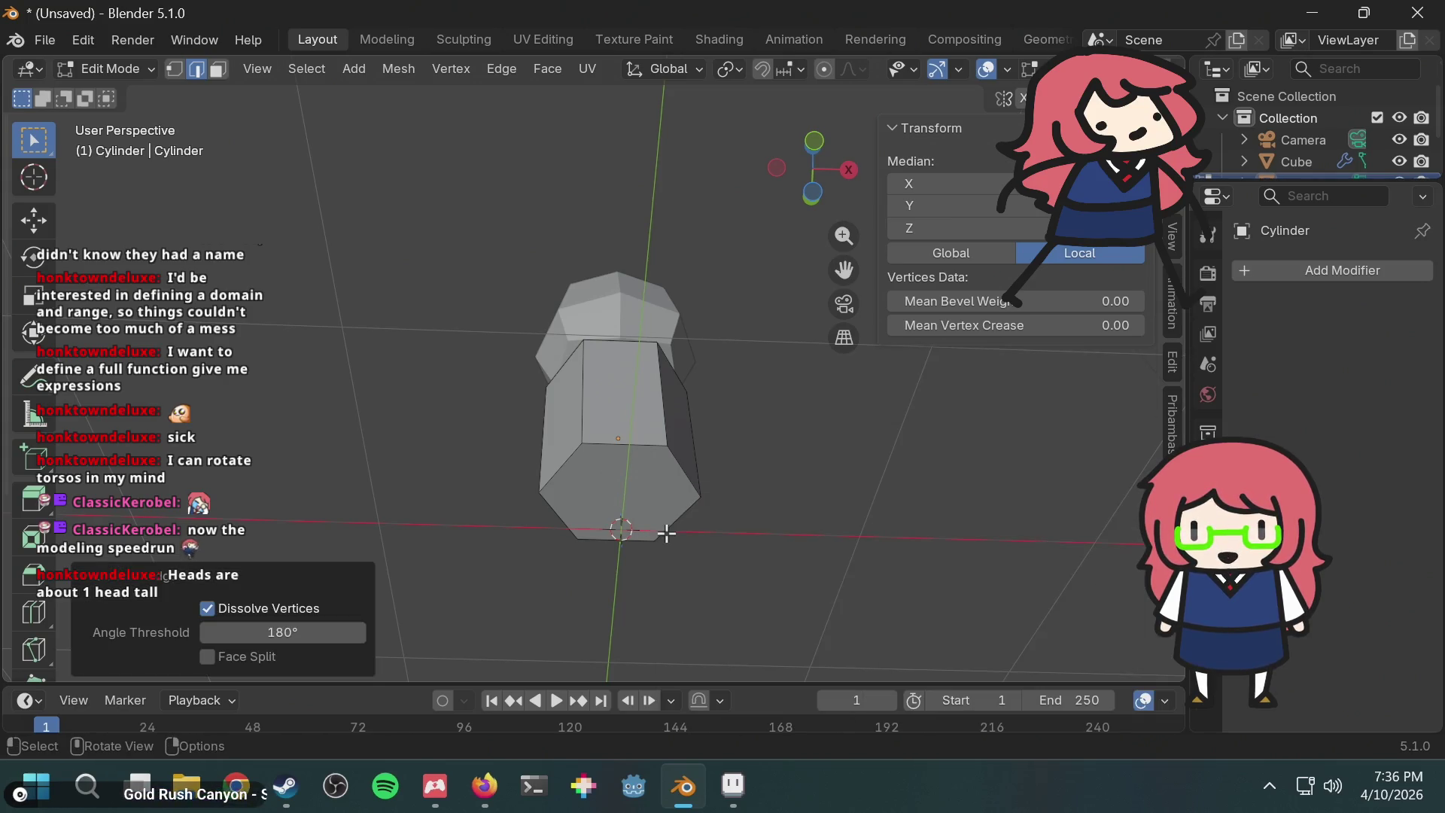
# Step: Knife-cut straight edges across the base between opposite left and right vertices, twice
pyautogui.press('k')
pyautogui.click(539, 493)
pyautogui.click(701, 497)
pyautogui.moveTo(774, 430)
pyautogui.mouseDown(button='middle')
pyautogui.moveTo(613, 339)
pyautogui.moveTo(662, 452)
pyautogui.moveTo(735, 444)
pyautogui.mouseUp(button='middle')
pyautogui.press('Return')
pyautogui.moveTo(700, 391); pyautogui.dragTo(594, 400, button='middle')
pyautogui.press('k')
pyautogui.click(550, 475)
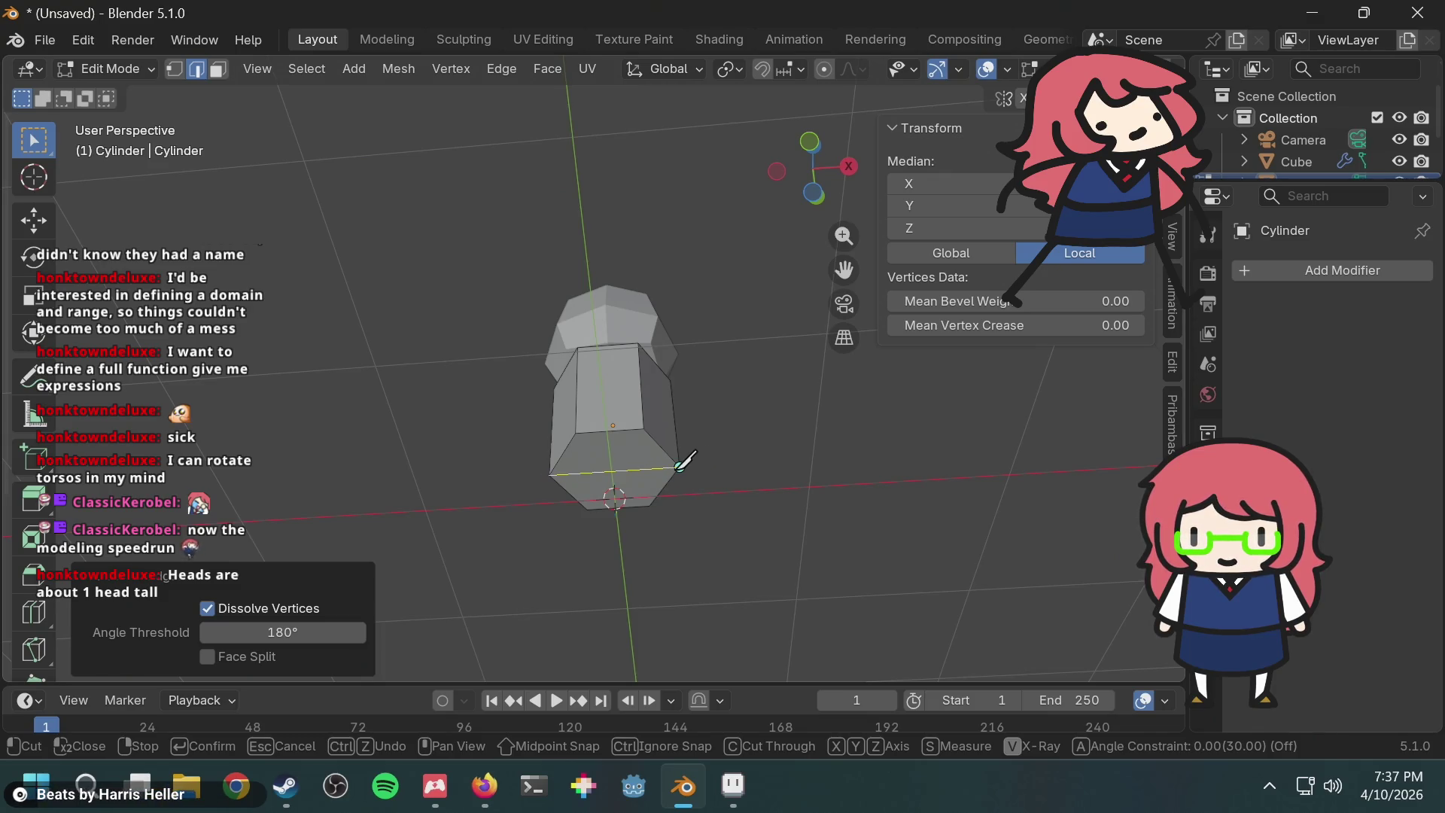
pyautogui.click(680, 467)
pyautogui.press('Return')
# Step: Add a centred edge loop cut around the torso
pyautogui.moveTo(711, 358); pyautogui.dragTo(706, 407, button='middle')
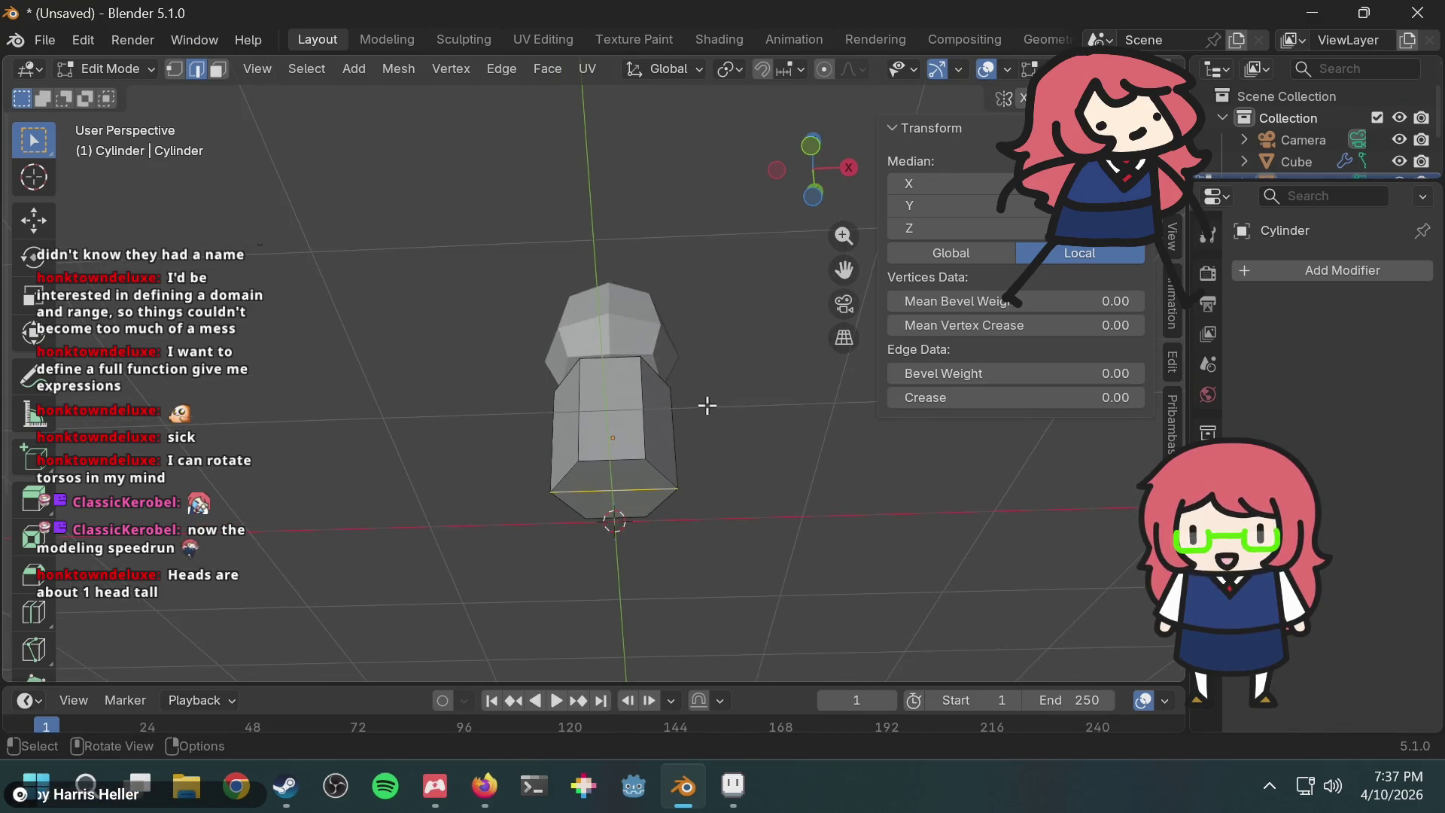
pyautogui.click(612, 418)
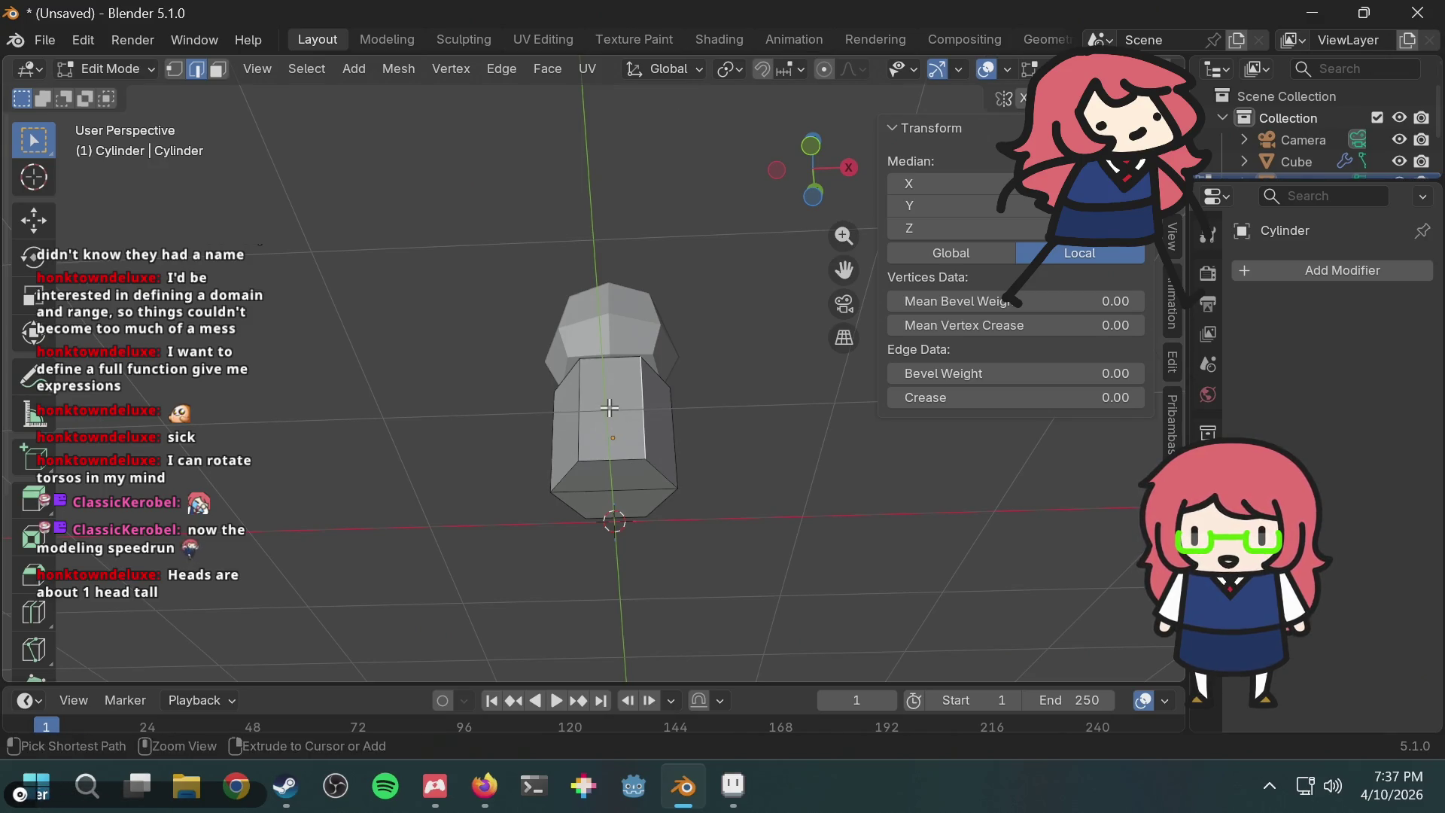
pyautogui.hotkey('ctrl', 'r')
pyautogui.click(615, 372)
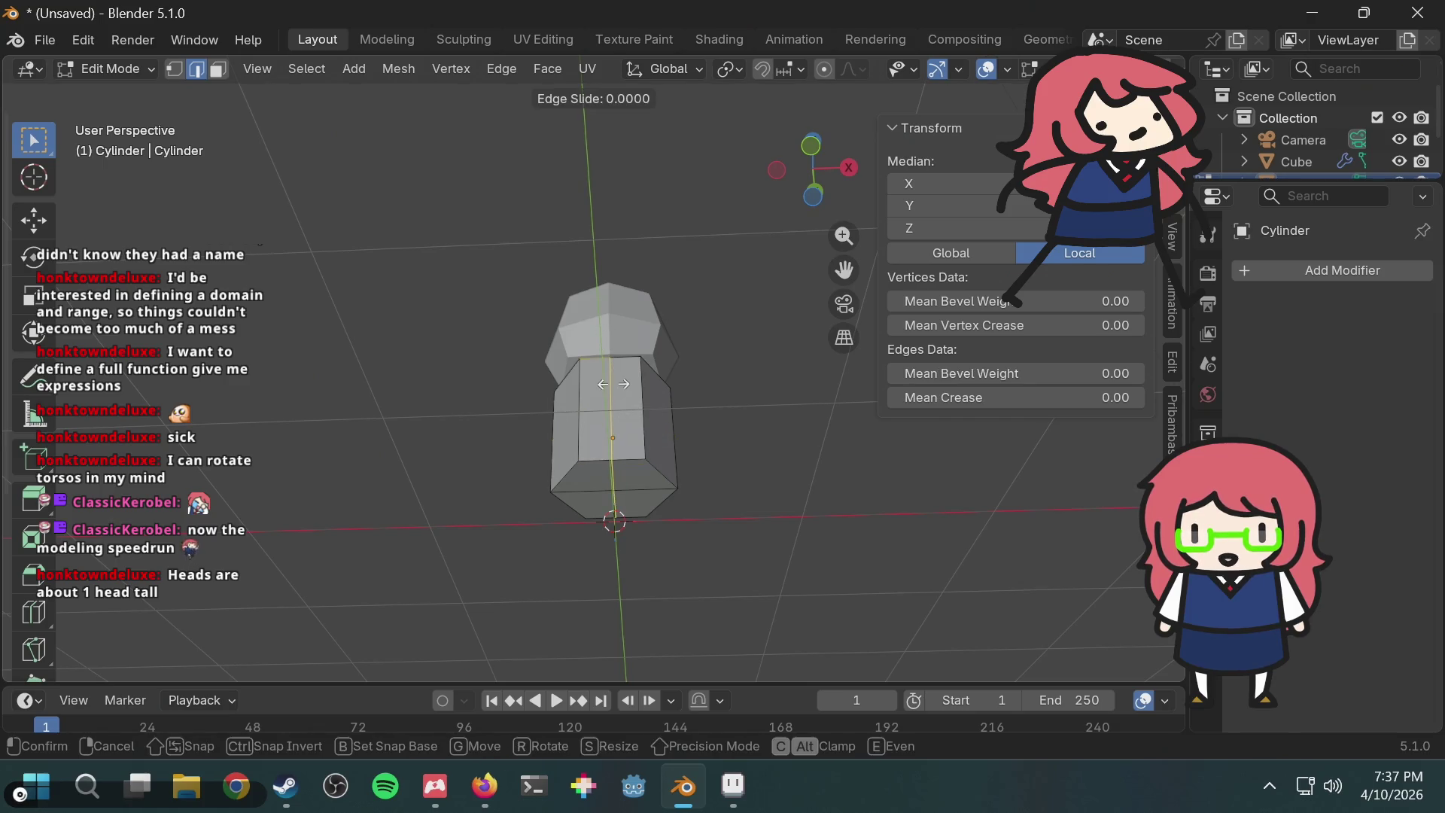
pyautogui.click(613, 384)
pyautogui.moveTo(660, 359); pyautogui.dragTo(684, 439, button='middle')
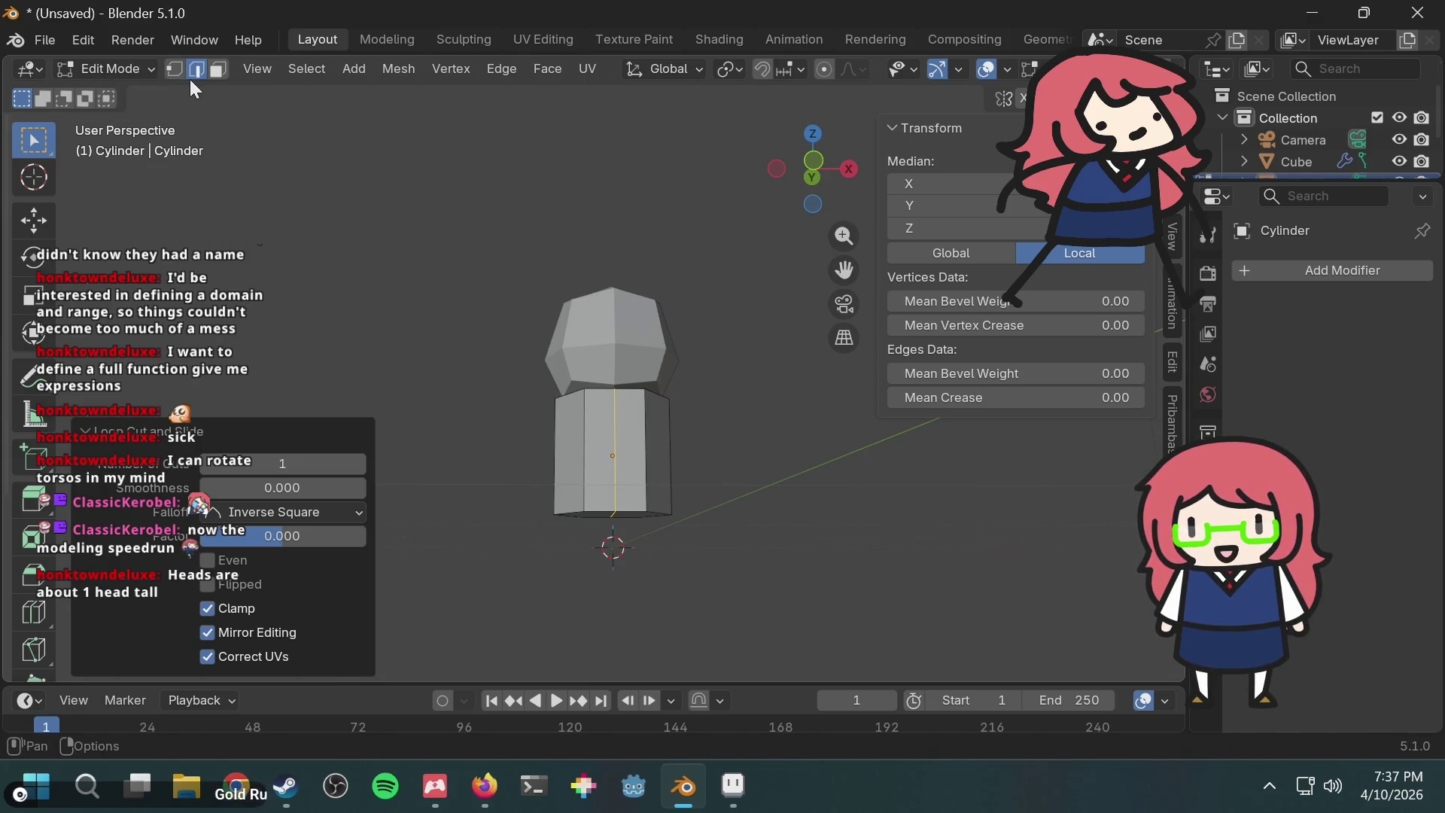
# Step: Switch to Object Mode and add a Mirror modifier to the Cylinder through Add Modifier
pyautogui.click(143, 70)
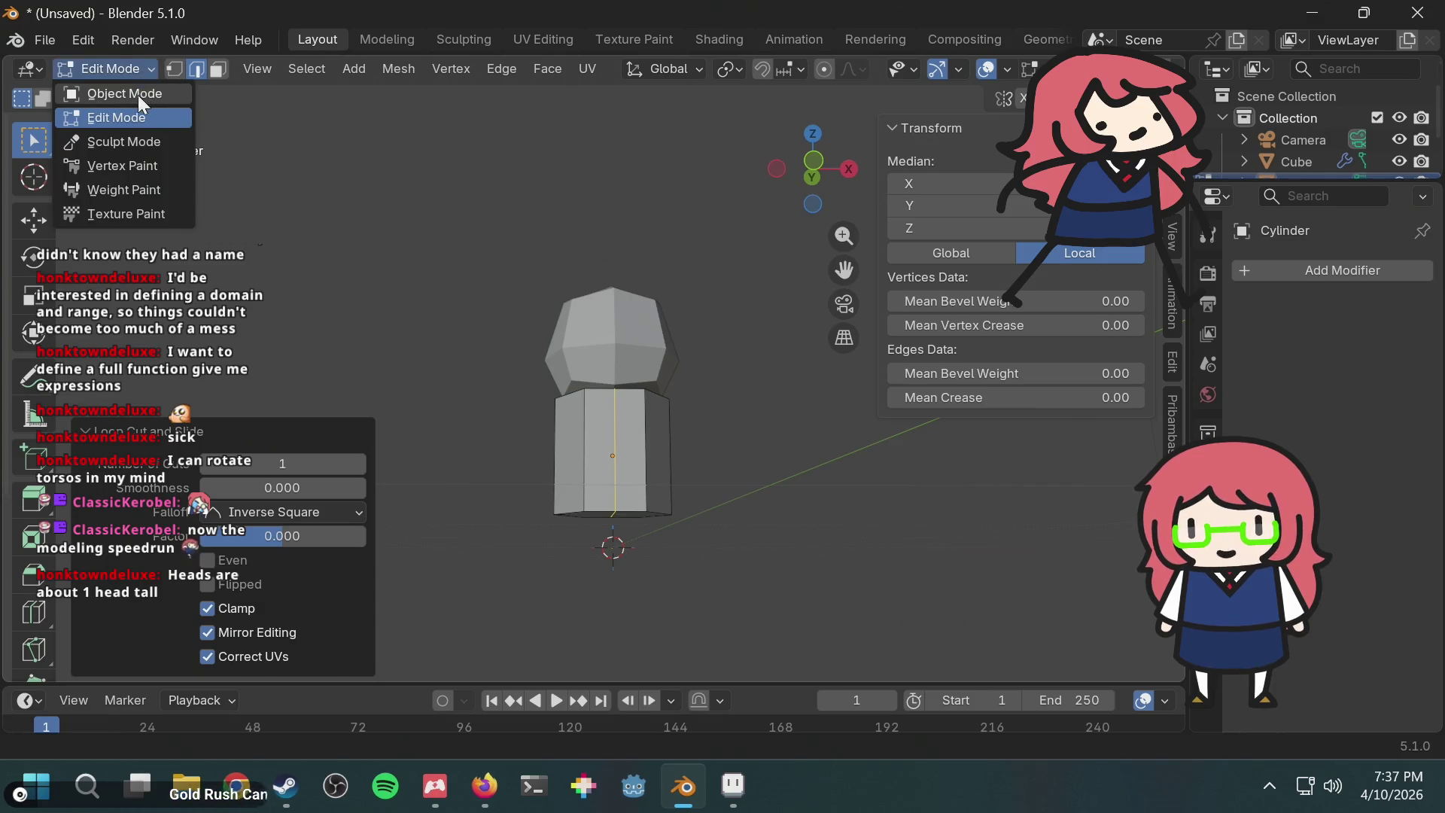
pyautogui.click(138, 95)
pyautogui.press('F3')
pyautogui.write('append')
pyautogui.press('Return')
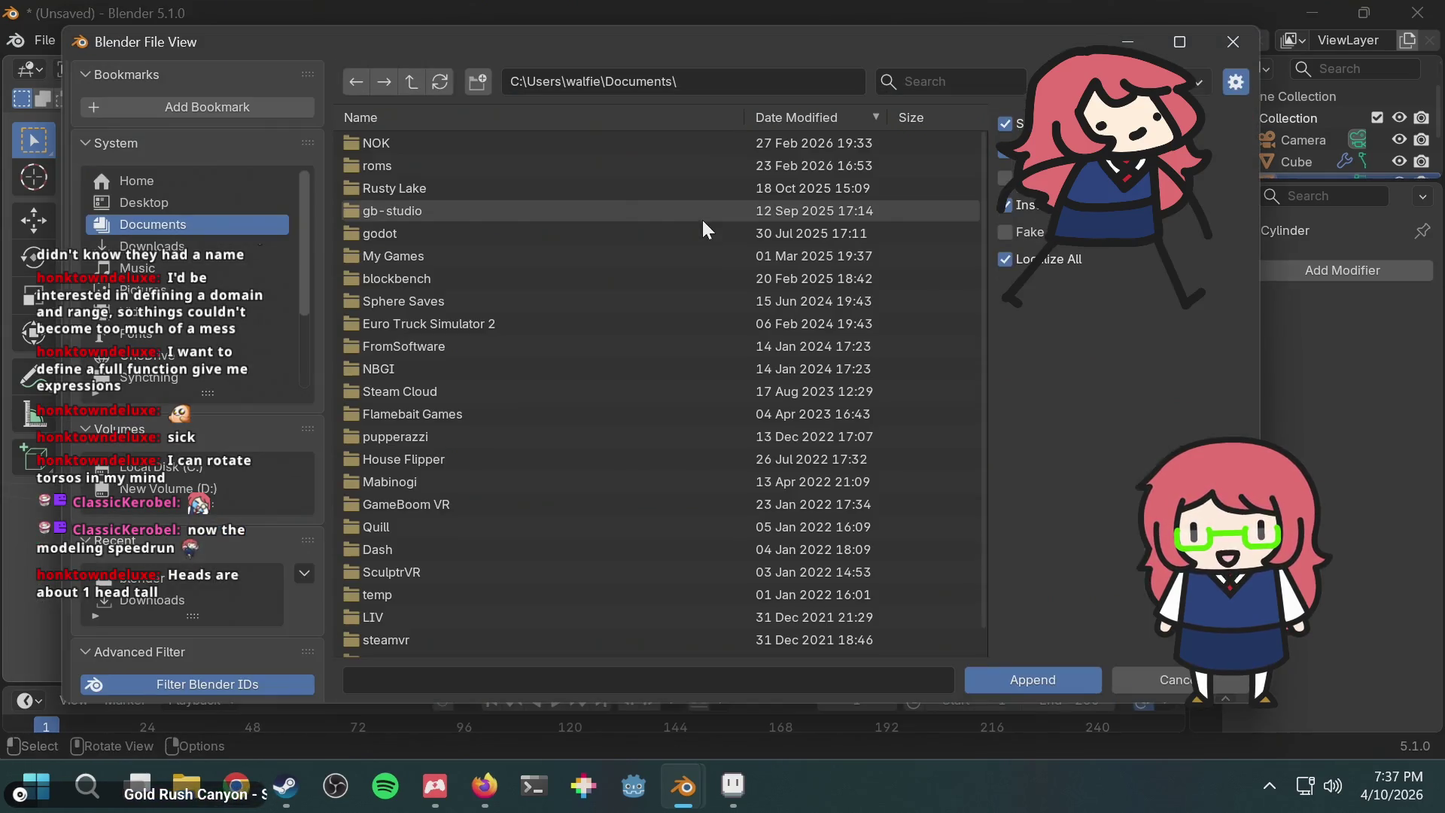
pyautogui.press('Escape')
pyautogui.press('F3')
pyautogui.write('app')
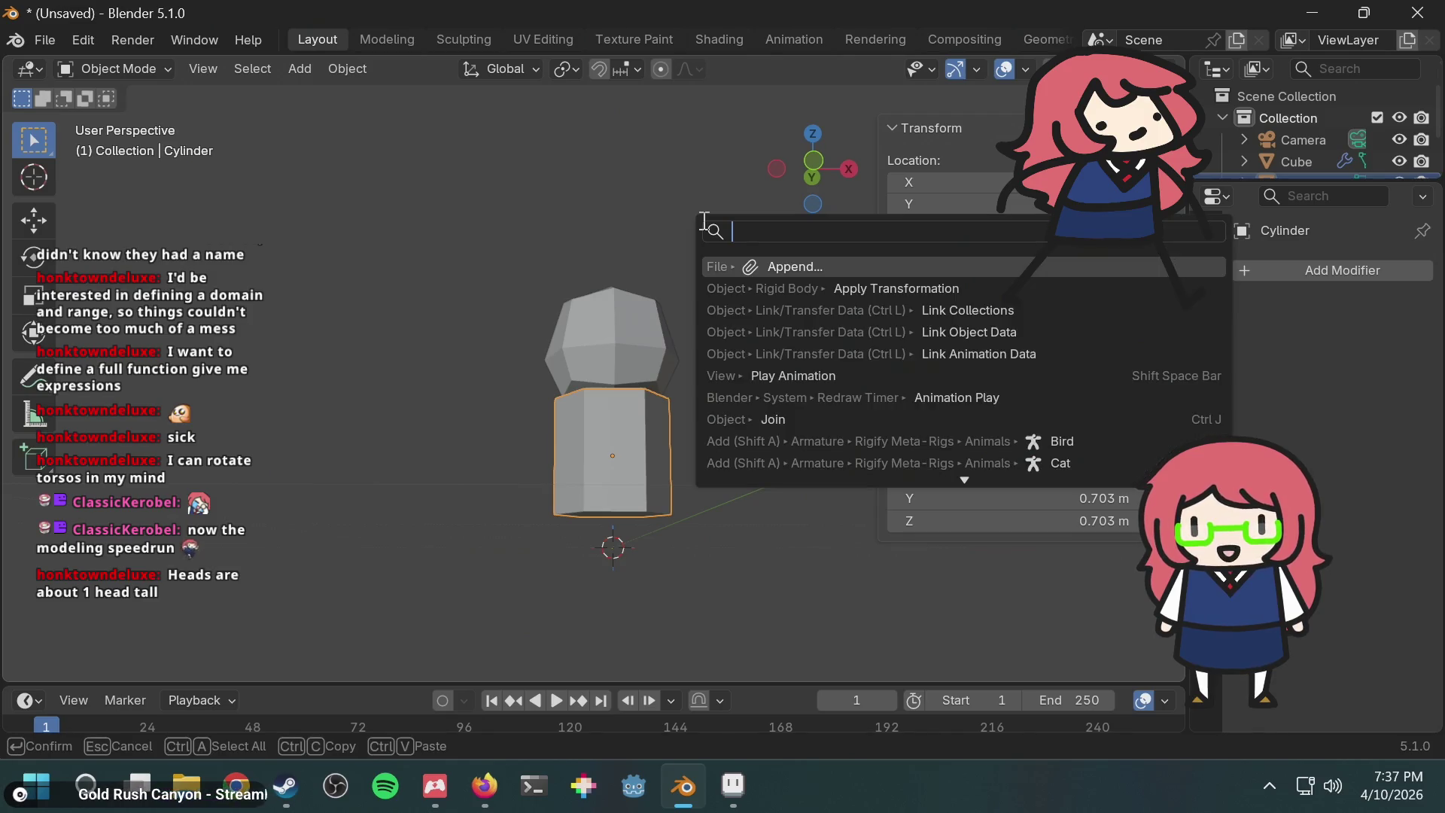
pyautogui.write('ly')
pyautogui.press('Escape')
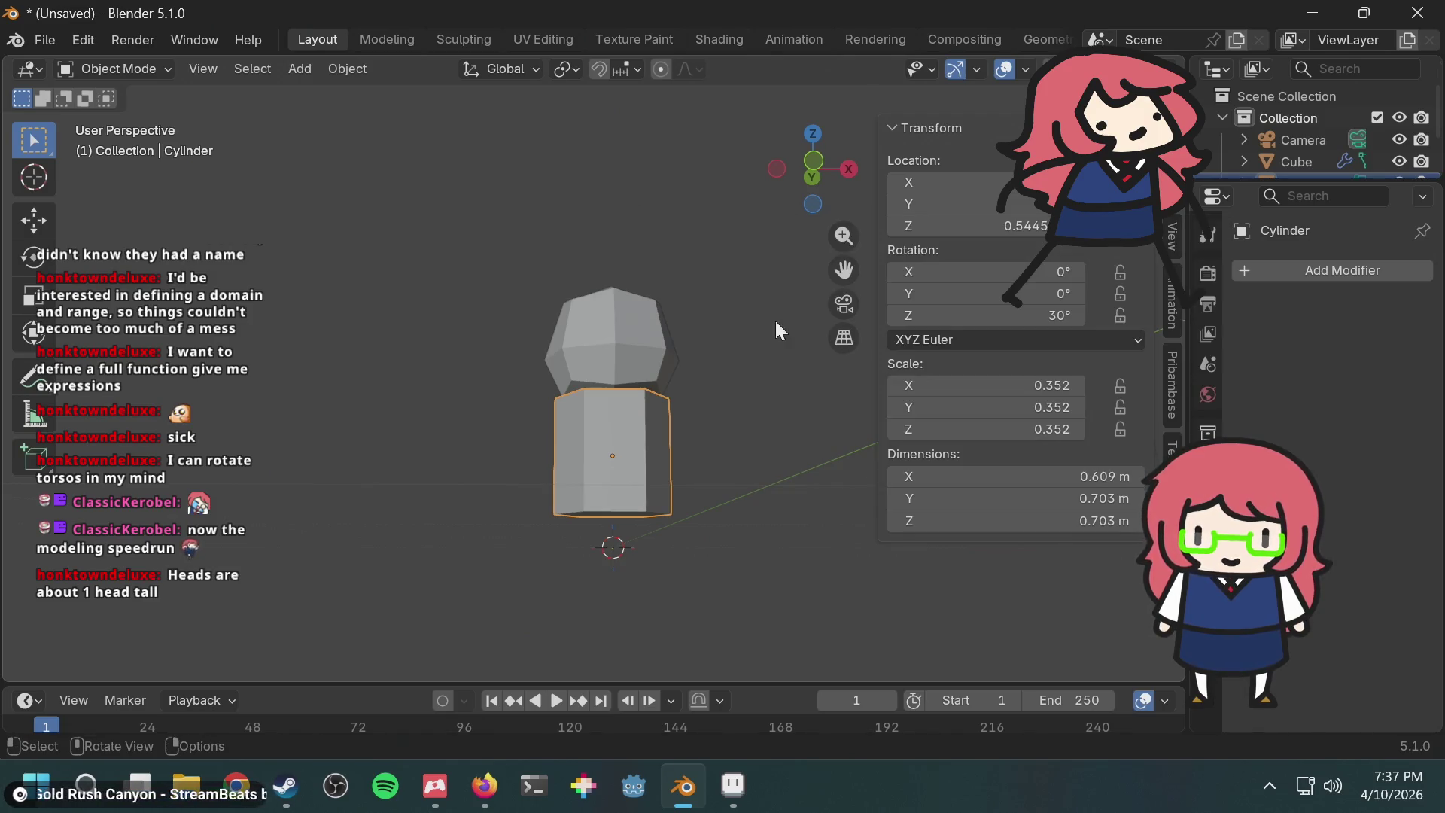
pyautogui.click(1363, 274)
pyautogui.write('mirror')
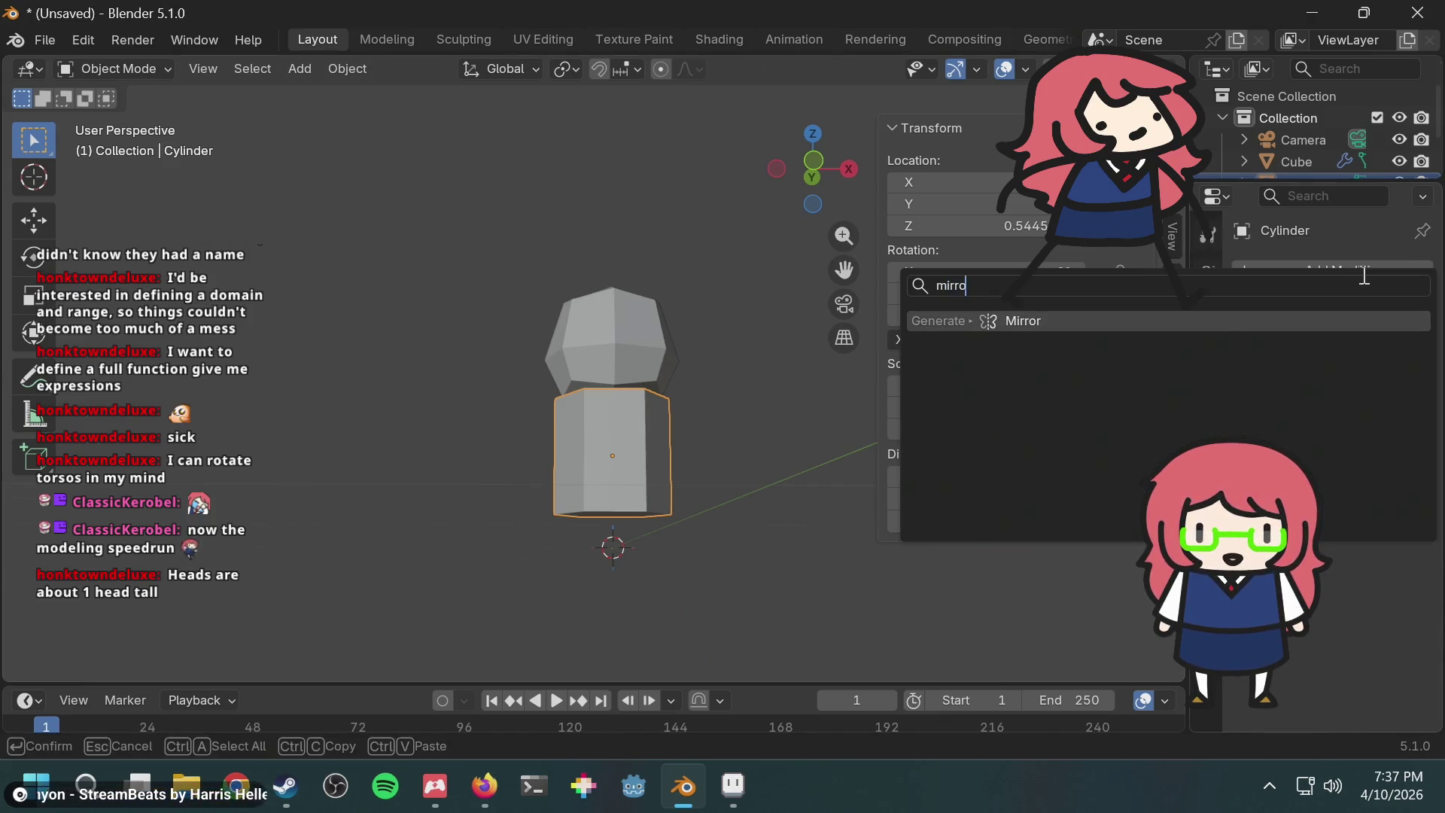
pyautogui.press('Return')
# Step: Reselect the torso, put it back in Edit Mode and show it as wireframe
pyautogui.click(697, 368)
pyautogui.moveTo(704, 372)
pyautogui.mouseDown(button='middle')
pyautogui.moveTo(707, 389)
pyautogui.moveTo(652, 441)
pyautogui.mouseUp(button='middle')
pyautogui.click(653, 441)
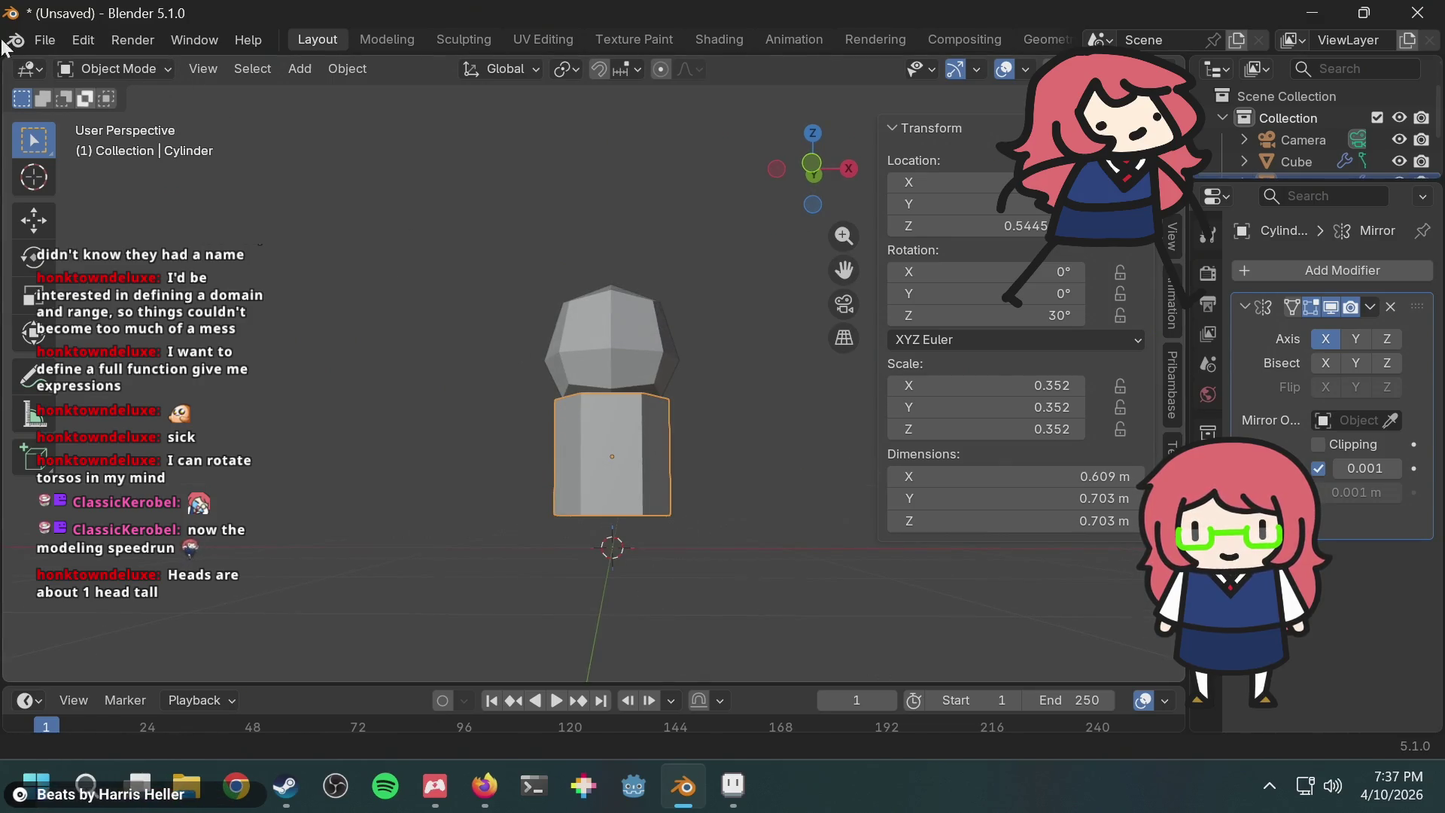
pyautogui.click(116, 73)
pyautogui.click(137, 110)
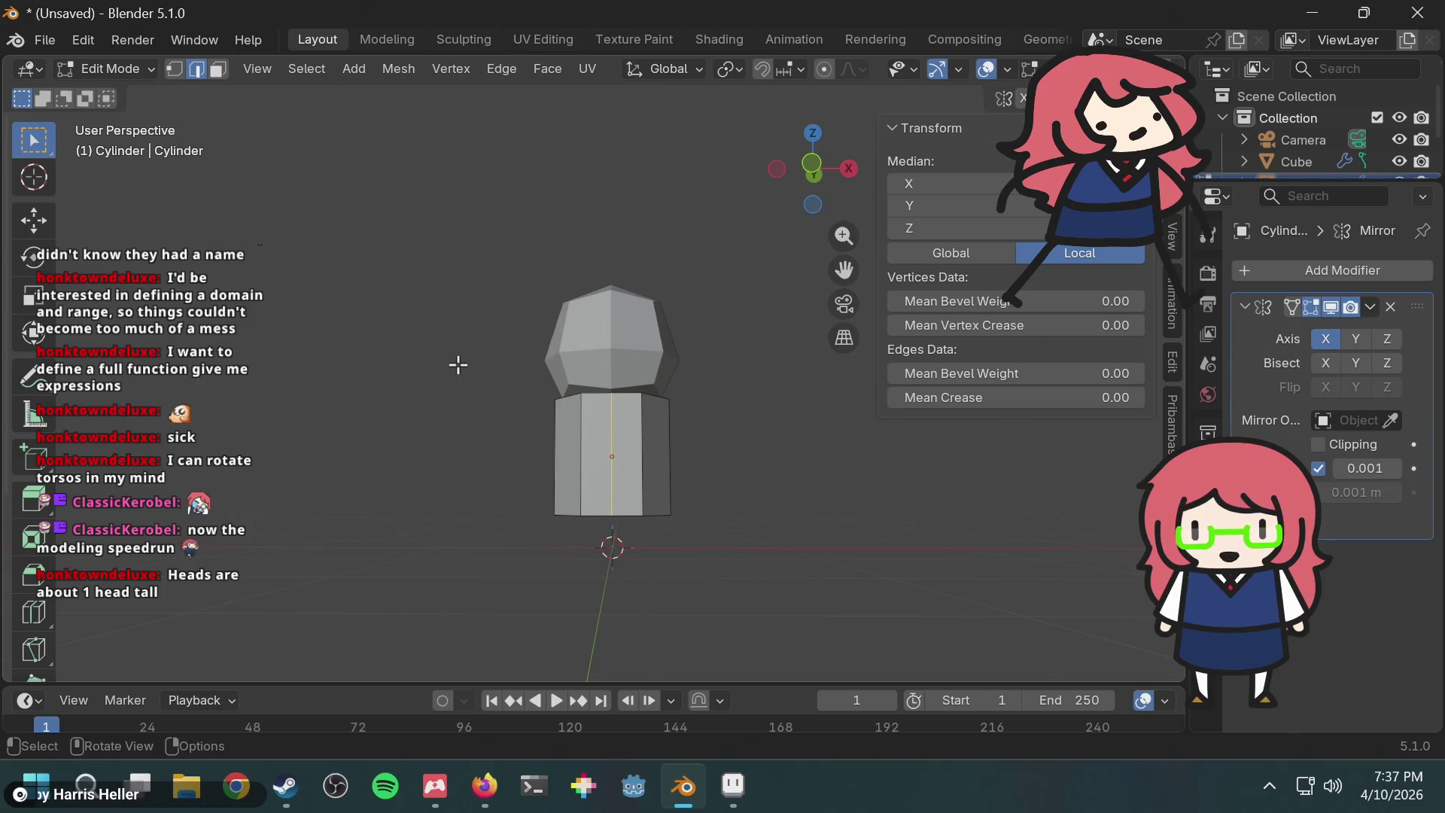
pyautogui.hotkey('shift', 'z')
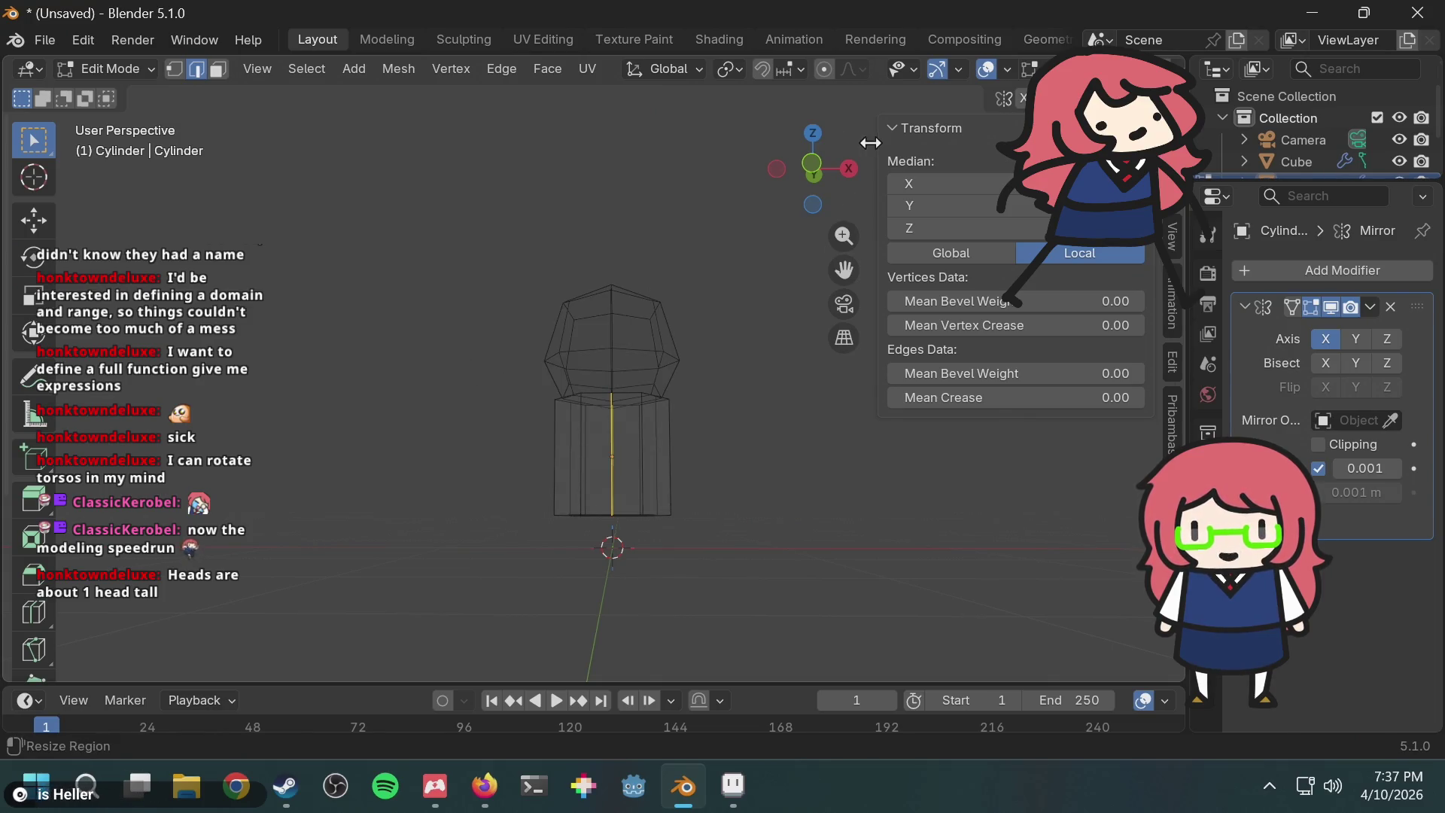
# Step: From the front view, box-select the torso's left faces and delete their vertices
pyautogui.click(817, 161)
pyautogui.moveTo(463, 364)
pyautogui.mouseDown()
pyautogui.moveTo(644, 632)
pyautogui.moveTo(598, 620)
pyautogui.mouseUp()
pyautogui.press('x')
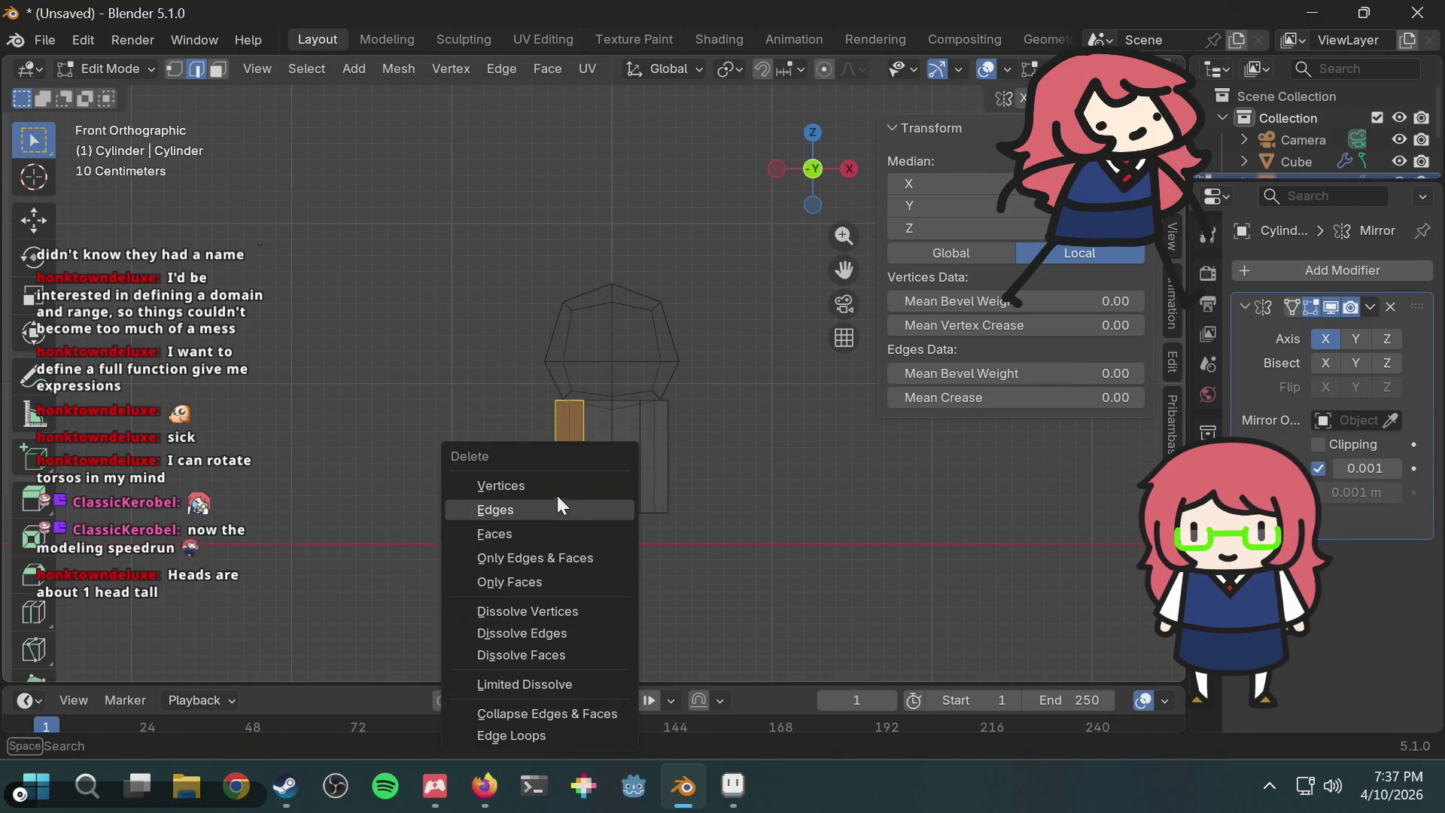
pyautogui.click(557, 490)
pyautogui.scroll(1, 719, 365)
pyautogui.scroll(1, 711, 401)
pyautogui.press('z')
pyautogui.click(759, 424)
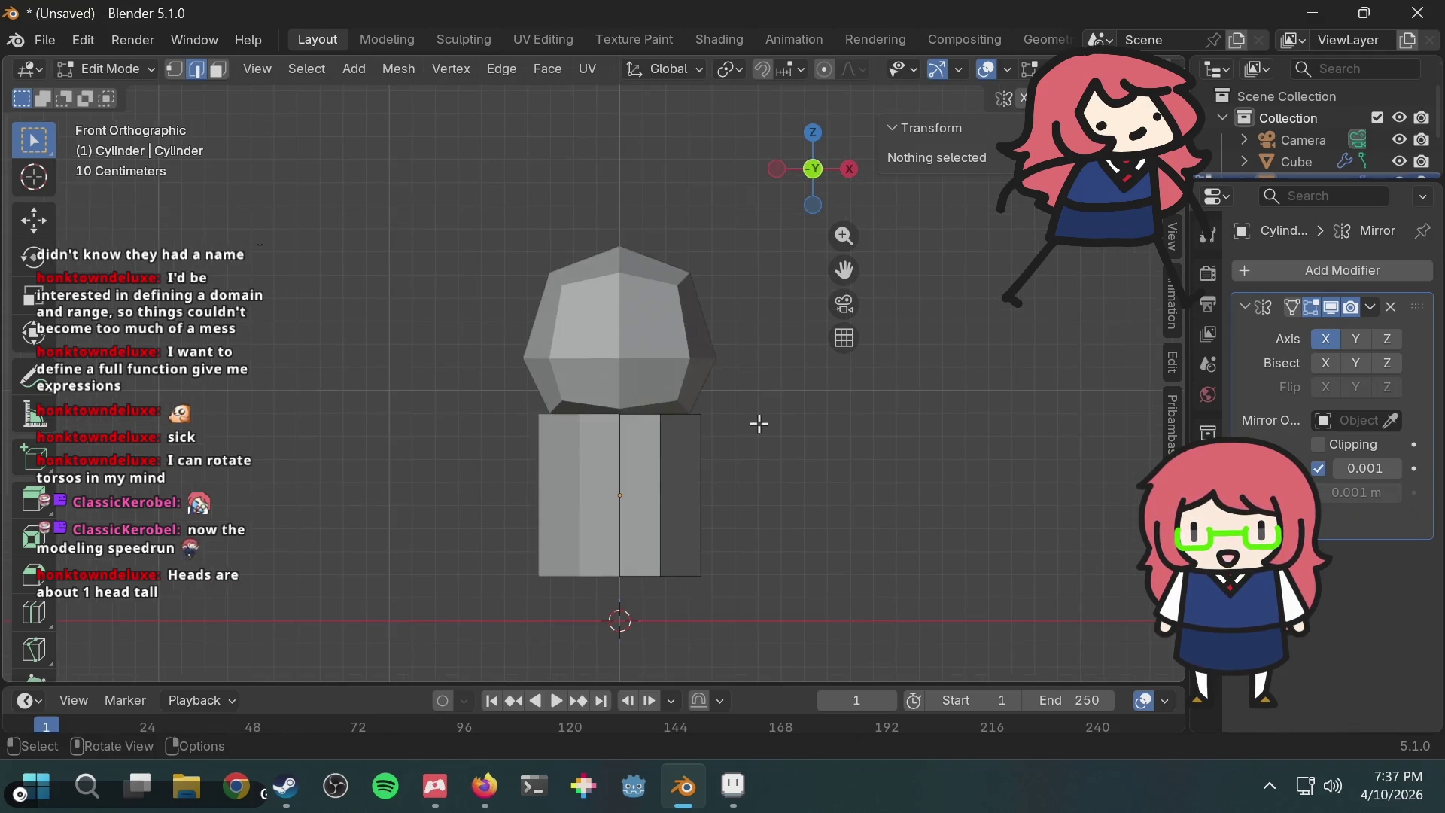
pyautogui.hotkey('shift', 'z')
# Step: Select the vertices on the torso's right side and trial a move, cancelling it
pyautogui.moveTo(636, 381); pyautogui.dragTo(735, 429)
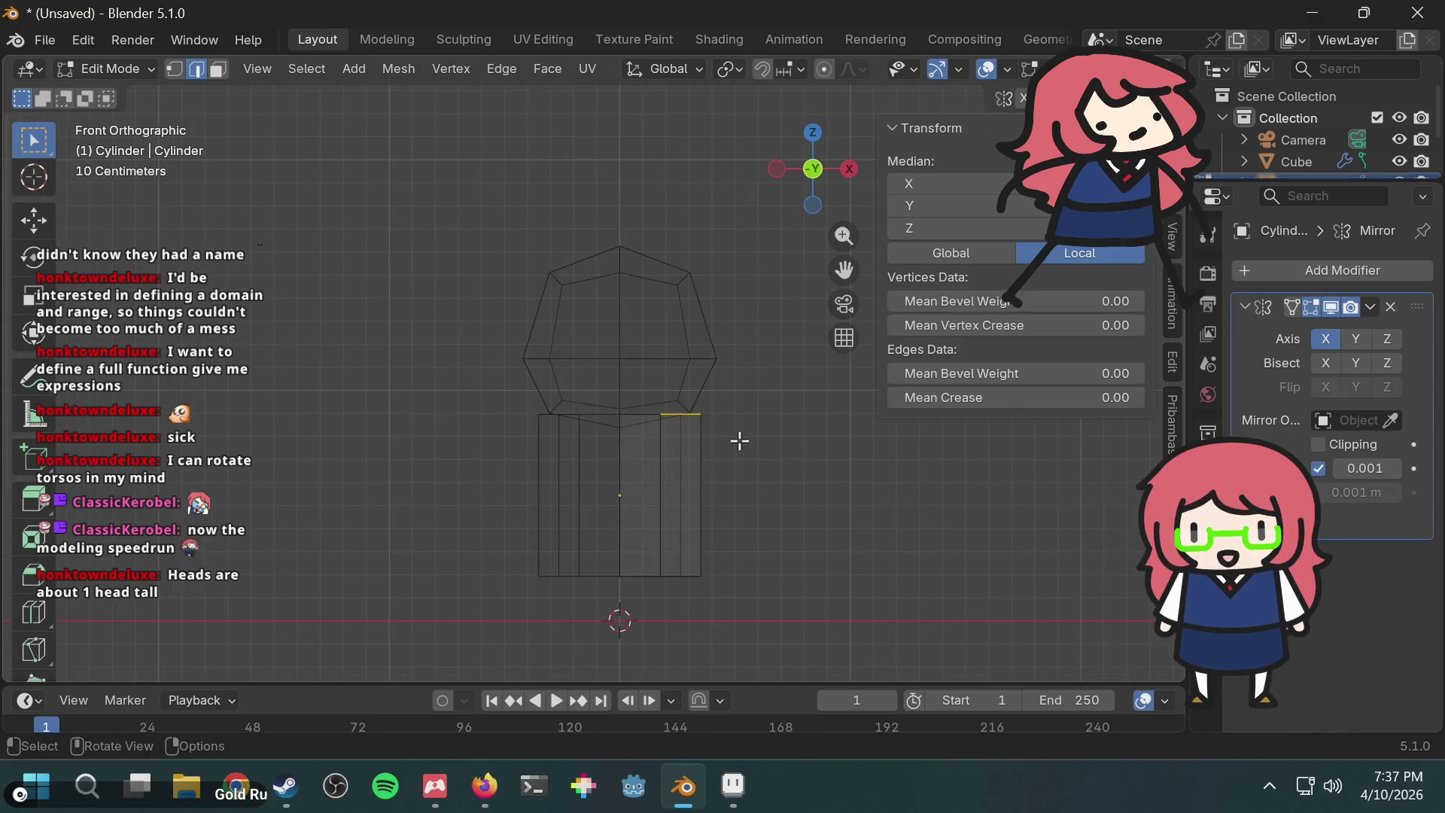
pyautogui.click(176, 66)
pyautogui.scroll(2, 715, 474)
pyautogui.moveTo(775, 397); pyautogui.dragTo(662, 456)
pyautogui.press('g')
pyautogui.press('z')
pyautogui.press('z')
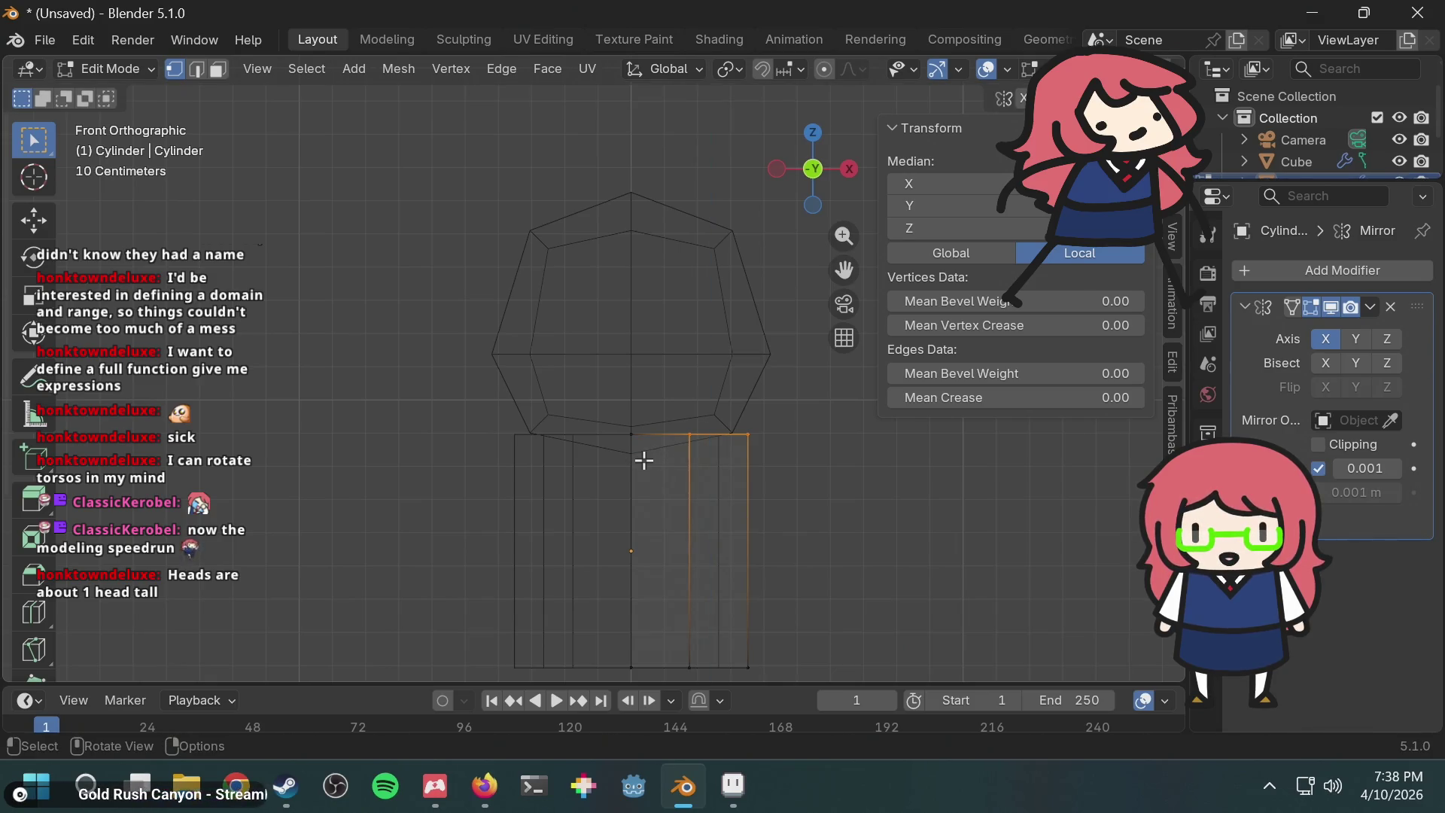
pyautogui.press('x')
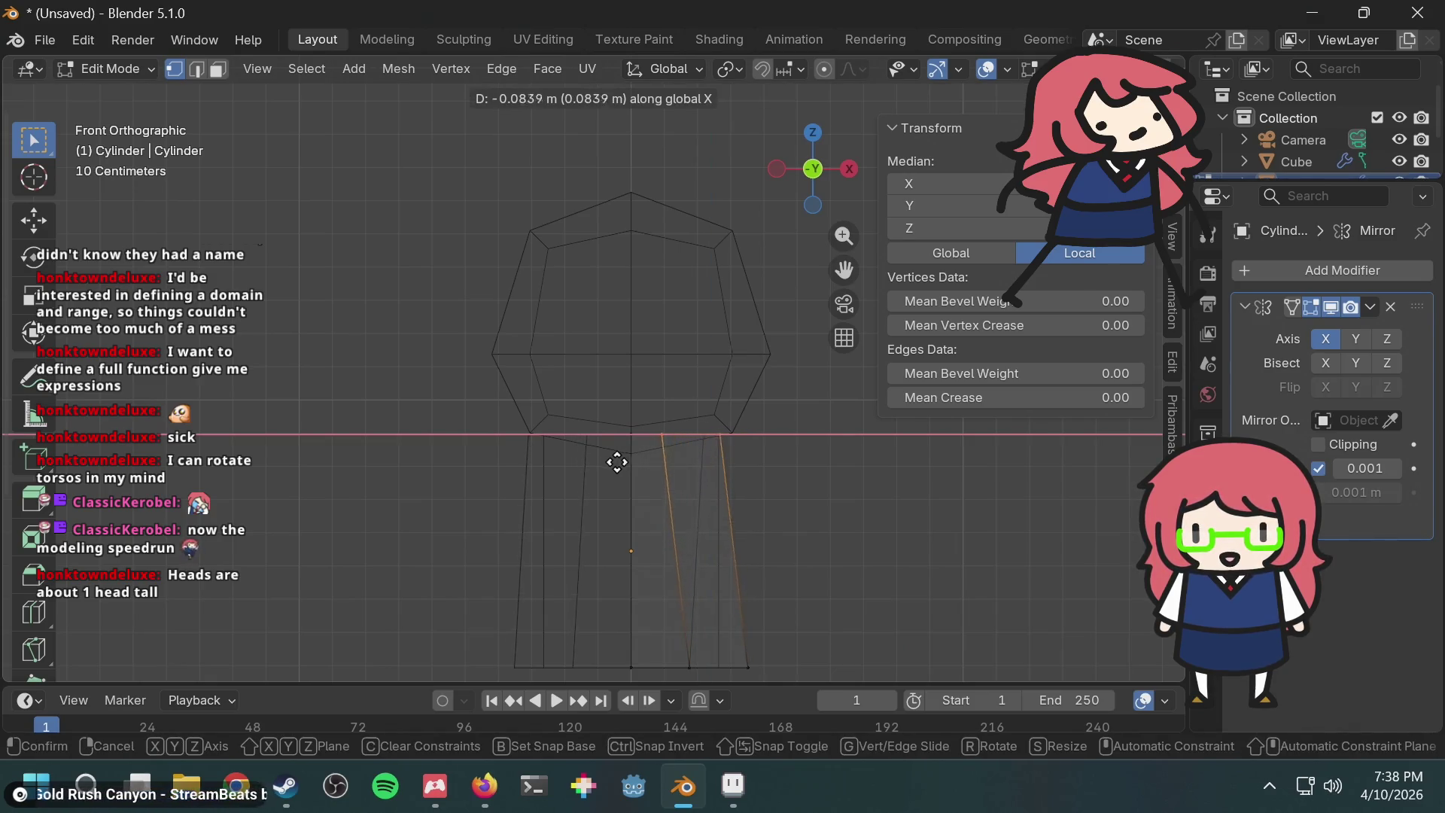
pyautogui.press('Escape')
# Step: Select the top-right strip of vertices and trial a vertical move, then cancel
pyautogui.click(785, 424)
pyautogui.moveTo(786, 405); pyautogui.dragTo(677, 468)
pyautogui.press('g')
pyautogui.press('z')
pyautogui.press('Escape')
# Step: Test sideways X-axis moves on the strip vertices, cancelling each one
pyautogui.moveTo(935, 493)
pyautogui.mouseDown(button='middle')
pyautogui.moveTo(816, 504)
pyautogui.moveTo(797, 526)
pyautogui.moveTo(823, 568)
pyautogui.moveTo(906, 568)
pyautogui.mouseUp(button='middle')
pyautogui.press('g')
pyautogui.press('x')
pyautogui.press('Escape')
pyautogui.press('g')
pyautogui.press('x')
pyautogui.press('Escape')
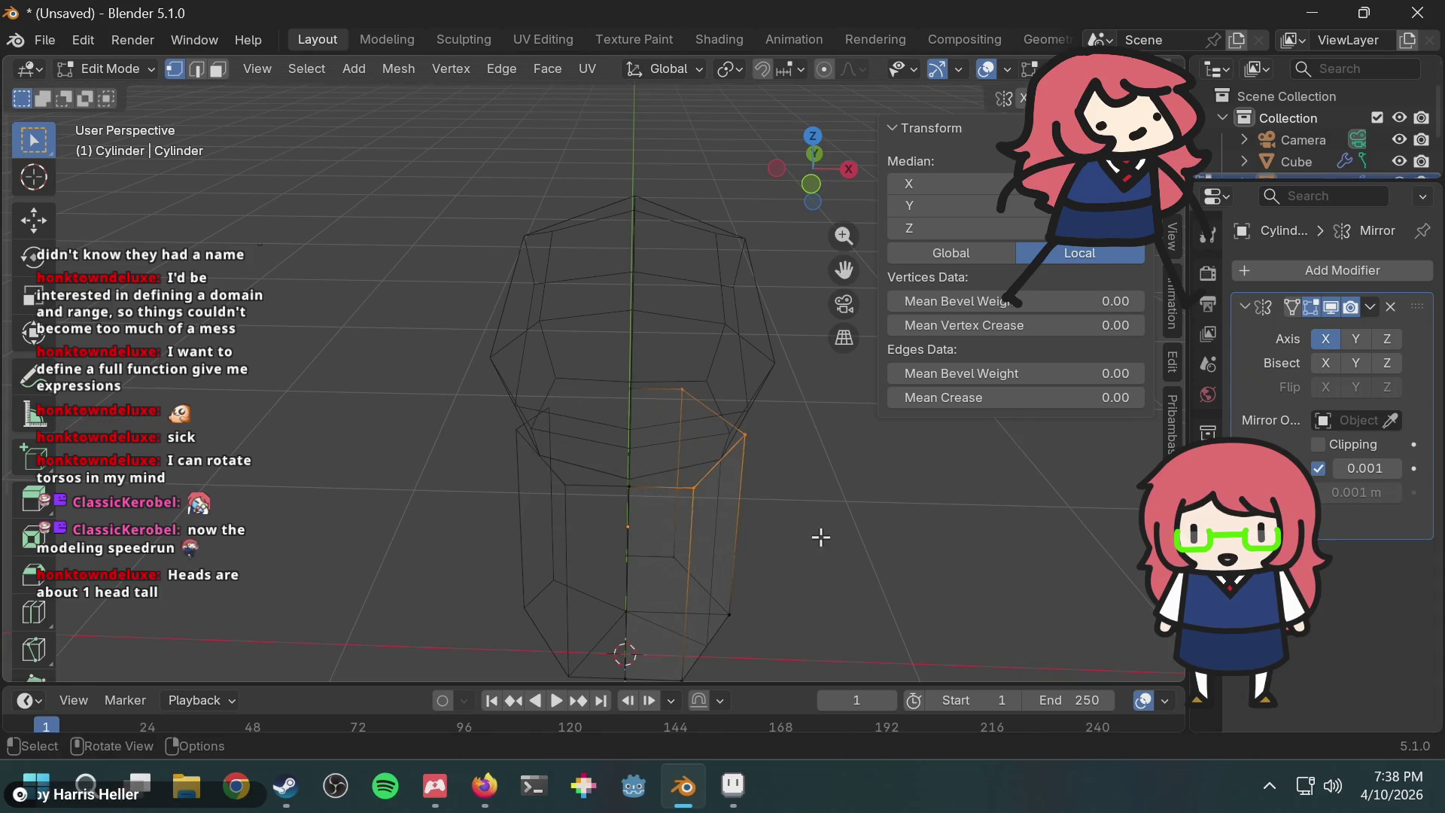
pyautogui.press('g')
pyautogui.press('x')
pyautogui.press('Escape')
pyautogui.press('g')
pyautogui.press('x')
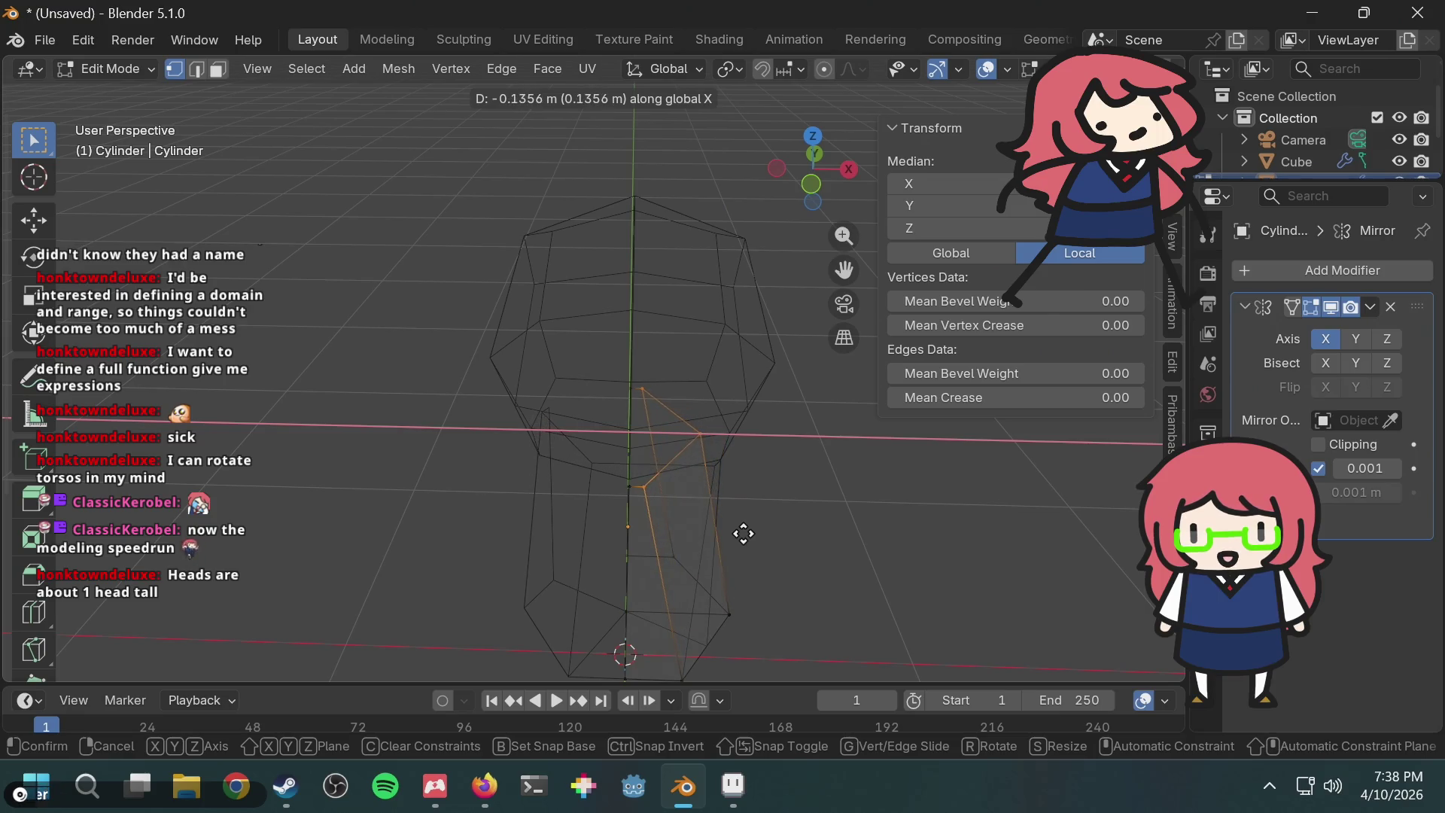
pyautogui.click(787, 541)
pyautogui.moveTo(786, 542); pyautogui.dragTo(816, 477, button='middle')
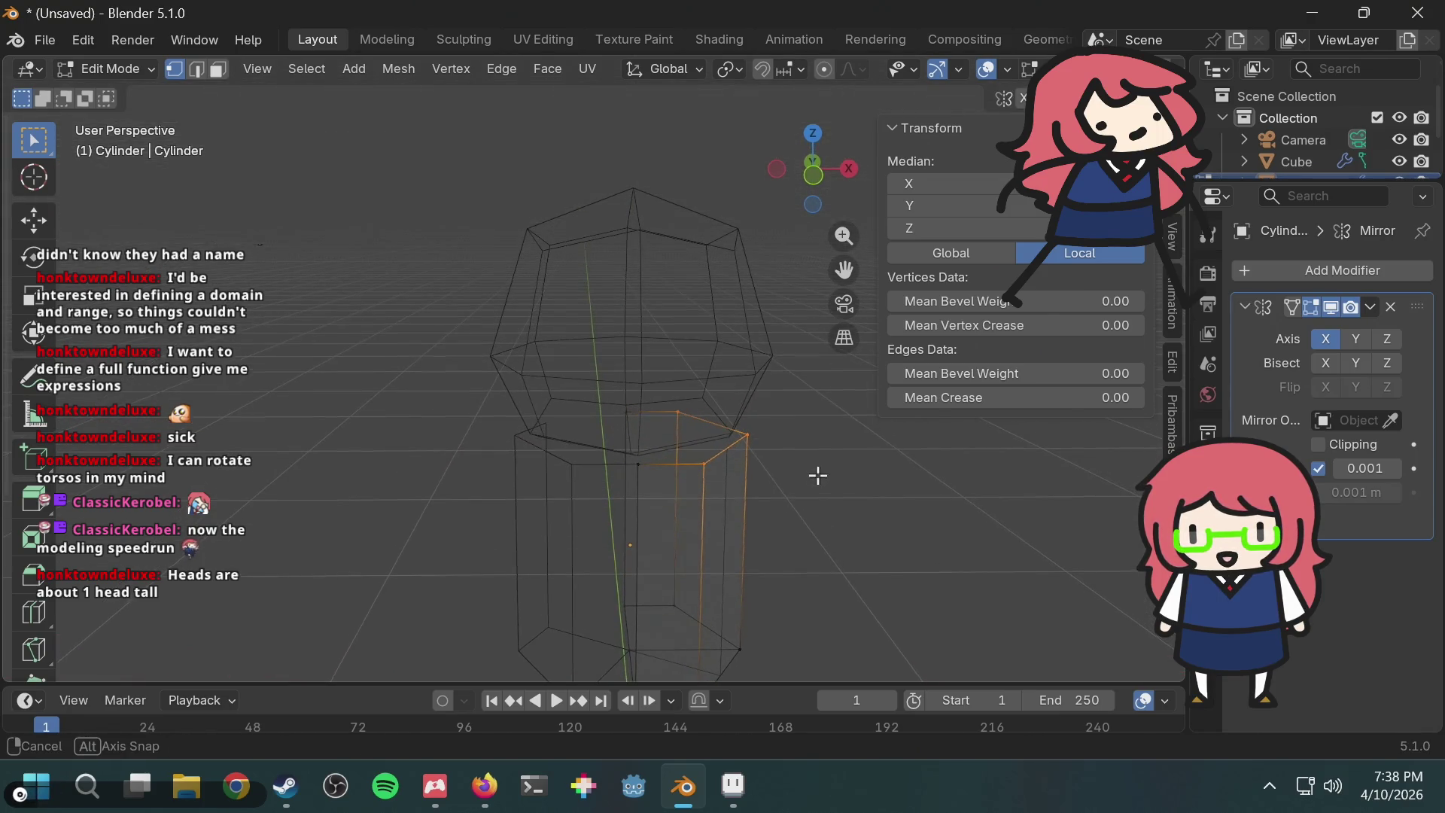
# Step: Return the mirrored torso cylinder to Object Mode
pyautogui.click(97, 64)
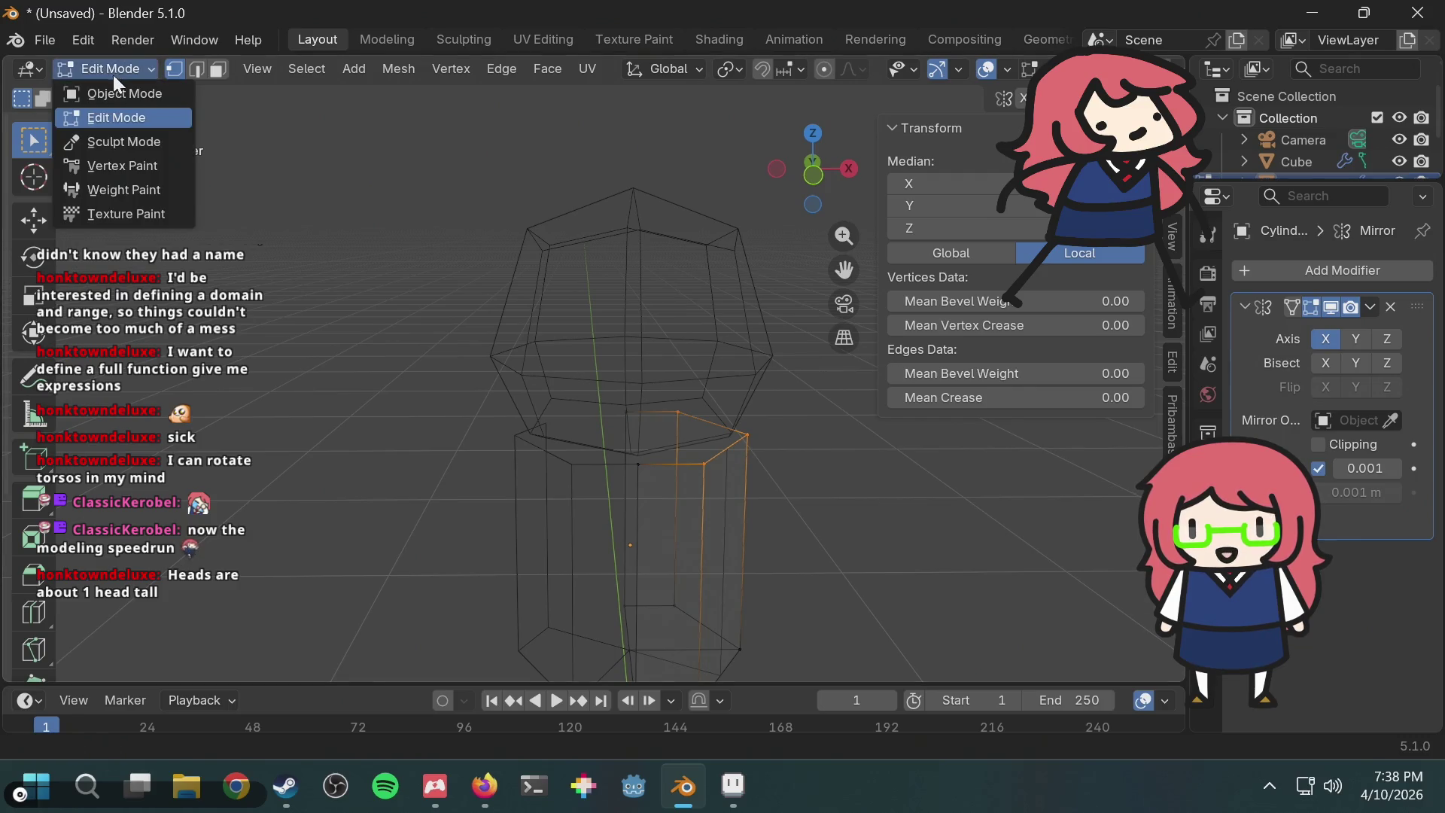
pyautogui.click(127, 88)
pyautogui.press('F3')
pyautogui.press('Escape')
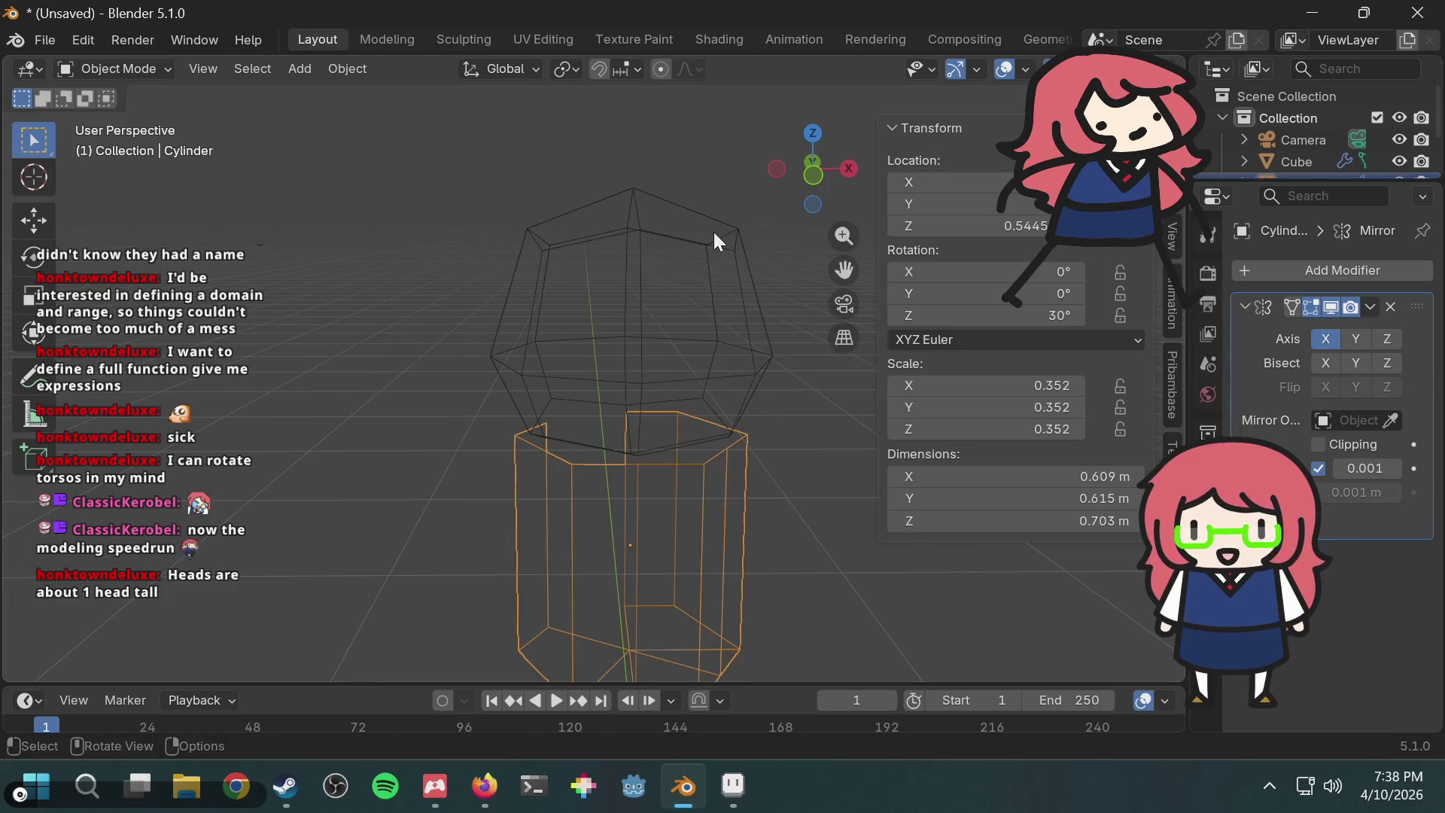
# Step: Inspect the mirrored torso and head from several angles in Edit Mode
pyautogui.moveTo(690, 412); pyautogui.dragTo(602, 513, button='middle')
pyautogui.moveTo(587, 535)
pyautogui.mouseDown(button='middle')
pyautogui.moveTo(649, 572)
pyautogui.moveTo(934, 437)
pyautogui.mouseUp(button='middle')
pyautogui.moveTo(591, 478); pyautogui.dragTo(394, 497, button='middle')
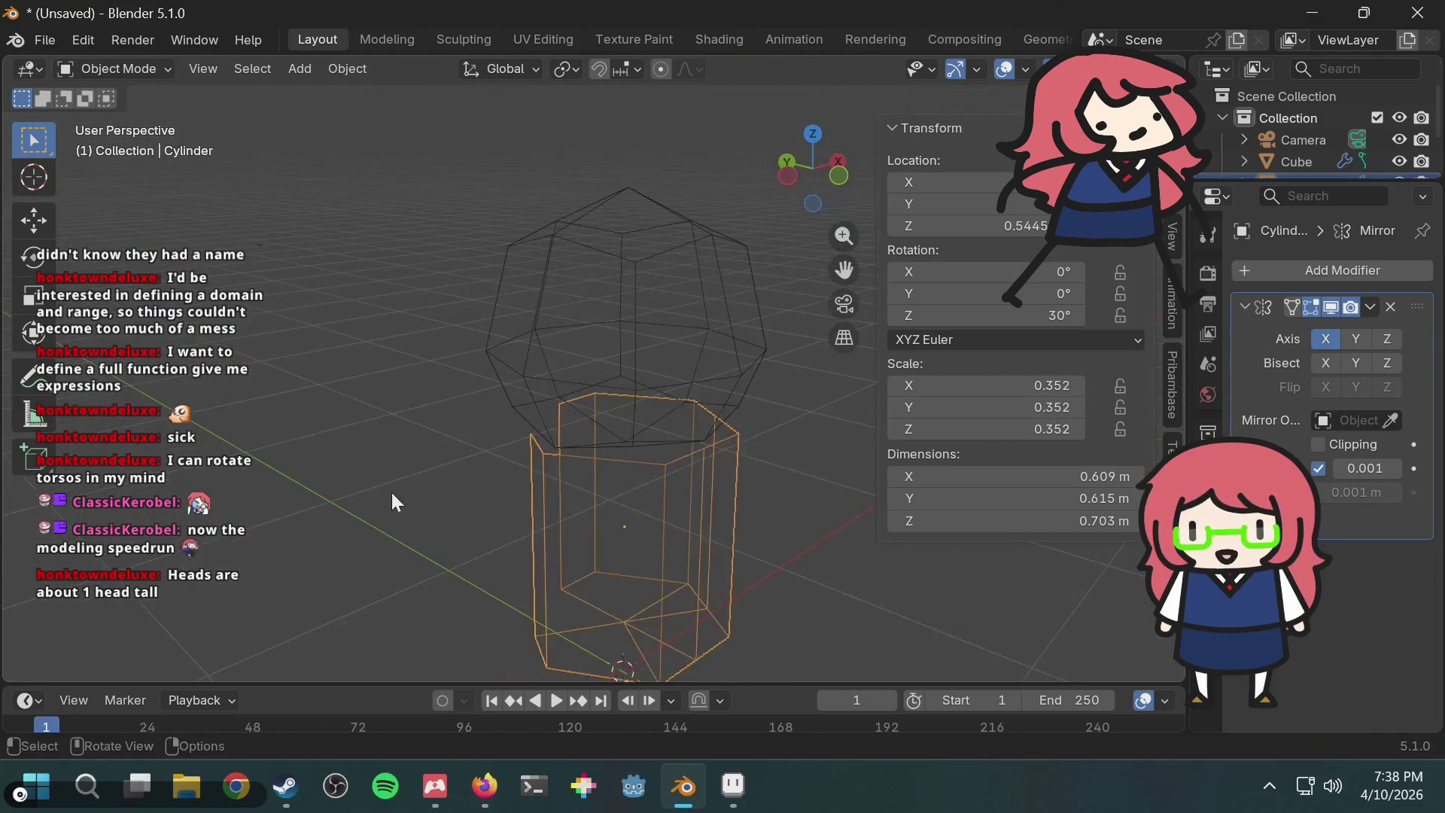
pyautogui.press('Tab')
pyautogui.moveTo(784, 432)
pyautogui.mouseDown(button='middle')
pyautogui.moveTo(658, 477)
pyautogui.moveTo(622, 542)
pyautogui.moveTo(623, 585)
pyautogui.moveTo(671, 449)
pyautogui.moveTo(706, 417)
pyautogui.moveTo(1039, 452)
pyautogui.moveTo(810, 503)
pyautogui.moveTo(635, 461)
pyautogui.mouseUp(button='middle')
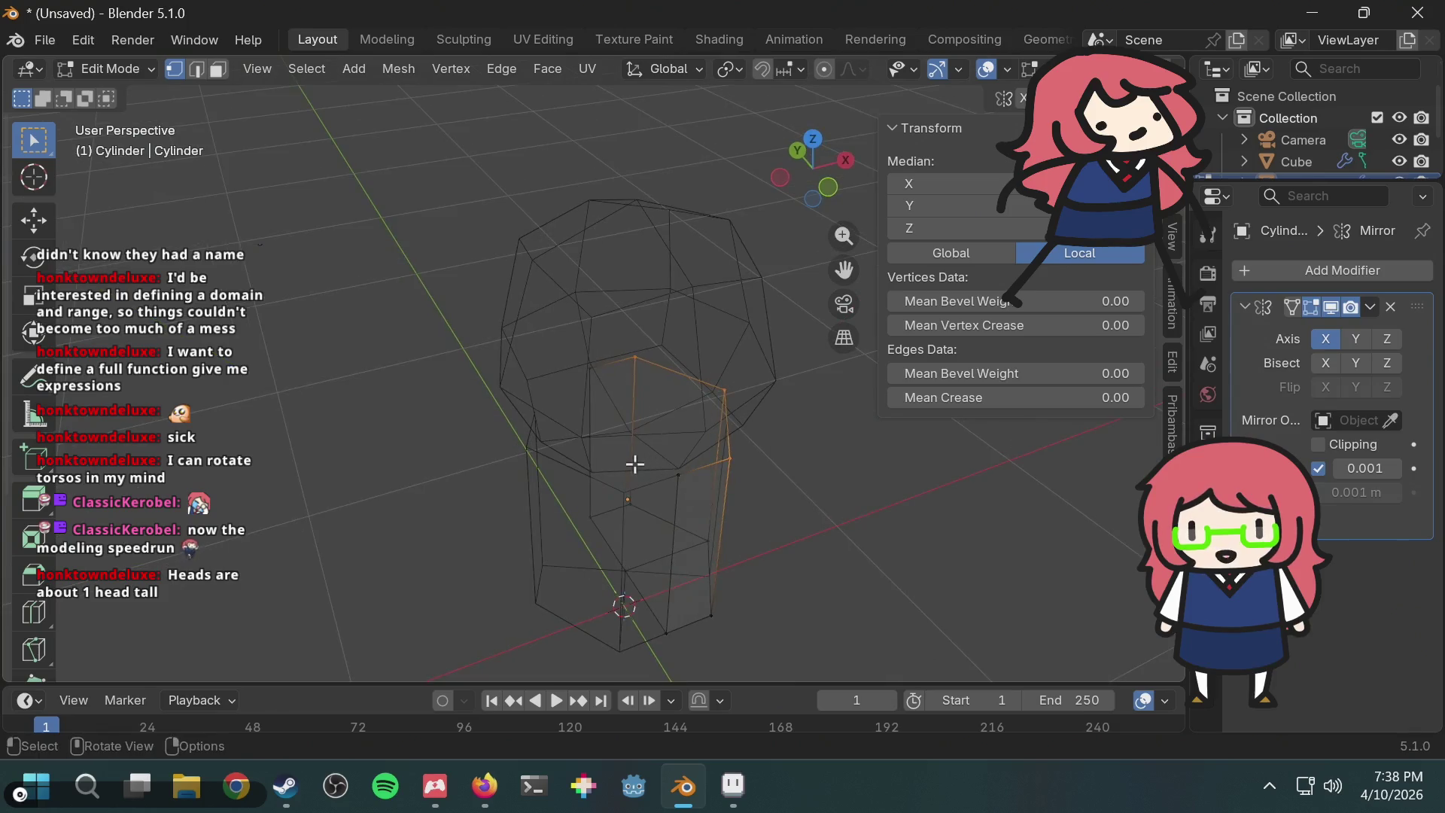
pyautogui.click(503, 461)
pyautogui.moveTo(504, 462)
pyautogui.mouseDown(button='middle')
pyautogui.moveTo(580, 613)
pyautogui.moveTo(602, 537)
pyautogui.moveTo(720, 484)
pyautogui.moveTo(584, 478)
pyautogui.moveTo(510, 452)
pyautogui.mouseUp(button='middle')
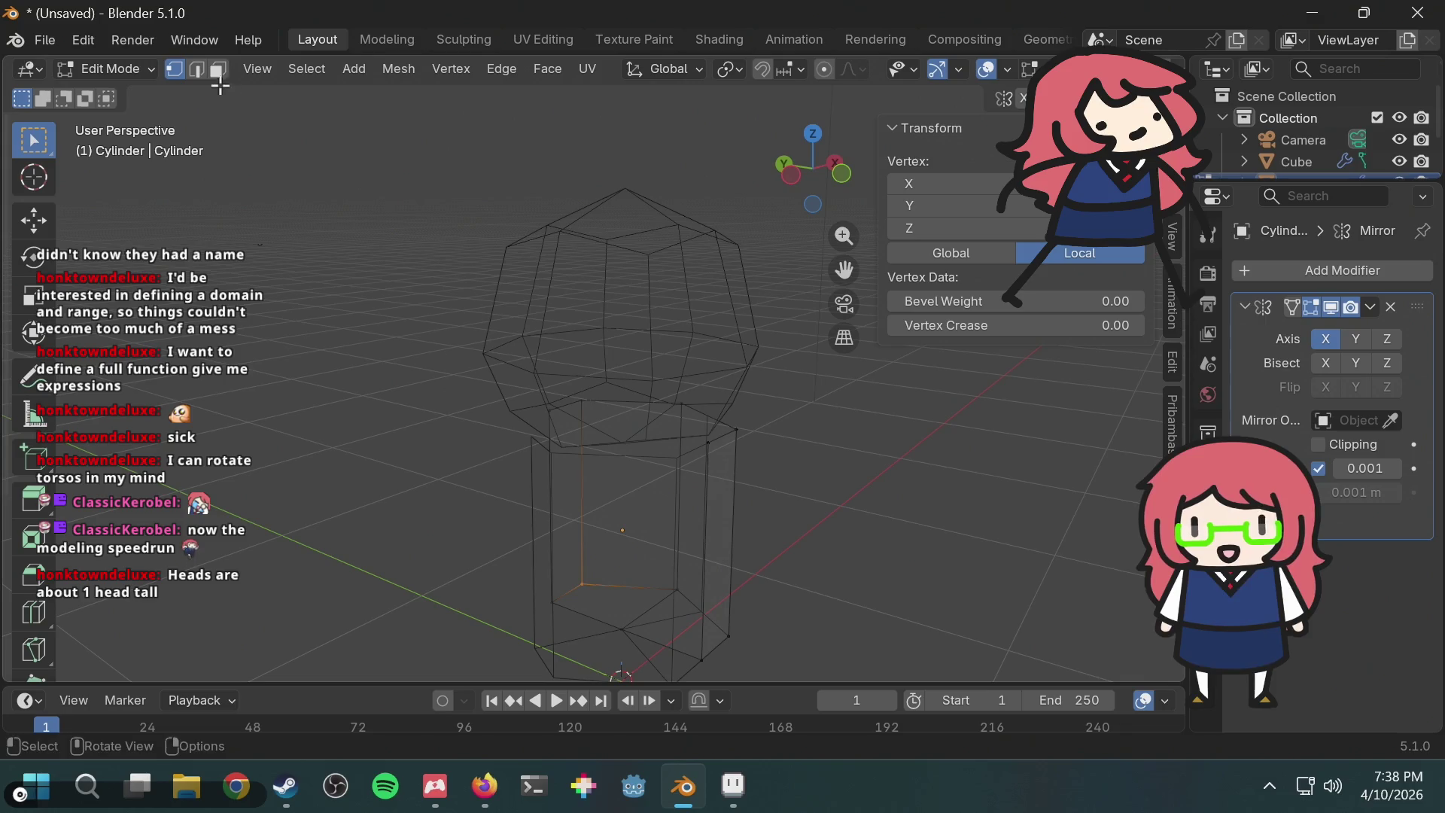
# Step: In Object Mode with solid shading, delete the Mirror modifier, leaving a 0.457 m-wide half torso
pyautogui.click(151, 67)
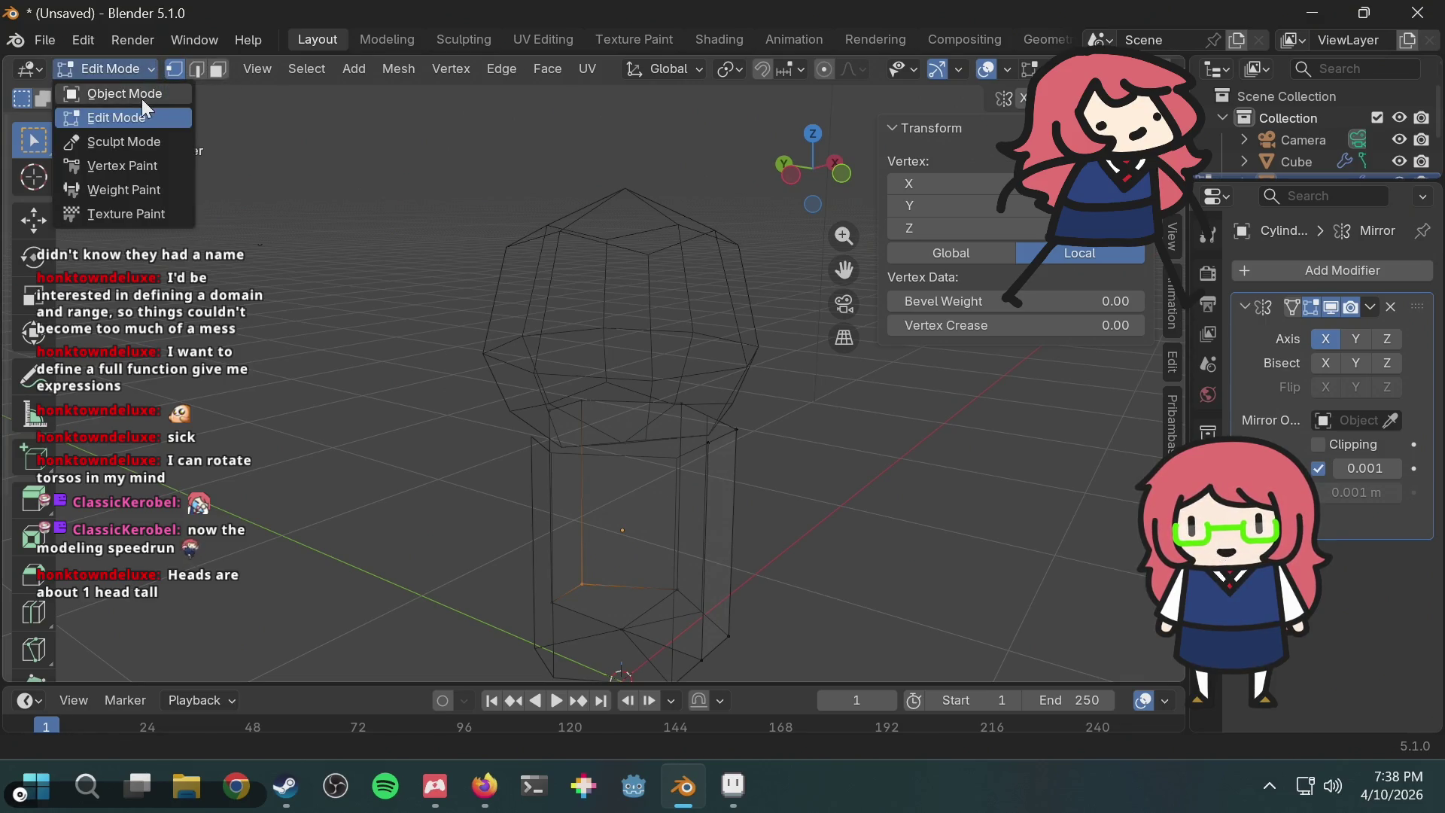
pyautogui.click(141, 96)
pyautogui.moveTo(572, 376); pyautogui.dragTo(600, 401, button='middle')
pyautogui.hotkey('shift', 'z')
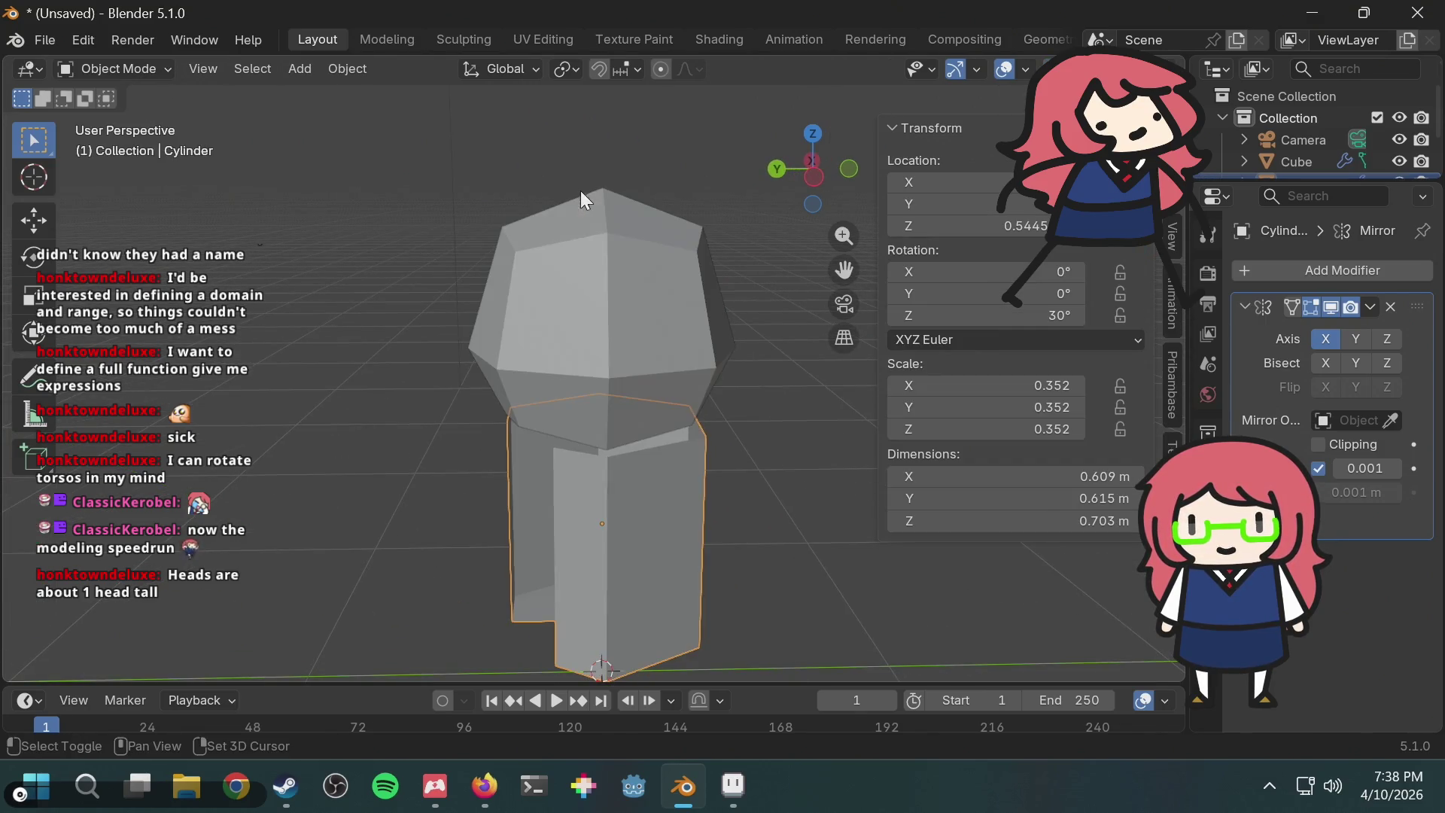
pyautogui.moveTo(603, 319)
pyautogui.mouseDown(button='middle')
pyautogui.moveTo(733, 315)
pyautogui.moveTo(444, 438)
pyautogui.moveTo(372, 399)
pyautogui.moveTo(735, 505)
pyautogui.moveTo(654, 426)
pyautogui.mouseUp(button='middle')
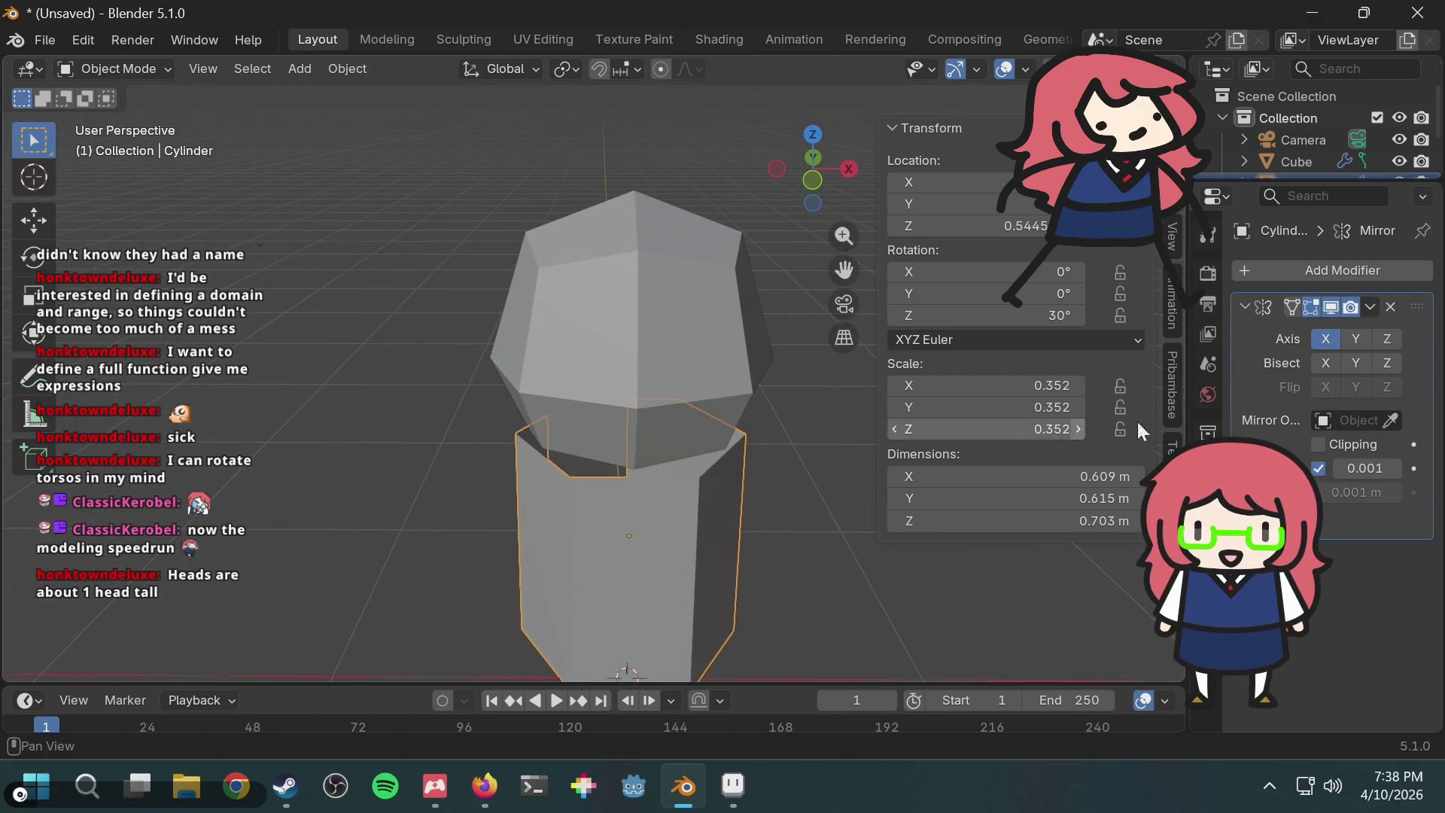
pyautogui.moveTo(473, 482)
pyautogui.mouseDown(button='middle')
pyautogui.moveTo(590, 482)
pyautogui.moveTo(363, 467)
pyautogui.moveTo(405, 461)
pyautogui.moveTo(384, 541)
pyautogui.moveTo(294, 563)
pyautogui.moveTo(450, 515)
pyautogui.moveTo(536, 509)
pyautogui.moveTo(453, 428)
pyautogui.moveTo(444, 477)
pyautogui.moveTo(460, 474)
pyautogui.mouseUp(button='middle')
pyautogui.click(1392, 307)
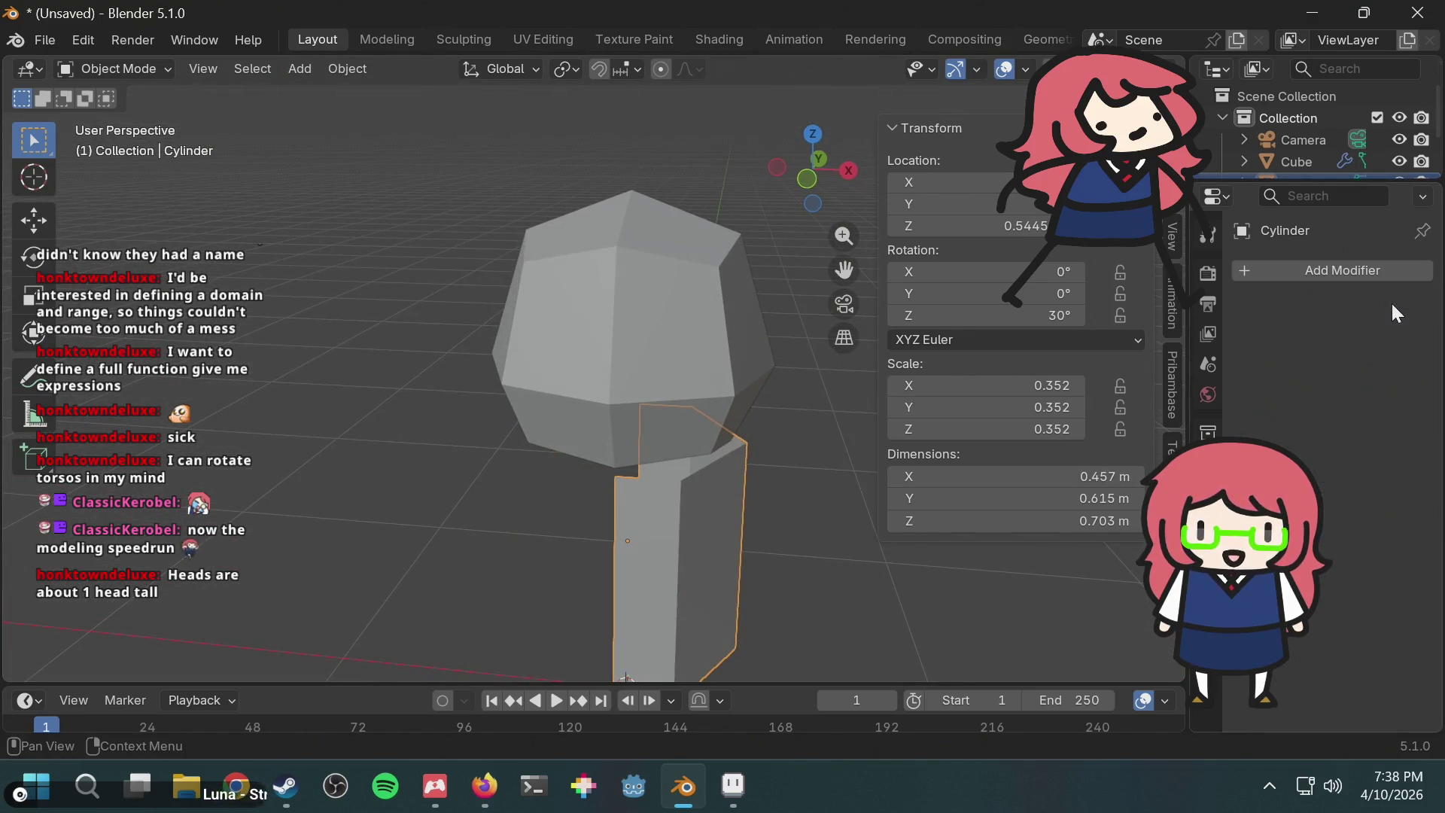
# Step: Add a Mirror modifier to the torso as a trial, then undo it
pyautogui.press('F3')
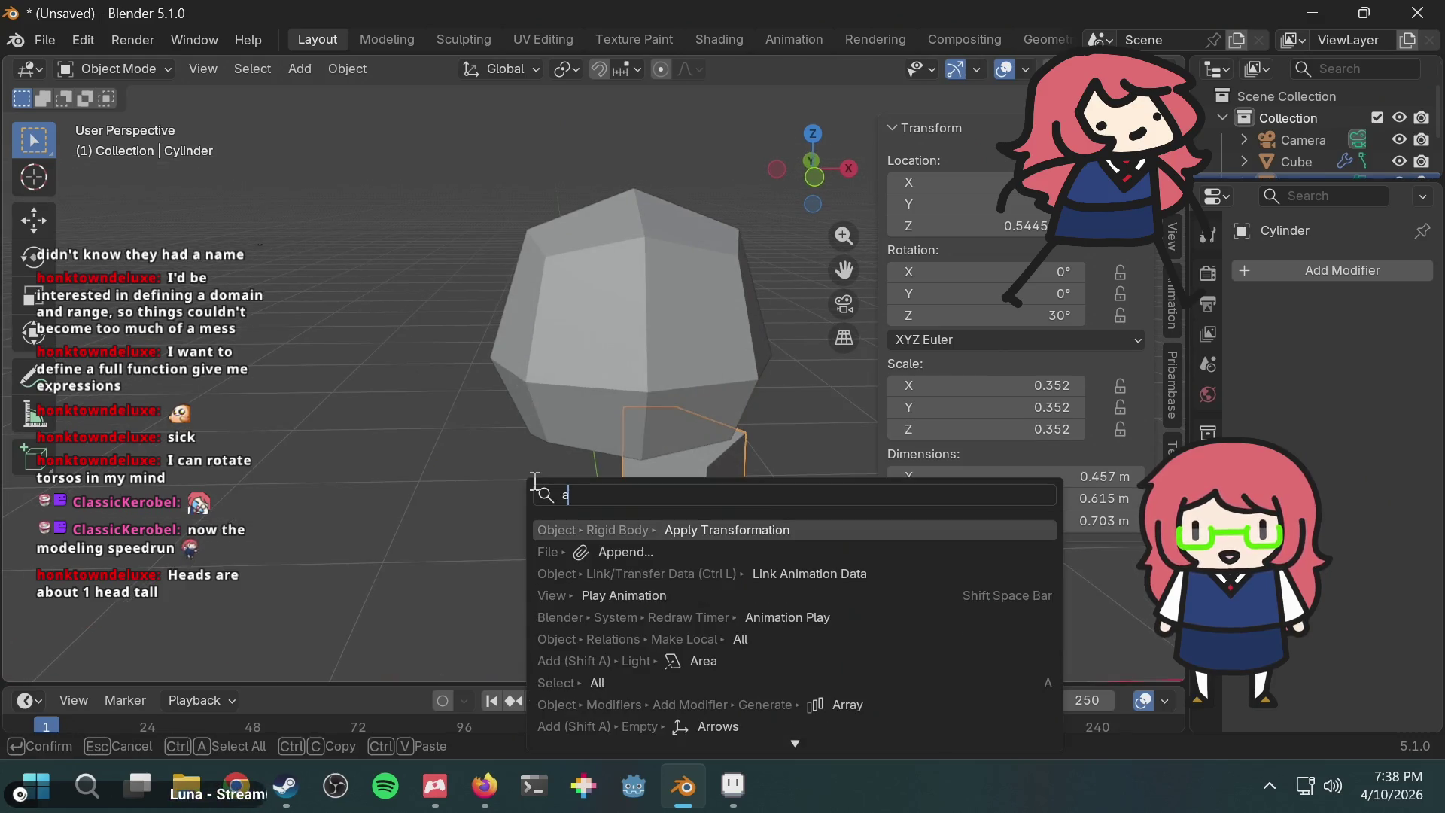
pyautogui.press('Escape')
pyautogui.click(1353, 263)
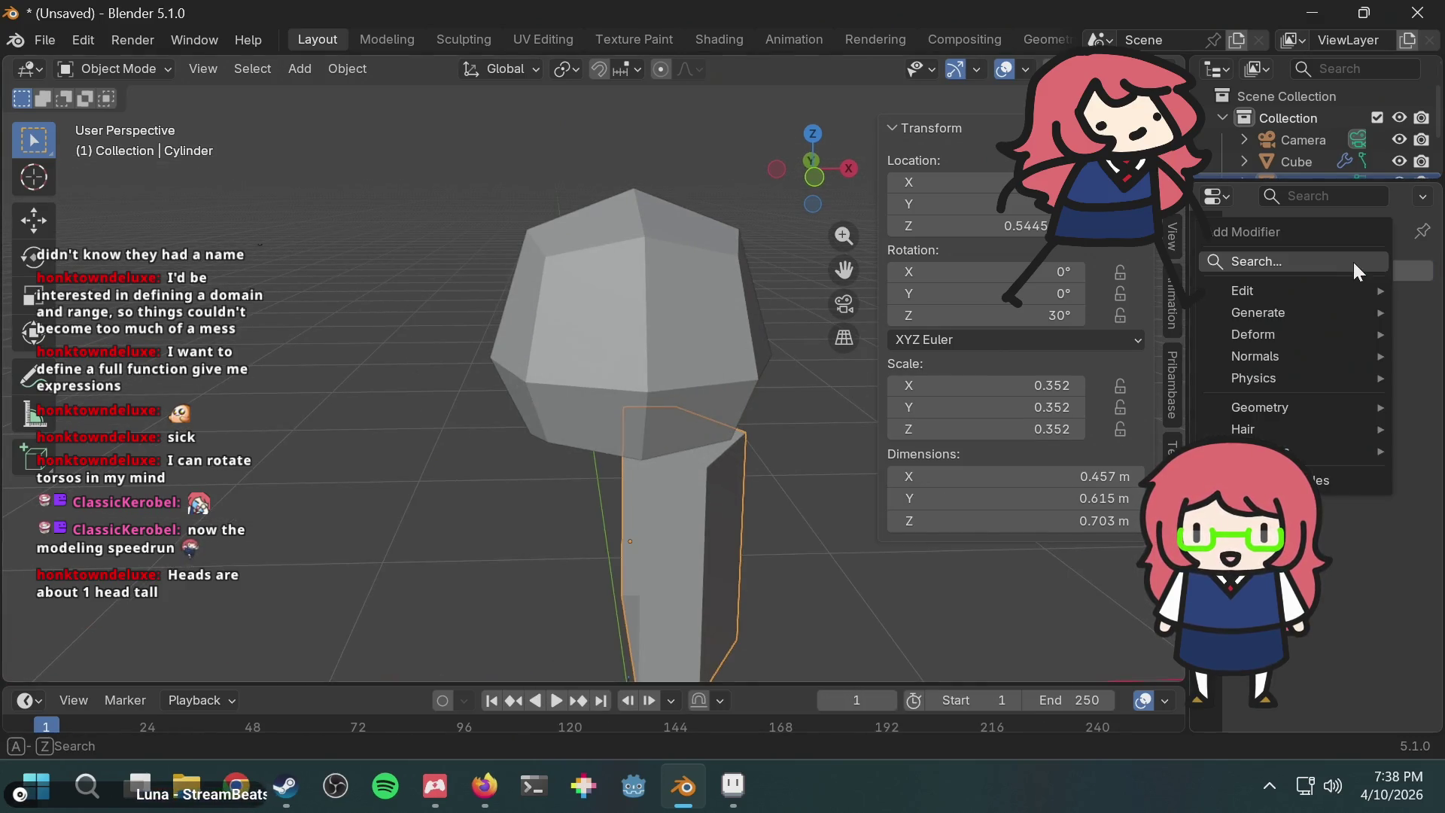
pyautogui.moveTo(1313, 290)
pyautogui.write('mirr')
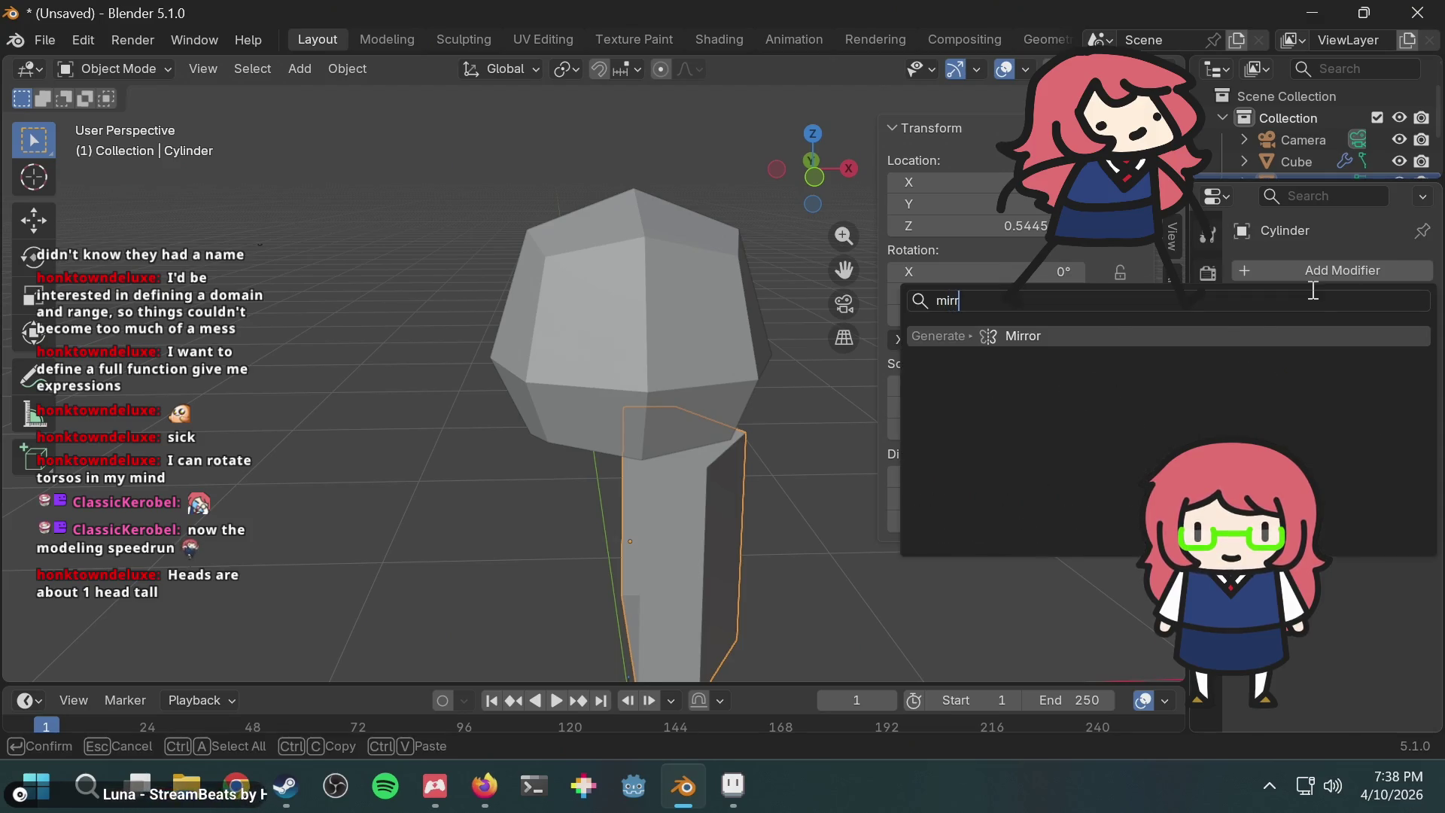
pyautogui.press('Return')
pyautogui.moveTo(653, 378)
pyautogui.mouseDown(button='middle')
pyautogui.moveTo(765, 396)
pyautogui.moveTo(760, 423)
pyautogui.mouseUp(button='middle')
pyautogui.hotkey('ctrl', 'z')
pyautogui.moveTo(761, 345); pyautogui.dragTo(595, 256, button='middle')
# Step: Look up 'apply' in the command search while orbiting around the head and torso
pyautogui.press('F3')
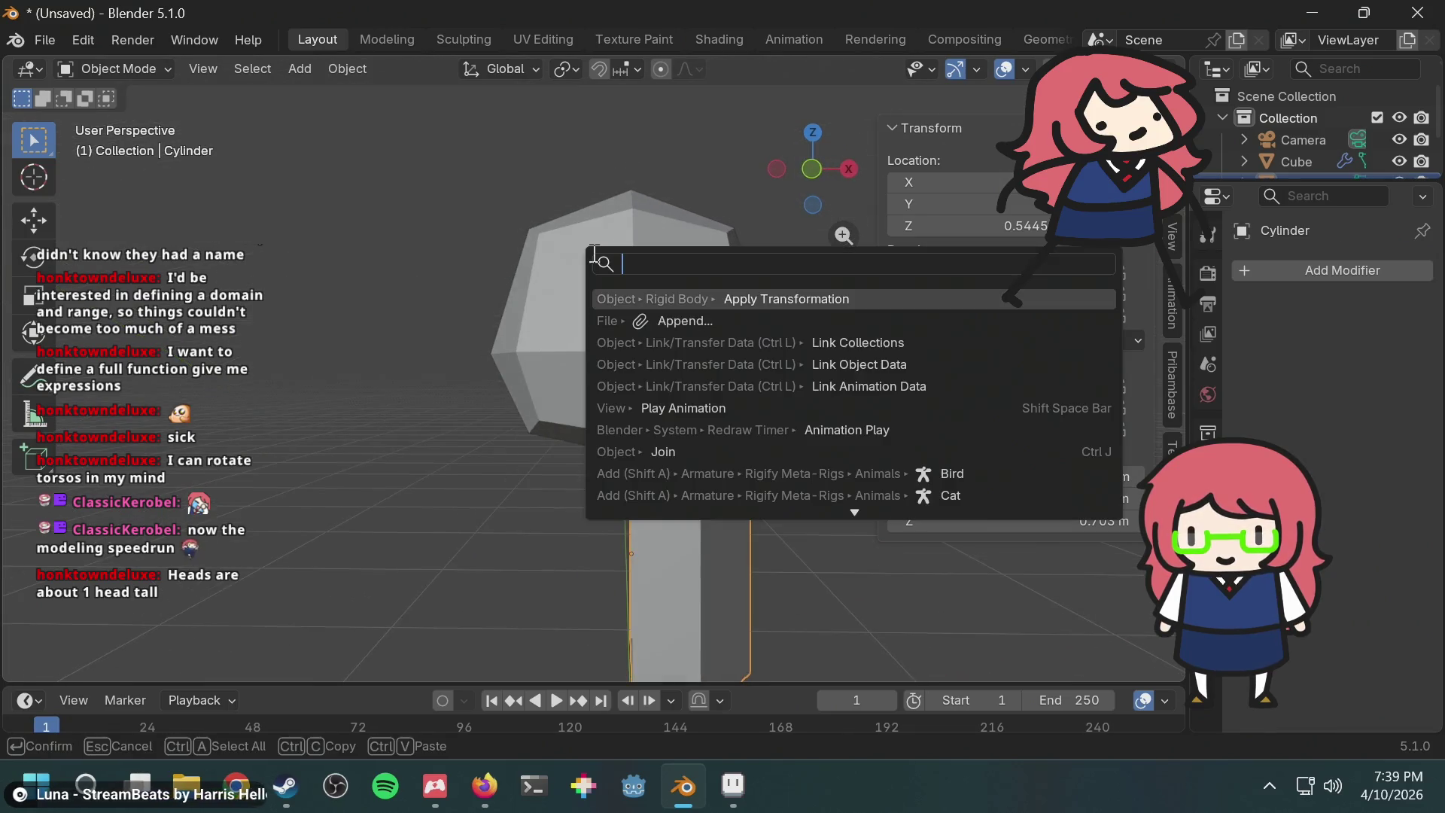
pyautogui.write('apply')
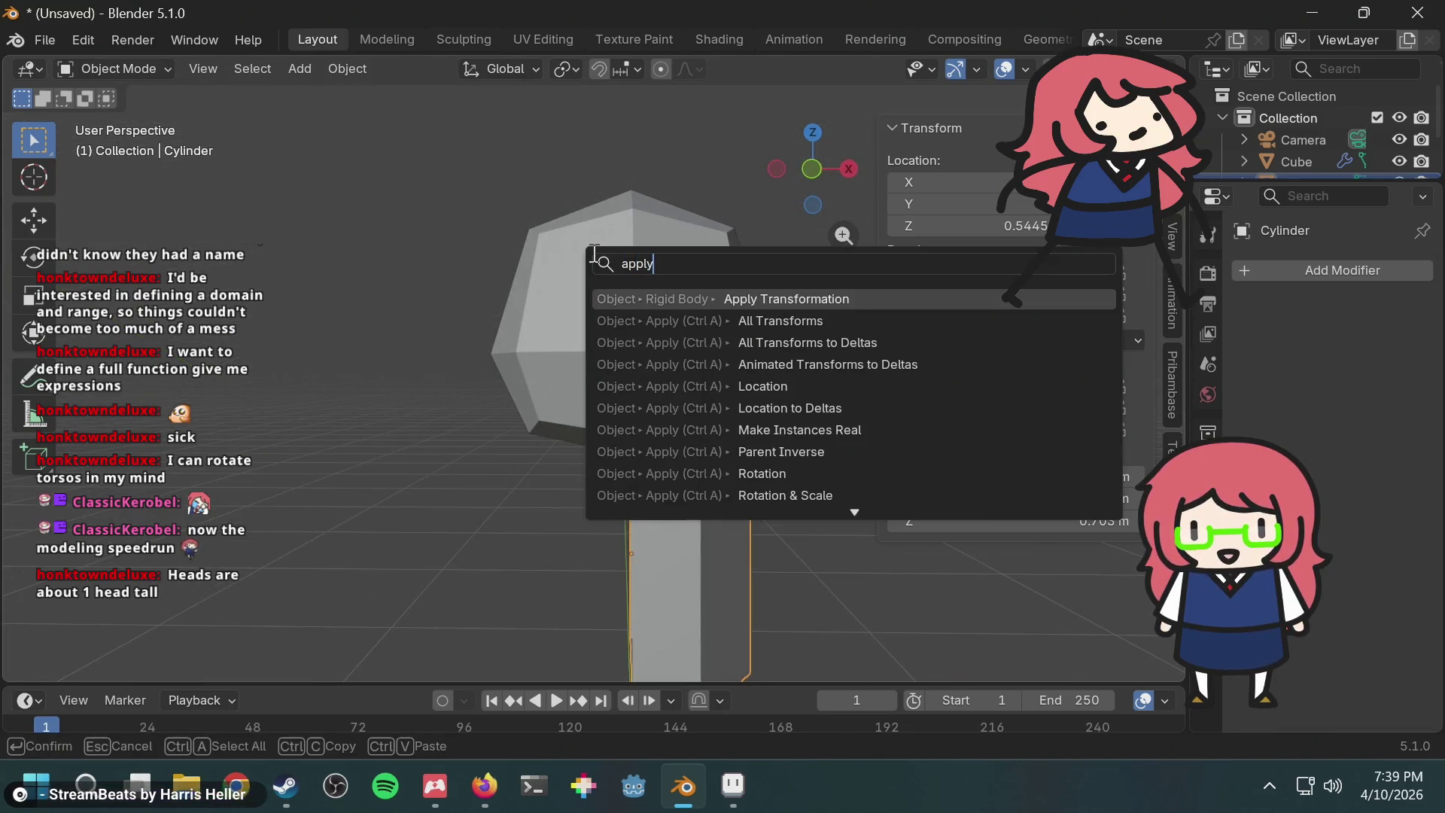
pyautogui.press('Escape')
pyautogui.moveTo(593, 252)
pyautogui.mouseDown(button='middle')
pyautogui.moveTo(725, 299)
pyautogui.moveTo(776, 279)
pyautogui.moveTo(1017, 354)
pyautogui.moveTo(1064, 346)
pyautogui.moveTo(593, 348)
pyautogui.moveTo(570, 307)
pyautogui.moveTo(607, 307)
pyautogui.moveTo(611, 334)
pyautogui.mouseUp(button='middle')
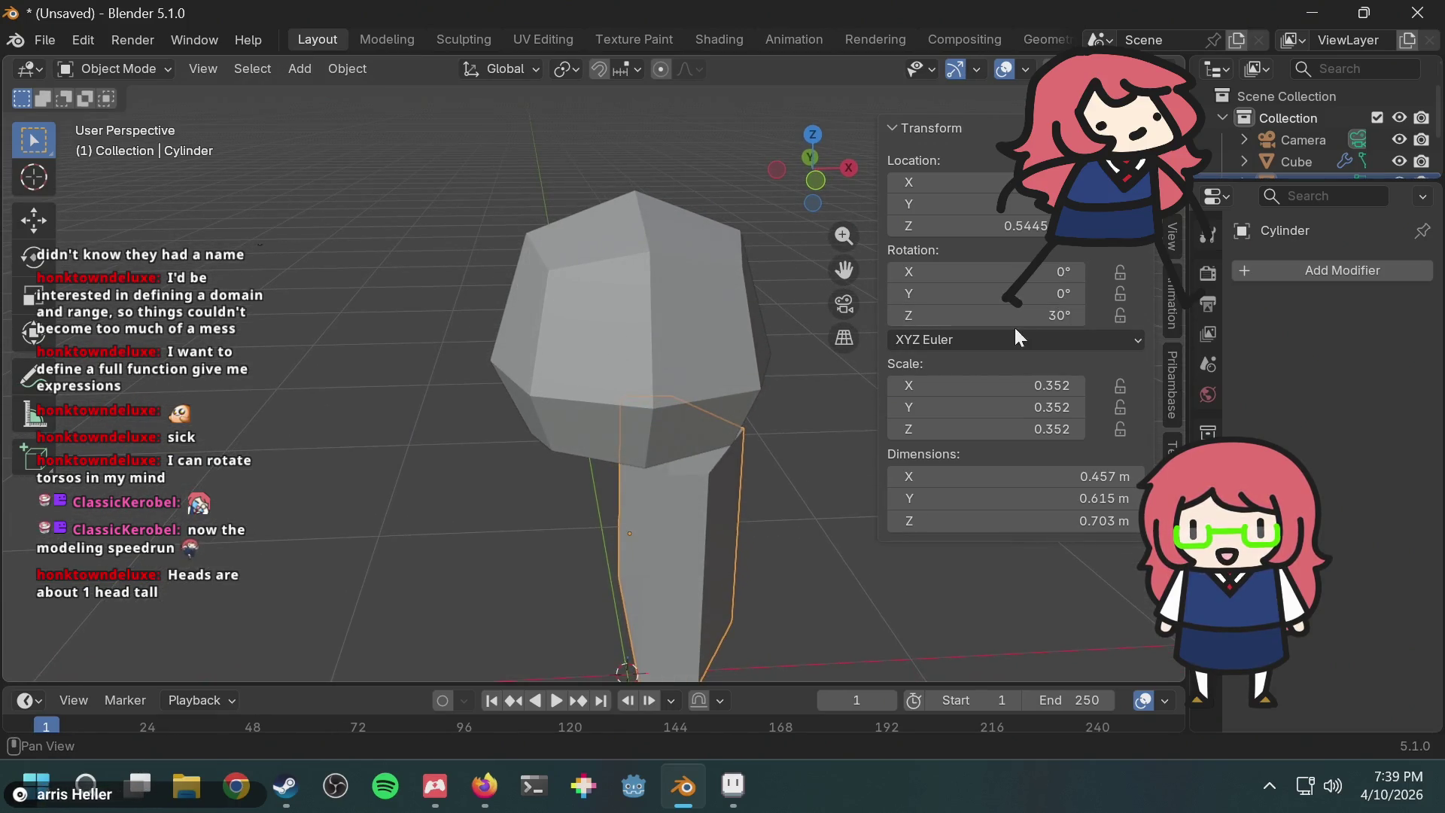
pyautogui.press('F3')
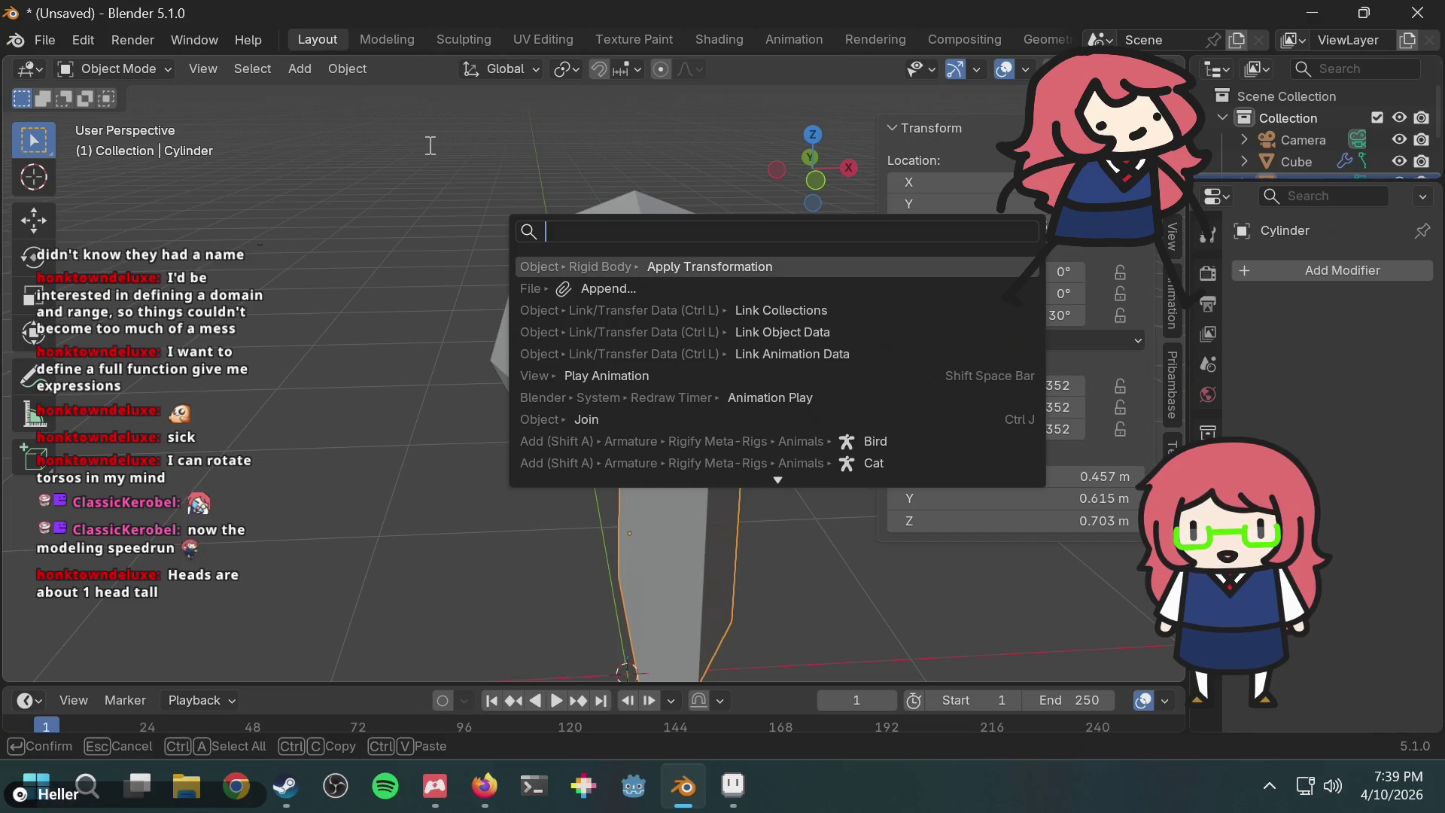
pyautogui.press('Escape')
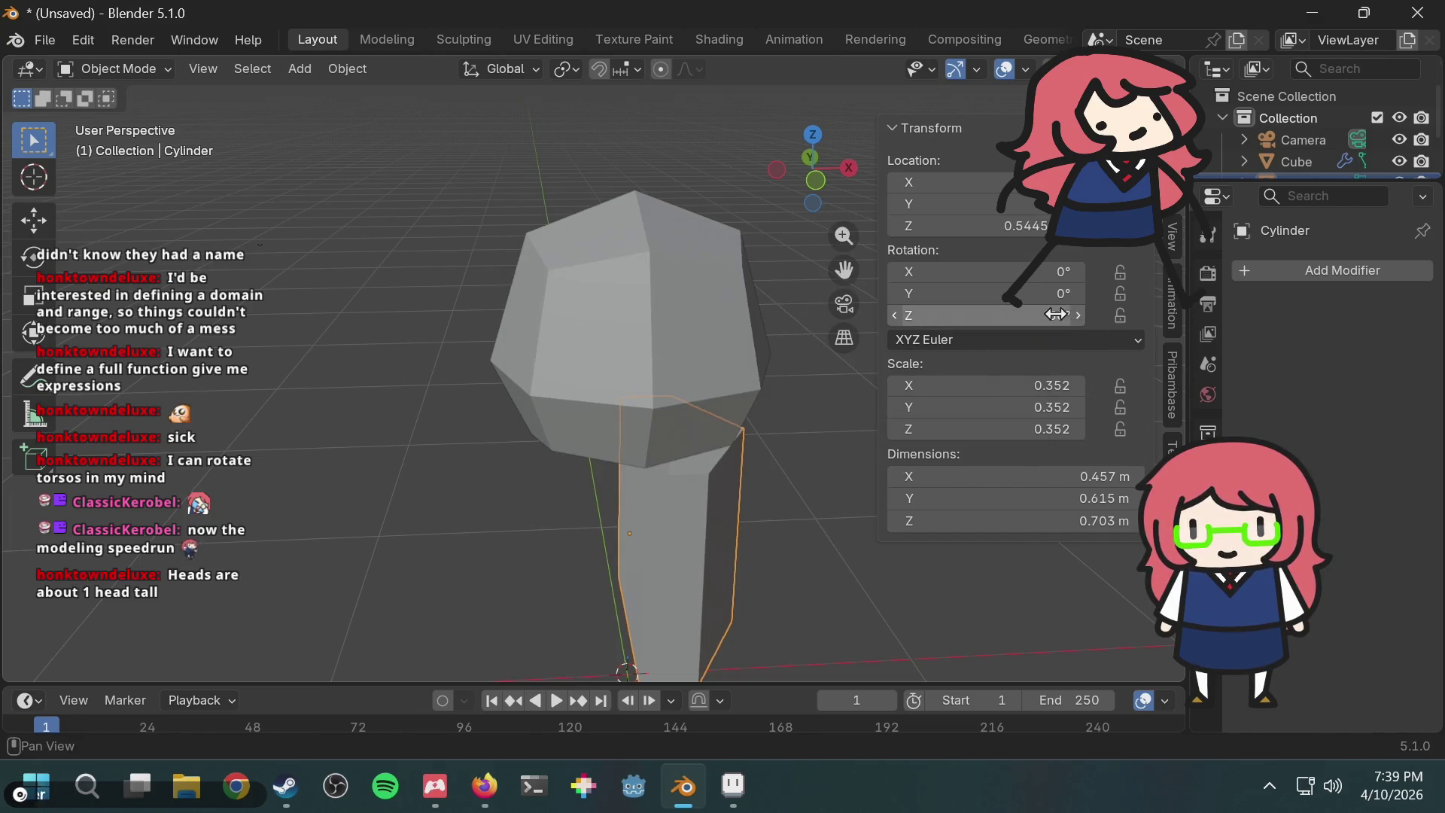
pyautogui.press('F3')
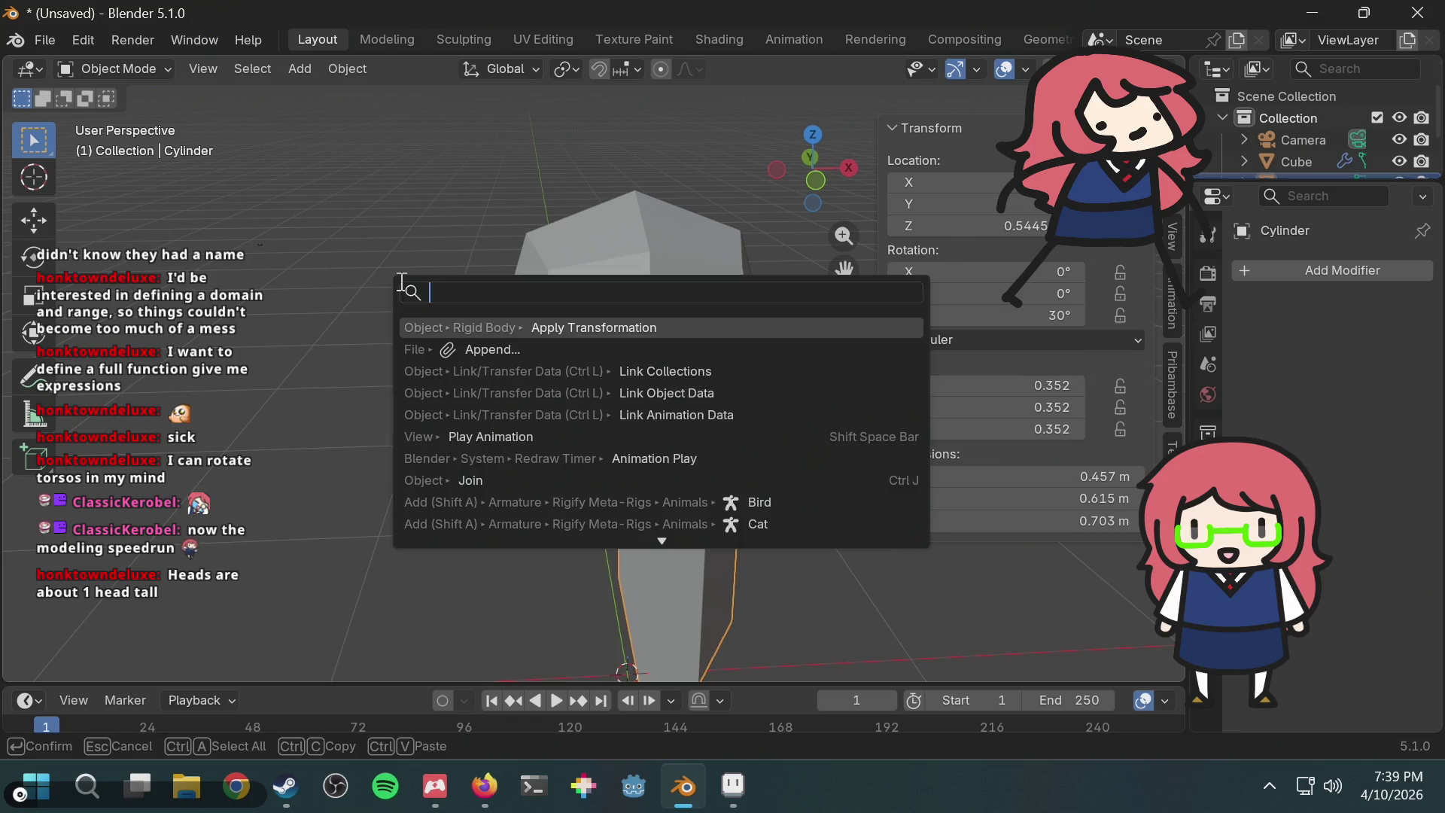
pyautogui.press('Escape')
# Step: Select the head cube and search 'appl' to find All Transforms
pyautogui.click(778, 512)
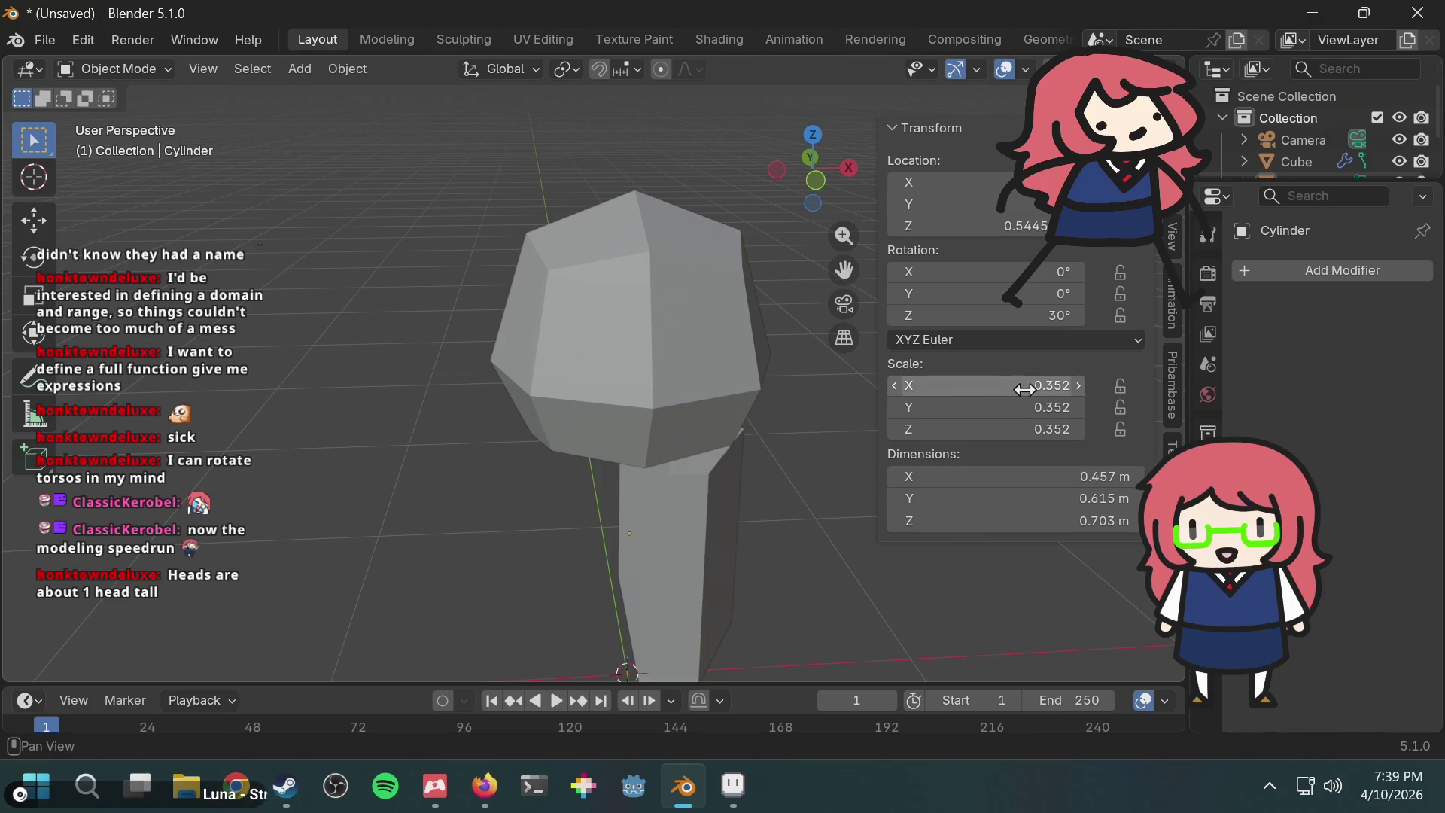
pyautogui.click(648, 317)
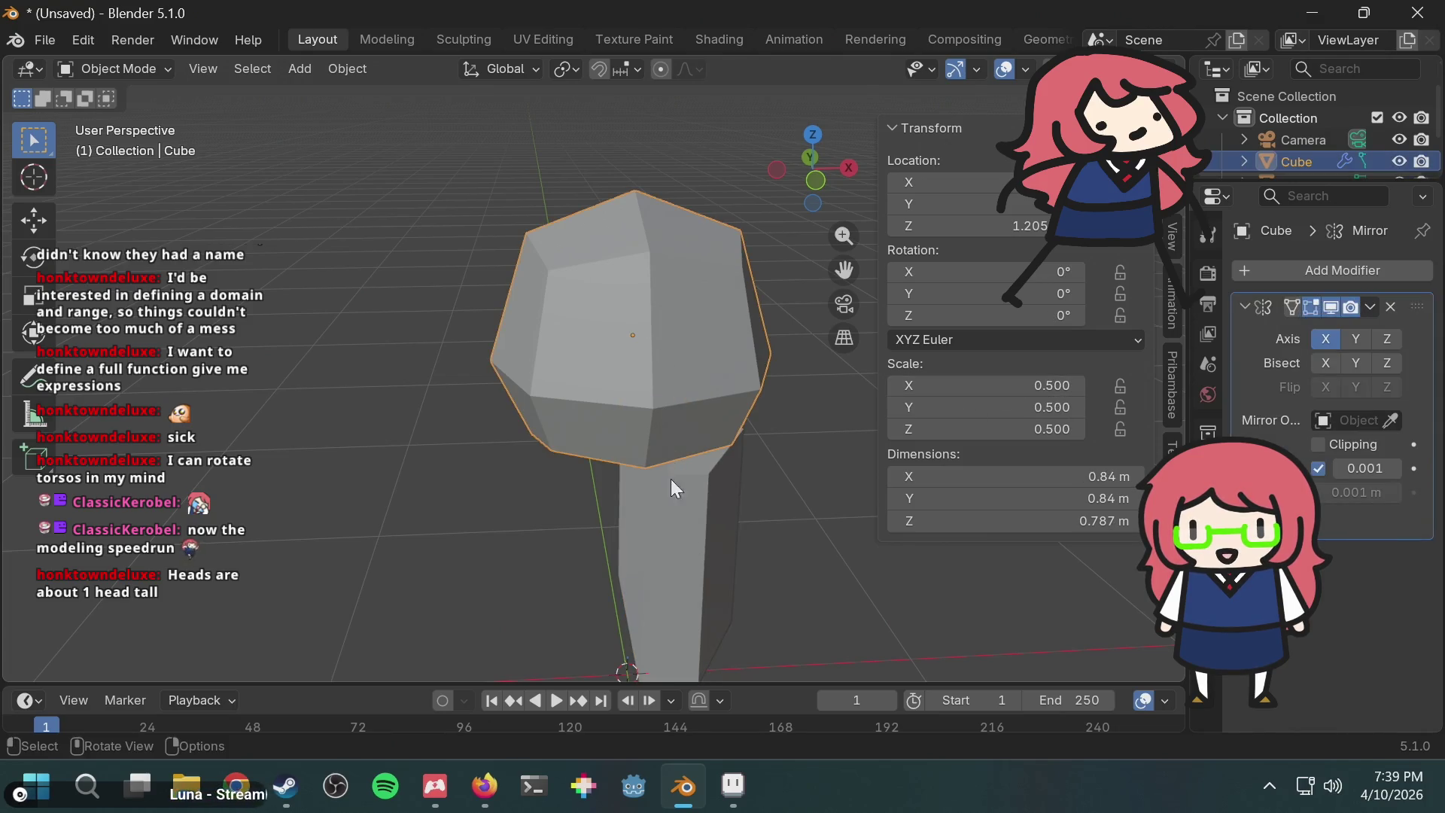
pyautogui.press('F3')
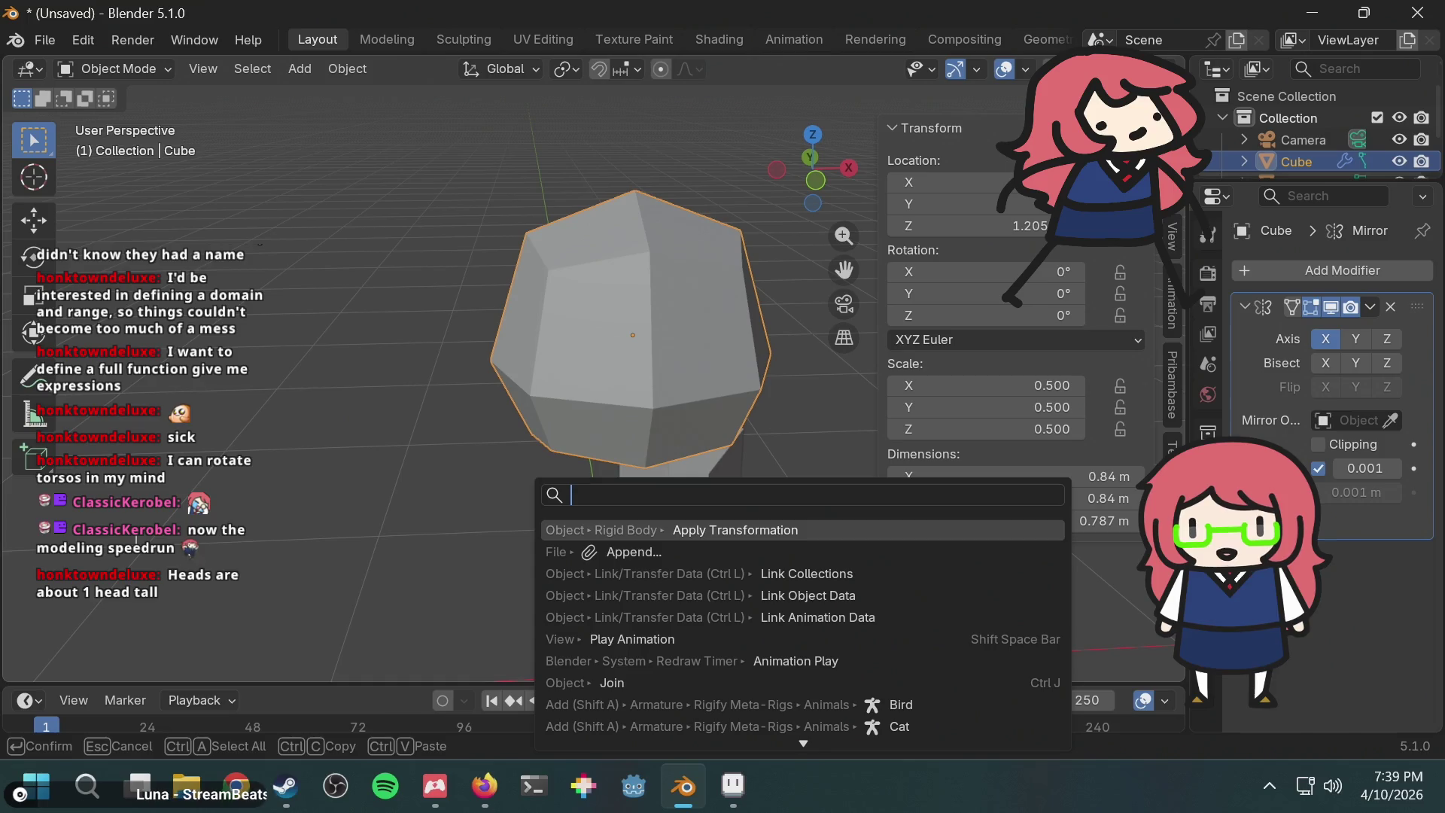
pyautogui.press('Escape')
pyautogui.press('F3')
pyautogui.write('appl')
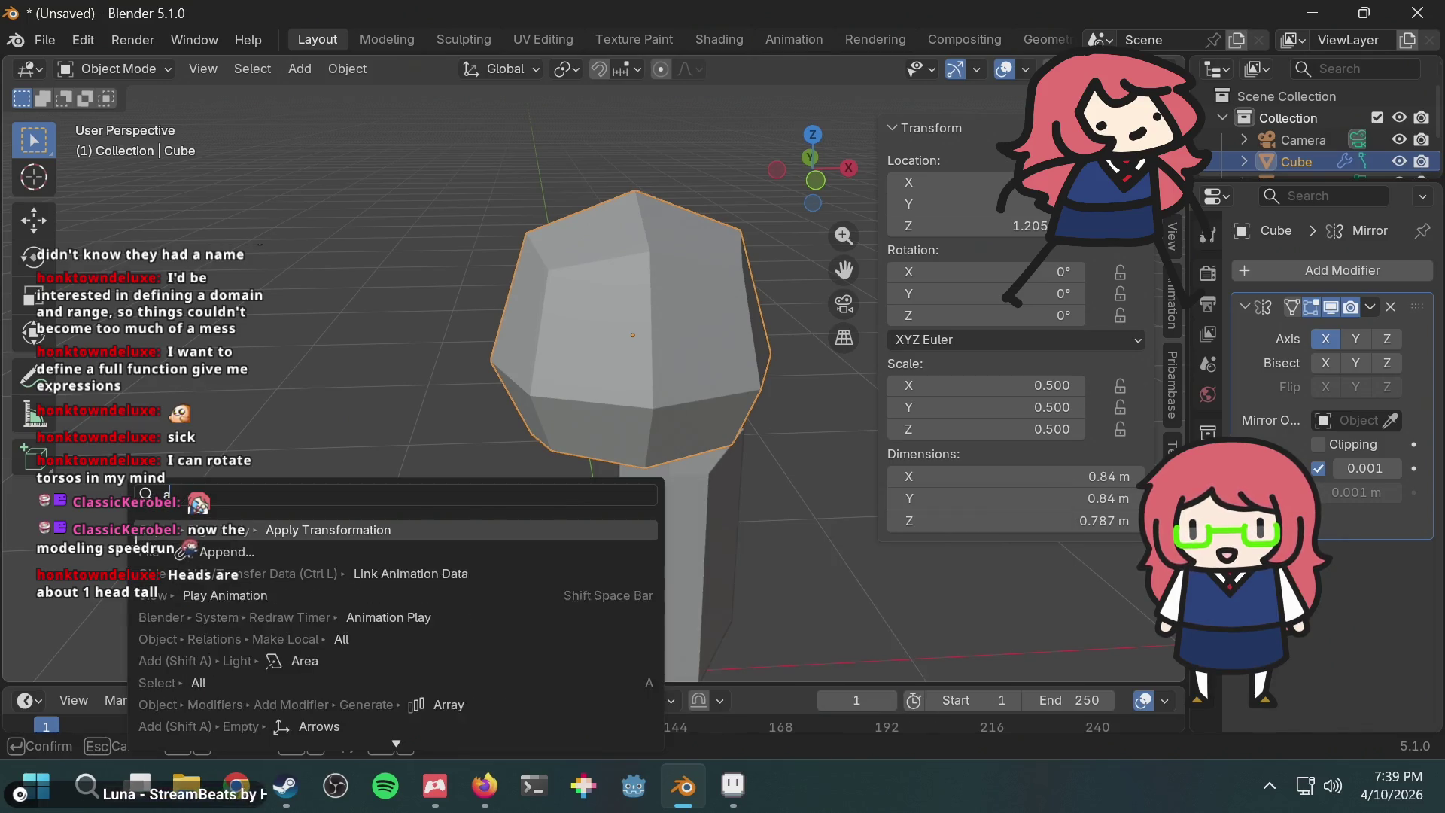
pyautogui.press('Down')
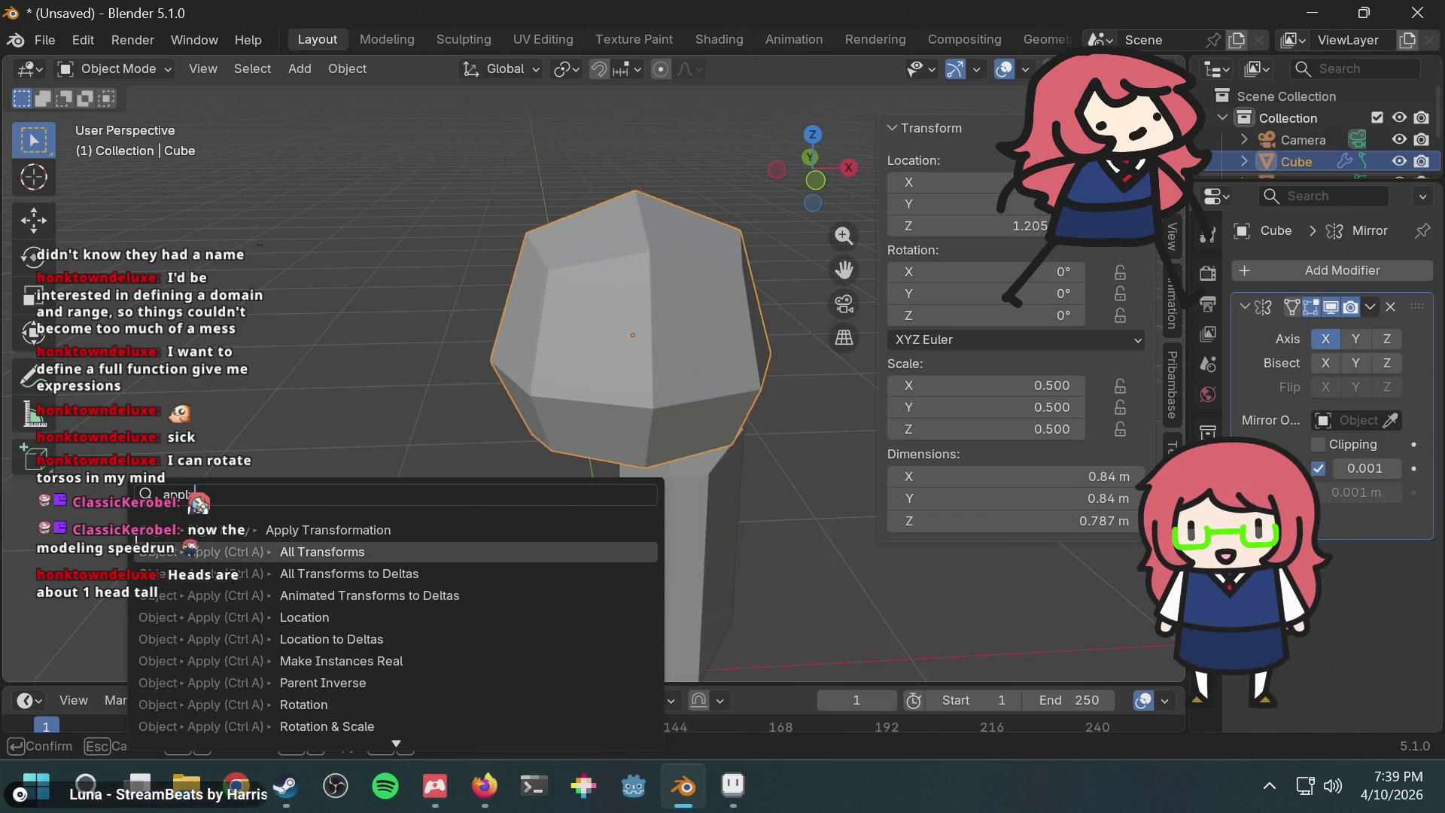
# Step: Apply All Transforms to the torso cylinder
pyautogui.click(702, 502)
pyautogui.press('F3')
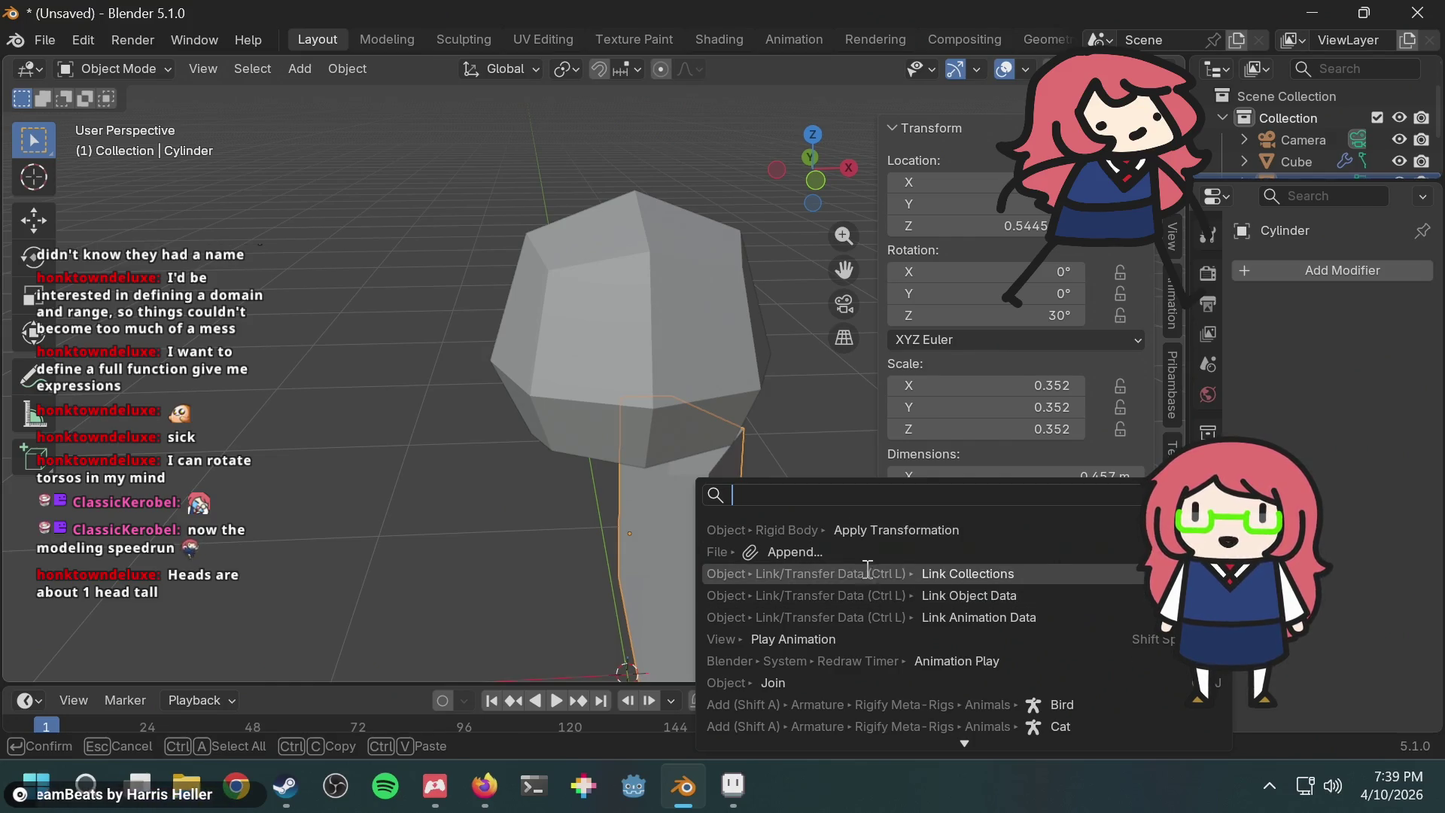
pyautogui.write('apply')
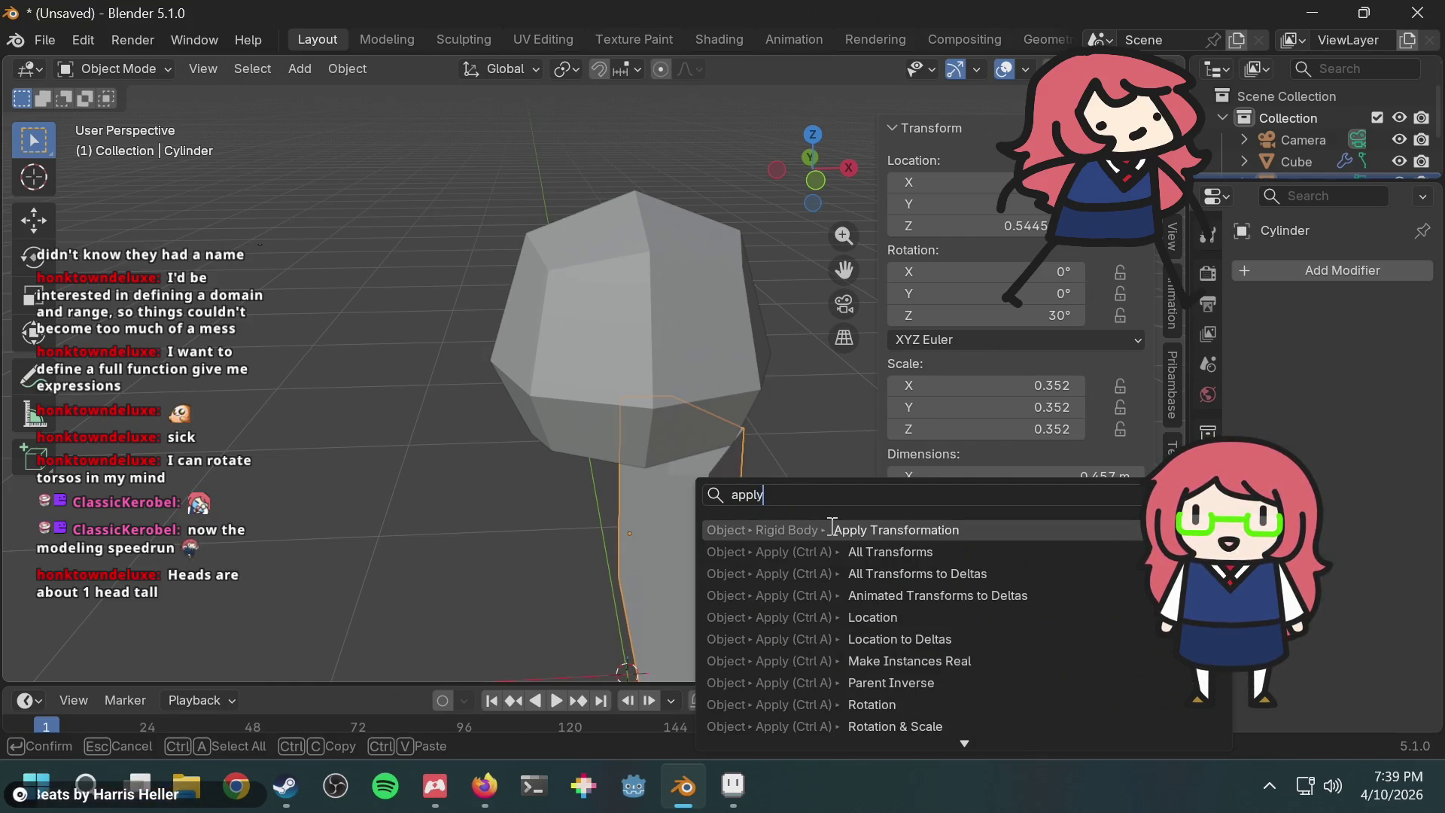
pyautogui.click(874, 546)
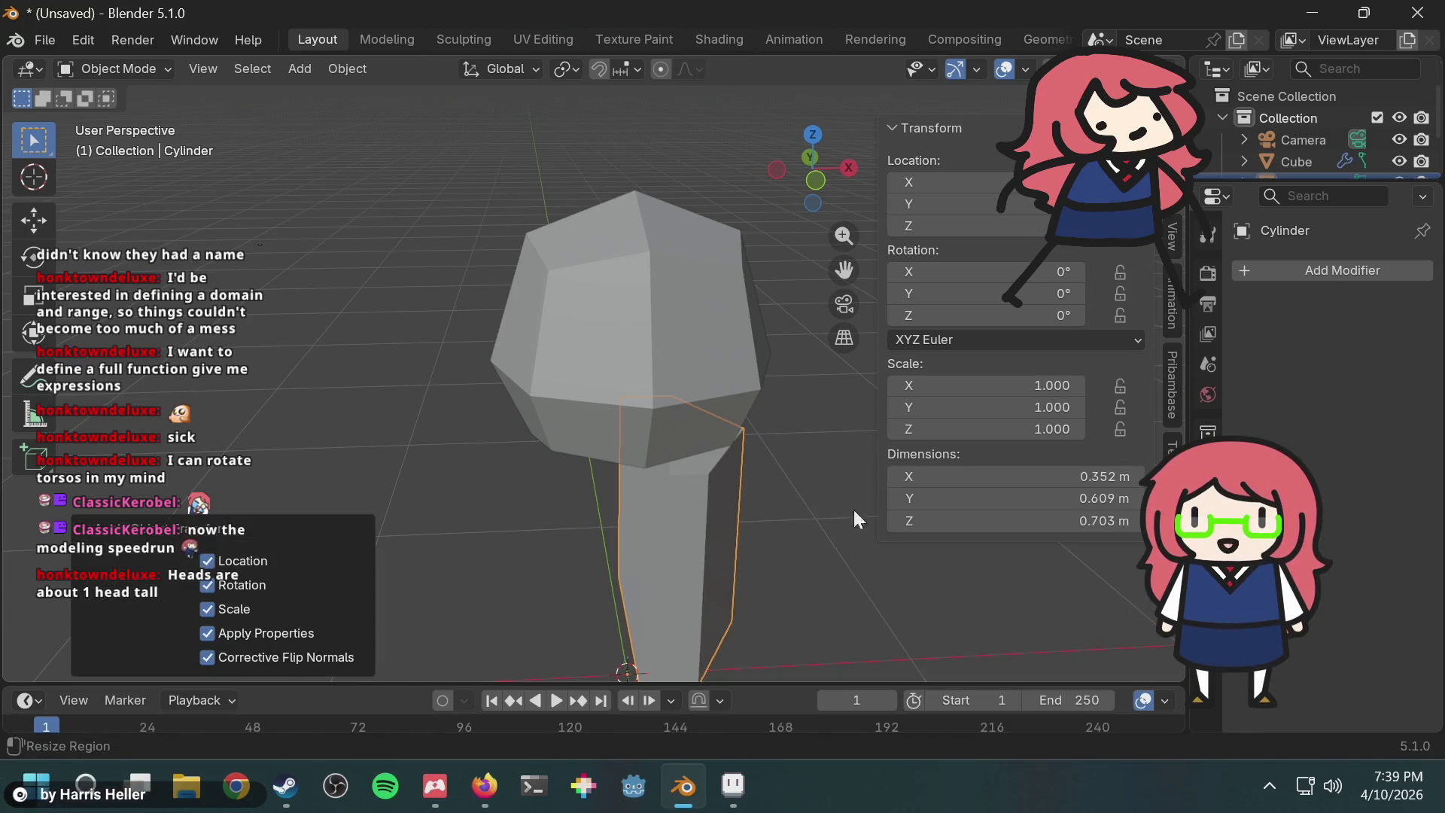
# Step: Apply All Transforms to the head cube, then reselect the torso cylinder
pyautogui.click(707, 363)
pyautogui.press('F3')
pyautogui.write('obj')
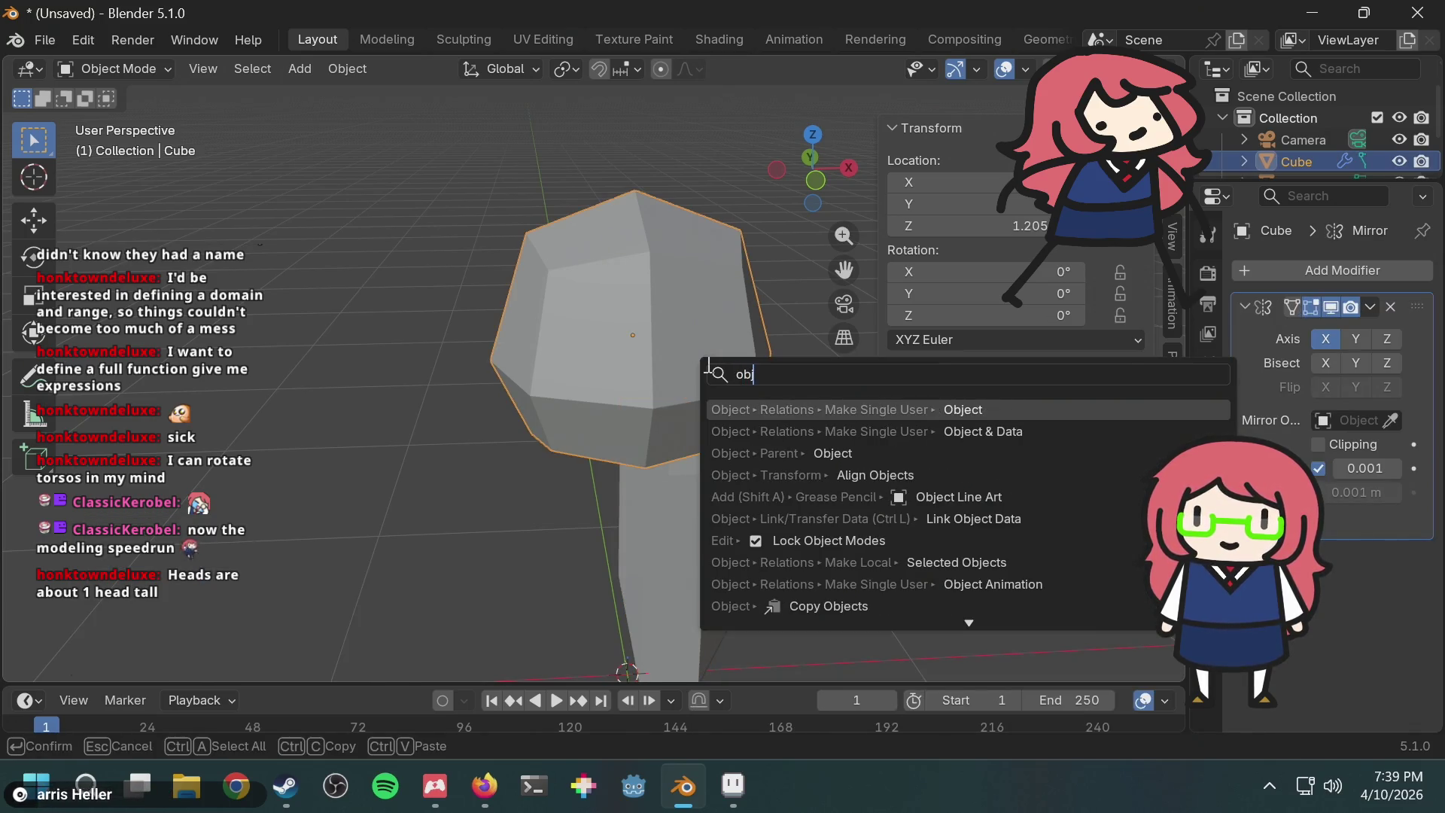
pyautogui.press('BackSpace')
pyautogui.press('BackSpace')
pyautogui.write('aply')
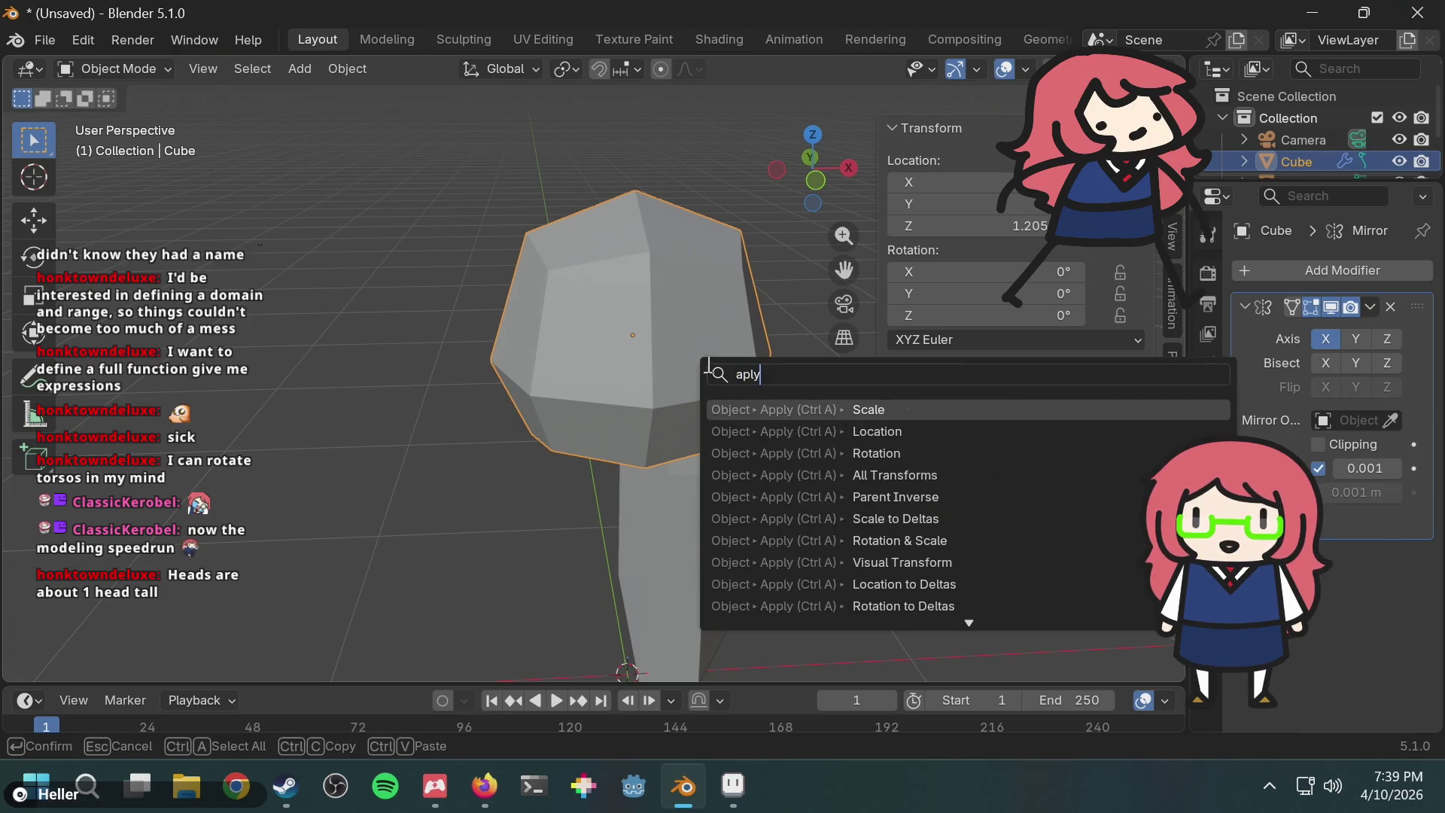
pyautogui.press('BackSpace')
pyautogui.press('BackSpace')
pyautogui.write('pl')
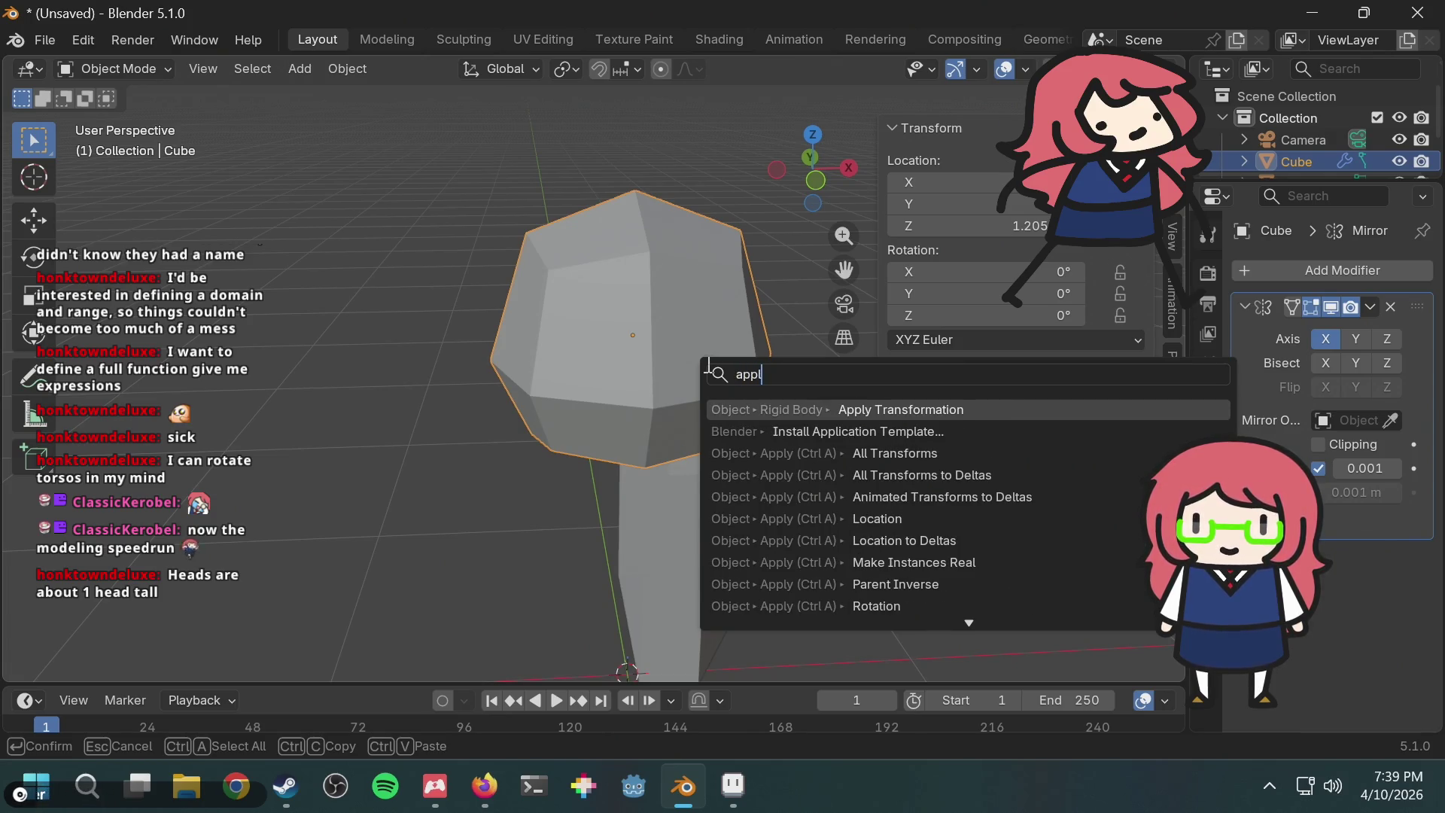
pyautogui.click(968, 453)
pyautogui.click(450, 392)
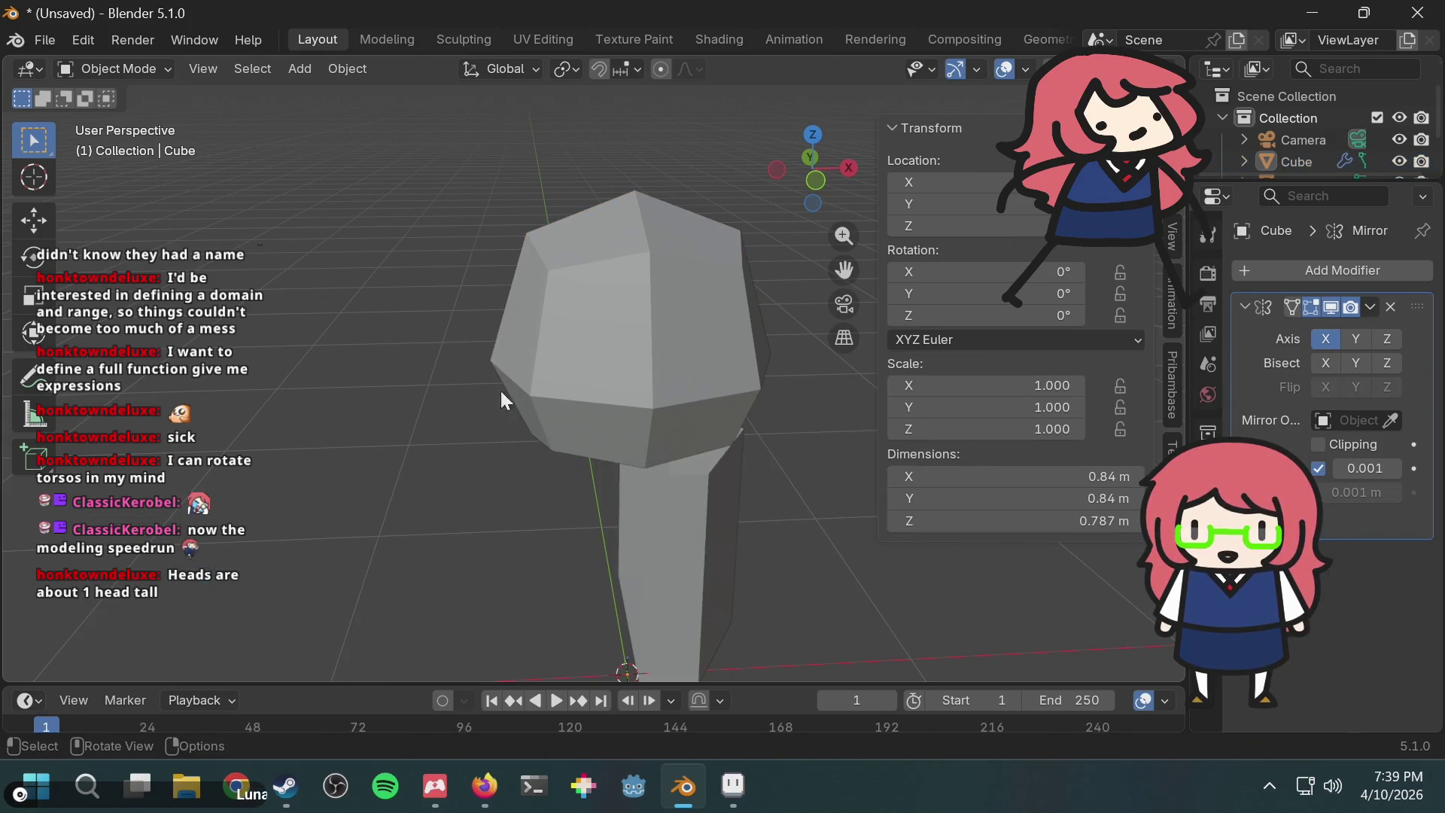
pyautogui.click(681, 493)
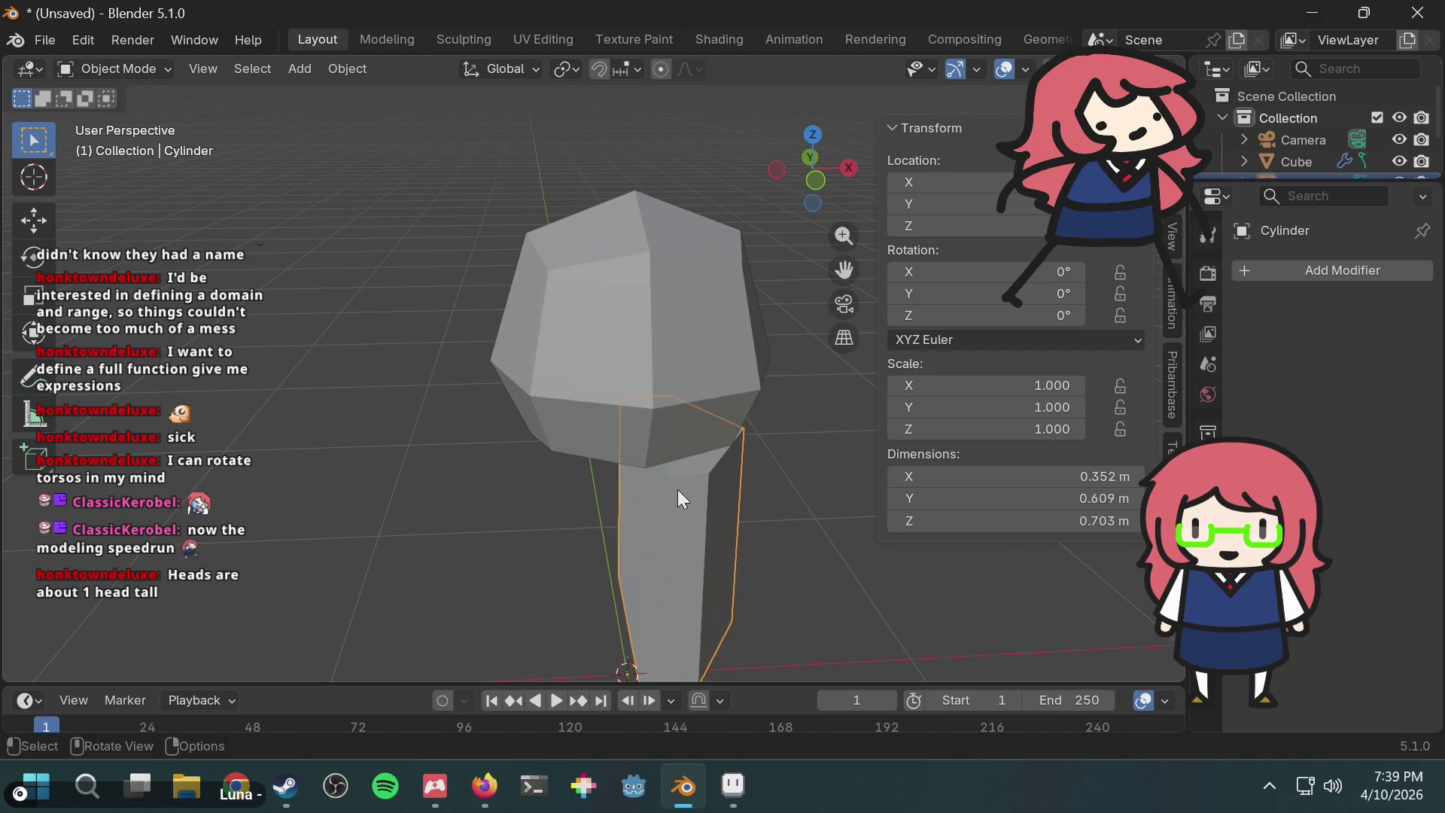
# Step: Add a Mirror modifier to the torso and edit its mesh see-through from the front
pyautogui.click(1316, 271)
pyautogui.write('mirr')
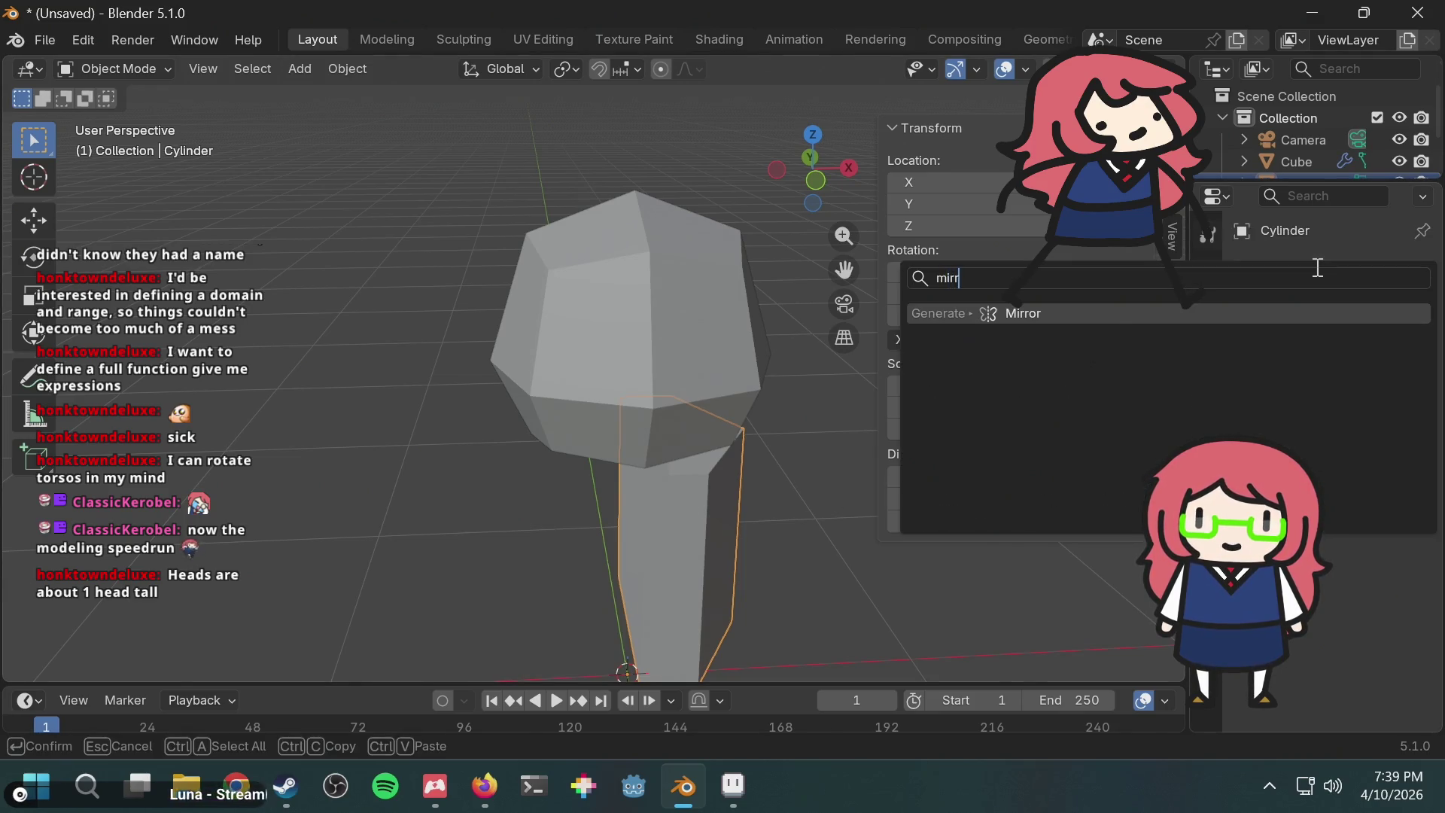
pyautogui.press('Return')
pyautogui.moveTo(711, 202); pyautogui.dragTo(684, 249, button='middle')
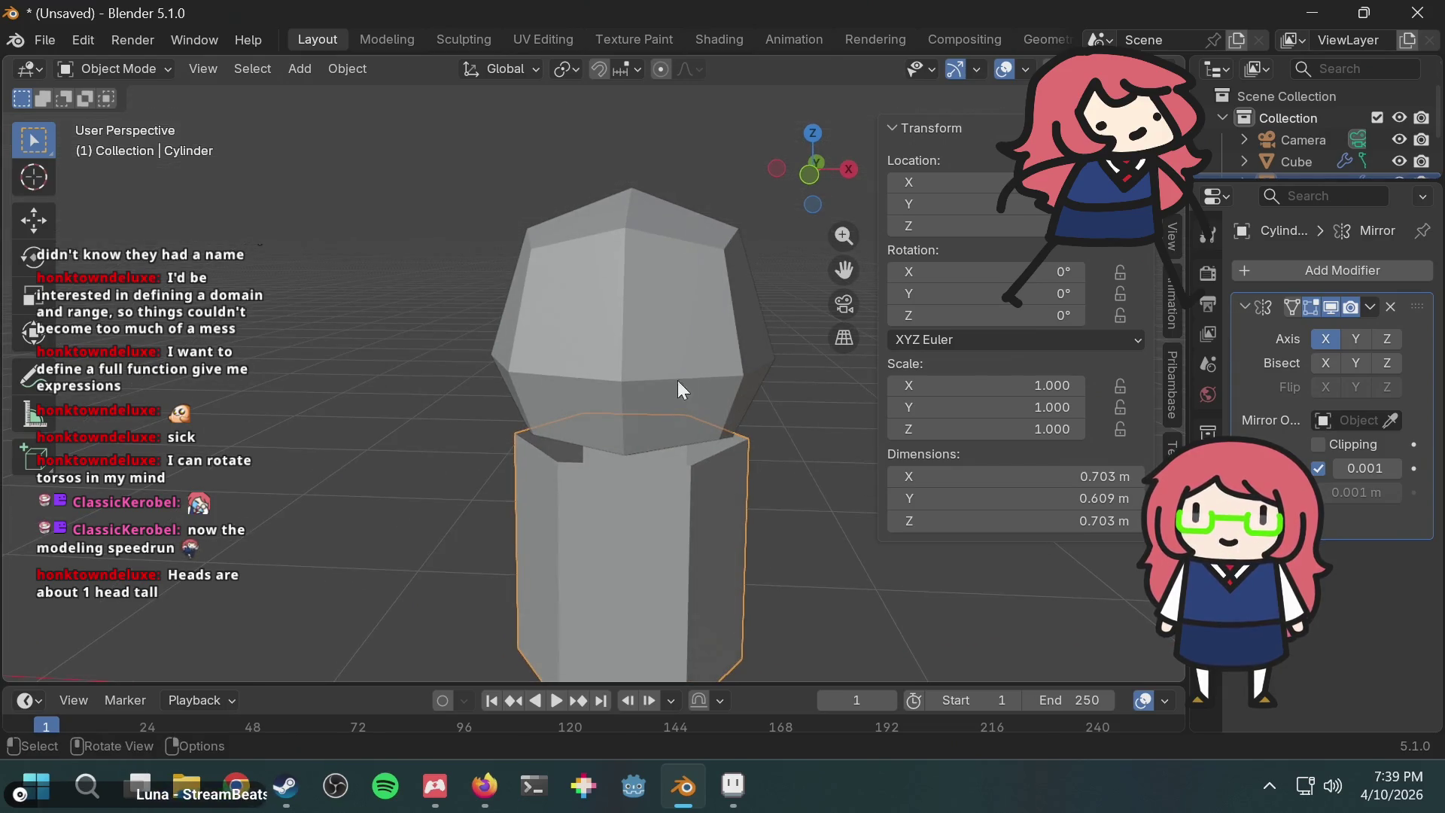
pyautogui.click(813, 181)
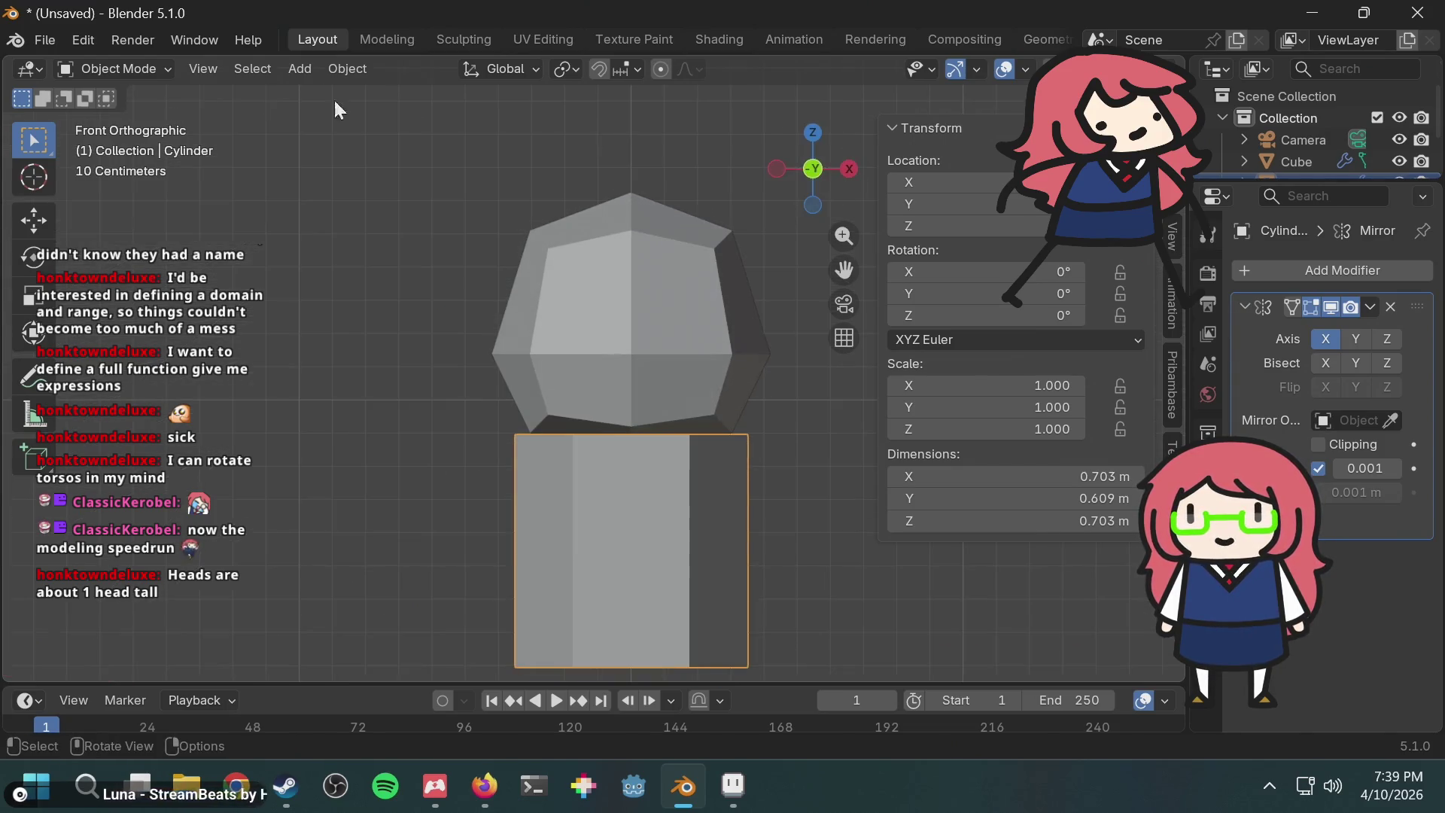
pyautogui.click(159, 71)
pyautogui.click(137, 113)
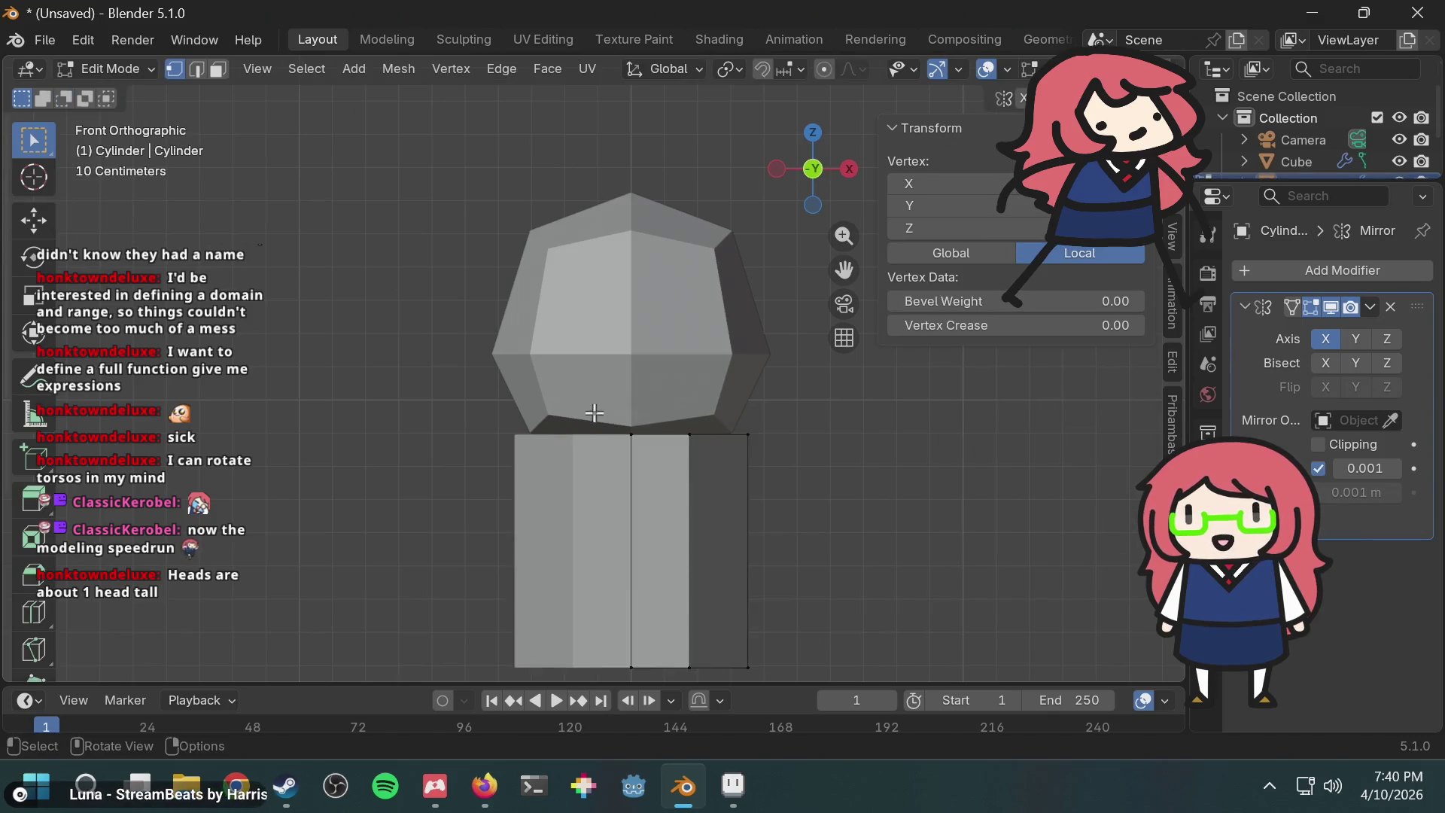
pyautogui.hotkey('alt', 'z')
# Step: Move the torso's top-right vertices −0.077 m along X so it tapers
pyautogui.moveTo(592, 369)
pyautogui.mouseDown()
pyautogui.moveTo(748, 429)
pyautogui.moveTo(769, 467)
pyautogui.mouseUp()
pyautogui.press('g')
pyautogui.press('z')
pyautogui.press('Escape')
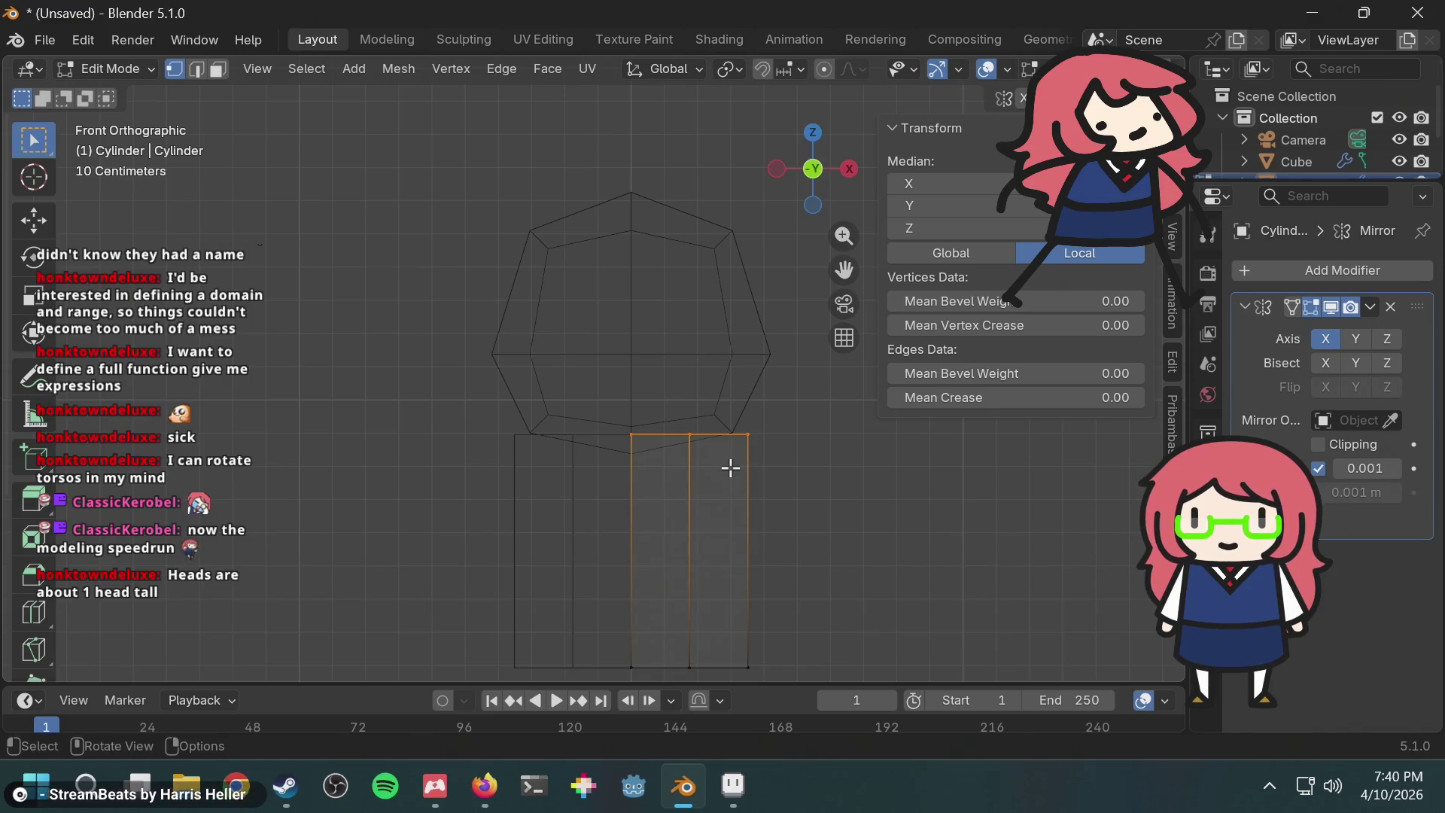
pyautogui.press('g')
pyautogui.press('x')
pyautogui.press('Escape')
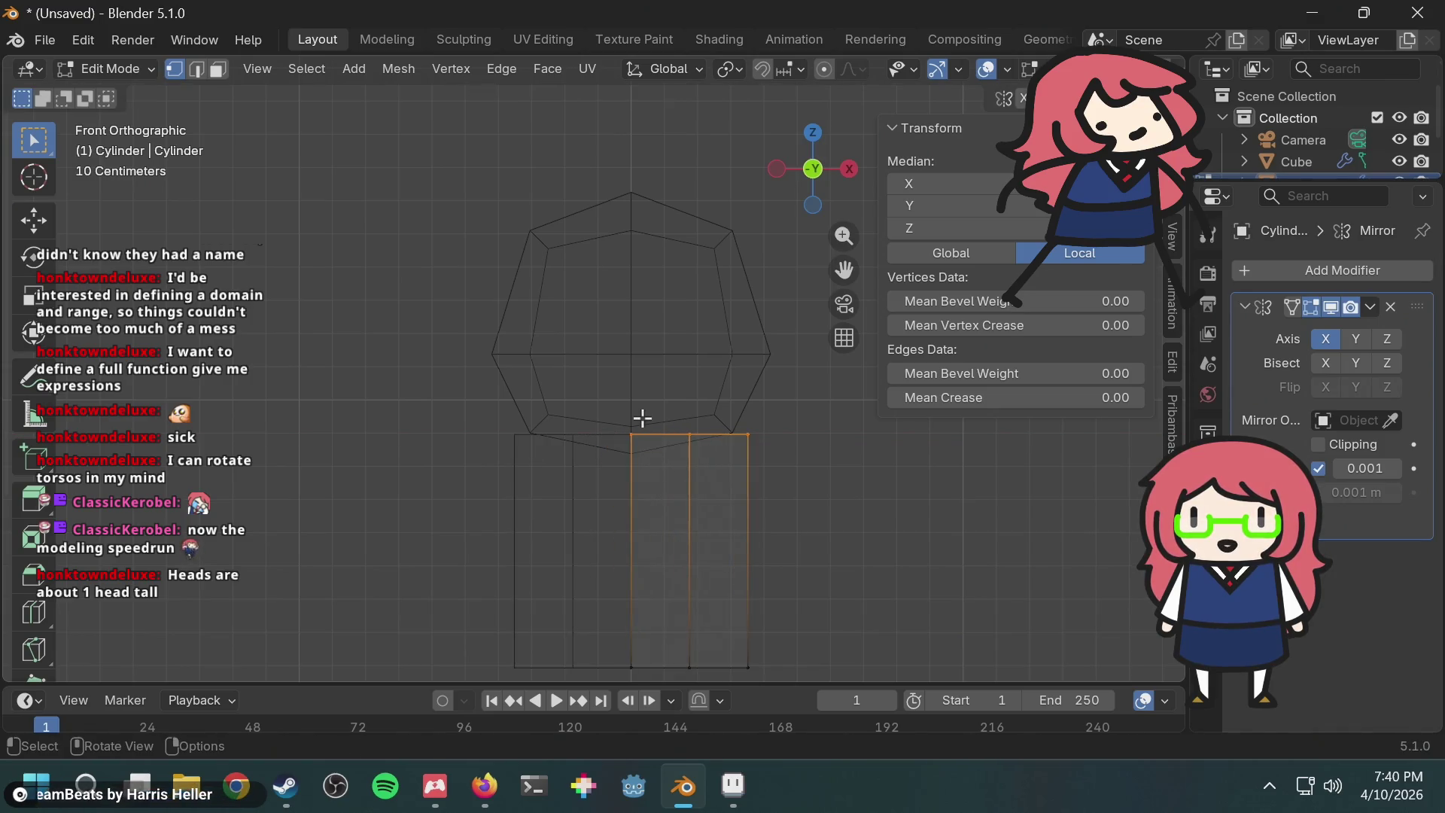
pyautogui.click(634, 403)
pyautogui.moveTo(641, 400); pyautogui.dragTo(798, 457)
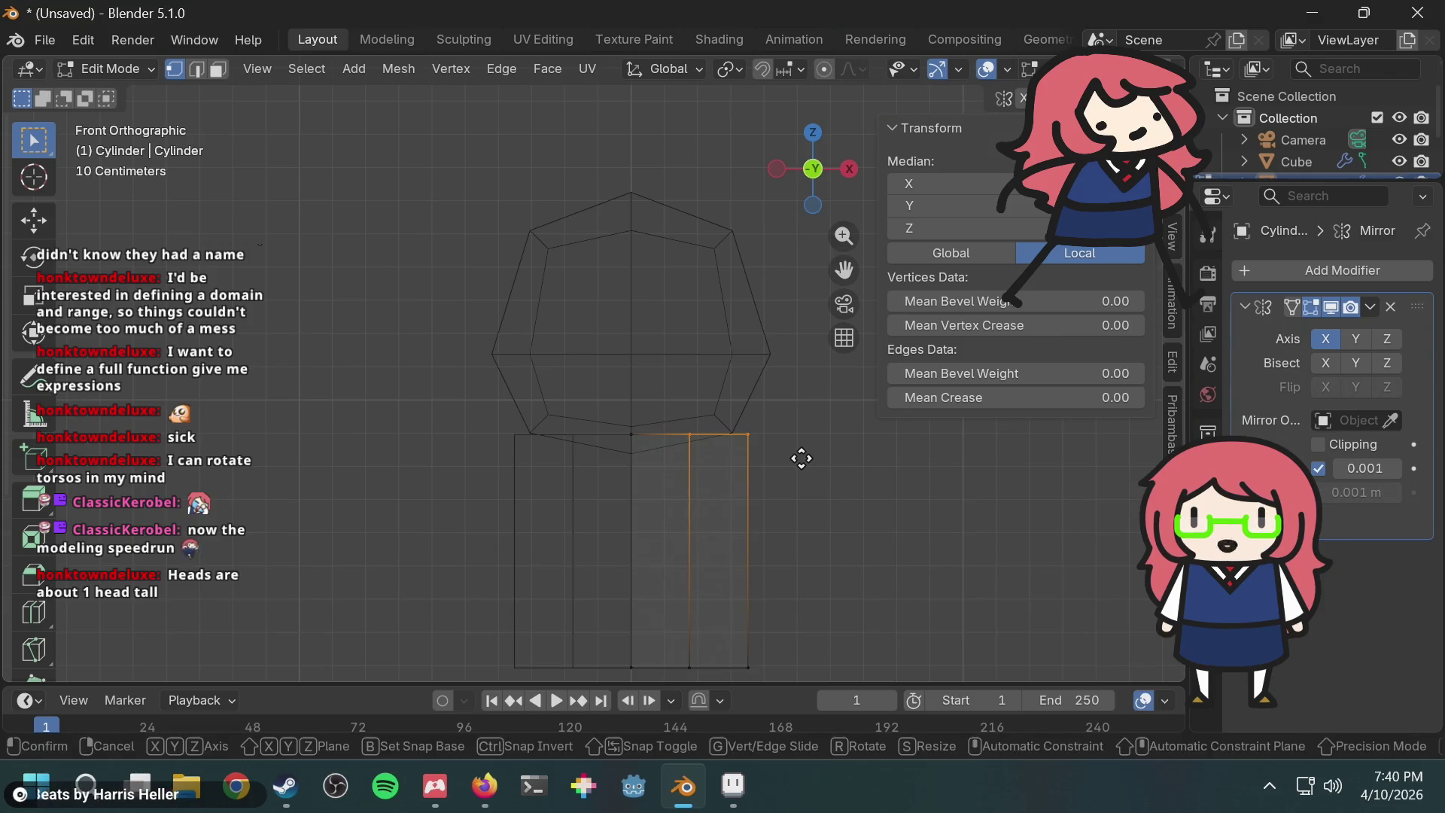
pyautogui.press('g')
pyautogui.press('x')
pyautogui.click(779, 458)
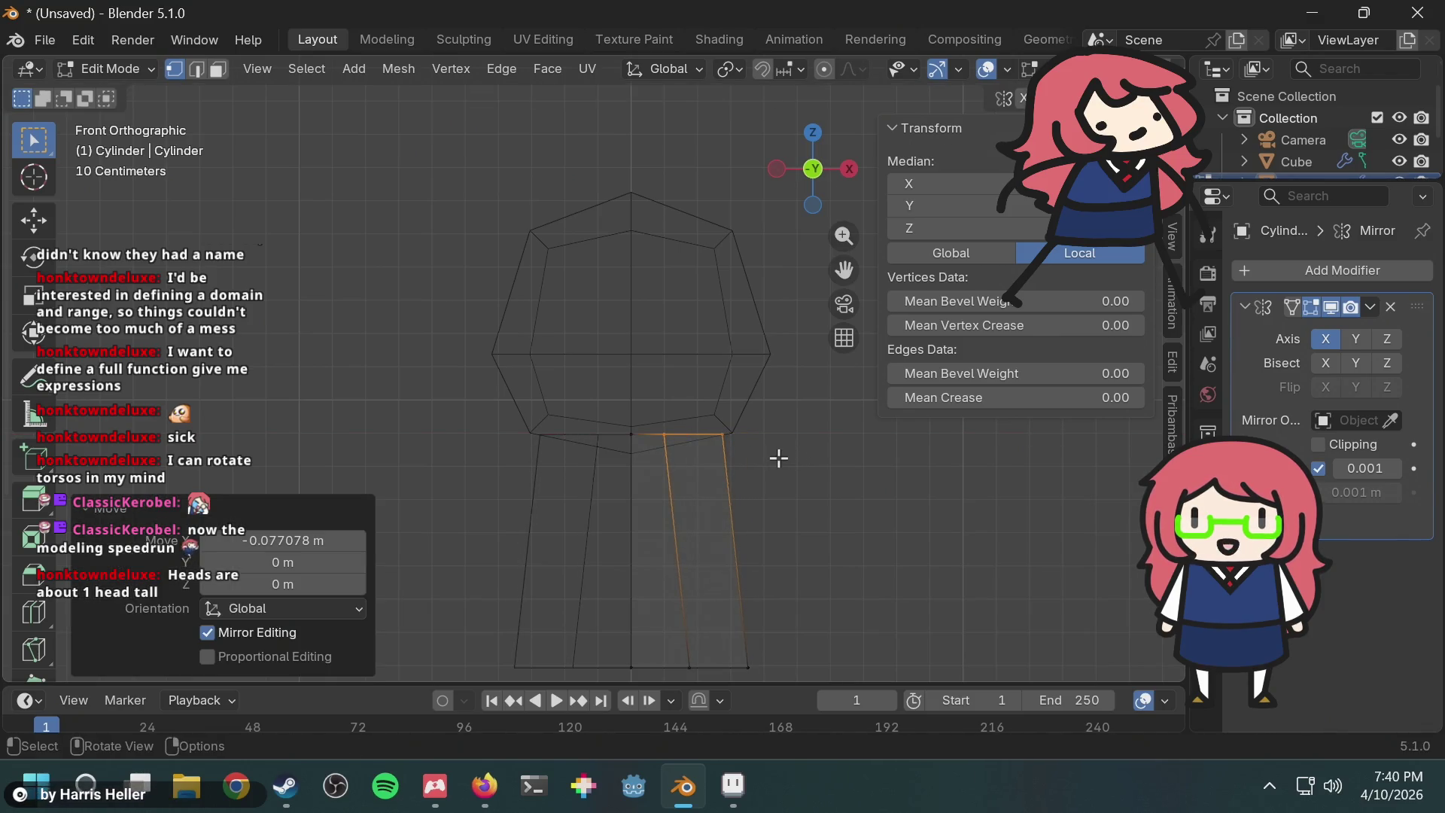
pyautogui.click(779, 457)
pyautogui.moveTo(777, 445)
pyautogui.mouseDown(button='middle')
pyautogui.moveTo(755, 522)
pyautogui.moveTo(762, 495)
pyautogui.moveTo(951, 507)
pyautogui.moveTo(635, 383)
pyautogui.mouseUp(button='middle')
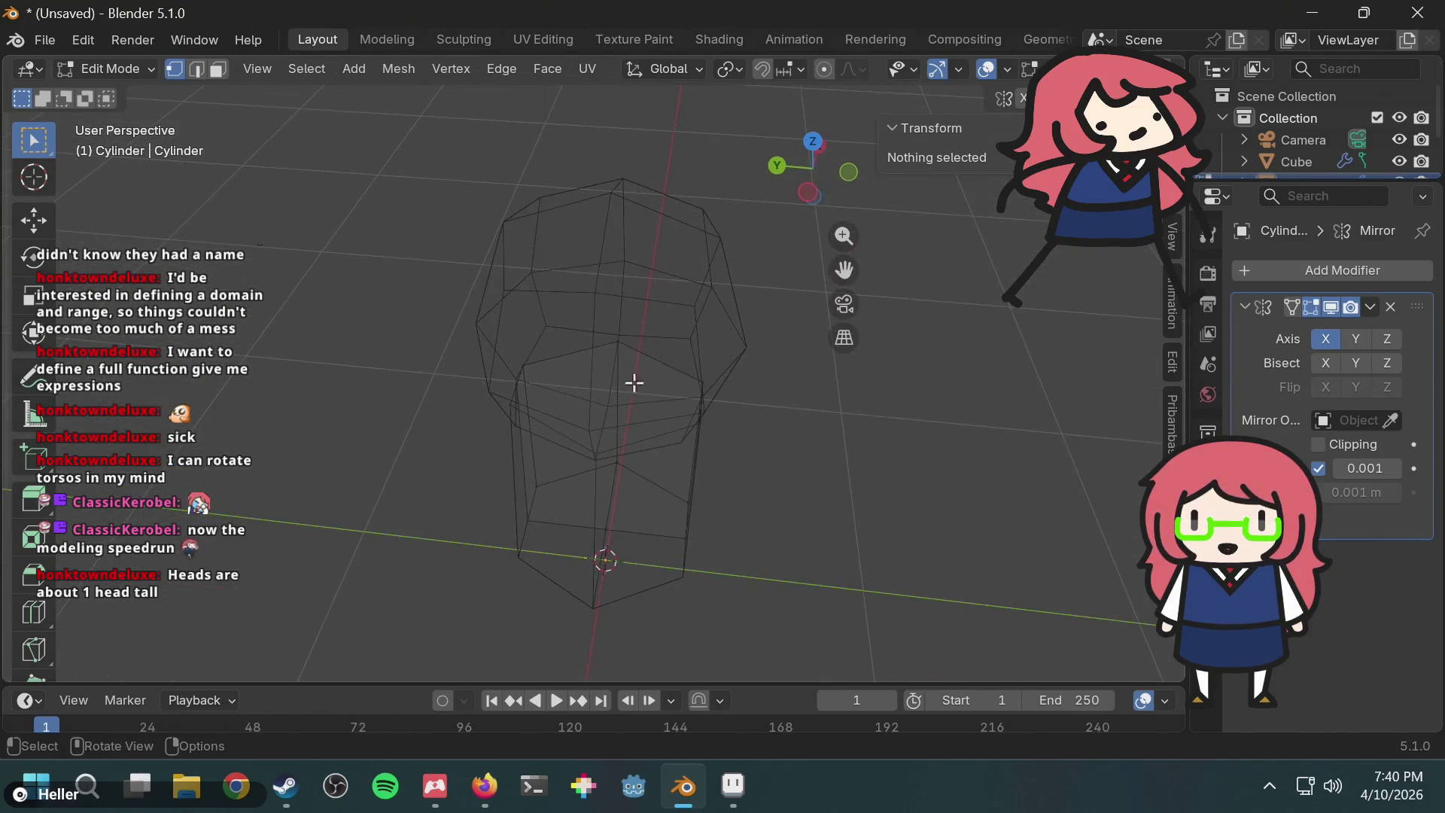
# Step: Select an edge loop and try resizing the ring, then undo the shrink
pyautogui.keyDown('ctrl'); pyautogui.keyDown('alt'); pyautogui.click(725, 346); pyautogui.keyUp('alt'); pyautogui.keyUp('ctrl')
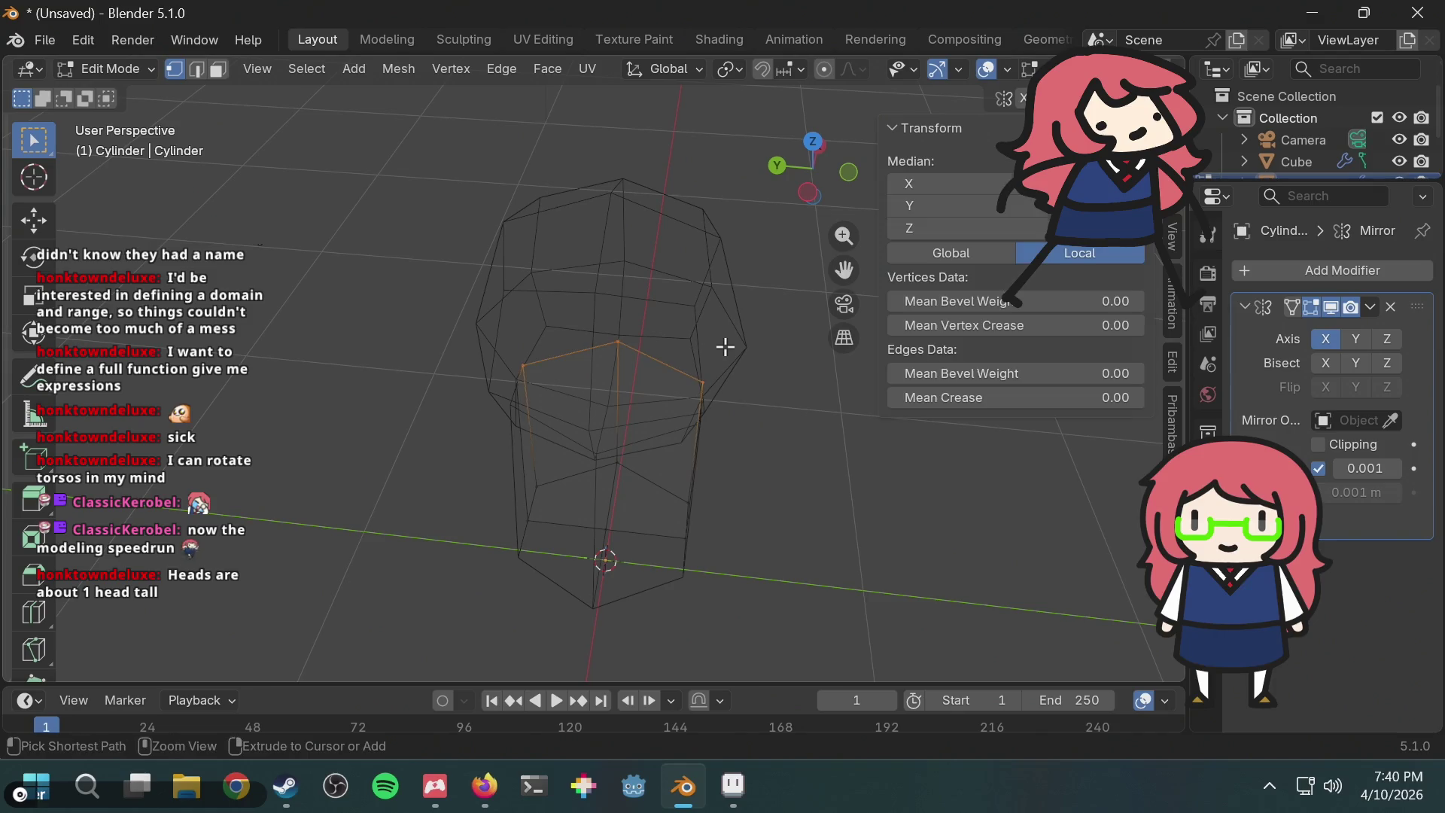
pyautogui.moveTo(731, 344)
pyautogui.mouseDown(button='middle')
pyautogui.moveTo(726, 313)
pyautogui.moveTo(574, 284)
pyautogui.moveTo(547, 262)
pyautogui.mouseUp(button='middle')
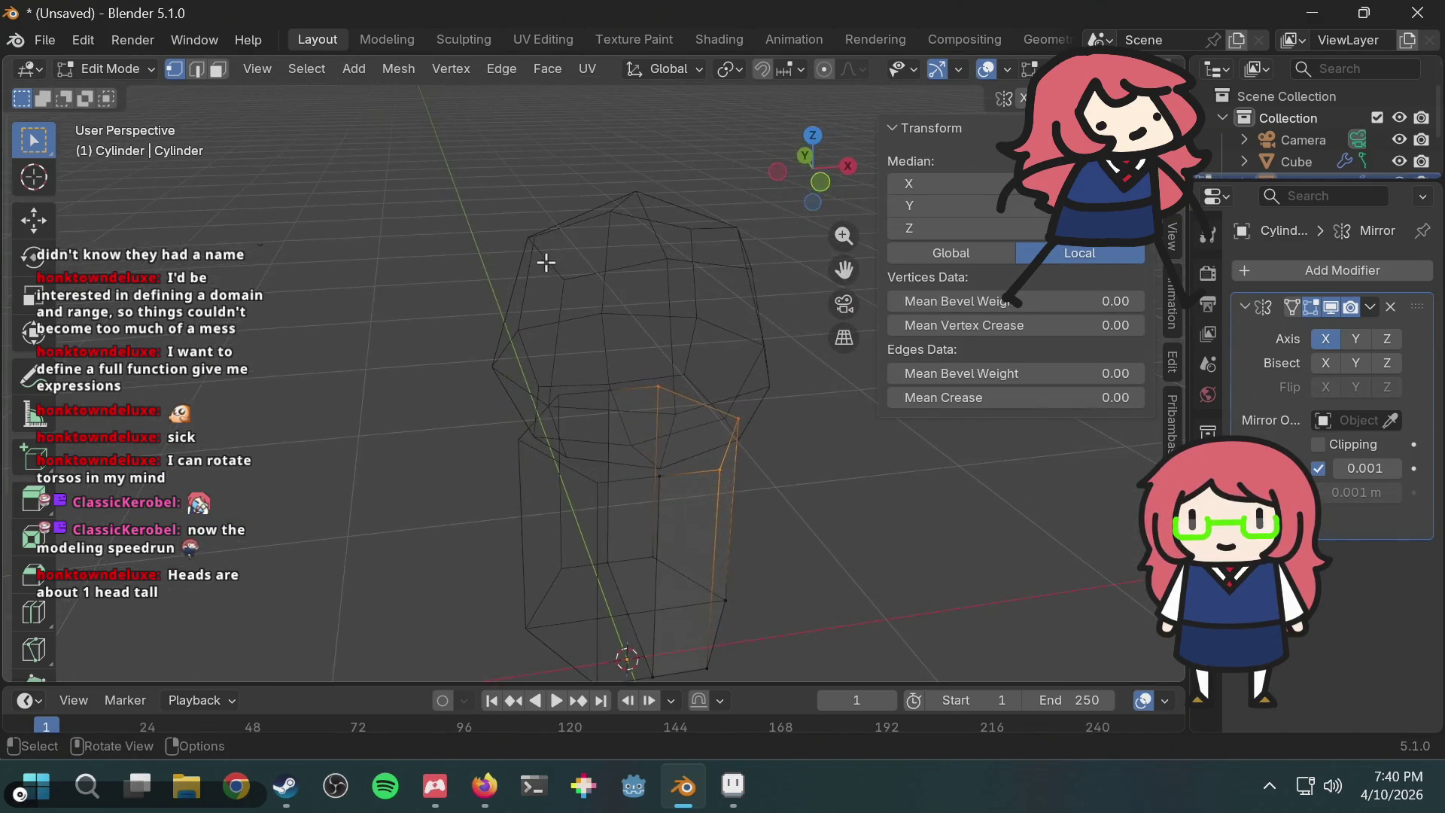
pyautogui.press('s')
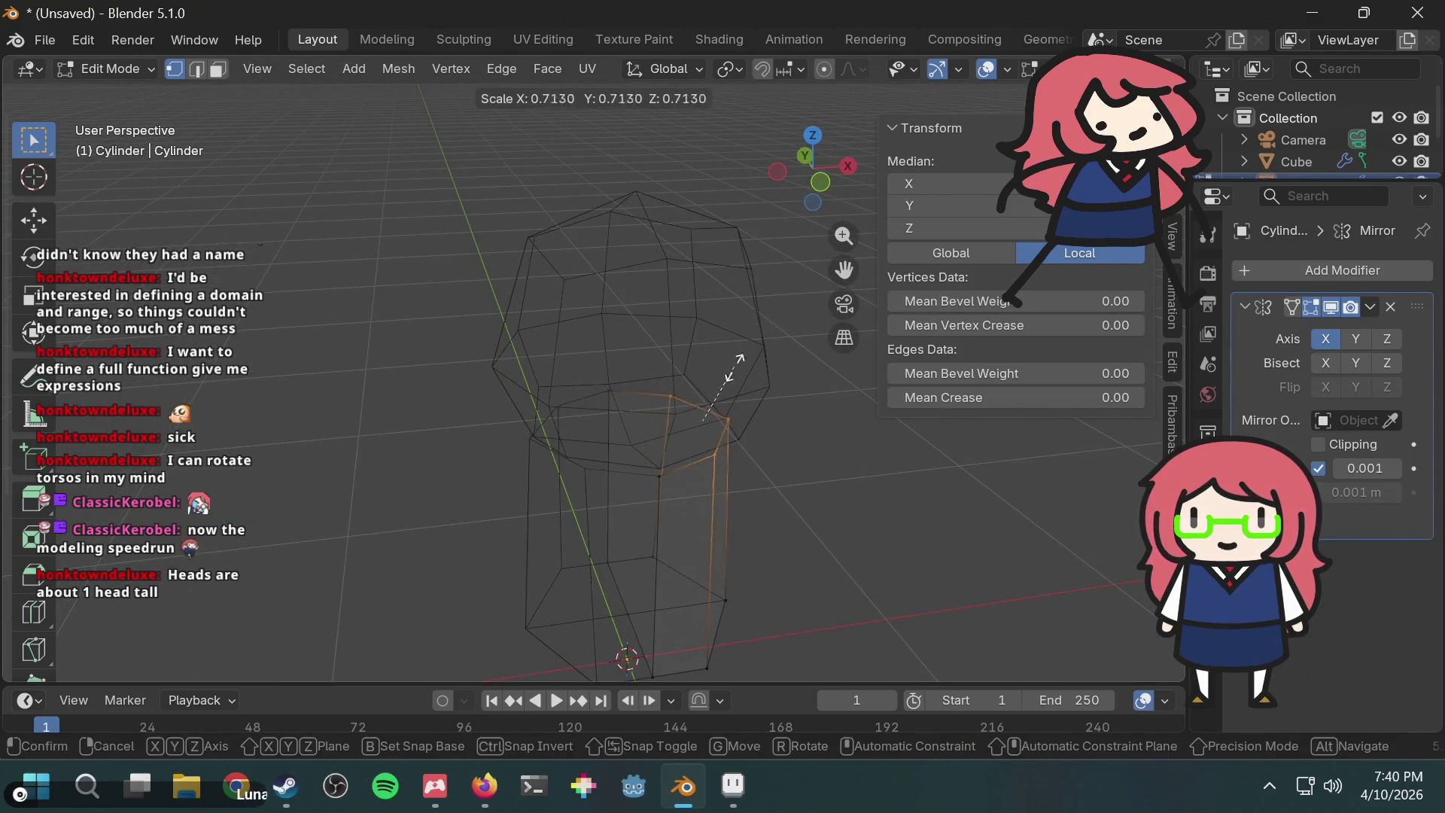
pyautogui.click(719, 392)
pyautogui.click(812, 173)
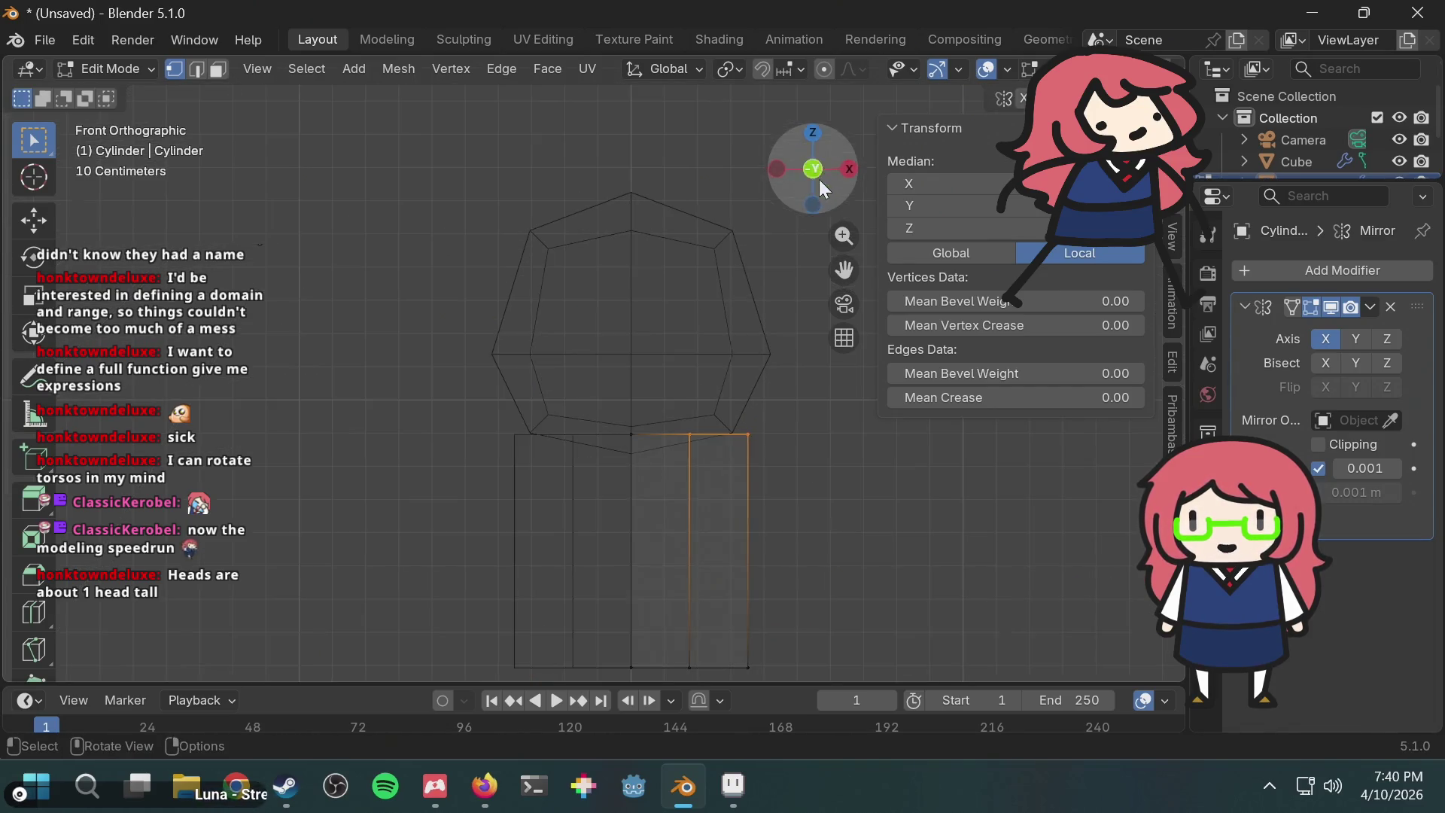
pyautogui.click(817, 129)
pyautogui.press('s')
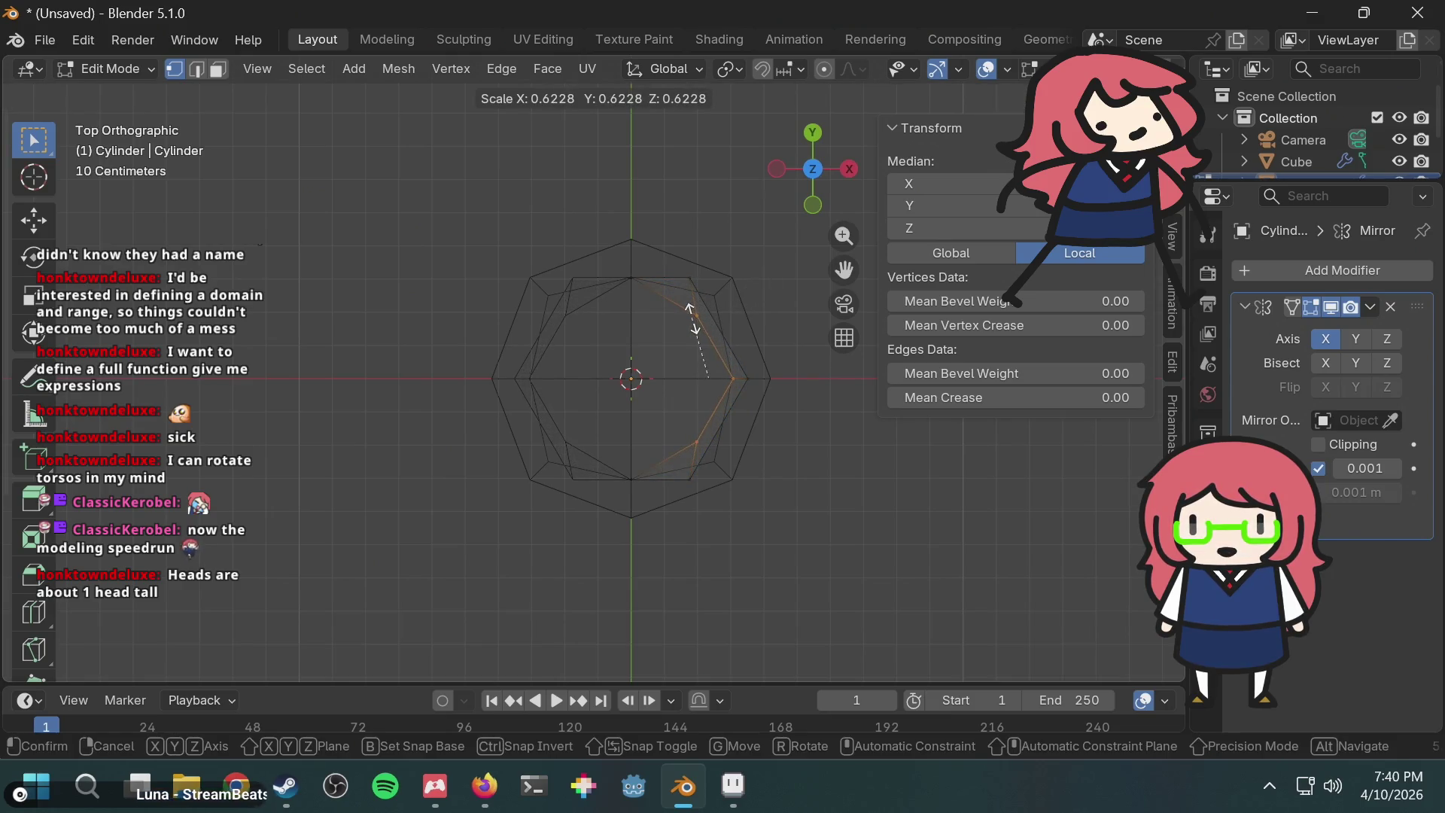
pyautogui.click(692, 318)
pyautogui.click(814, 205)
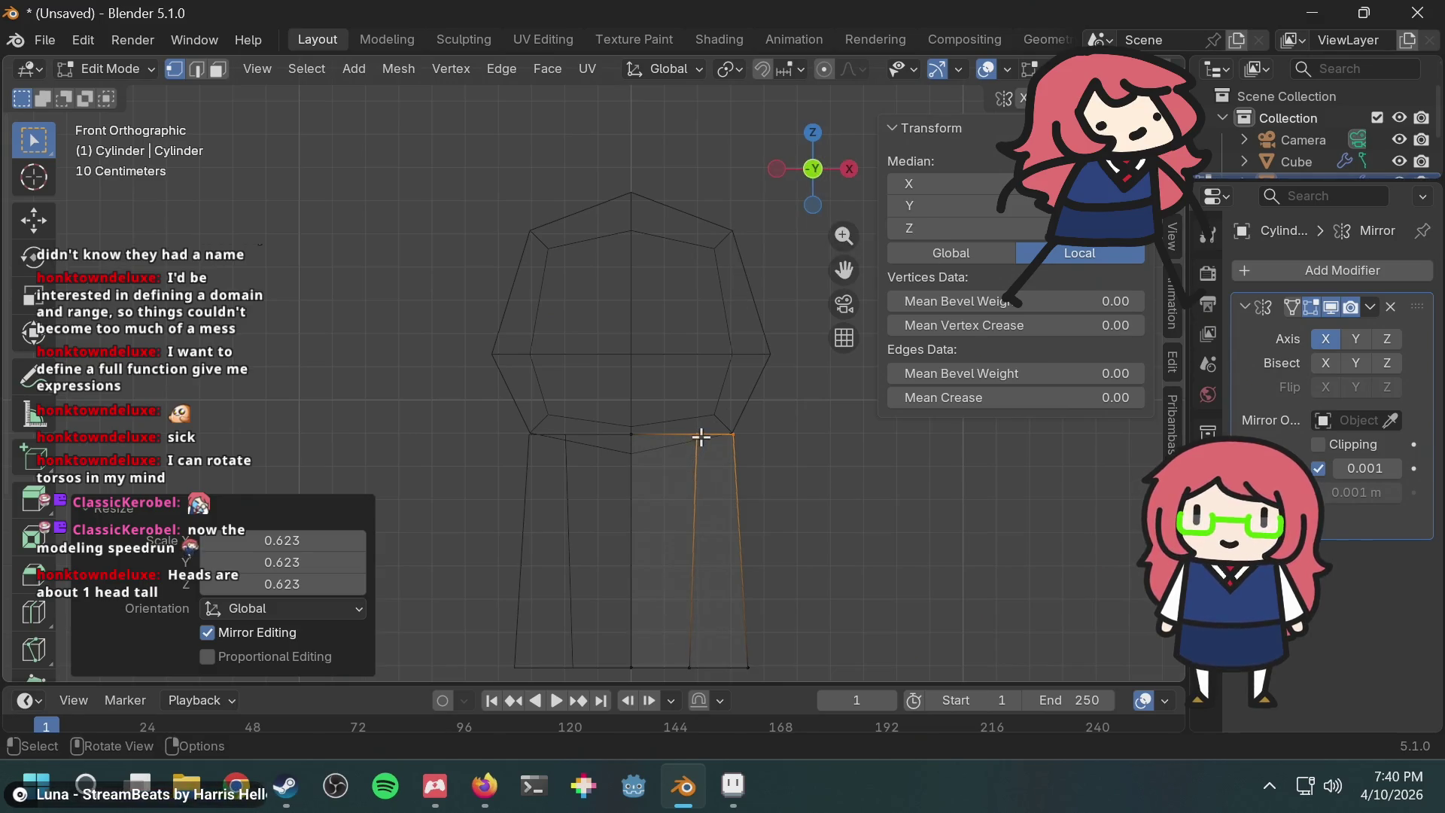
pyautogui.hotkey('ctrl', 'z')
# Step: Cancel a trial face scale and box-select the right half's top vertices in front view
pyautogui.moveTo(733, 342); pyautogui.dragTo(716, 410, button='middle')
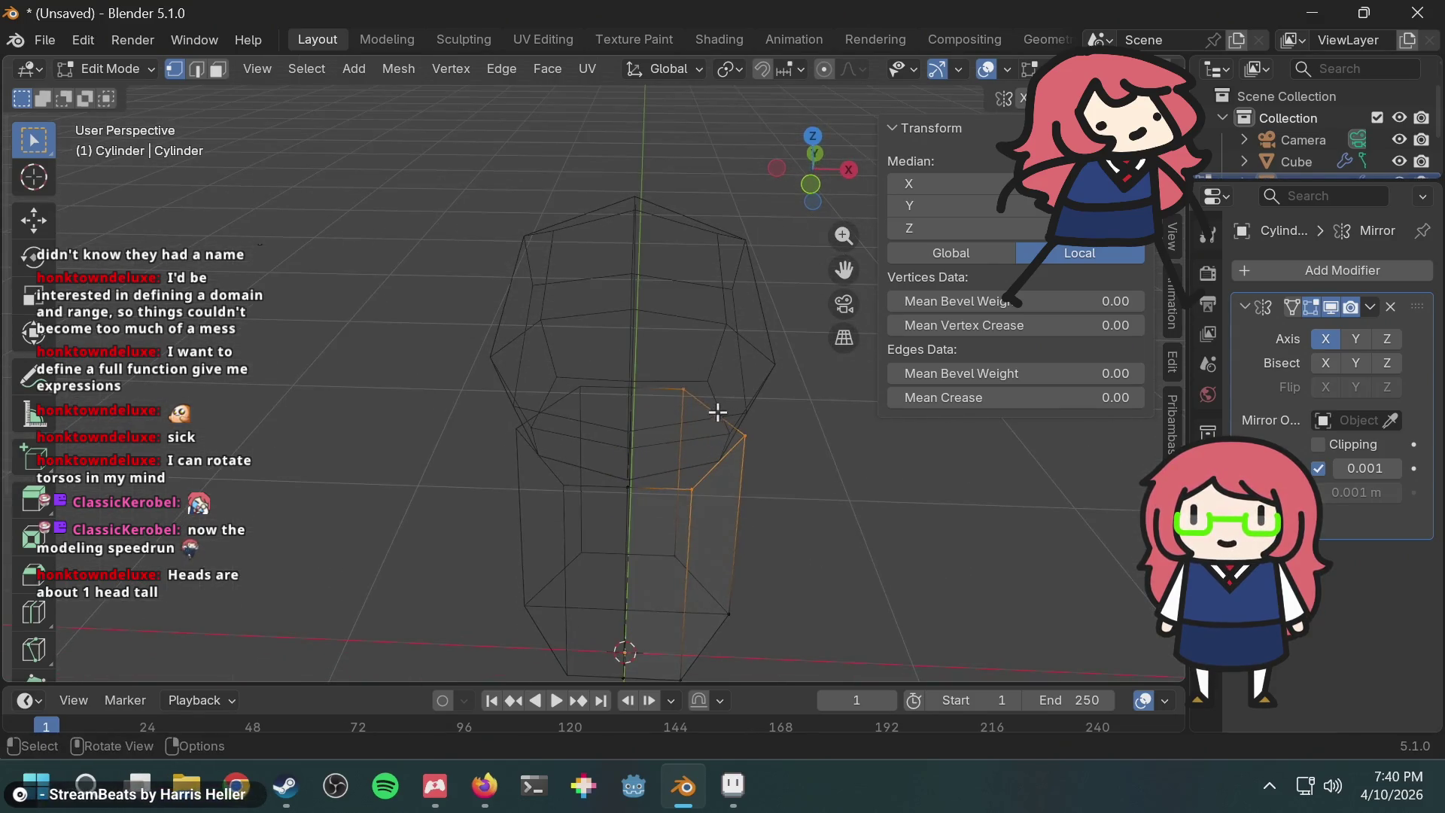
pyautogui.keyDown('ctrl'); pyautogui.click(687, 394); pyautogui.keyUp('ctrl')
pyautogui.press('s')
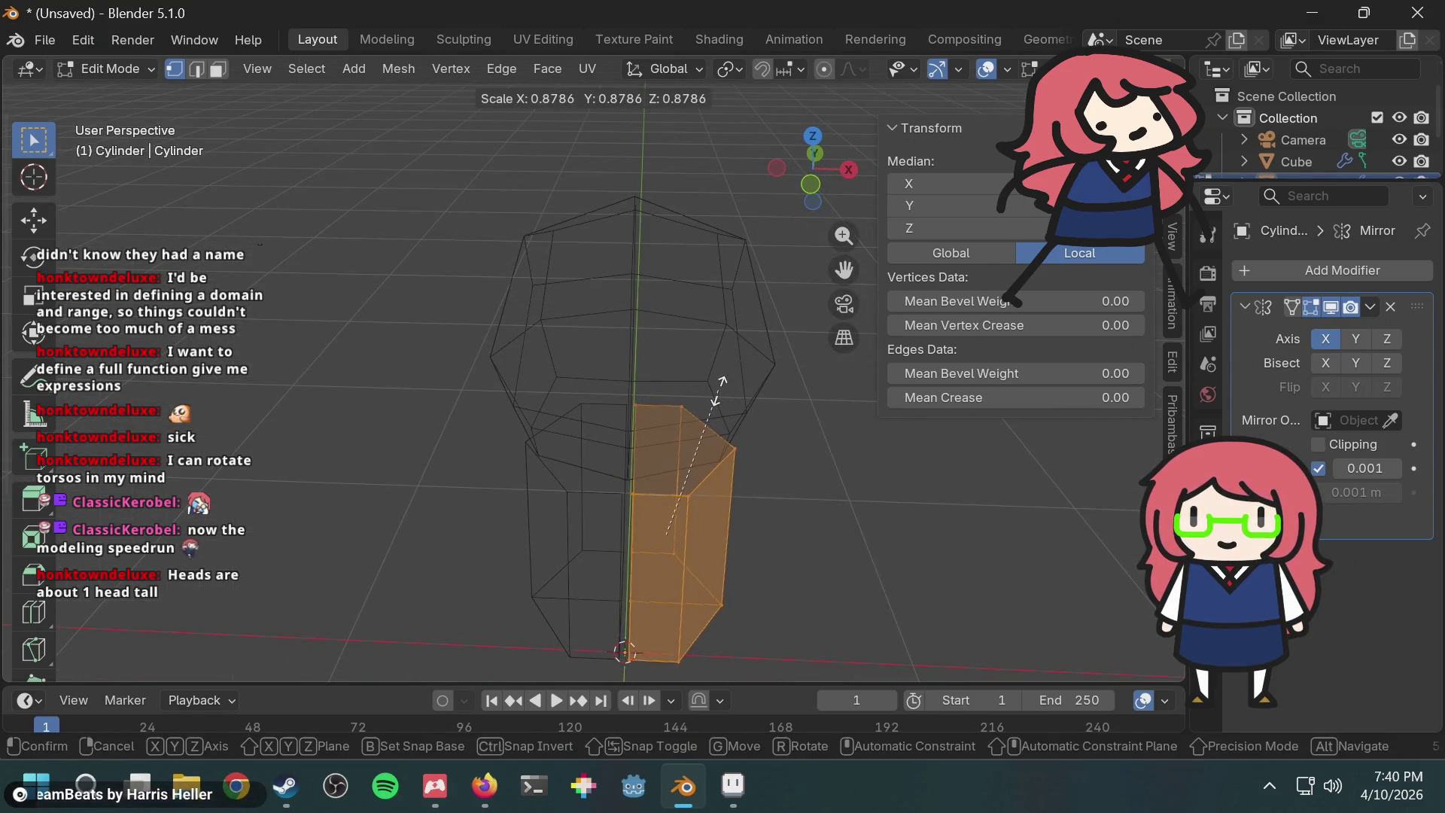
pyautogui.rightClick(720, 384)
pyautogui.click(811, 184)
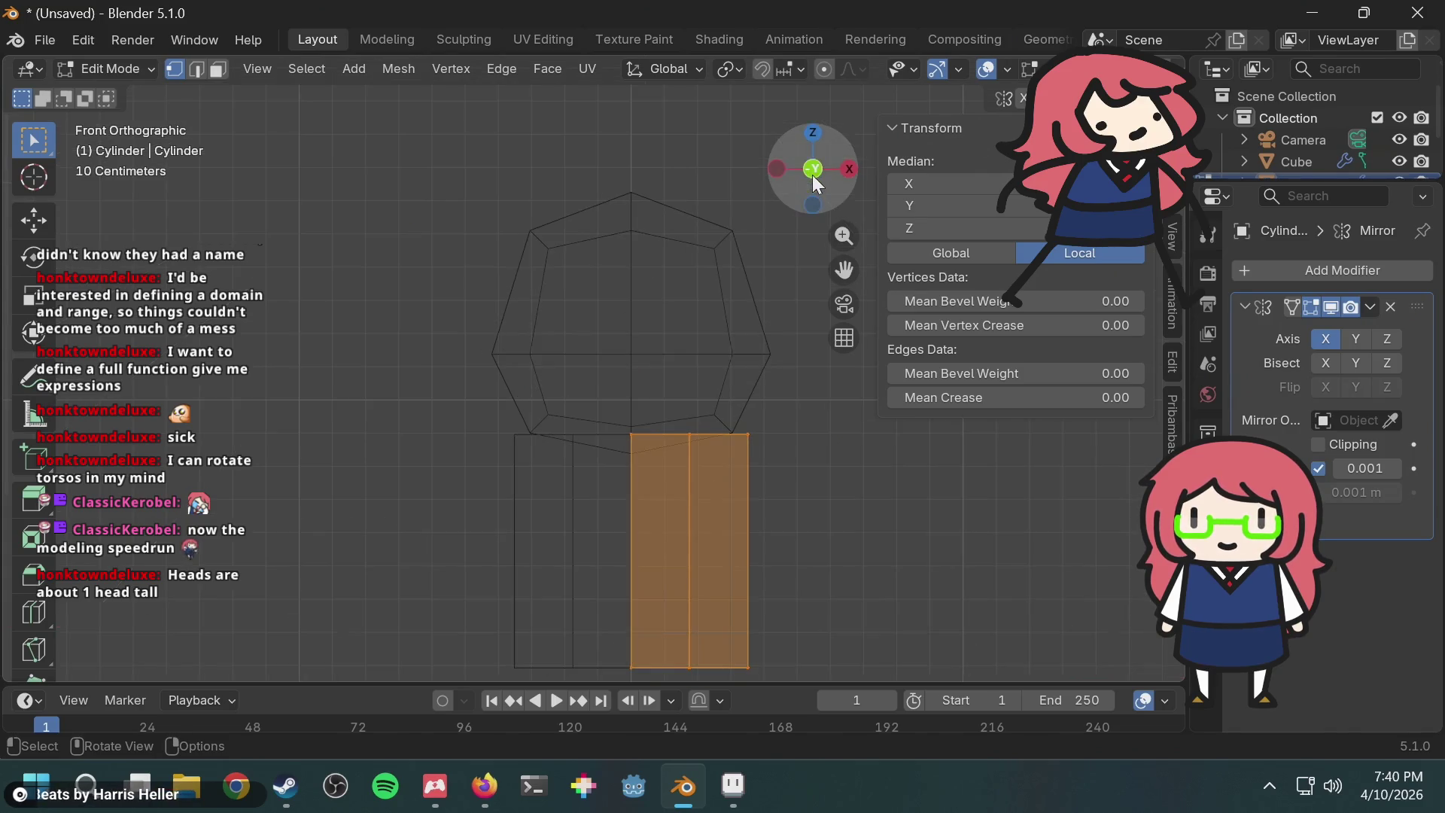
pyautogui.click(690, 434)
pyautogui.moveTo(603, 369); pyautogui.dragTo(785, 486)
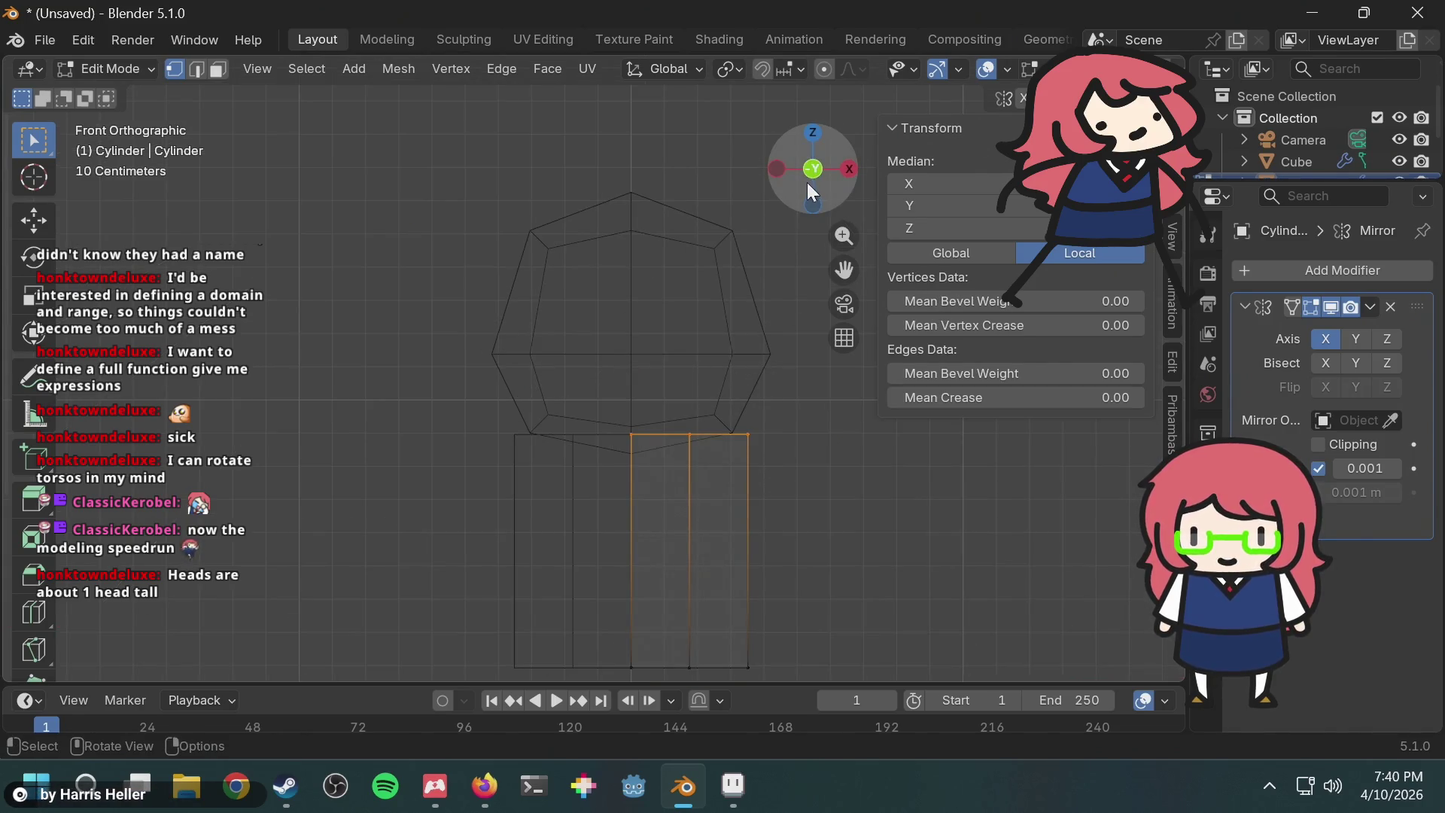
# Step: Shrink the top ring from top view while toggling Mirror clipping on and off
pyautogui.click(813, 133)
pyautogui.press('s')
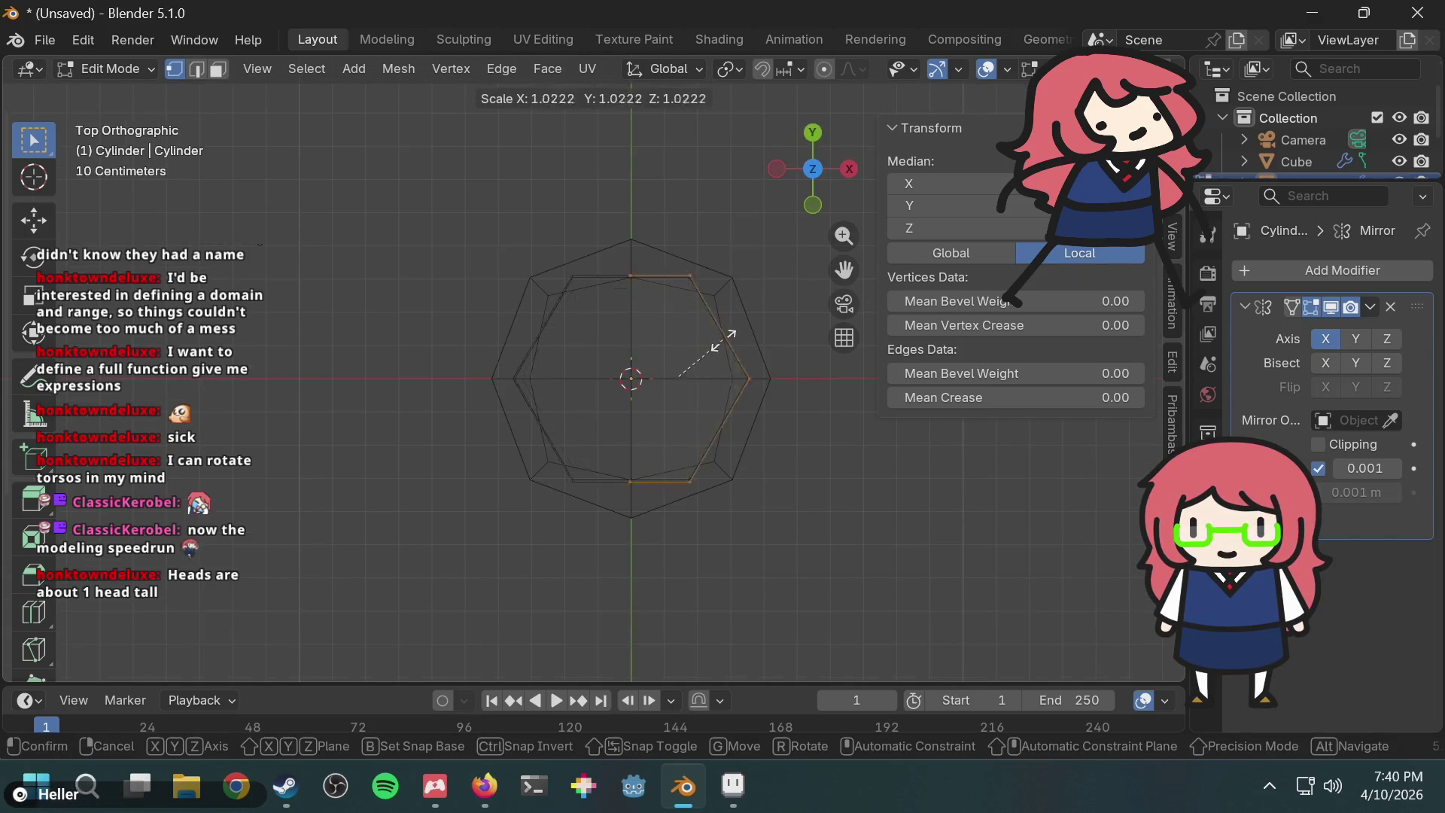
pyautogui.click(668, 345)
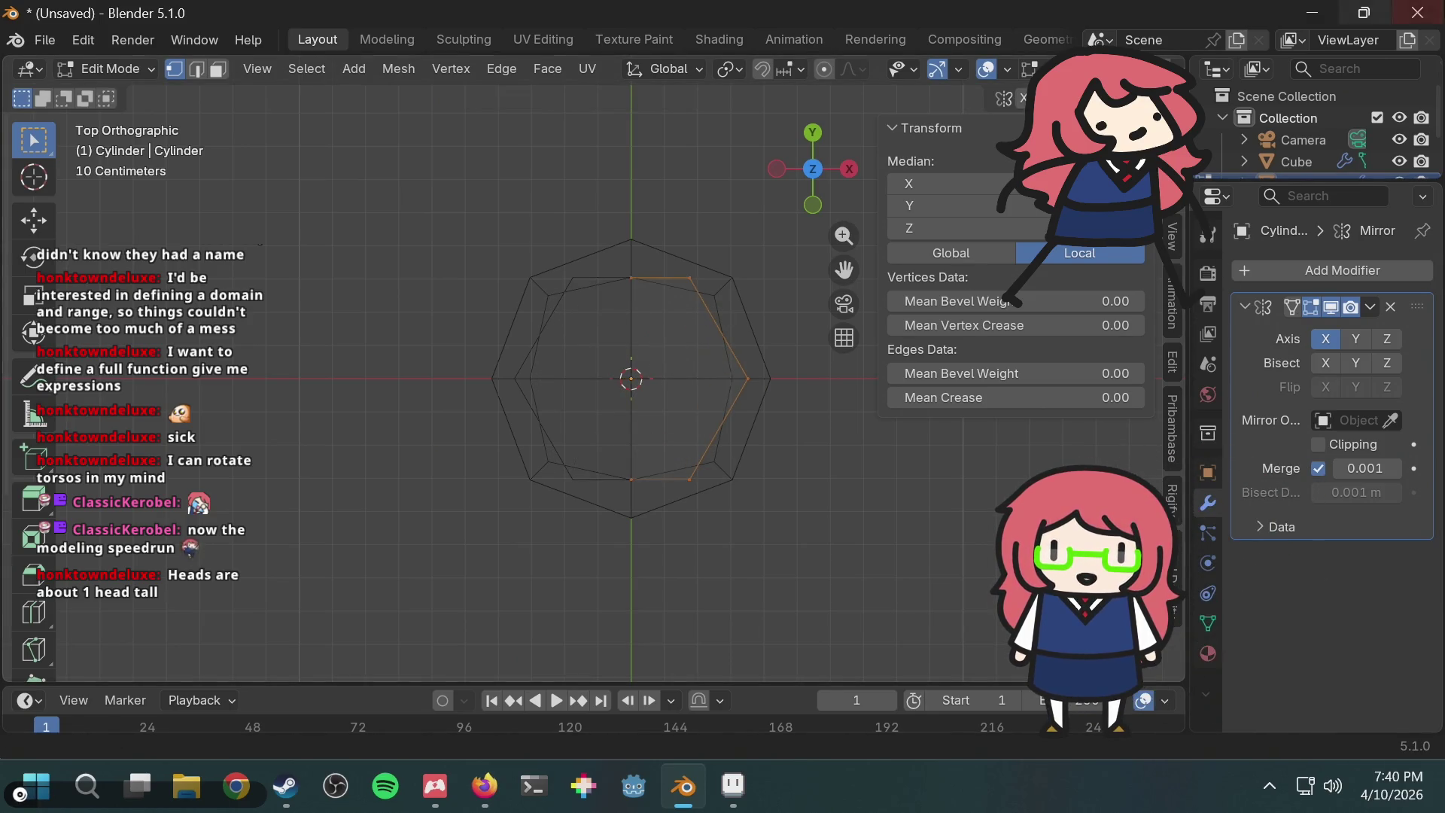
pyautogui.click(1318, 444)
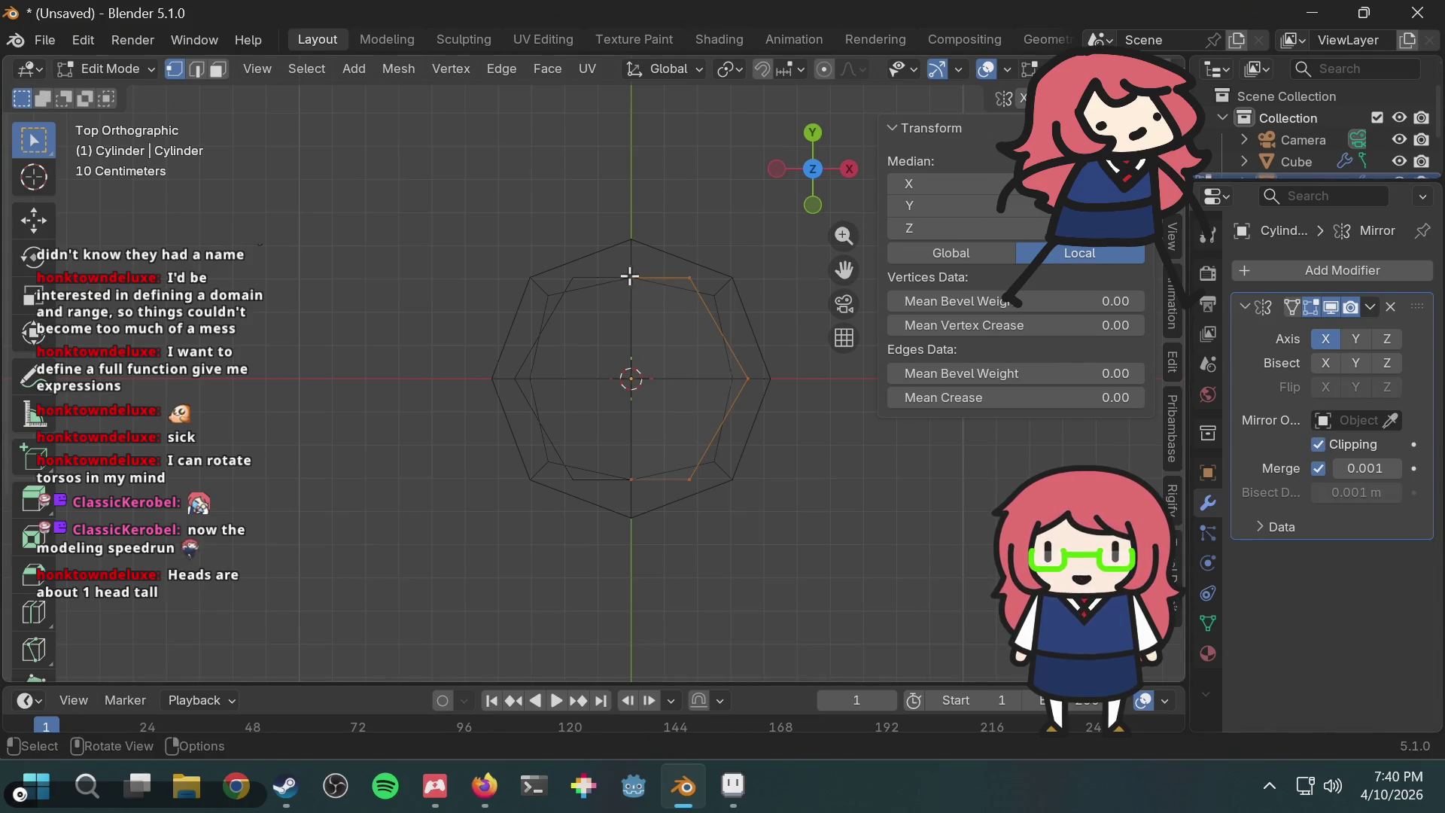
pyautogui.press('s')
pyautogui.press('Escape')
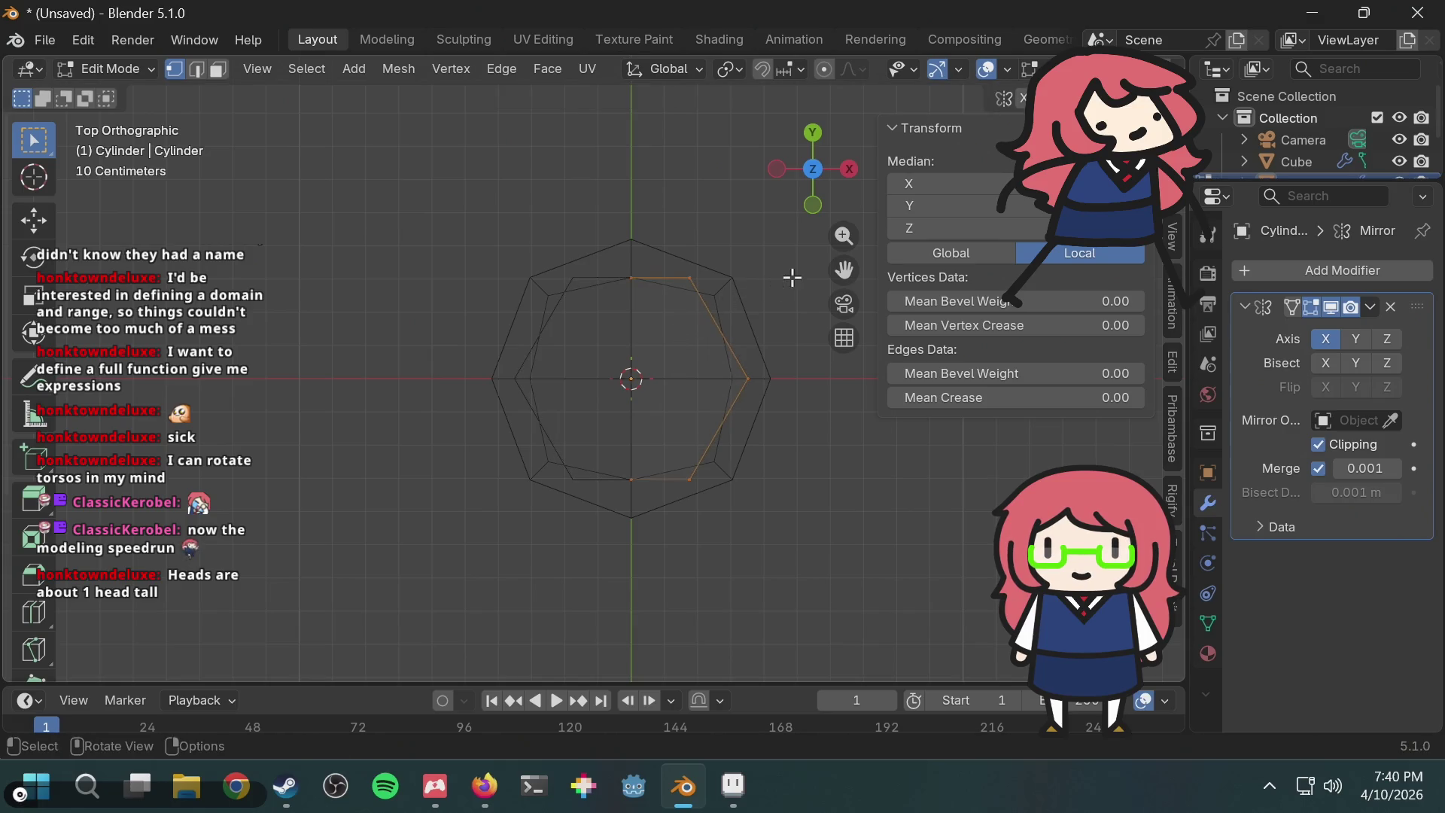
pyautogui.press('s')
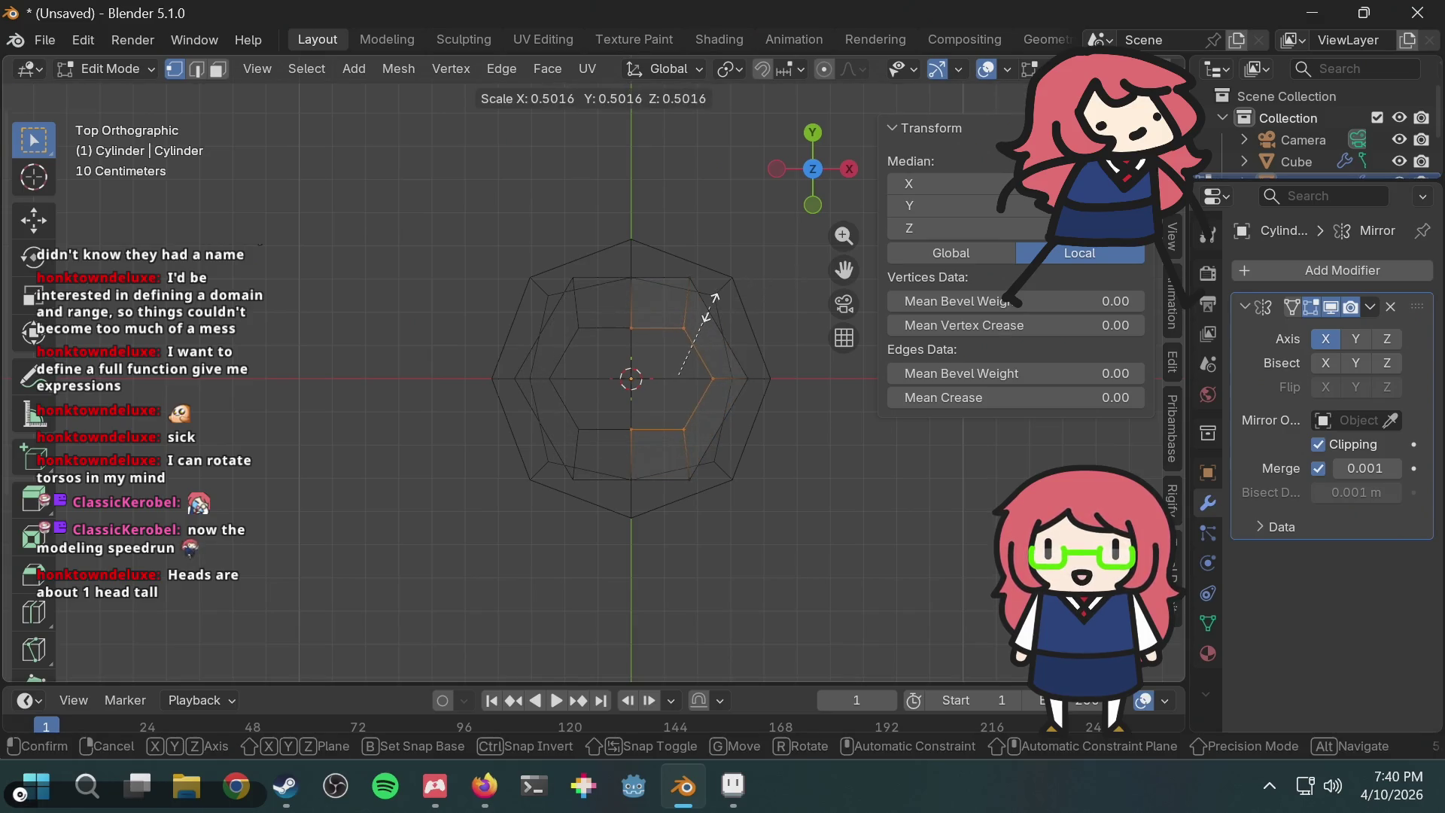
pyautogui.press('Escape')
pyautogui.click(1319, 444)
# Step: Scale the top ring down to 0.536 with Mirror clipping enabled
pyautogui.press('s')
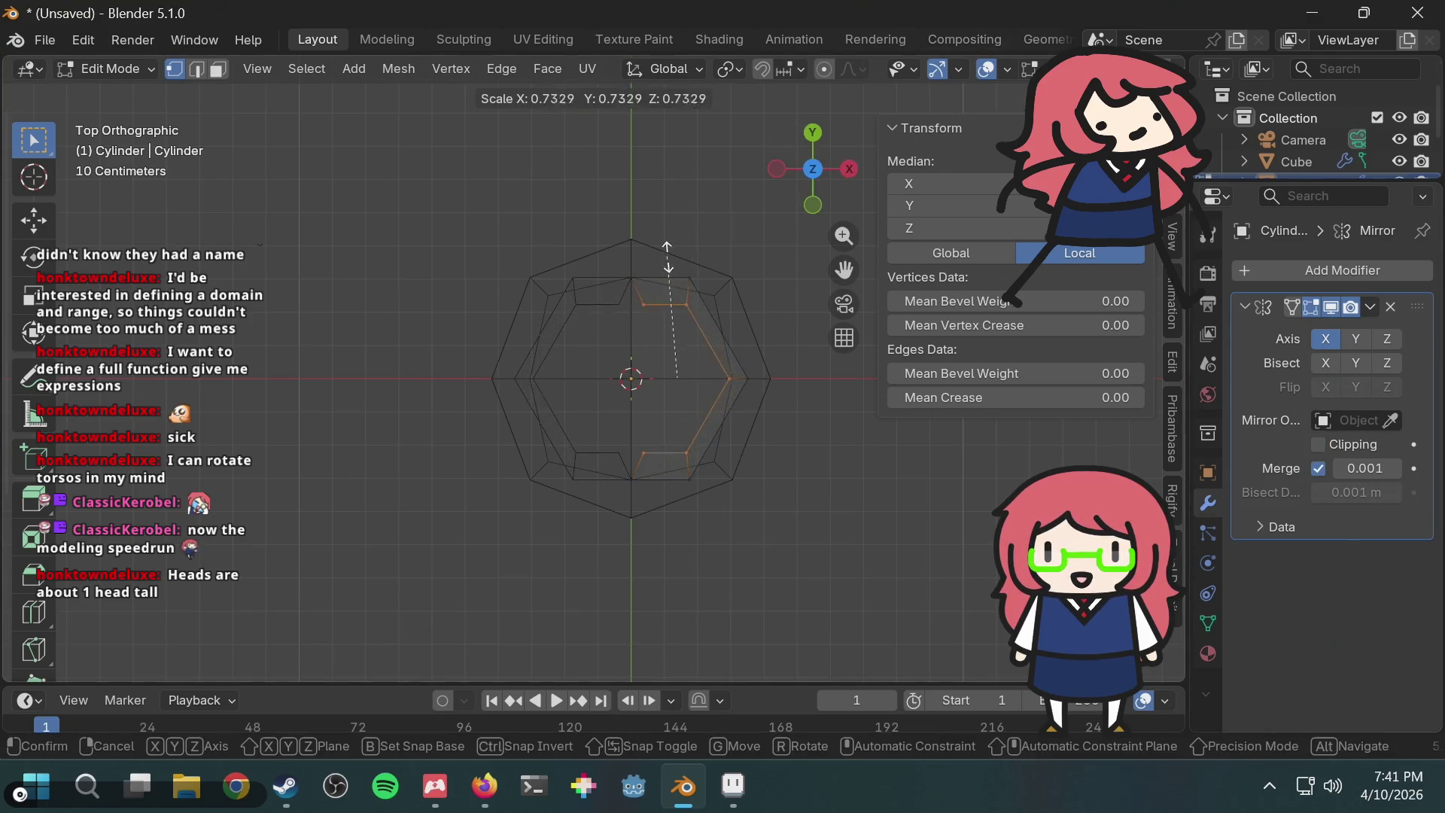
pyautogui.click(654, 305)
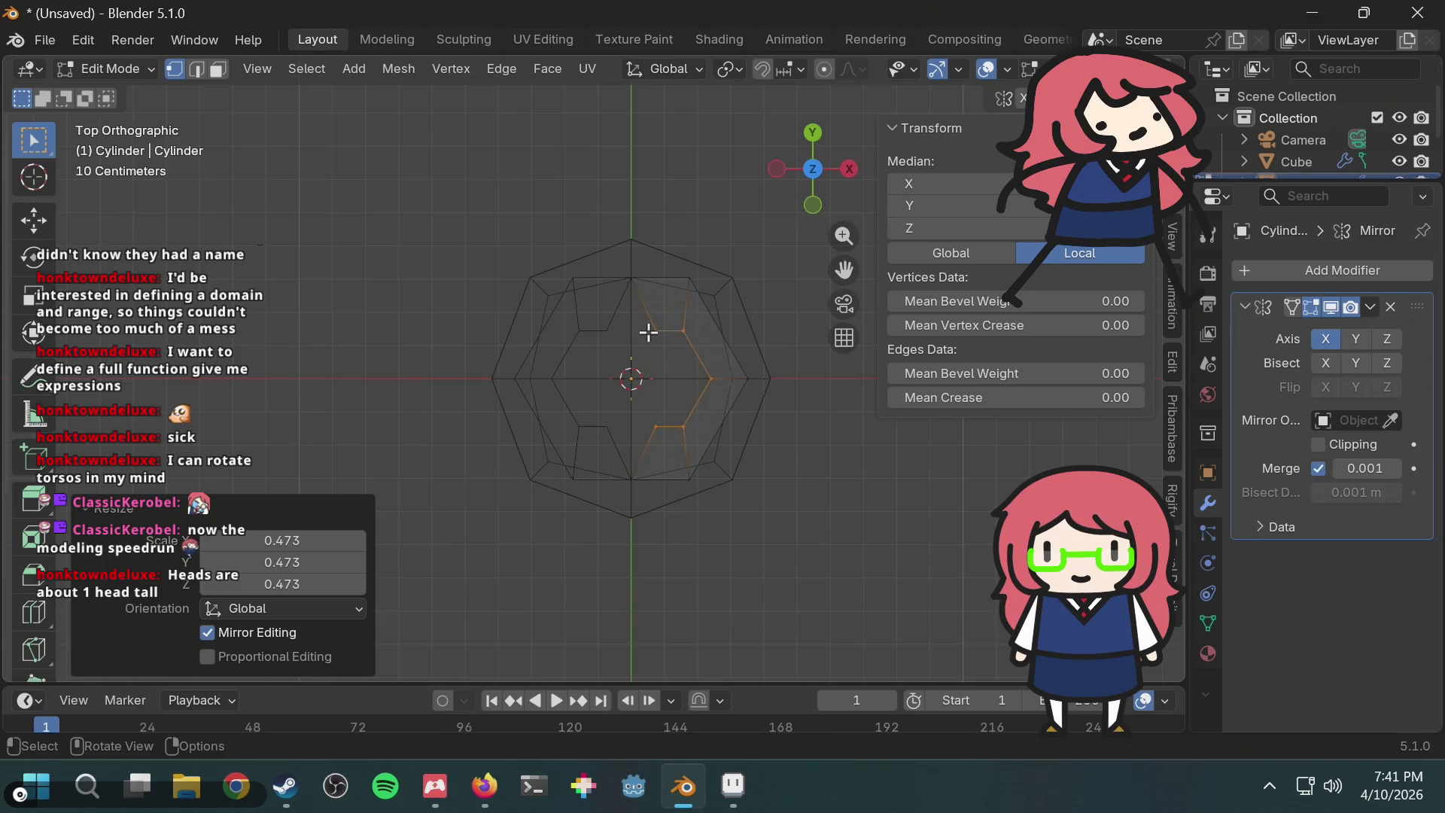
pyautogui.hotkey('ctrl', 'z')
pyautogui.click(1321, 447)
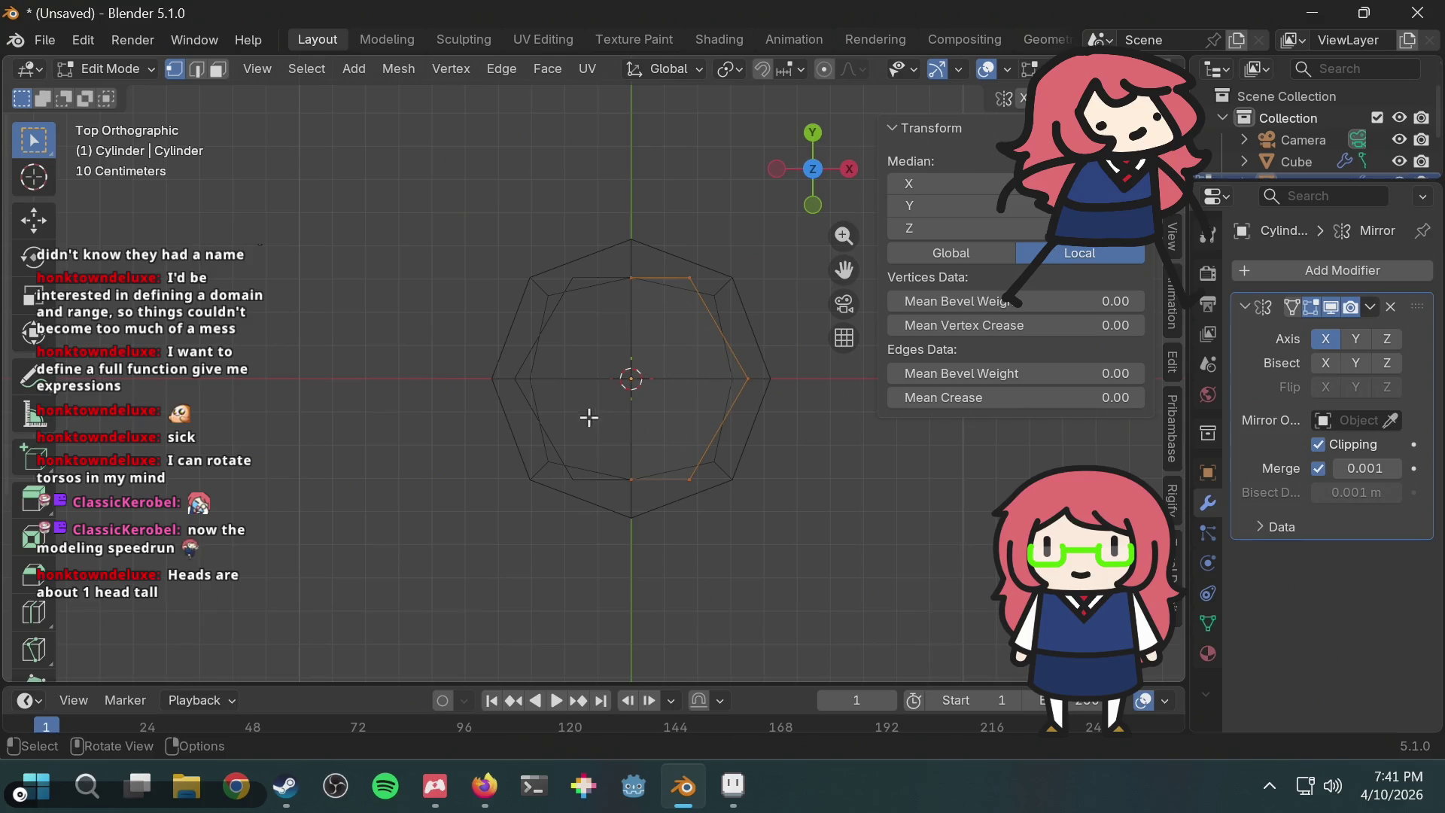
pyautogui.press('s')
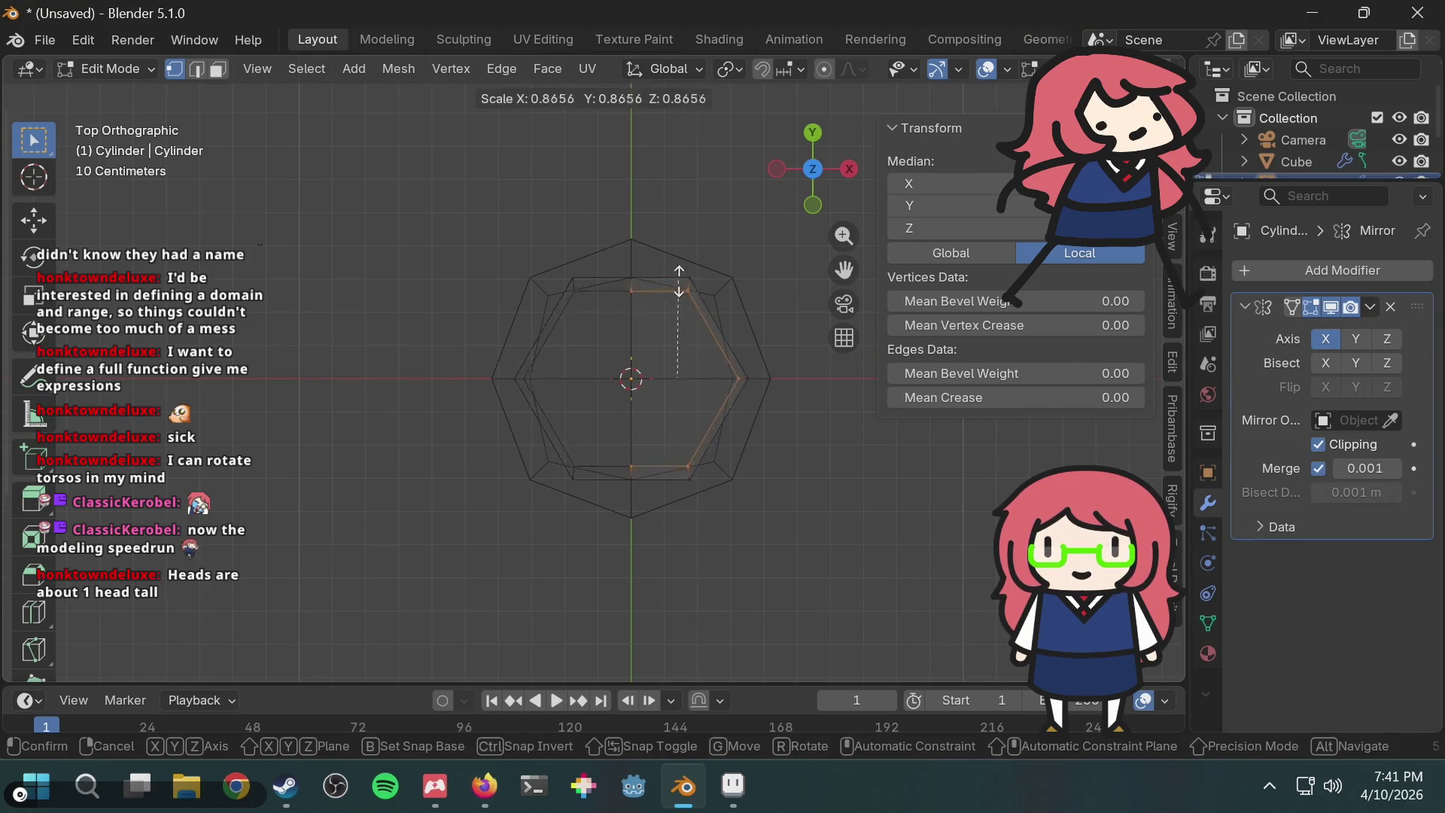
pyautogui.rightClick(748, 283)
pyautogui.press('s')
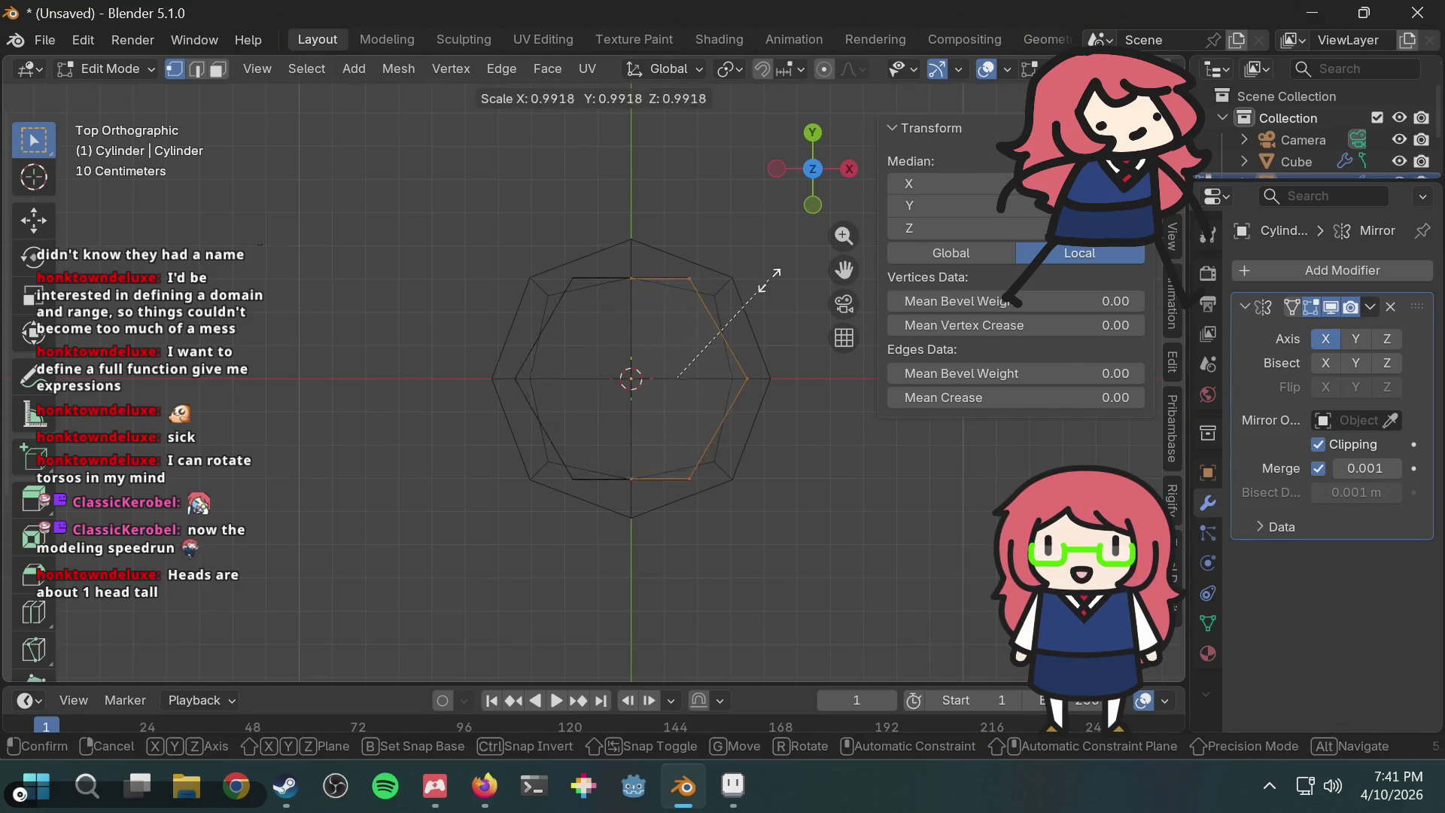
pyautogui.click(703, 310)
# Step: Check the taper in solid shading, then box-select the torso's bottom faces see-through
pyautogui.click(813, 207)
pyautogui.hotkey('shift', 'z')
pyautogui.moveTo(660, 250)
pyautogui.mouseDown(button='middle')
pyautogui.moveTo(843, 238)
pyautogui.moveTo(704, 241)
pyautogui.moveTo(661, 301)
pyautogui.mouseUp(button='middle')
pyautogui.scroll(-2, 688, 248)
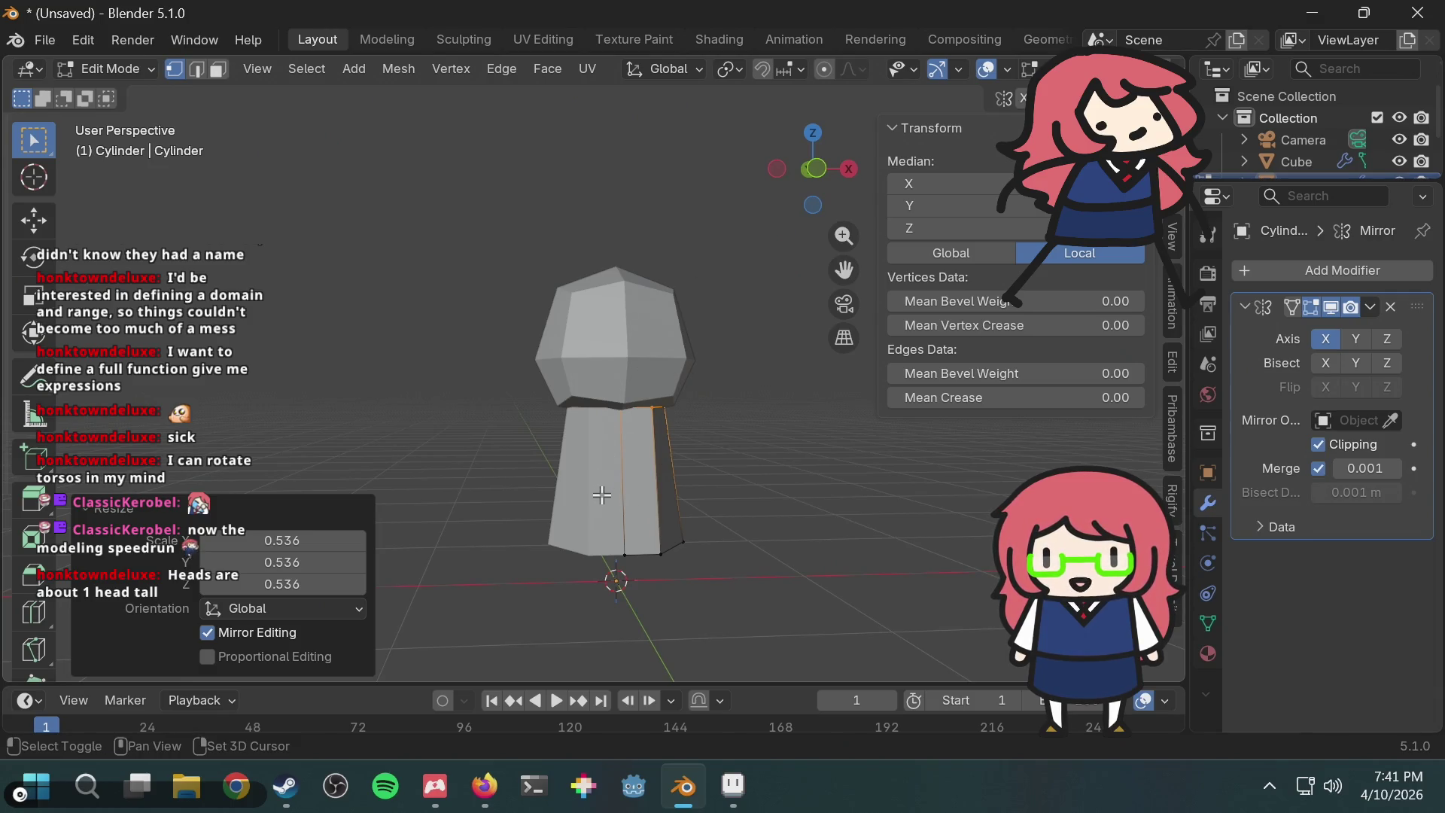
pyautogui.hotkey('alt', 'z')
pyautogui.keyDown('shift'); pyautogui.moveTo(570, 594); pyautogui.dragTo(725, 490); pyautogui.keyUp('shift')
# Step: Raise the torso's bottom faces along Z and check the shape in solid shading
pyautogui.press('g')
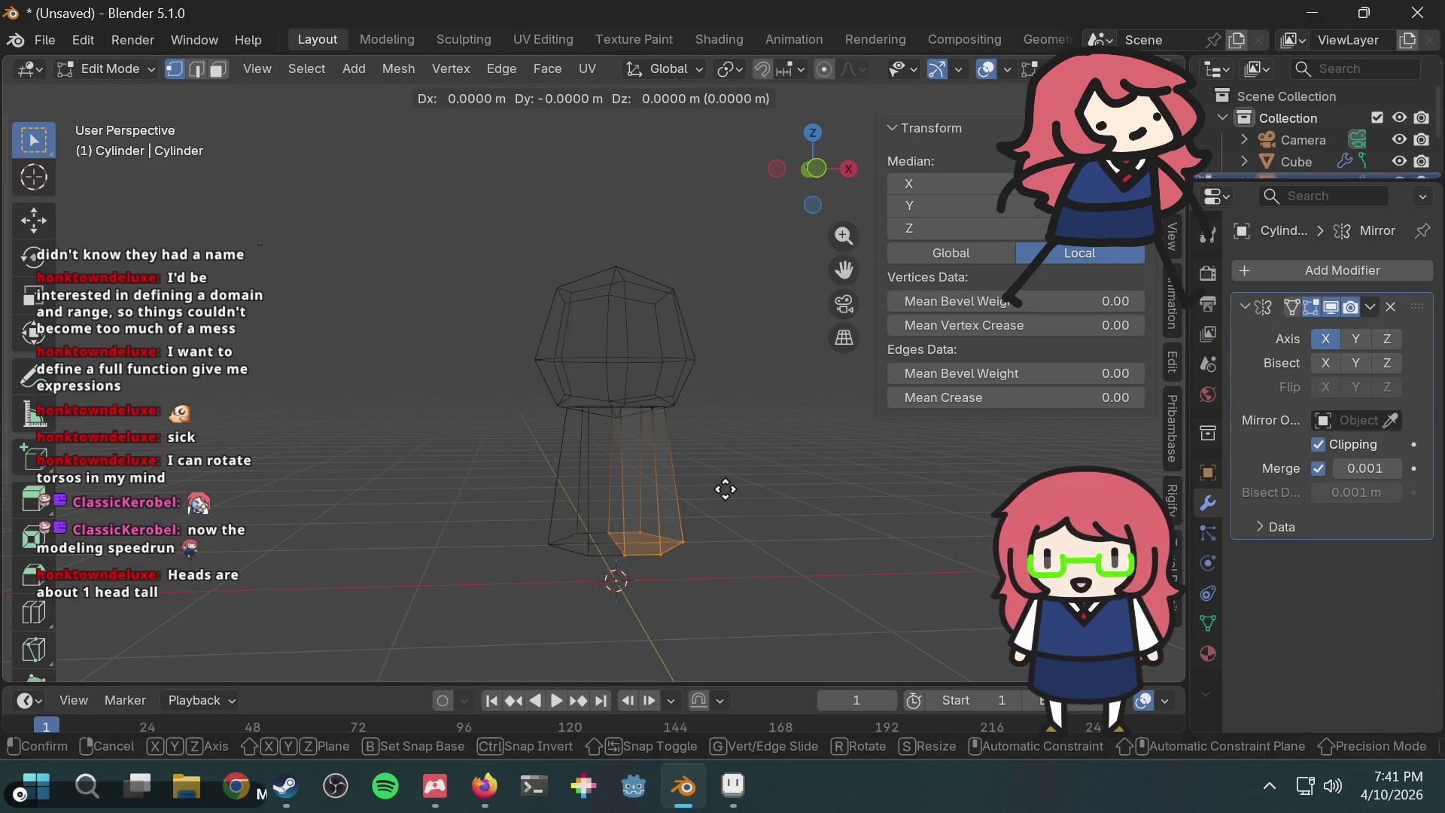
pyautogui.press('z')
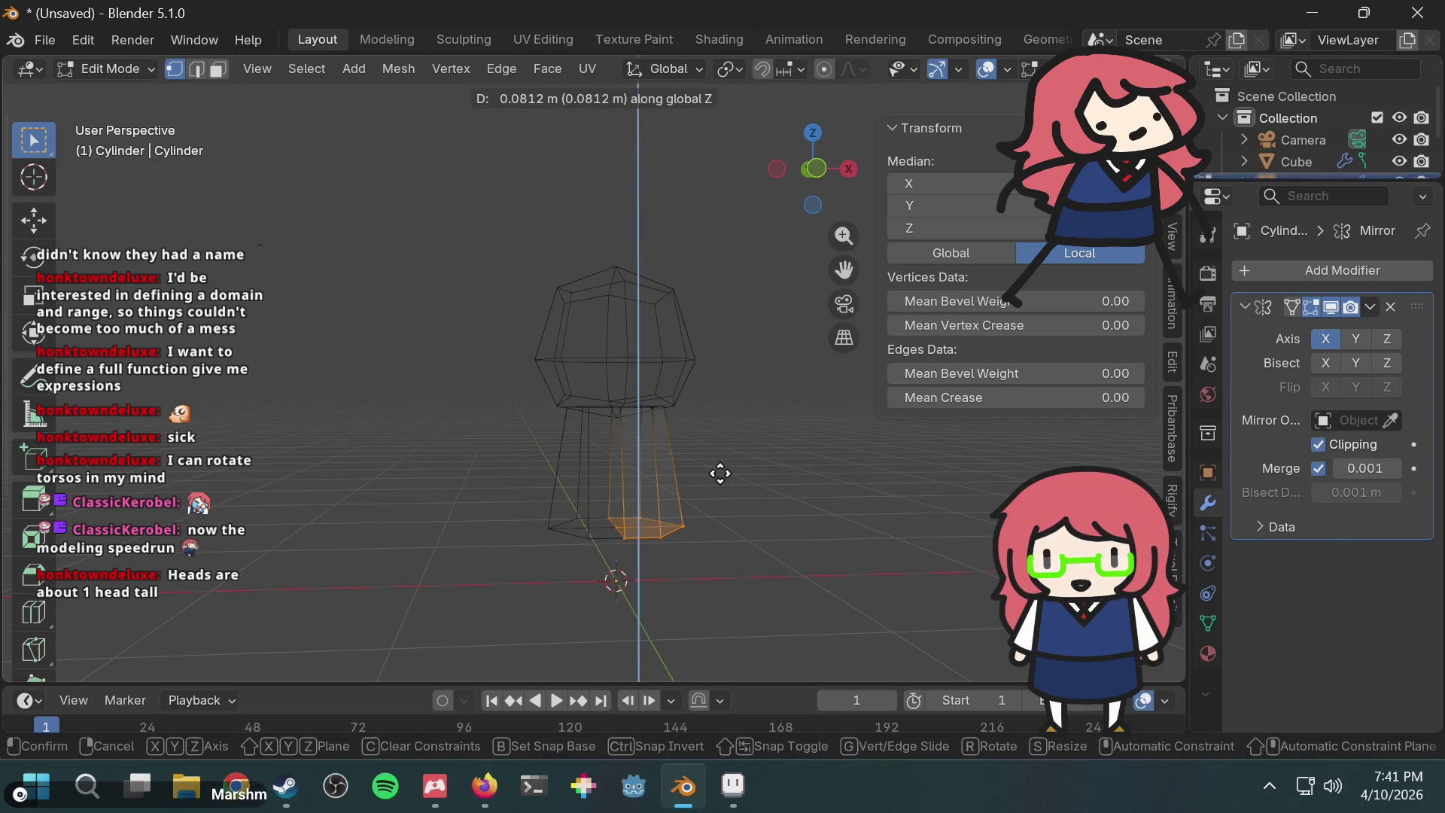
pyautogui.click(720, 471)
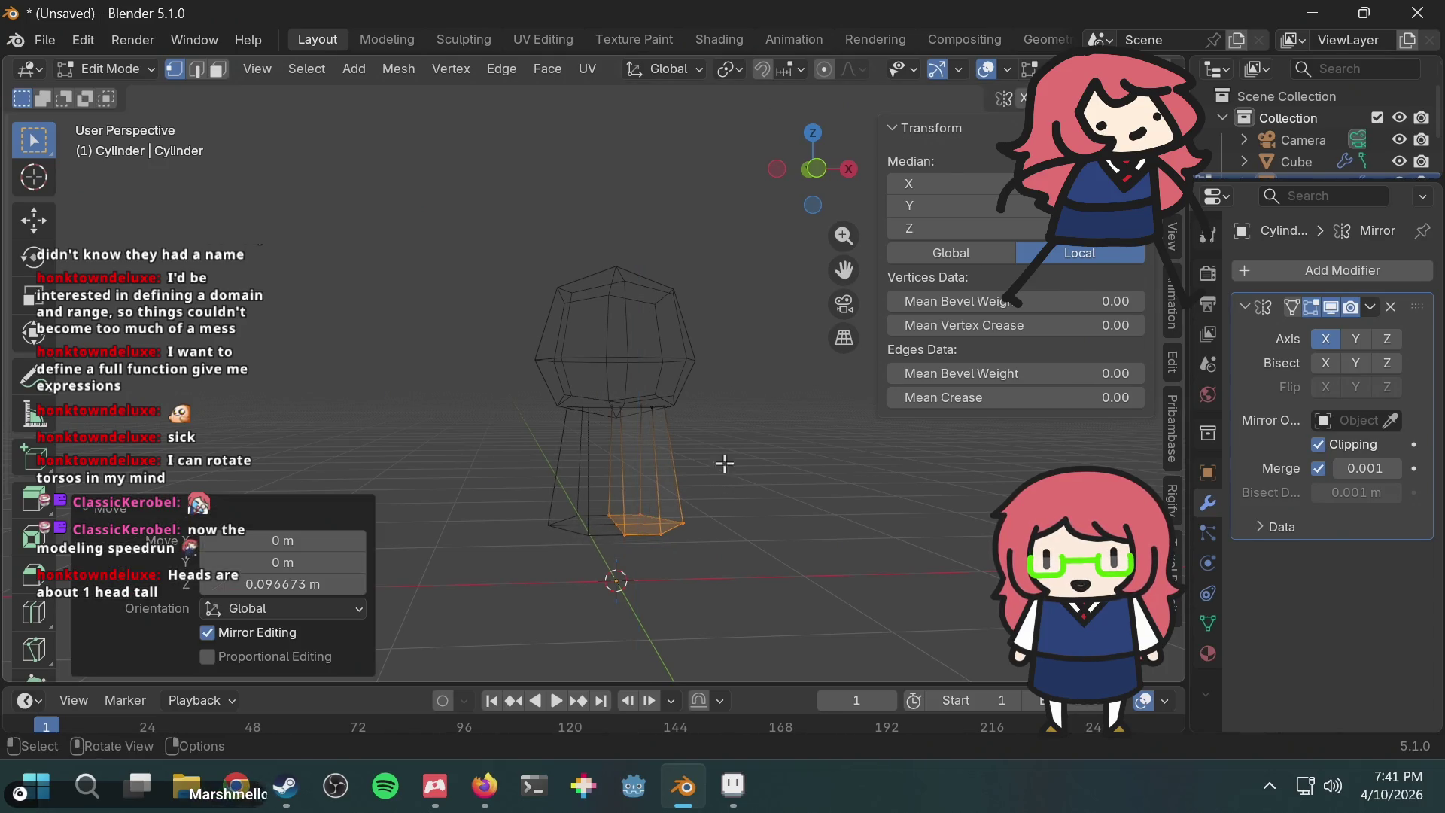
pyautogui.click(818, 169)
pyautogui.press('space')
pyautogui.press('space')
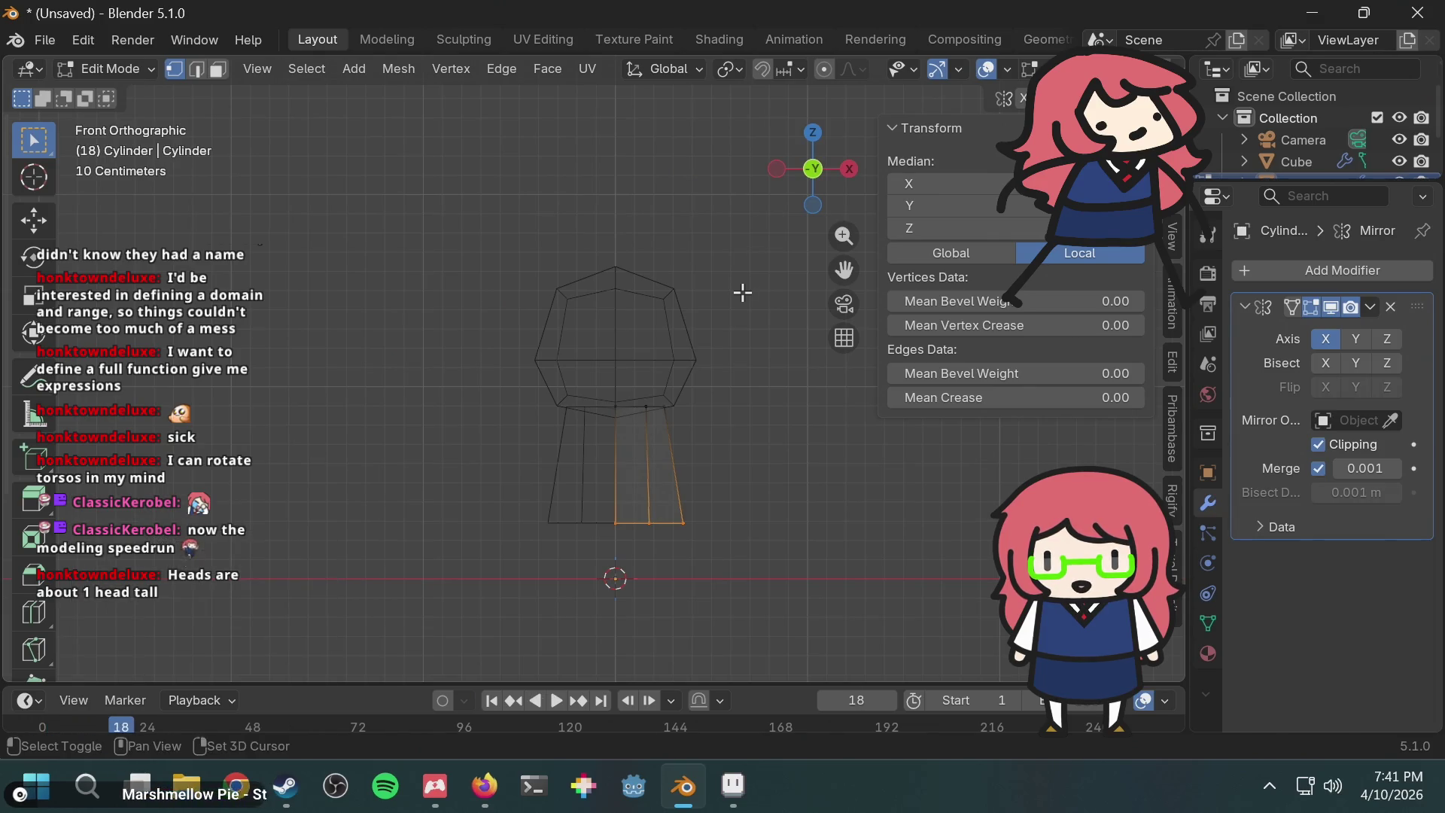
pyautogui.hotkey('shift', 'z')
pyautogui.moveTo(742, 290)
pyautogui.mouseDown(button='middle')
pyautogui.moveTo(684, 323)
pyautogui.moveTo(752, 316)
pyautogui.moveTo(756, 329)
pyautogui.moveTo(703, 332)
pyautogui.moveTo(684, 277)
pyautogui.moveTo(725, 265)
pyautogui.mouseUp(button='middle')
pyautogui.moveTo(679, 415)
pyautogui.mouseDown(button='middle')
pyautogui.moveTo(500, 445)
pyautogui.moveTo(523, 428)
pyautogui.moveTo(694, 400)
pyautogui.moveTo(700, 336)
pyautogui.moveTo(662, 435)
pyautogui.moveTo(729, 420)
pyautogui.moveTo(736, 394)
pyautogui.moveTo(692, 416)
pyautogui.mouseUp(button='middle')
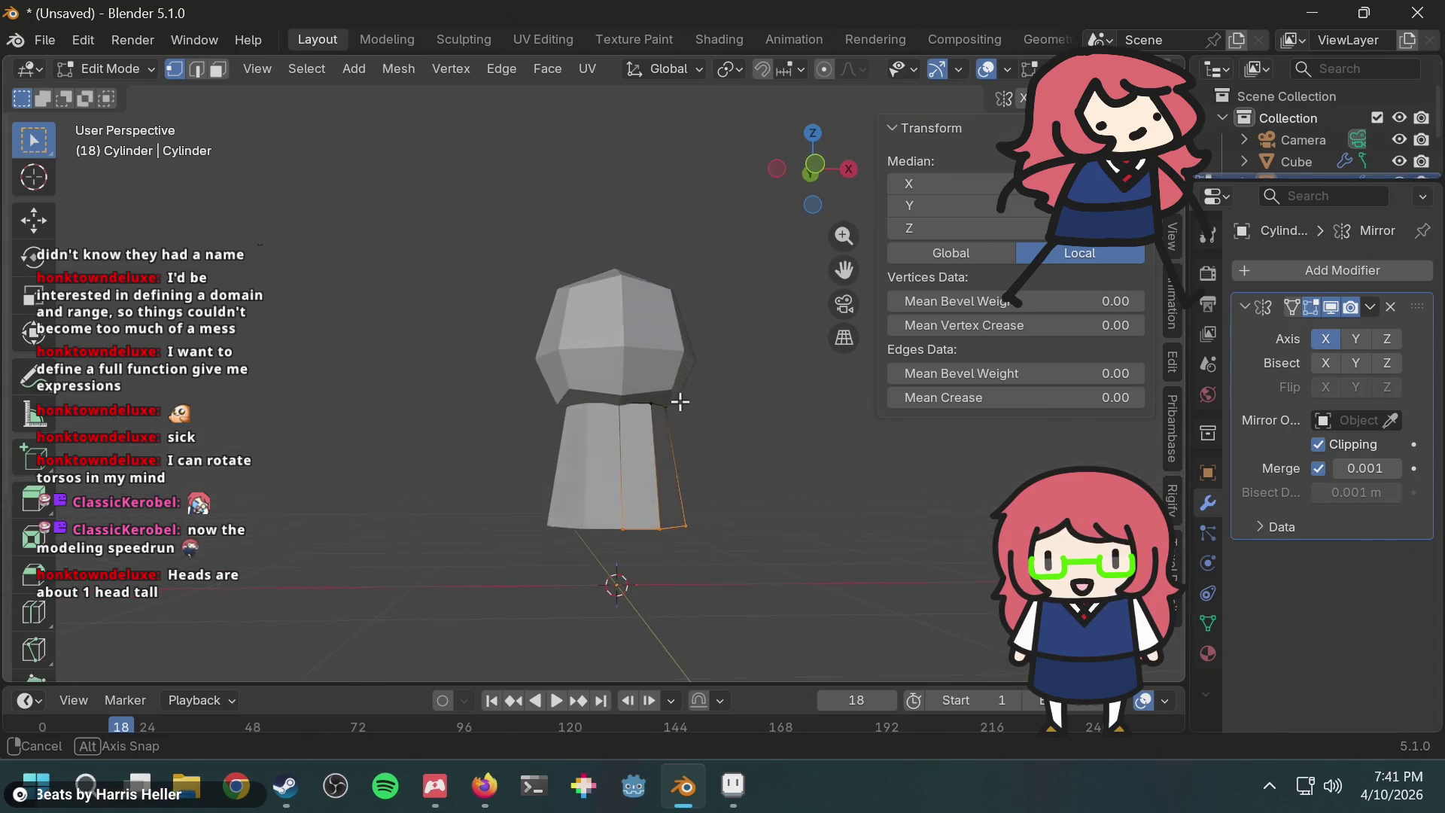
# Step: Lower the bottom edge slightly (0.027 m) along Z from front view and review the model
pyautogui.click(818, 171)
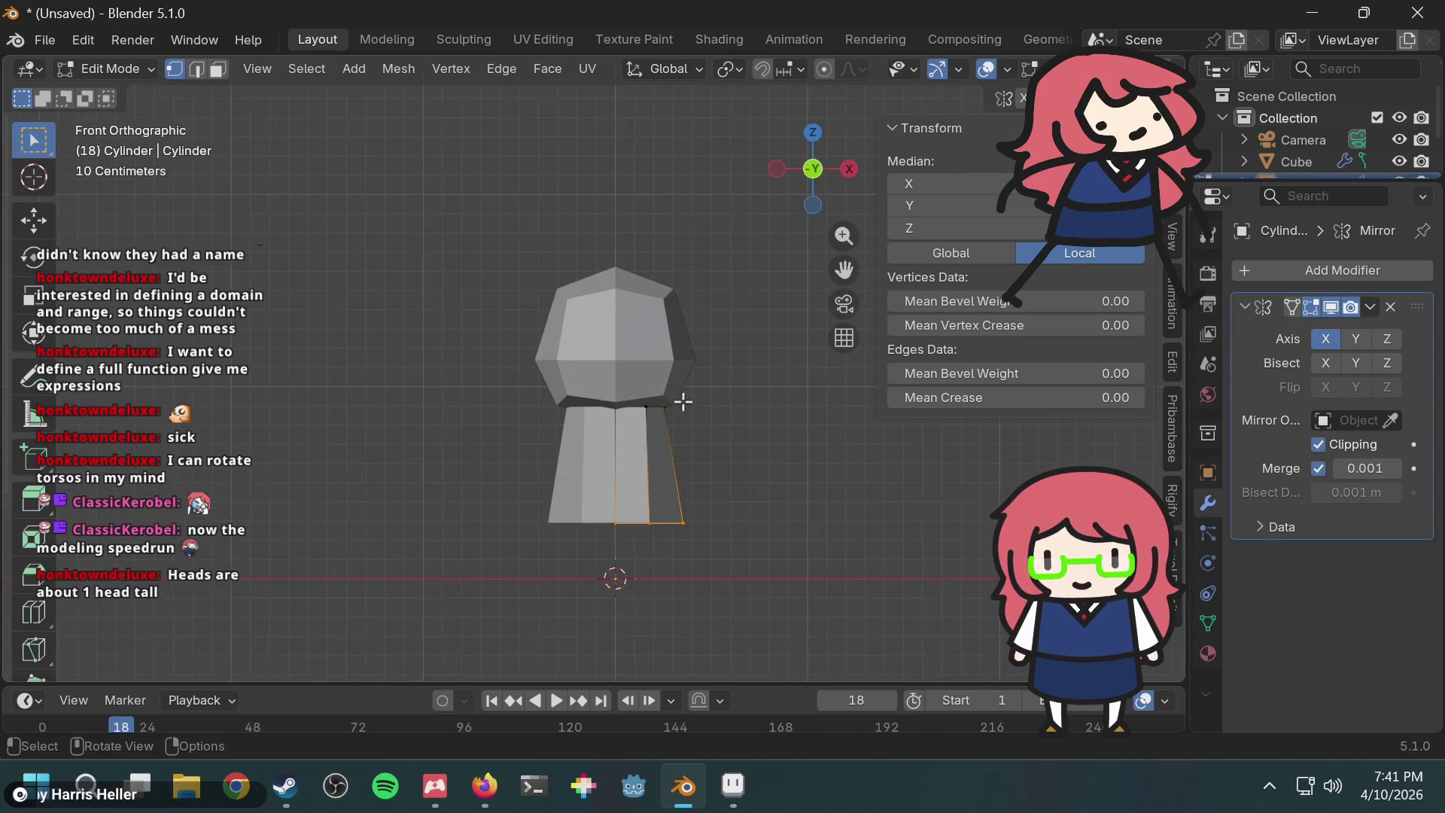
pyautogui.press('g')
pyautogui.press('z')
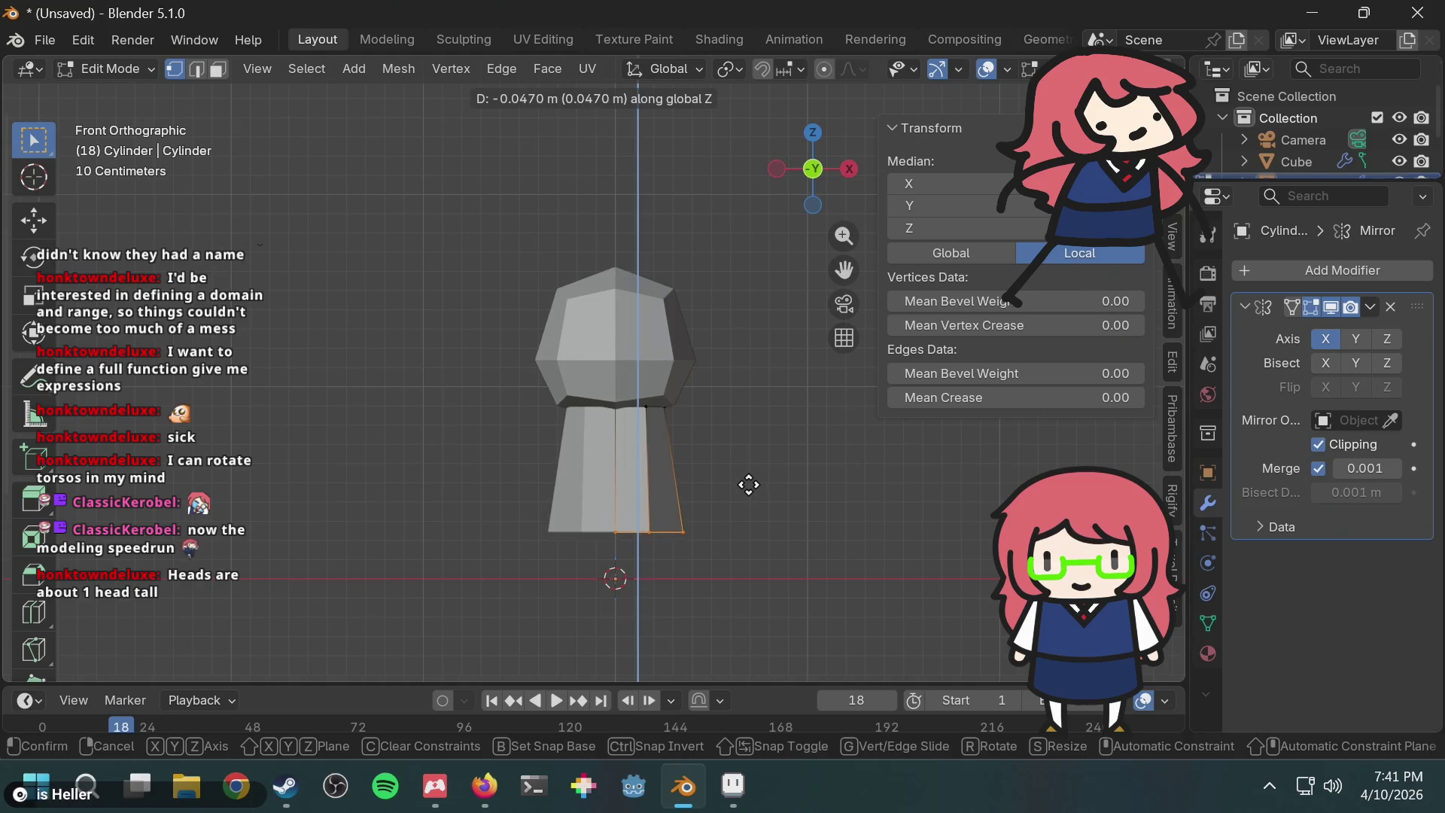
pyautogui.click(749, 481)
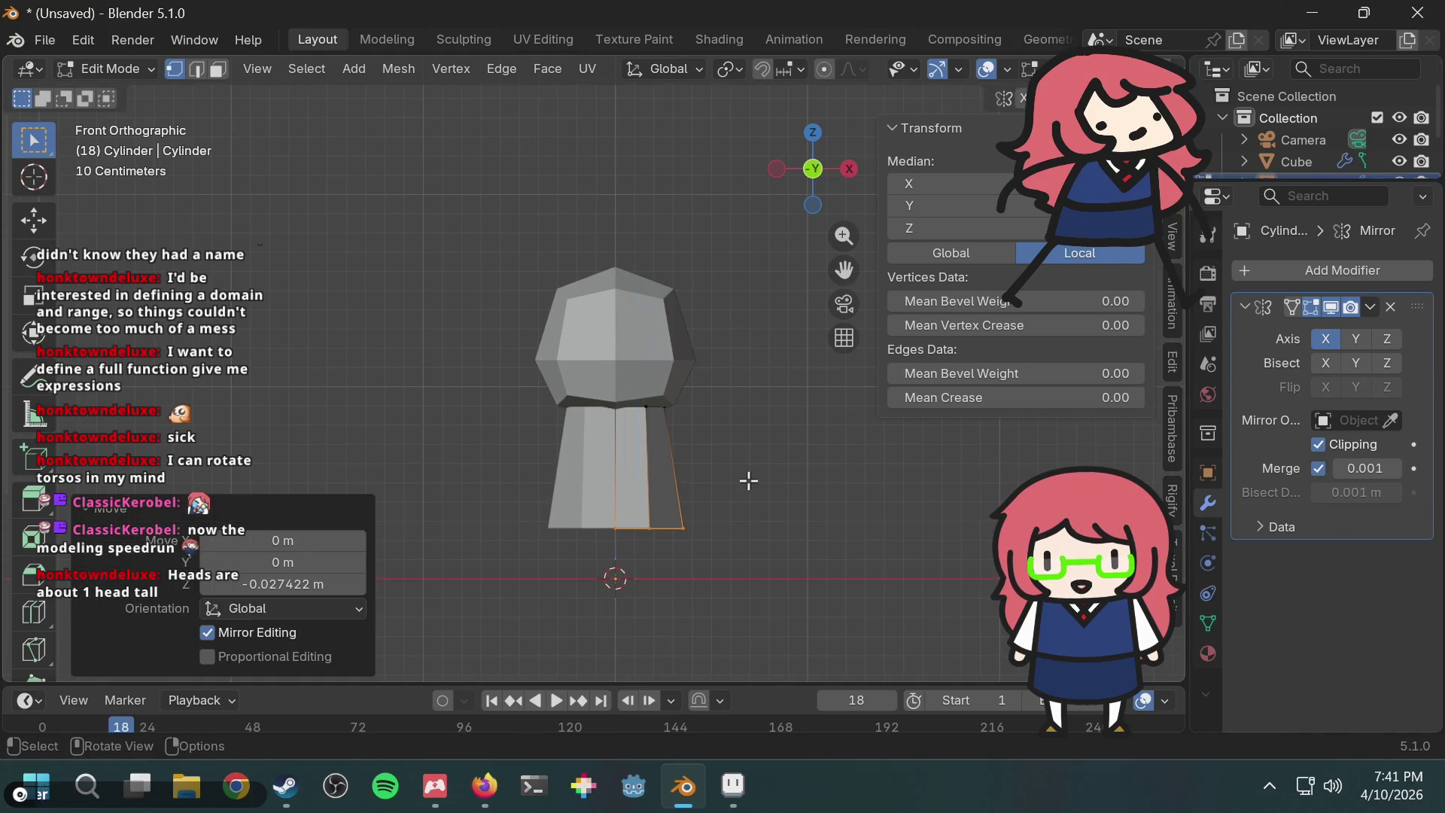
pyautogui.moveTo(723, 492); pyautogui.dragTo(739, 445, button='middle')
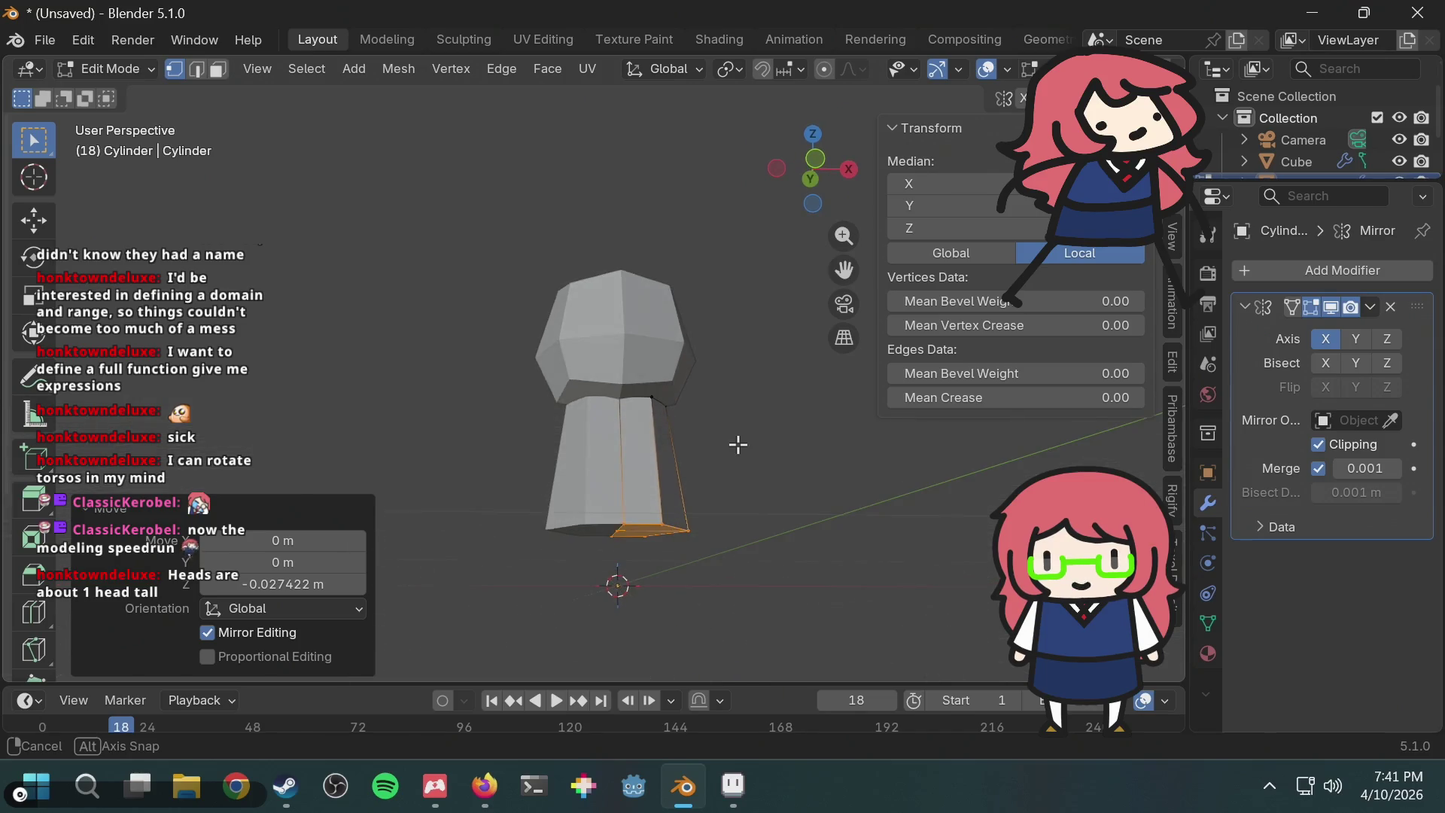
pyautogui.click(741, 446)
pyautogui.moveTo(700, 527)
pyautogui.mouseDown(button='middle')
pyautogui.moveTo(710, 487)
pyautogui.moveTo(693, 510)
pyautogui.moveTo(716, 504)
pyautogui.moveTo(713, 436)
pyautogui.moveTo(689, 494)
pyautogui.moveTo(662, 507)
pyautogui.moveTo(413, 552)
pyautogui.moveTo(414, 519)
pyautogui.moveTo(626, 507)
pyautogui.moveTo(716, 423)
pyautogui.moveTo(677, 413)
pyautogui.mouseUp(button='middle')
pyautogui.scroll(2, 693, 510)
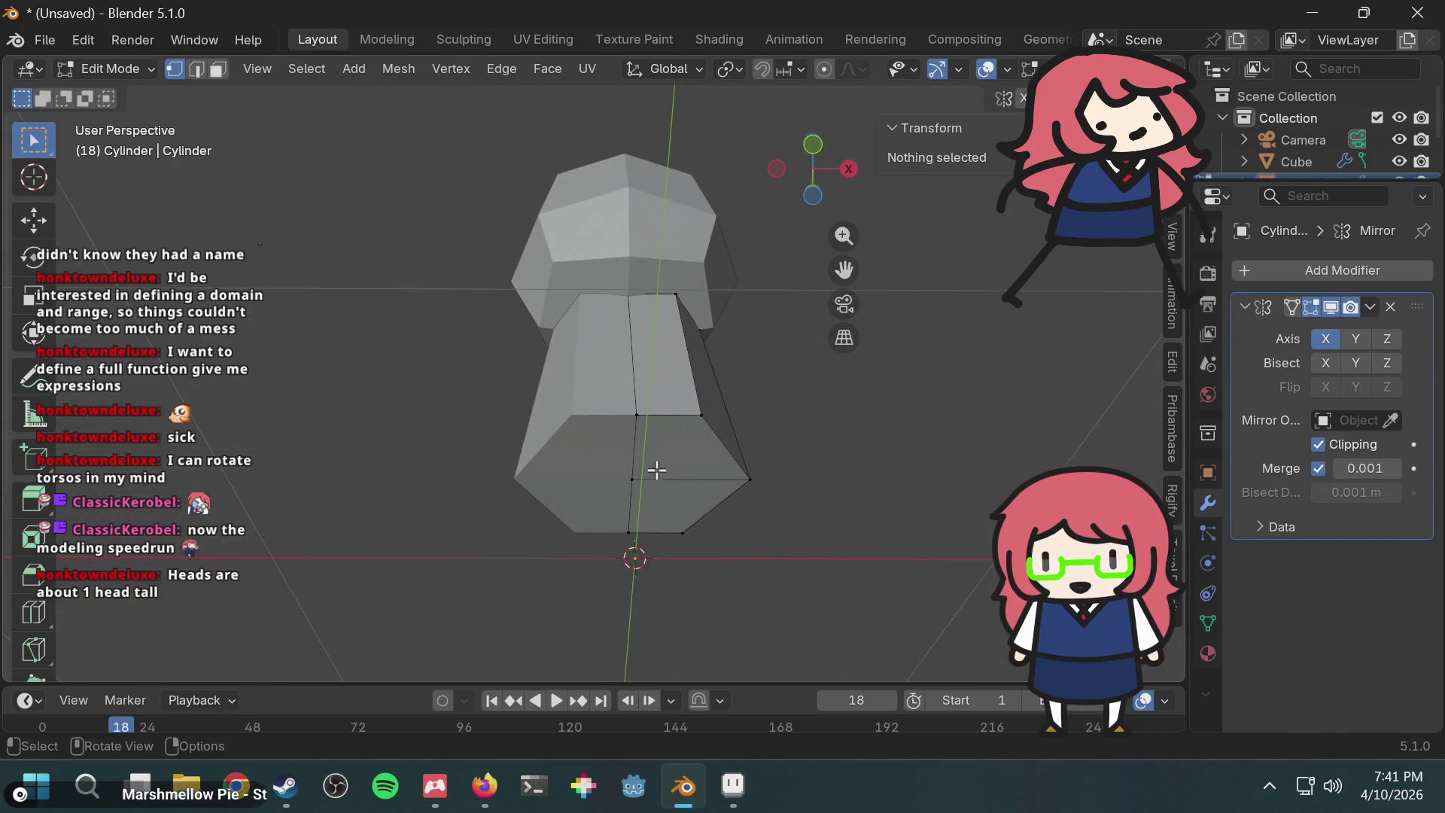
pyautogui.moveTo(701, 463)
pyautogui.mouseDown(button='middle')
pyautogui.moveTo(738, 404)
pyautogui.moveTo(710, 454)
pyautogui.moveTo(607, 293)
pyautogui.mouseUp(button='middle')
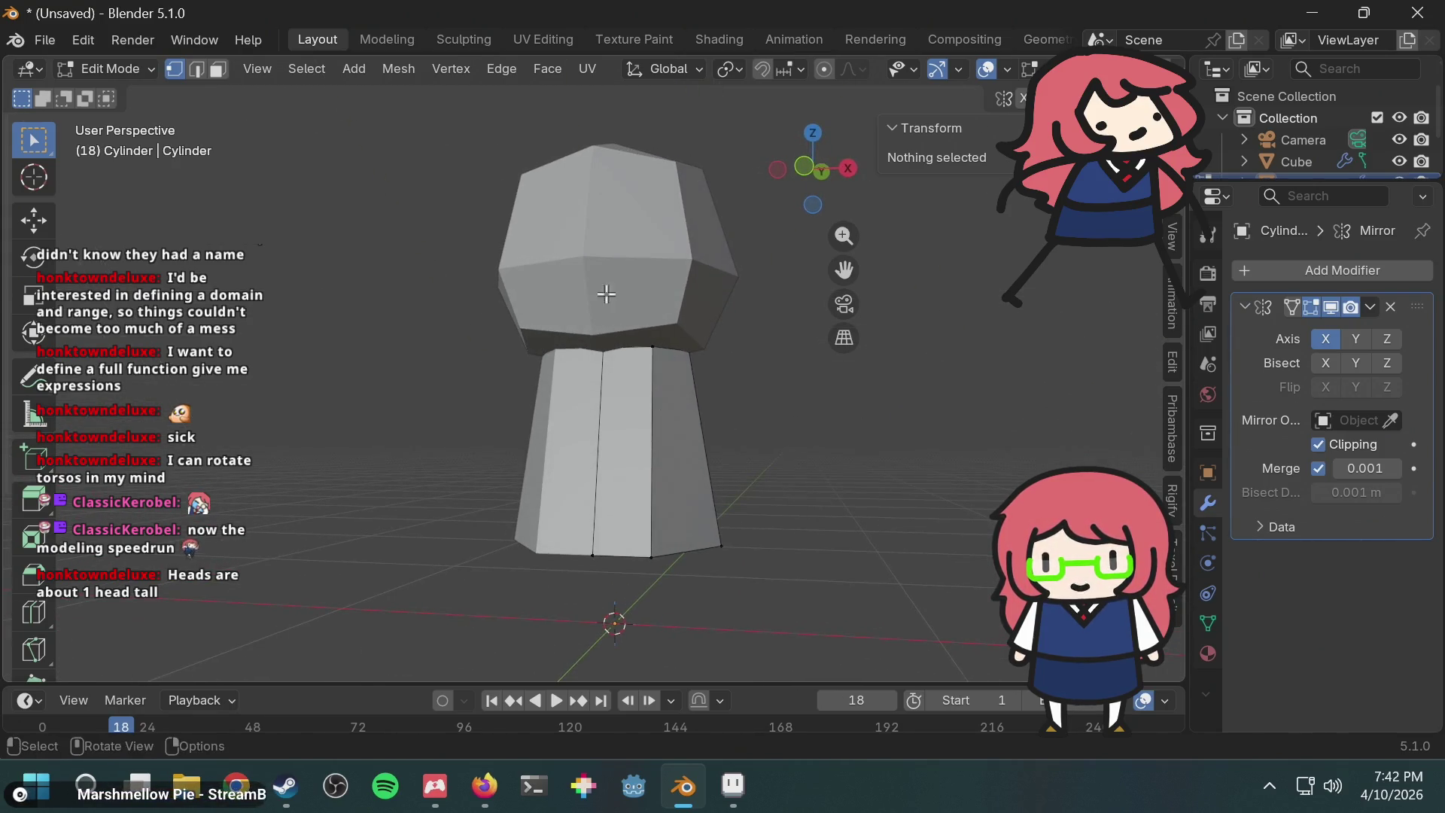
pyautogui.click(132, 68)
# Step: Return to Object Mode, deselect the cylinder and orbit around the model
pyautogui.click(110, 92)
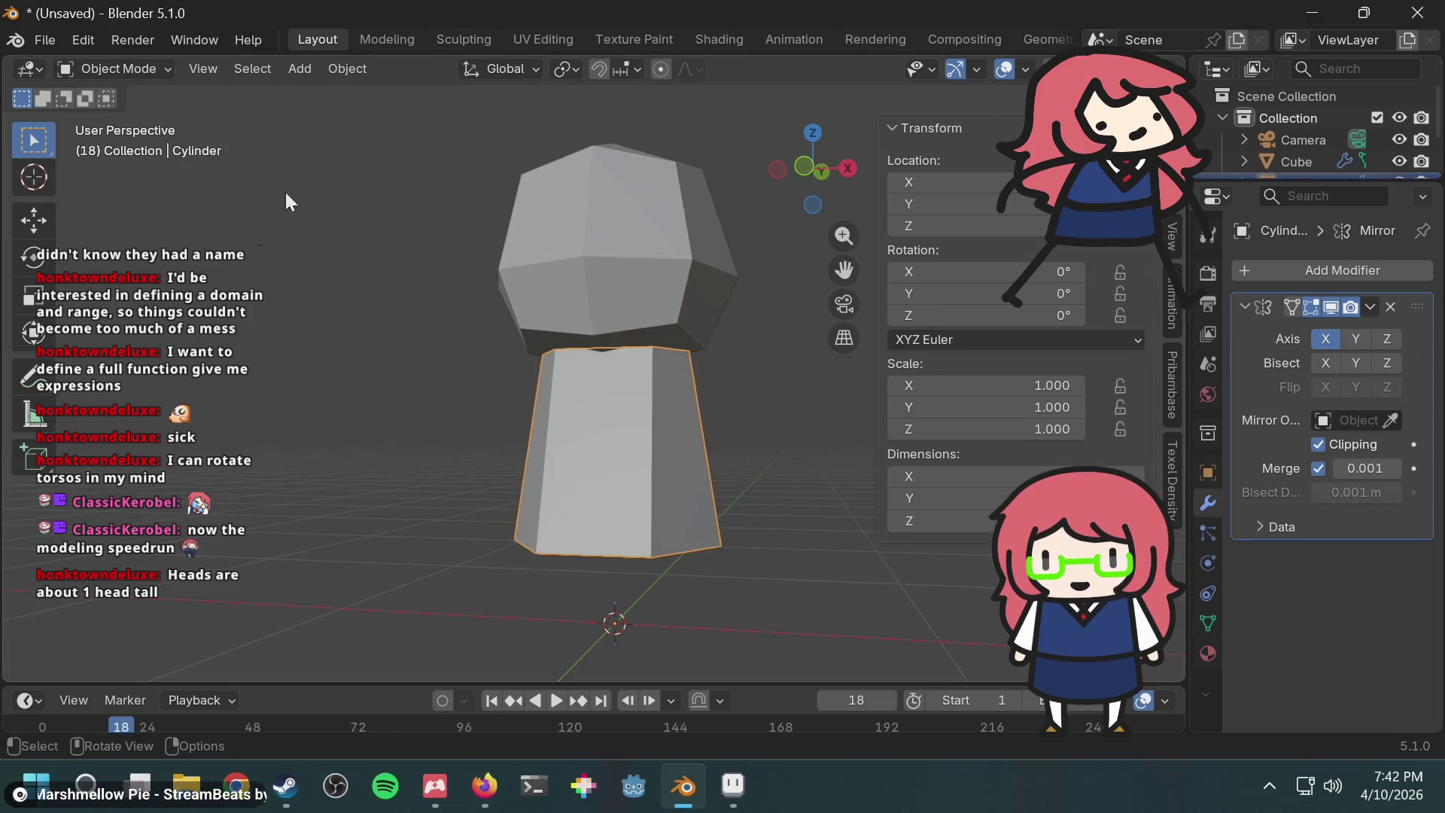
pyautogui.moveTo(284, 190); pyautogui.dragTo(392, 225, button='middle')
pyautogui.click(797, 388)
pyautogui.moveTo(797, 388)
pyautogui.mouseDown(button='middle')
pyautogui.moveTo(729, 292)
pyautogui.moveTo(689, 331)
pyautogui.moveTo(738, 316)
pyautogui.moveTo(716, 355)
pyautogui.moveTo(768, 246)
pyautogui.moveTo(697, 395)
pyautogui.mouseUp(button='middle')
pyautogui.moveTo(630, 494)
pyautogui.mouseDown(button='middle')
pyautogui.moveTo(657, 386)
pyautogui.moveTo(639, 437)
pyautogui.mouseUp(button='middle')
pyautogui.moveTo(681, 390); pyautogui.dragTo(648, 391, button='middle')
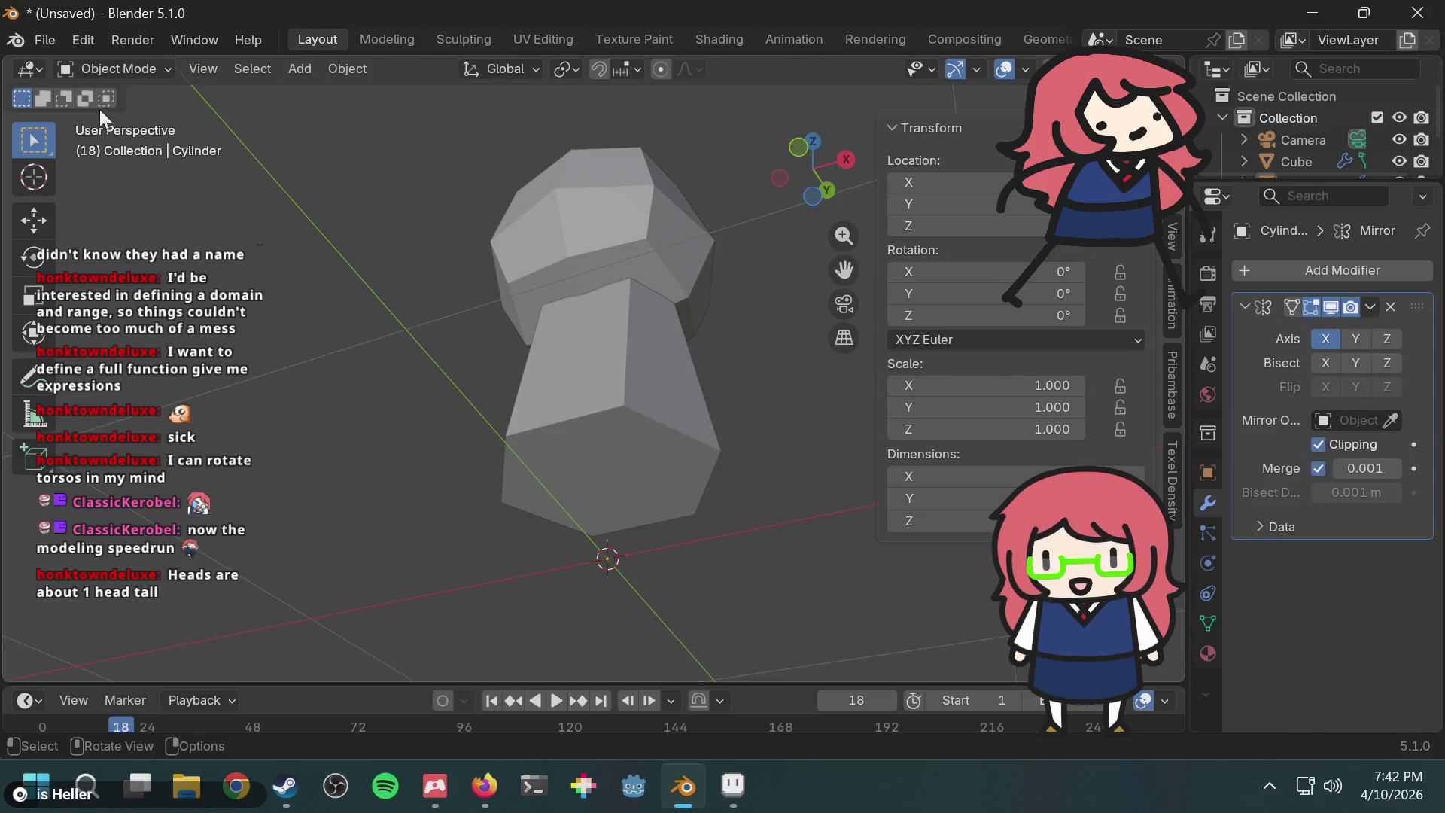
# Step: Inspect the torso's mesh in Edit Mode, then go back to Object Mode
pyautogui.click(124, 76)
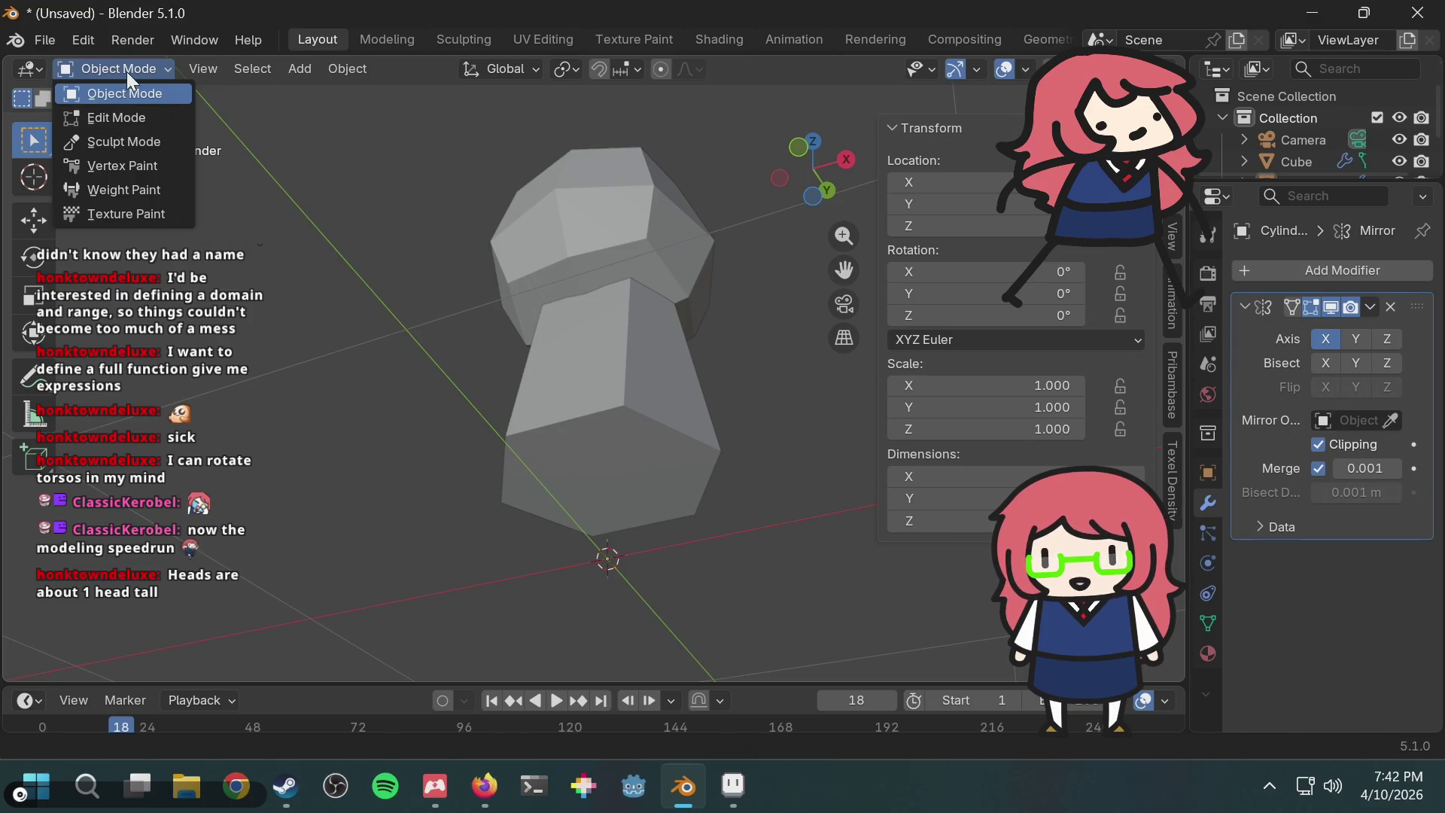
pyautogui.click(119, 118)
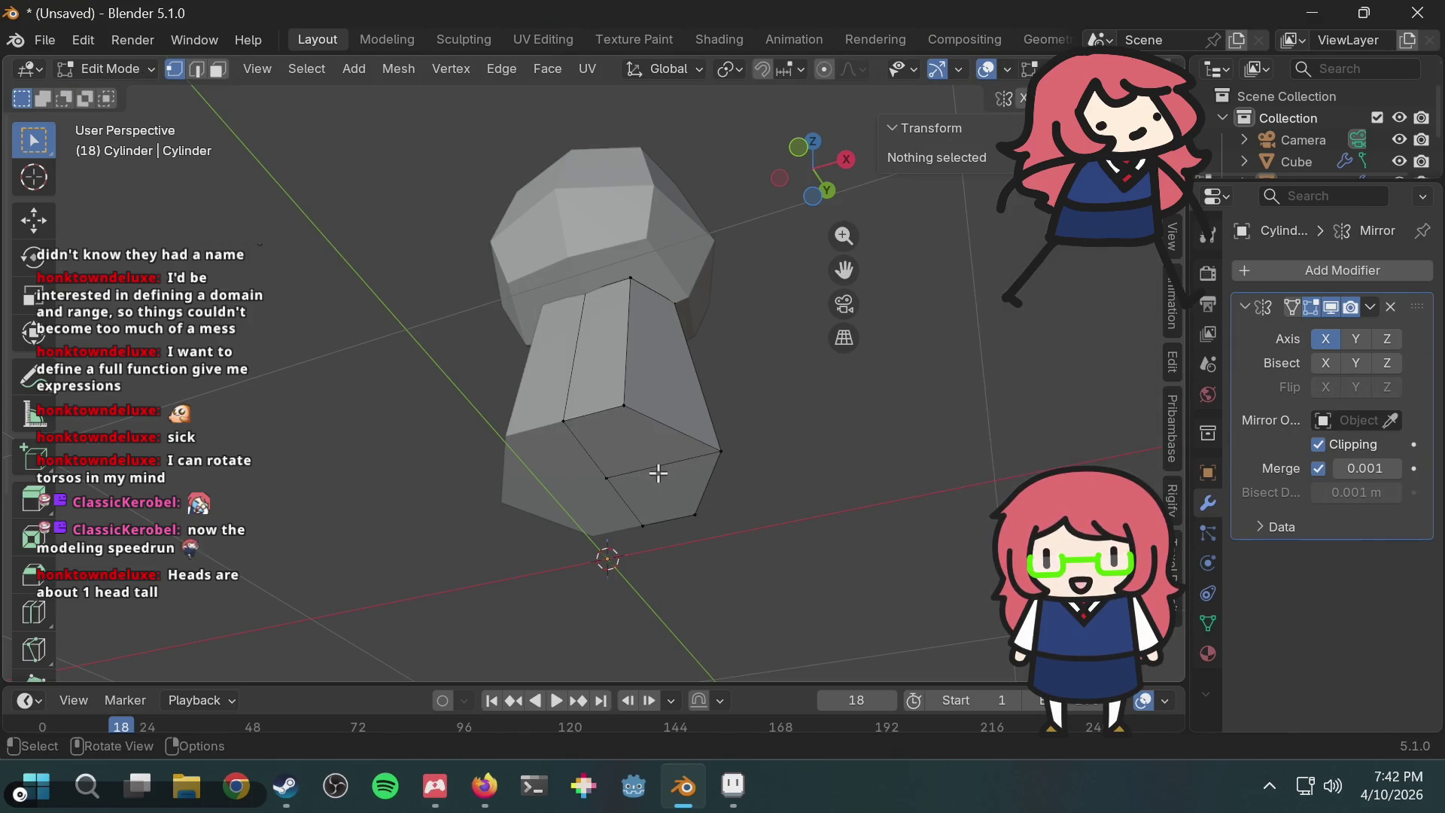
pyautogui.scroll(3, 659, 472)
pyautogui.moveTo(766, 454); pyautogui.dragTo(764, 378, button='middle')
pyautogui.moveTo(649, 419)
pyautogui.mouseDown(button='middle')
pyautogui.moveTo(691, 400)
pyautogui.moveTo(723, 432)
pyautogui.mouseUp(button='middle')
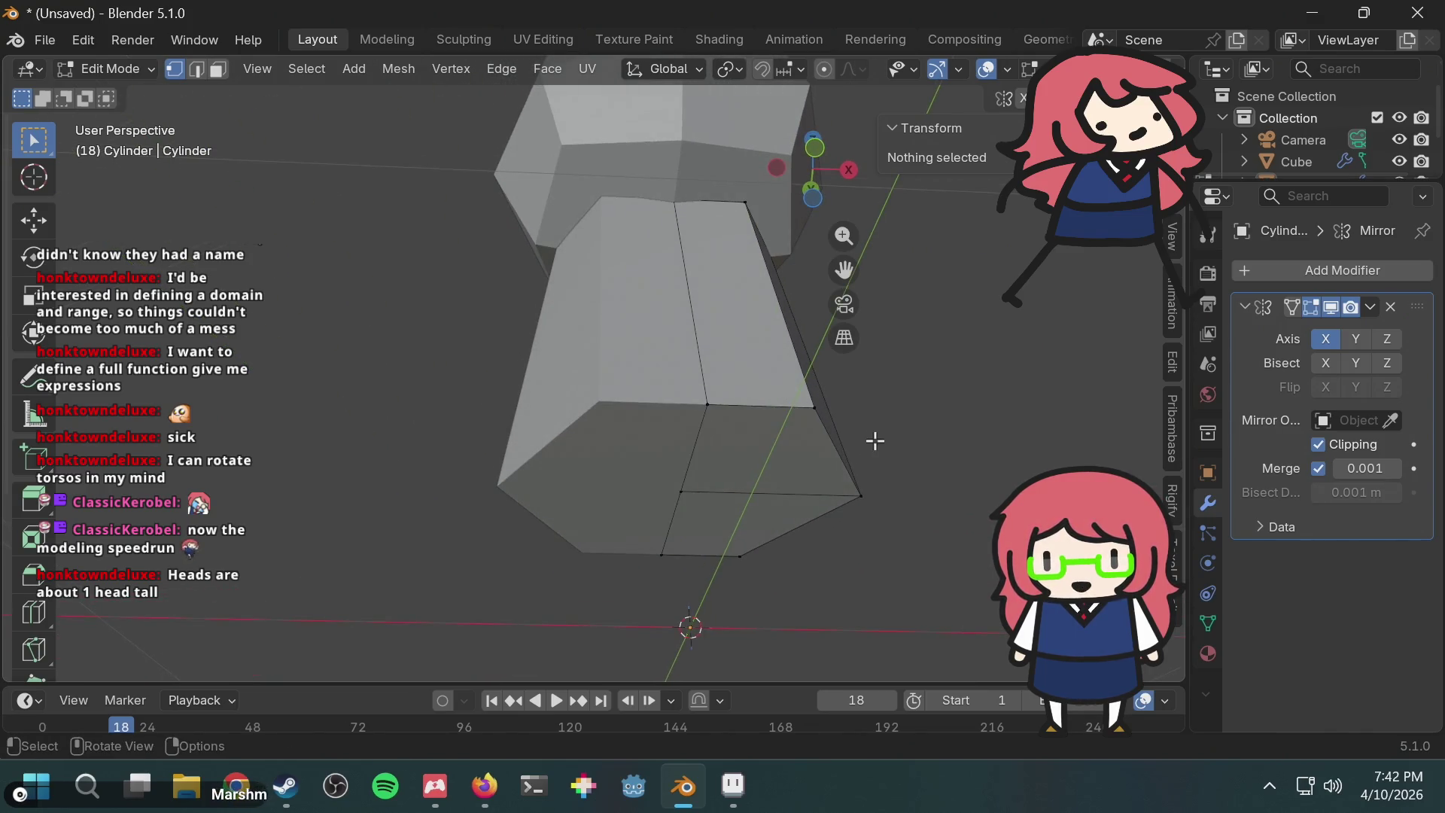
pyautogui.moveTo(868, 440)
pyautogui.mouseDown(button='middle')
pyautogui.moveTo(804, 426)
pyautogui.moveTo(791, 407)
pyautogui.moveTo(774, 445)
pyautogui.mouseUp(button='middle')
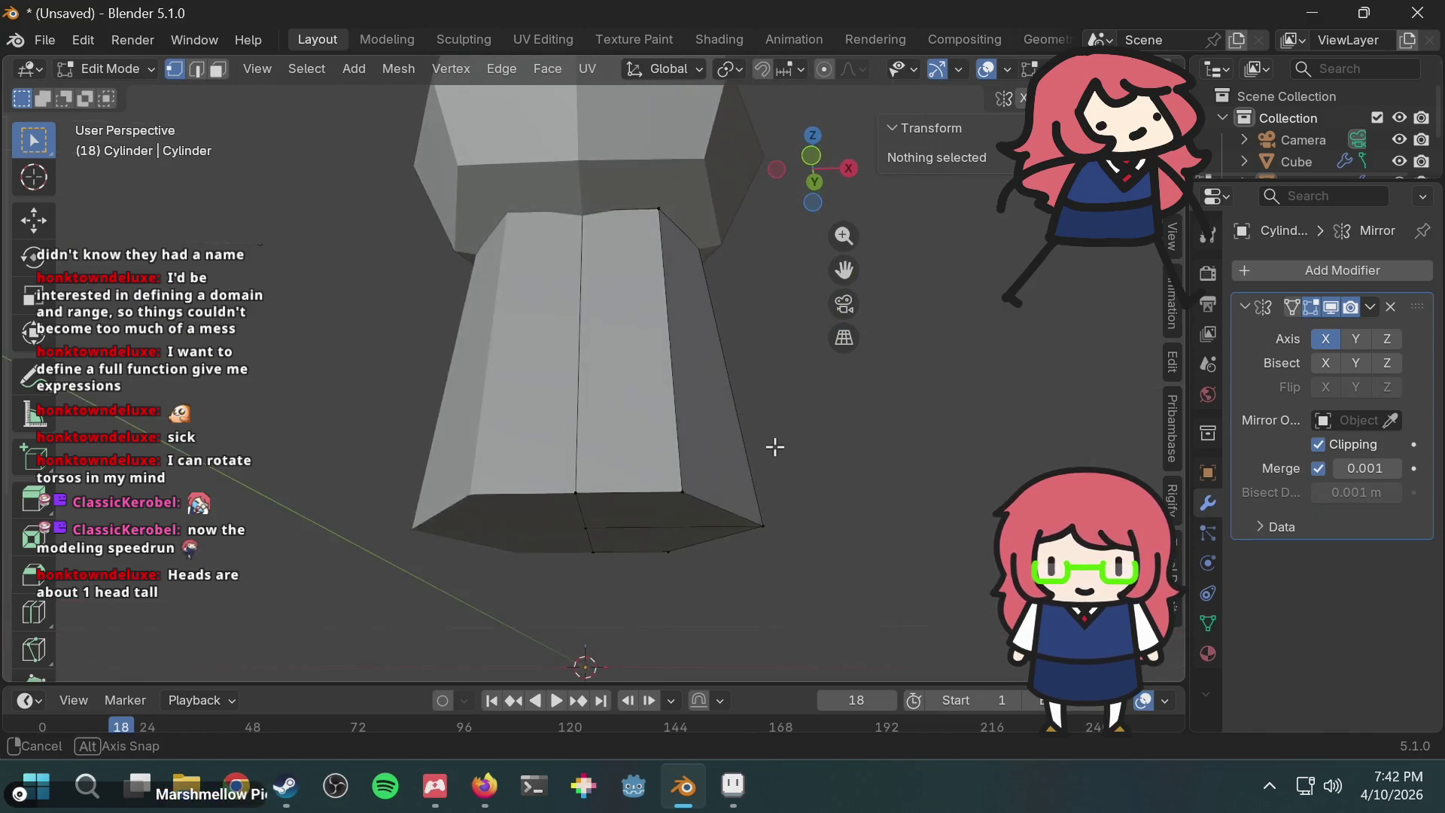
pyautogui.click(110, 70)
pyautogui.click(114, 90)
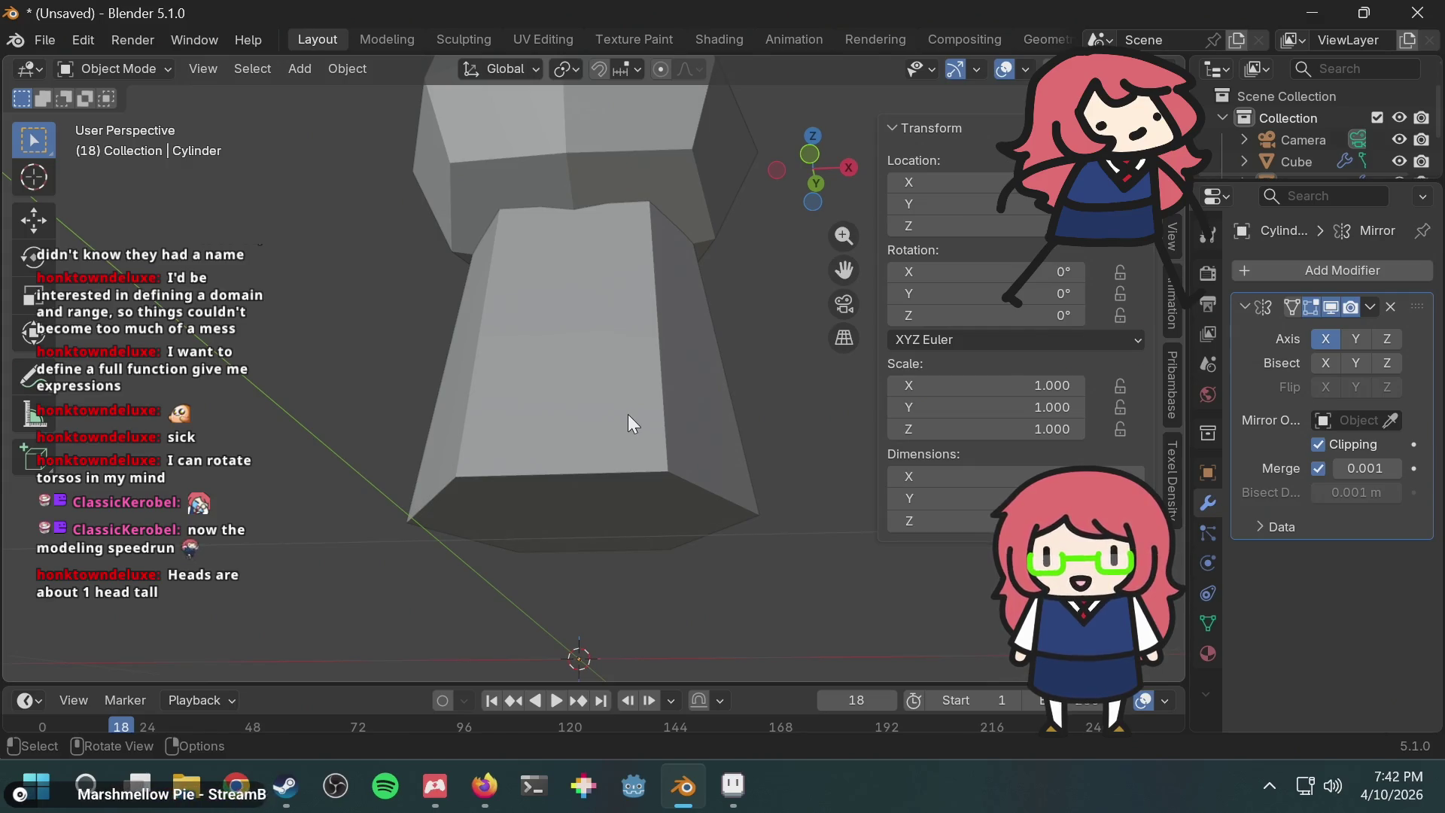
# Step: View the head-and-torso figure straight from the front in Front Orthographic
pyautogui.press('F3')
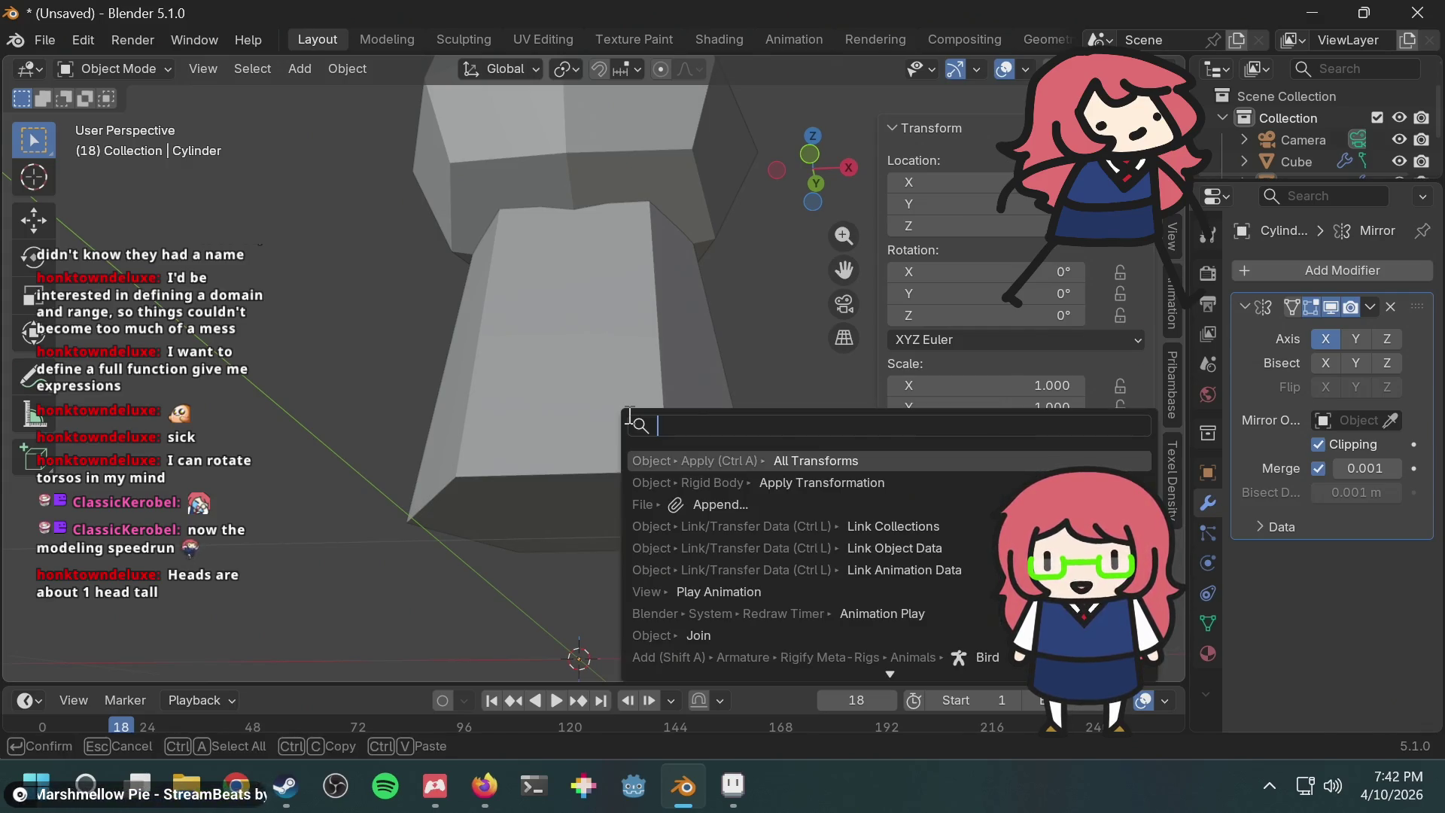
pyautogui.press('Escape')
pyautogui.moveTo(615, 405)
pyautogui.mouseDown(button='middle')
pyautogui.moveTo(621, 428)
pyautogui.moveTo(594, 352)
pyautogui.mouseUp(button='middle')
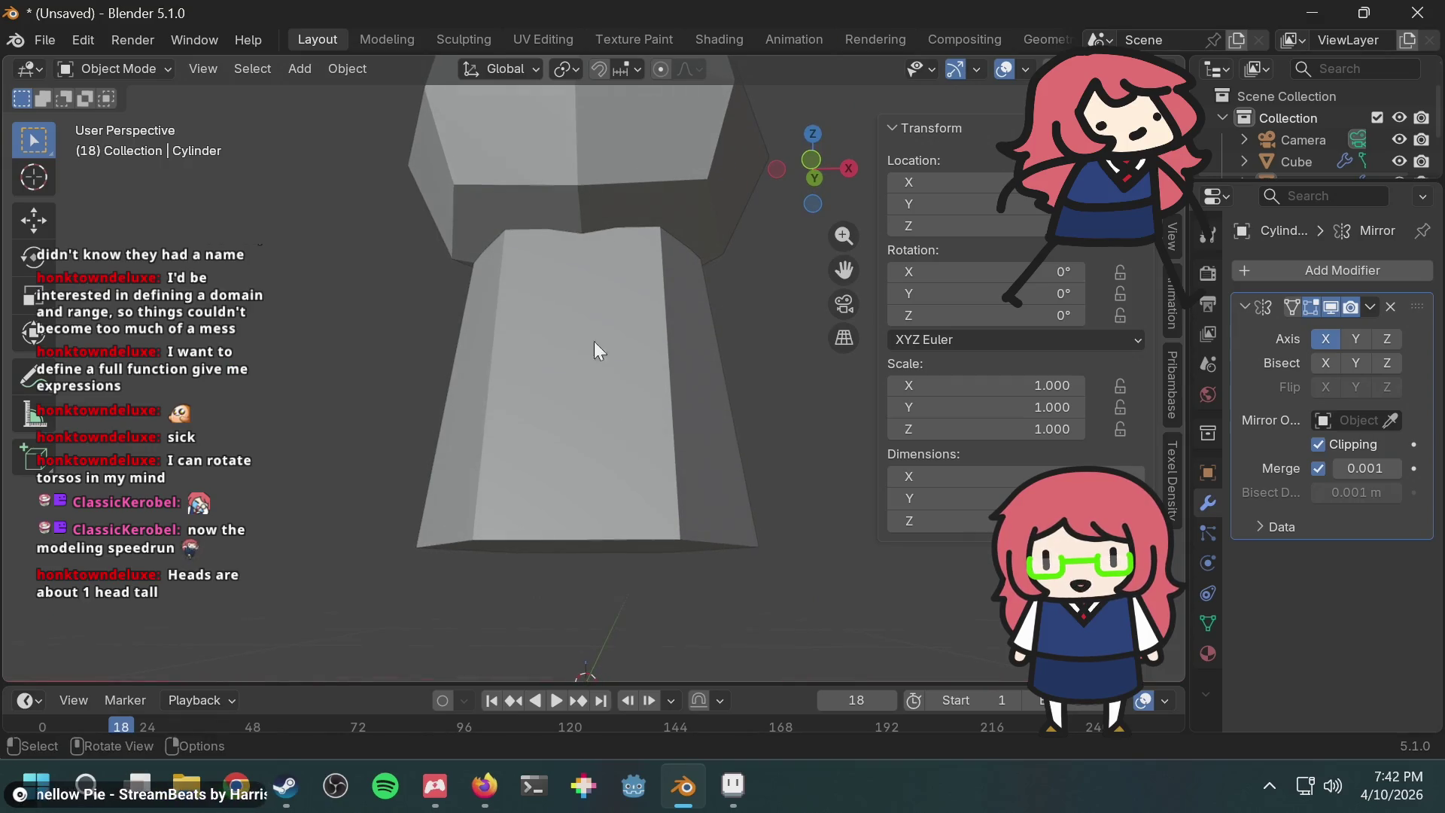
pyautogui.click(812, 158)
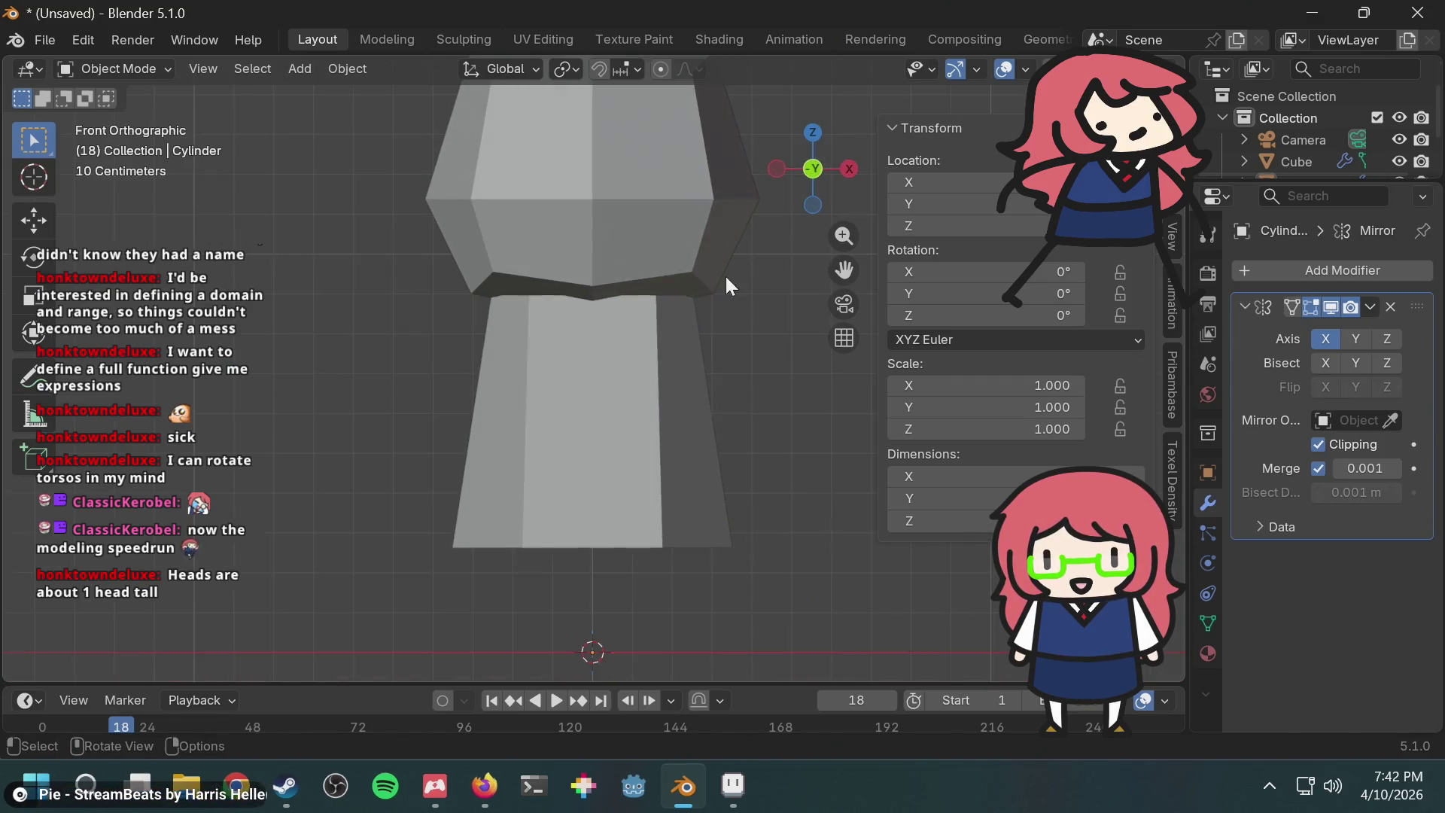
pyautogui.press('F3')
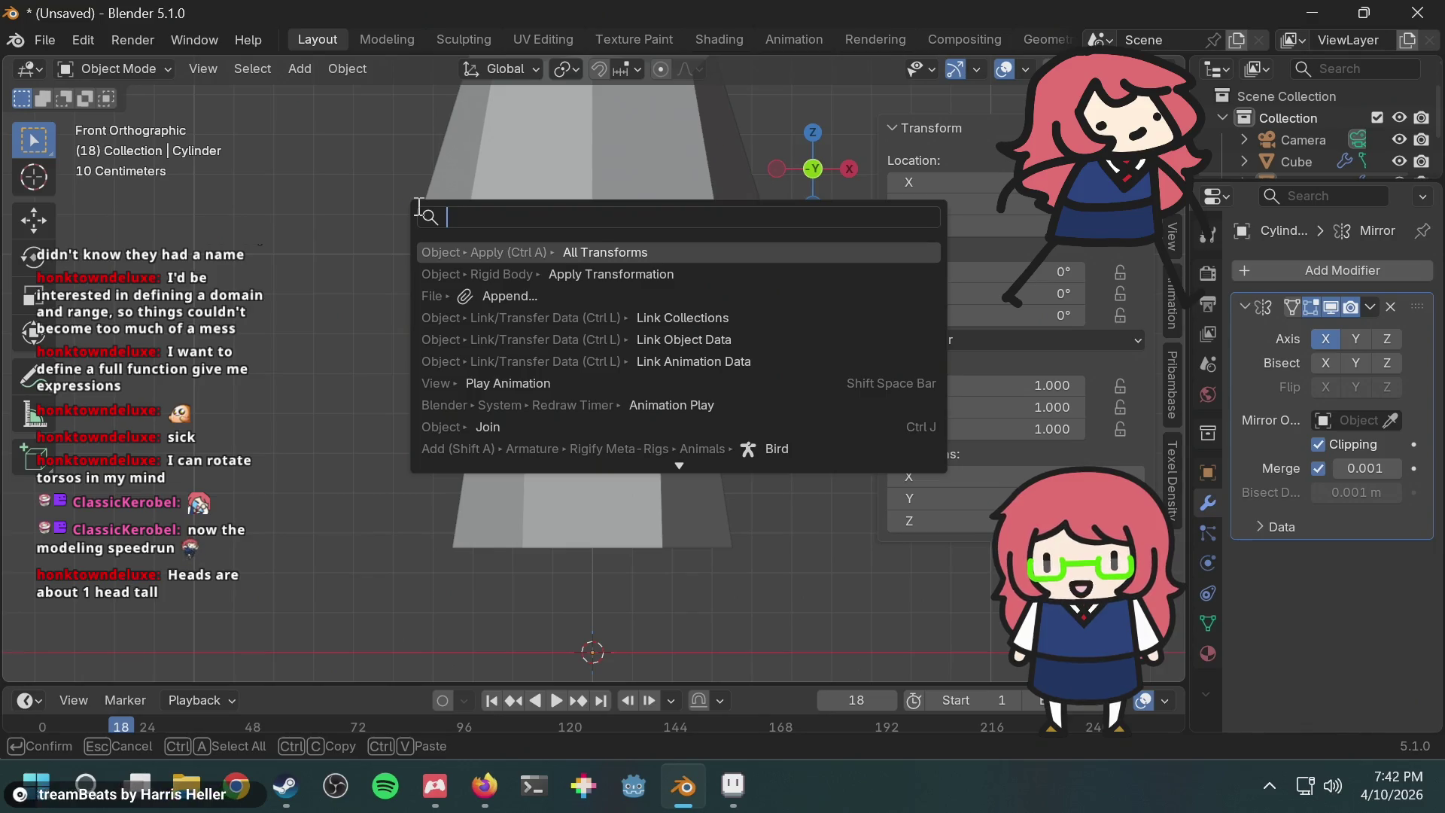
pyautogui.press('Escape')
# Step: Add a new cube and rotate it 45° around the Z axis
pyautogui.hotkey('shift', 'a')
pyautogui.write('cub')
pyautogui.press('Return')
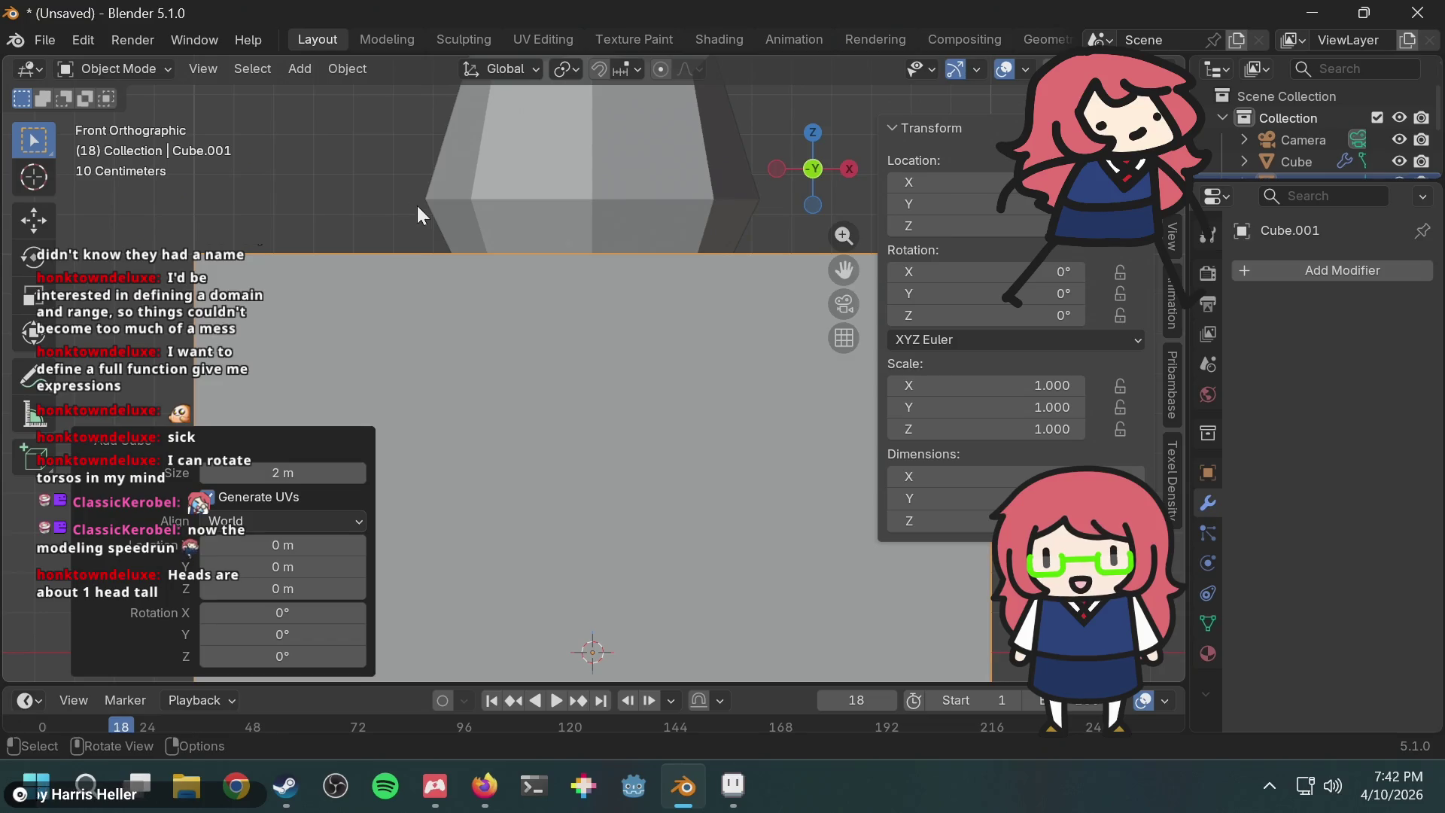
pyautogui.scroll(-5, 576, 313)
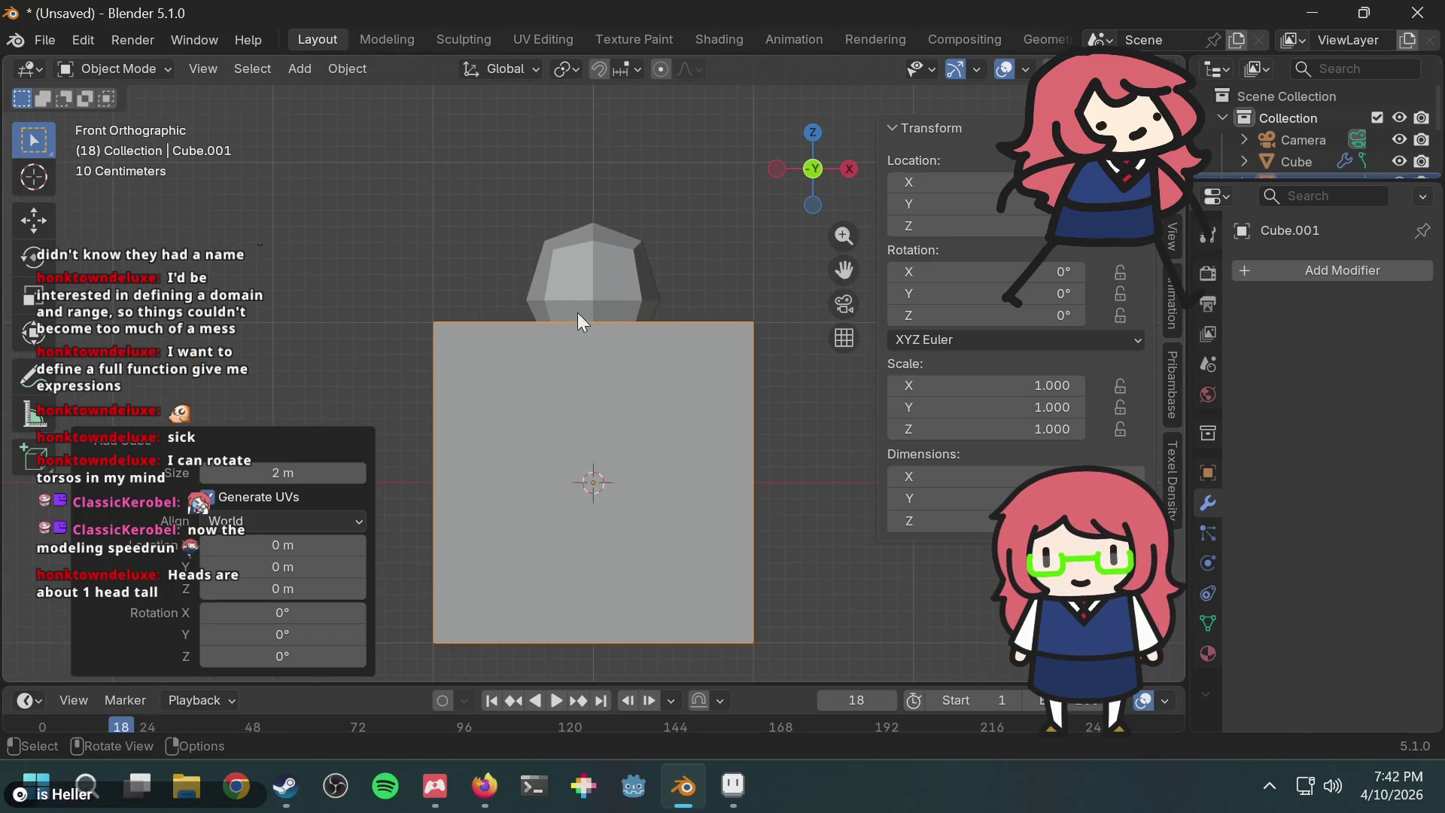
pyautogui.press('r')
pyautogui.write('z')
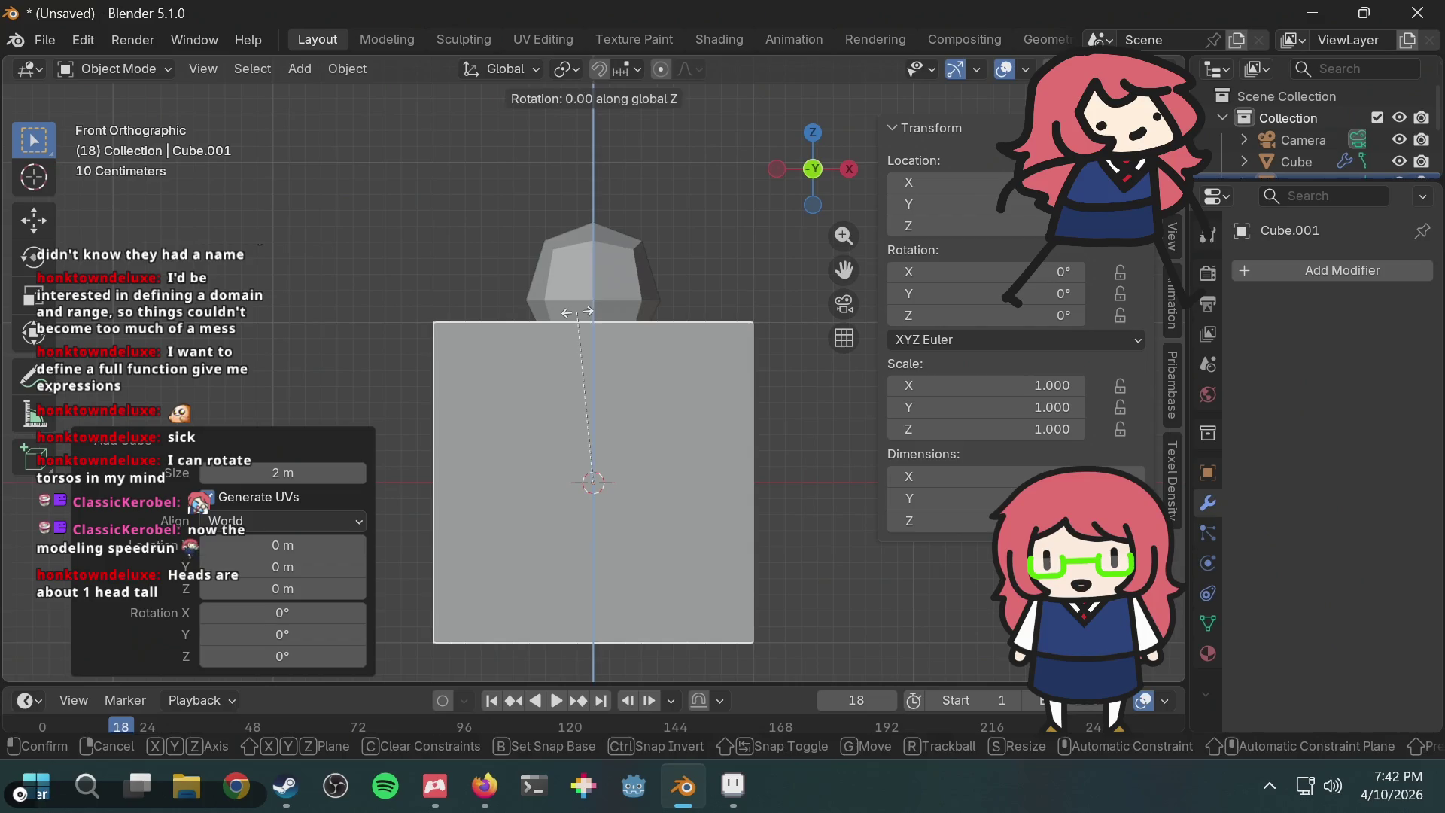
pyautogui.write('45')
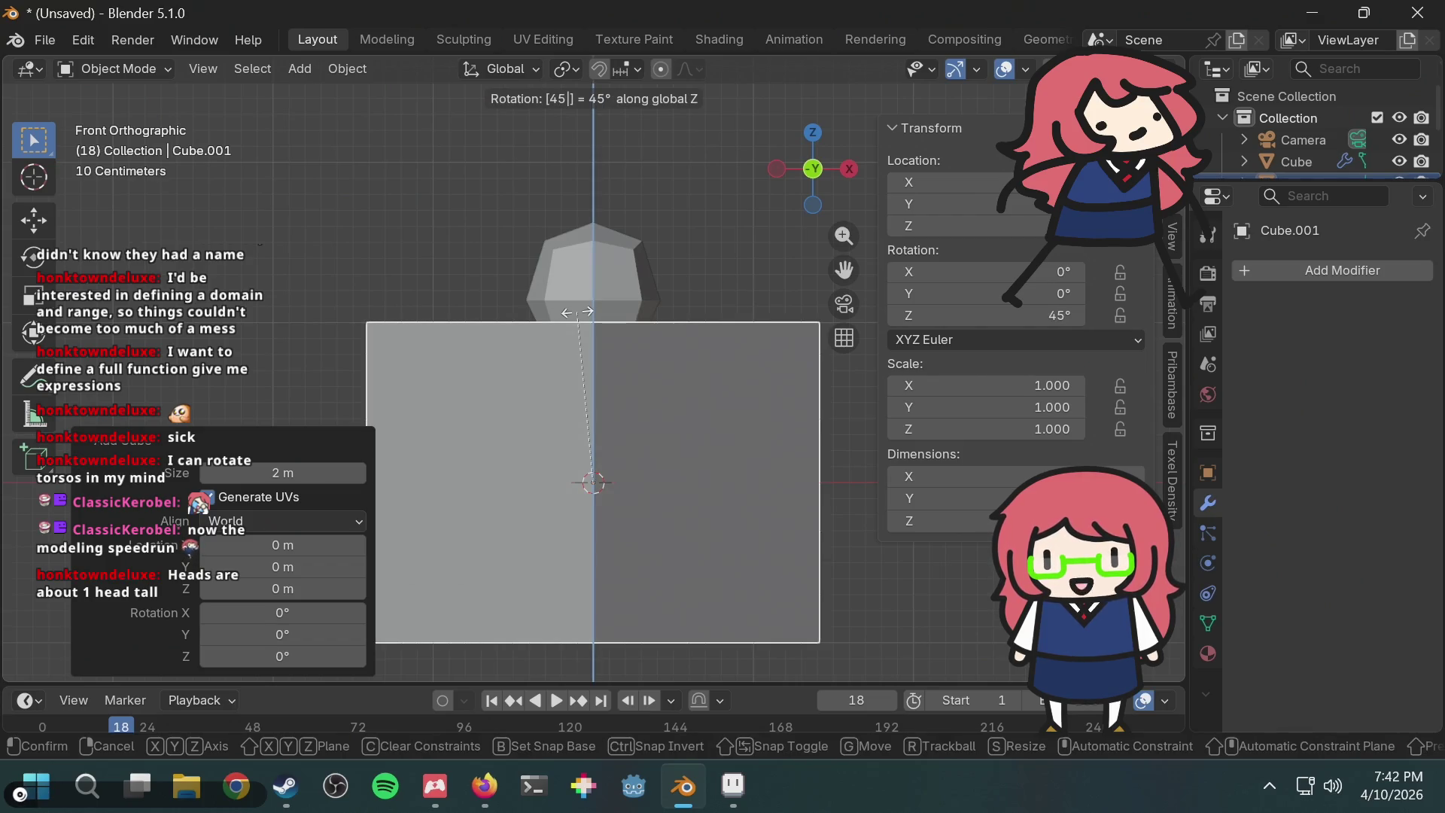
pyautogui.press('Return')
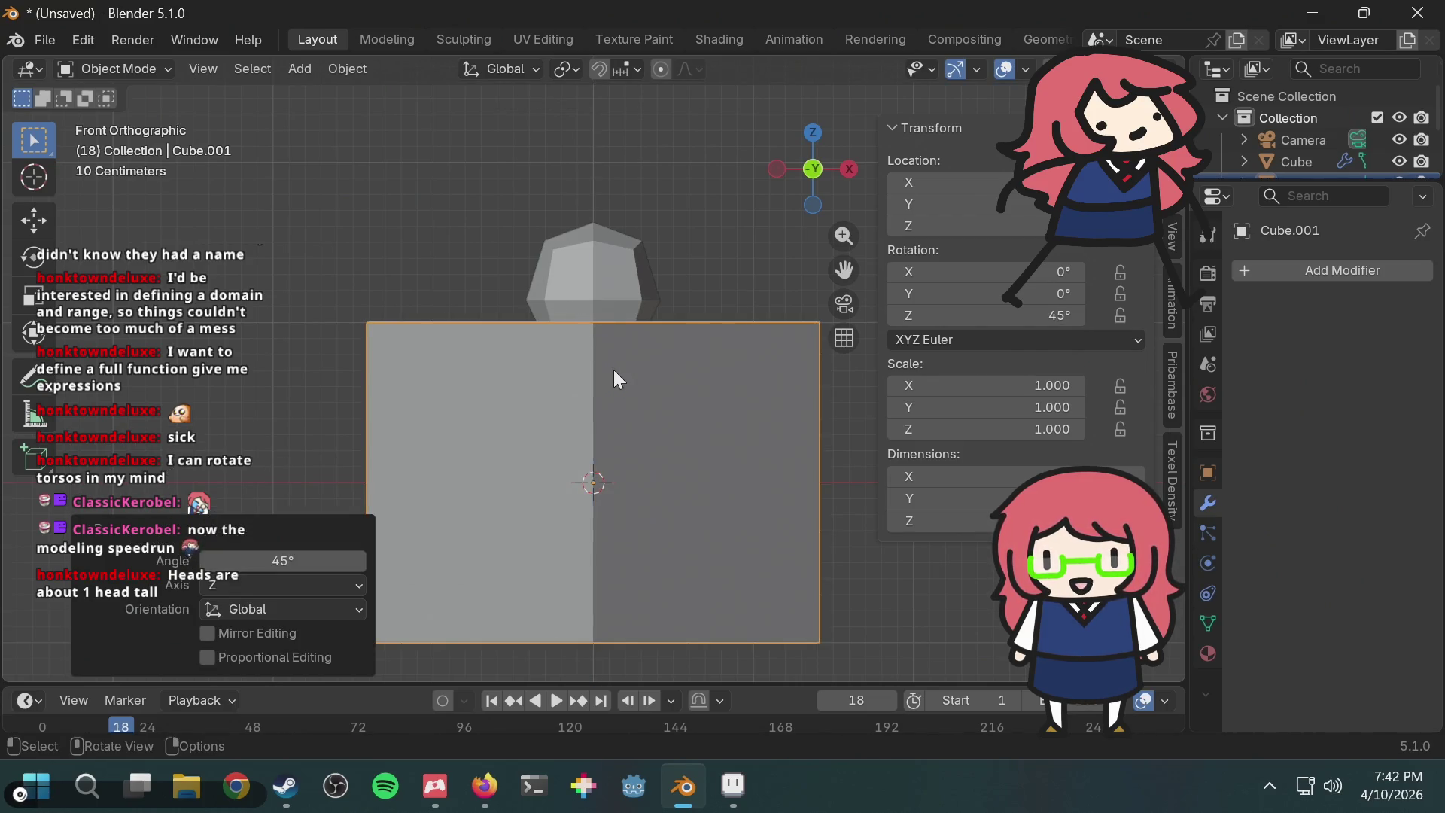
# Step: Shrink the cube to a sixteenth size with two 0.25 scalings
pyautogui.write('s.25')
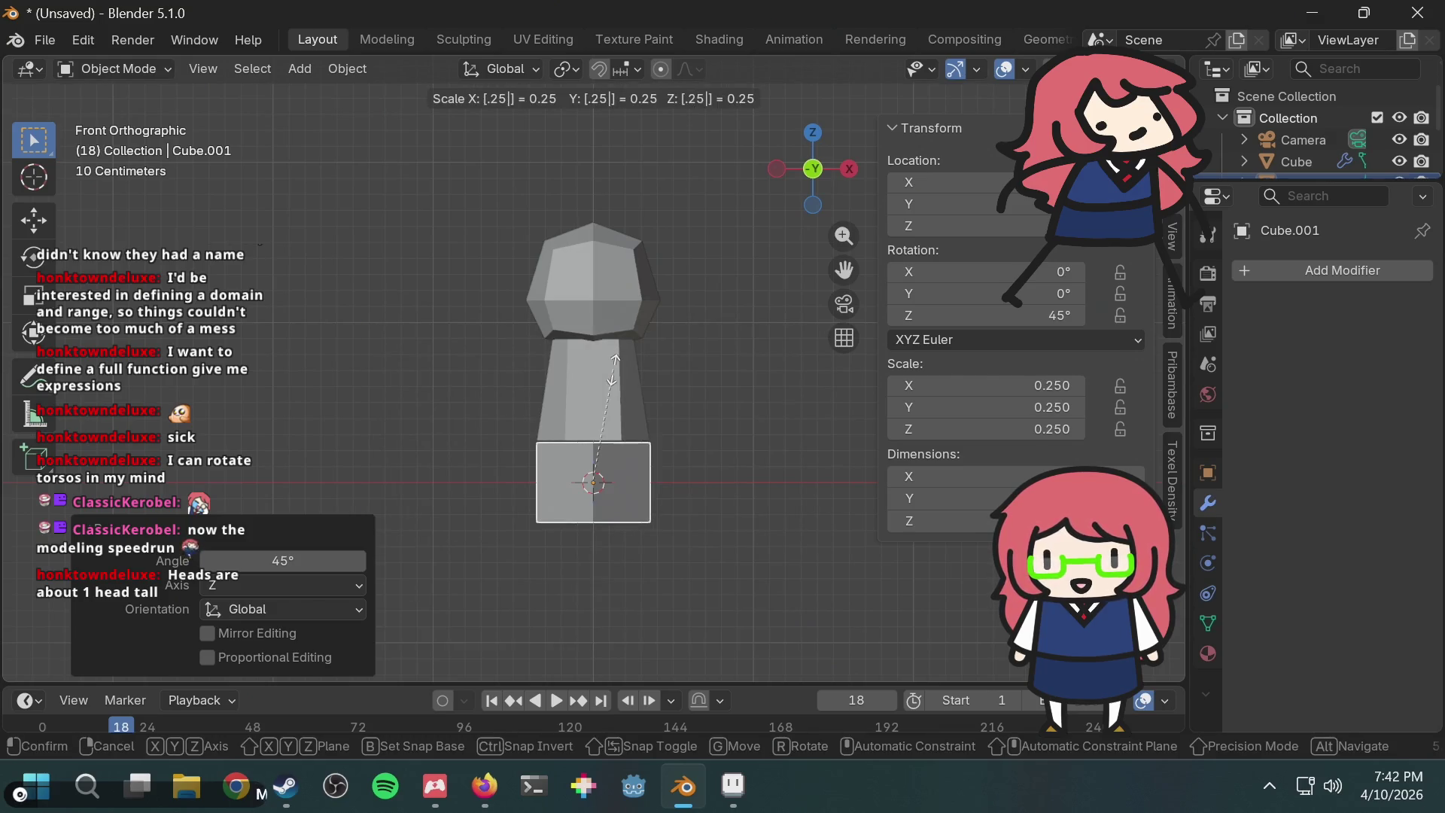
pyautogui.press('Return')
pyautogui.write('s')
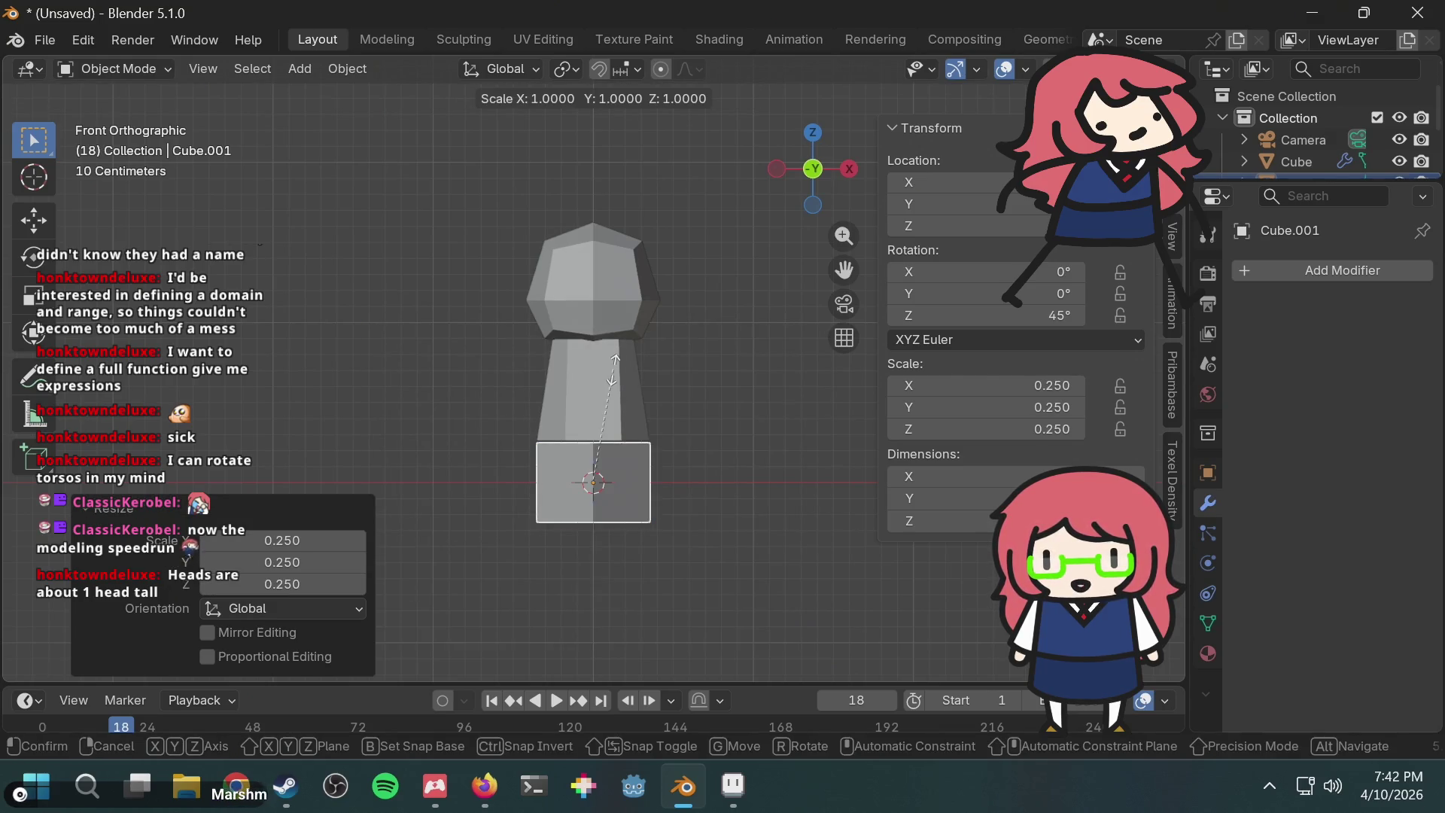
pyautogui.write('.25')
pyautogui.press('Return')
# Step: Move the cube along Z and X to sit just below the torso, then apply all transforms
pyautogui.scroll(4, 609, 327)
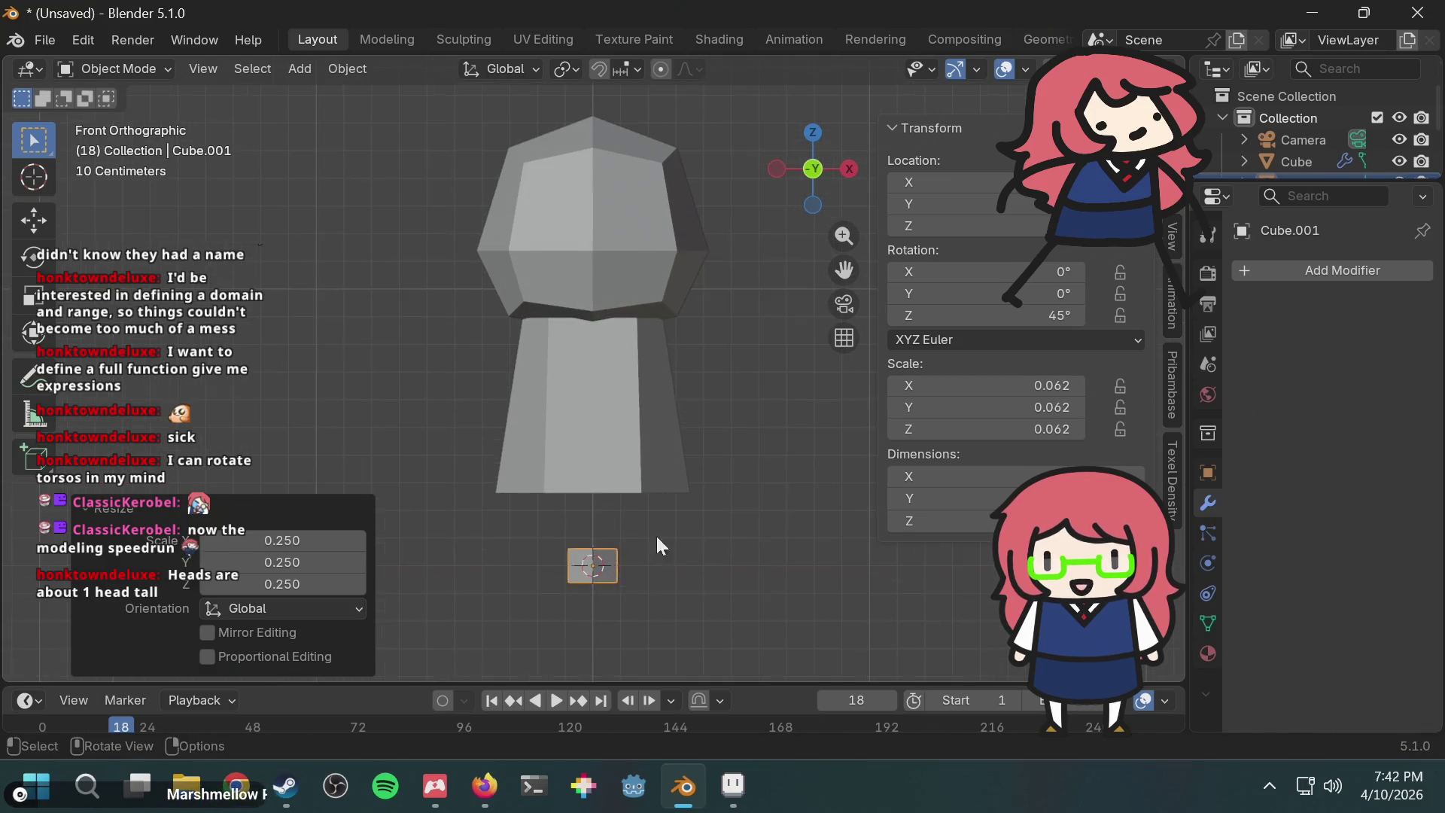
pyautogui.press('g')
pyautogui.press('z')
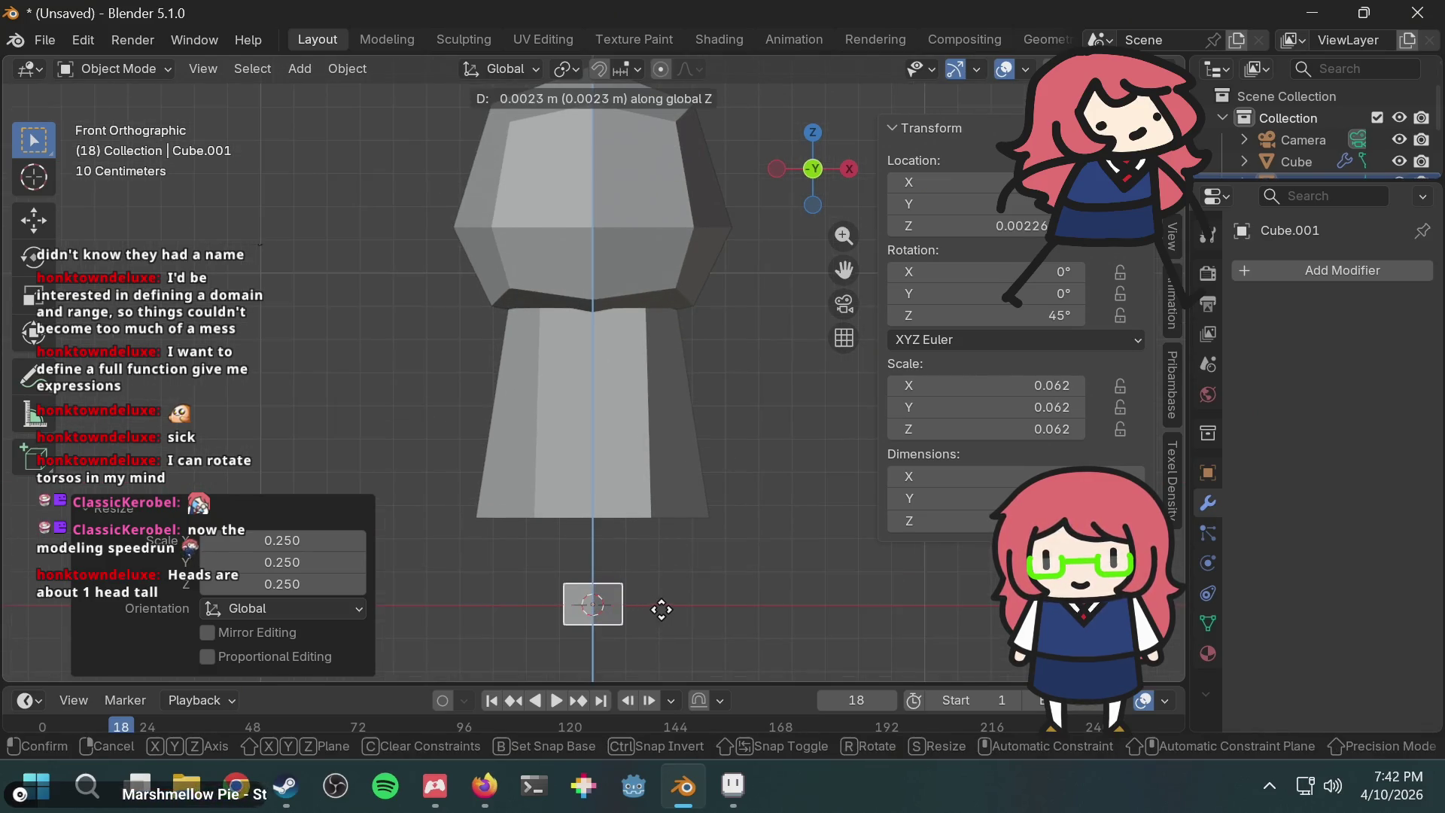
pyautogui.click(671, 539)
pyautogui.moveTo(670, 539)
pyautogui.mouseDown(button='middle')
pyautogui.moveTo(588, 541)
pyautogui.moveTo(524, 475)
pyautogui.moveTo(580, 463)
pyautogui.moveTo(689, 522)
pyautogui.moveTo(760, 435)
pyautogui.moveTo(761, 462)
pyautogui.mouseUp(button='middle')
pyautogui.press('g')
pyautogui.press('x')
pyautogui.click(757, 494)
pyautogui.press('F3')
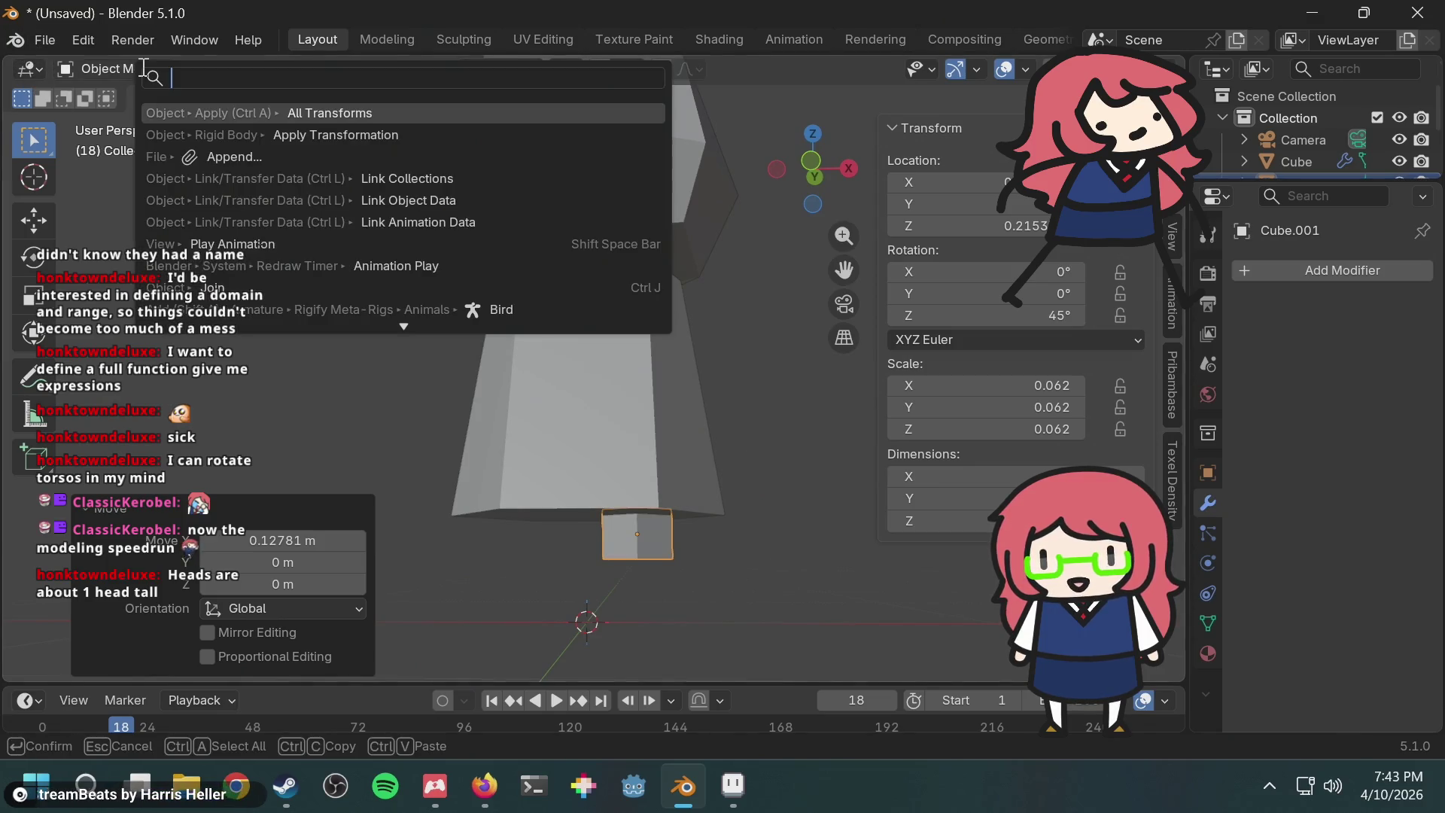
pyautogui.press('Return')
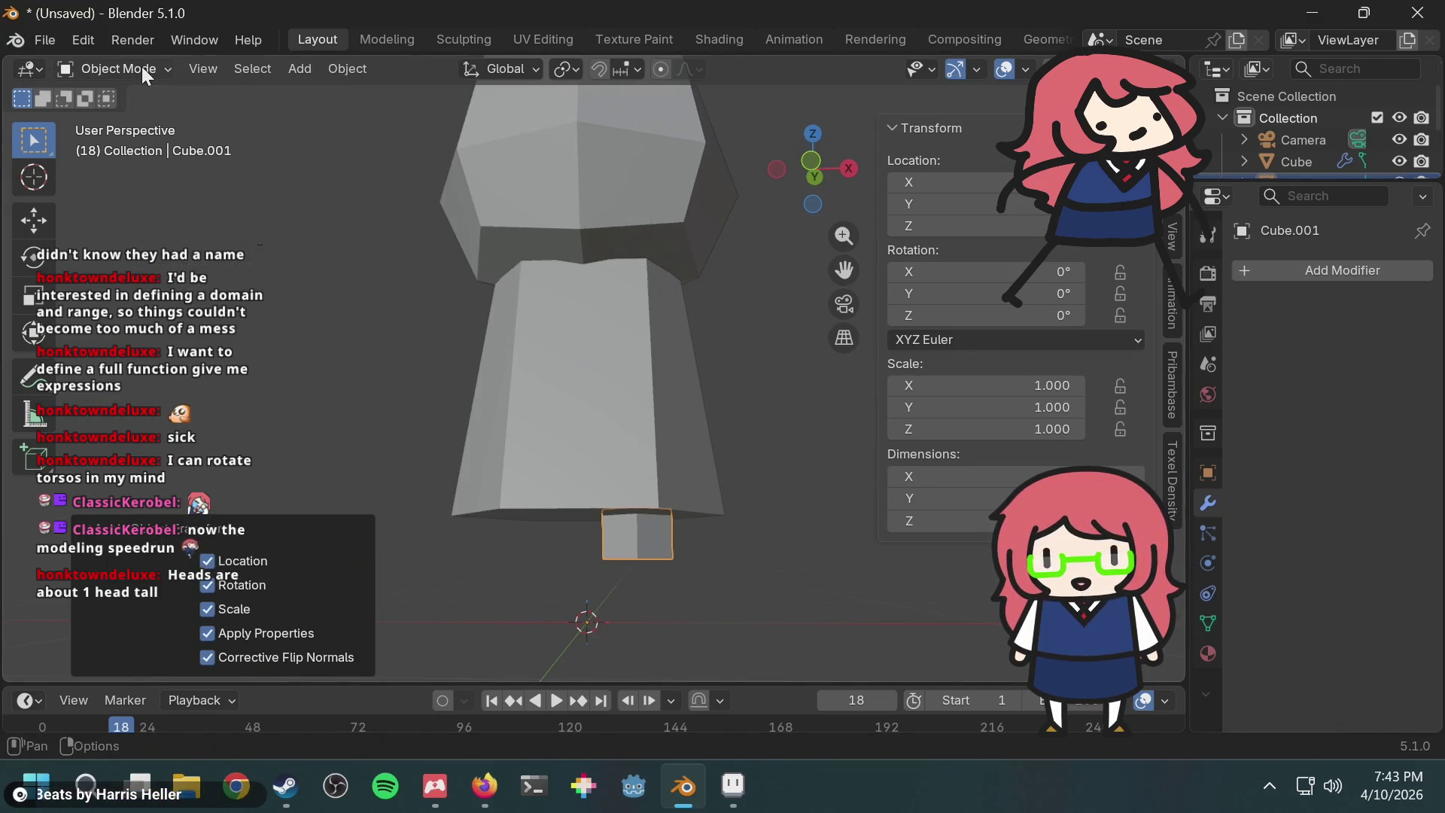
# Step: Put the small cube into Edit Mode and show the whole figure as wireframe
pyautogui.click(142, 72)
pyautogui.click(121, 110)
pyautogui.hotkey('shift', 'a')
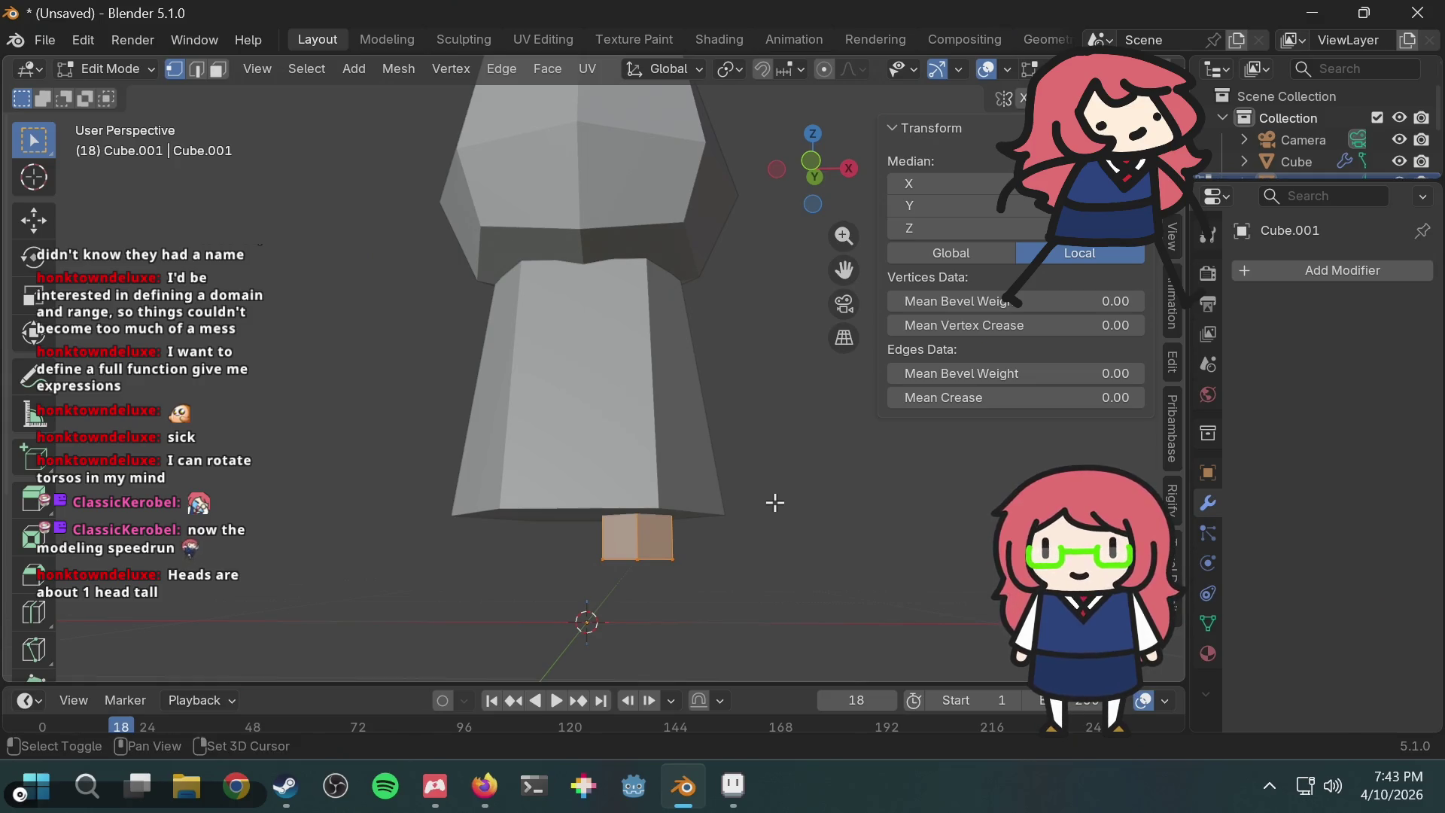
pyautogui.hotkey('shift', 'z')
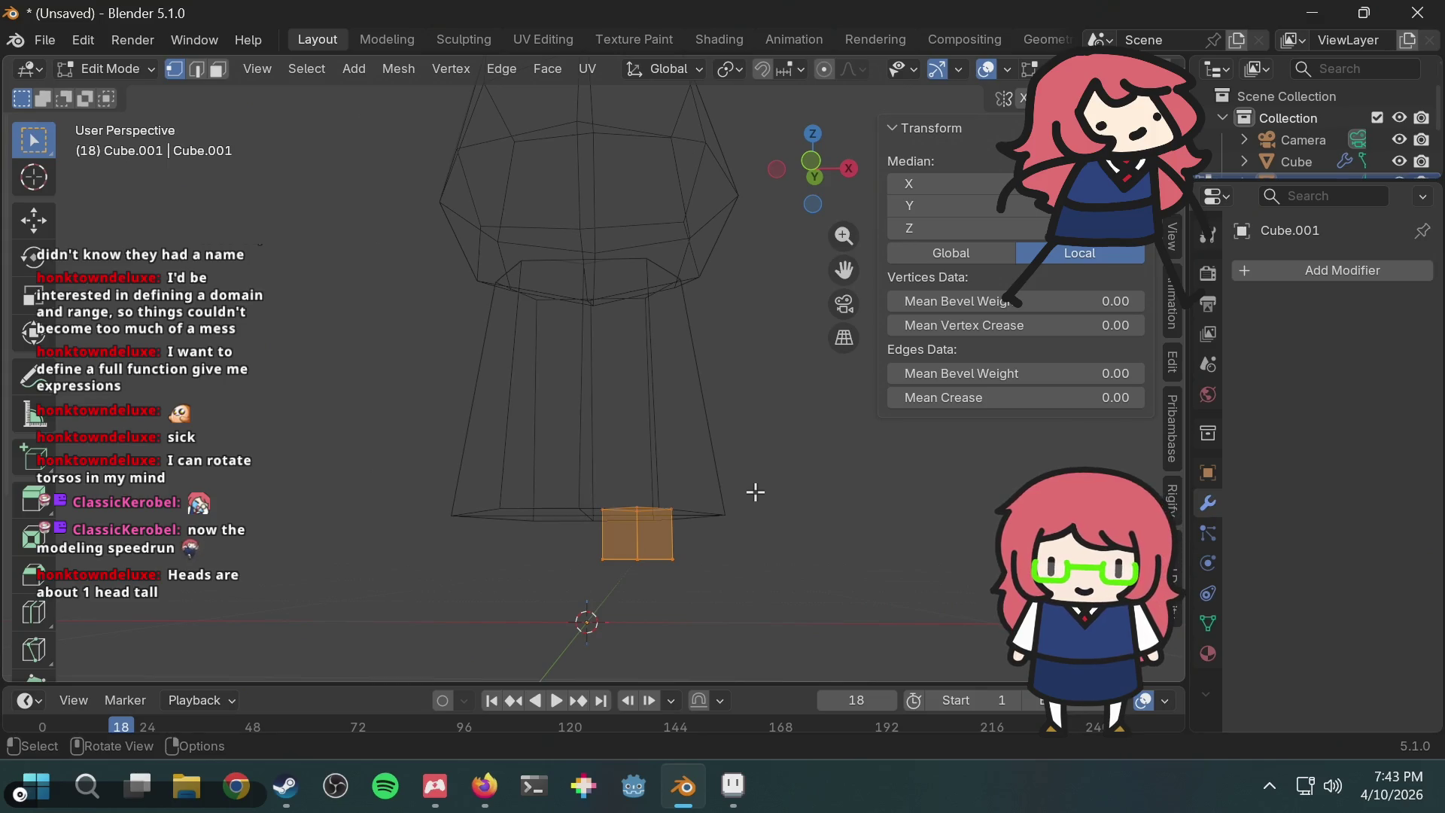
# Step: Box-select the cube's bottom vertices, starting a move and then cancelling it
pyautogui.click(632, 555)
pyautogui.moveTo(600, 584); pyautogui.dragTo(696, 548)
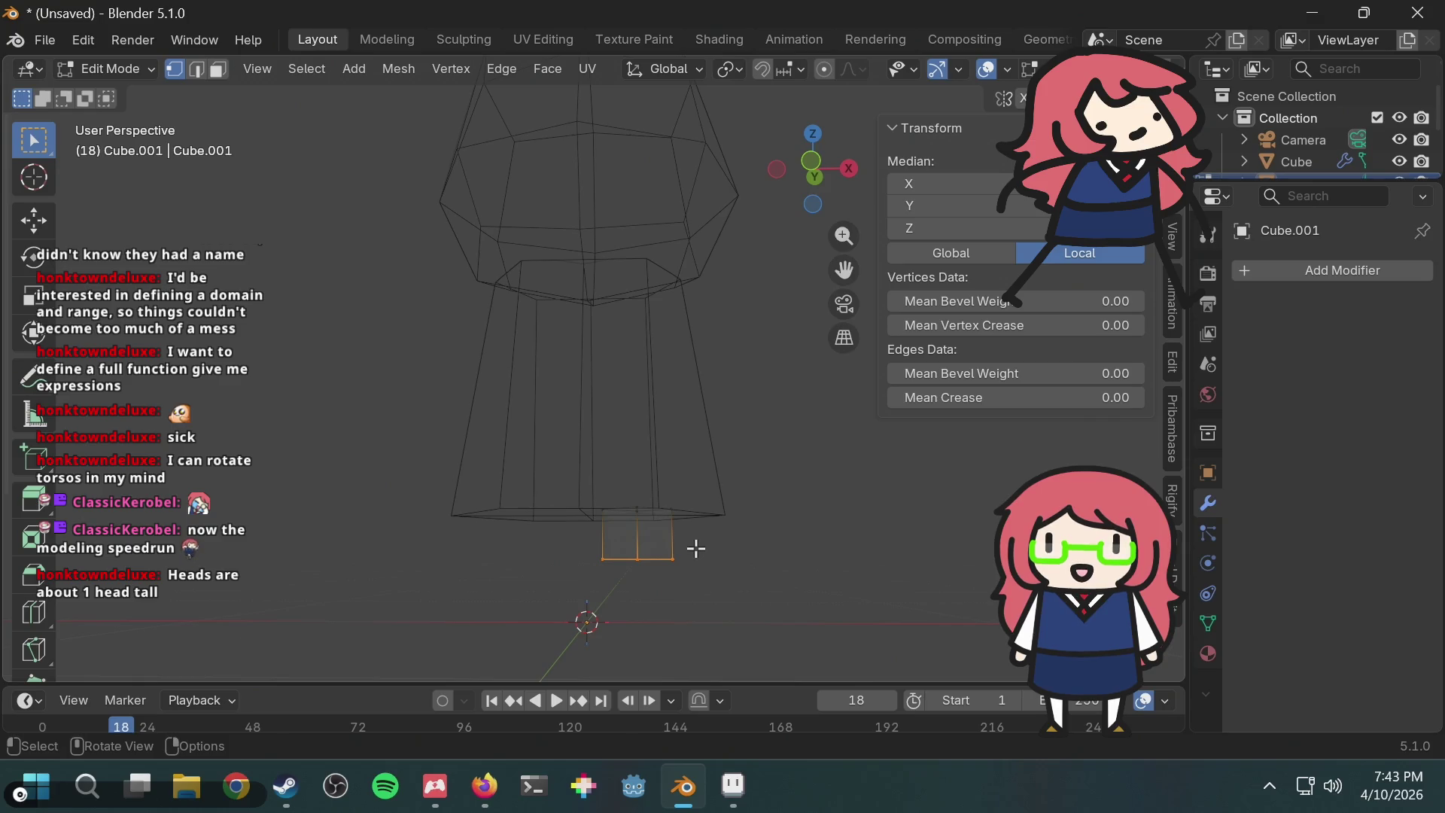
pyautogui.press('g')
pyautogui.press('Escape')
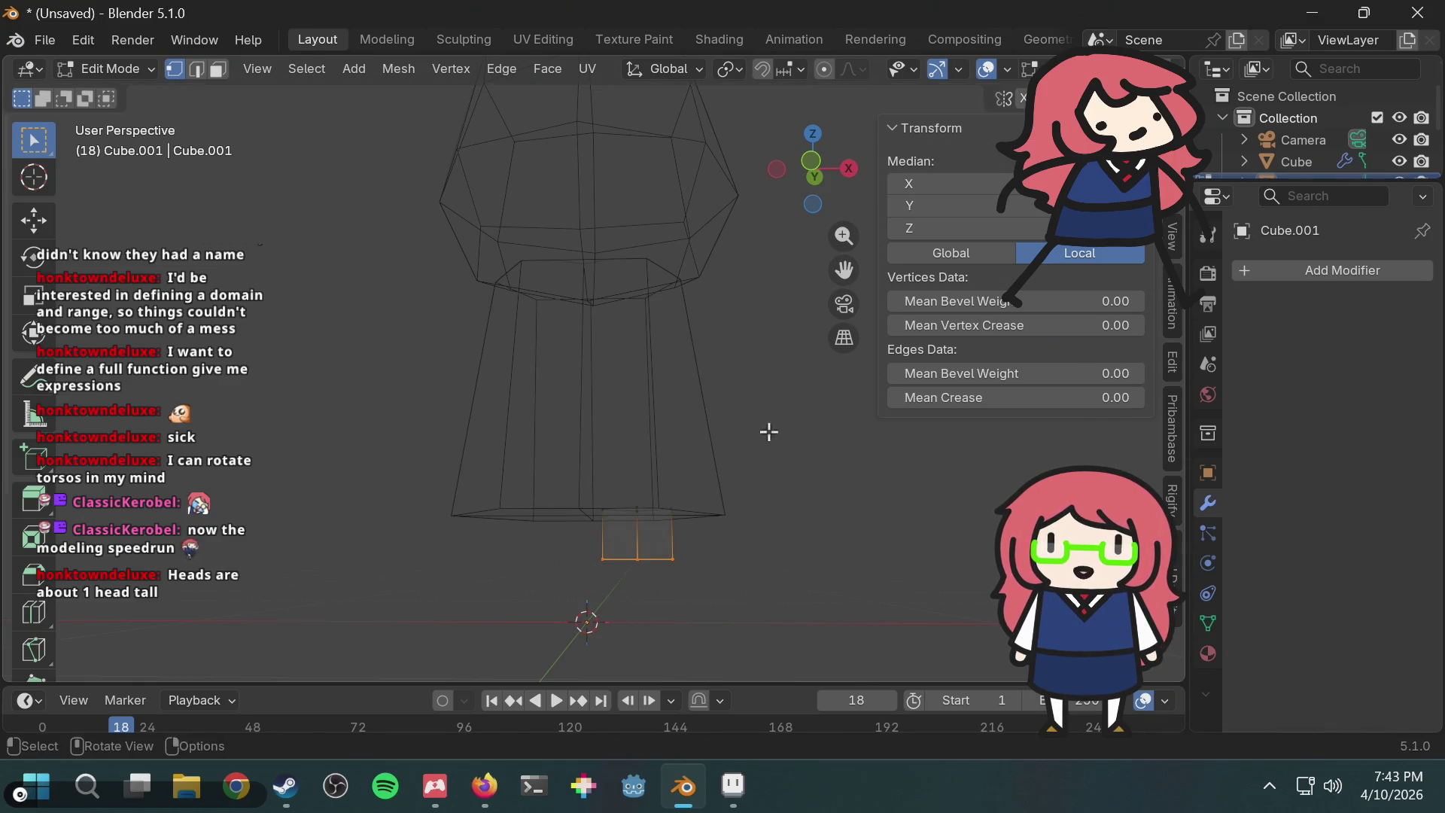